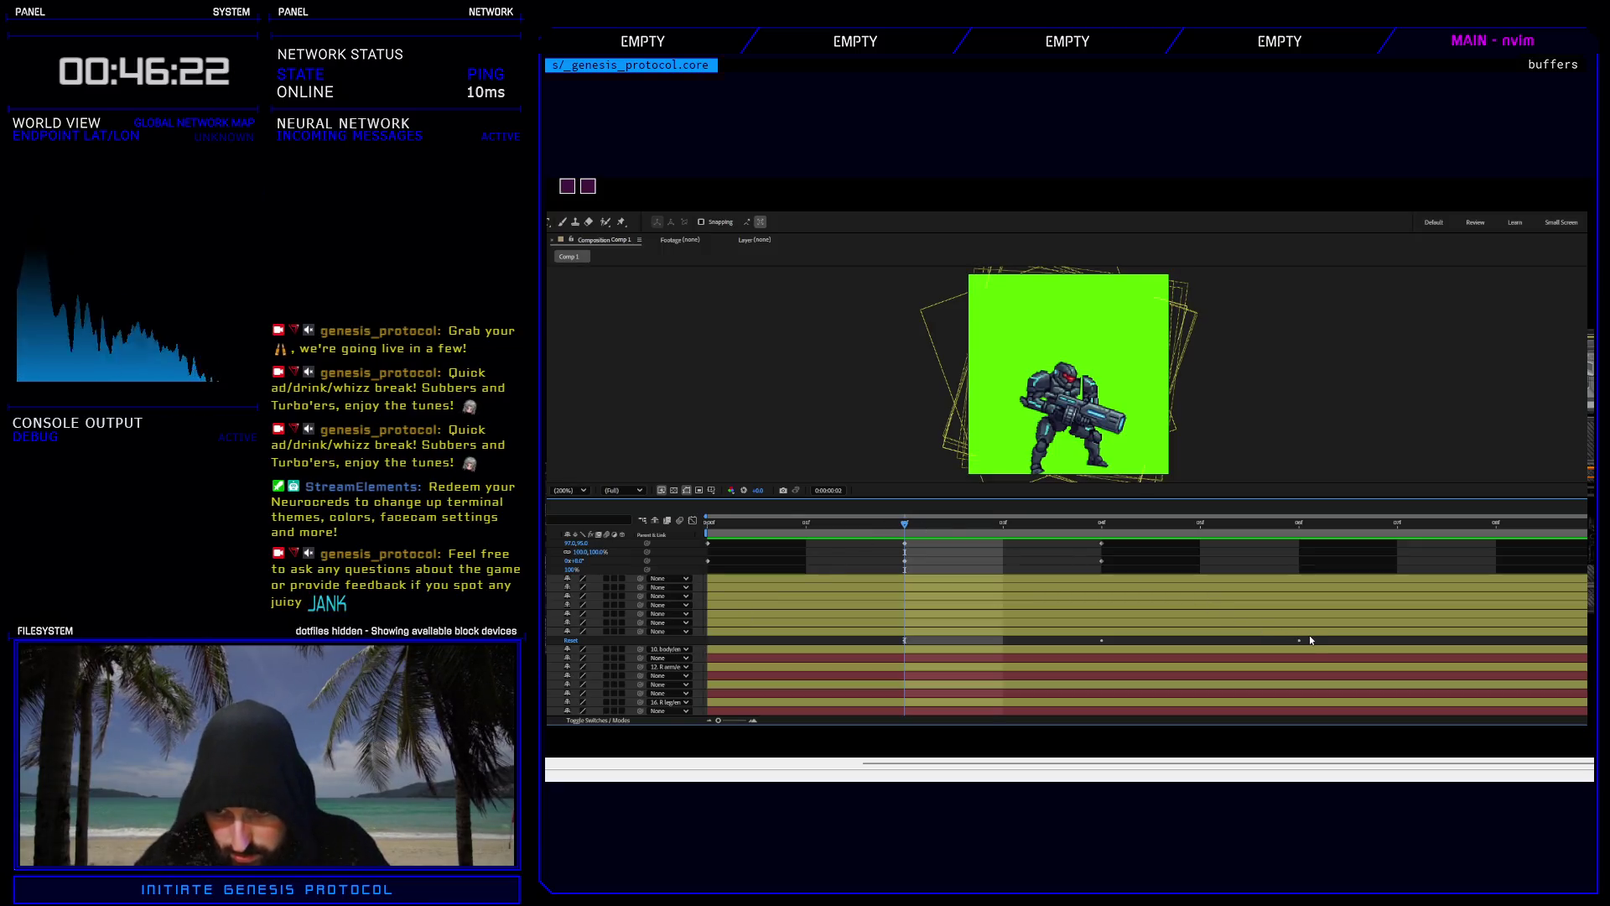
Shift the bottom layer's idle keyframes one frame earlier and preview the loop twice.
{"action": "mouse_move", "coordinate": [1310, 639]}
{"action": "left_mouse_down"}
{"action": "mouse_move", "coordinate": [858, 642]}
{"action": "mouse_move", "coordinate": [872, 645]}
{"action": "left_mouse_up"}
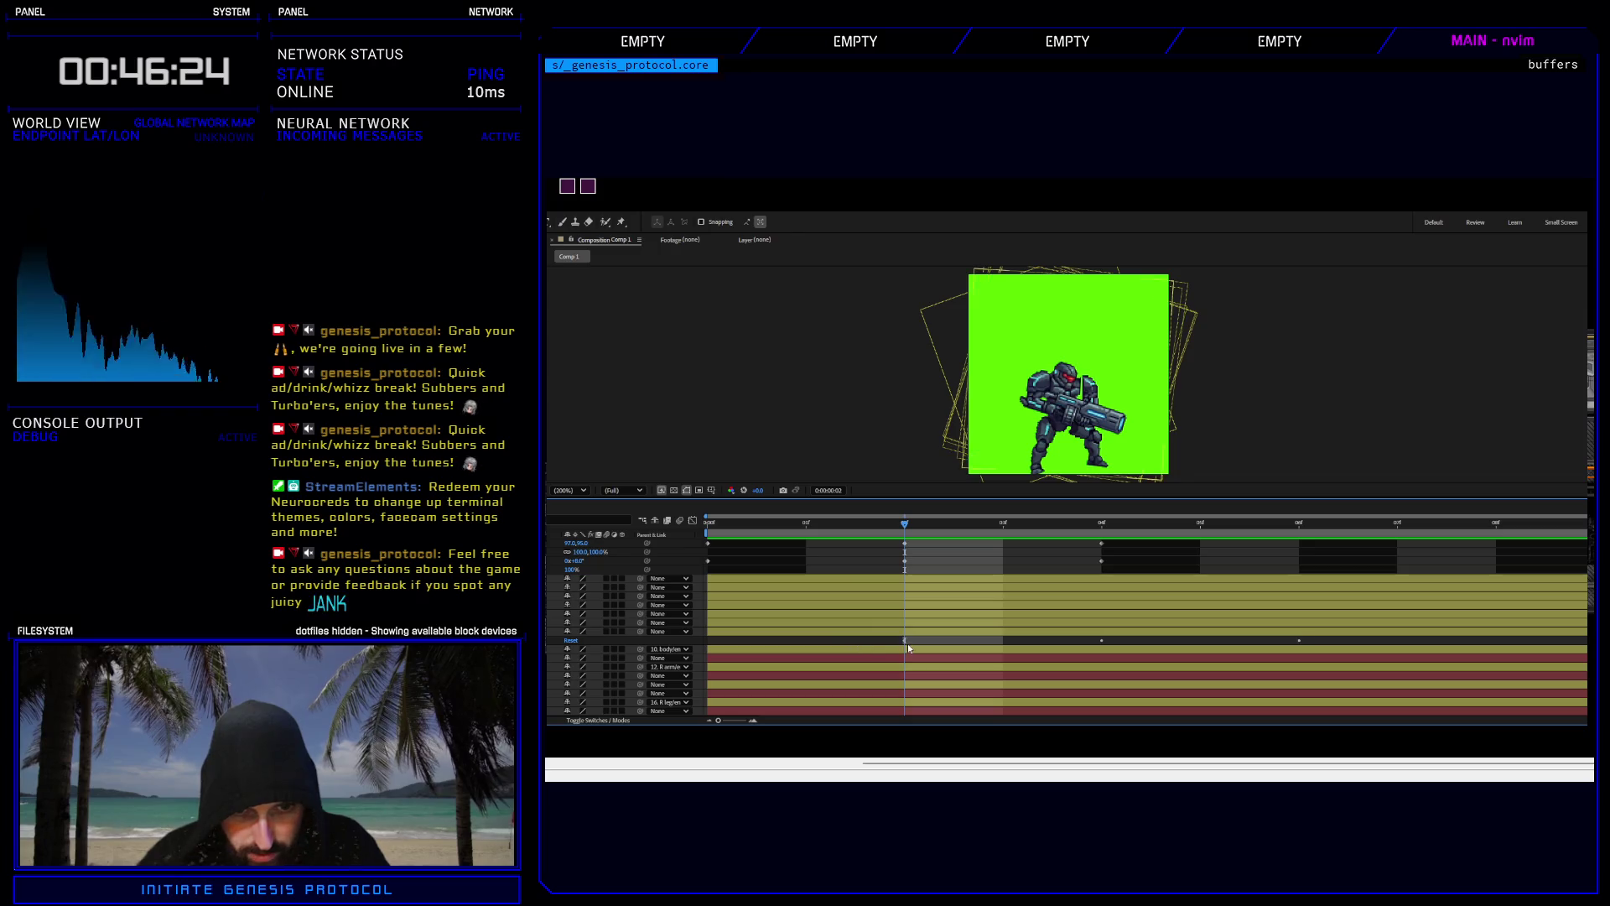
{"action": "key", "text": "u"}
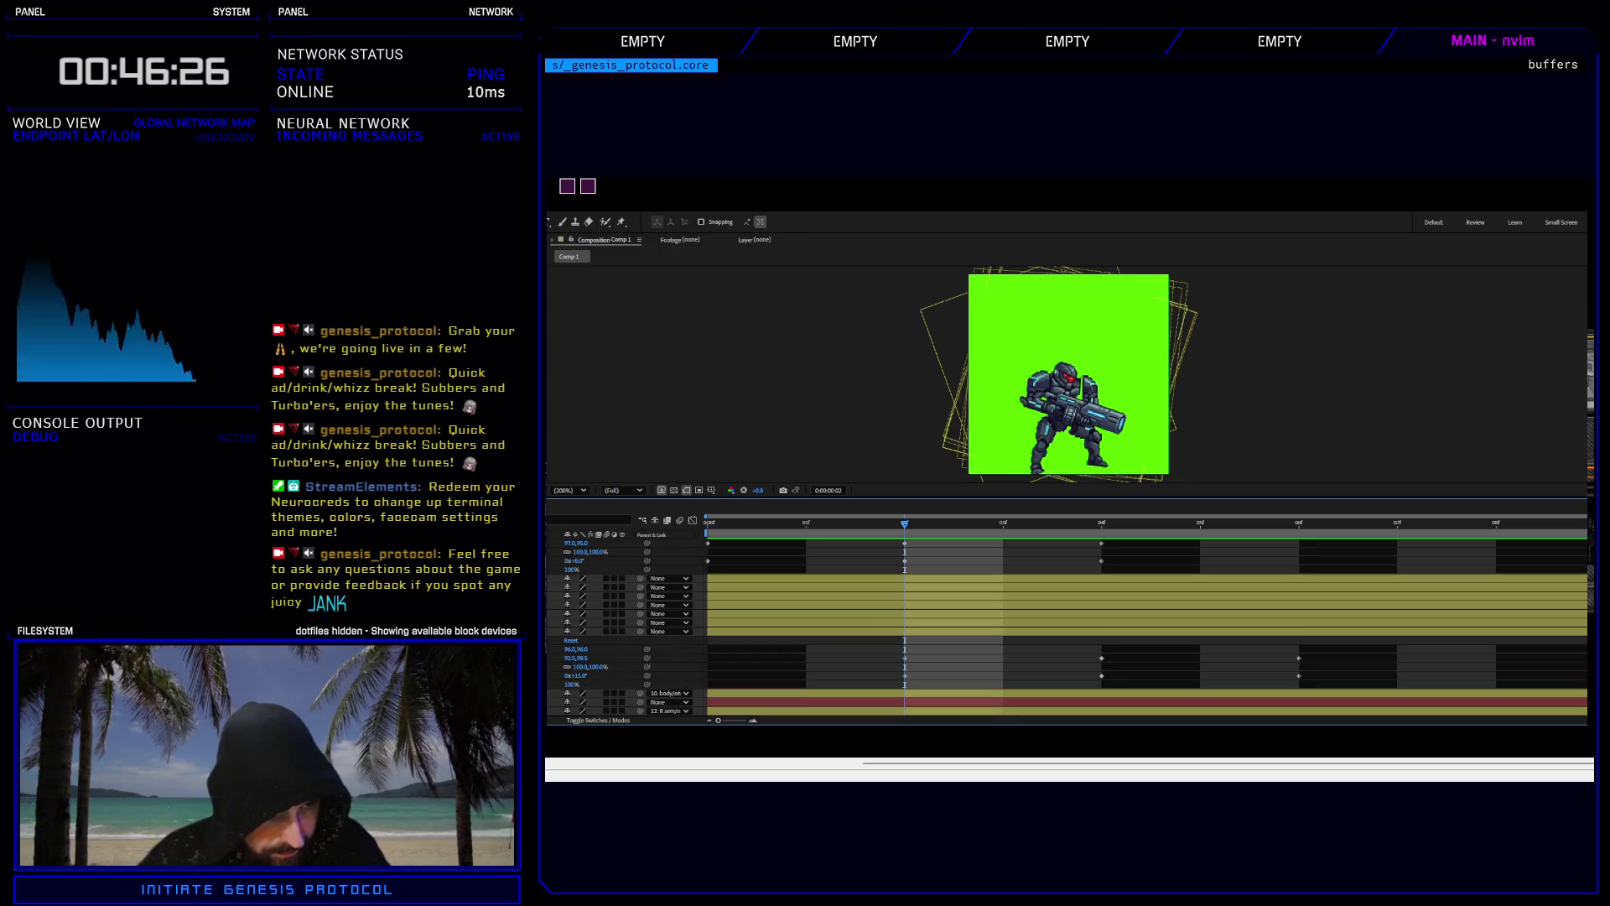
{"action": "left_click", "coordinate": [872, 631]}
{"action": "mouse_move", "coordinate": [1296, 649]}
{"action": "left_mouse_down"}
{"action": "mouse_move", "coordinate": [1007, 692]}
{"action": "mouse_move", "coordinate": [707, 675]}
{"action": "left_mouse_up"}
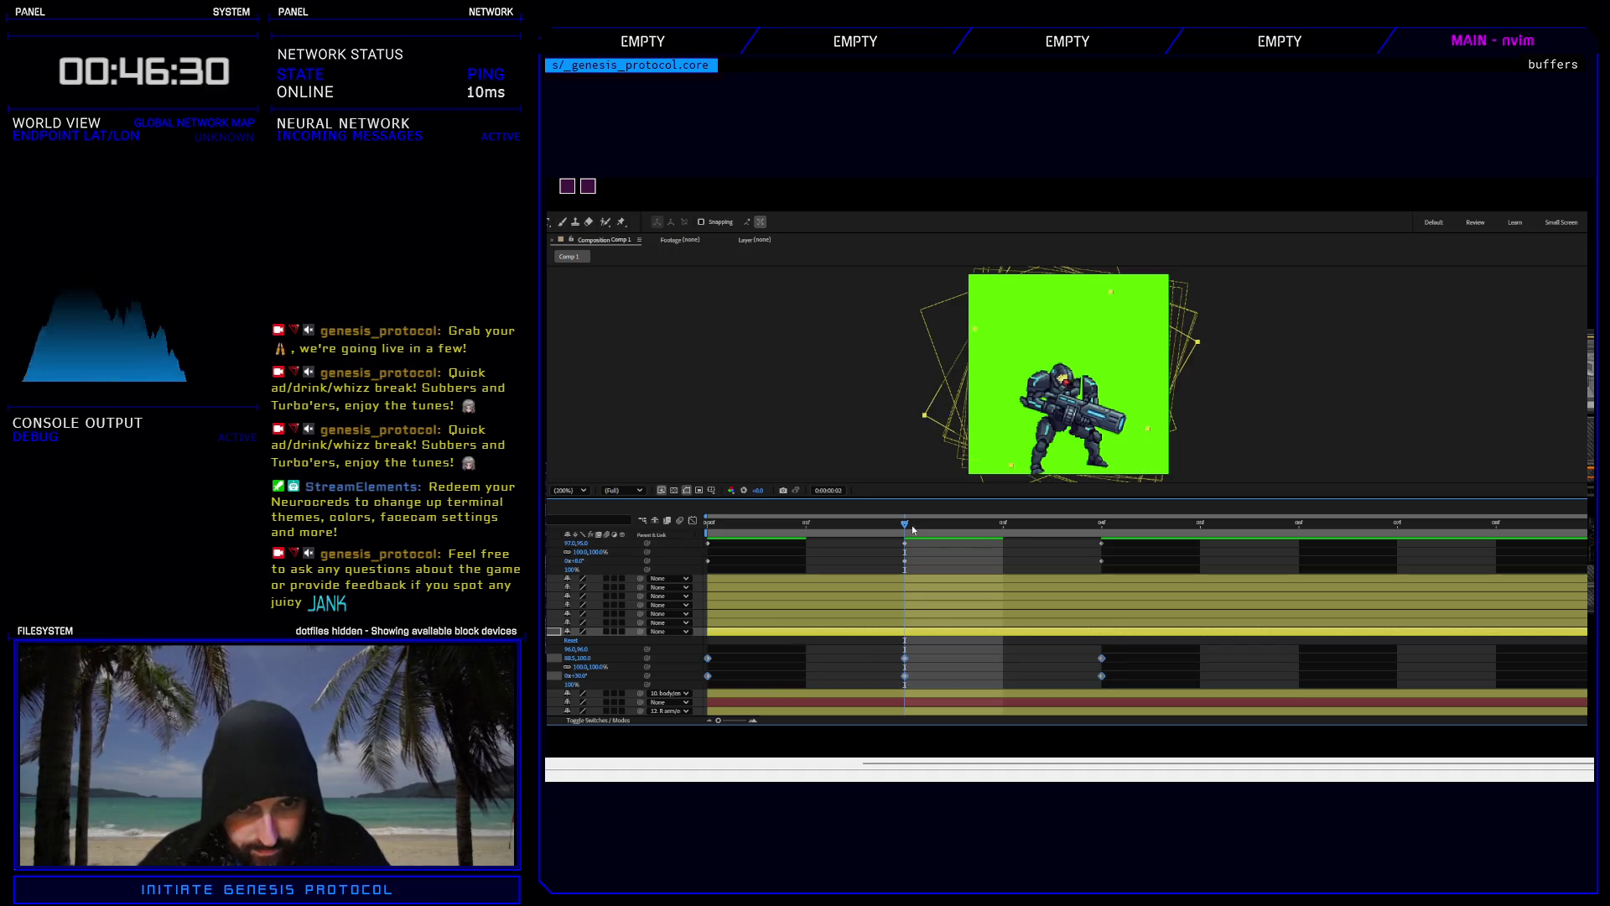
{"action": "key", "text": "space"}
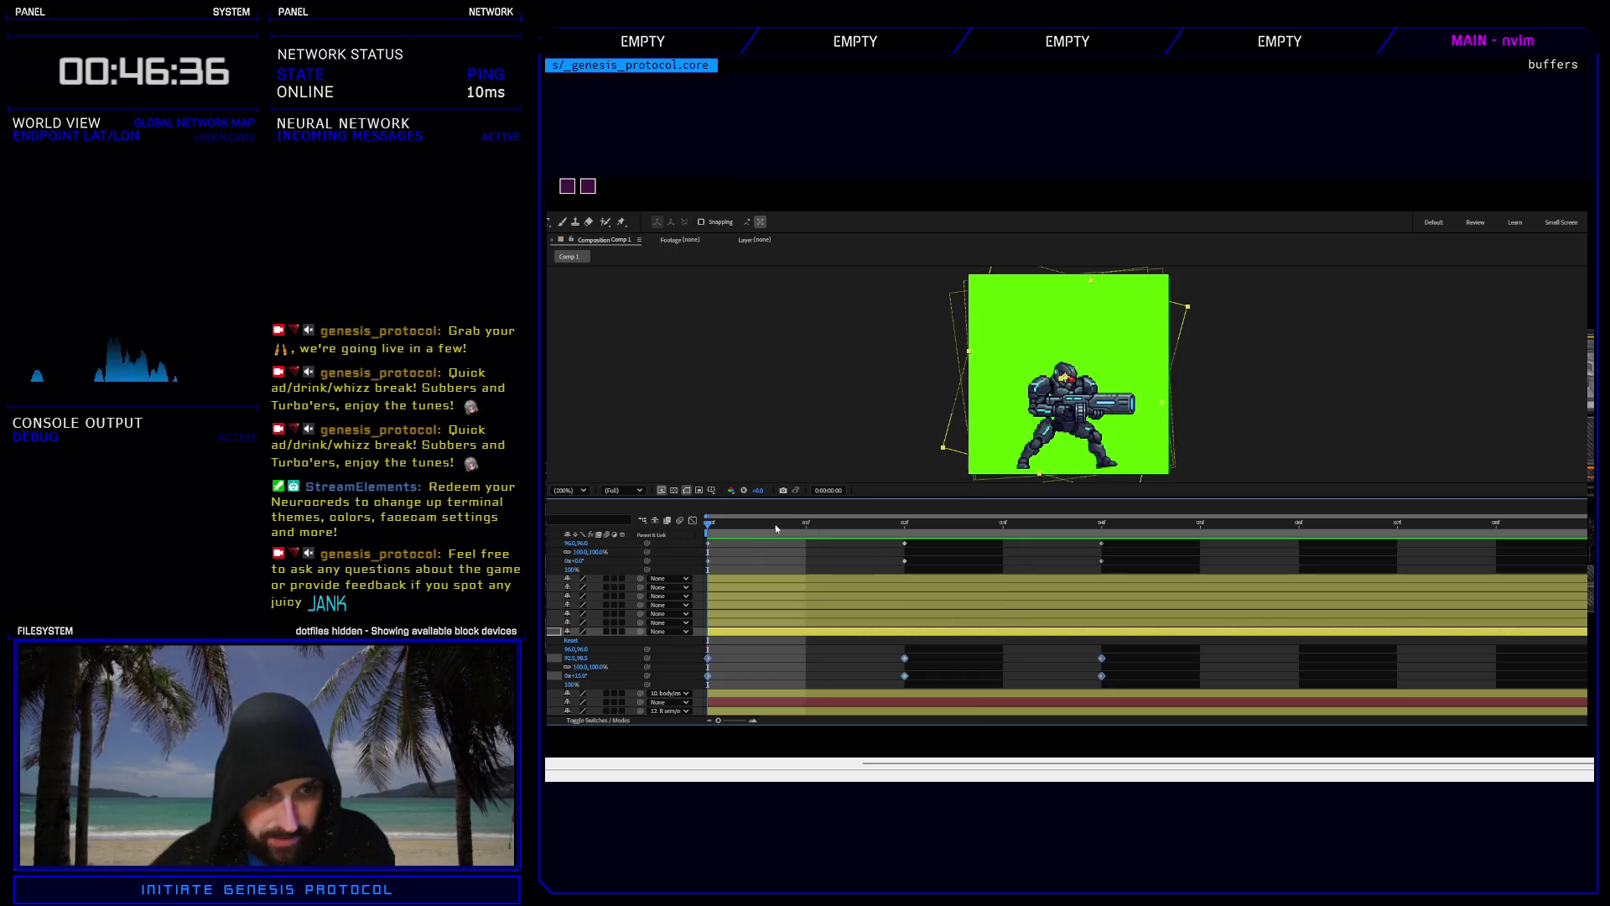
{"action": "key", "text": "space"}
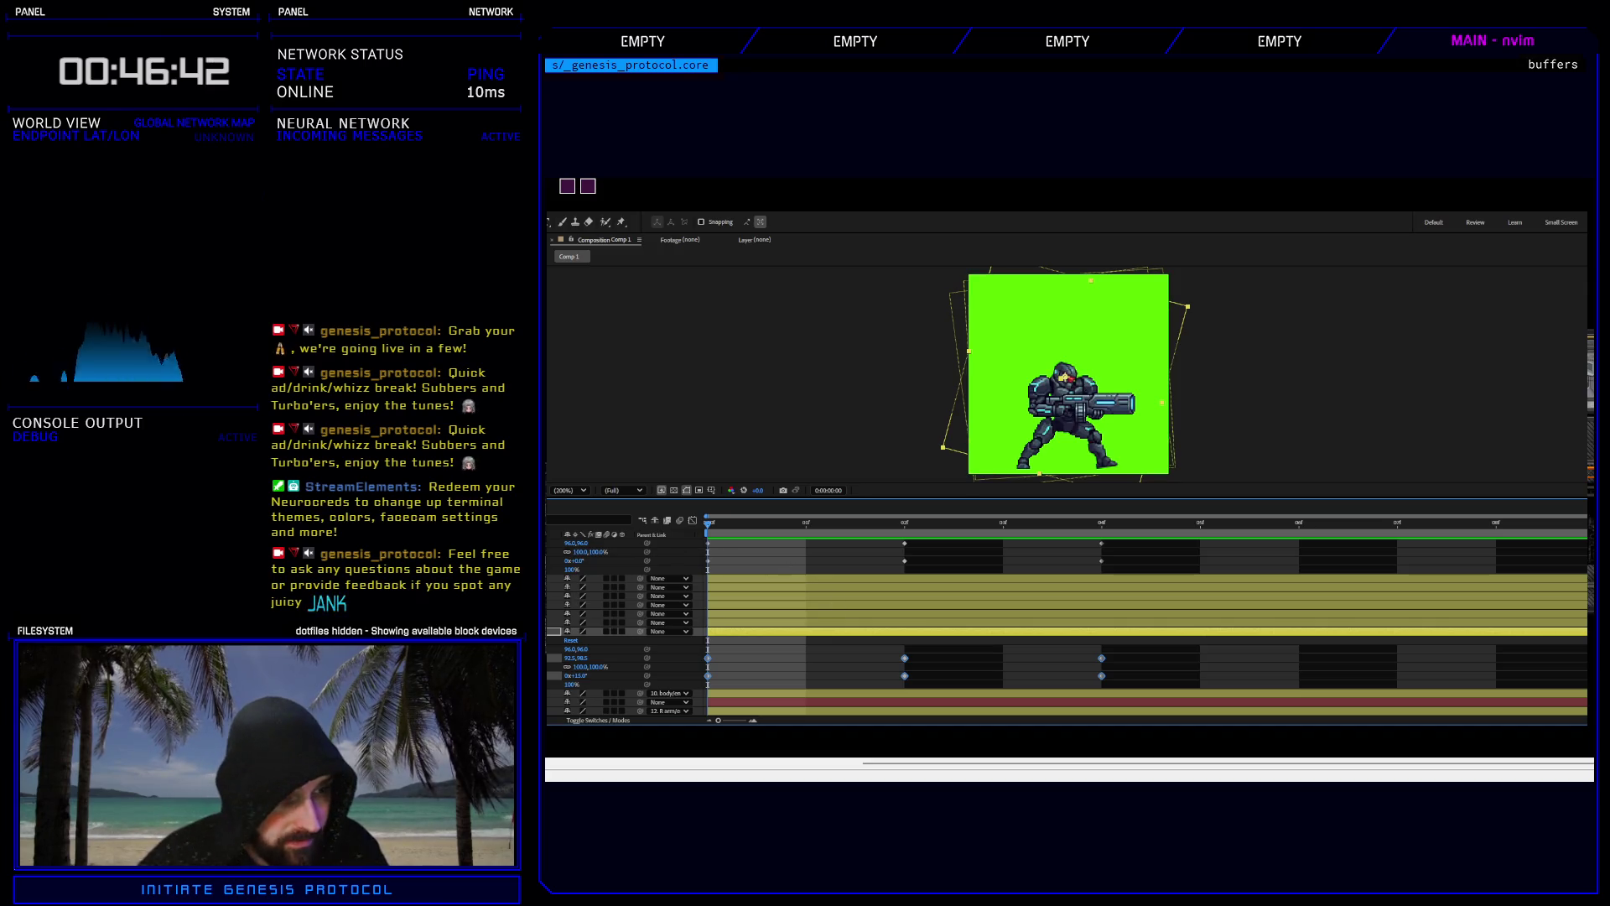
Reveal and marquee-select the lower layer's scale and rotation keyframes for copying.
{"action": "key", "text": "u"}
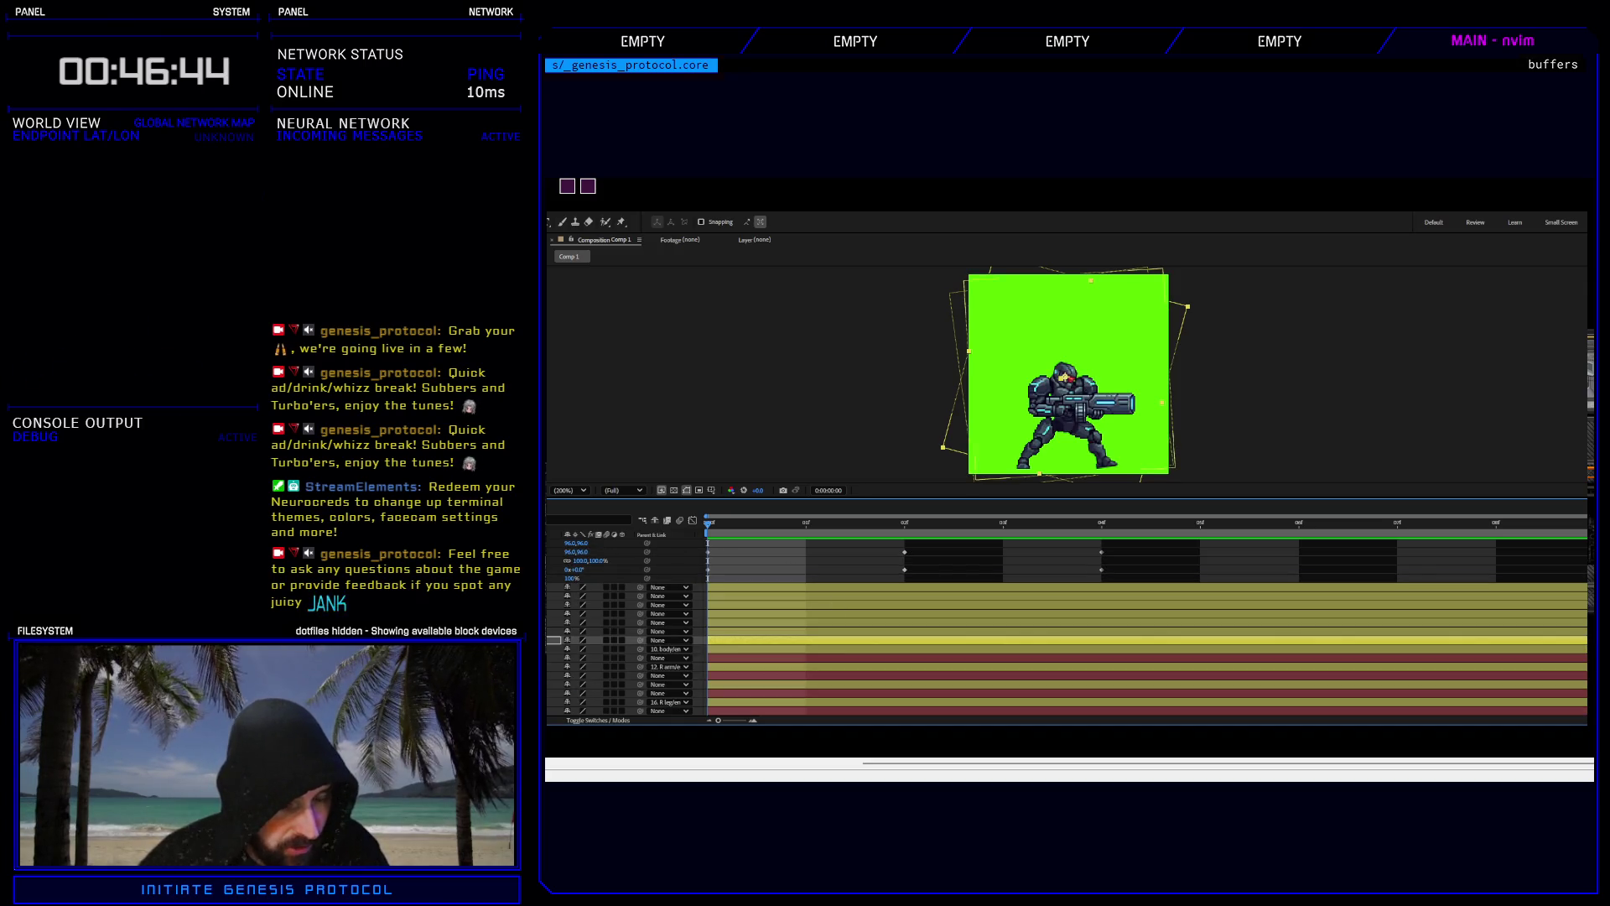
{"action": "left_click", "coordinate": [604, 649]}
{"action": "key", "text": "u"}
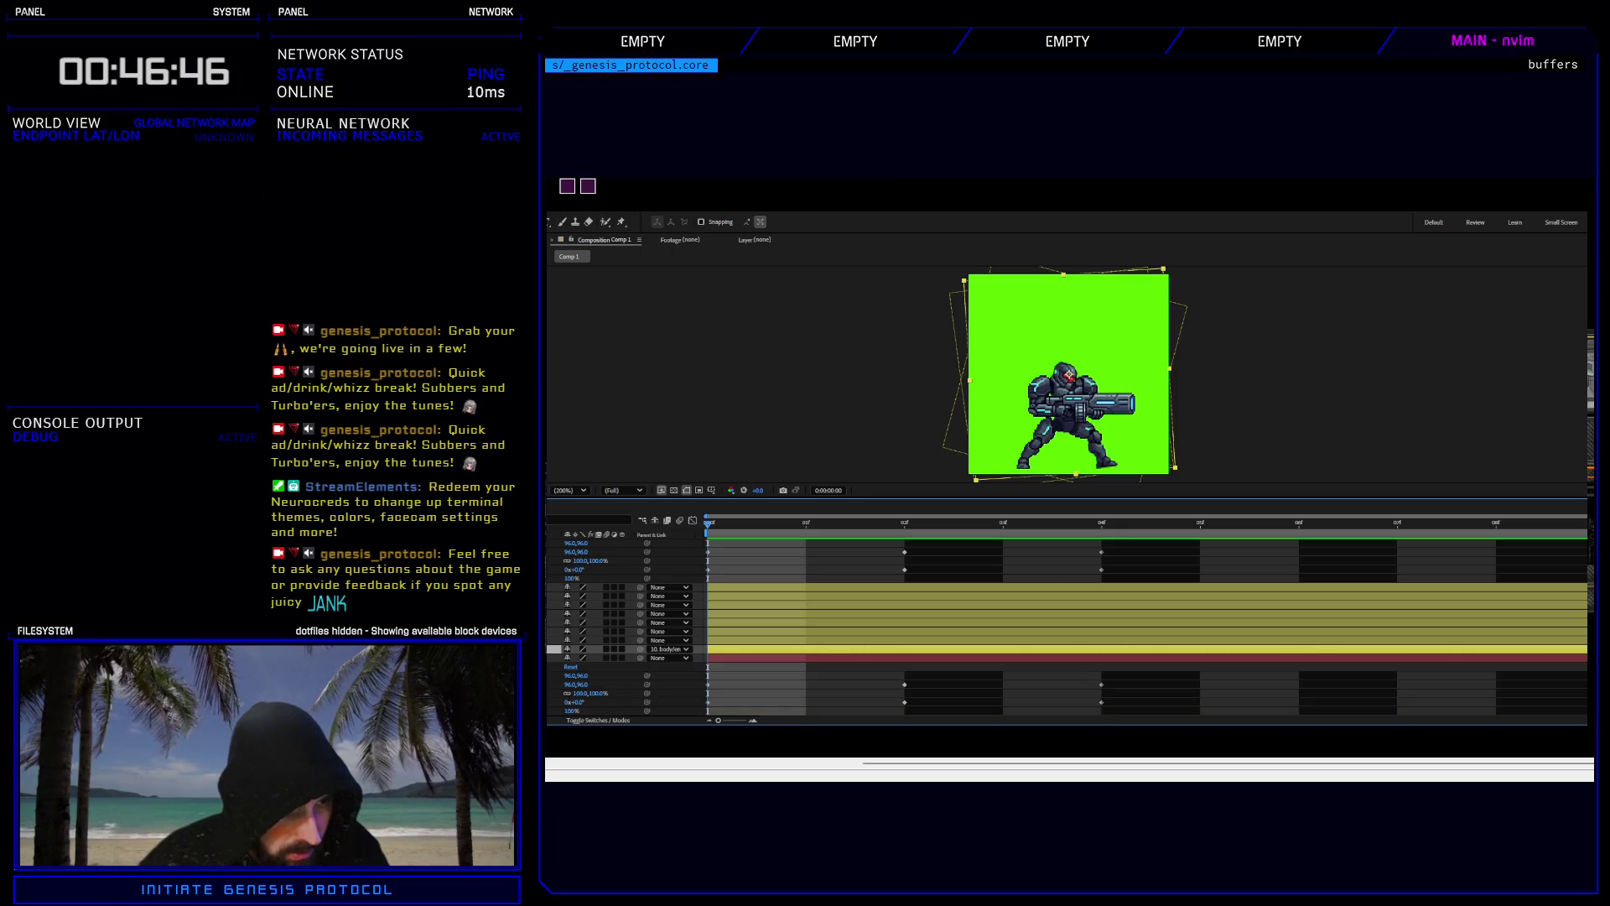
{"action": "scroll", "coordinate": [1163, 671], "scroll_direction": "down", "scroll_amount": 3}
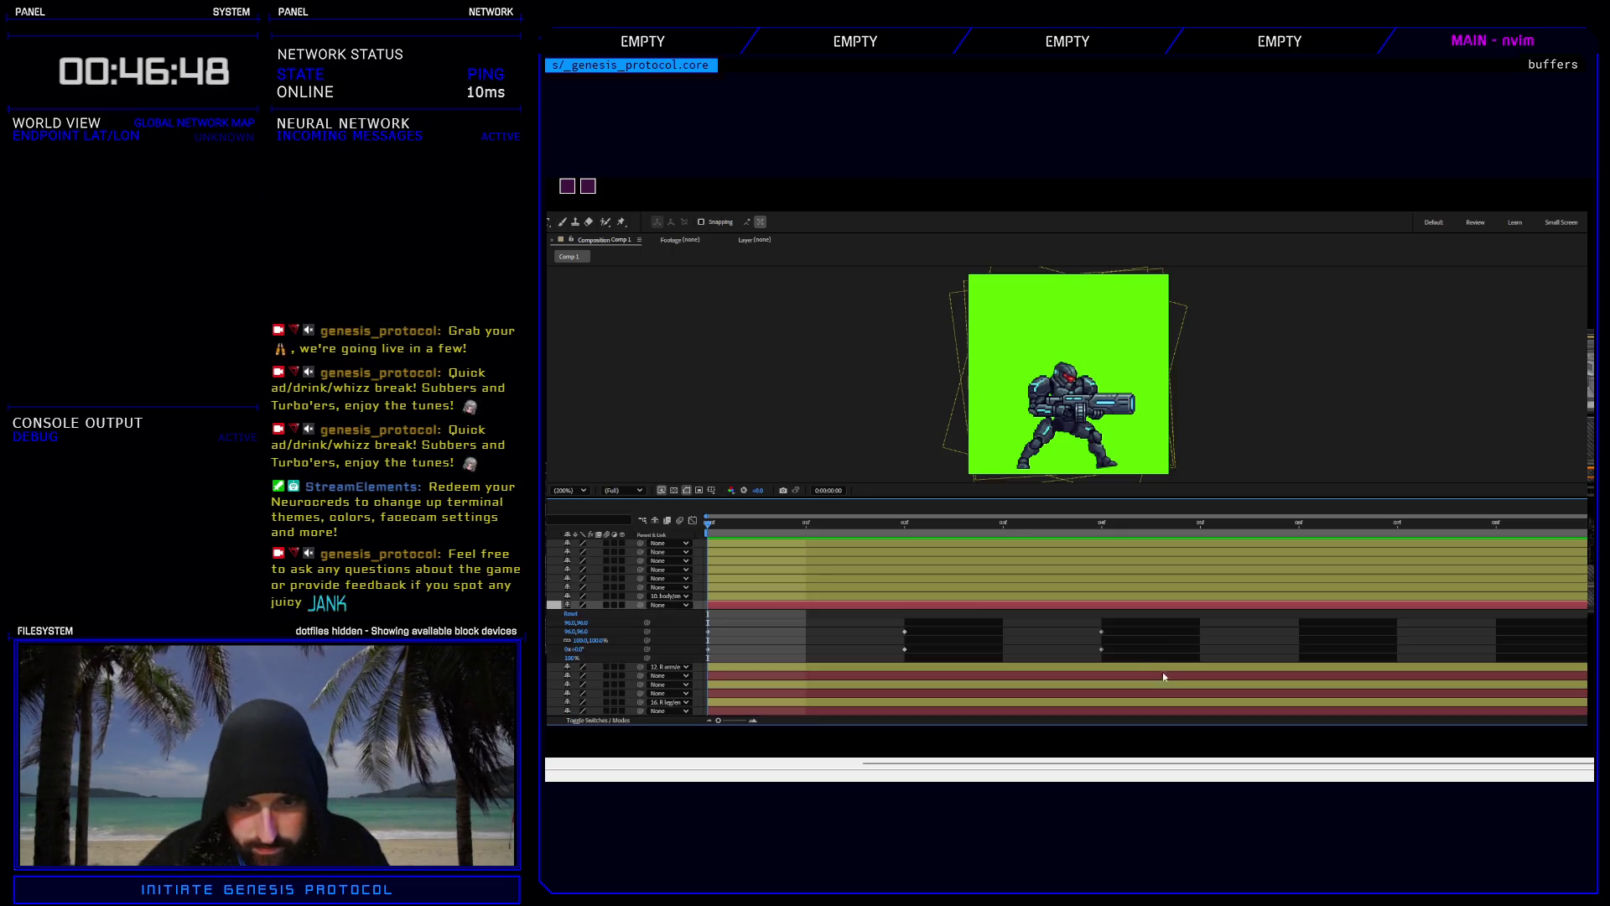
{"action": "mouse_move", "coordinate": [1120, 623]}
{"action": "left_mouse_down"}
{"action": "mouse_move", "coordinate": [884, 660]}
{"action": "mouse_move", "coordinate": [694, 657]}
{"action": "left_mouse_up"}
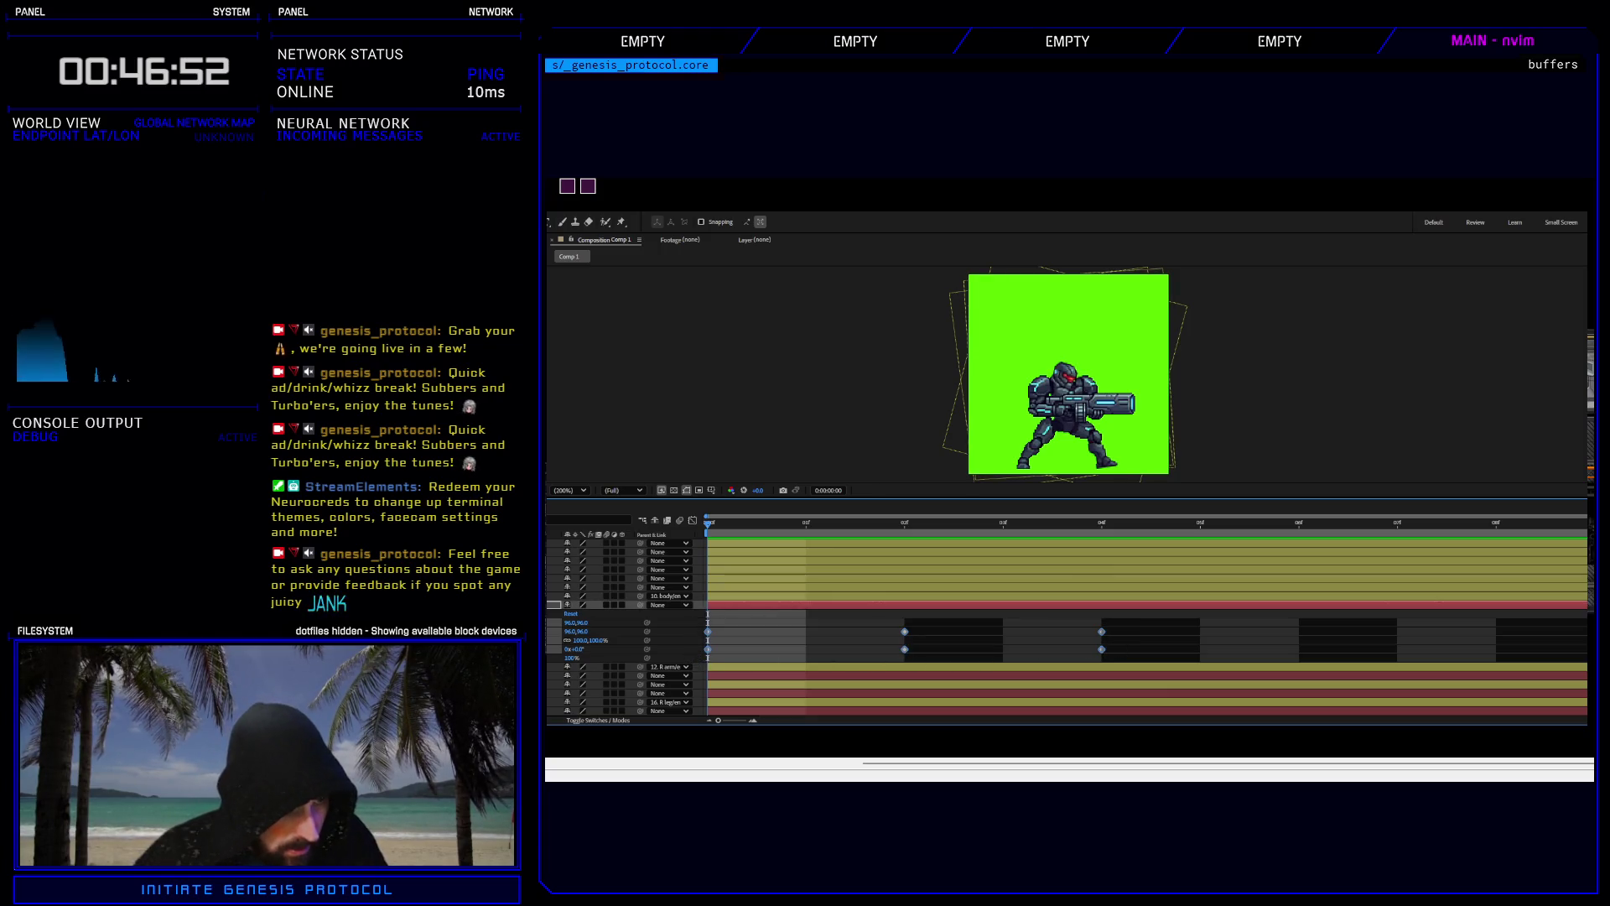
Paste the keyframes into the body/en layer's Transform and scrub to frame 2 to check.
{"action": "left_click", "coordinate": [1069, 394]}
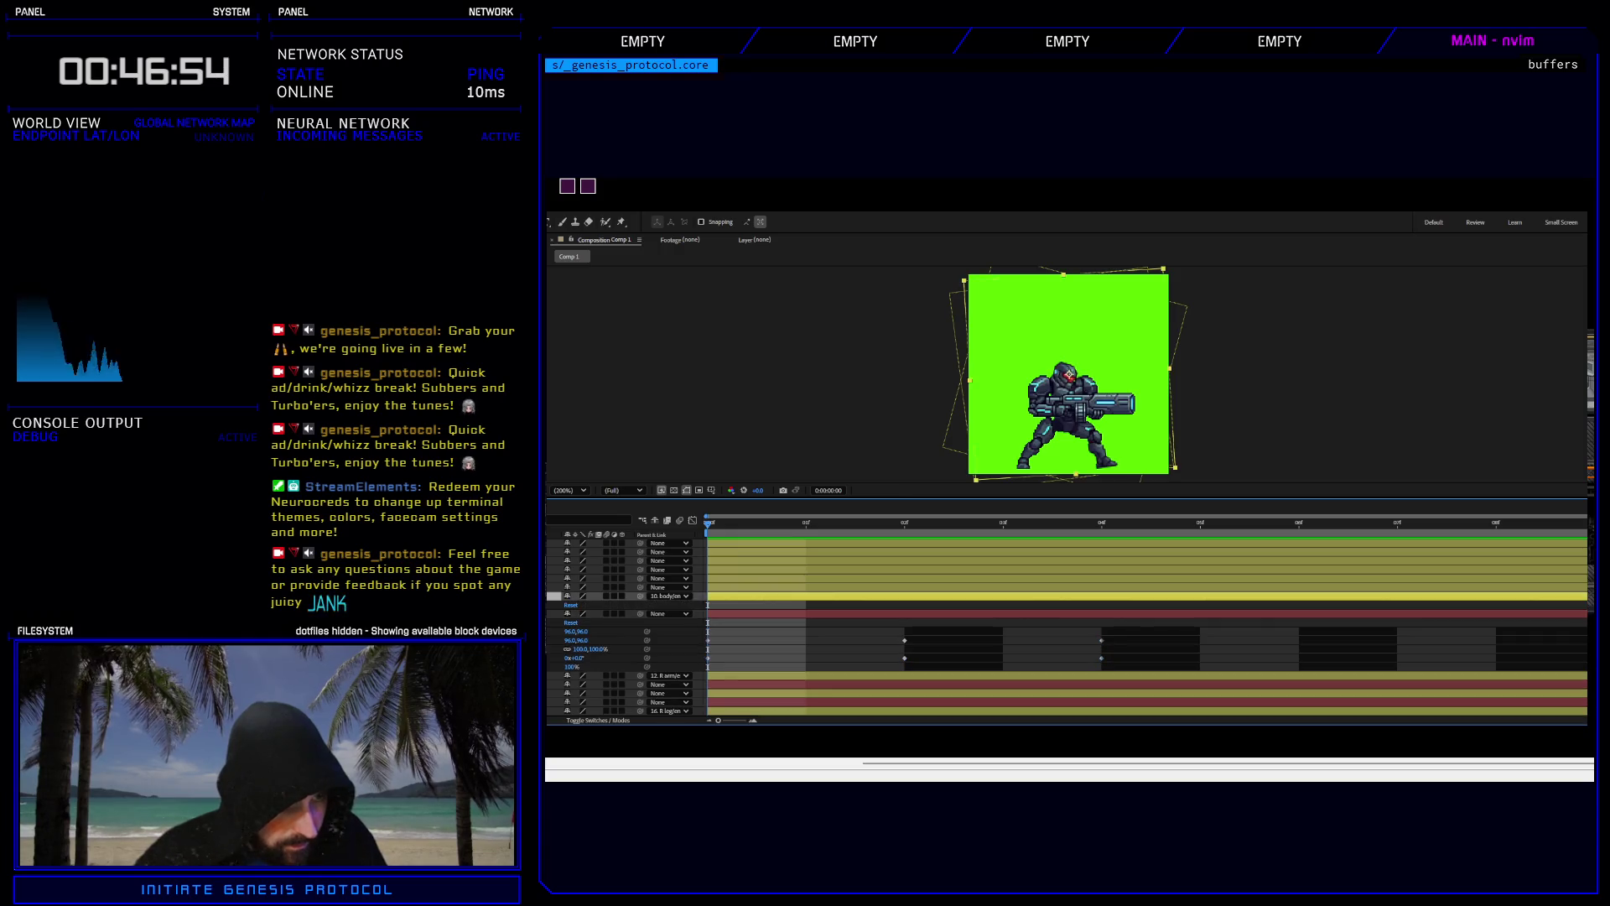
{"action": "left_click", "coordinate": [559, 605]}
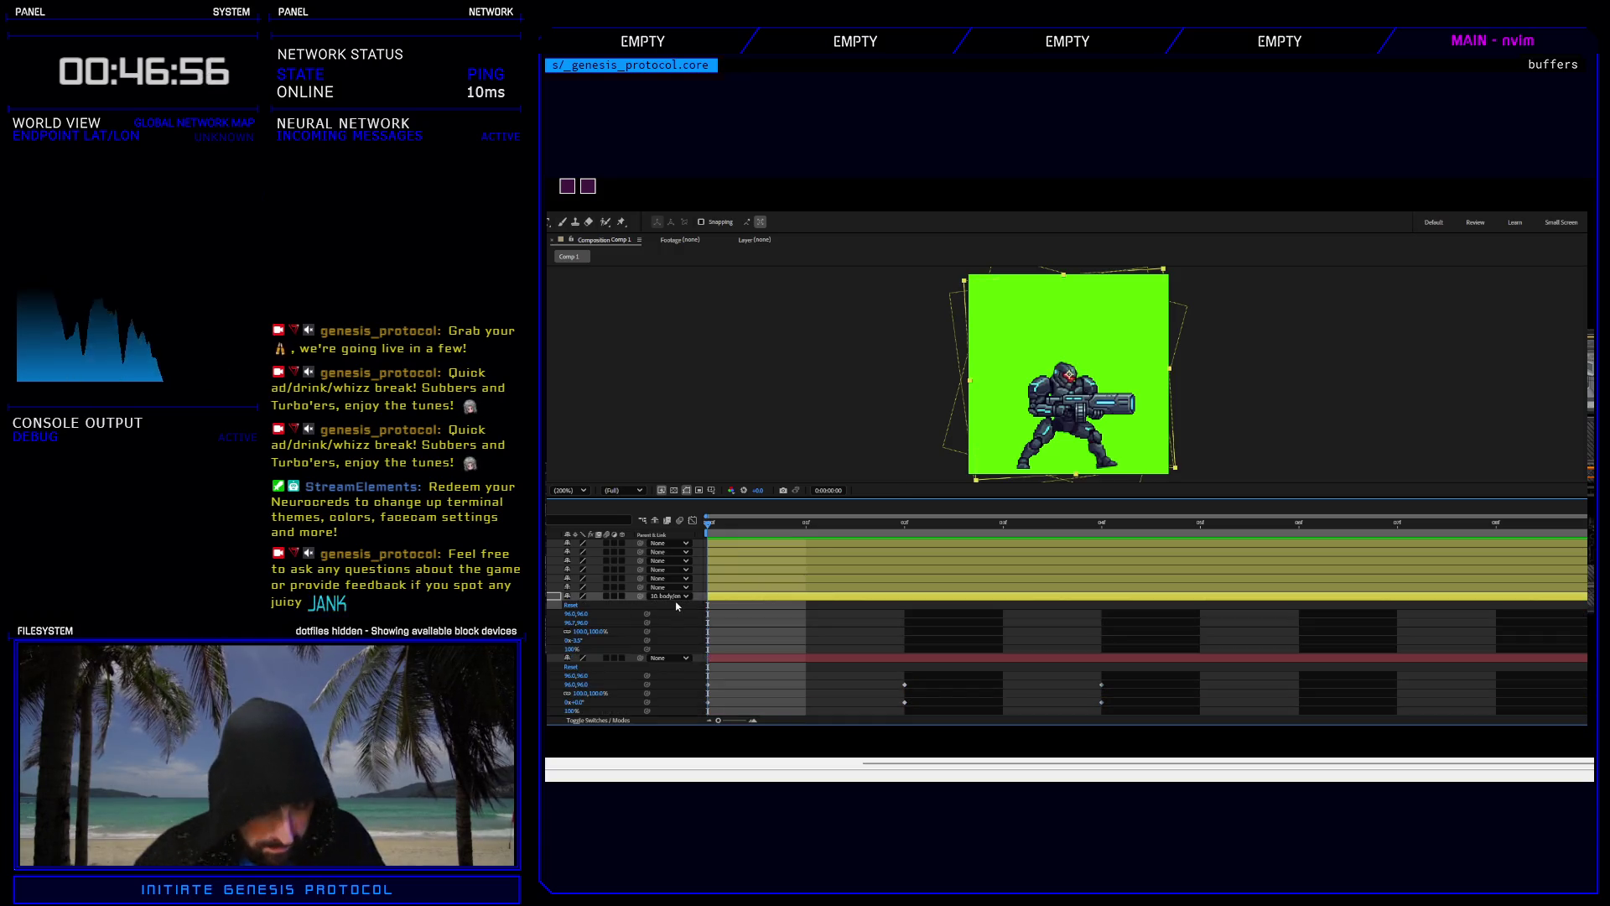
{"action": "key", "text": "ctrl+v"}
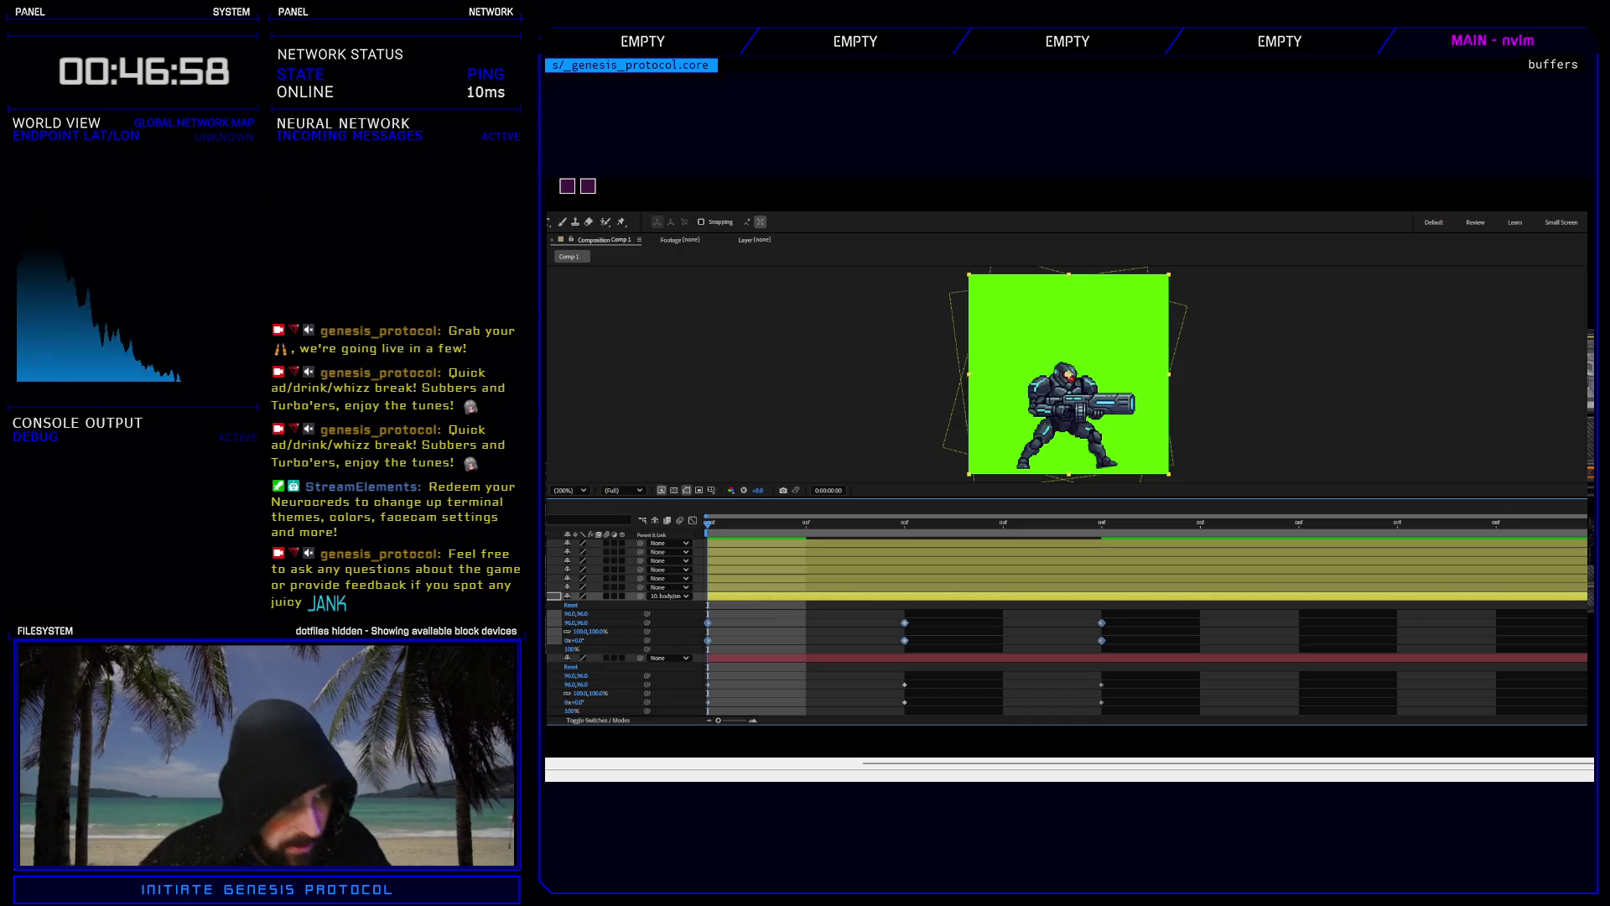
{"action": "left_click", "coordinate": [706, 531]}
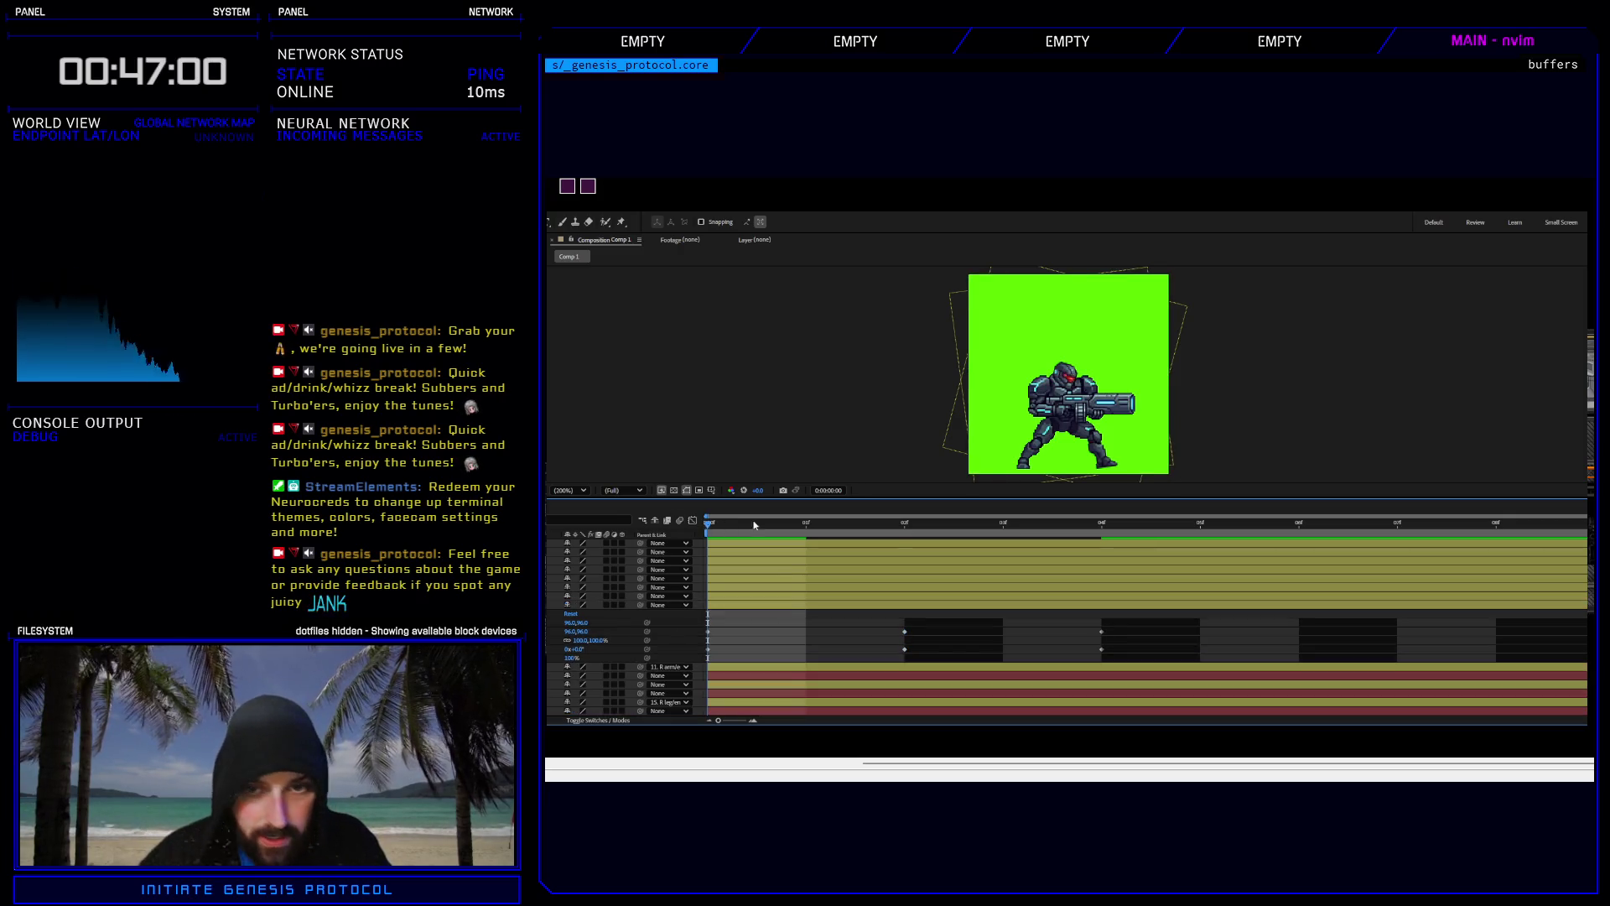
{"action": "mouse_move", "coordinate": [754, 525]}
{"action": "left_mouse_down"}
{"action": "mouse_move", "coordinate": [1004, 522]}
{"action": "mouse_move", "coordinate": [809, 522]}
{"action": "mouse_move", "coordinate": [965, 520]}
{"action": "mouse_move", "coordinate": [826, 519]}
{"action": "left_mouse_up"}
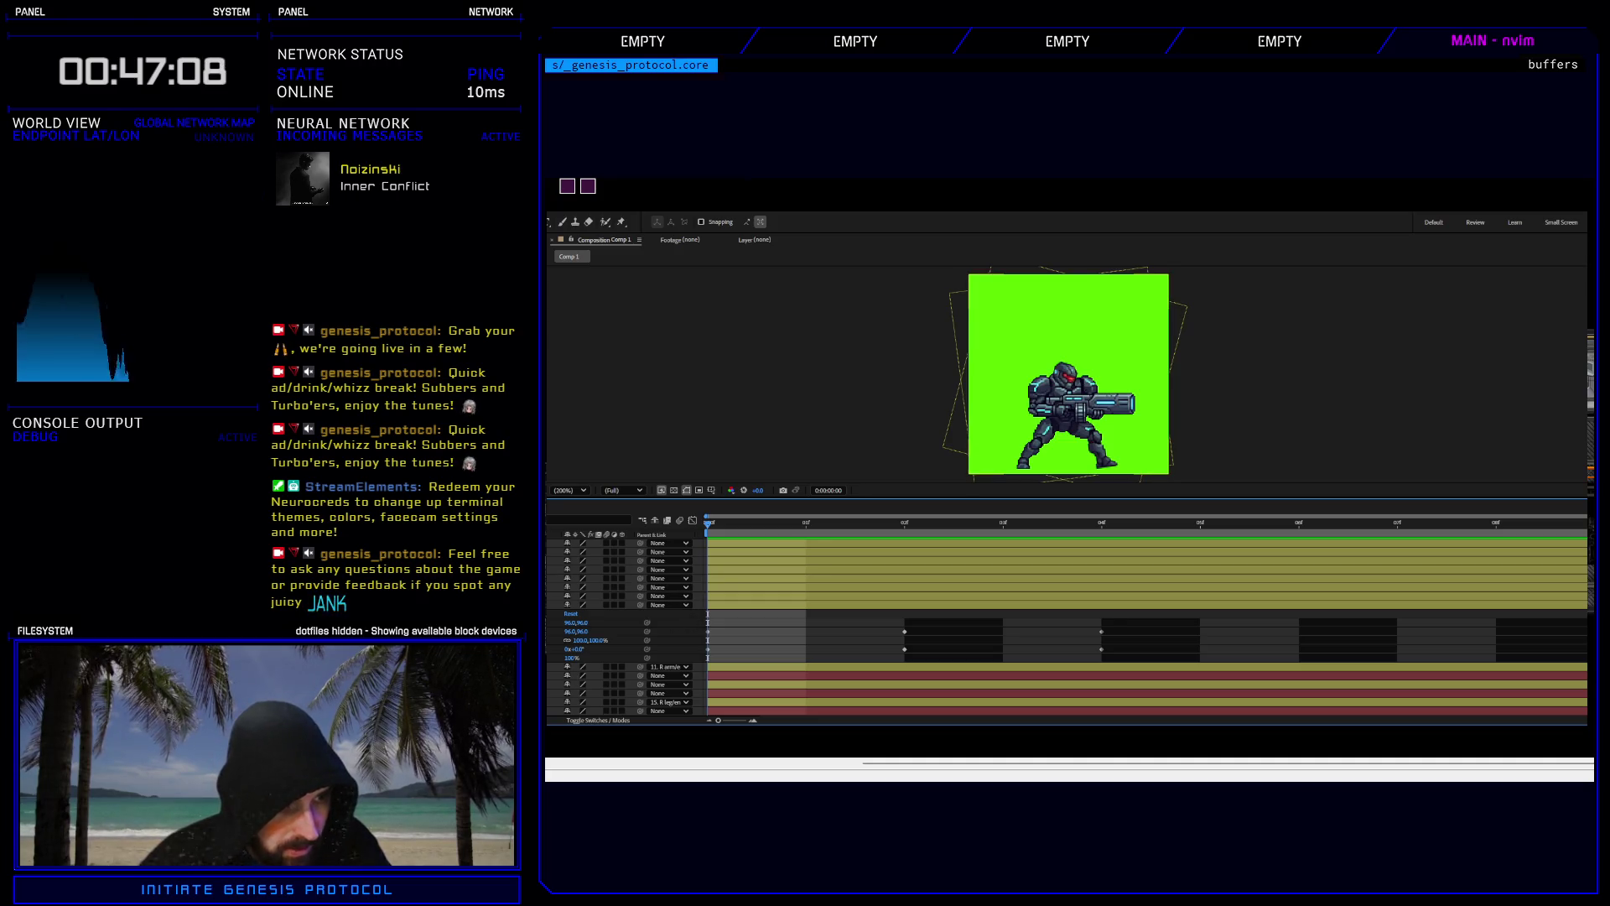
Select the right arm layer, then the layer below it with its Transform expanded.
{"action": "scroll", "coordinate": [1065, 629], "scroll_direction": "down", "scroll_amount": 2}
{"action": "left_click", "coordinate": [587, 667]}
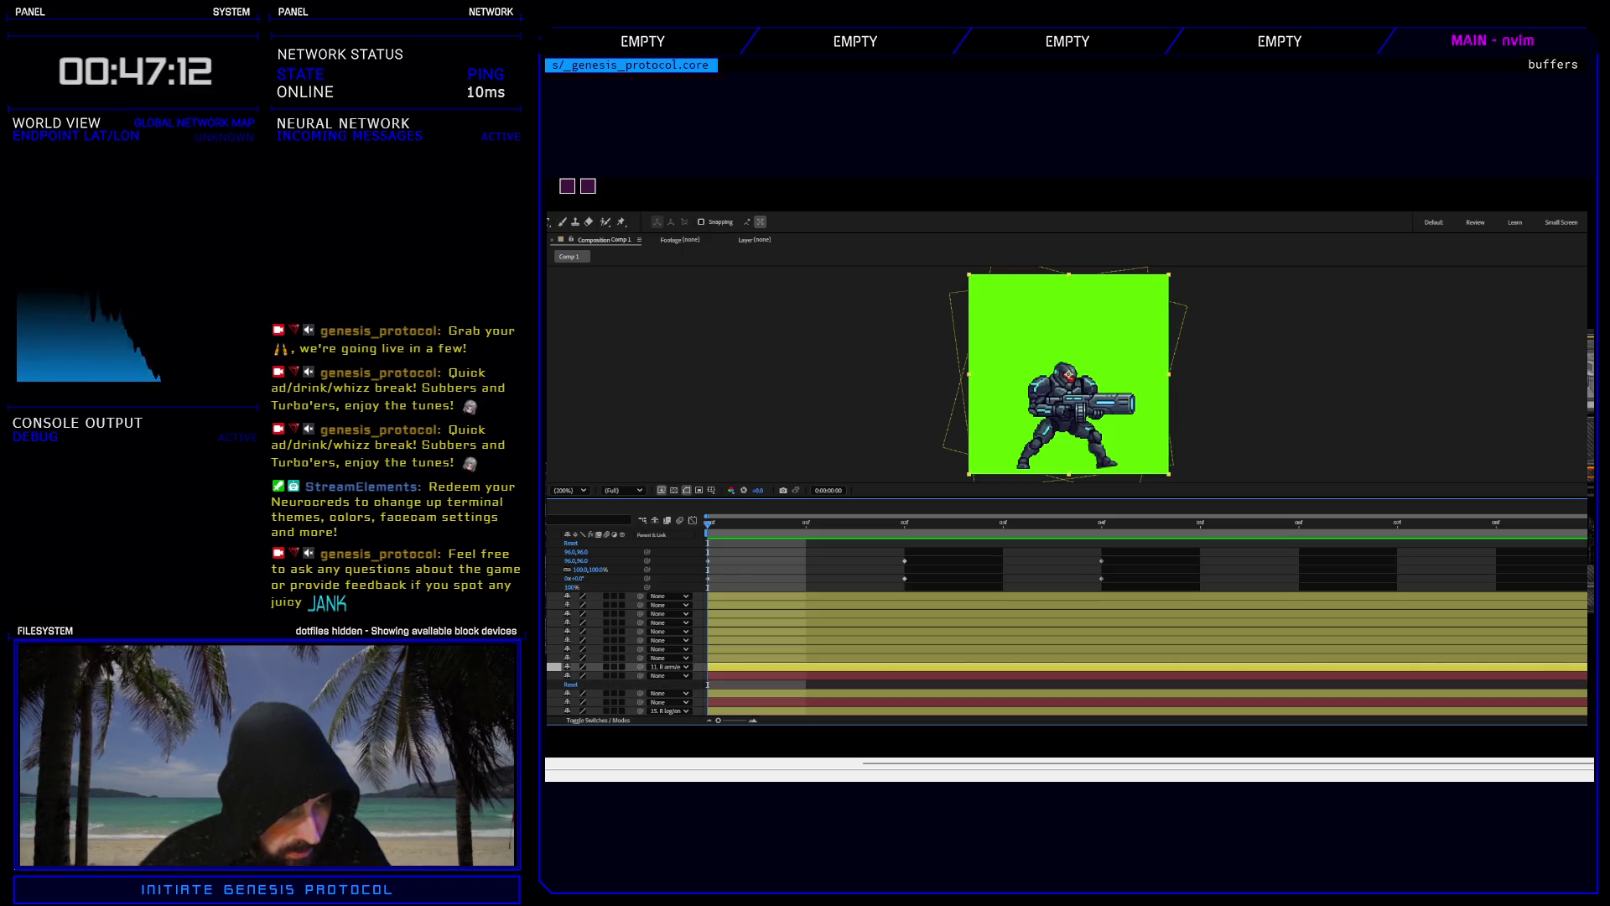
{"action": "left_click", "coordinate": [551, 675]}
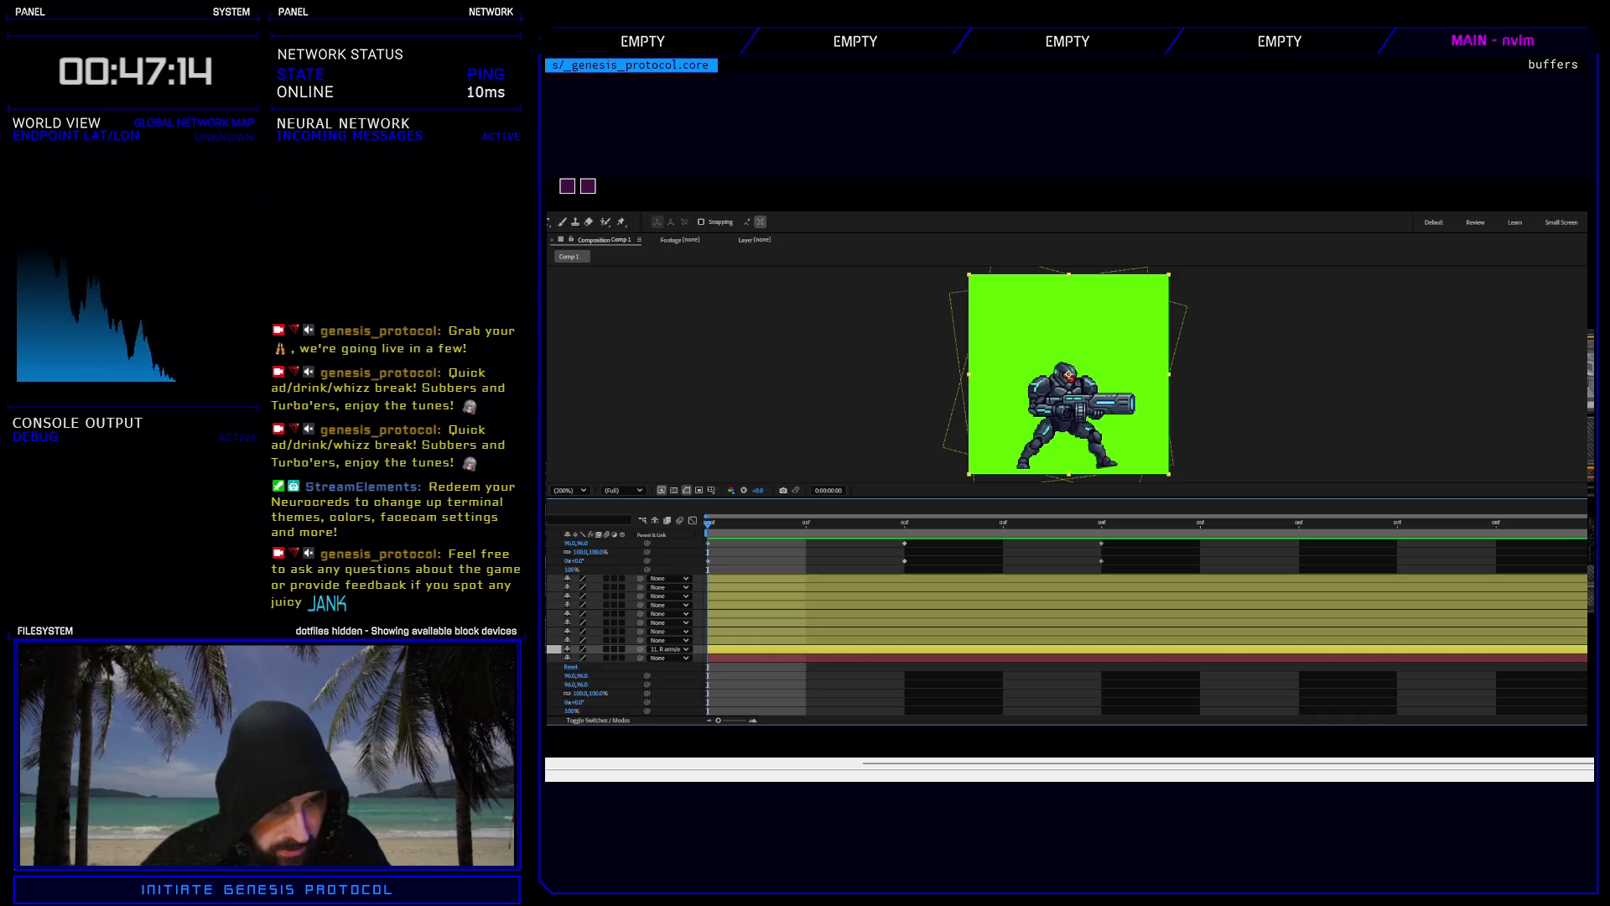
{"action": "left_click", "coordinate": [587, 657]}
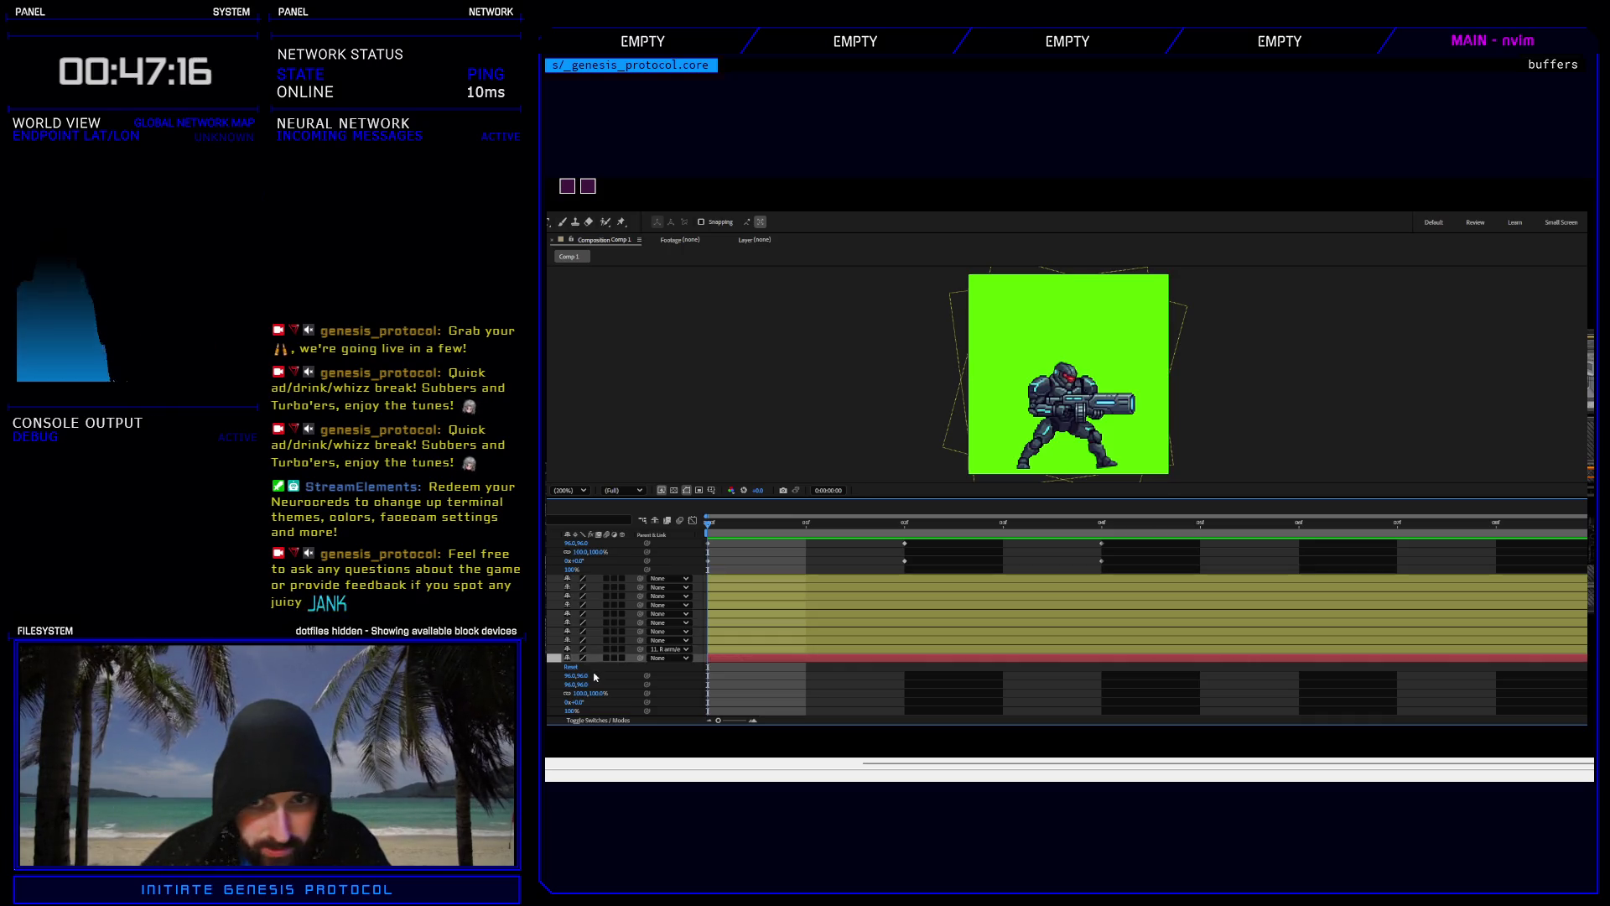
{"action": "scroll", "coordinate": [595, 677], "scroll_direction": "down", "scroll_amount": 2}
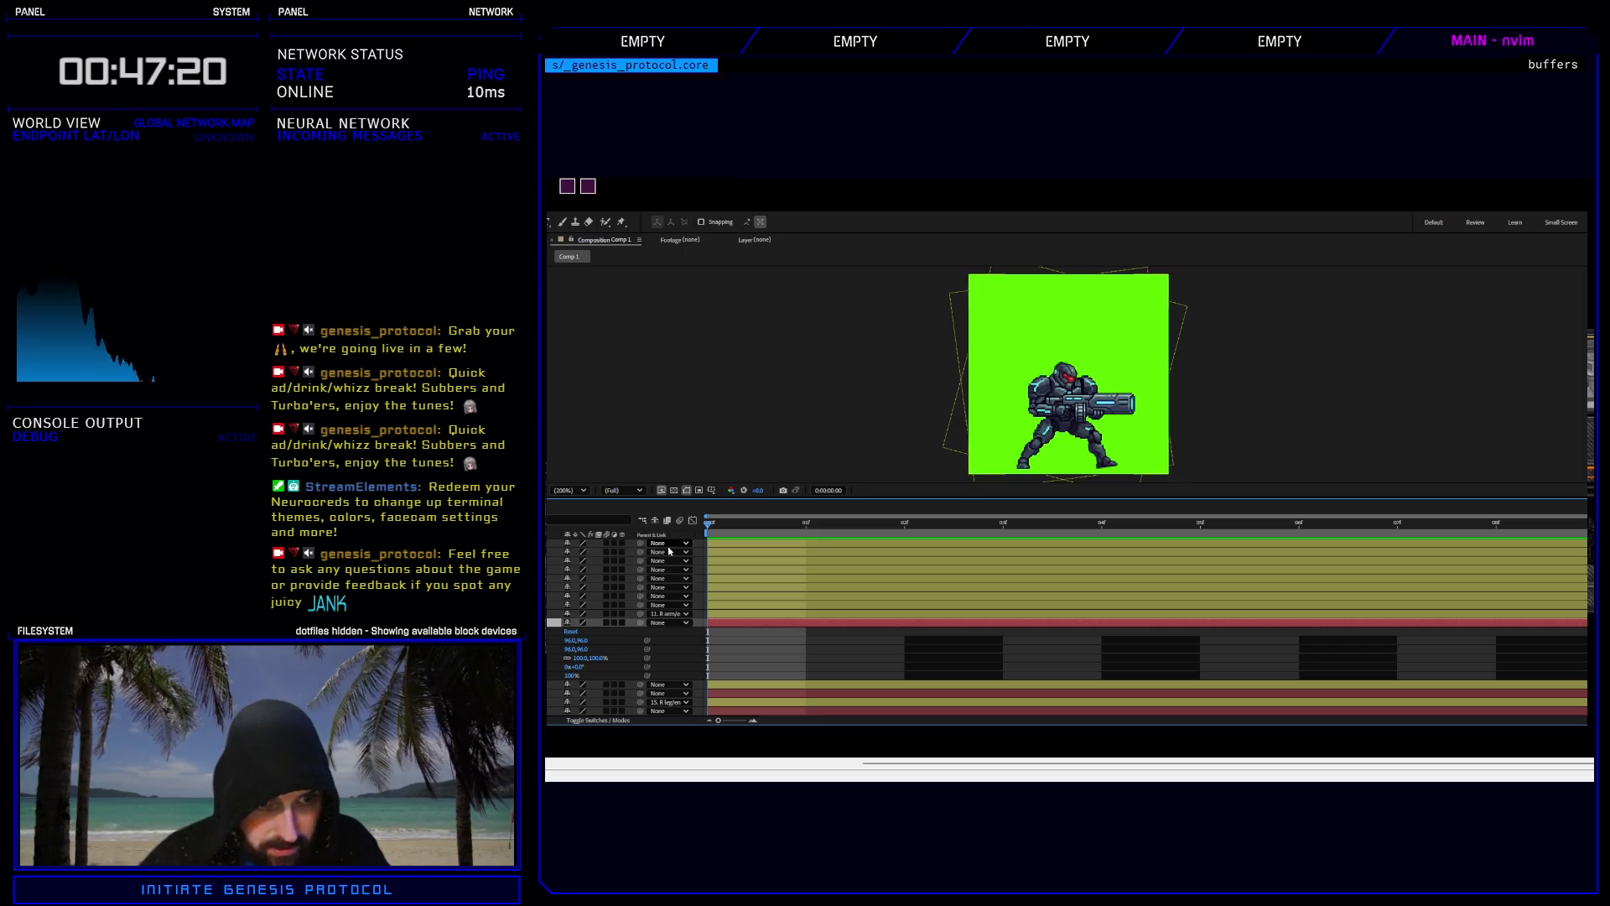
{"action": "key", "text": "space"}
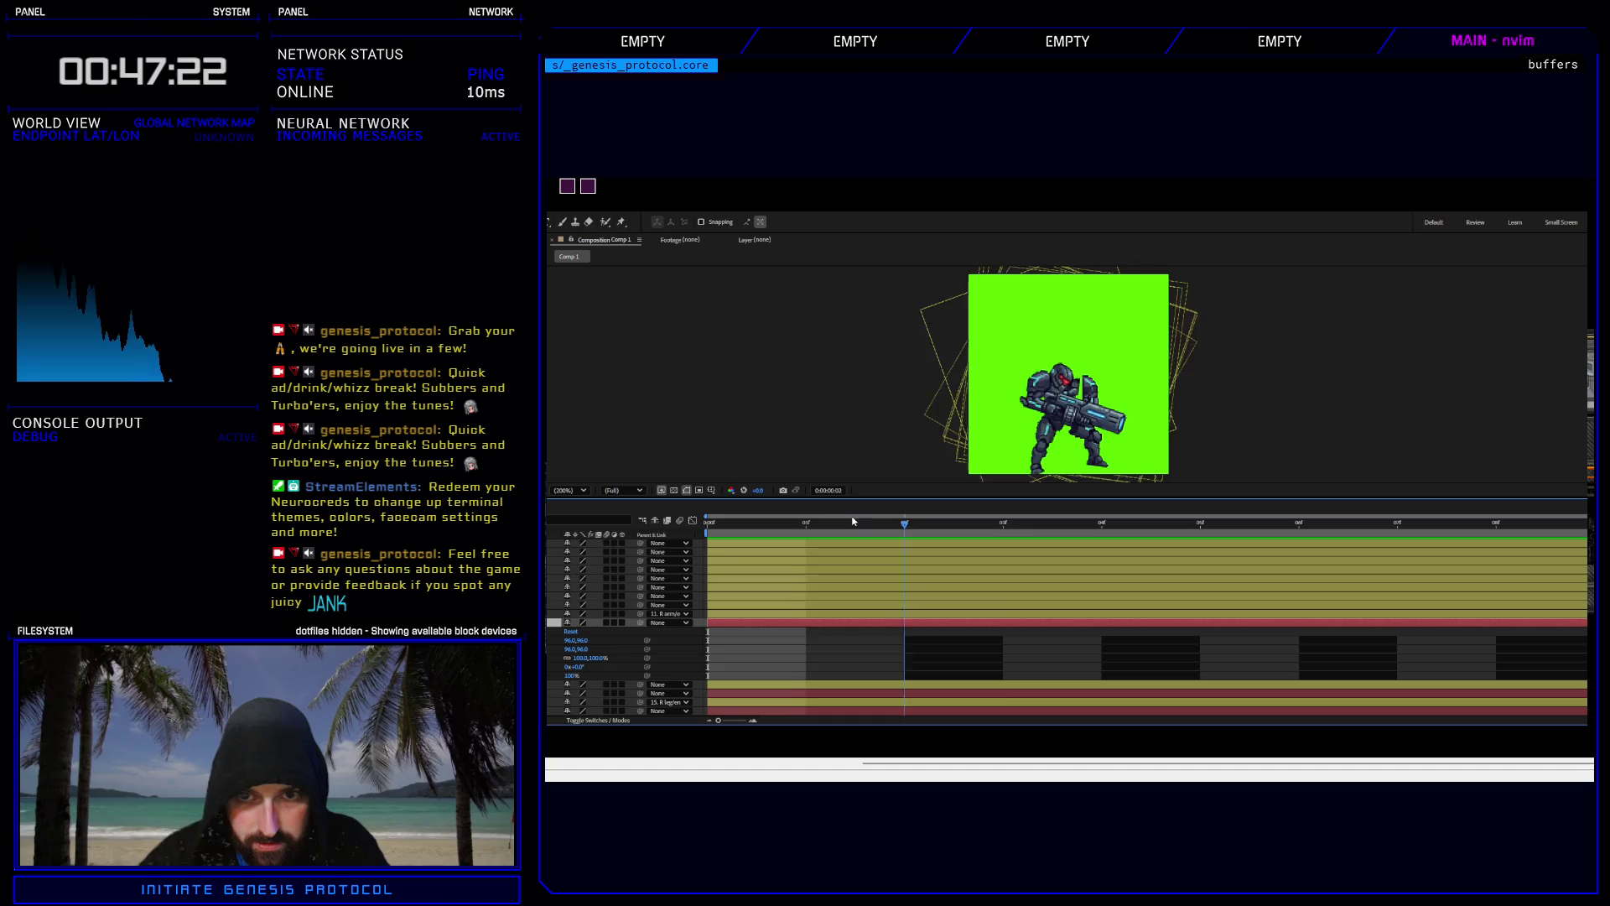
{"action": "key", "text": "u"}
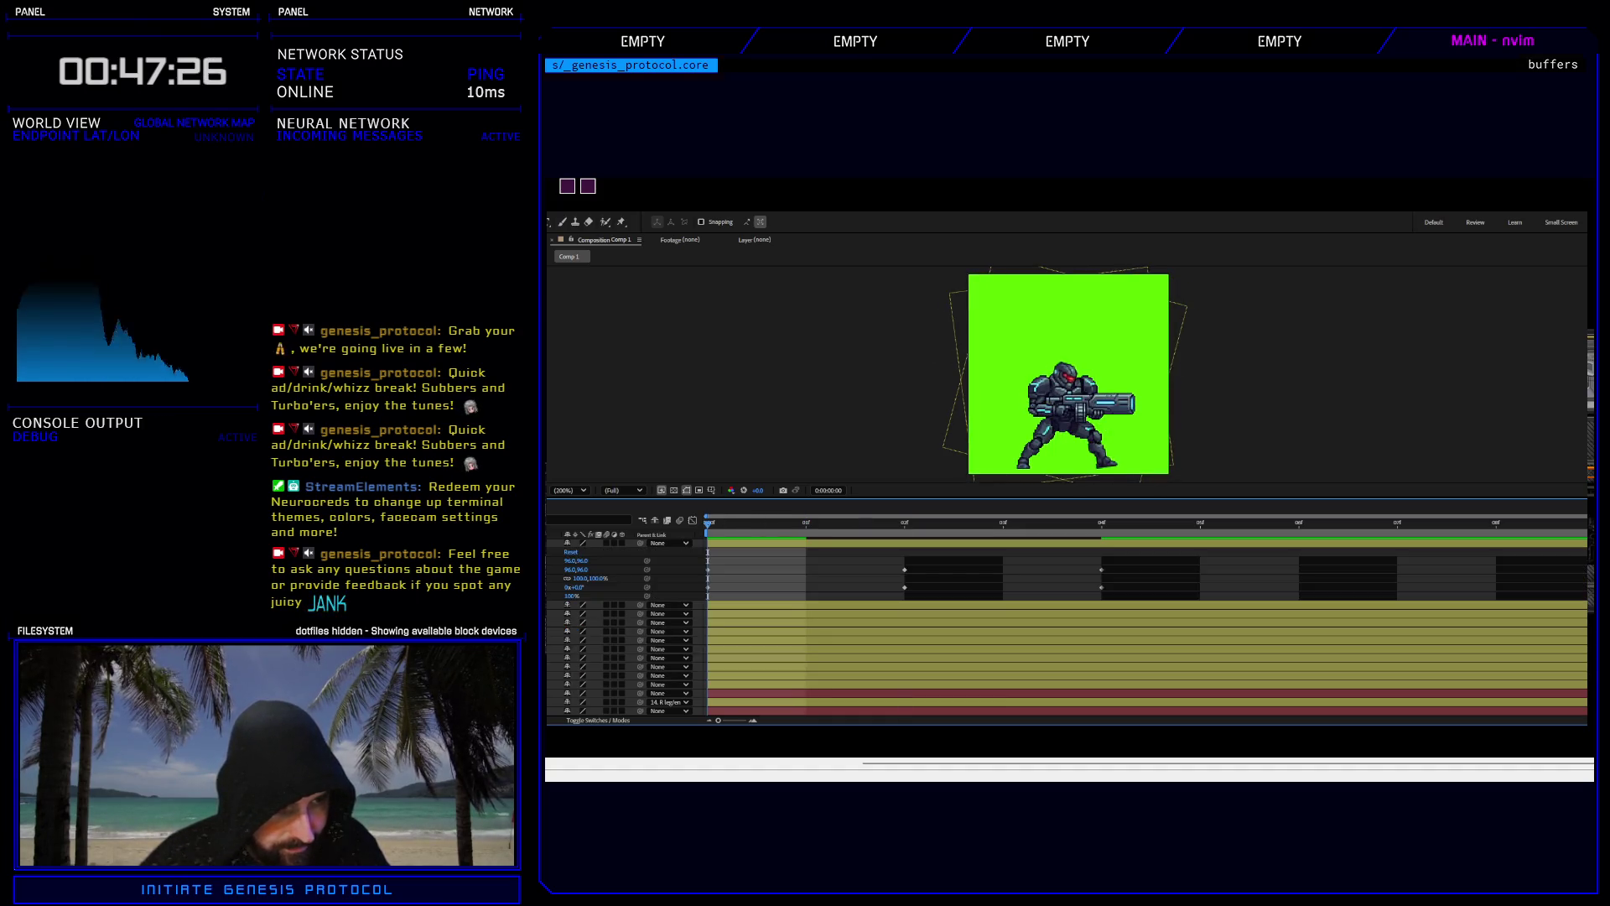
{"action": "key", "text": "u"}
{"action": "mouse_move", "coordinate": [1142, 672]}
{"action": "left_mouse_down"}
{"action": "mouse_move", "coordinate": [948, 709]}
{"action": "mouse_move", "coordinate": [682, 702]}
{"action": "left_mouse_up"}
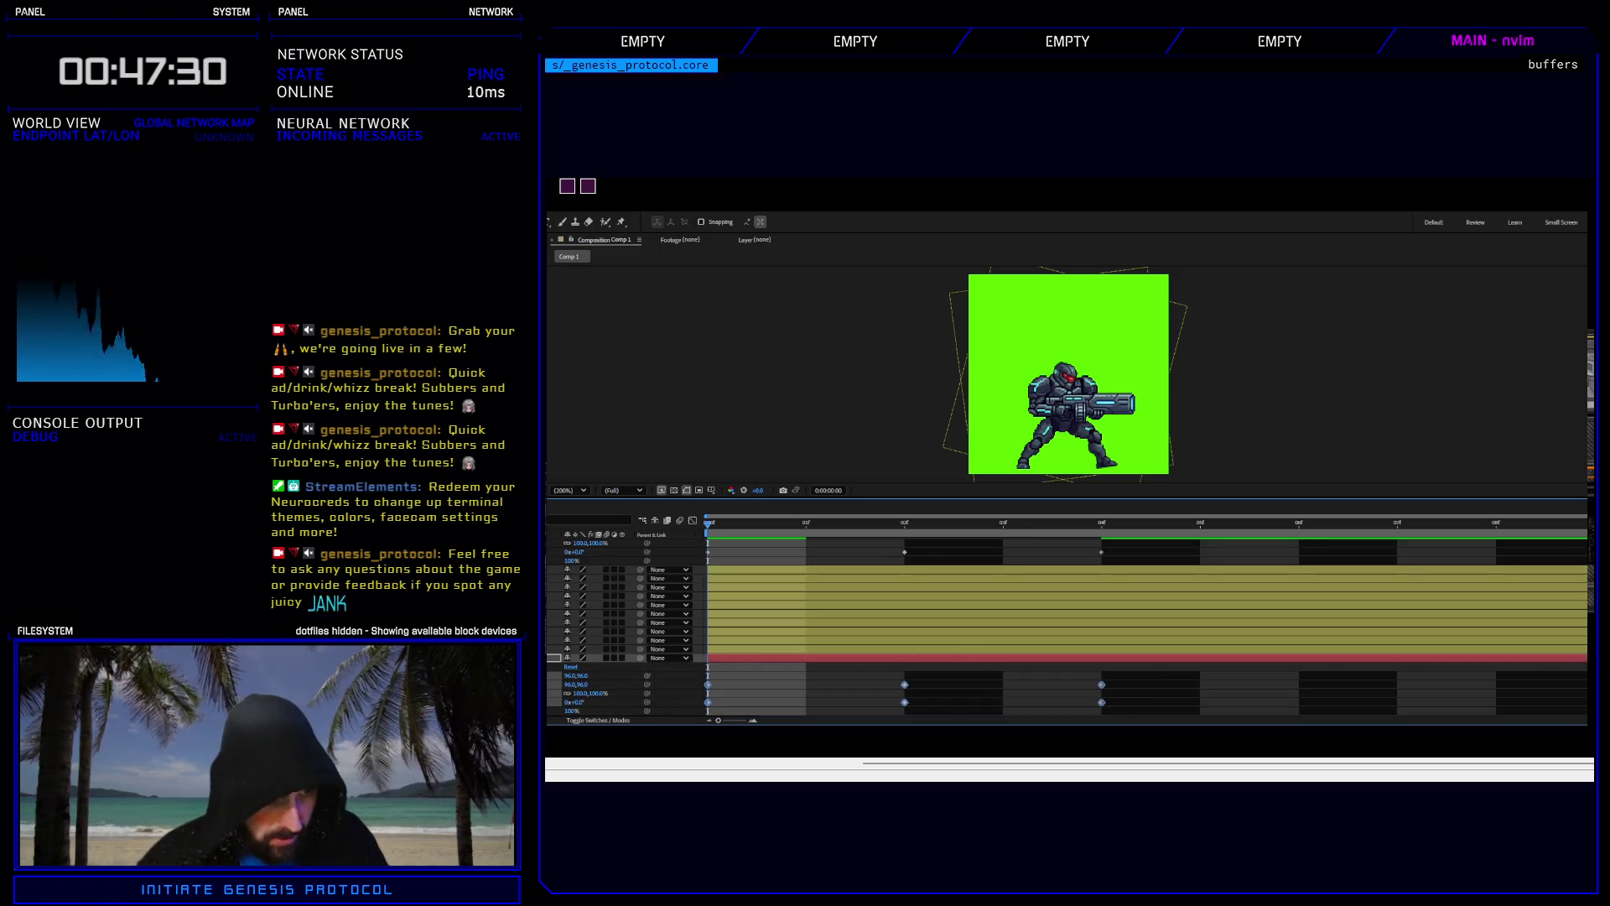
{"action": "key", "text": "ctrl+Up"}
{"action": "key", "text": "u"}
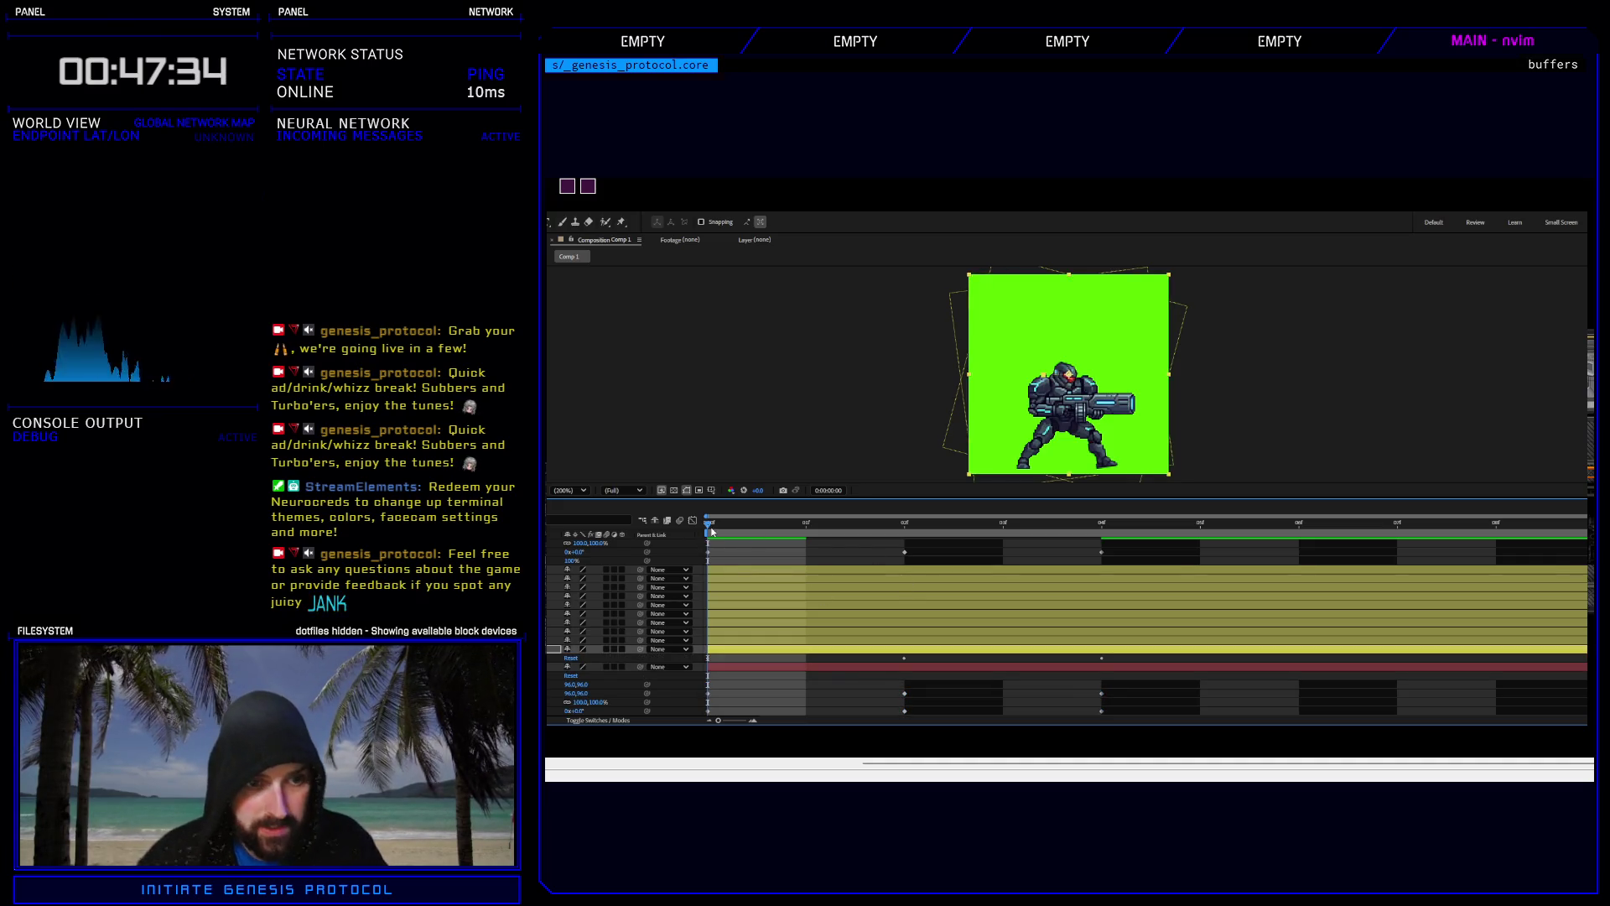
{"action": "mouse_move", "coordinate": [710, 521]}
{"action": "left_mouse_down"}
{"action": "mouse_move", "coordinate": [881, 524]}
{"action": "mouse_move", "coordinate": [708, 523]}
{"action": "left_mouse_up"}
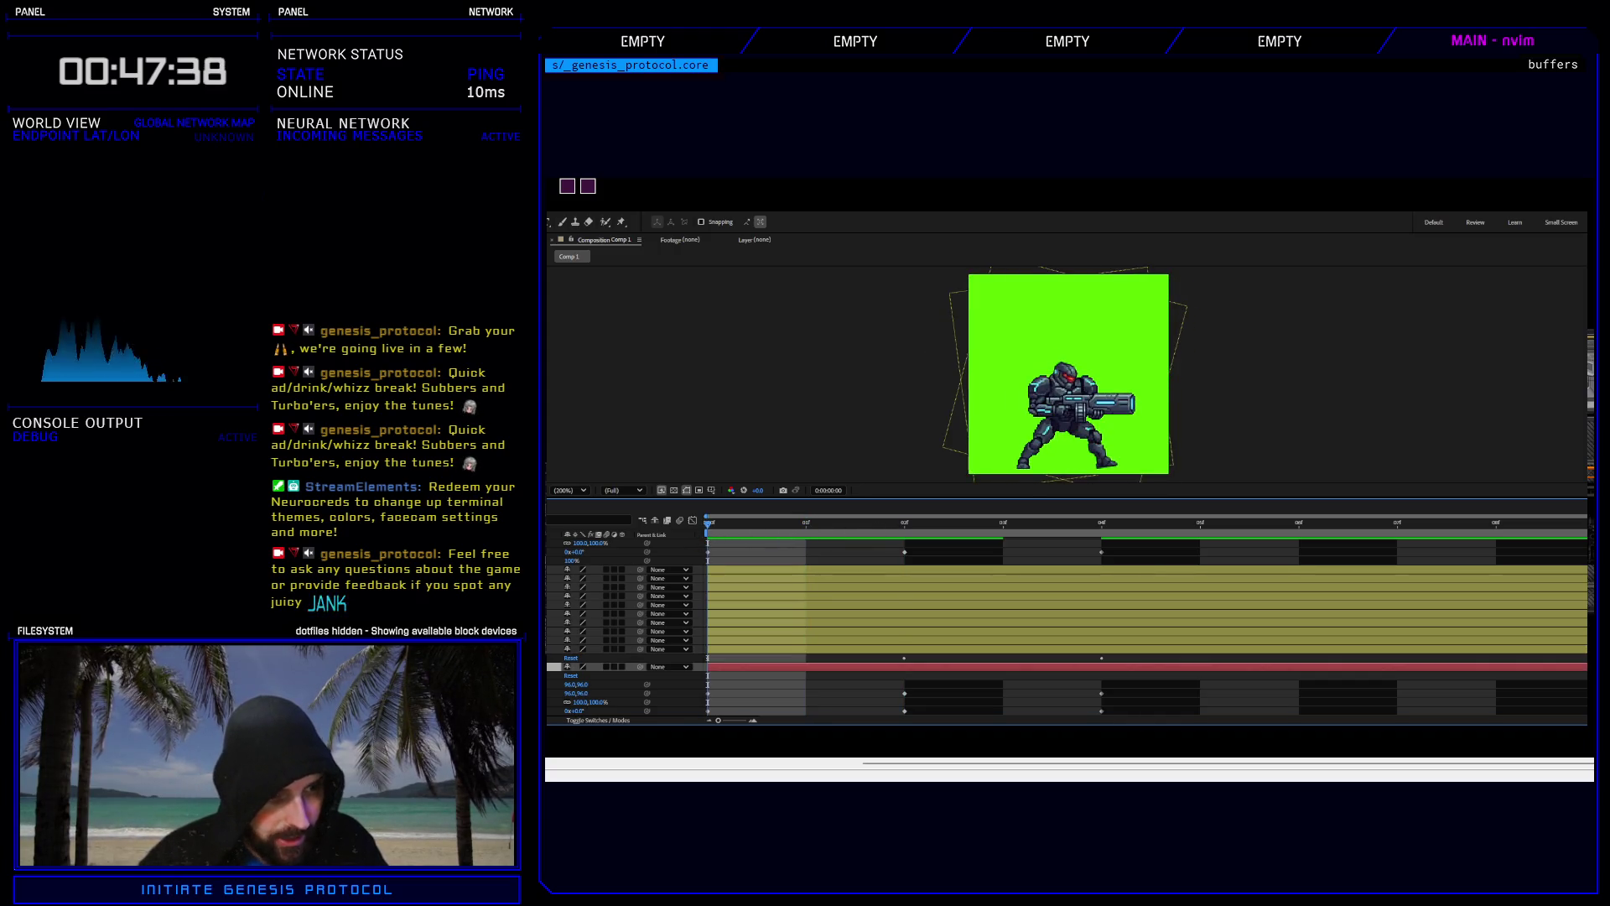
{"action": "scroll", "coordinate": [1065, 629], "scroll_direction": "up", "scroll_amount": 2}
{"action": "scroll", "coordinate": [1065, 629], "scroll_direction": "down", "scroll_amount": 1}
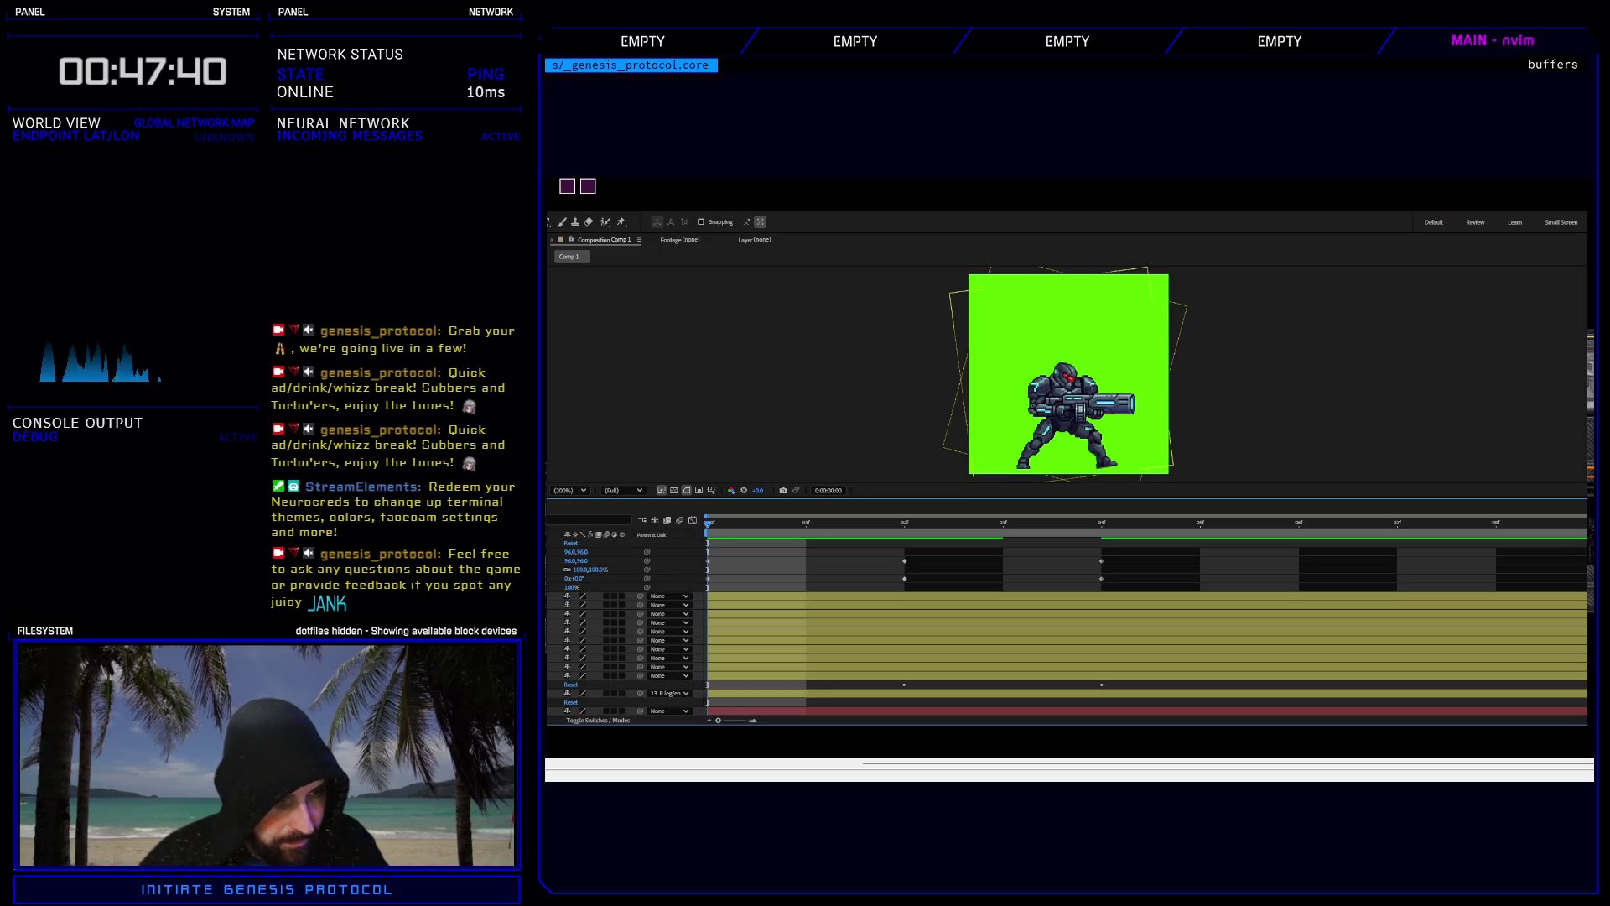
{"action": "scroll", "coordinate": [1065, 629], "scroll_direction": "up", "scroll_amount": 1}
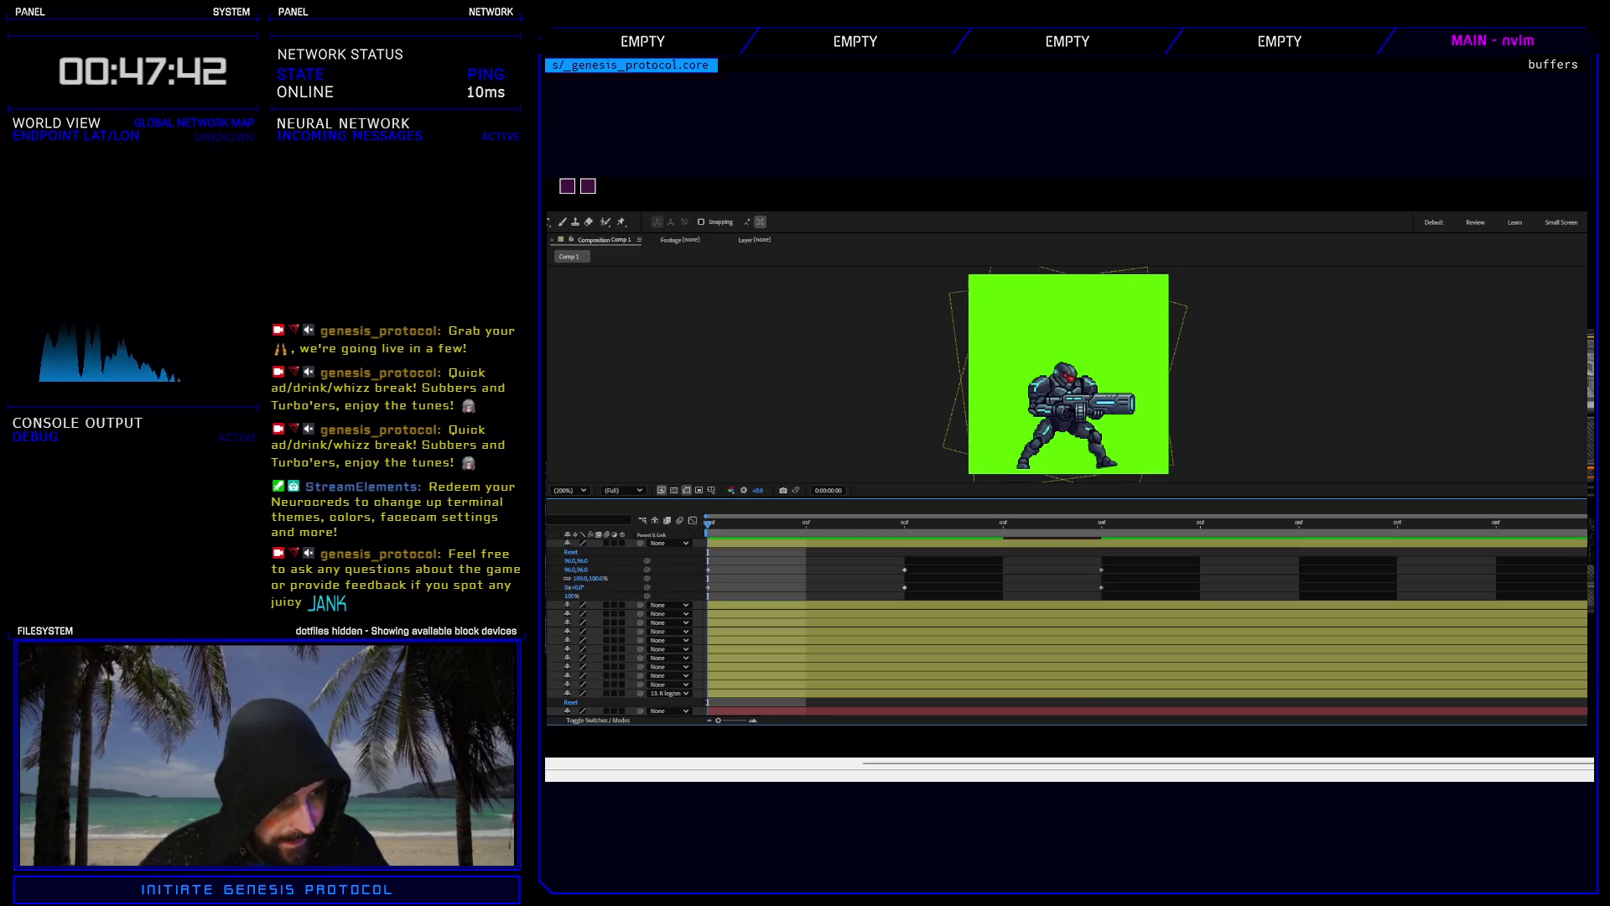
{"action": "scroll", "coordinate": [1065, 629], "scroll_direction": "down", "scroll_amount": 3}
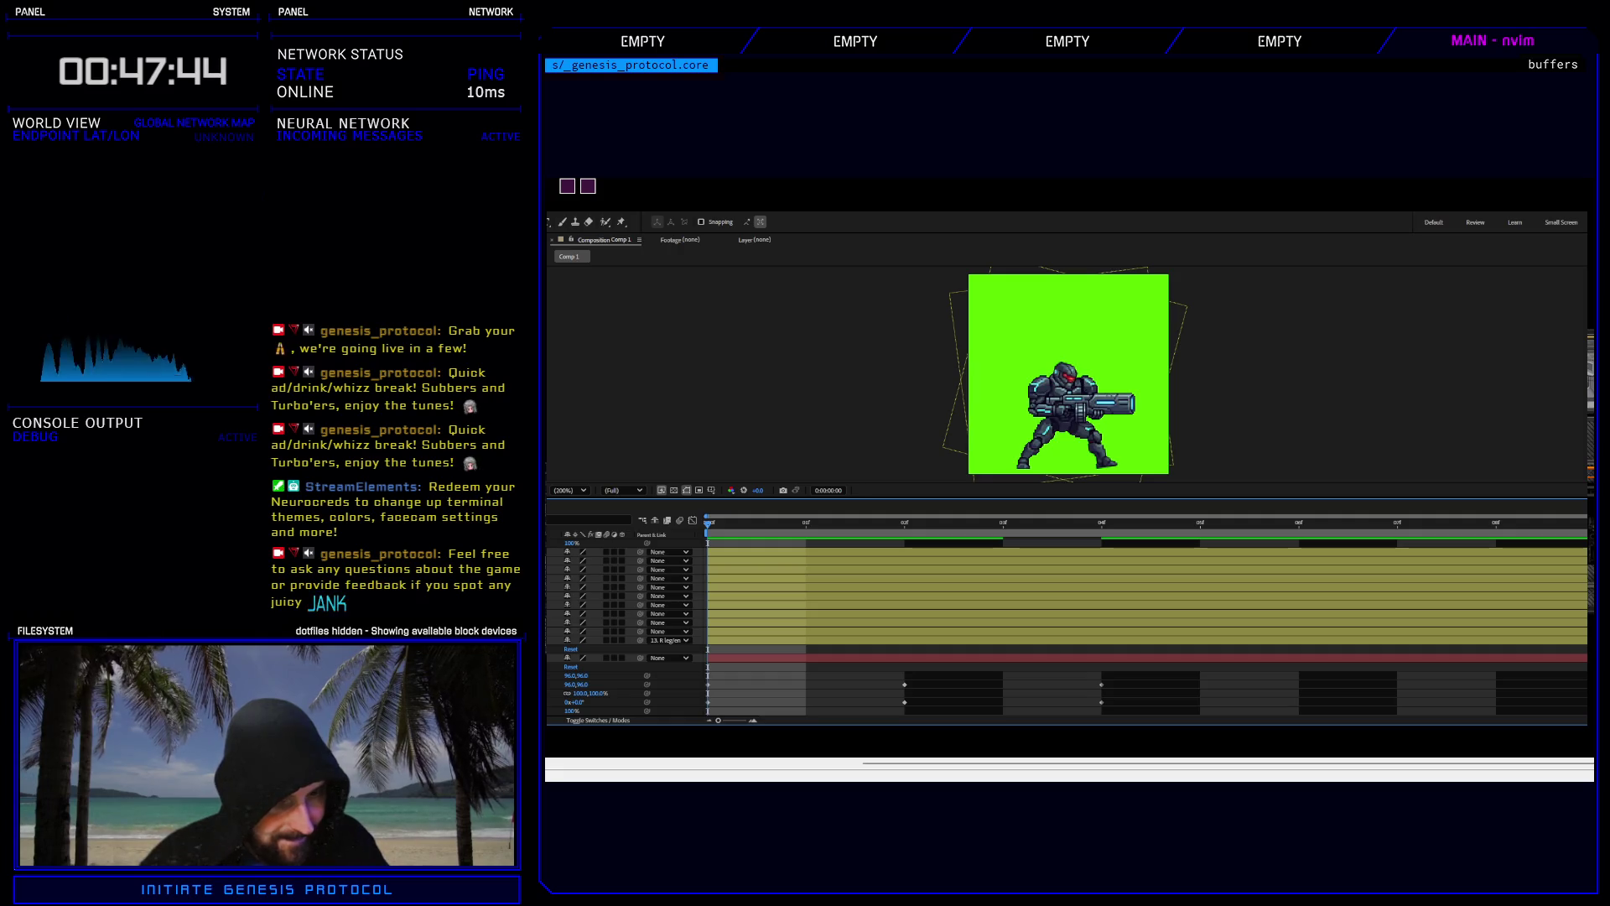
{"action": "mouse_move", "coordinate": [1115, 677]}
{"action": "left_mouse_down"}
{"action": "mouse_move", "coordinate": [971, 704]}
{"action": "mouse_move", "coordinate": [696, 709]}
{"action": "left_mouse_up"}
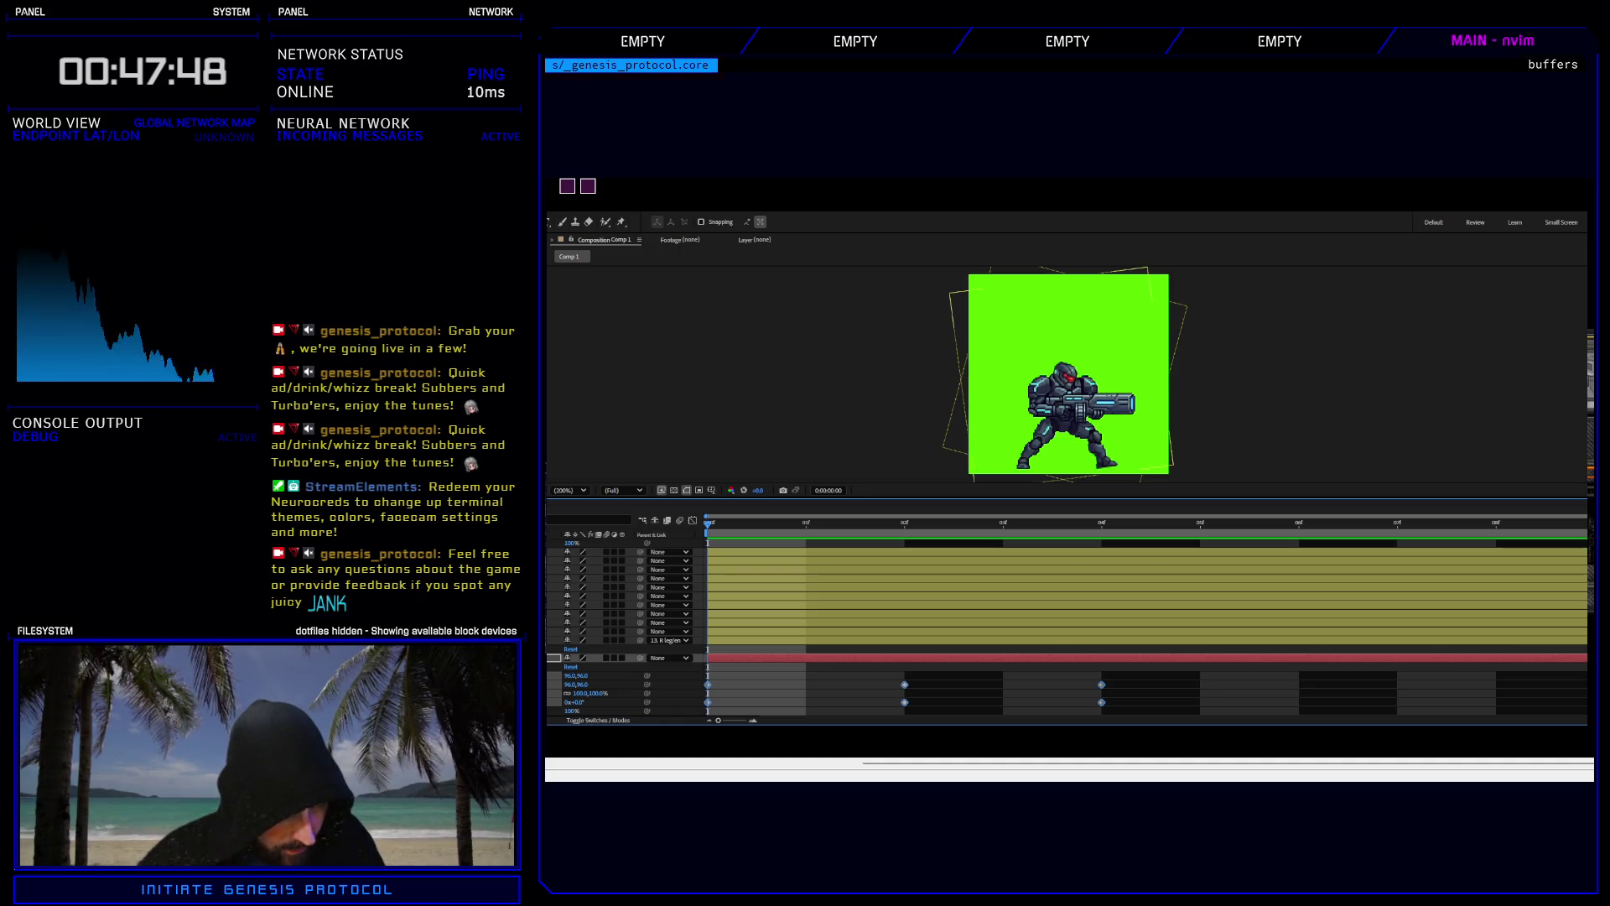
{"action": "left_click", "coordinate": [620, 640]}
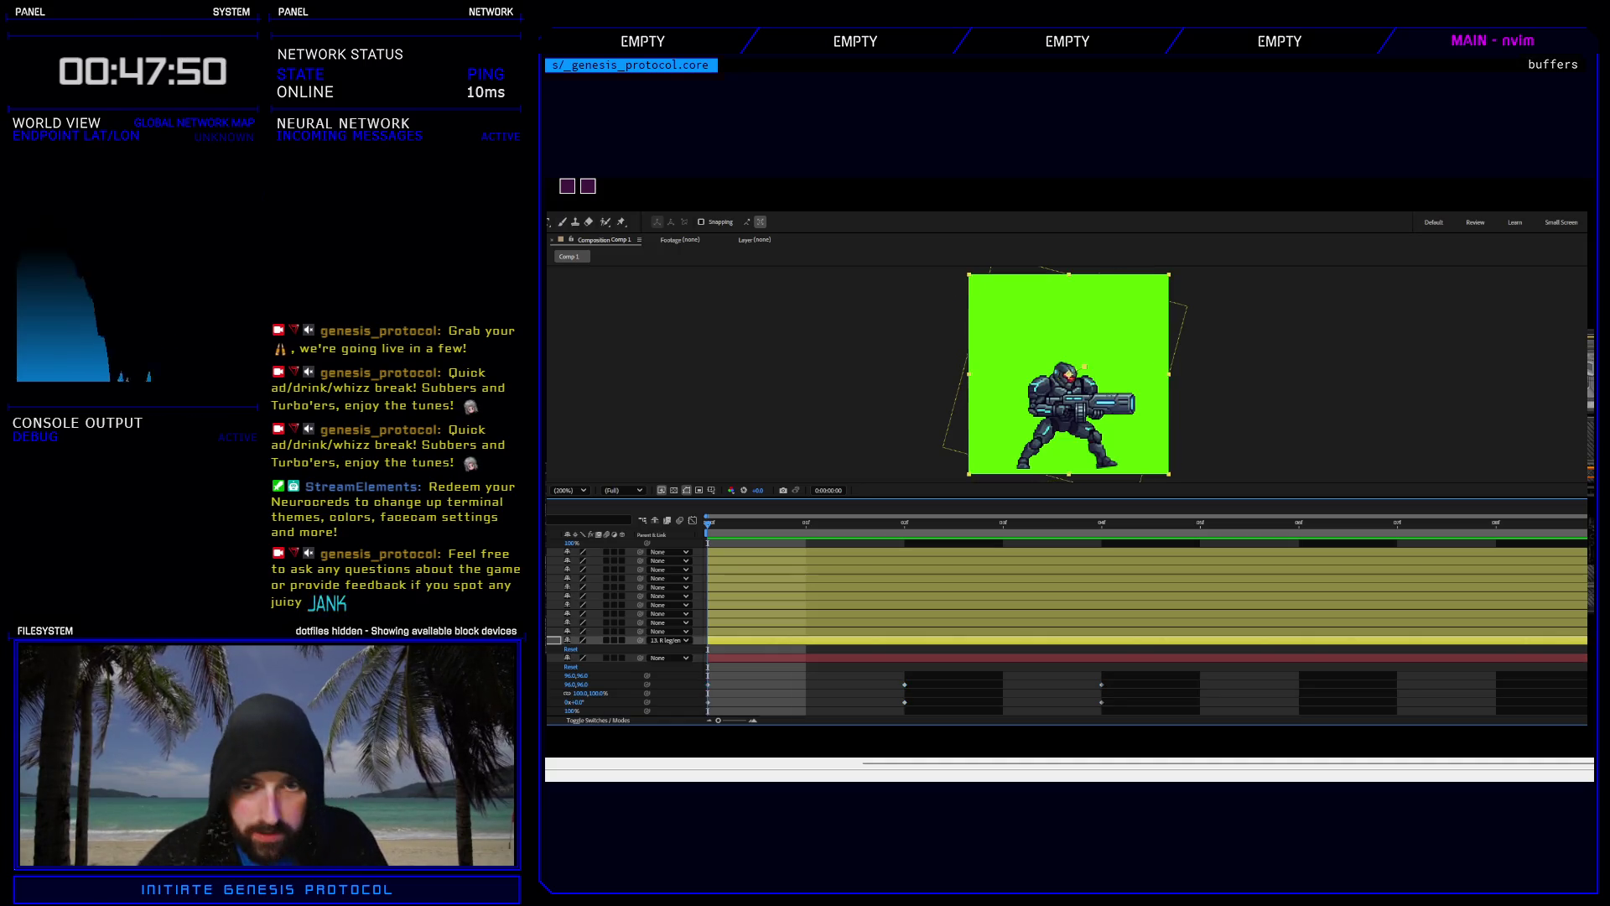
{"action": "key", "text": "ctrl+Down"}
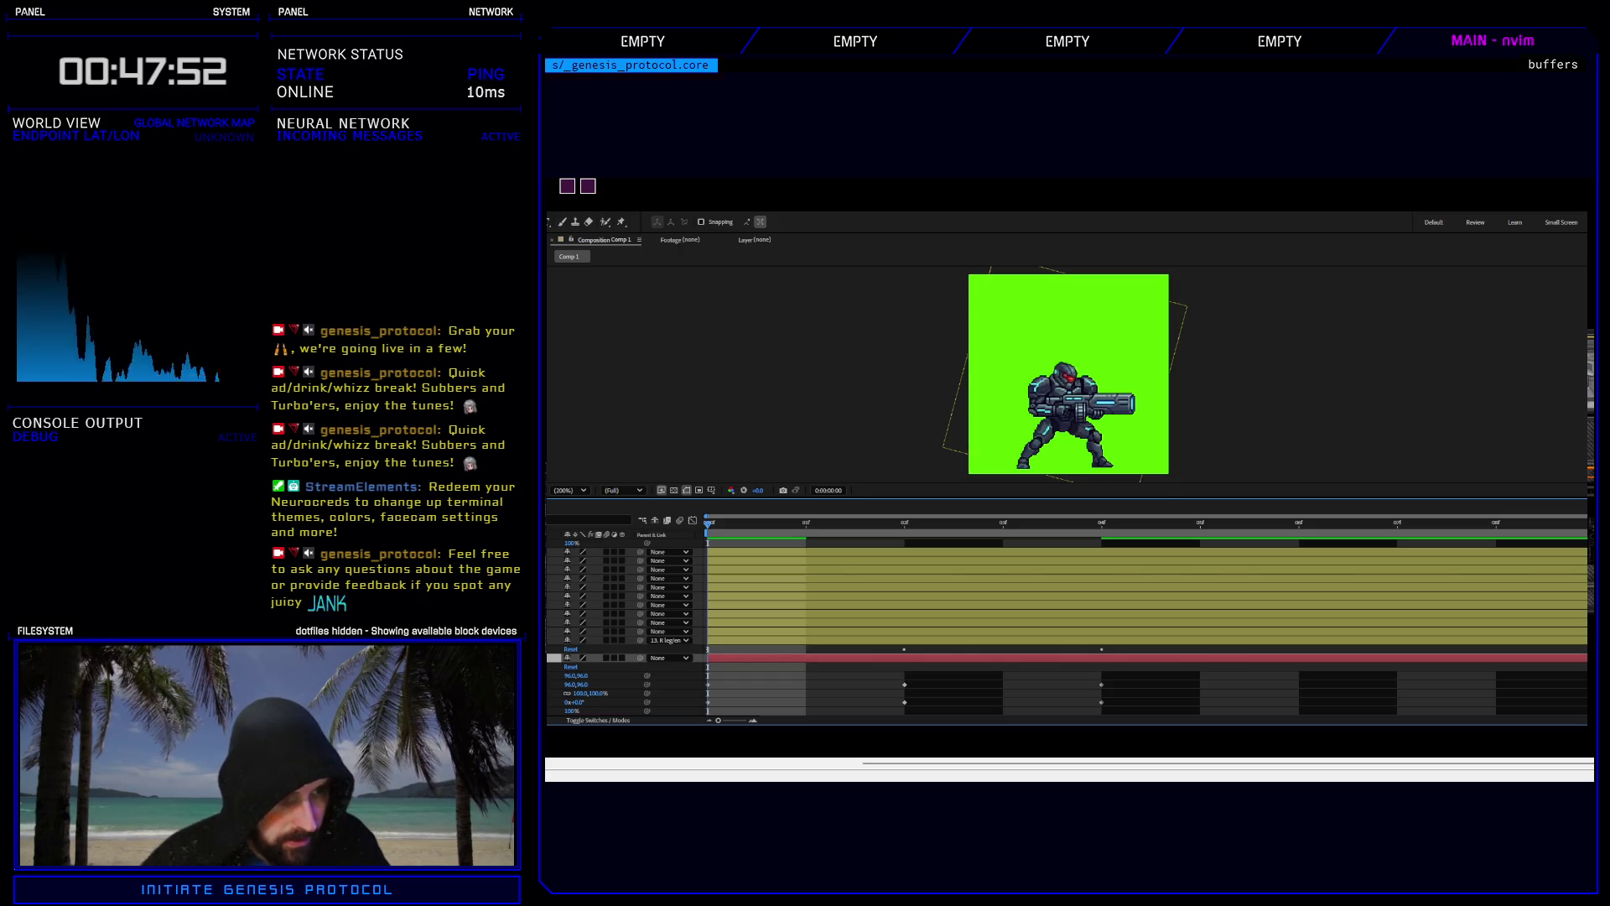
{"action": "key", "text": "ctrl+shift+bracketright"}
{"action": "key", "text": "space"}
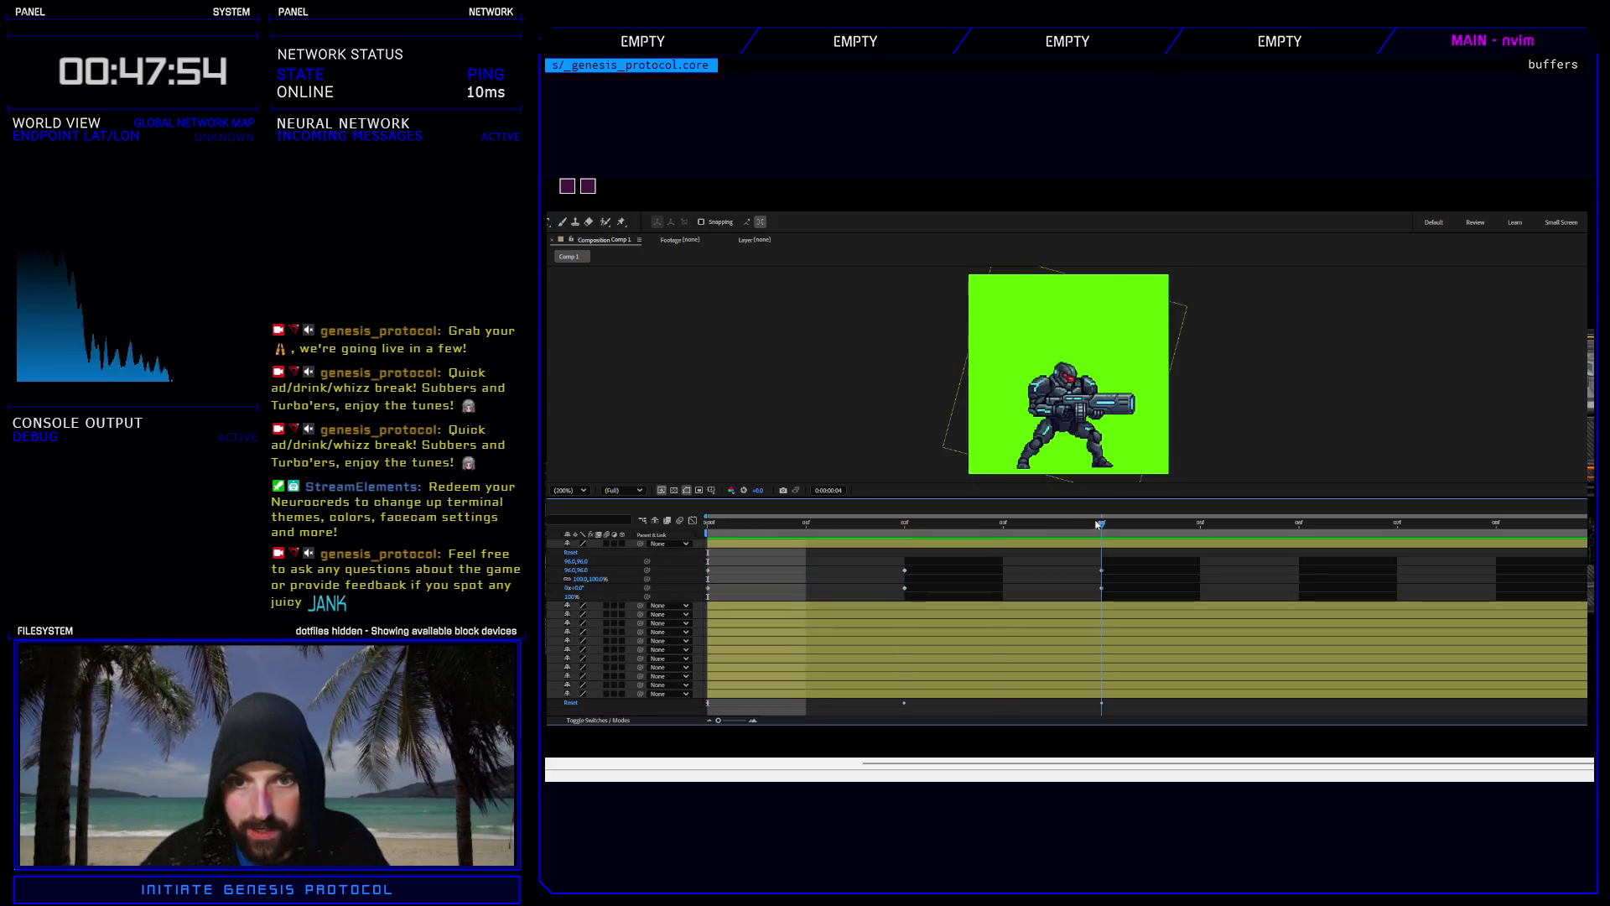
{"action": "left_click", "coordinate": [833, 507]}
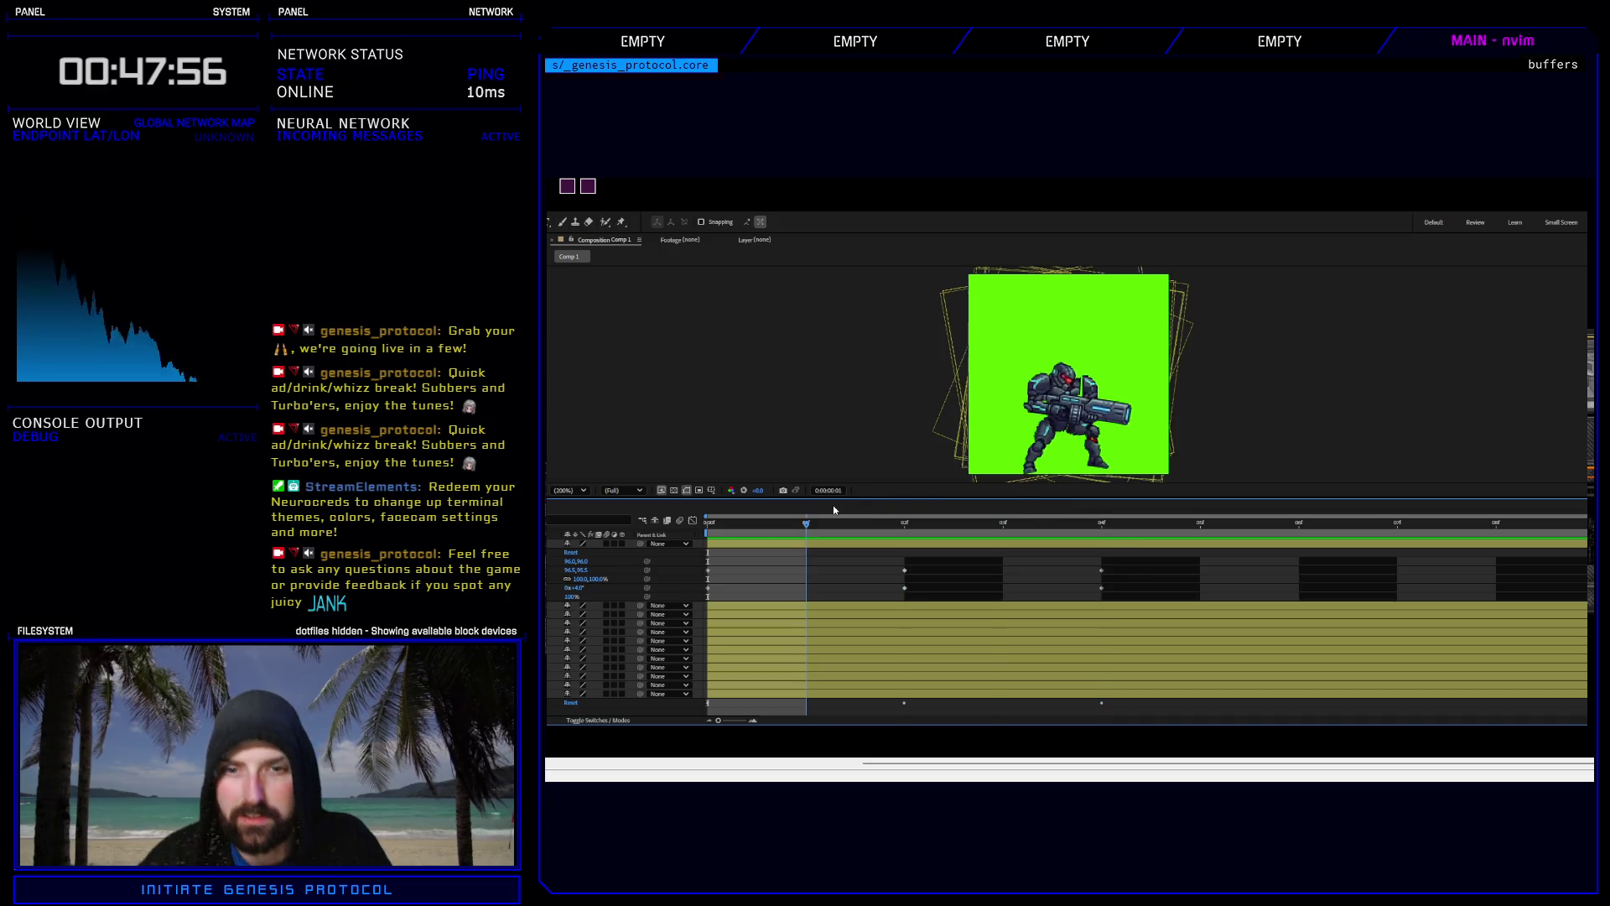
{"action": "key", "text": "space"}
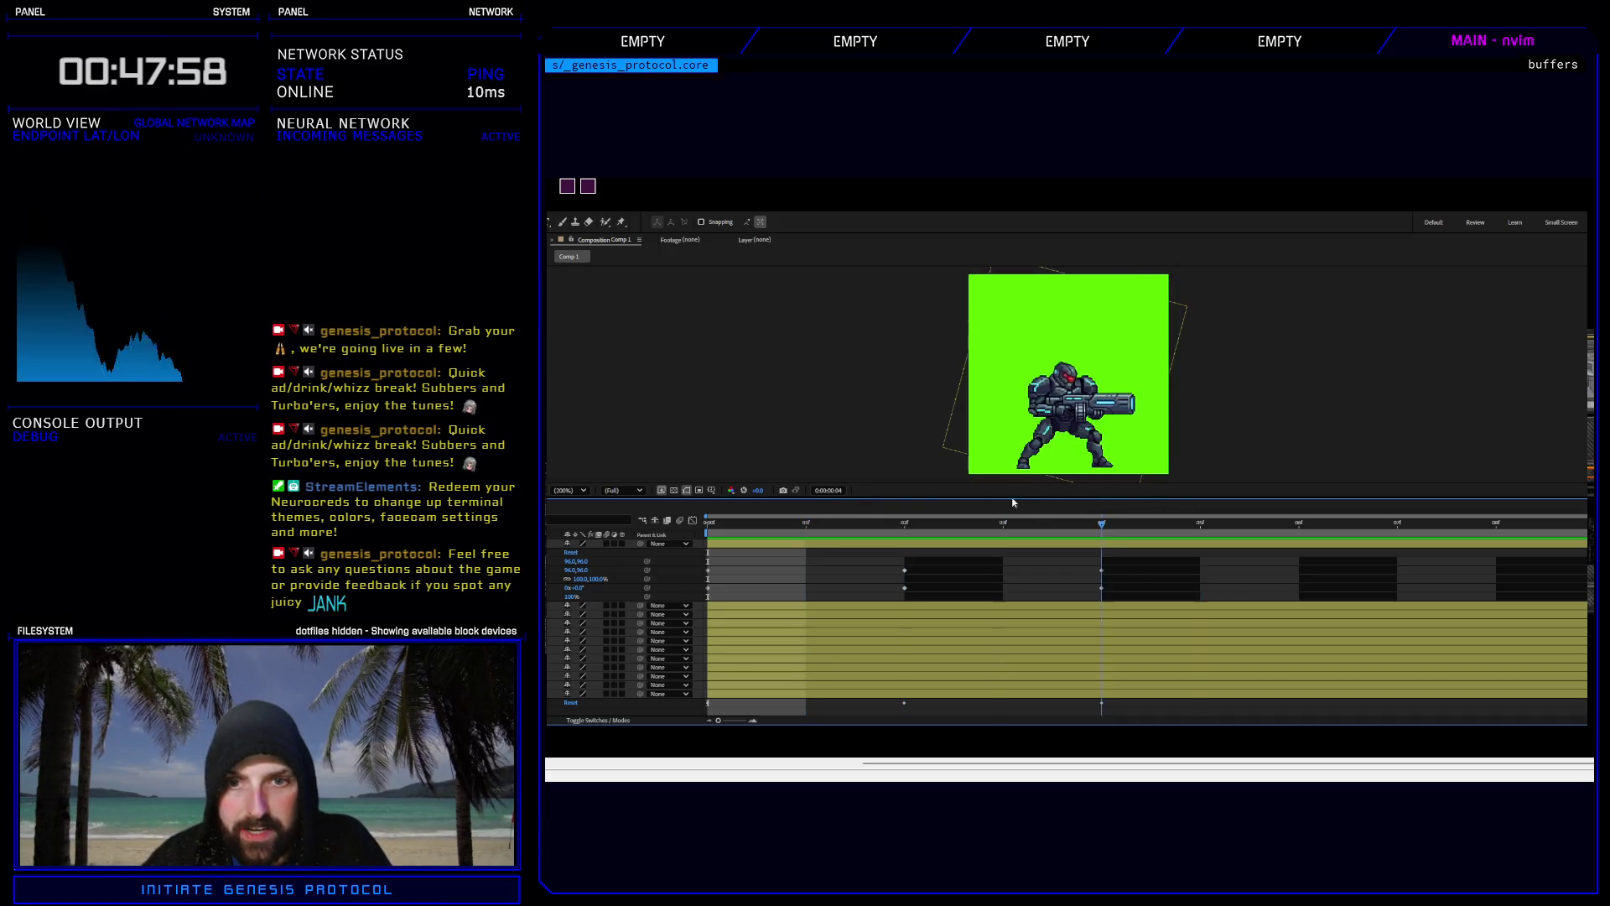
{"action": "left_click", "coordinate": [704, 515]}
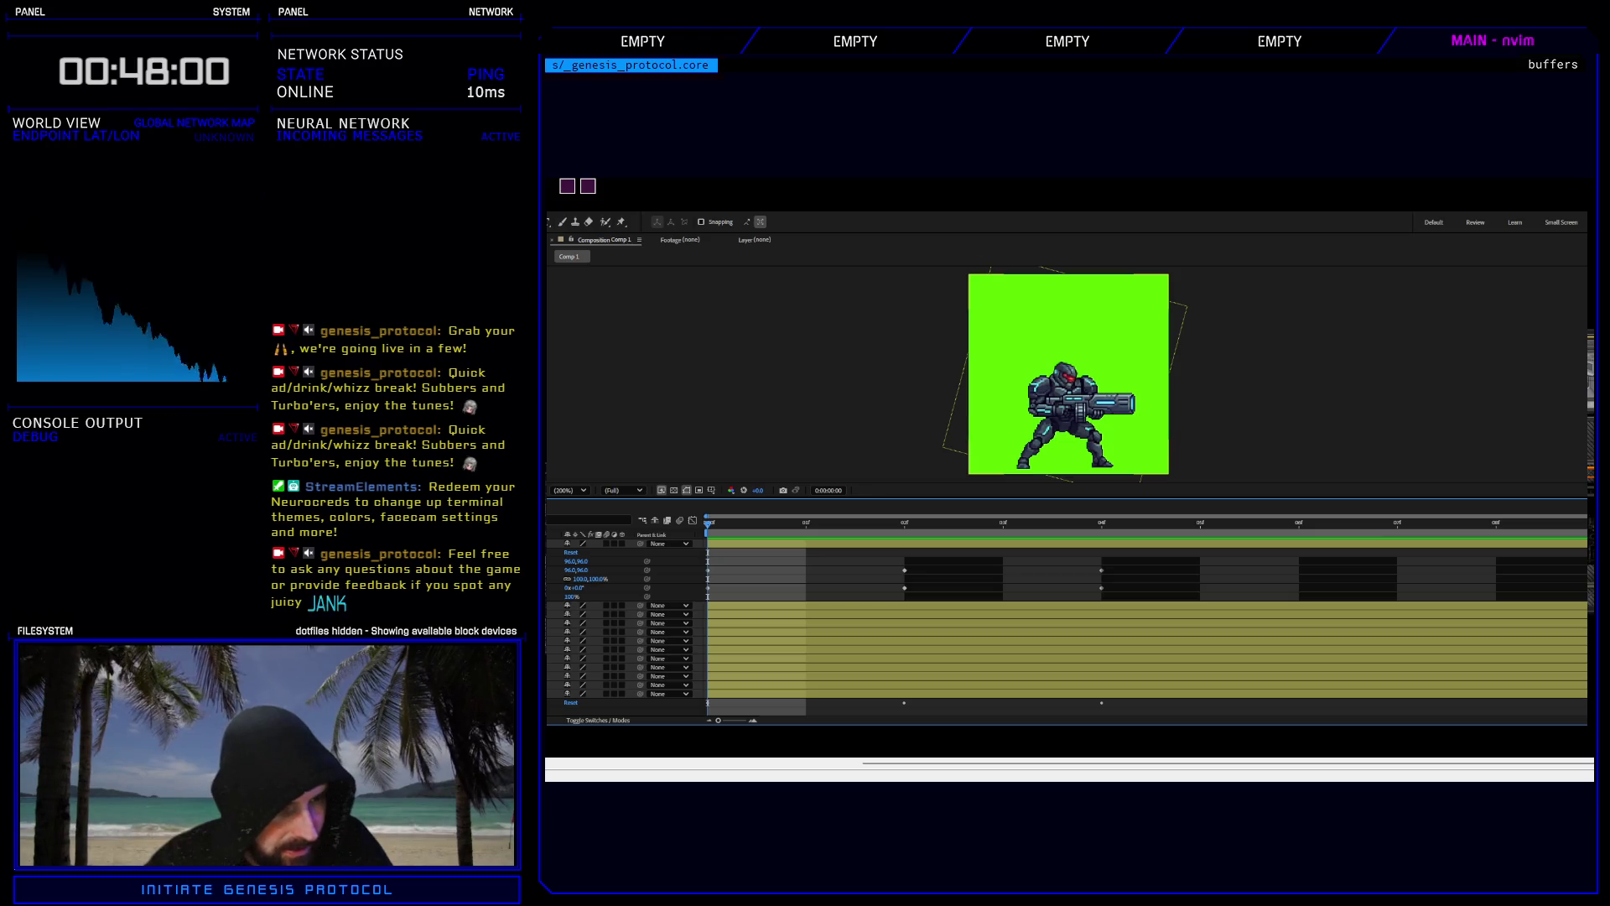
Key the selected layer at frame 0 with Position 96, 96 and Rotation 0°.
{"action": "left_click", "coordinate": [1063, 378]}
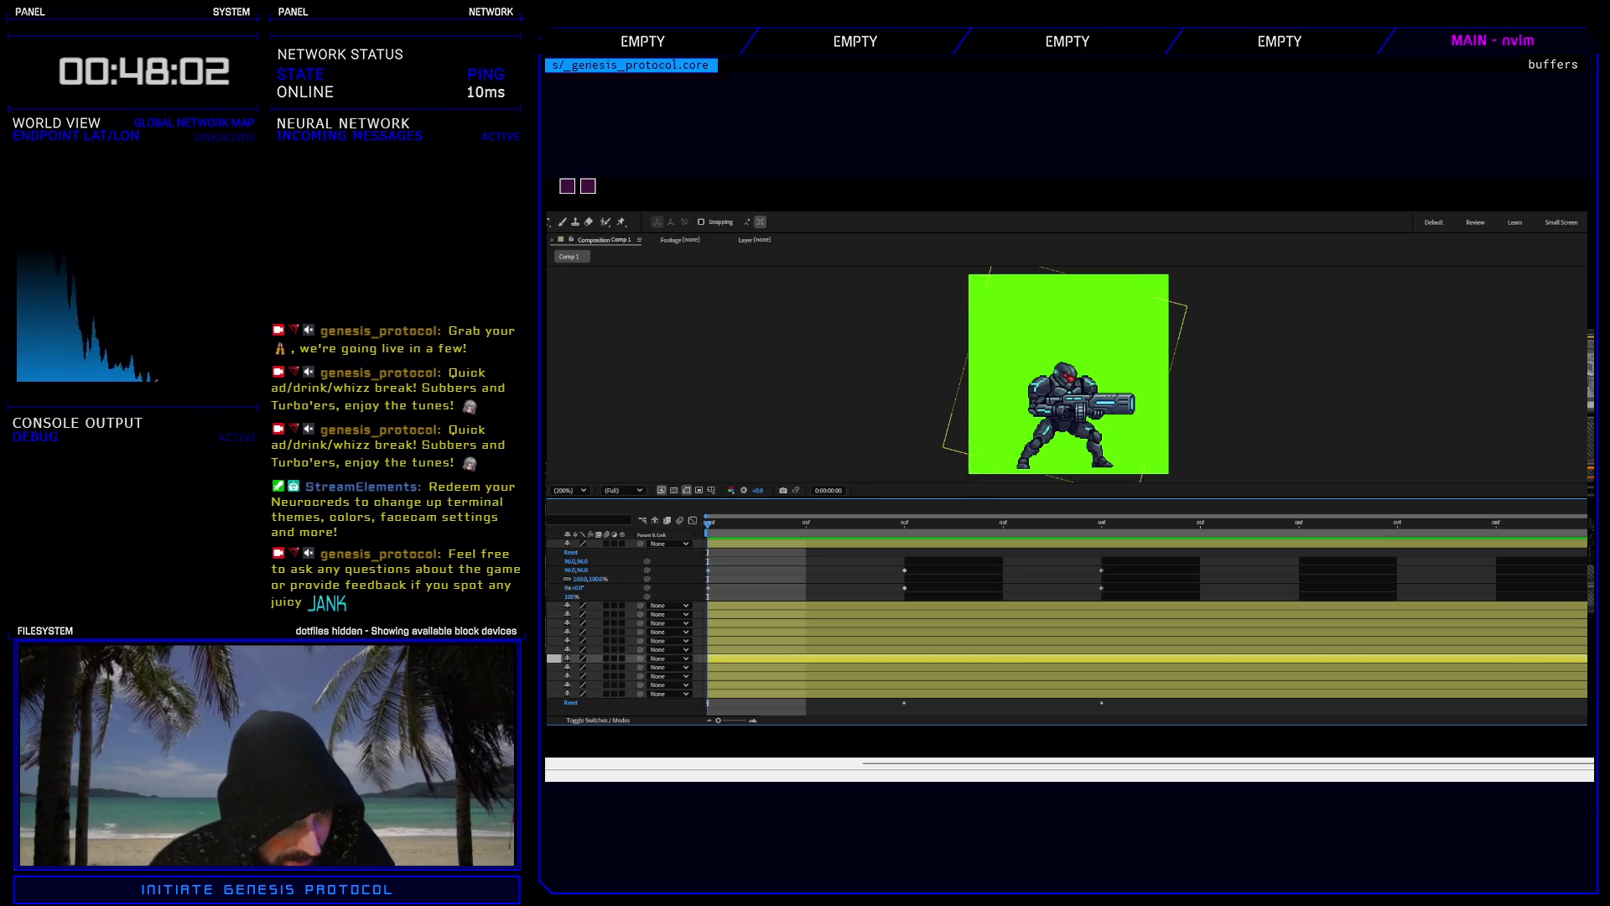
{"action": "left_click", "coordinate": [551, 659]}
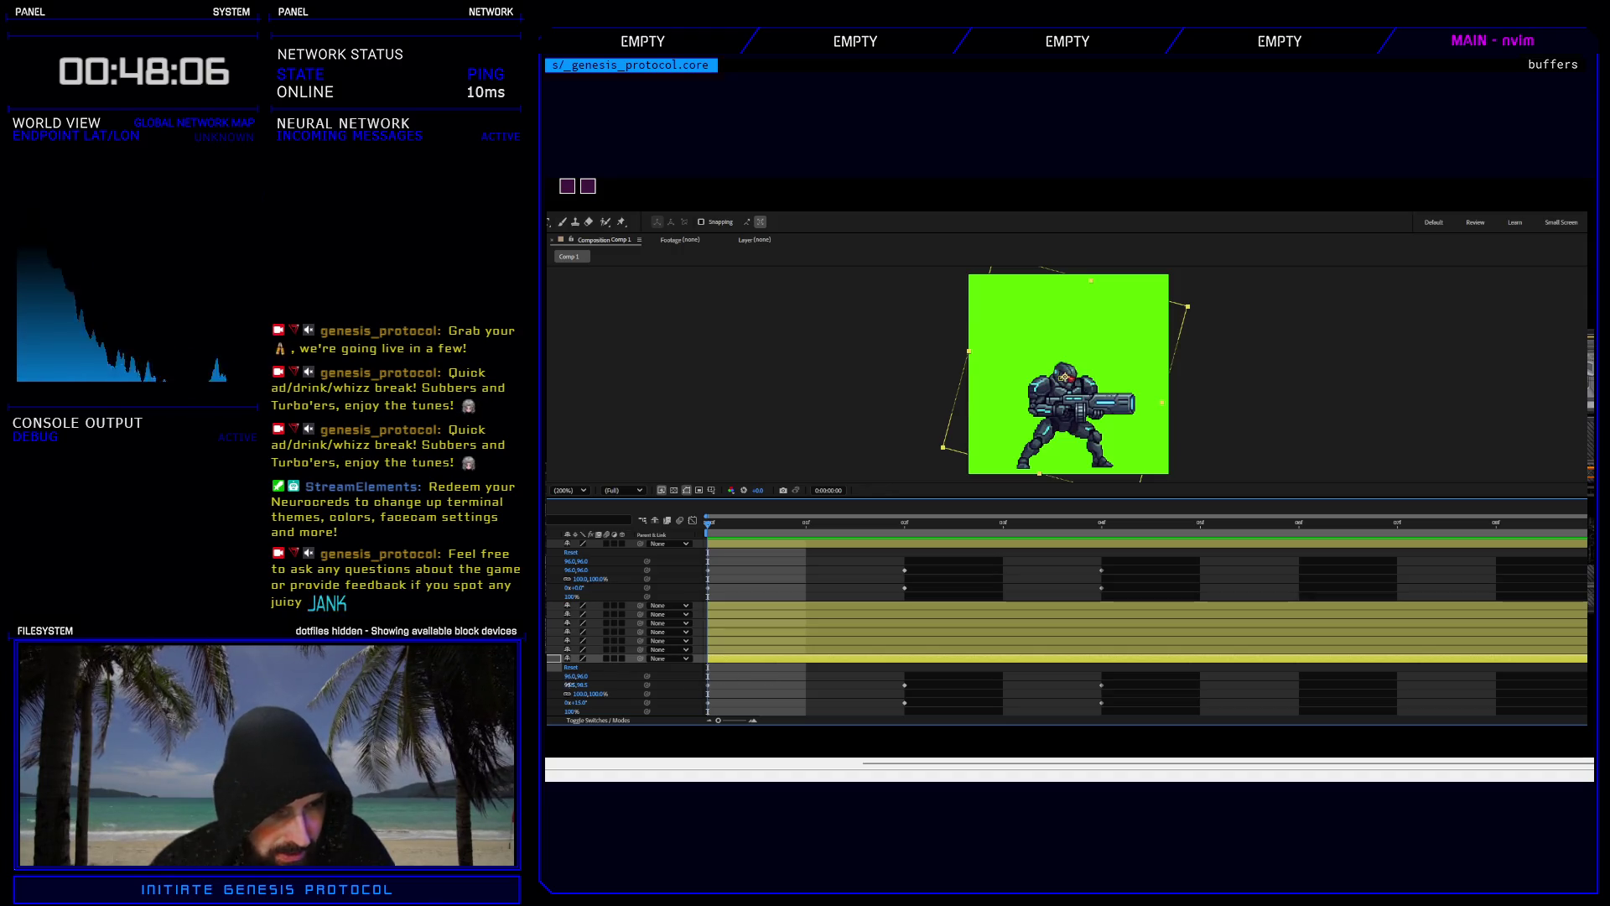
{"action": "left_click", "coordinate": [575, 684]}
{"action": "type", "text": "96"}
{"action": "key", "text": "Return"}
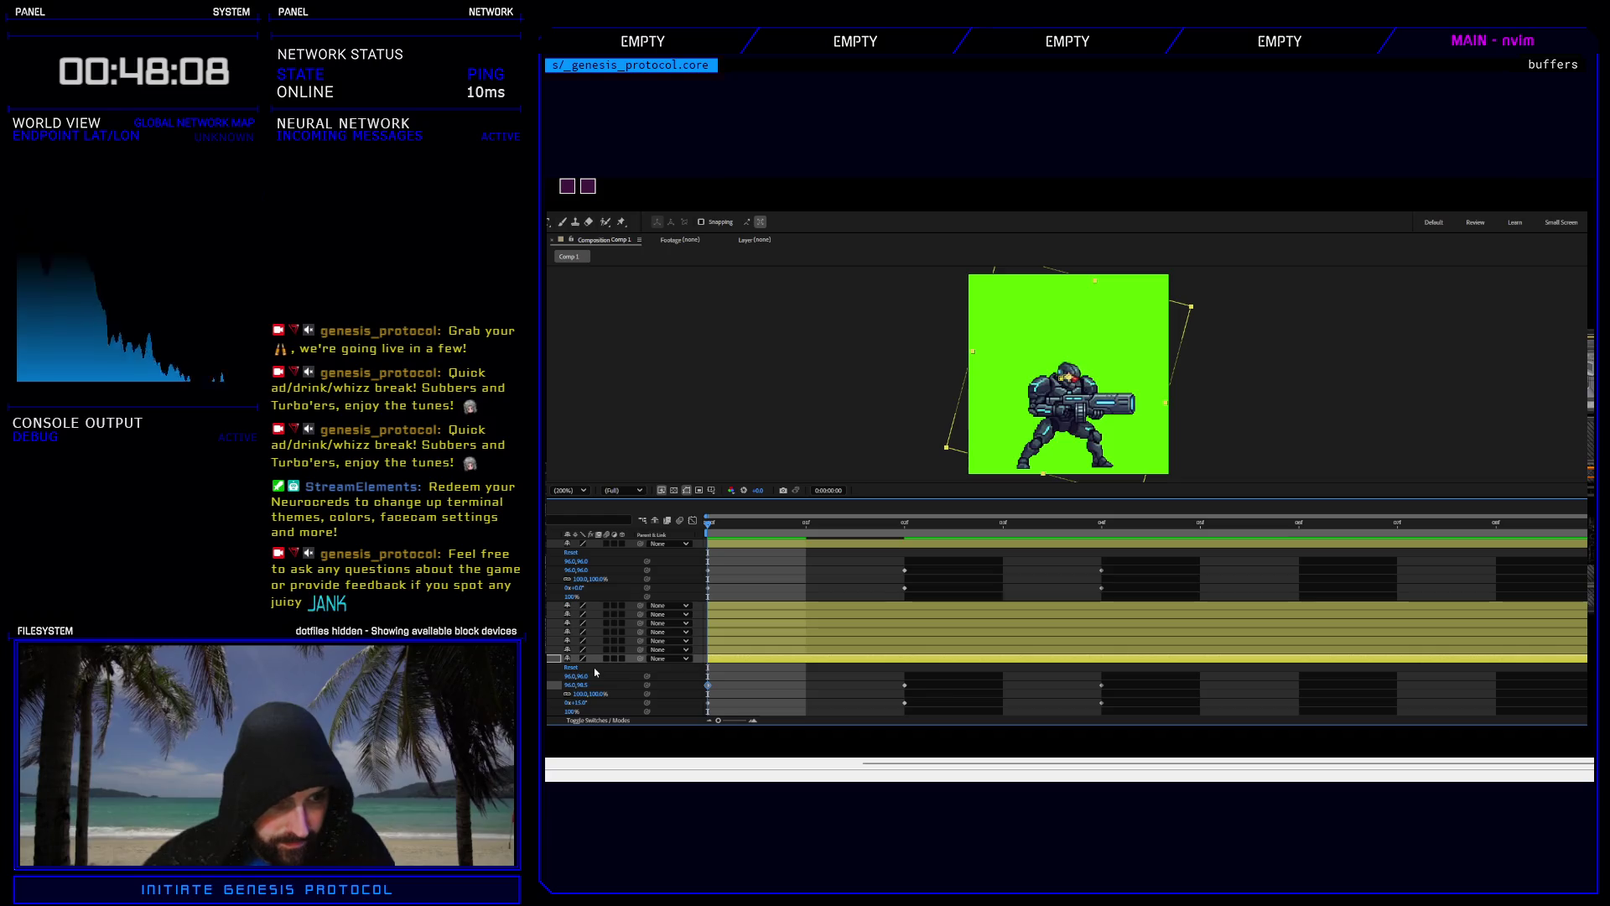
{"action": "left_click", "coordinate": [581, 685]}
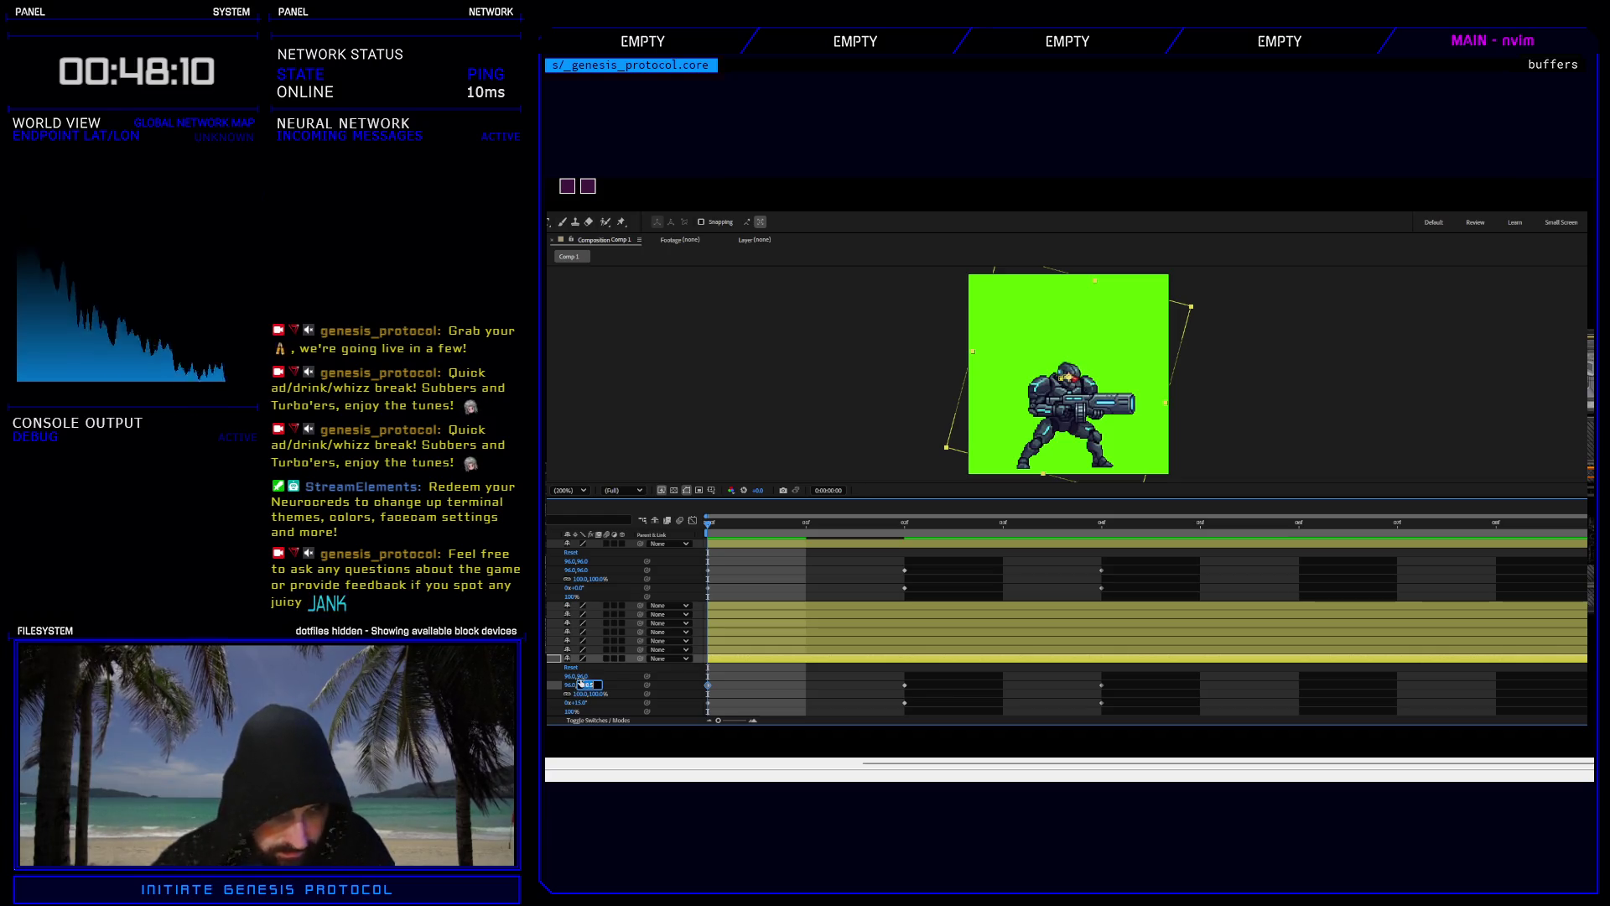
{"action": "type", "text": "96"}
{"action": "key", "text": "Return"}
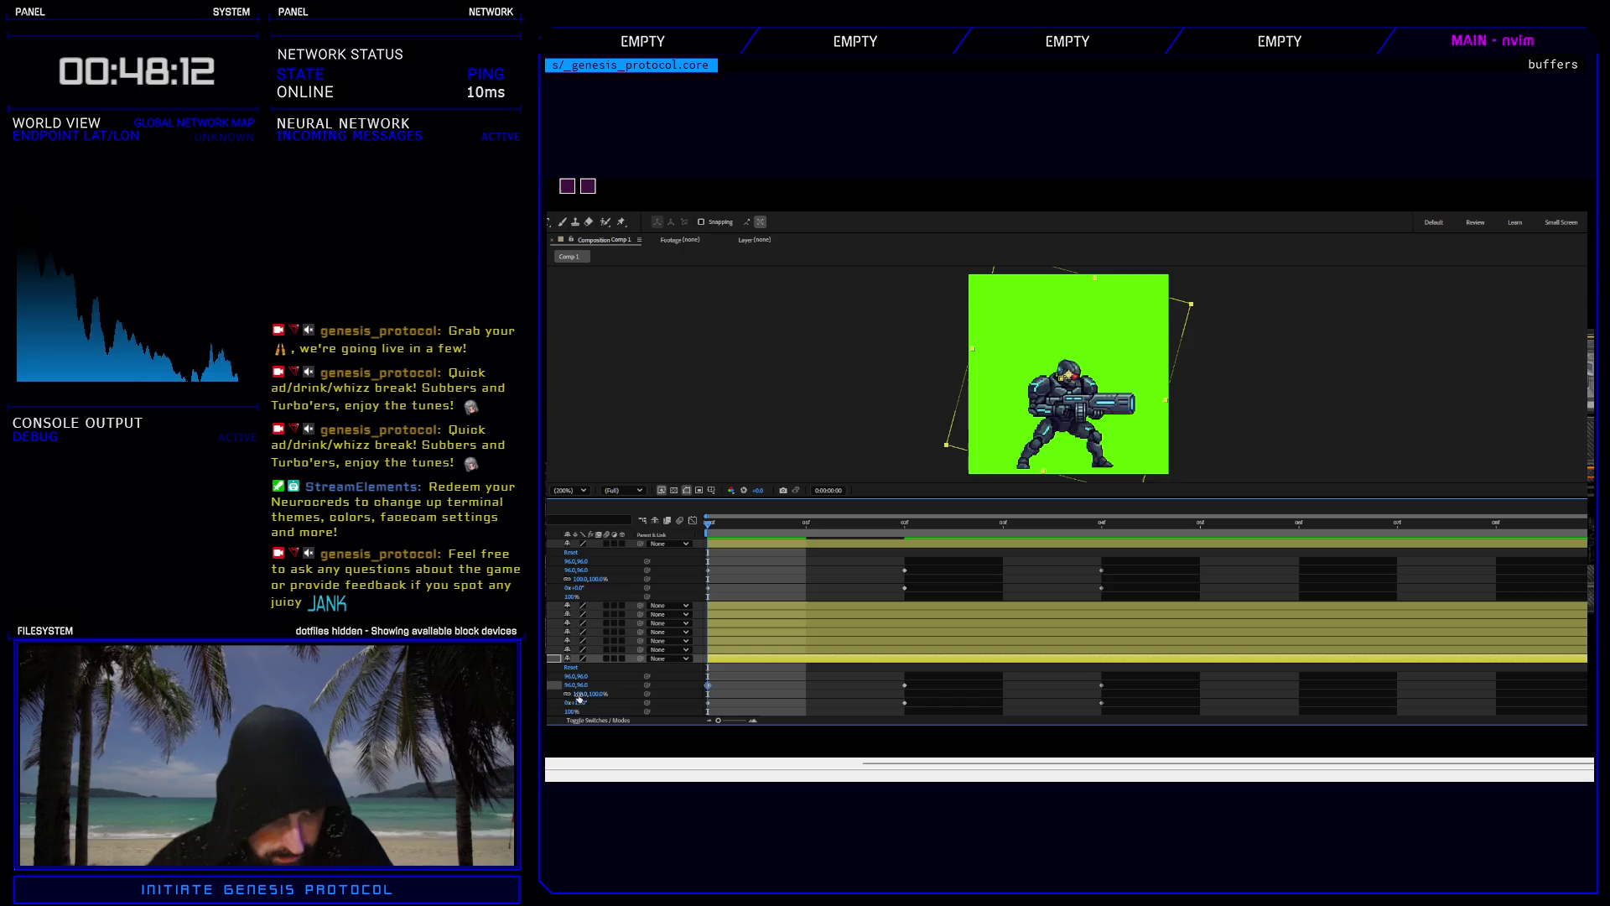
{"action": "type", "text": "0"}
{"action": "key", "text": "Return"}
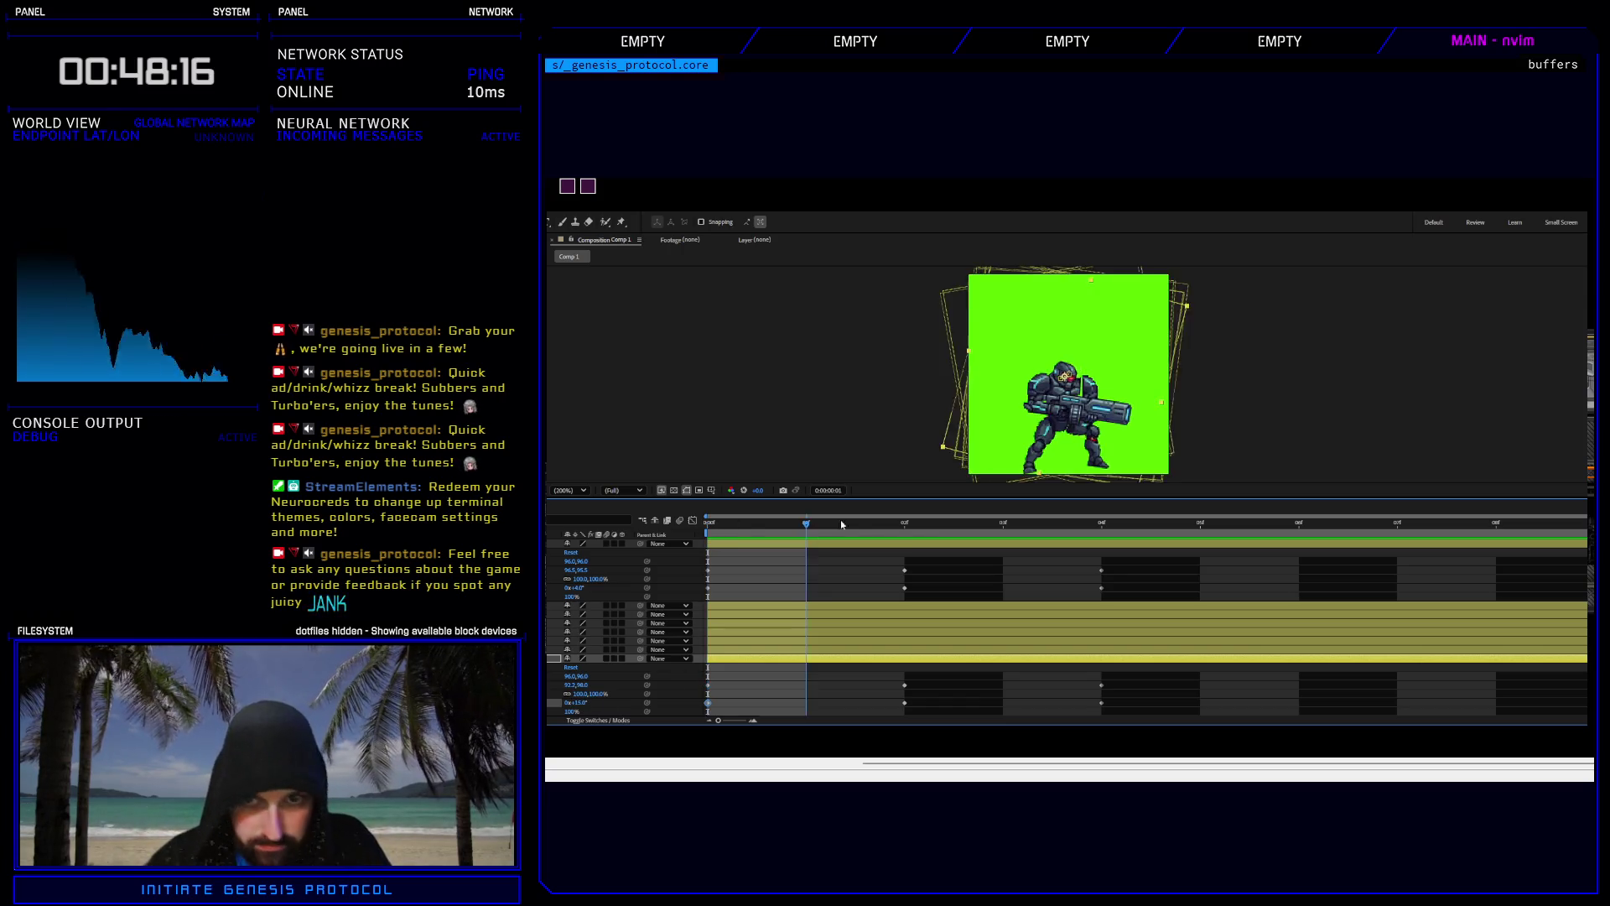
Key the layer at frame 4 with Position 96.0, 96.0 and Rotation 0°.
{"action": "left_click_drag", "start_coordinate": [709, 525], "coordinate": [1101, 525]}
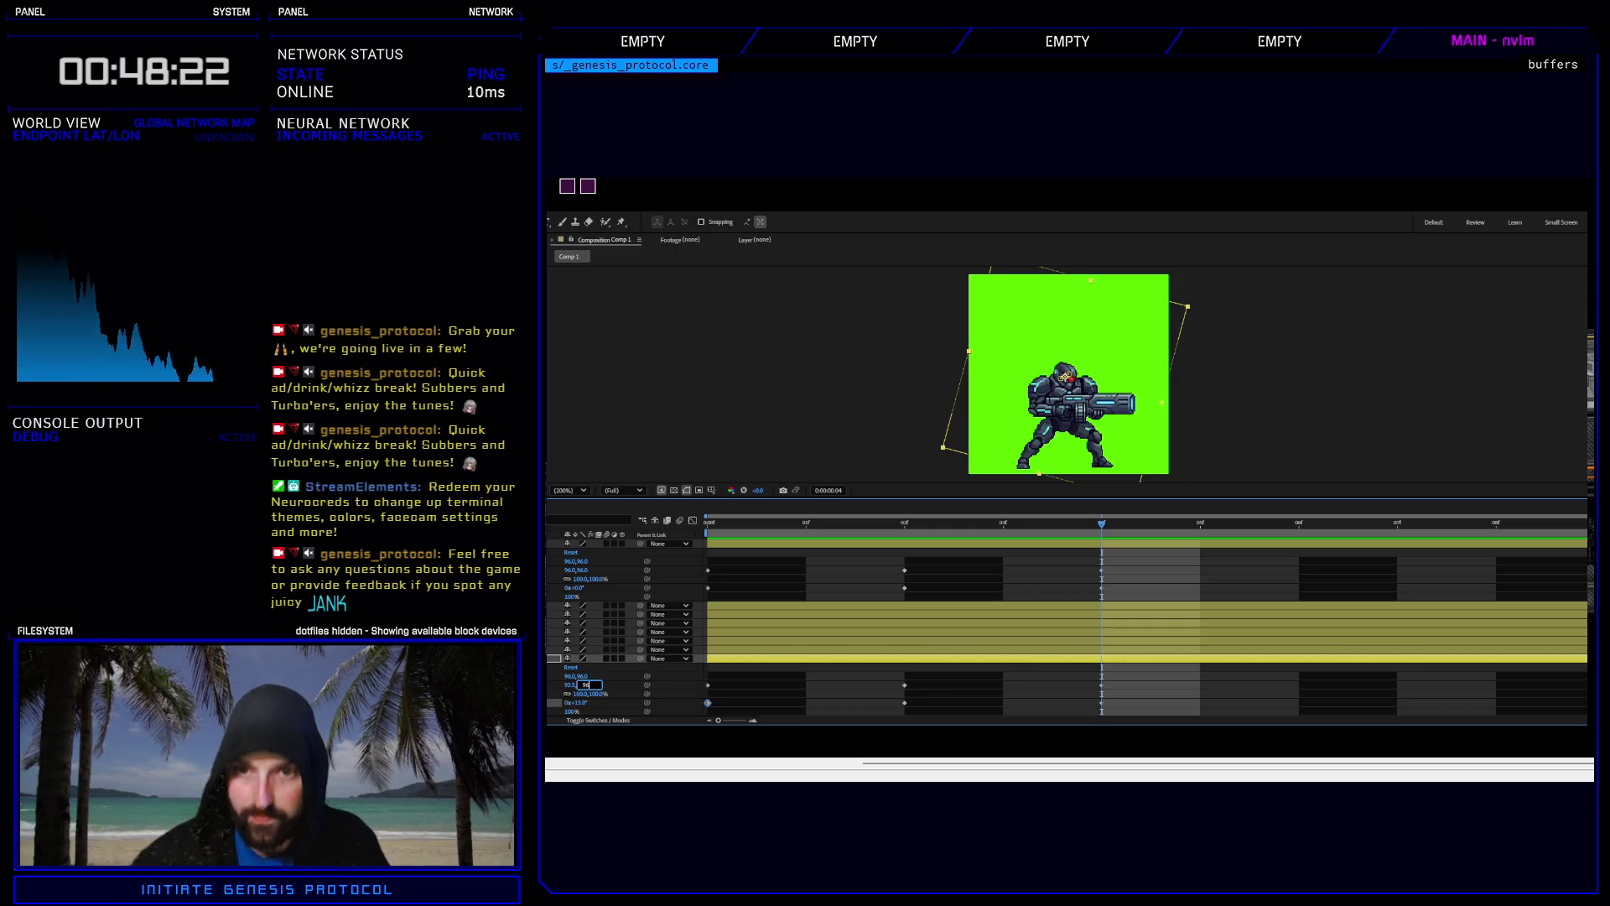
{"action": "key", "text": "Return"}
{"action": "left_click", "coordinate": [574, 685]}
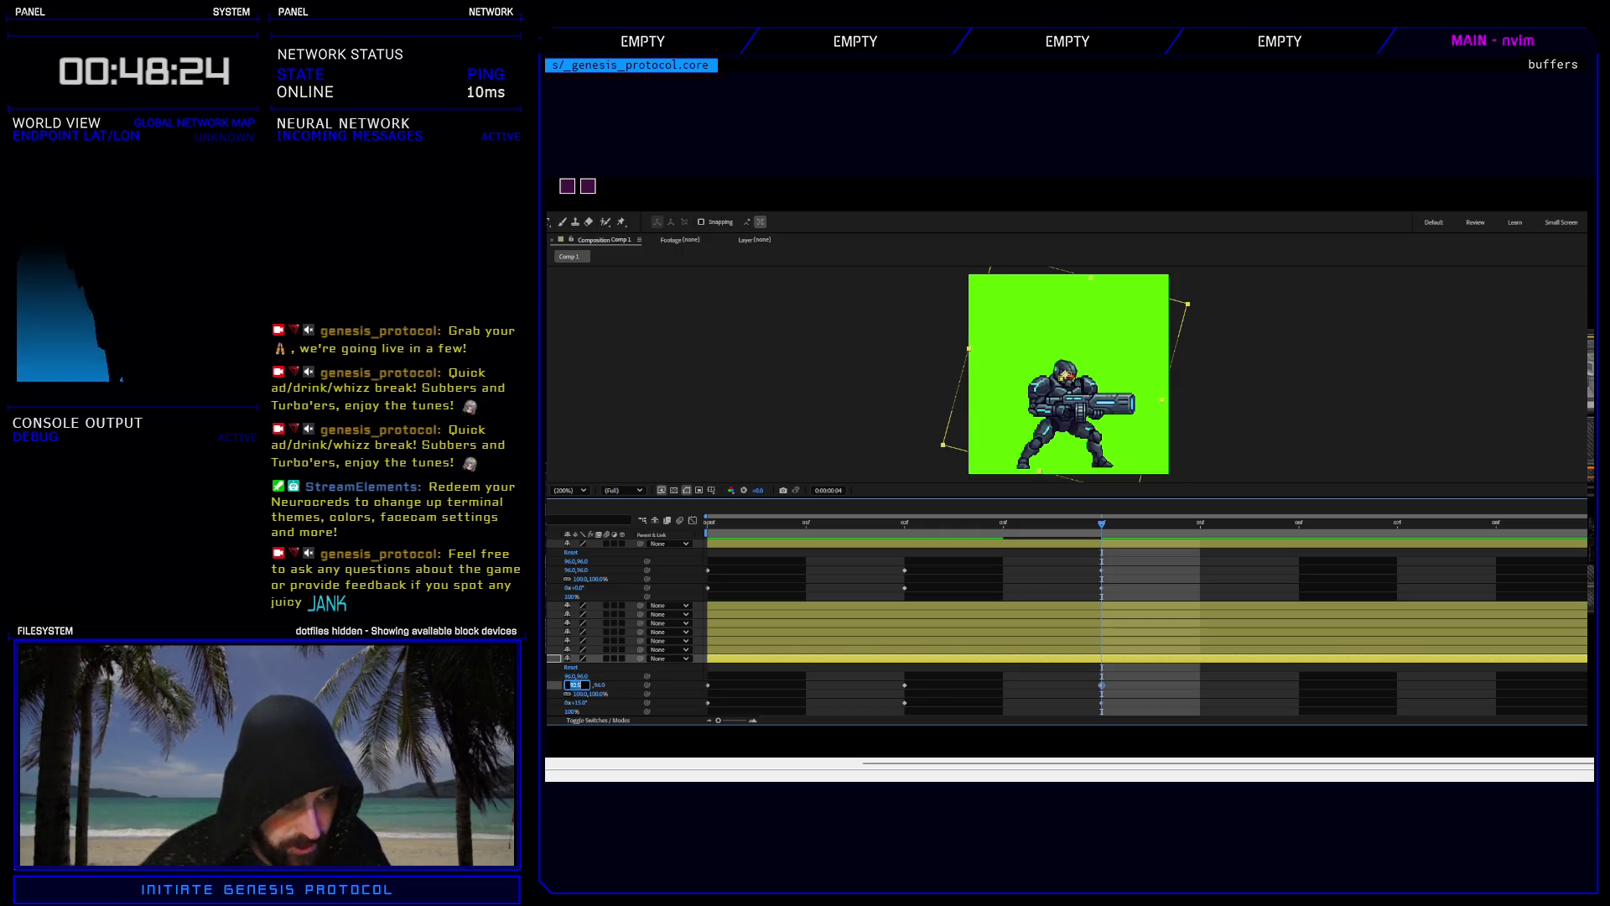
{"action": "key", "text": "Return"}
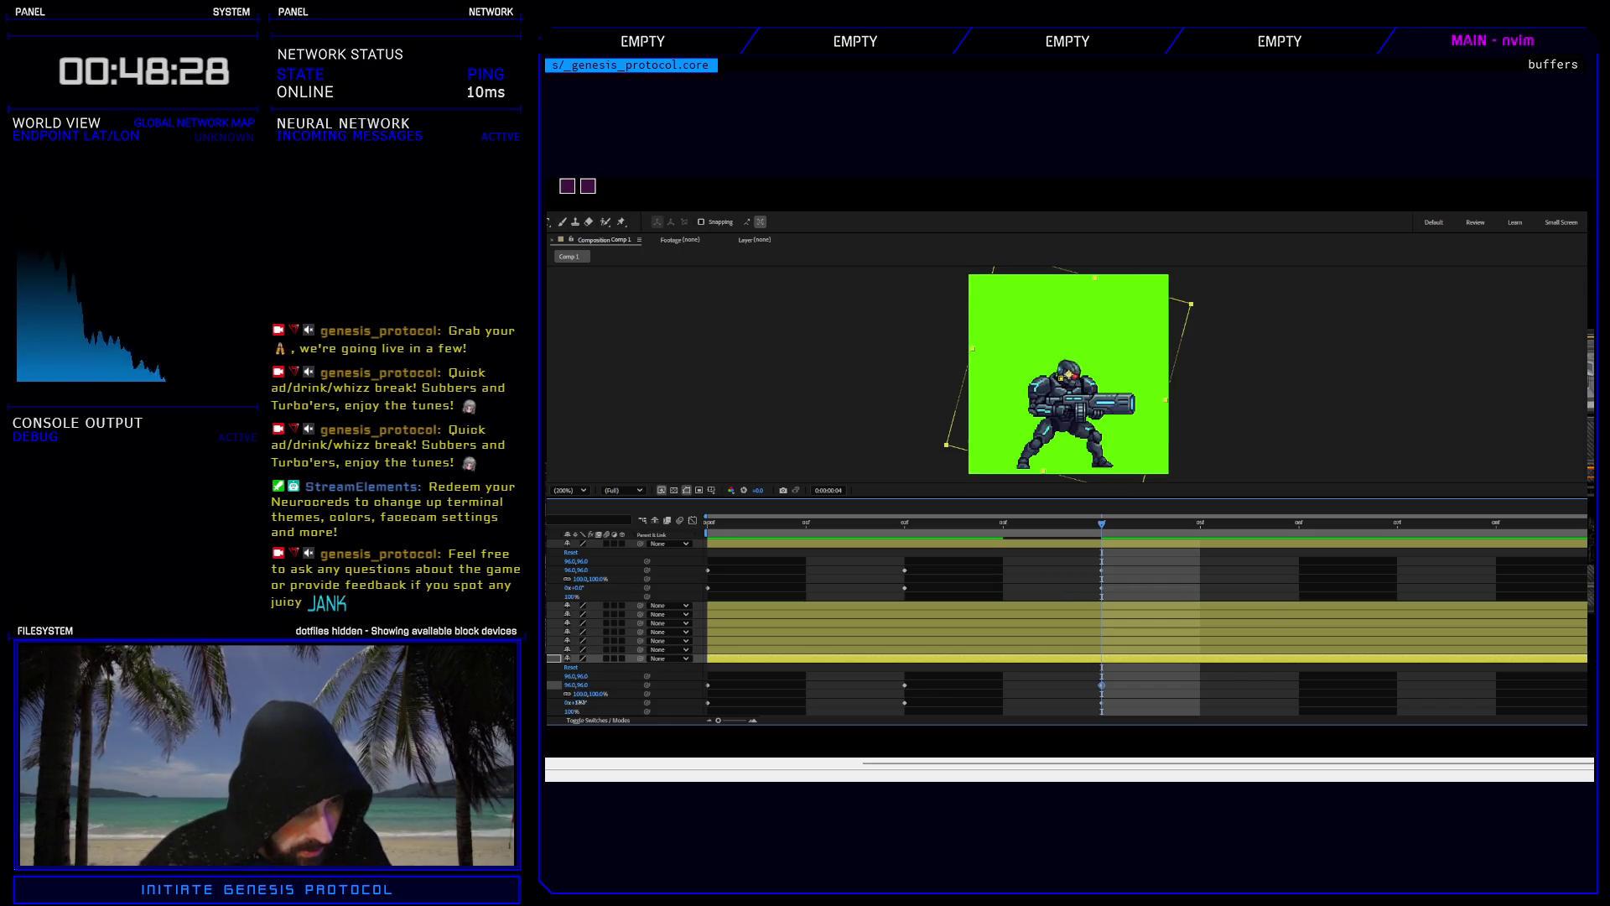
{"action": "left_click", "coordinate": [578, 702]}
{"action": "key", "text": "Return"}
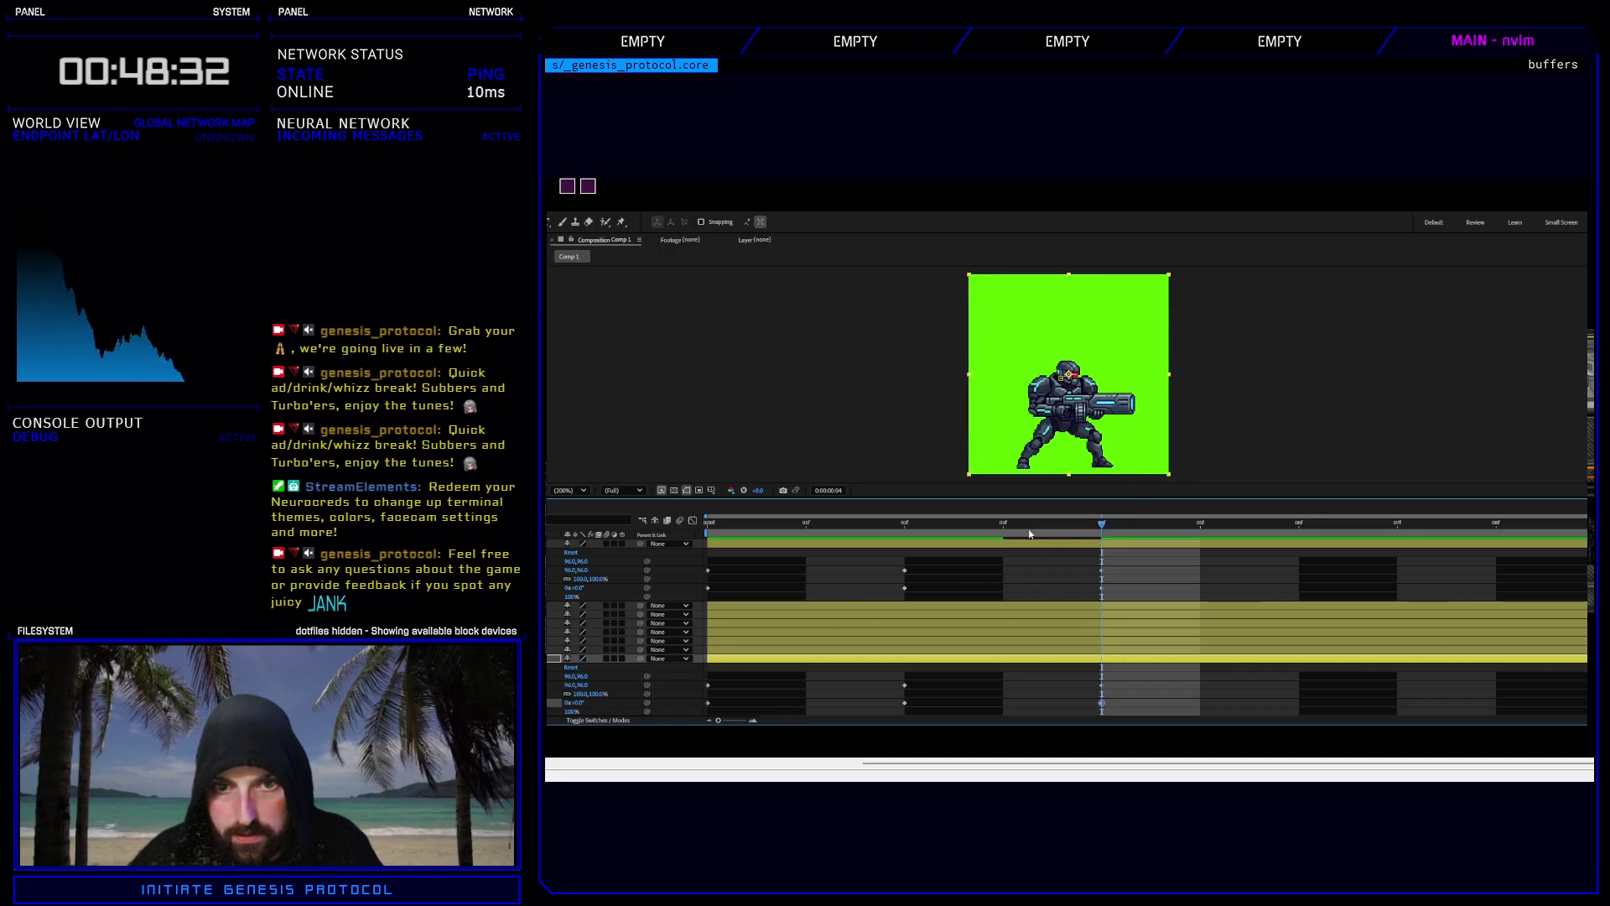
At frame 2, nudge the layer right and up and reduce its tilt to 20°.
{"action": "left_click_drag", "start_coordinate": [1029, 534], "coordinate": [910, 533]}
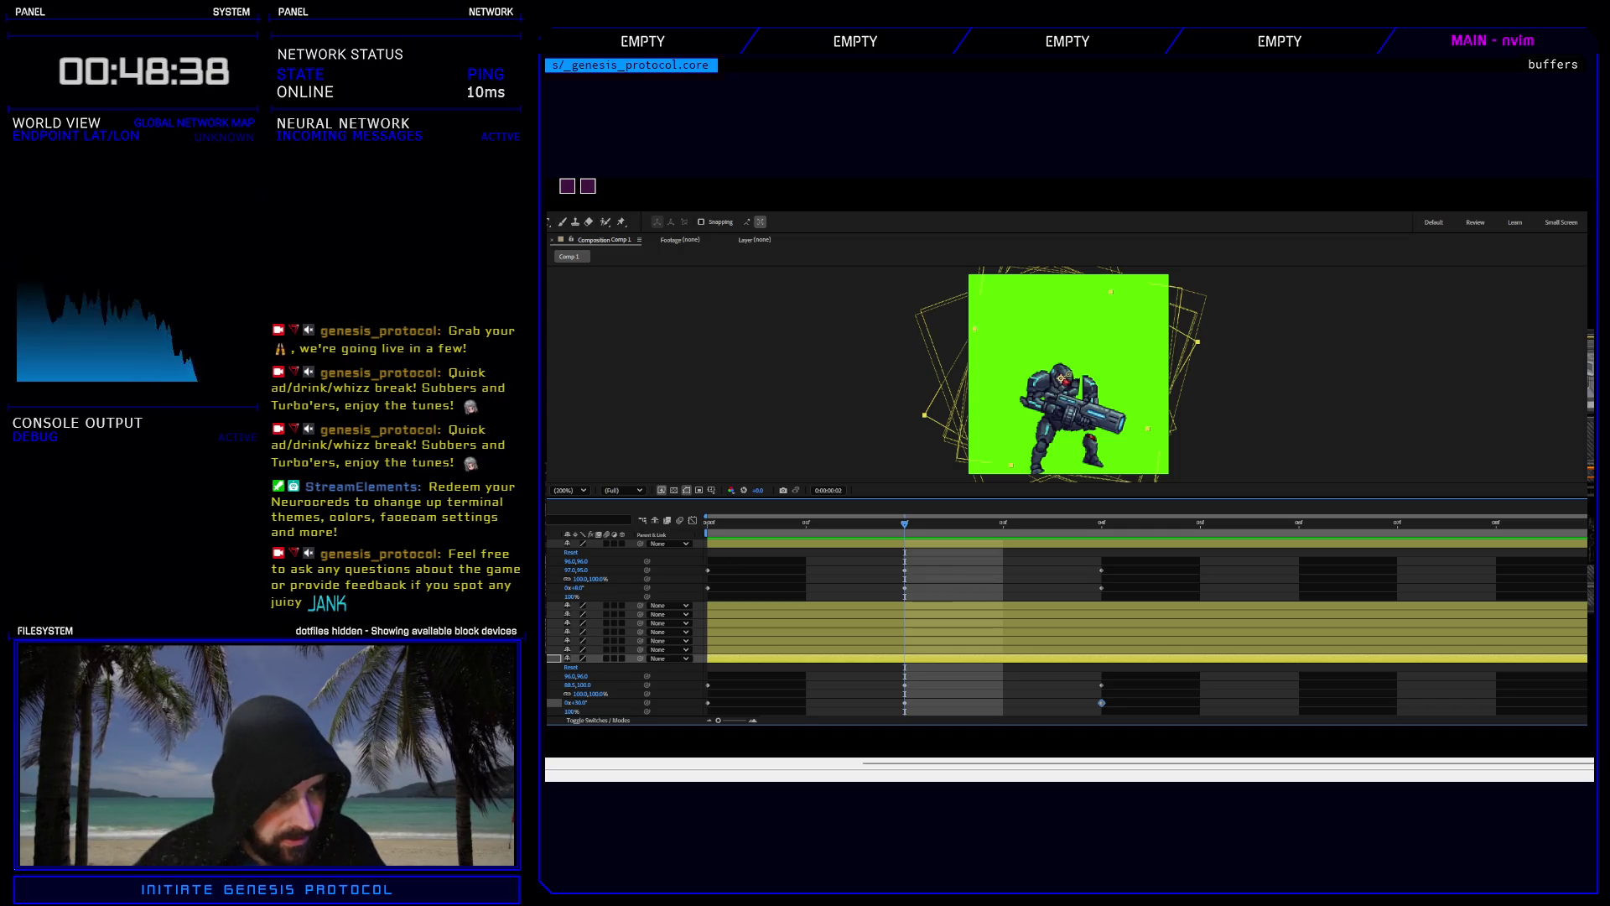
{"action": "scroll", "coordinate": [897, 637], "scroll_direction": "down", "scroll_amount": 2}
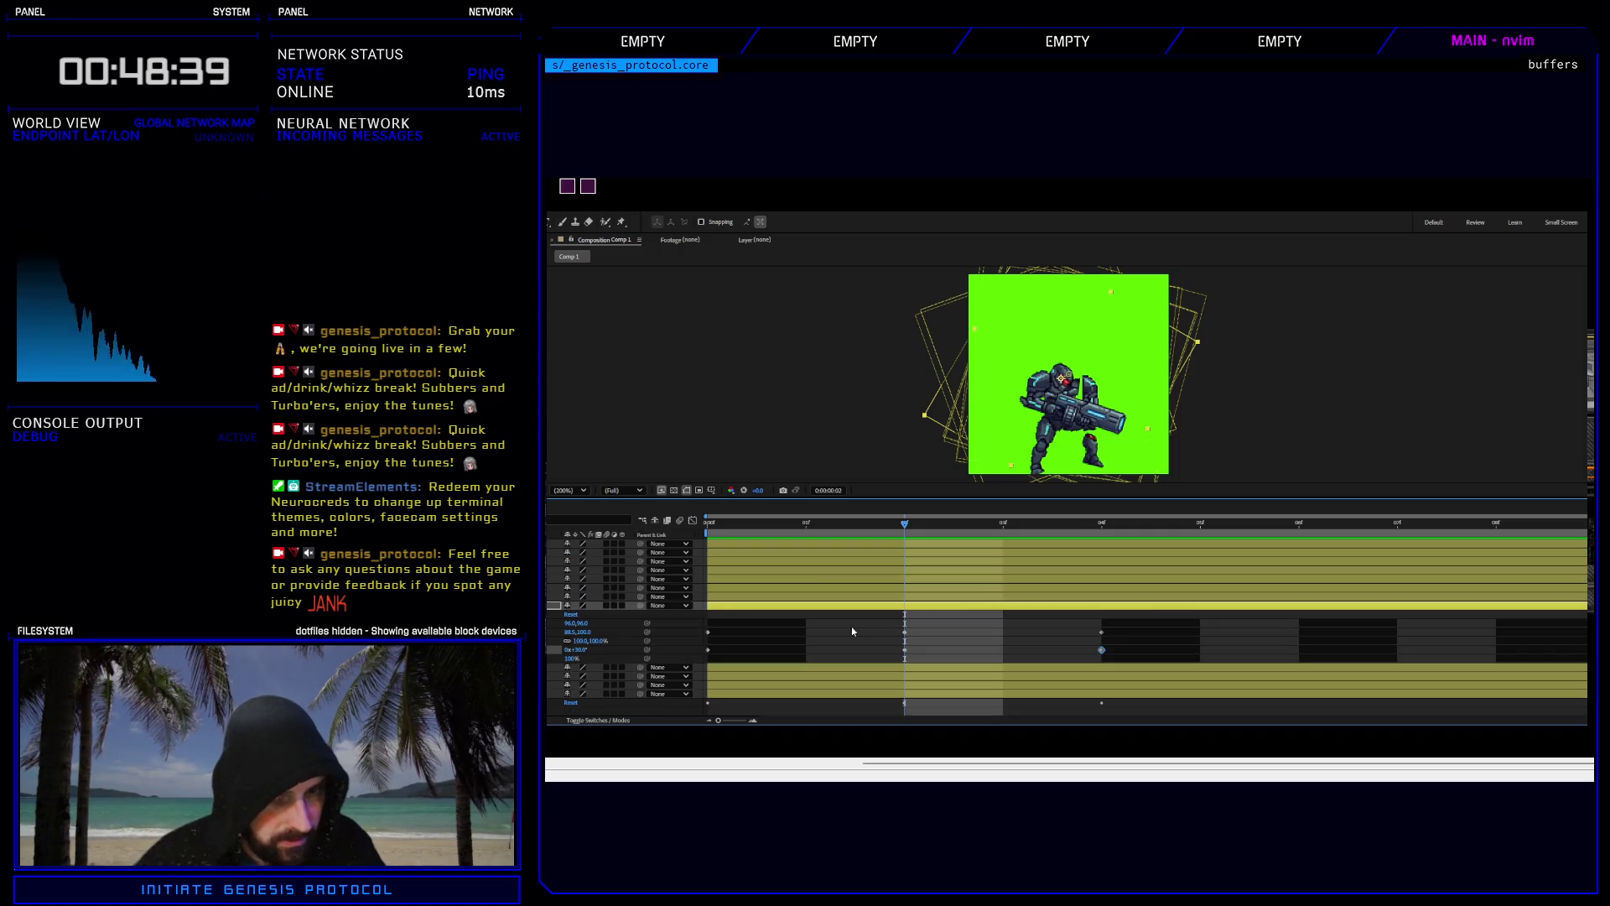
{"action": "left_click", "coordinate": [904, 634]}
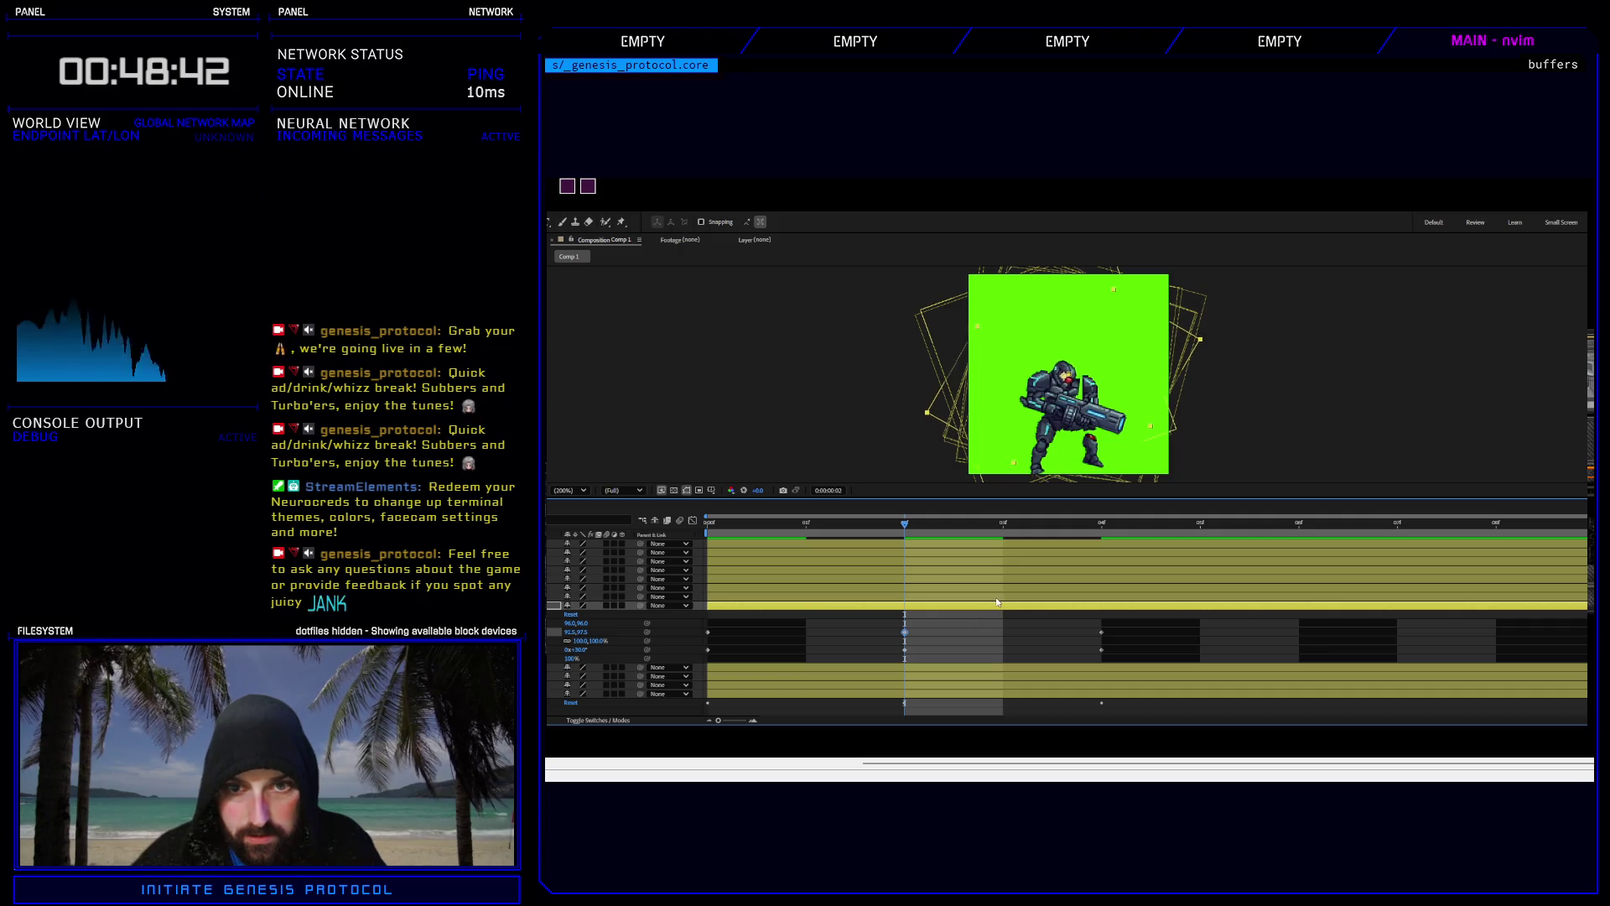
{"action": "key", "text": "Right"}
{"action": "key", "text": "Right"}
{"action": "key", "text": "Up"}
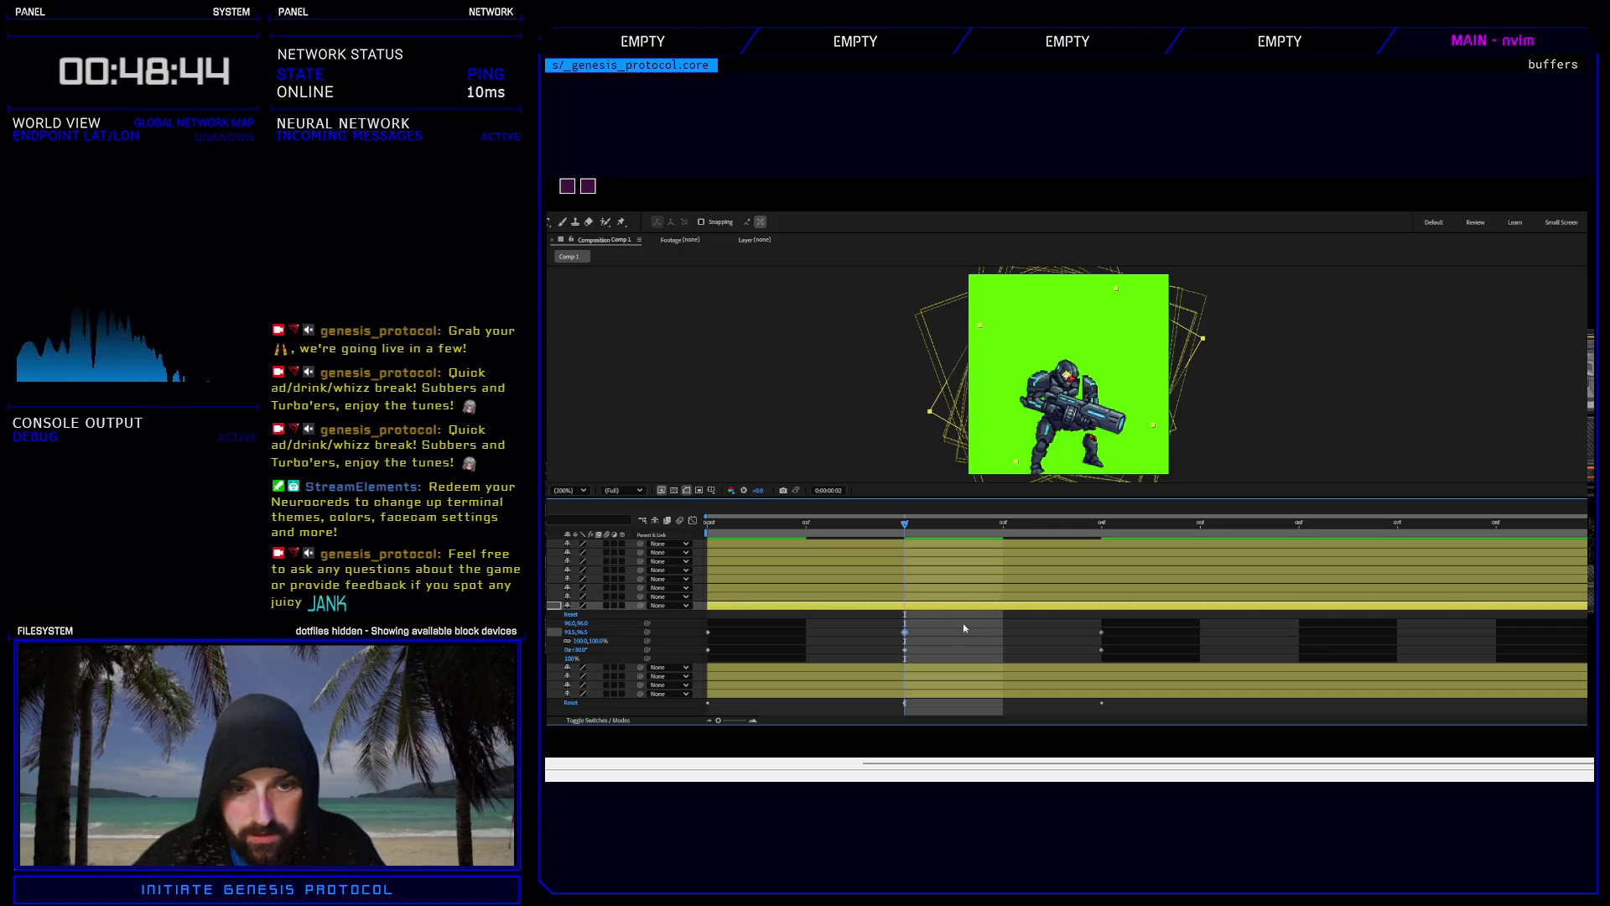
{"action": "key", "text": "Left"}
{"action": "left_click", "coordinate": [905, 650]}
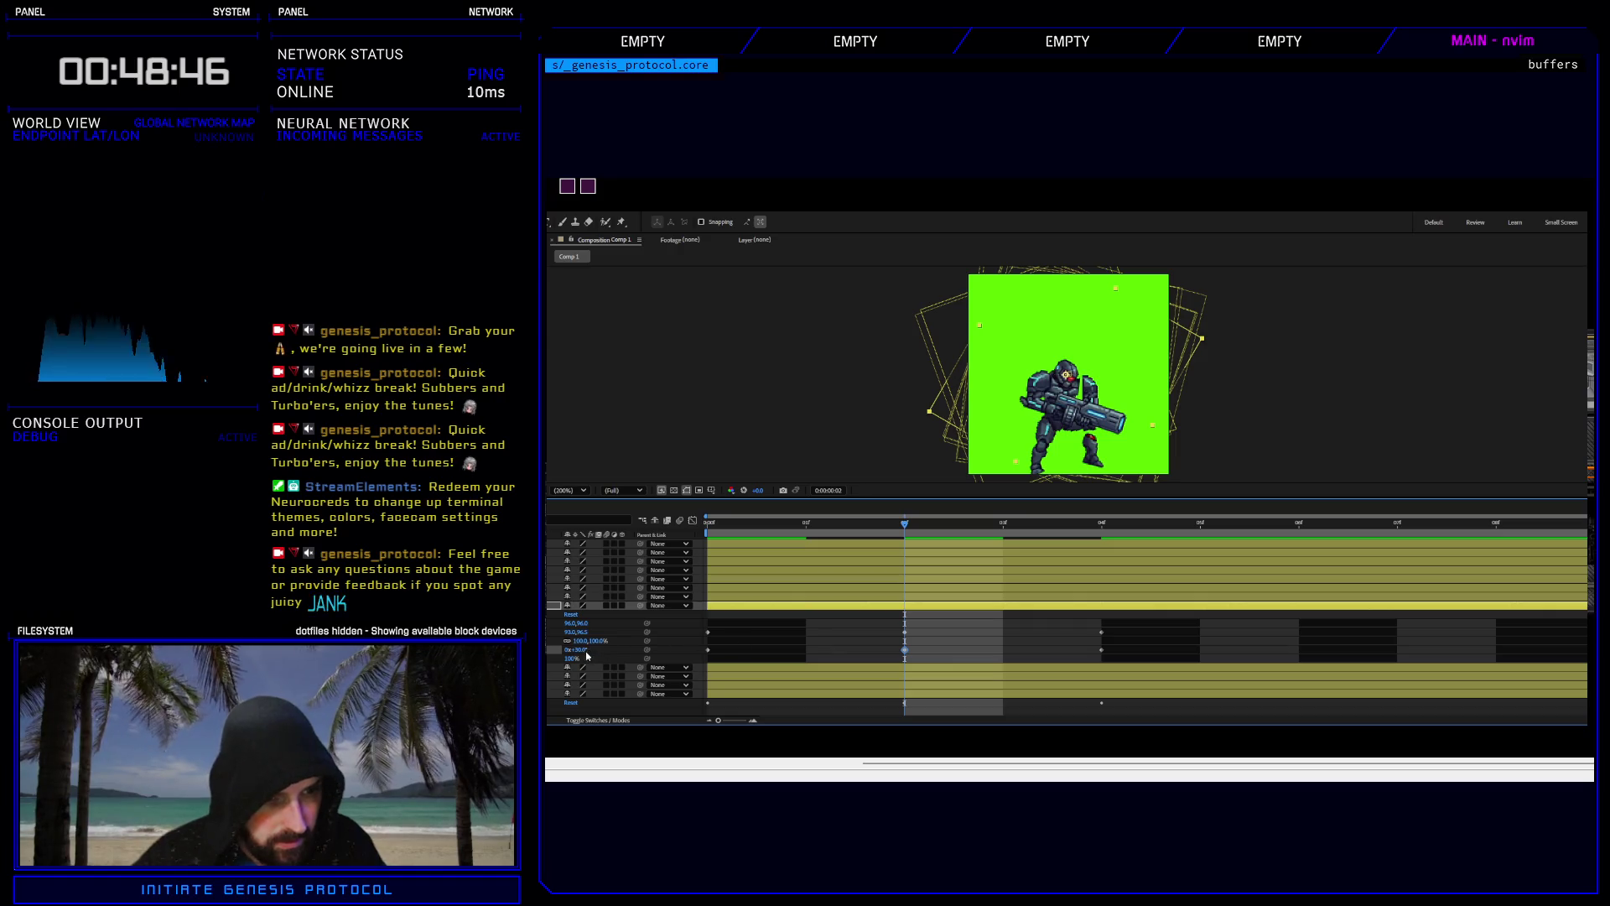
{"action": "left_click_drag", "start_coordinate": [587, 652], "coordinate": [578, 661]}
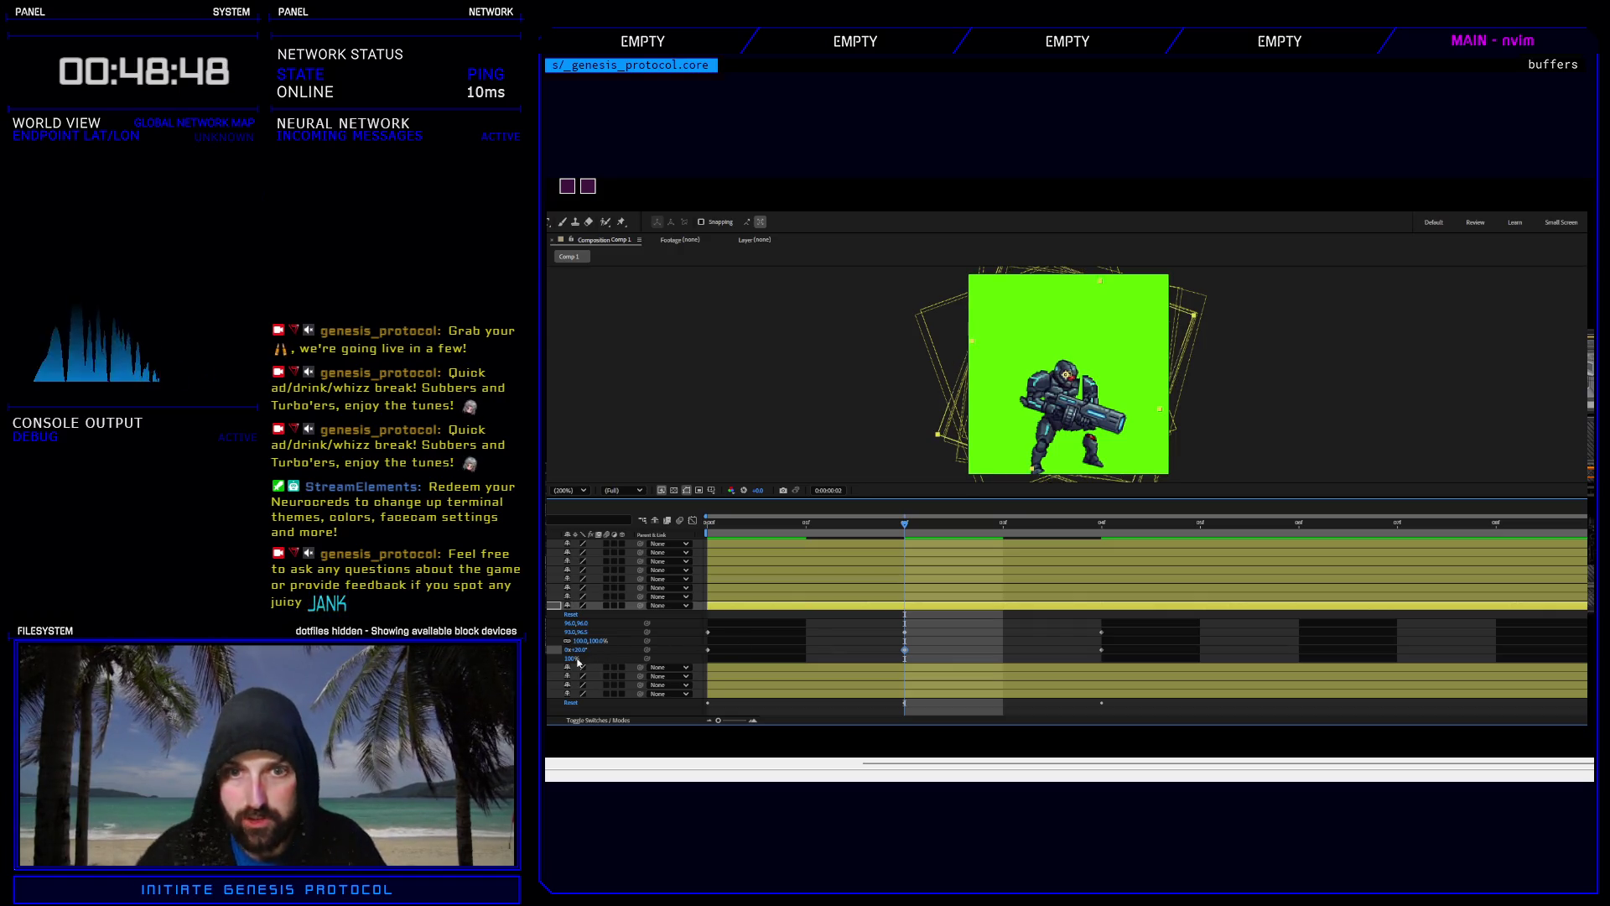
Scrub through the poses back to the start and begin the preview range at frame 2.
{"action": "mouse_move", "coordinate": [906, 532]}
{"action": "left_mouse_down"}
{"action": "mouse_move", "coordinate": [984, 542]}
{"action": "mouse_move", "coordinate": [765, 545]}
{"action": "mouse_move", "coordinate": [985, 525]}
{"action": "mouse_move", "coordinate": [822, 541]}
{"action": "mouse_move", "coordinate": [886, 545]}
{"action": "mouse_move", "coordinate": [723, 542]}
{"action": "mouse_move", "coordinate": [949, 541]}
{"action": "mouse_move", "coordinate": [751, 546]}
{"action": "left_mouse_up"}
{"action": "left_click_drag", "start_coordinate": [1013, 545], "coordinate": [712, 567]}
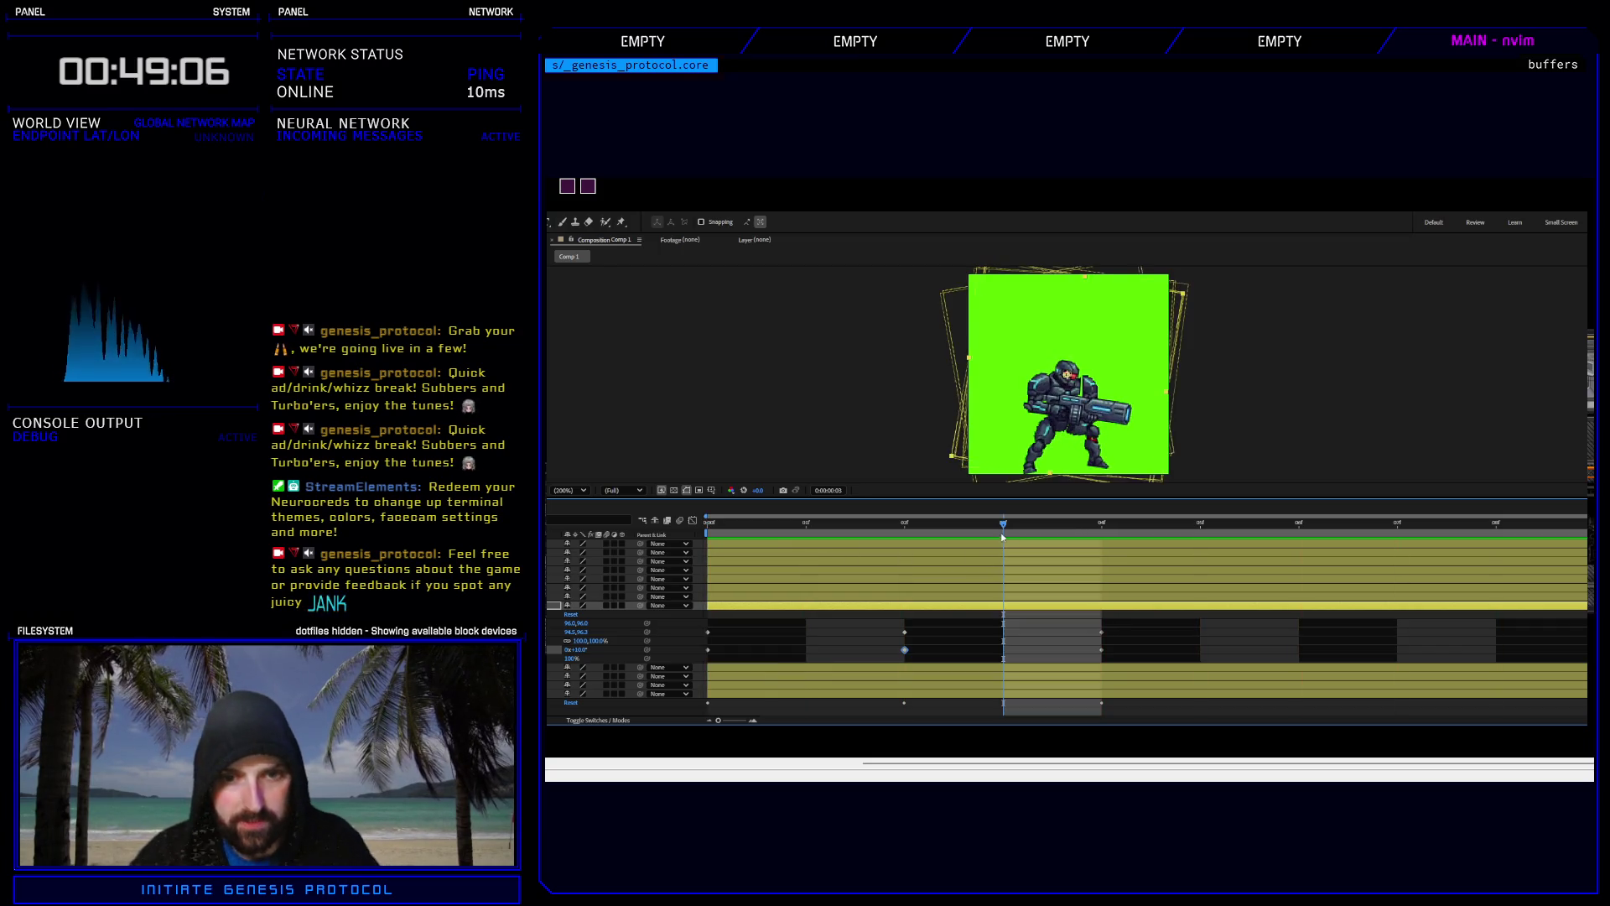
{"action": "left_click", "coordinate": [912, 533]}
{"action": "key", "text": "bracketleft"}
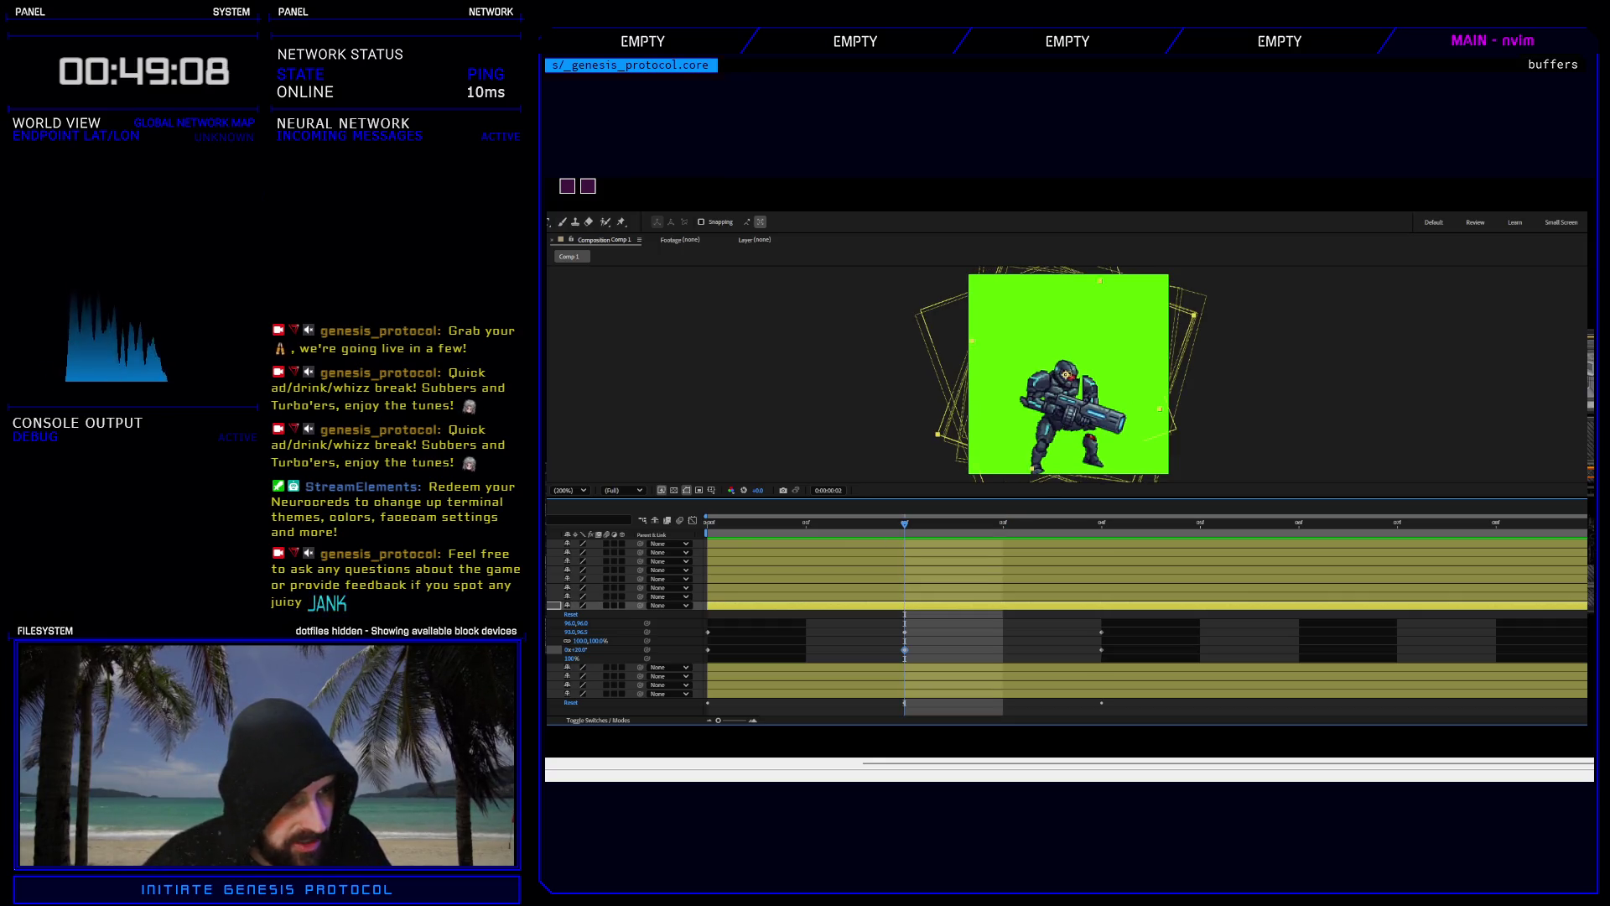
{"action": "key", "text": "u"}
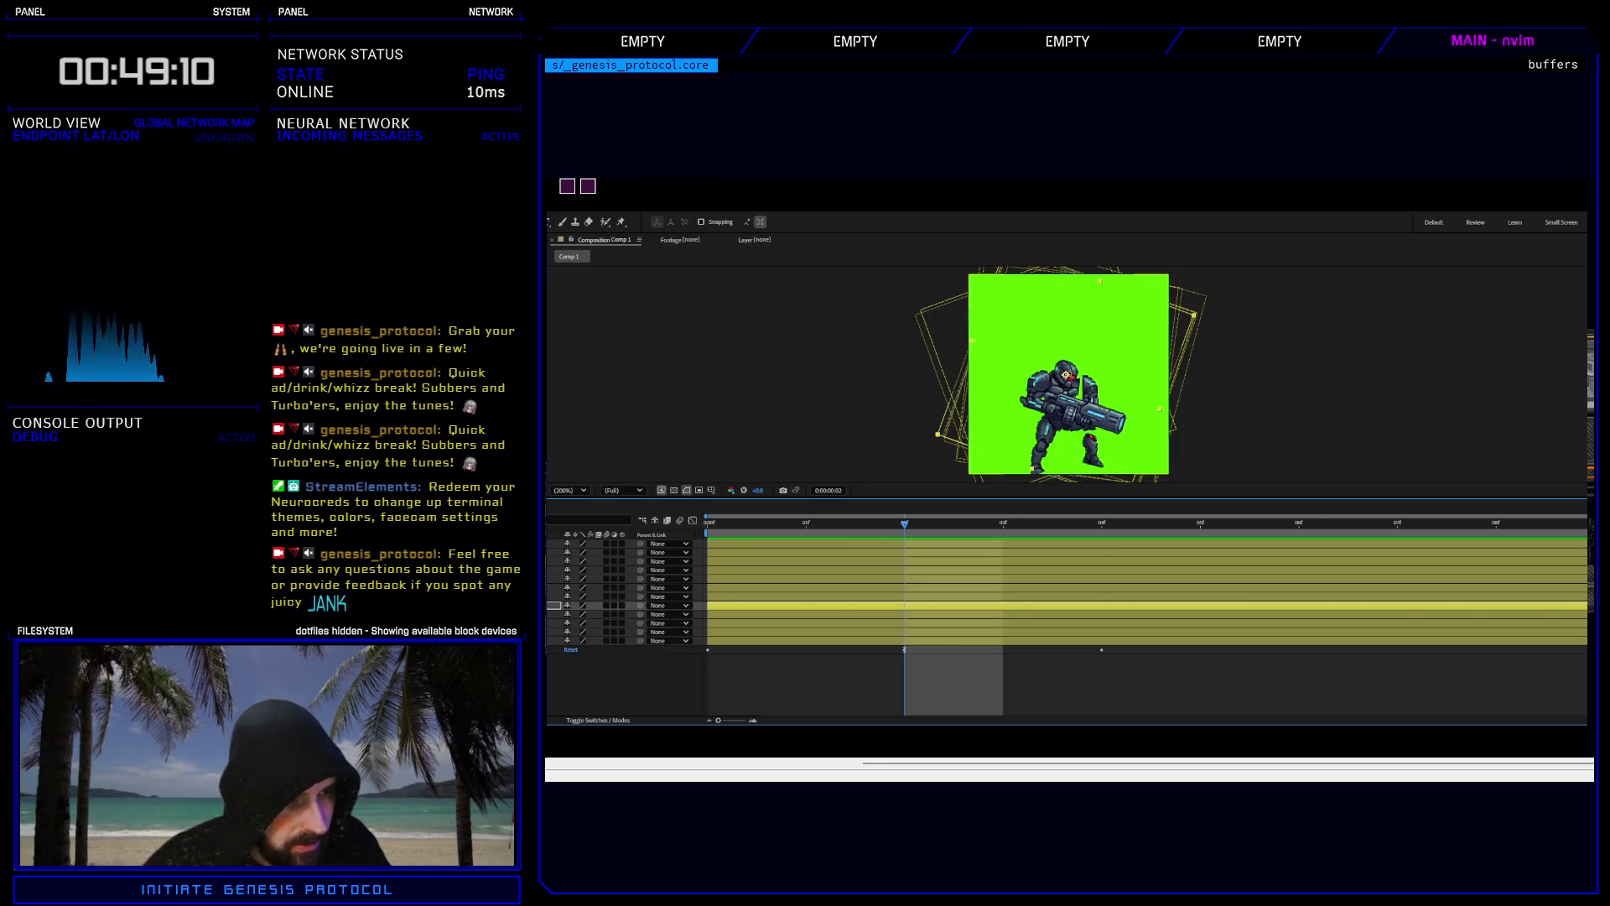
Add layer 3 position keys at frame 2 and rotation keys at frame 4, nudging it left at frame 2.
{"action": "key", "text": "u"}
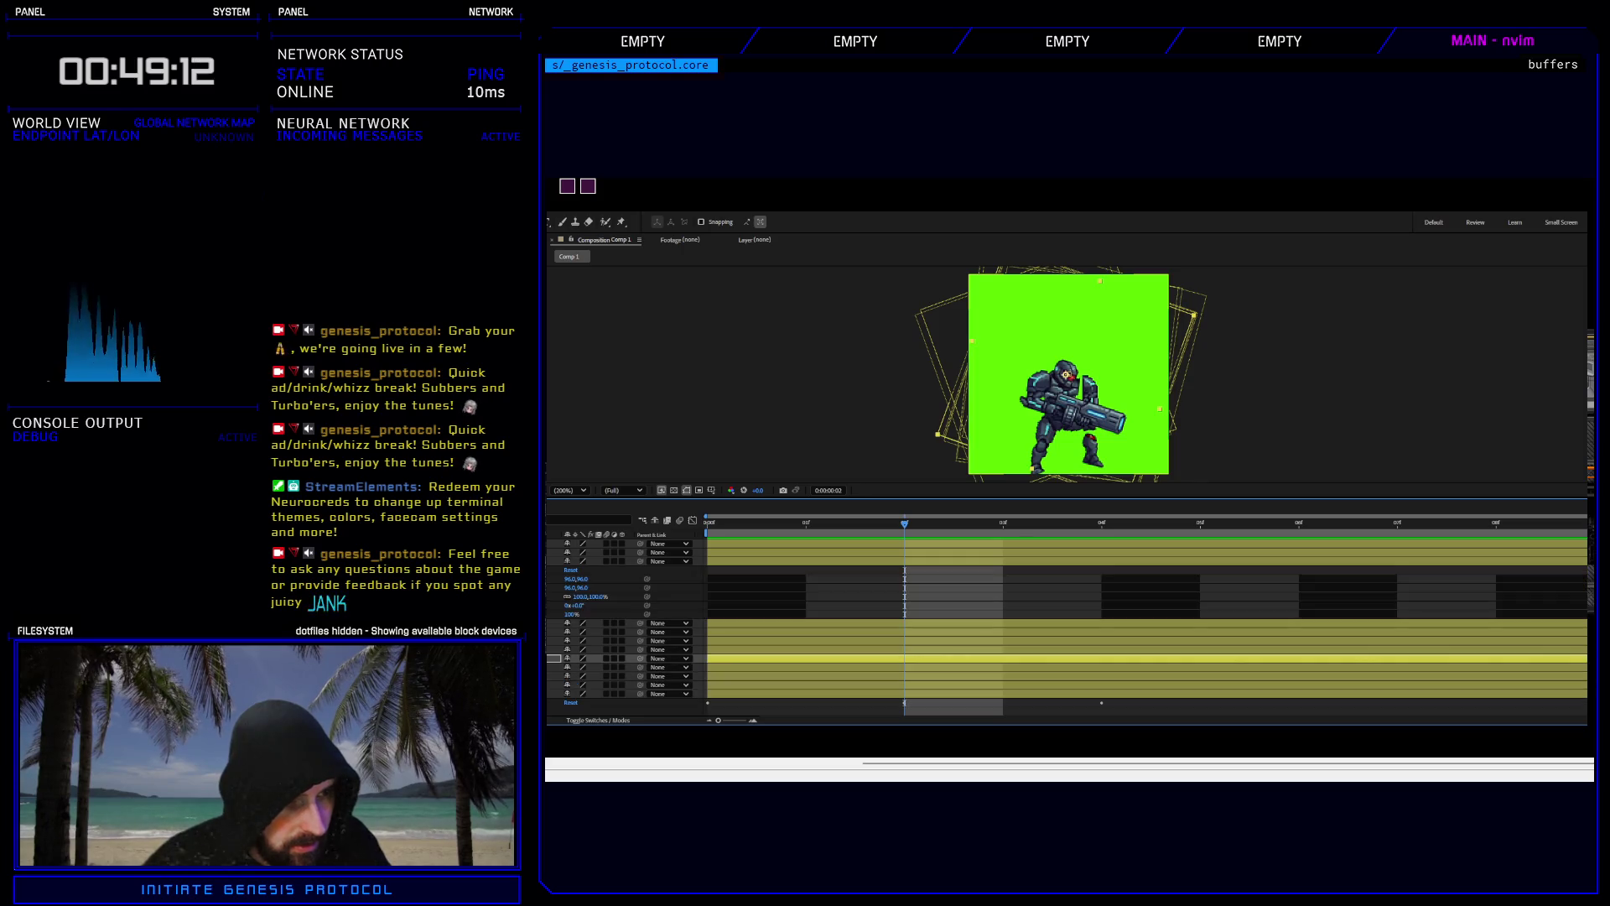
{"action": "key", "text": "Home"}
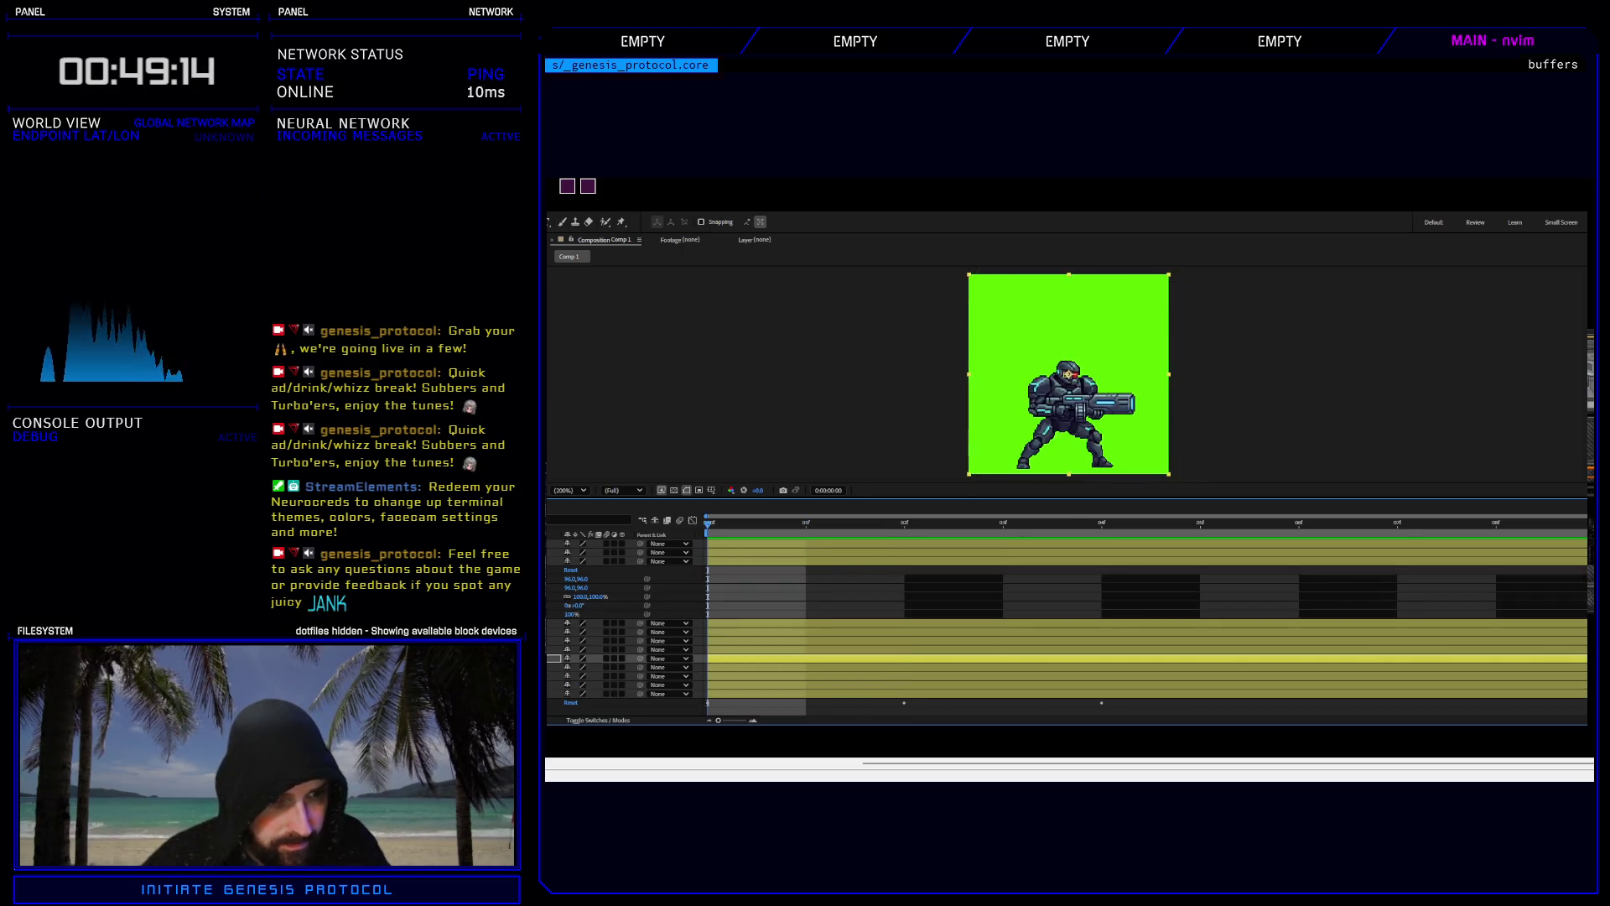
{"action": "left_click", "coordinate": [578, 605]}
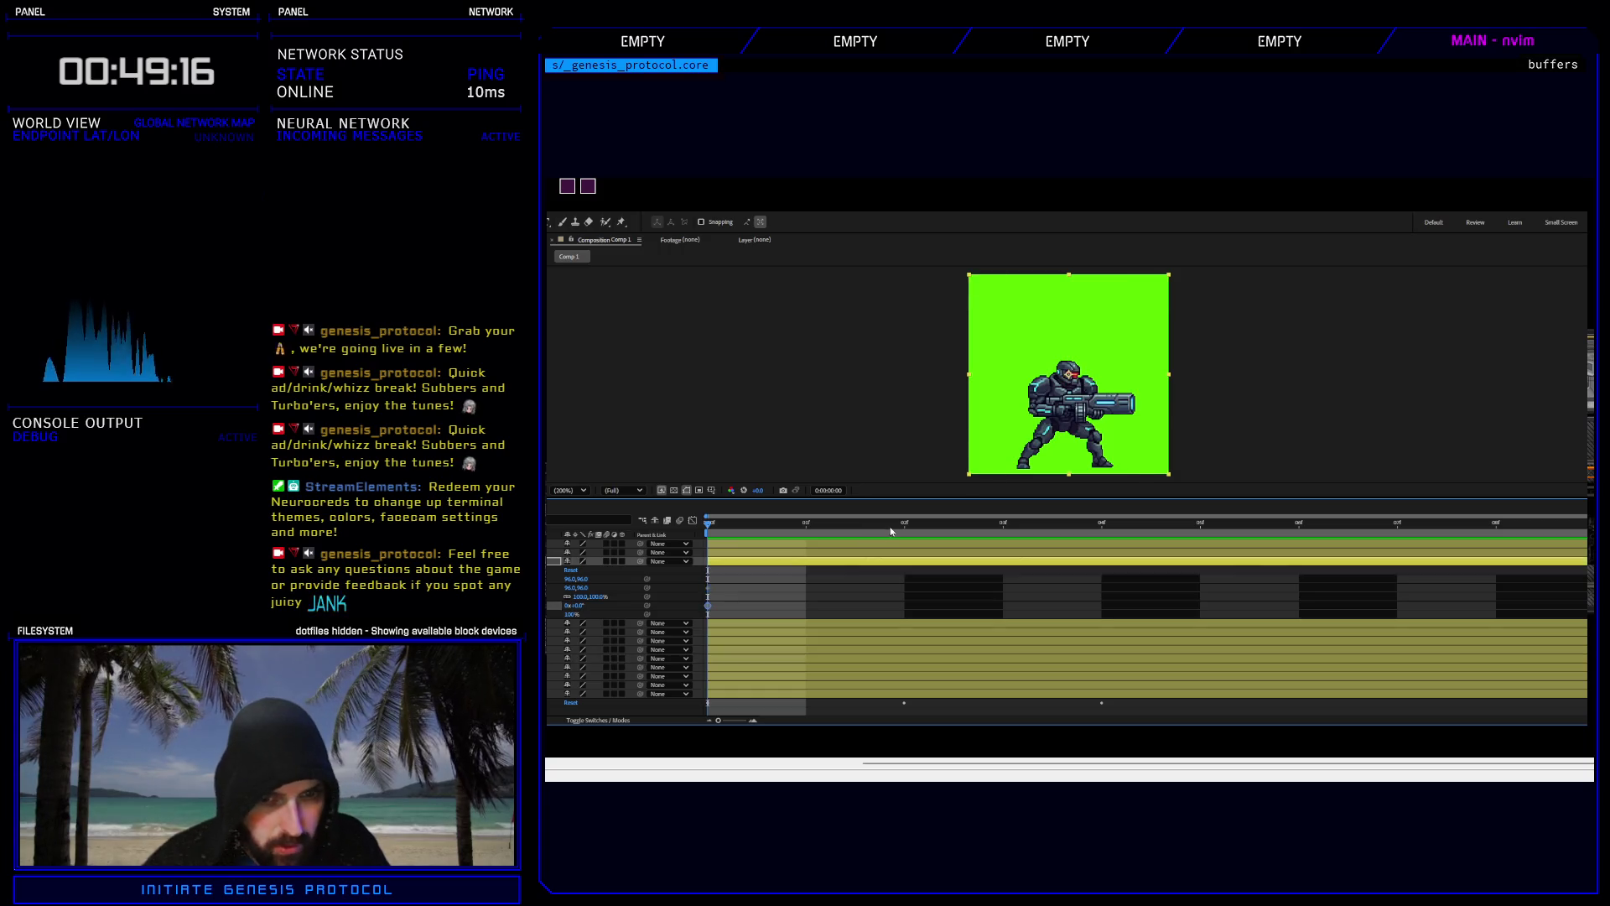
{"action": "key", "text": "Page_Down"}
{"action": "key", "text": "Page_Down"}
{"action": "key", "text": "alt+shift+p"}
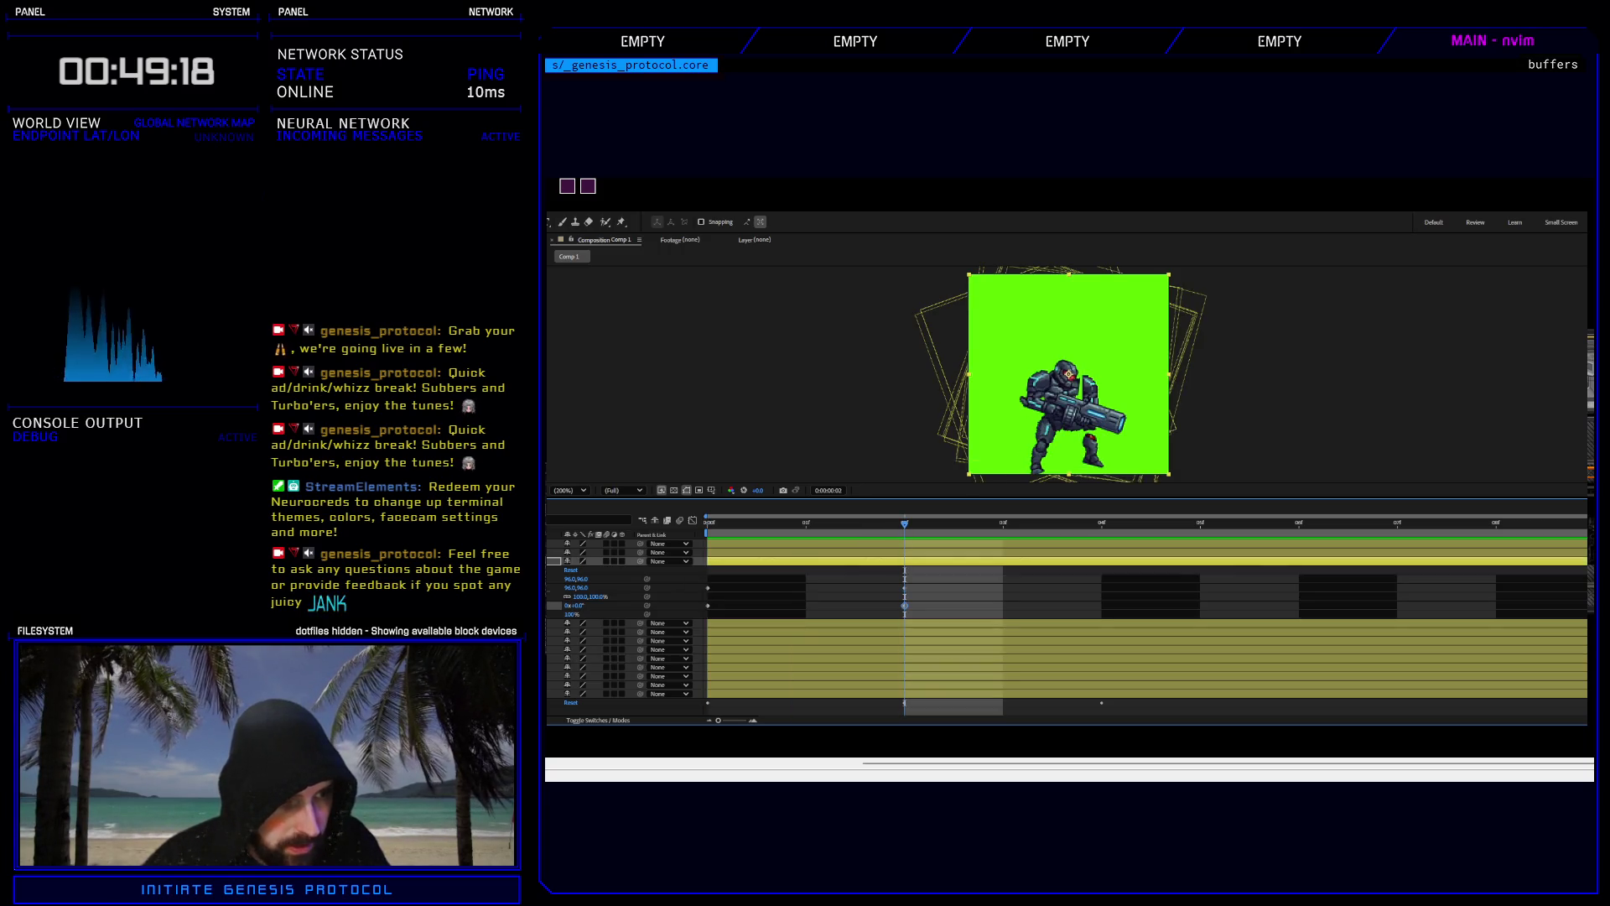
{"action": "left_click", "coordinate": [1100, 526]}
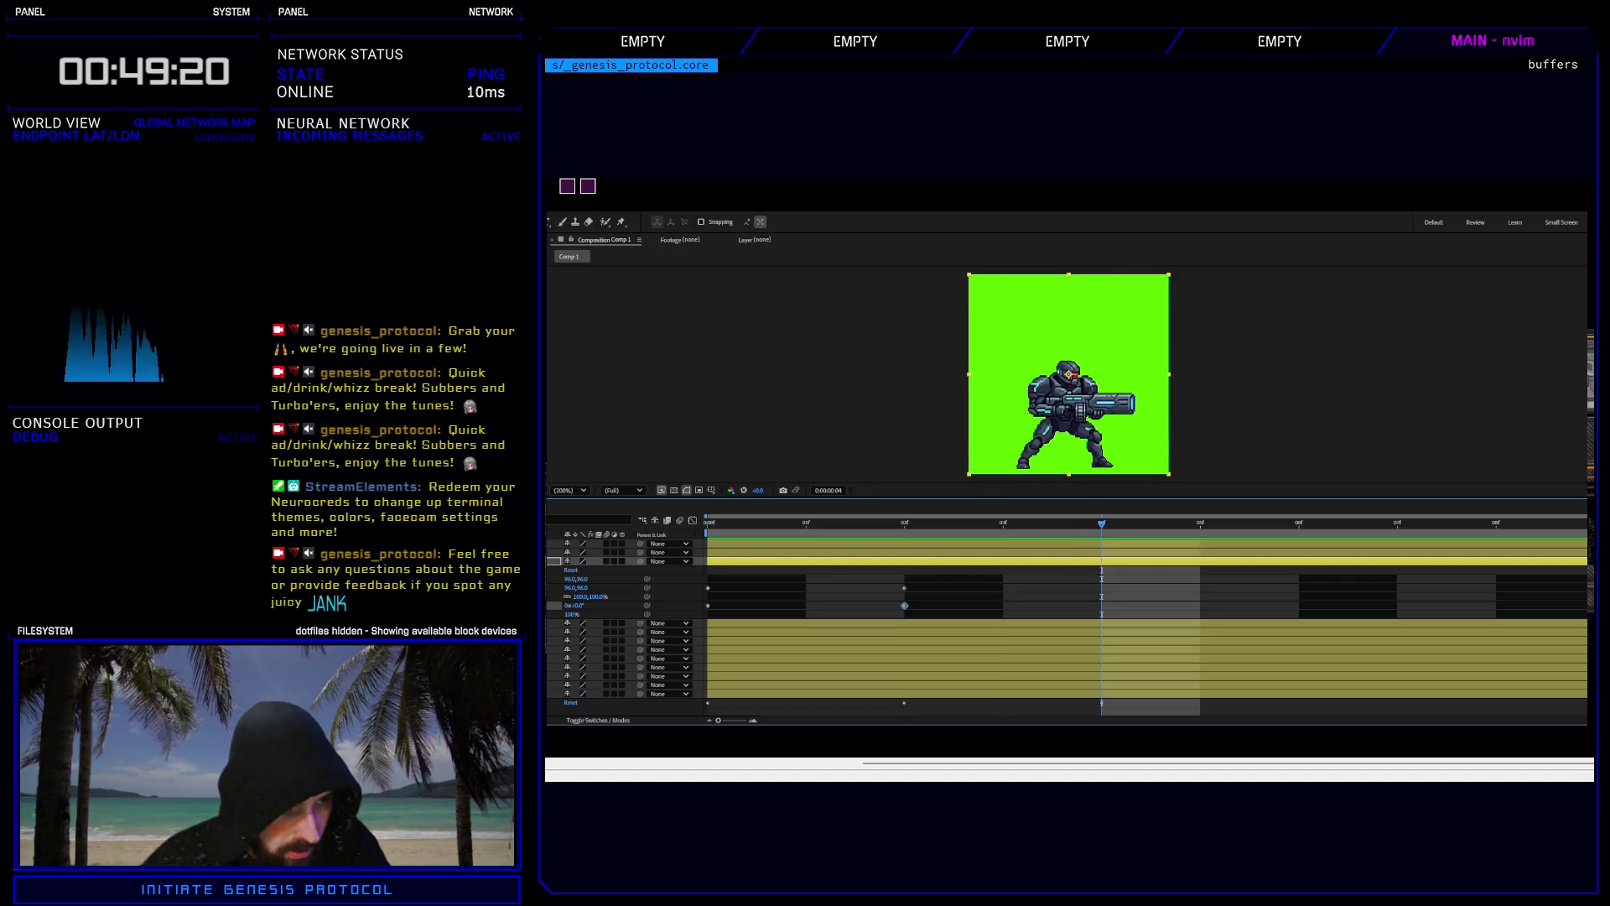
{"action": "key", "text": "alt+shift+r"}
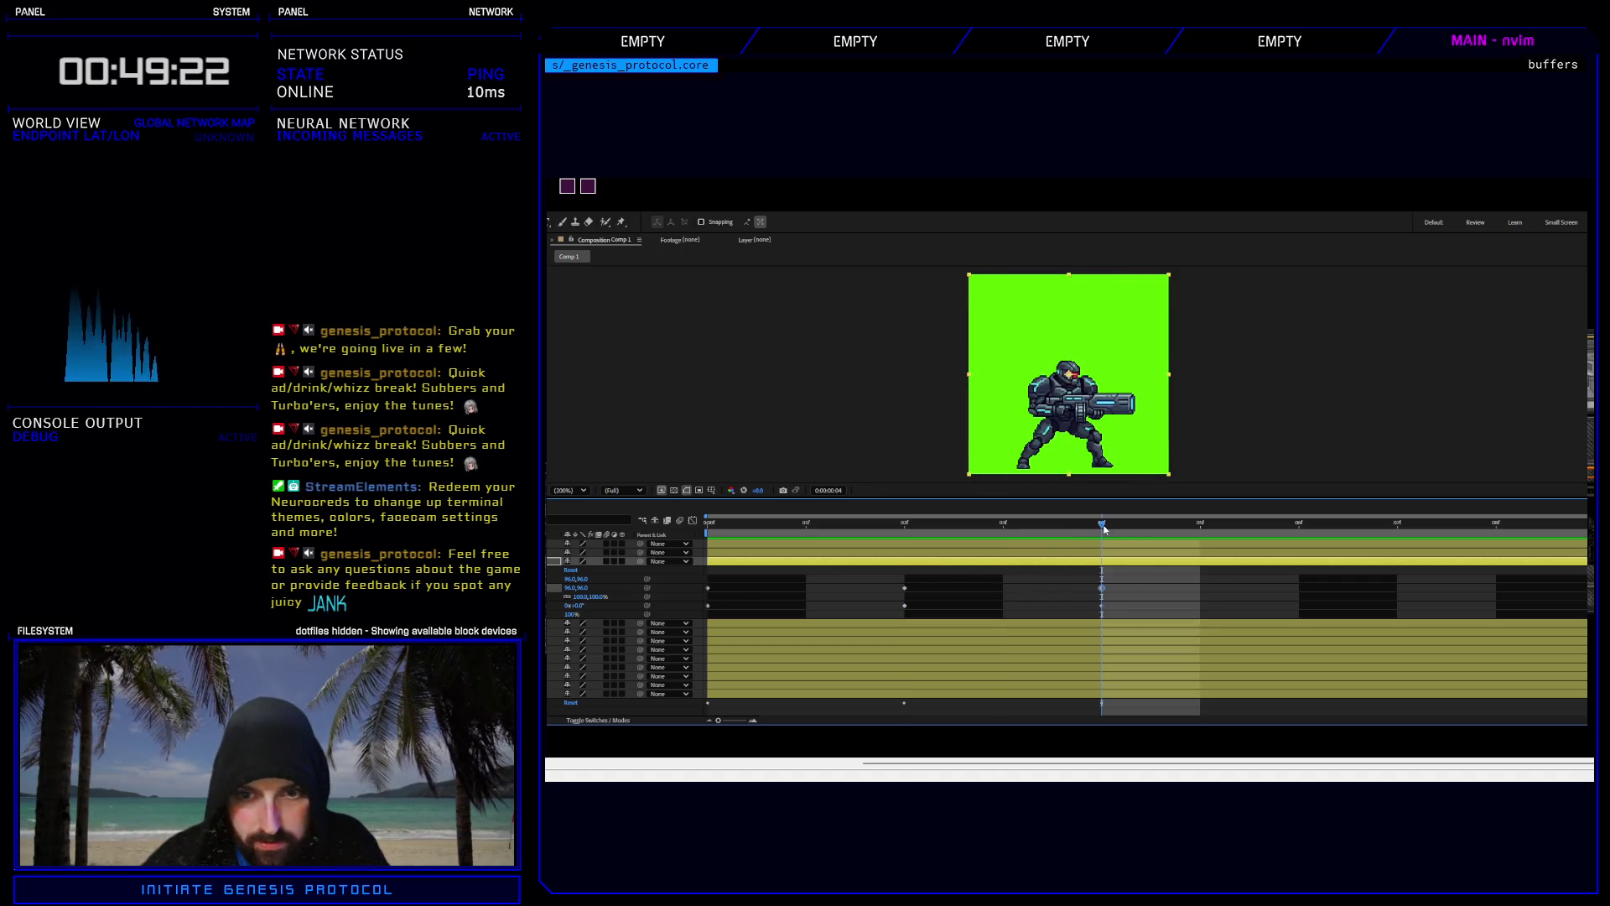
{"action": "left_click", "coordinate": [904, 523]}
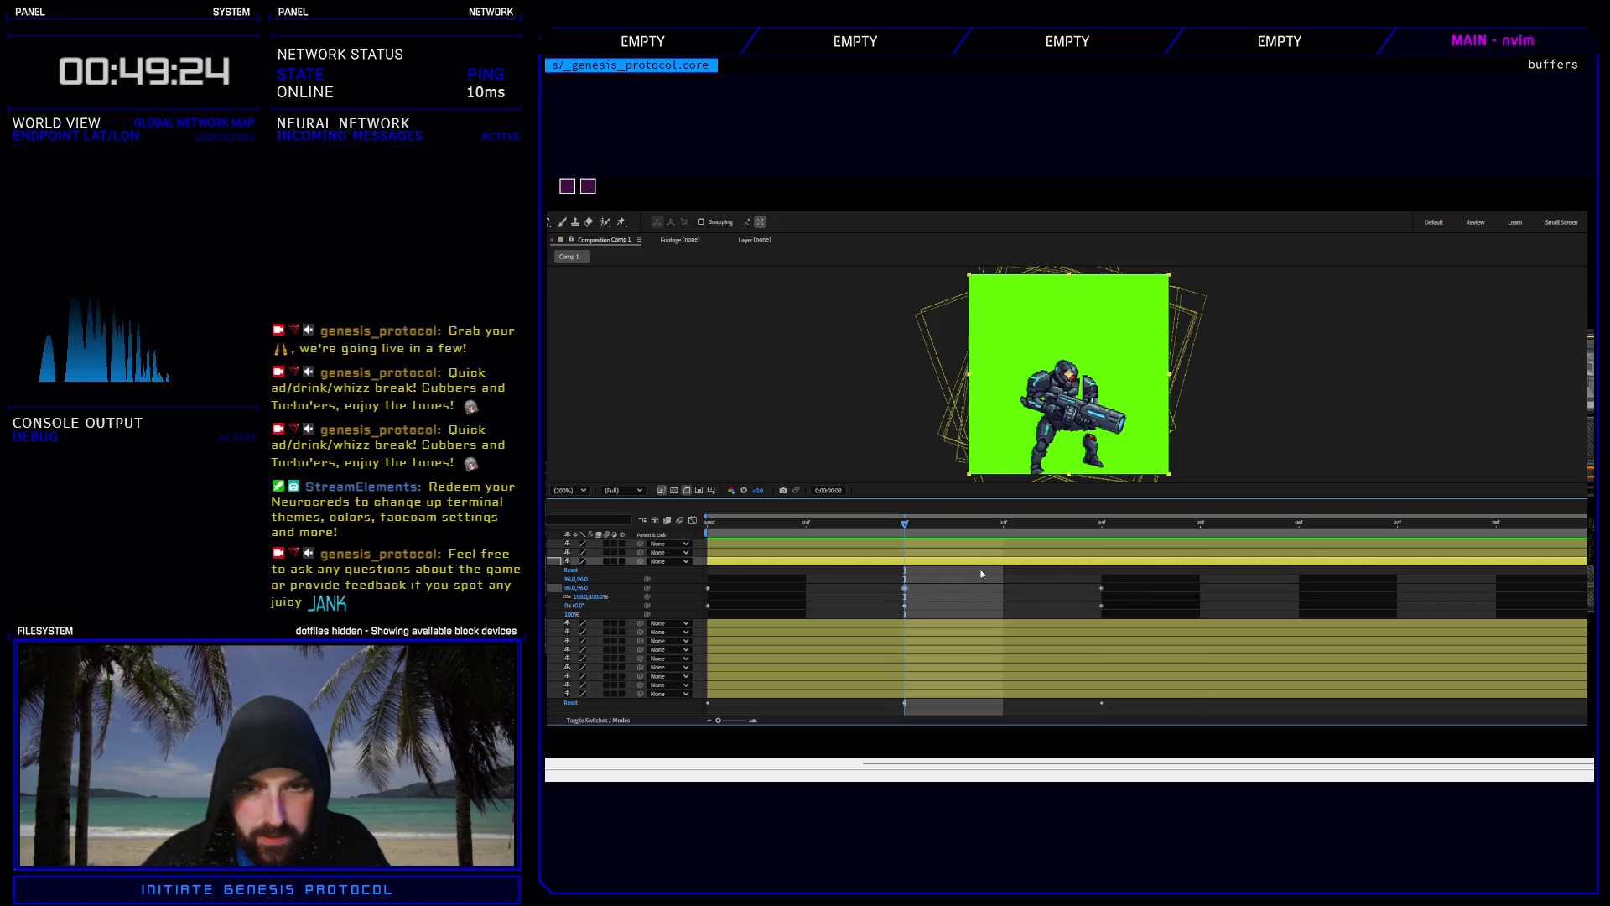
{"action": "key", "text": "shift+Left"}
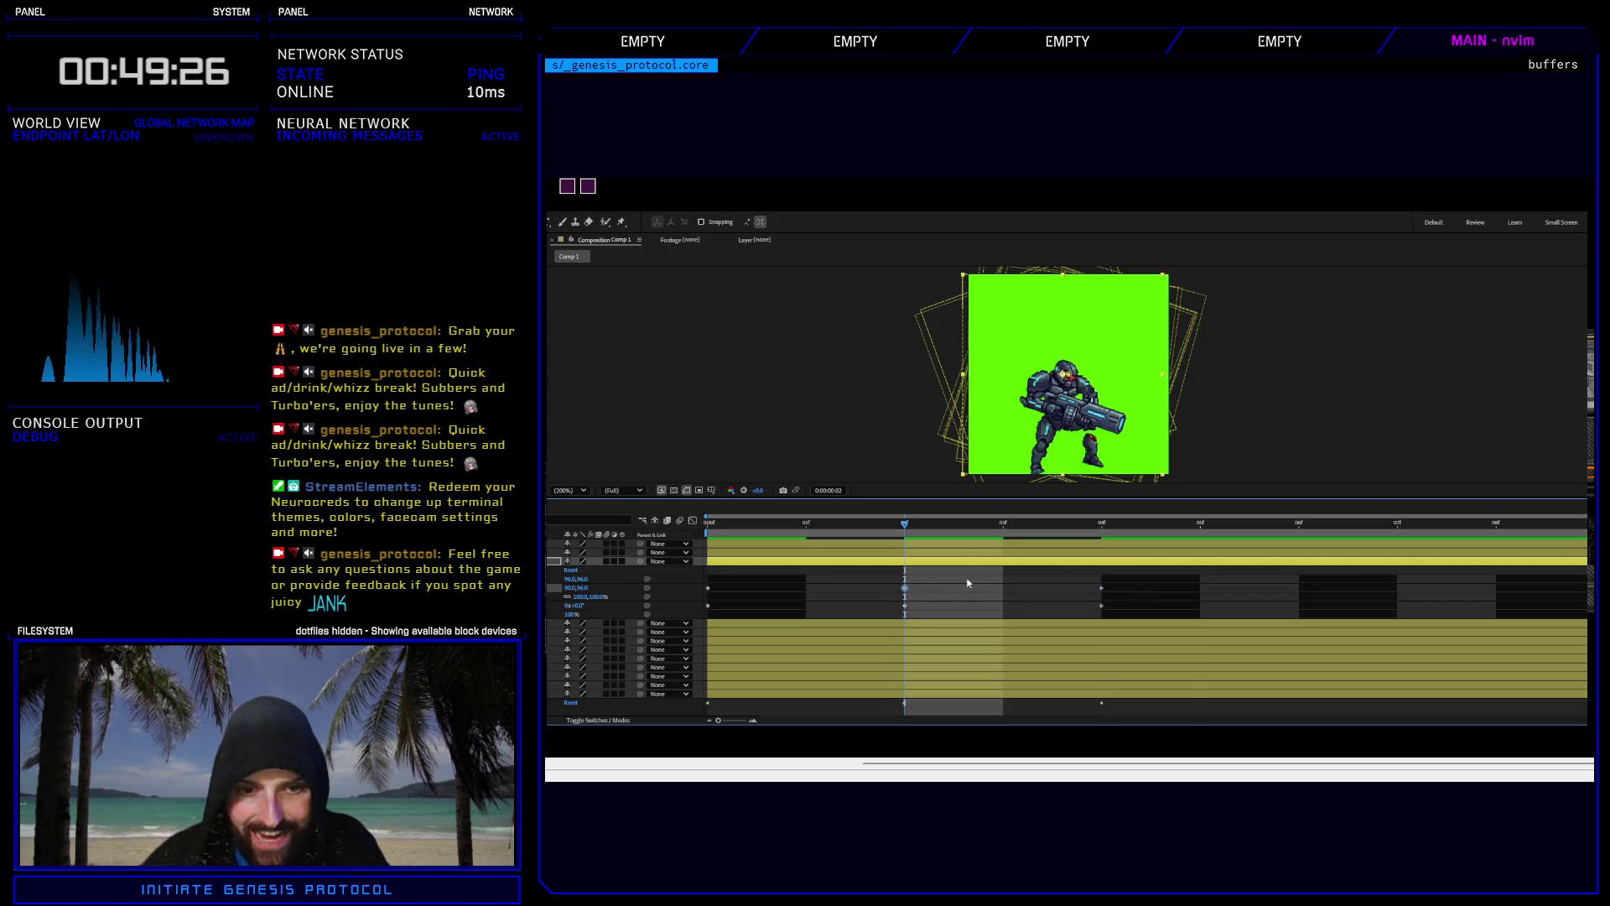
Tilt layer 3 about 5° at frame 2, nudge it up-right, and compare with frame 1.
{"action": "left_click", "coordinate": [579, 605]}
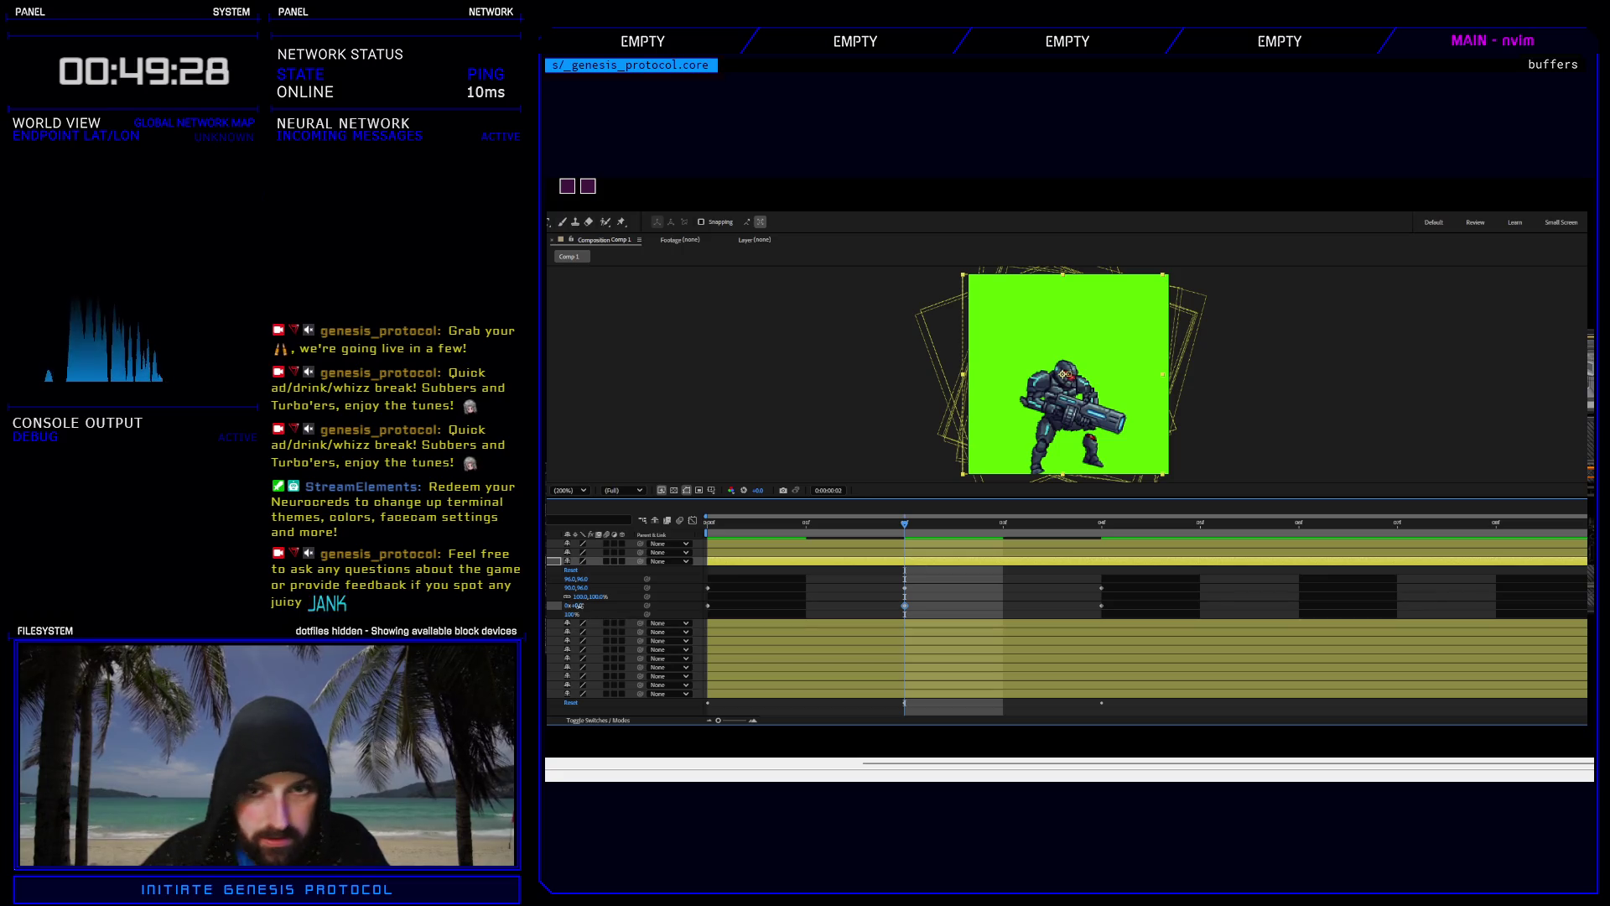
{"action": "left_click_drag", "start_coordinate": [578, 605], "coordinate": [583, 606]}
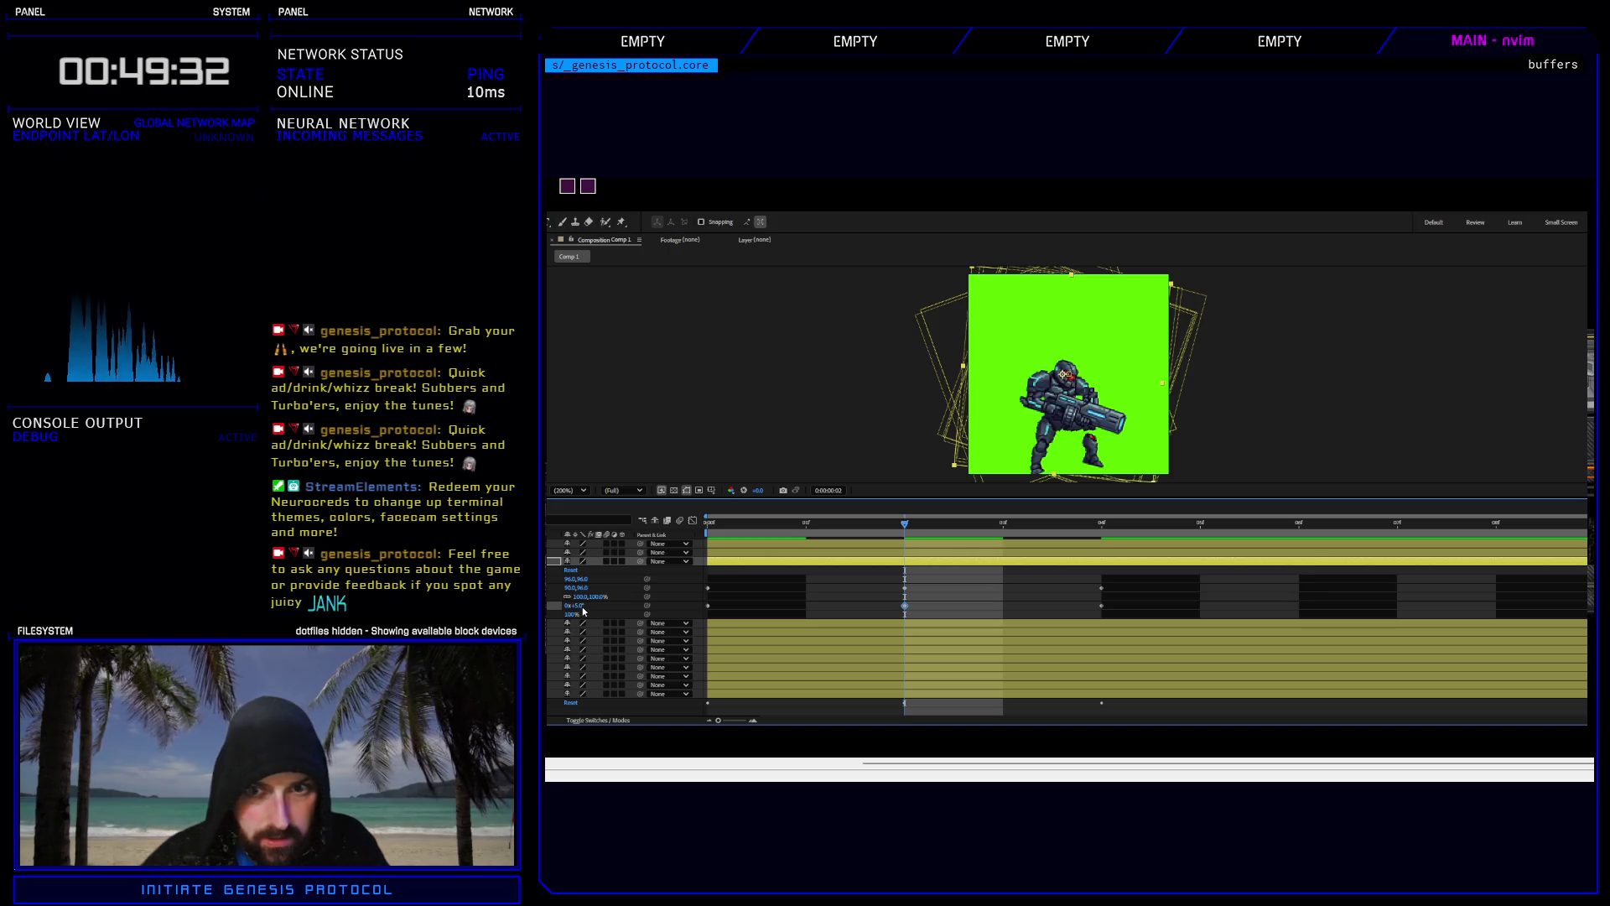
{"action": "left_click", "coordinate": [904, 588]}
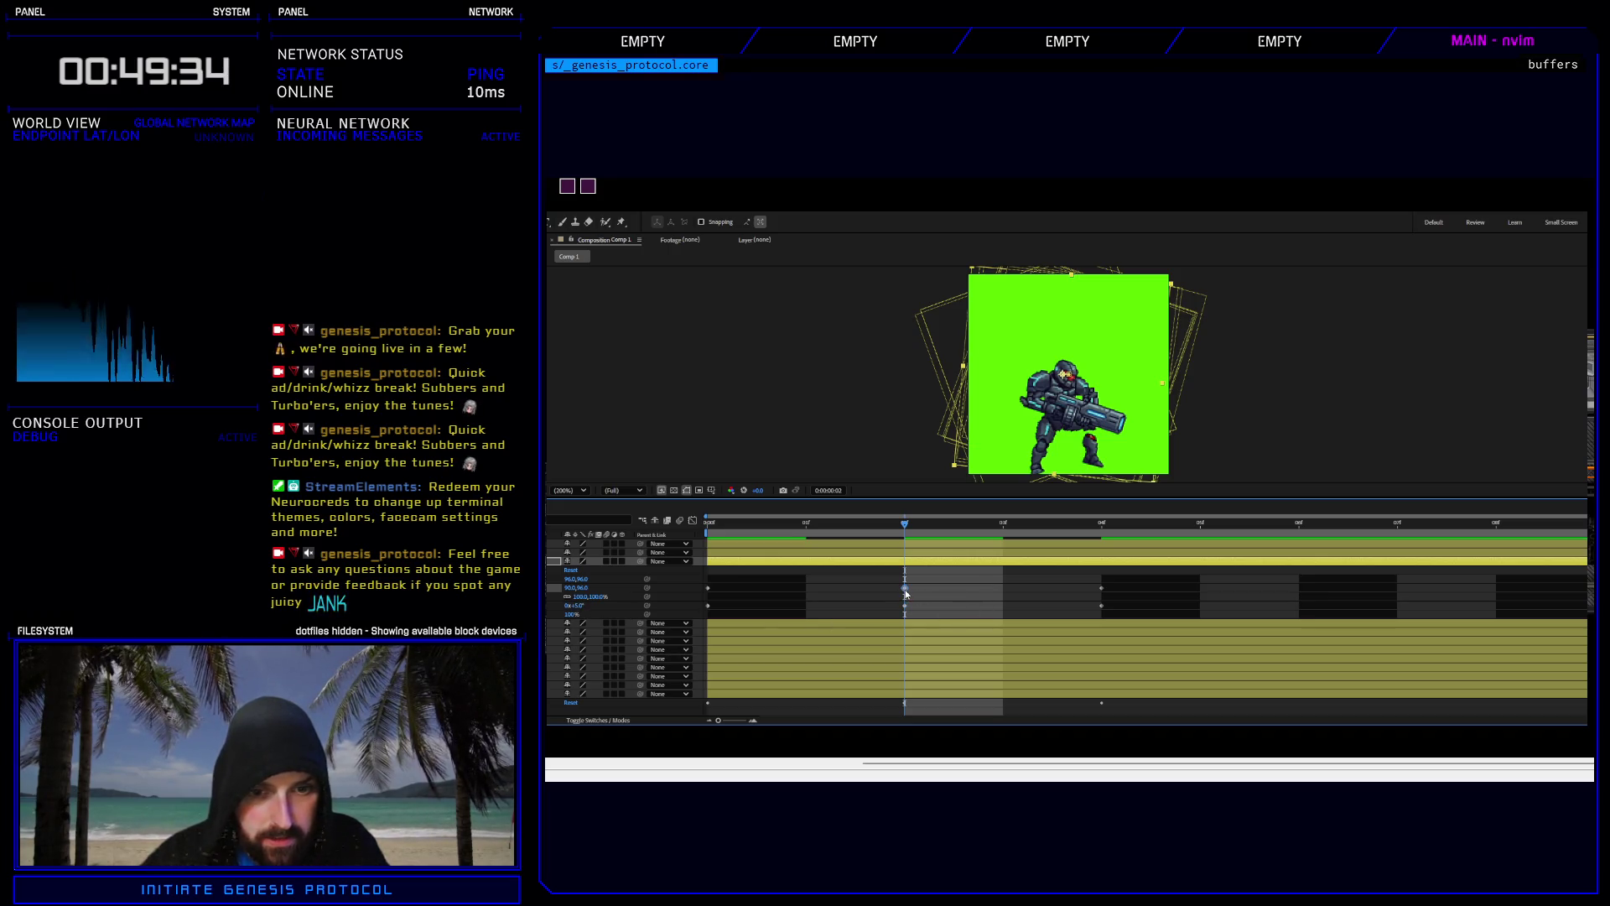
{"action": "key", "text": "Right"}
{"action": "key", "text": "Up"}
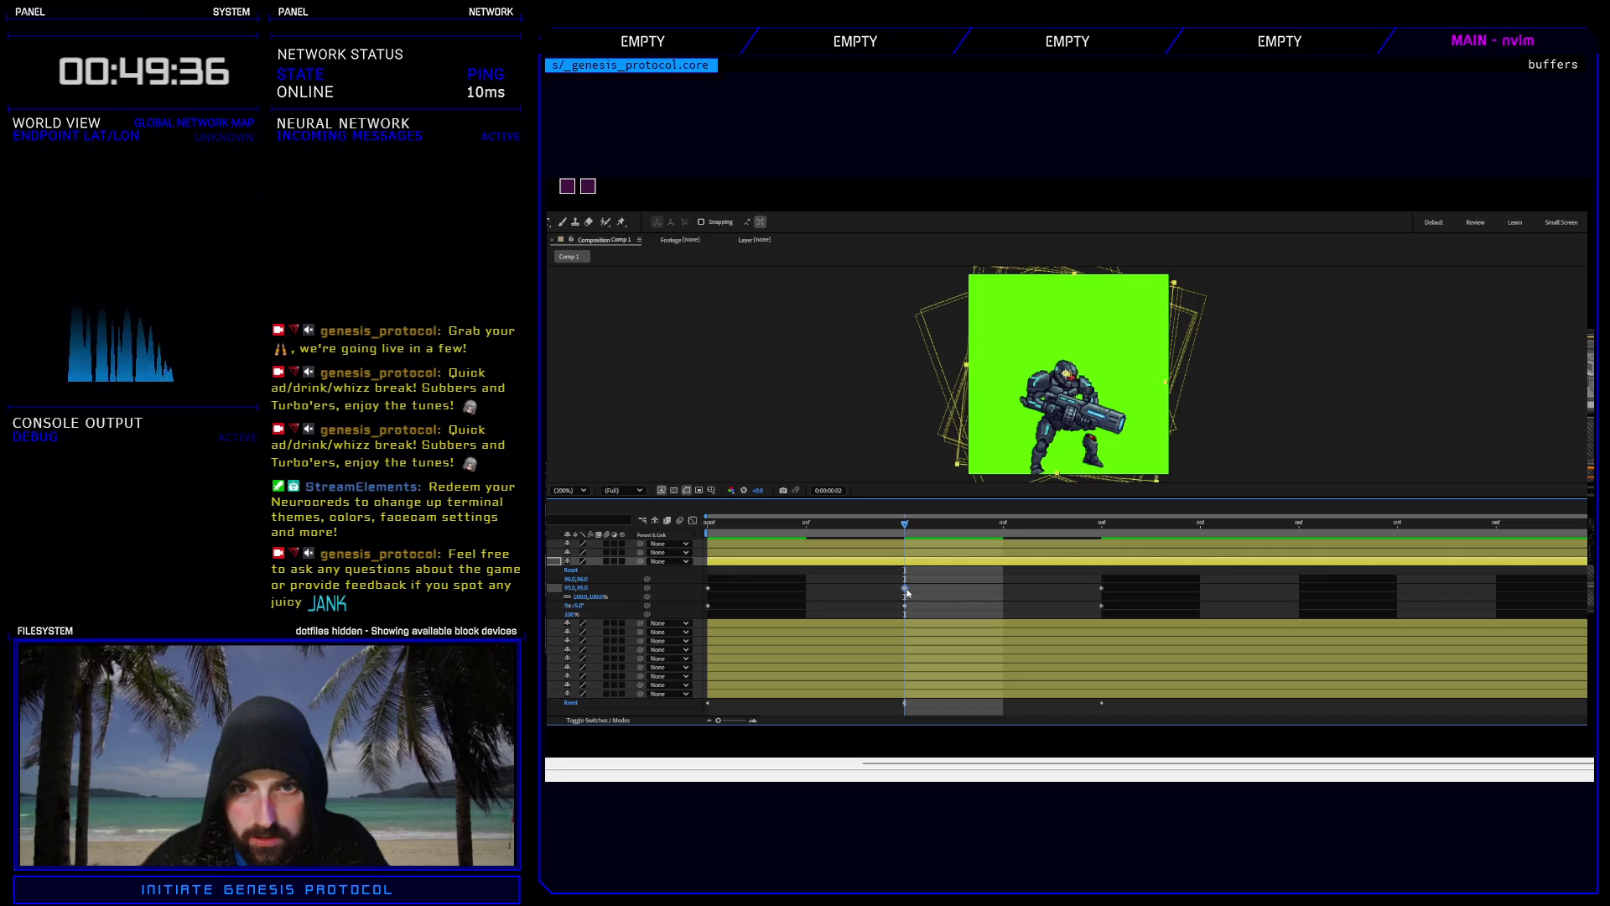
{"action": "mouse_move", "coordinate": [906, 529]}
{"action": "left_mouse_down"}
{"action": "mouse_move", "coordinate": [1003, 533]}
{"action": "mouse_move", "coordinate": [713, 536]}
{"action": "mouse_move", "coordinate": [946, 541]}
{"action": "mouse_move", "coordinate": [762, 541]}
{"action": "left_mouse_up"}
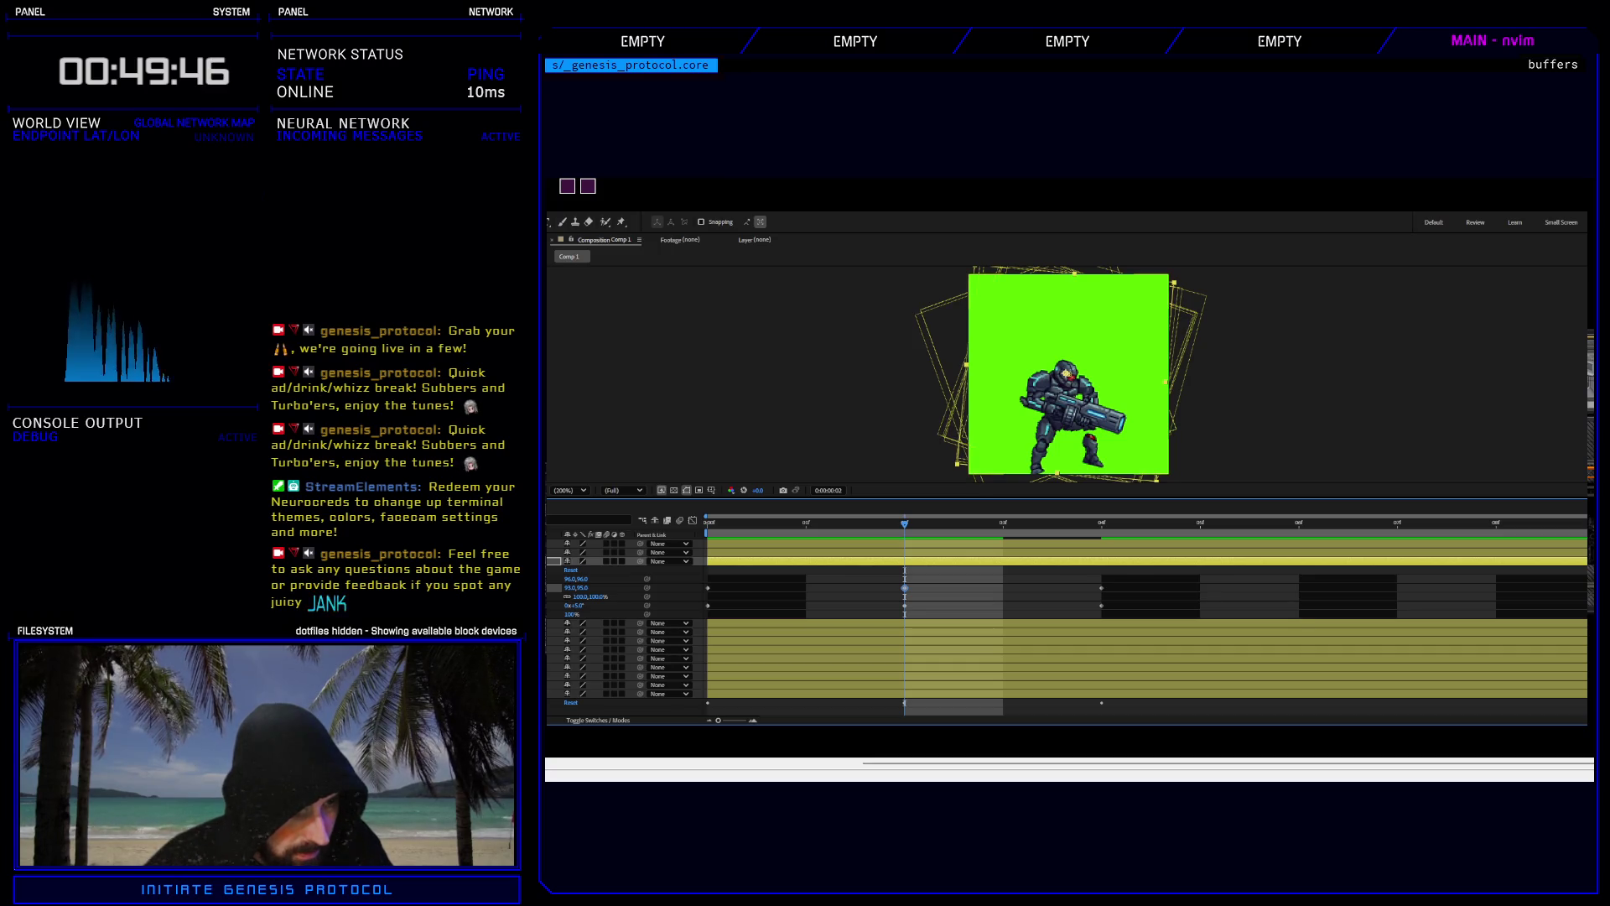
{"action": "scroll", "coordinate": [1065, 620], "scroll_direction": "down", "scroll_amount": 3}
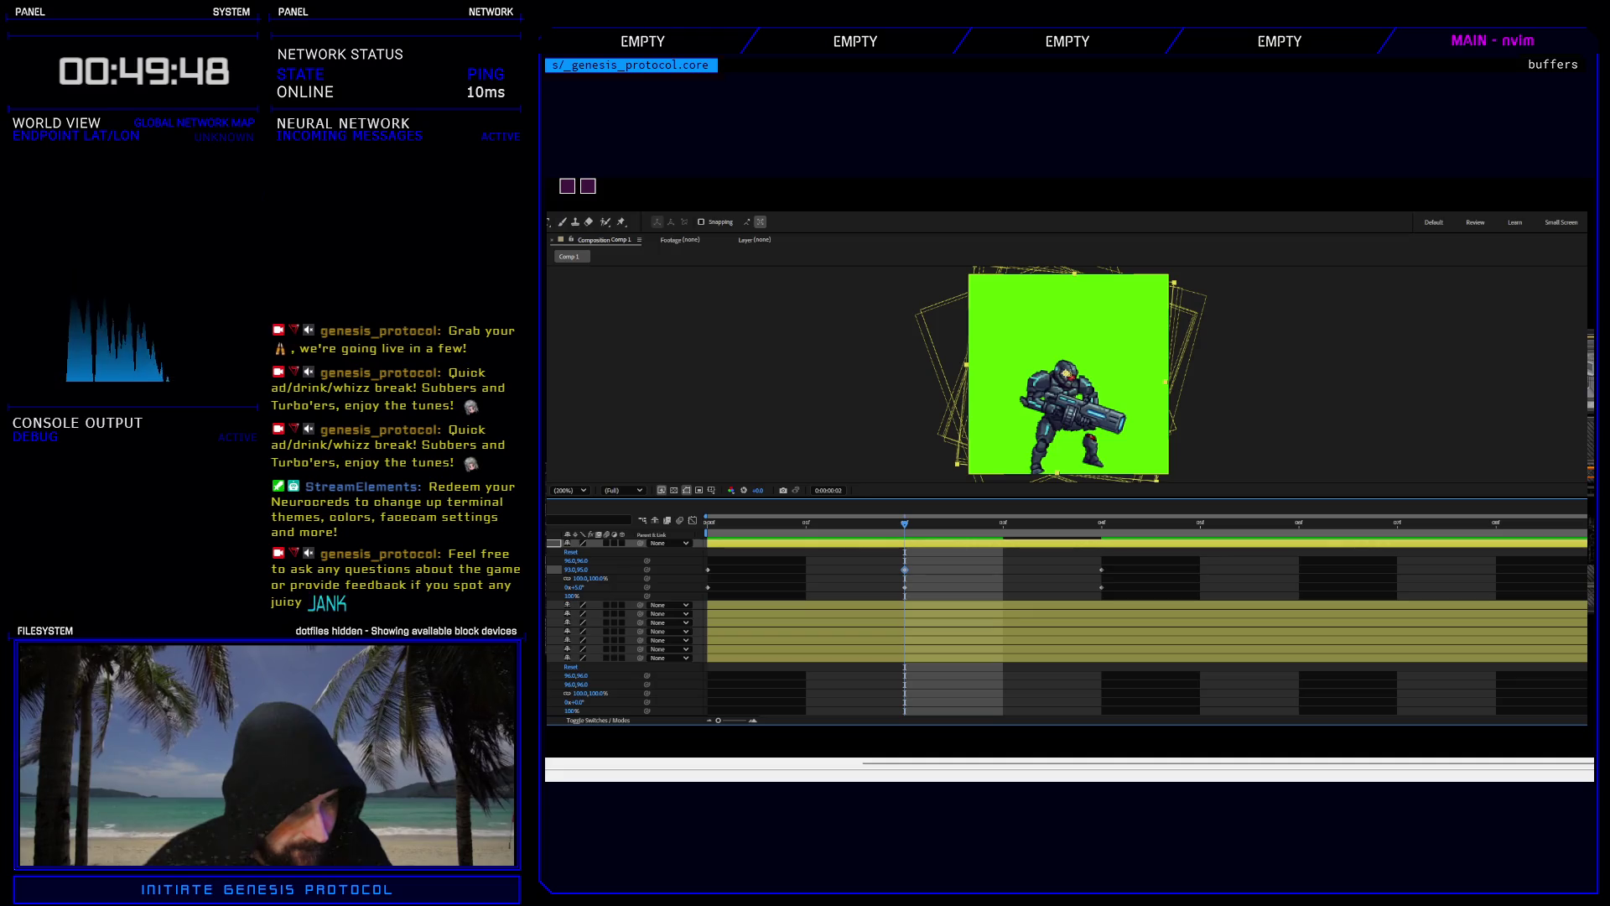
Pickwhip the bottom layer's Rotation to the upper layer's Rotation and play the loop from frame 0.
{"action": "mouse_move", "coordinate": [646, 684]}
{"action": "left_mouse_down"}
{"action": "mouse_move", "coordinate": [620, 613]}
{"action": "mouse_move", "coordinate": [575, 569]}
{"action": "left_mouse_up"}
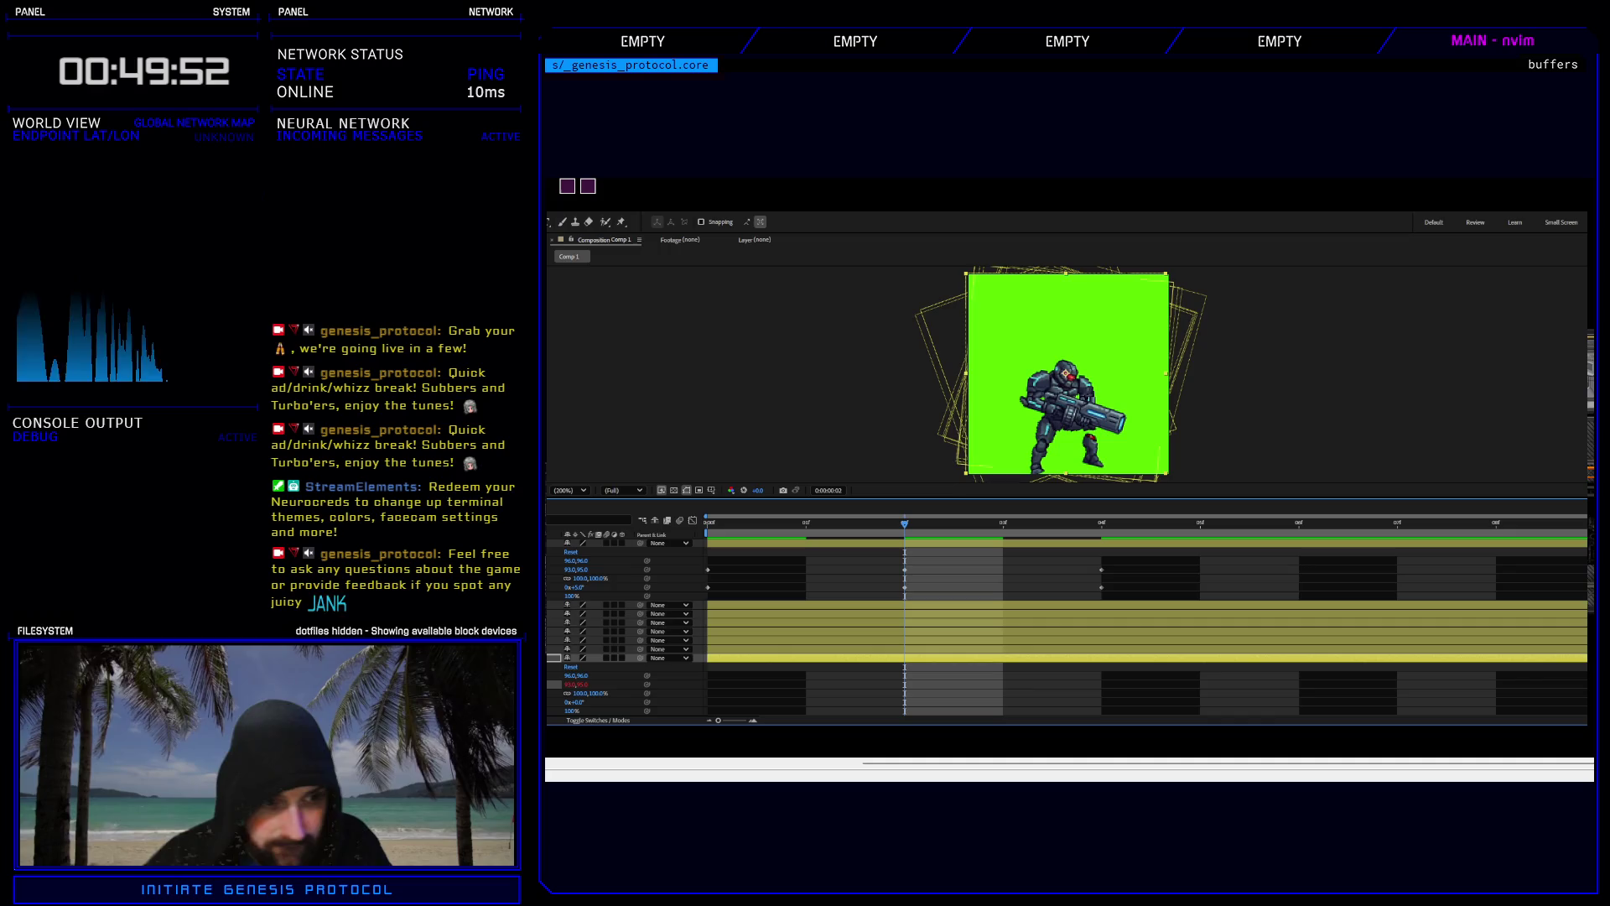
{"action": "mouse_move", "coordinate": [647, 702]}
{"action": "left_mouse_down"}
{"action": "mouse_move", "coordinate": [549, 628]}
{"action": "mouse_move", "coordinate": [571, 587]}
{"action": "left_mouse_up"}
{"action": "key", "text": "Home"}
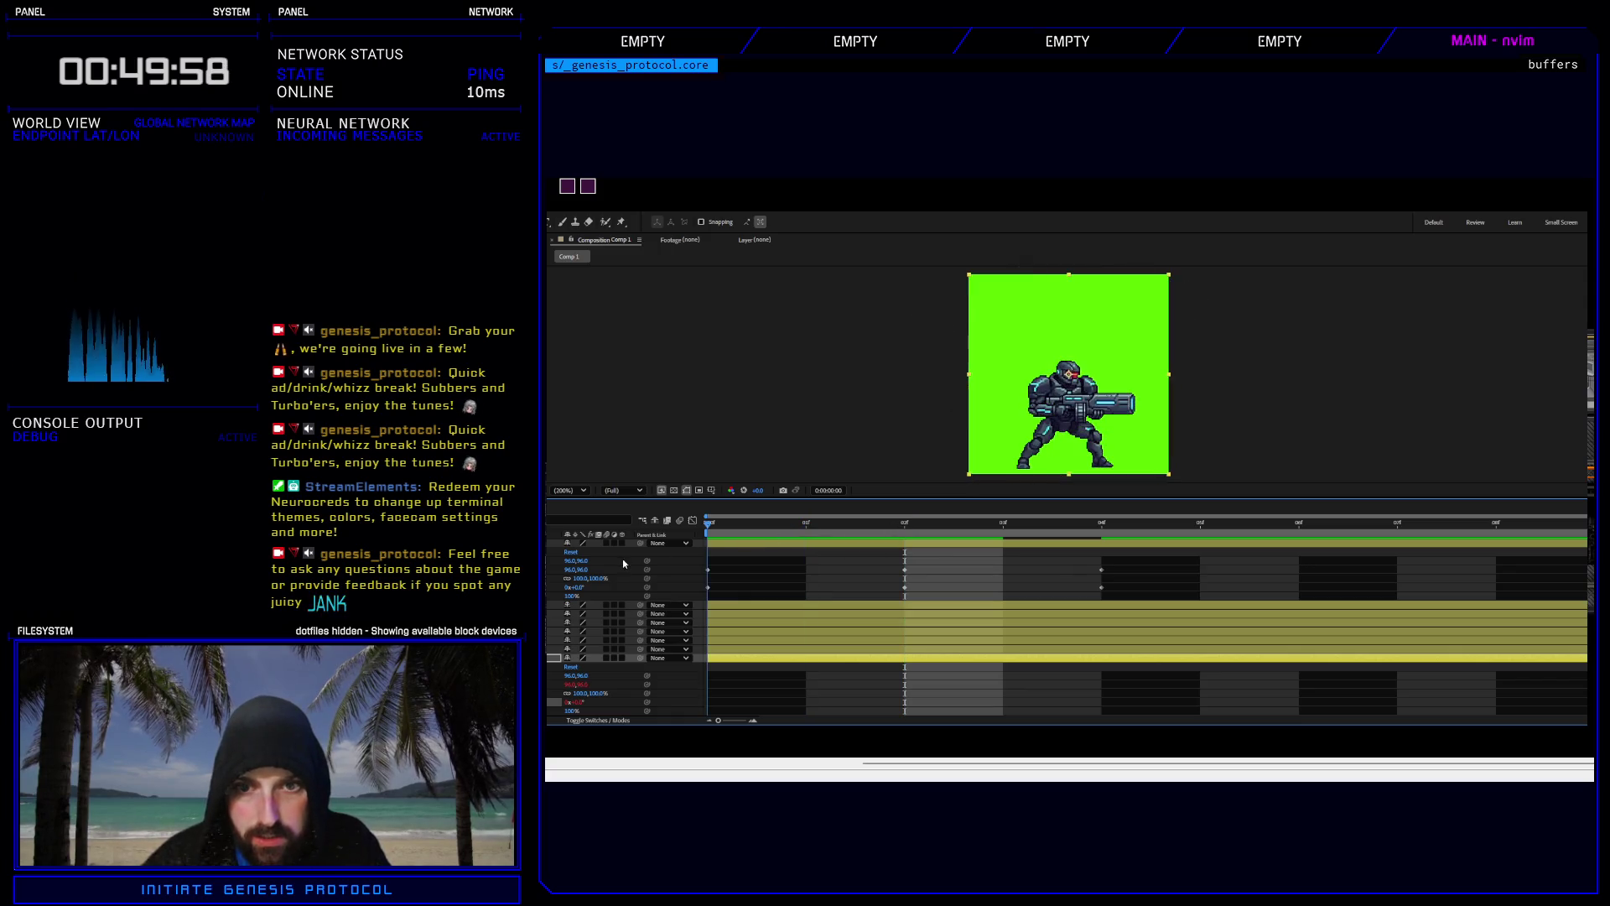
{"action": "key", "text": "space"}
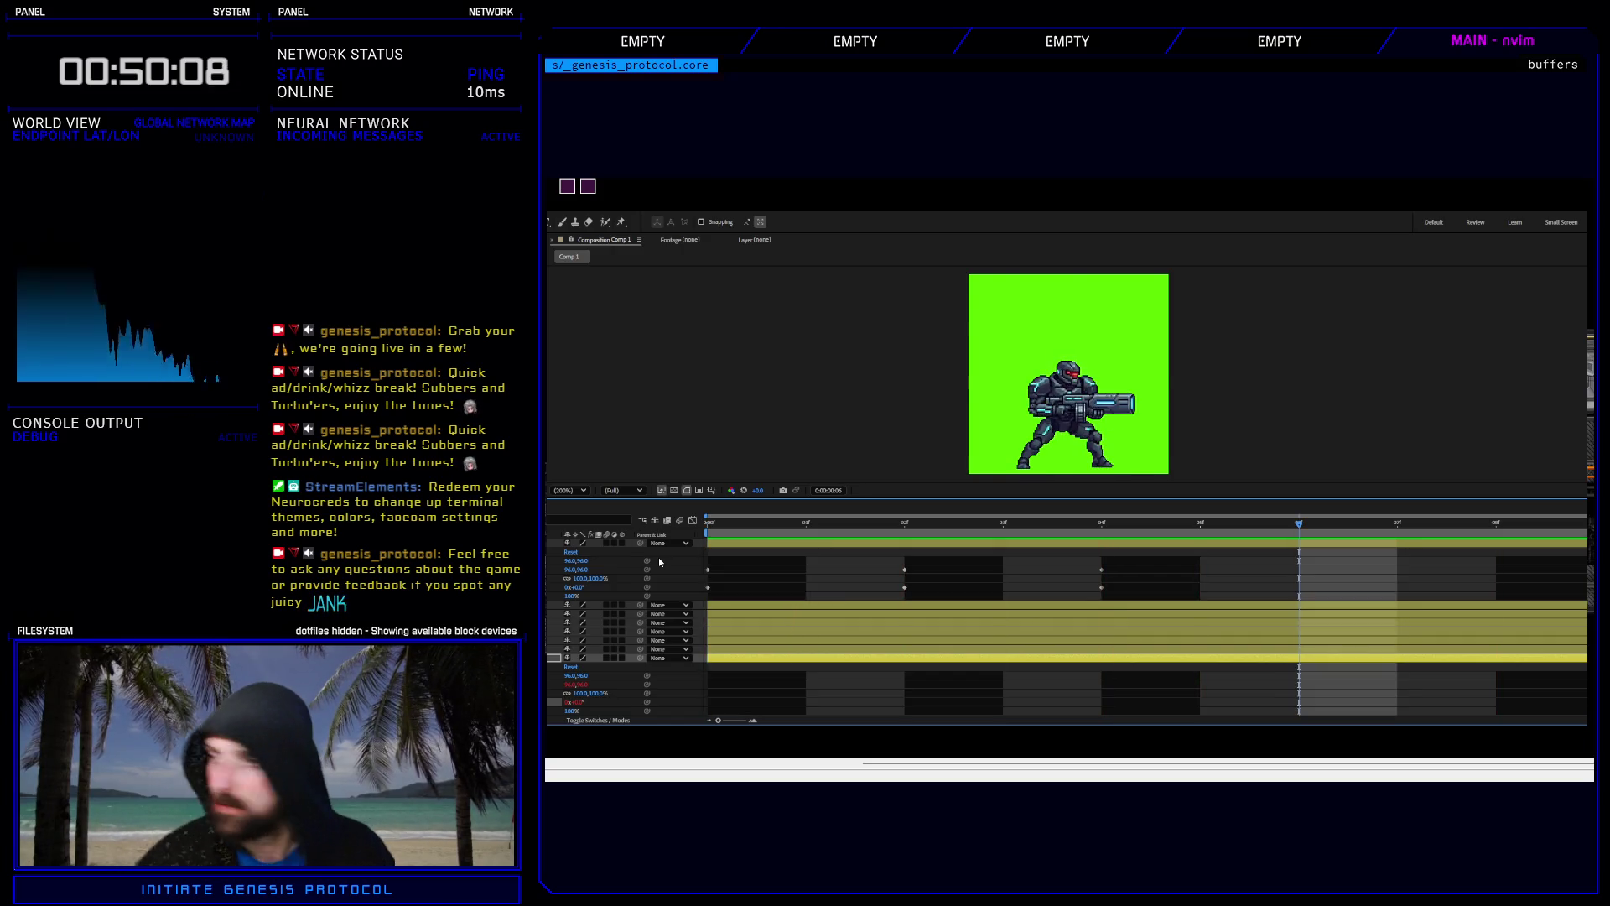
{"action": "key", "text": "space"}
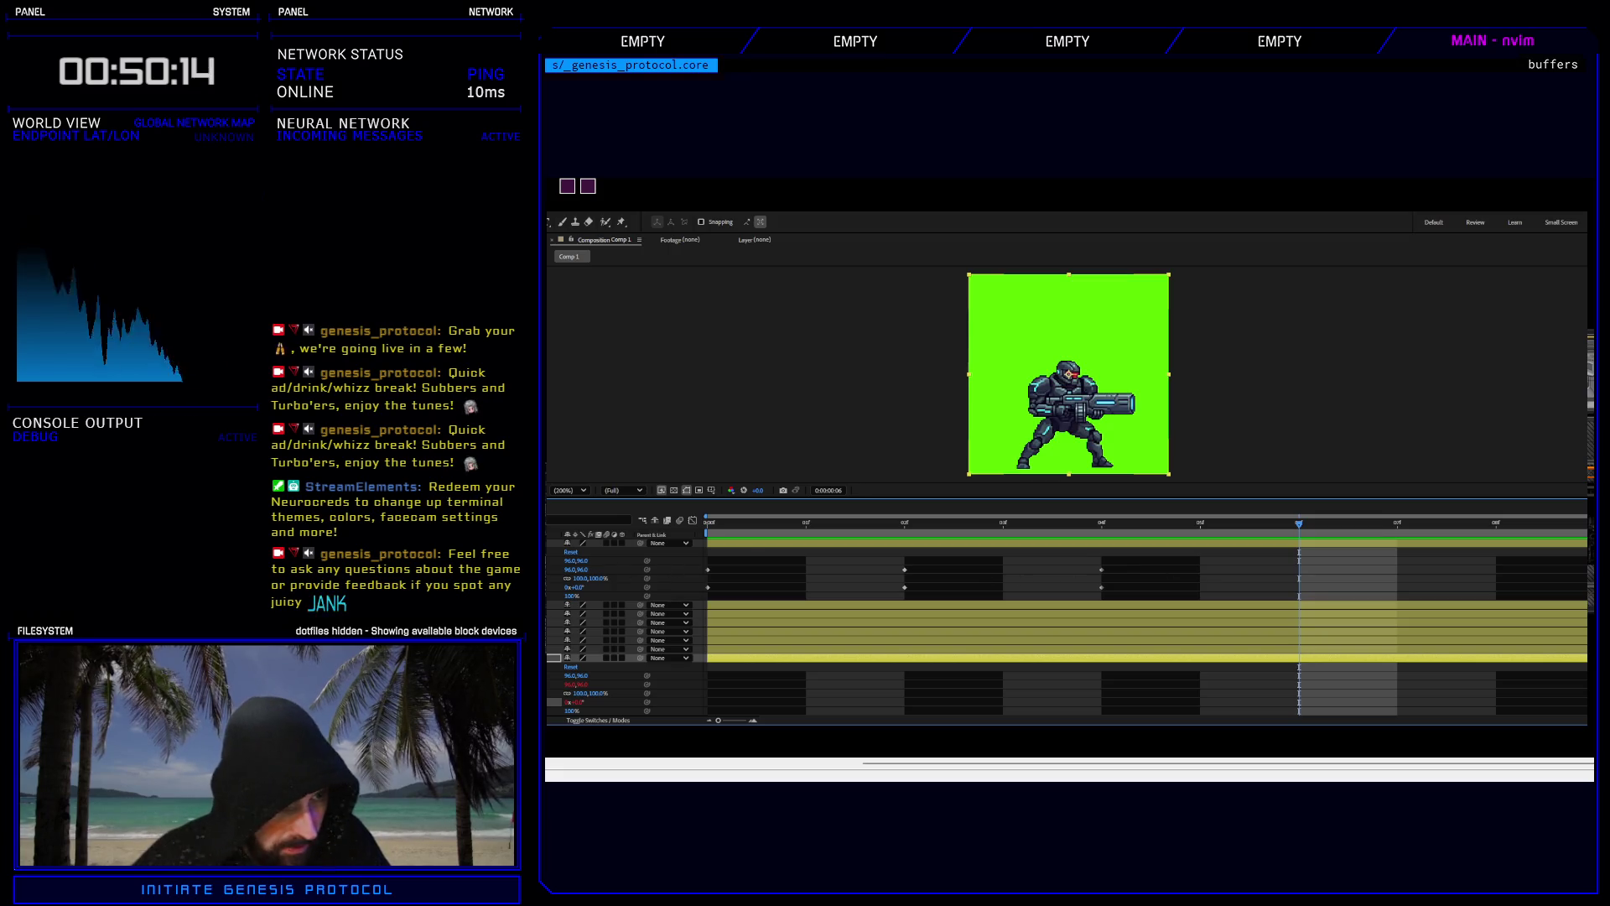
{"action": "scroll", "coordinate": [637, 629], "scroll_direction": "down", "scroll_amount": 2}
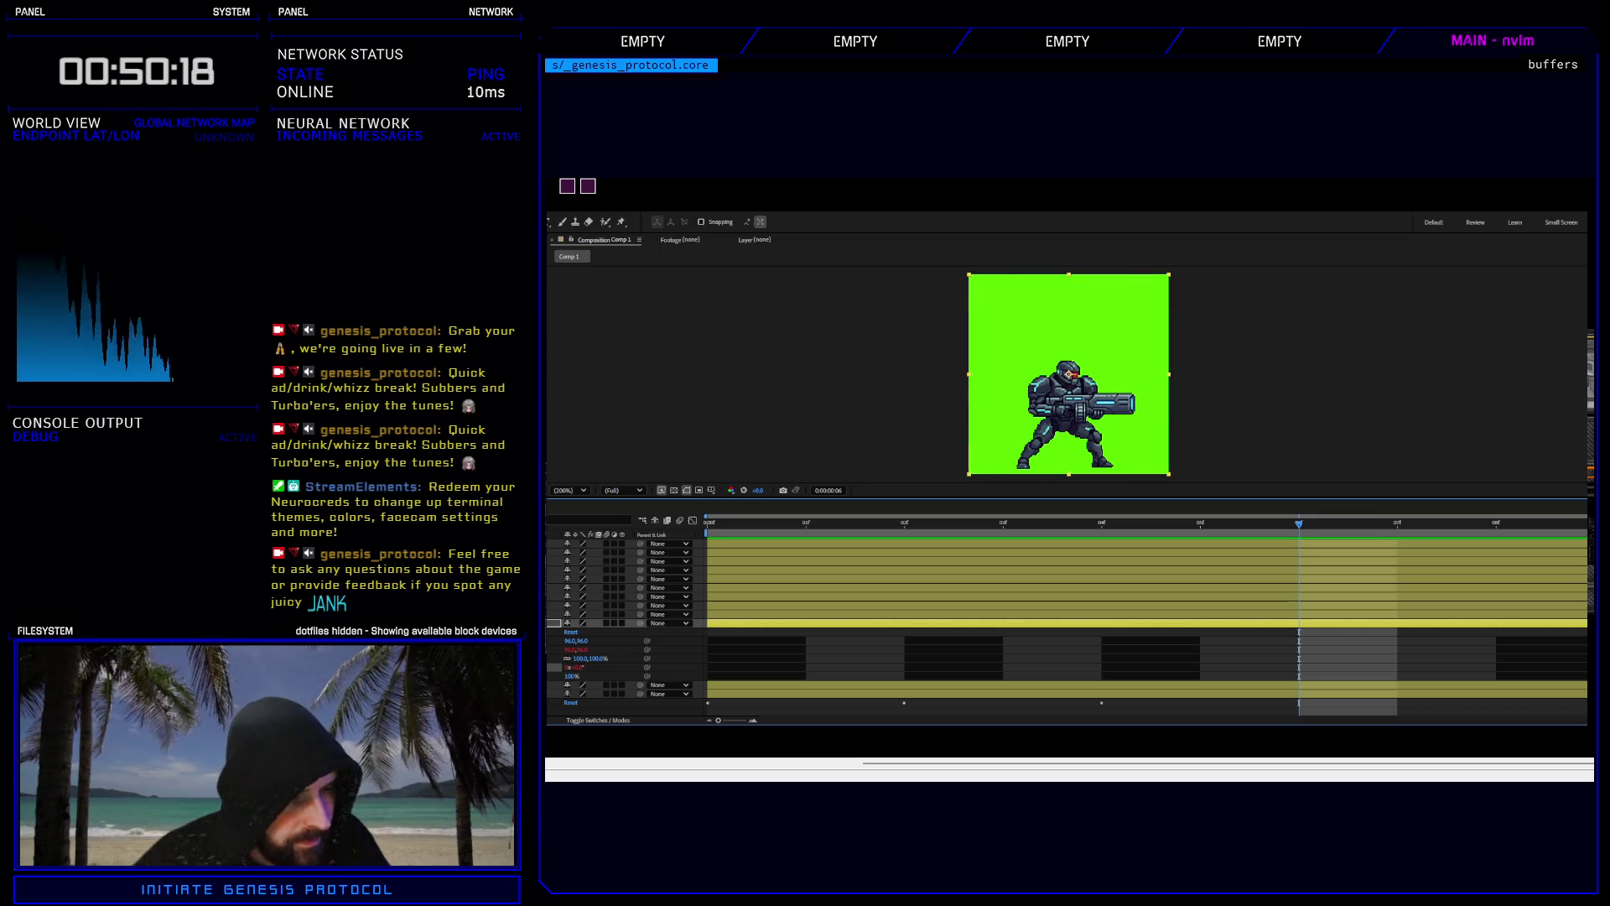
Show the lower layer's keyframes and nudge its frame 2 position left and down.
{"action": "key", "text": "ctrl+grave"}
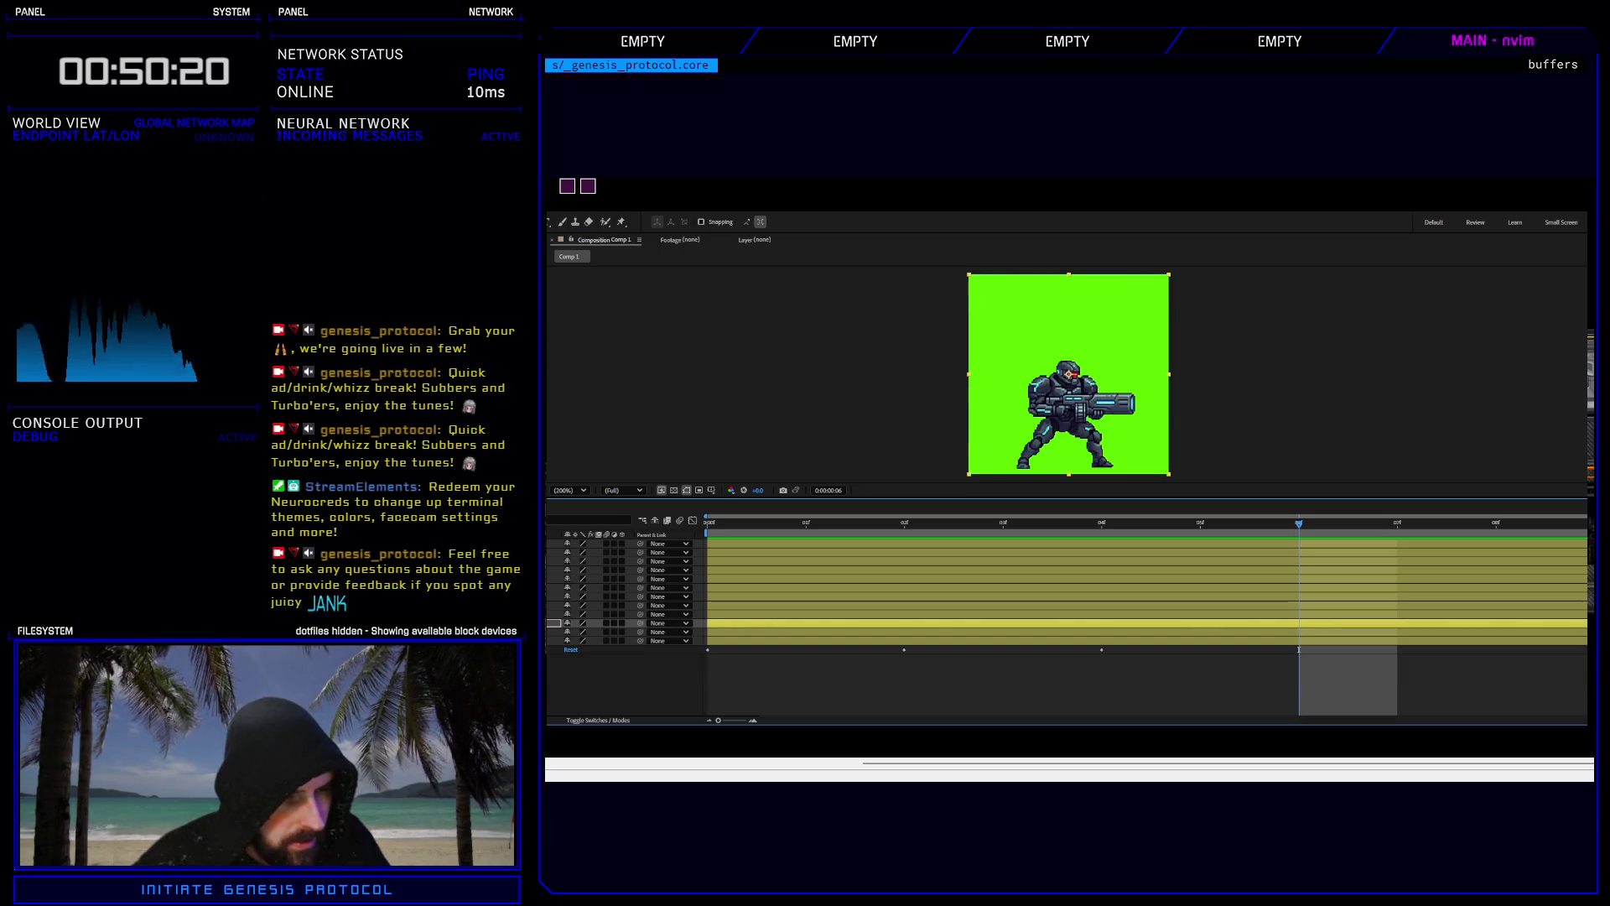
{"action": "key", "text": "u"}
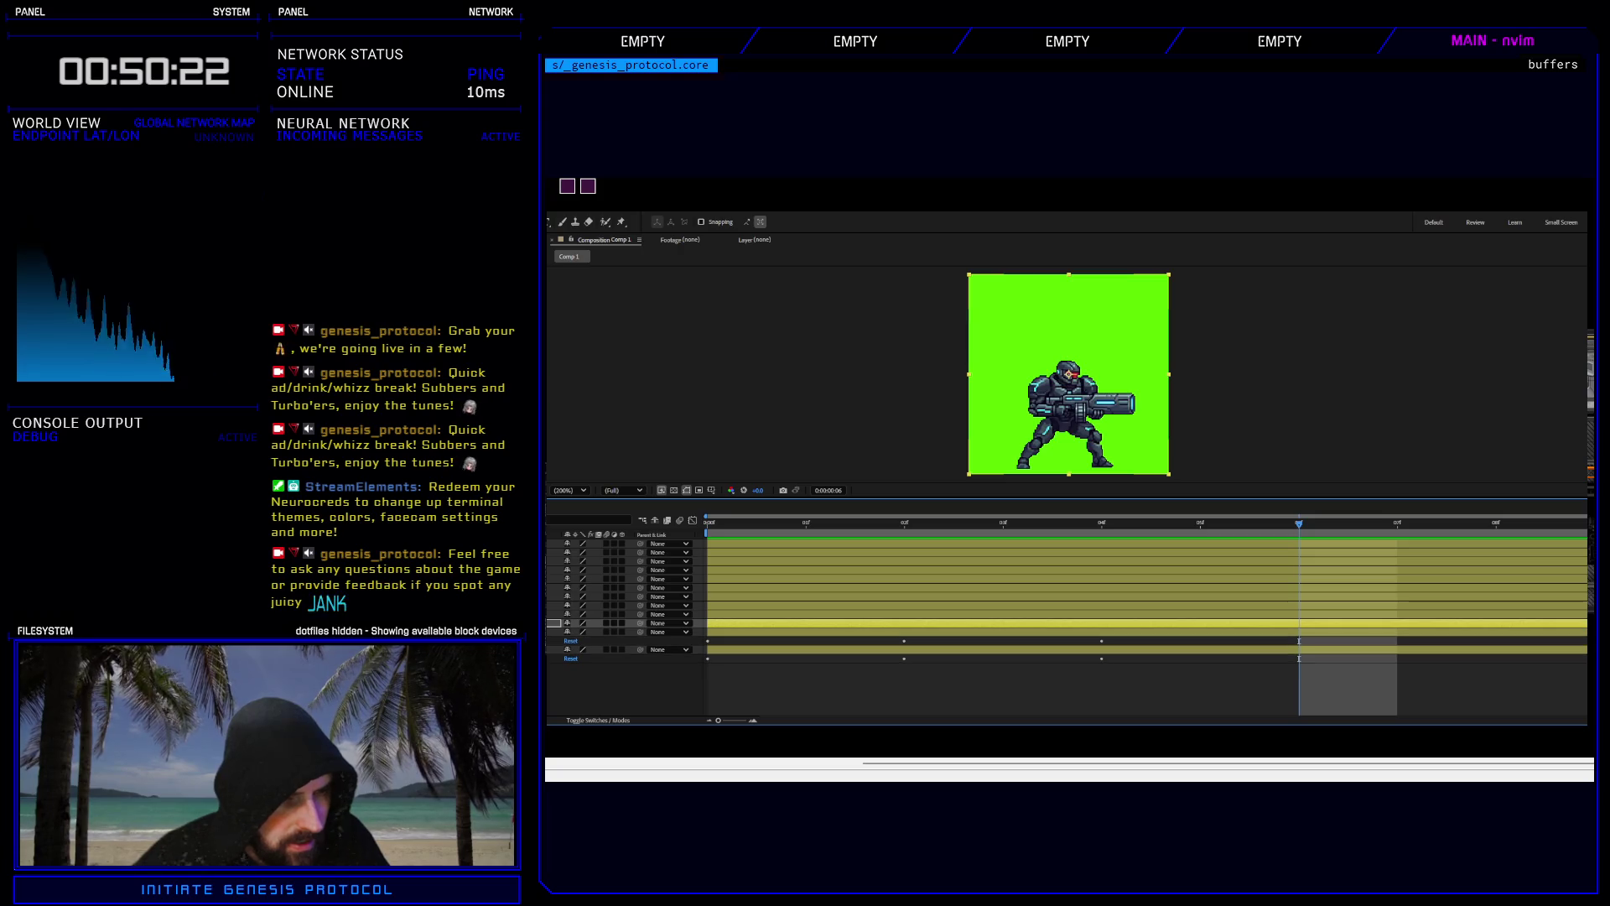
{"action": "key", "text": "ctrl+grave"}
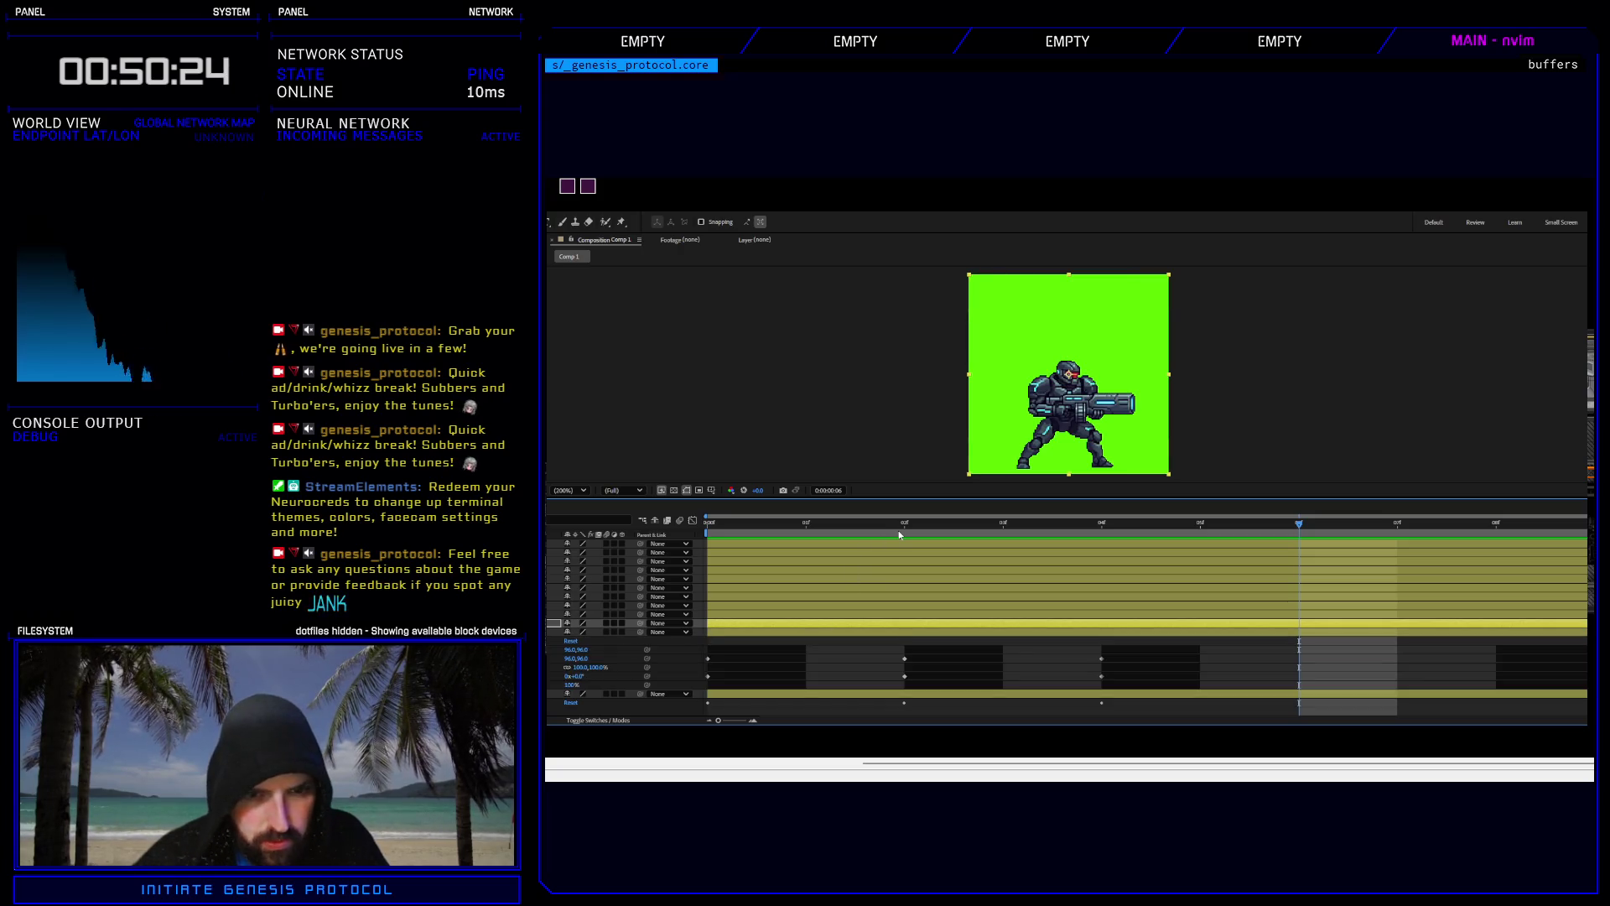
{"action": "left_click", "coordinate": [900, 535]}
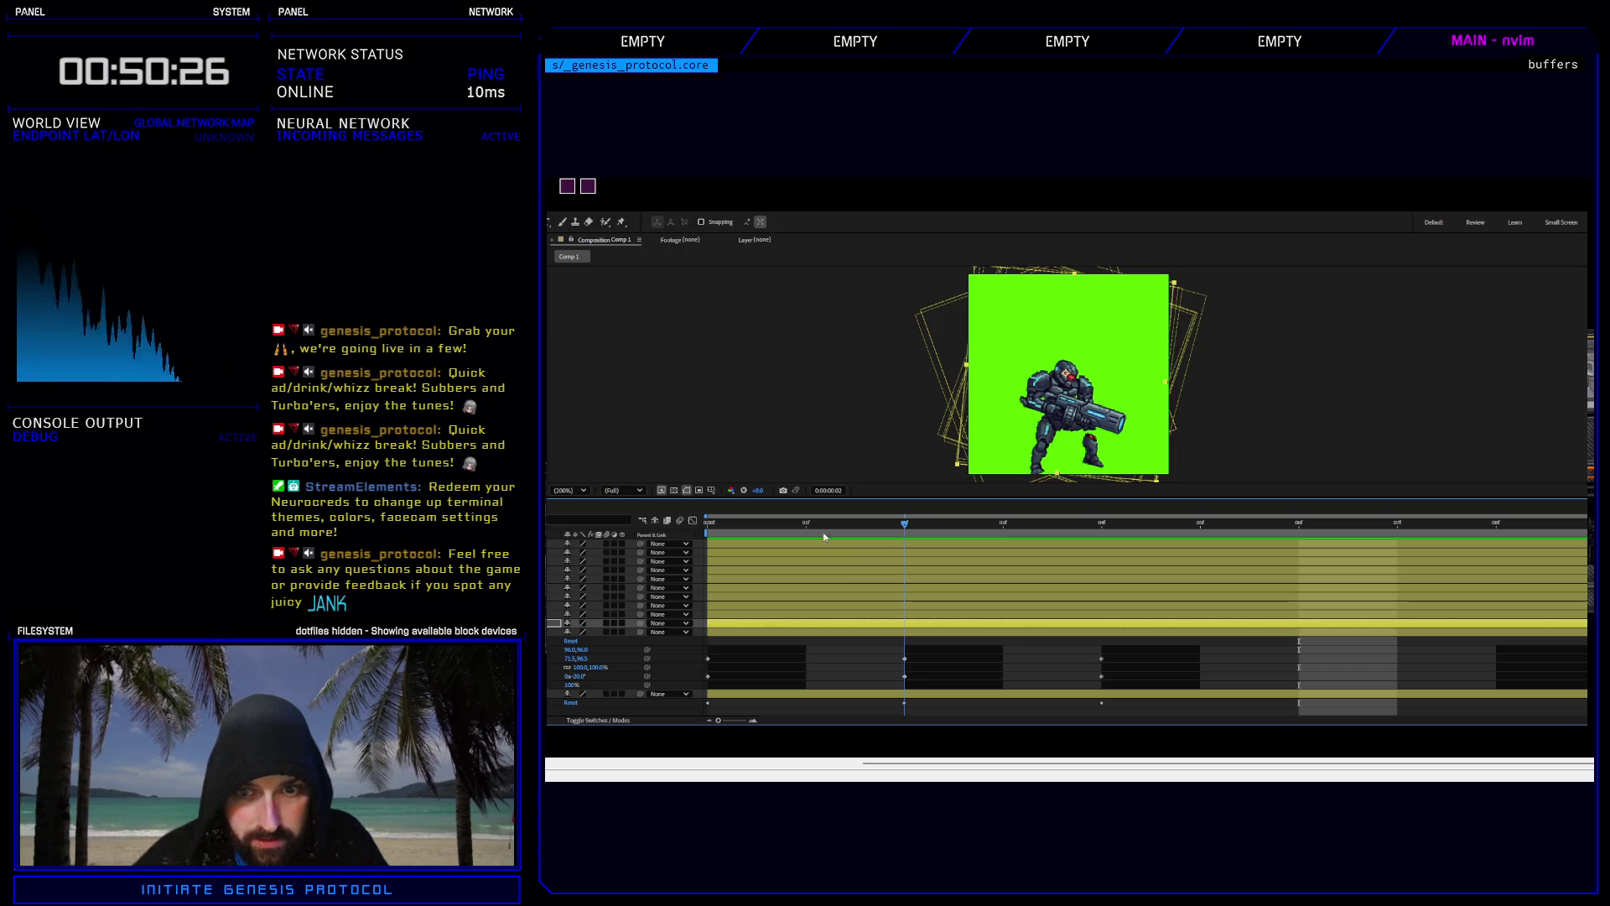
{"action": "left_click", "coordinate": [888, 651]}
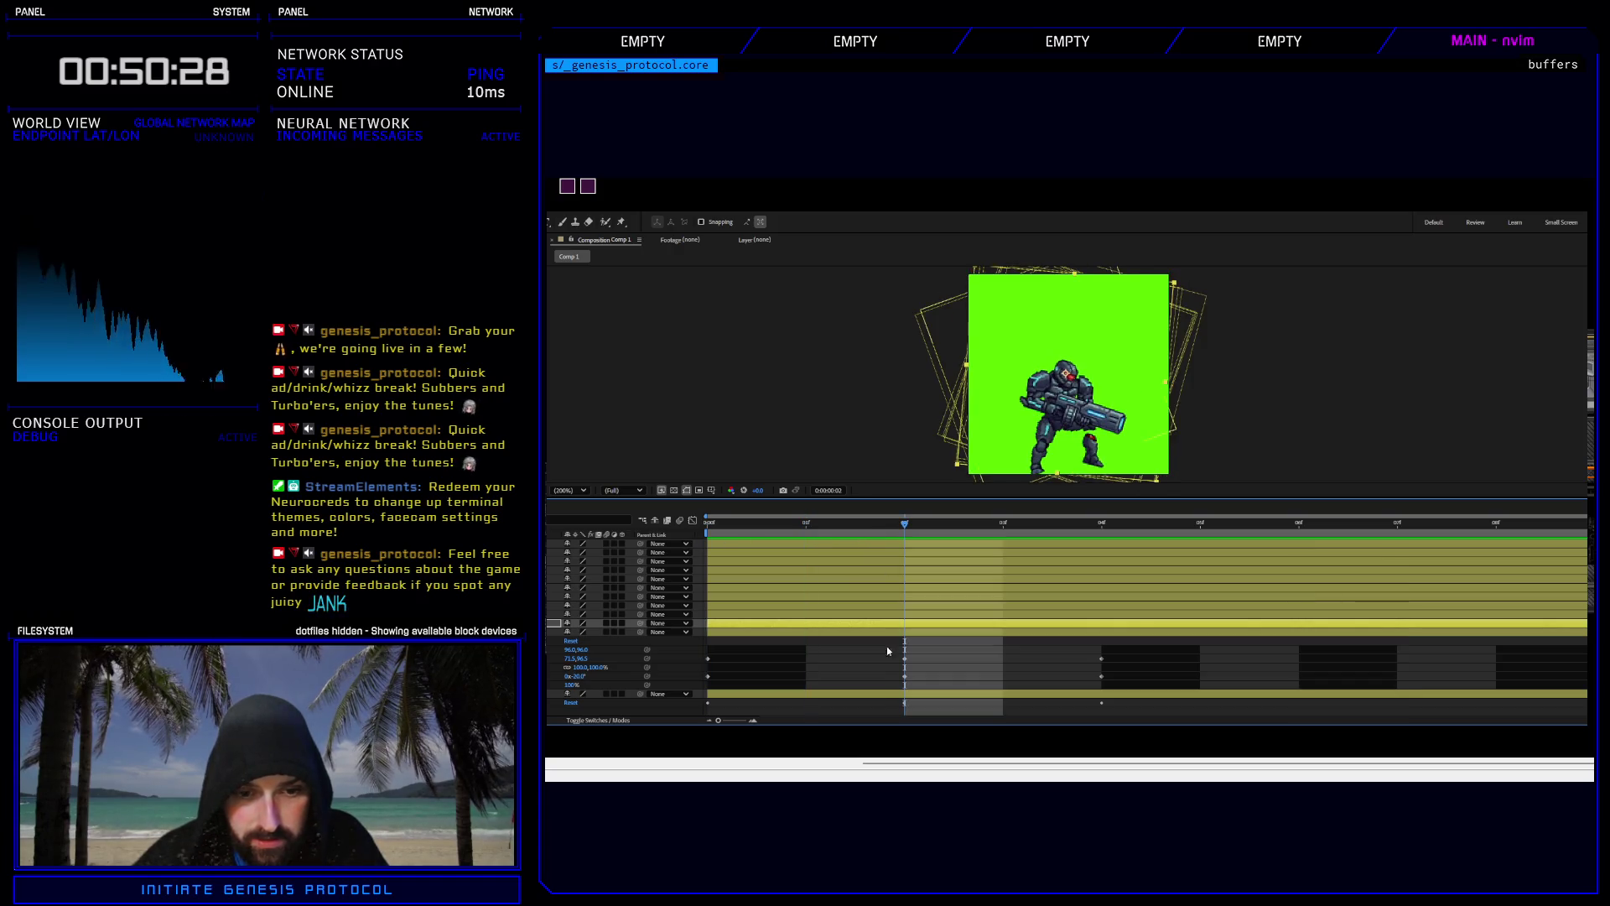
{"action": "left_click", "coordinate": [905, 659]}
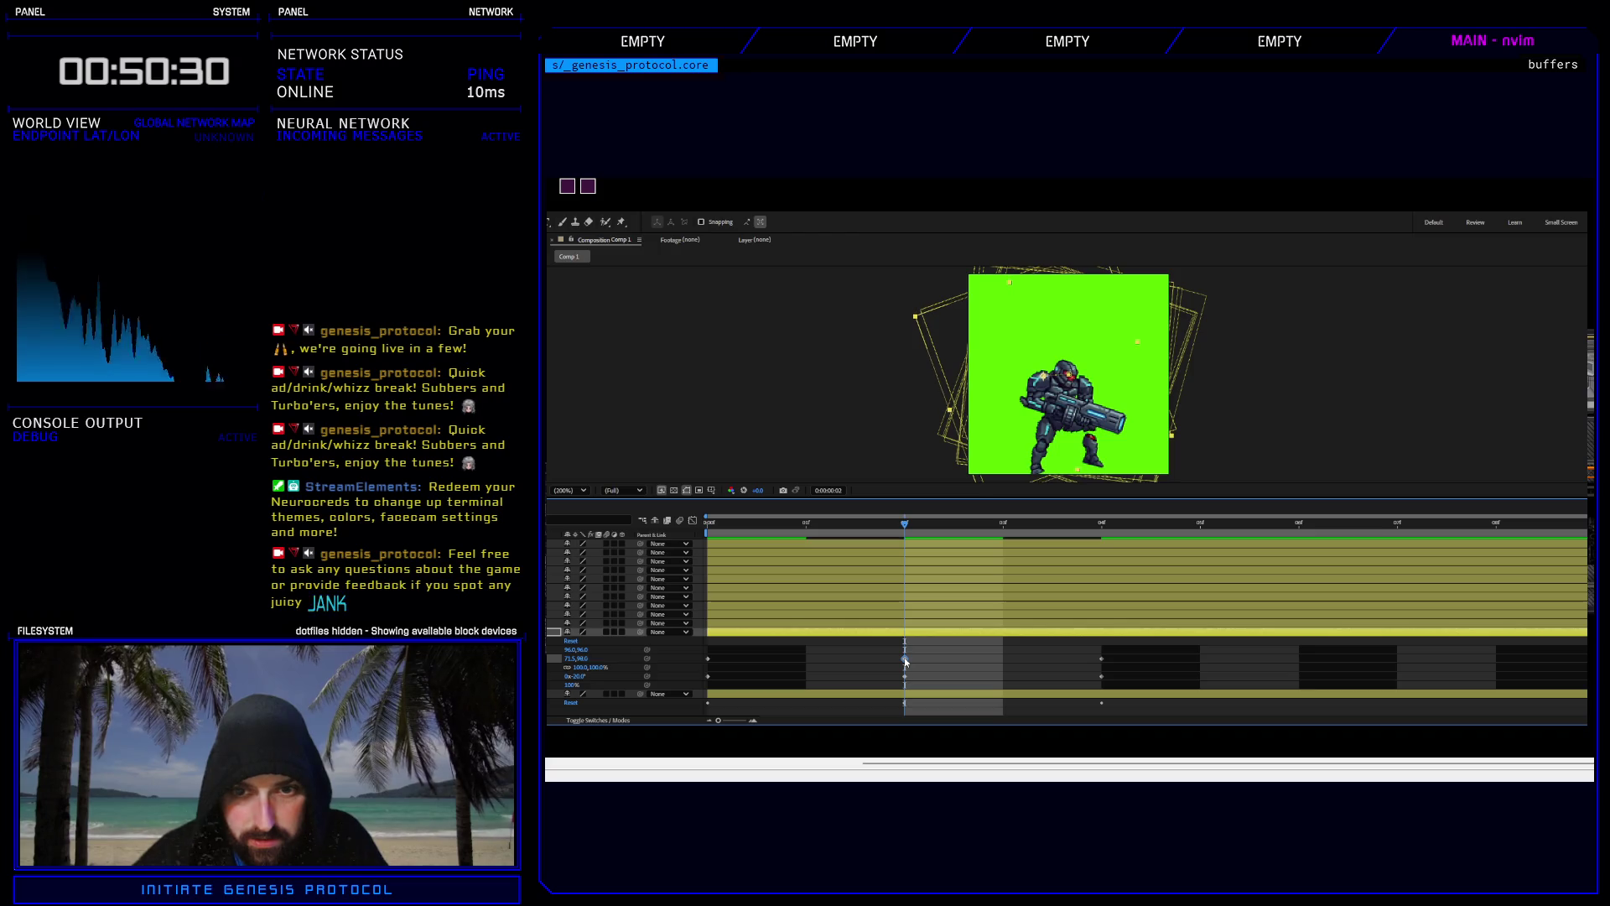
{"action": "key", "text": "Left"}
{"action": "key", "text": "Down"}
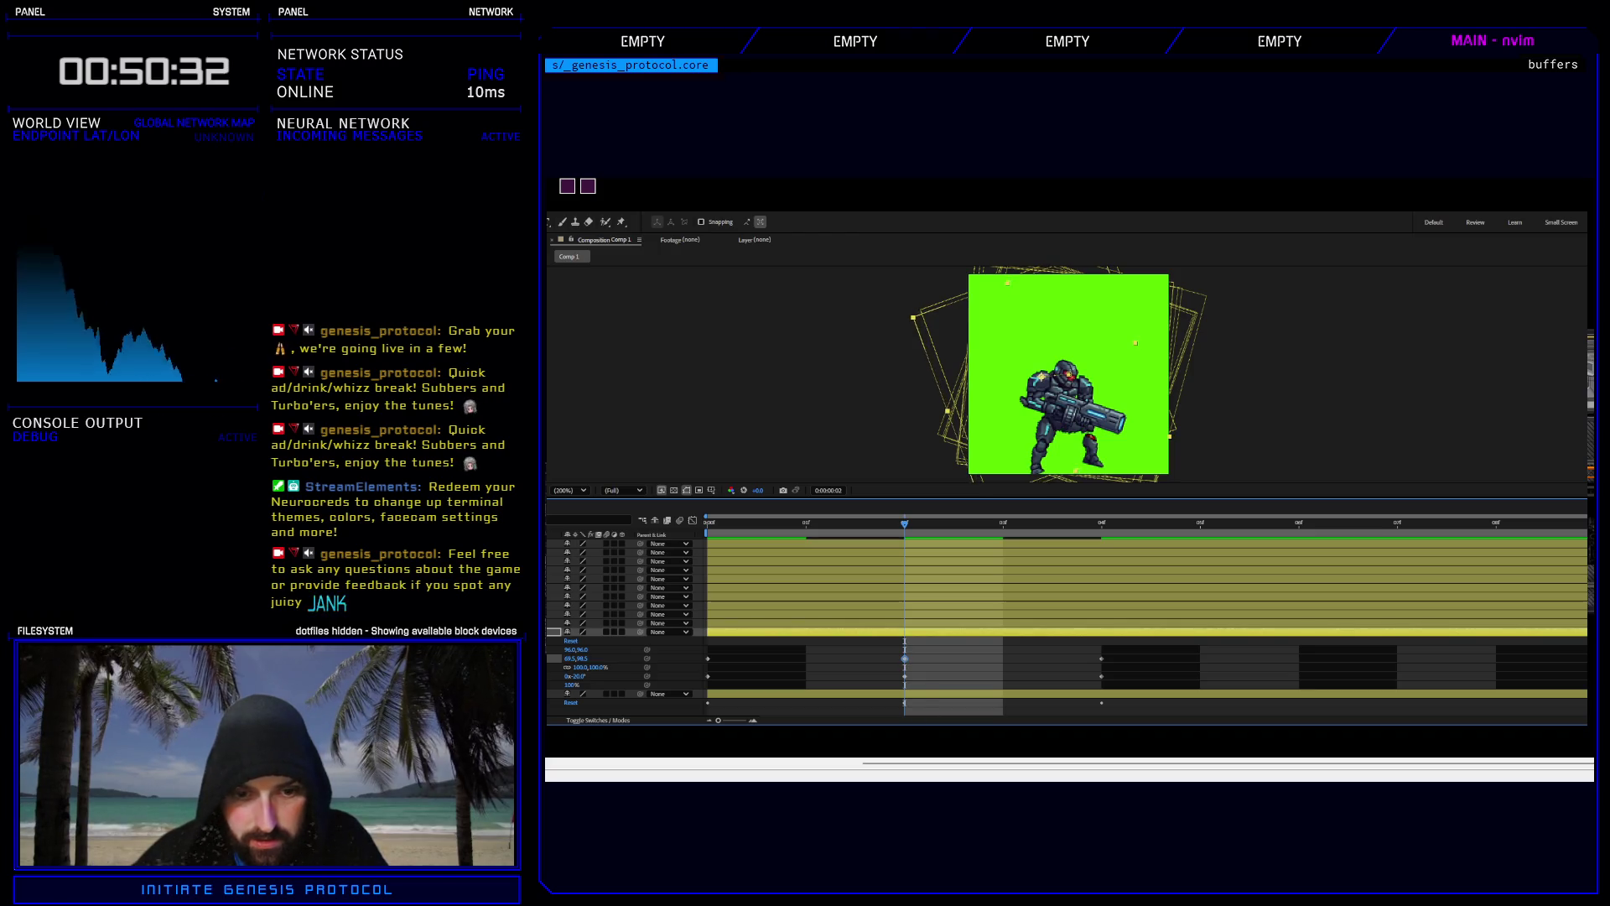
Set the frame 2 rotation to -15° and fine-tune its position up-right and slightly down.
{"action": "left_click", "coordinate": [904, 676]}
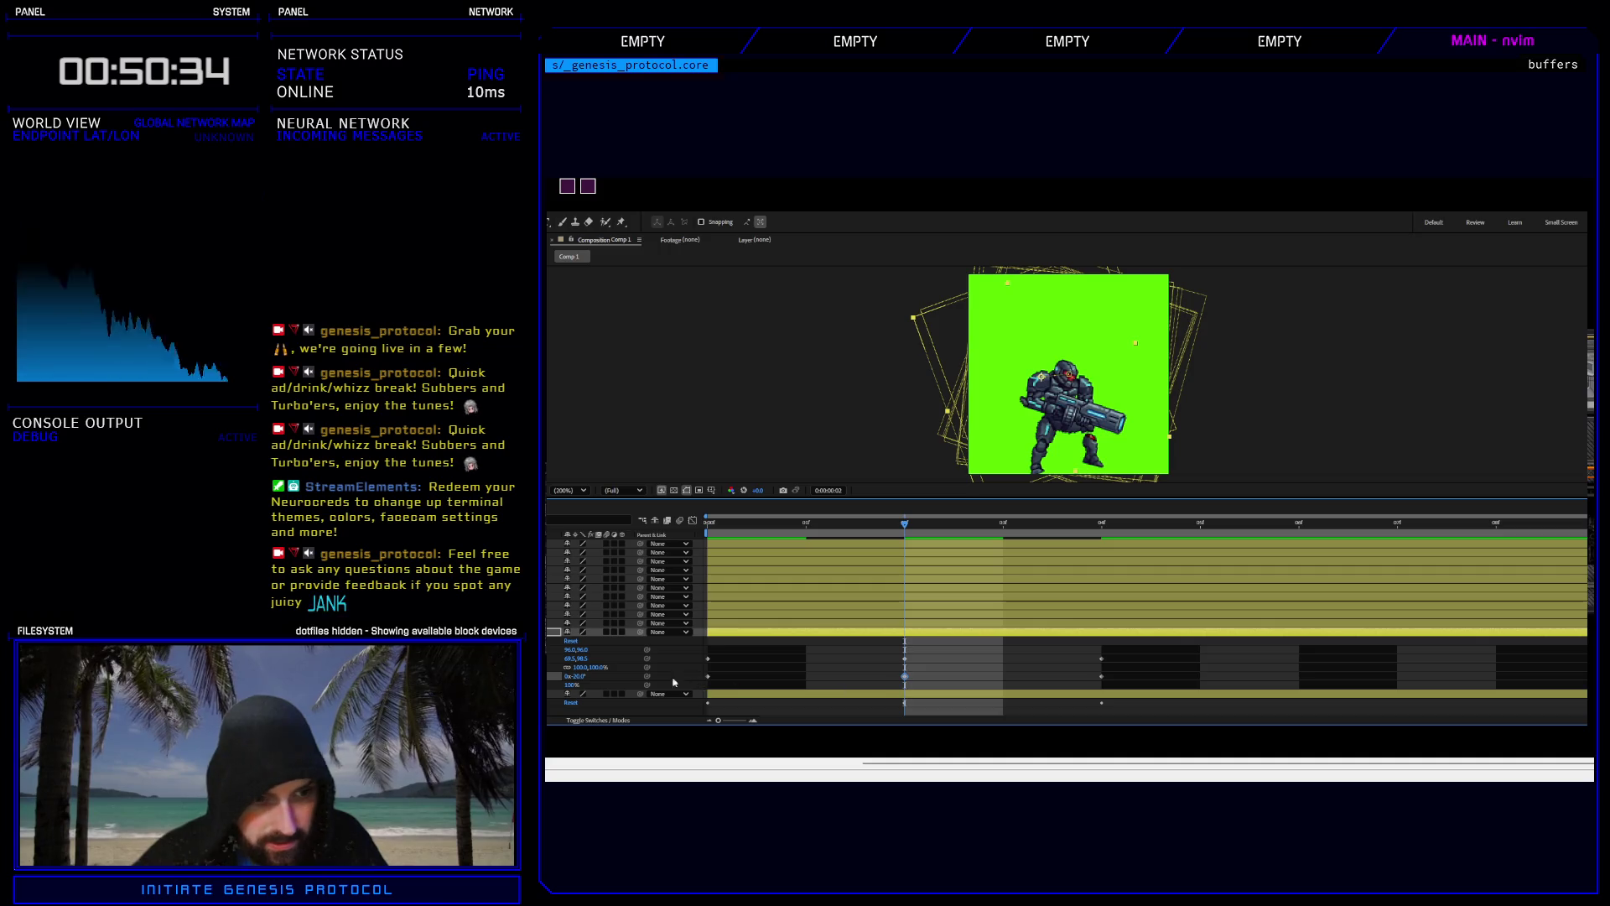
{"action": "left_click", "coordinate": [586, 679]}
{"action": "type", "text": "-15"}
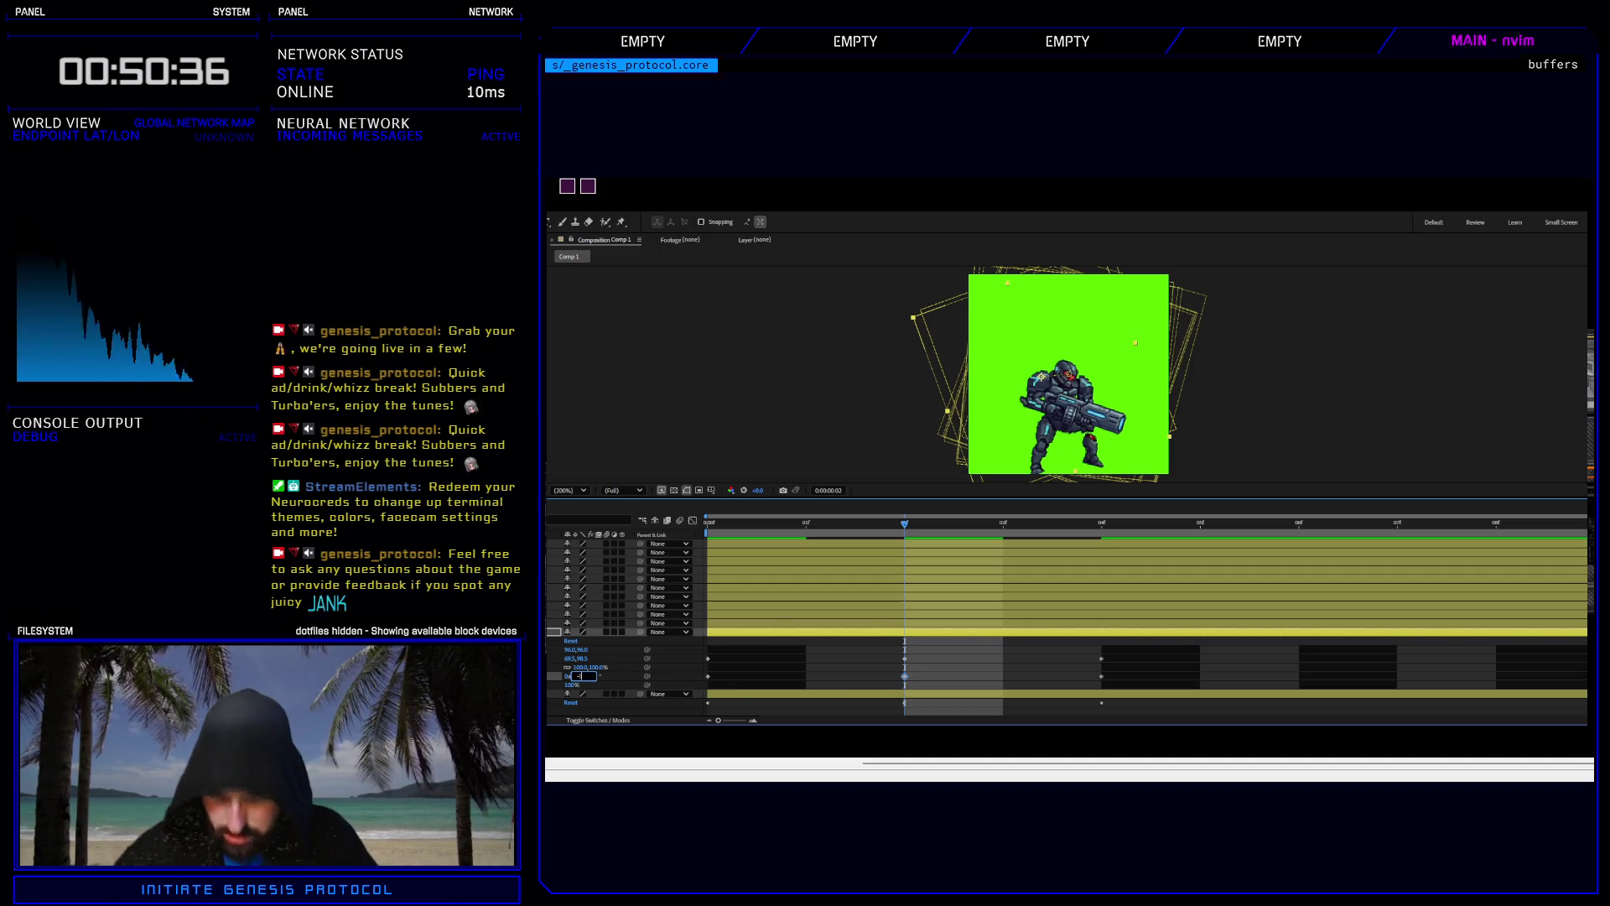
{"action": "key", "text": "Return"}
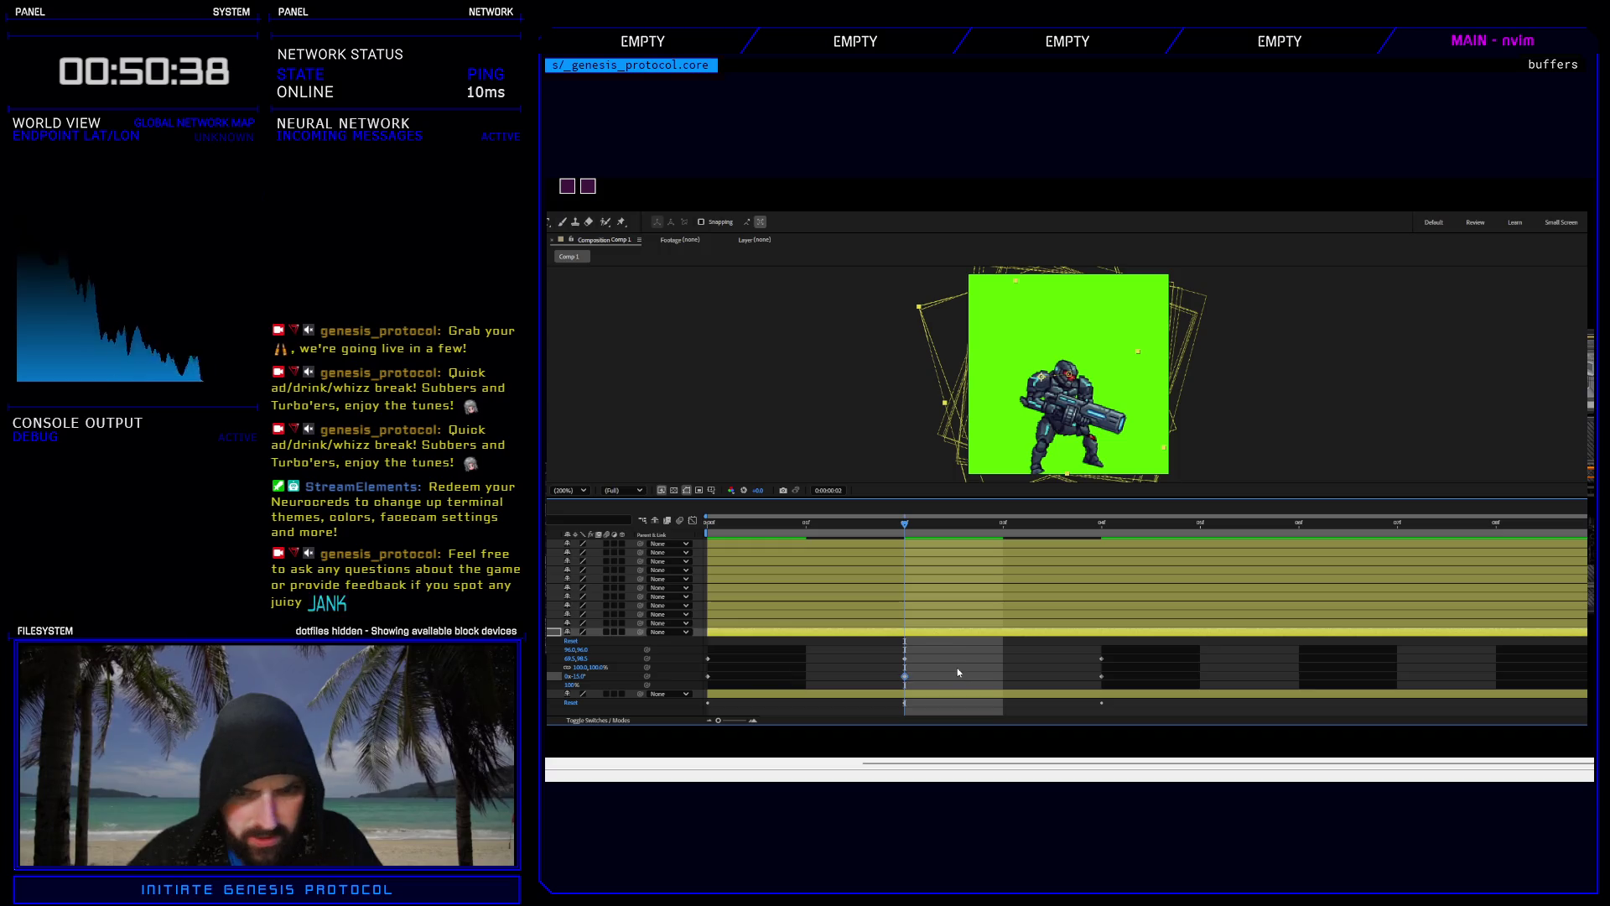
{"action": "left_click", "coordinate": [904, 659]}
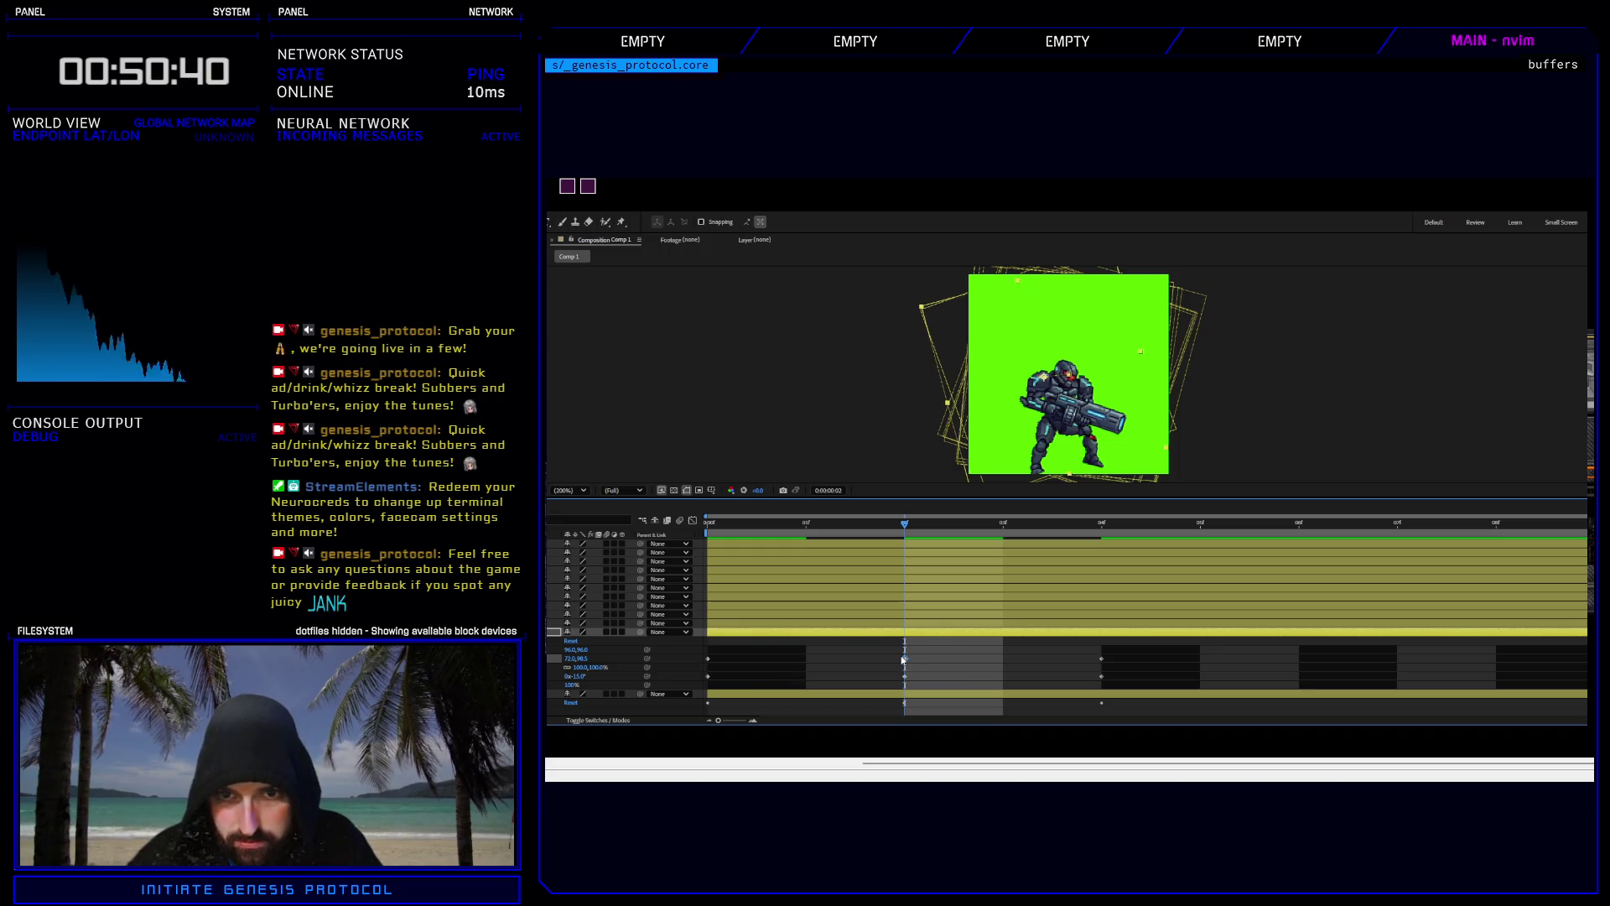
{"action": "key", "text": "Right"}
{"action": "key", "text": "Right"}
{"action": "key", "text": "Up"}
{"action": "key", "text": "Up"}
{"action": "key", "text": "Up"}
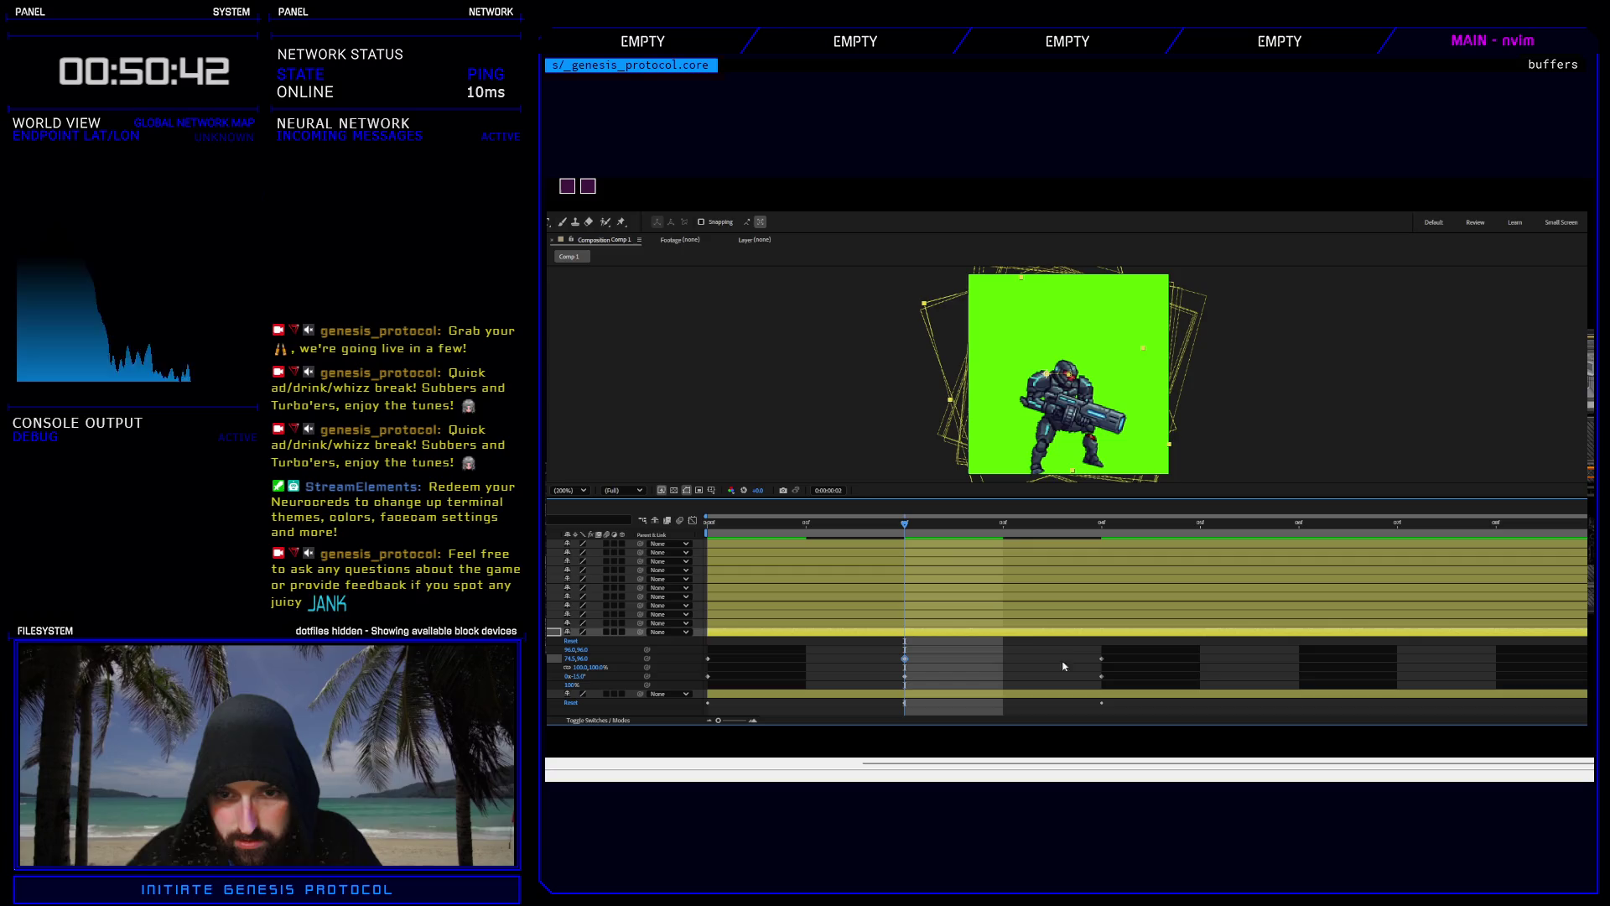
{"action": "key", "text": "Down"}
{"action": "key", "text": "Down"}
{"action": "key", "text": "Down"}
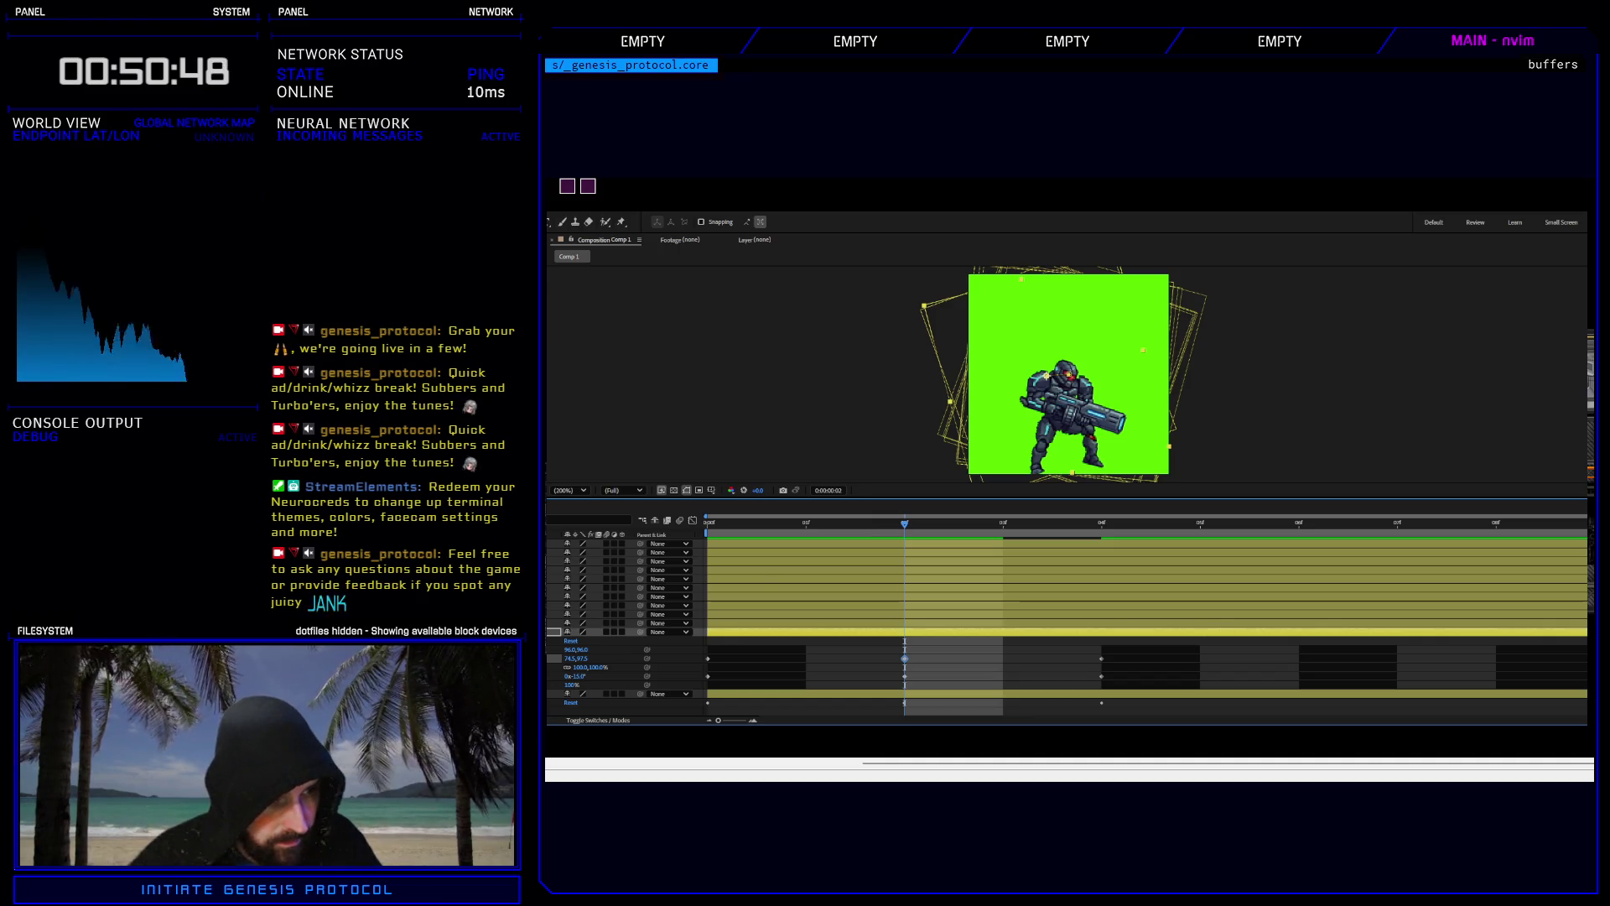
{"action": "key", "text": "u"}
{"action": "key", "text": "u"}
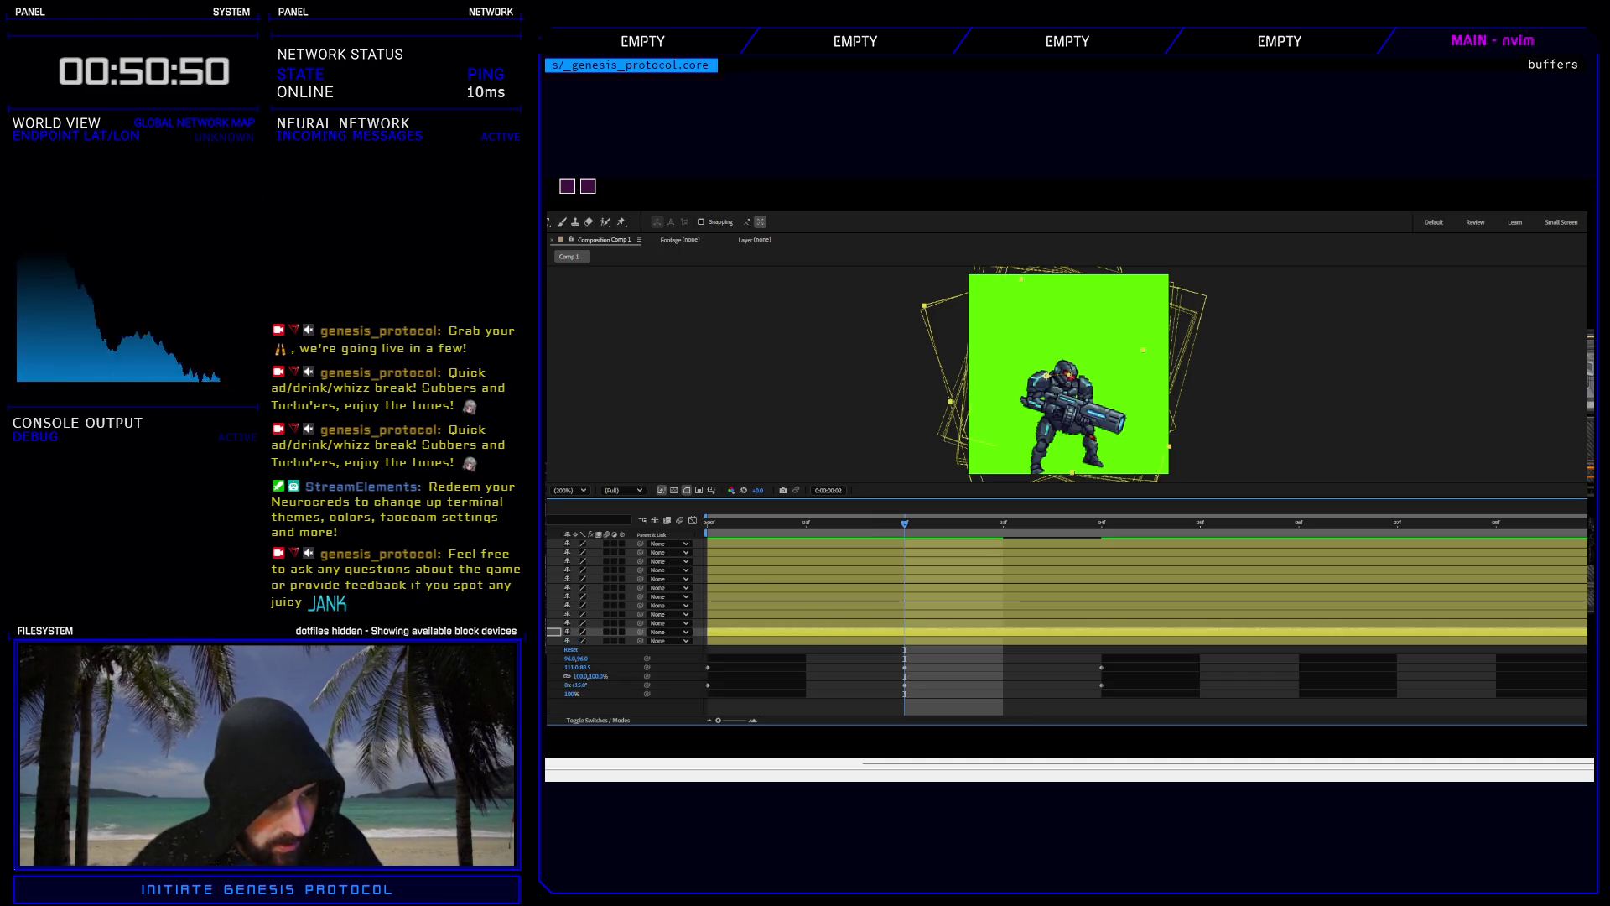
Nudge the next layer's frame 2 position three steps up-left, then preview from frame 1.
{"action": "left_click", "coordinate": [905, 667]}
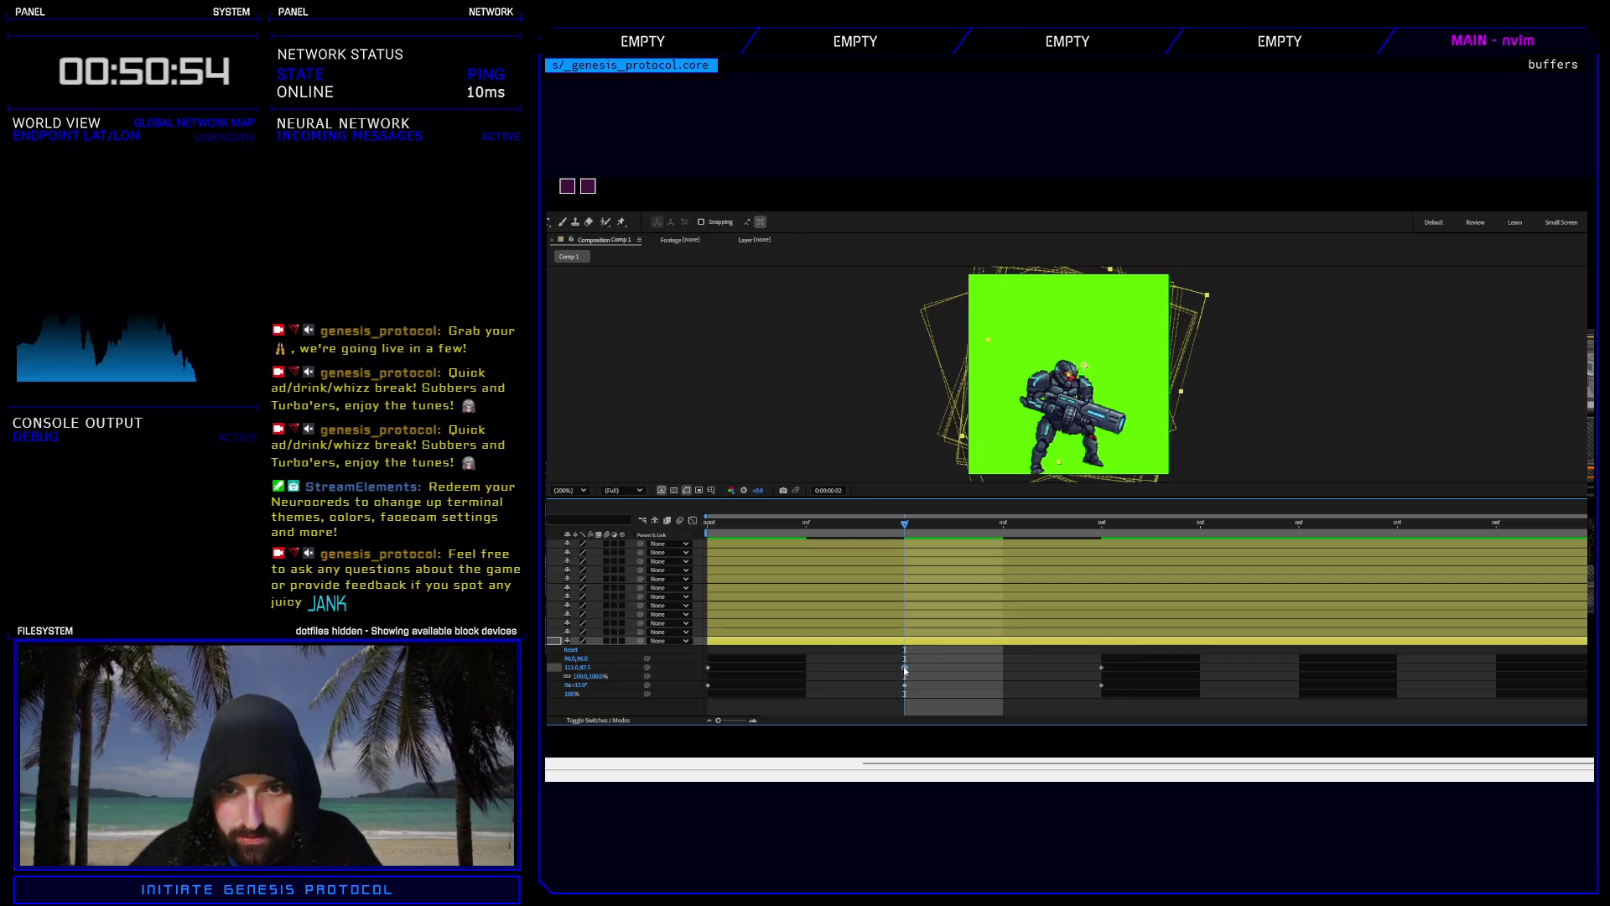
{"action": "key", "text": "Left"}
{"action": "key", "text": "Up"}
{"action": "key", "text": "Left"}
{"action": "key", "text": "Up"}
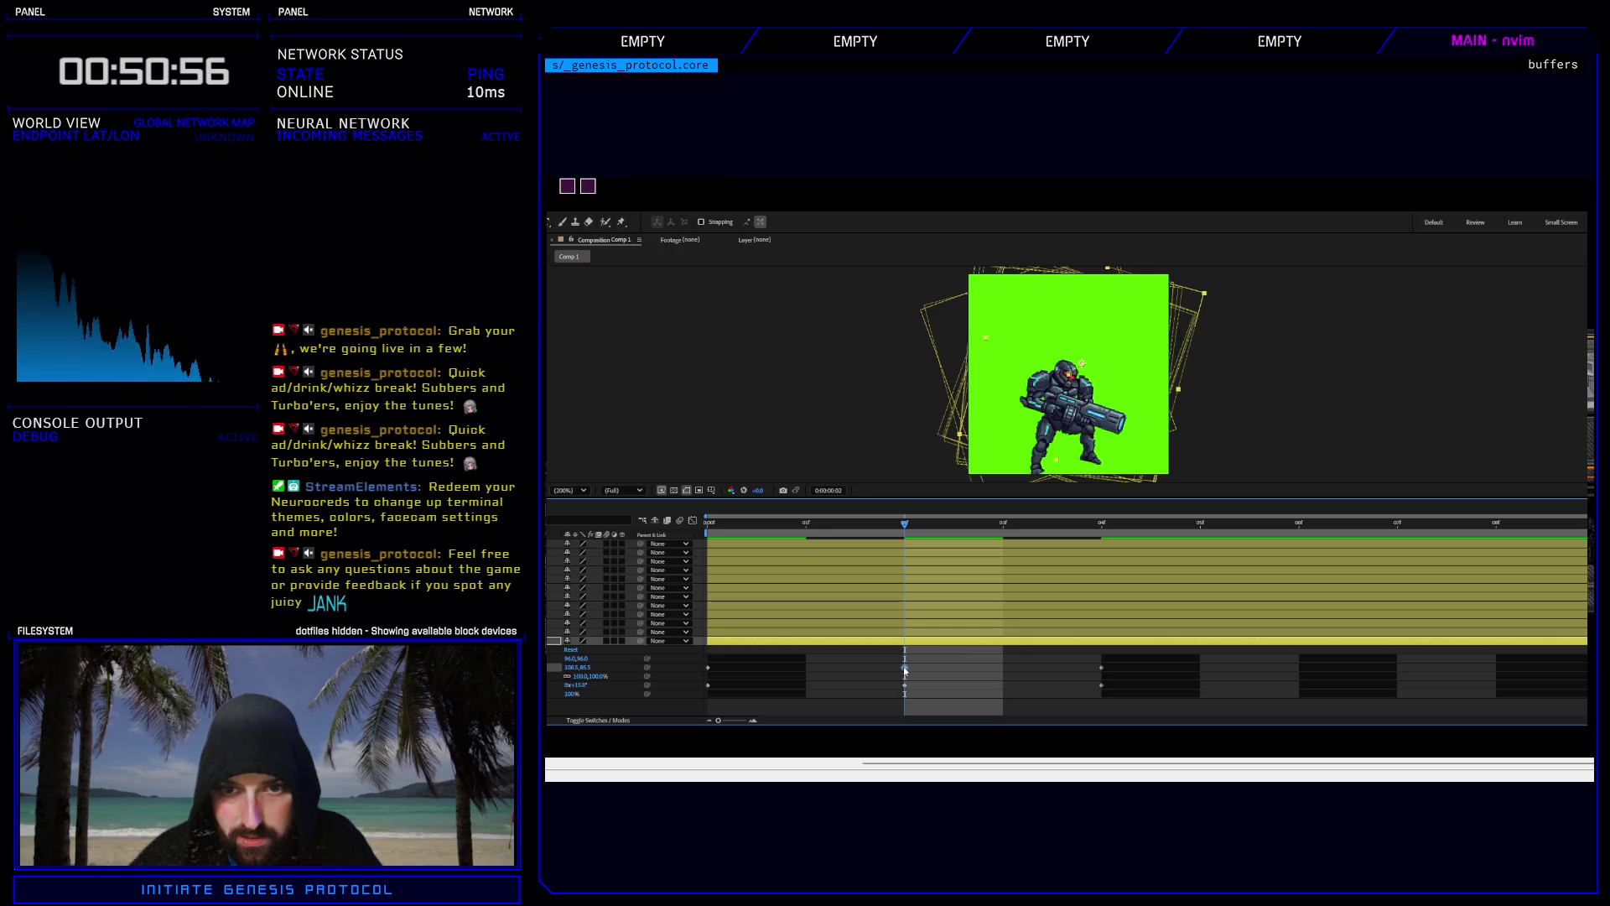
{"action": "key", "text": "Left"}
{"action": "key", "text": "Up"}
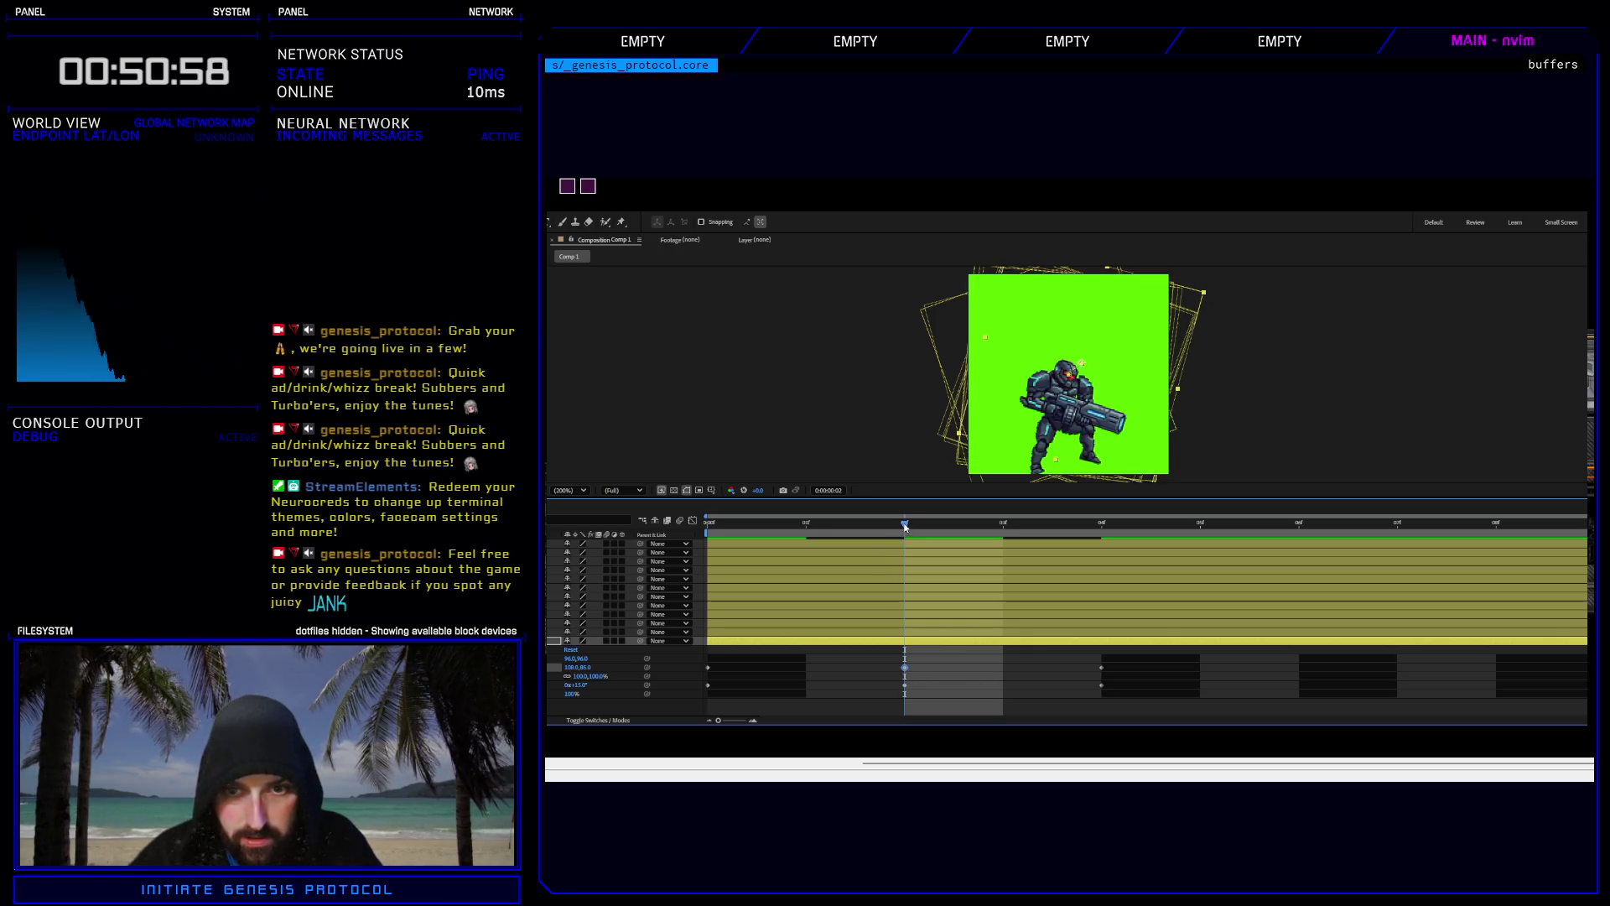
{"action": "mouse_move", "coordinate": [905, 527]}
{"action": "left_mouse_down"}
{"action": "mouse_move", "coordinate": [805, 526]}
{"action": "mouse_move", "coordinate": [968, 526]}
{"action": "mouse_move", "coordinate": [764, 528]}
{"action": "left_mouse_up"}
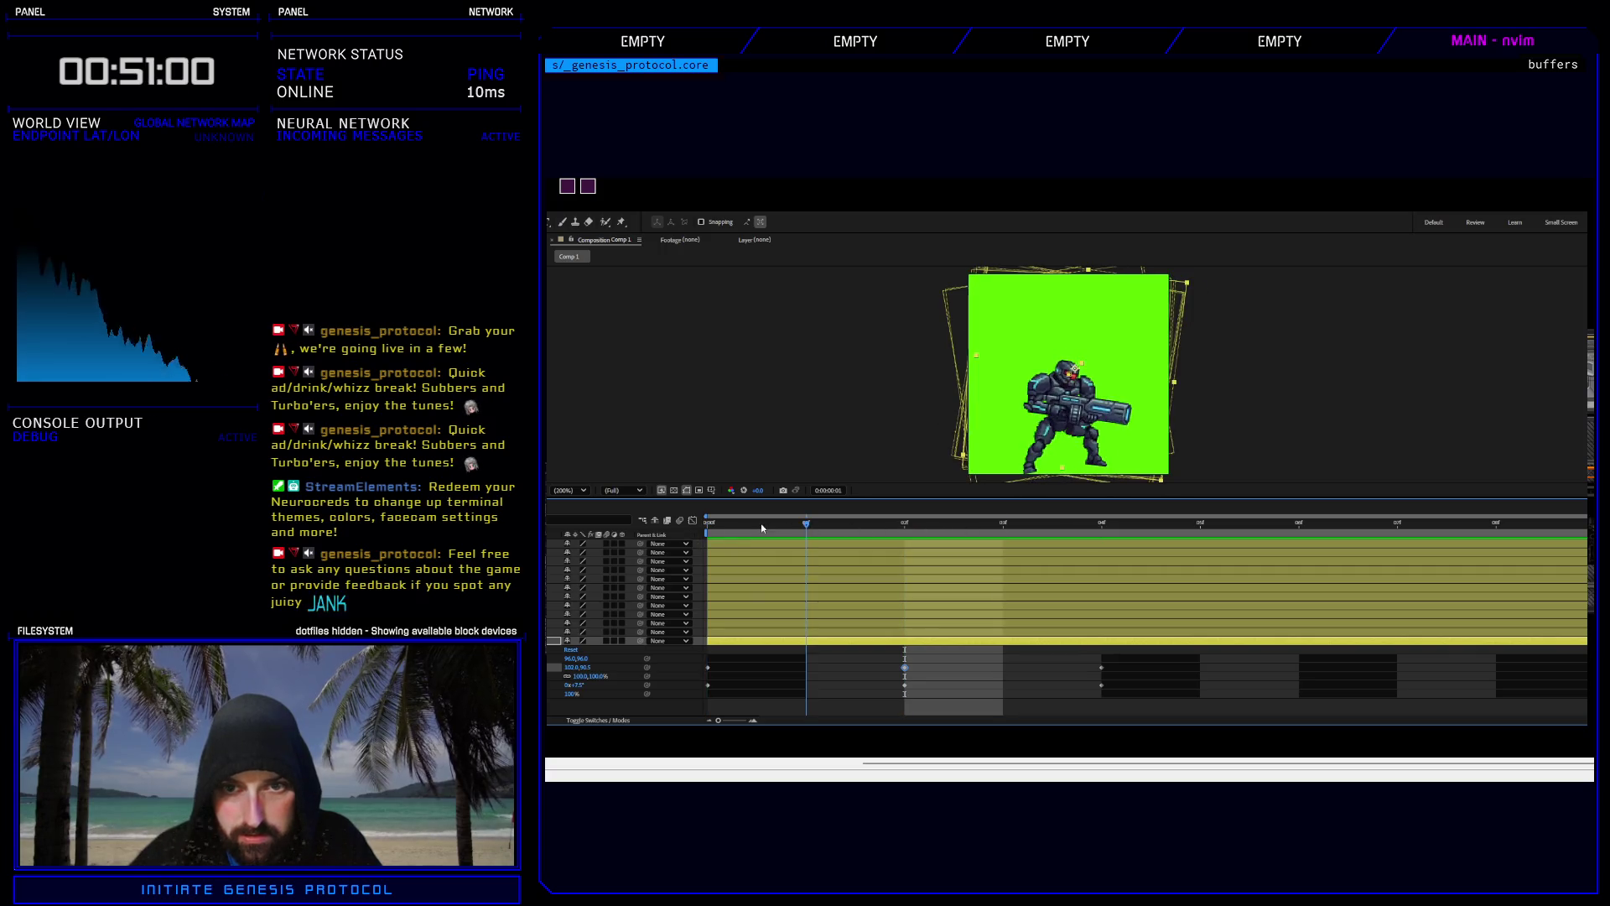
{"action": "key", "text": "space"}
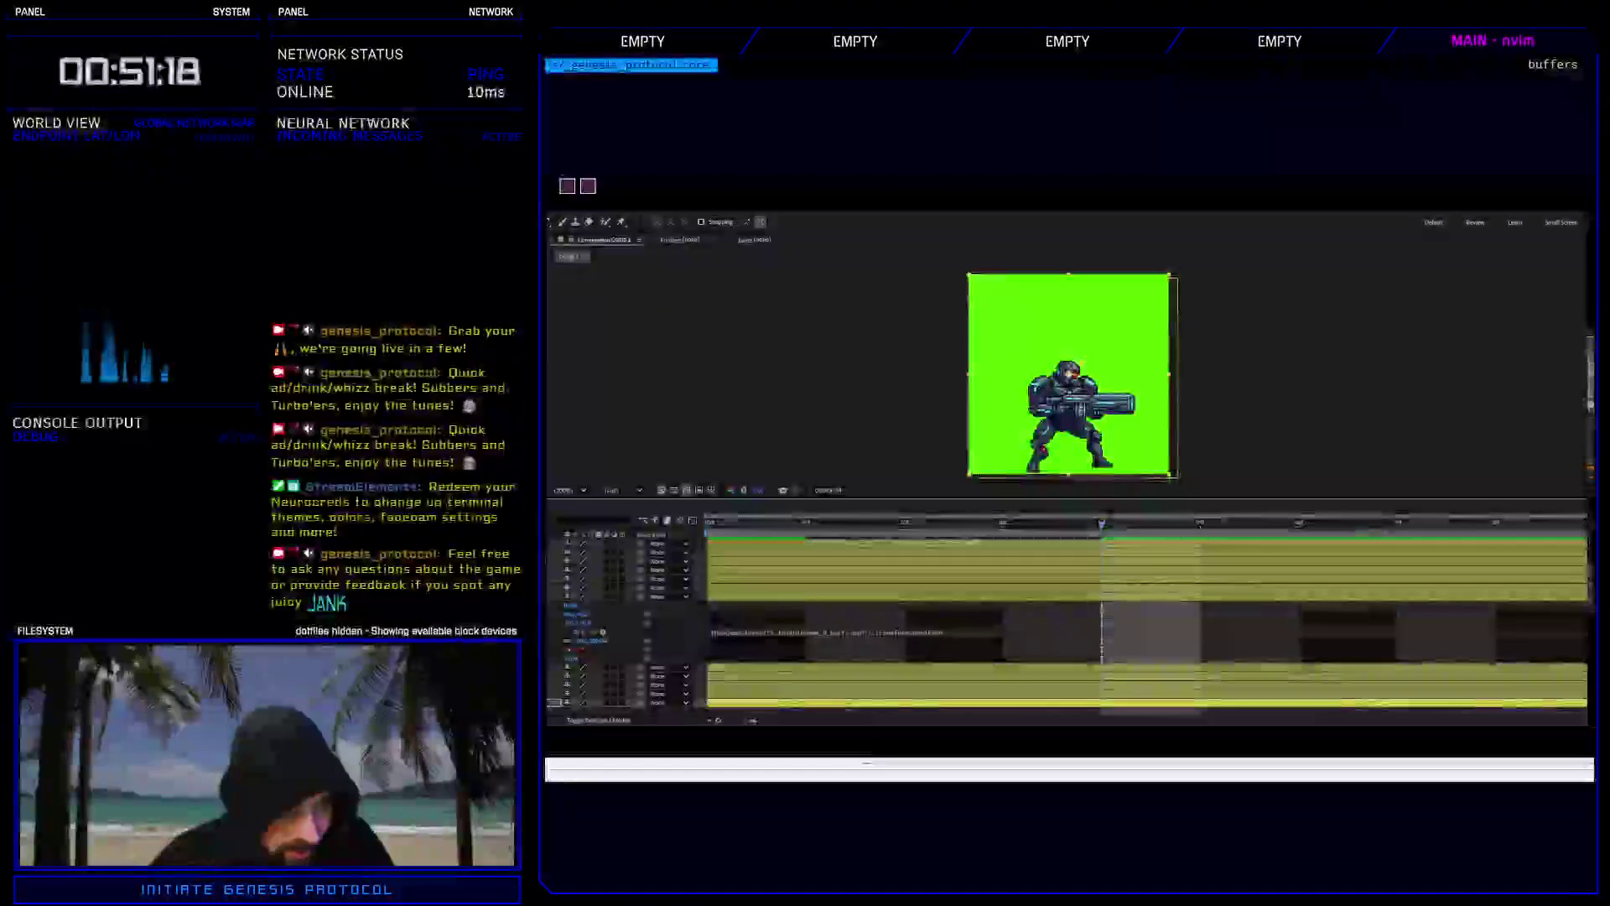
Delete the layer's Position and Rotation expressions and replay the loop.
{"action": "left_click_drag", "start_coordinate": [576, 664], "coordinate": [554, 661]}
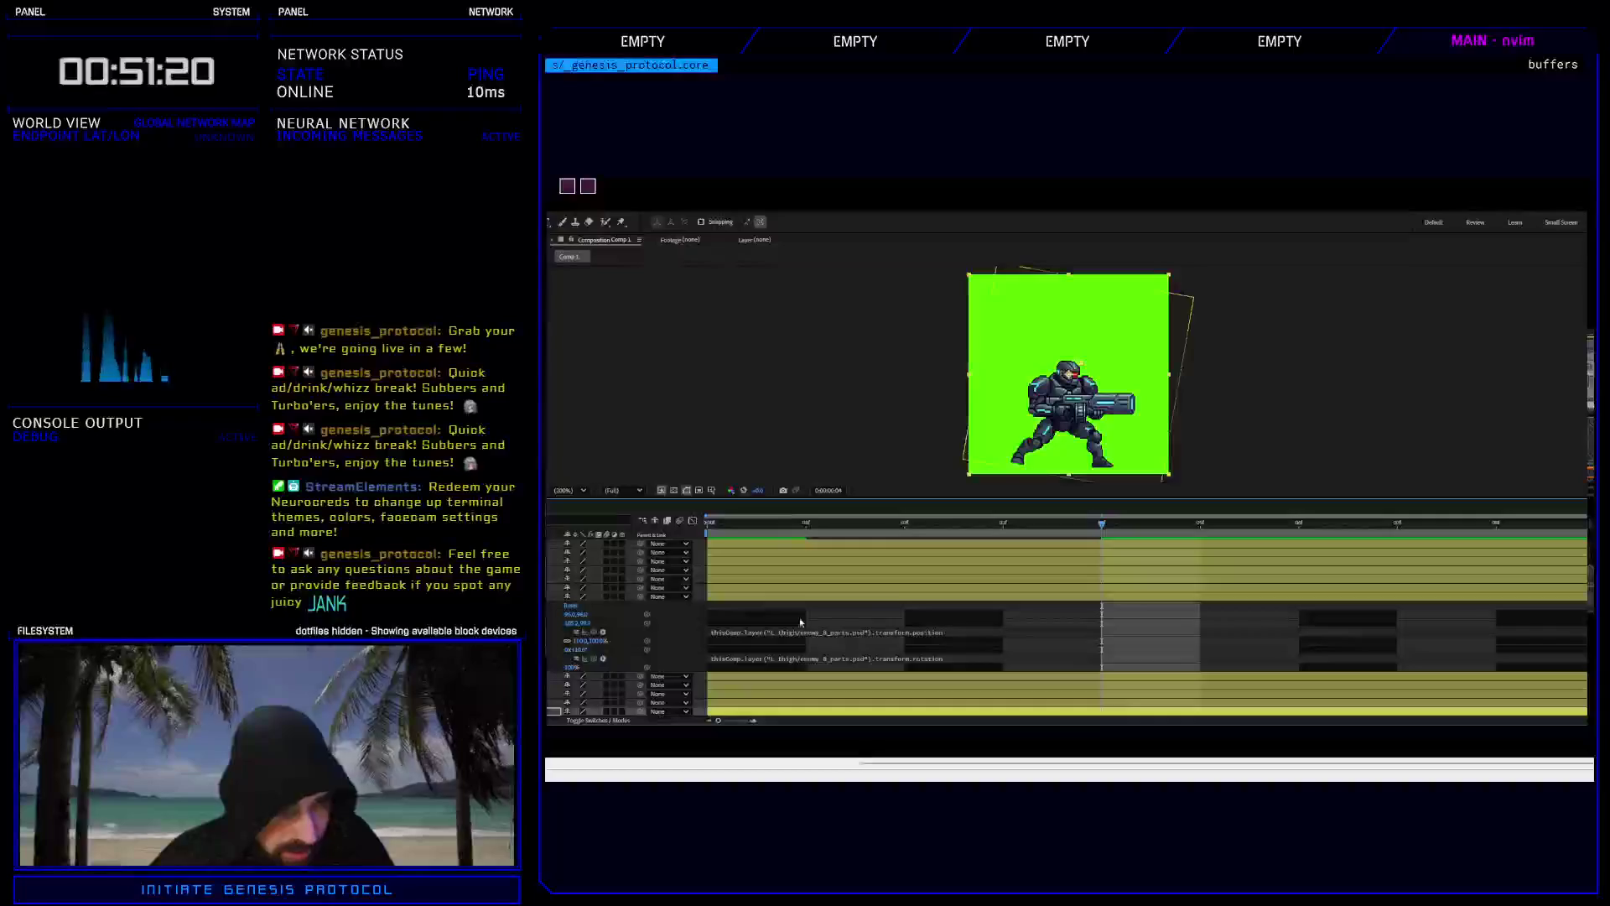
{"action": "left_click", "coordinate": [647, 623], "text": "alt"}
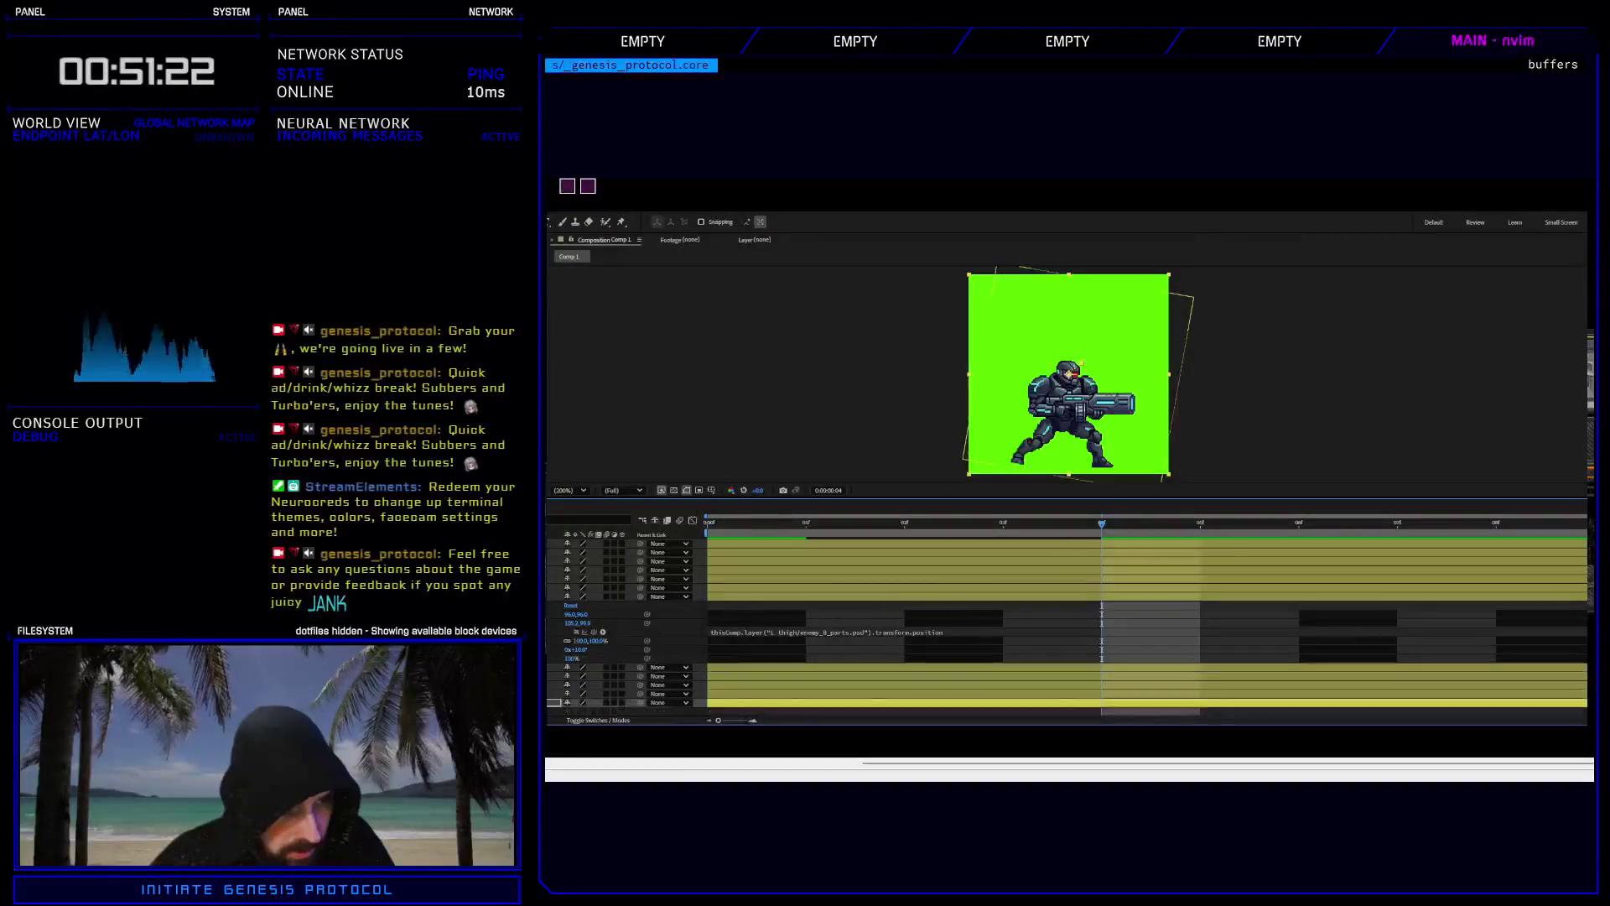
{"action": "left_click", "coordinate": [646, 641], "text": "alt"}
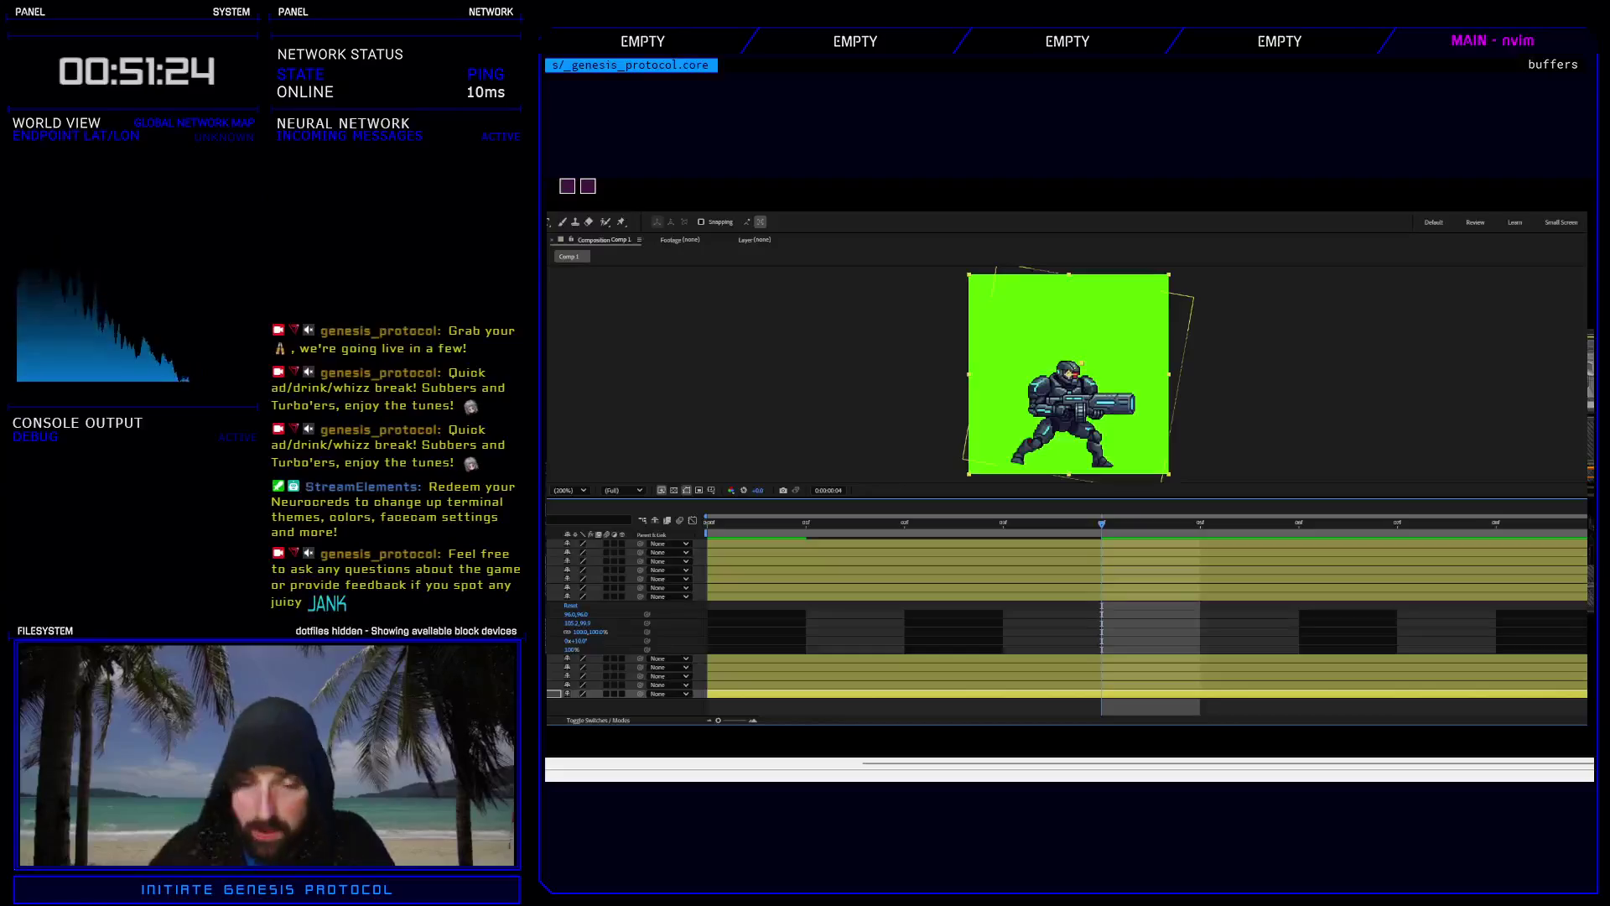
{"action": "key", "text": "space"}
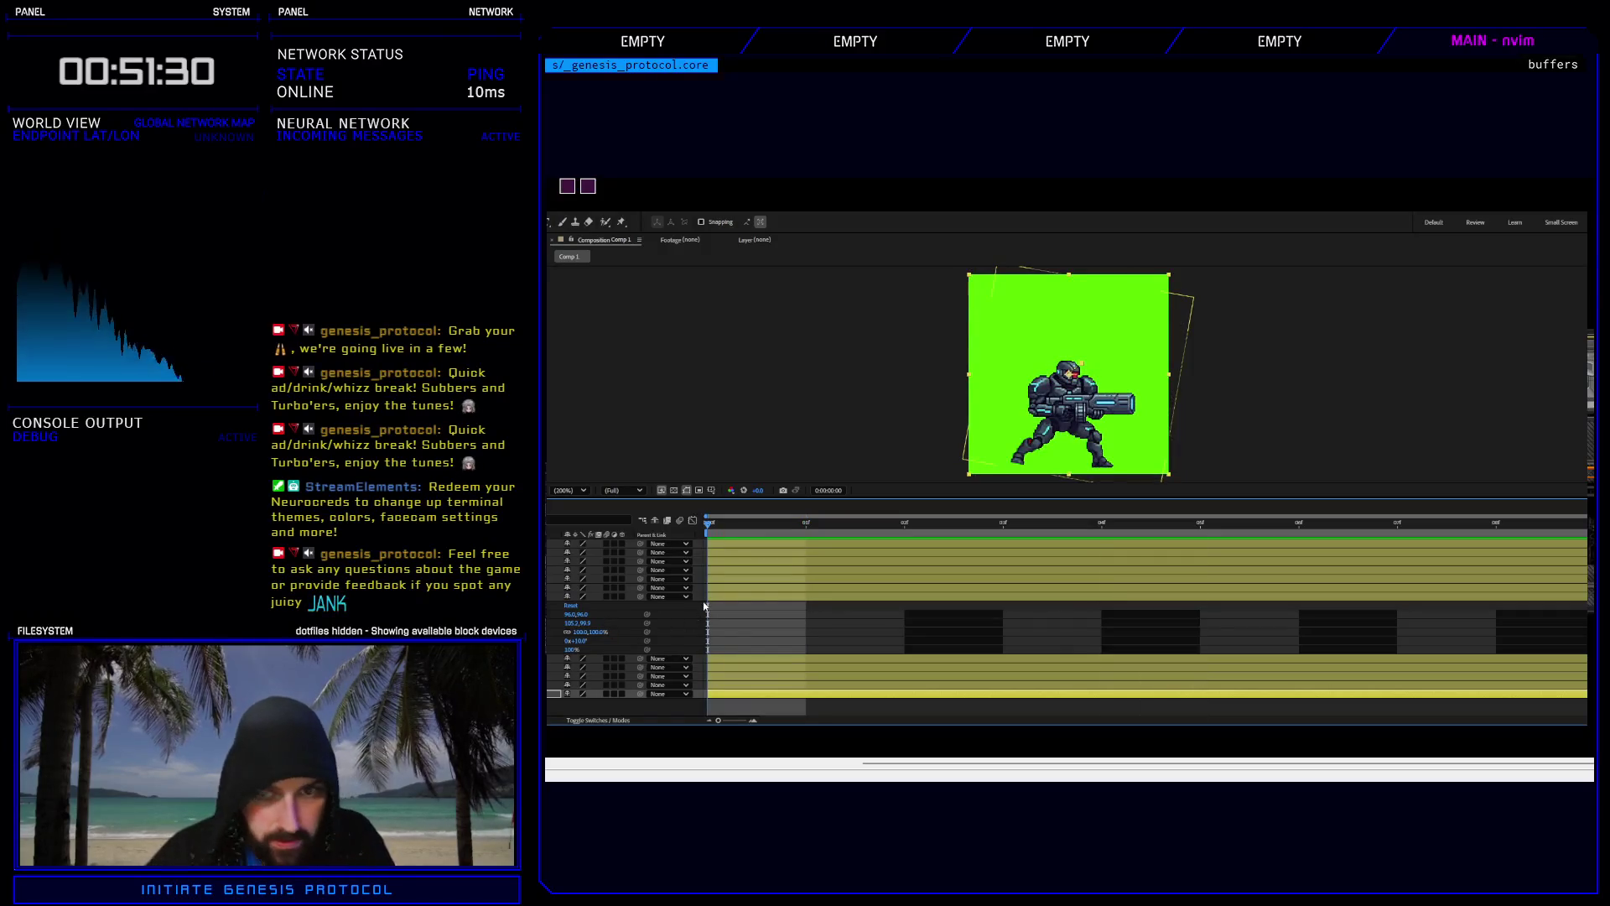
Reset Rotation to 0°, key Position at frames 0, 2 and 4, and key Rotation at frame 2.
{"action": "left_click", "coordinate": [569, 632]}
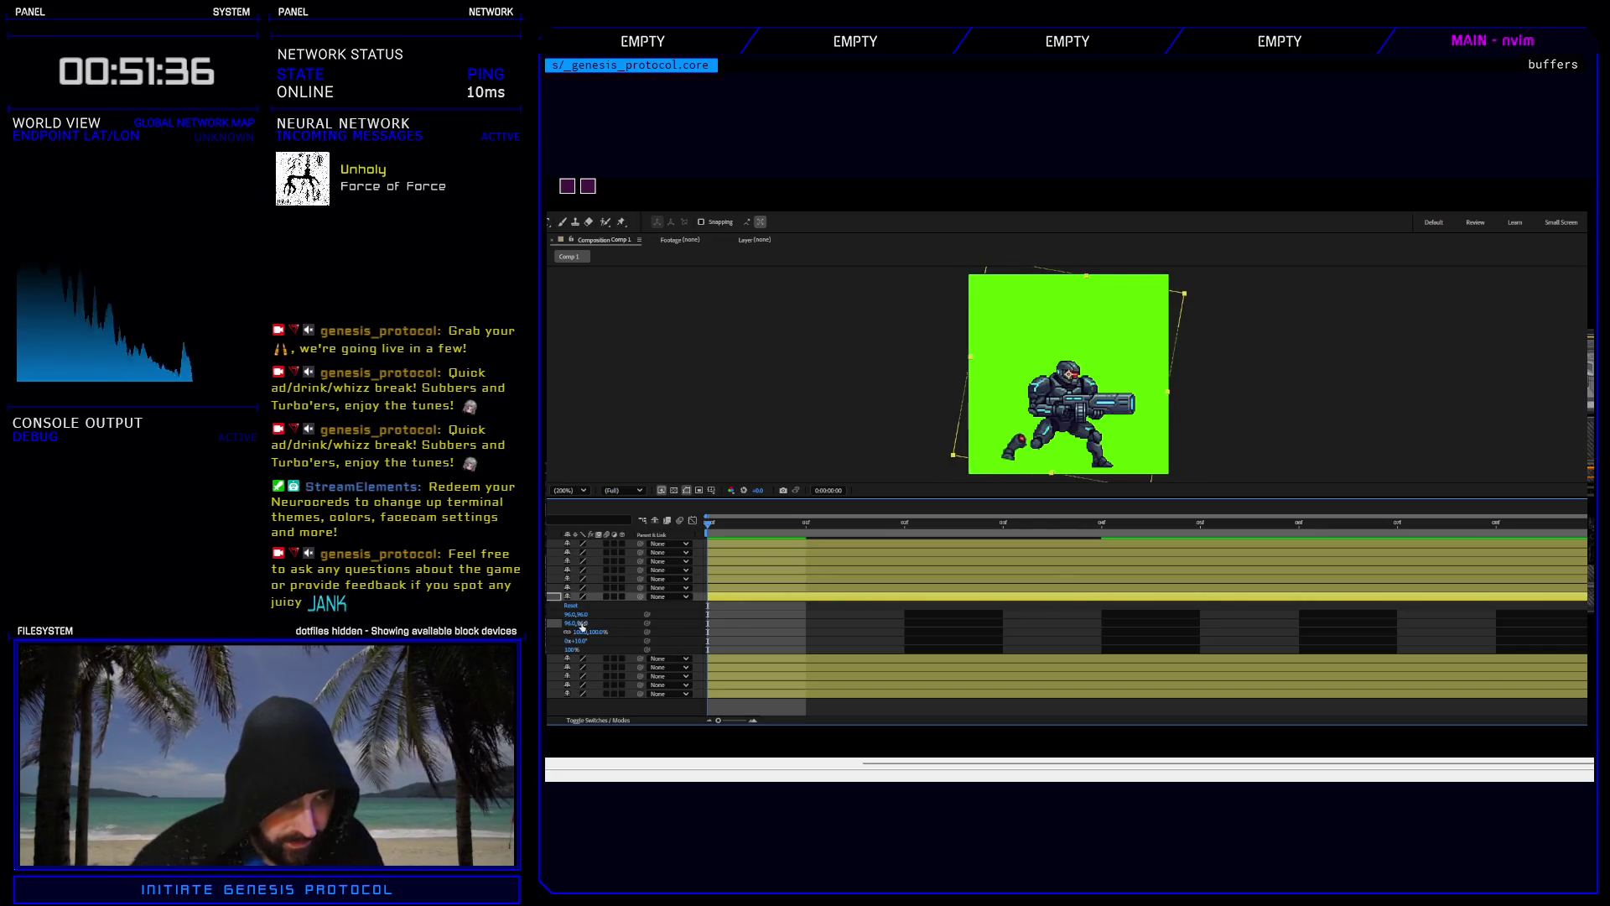
{"action": "left_click", "coordinate": [581, 641]}
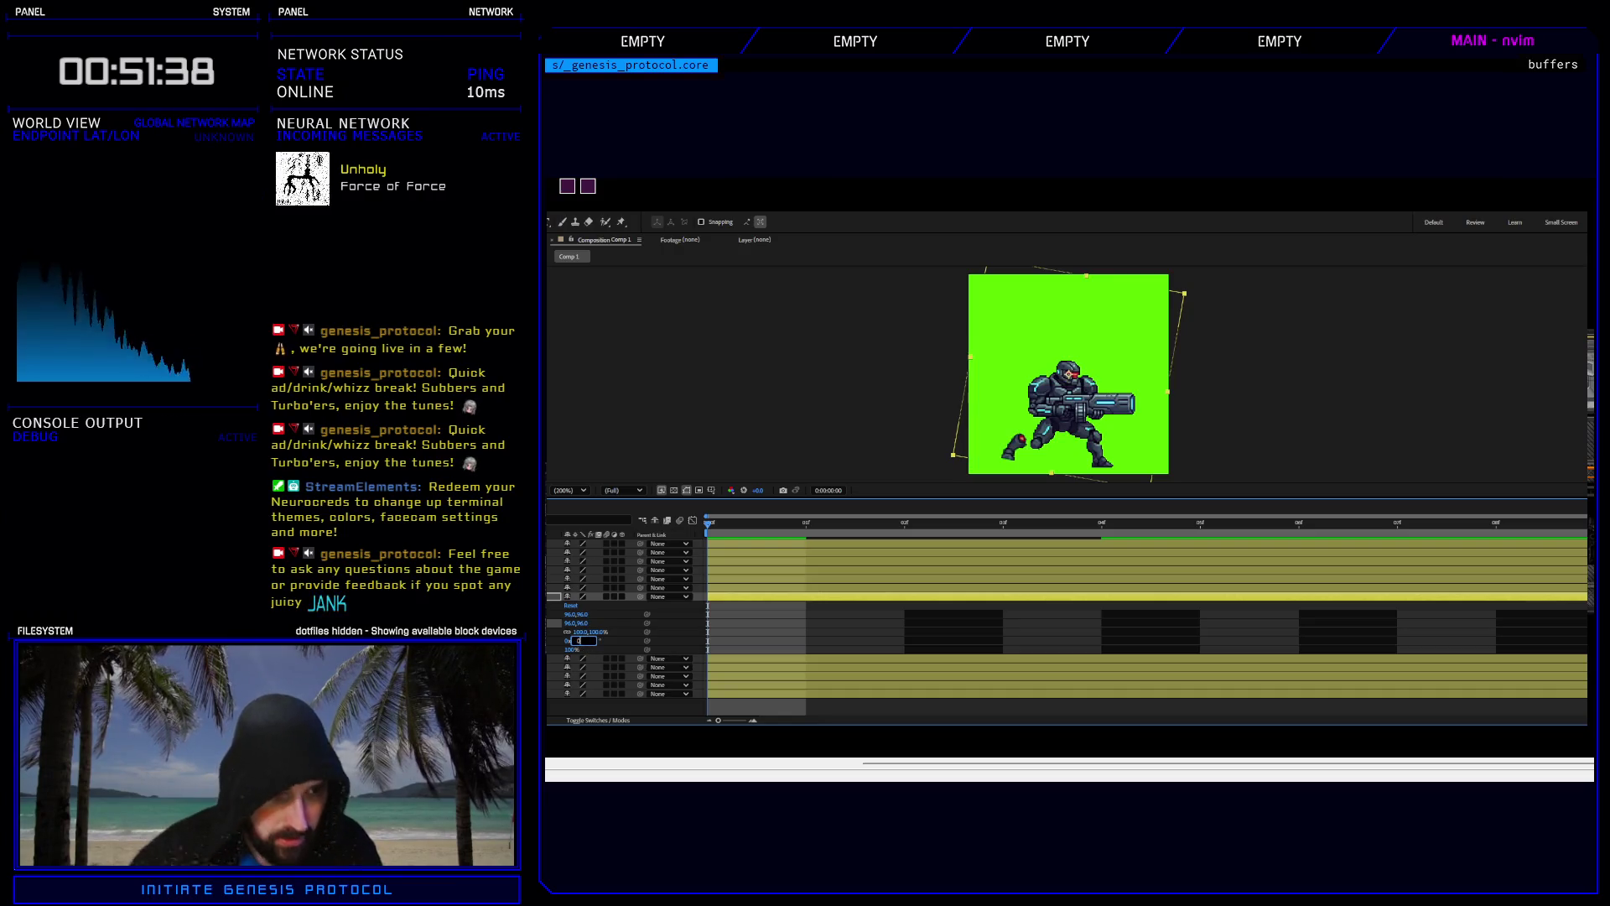
{"action": "key", "text": "Return"}
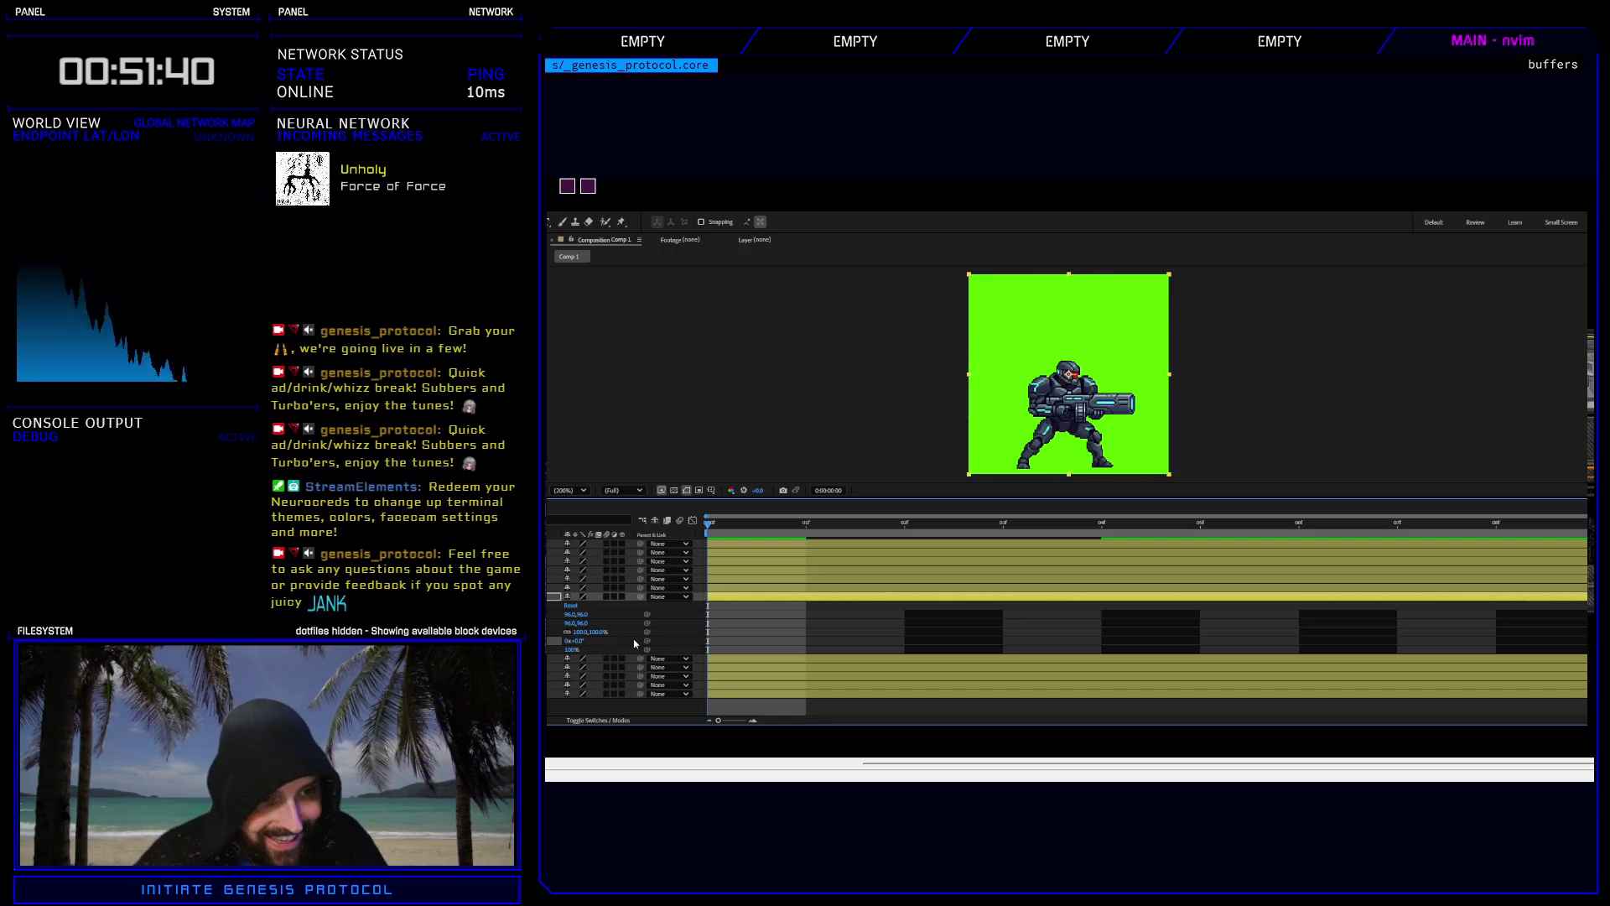
{"action": "key", "text": "alt+shift+p"}
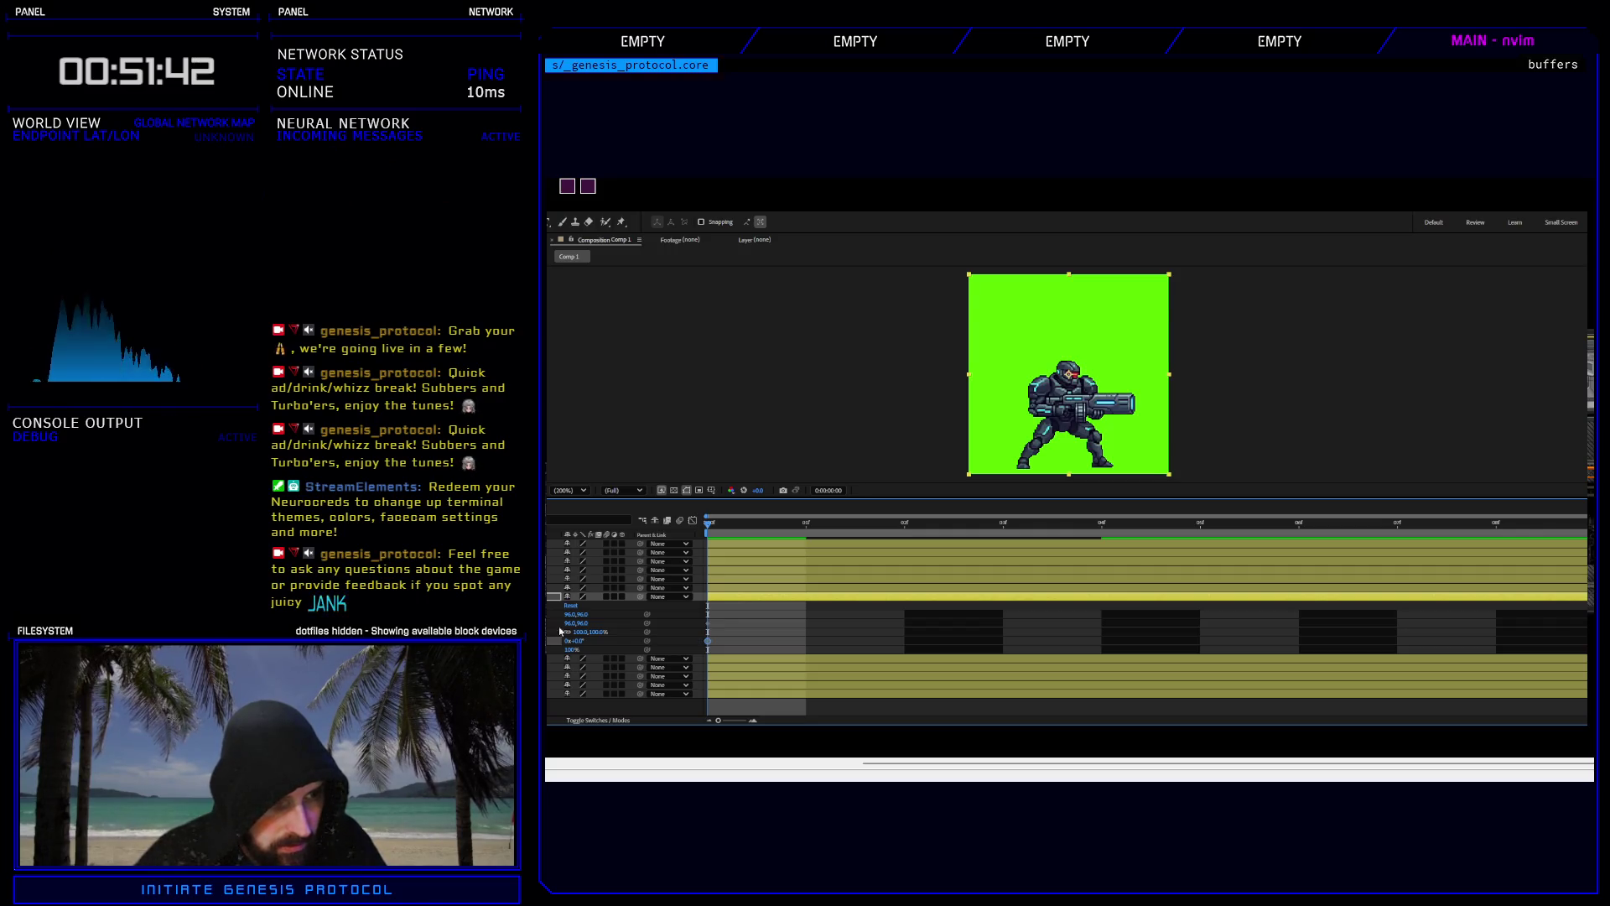
{"action": "key", "text": "space"}
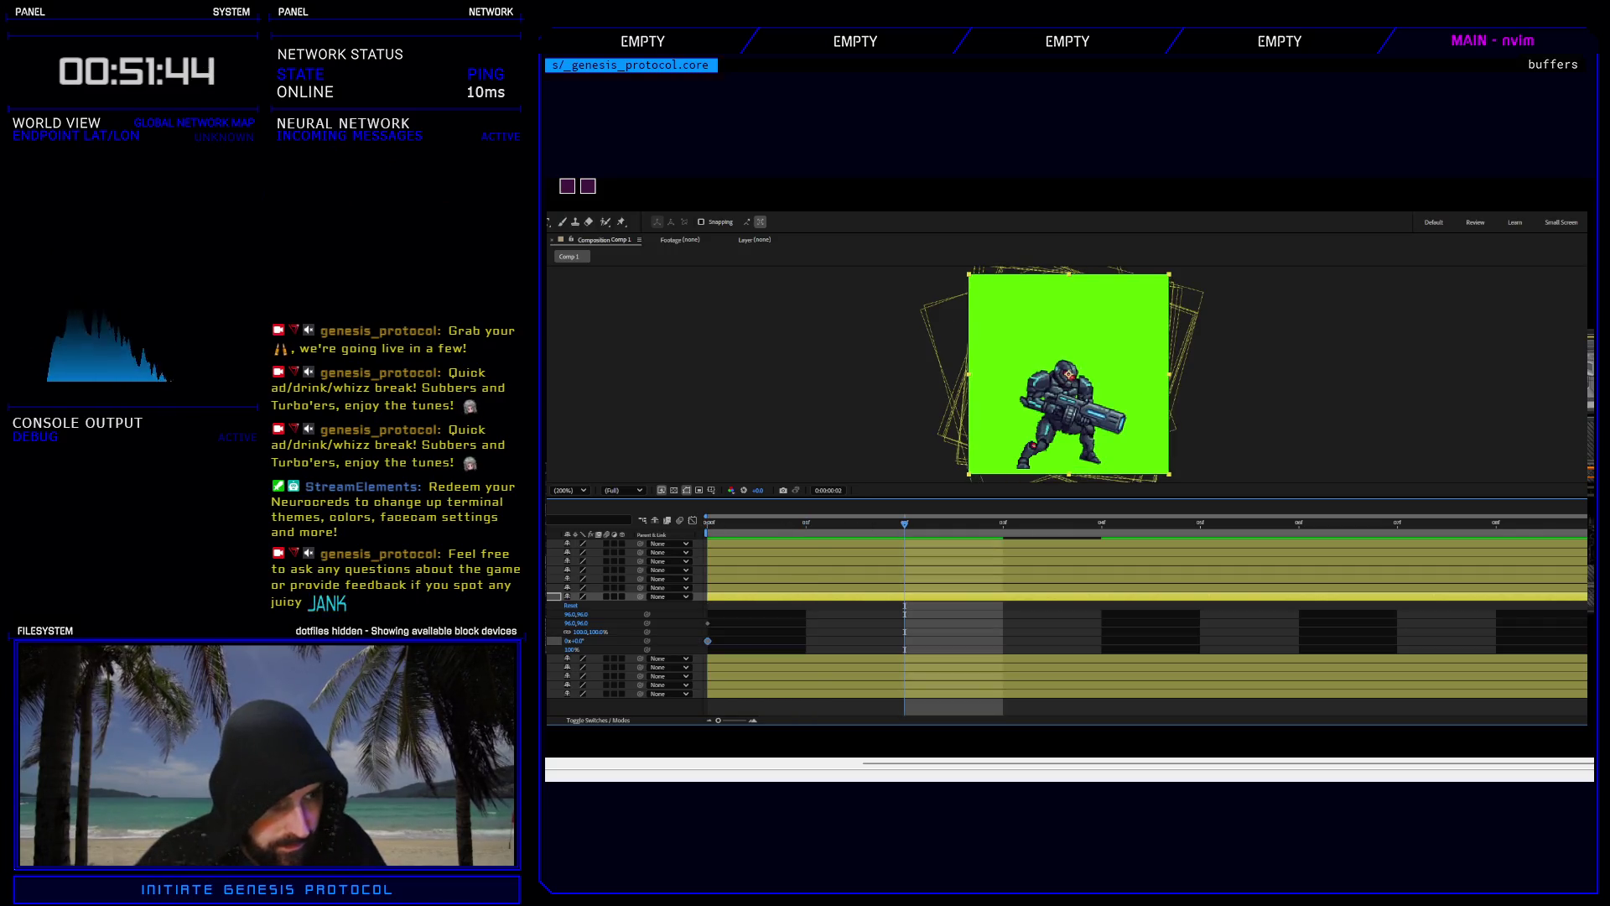
{"action": "key", "text": "alt+shift+p"}
{"action": "key", "text": "alt+shift+r"}
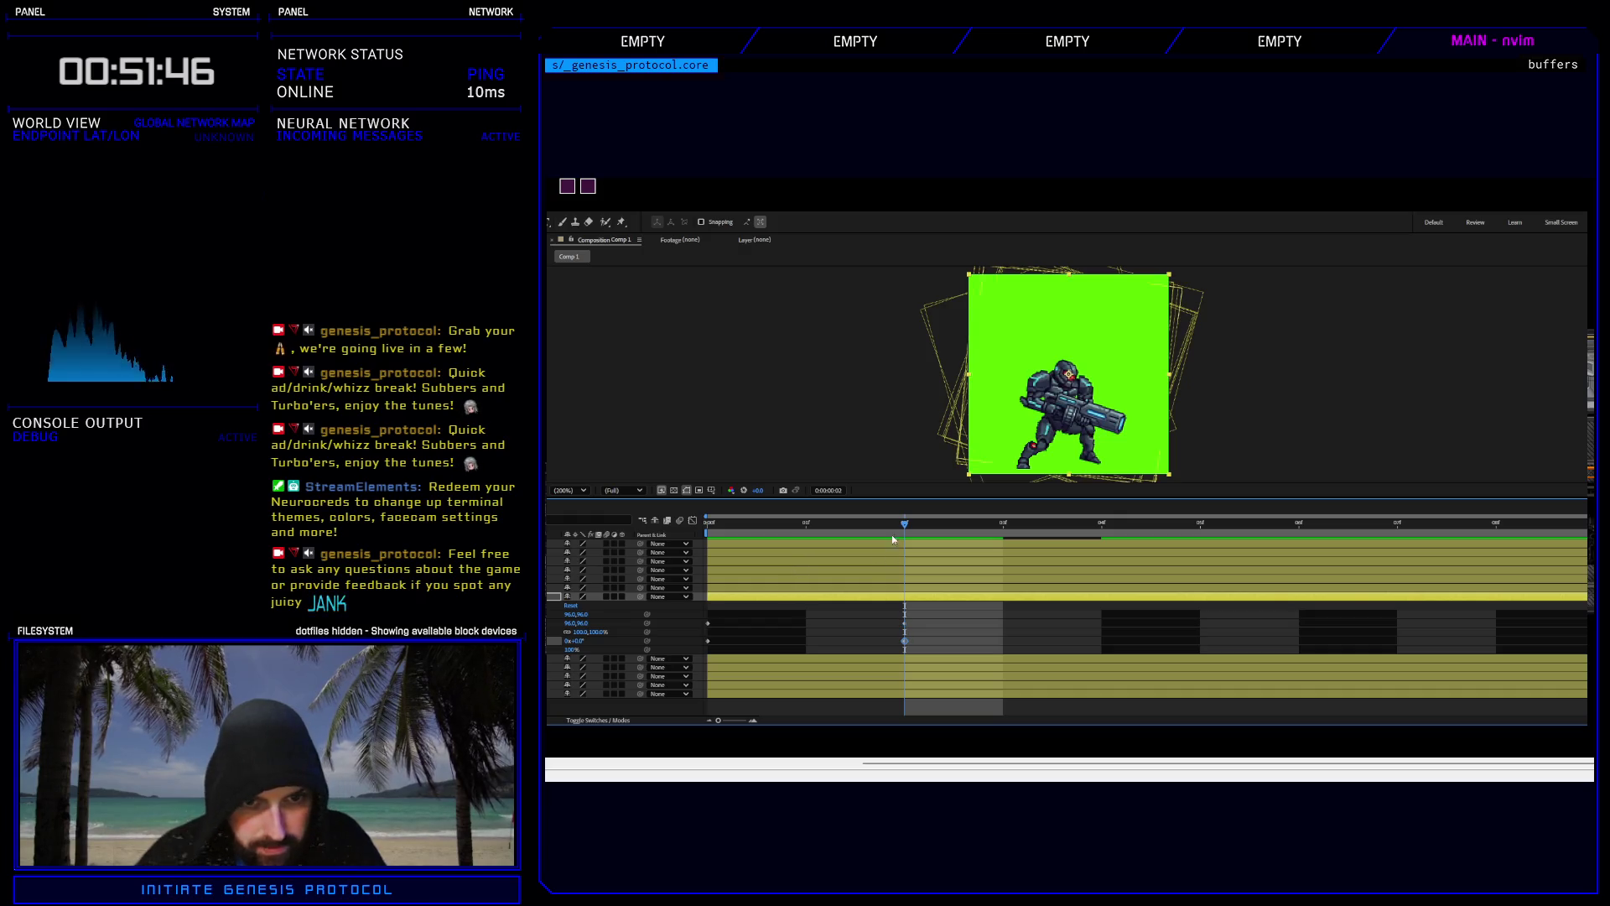
{"action": "key", "text": "Page_Down"}
{"action": "key", "text": "Page_Down"}
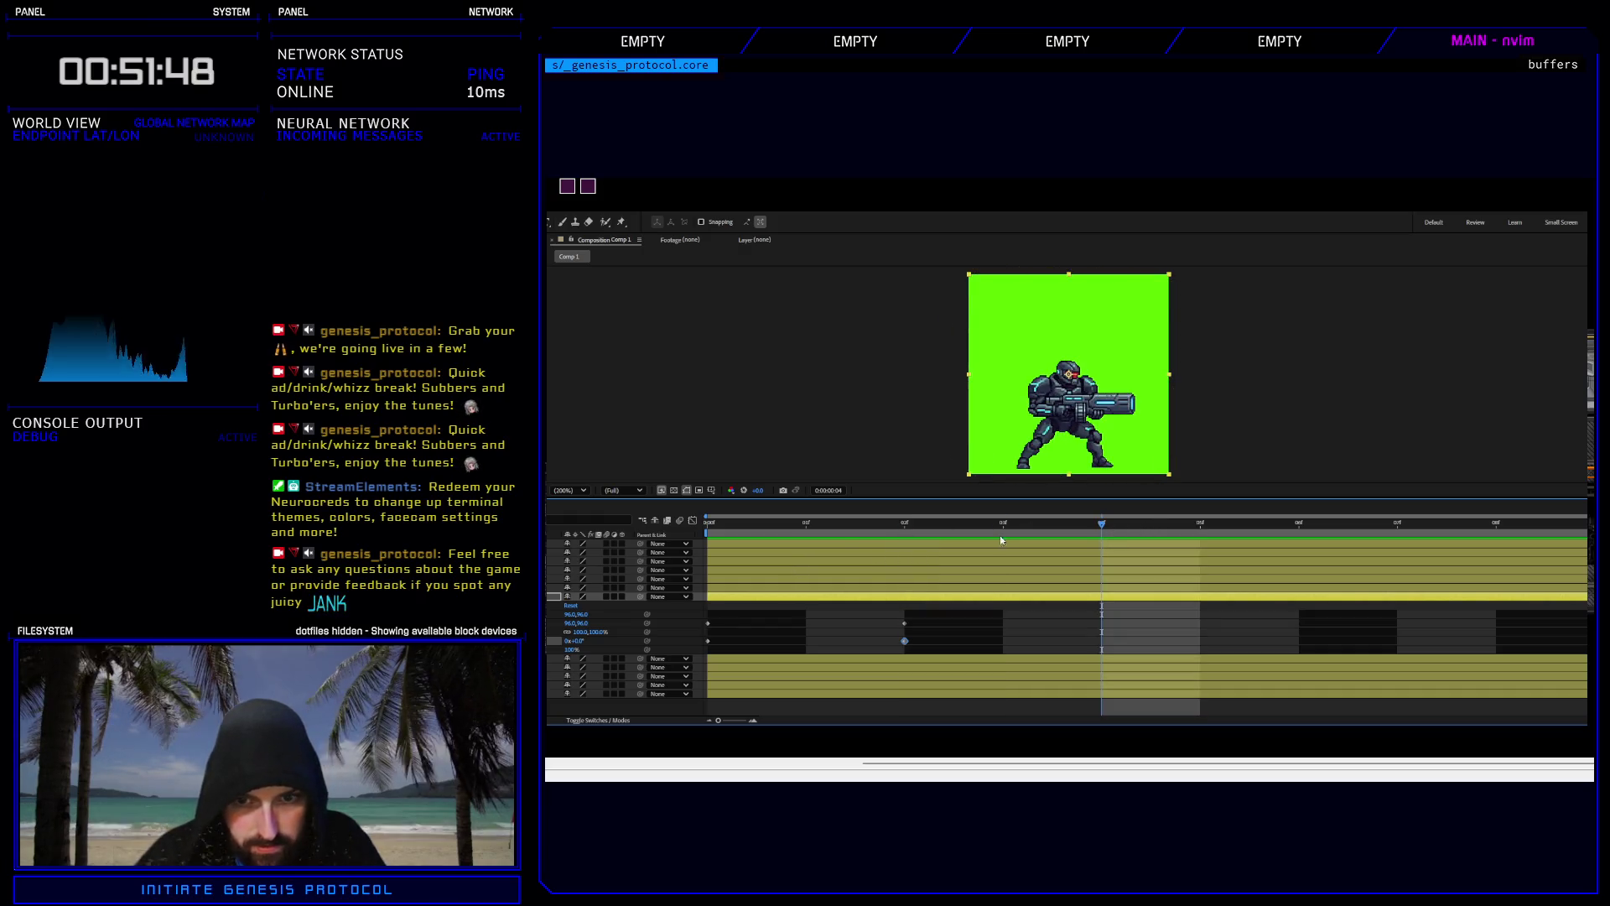
{"action": "key", "text": "alt+shift+p"}
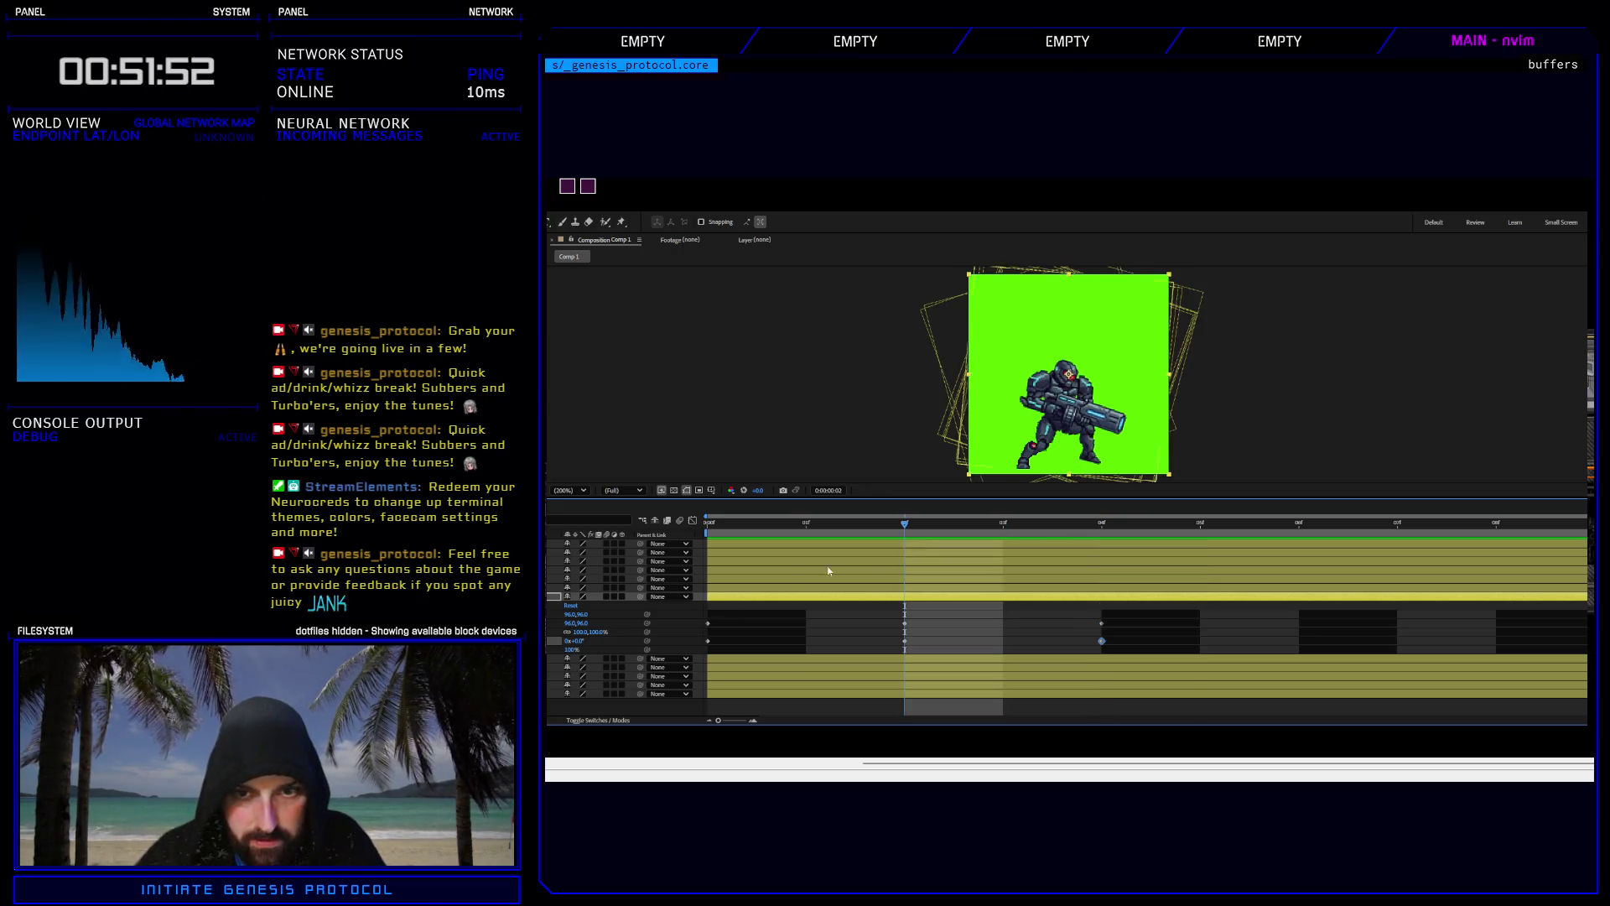
At frame 2, set Rotation to −15° and shrink Scale three steps with Alt+minus.
{"action": "left_click_drag", "start_coordinate": [1101, 523], "coordinate": [904, 523]}
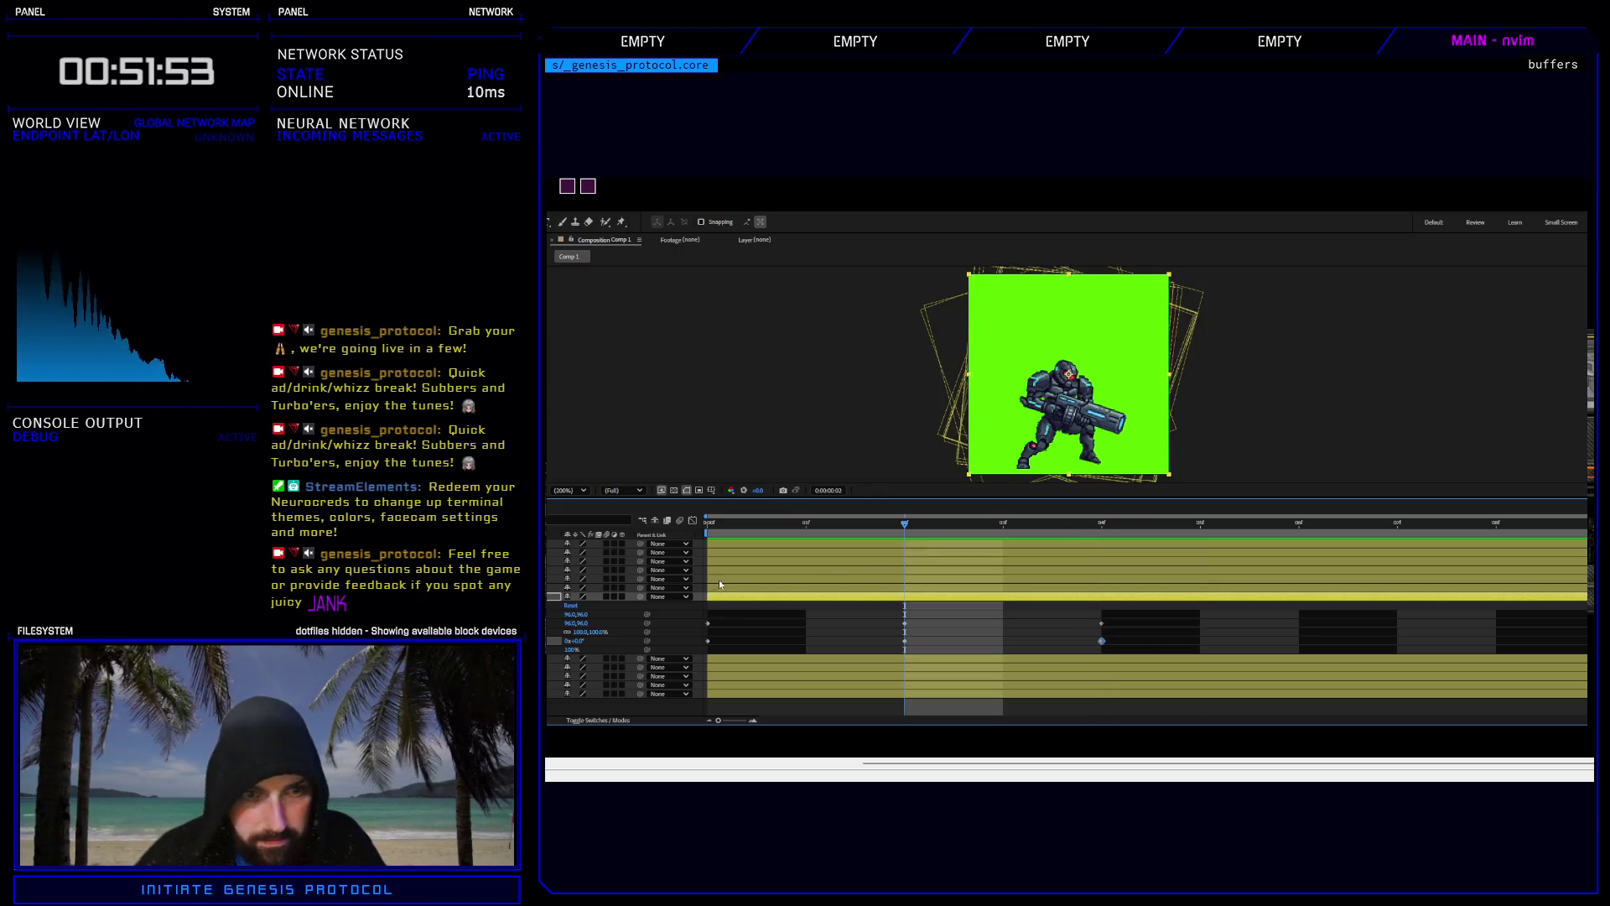
{"action": "left_click", "coordinate": [905, 641]}
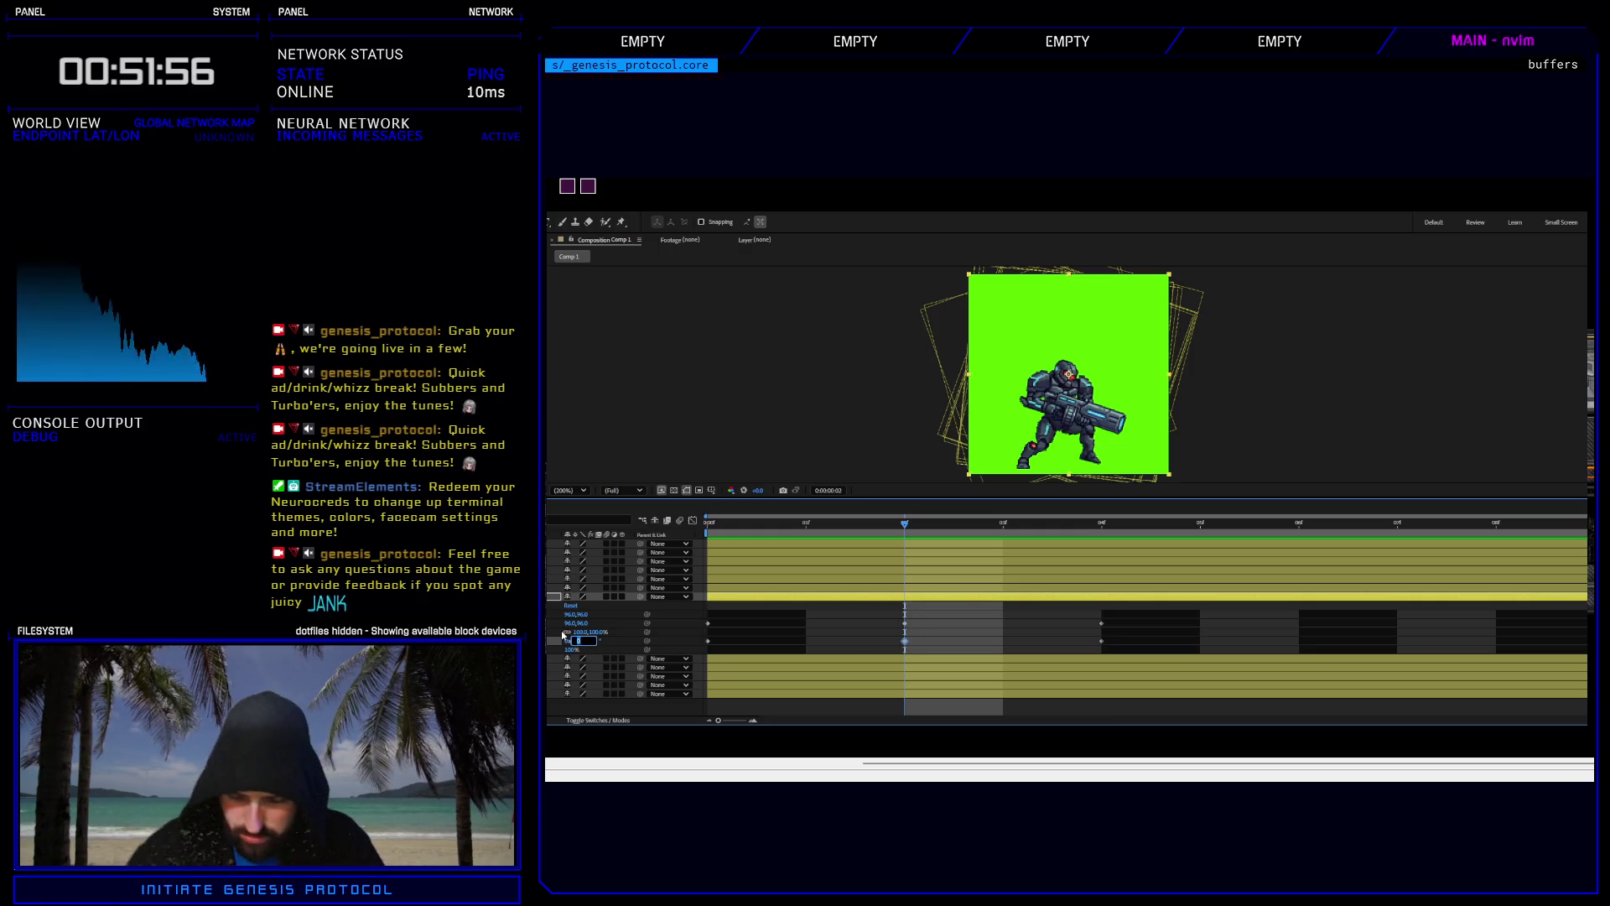
{"action": "type", "text": "15"}
{"action": "key", "text": "Return"}
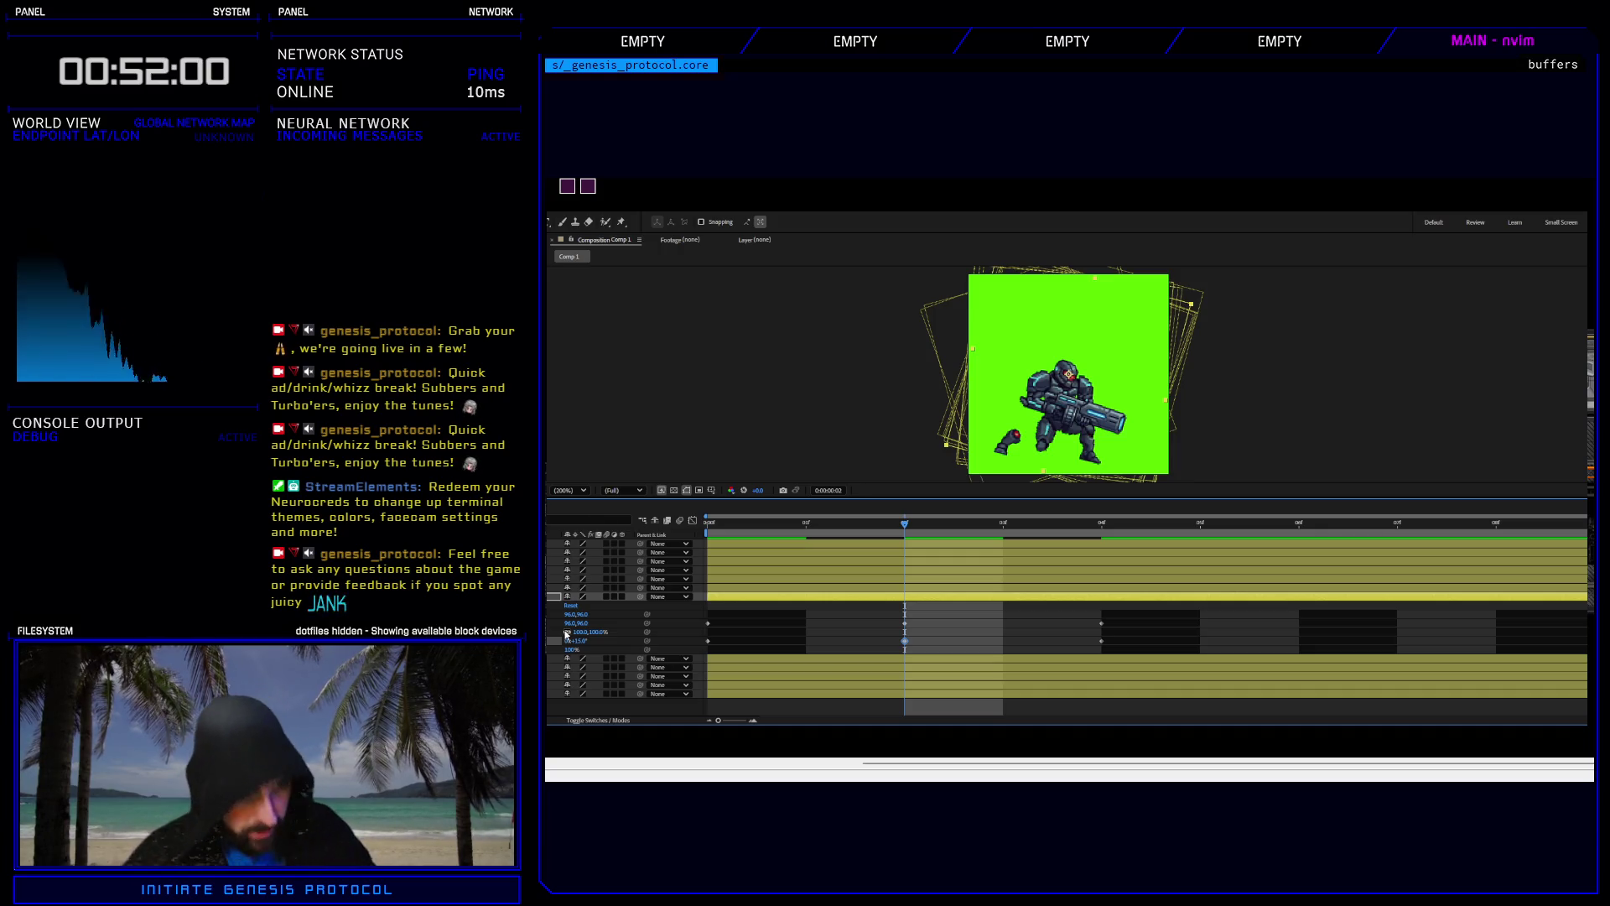
{"action": "left_click", "coordinate": [581, 640]}
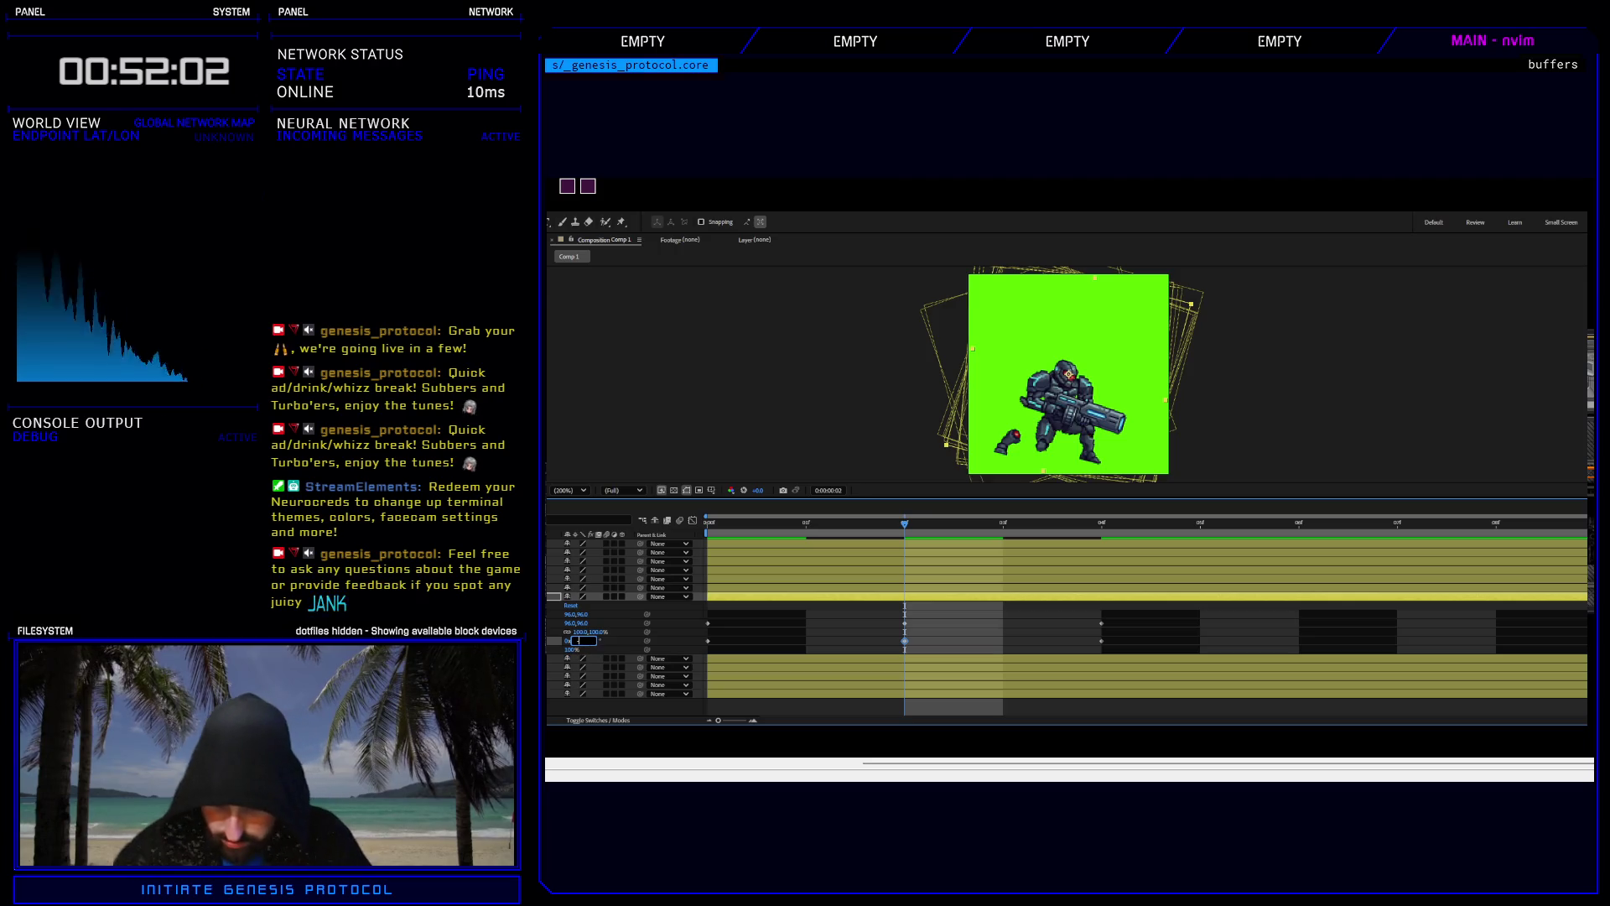
{"action": "key", "text": "Return"}
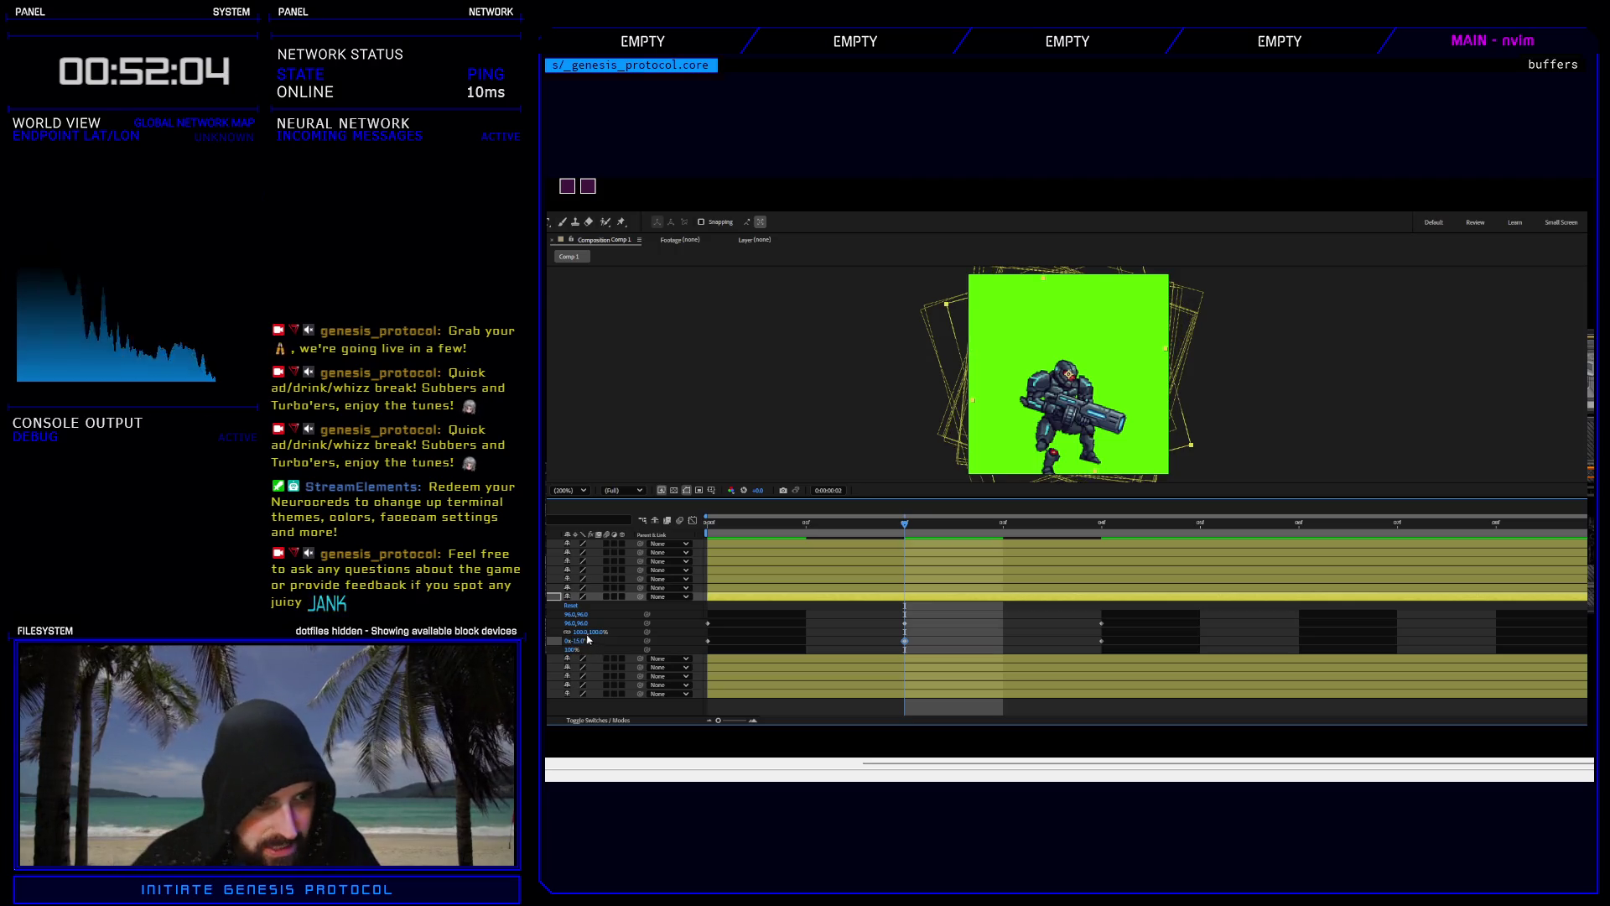
{"action": "left_click", "coordinate": [906, 624]}
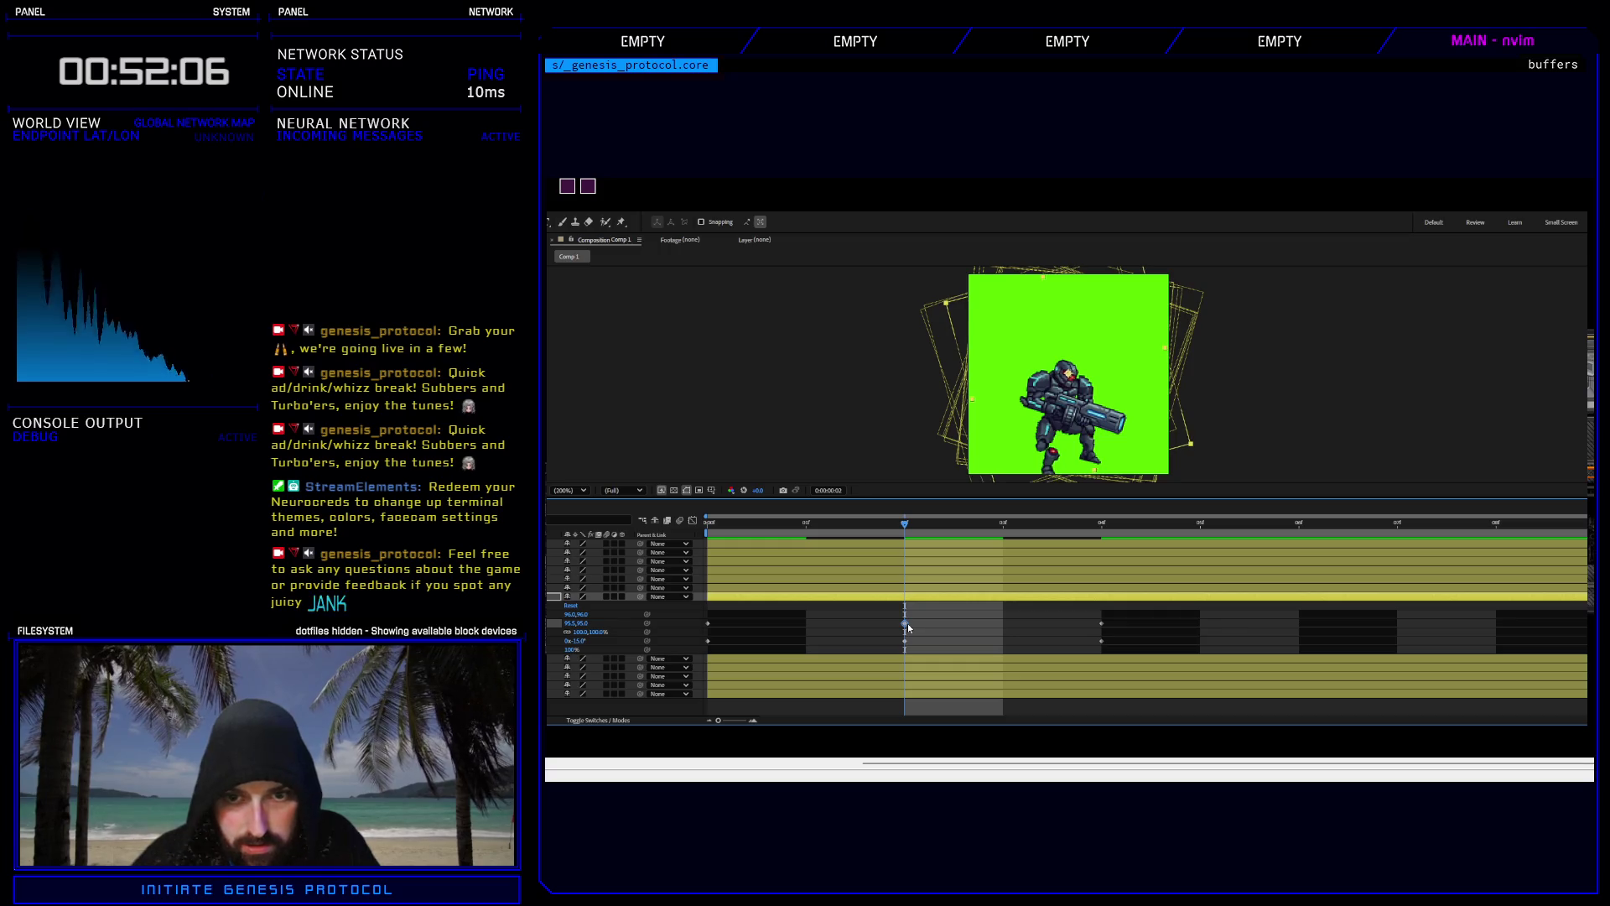
{"action": "key", "text": "alt+KP_Subtract"}
{"action": "key", "text": "alt+KP_Subtract"}
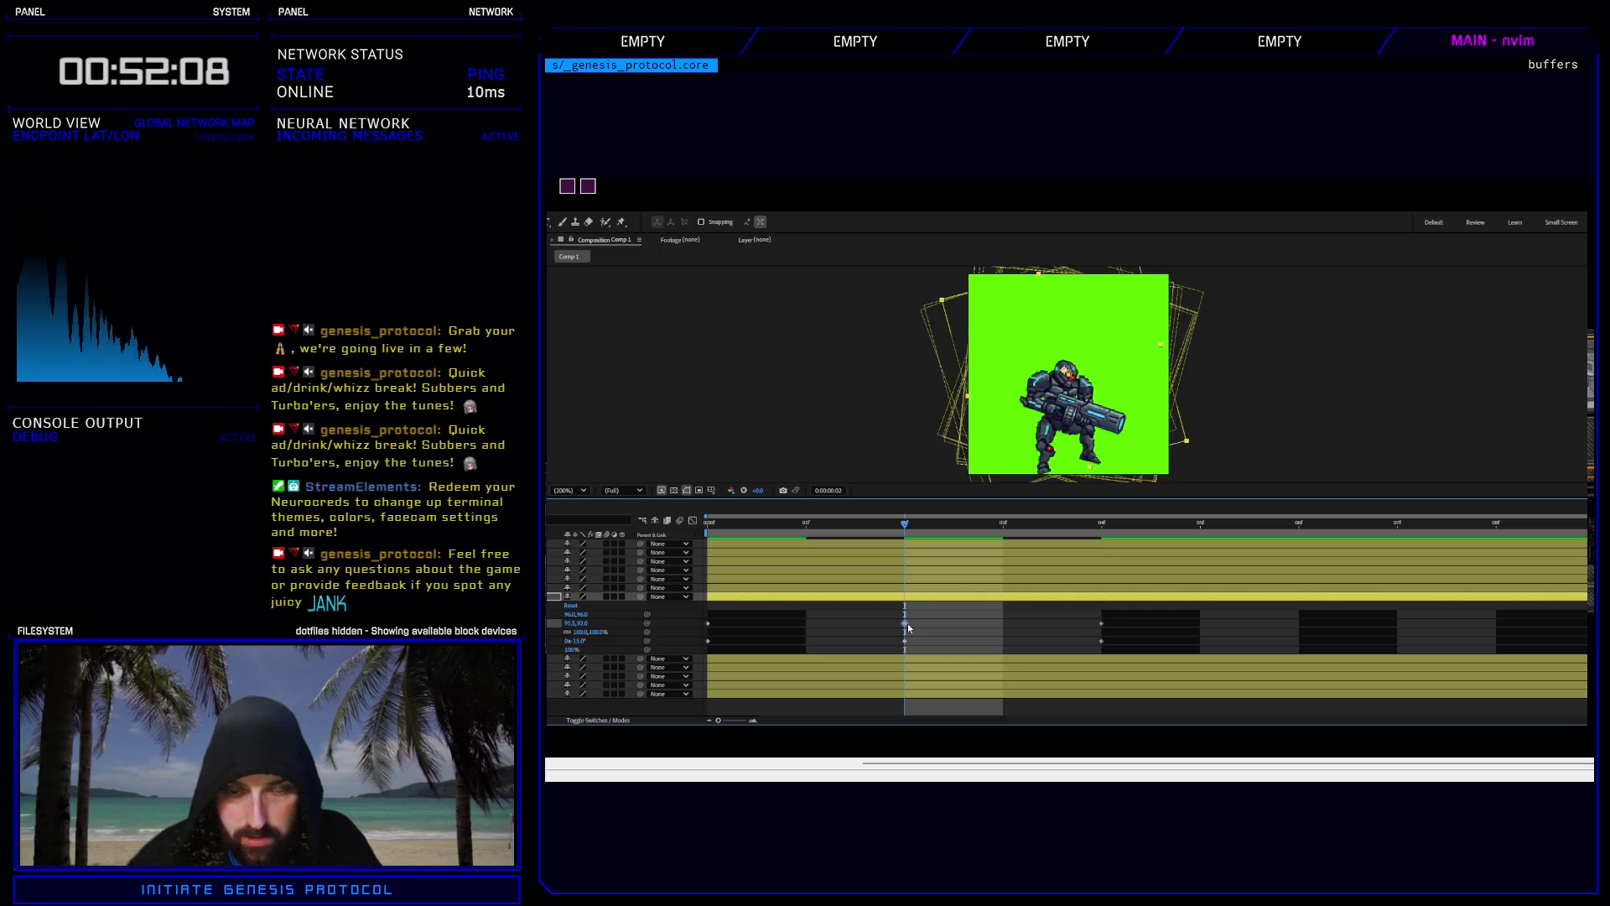
{"action": "key", "text": "alt+KP_Subtract"}
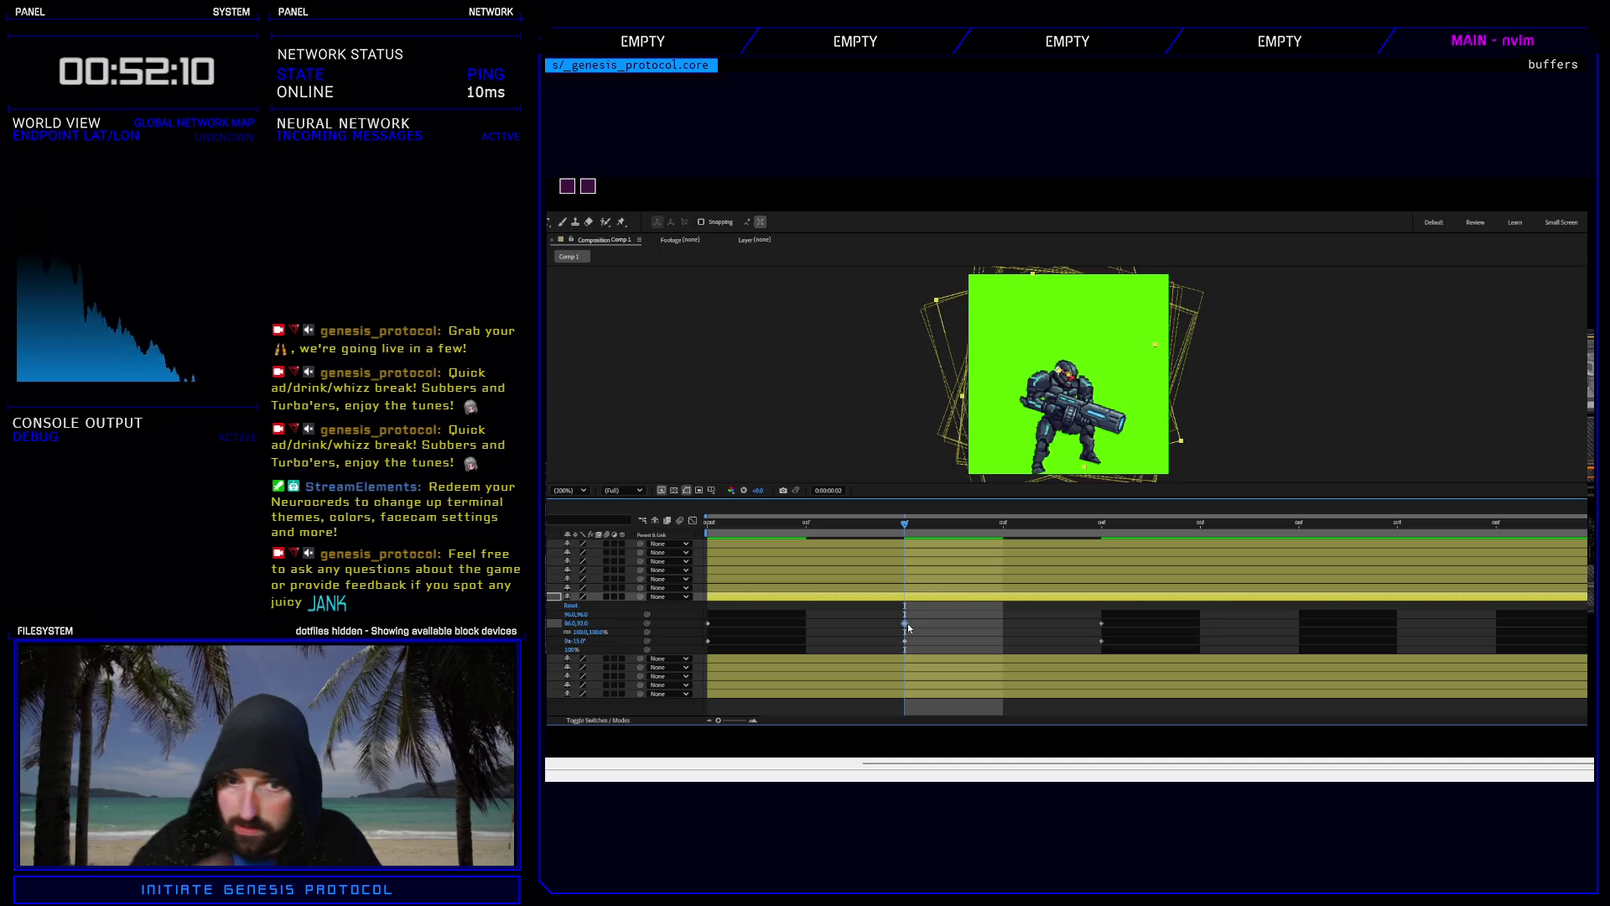
{"action": "key", "text": "alt+KP_Subtract"}
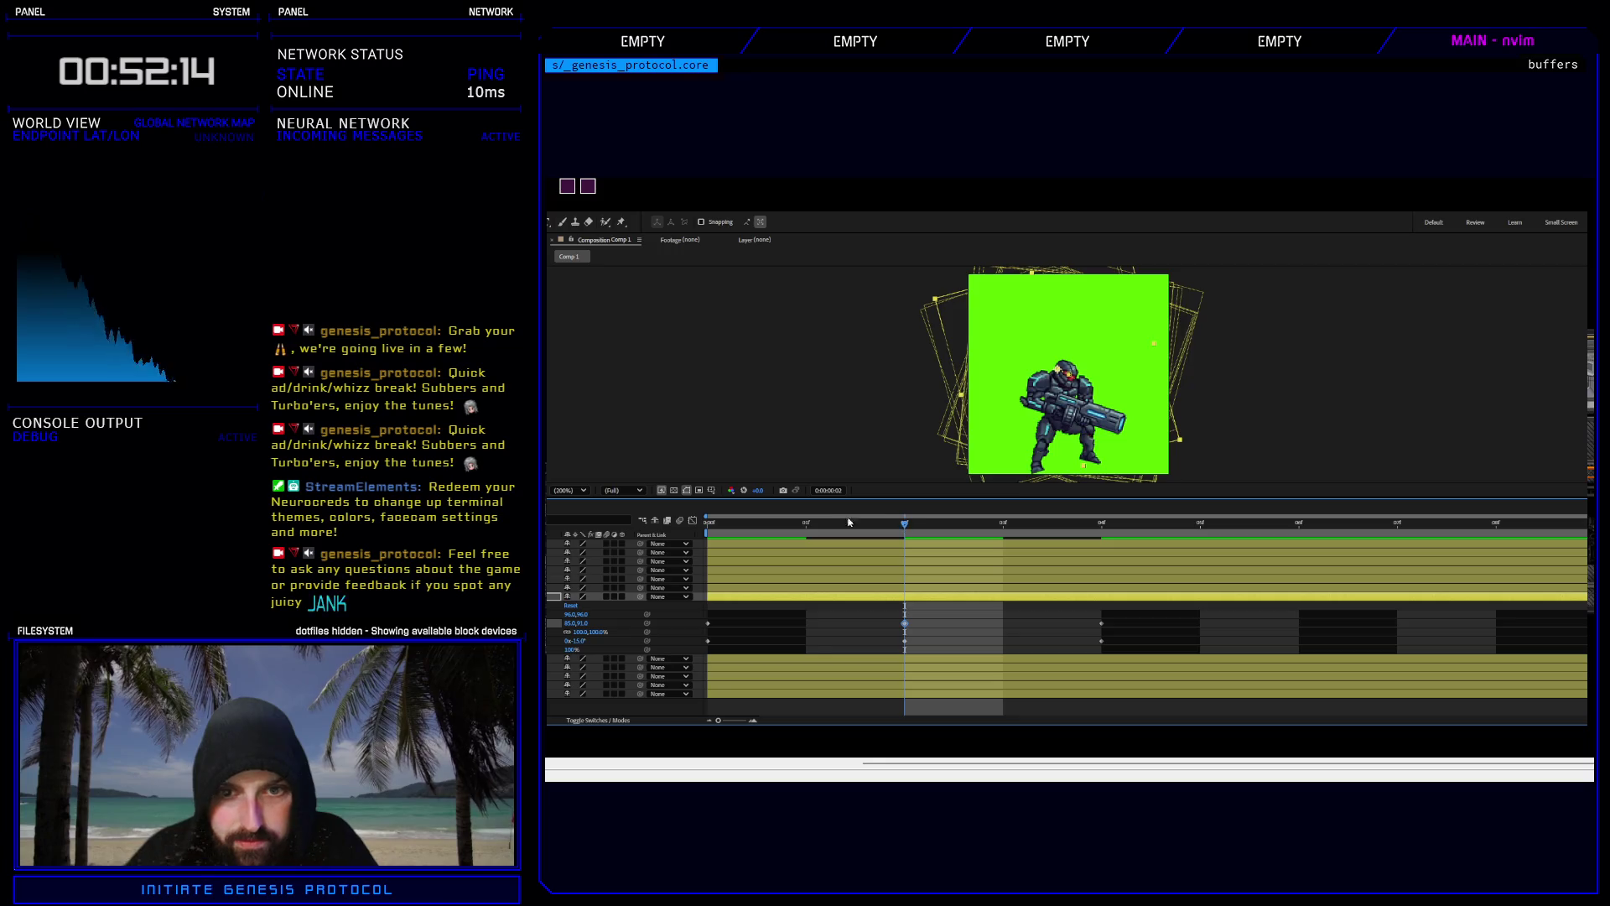
Replay the idle loop from the start, stop it, and bring forward the Battlers > enemy > 7 folder.
{"action": "left_click", "coordinate": [726, 521]}
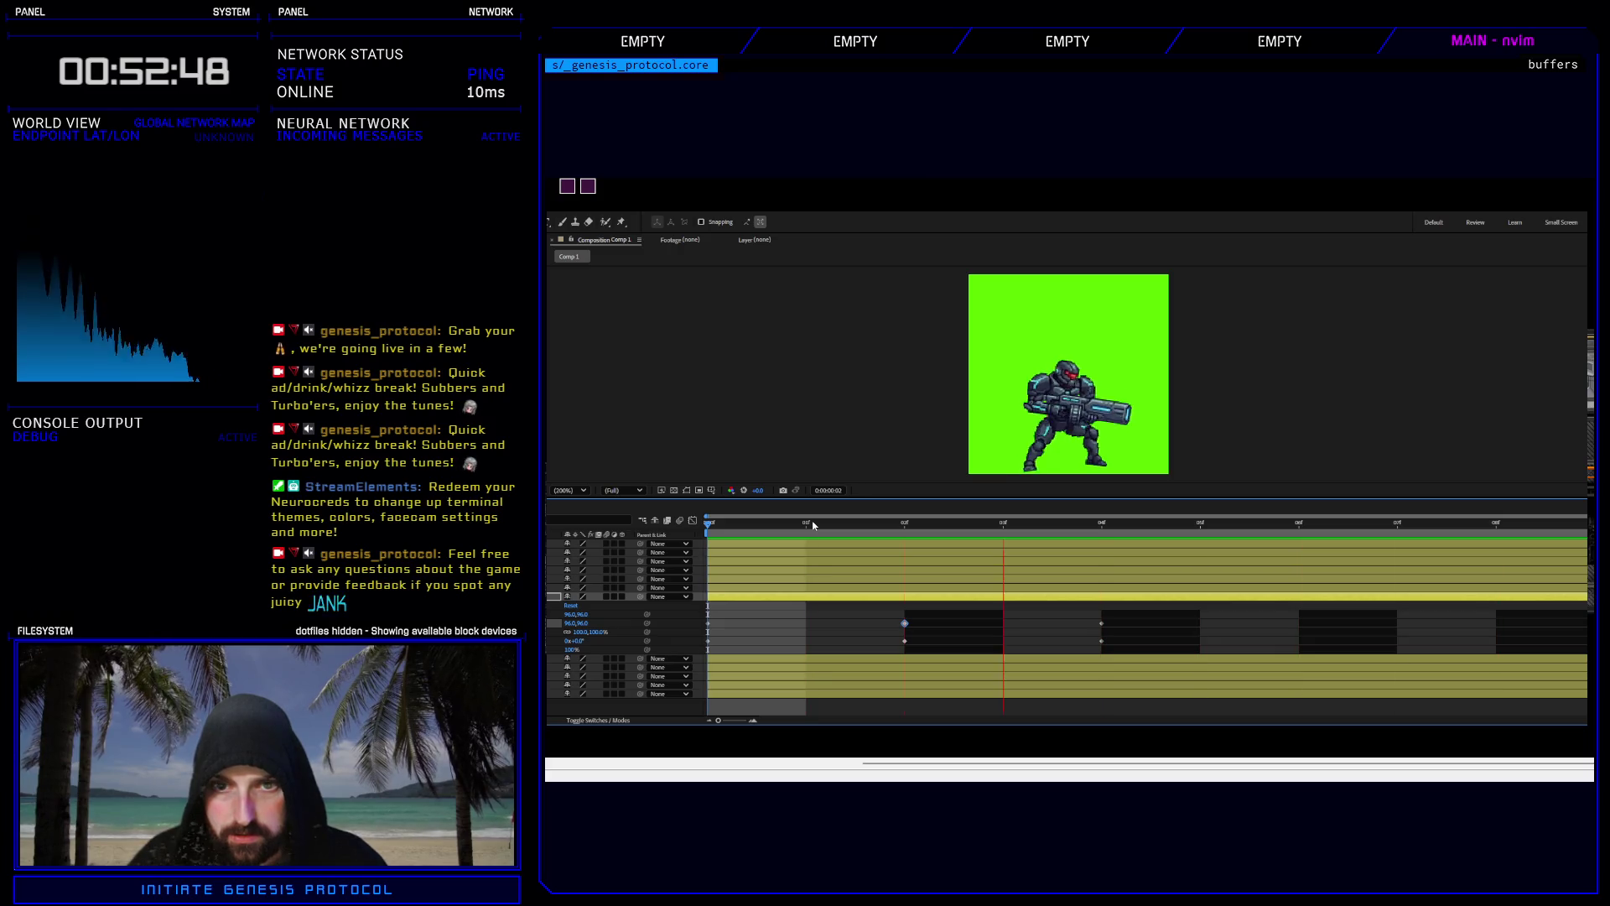
{"action": "key", "text": "space"}
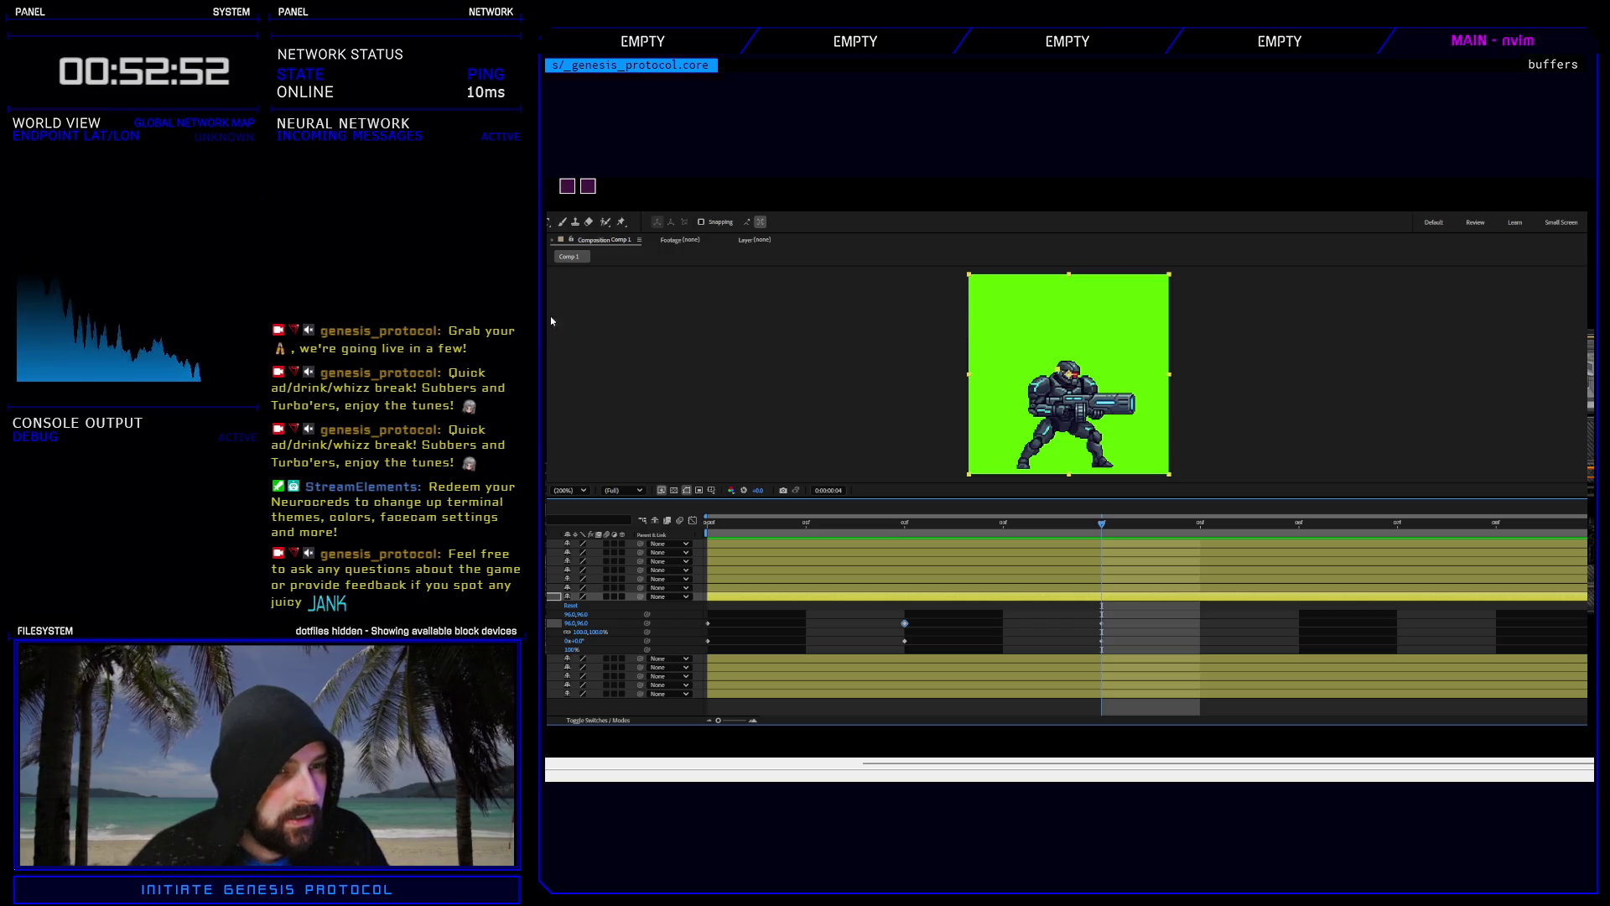
{"action": "key", "text": "ctrl+i"}
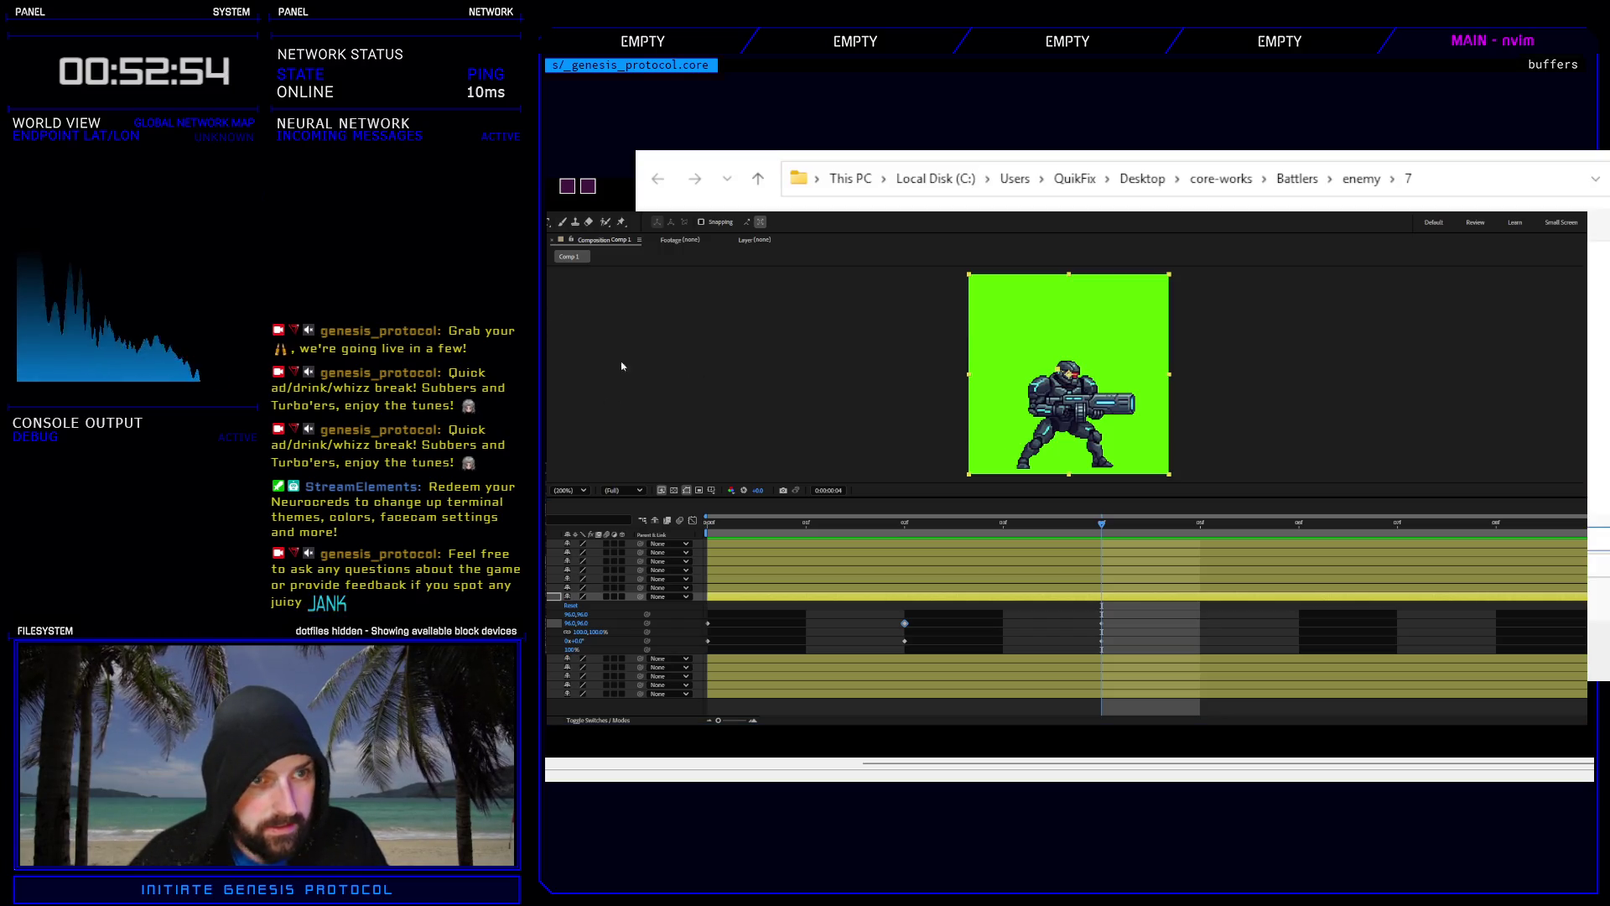
Switch from enemy folder 7 to folder 8, then return to the Comp 1 soldier composition.
{"action": "left_click", "coordinate": [1360, 179]}
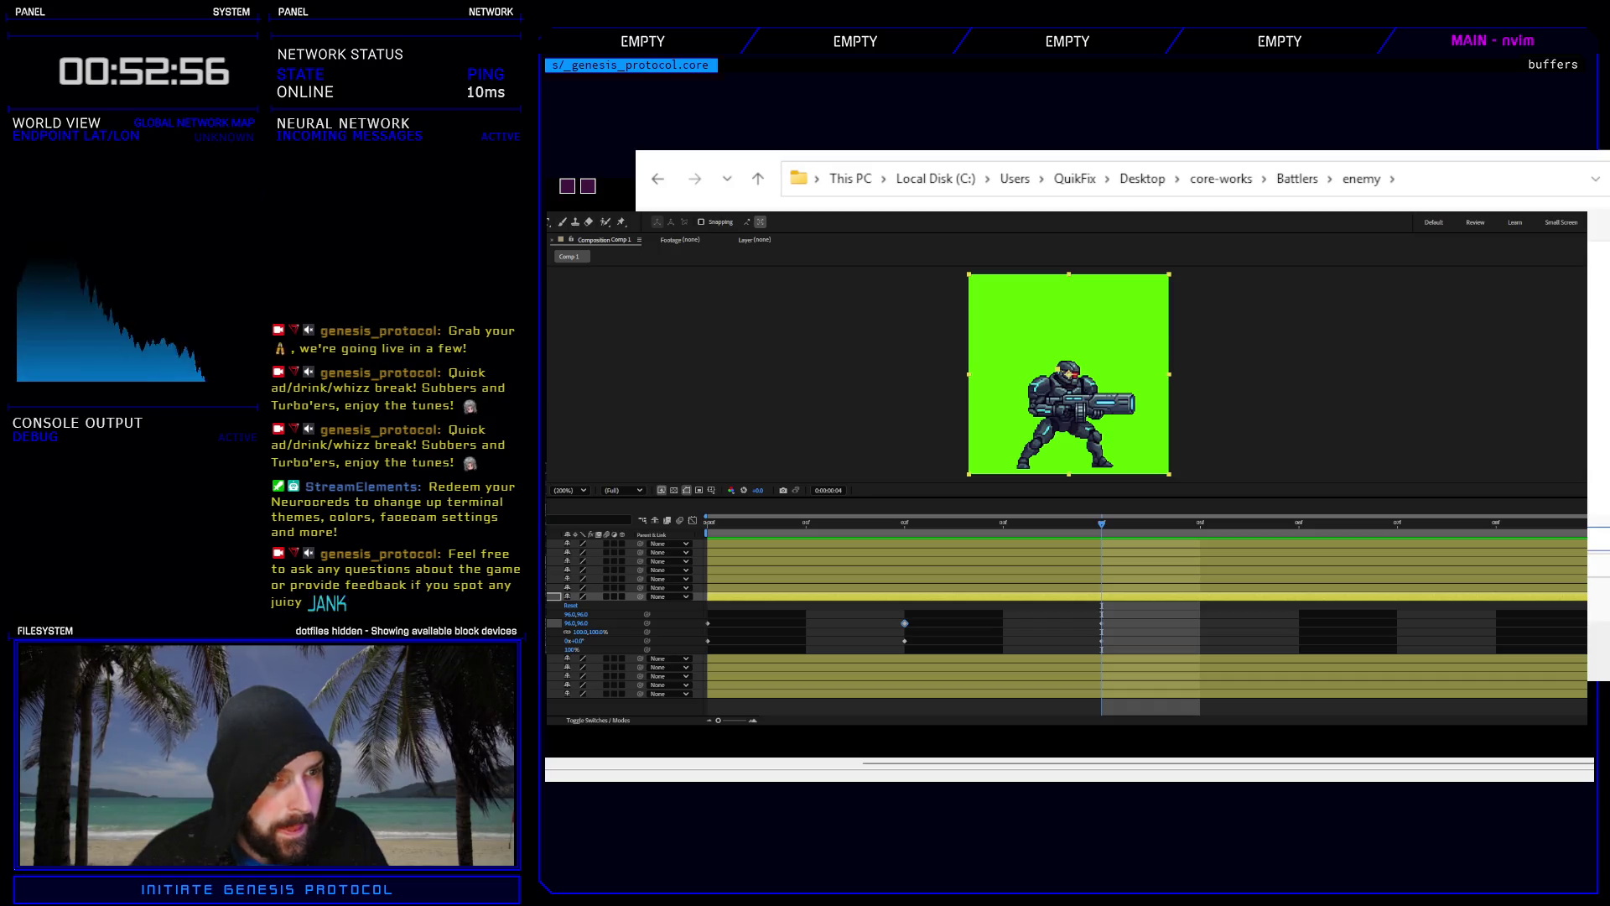
{"action": "key", "text": "8"}
{"action": "key", "text": "Return"}
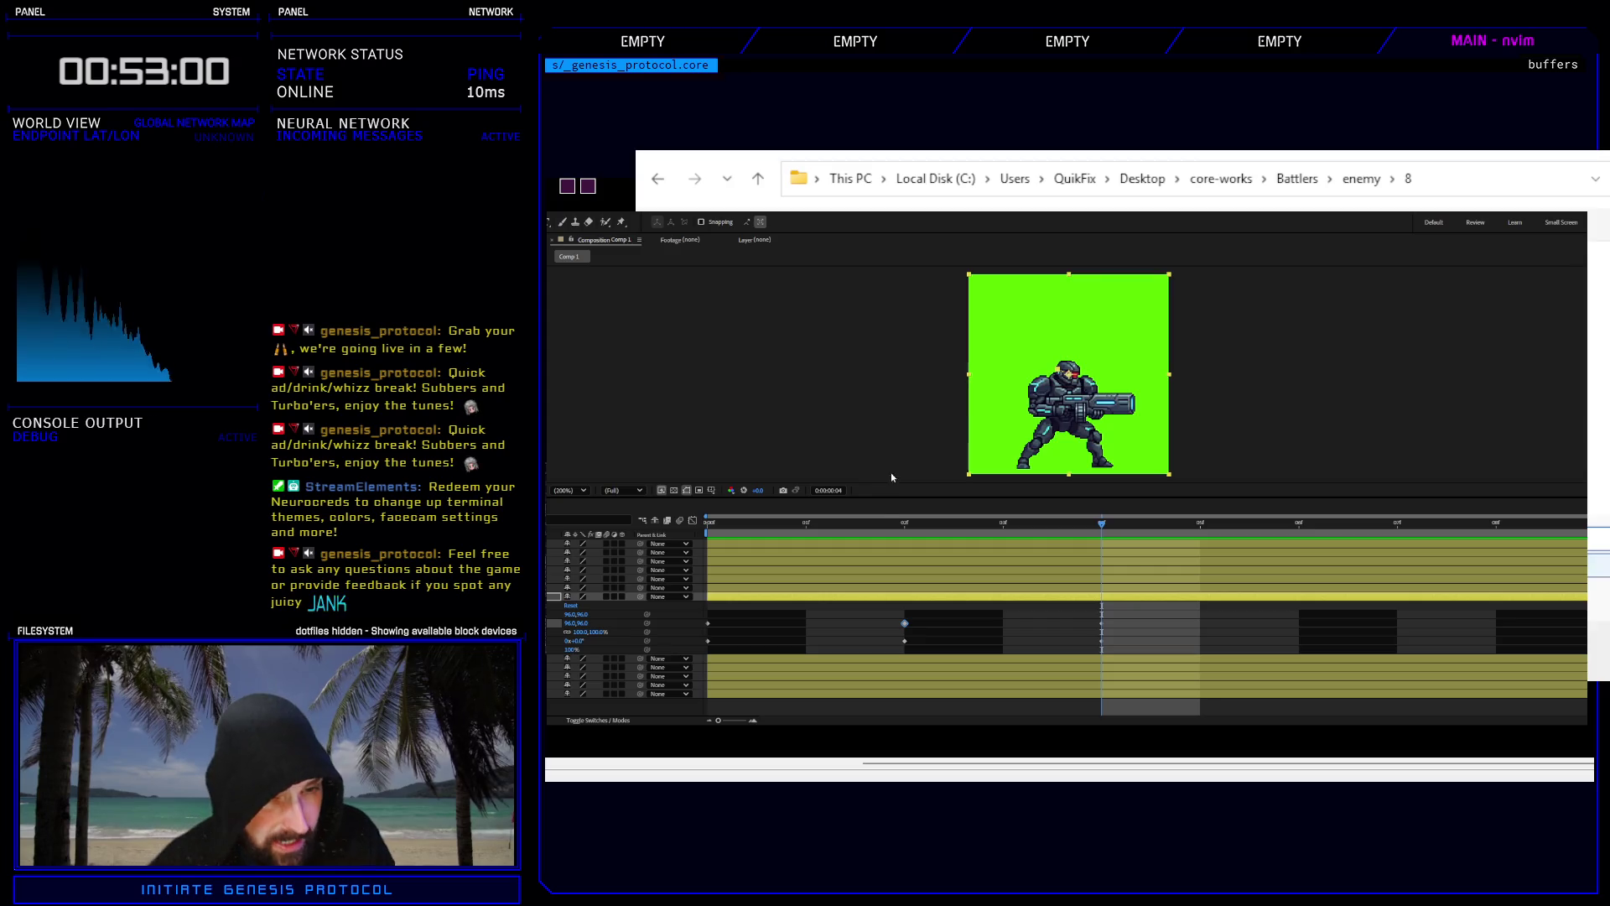
{"action": "left_click", "coordinate": [934, 509]}
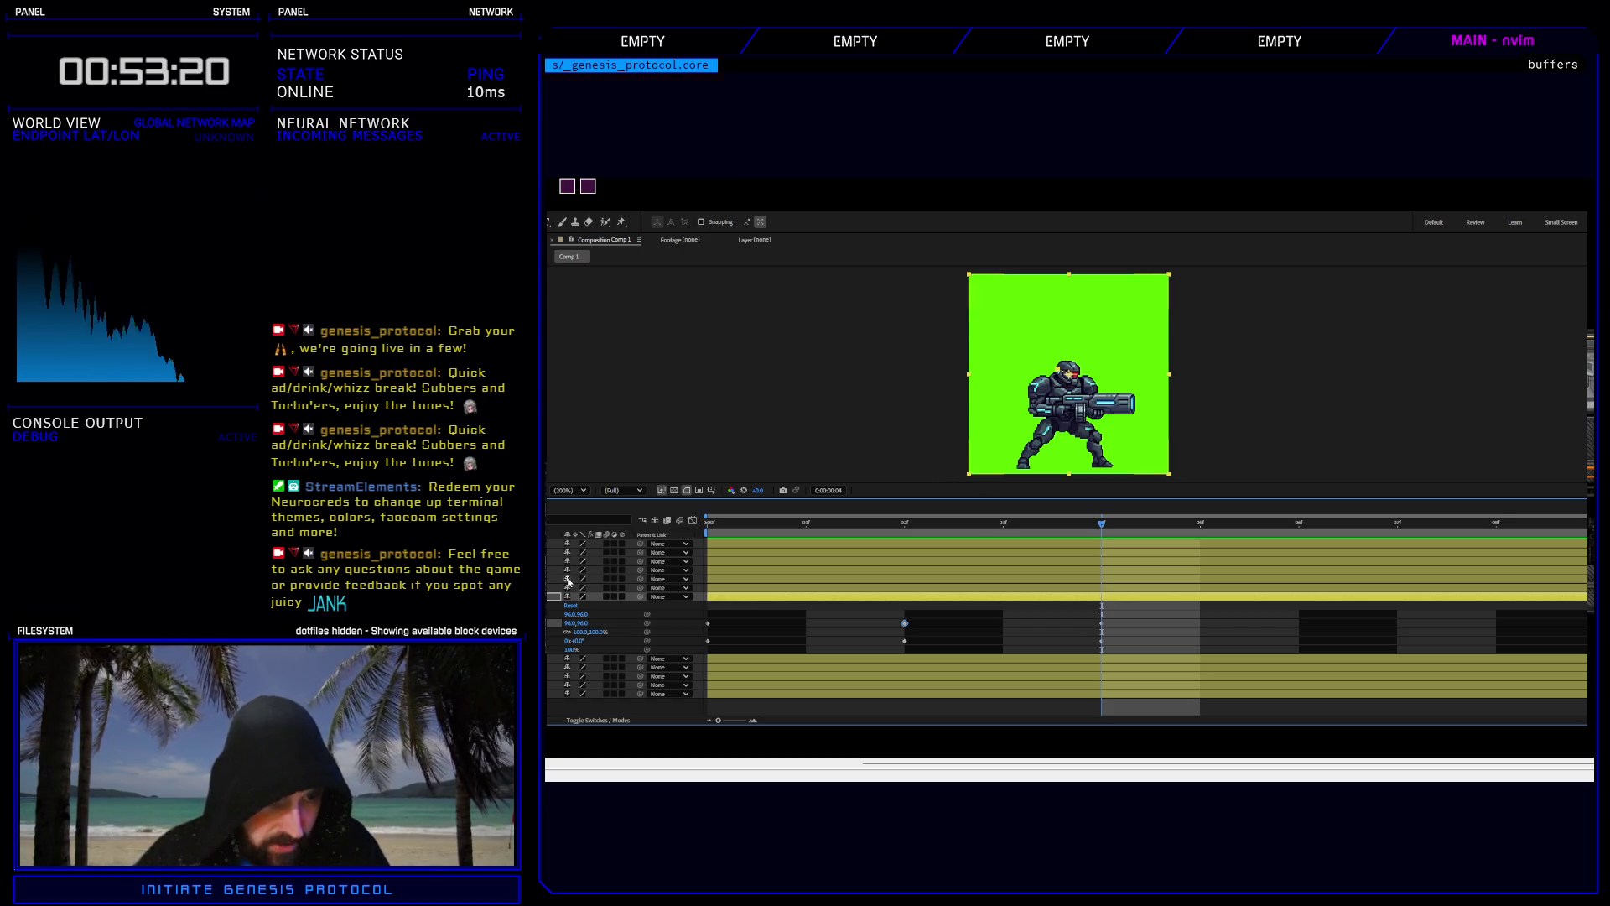
Switch to RPG Maker XP and open the Database on the Enemies list.
{"action": "key", "text": "alt+Tab"}
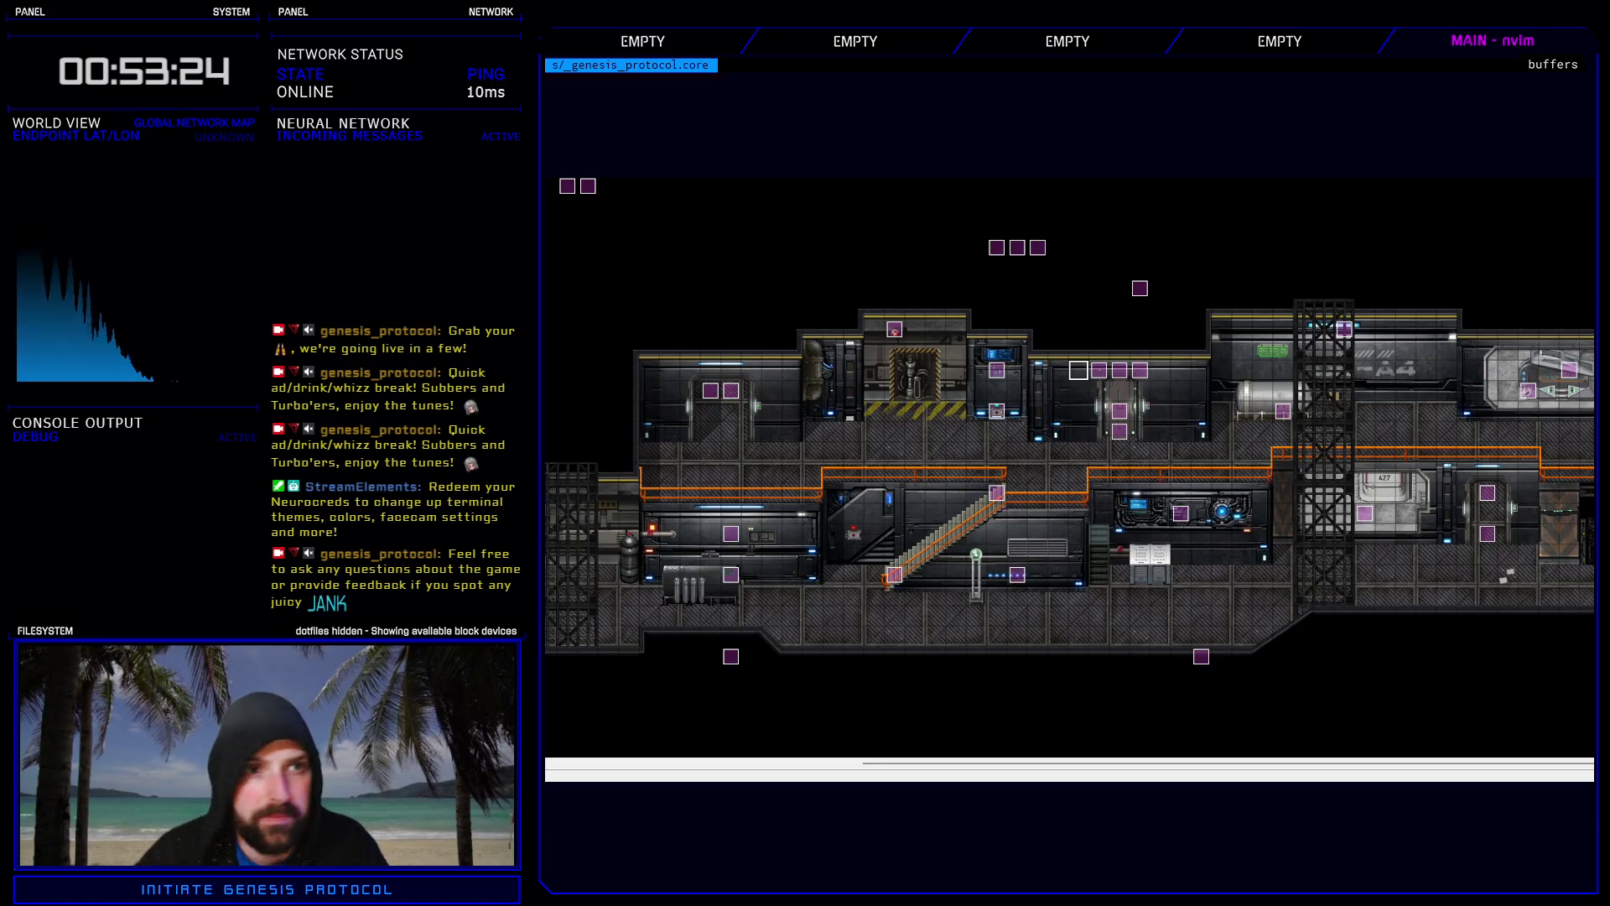
{"action": "key", "text": "F9"}
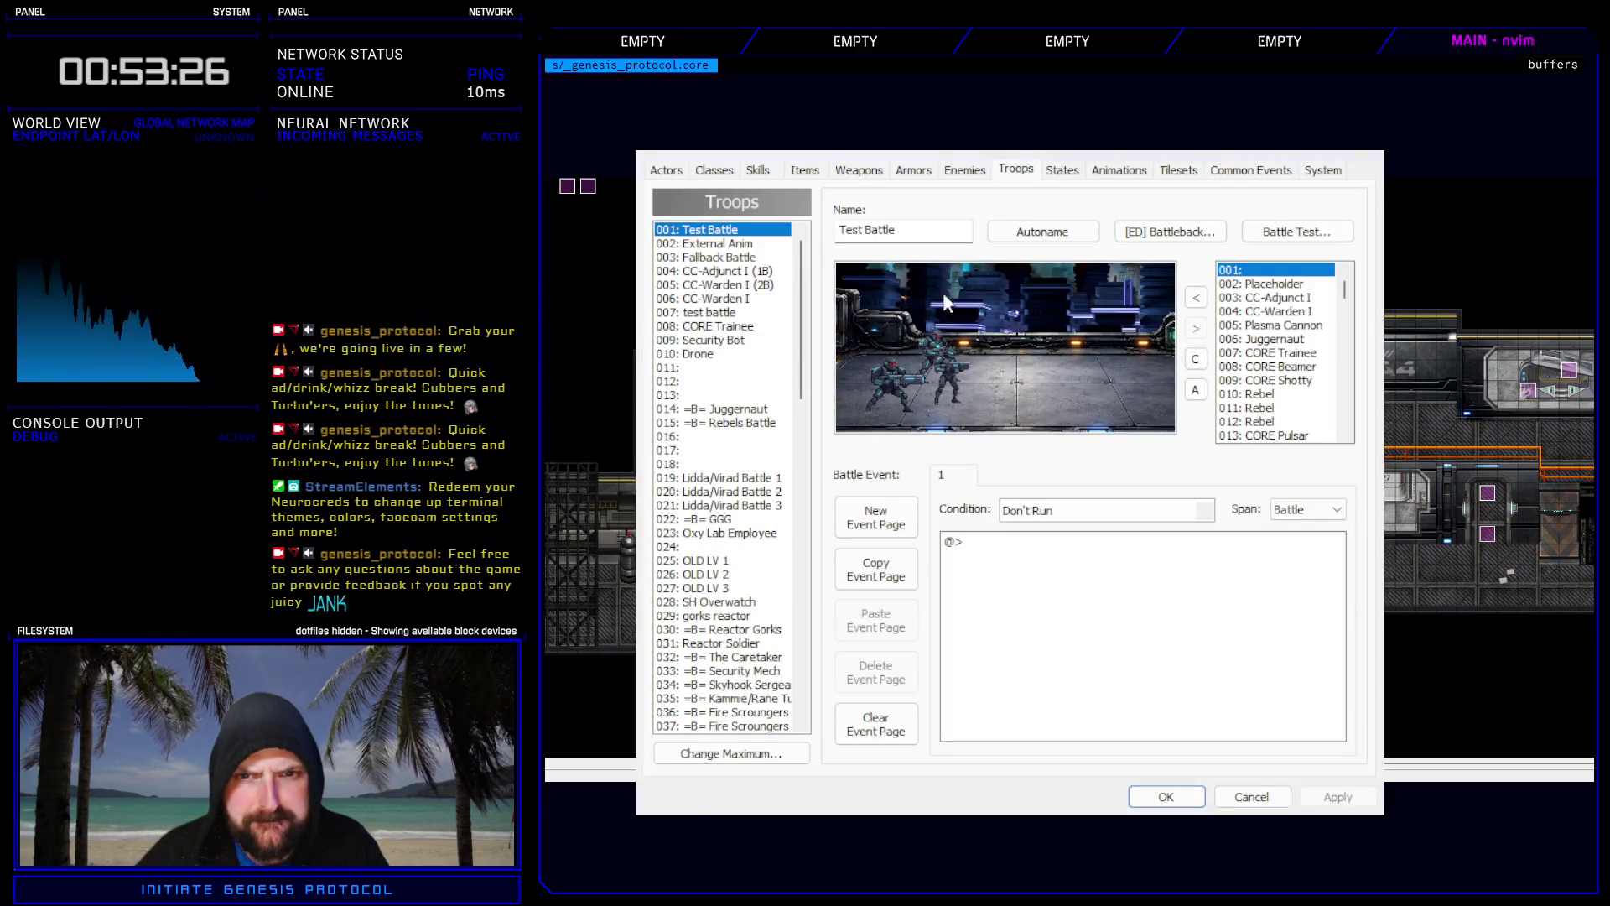
{"action": "left_click", "coordinate": [965, 170]}
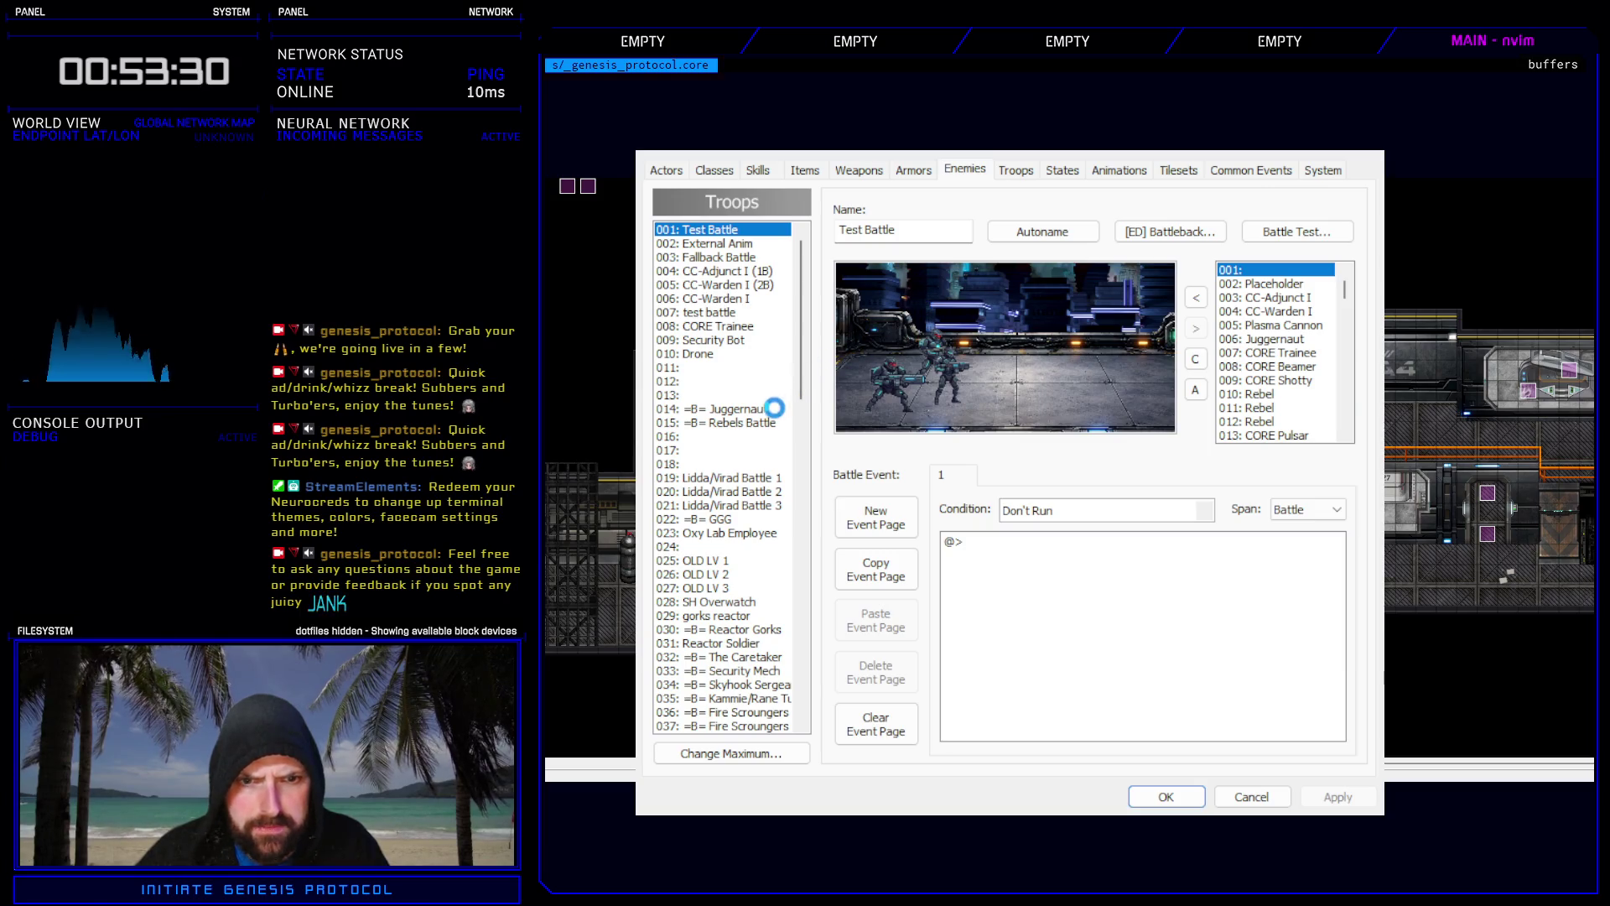
{"action": "left_click", "coordinate": [727, 317]}
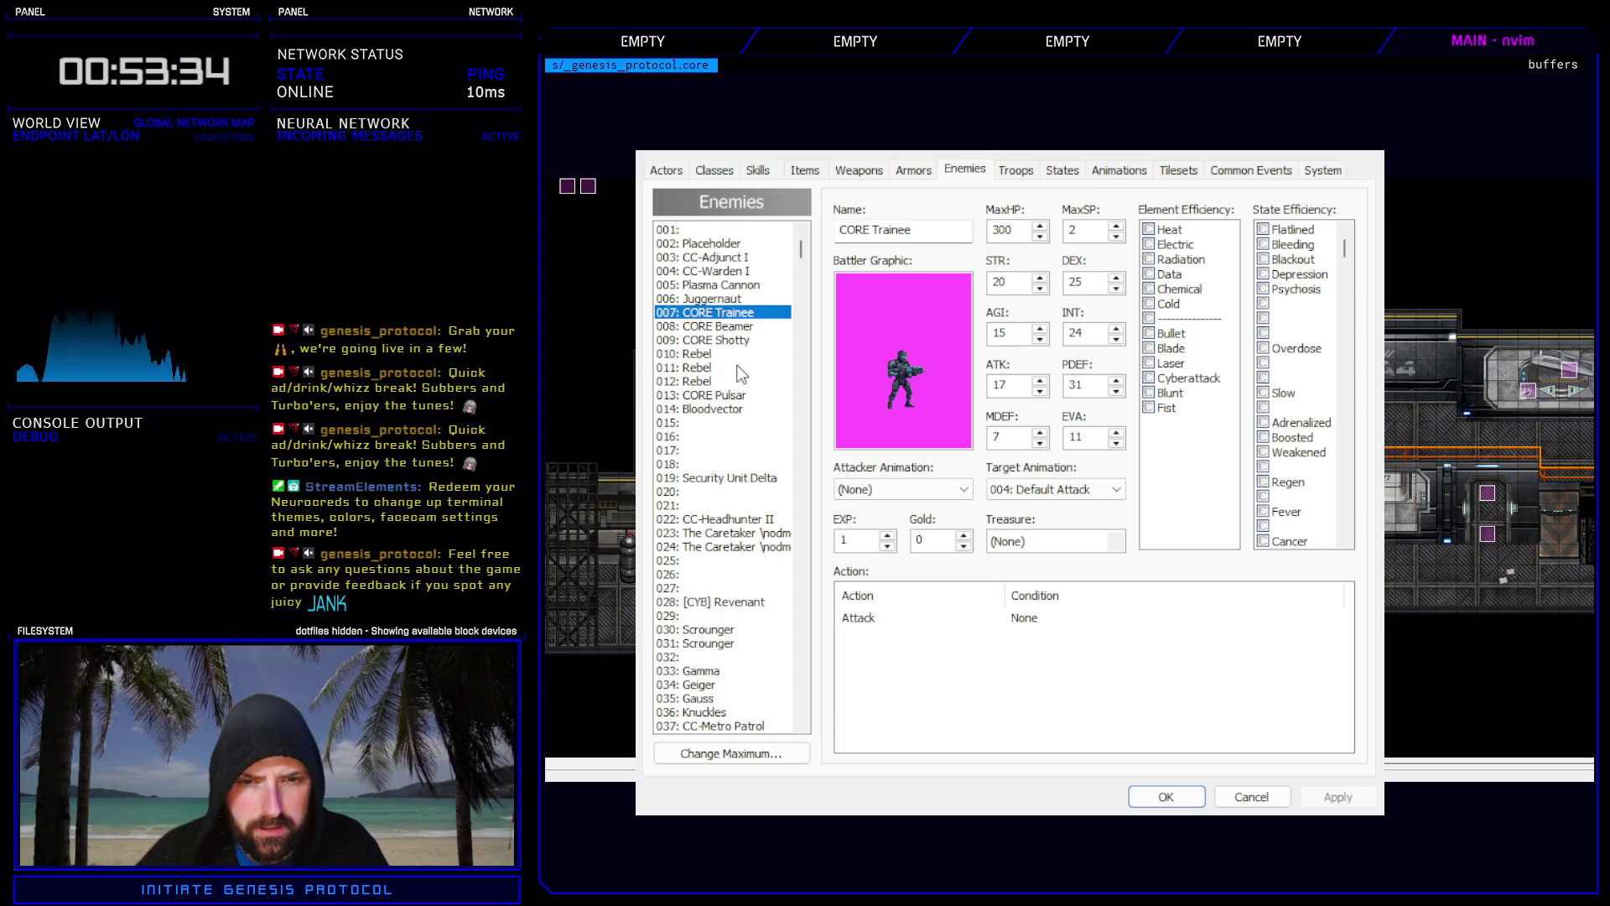
Step through enemy entries: Bloodvector, CORE Pulsar, CORE Shotty, CC-Warden I, CORE Beamer, and onward.
{"action": "key", "text": "Down"}
{"action": "key", "text": "Down"}
{"action": "key", "text": "Down"}
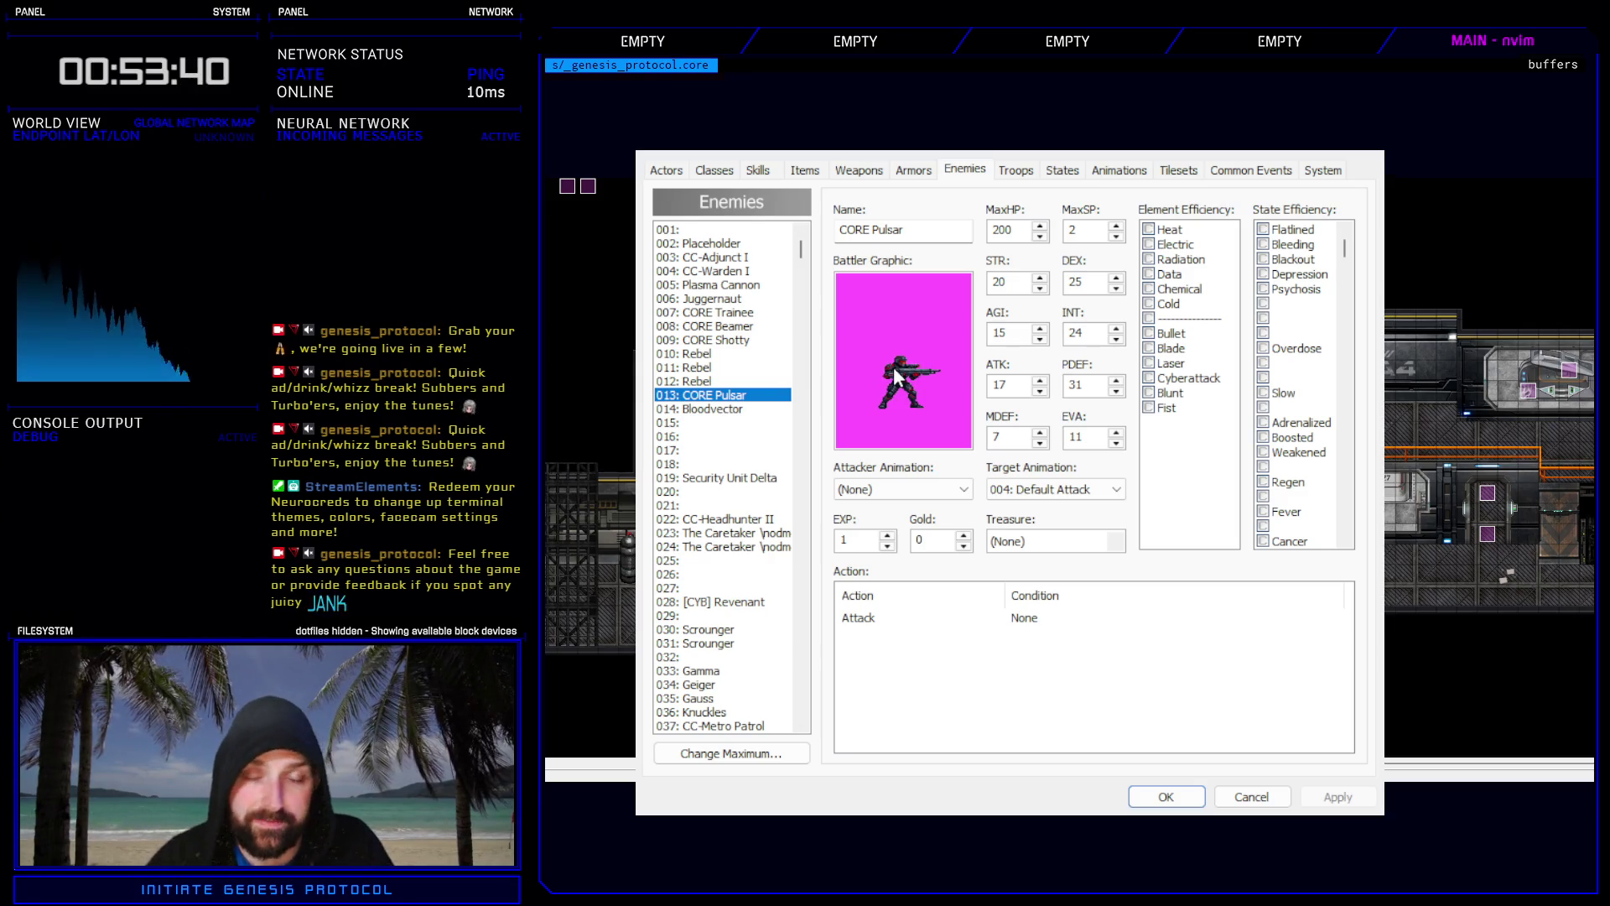
{"action": "key", "text": "Down"}
{"action": "key", "text": "Up"}
{"action": "mouse_move", "coordinate": [785, 373]}
{"action": "left_mouse_down"}
{"action": "mouse_move", "coordinate": [771, 381]}
{"action": "mouse_move", "coordinate": [753, 344]}
{"action": "left_mouse_up"}
{"action": "key", "text": "Up"}
{"action": "key", "text": "Up"}
{"action": "key", "text": "Up"}
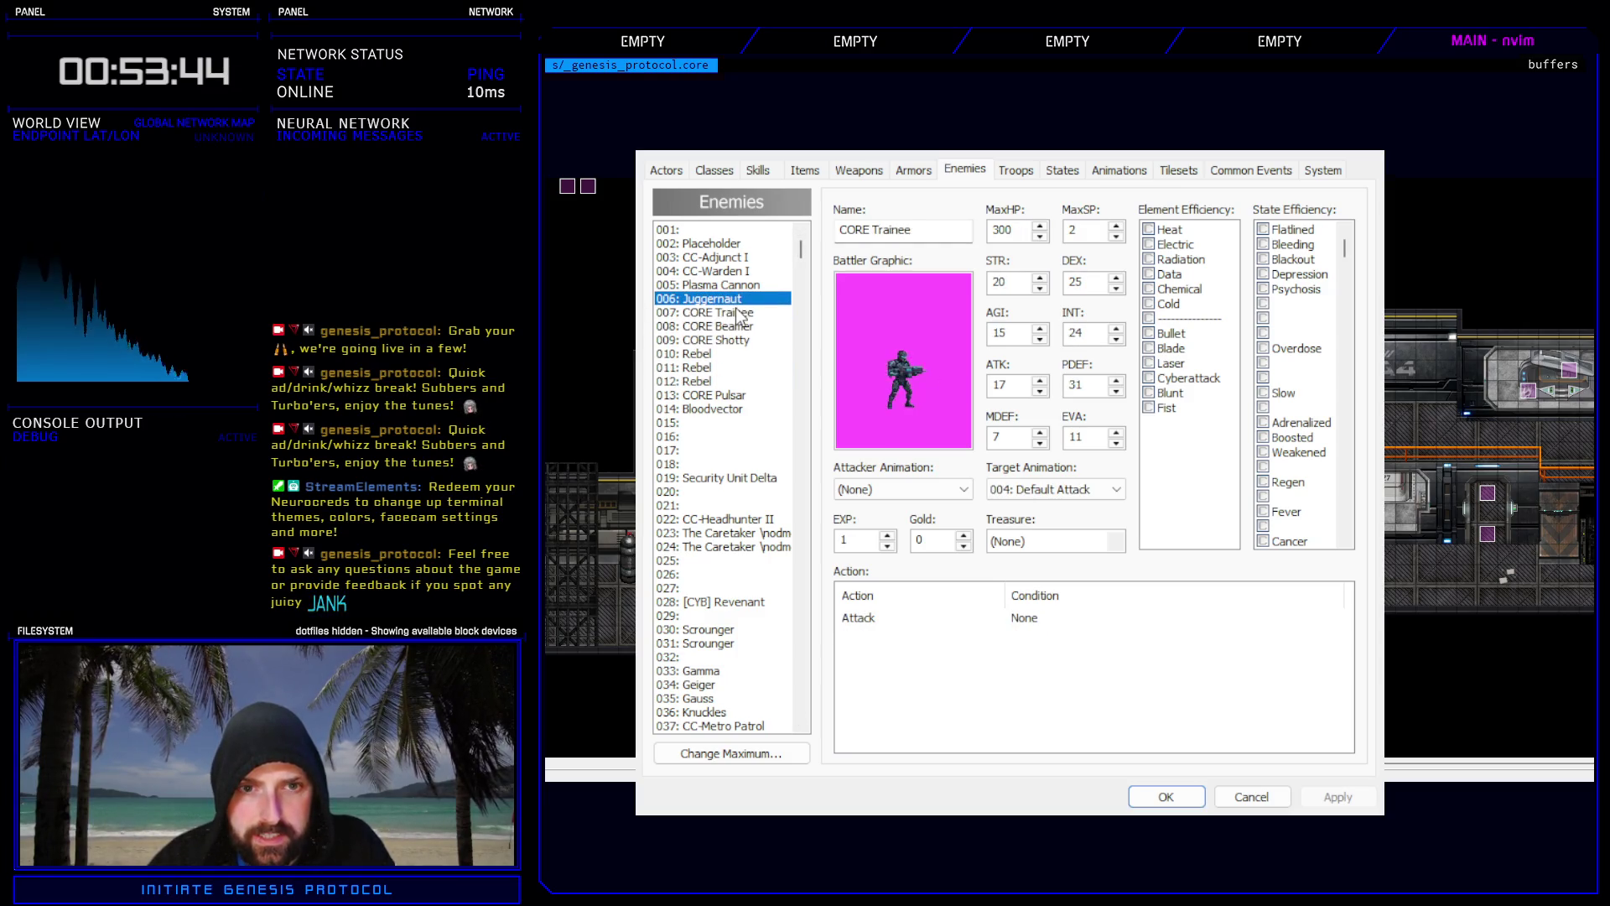
{"action": "key", "text": "Up"}
{"action": "key", "text": "Up"}
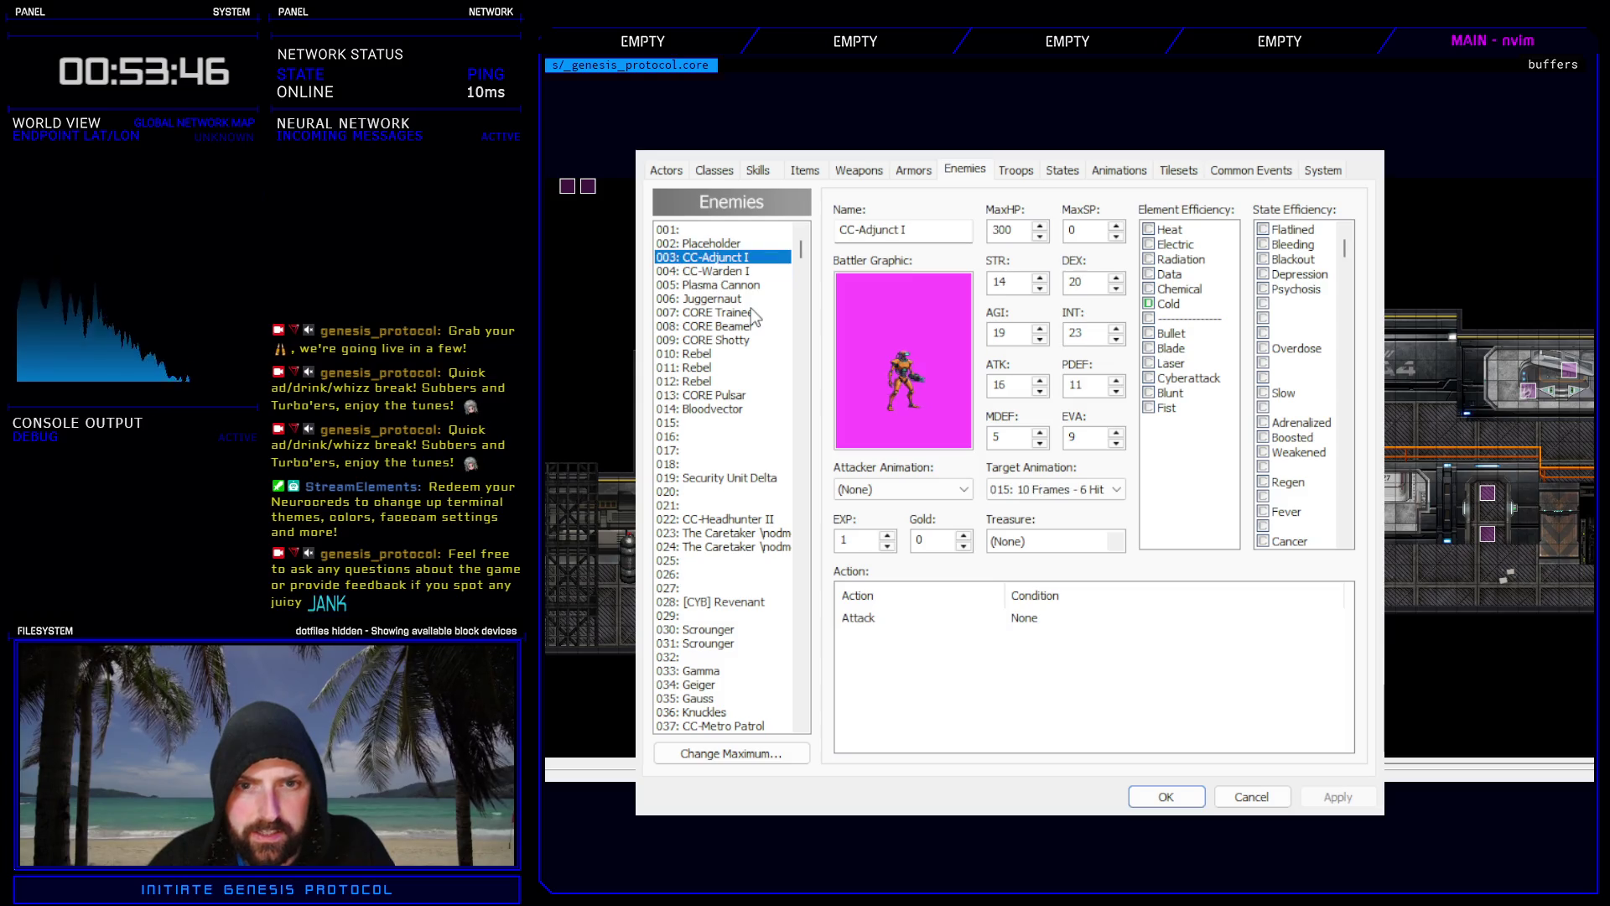
{"action": "key", "text": "Down"}
{"action": "key", "text": "Down"}
{"action": "key", "text": "Down"}
{"action": "key", "text": "Down"}
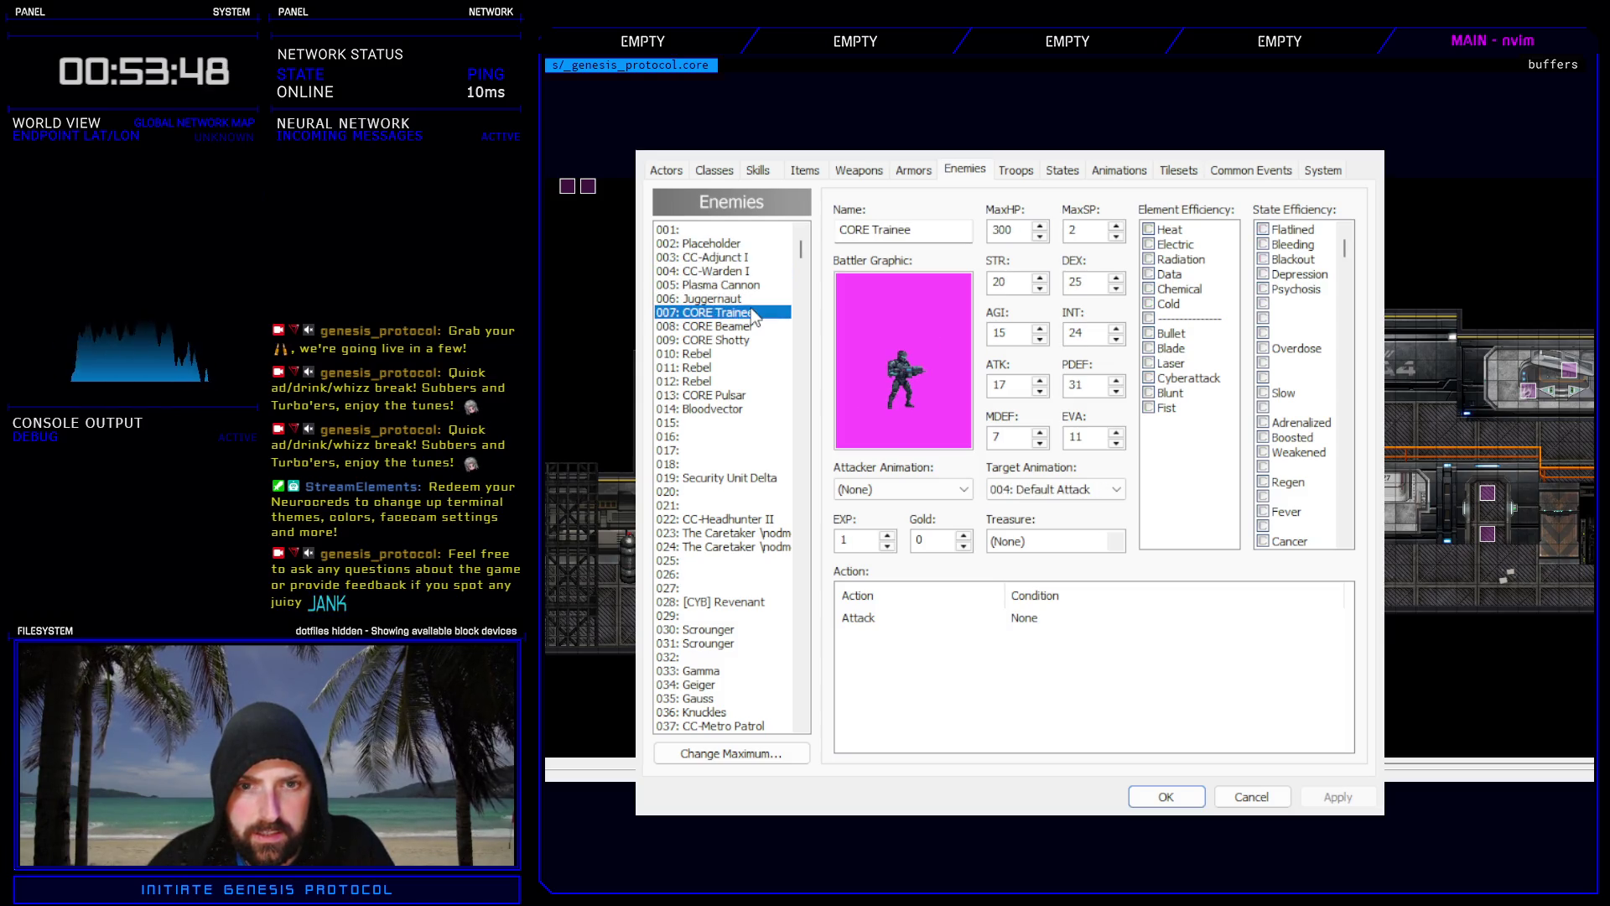
{"action": "key", "text": "Down"}
{"action": "key", "text": "Down"}
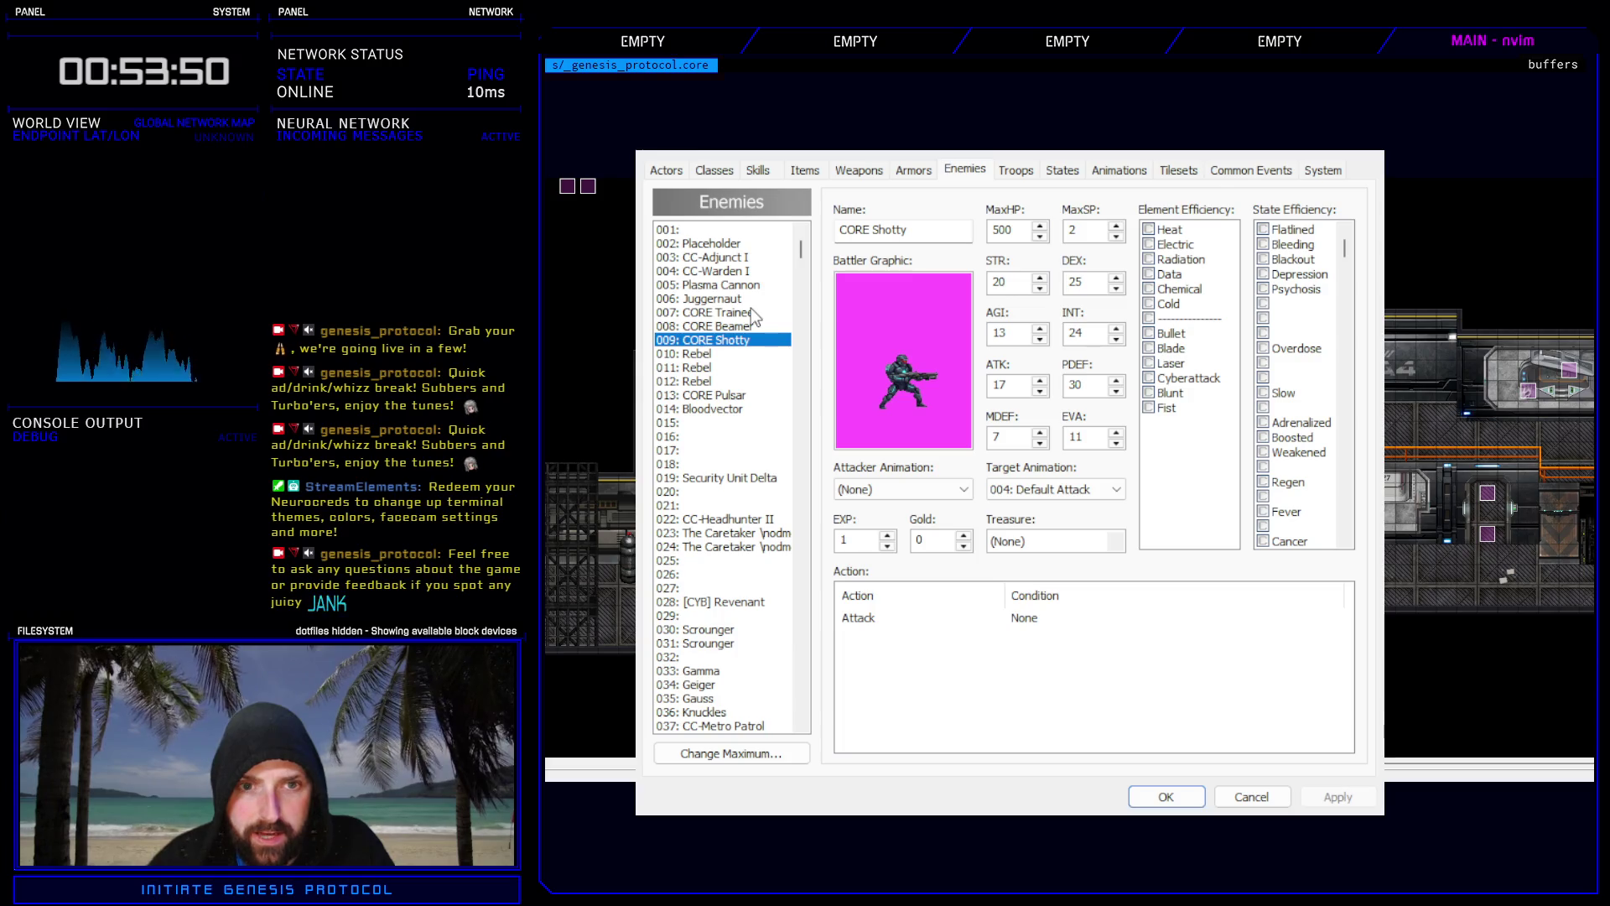
{"action": "key", "text": "Down"}
{"action": "key", "text": "Down"}
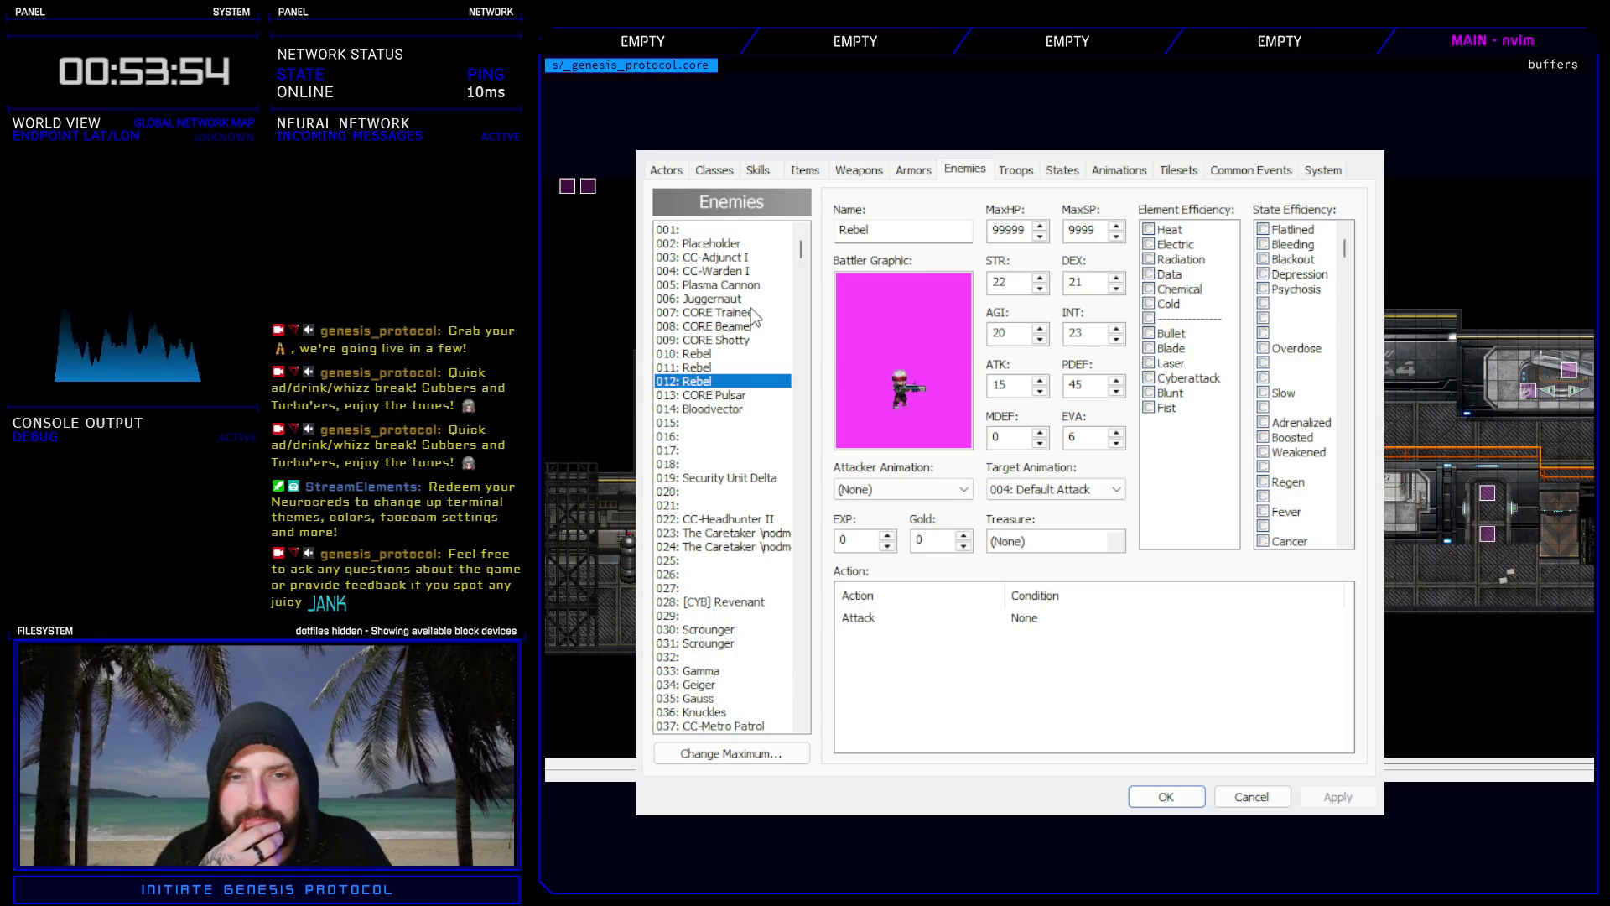
Browse the Rebel entries 010 to 012 and CORE Pulsar, then go back to CORE Trainee.
{"action": "key", "text": "Up"}
{"action": "key", "text": "Up"}
{"action": "key", "text": "Down"}
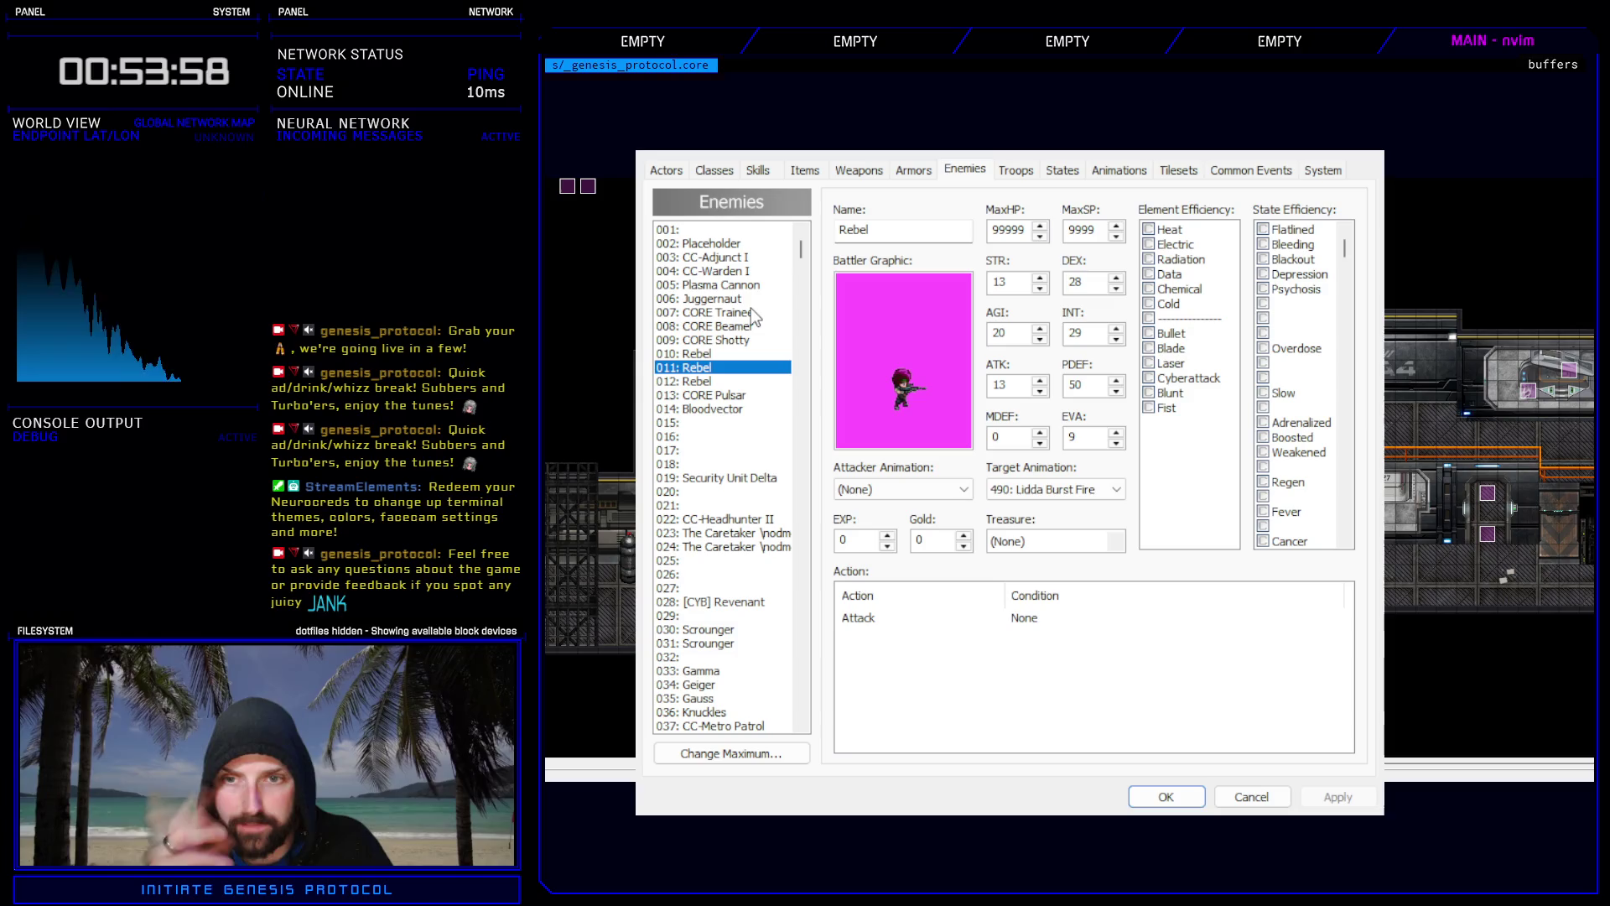
{"action": "key", "text": "Down"}
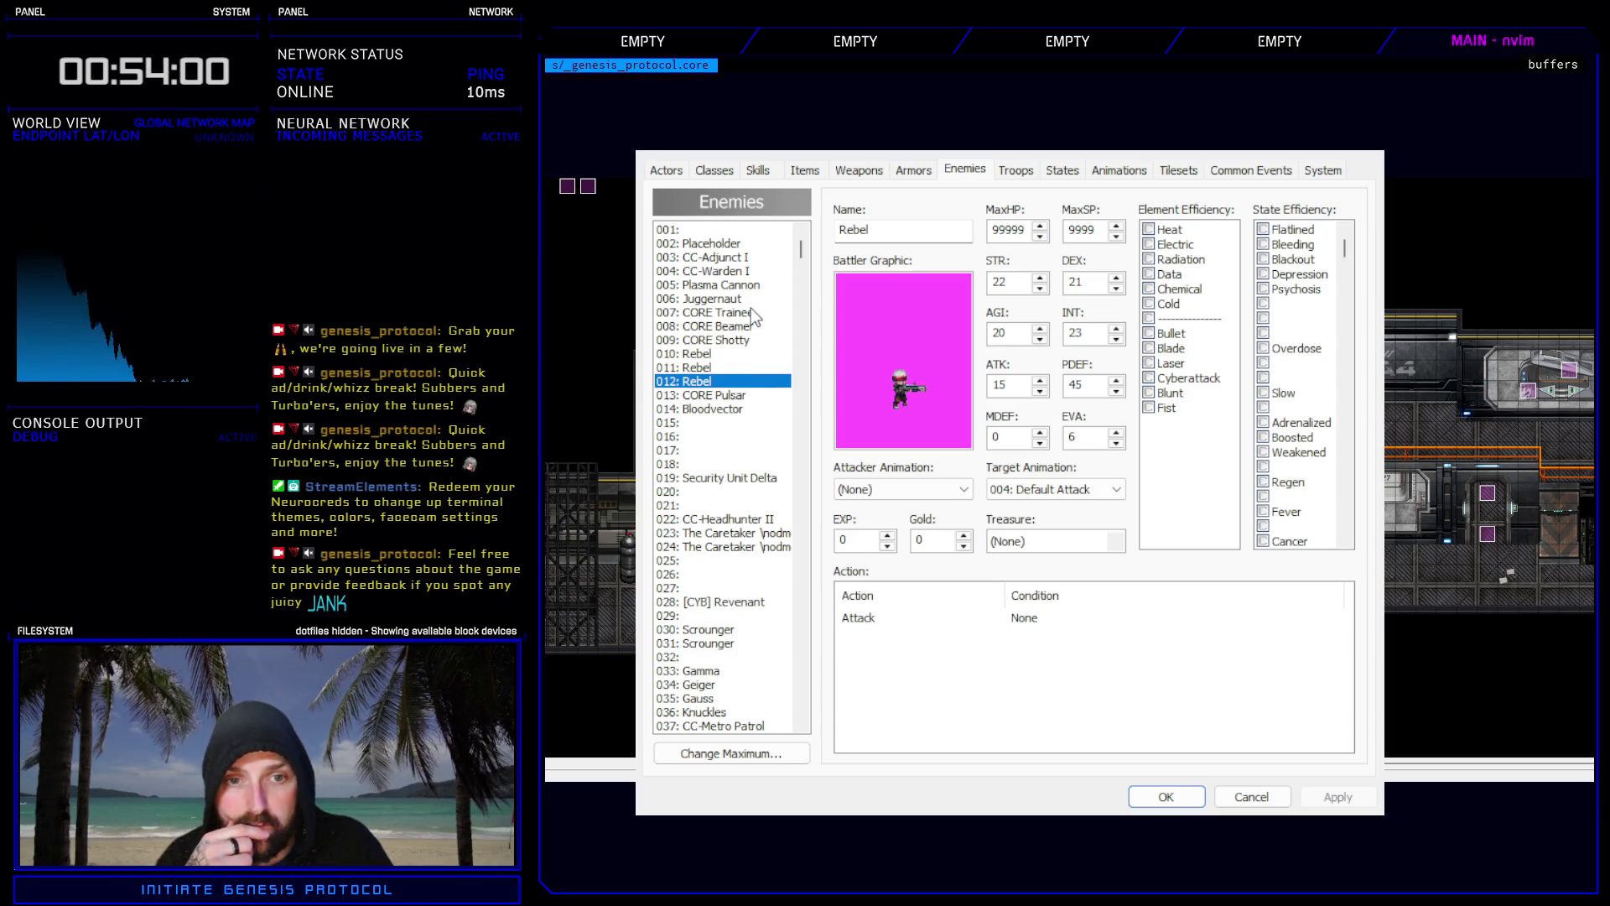
{"action": "key", "text": "Up"}
{"action": "key", "text": "Up"}
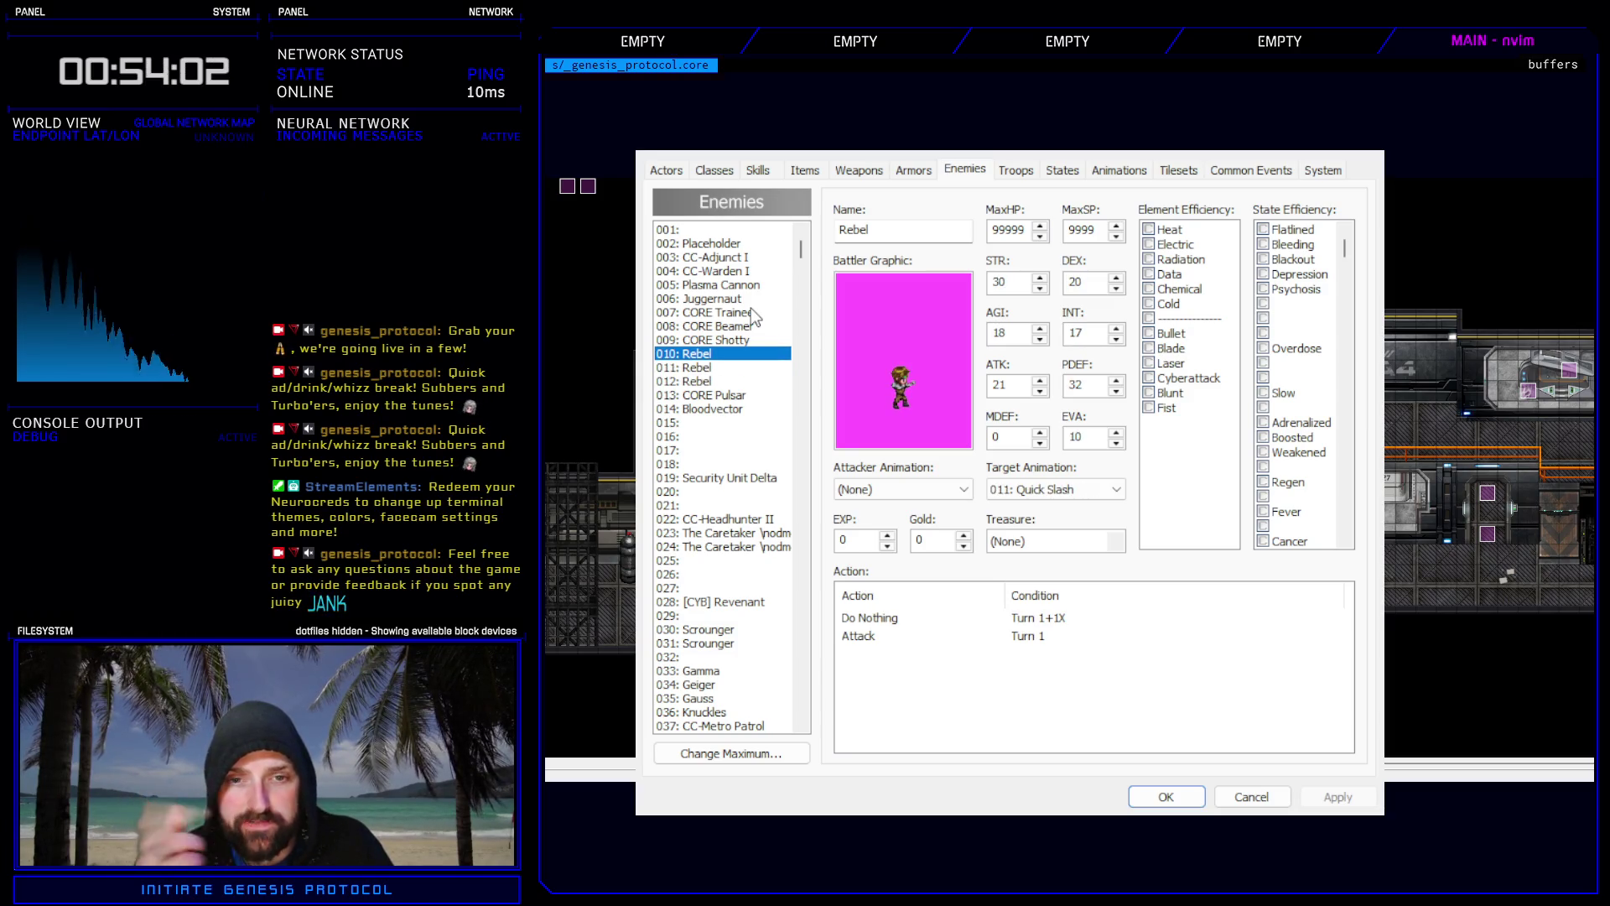
{"action": "key", "text": "Down"}
{"action": "key", "text": "Down"}
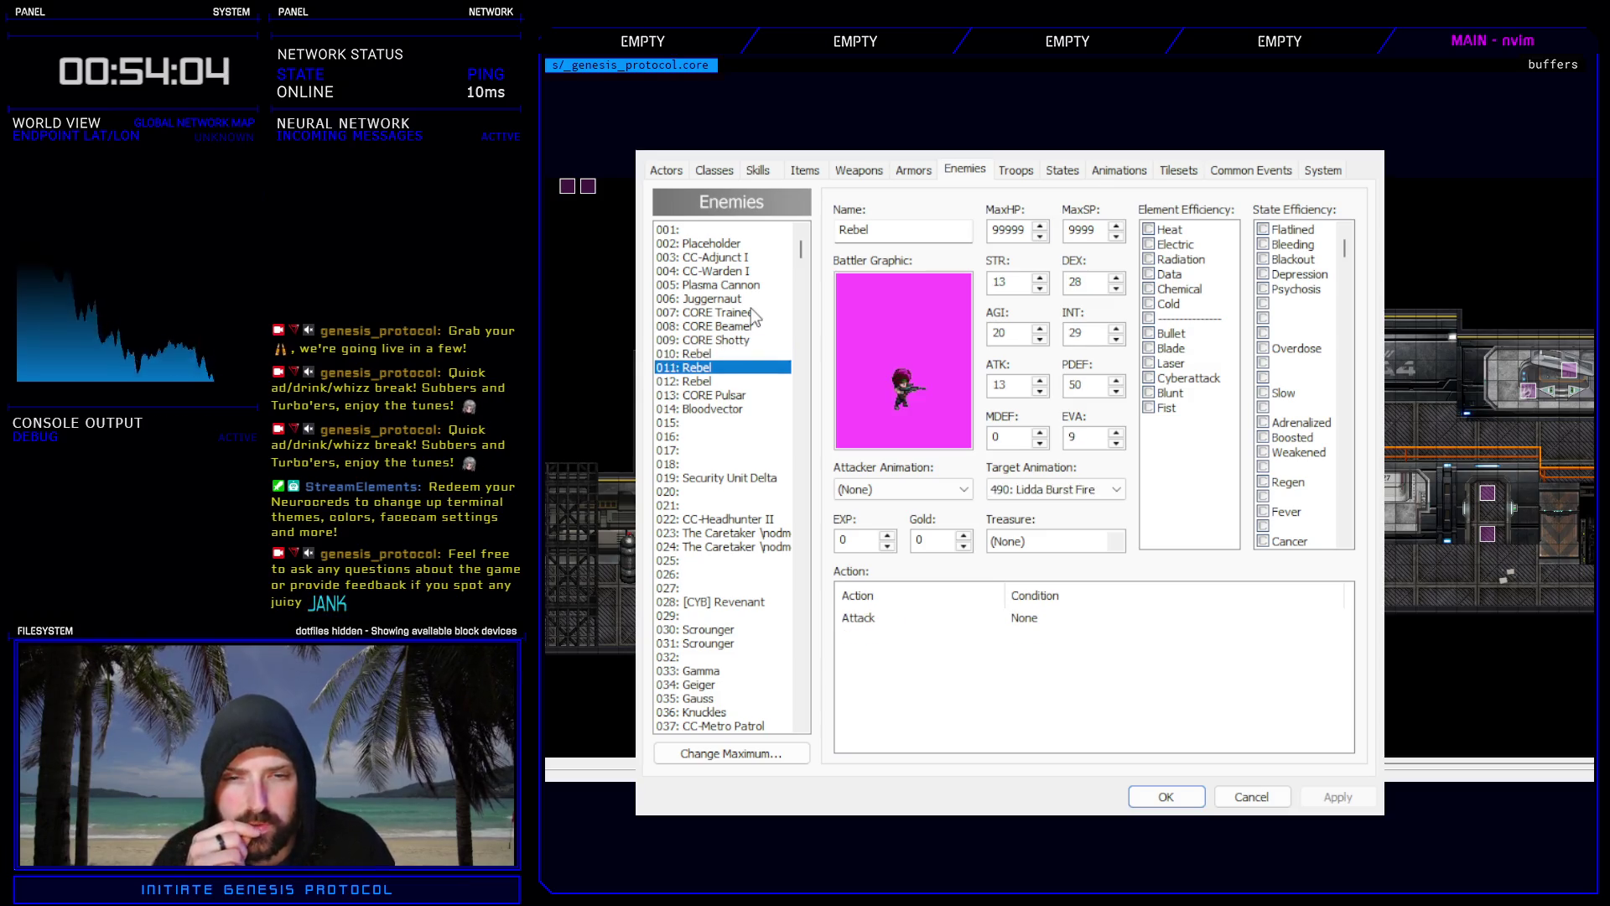
{"action": "key", "text": "Down"}
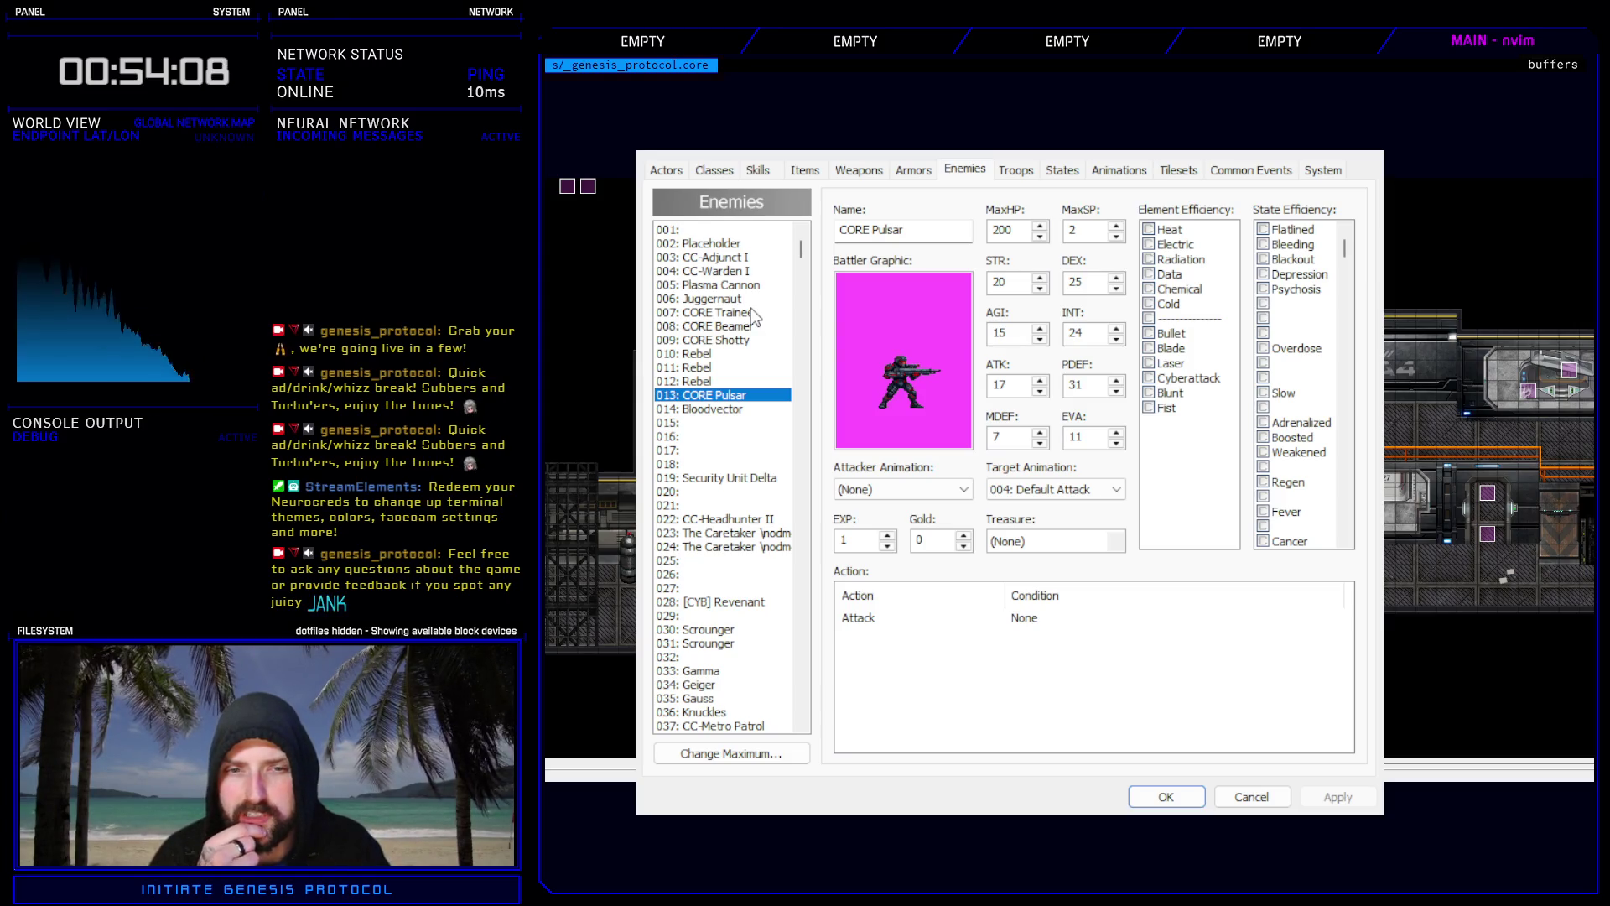
{"action": "key", "text": "Up"}
{"action": "key", "text": "Up"}
{"action": "key", "text": "Up"}
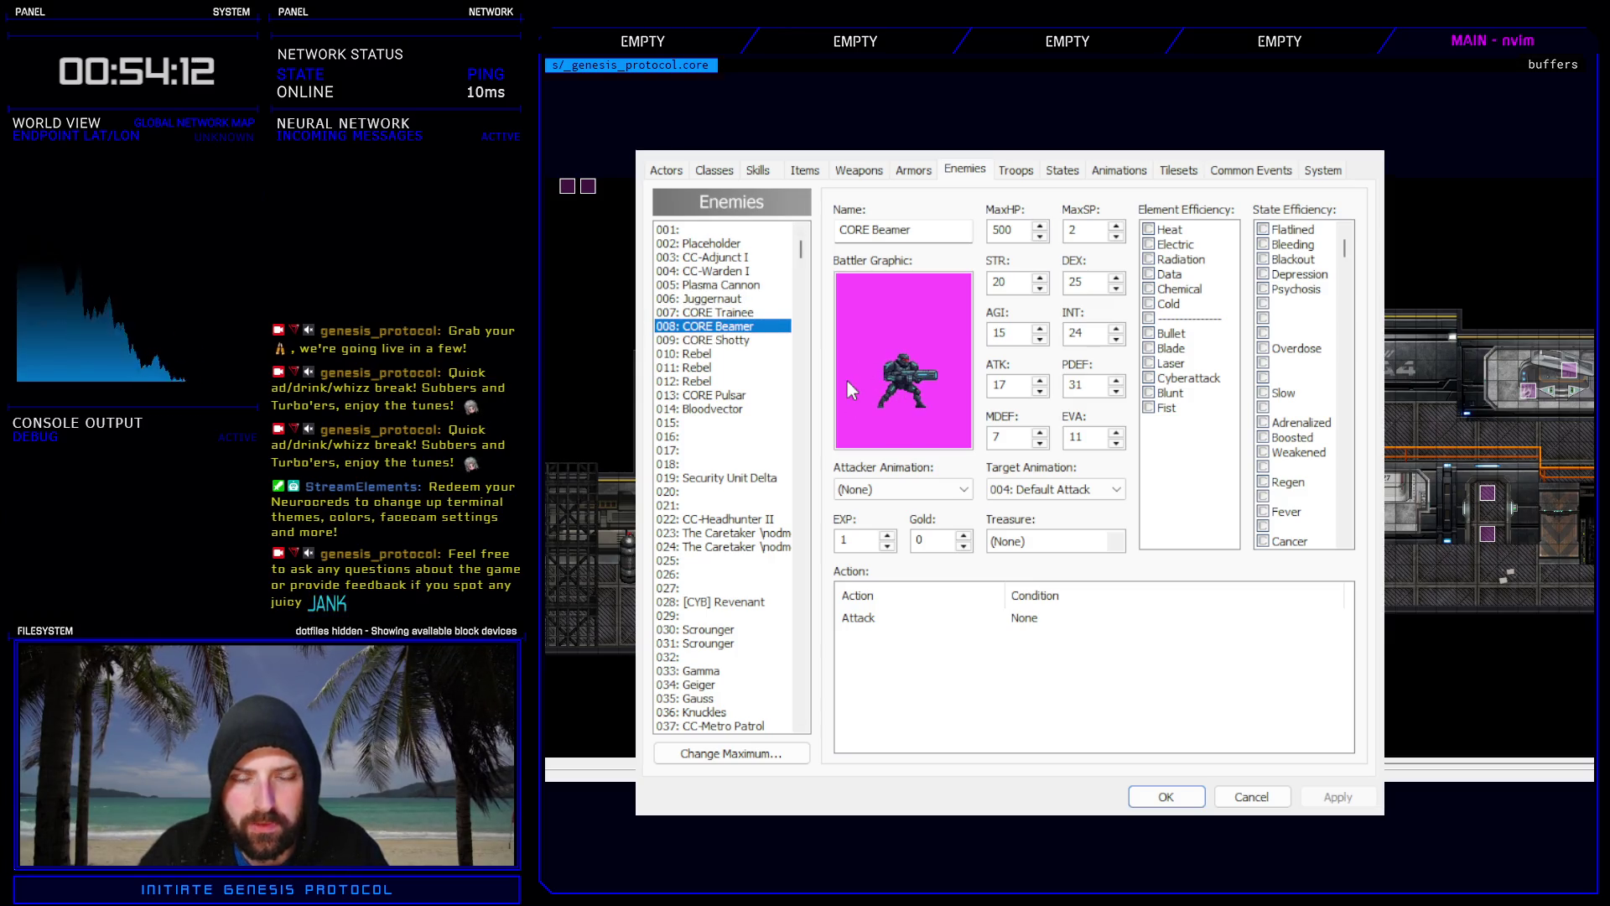
Compare CORE Pulsar with Bloodvector, view CORE Shotty, then close the Database.
{"action": "left_click_drag", "start_coordinate": [745, 327], "coordinate": [735, 411]}
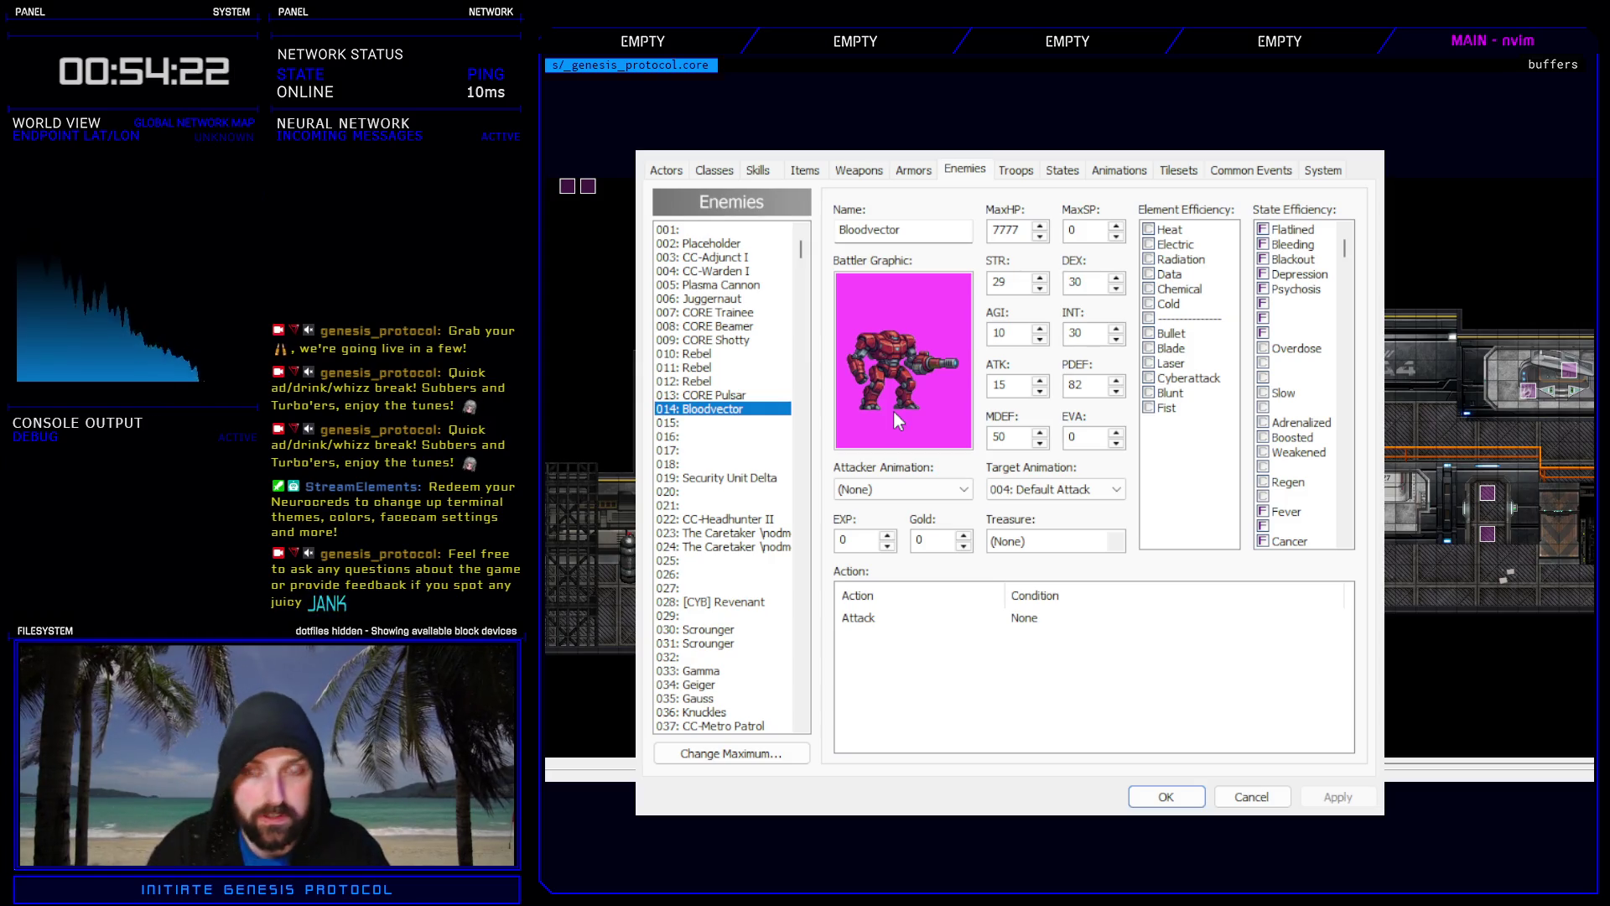
{"action": "left_click", "coordinate": [740, 396]}
{"action": "left_click", "coordinate": [742, 408]}
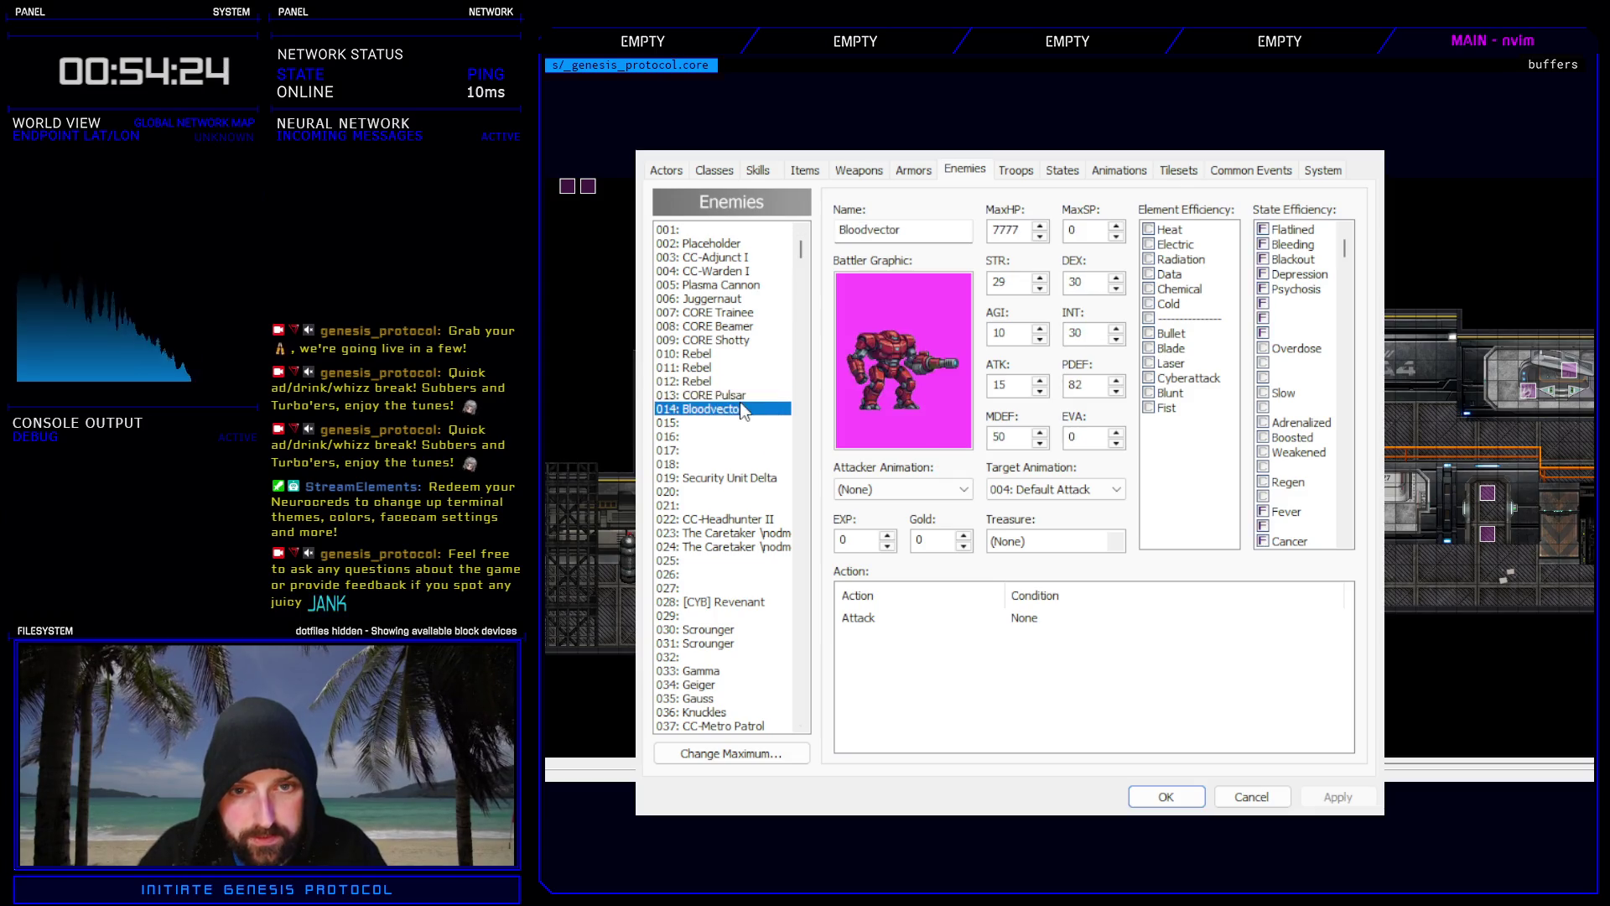
{"action": "left_click", "coordinate": [740, 397]}
{"action": "left_click", "coordinate": [742, 409]}
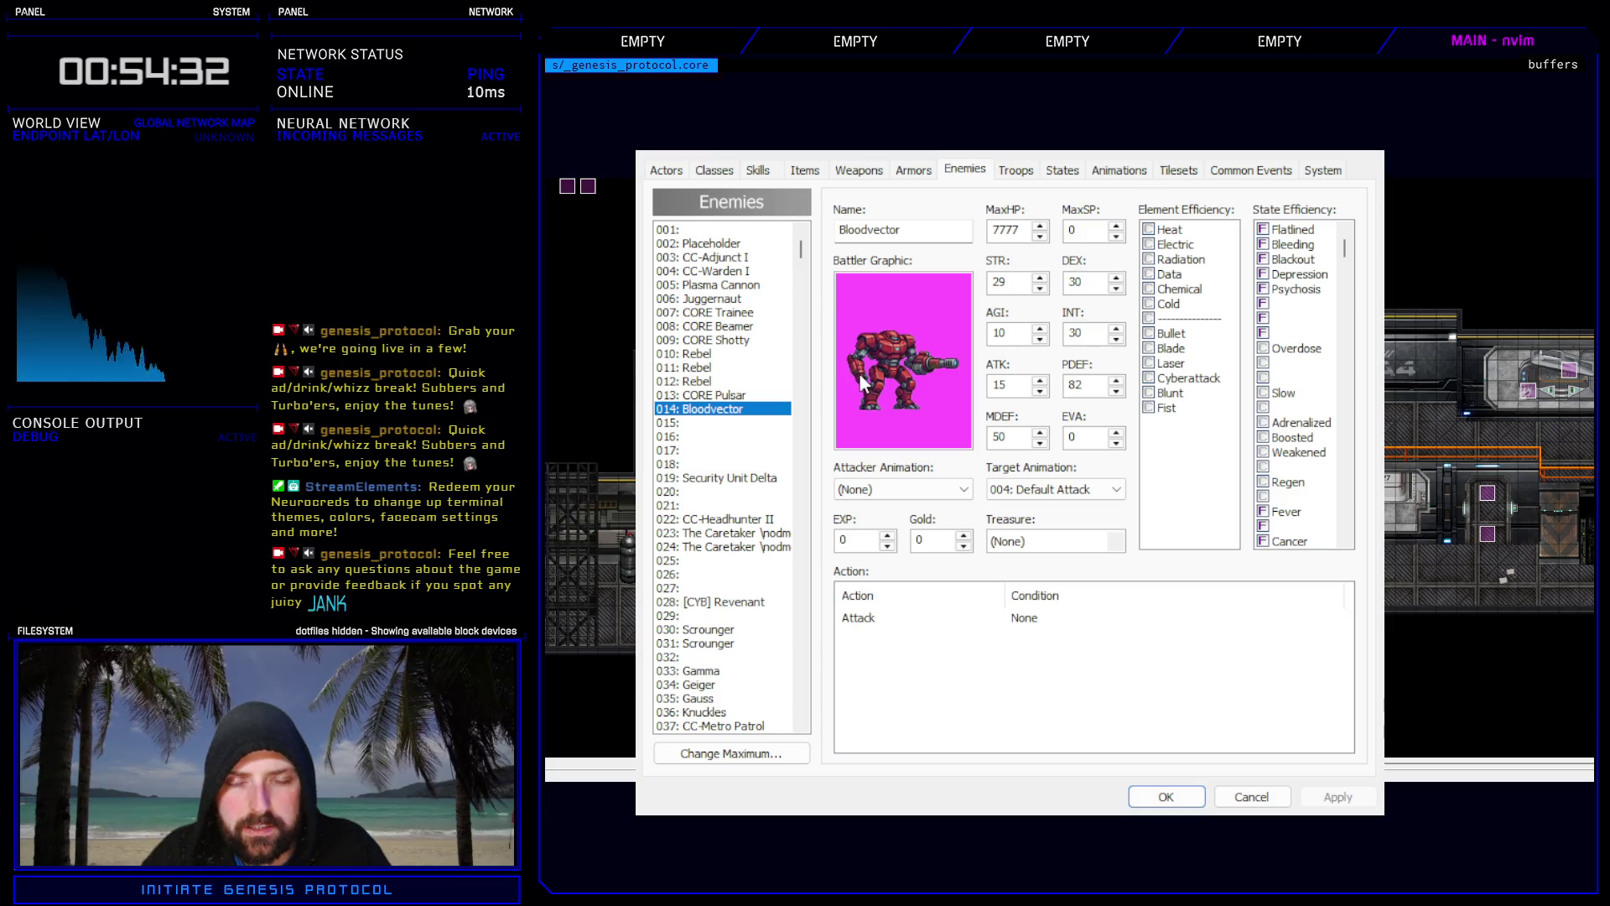
{"action": "left_click", "coordinate": [736, 340]}
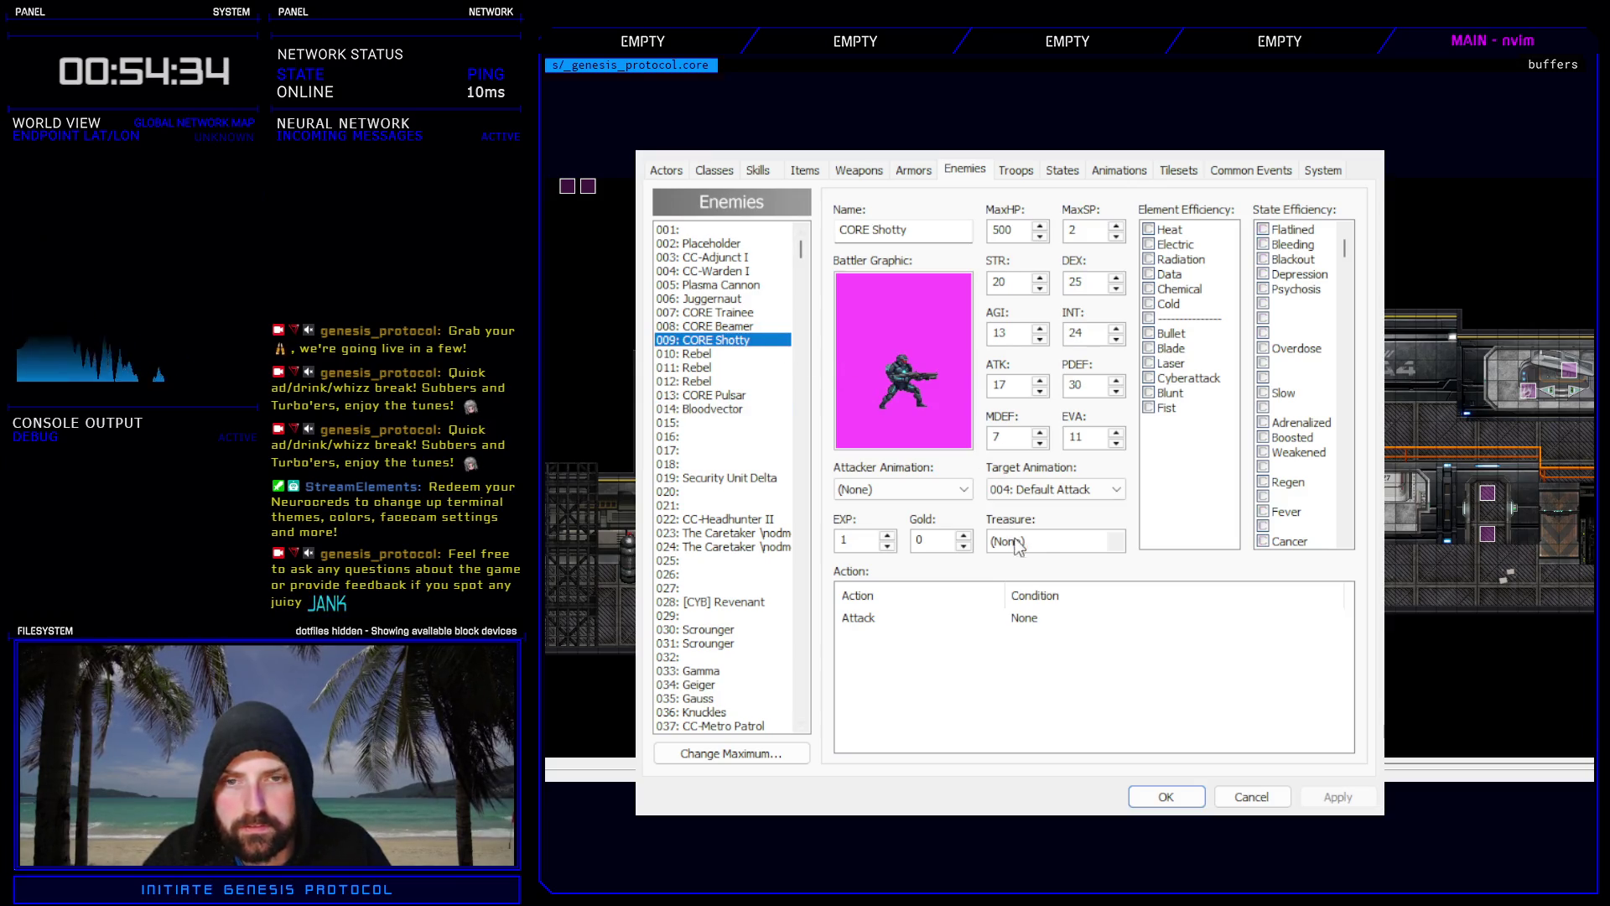
{"action": "left_click", "coordinate": [1166, 796]}
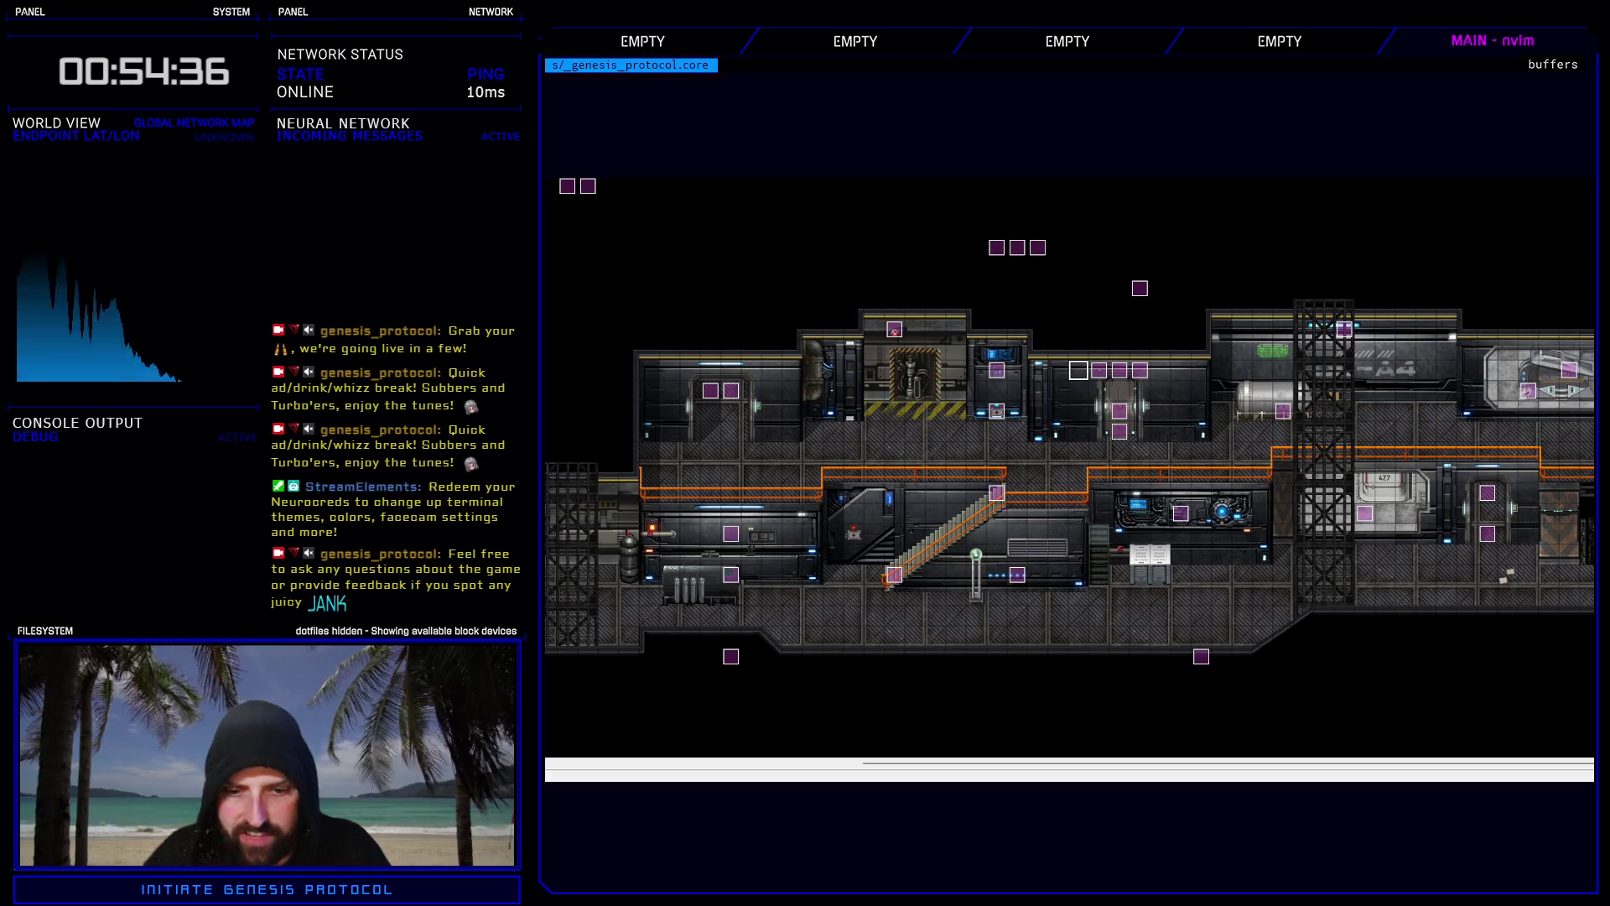
Return to After Effects, stop the idle preview and rewind to 0:00:00:00.
{"action": "key", "text": "alt+Tab"}
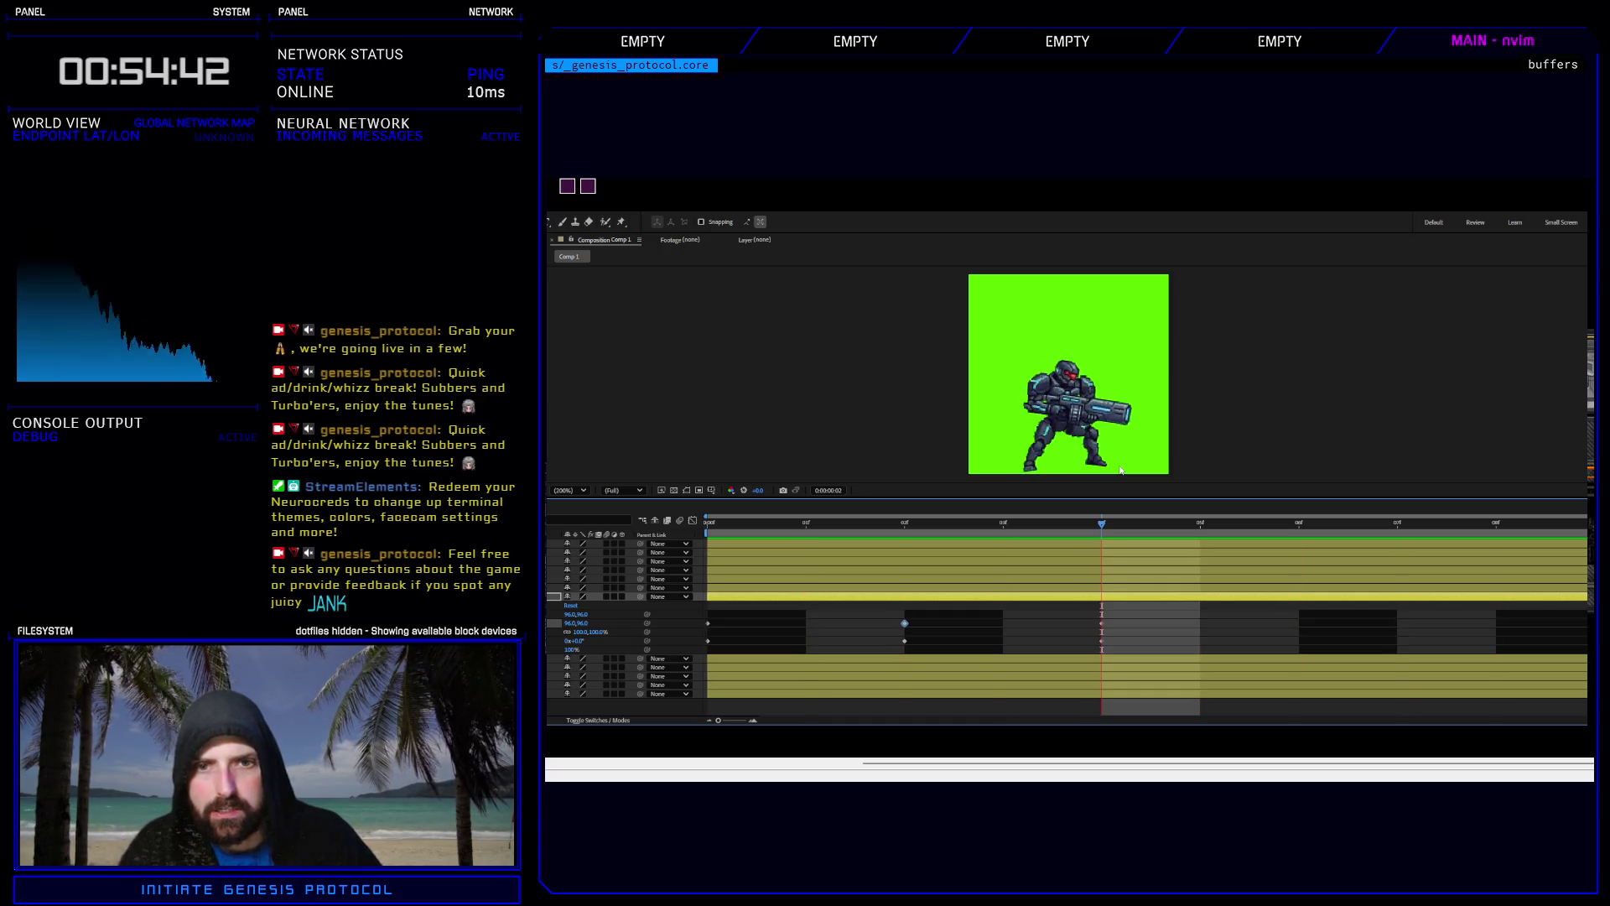
{"action": "key", "text": "space"}
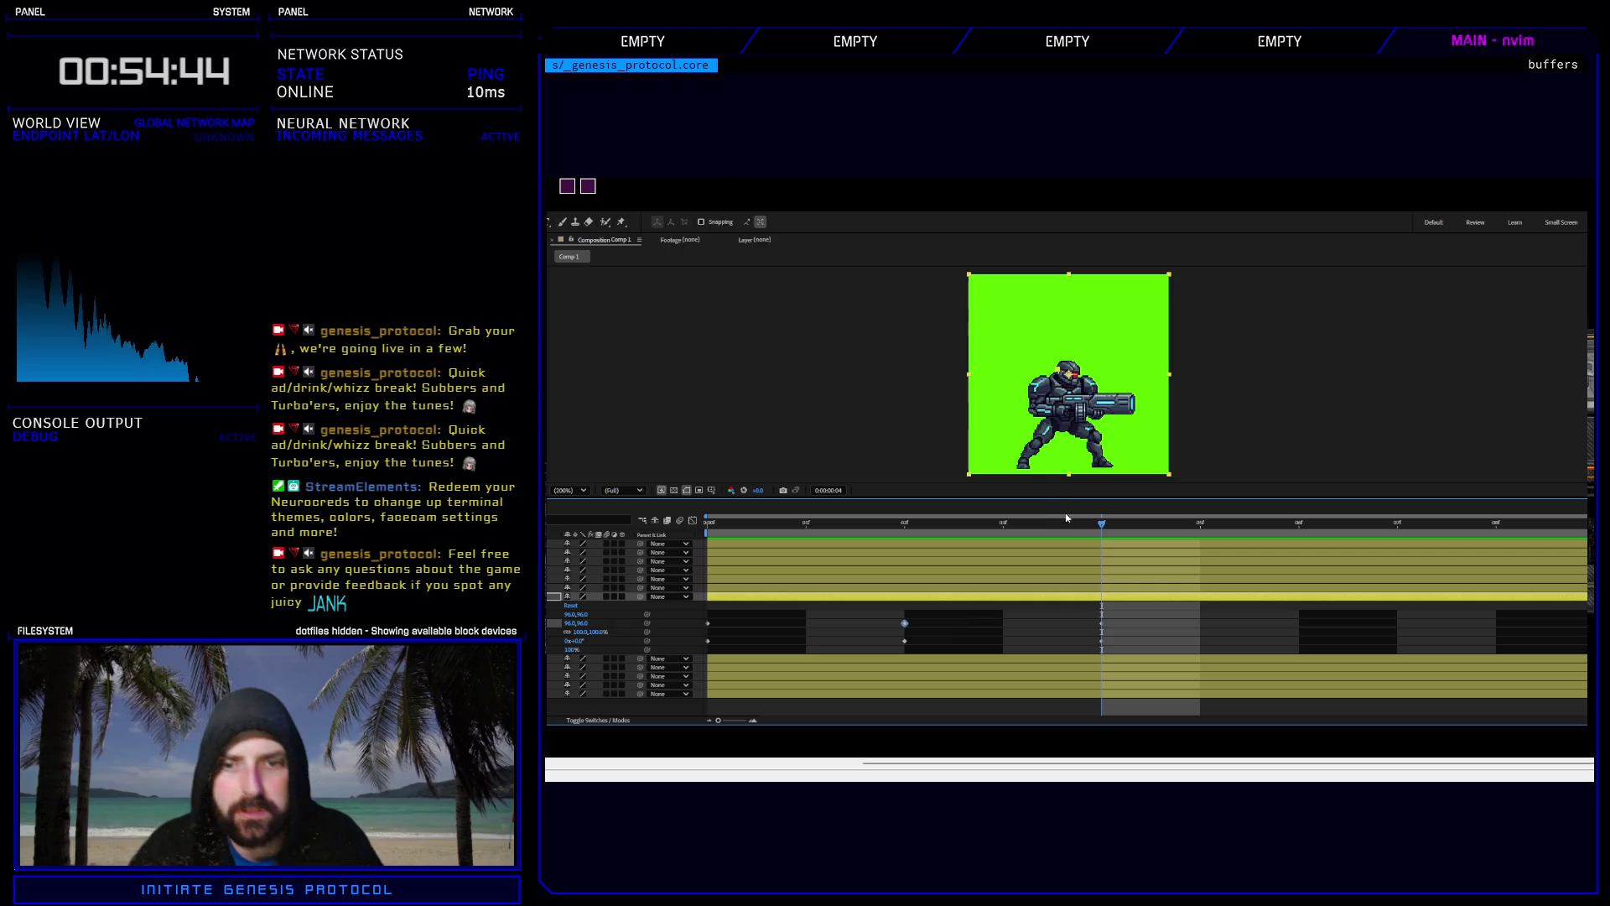
{"action": "left_click_drag", "start_coordinate": [1102, 527], "coordinate": [670, 522]}
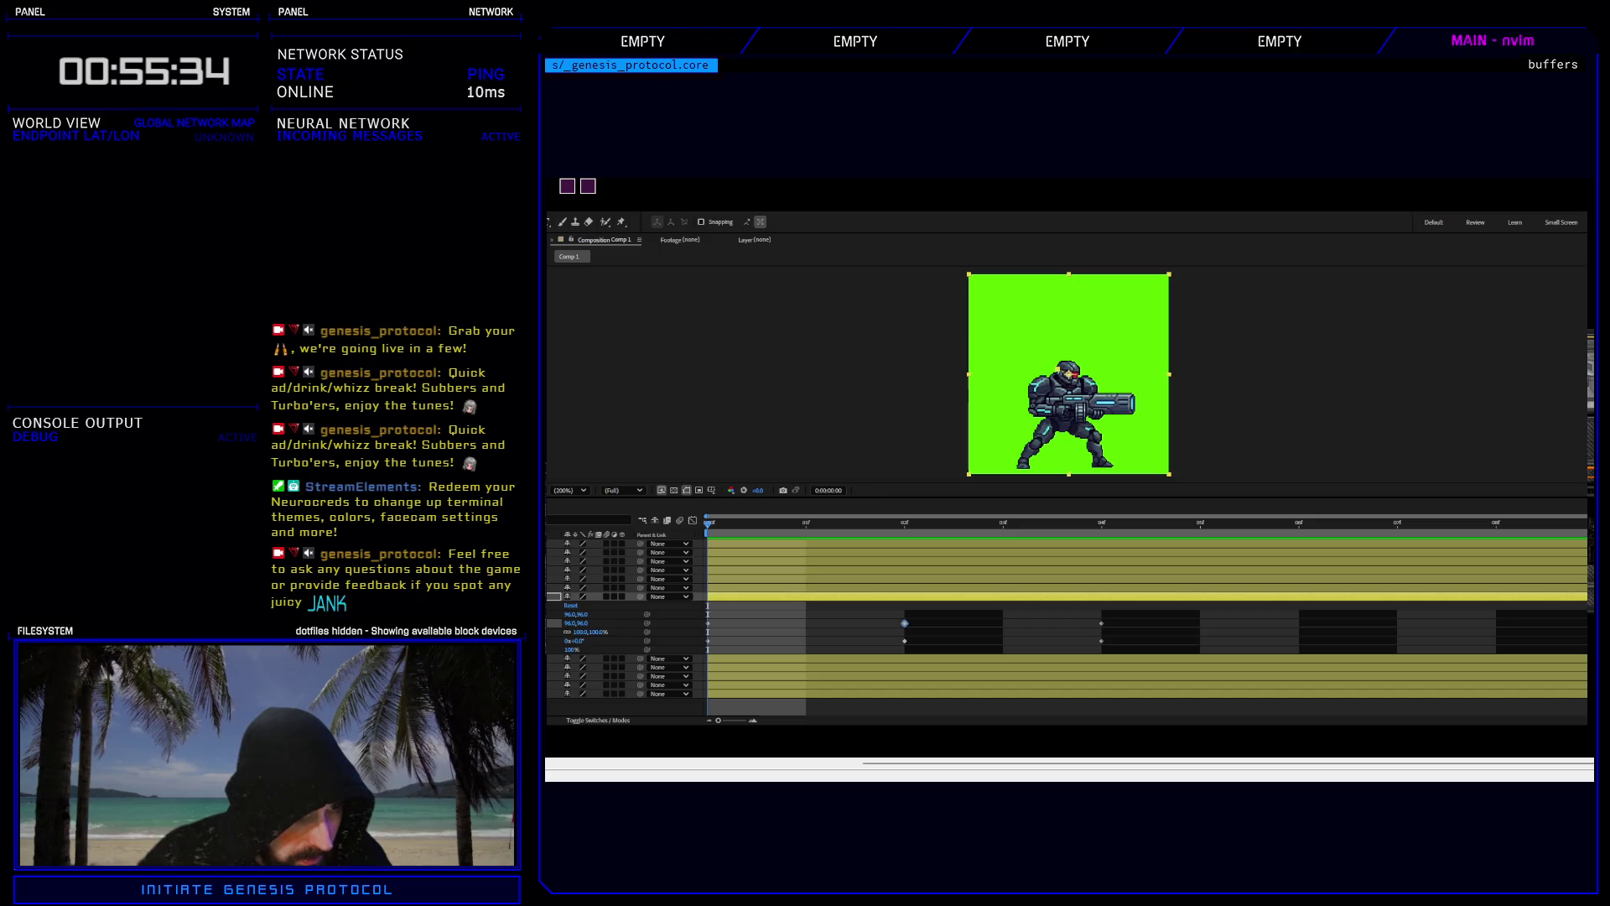
Collapse the transform properties, paste eight new layers and try moving them within the stack.
{"action": "key", "text": "u"}
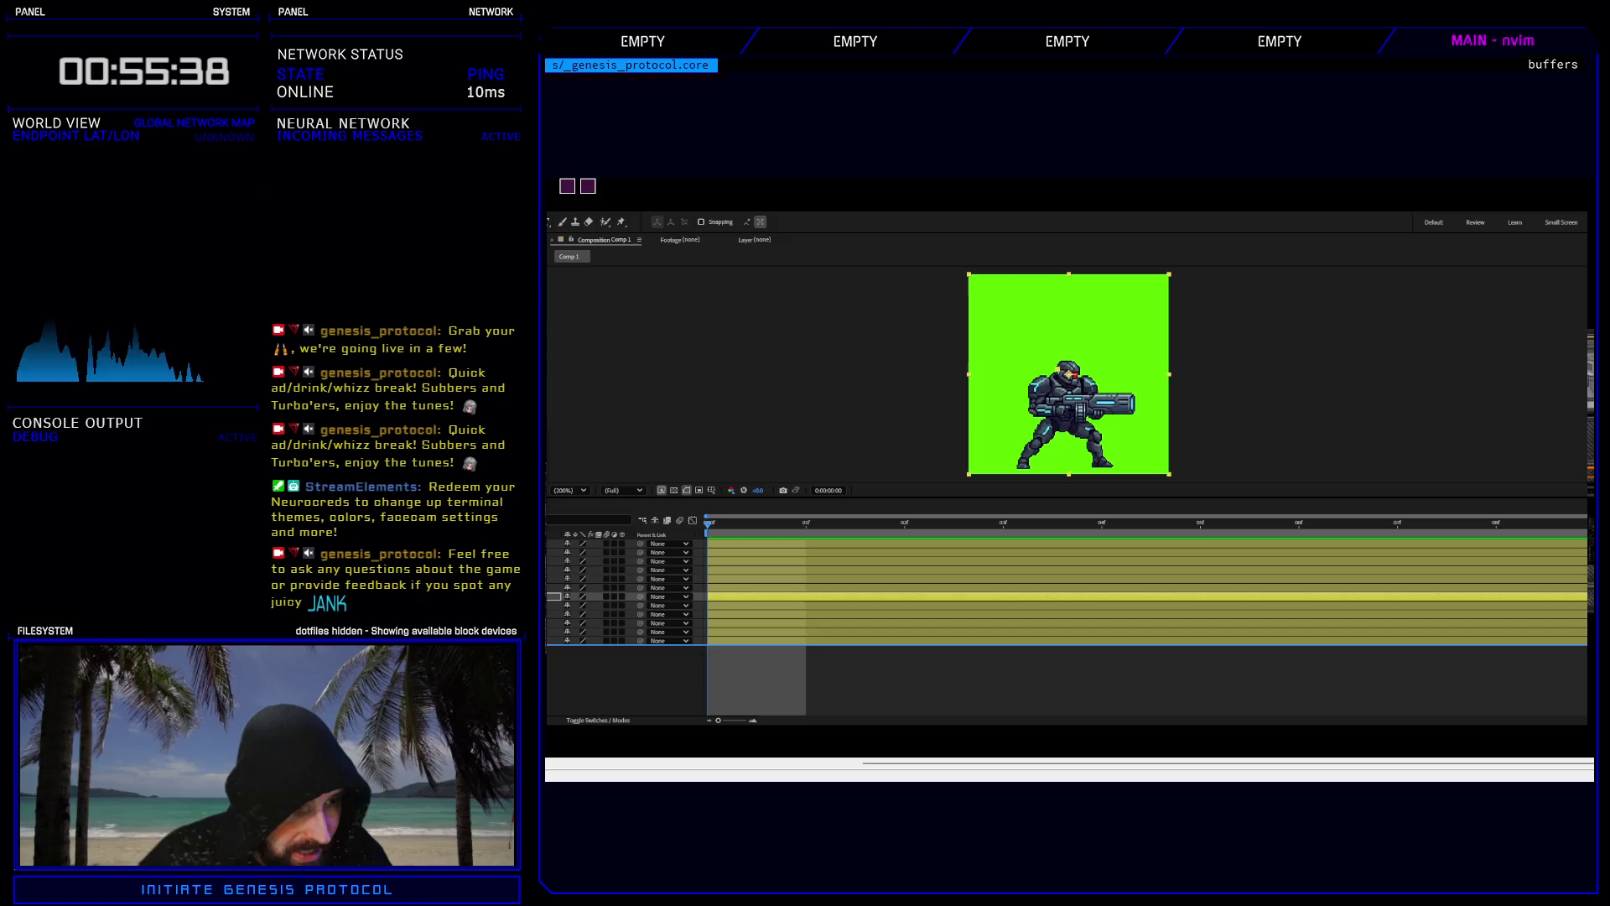
{"action": "key", "text": "ctrl+v"}
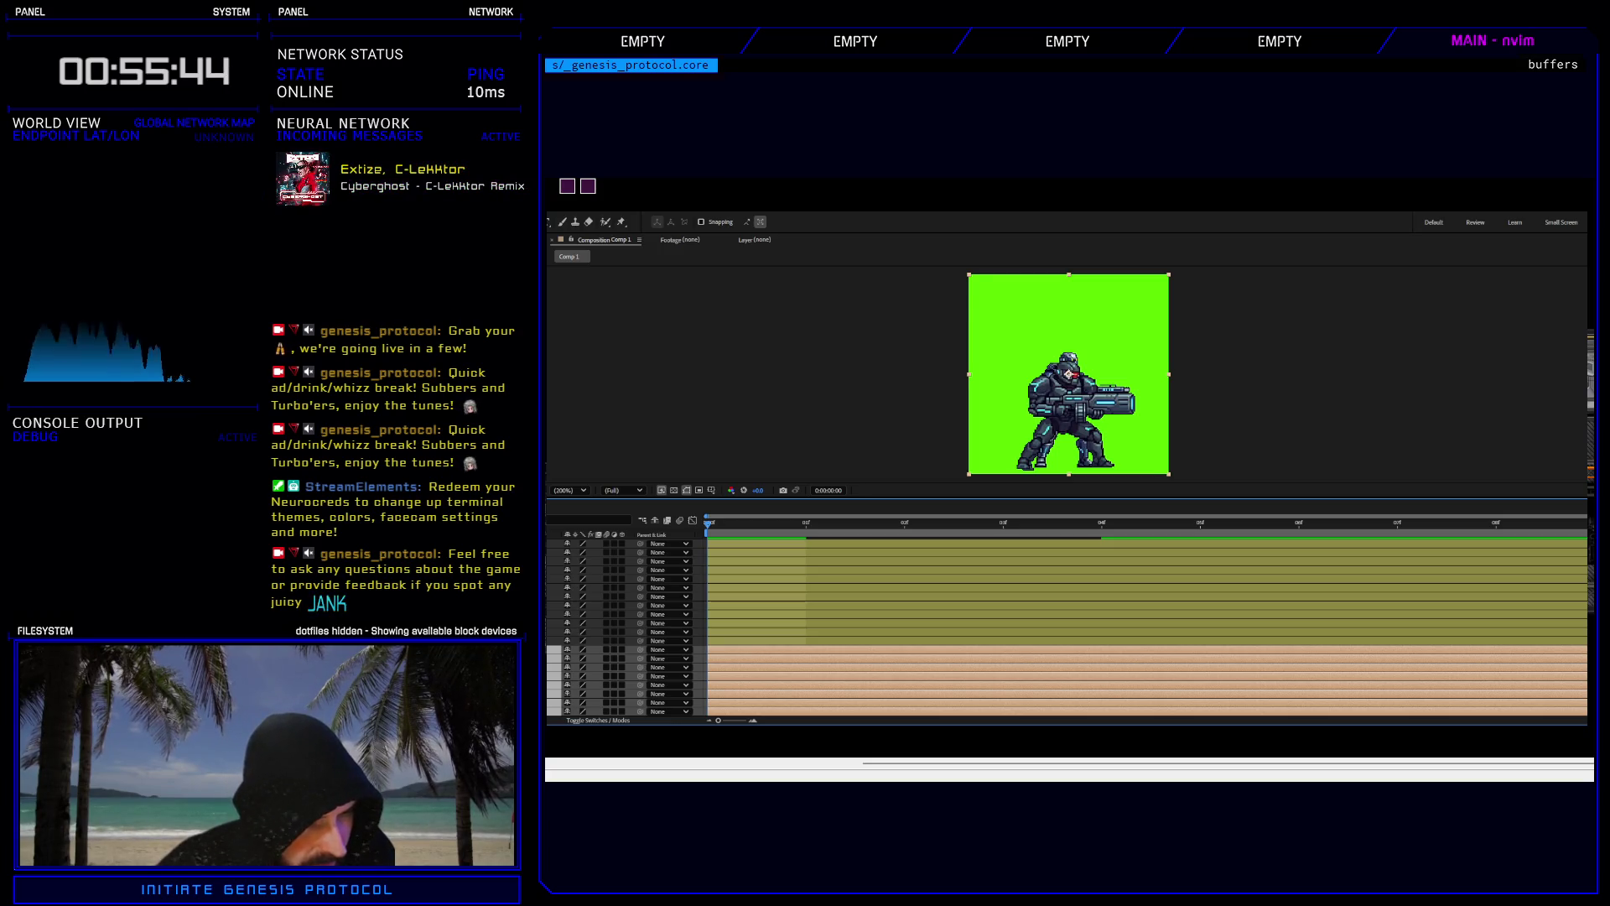
{"action": "left_click", "coordinate": [604, 649]}
{"action": "left_click_drag", "start_coordinate": [604, 649], "coordinate": [604, 575]}
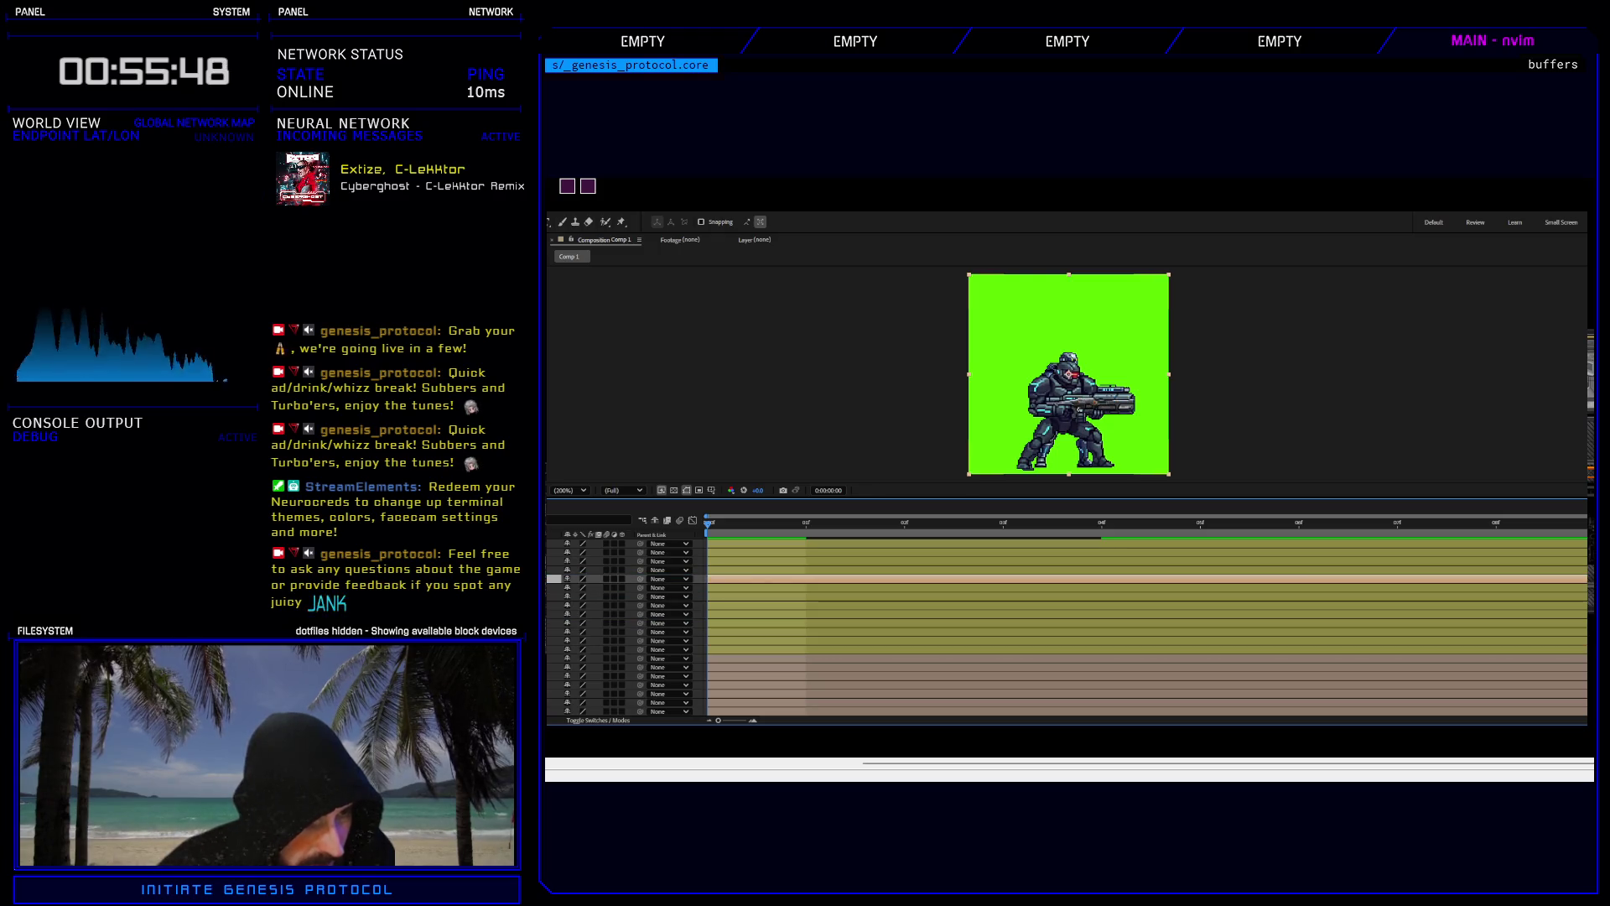
{"action": "key", "text": "ctrl+z"}
{"action": "left_click_drag", "start_coordinate": [604, 658], "coordinate": [604, 558]}
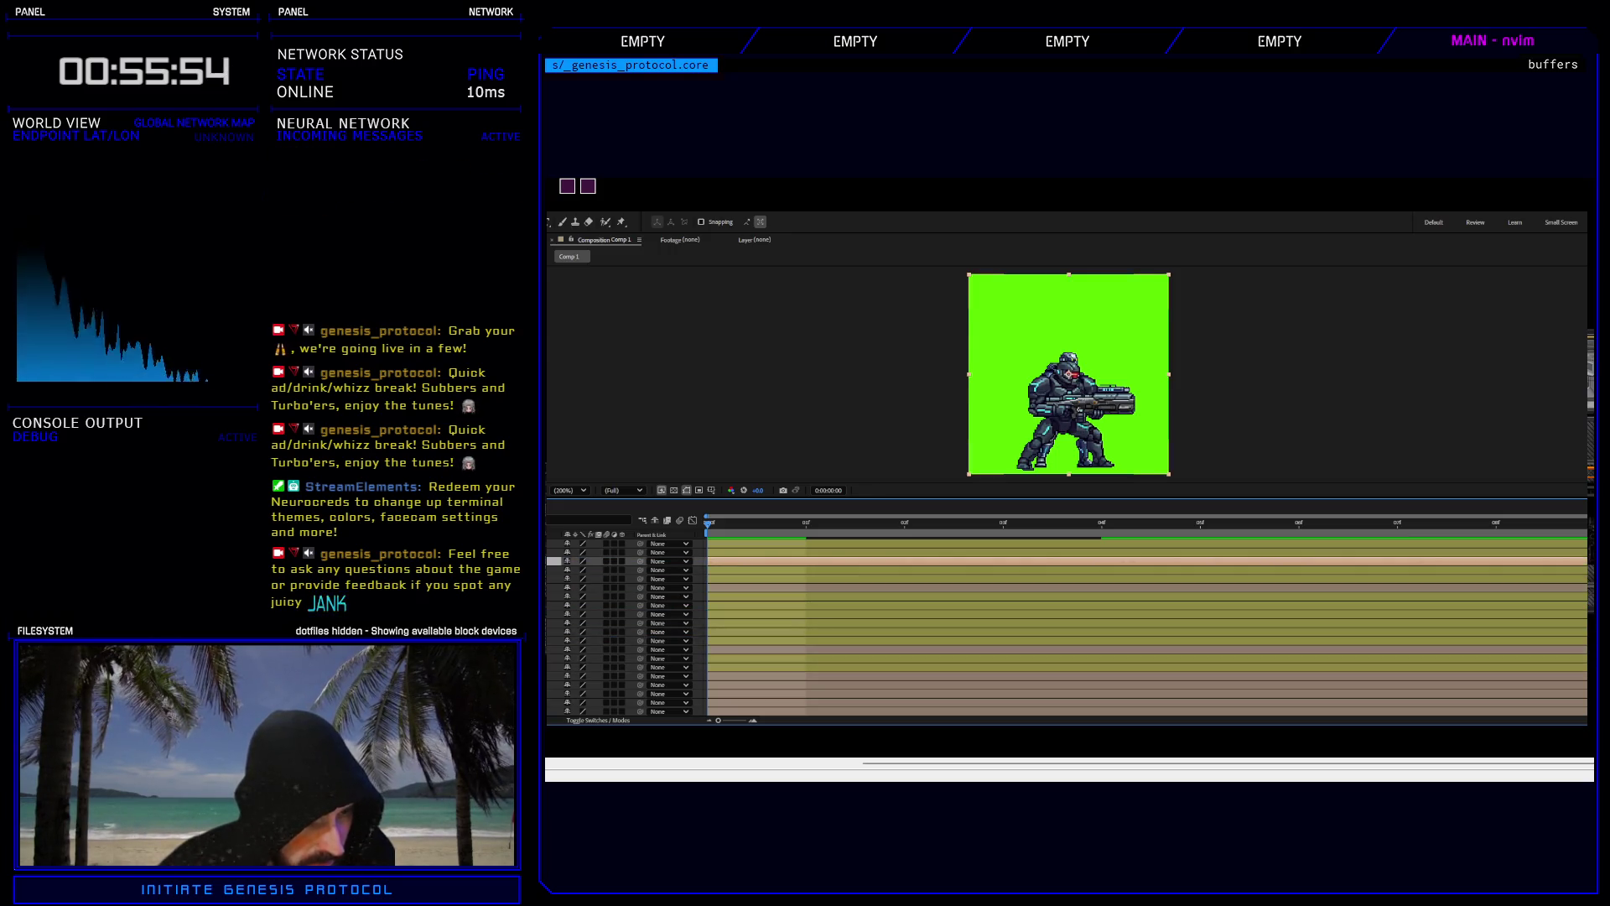
{"action": "key", "text": "ctrl+z"}
{"action": "left_click_drag", "start_coordinate": [603, 676], "coordinate": [604, 577]}
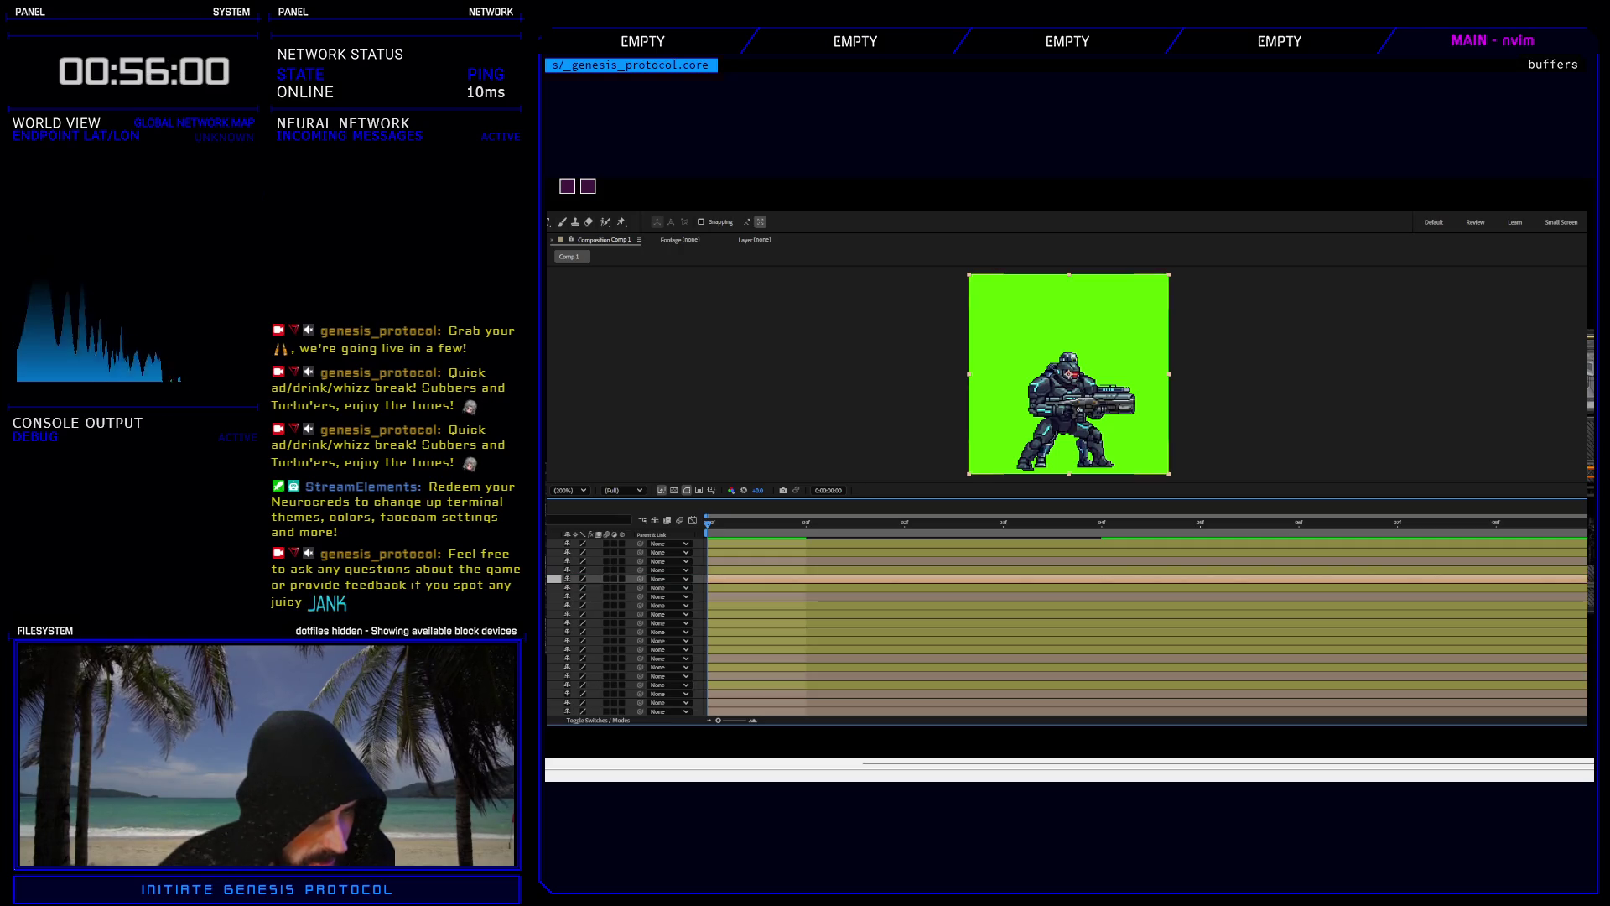
{"action": "mouse_move", "coordinate": [604, 693]}
{"action": "left_mouse_down"}
{"action": "mouse_move", "coordinate": [604, 610]}
{"action": "mouse_move", "coordinate": [604, 702]}
{"action": "left_mouse_up"}
Move the bottom body-part layers higher up the layer stack.
{"action": "key", "text": "ctrl+shift+a"}
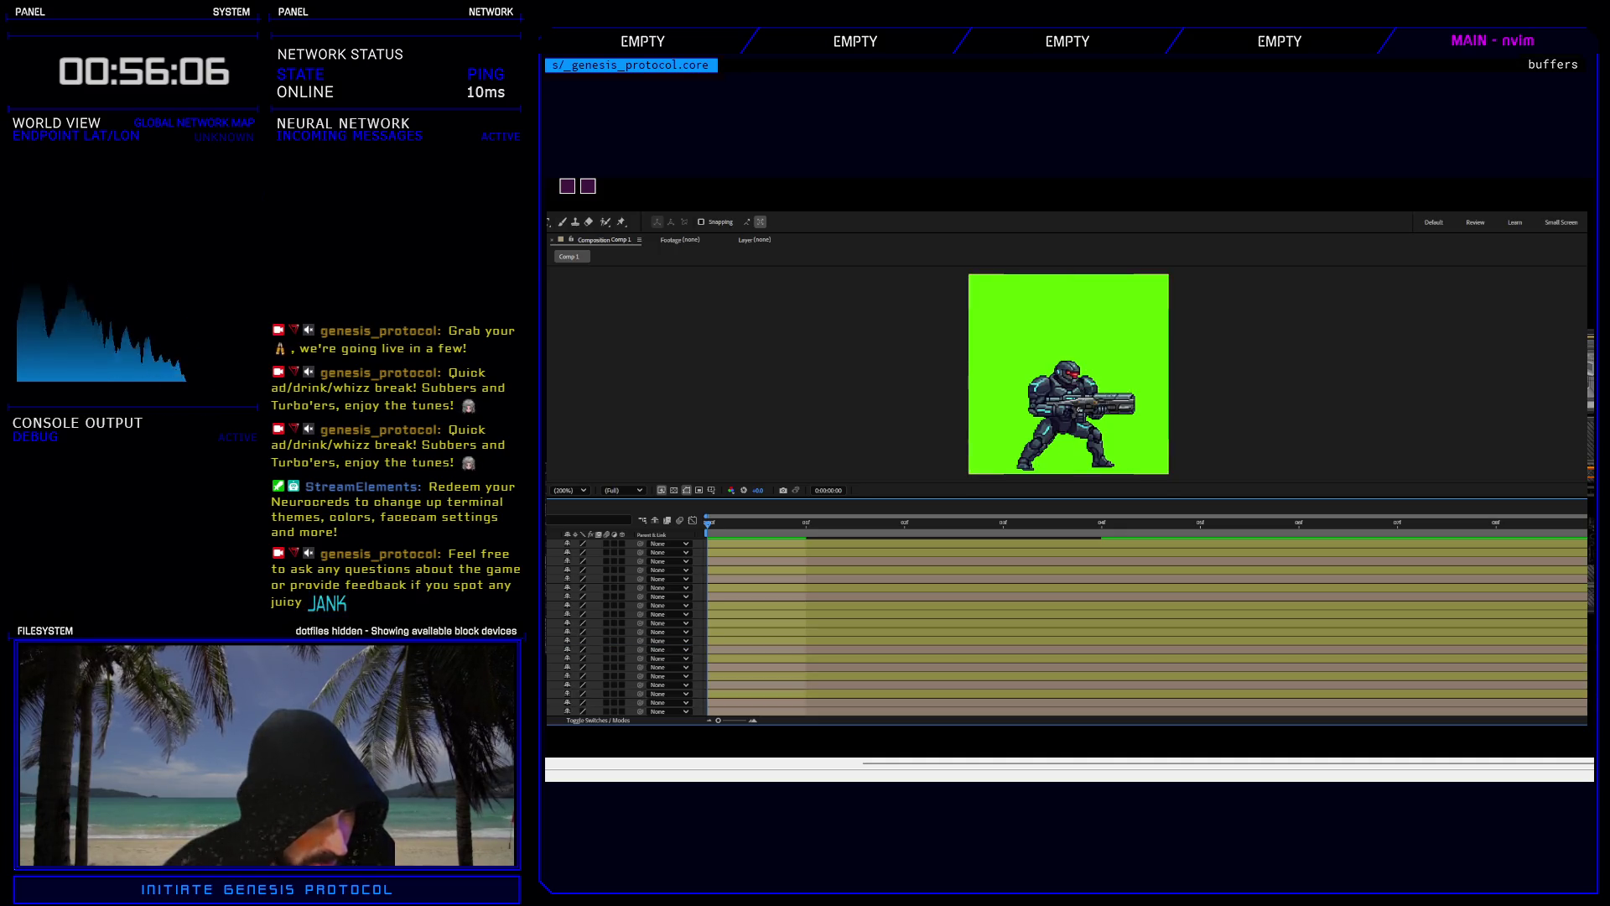
{"action": "left_click", "coordinate": [604, 702]}
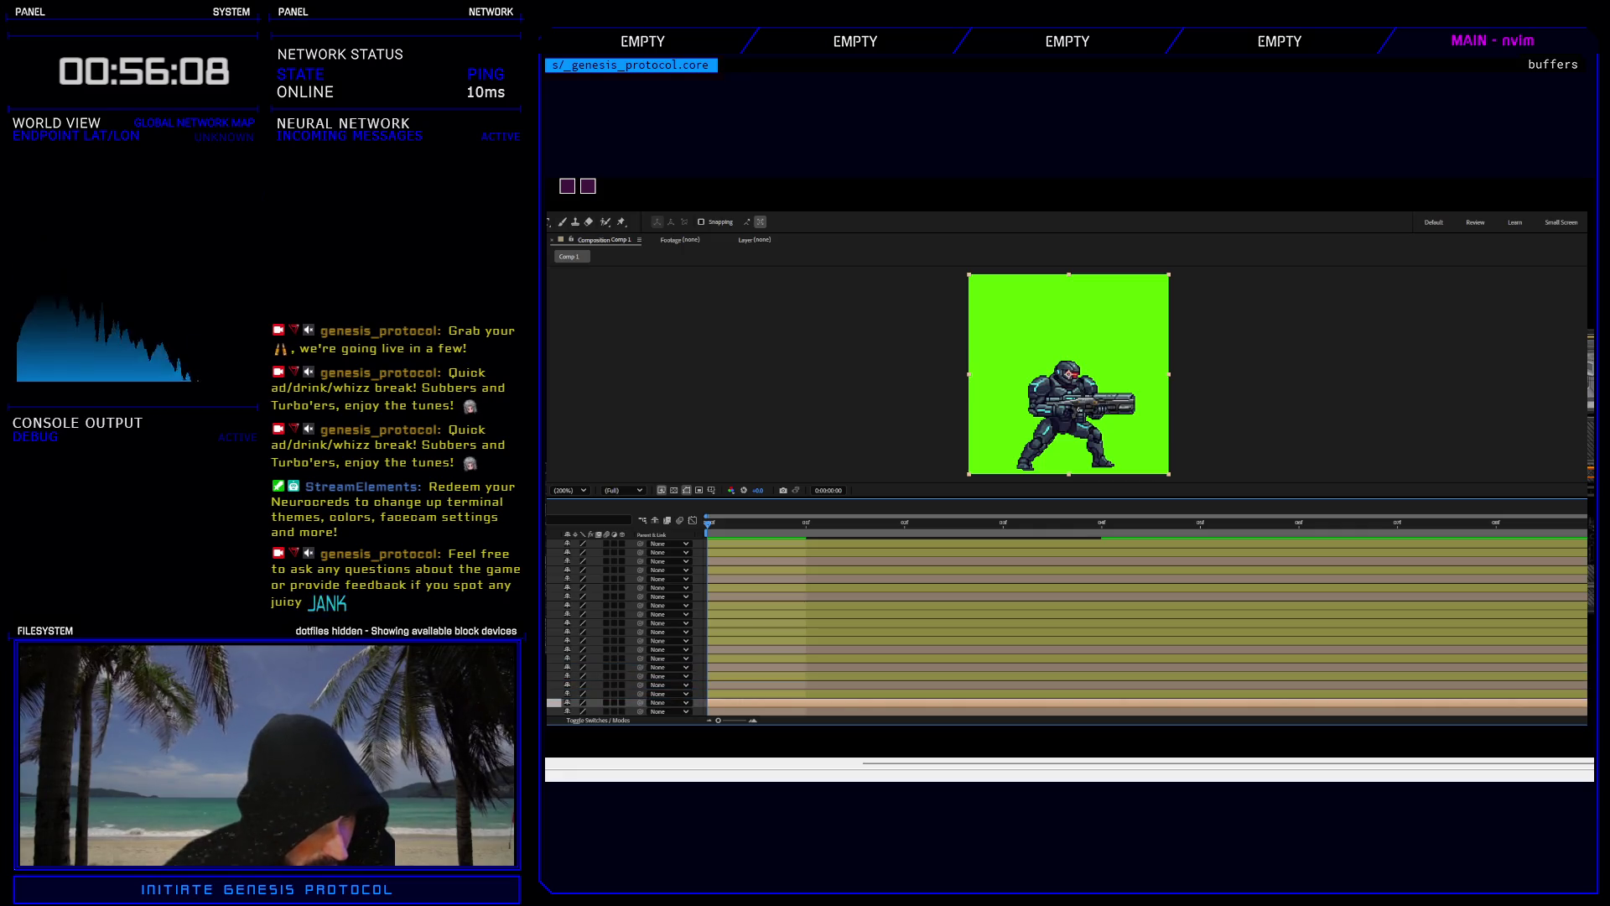
{"action": "left_click_drag", "start_coordinate": [604, 702], "coordinate": [604, 577]}
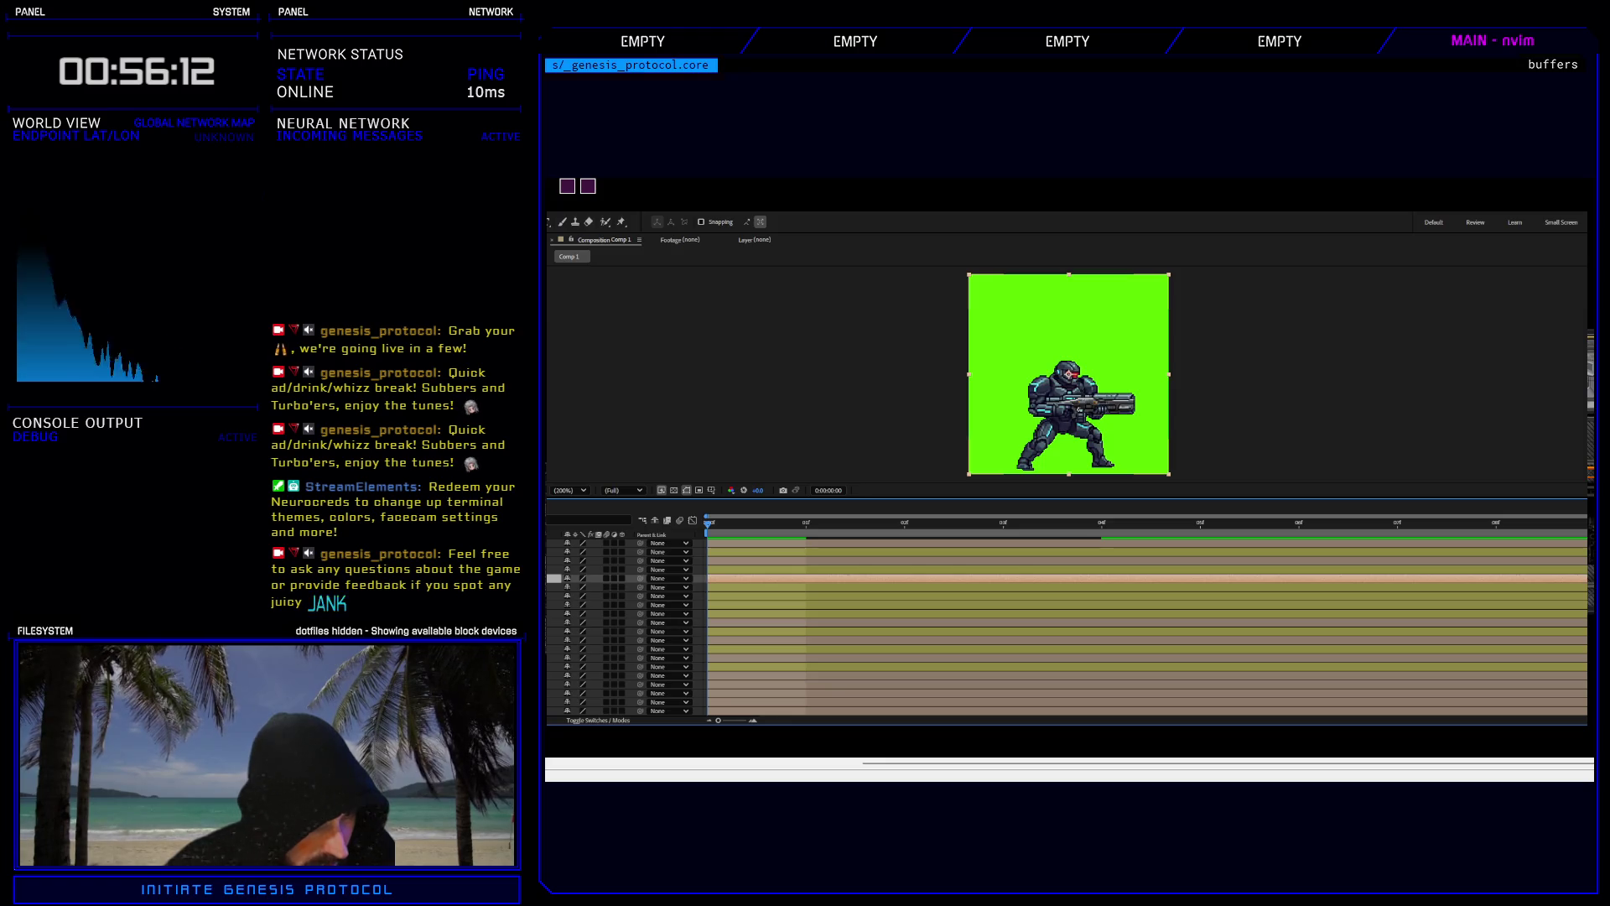
{"action": "left_click", "coordinate": [604, 675]}
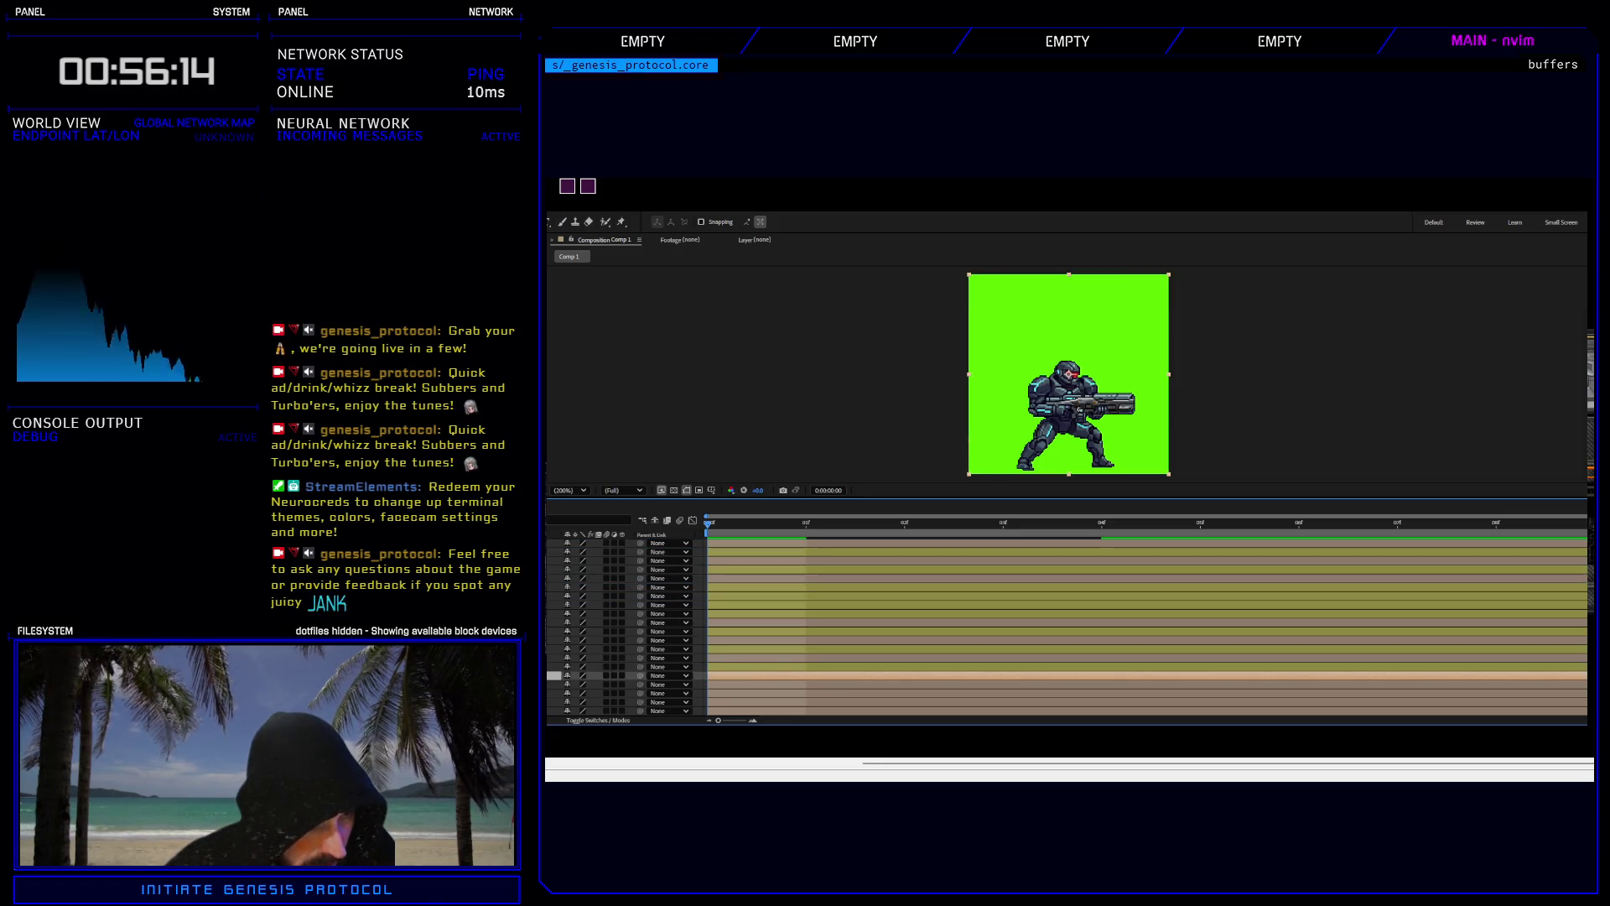
{"action": "left_click", "coordinate": [604, 710]}
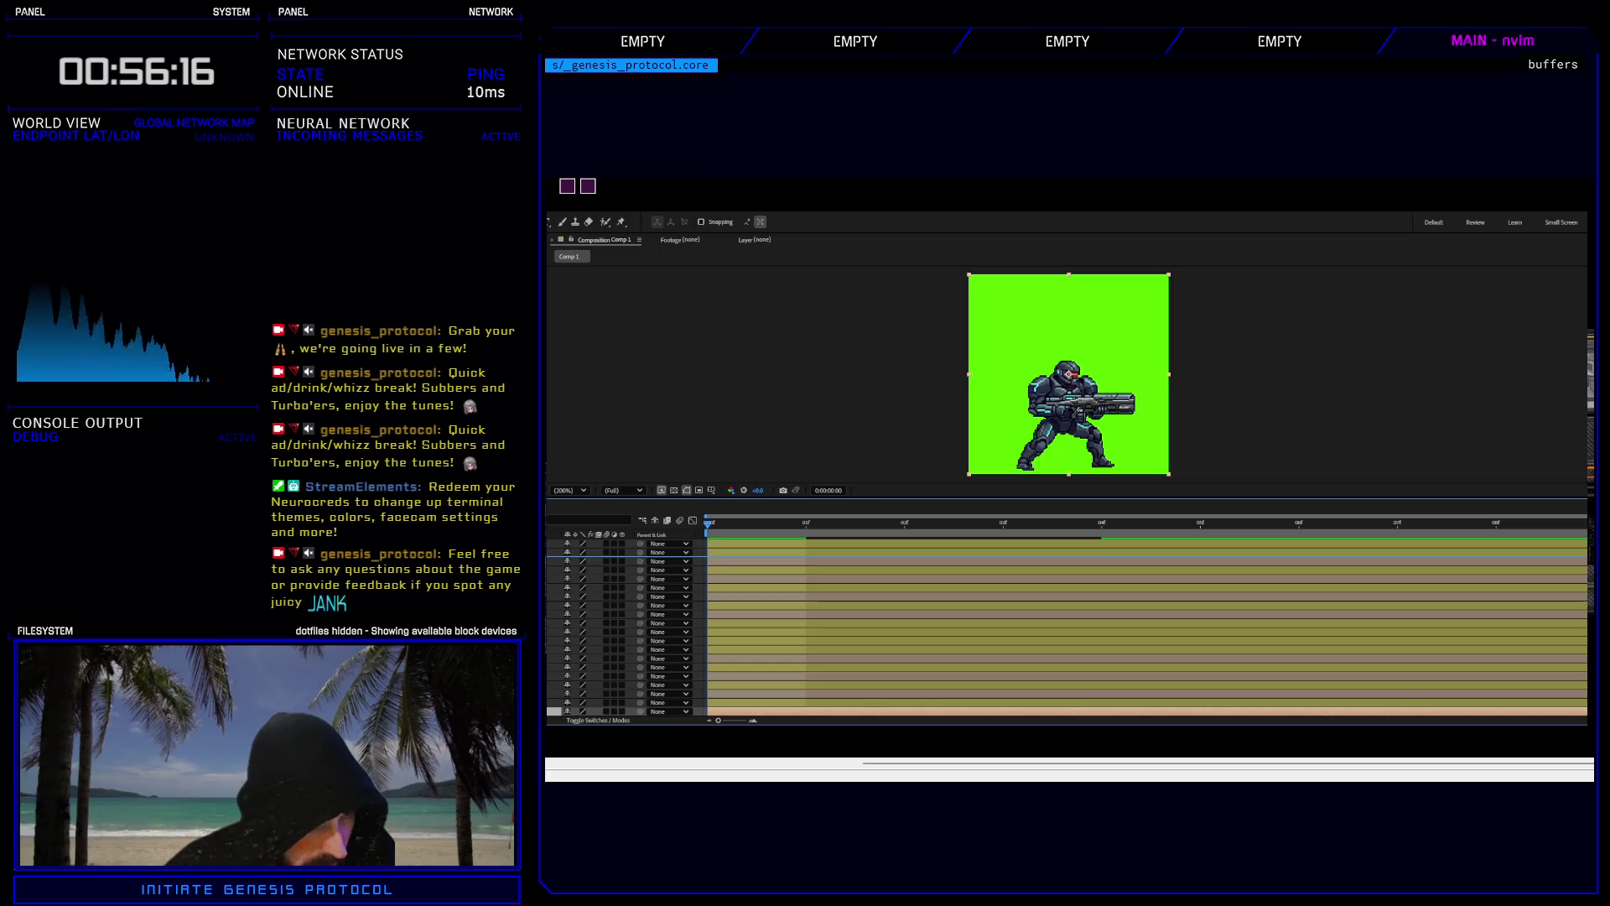
{"action": "left_click_drag", "start_coordinate": [604, 710], "coordinate": [604, 593]}
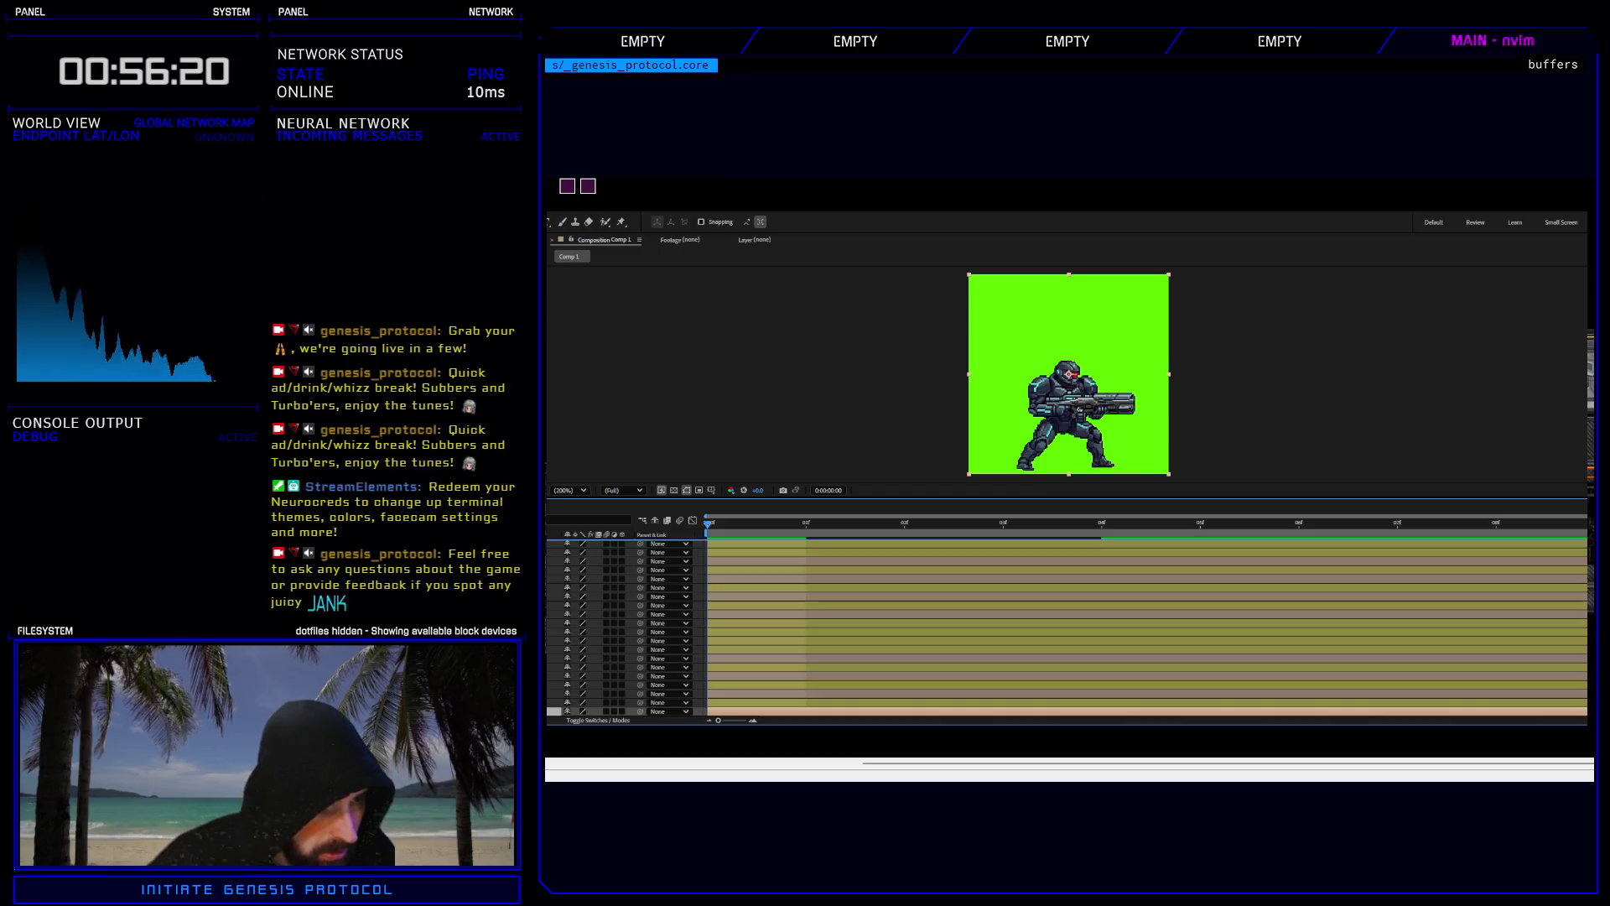
{"action": "left_click", "coordinate": [587, 710]}
Drag further lower layers up the stack to finish the new stacking order.
{"action": "scroll", "coordinate": [1065, 629], "scroll_direction": "up", "scroll_amount": 2}
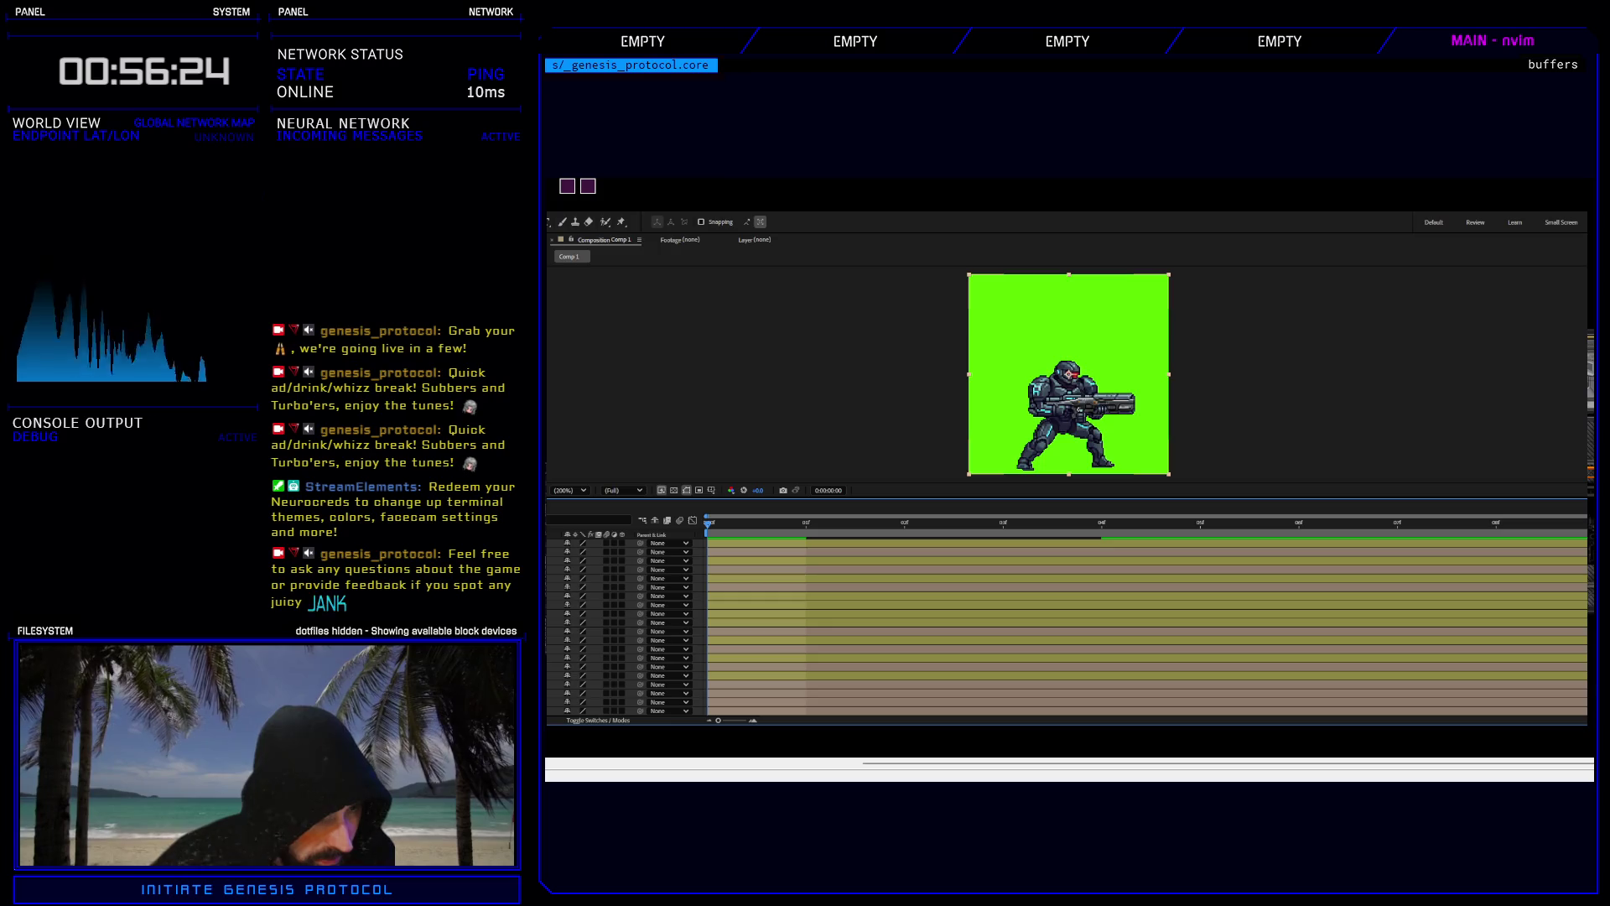
{"action": "left_click", "coordinate": [587, 693]}
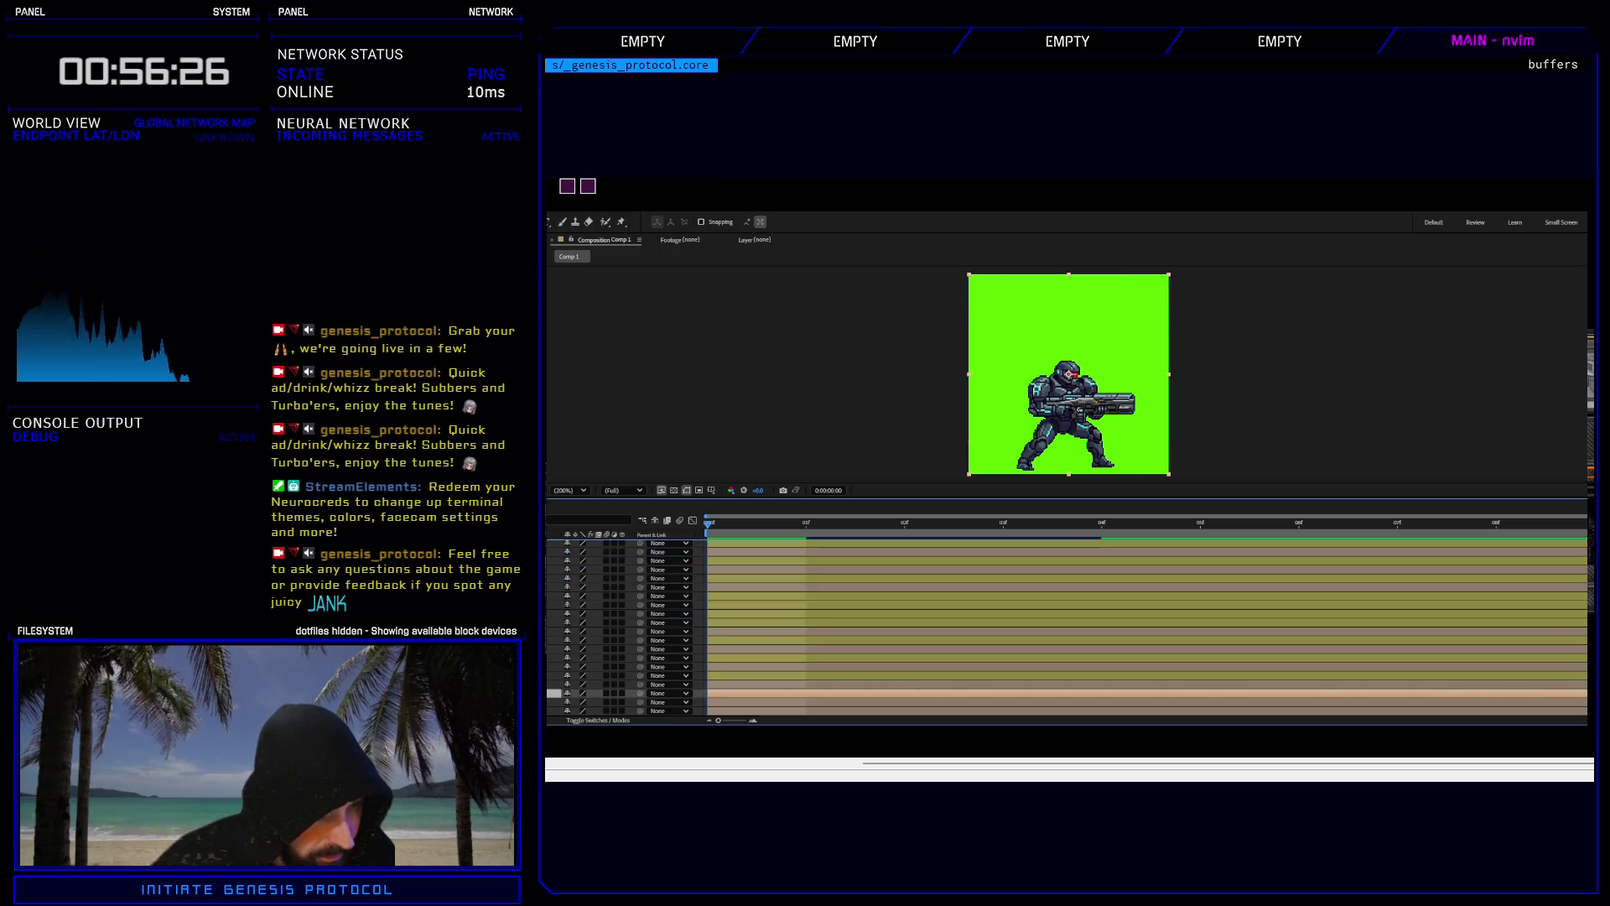
{"action": "key", "text": "ctrl+shift+a"}
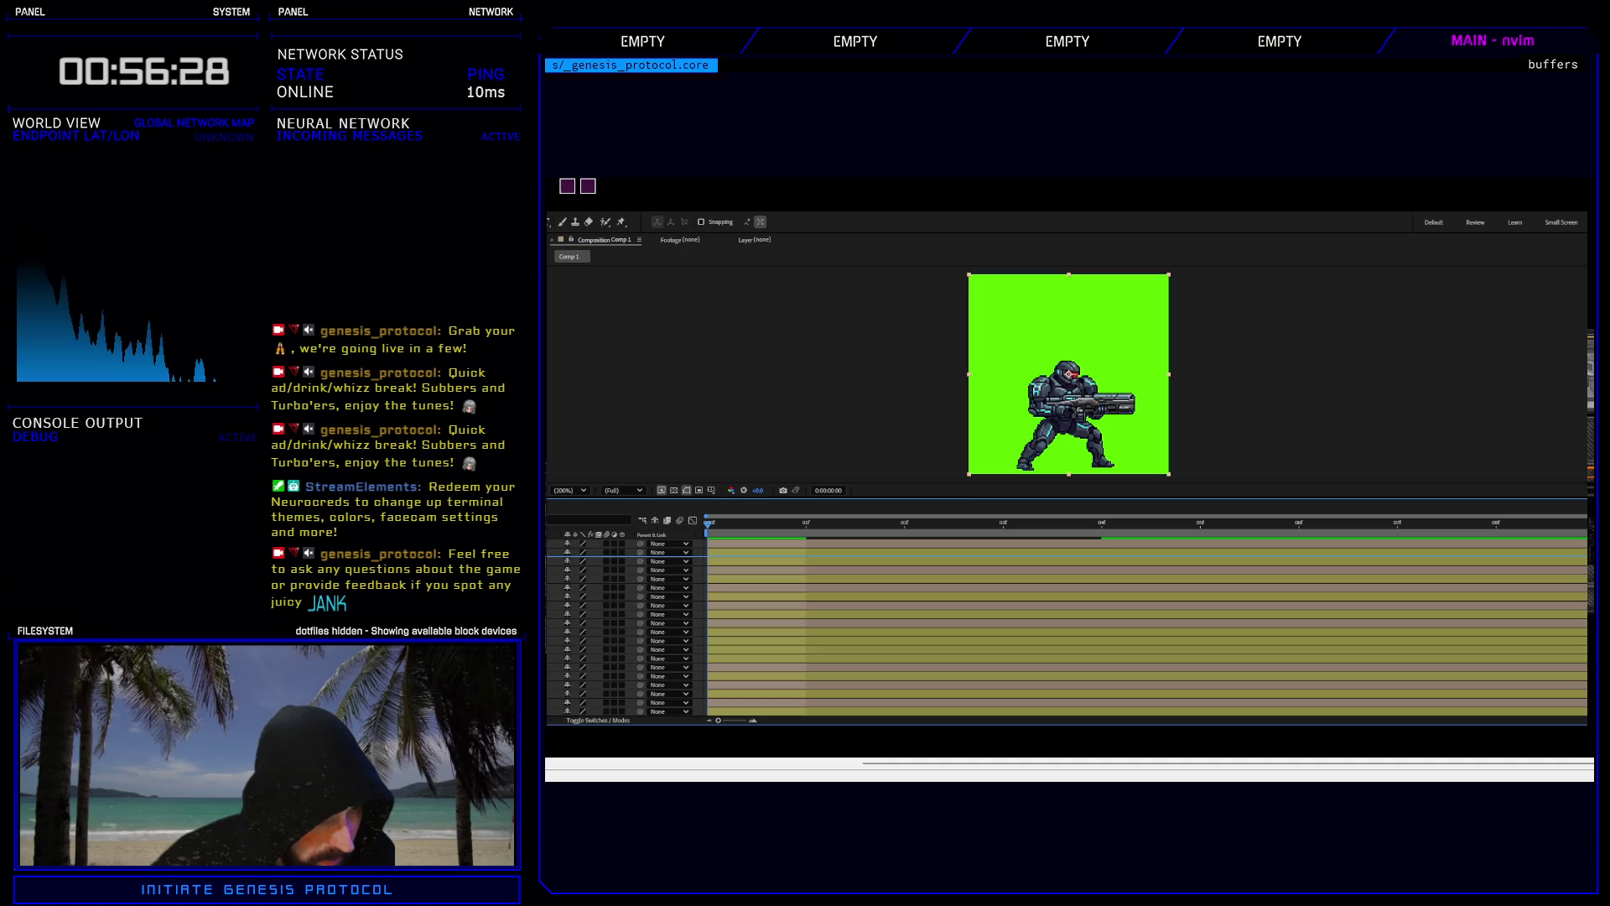
{"action": "scroll", "coordinate": [1065, 629], "scroll_direction": "down", "scroll_amount": 1}
{"action": "mouse_move", "coordinate": [587, 702]}
{"action": "left_mouse_down"}
{"action": "mouse_move", "coordinate": [587, 583]}
{"action": "mouse_move", "coordinate": [587, 617]}
{"action": "left_mouse_up"}
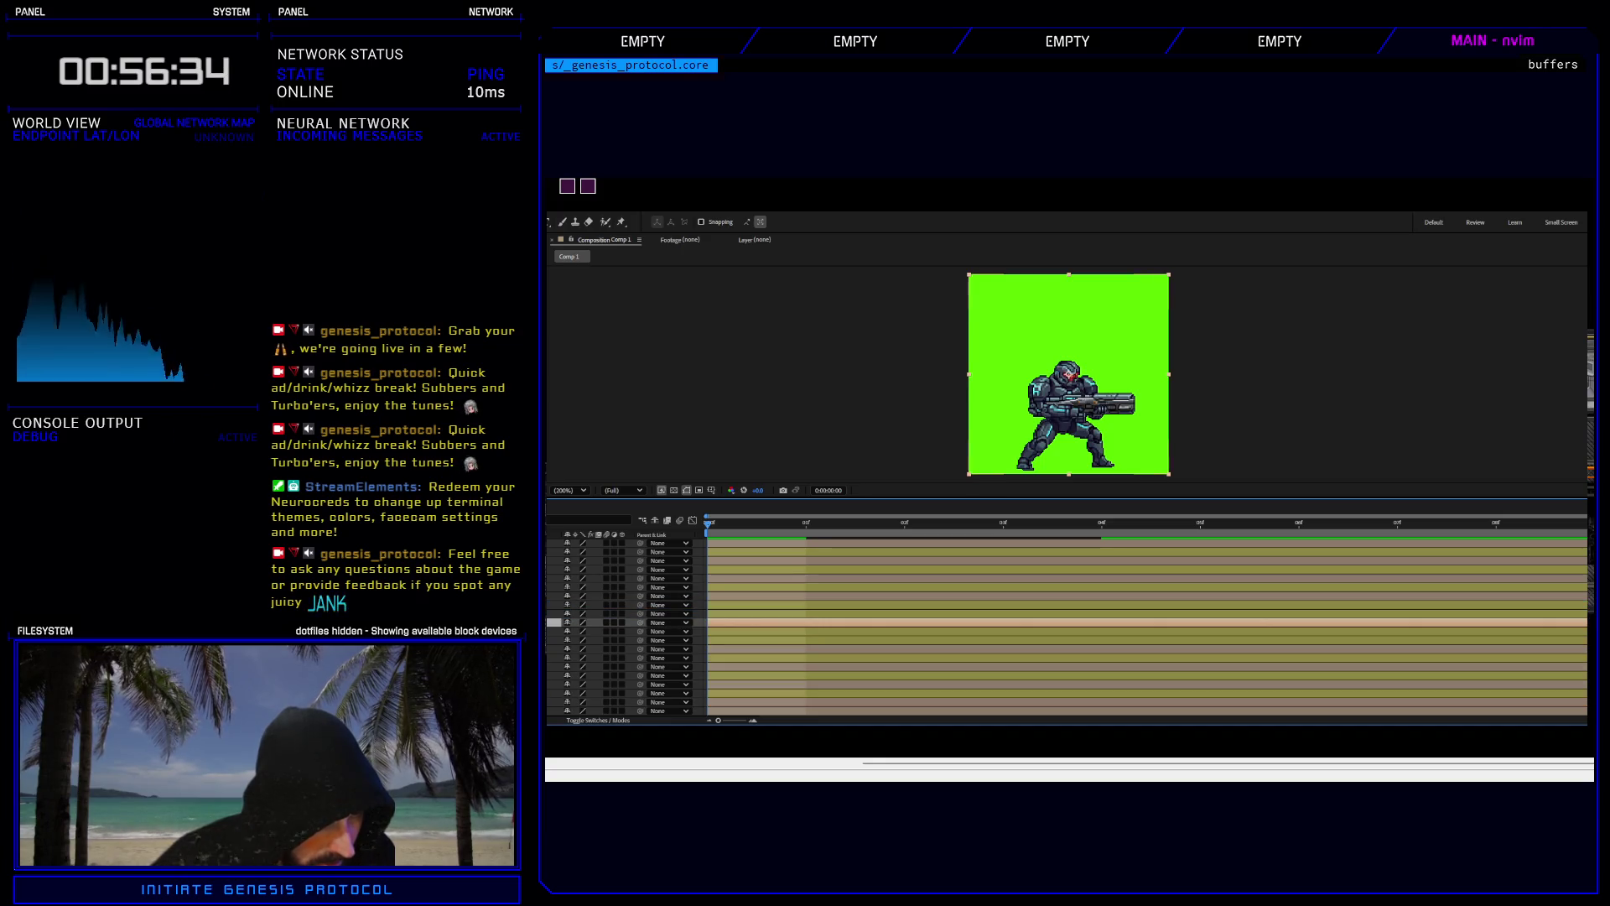
{"action": "left_click_drag", "start_coordinate": [587, 710], "coordinate": [587, 638]}
{"action": "mouse_move", "coordinate": [587, 711]}
{"action": "left_mouse_down"}
{"action": "mouse_move", "coordinate": [587, 545]}
{"action": "mouse_move", "coordinate": [587, 635]}
{"action": "mouse_move", "coordinate": [587, 613]}
{"action": "left_mouse_up"}
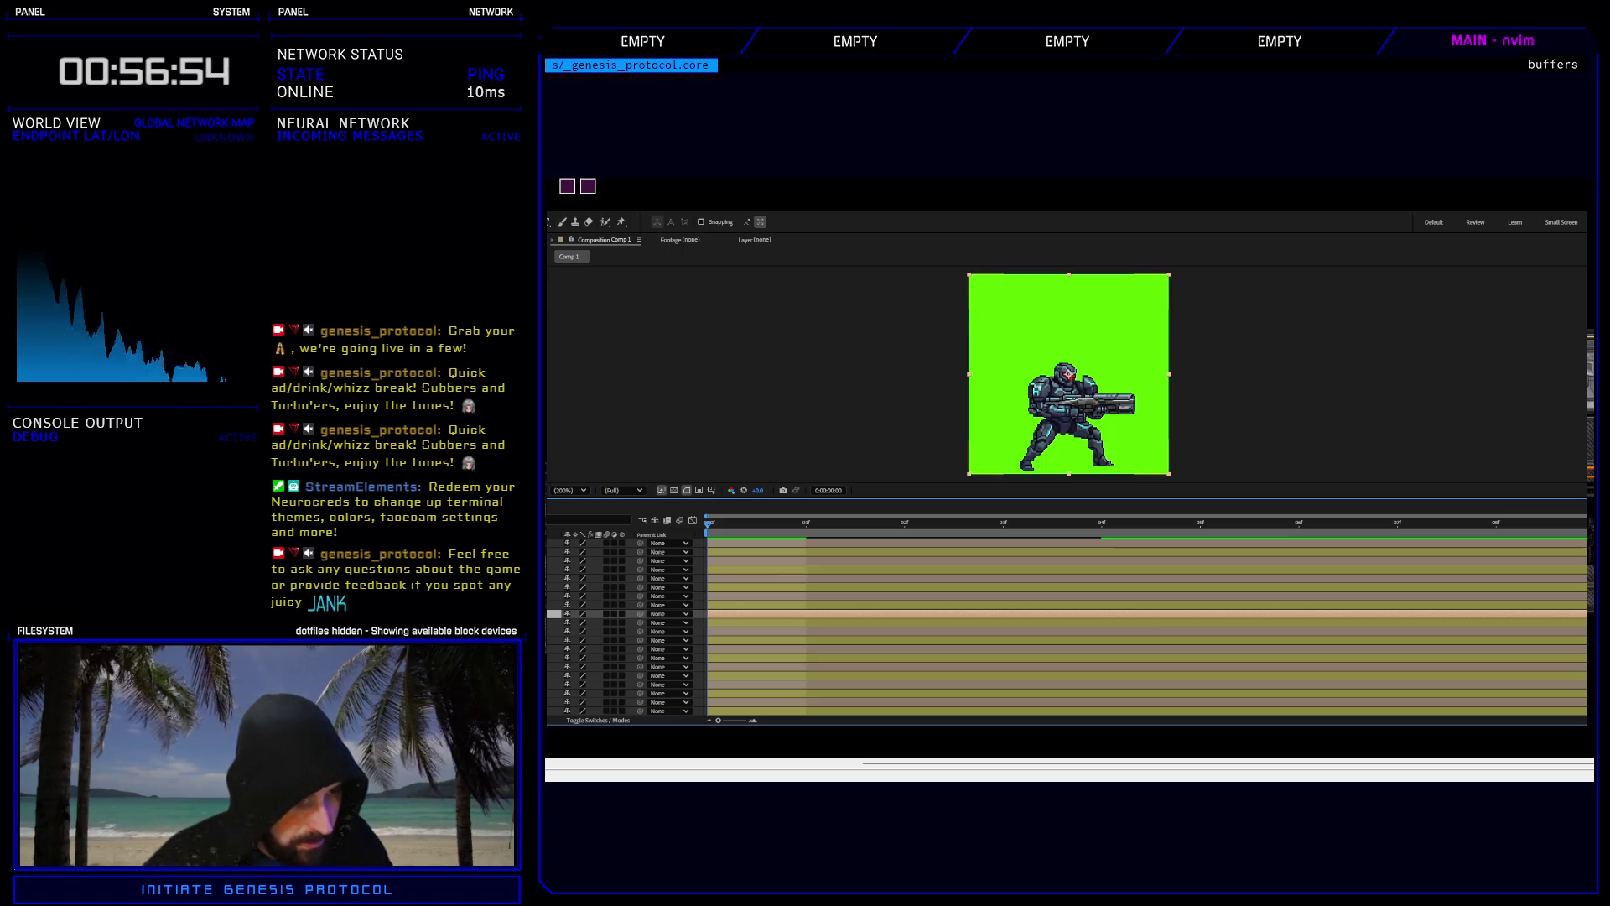
Select only the top layer and open its Parent & Link choices.
{"action": "left_click", "coordinate": [587, 605]}
{"action": "left_click", "coordinate": [587, 587], "text": "ctrl"}
{"action": "left_click", "coordinate": [587, 569], "text": "ctrl"}
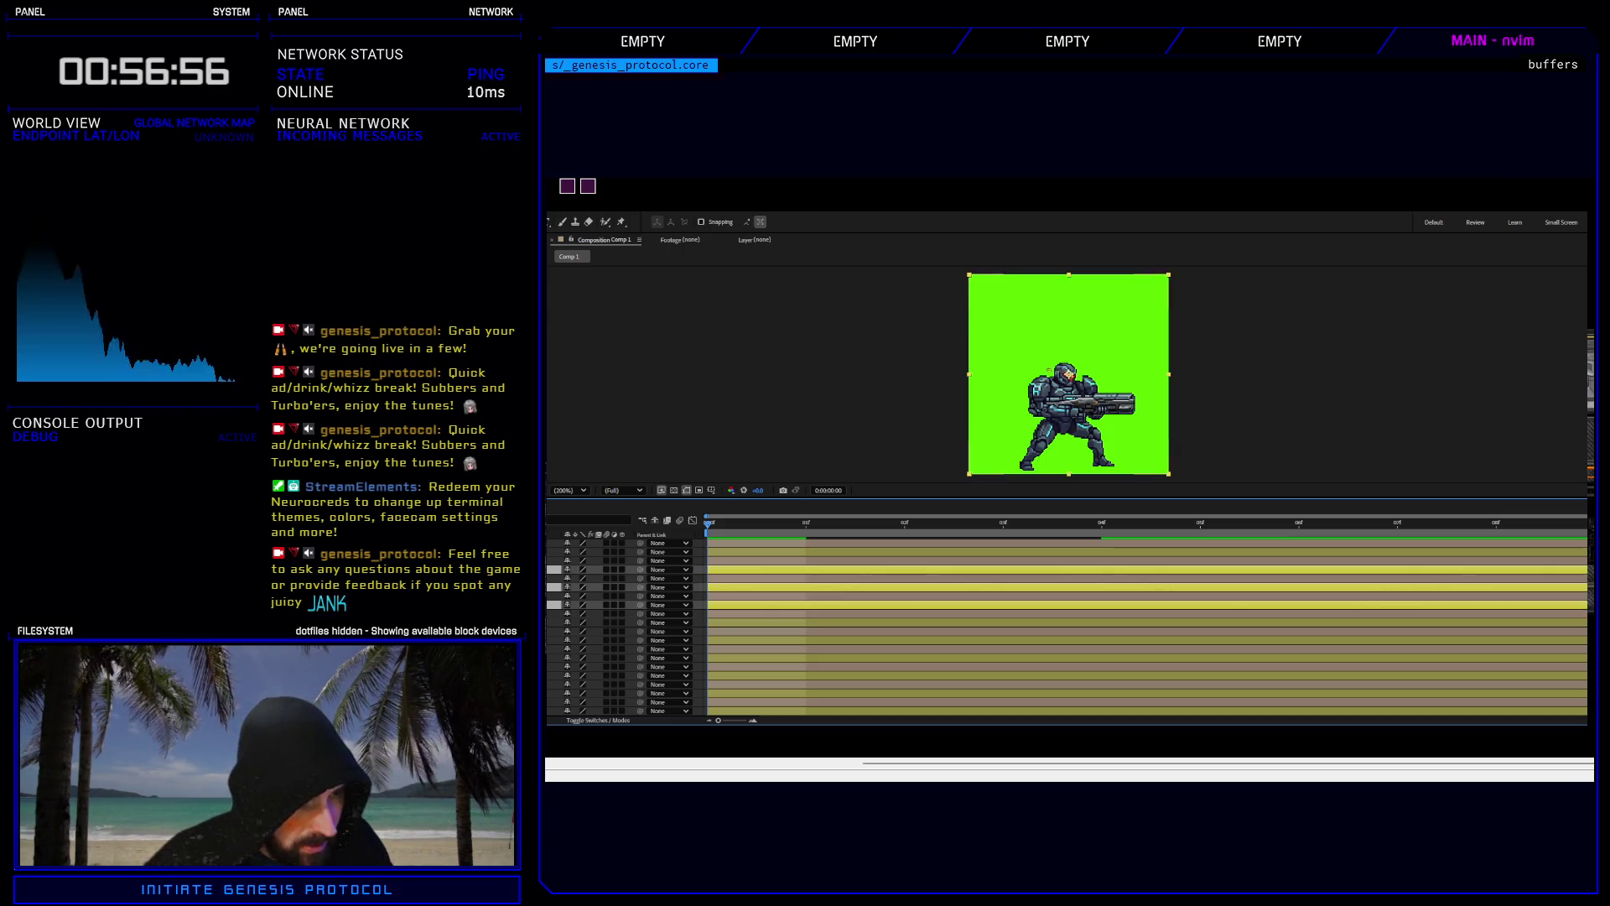
{"action": "left_click", "coordinate": [587, 587]}
{"action": "left_click", "coordinate": [587, 639], "text": "shift"}
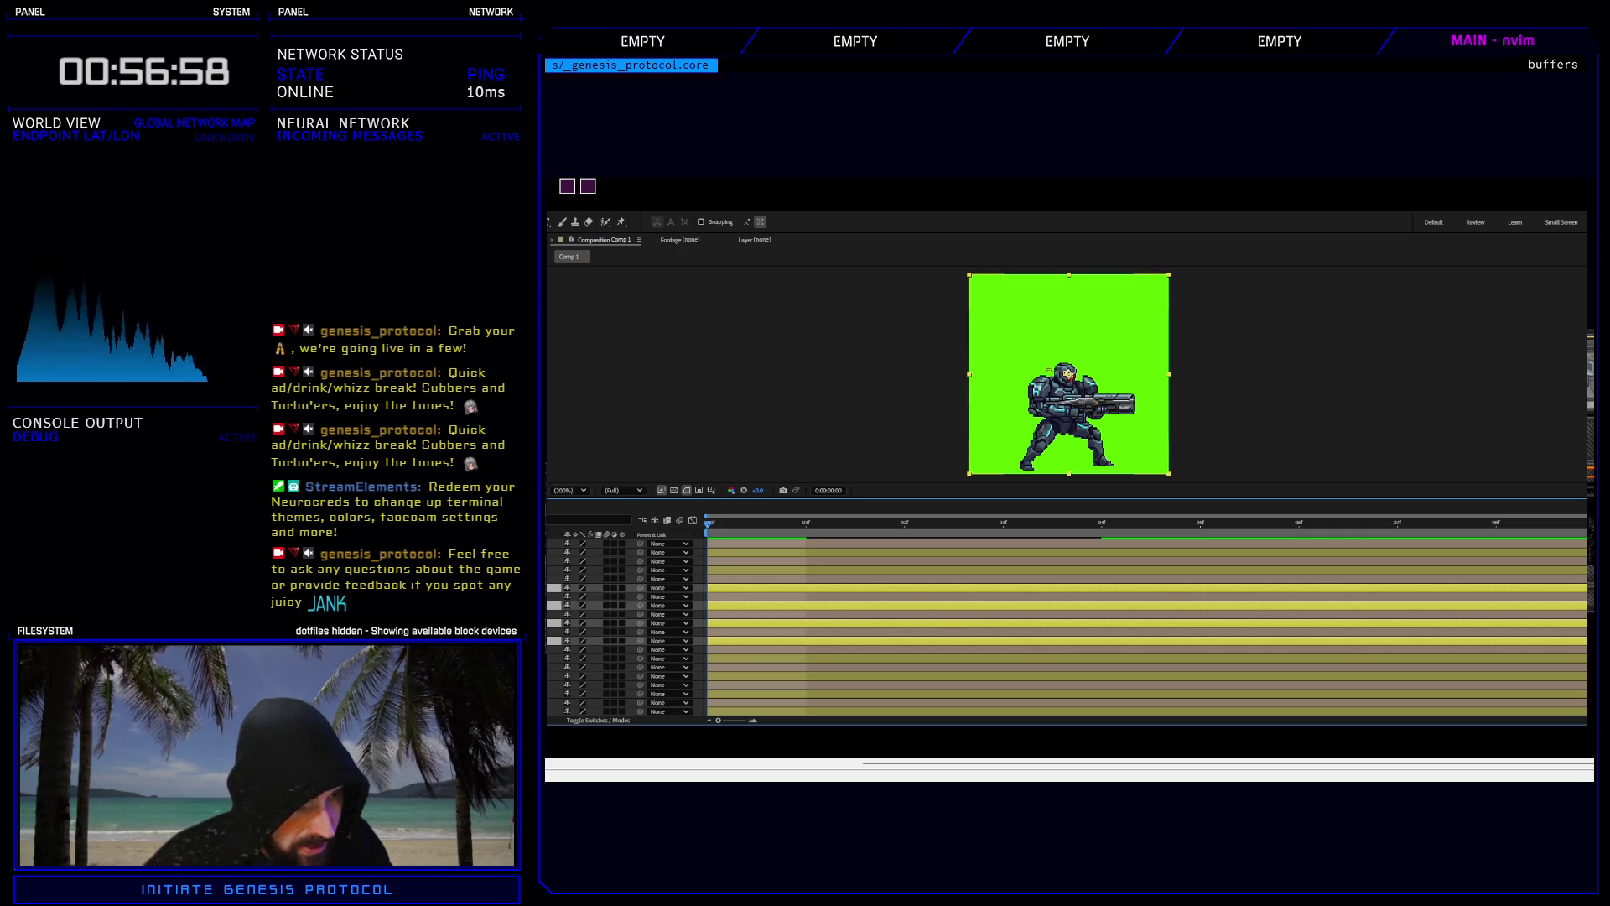
{"action": "left_click", "coordinate": [587, 569], "text": "ctrl"}
{"action": "left_click", "coordinate": [587, 552], "text": "ctrl"}
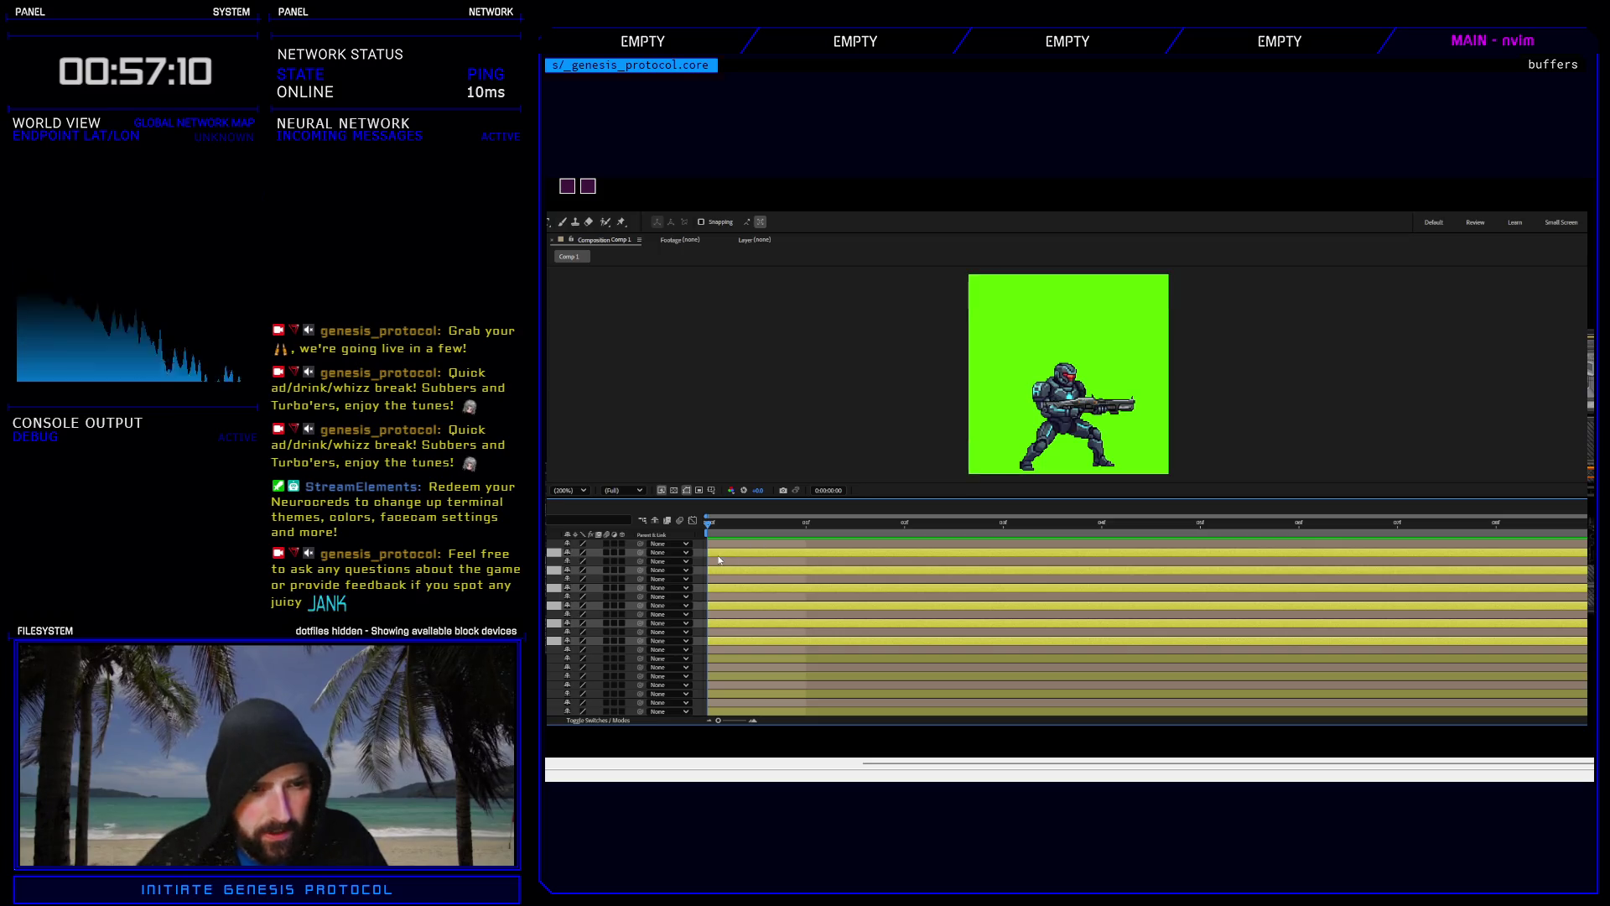
{"action": "left_click", "coordinate": [1068, 373]}
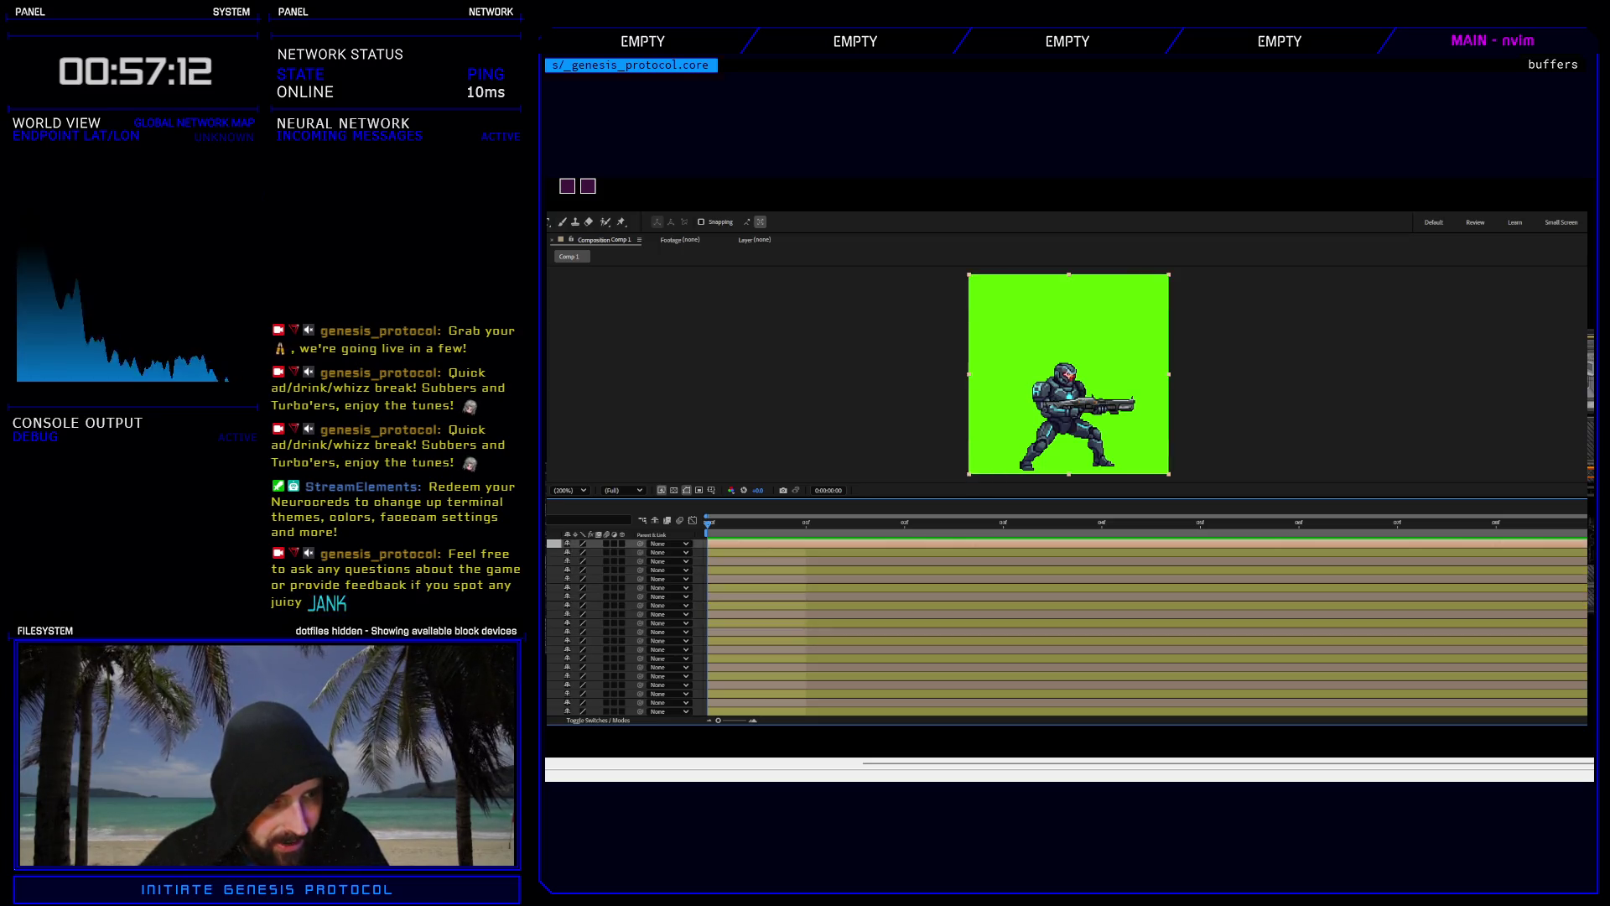
{"action": "left_click", "coordinate": [669, 548]}
Parent the top layer to L shoulder, layer 3 to L arm and layer 5 to the right shoulder.
{"action": "left_click", "coordinate": [694, 281]}
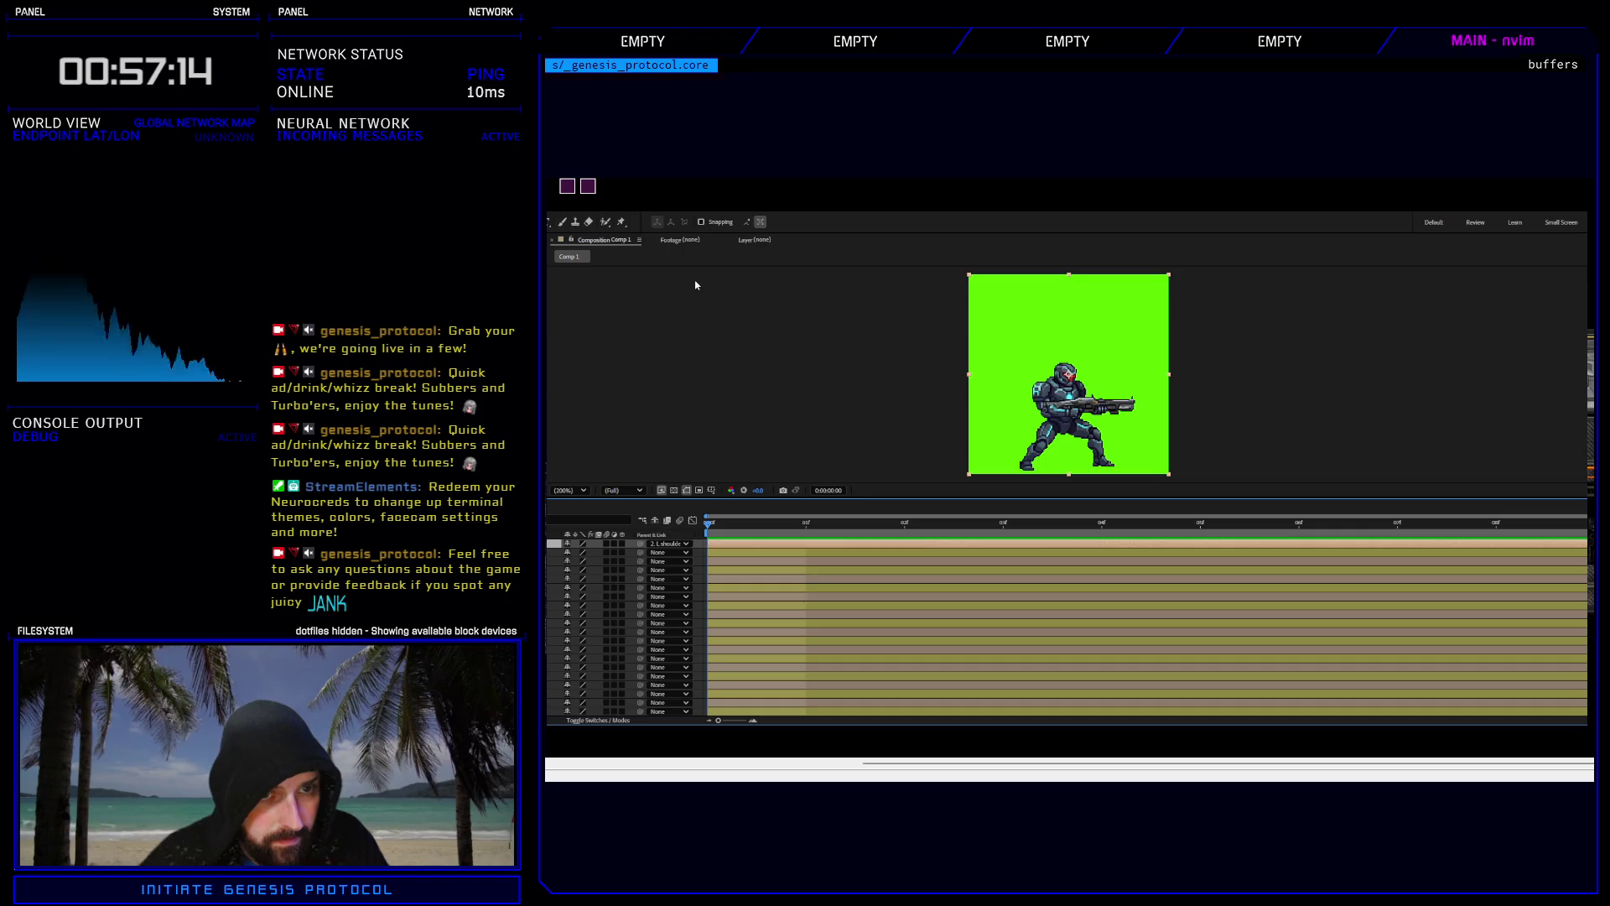
{"action": "key", "text": "space"}
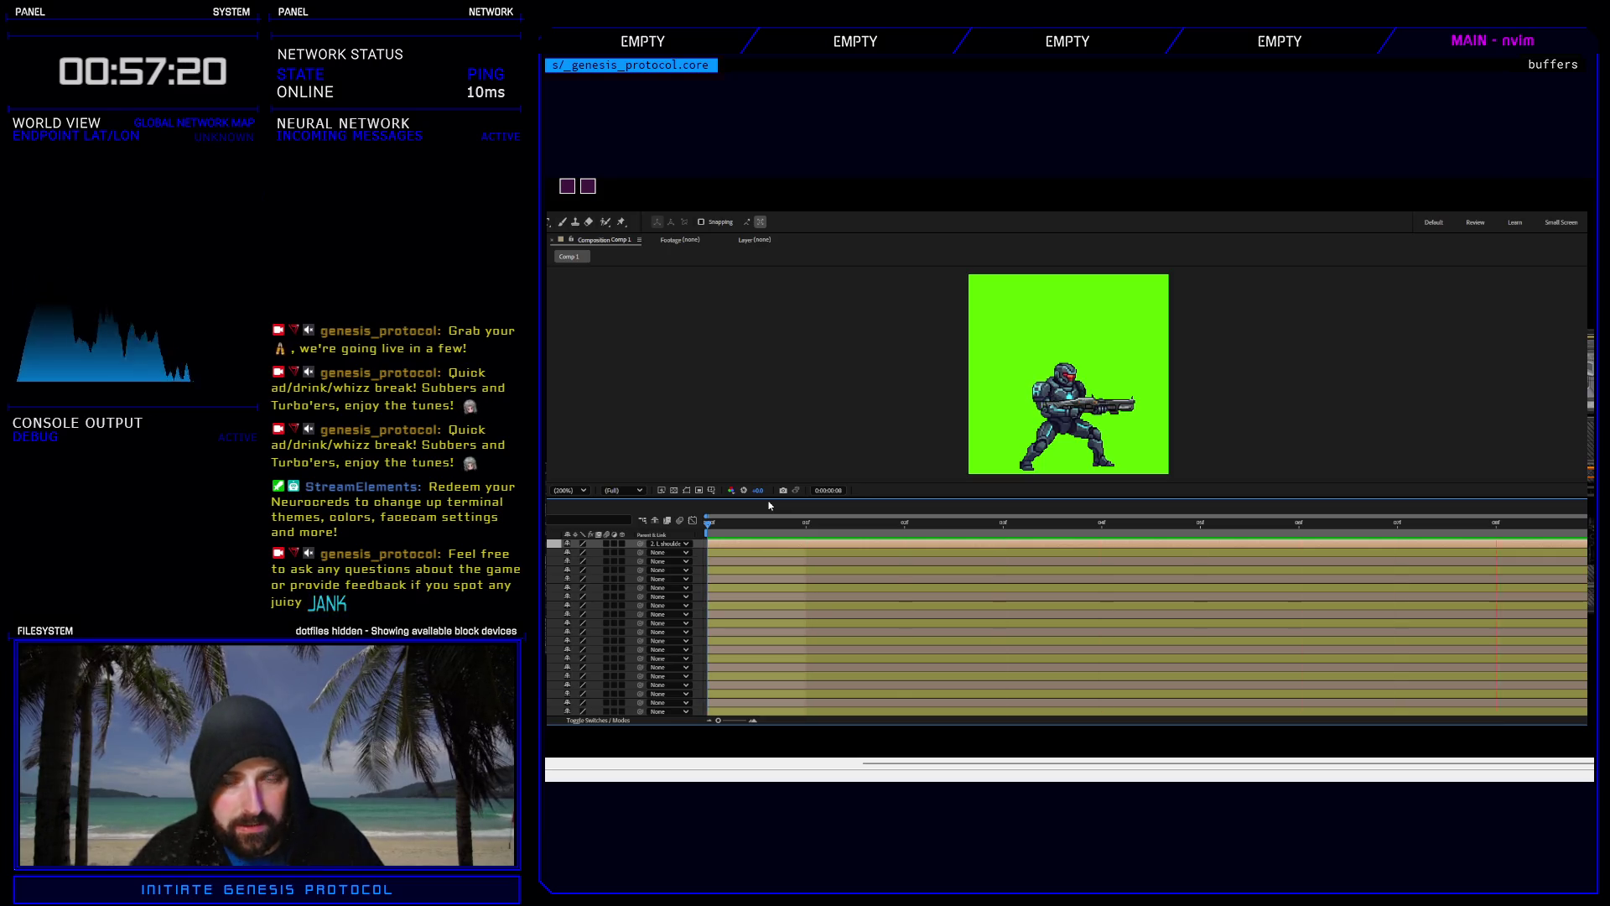
{"action": "key", "text": "space"}
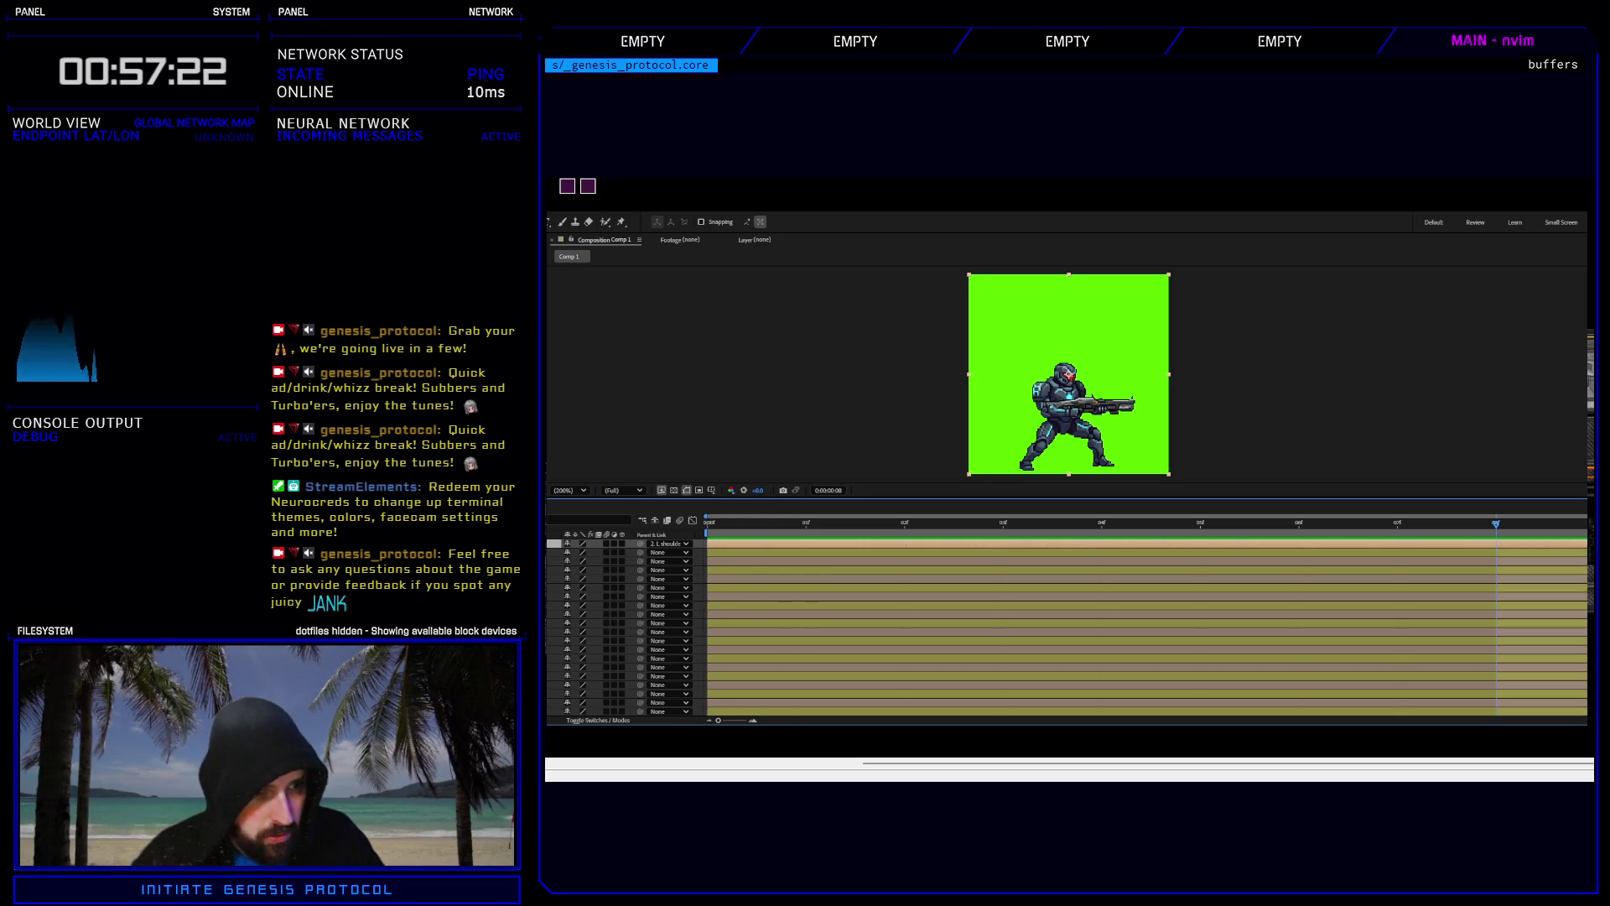
{"action": "left_click", "coordinate": [640, 561]}
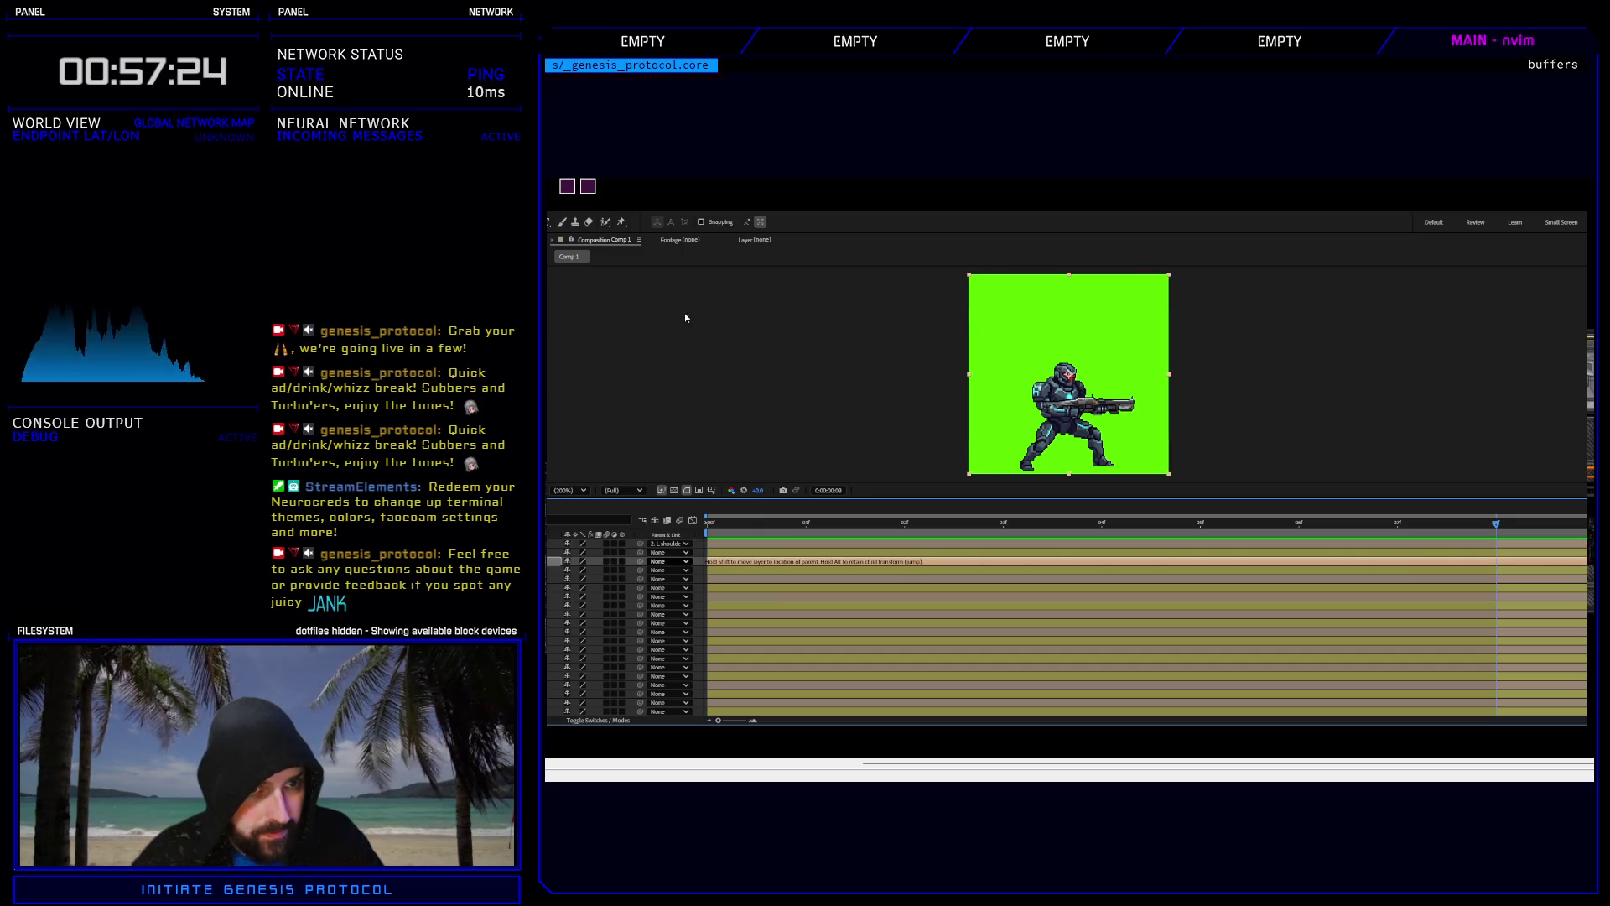
{"action": "left_click_drag", "start_coordinate": [684, 314], "coordinate": [908, 565]}
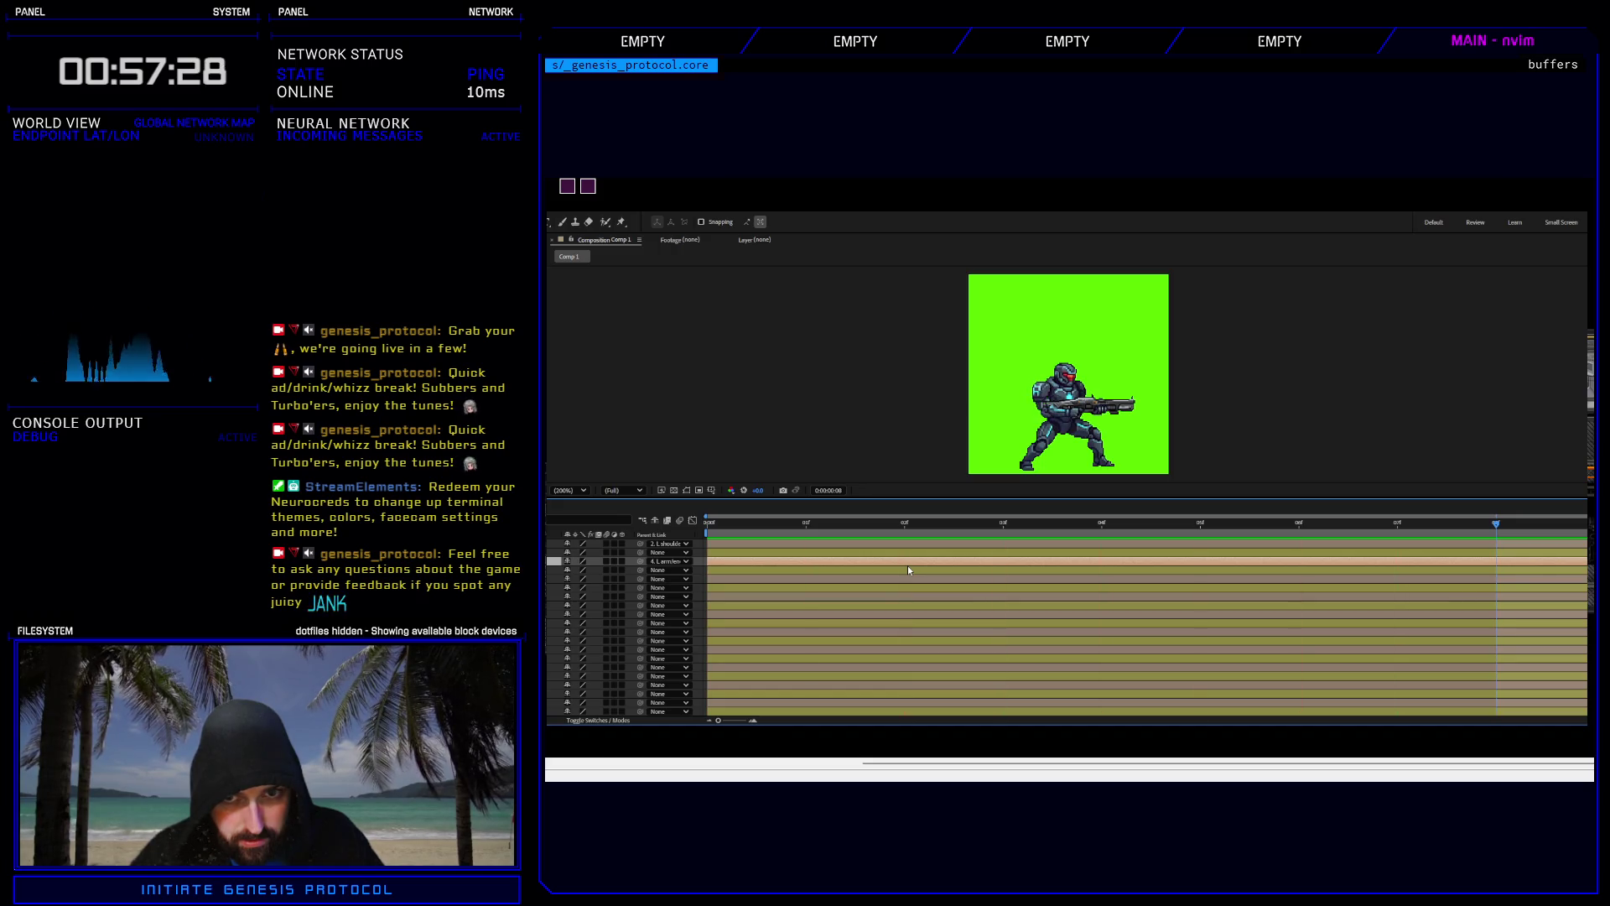
{"action": "key", "text": "Page_Up"}
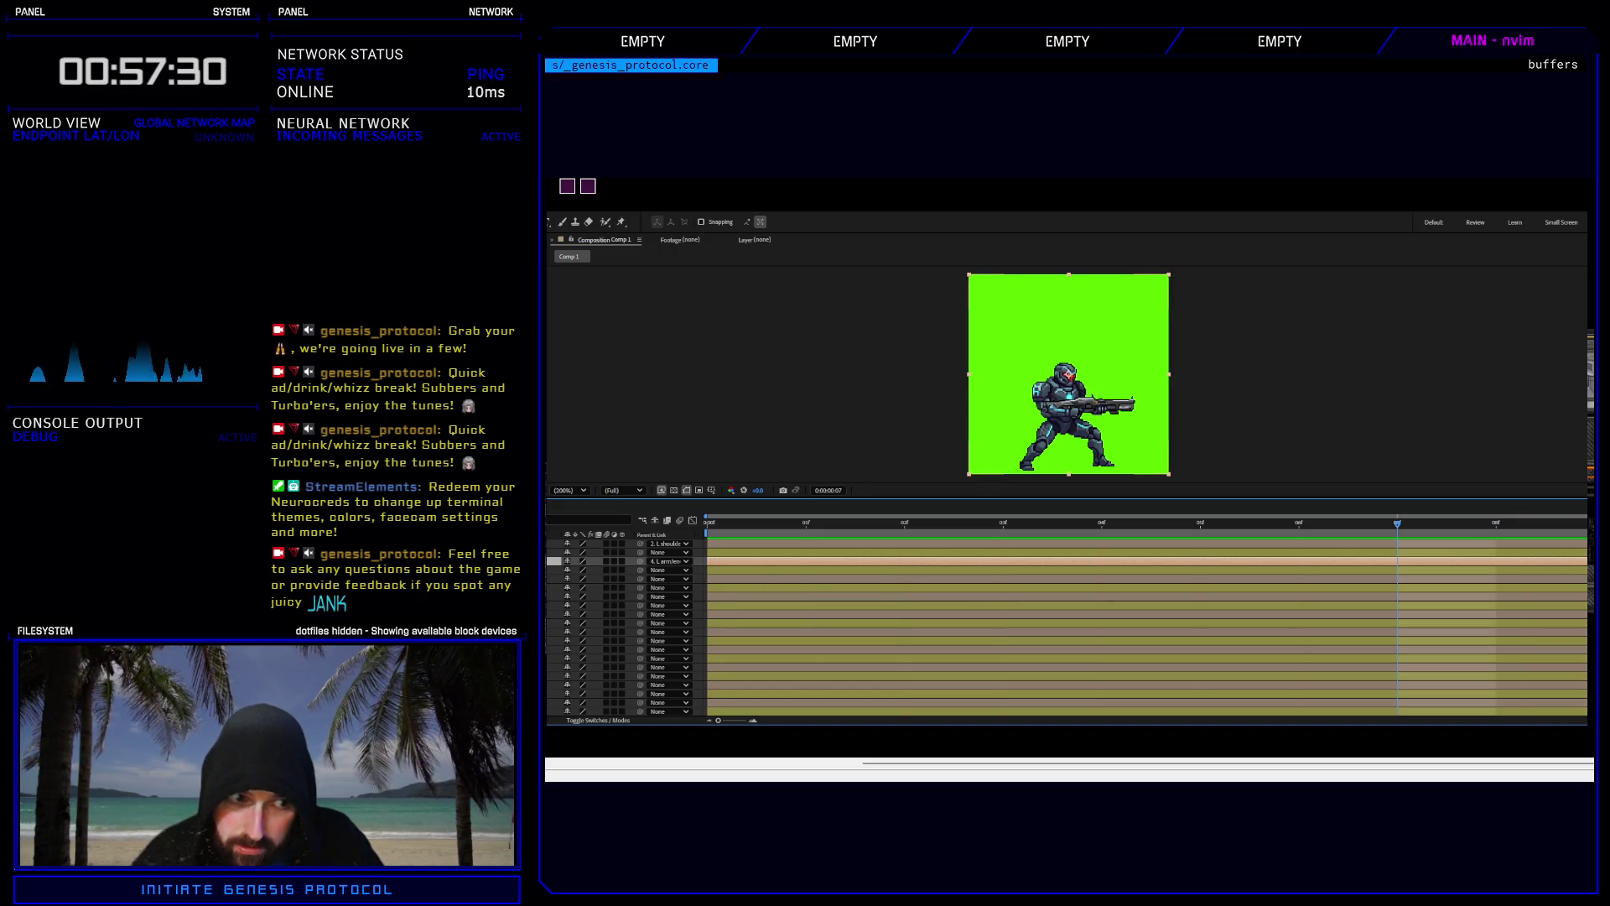
{"action": "left_click", "coordinate": [719, 537]}
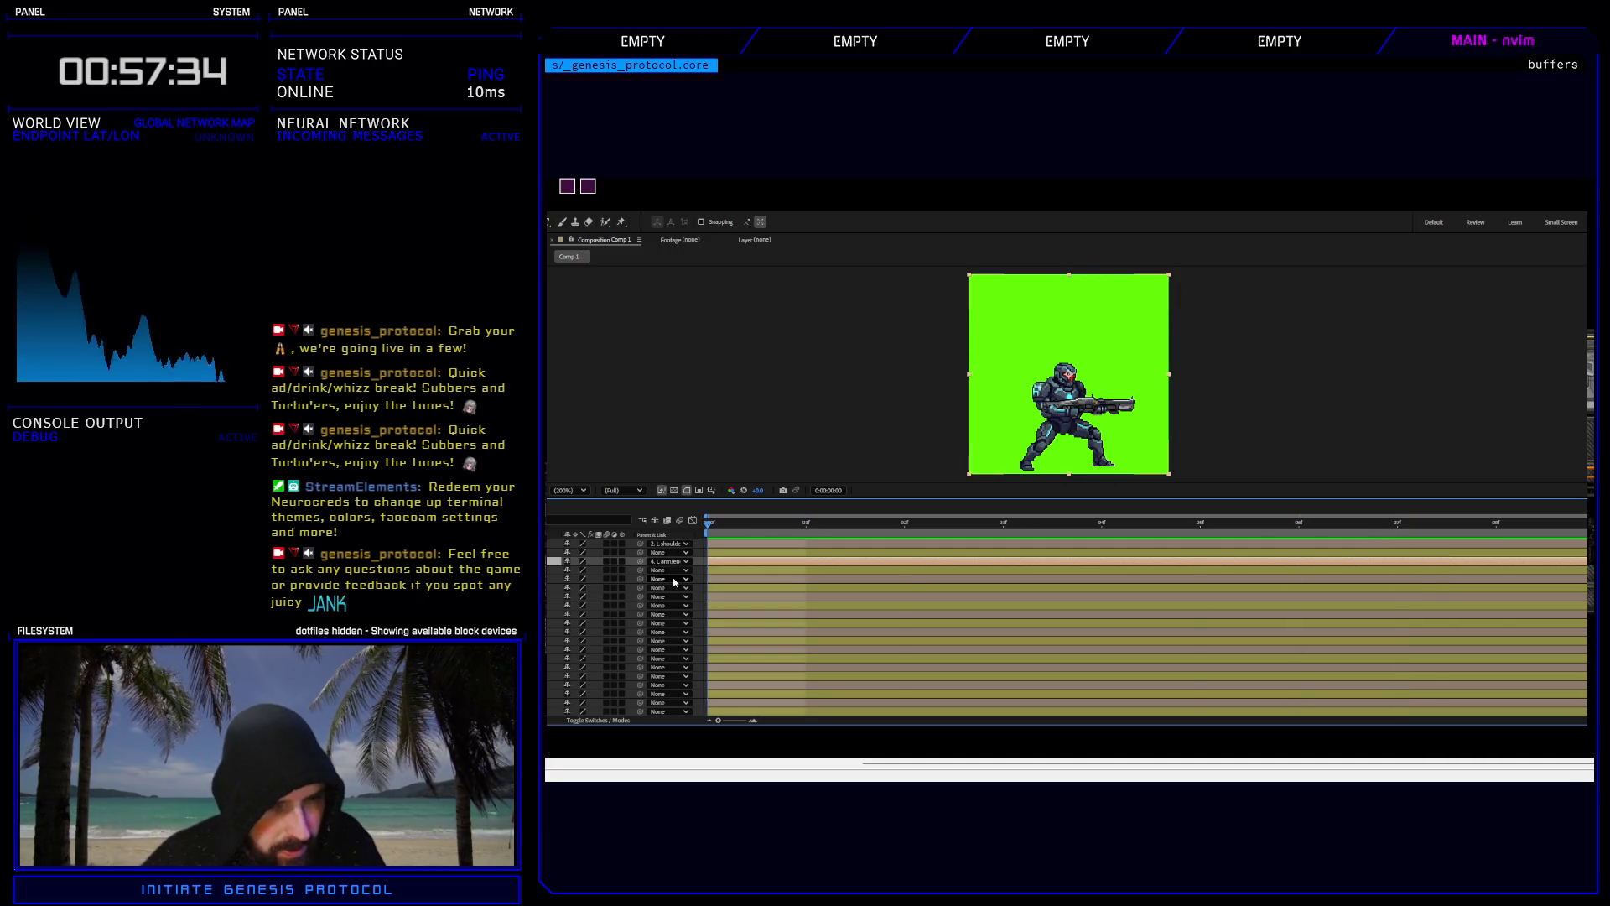
{"action": "left_click_drag", "start_coordinate": [681, 369], "coordinate": [686, 376]}
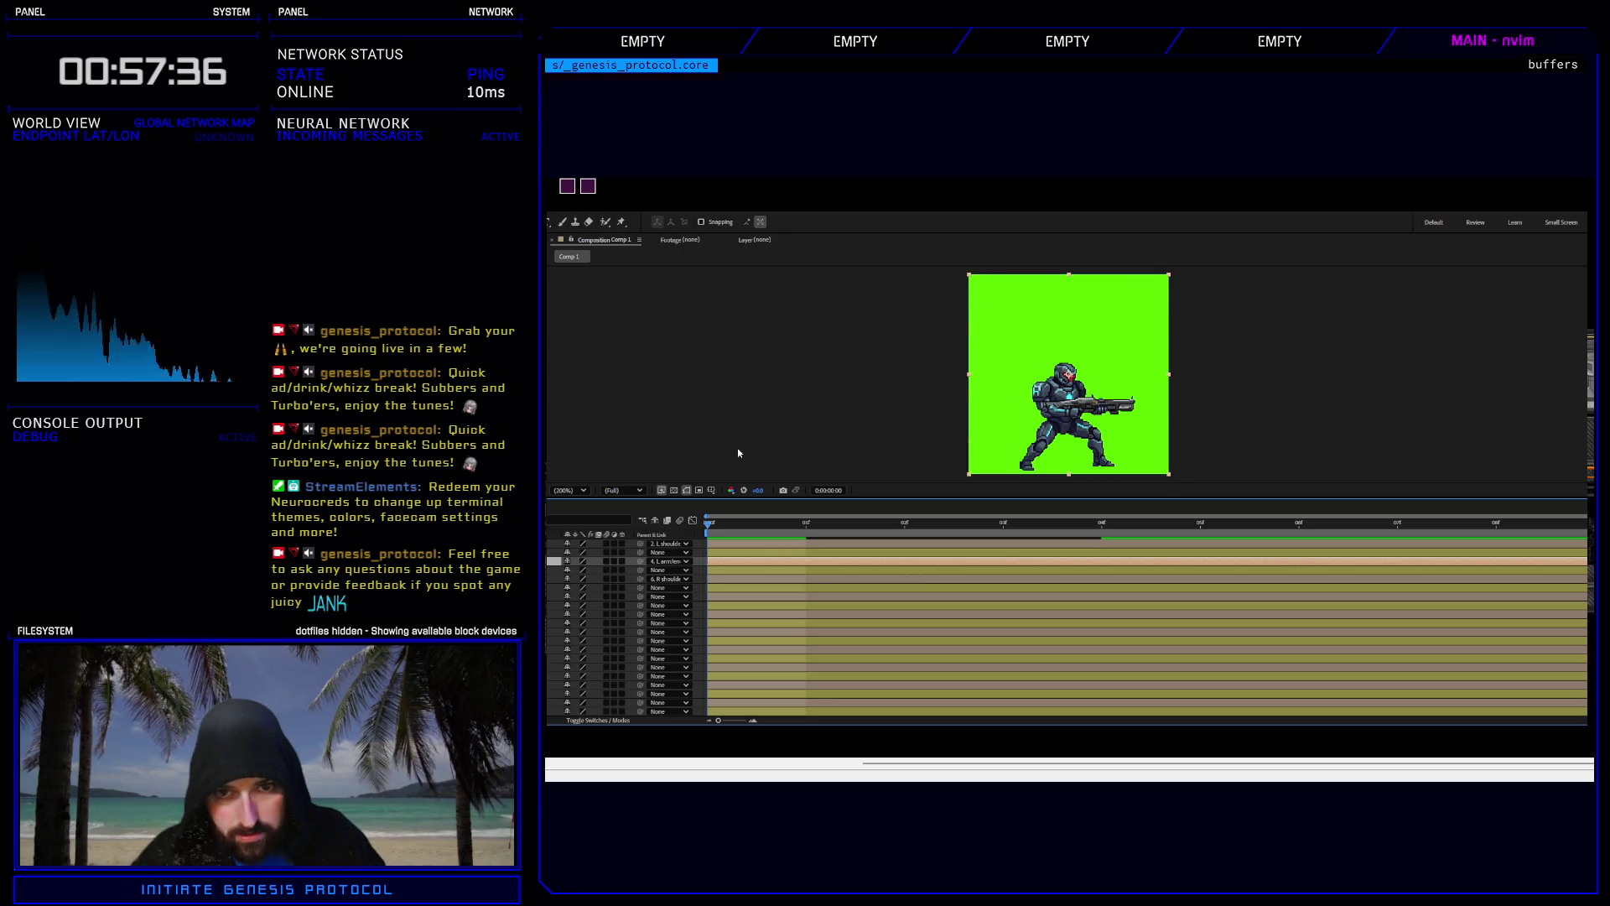
{"action": "key", "text": "Home"}
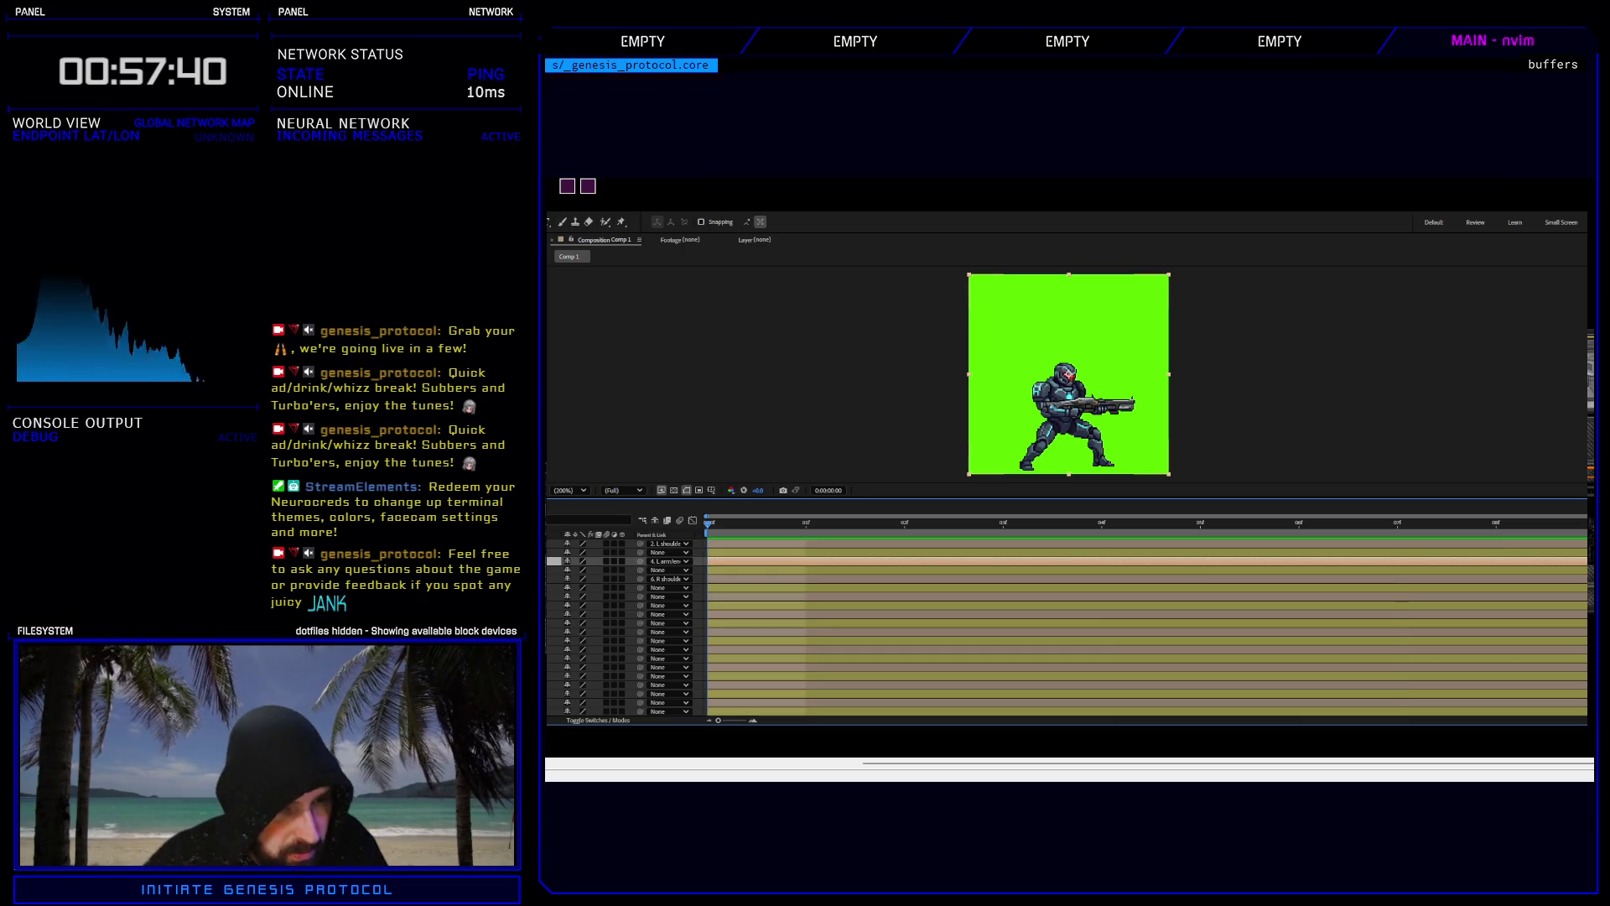
Parent layer 7 to R hand and check the pose at frames 0, 1 and 2.
{"action": "left_click", "coordinate": [657, 597]}
{"action": "left_click", "coordinate": [693, 409]}
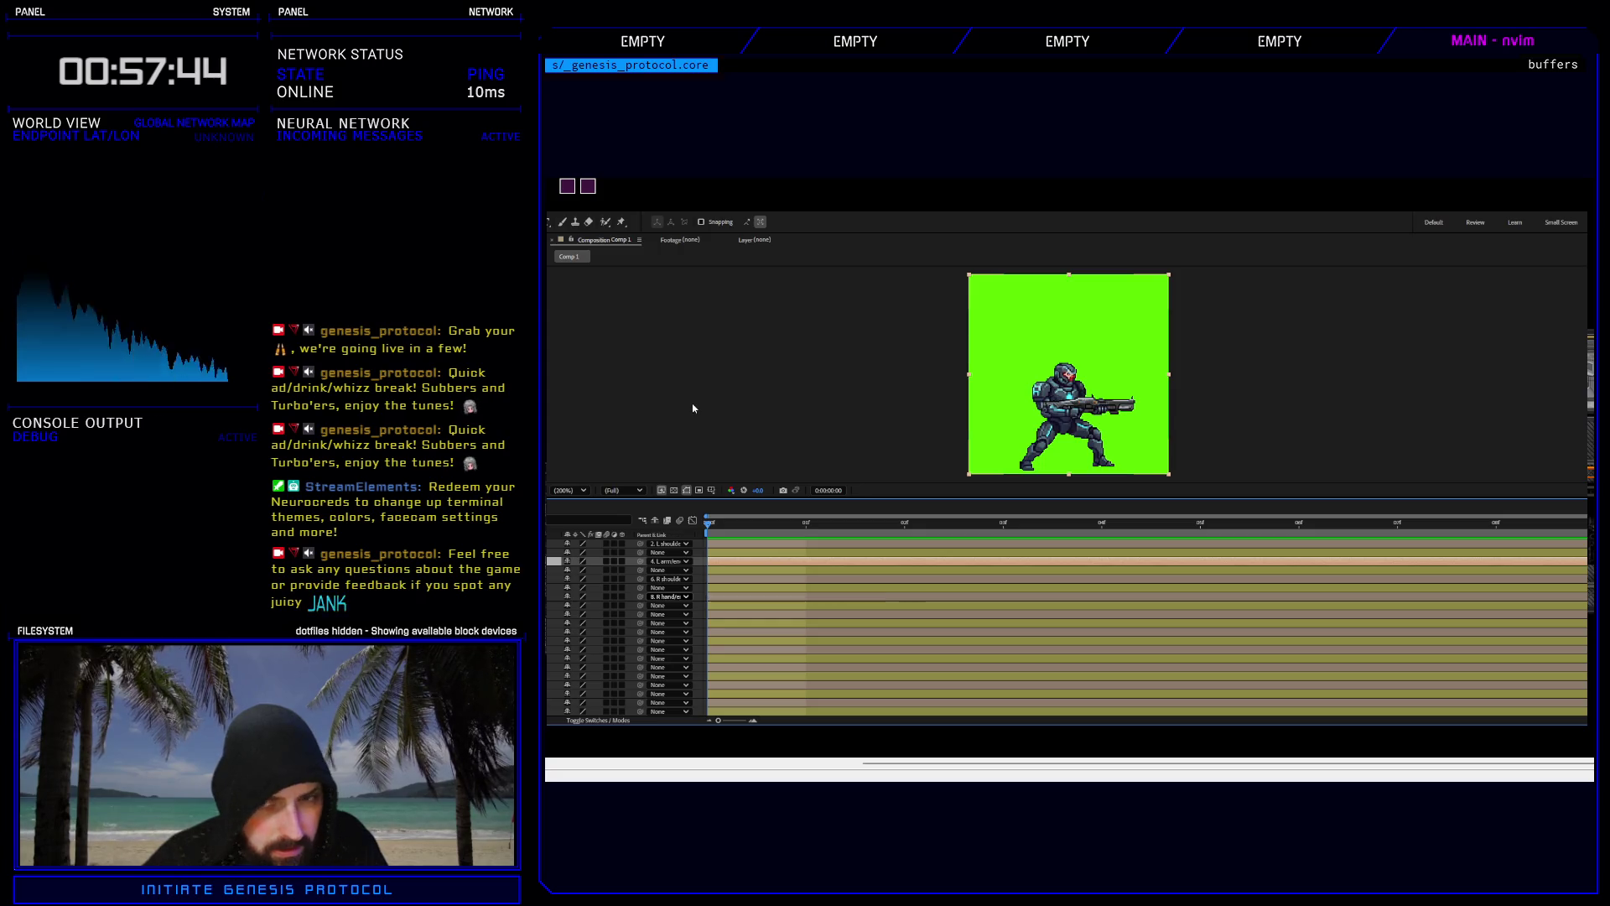
{"action": "left_click", "coordinate": [802, 531]}
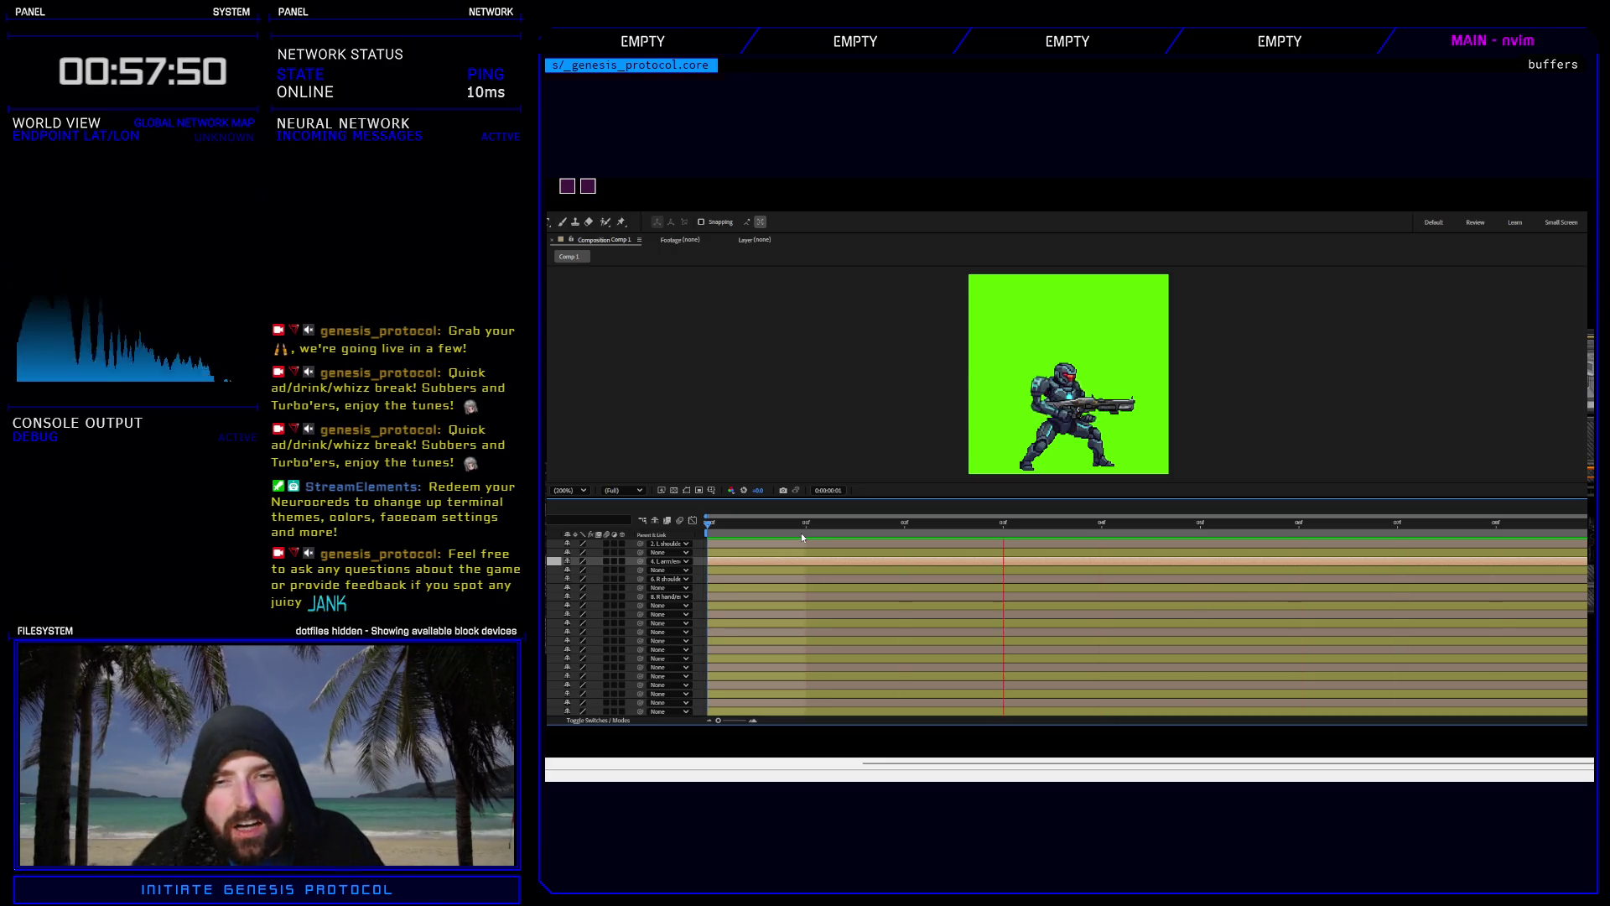
{"action": "left_click", "coordinate": [709, 530]}
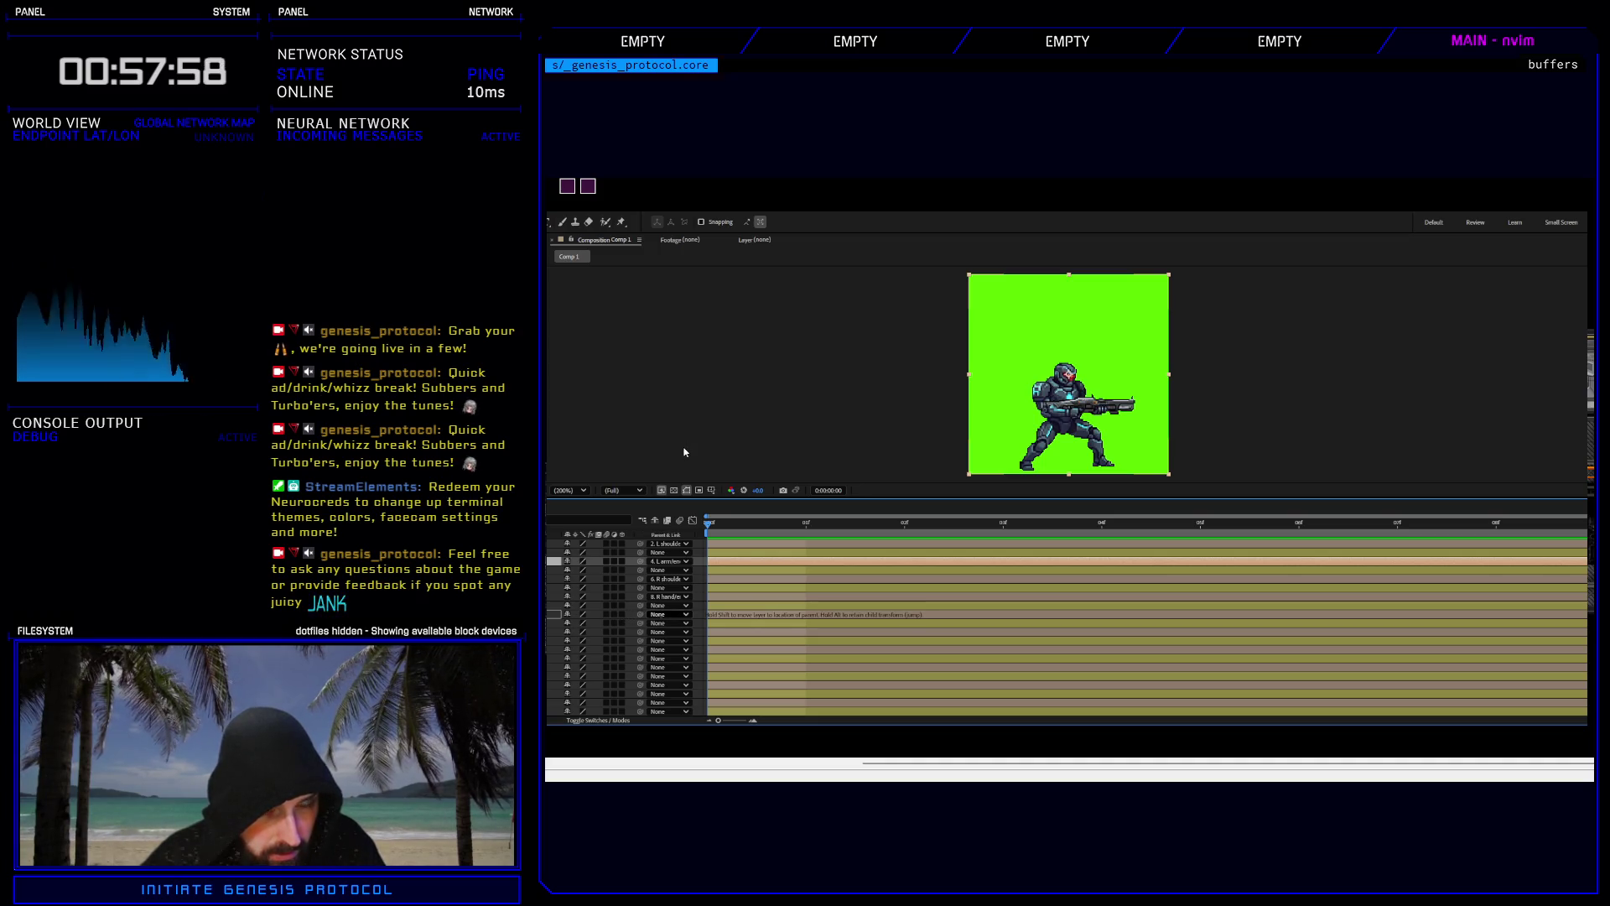
{"action": "left_click", "coordinate": [903, 525]}
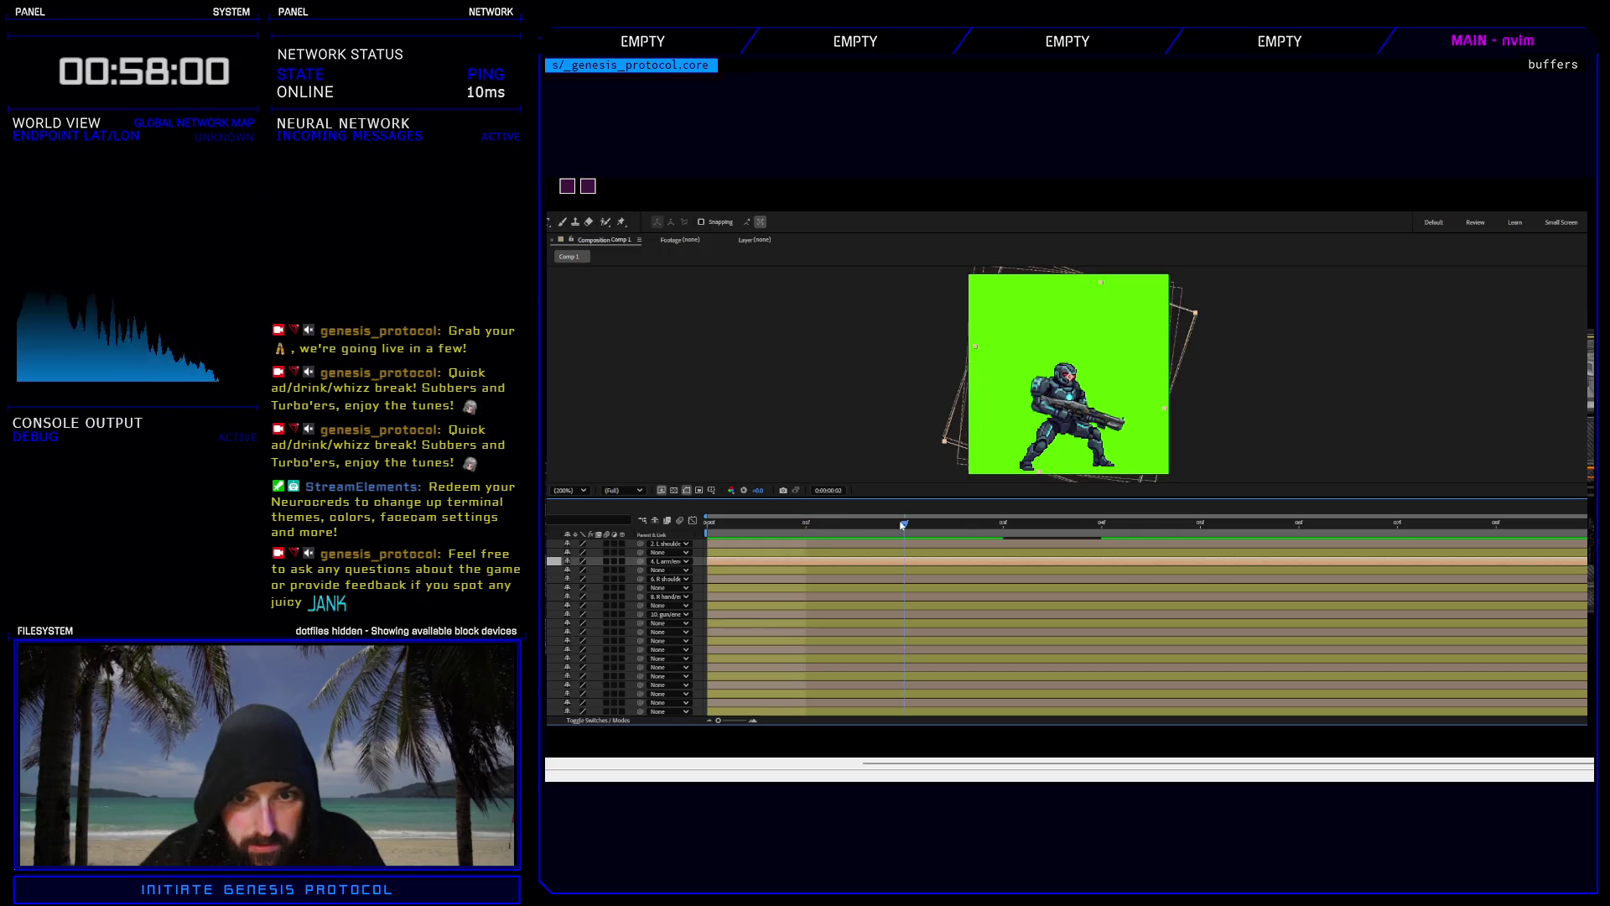
{"action": "mouse_move", "coordinate": [903, 525]}
{"action": "left_mouse_down"}
{"action": "mouse_move", "coordinate": [969, 521]}
{"action": "mouse_move", "coordinate": [709, 525]}
{"action": "left_mouse_up"}
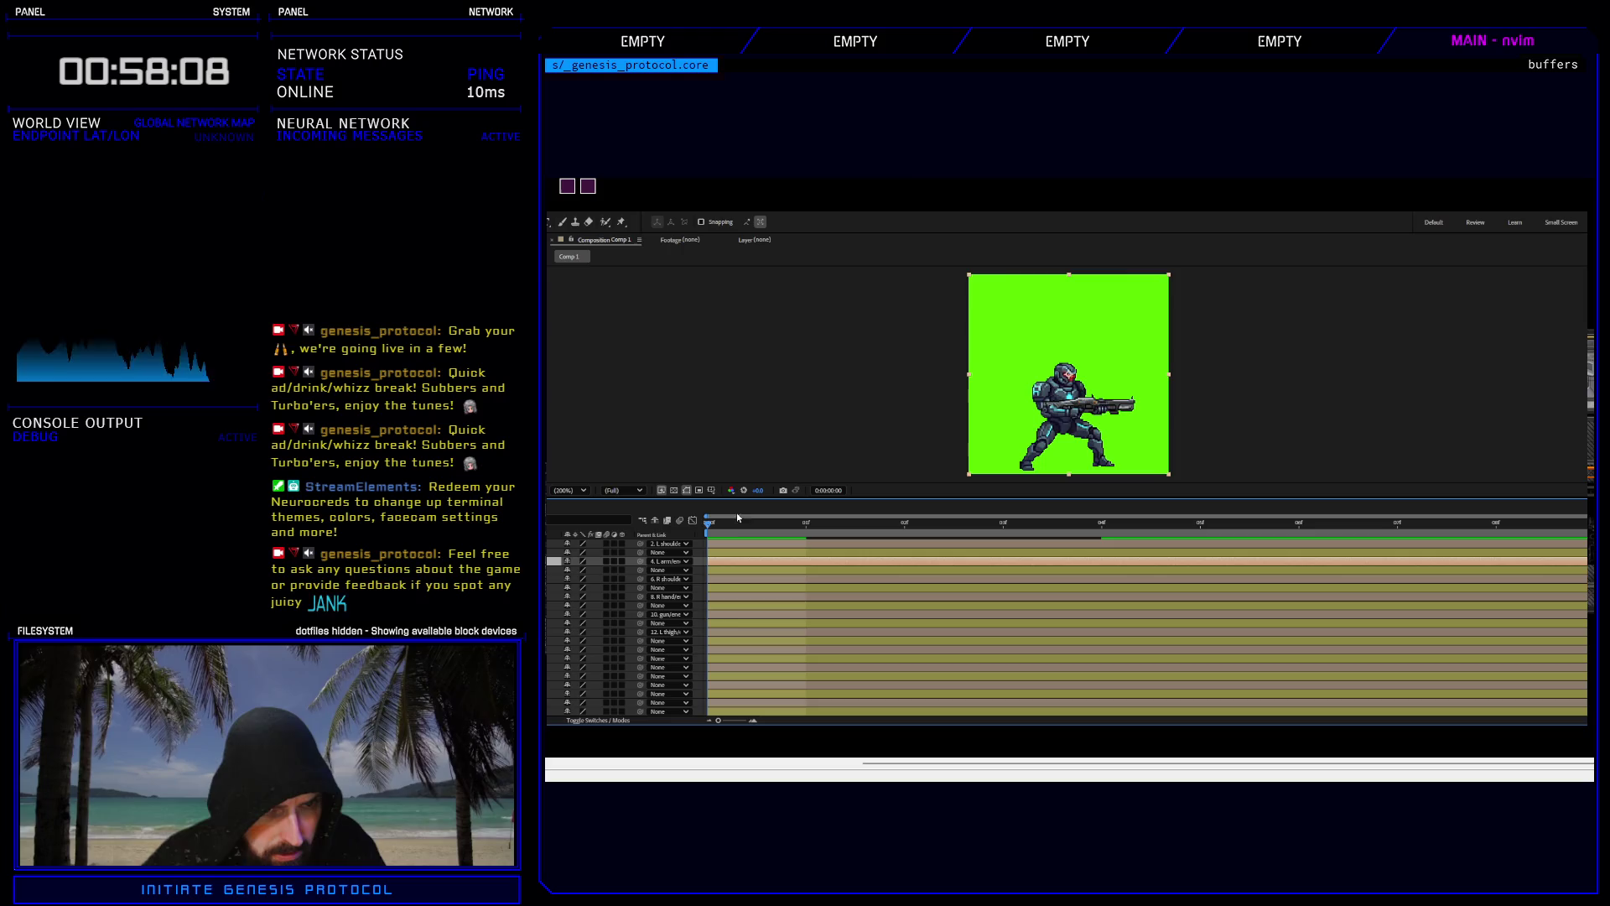
{"action": "left_click", "coordinate": [819, 525]}
{"action": "left_click", "coordinate": [707, 522]}
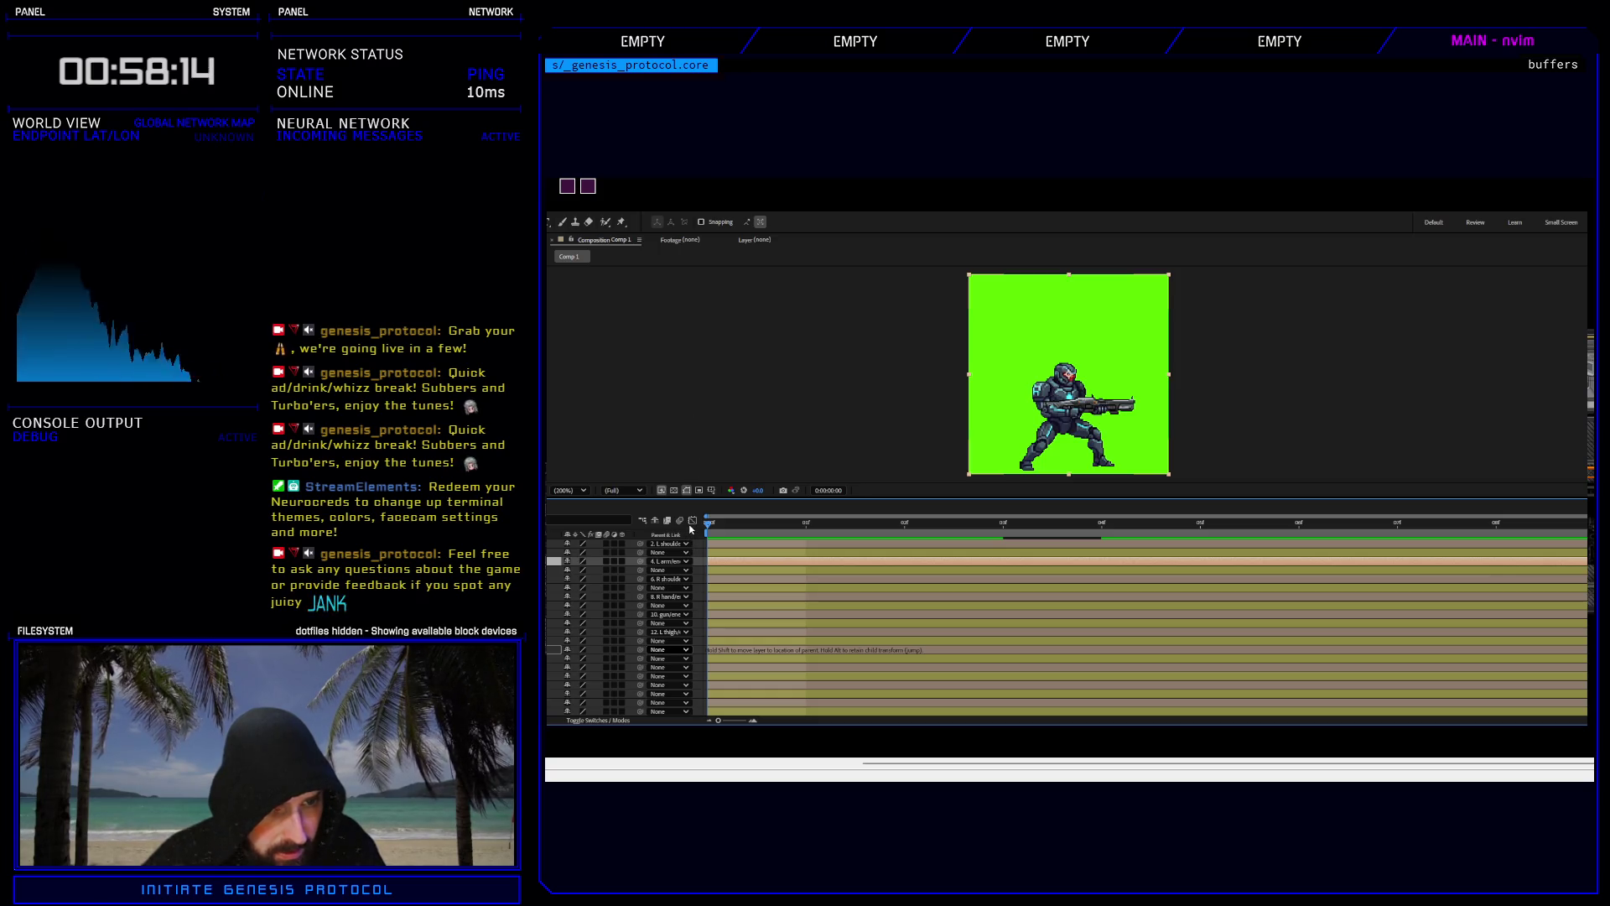
Parent a lower layer to the left leg, check frame 1, and start linking another layer.
{"action": "mouse_move", "coordinate": [692, 528]}
{"action": "left_mouse_down"}
{"action": "mouse_move", "coordinate": [684, 545]}
{"action": "mouse_move", "coordinate": [788, 516]}
{"action": "mouse_move", "coordinate": [901, 524]}
{"action": "mouse_move", "coordinate": [670, 530]}
{"action": "left_mouse_up"}
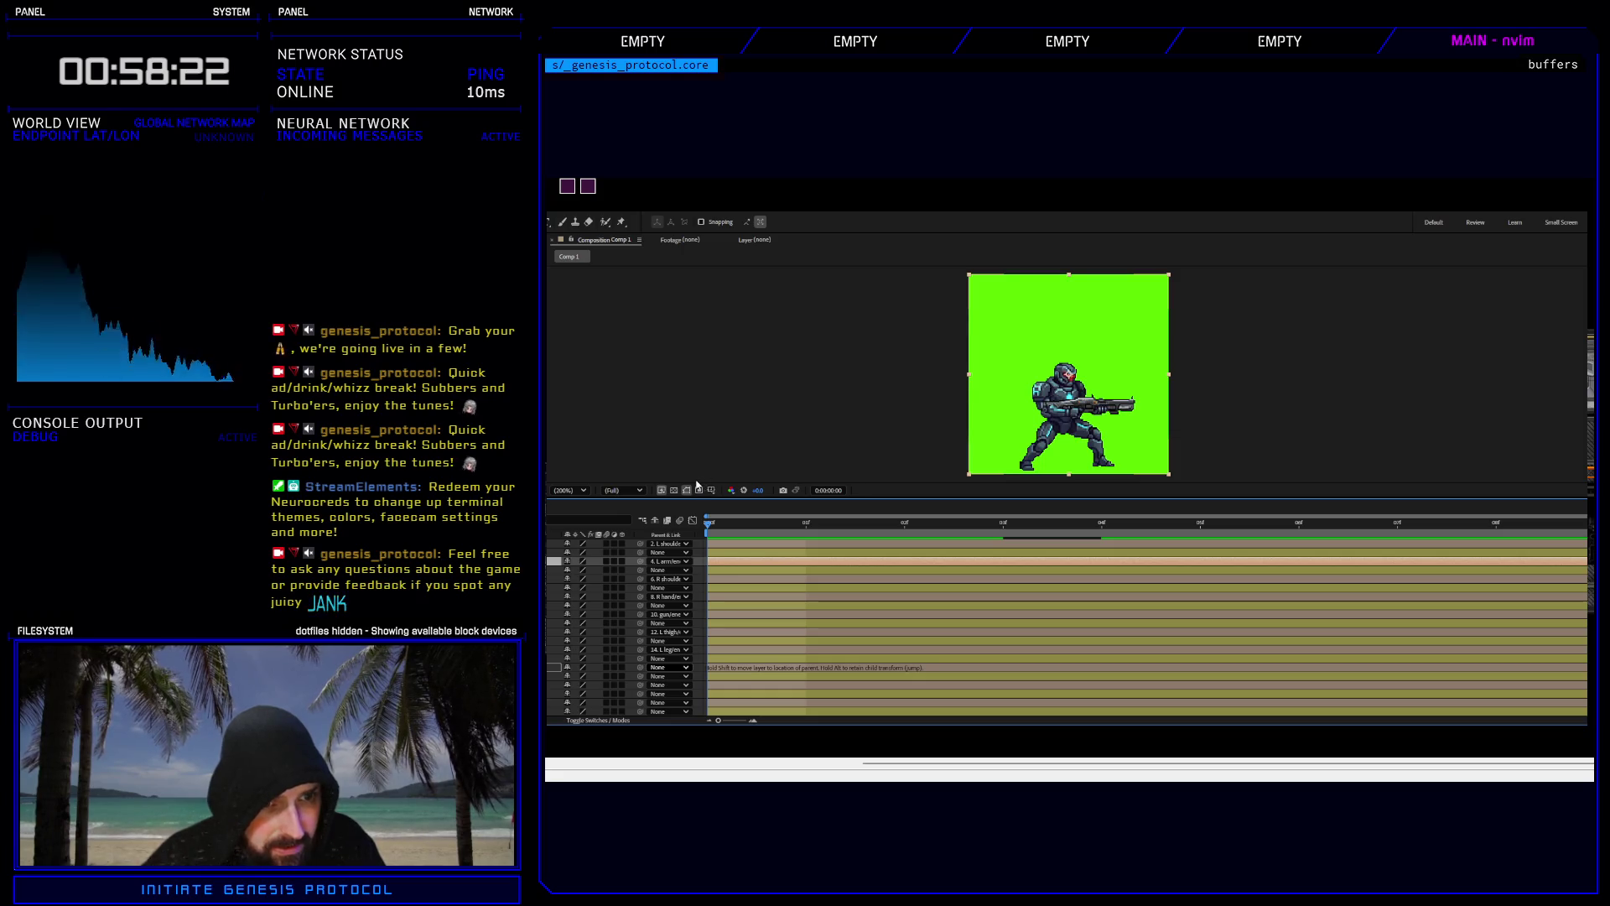
{"action": "left_click", "coordinate": [858, 517]}
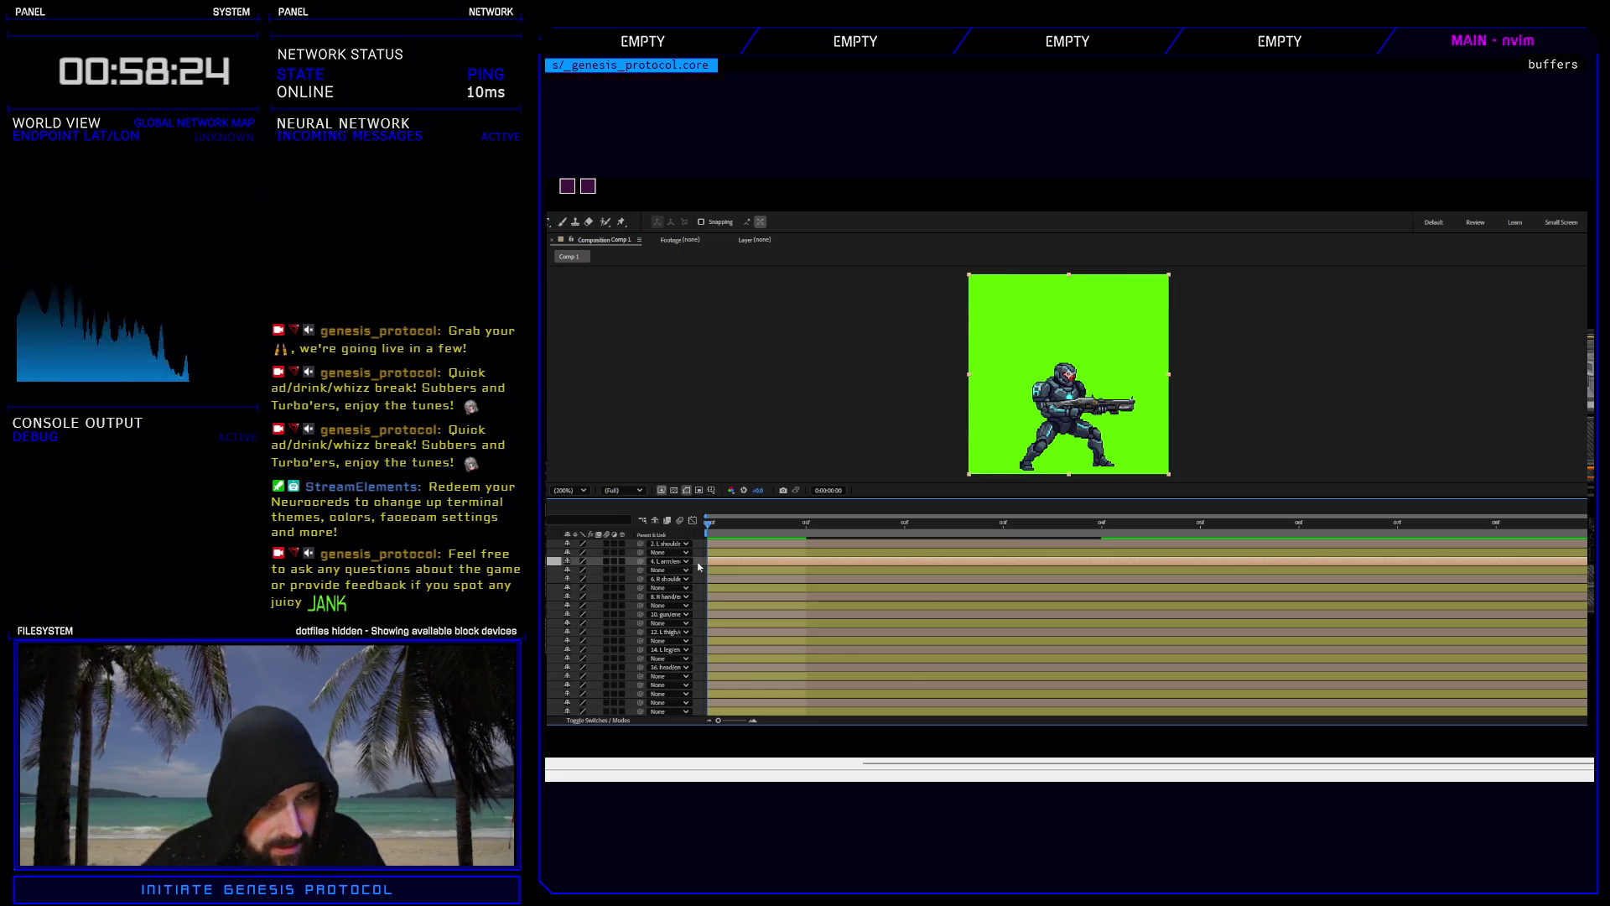
{"action": "left_click", "coordinate": [705, 522]}
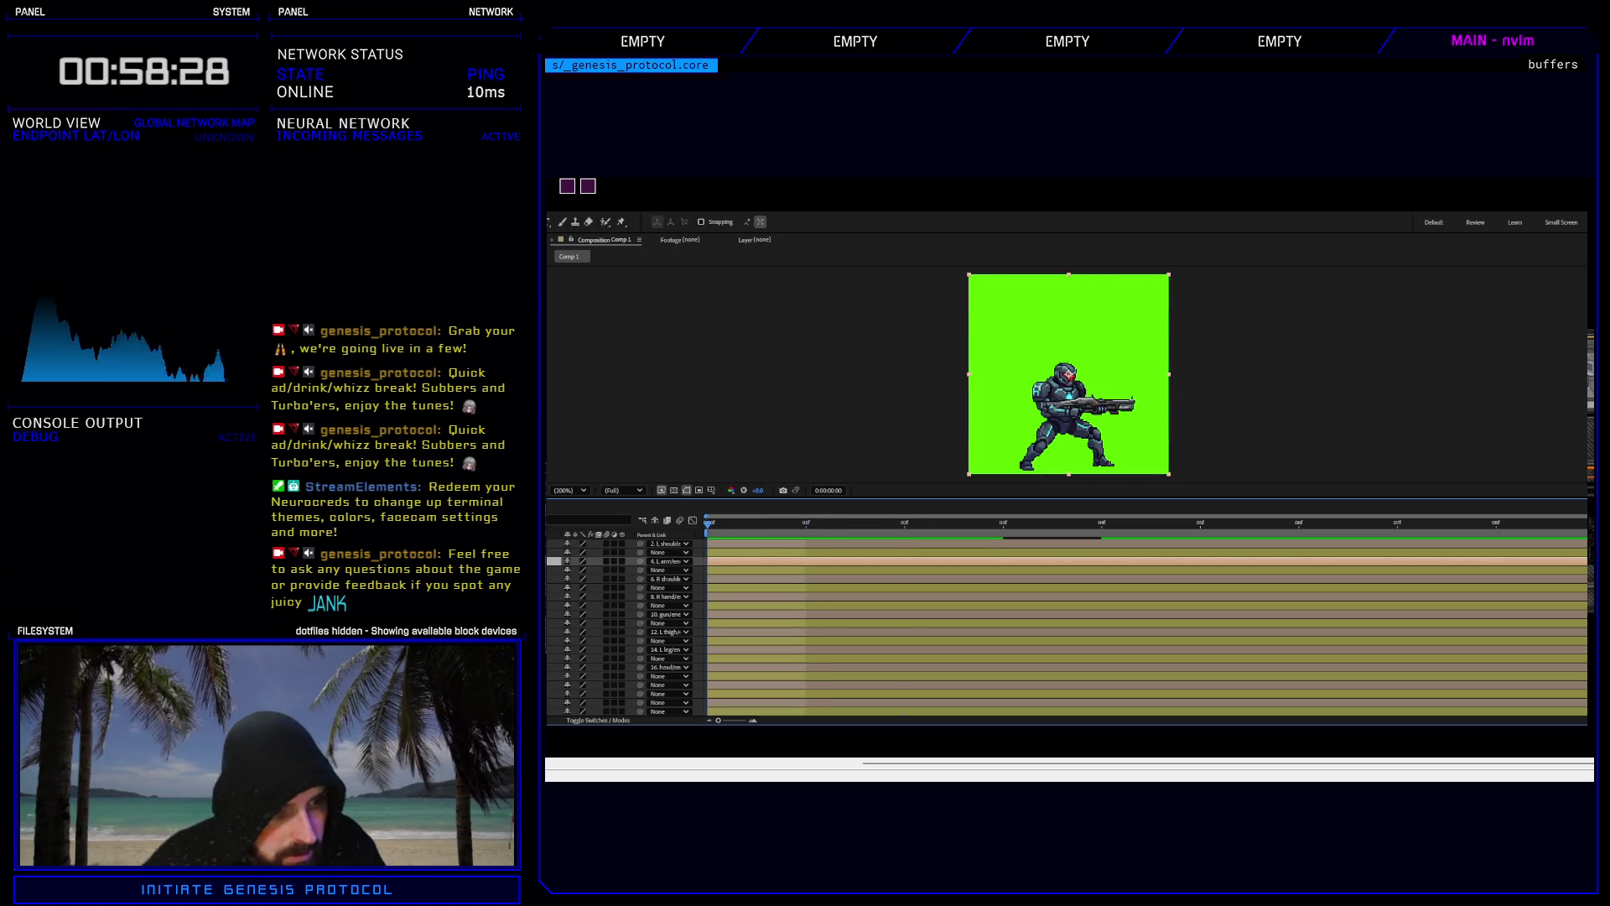
{"action": "left_click", "coordinate": [578, 684]}
{"action": "mouse_move", "coordinate": [640, 684]}
{"action": "left_mouse_down"}
{"action": "mouse_move", "coordinate": [680, 570]}
{"action": "mouse_move", "coordinate": [683, 605]}
{"action": "left_mouse_up"}
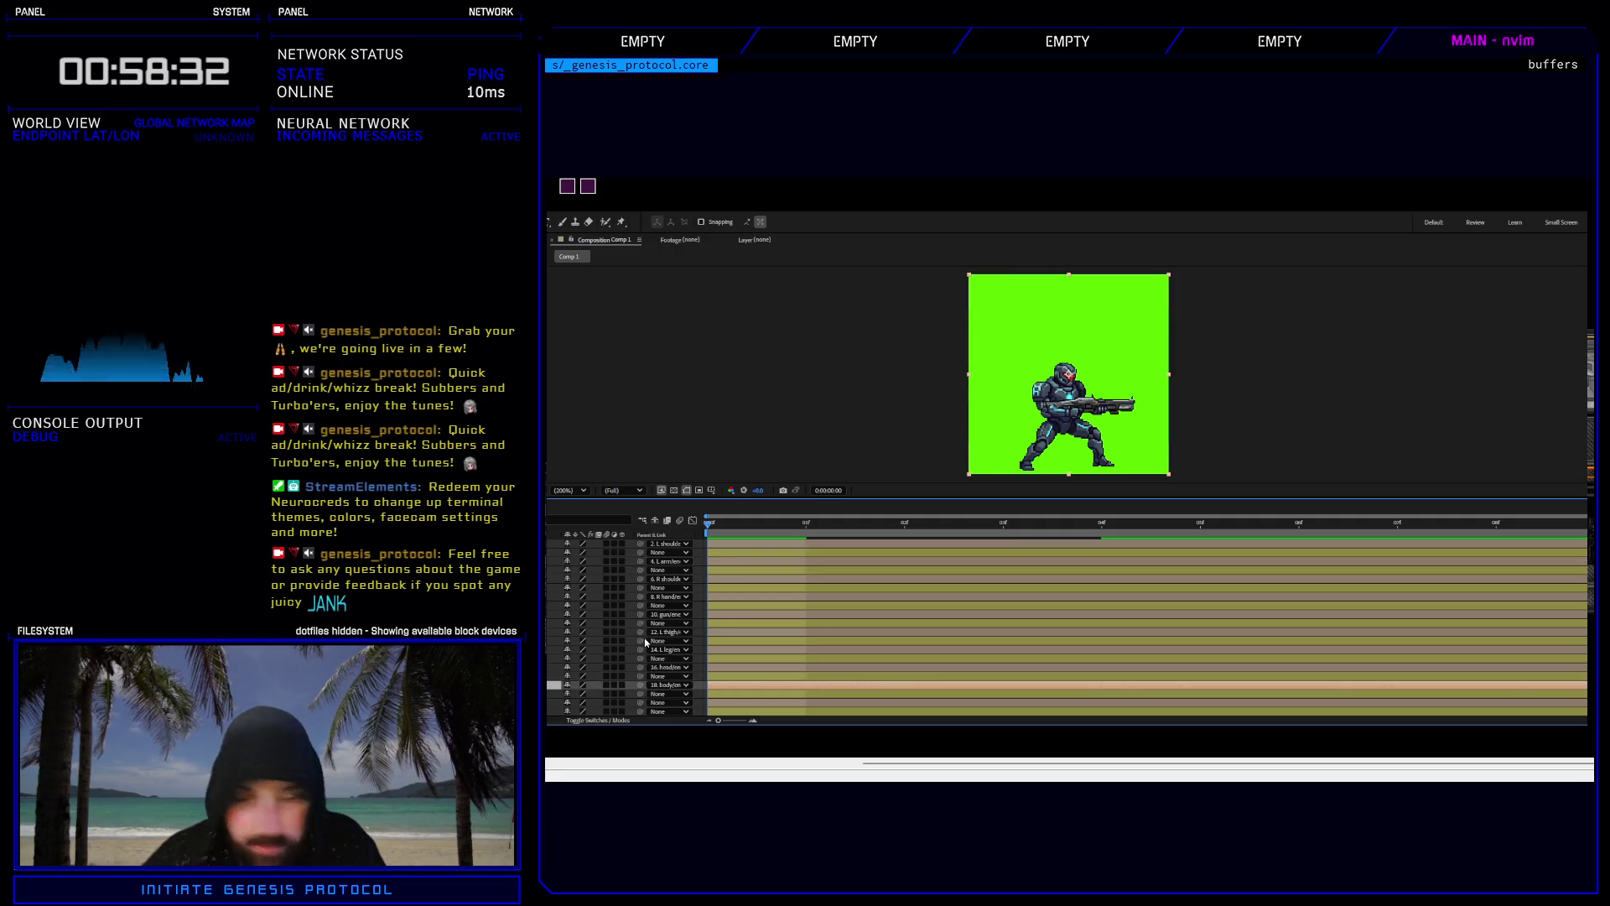
{"action": "scroll", "coordinate": [553, 661], "scroll_direction": "down", "scroll_amount": 2}
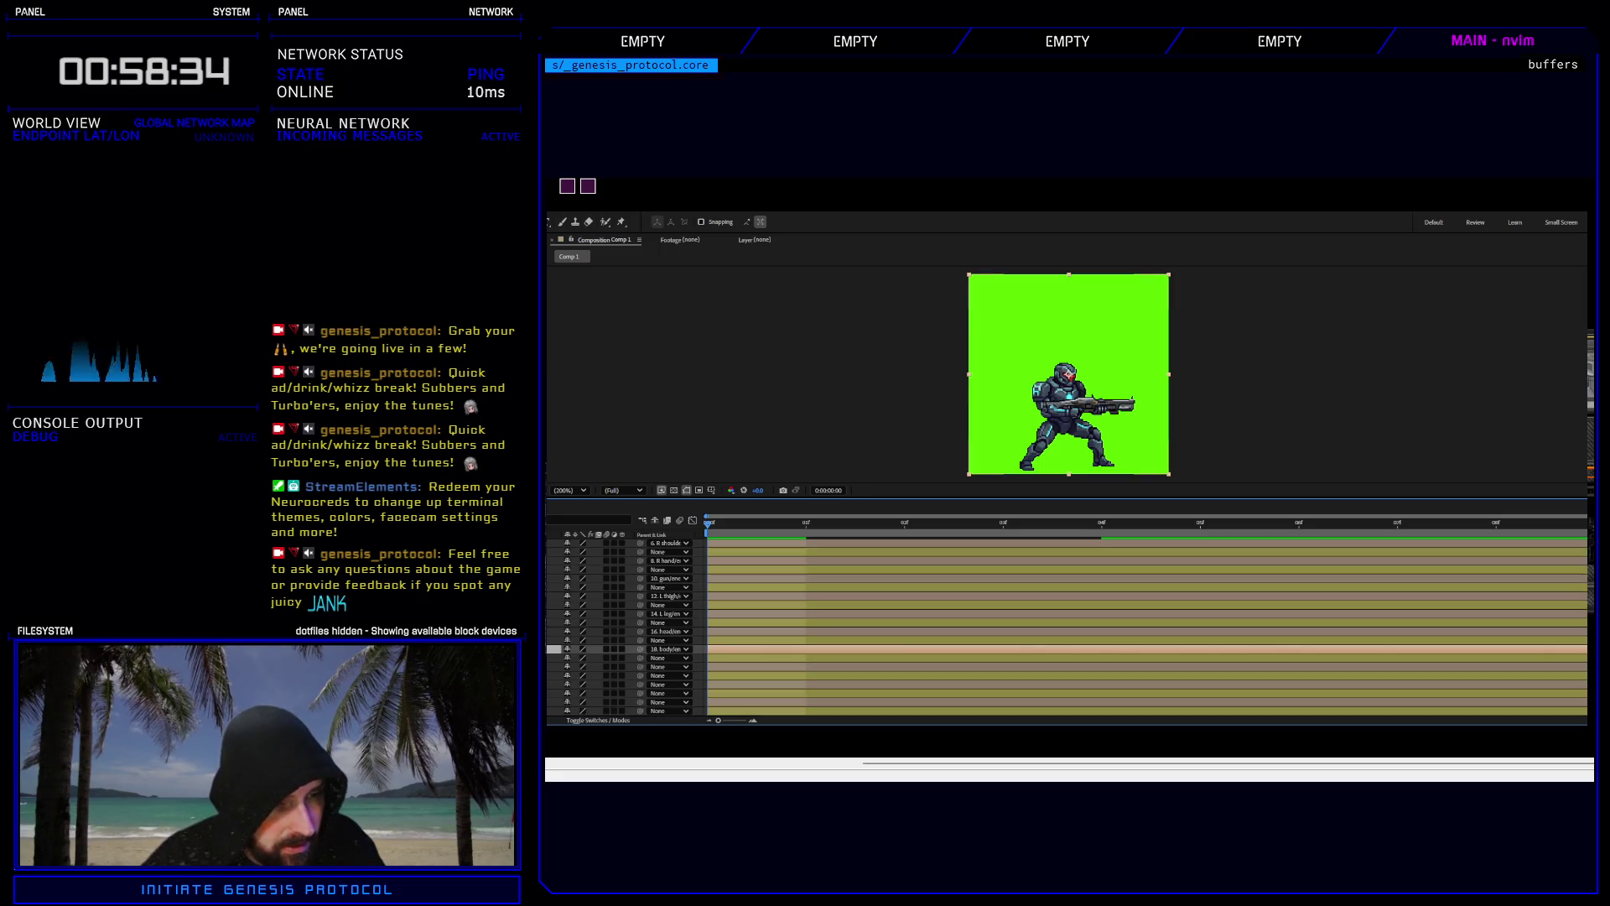
Parent the remaining layers to R arm, R thigh and R leg, then preview from frame 2.
{"action": "left_click", "coordinate": [554, 666]}
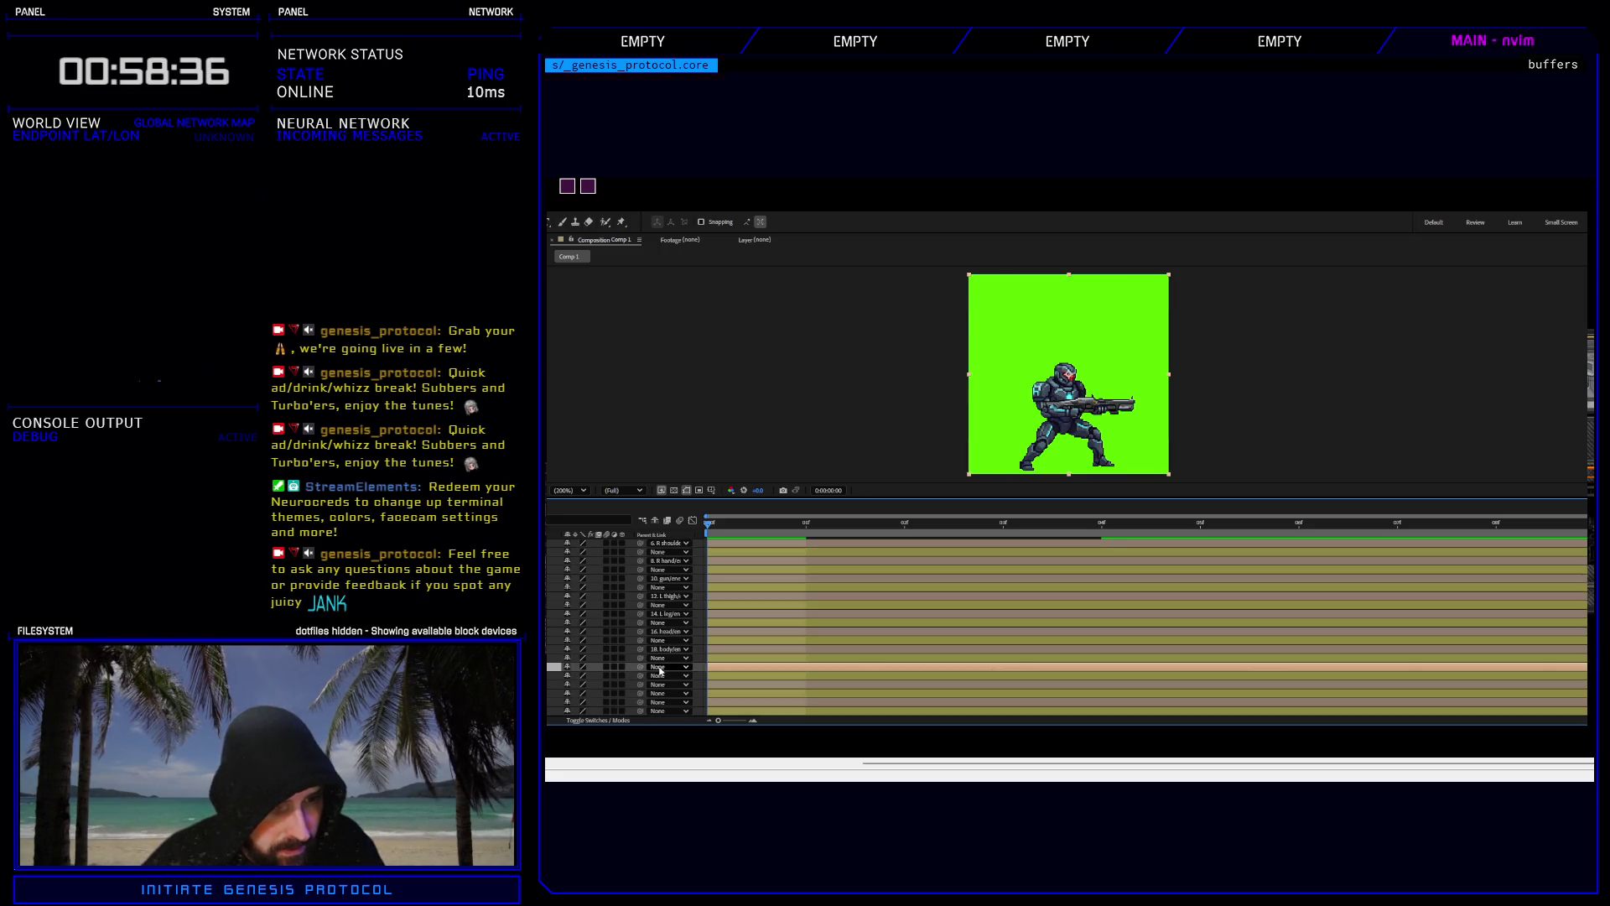
{"action": "left_click_drag", "start_coordinate": [640, 666], "coordinate": [679, 591]}
{"action": "left_click_drag", "start_coordinate": [689, 452], "coordinate": [690, 482]}
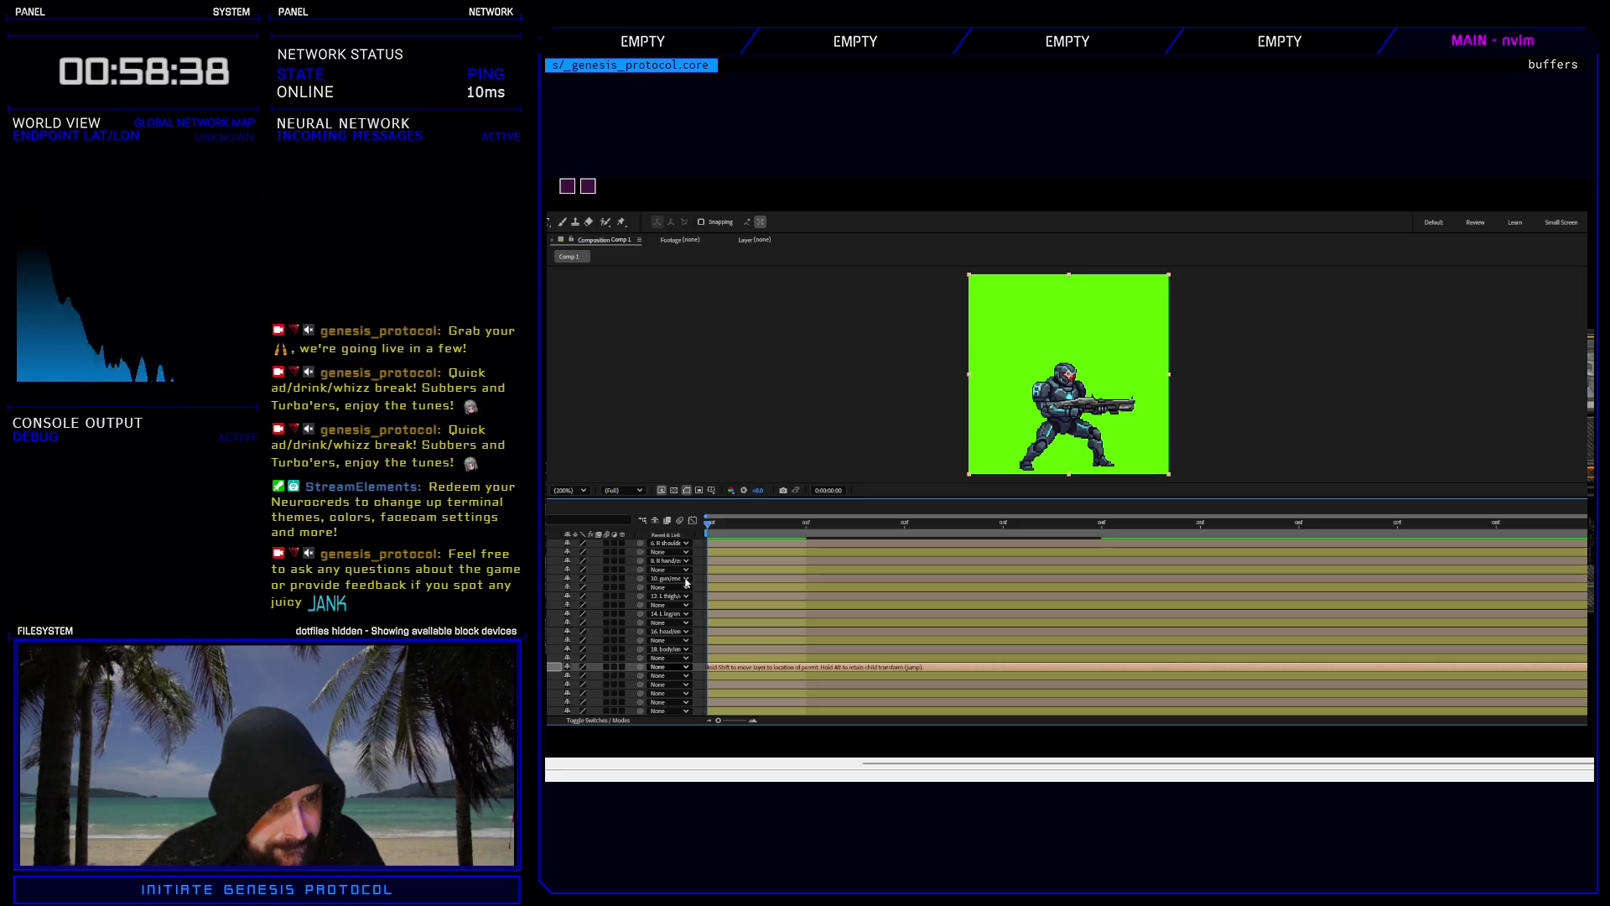
{"action": "left_click_drag", "start_coordinate": [686, 582], "coordinate": [671, 711]}
{"action": "left_click", "coordinate": [640, 684]}
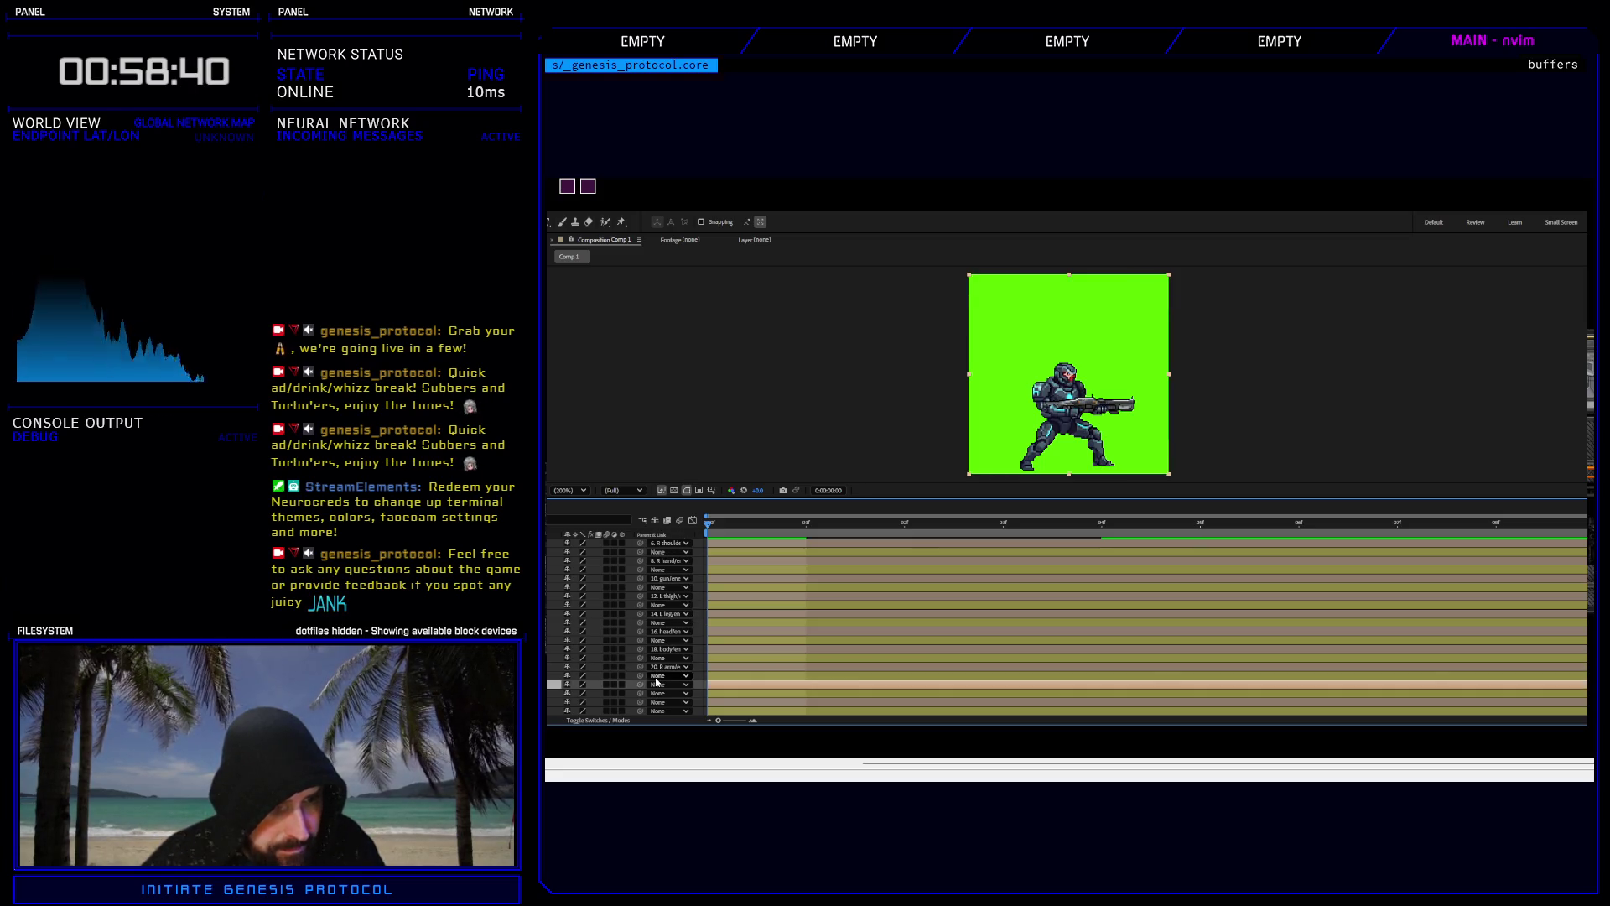
{"action": "left_click_drag", "start_coordinate": [680, 621], "coordinate": [675, 693]}
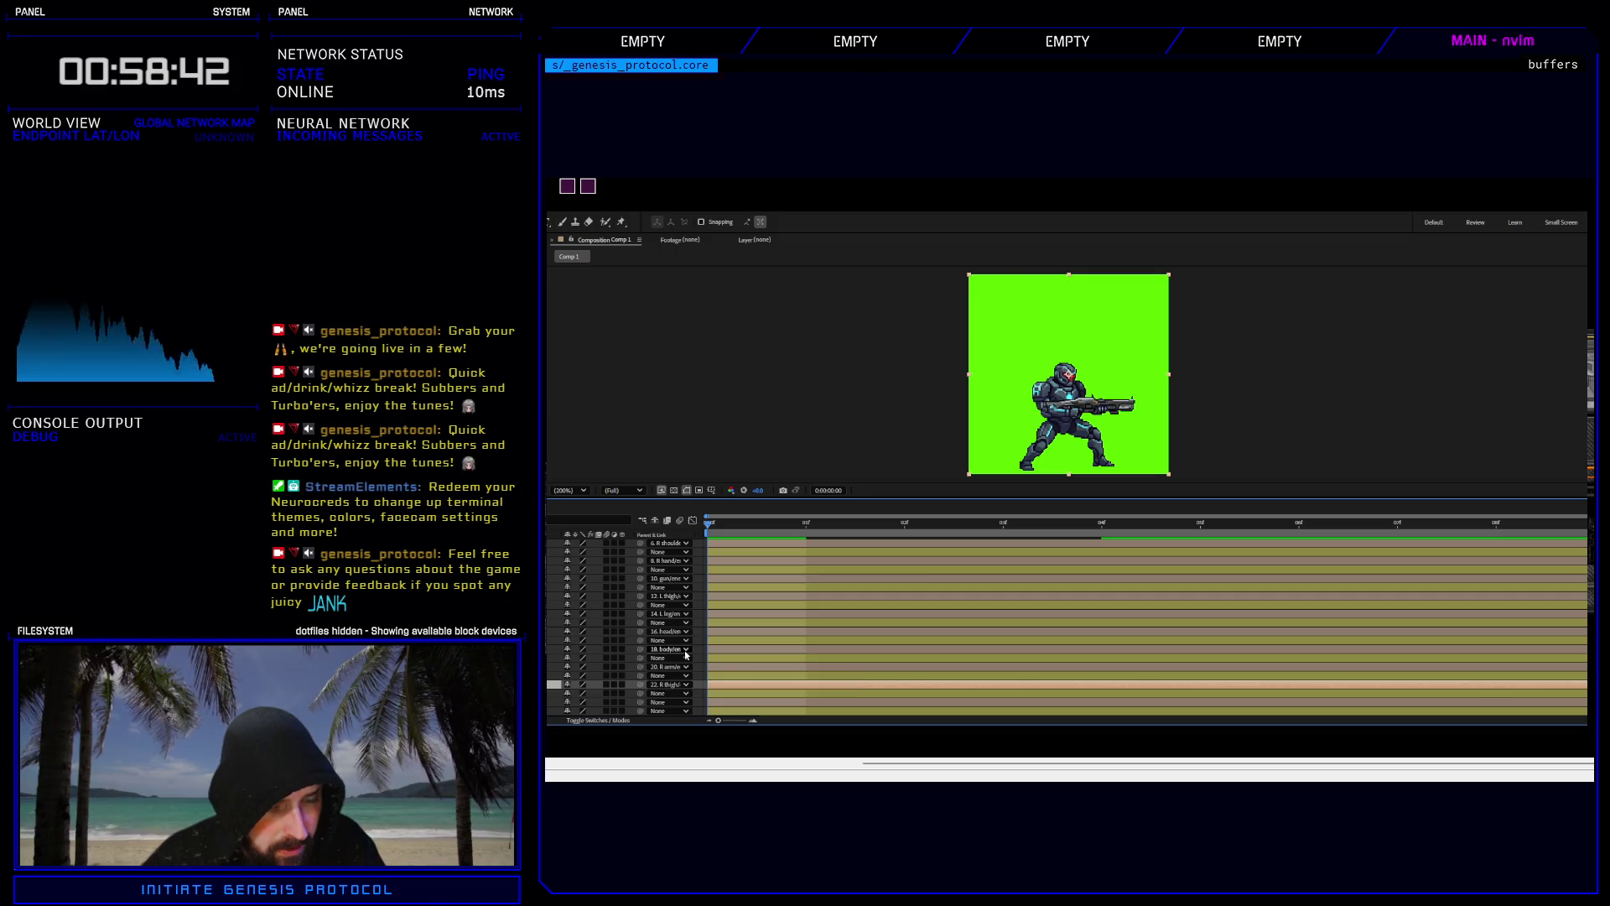
{"action": "left_click", "coordinate": [640, 702]}
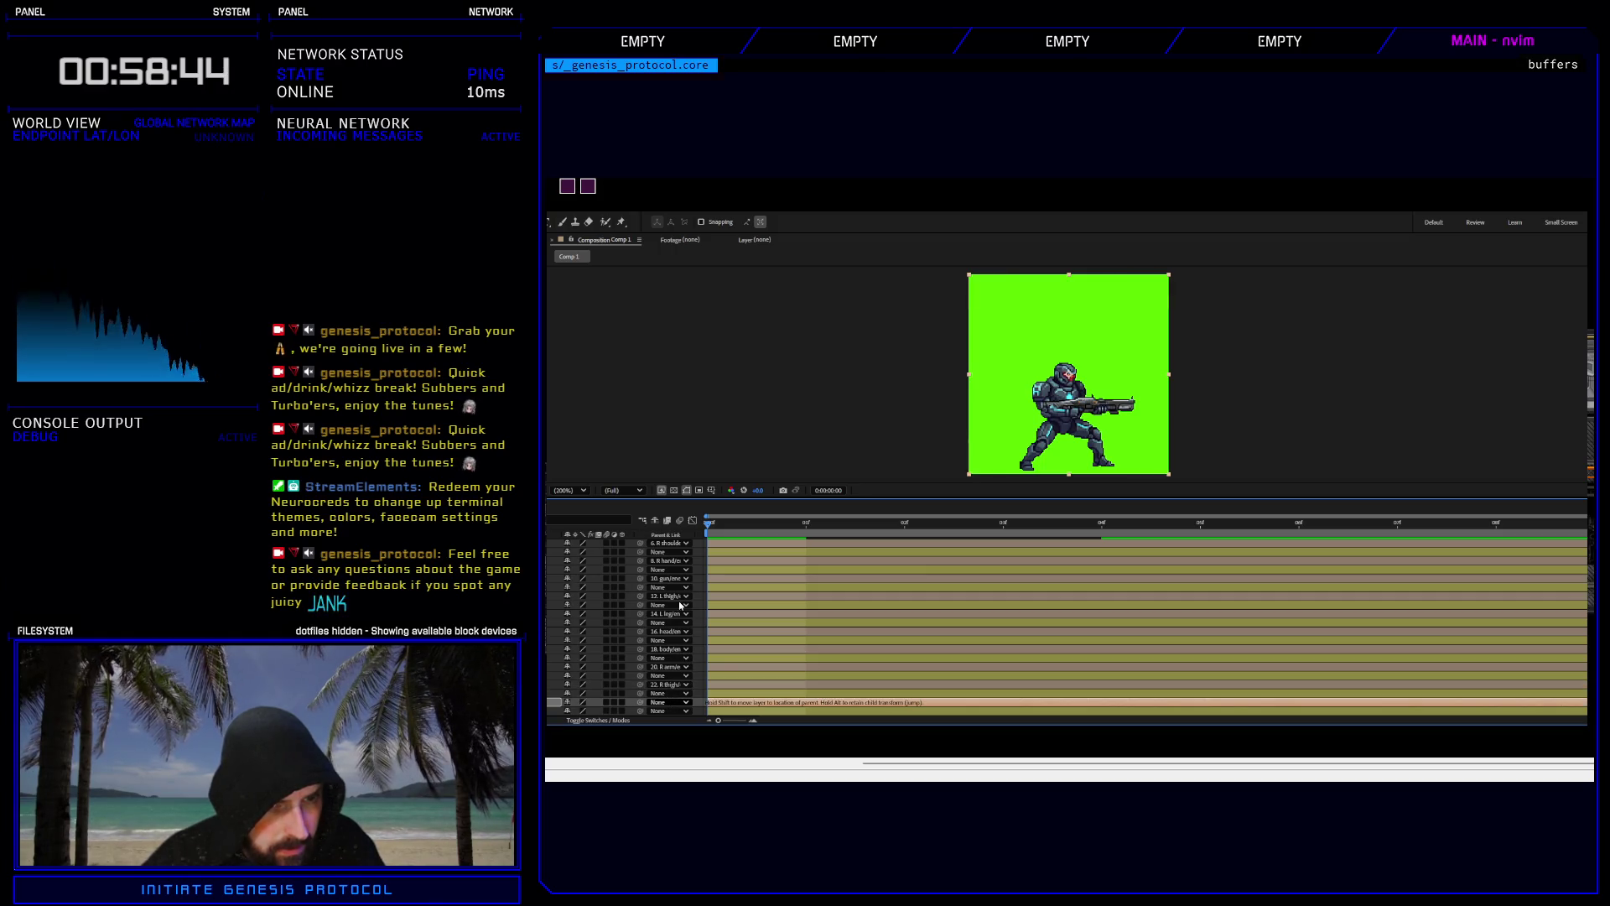
{"action": "left_click_drag", "start_coordinate": [687, 695], "coordinate": [687, 696]}
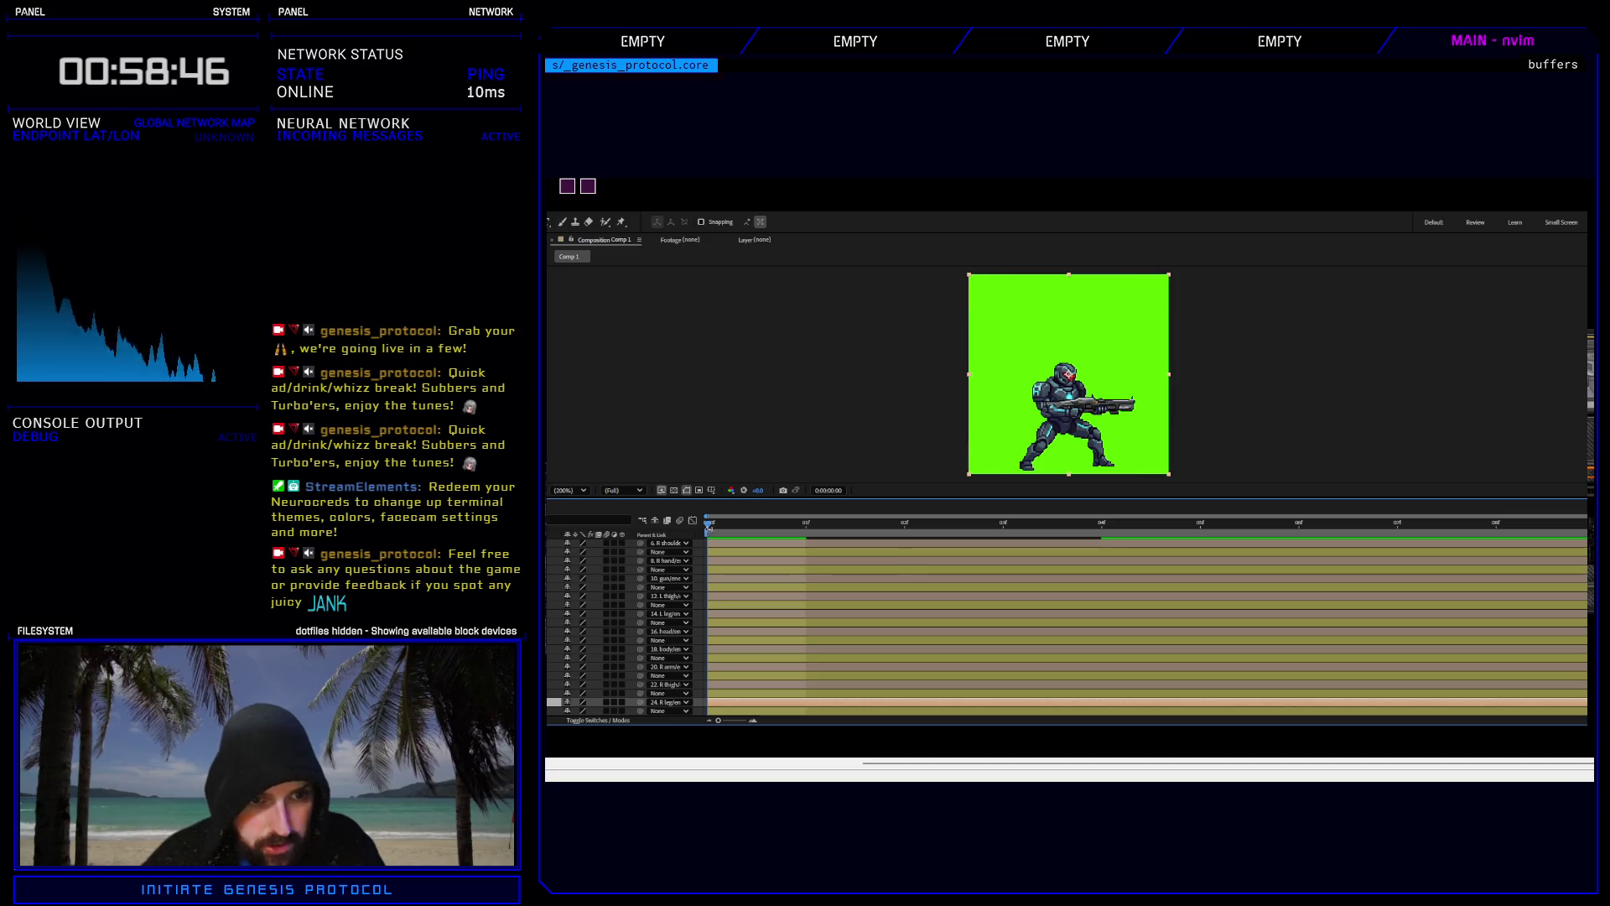
{"action": "mouse_move", "coordinate": [751, 517]}
{"action": "left_mouse_down"}
{"action": "mouse_move", "coordinate": [956, 518]}
{"action": "mouse_move", "coordinate": [712, 520]}
{"action": "left_mouse_up"}
{"action": "key", "text": "space"}
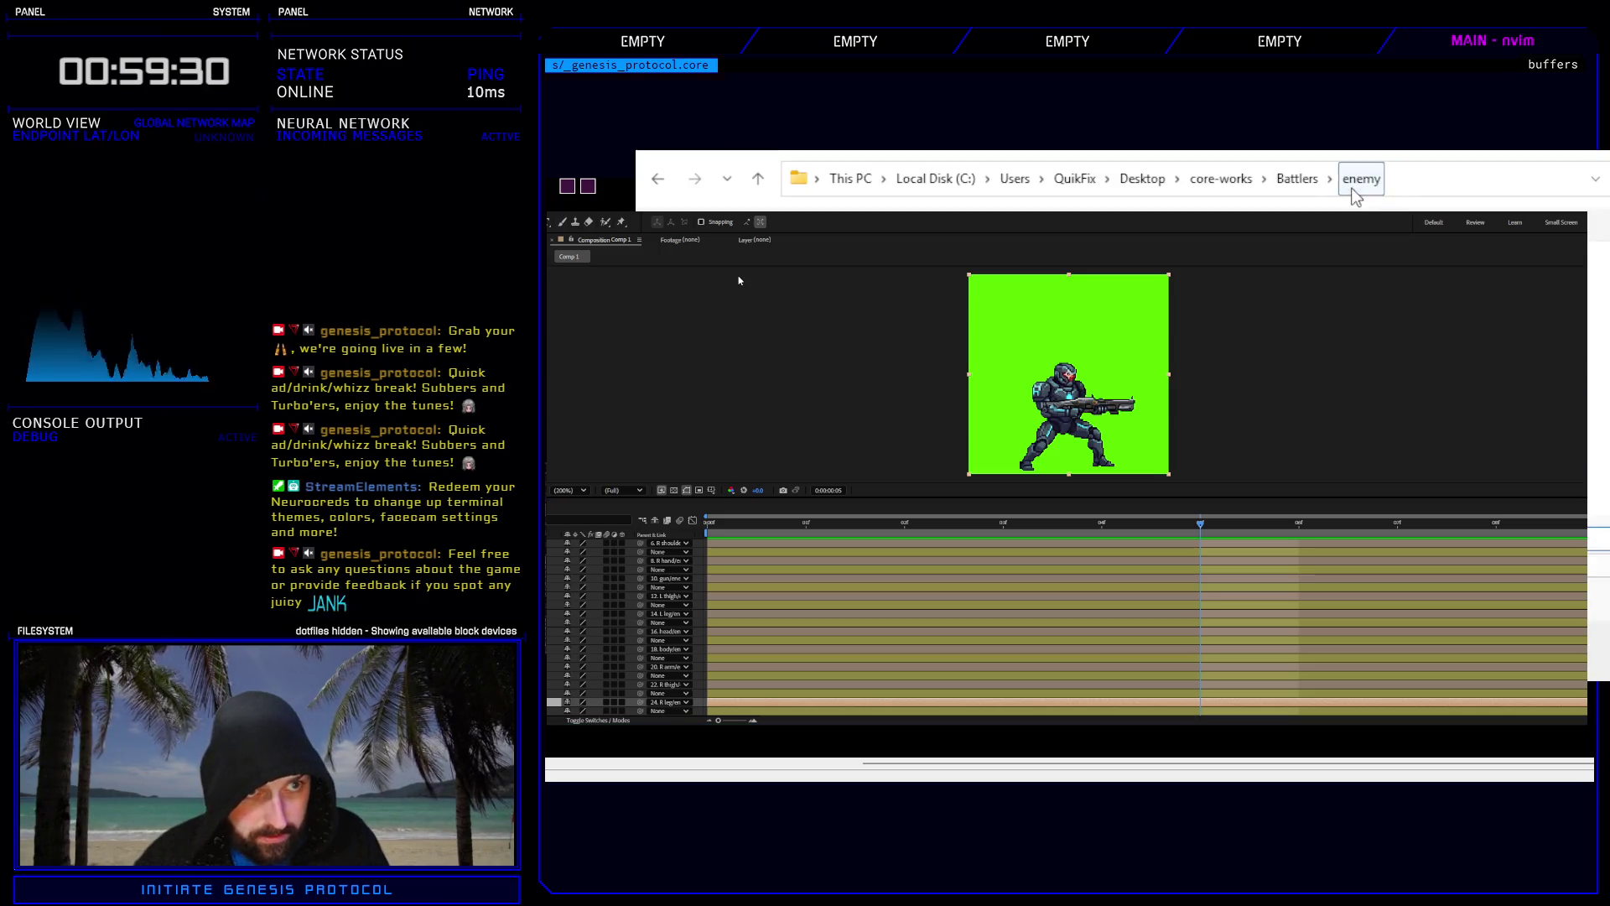
Go up to the enemy battler folder in Explorer, then bring After Effects back.
{"action": "left_click", "coordinate": [1360, 179]}
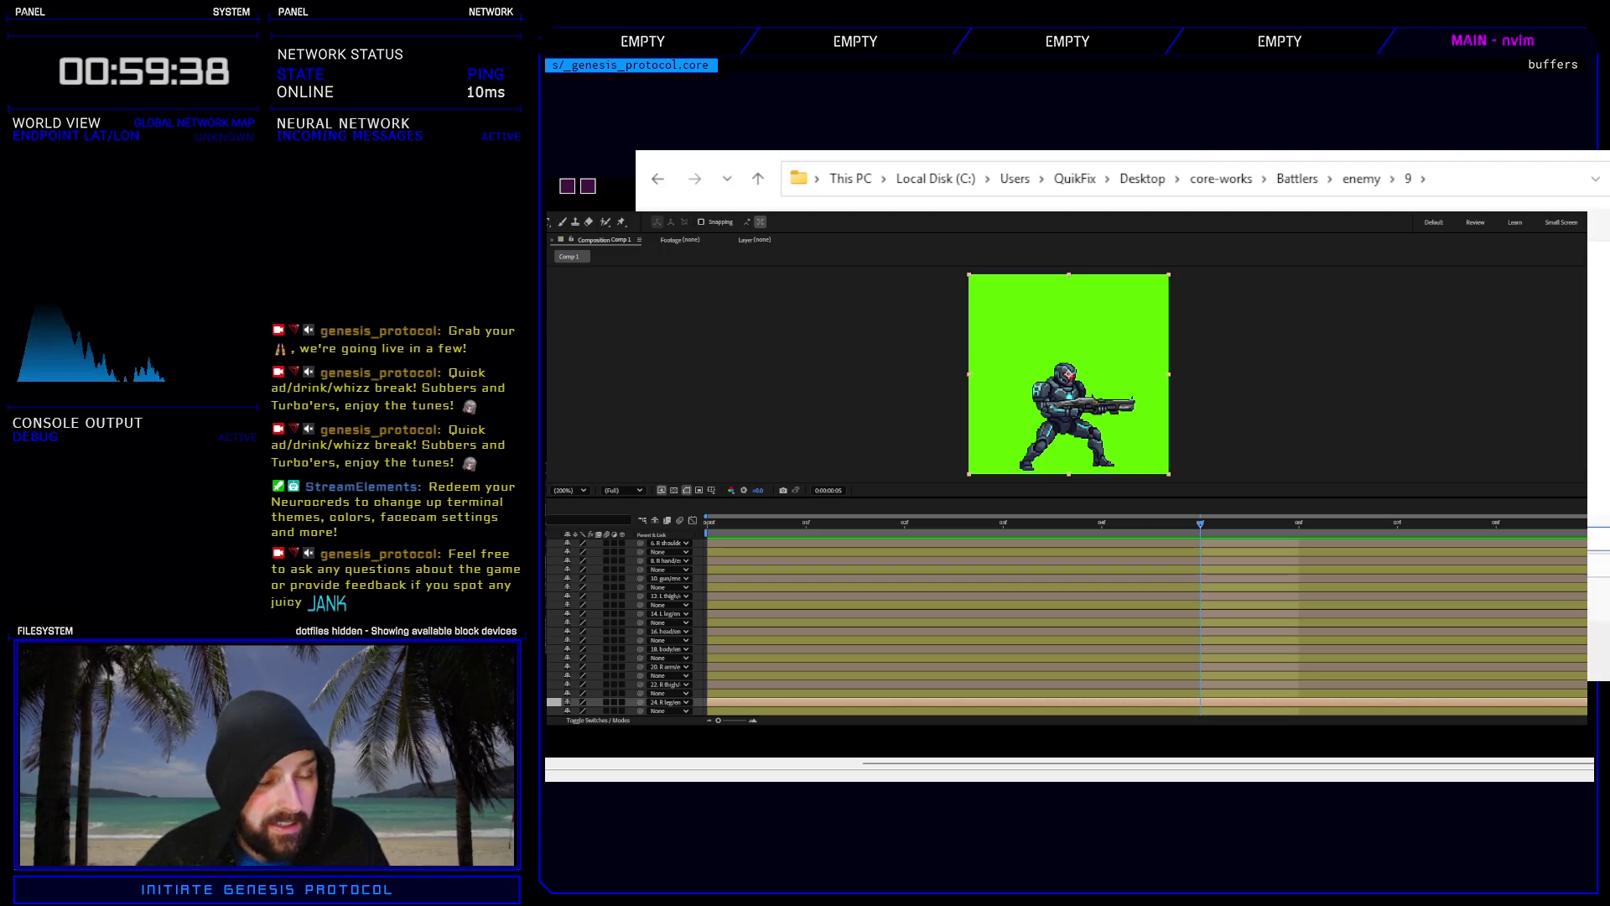
{"action": "left_click", "coordinate": [916, 506]}
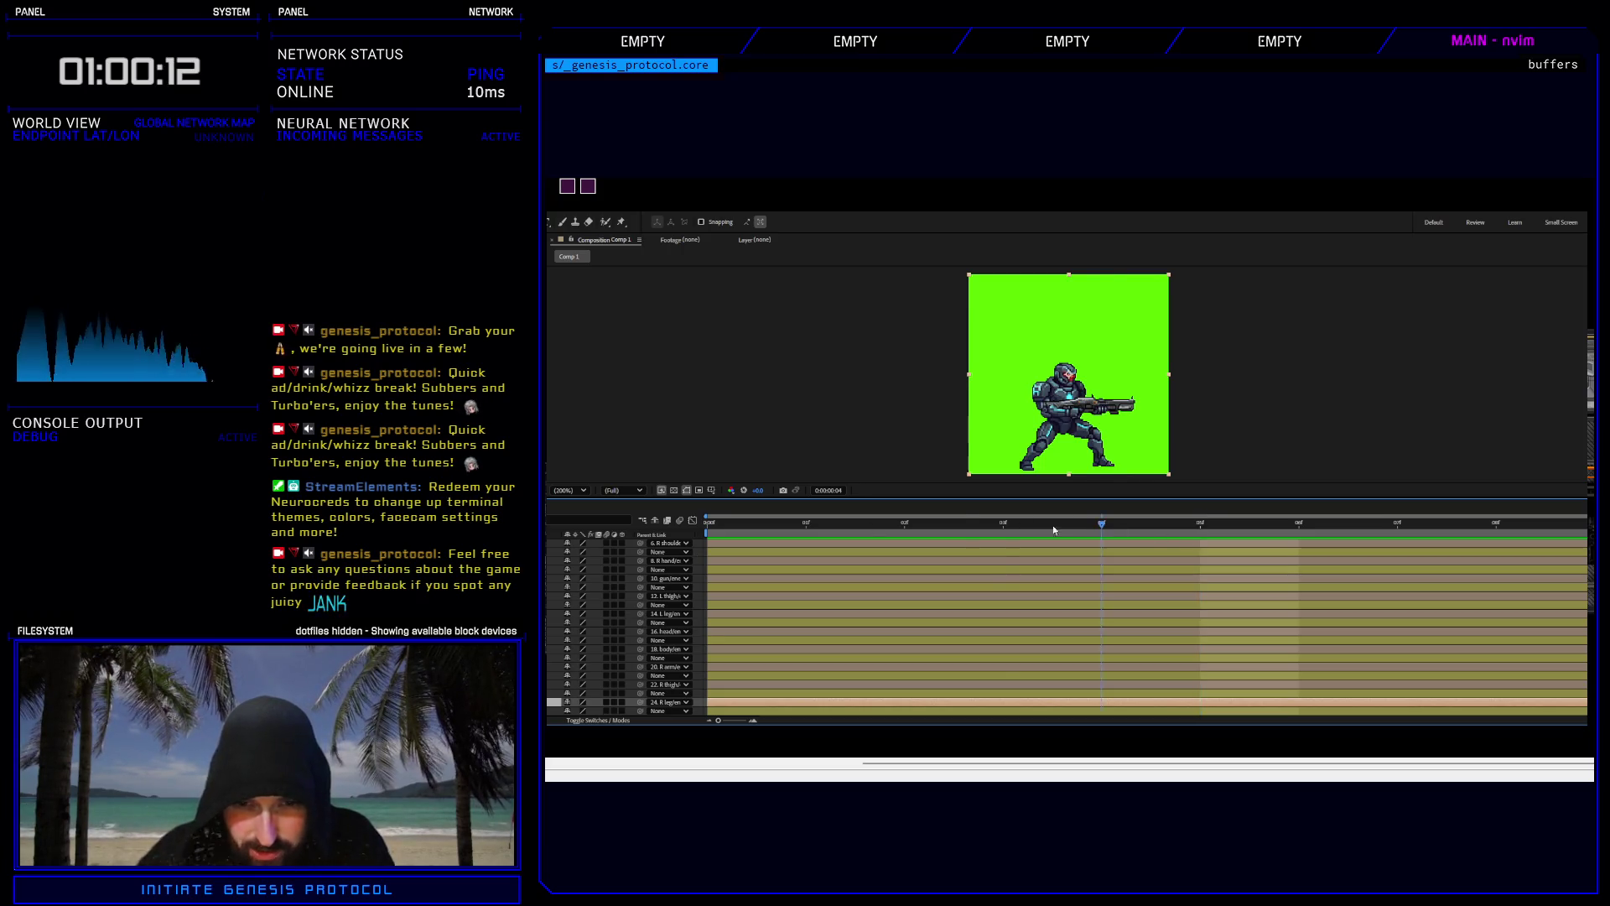
Scrub back near frame 0, scroll the layer list to the top and select all layers.
{"action": "mouse_move", "coordinate": [998, 530]}
{"action": "left_mouse_down"}
{"action": "mouse_move", "coordinate": [710, 546]}
{"action": "mouse_move", "coordinate": [988, 535]}
{"action": "left_mouse_up"}
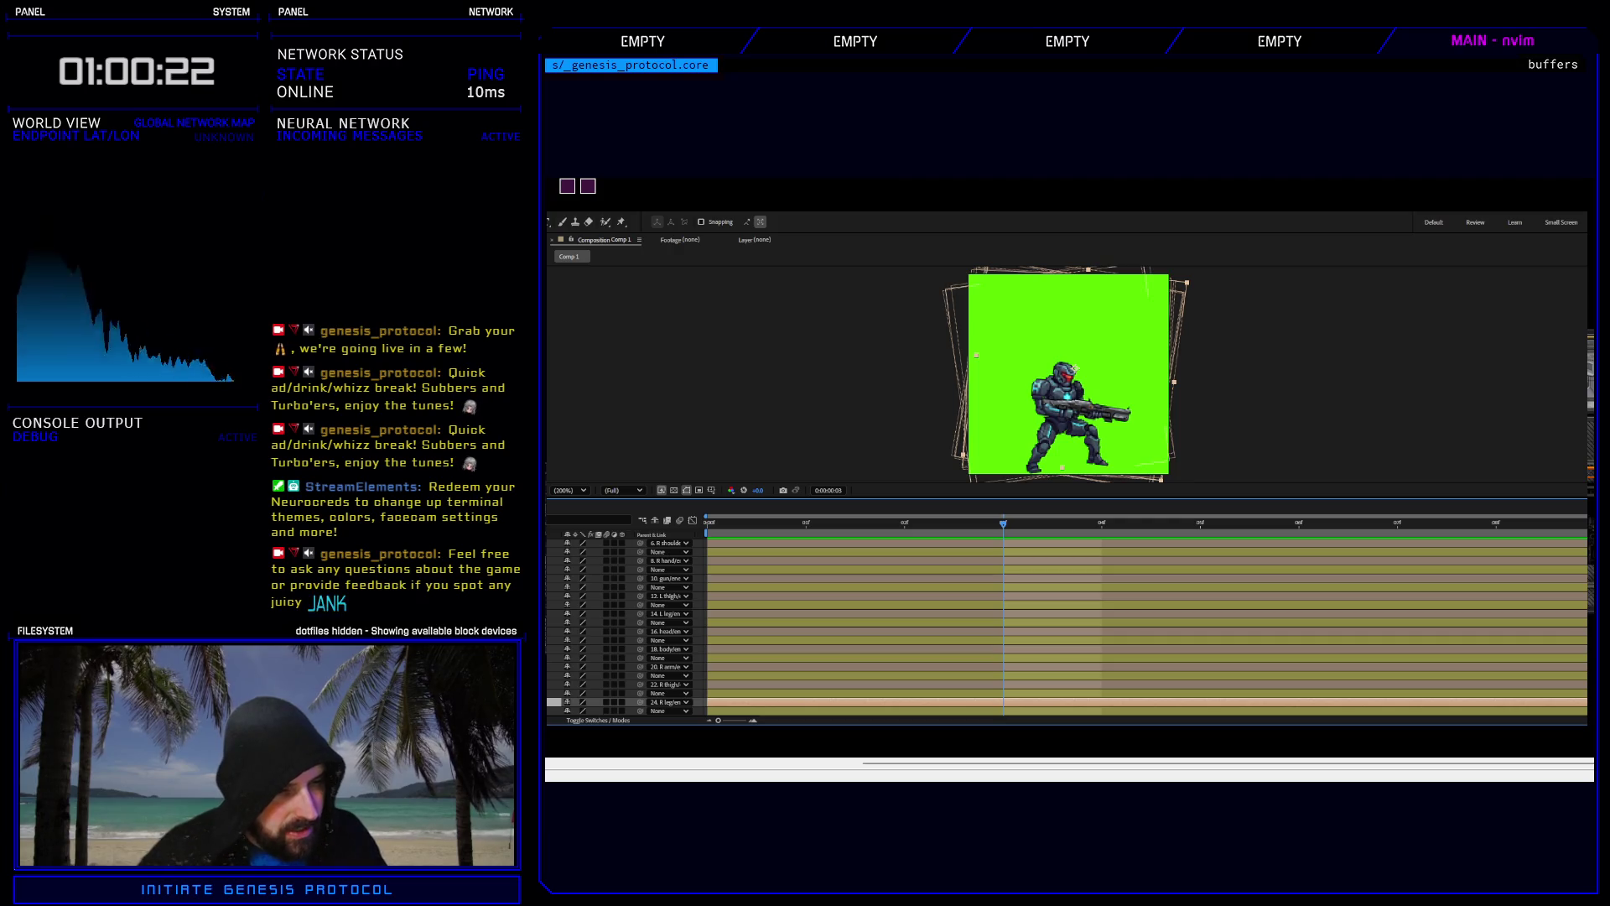
{"action": "scroll", "coordinate": [1065, 625], "scroll_direction": "up", "scroll_amount": 2}
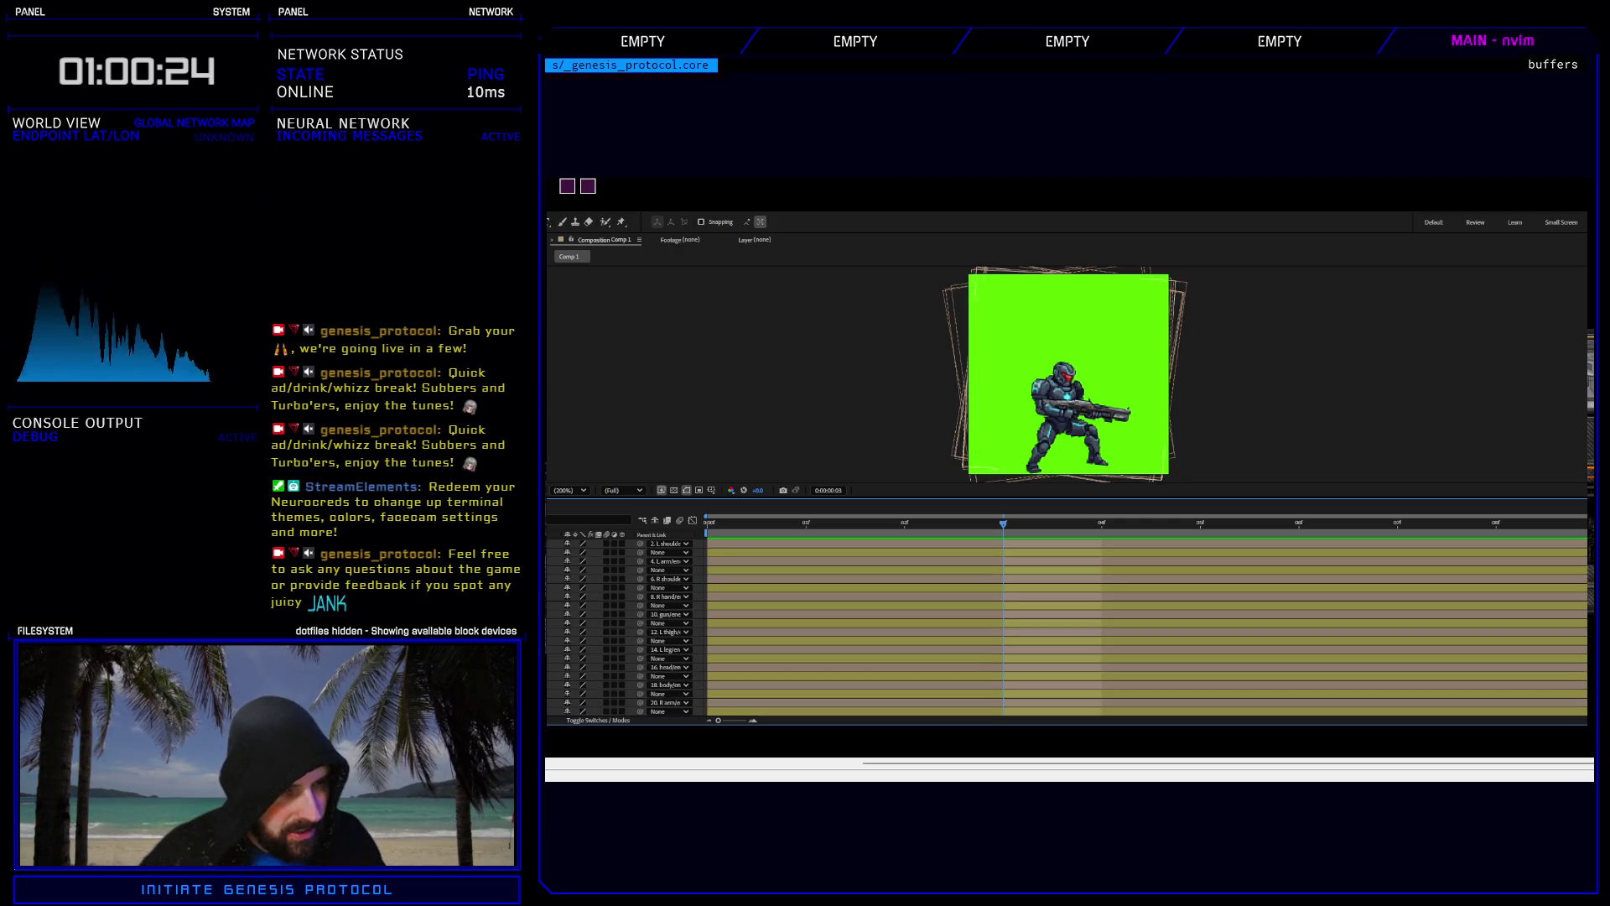
{"action": "key", "text": "ctrl+a"}
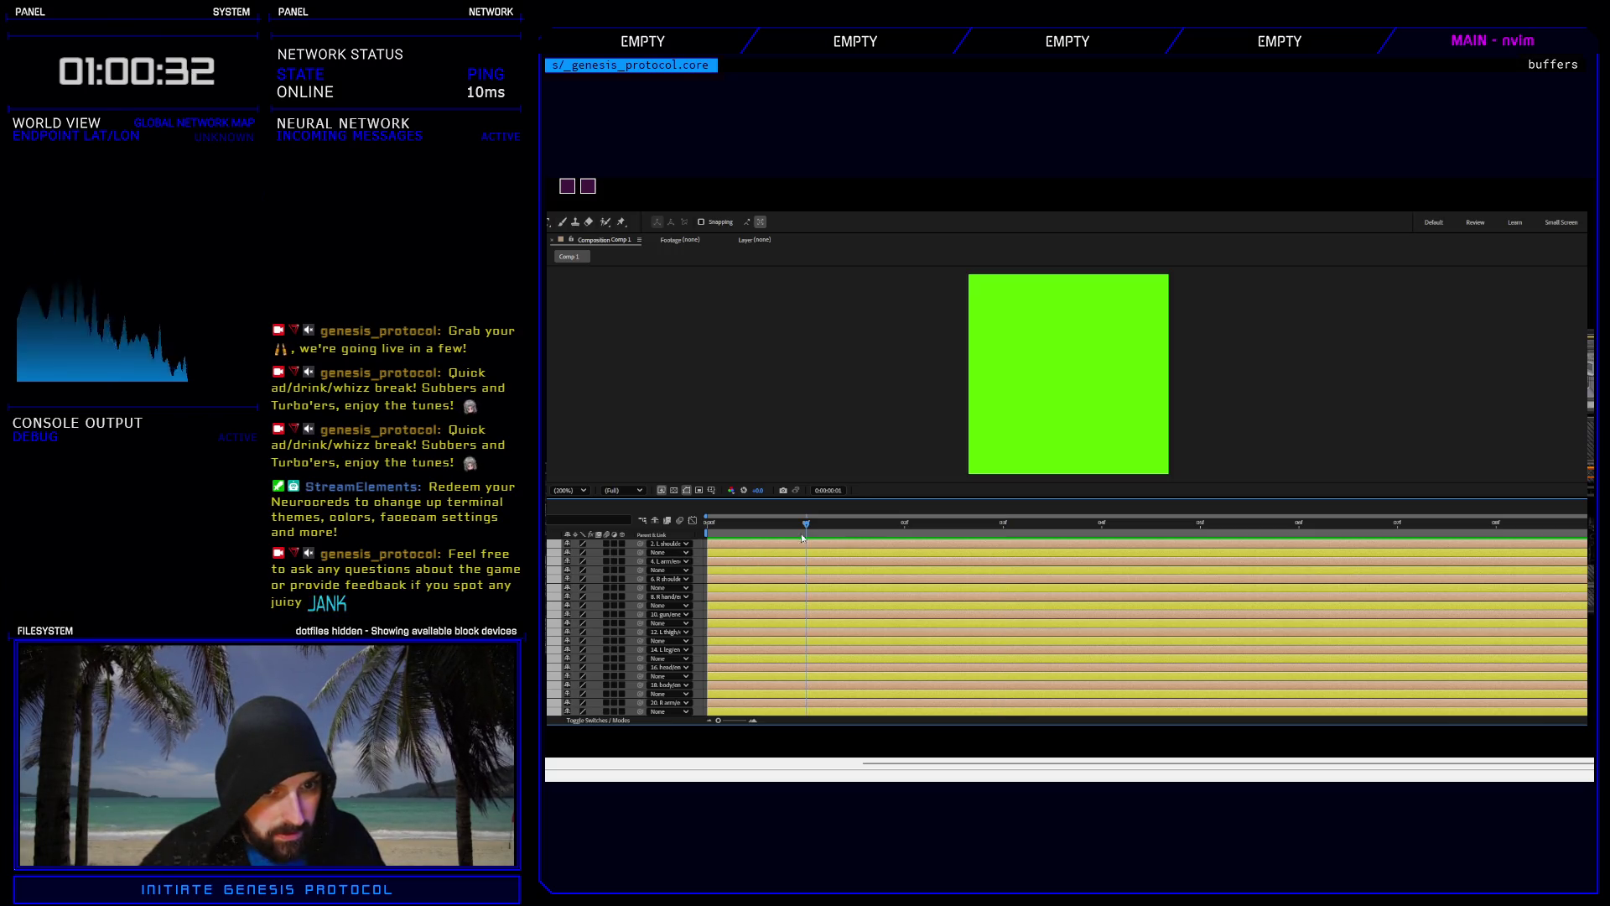
At frame 0, clear the selection and add each body-part layer to rework, one by one.
{"action": "key", "text": "Home"}
{"action": "left_click", "coordinate": [741, 450]}
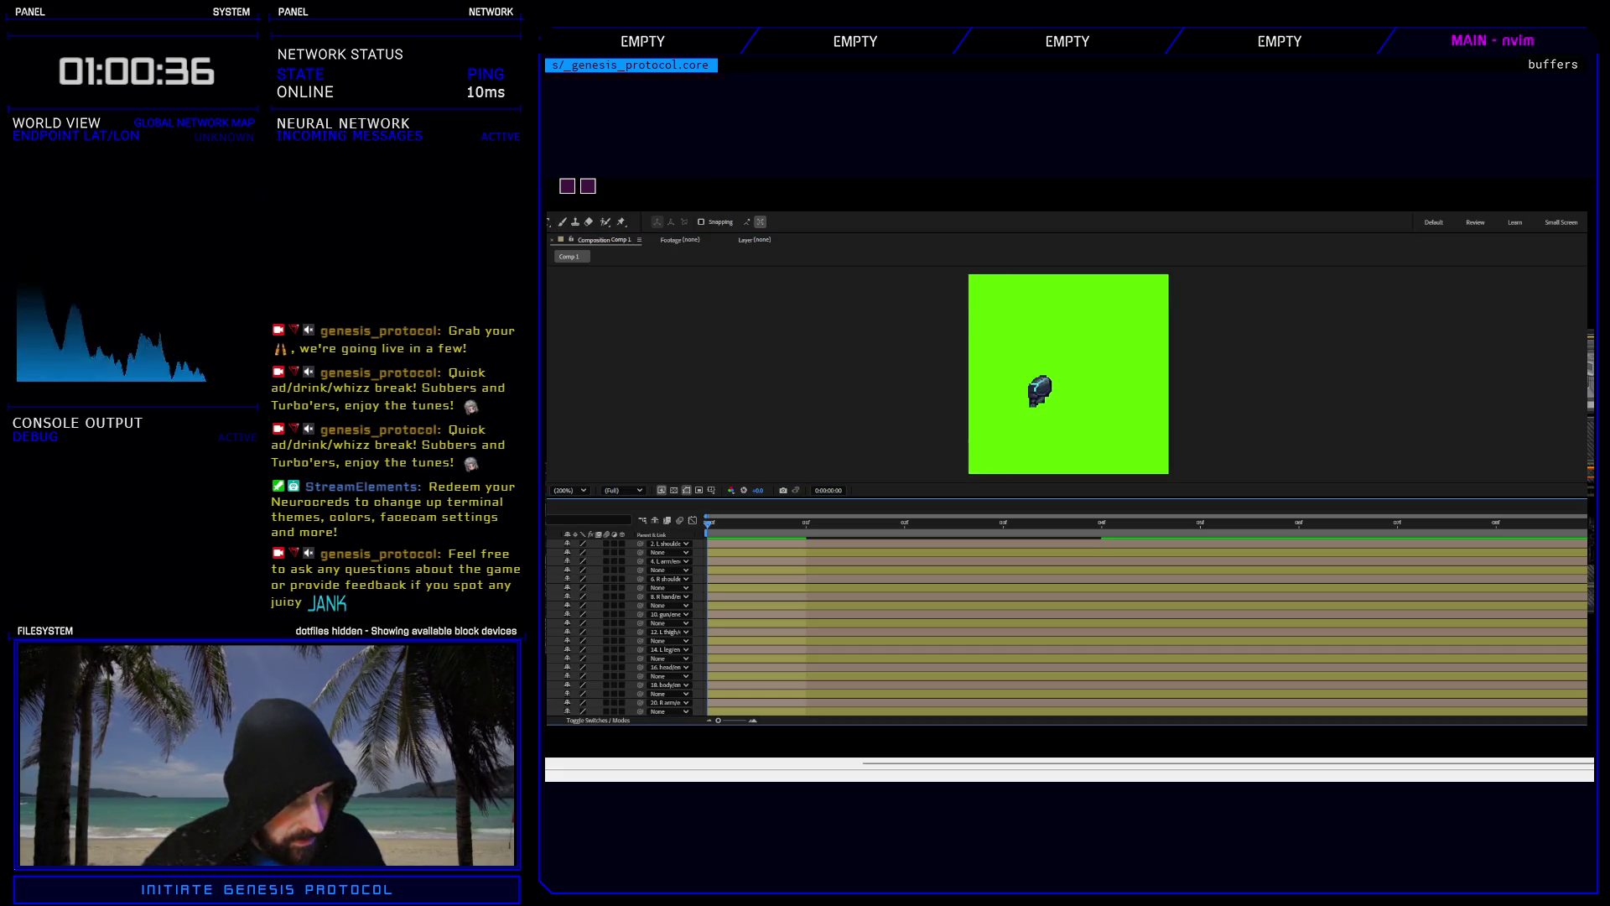
{"action": "left_click", "coordinate": [923, 569]}
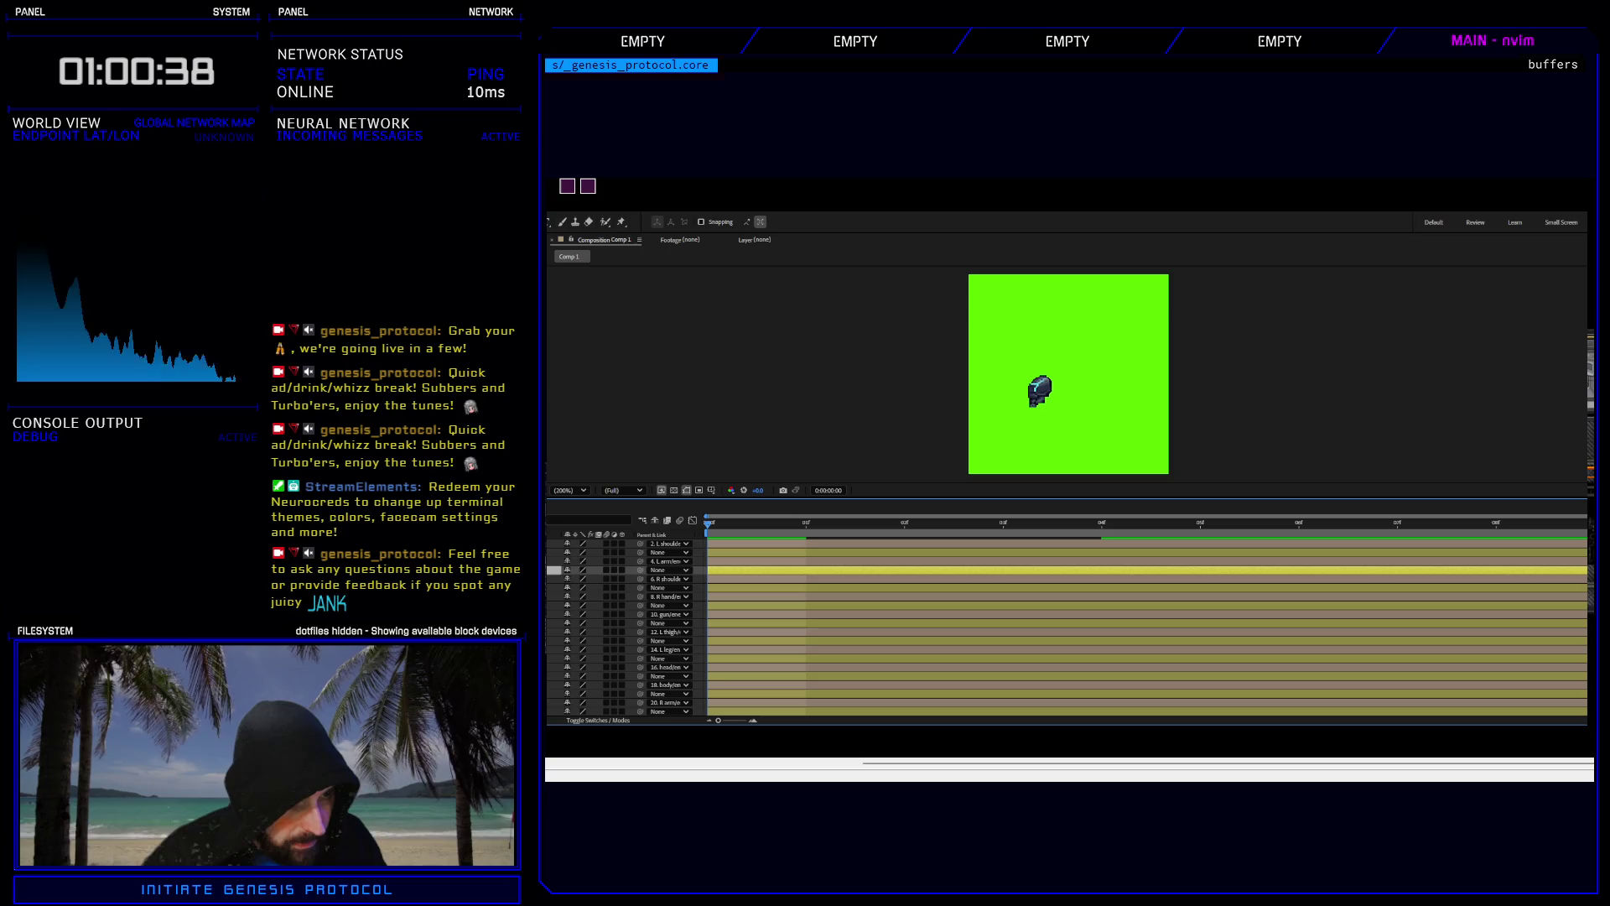
{"action": "left_click", "coordinate": [922, 587], "text": "ctrl"}
{"action": "left_click", "coordinate": [922, 605], "text": "ctrl"}
{"action": "left_click", "coordinate": [923, 623], "text": "ctrl"}
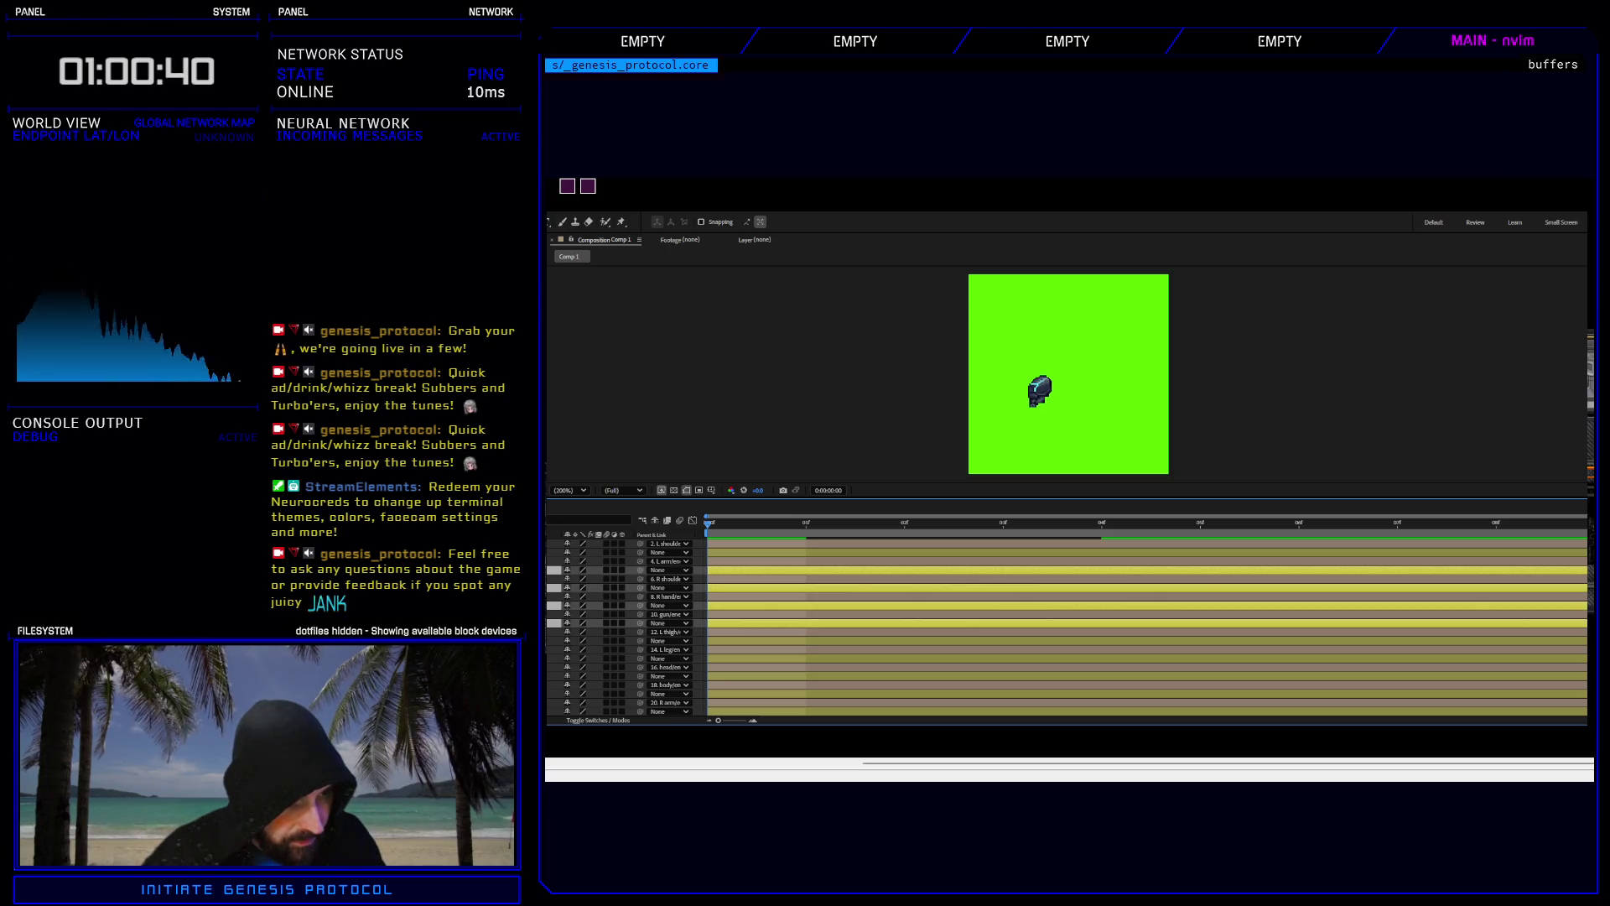
{"action": "left_click", "coordinate": [922, 640], "text": "ctrl"}
{"action": "left_click", "coordinate": [923, 658], "text": "ctrl"}
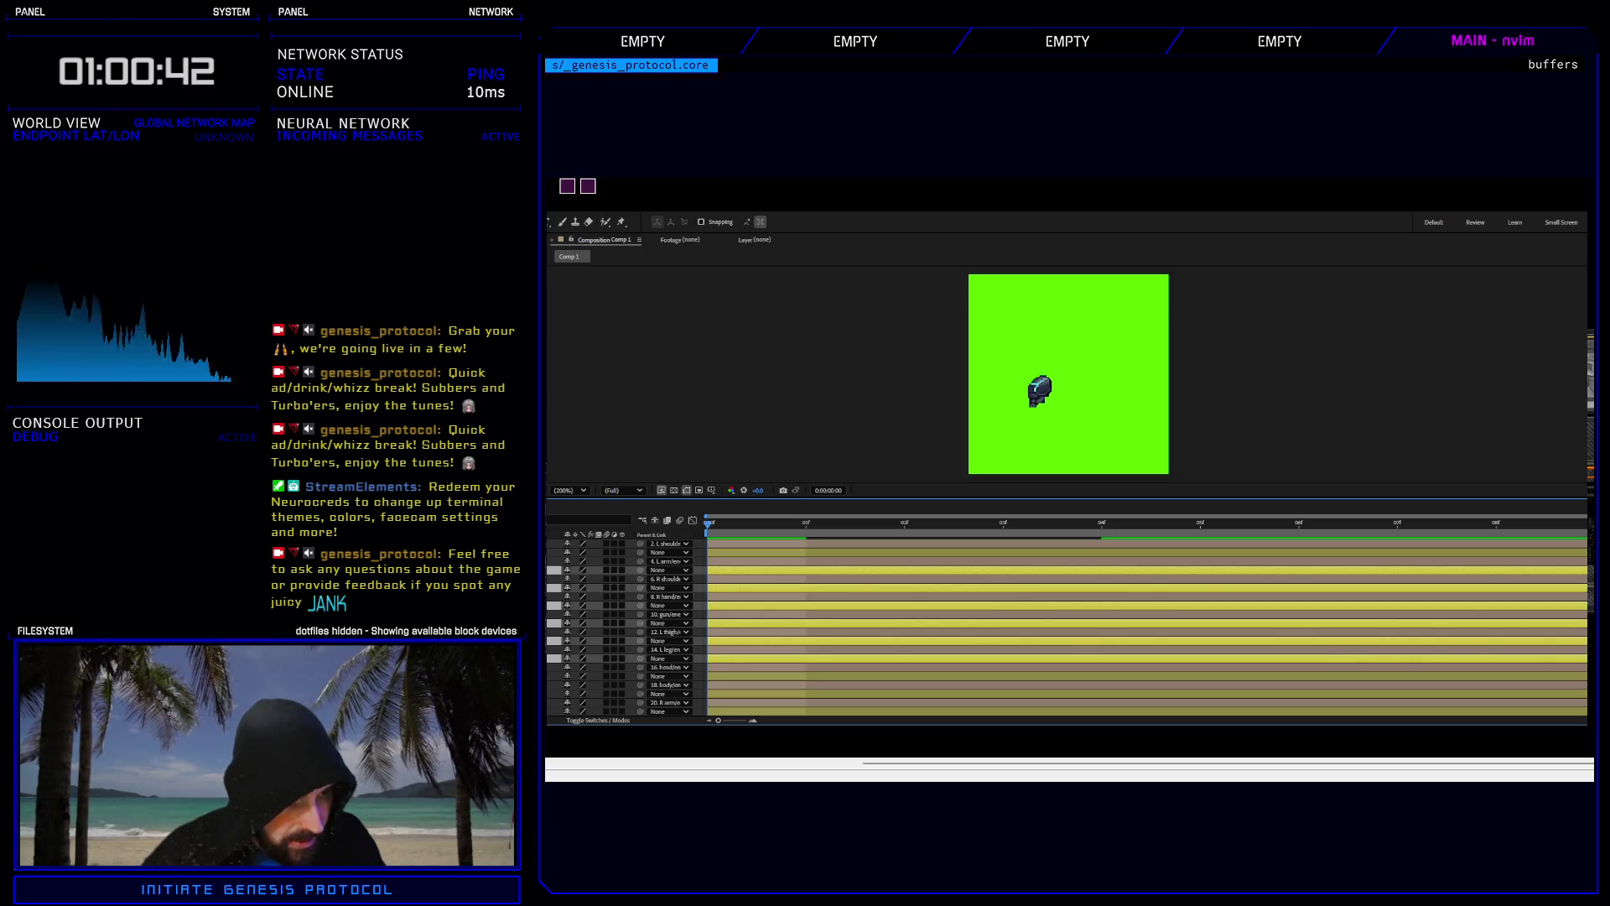
{"action": "left_click", "coordinate": [923, 675], "text": "ctrl"}
{"action": "left_click", "coordinate": [922, 693], "text": "ctrl"}
{"action": "scroll", "coordinate": [1066, 629], "scroll_direction": "down", "scroll_amount": 1}
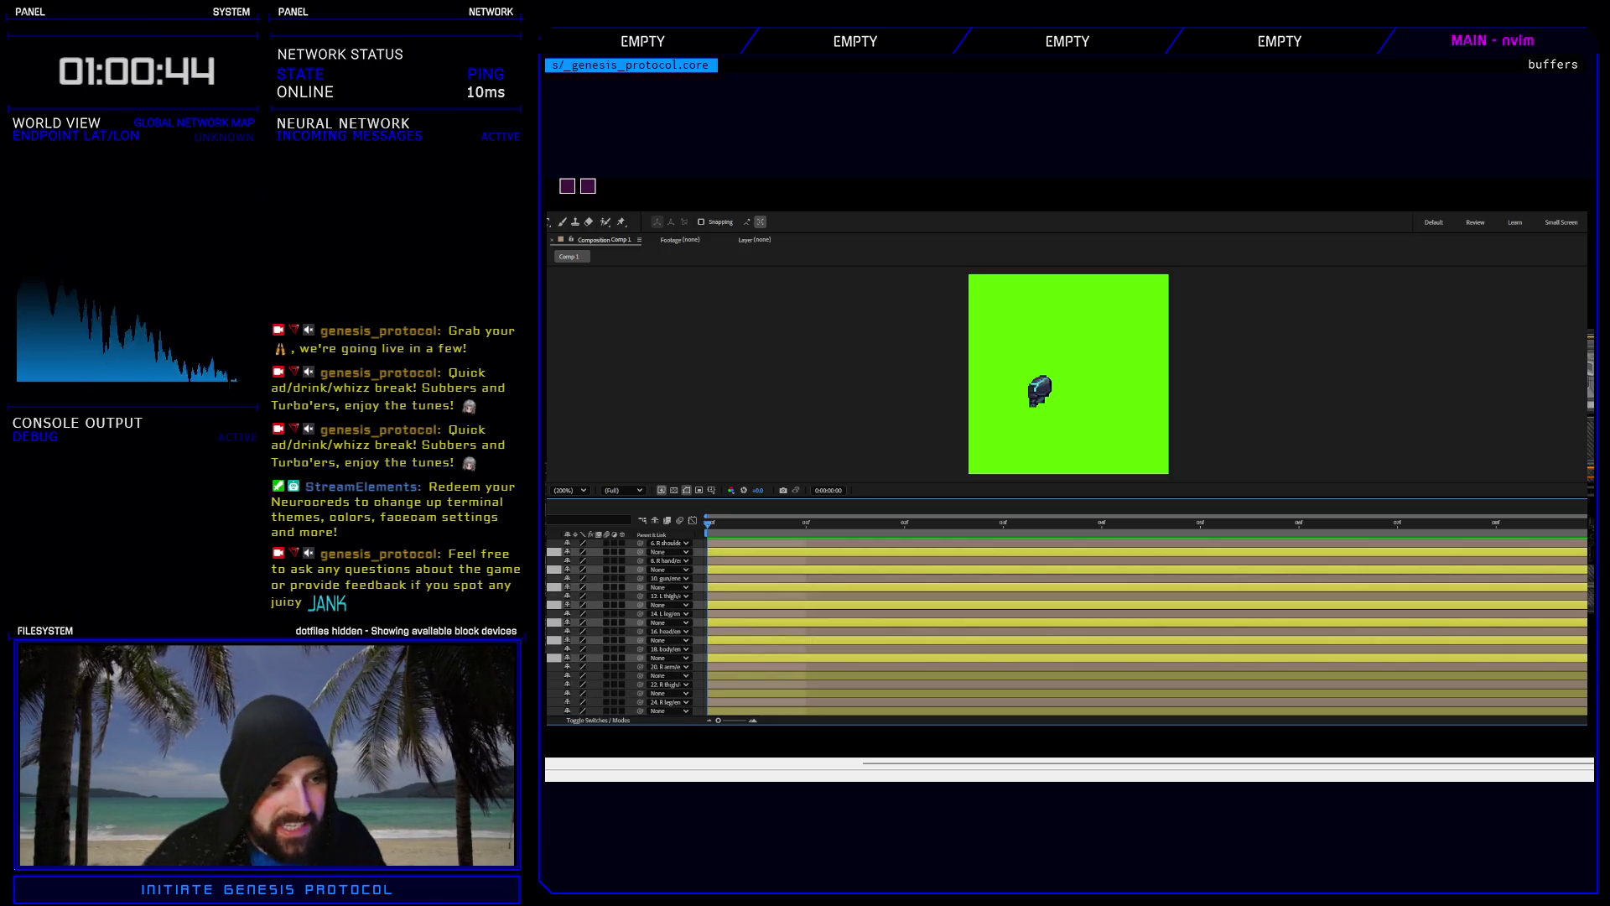
{"action": "left_click", "coordinate": [923, 675], "text": "ctrl"}
{"action": "left_click", "coordinate": [922, 692], "text": "ctrl"}
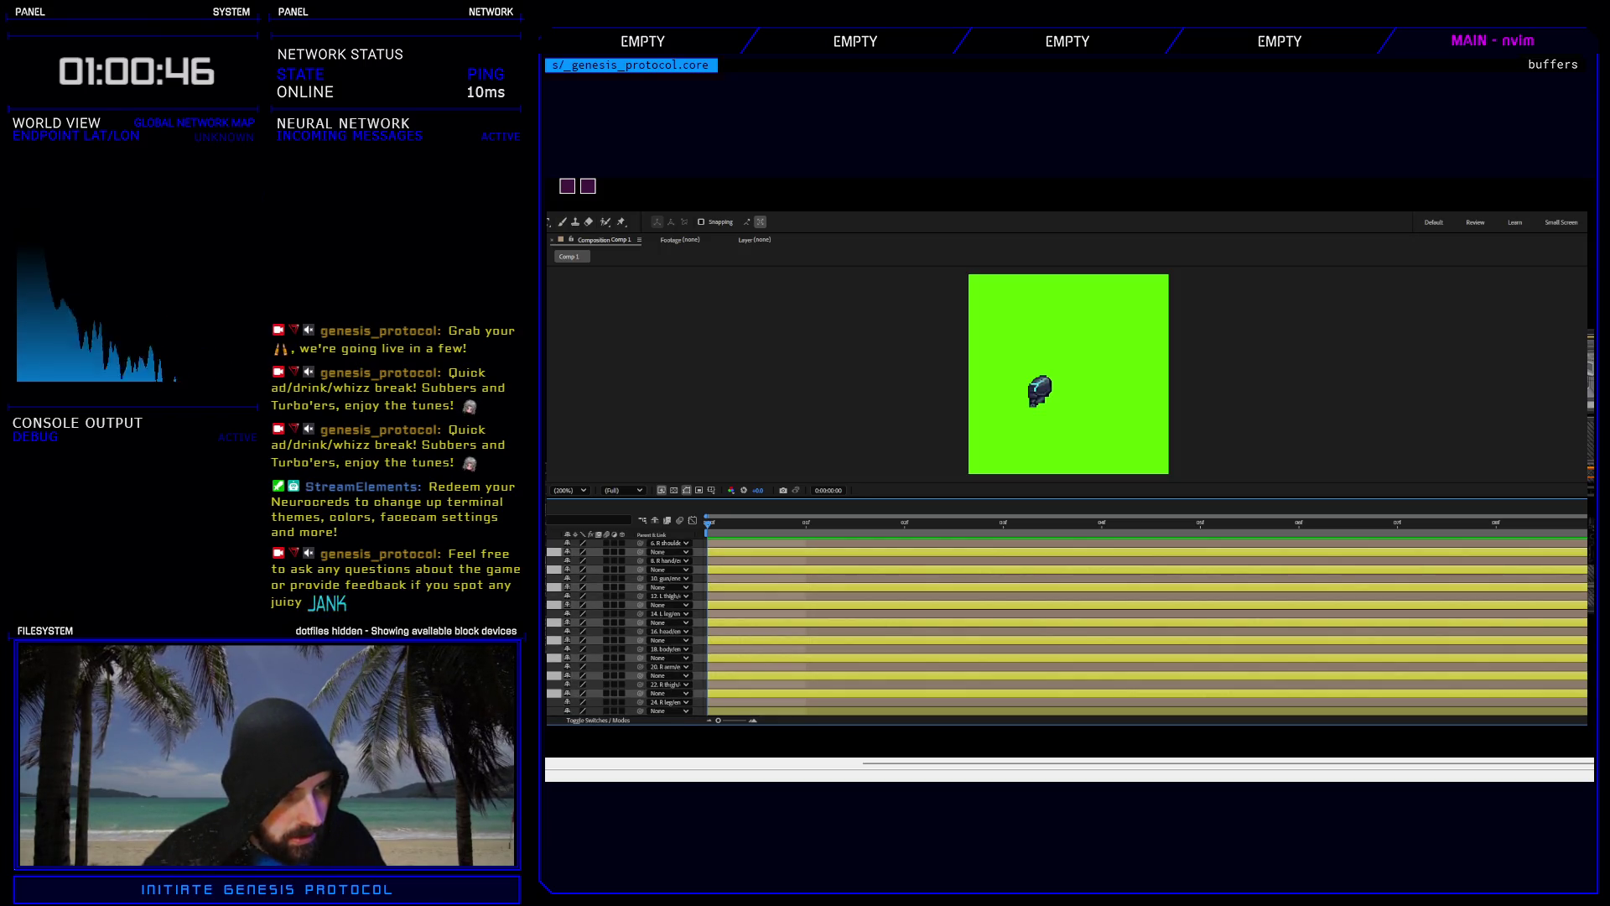
{"action": "left_click", "coordinate": [923, 710], "text": "ctrl"}
{"action": "scroll", "coordinate": [1065, 629], "scroll_direction": "up", "scroll_amount": 2}
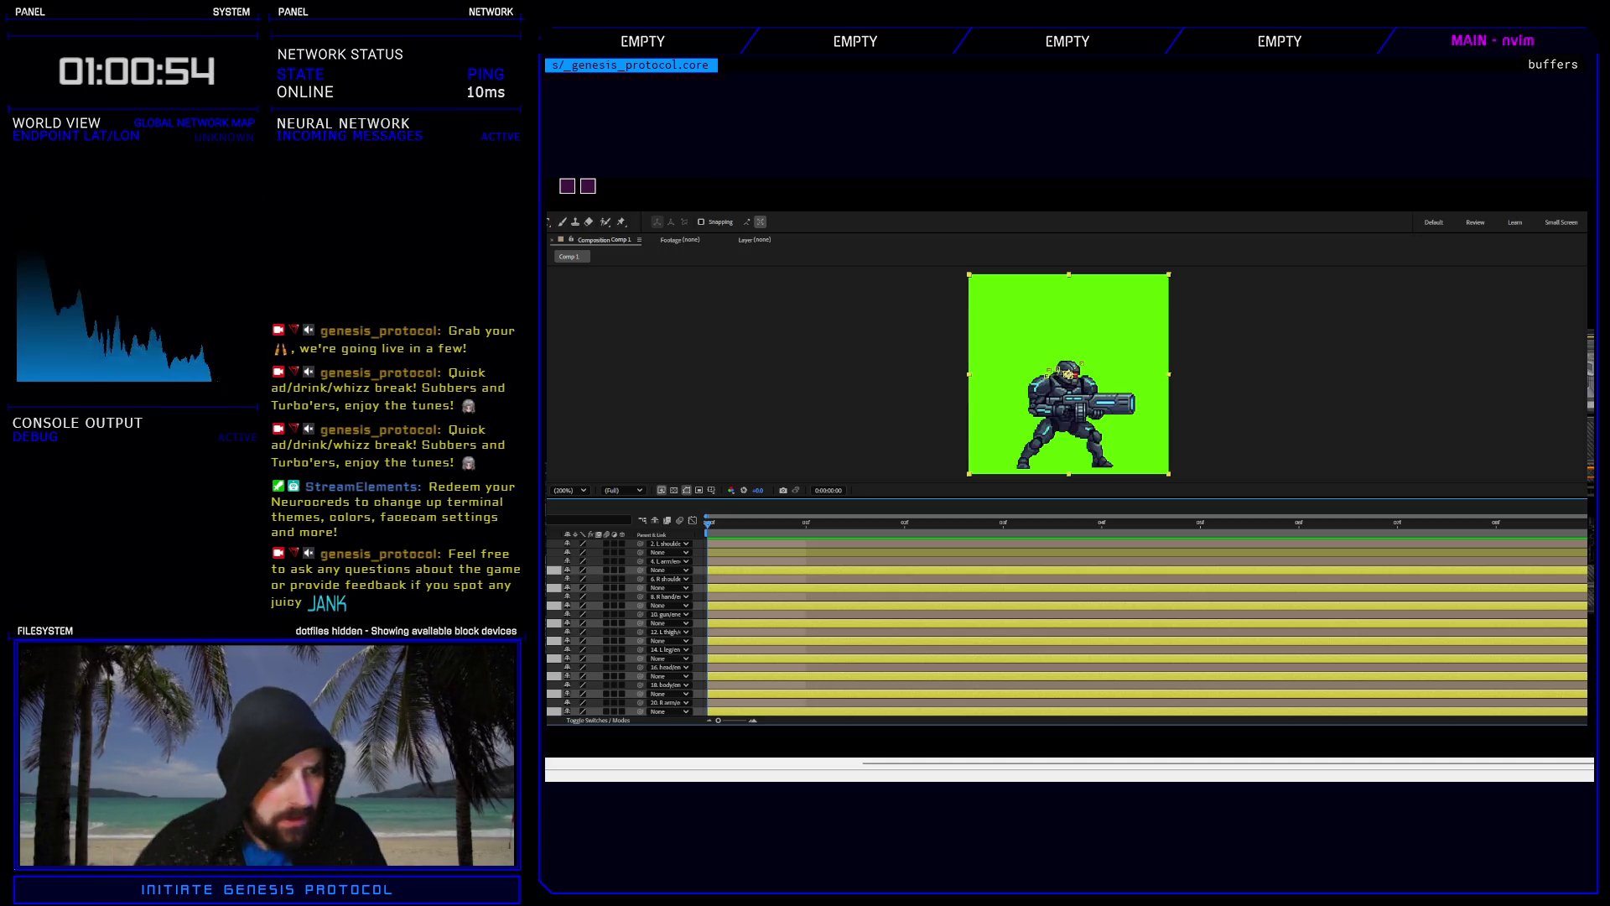
Scrub to frame 2, reveal the selected layers' transform properties and marquee-select the keyframes there.
{"action": "left_click", "coordinate": [806, 528]}
{"action": "mouse_move", "coordinate": [806, 527]}
{"action": "left_mouse_down"}
{"action": "mouse_move", "coordinate": [983, 543]}
{"action": "mouse_move", "coordinate": [878, 544]}
{"action": "left_mouse_up"}
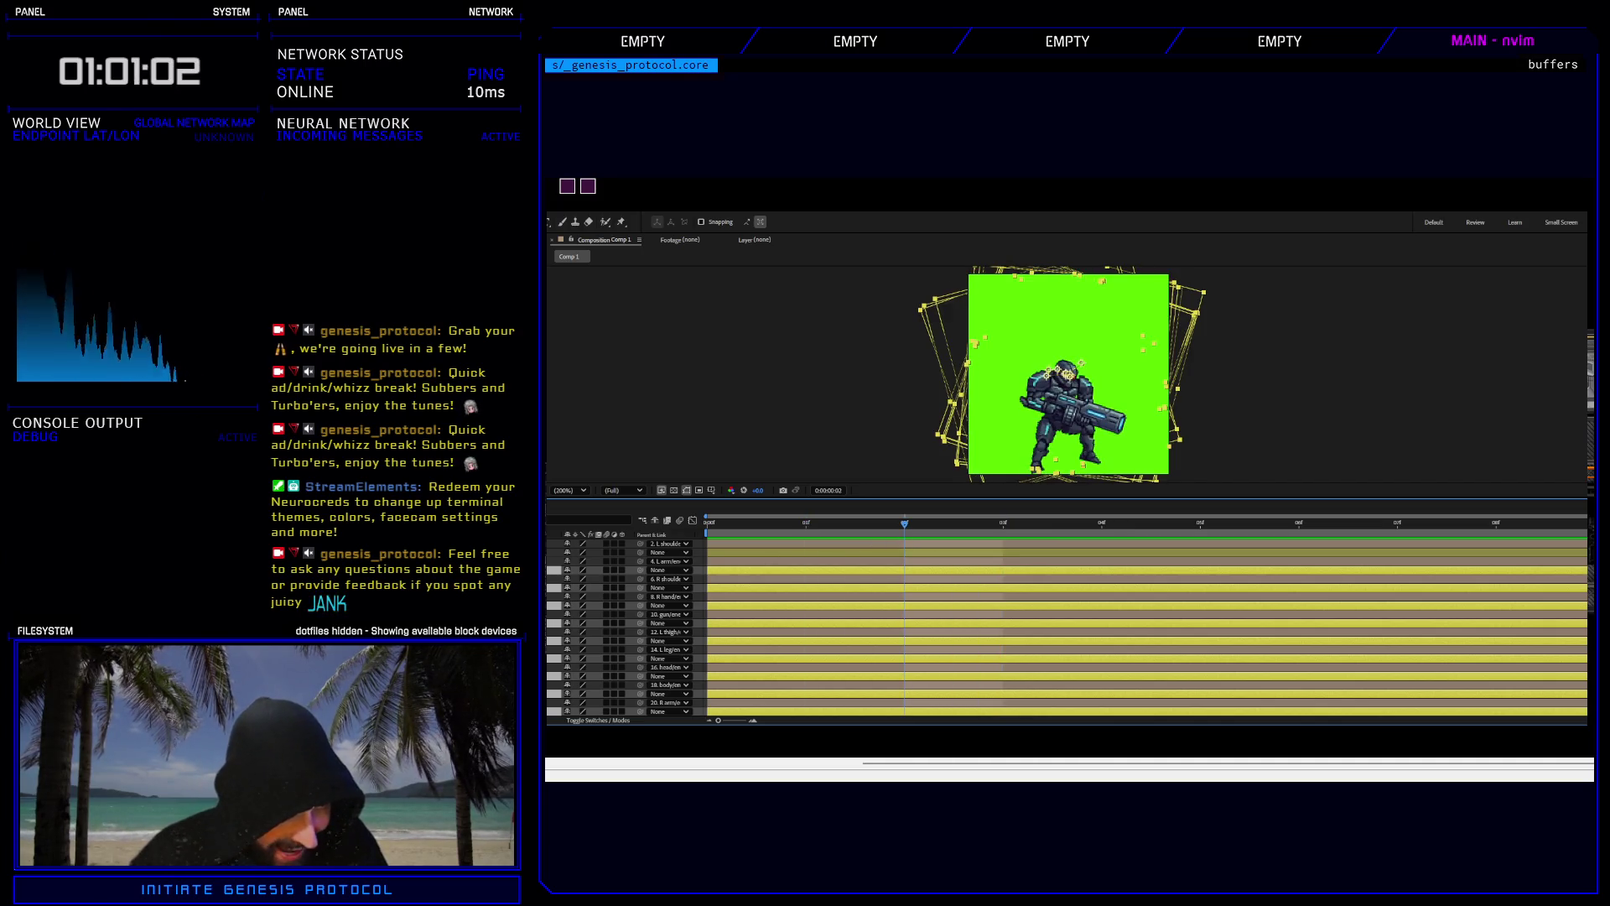
{"action": "left_click", "coordinate": [553, 552]}
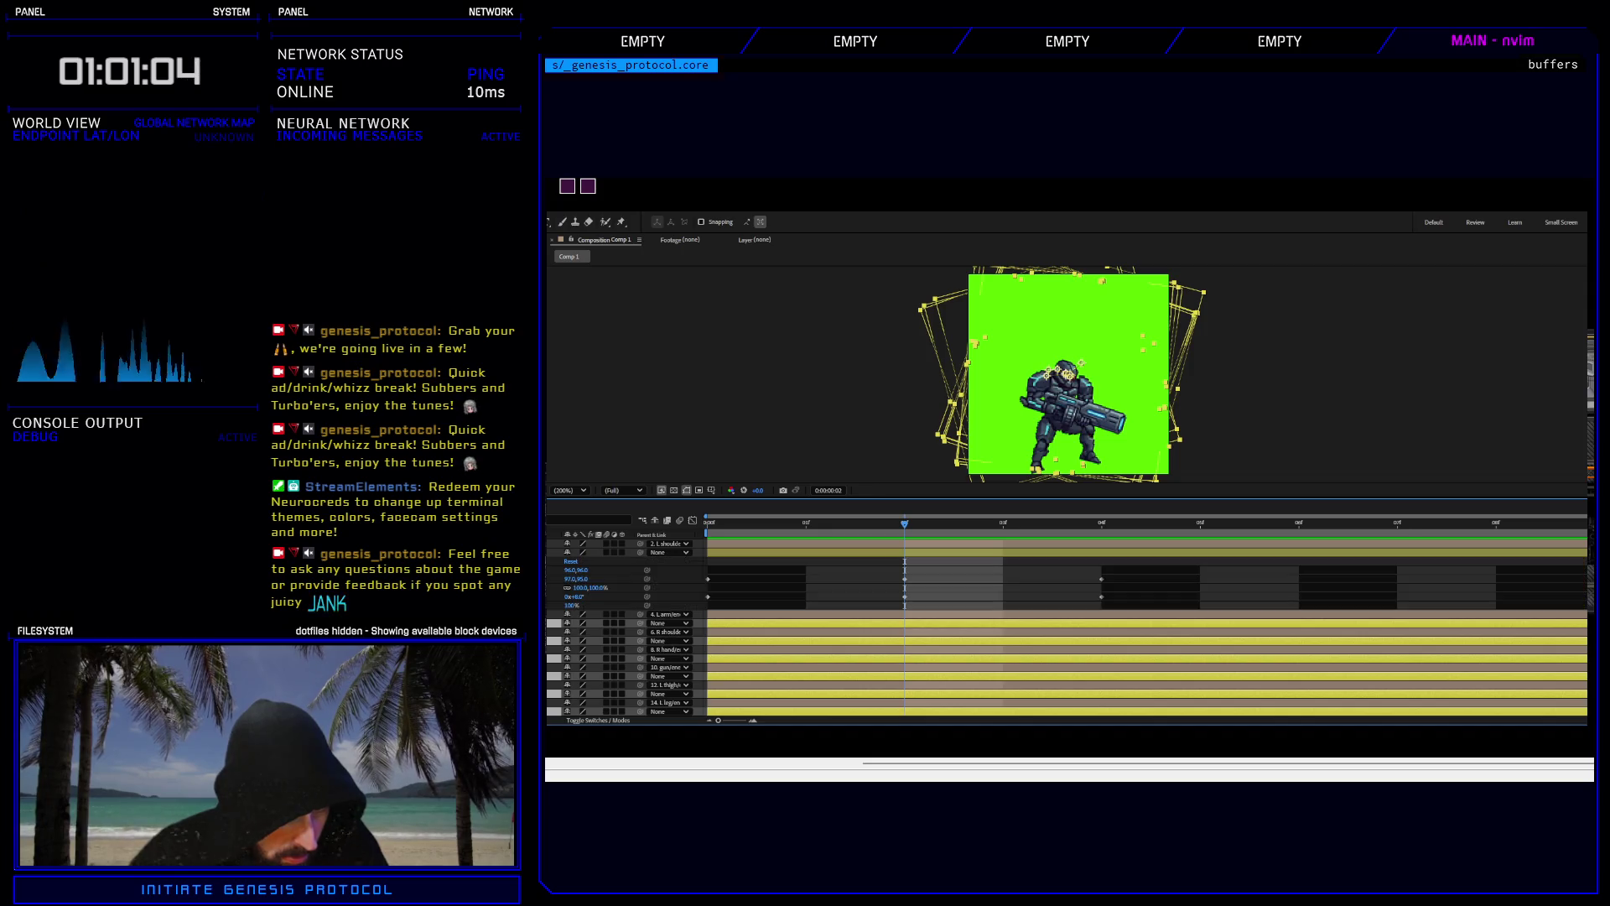
{"action": "key", "text": "ctrl+grave"}
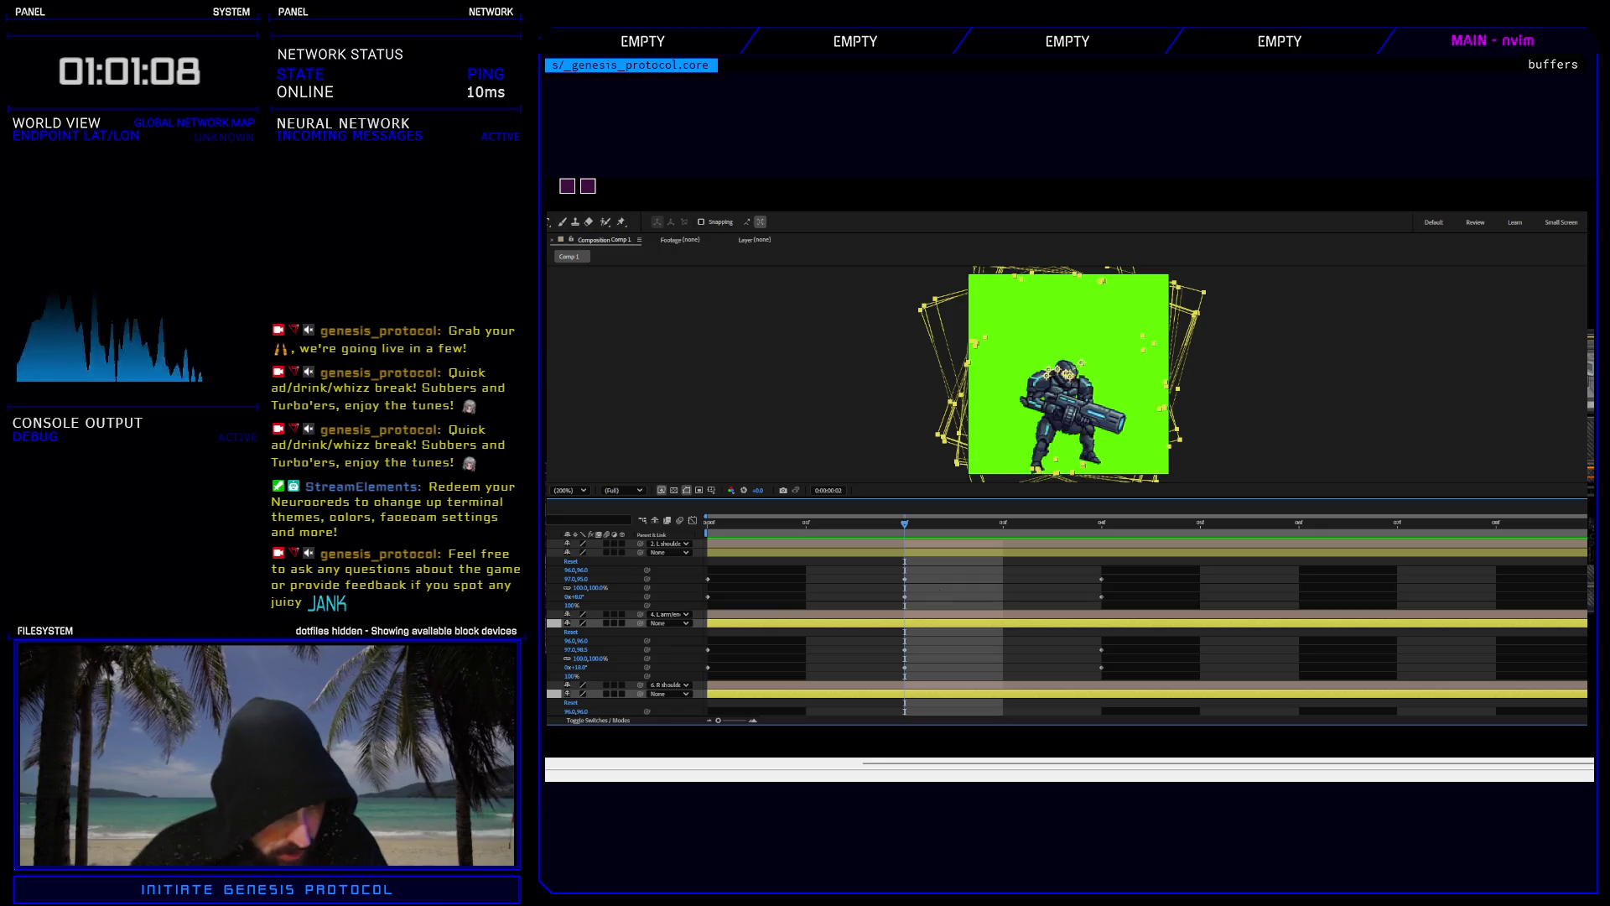
{"action": "scroll", "coordinate": [1065, 629], "scroll_direction": "down", "scroll_amount": 3}
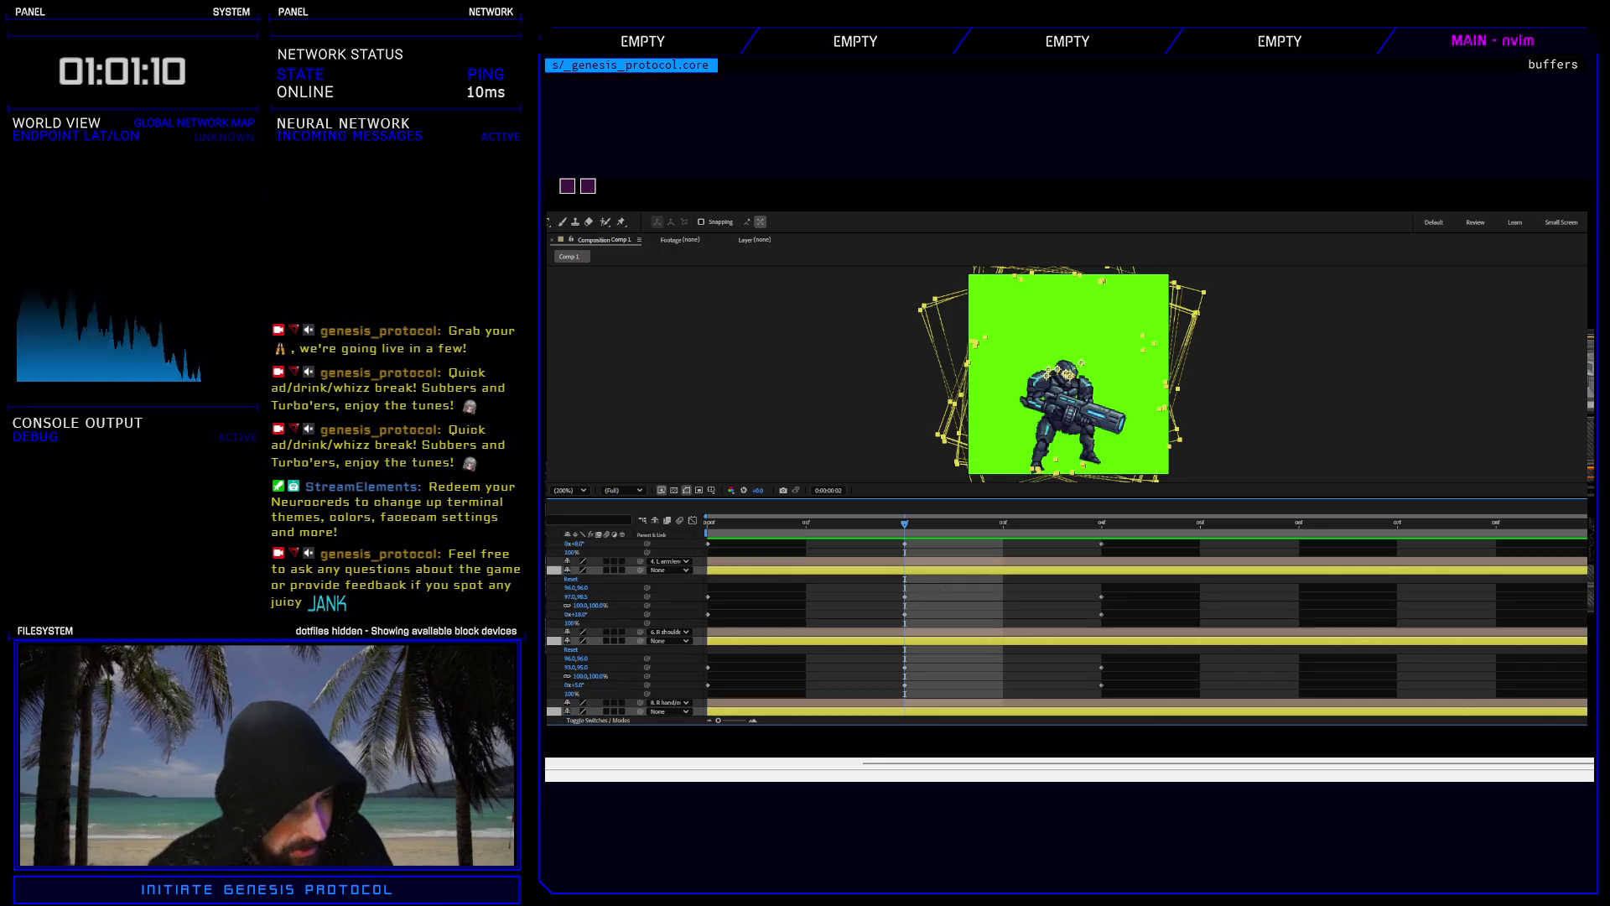
{"action": "scroll", "coordinate": [757, 660], "scroll_direction": "down", "scroll_amount": 10}
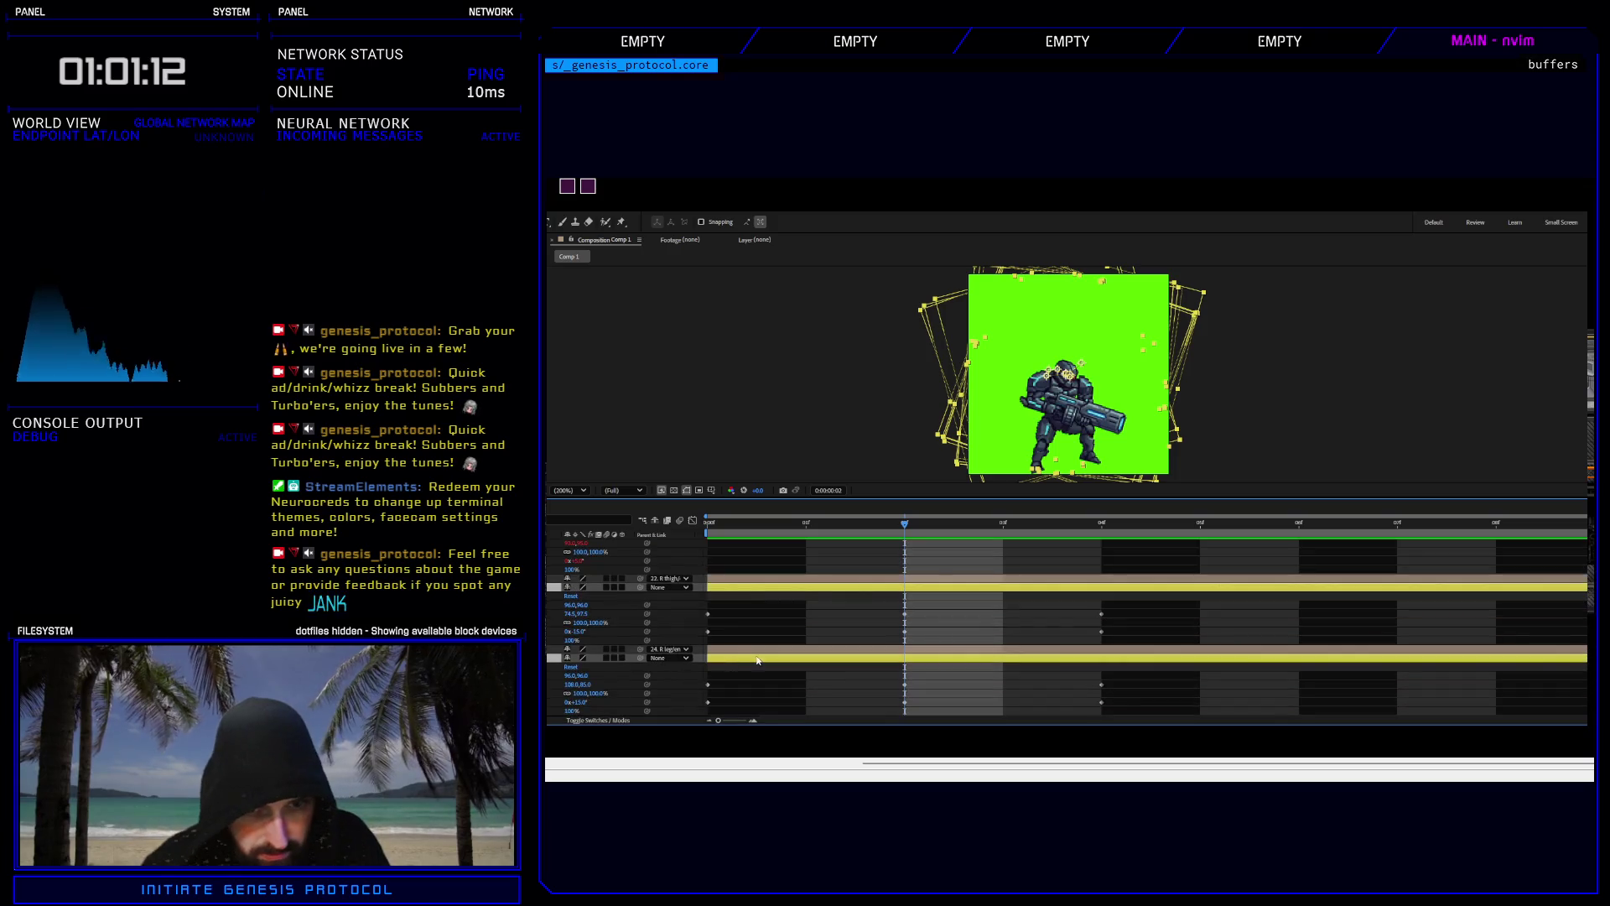
{"action": "mouse_move", "coordinate": [938, 699]}
{"action": "left_mouse_down"}
{"action": "mouse_move", "coordinate": [869, 611]}
{"action": "mouse_move", "coordinate": [882, 475]}
{"action": "mouse_move", "coordinate": [882, 570]}
{"action": "left_mouse_up"}
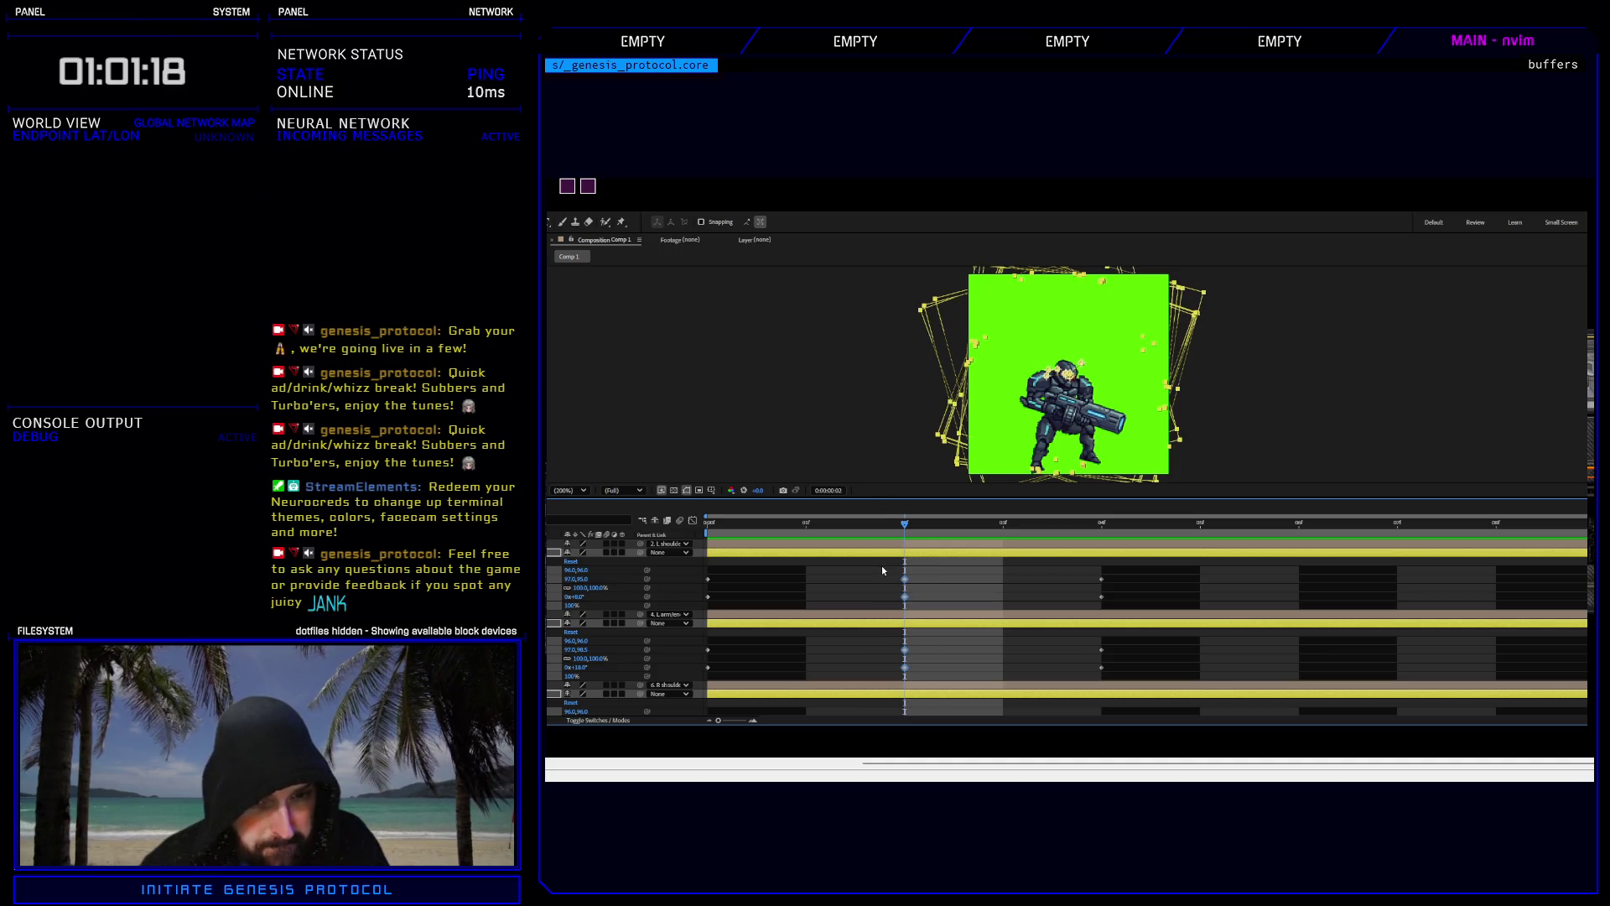
Delete the selected frame-2 keyframes, keeping the left shoulder position at 96,96.
{"action": "key", "text": "Delete"}
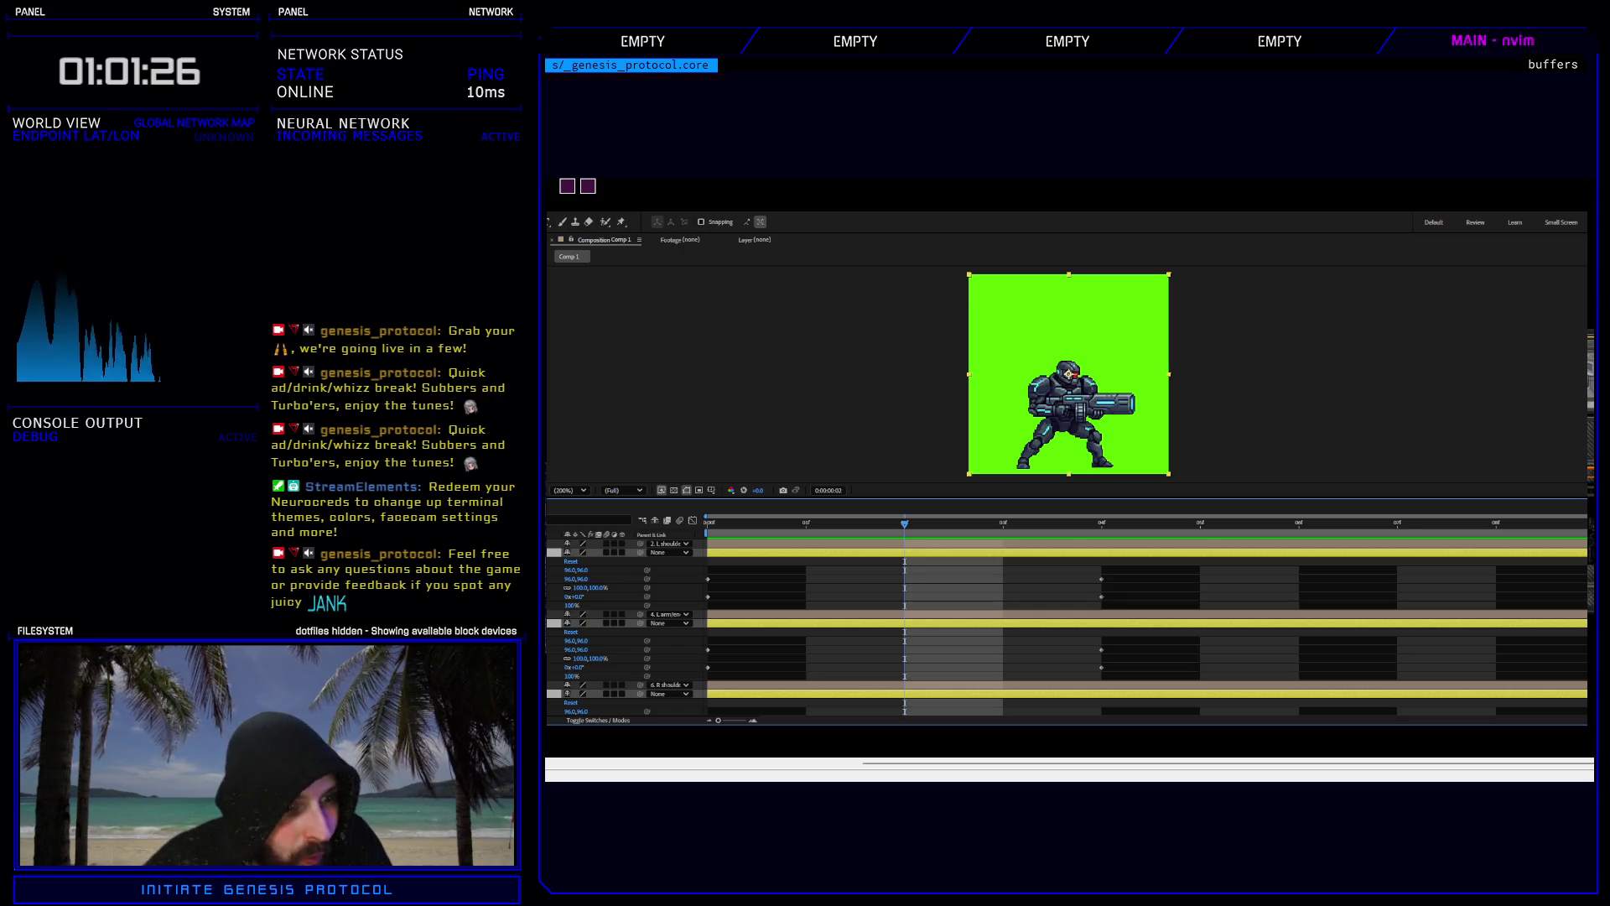
{"action": "left_click", "coordinate": [577, 579]}
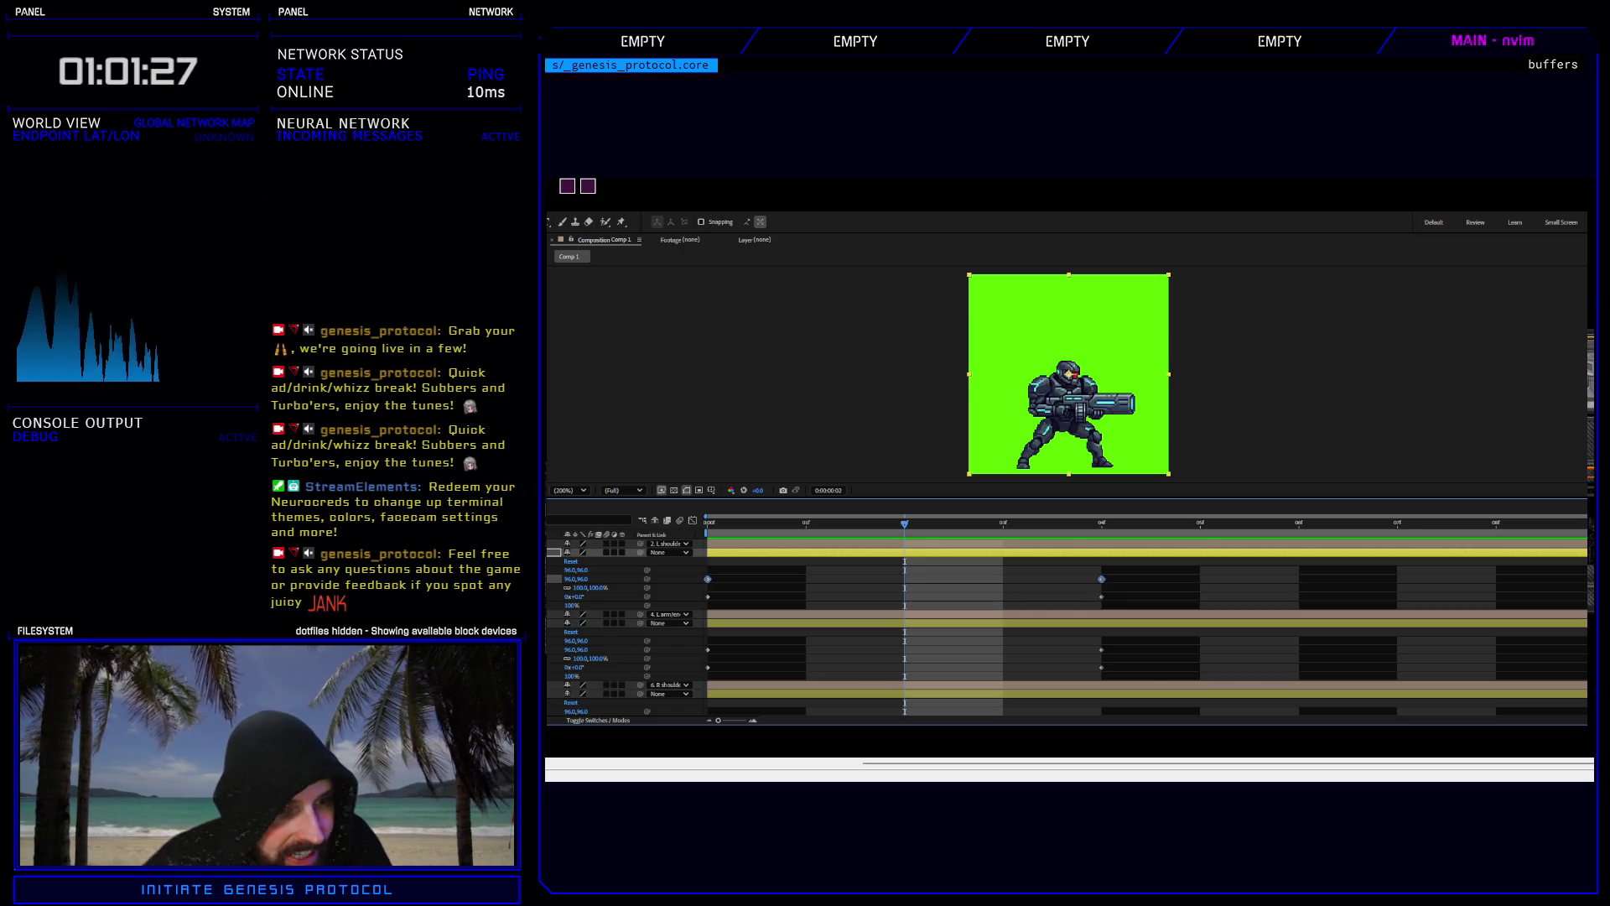
{"action": "left_click", "coordinate": [922, 581]}
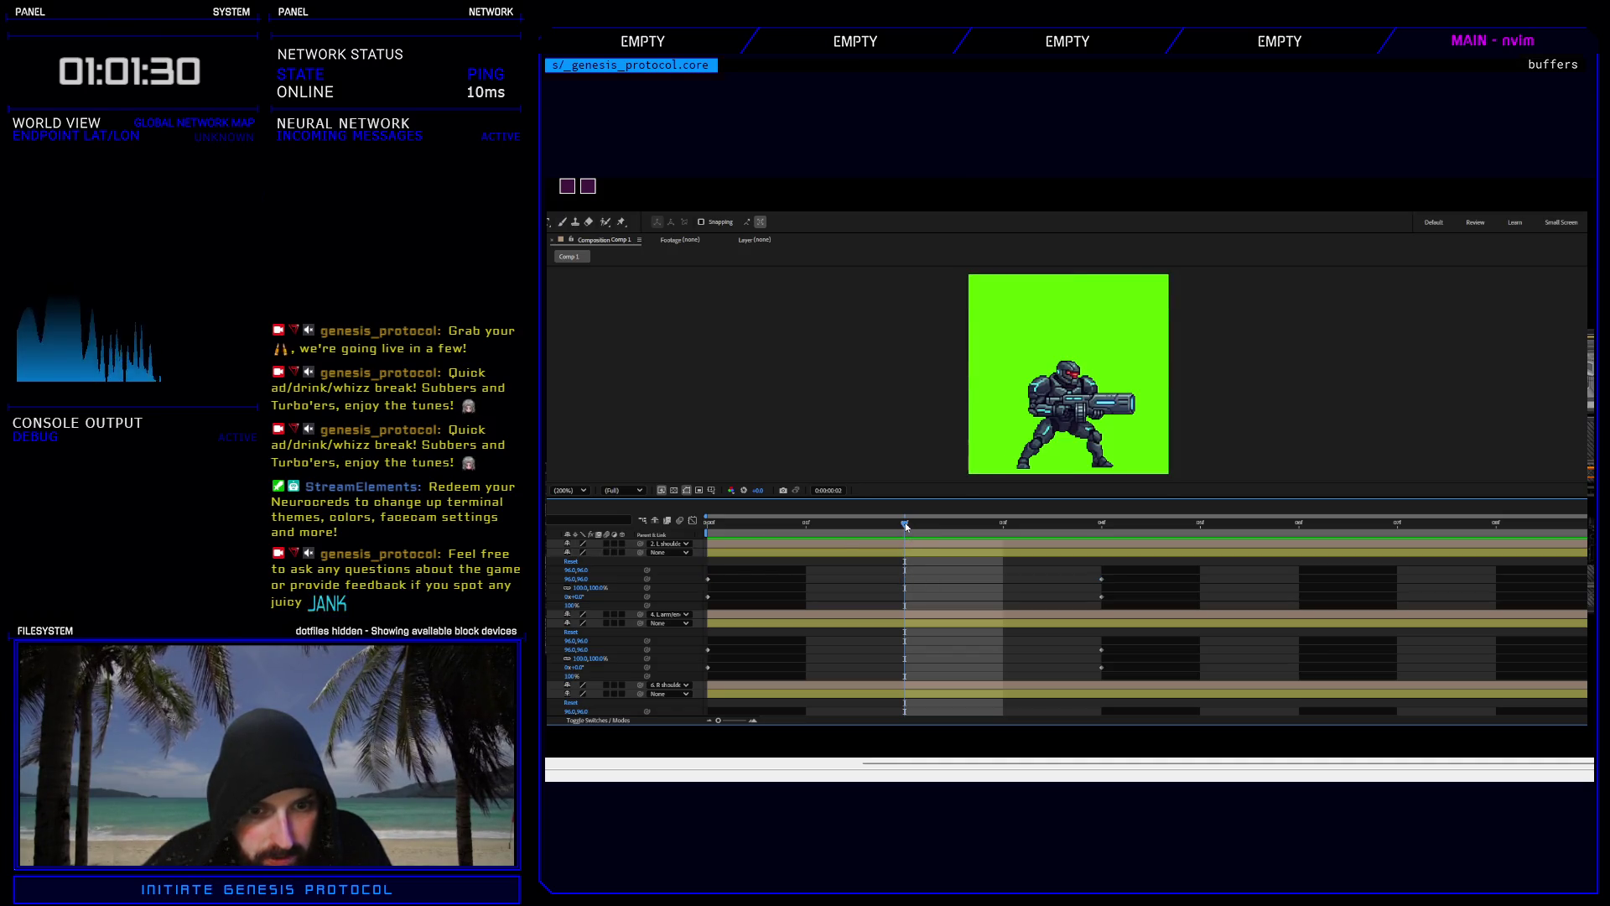
{"action": "left_click_drag", "start_coordinate": [576, 578], "coordinate": [567, 578]}
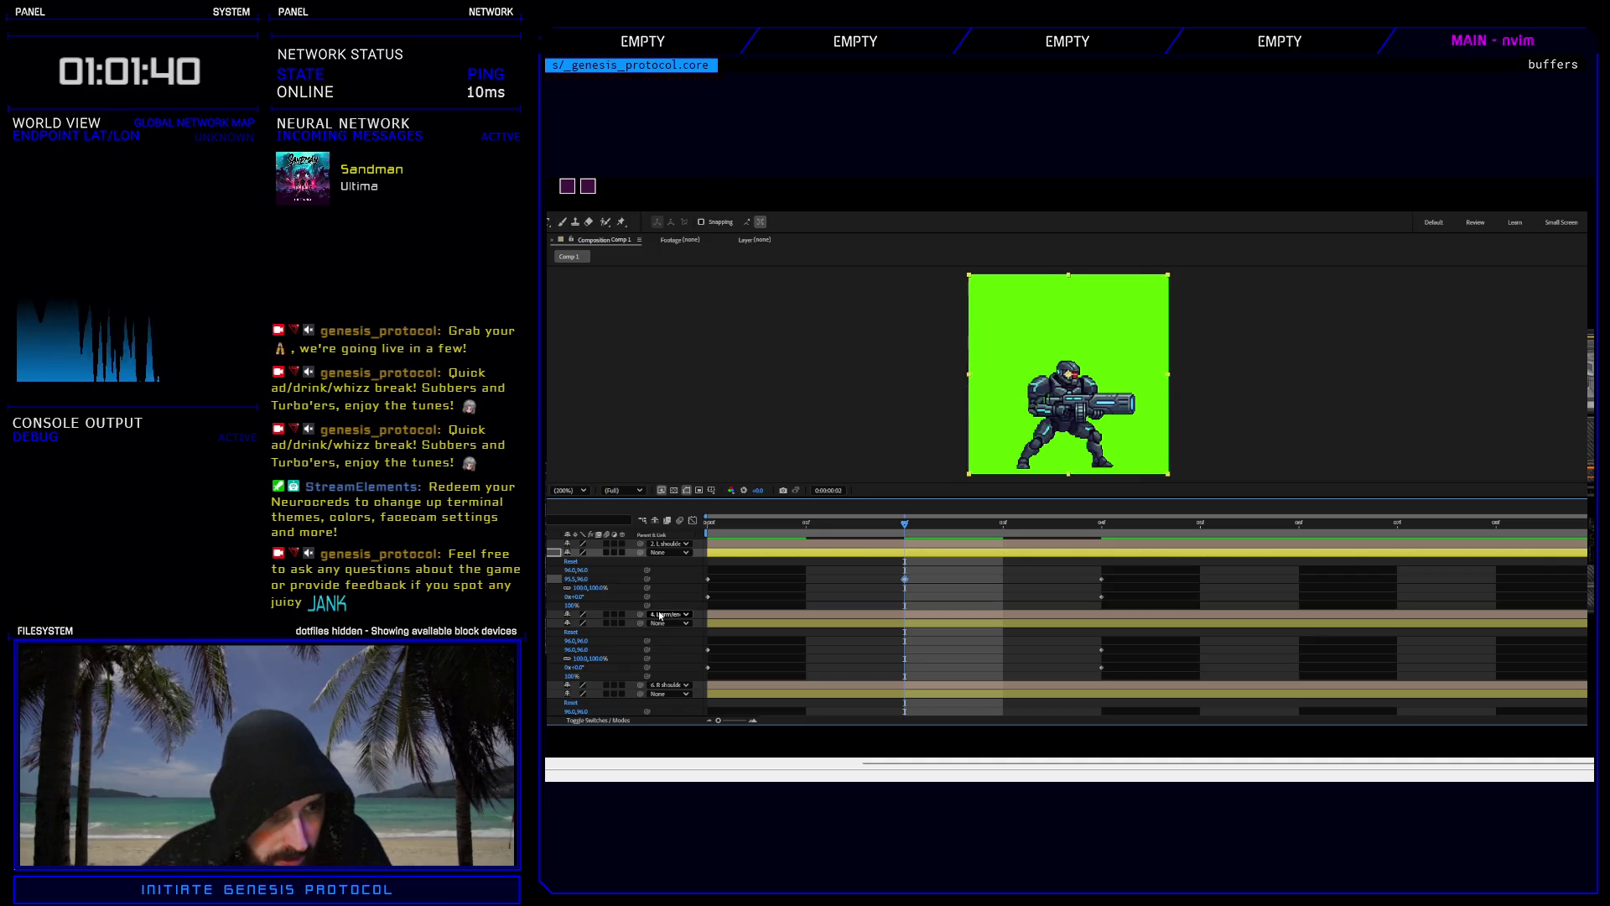
{"action": "key", "text": "ctrl+z"}
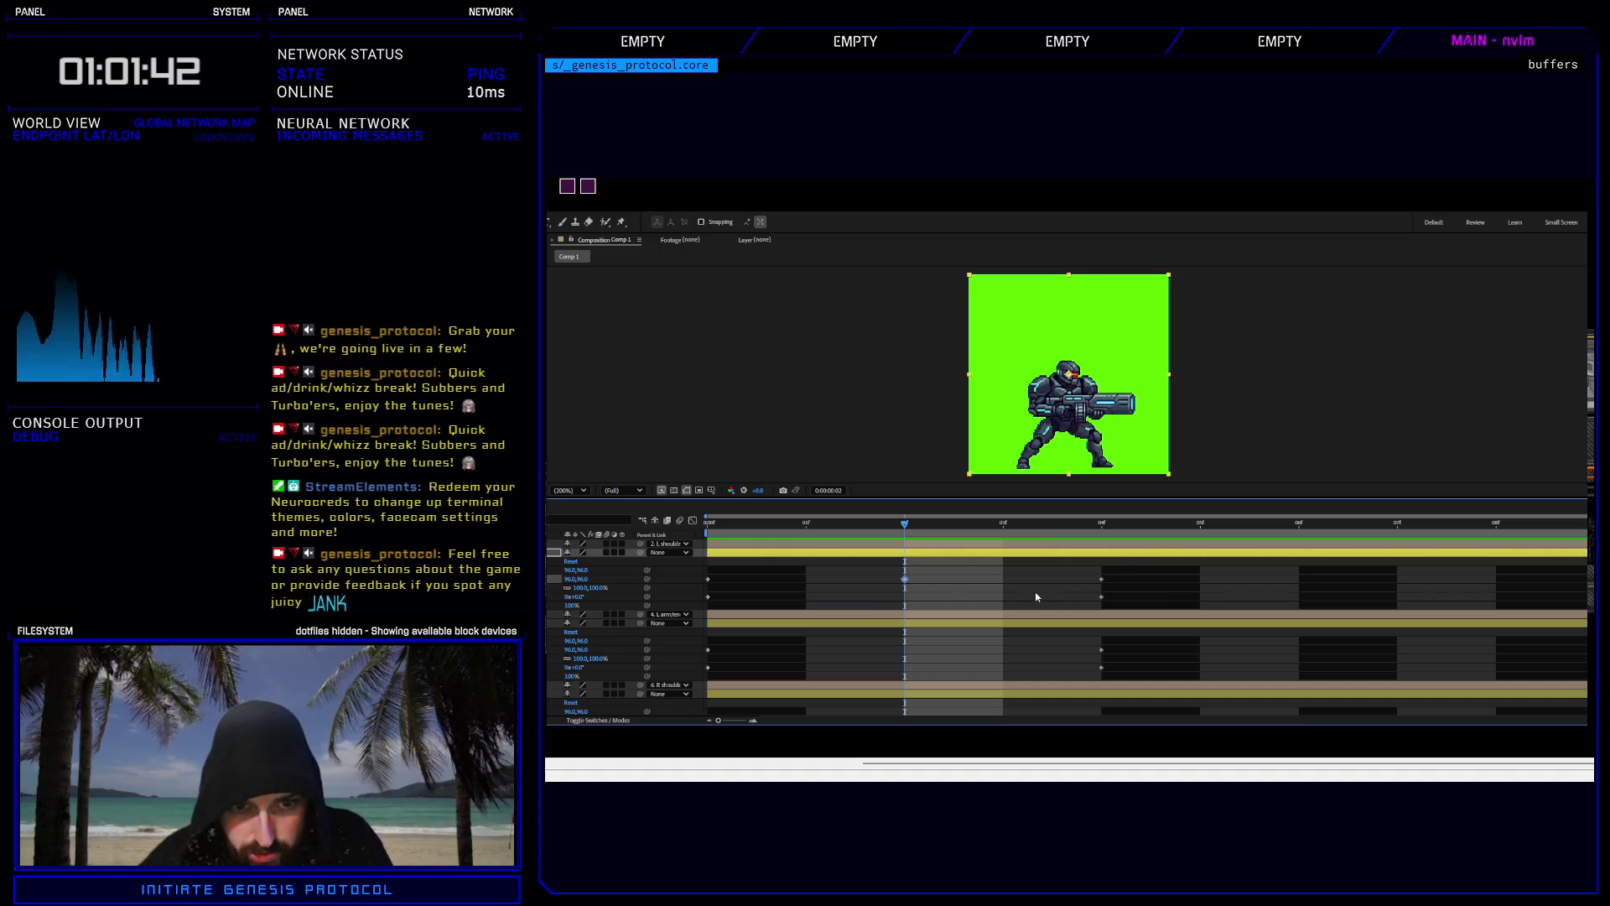
Shift all frame-04 keyframes on the body-part layers to frame 06.
{"action": "scroll", "coordinate": [1139, 608], "scroll_direction": "down", "scroll_amount": 5}
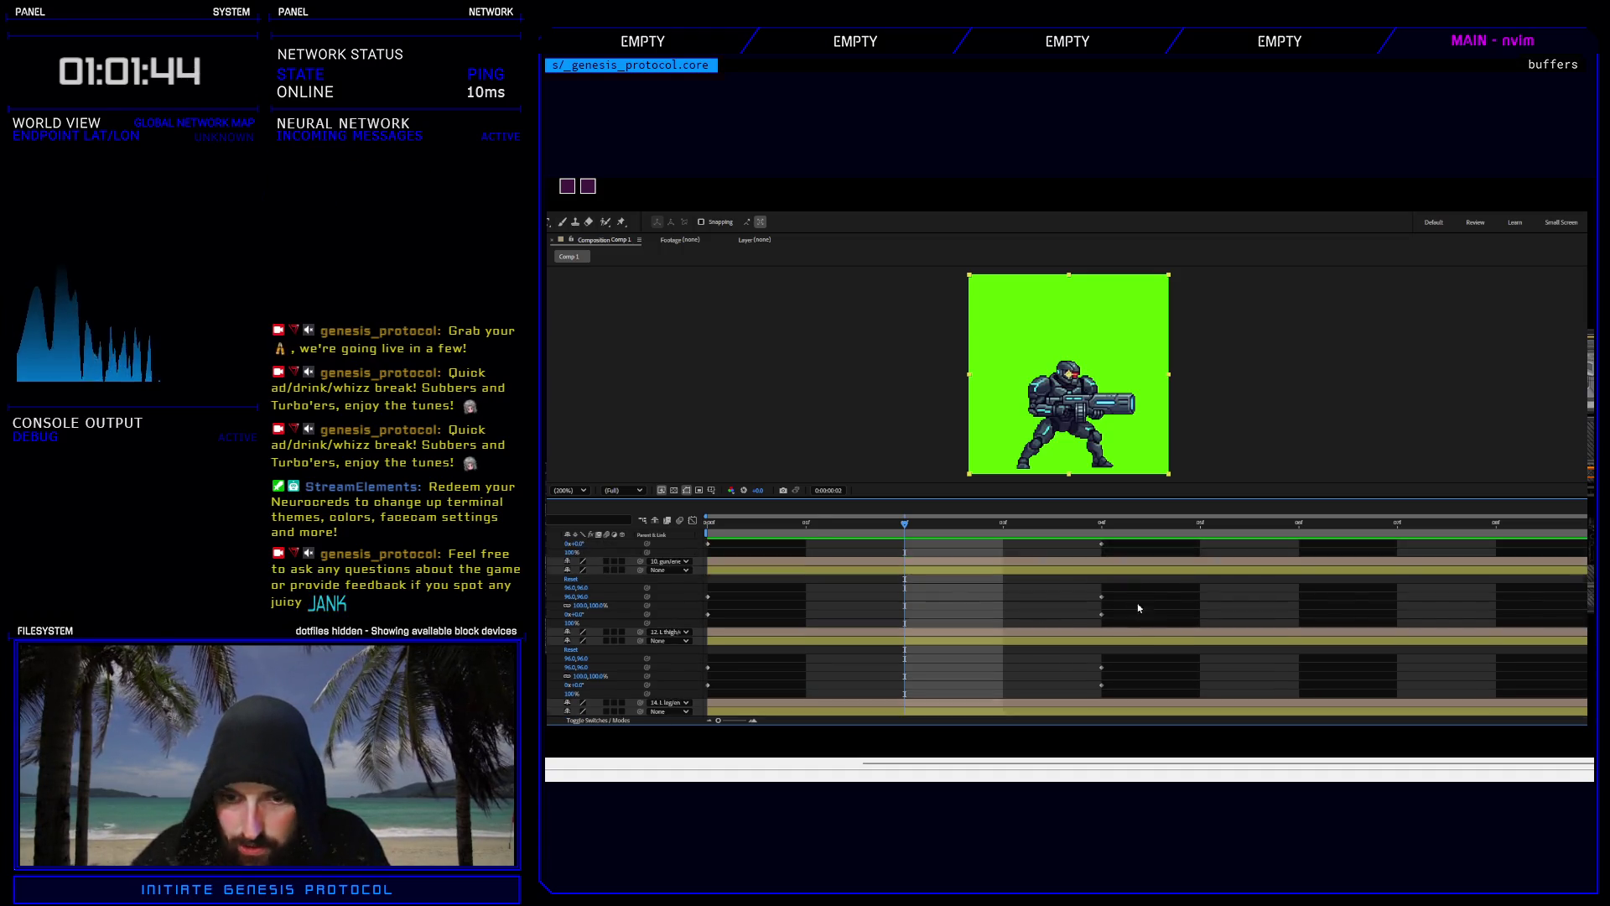
{"action": "scroll", "coordinate": [1138, 608], "scroll_direction": "down", "scroll_amount": 6}
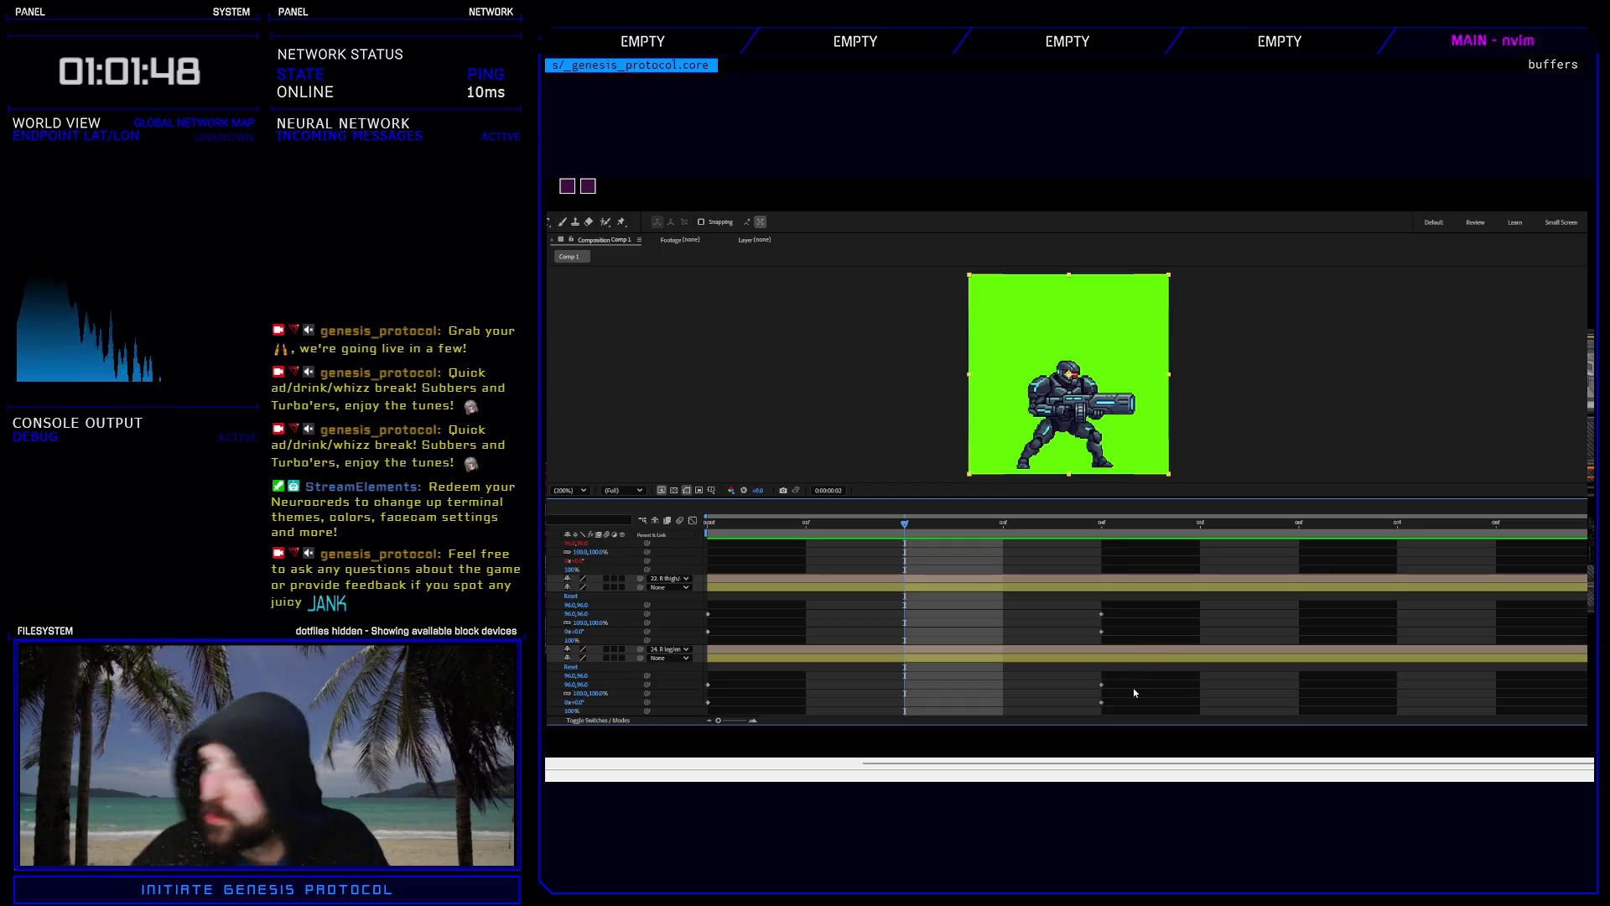
{"action": "left_click_drag", "start_coordinate": [1120, 708], "coordinate": [1093, 561]}
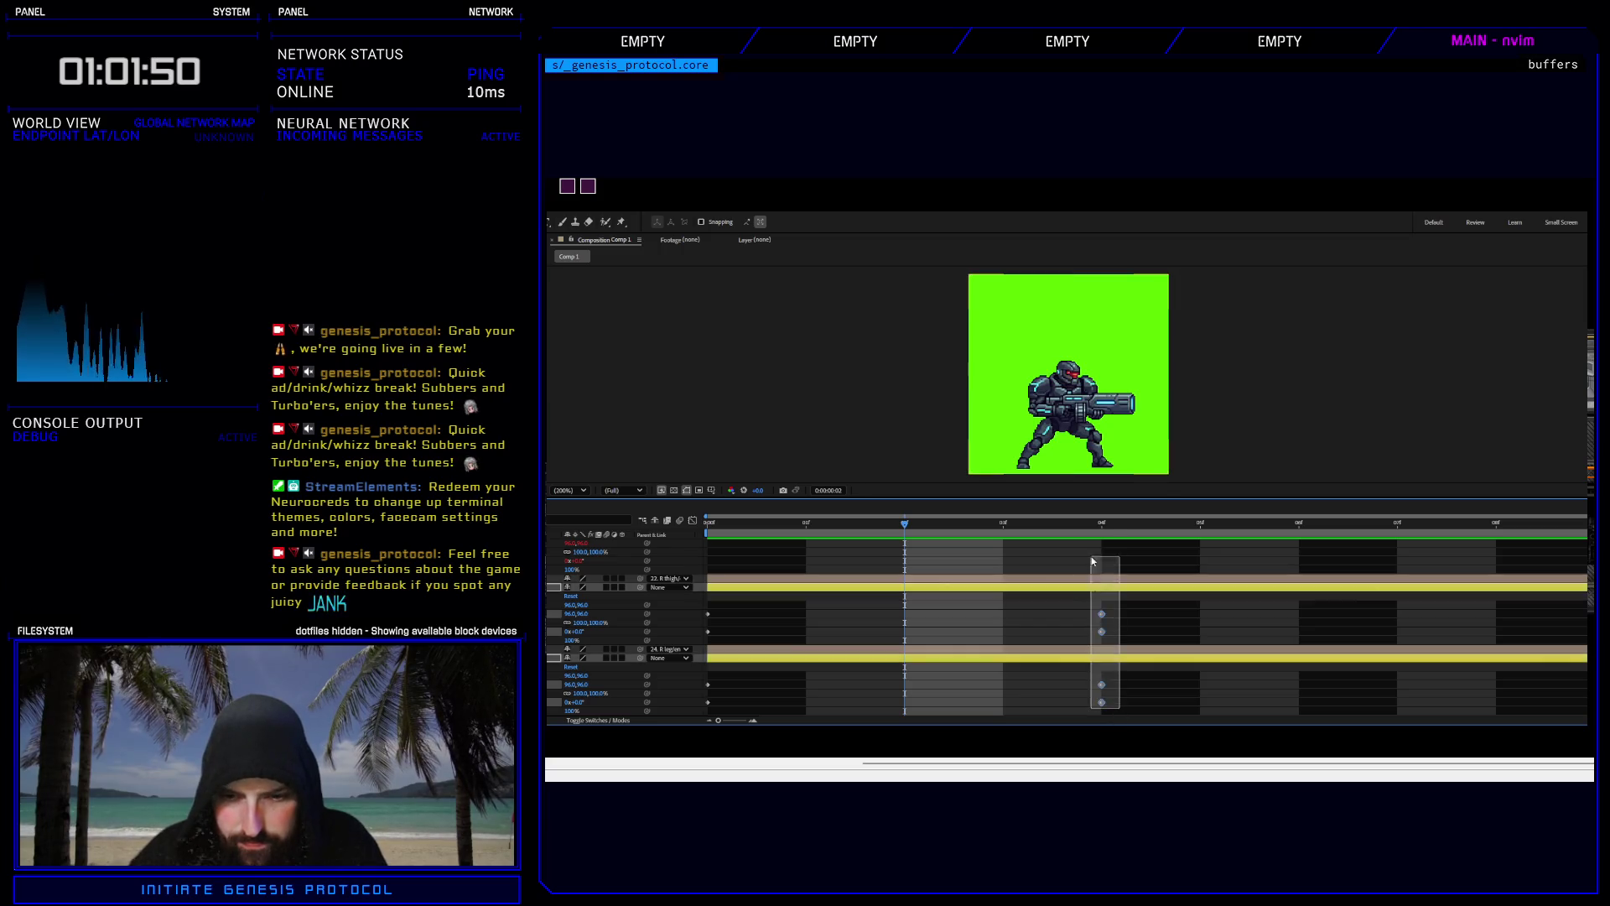
{"action": "scroll", "coordinate": [1093, 560], "scroll_direction": "up", "scroll_amount": 10}
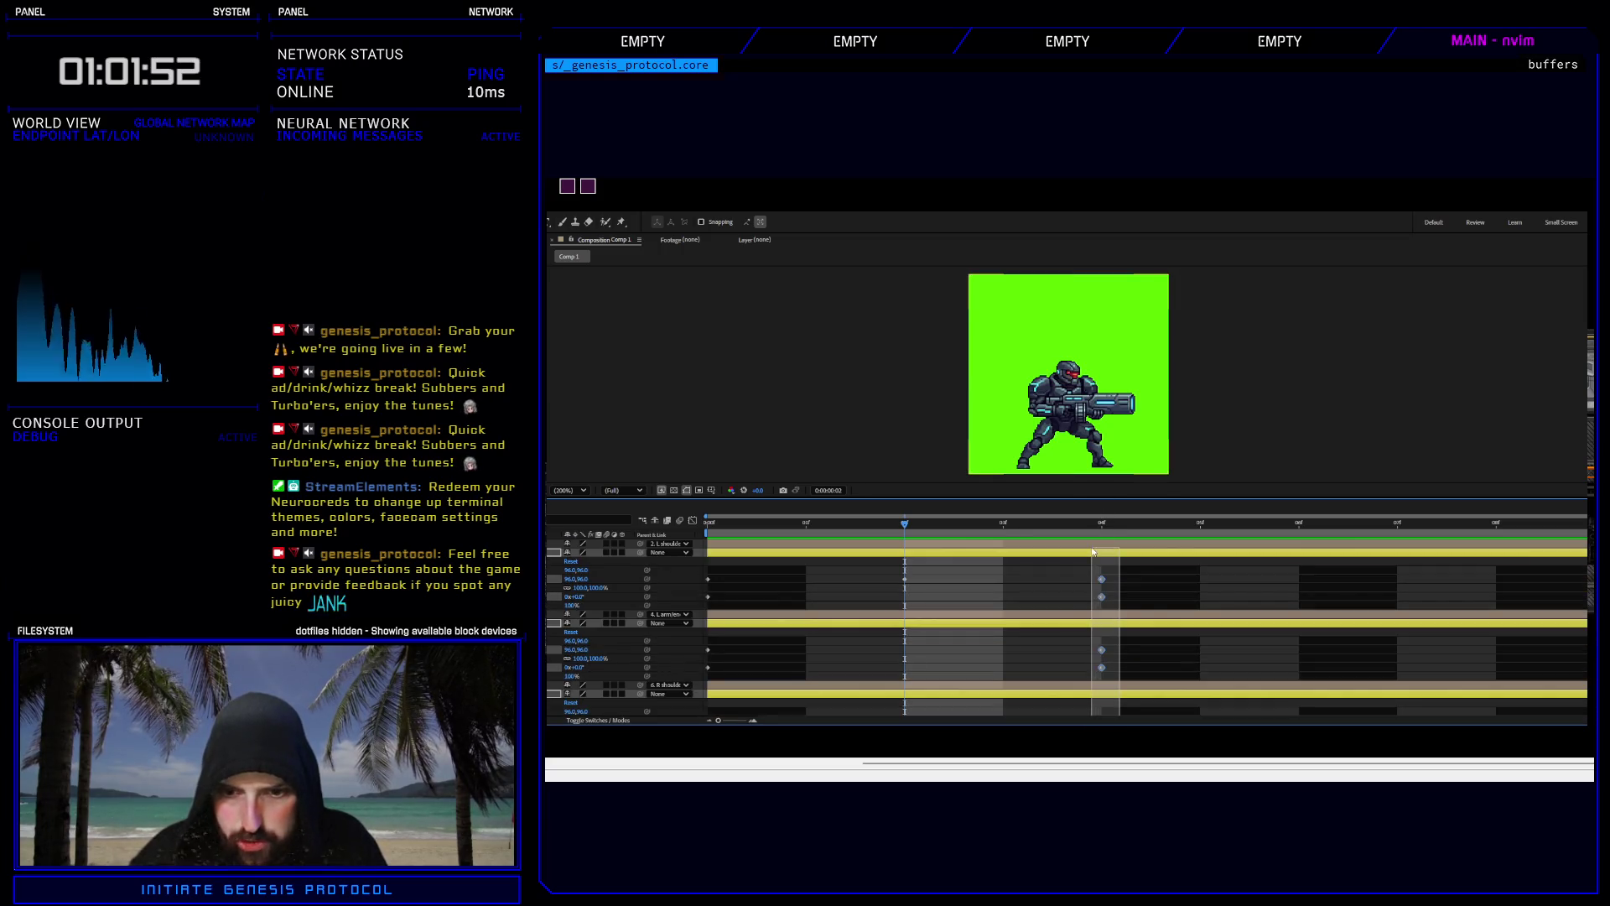
{"action": "left_click_drag", "start_coordinate": [1101, 579], "coordinate": [1344, 568]}
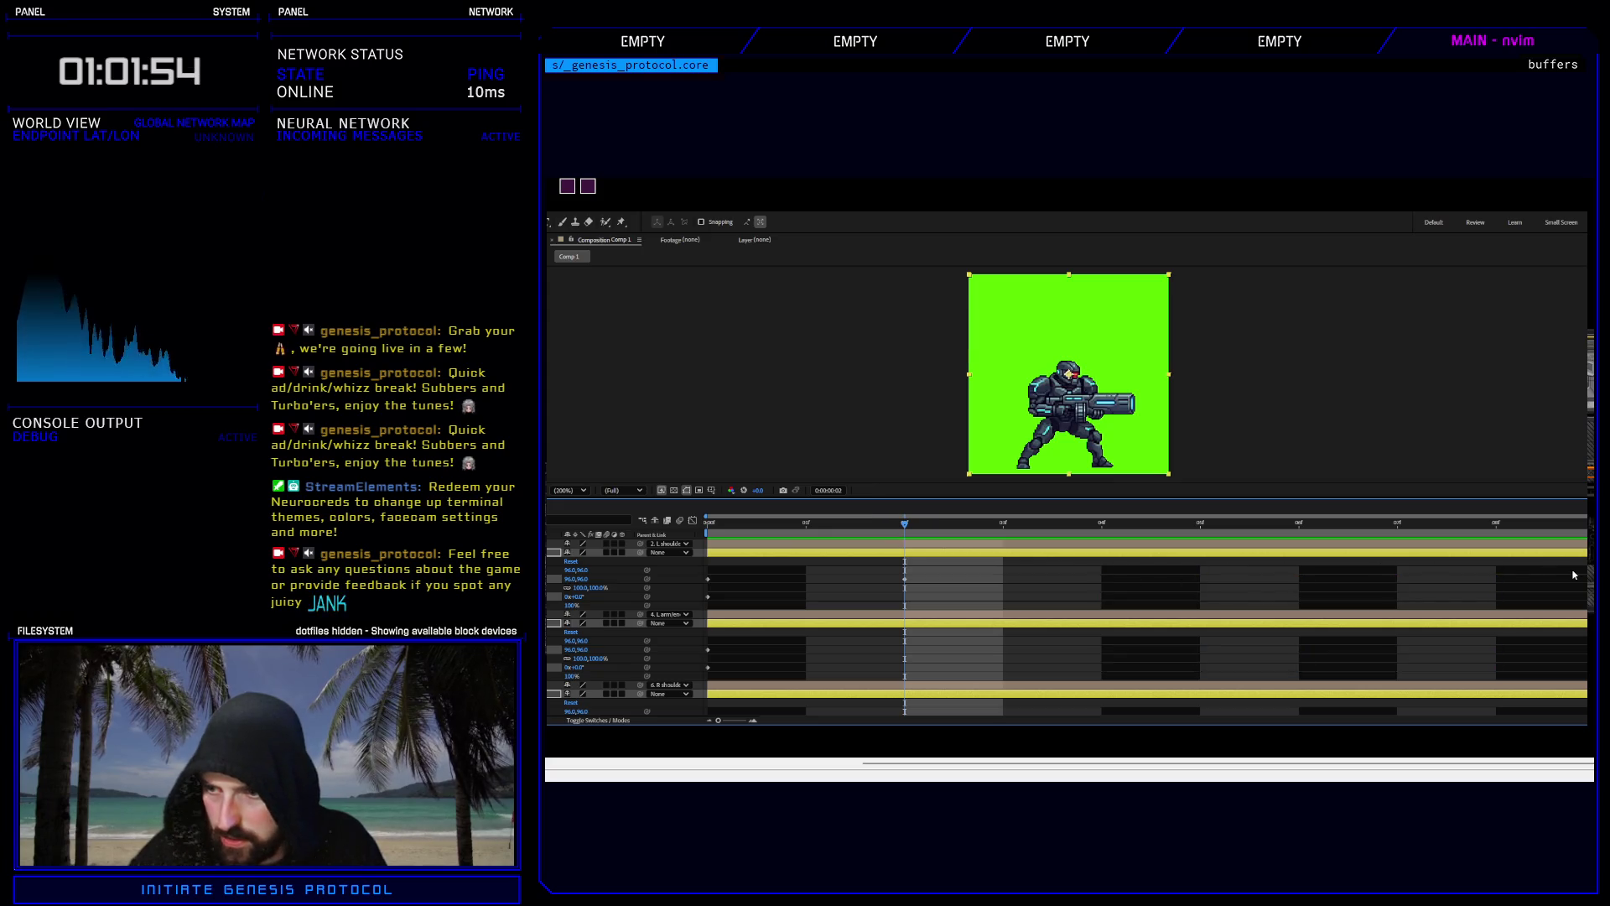
{"action": "scroll", "coordinate": [893, 588], "scroll_direction": "down", "scroll_amount": 10}
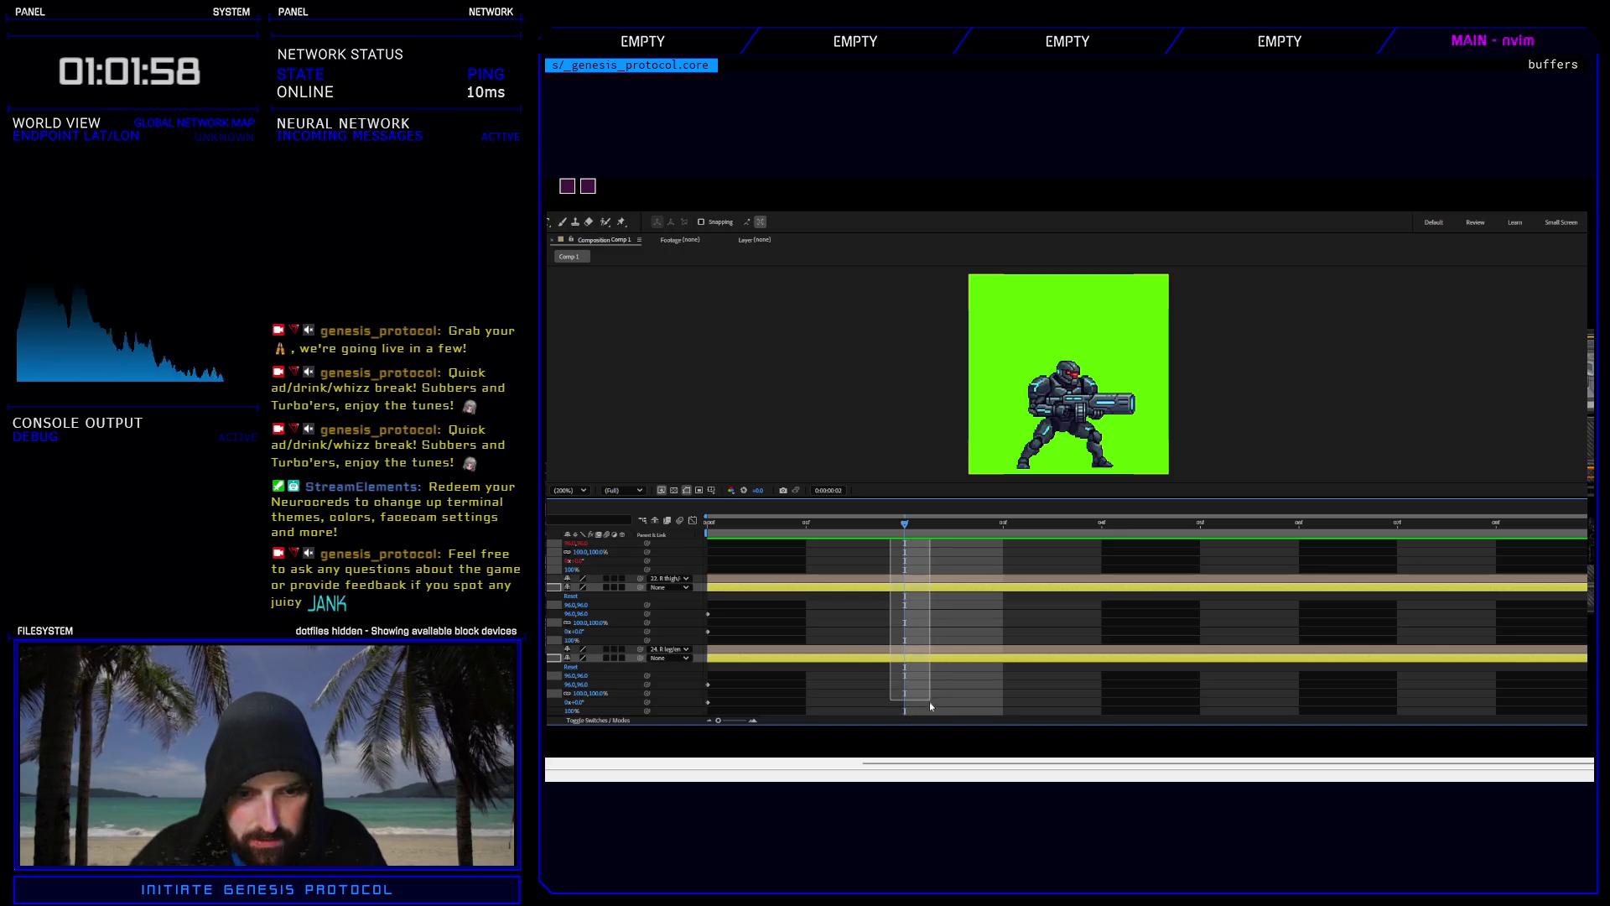
Move the 96,96 shoulder position keyframe to frame 04 and put the time indicator there.
{"action": "left_click", "coordinate": [937, 649]}
{"action": "scroll", "coordinate": [938, 646], "scroll_direction": "up", "scroll_amount": 10}
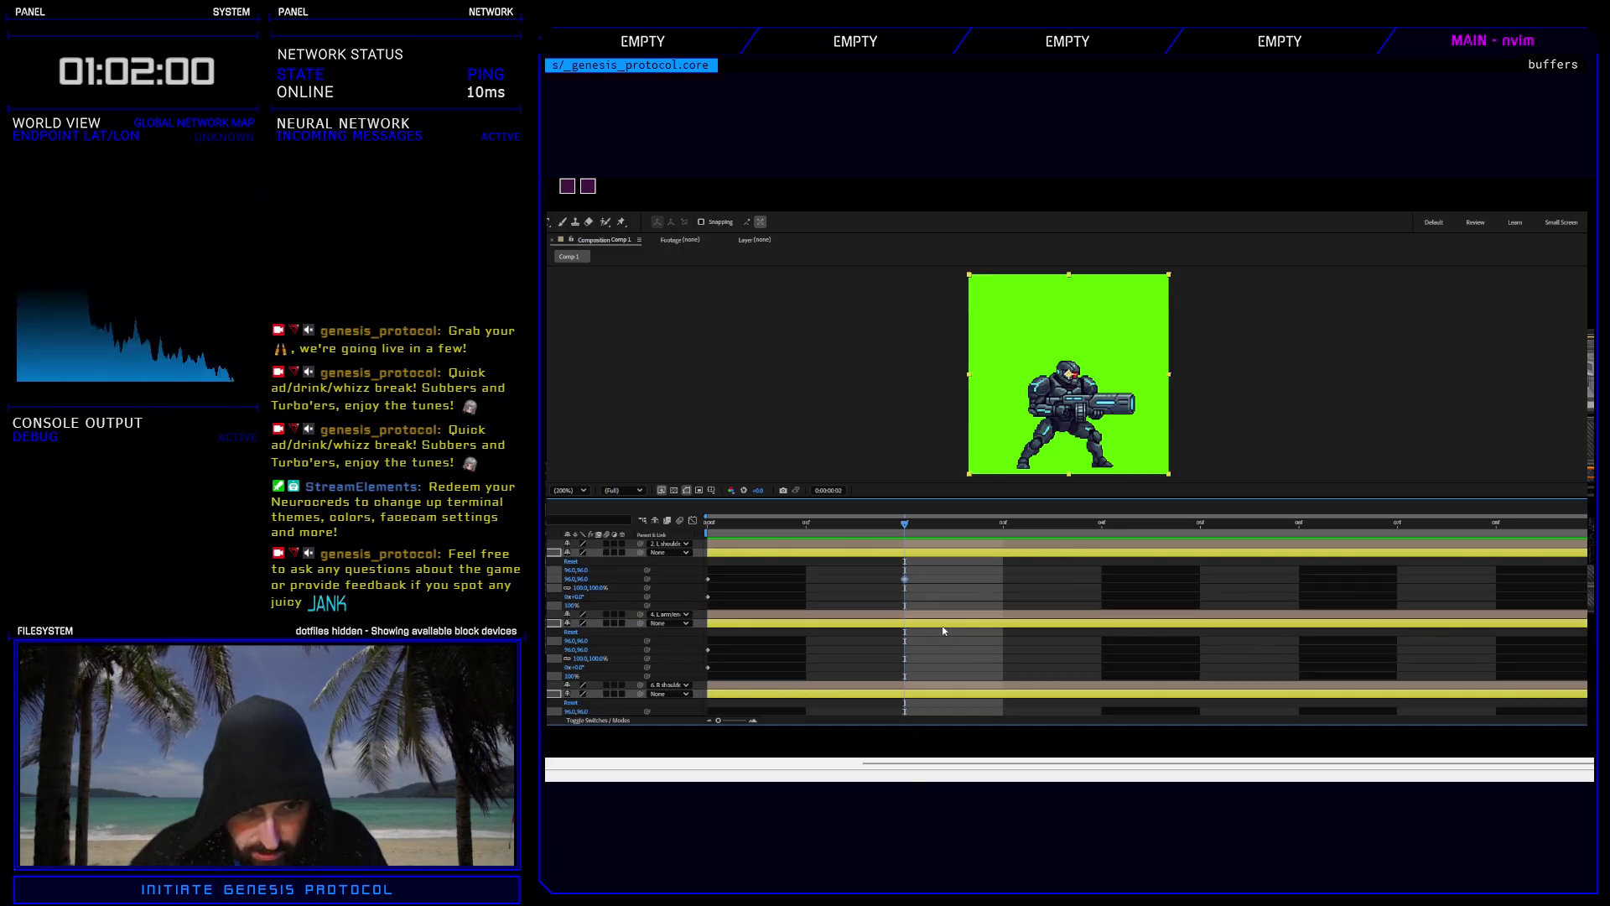
{"action": "left_click_drag", "start_coordinate": [906, 580], "coordinate": [1081, 576]}
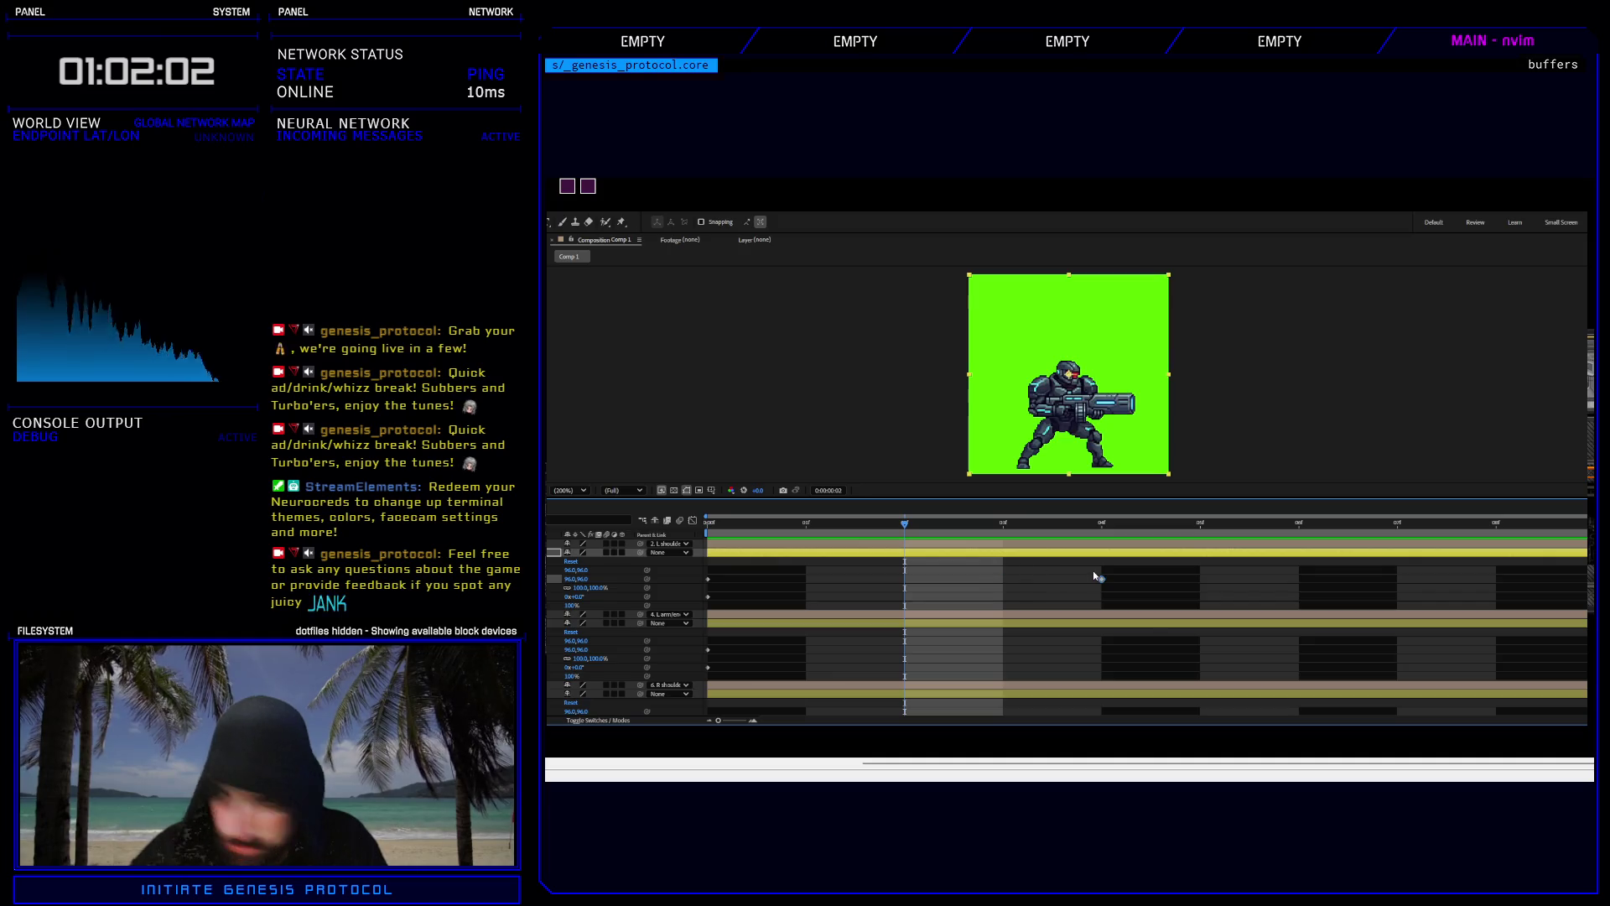
{"action": "left_click", "coordinate": [1102, 527]}
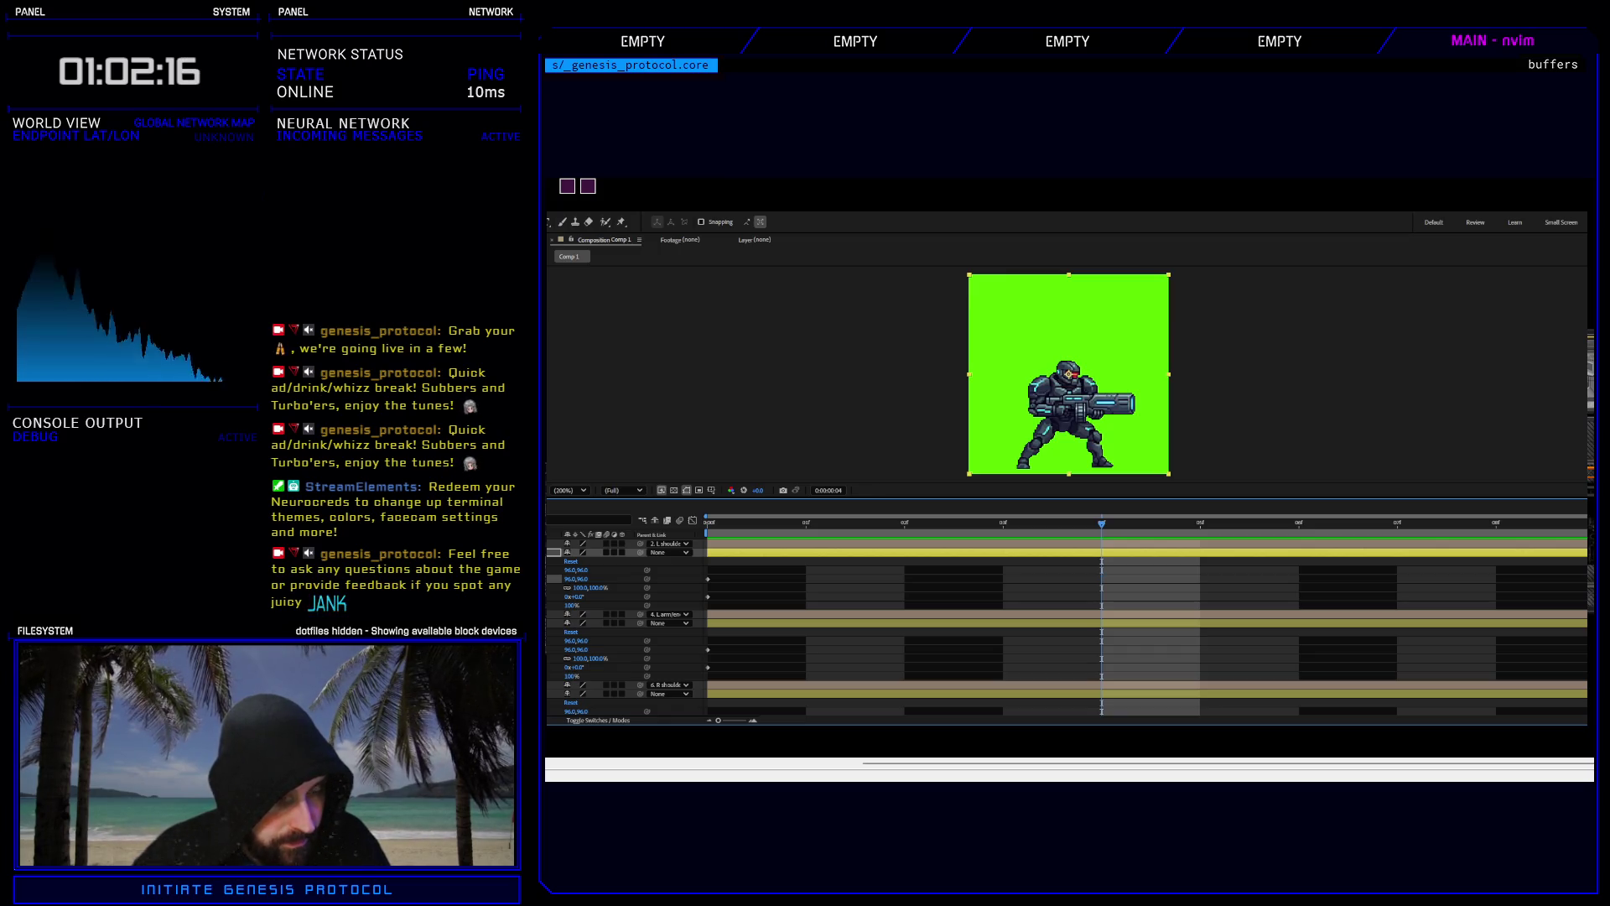
Collapse the Transform groups of the body-part layers, leaving only layer 19 expanded.
{"action": "key", "text": "ctrl+grave"}
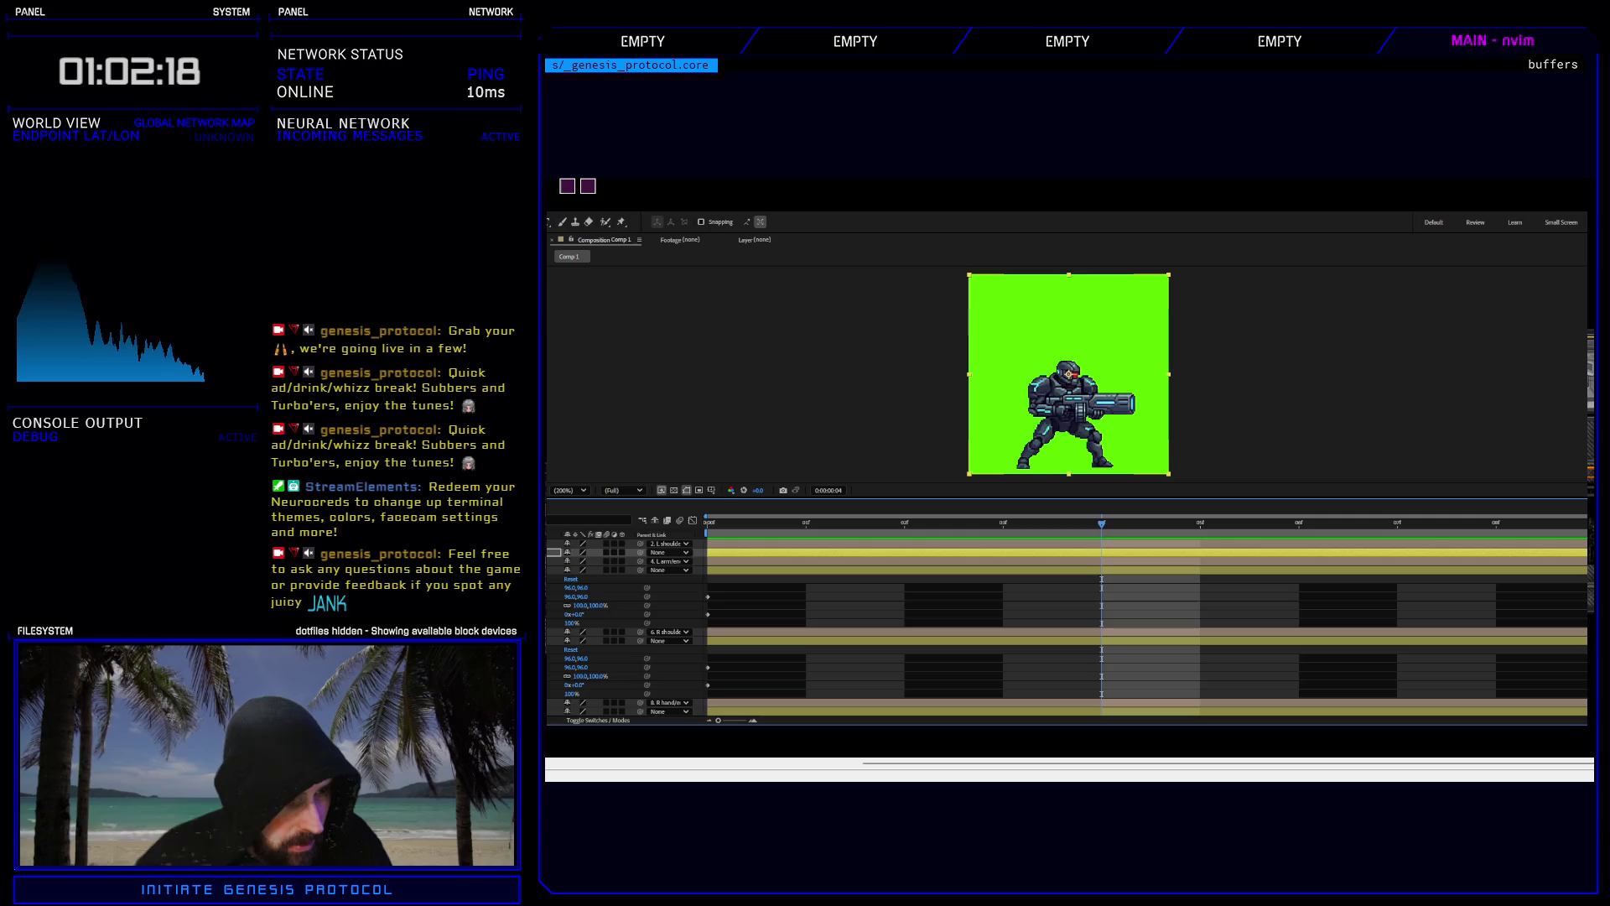
{"action": "key", "text": "ctrl+grave"}
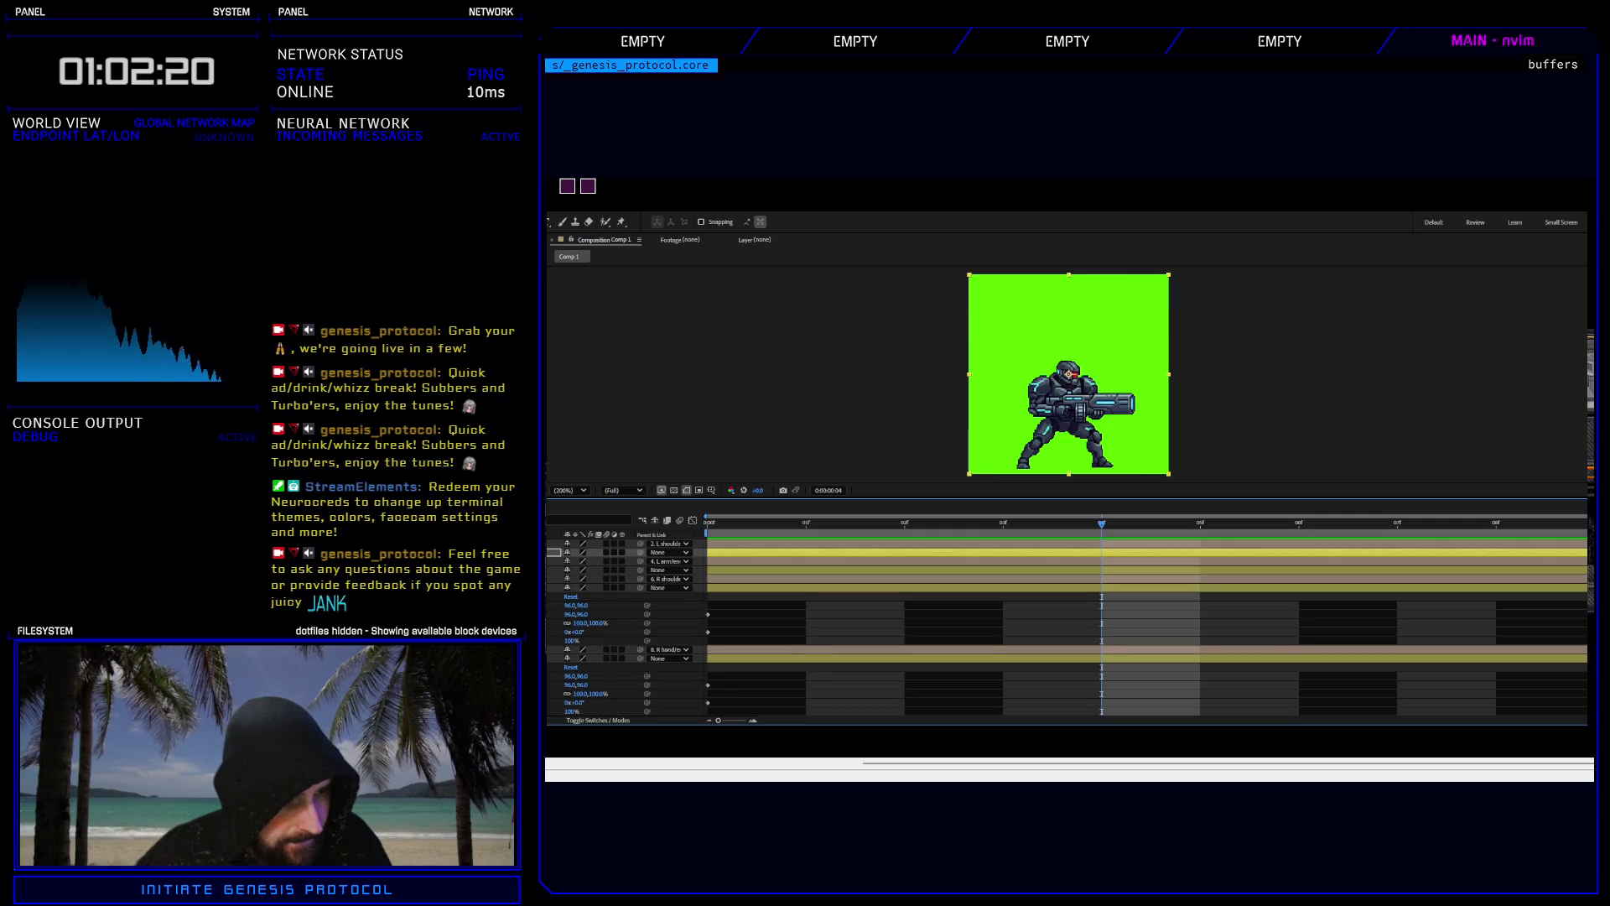
{"action": "key", "text": "ctrl+grave"}
{"action": "key", "text": "ctrl+grave"}
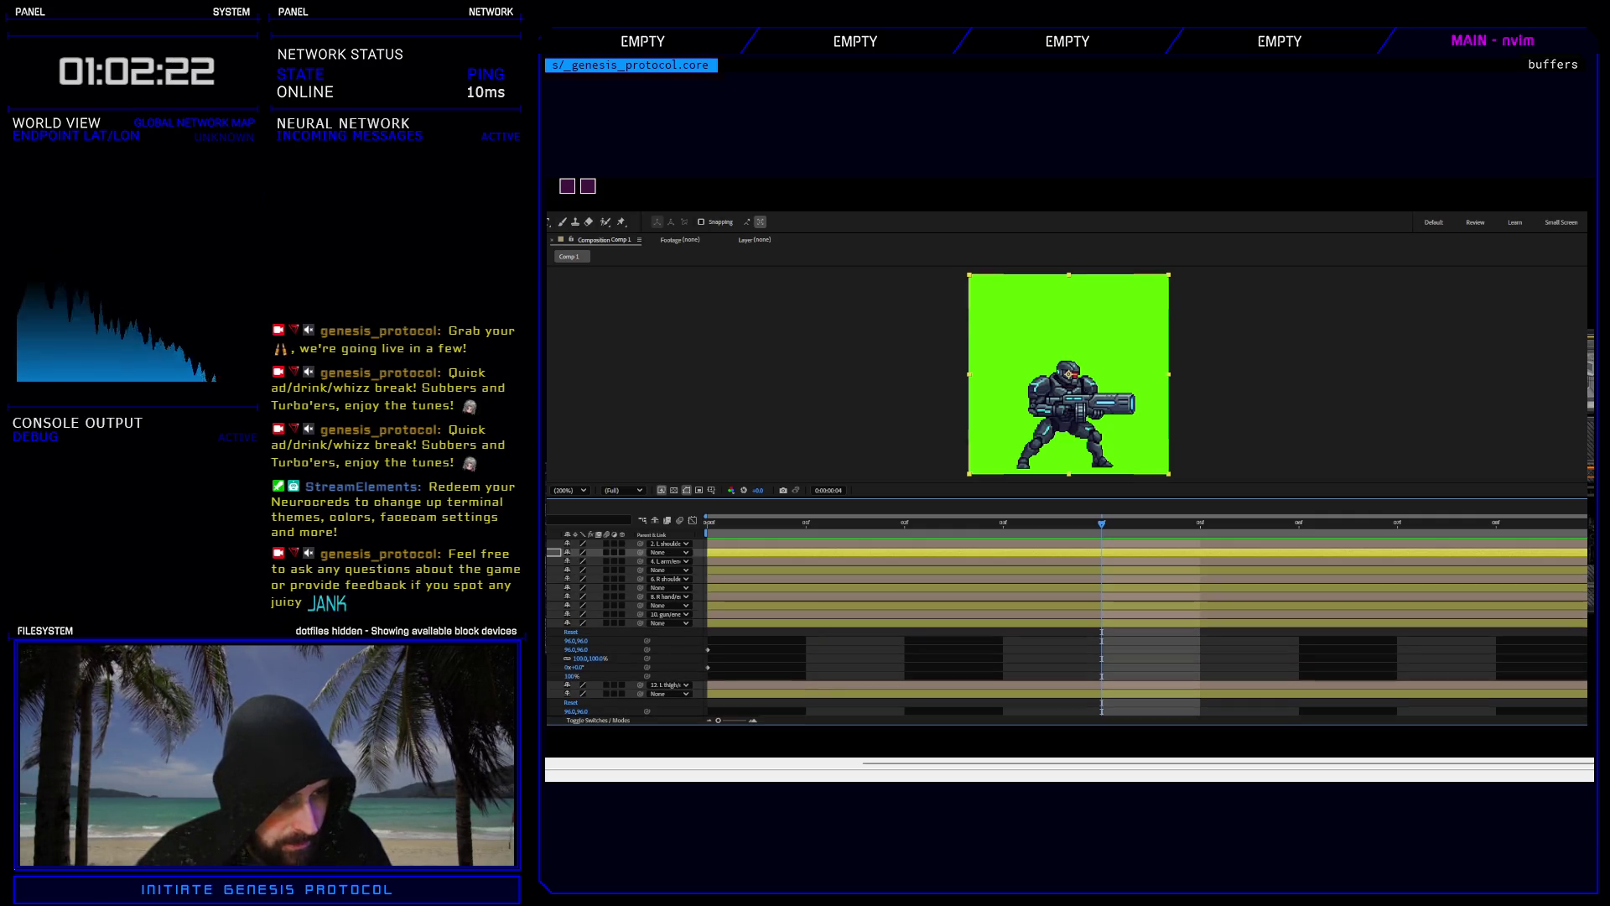
{"action": "key", "text": "ctrl+grave"}
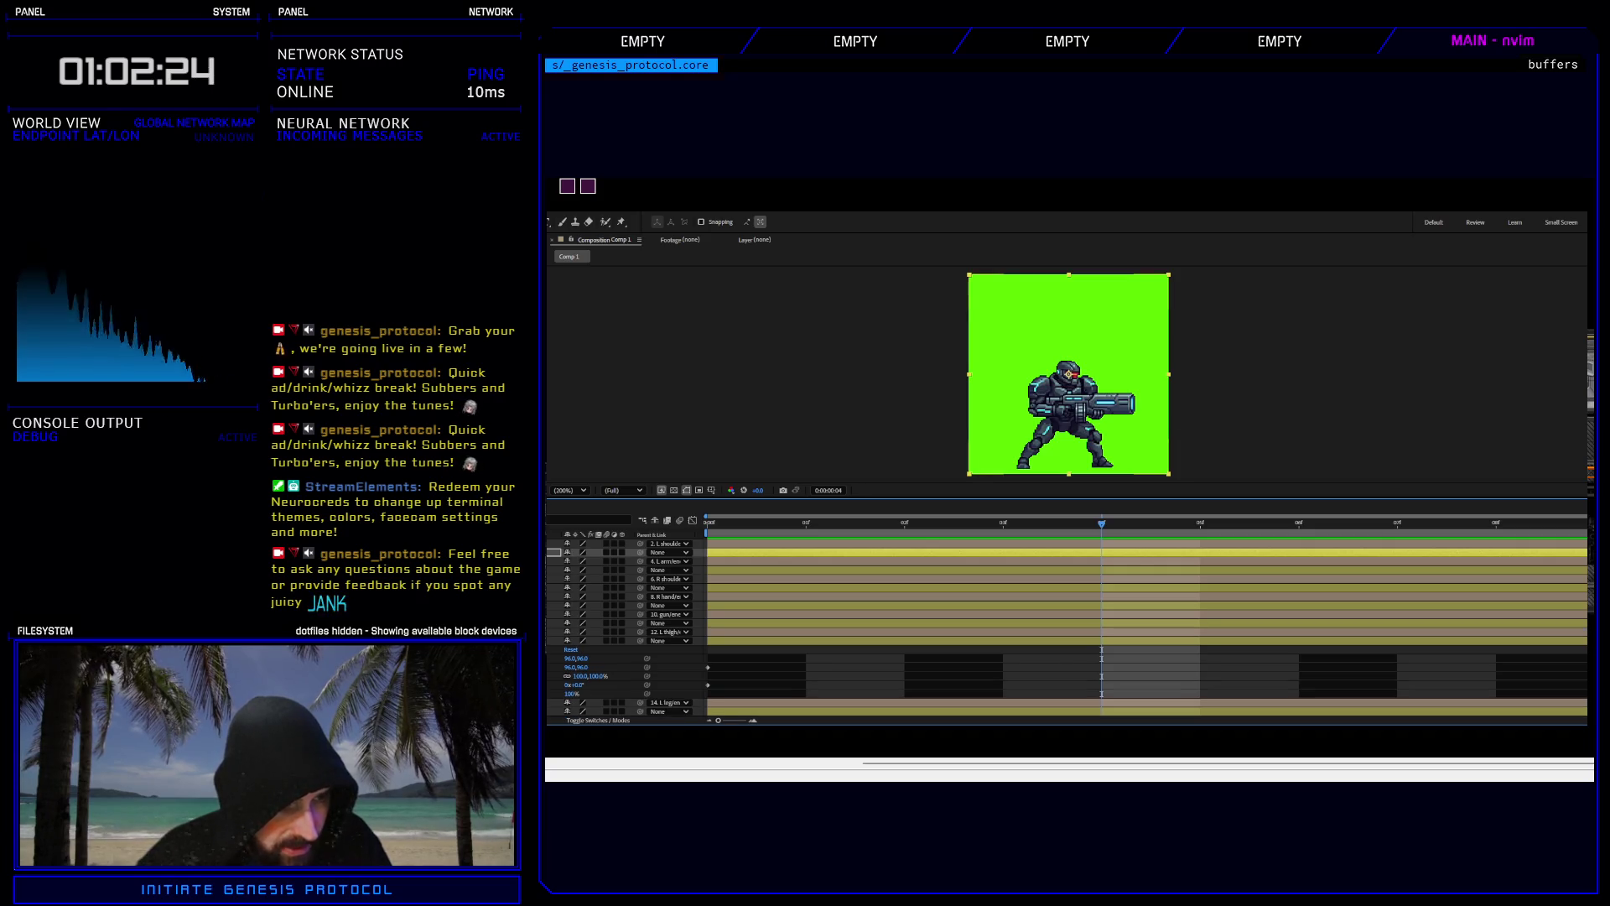
{"action": "key", "text": "ctrl+grave"}
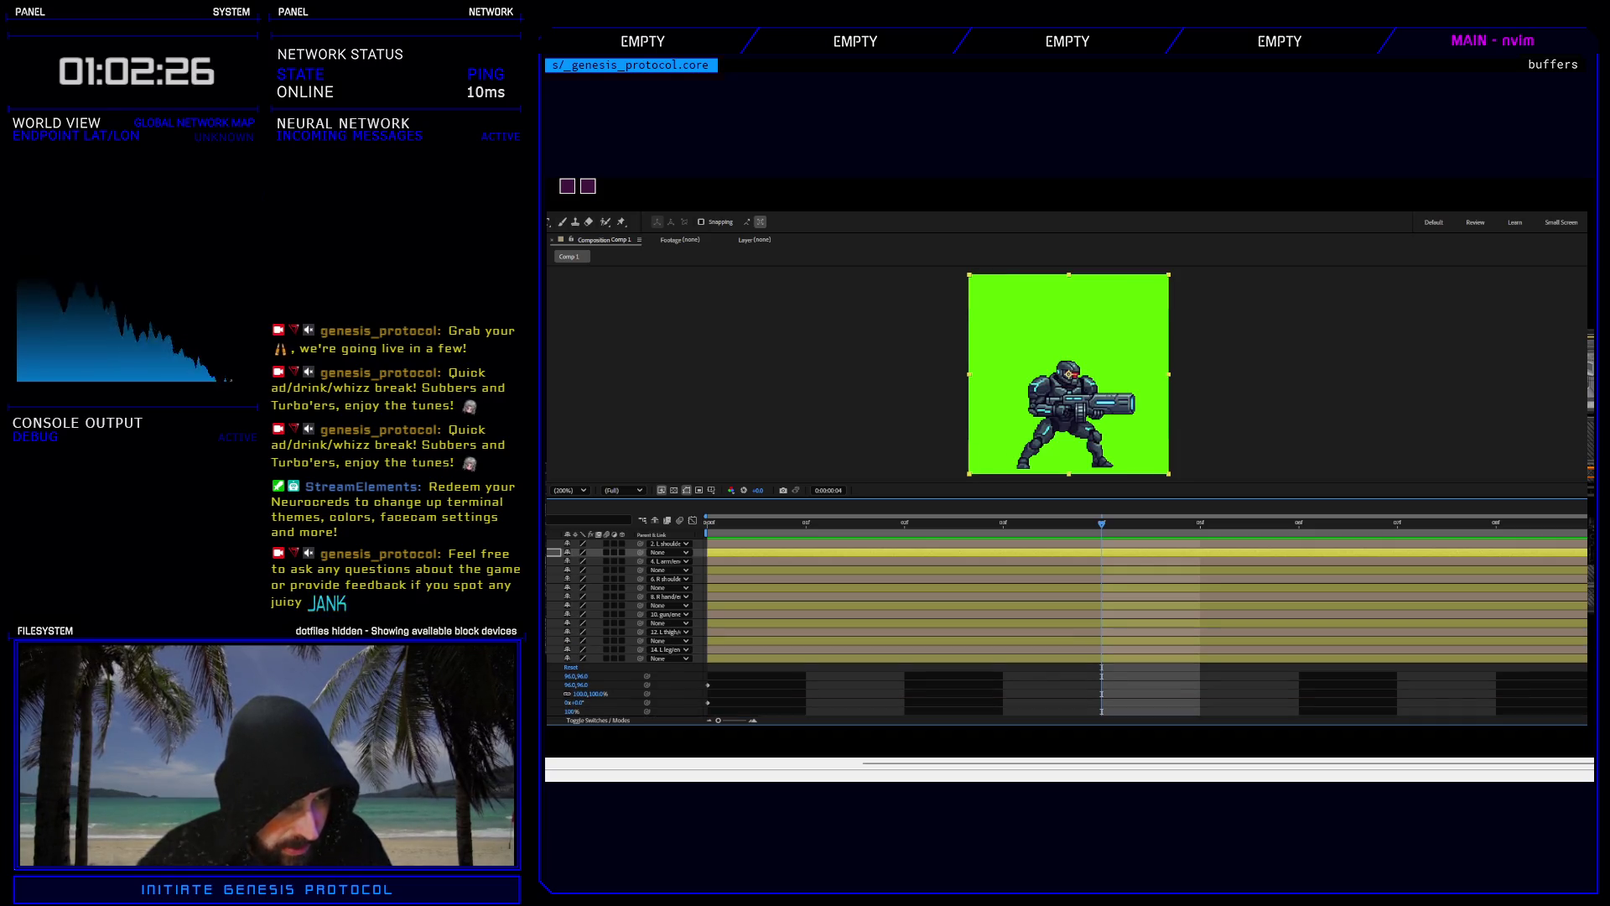
{"action": "scroll", "coordinate": [1067, 629], "scroll_direction": "down", "scroll_amount": 3}
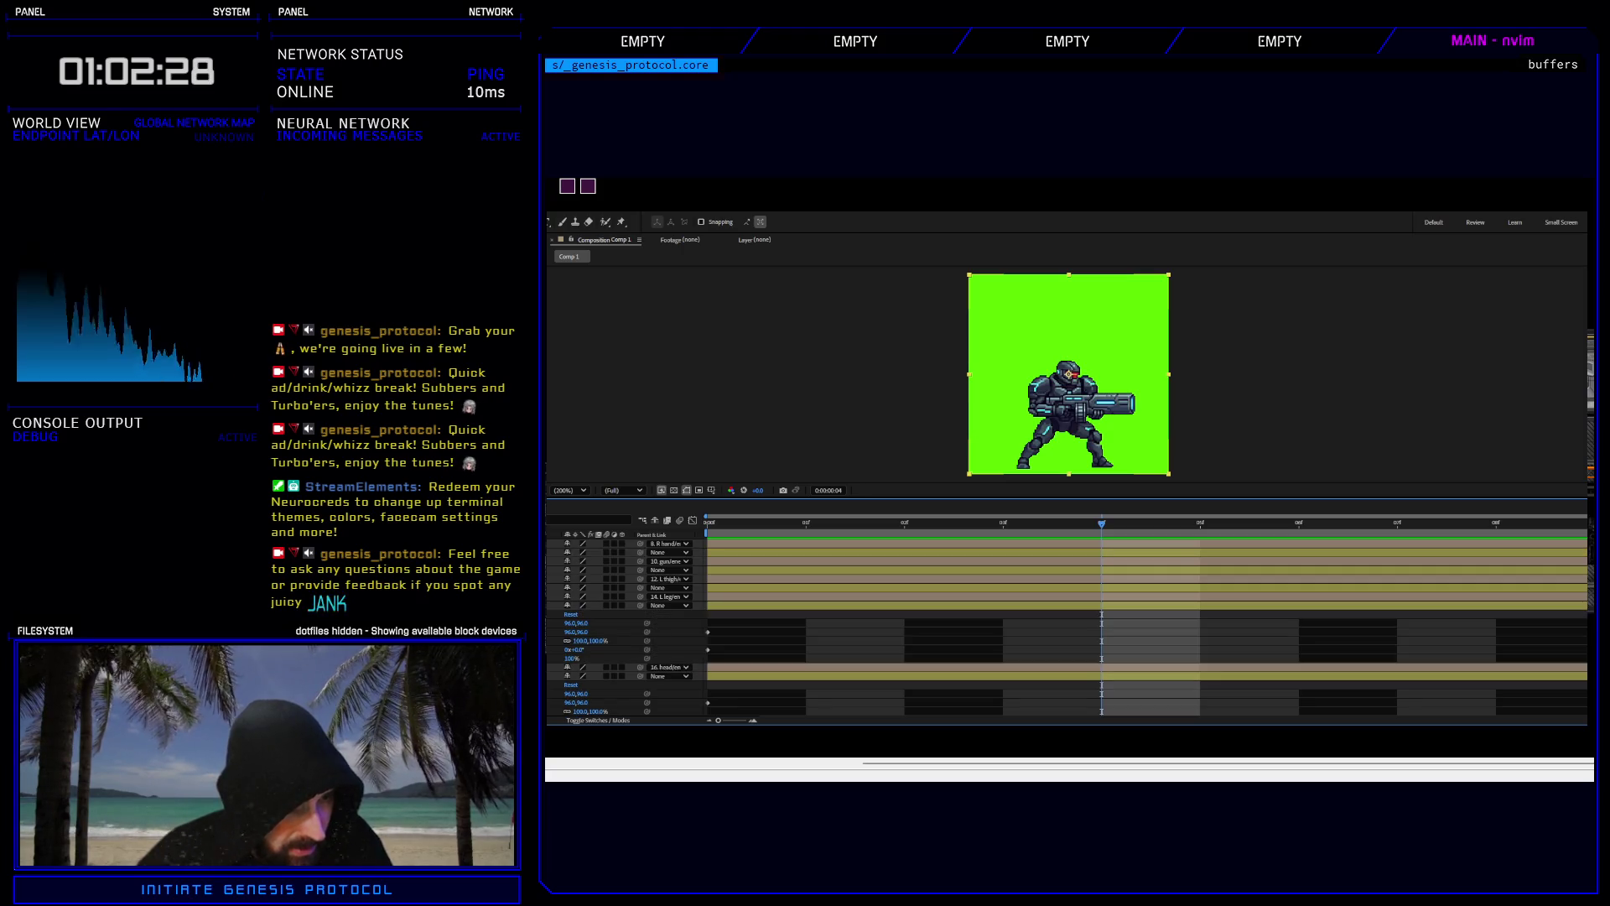
{"action": "key", "text": "ctrl+grave"}
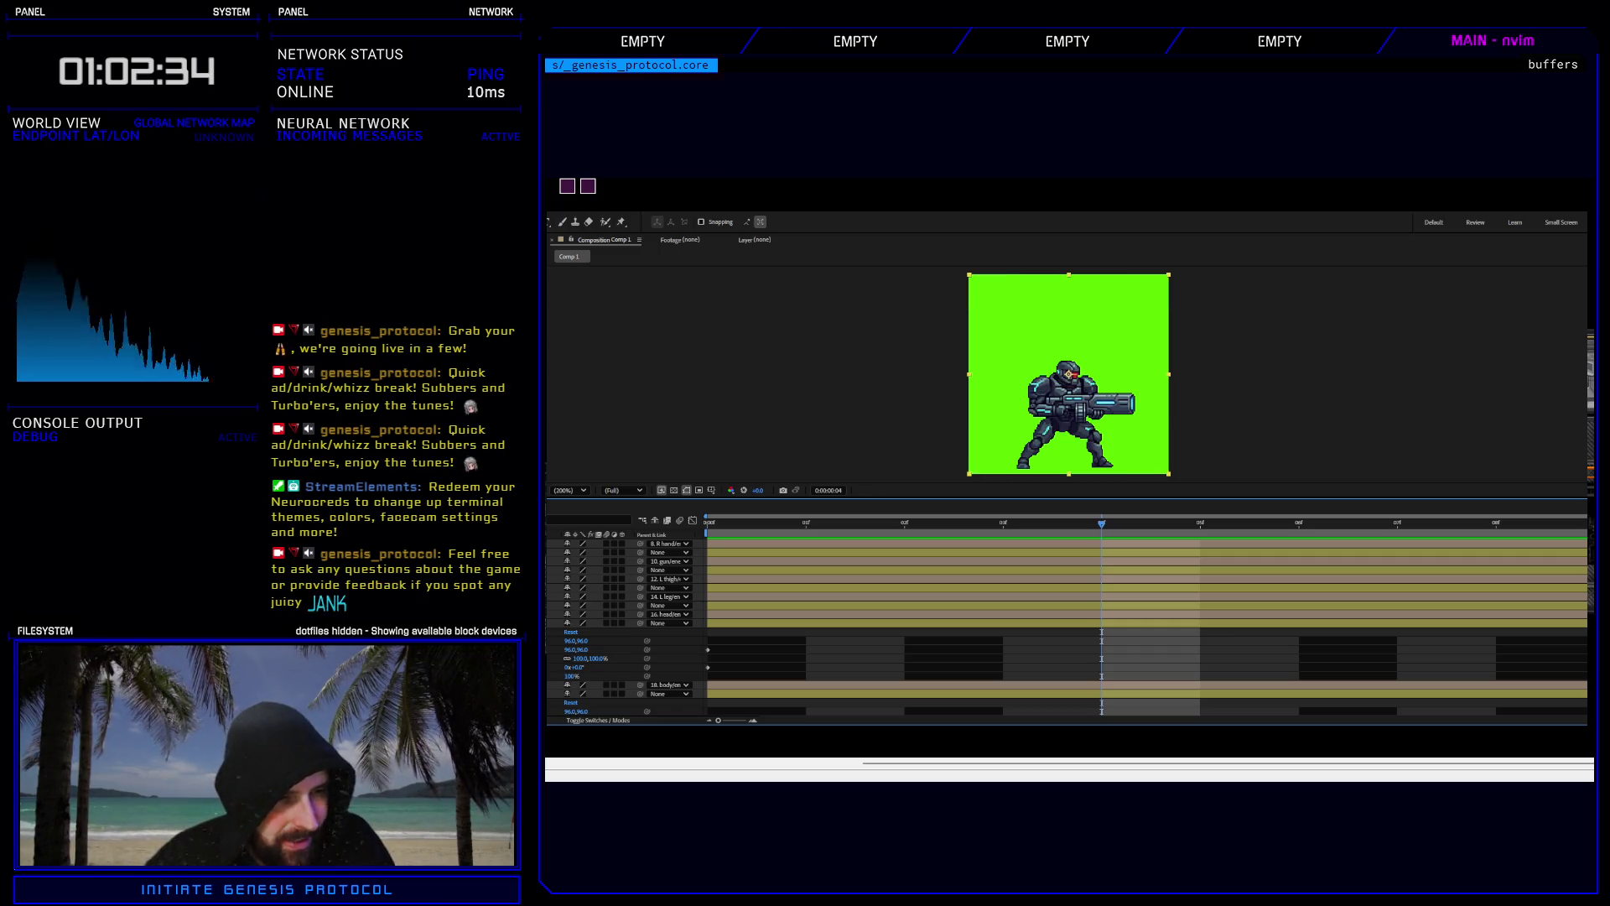
{"action": "key", "text": "ctrl+grave"}
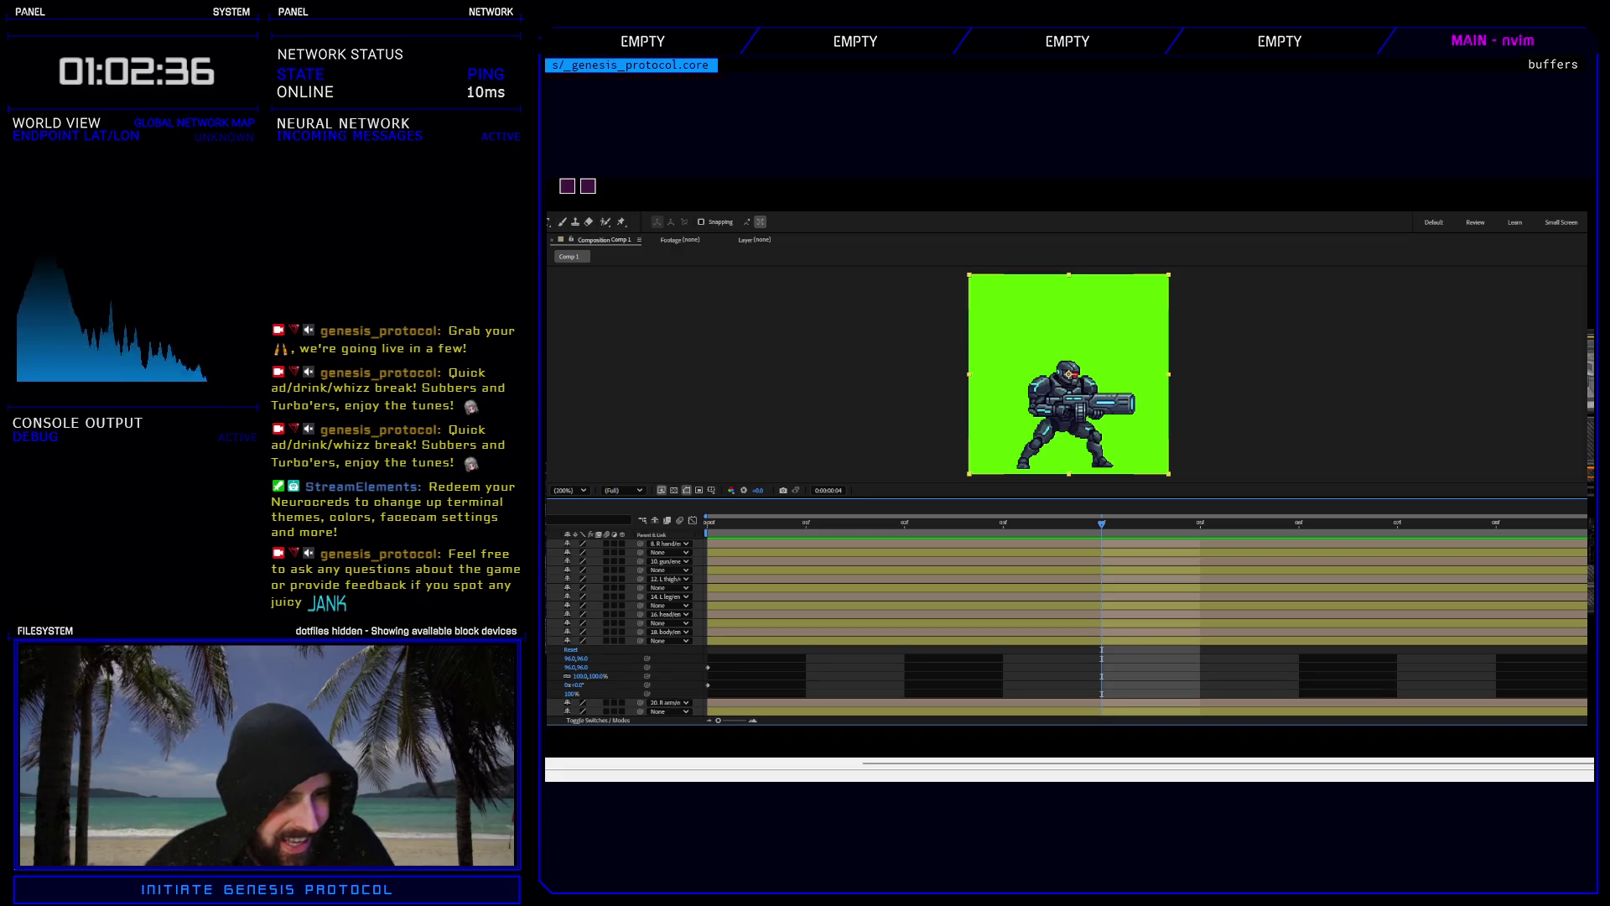
Select layers 17 through 19 and the keyframe on their Scale row.
{"action": "left_click", "coordinate": [604, 623]}
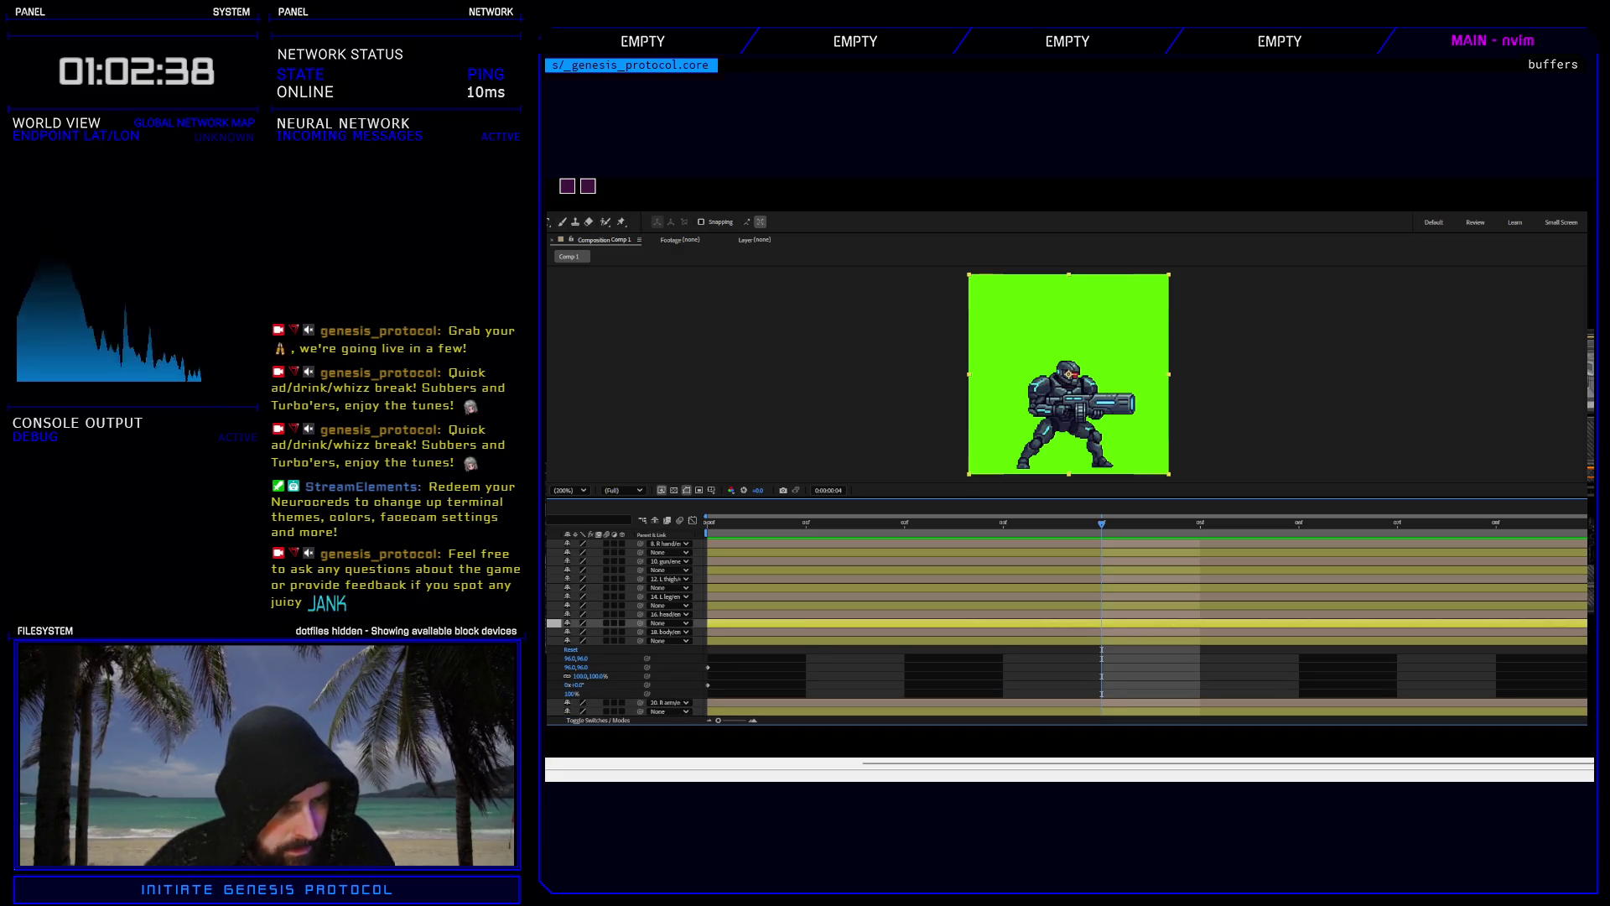
{"action": "left_click", "coordinate": [603, 641], "text": "shift"}
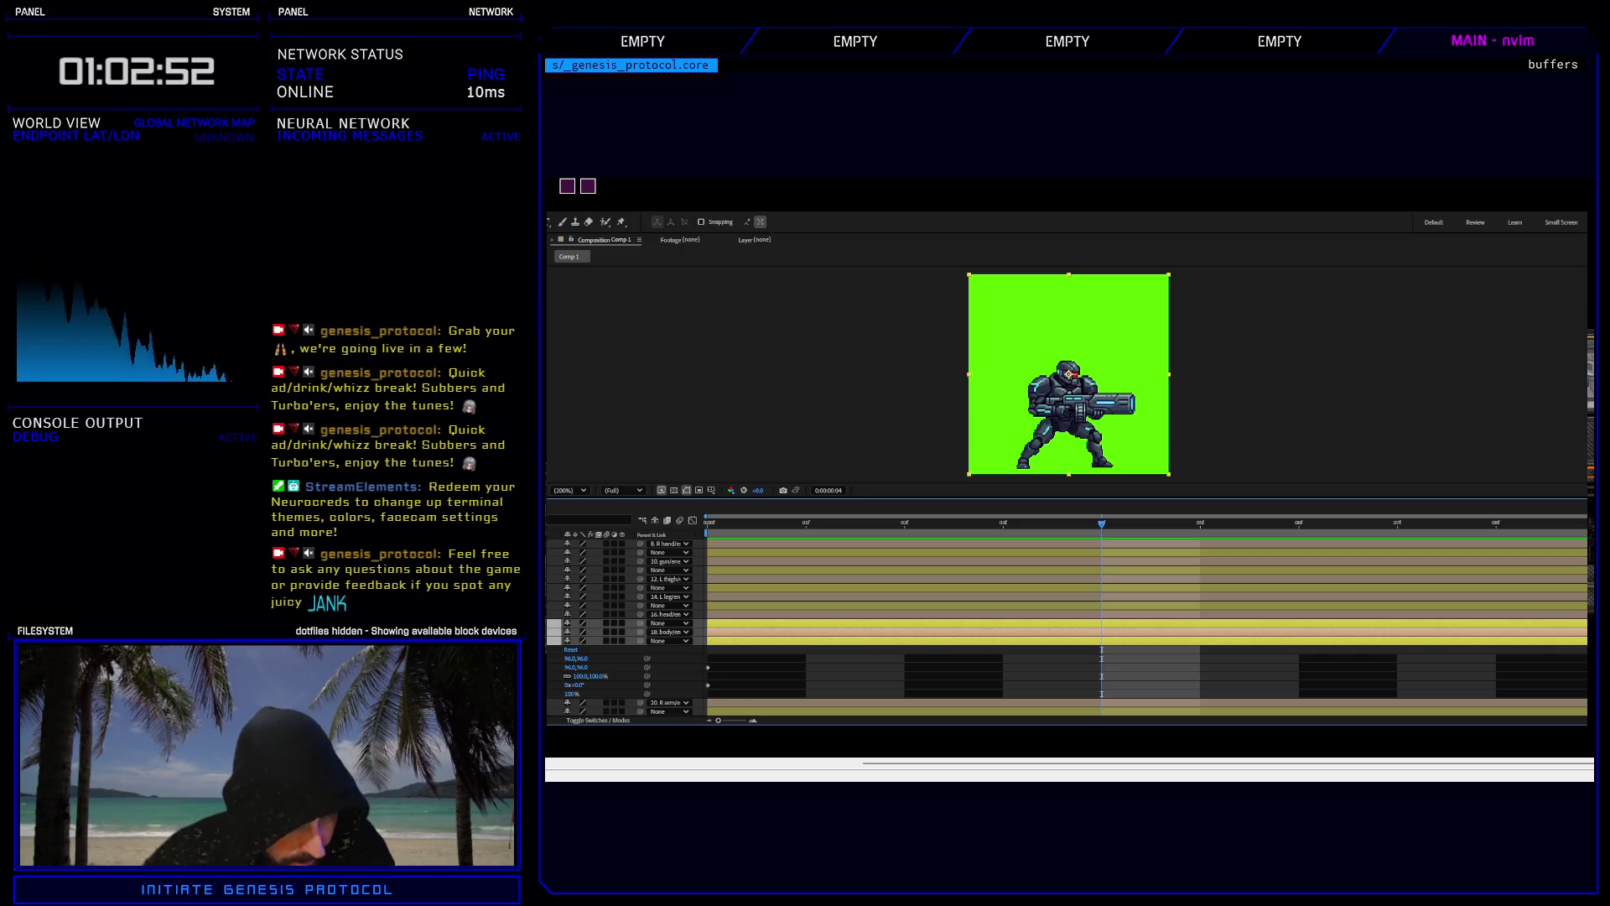
{"action": "left_click_drag", "start_coordinate": [700, 670], "coordinate": [985, 658]}
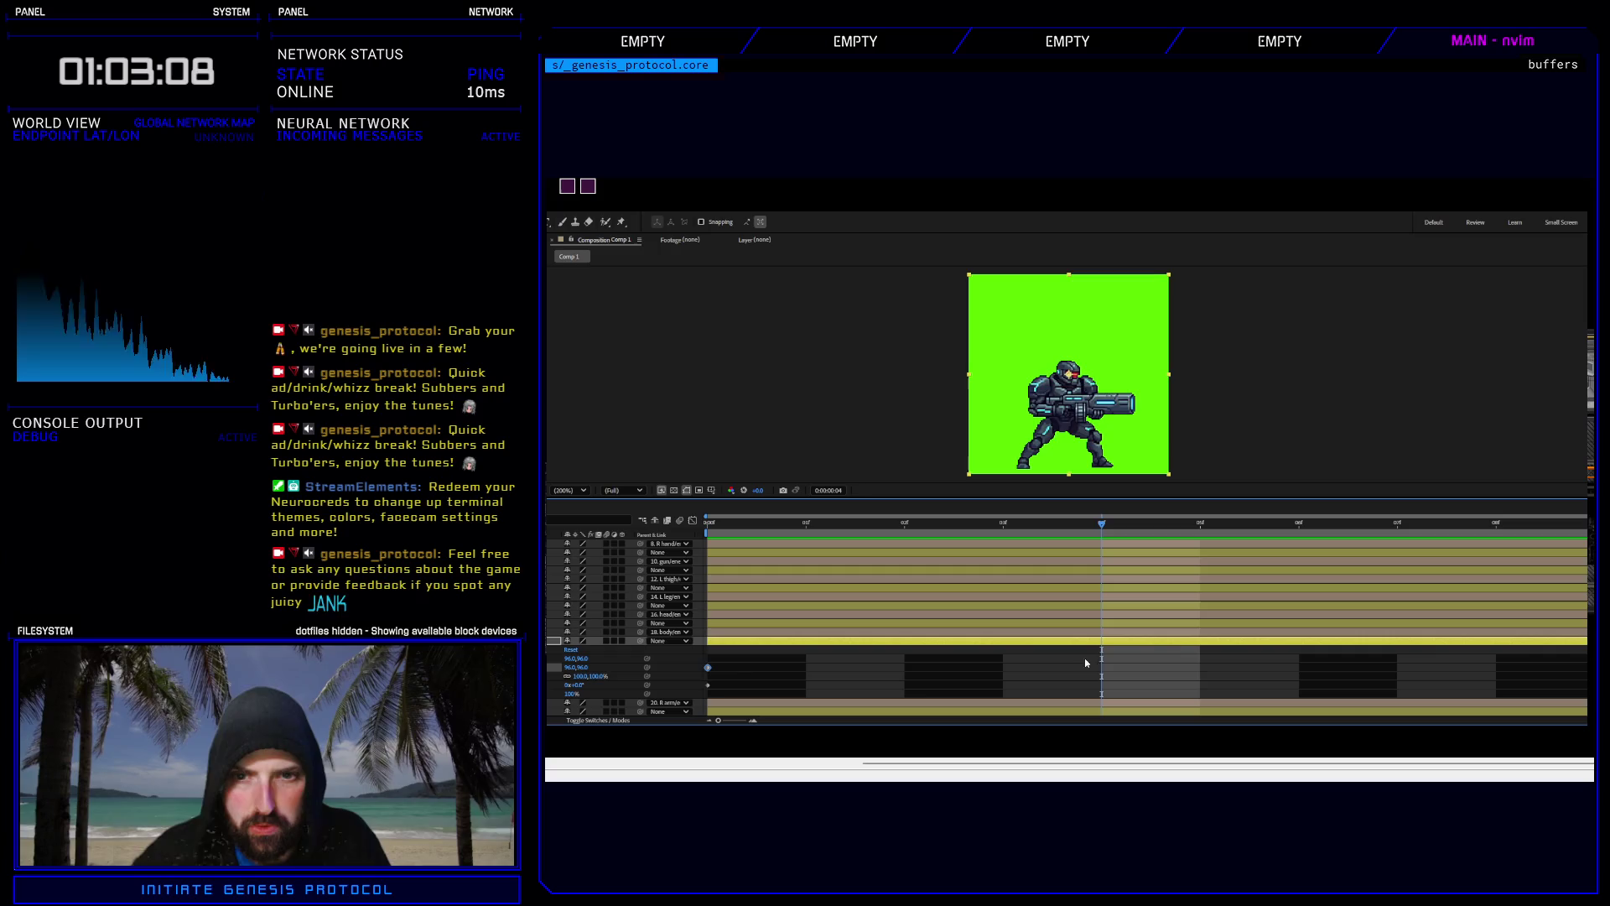
Paste a position keyframe at frame 03 and shift the layer slightly left.
{"action": "left_click_drag", "start_coordinate": [1101, 524], "coordinate": [1007, 528]}
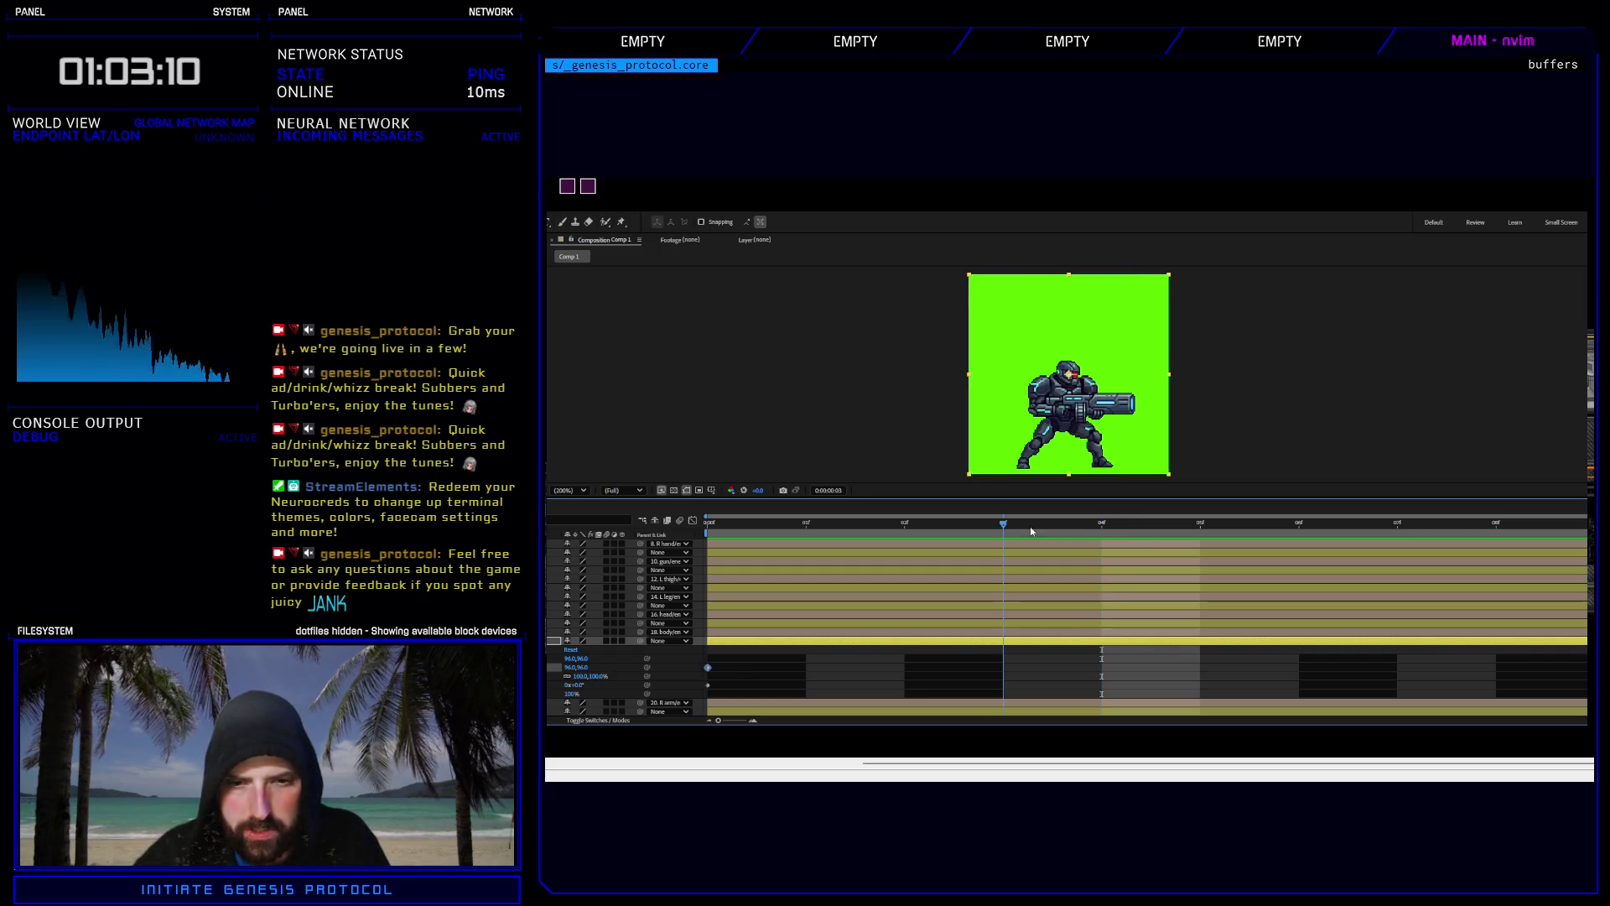
{"action": "key", "text": "bracketleft"}
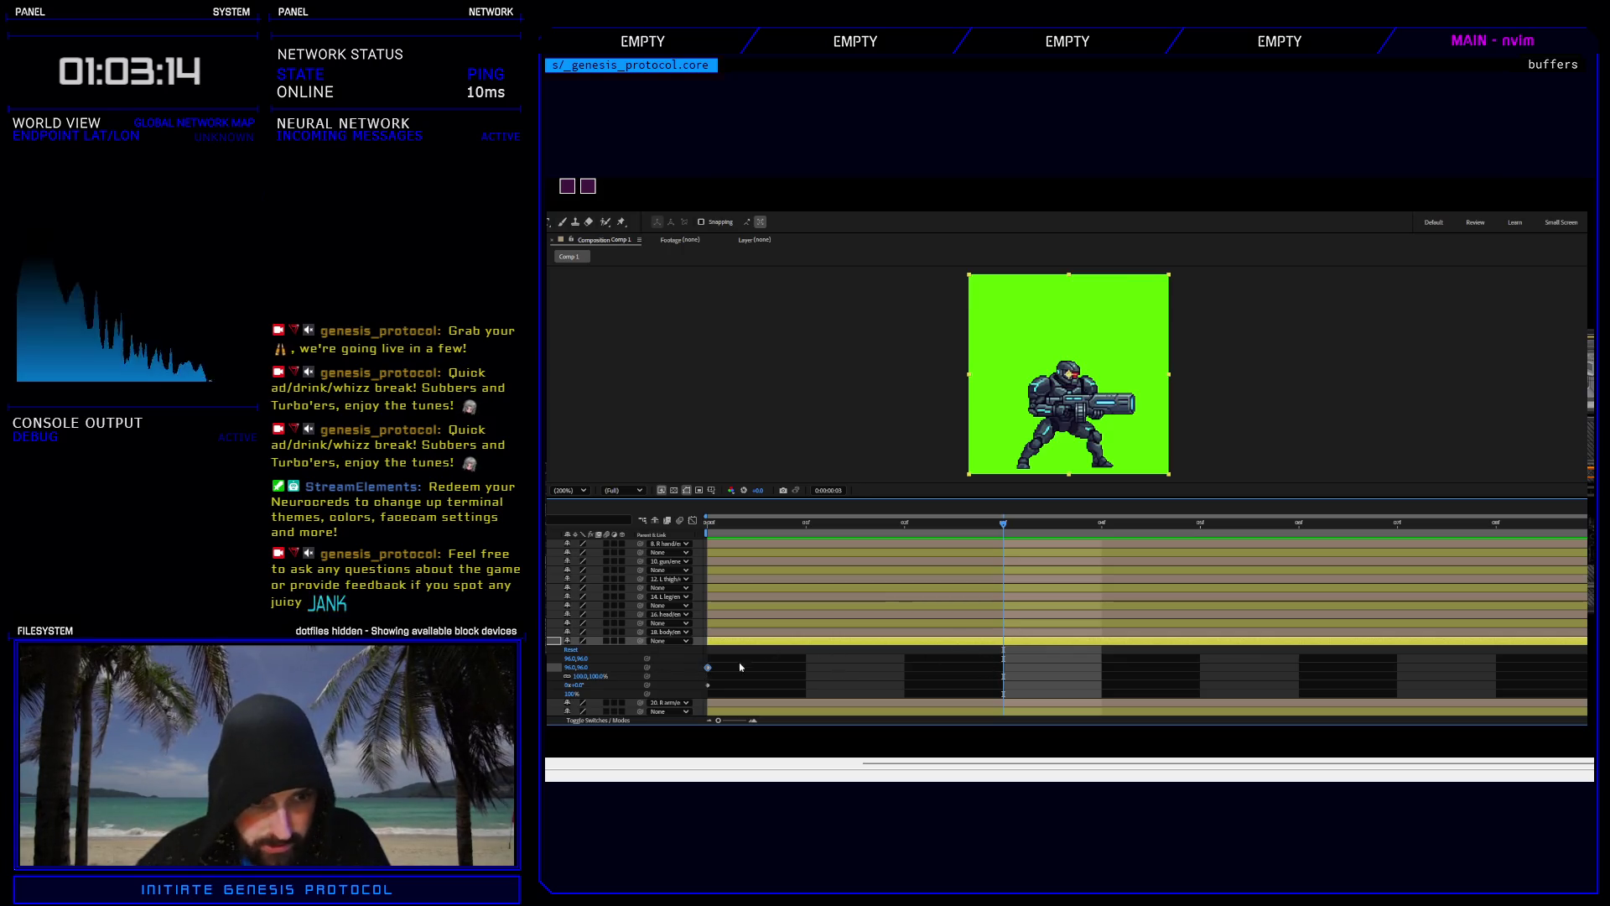
{"action": "key", "text": "ctrl+v"}
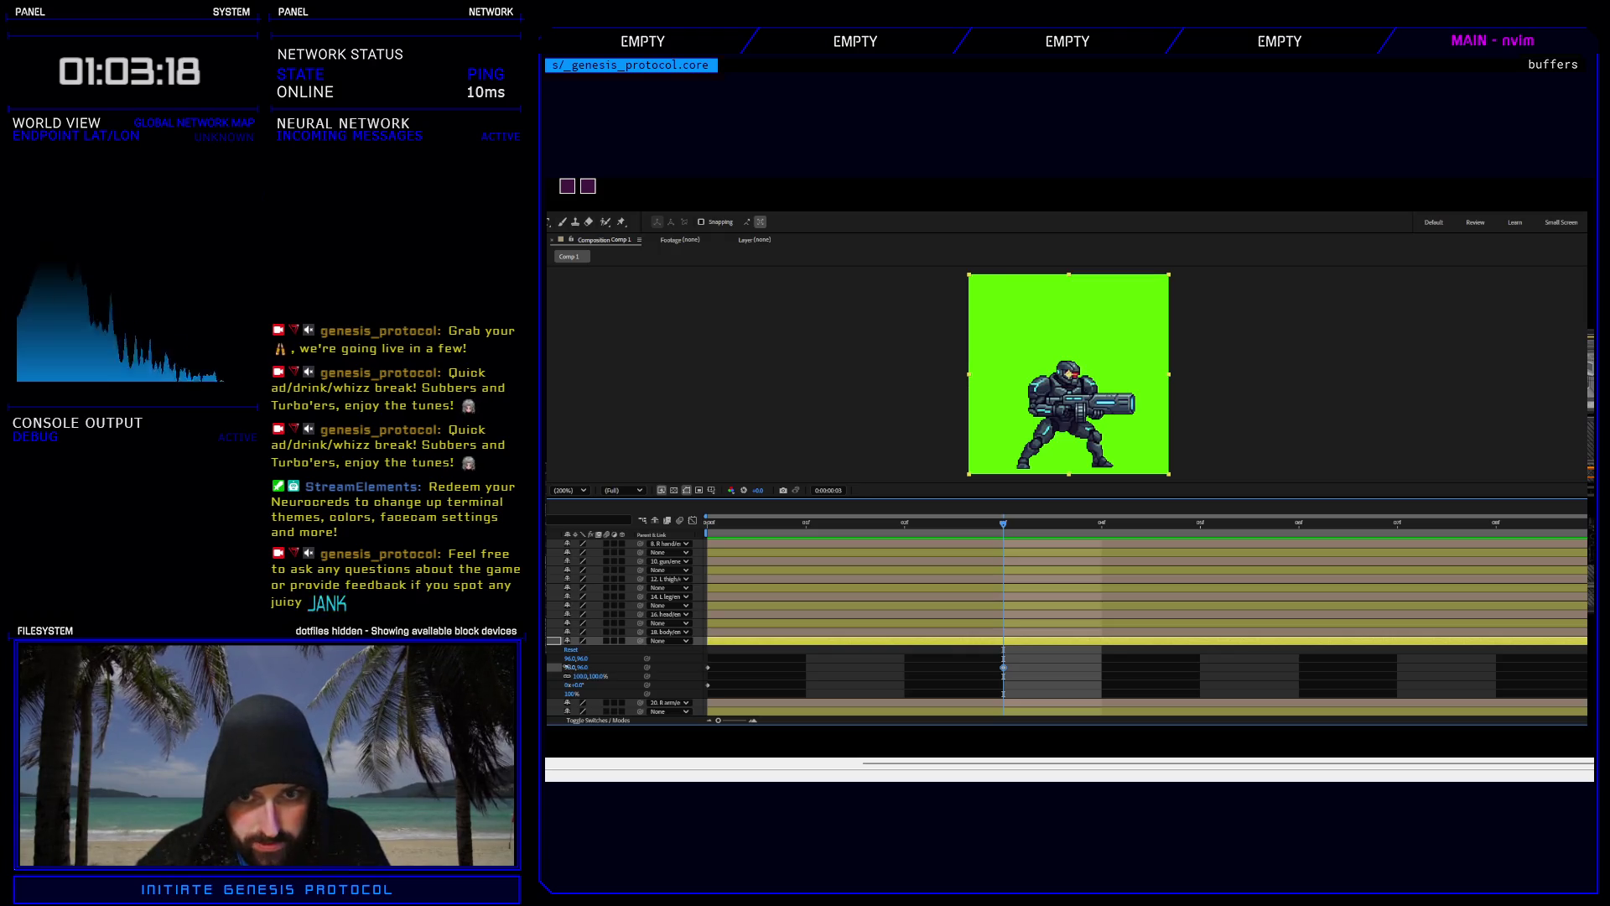
{"action": "left_click_drag", "start_coordinate": [565, 667], "coordinate": [562, 667]}
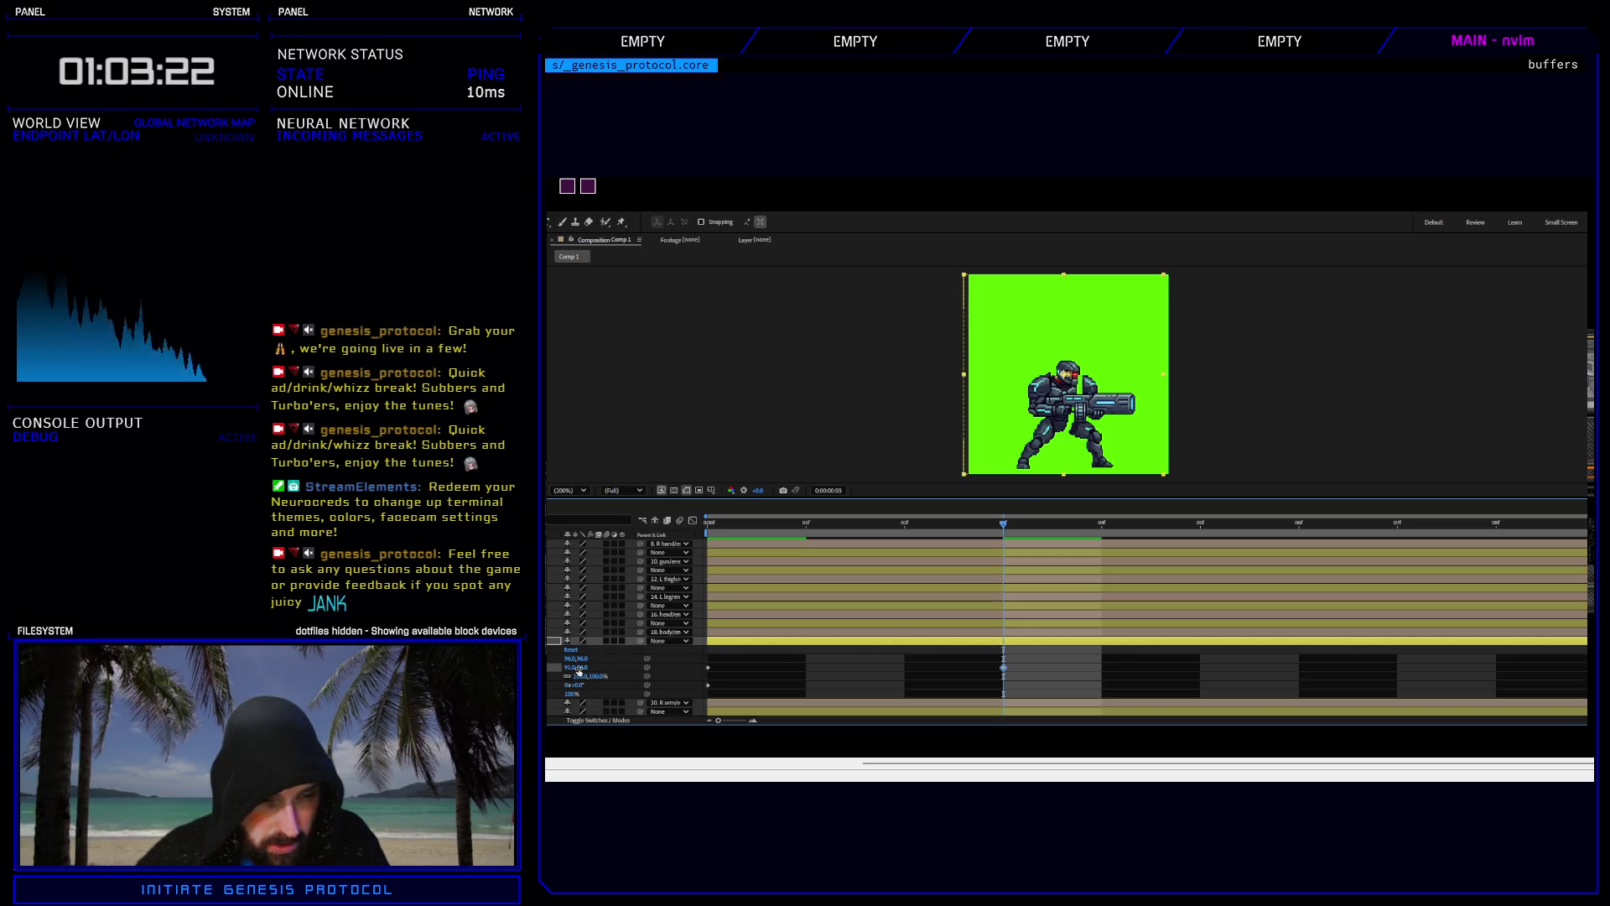
Set the layer's rotation to -10 degrees.
{"action": "left_click", "coordinate": [578, 685]}
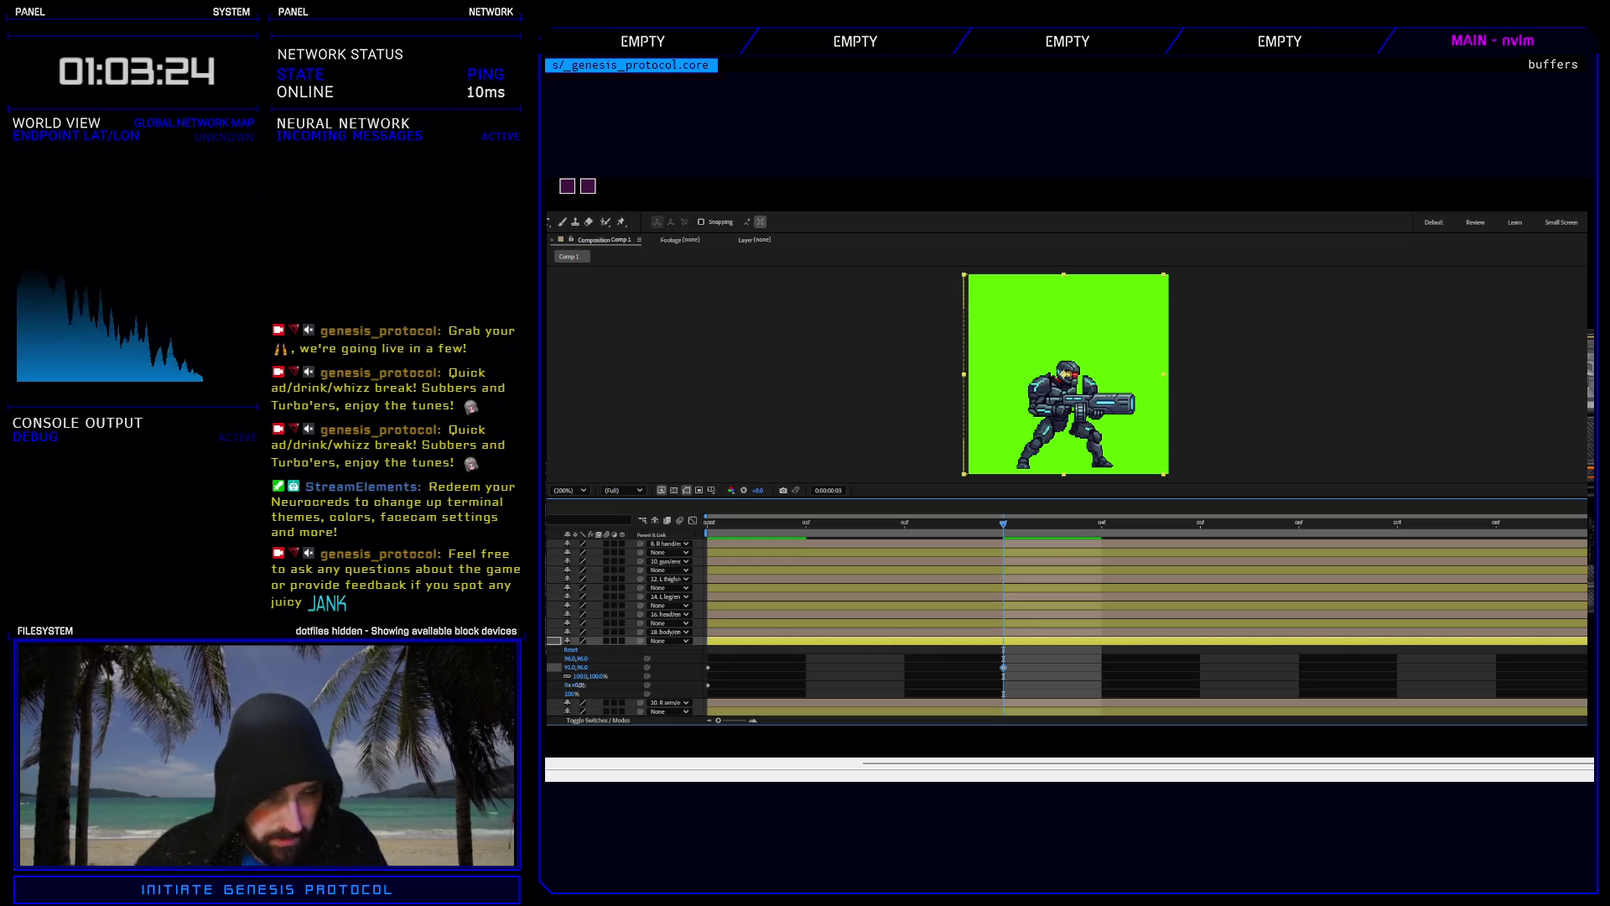
{"action": "type", "text": "8"}
{"action": "key", "text": "Return"}
{"action": "left_click_drag", "start_coordinate": [579, 685], "coordinate": [571, 685]}
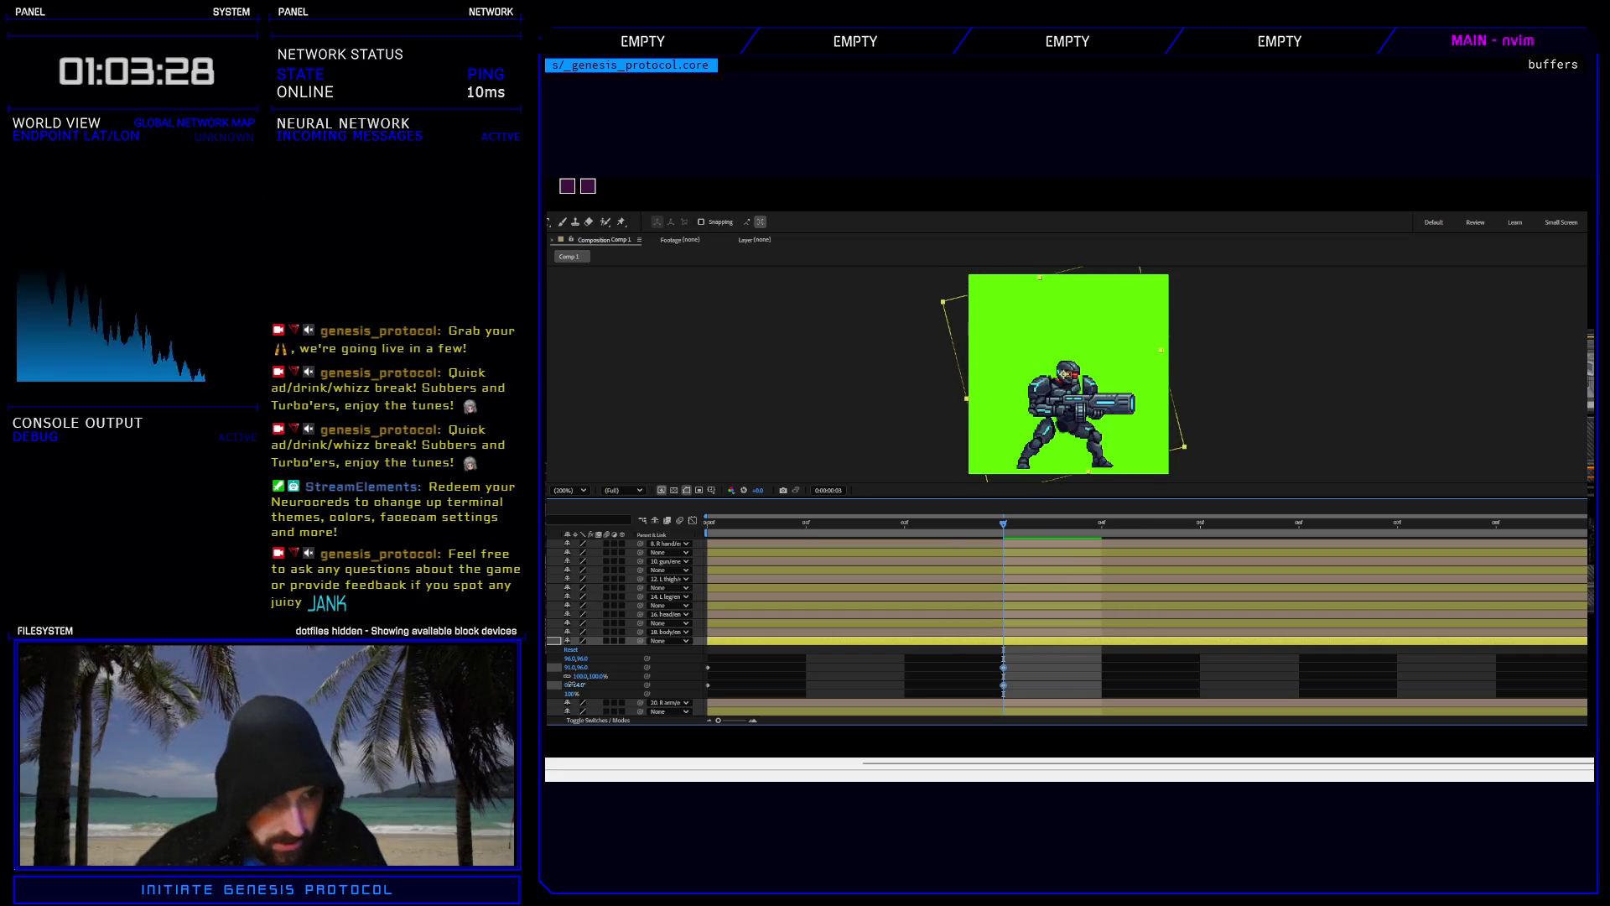
{"action": "left_click", "coordinate": [579, 685]}
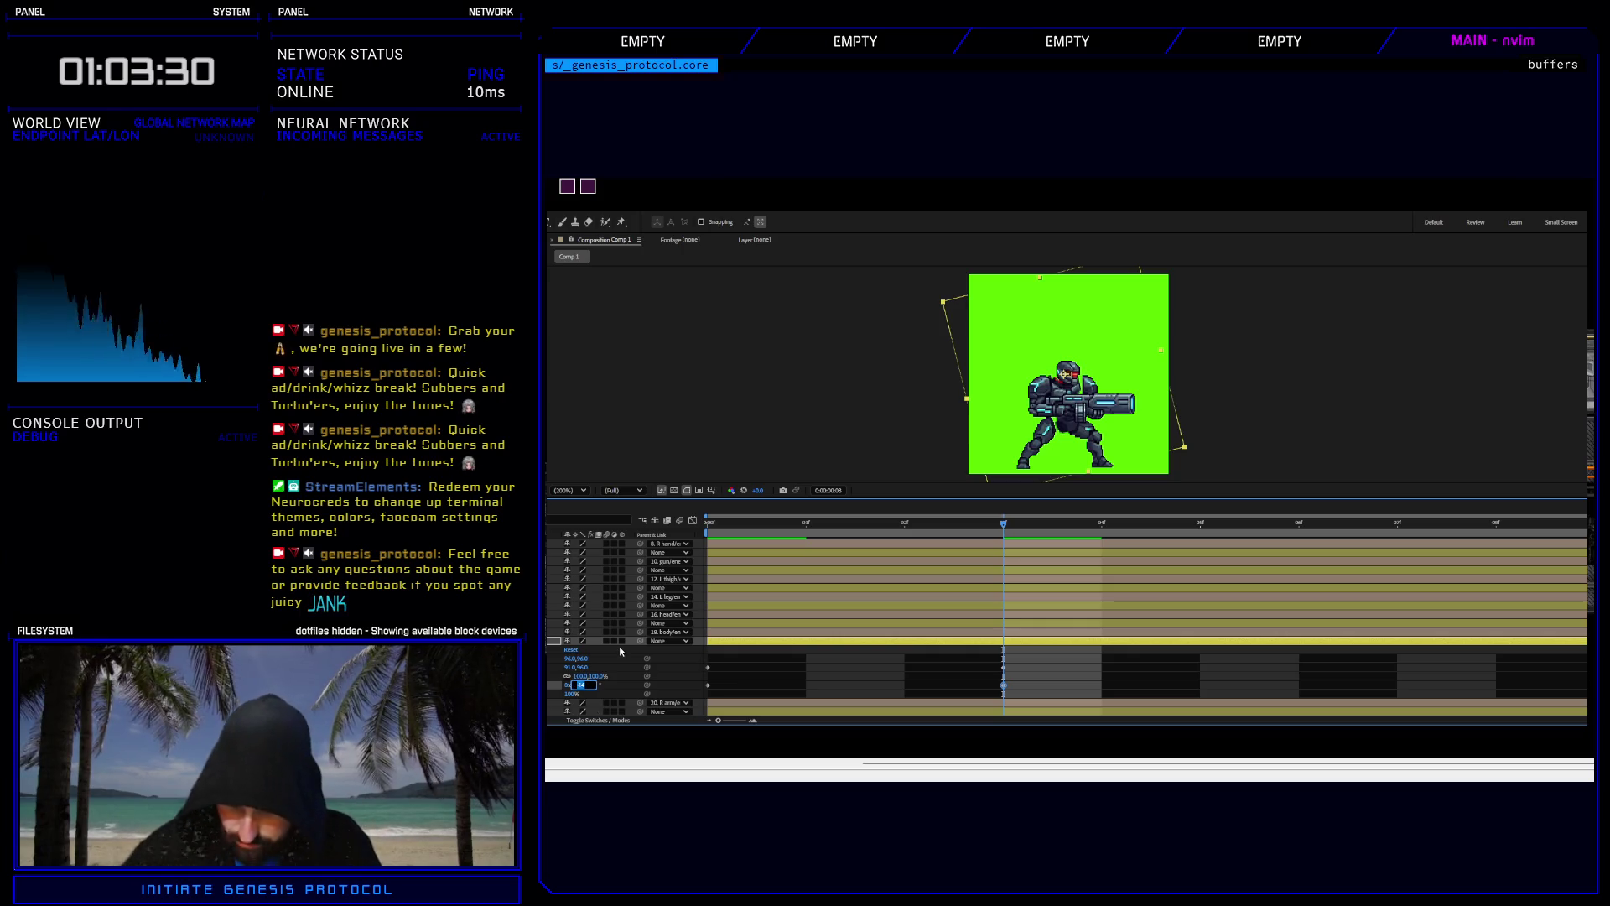
{"action": "type", "text": "-10"}
{"action": "key", "text": "Return"}
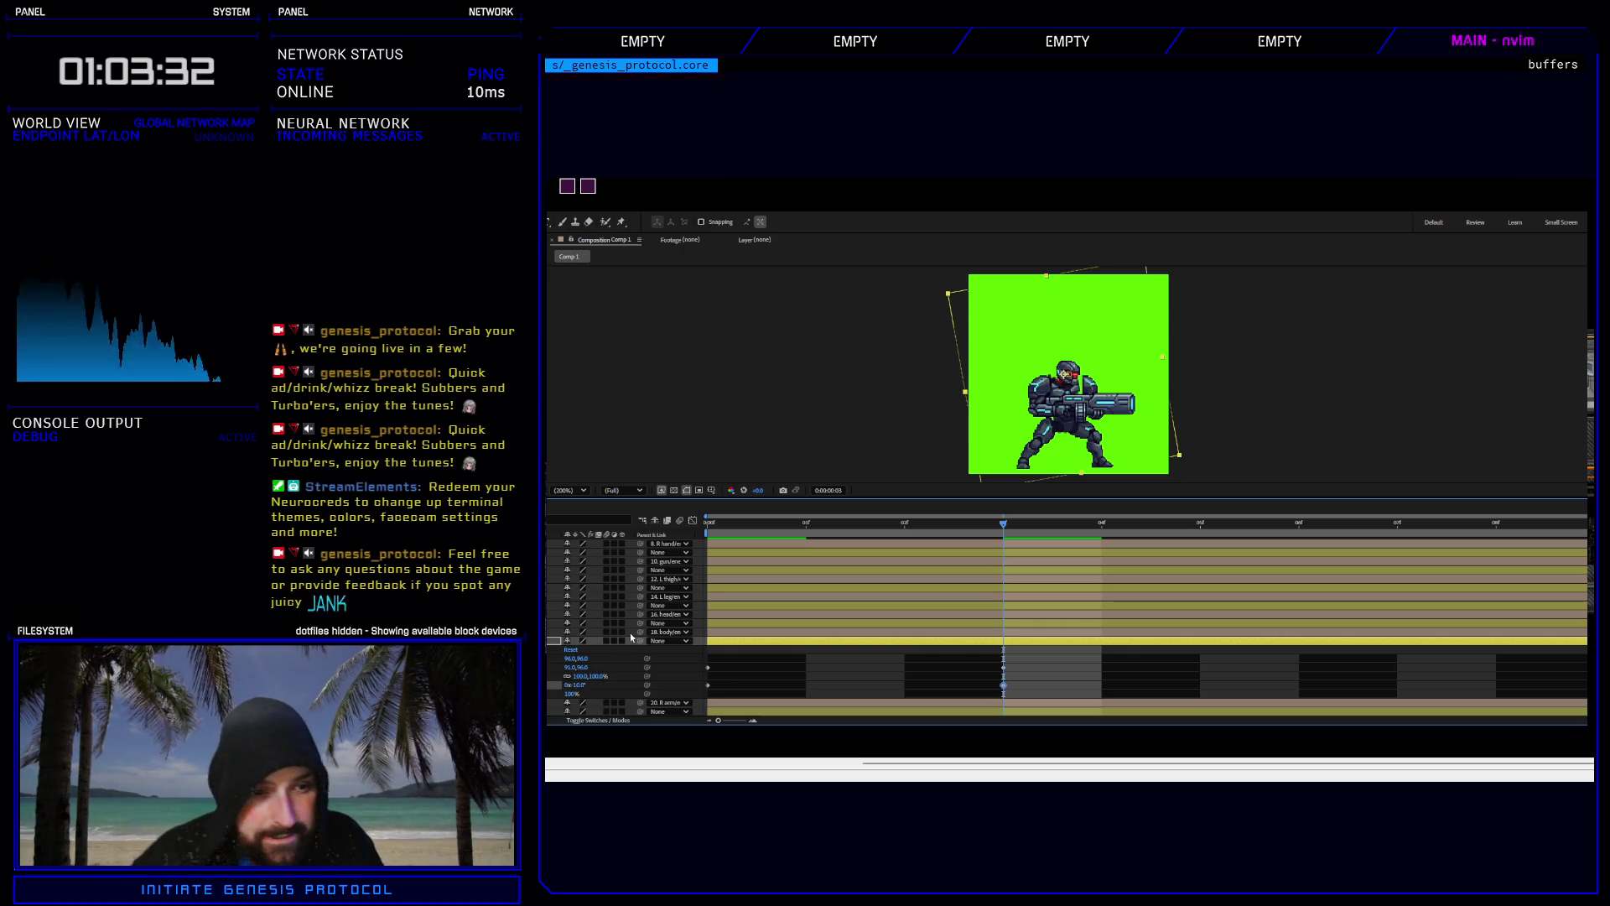
Nudge the body part's position keyframe half a pixel left and one pixel up.
{"action": "left_click", "coordinate": [1002, 671]}
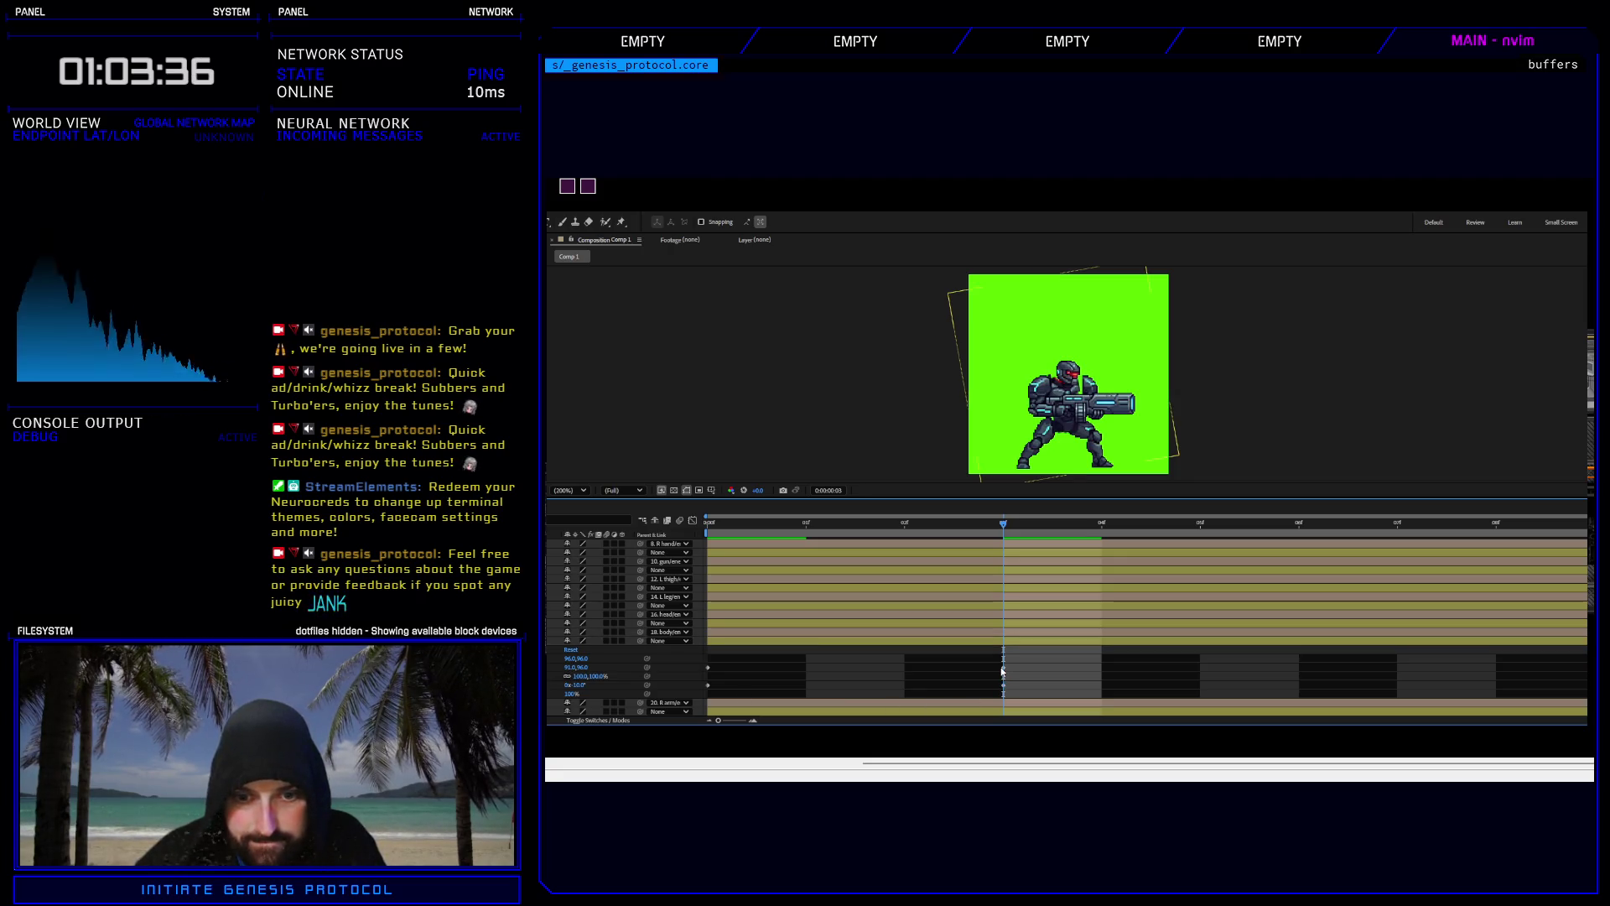
{"action": "left_click", "coordinate": [1004, 669]}
{"action": "key", "text": "Left"}
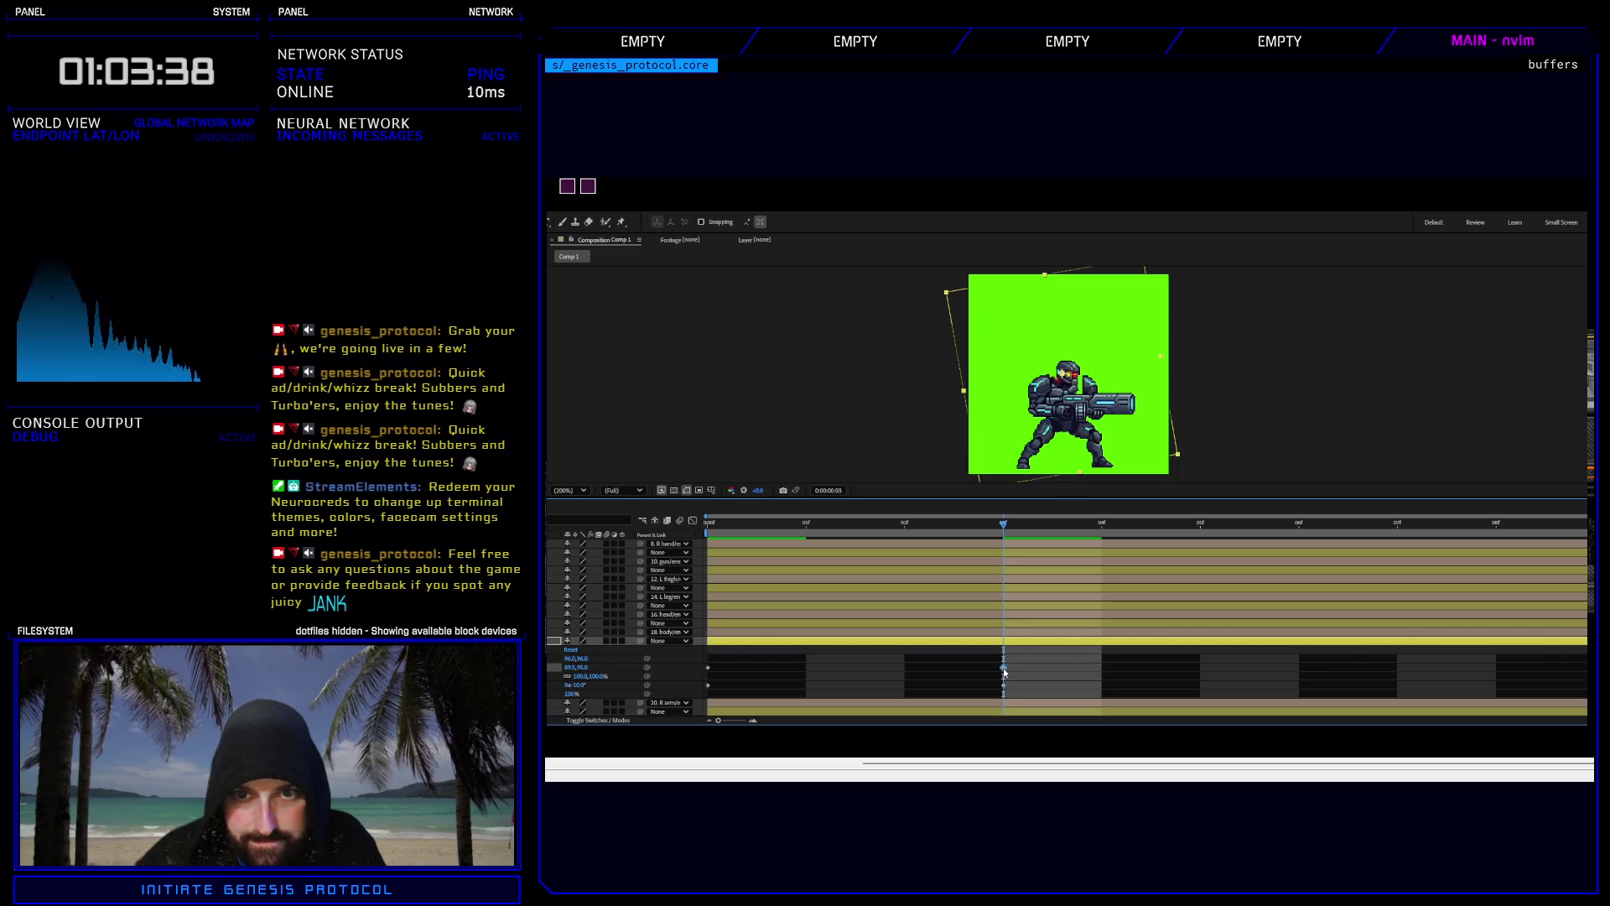
{"action": "key", "text": "Home"}
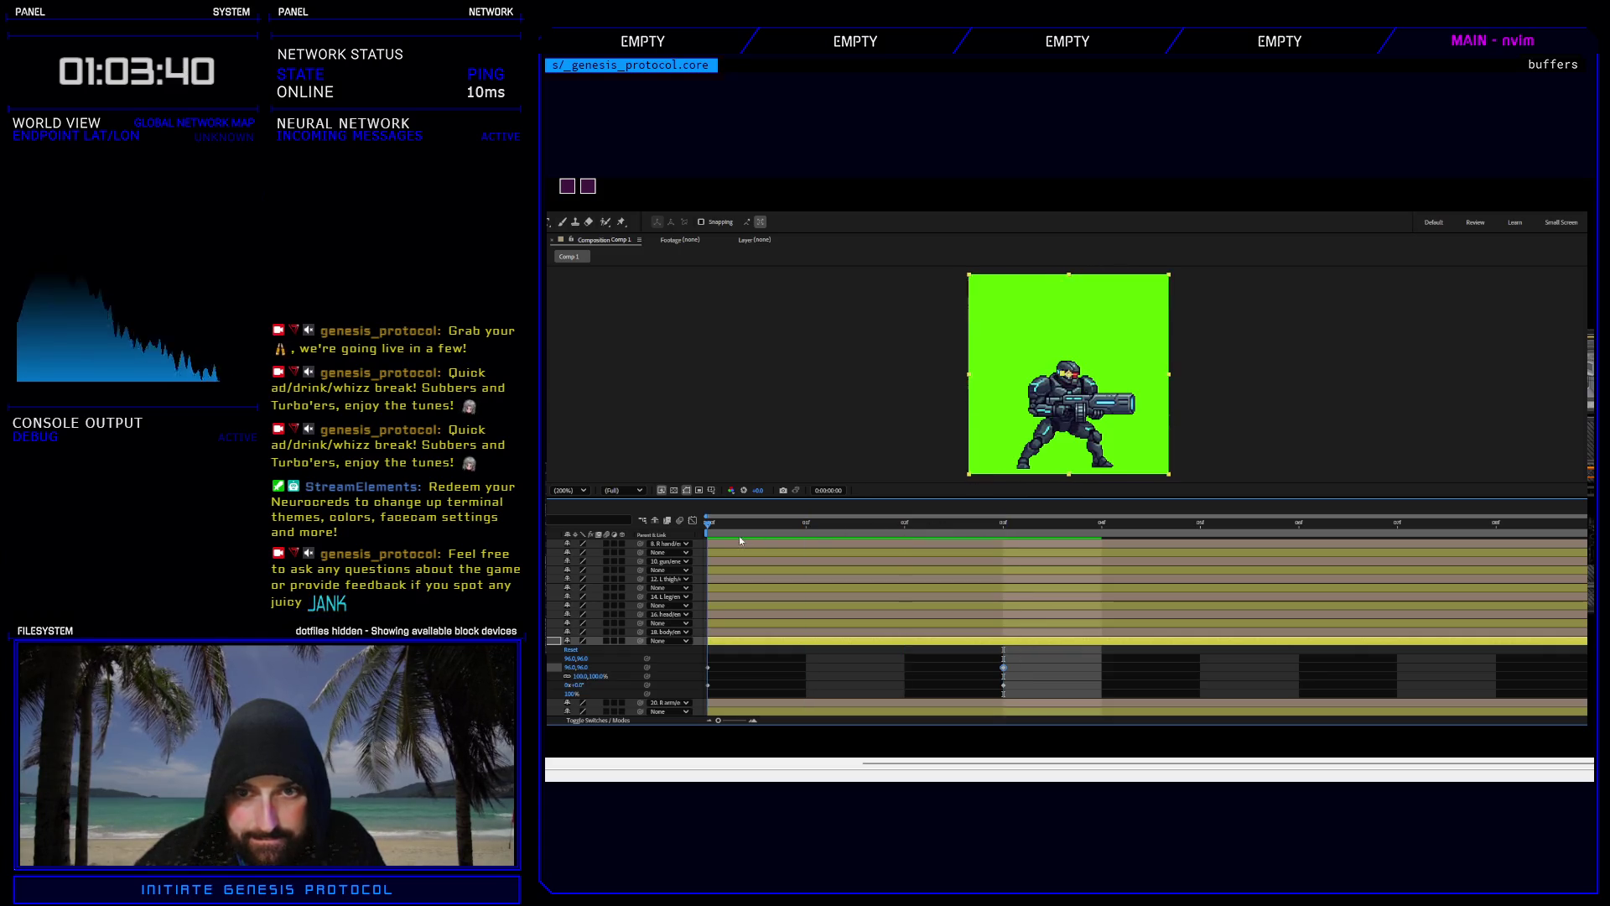
{"action": "mouse_move", "coordinate": [740, 541]}
{"action": "left_mouse_down"}
{"action": "mouse_move", "coordinate": [1038, 545]}
{"action": "mouse_move", "coordinate": [803, 559]}
{"action": "mouse_move", "coordinate": [1085, 547]}
{"action": "mouse_move", "coordinate": [1009, 550]}
{"action": "left_mouse_up"}
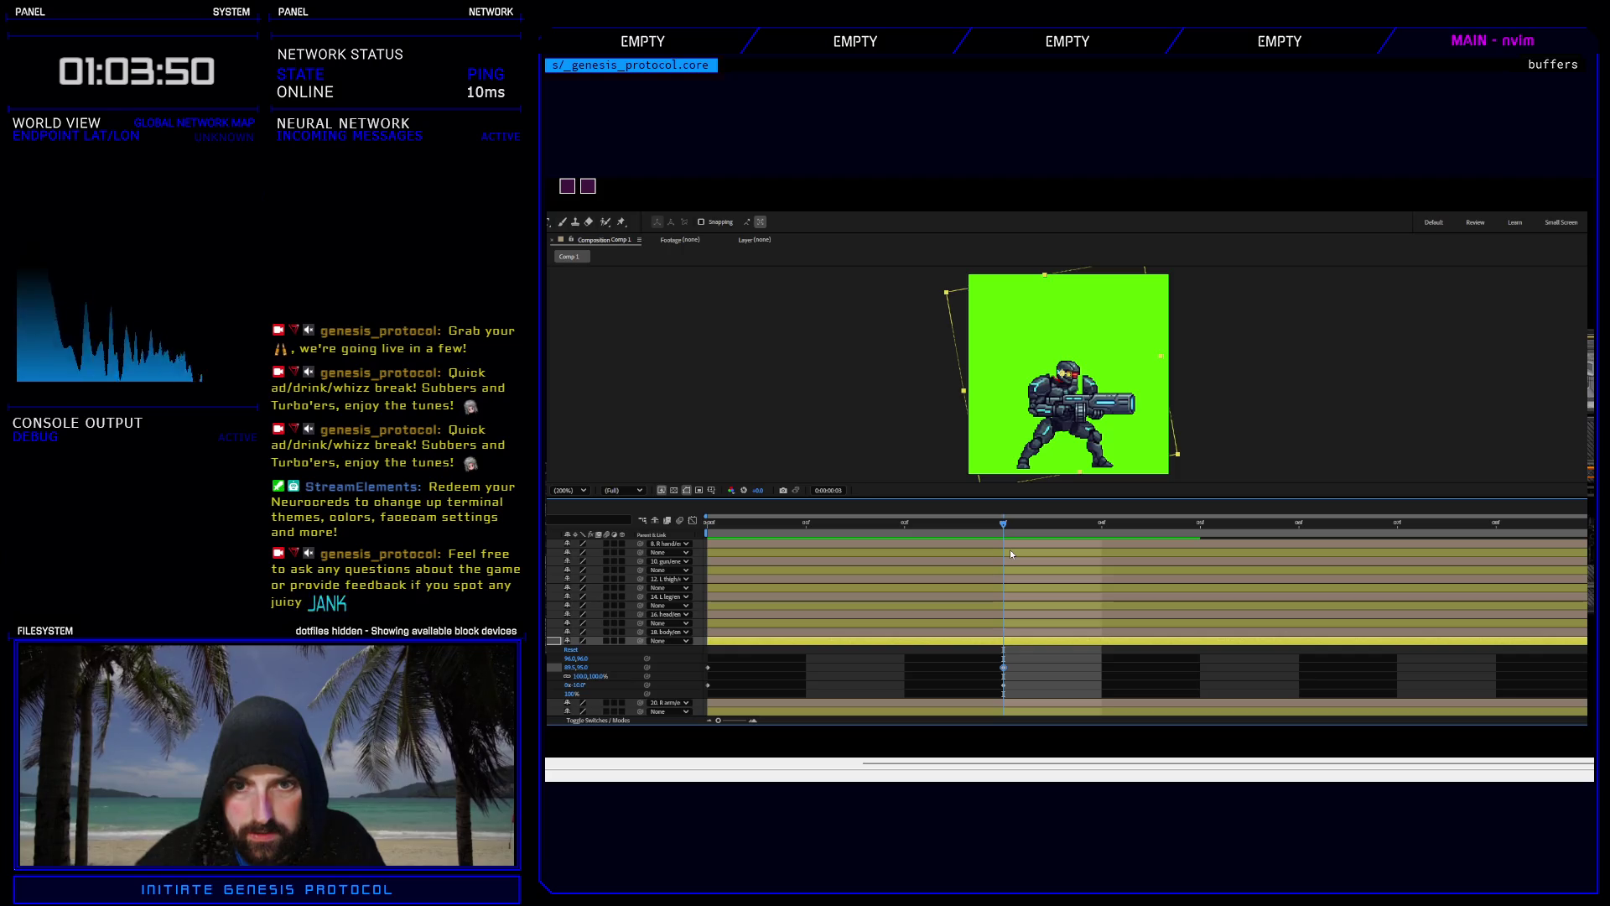
{"action": "key", "text": "Up"}
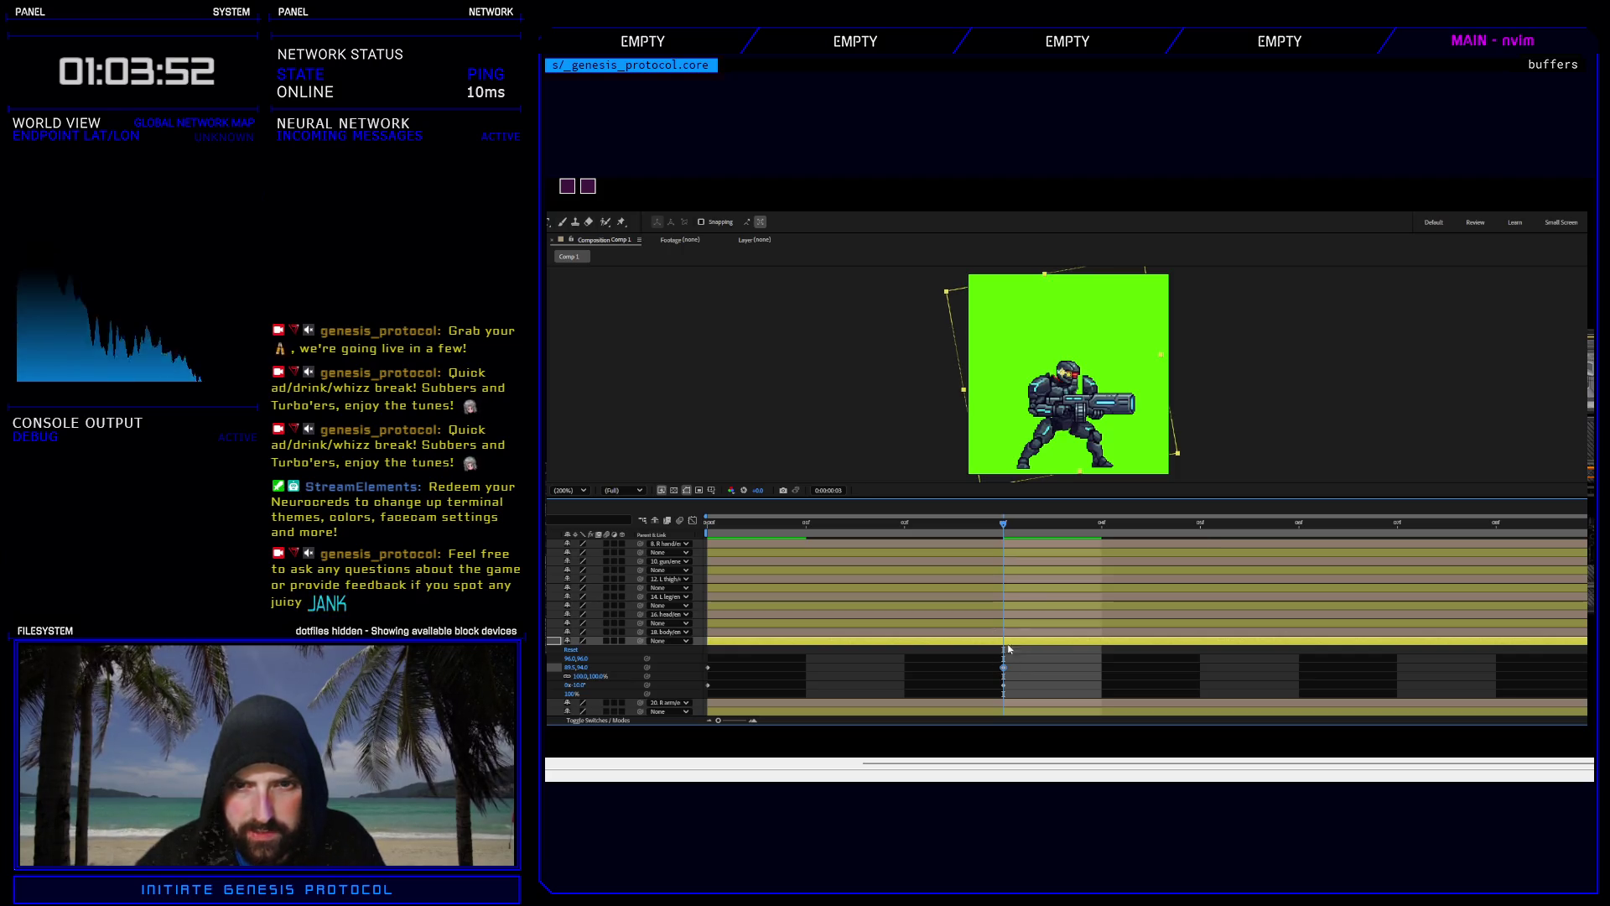
Add a frame-3 position keyframe nudged down half a pixel, then preview the idle loop.
{"action": "key", "text": "Home"}
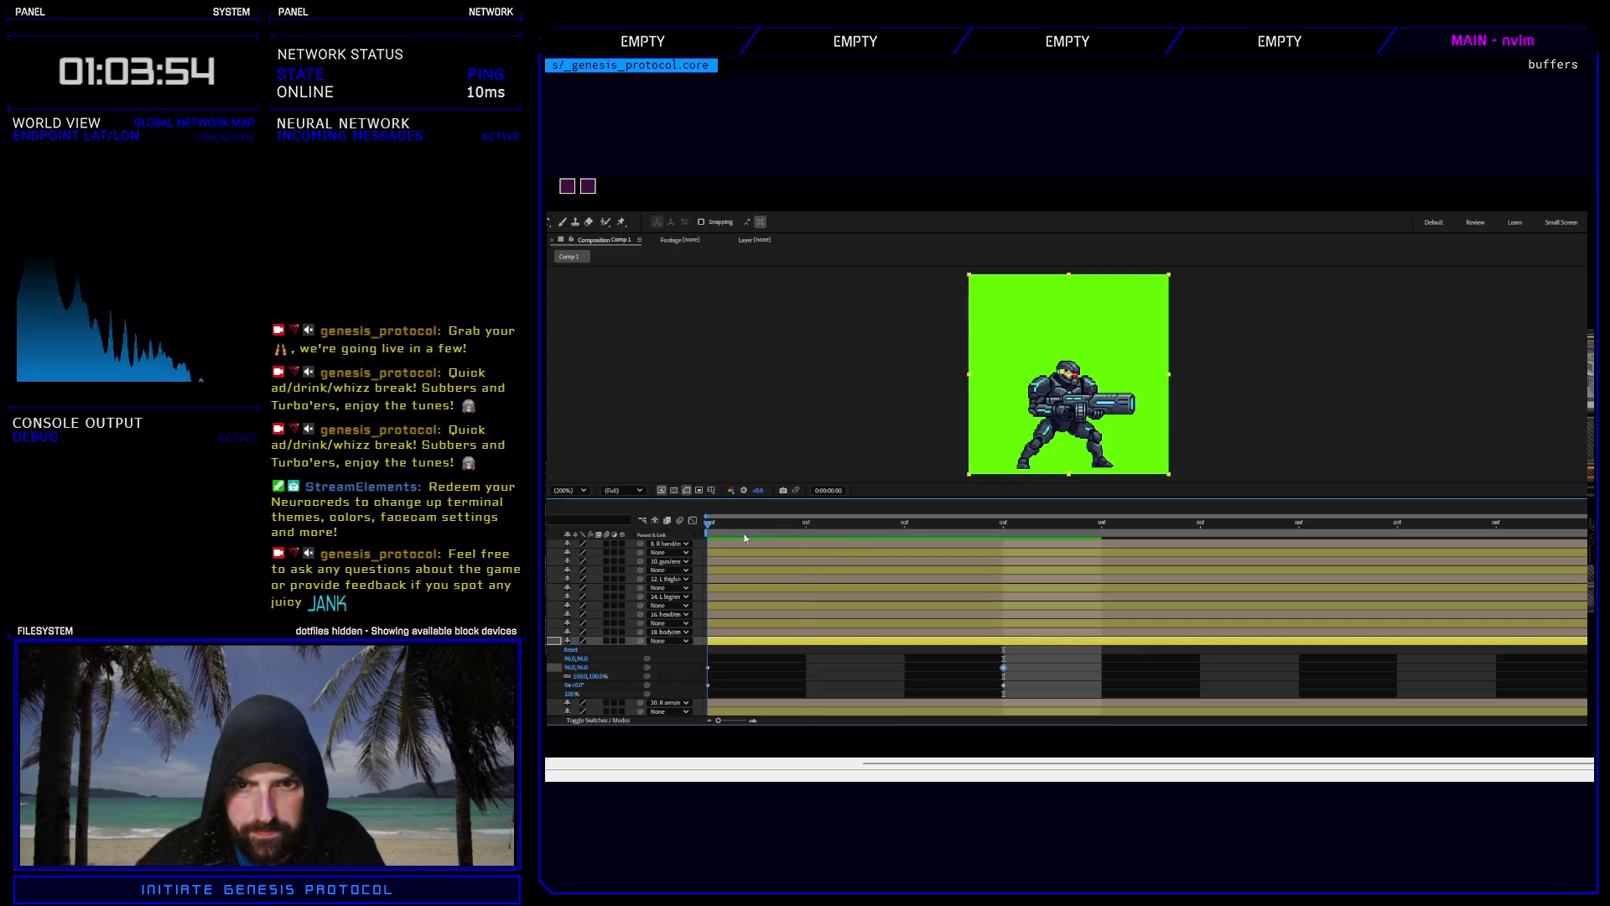
{"action": "left_click_drag", "start_coordinate": [745, 538], "coordinate": [1170, 544]}
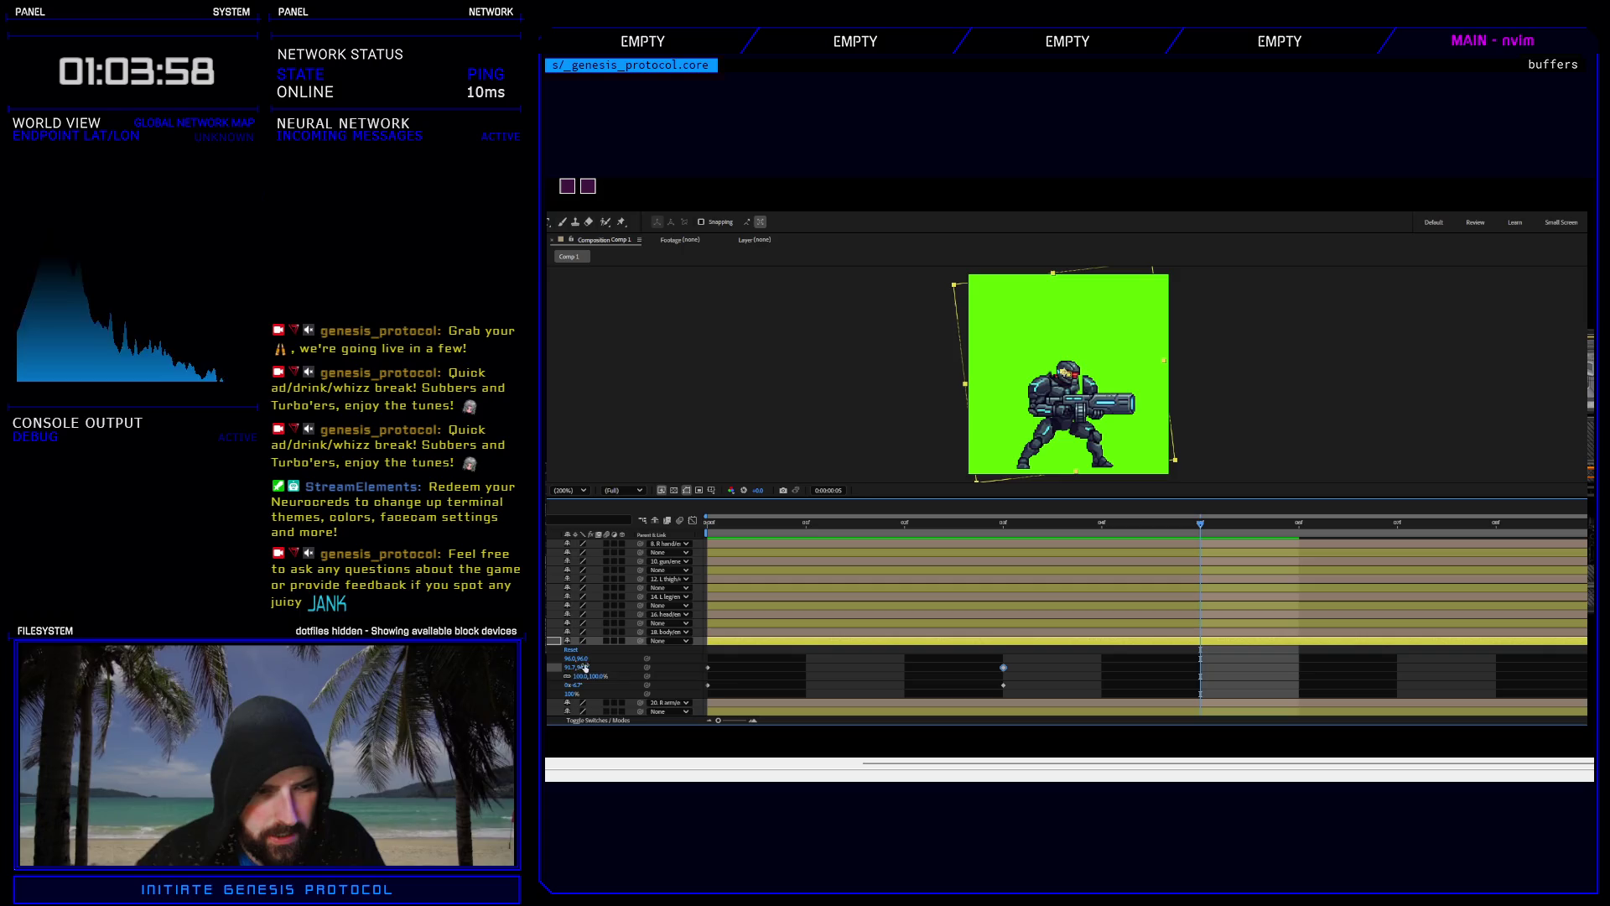
{"action": "key", "text": "ctrl+v"}
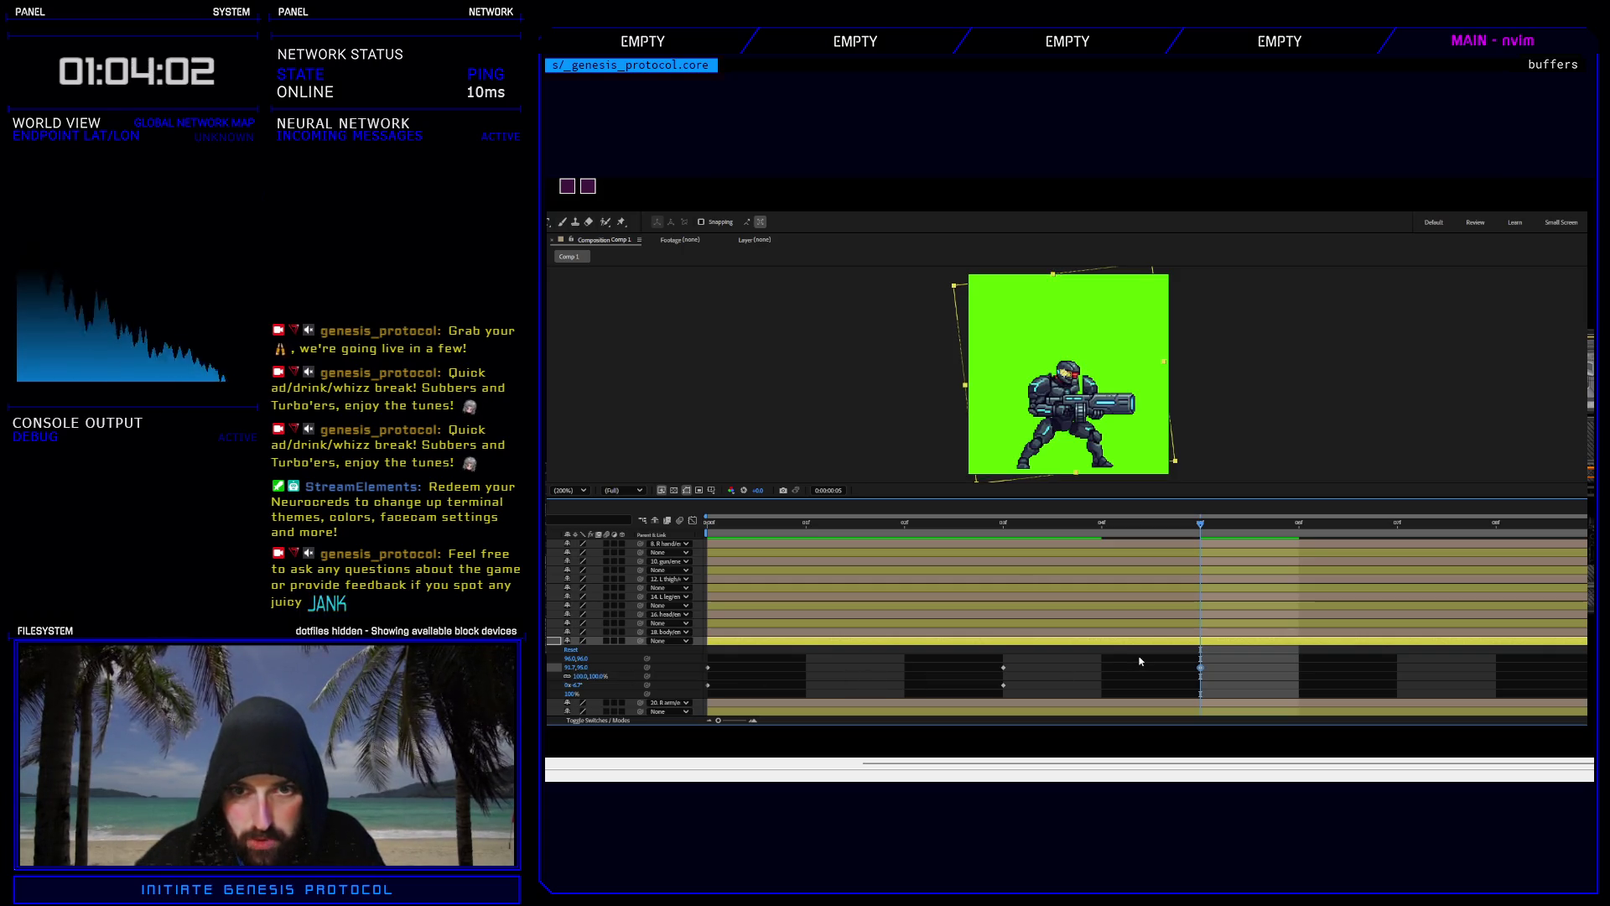
{"action": "key", "text": "Down"}
{"action": "key", "text": "space"}
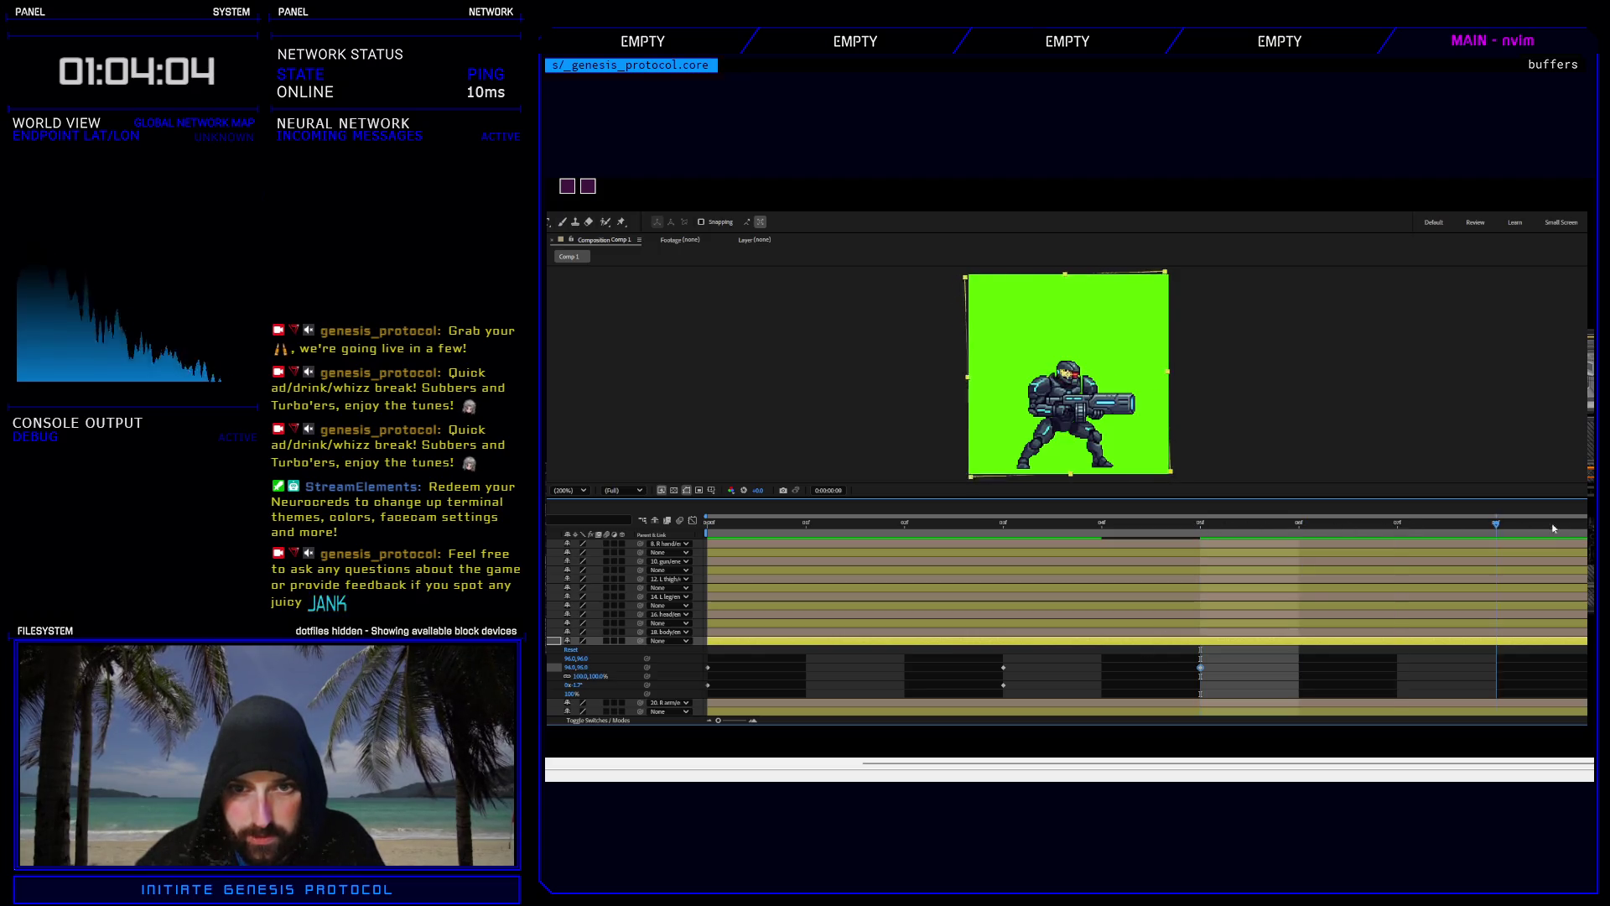
{"action": "key", "text": "space"}
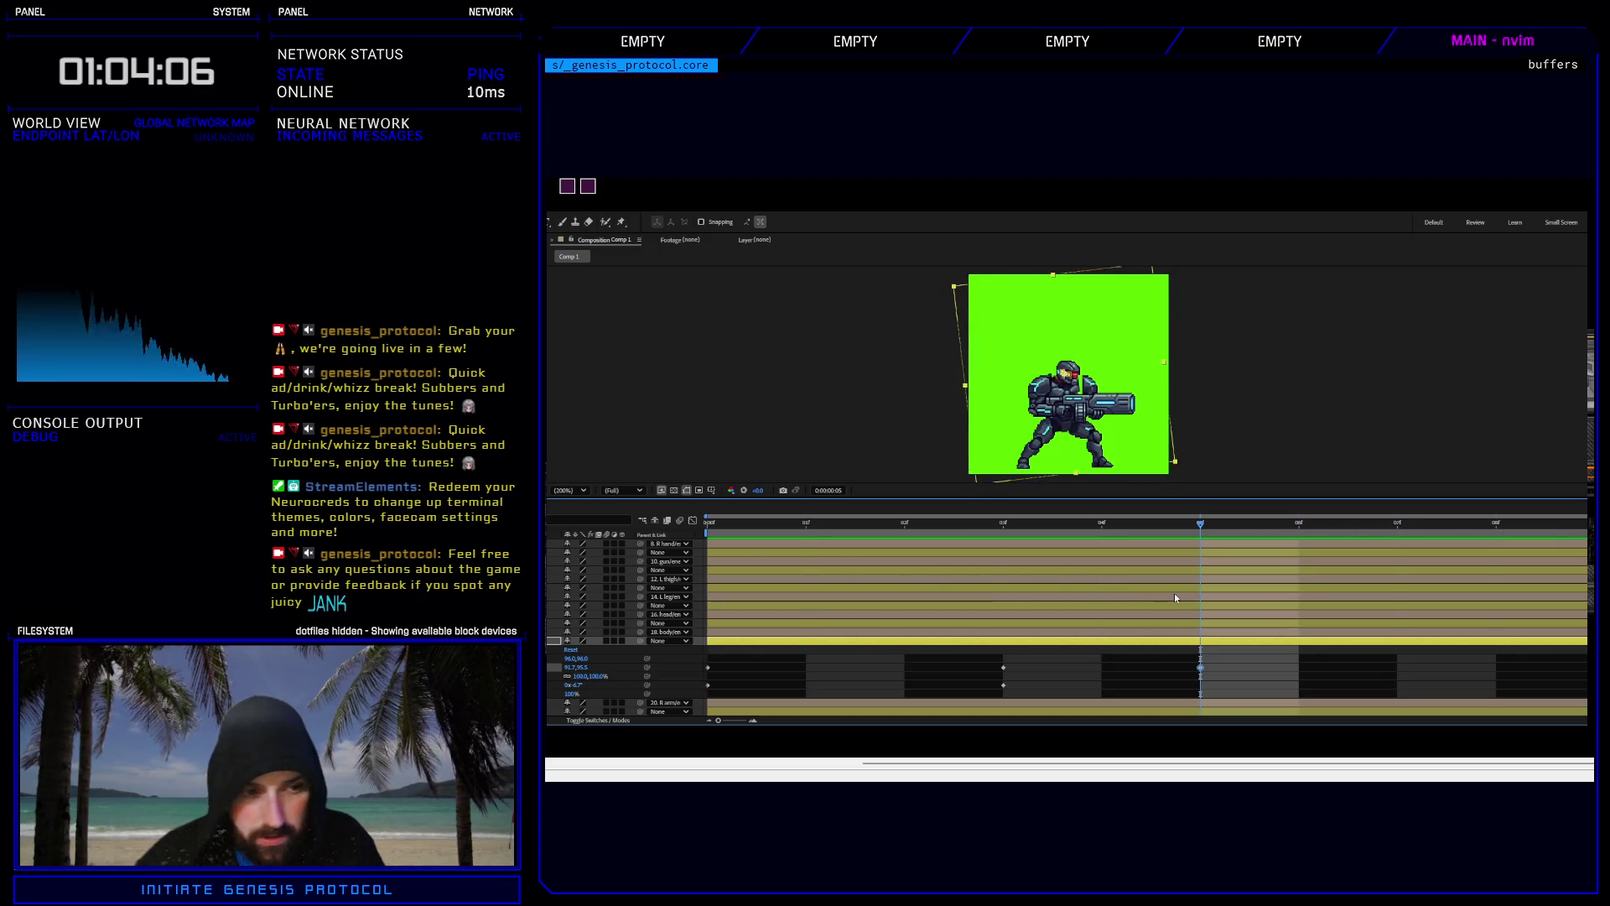
{"action": "key", "text": "space"}
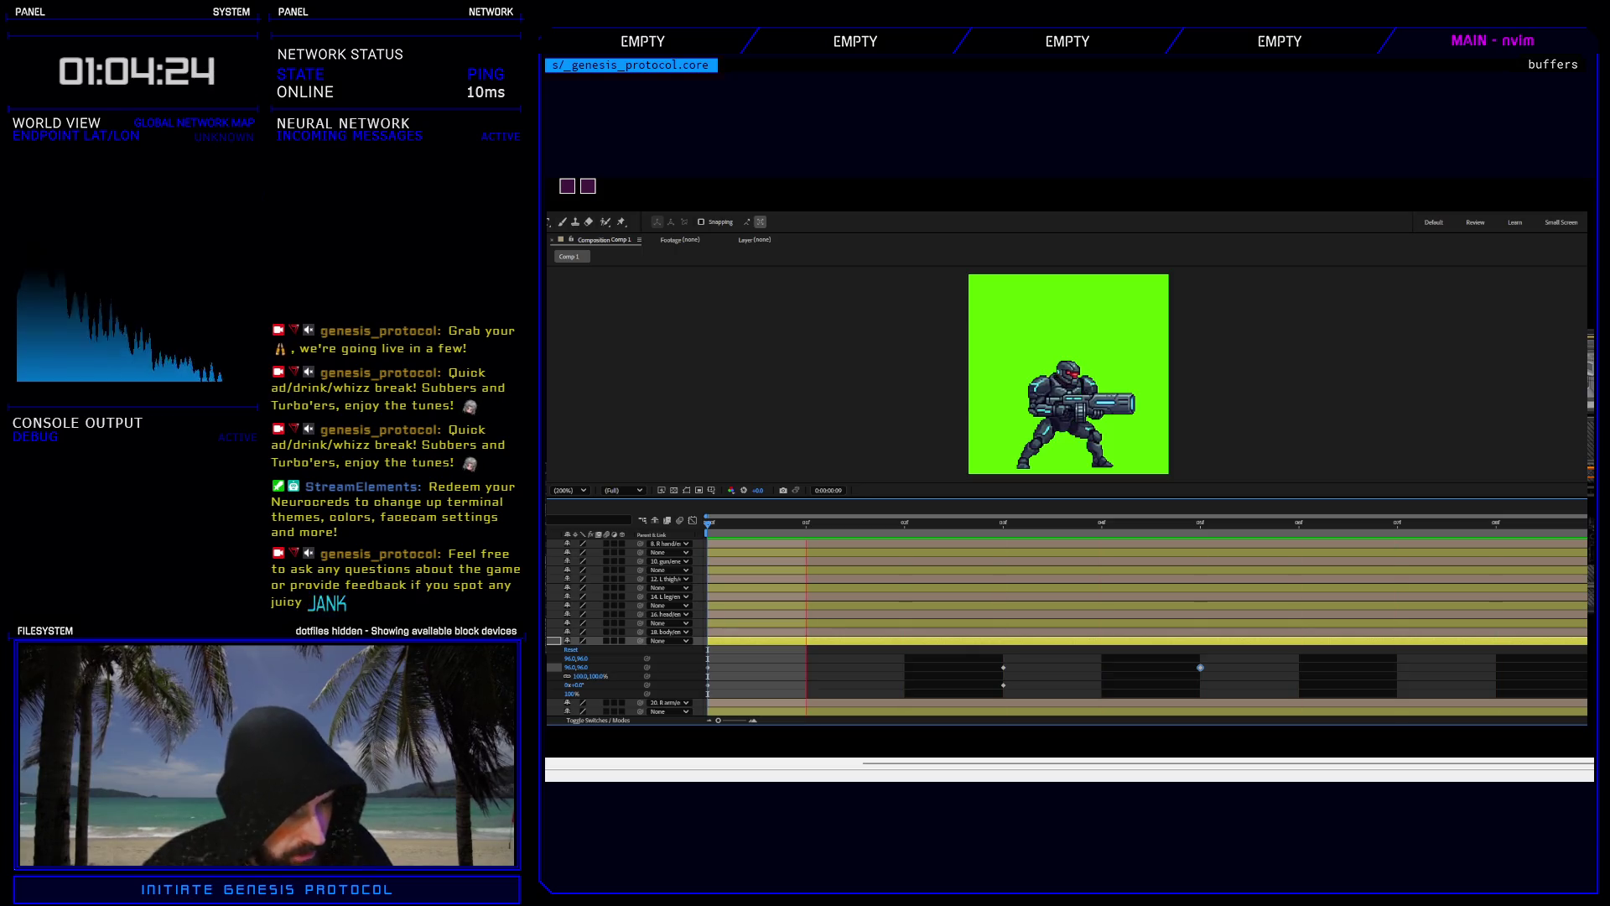
Link layer 16's Rotation to the body layer's Rotation via an expression, keeping the lower layer's keyframes.
{"action": "left_click", "coordinate": [587, 622]}
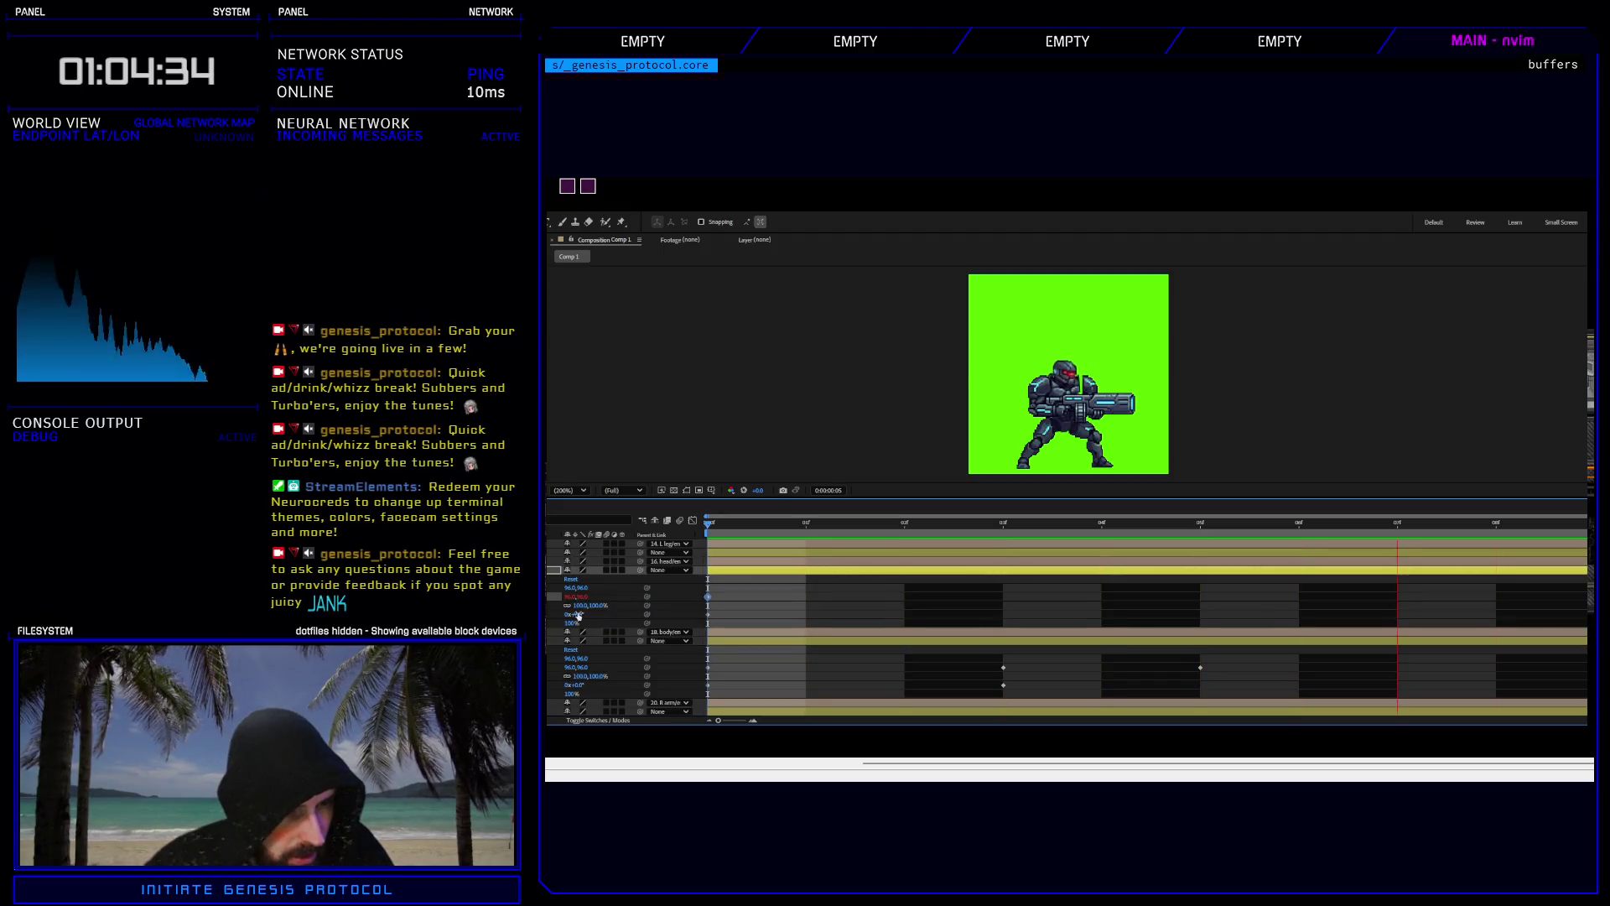
{"action": "left_click_drag", "start_coordinate": [646, 614], "coordinate": [578, 658]}
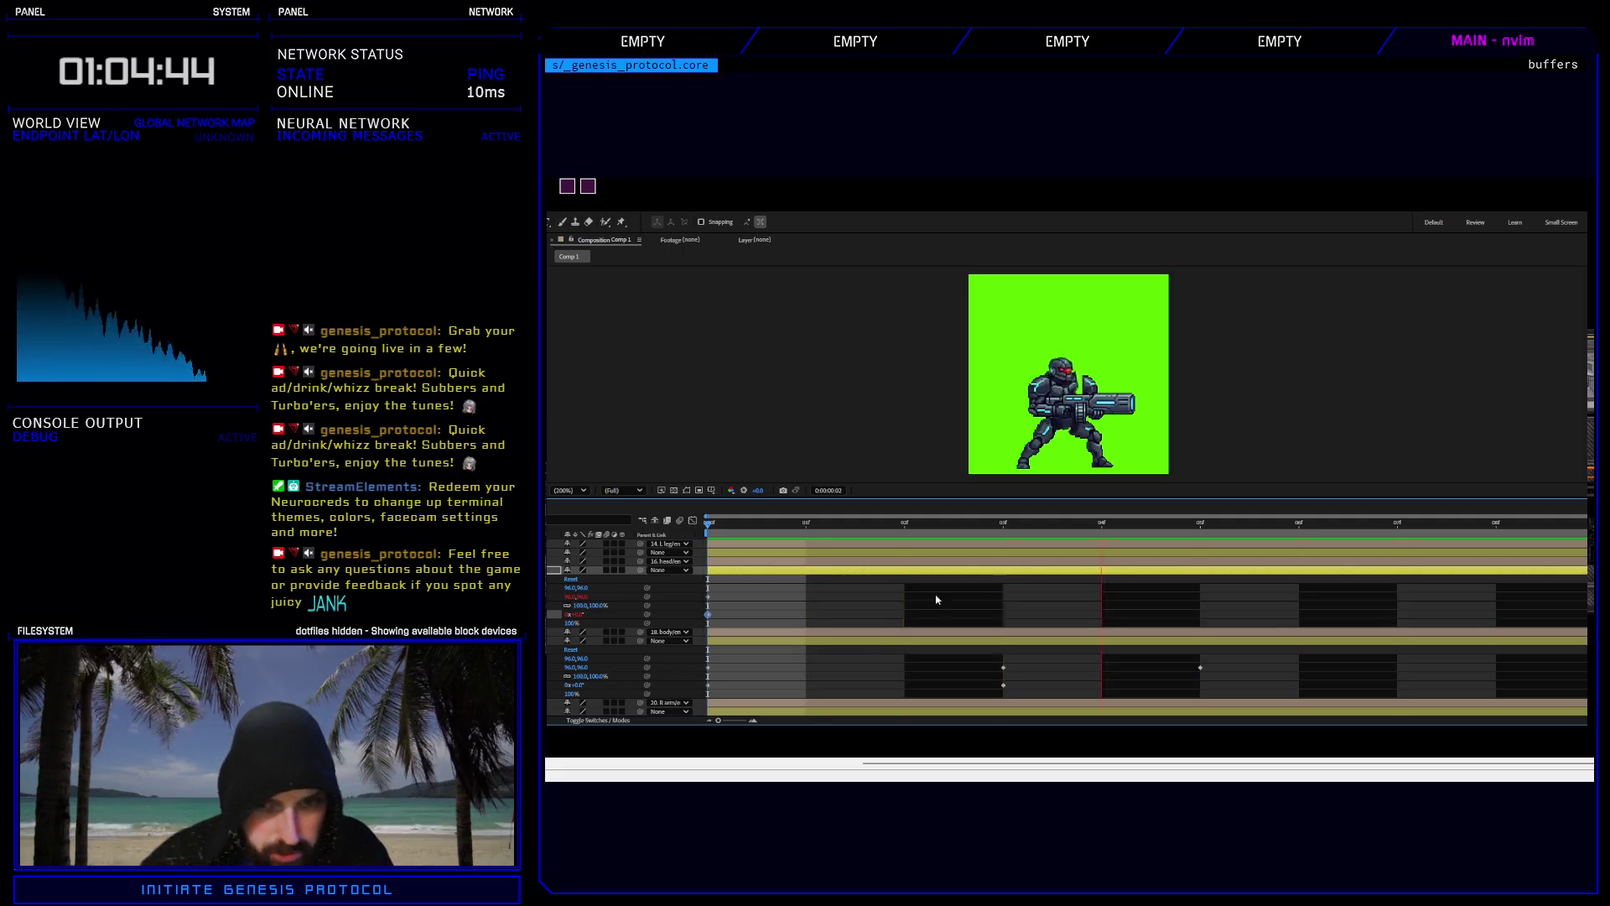
{"action": "left_click", "coordinate": [1004, 526]}
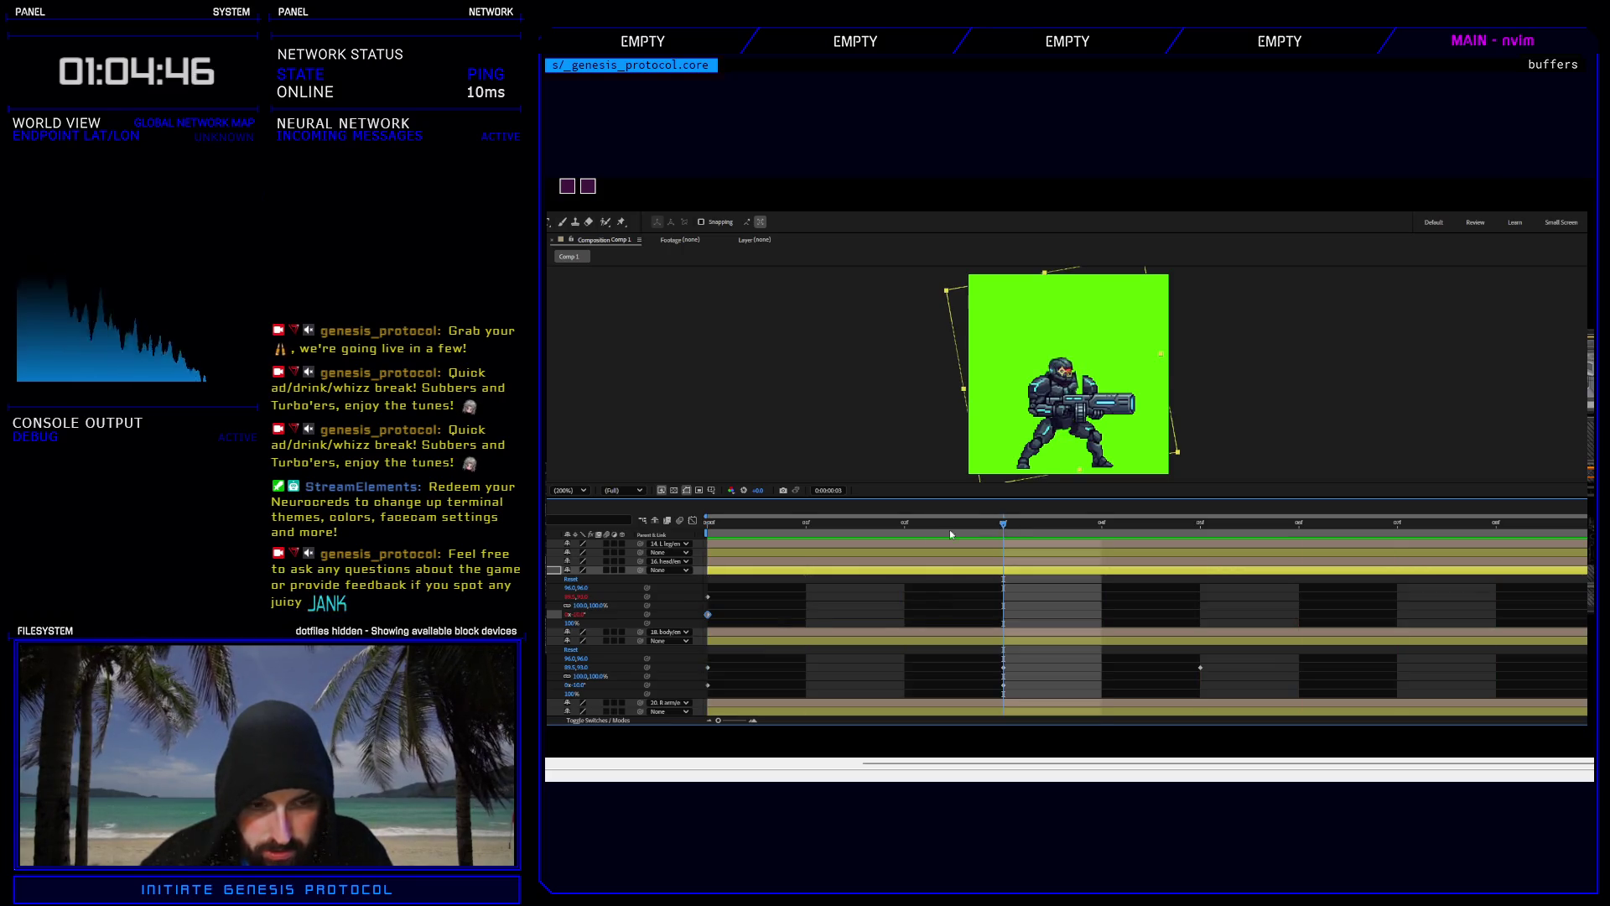
{"action": "key", "text": "Home"}
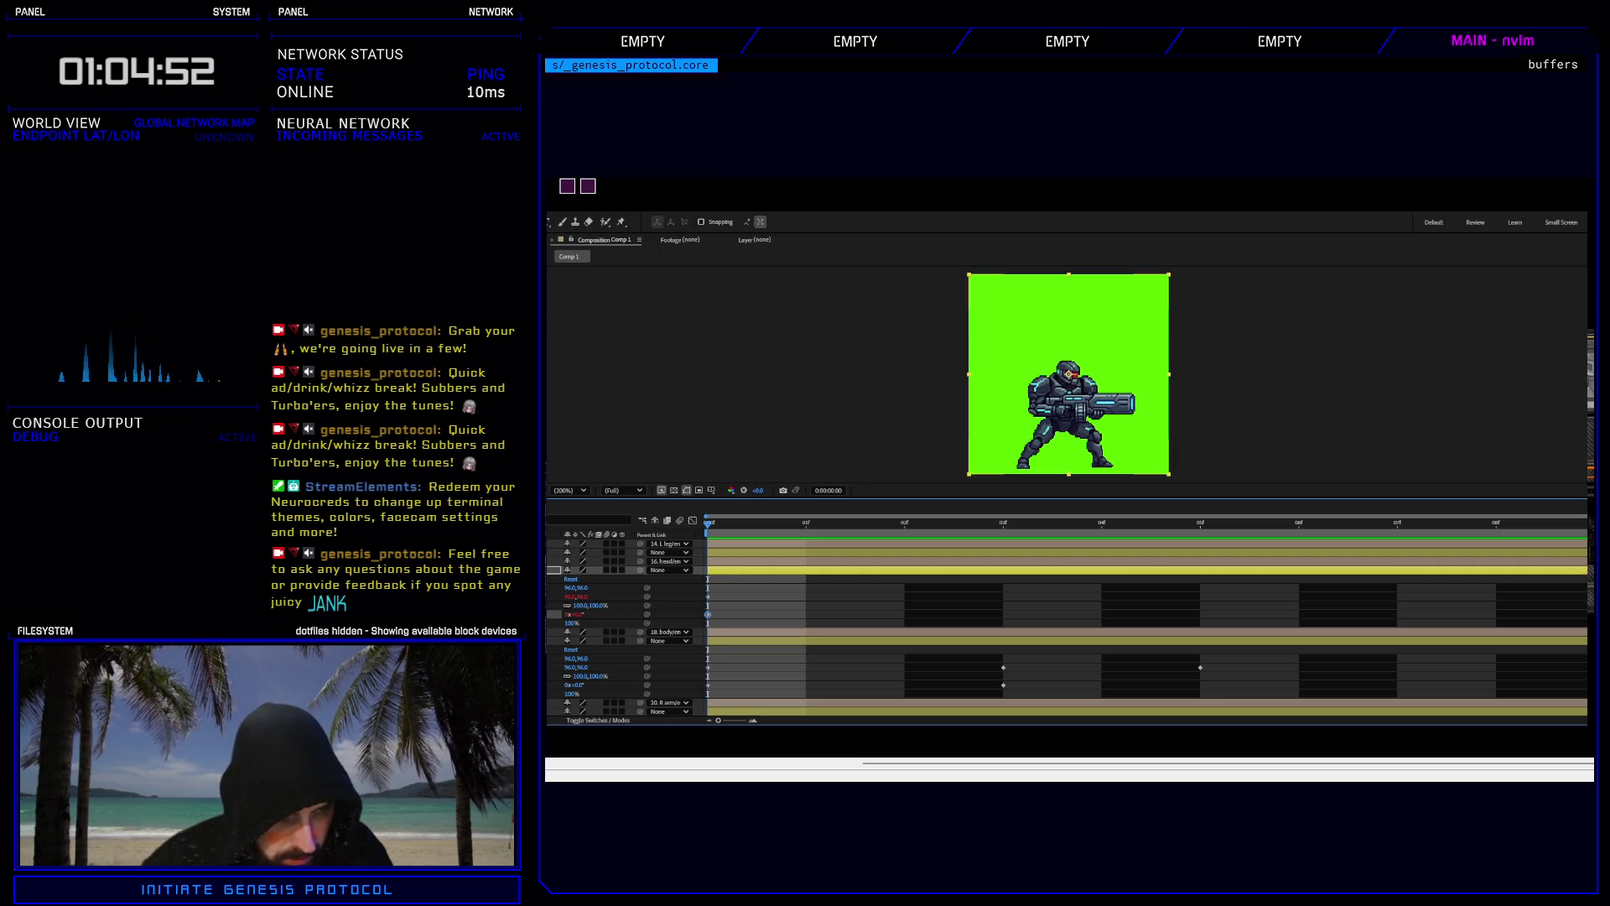
{"action": "left_click", "coordinate": [1004, 685]}
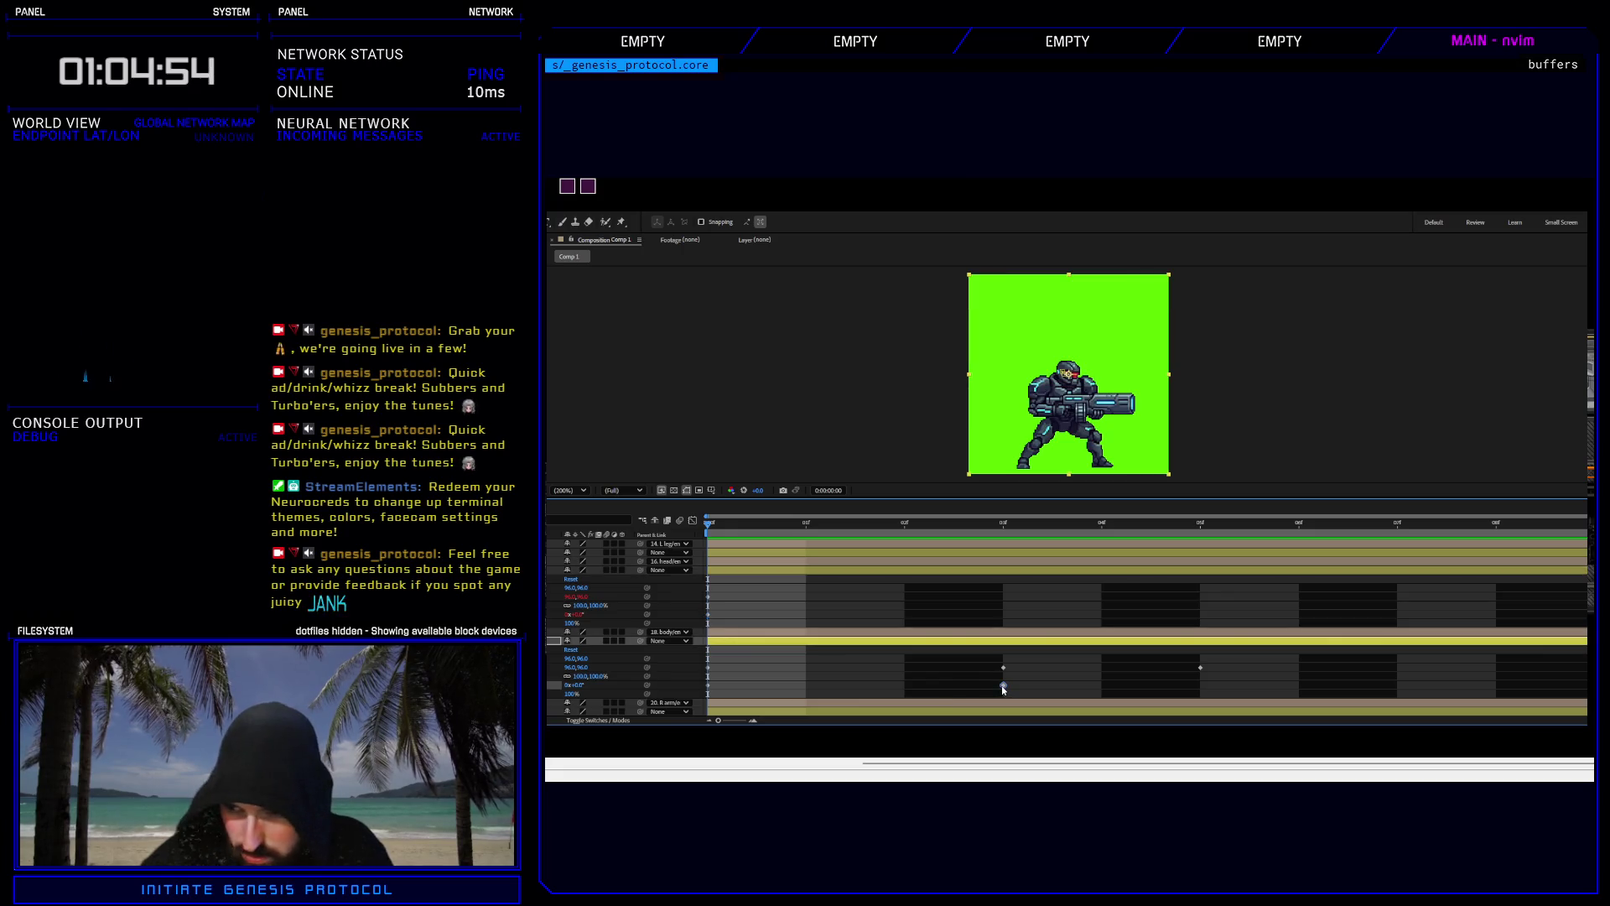
{"action": "key", "text": "Delete"}
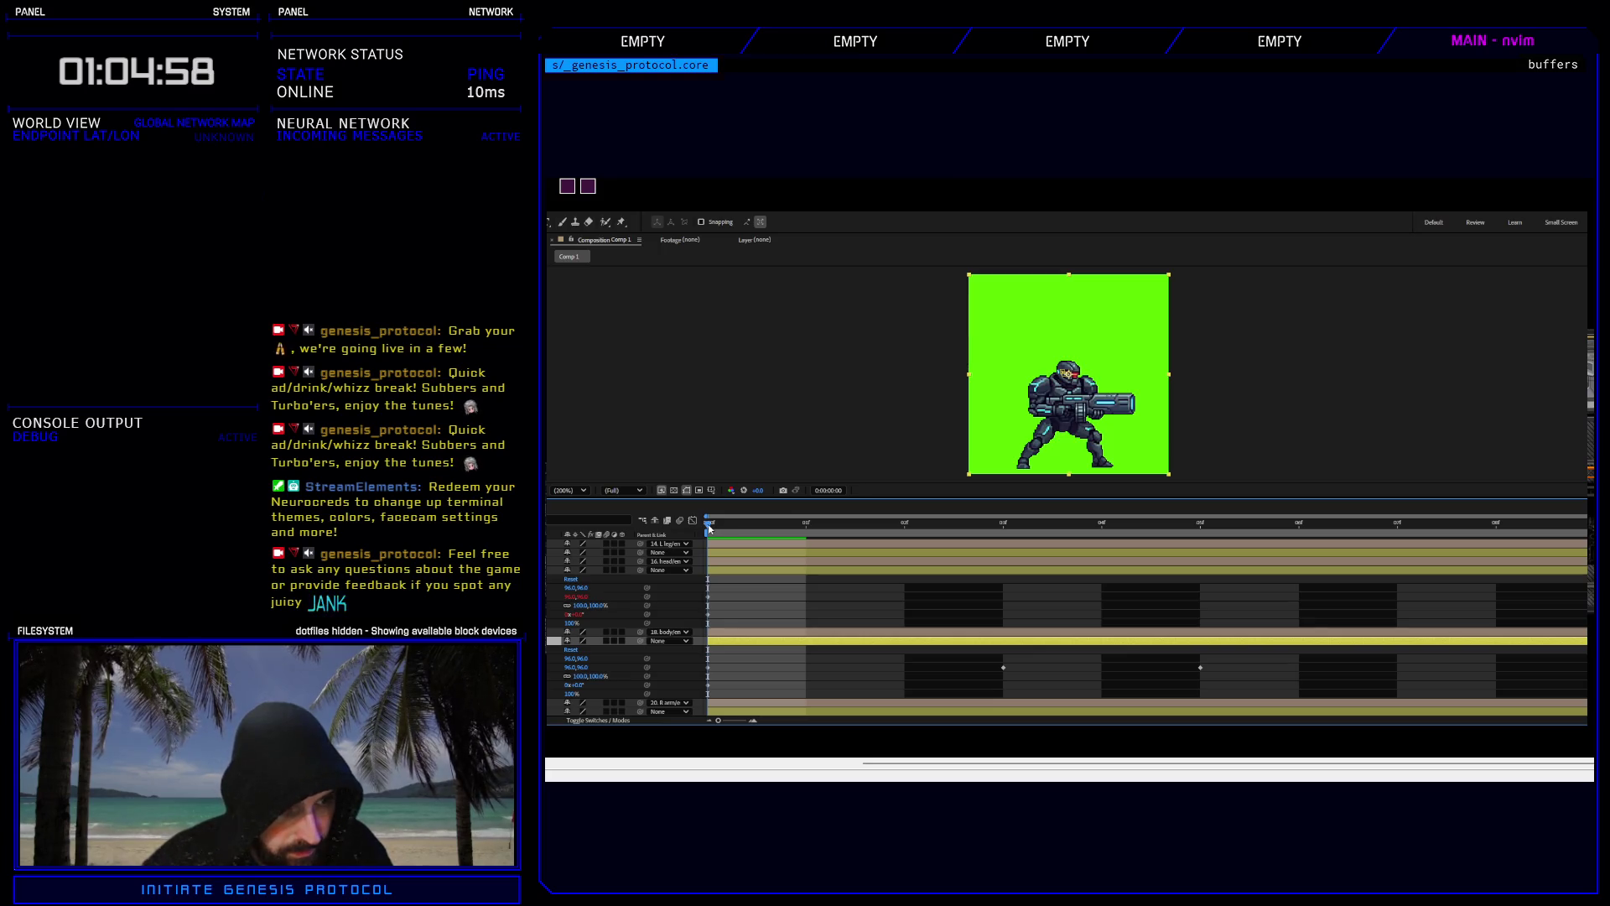
{"action": "key", "text": "ctrl+z"}
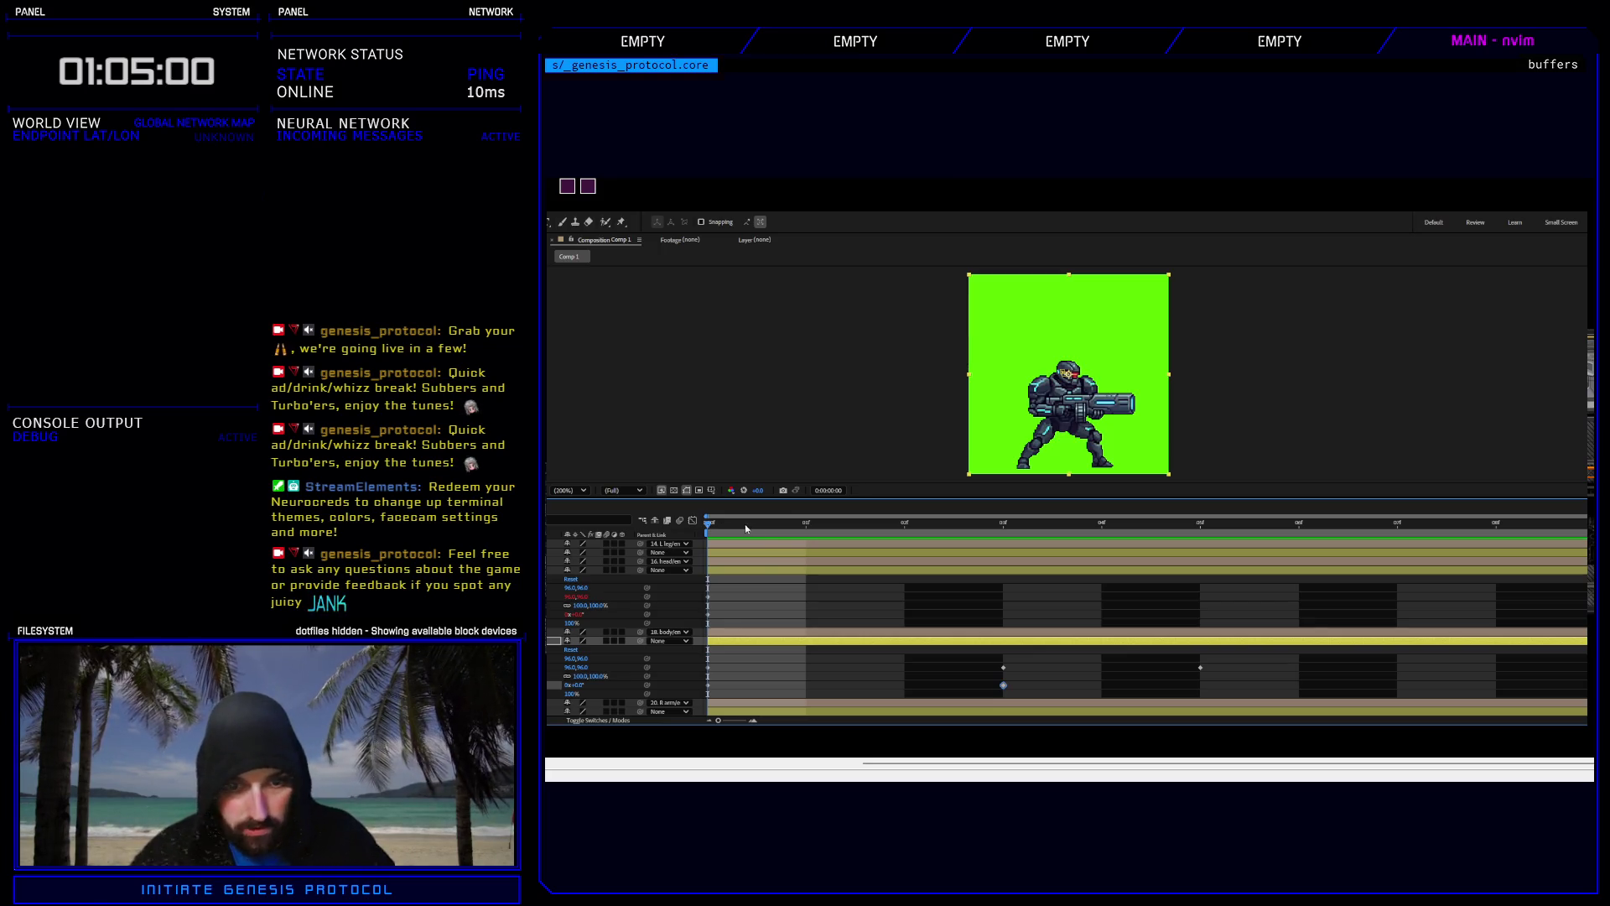
Disable and remove the Rotation expression from the part.
{"action": "key", "text": "ctrl+z"}
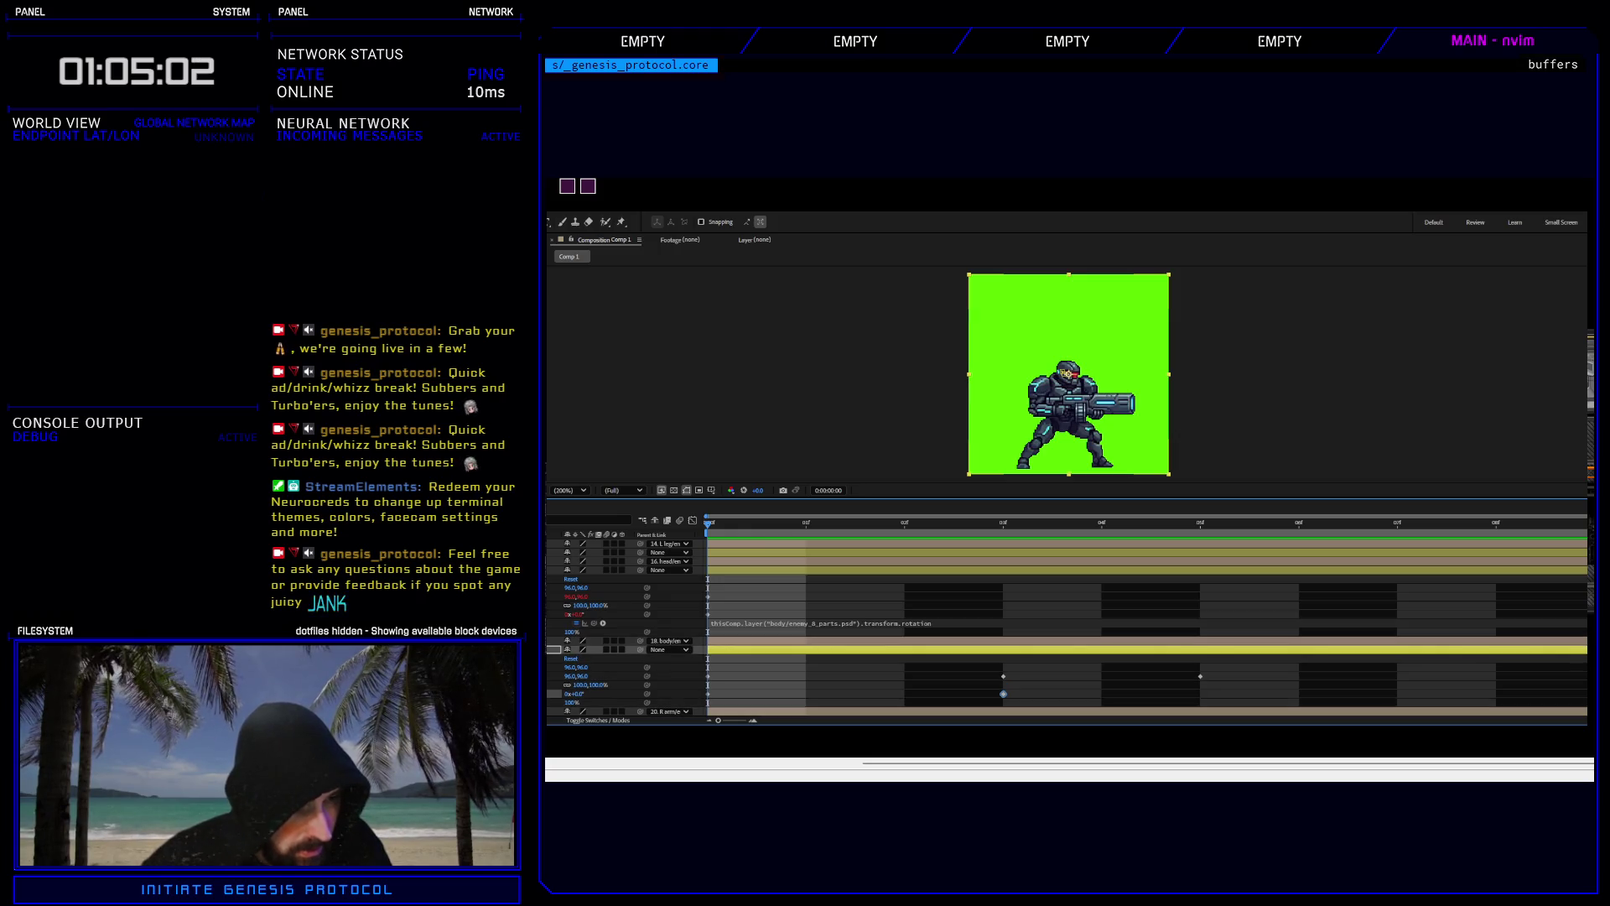
{"action": "left_click", "coordinate": [577, 624]}
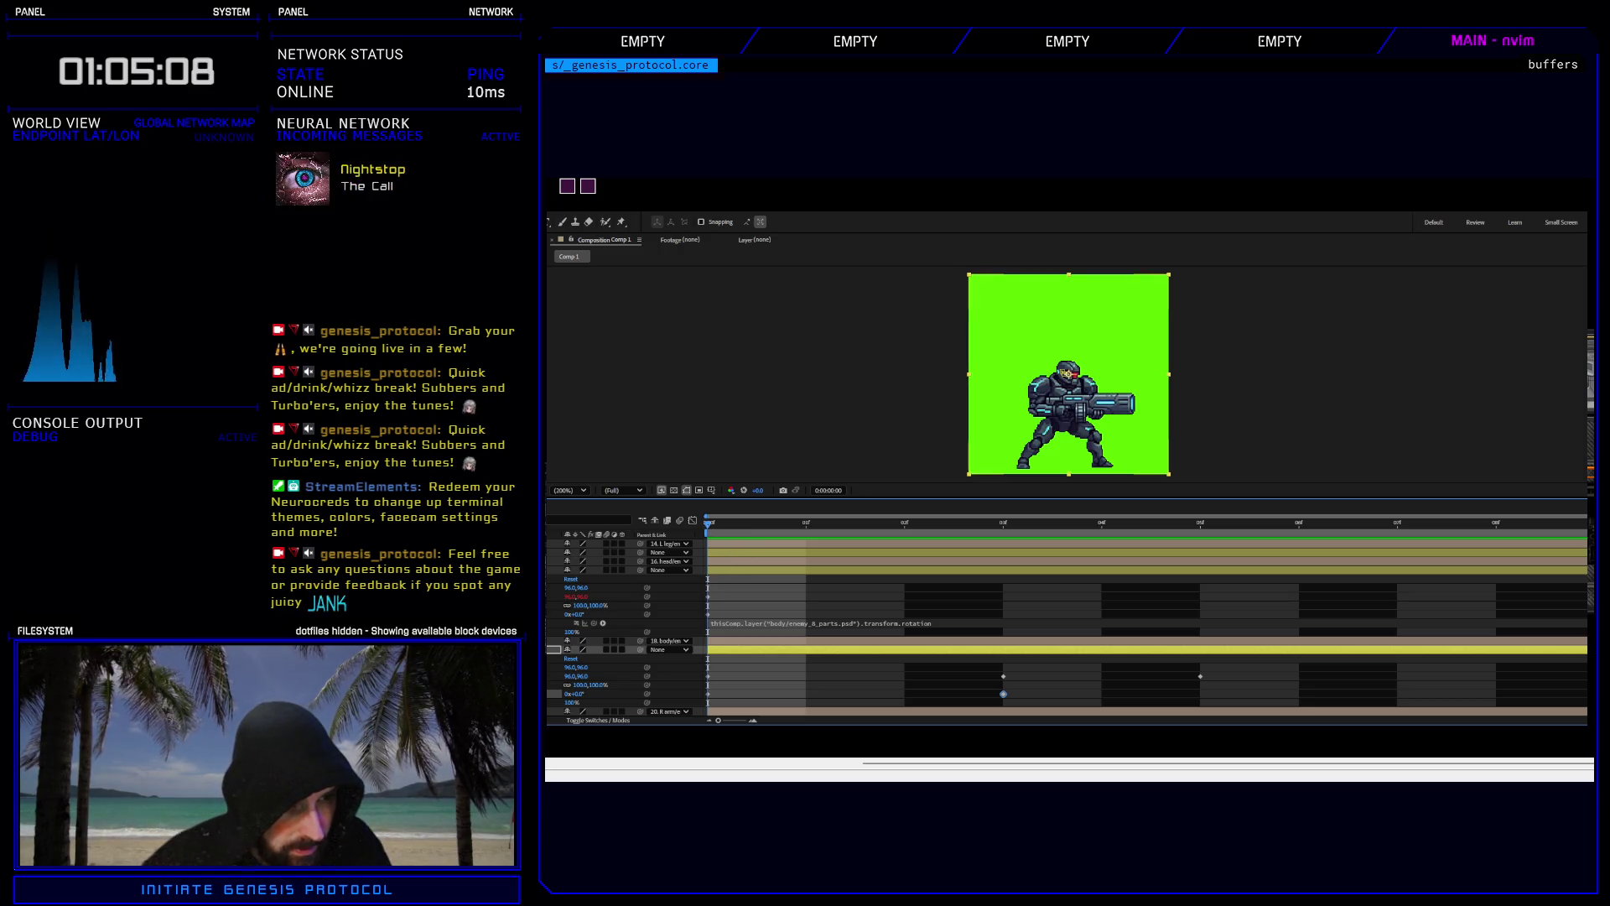
{"action": "key", "text": "ctrl+z"}
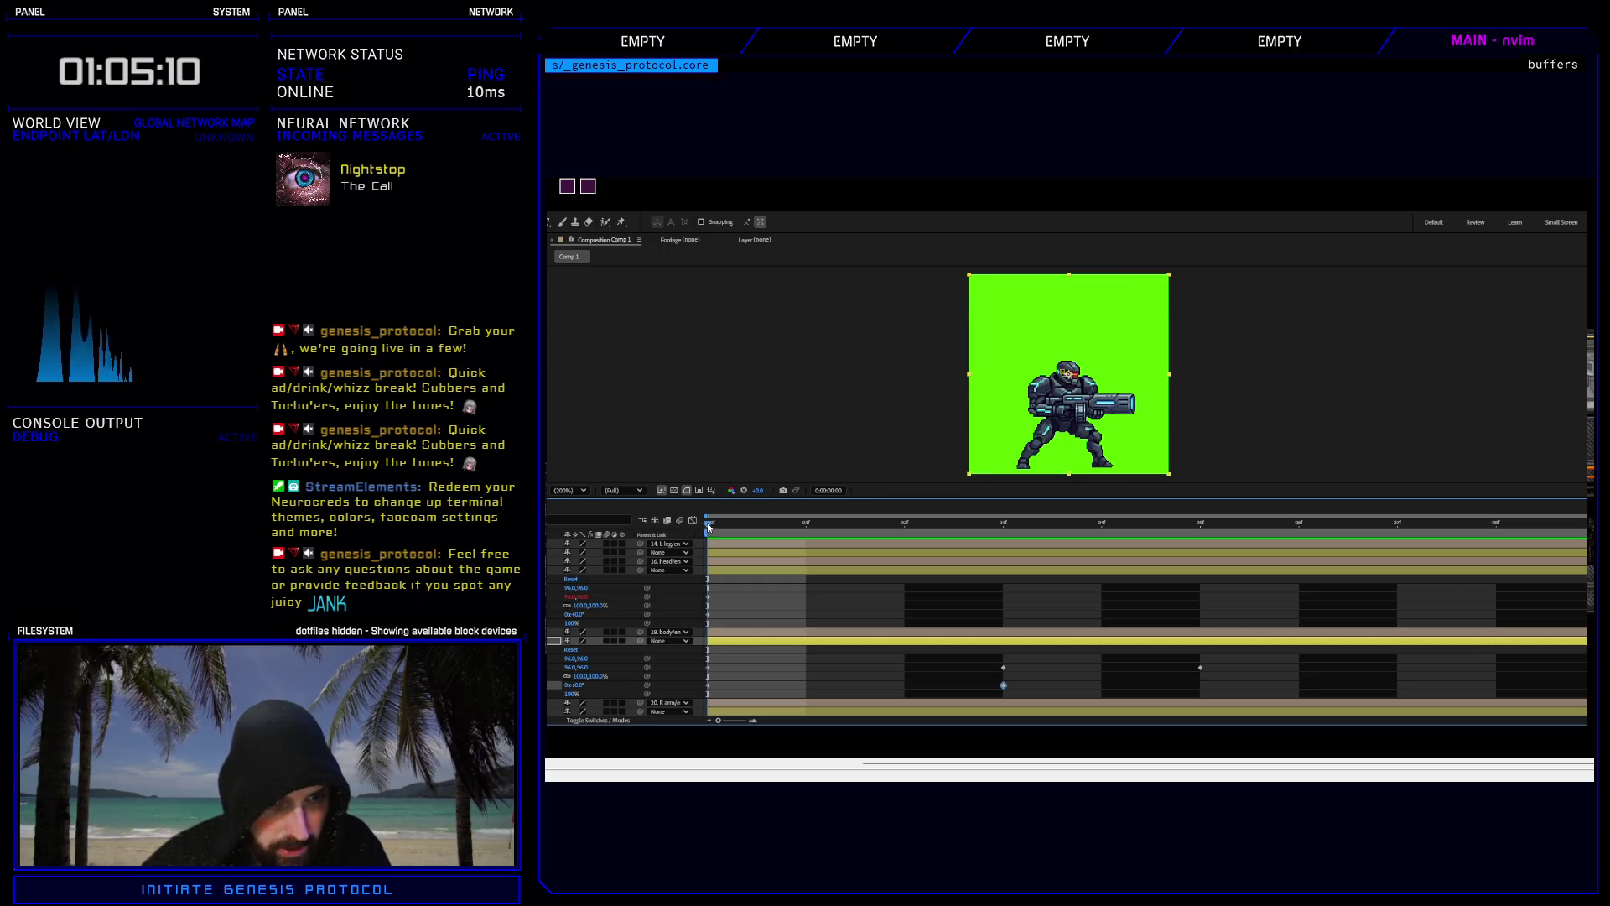
Add a -2° Rotation keyframe at frame 2, then preview from the first frame.
{"action": "left_click_drag", "start_coordinate": [707, 522], "coordinate": [1014, 526]}
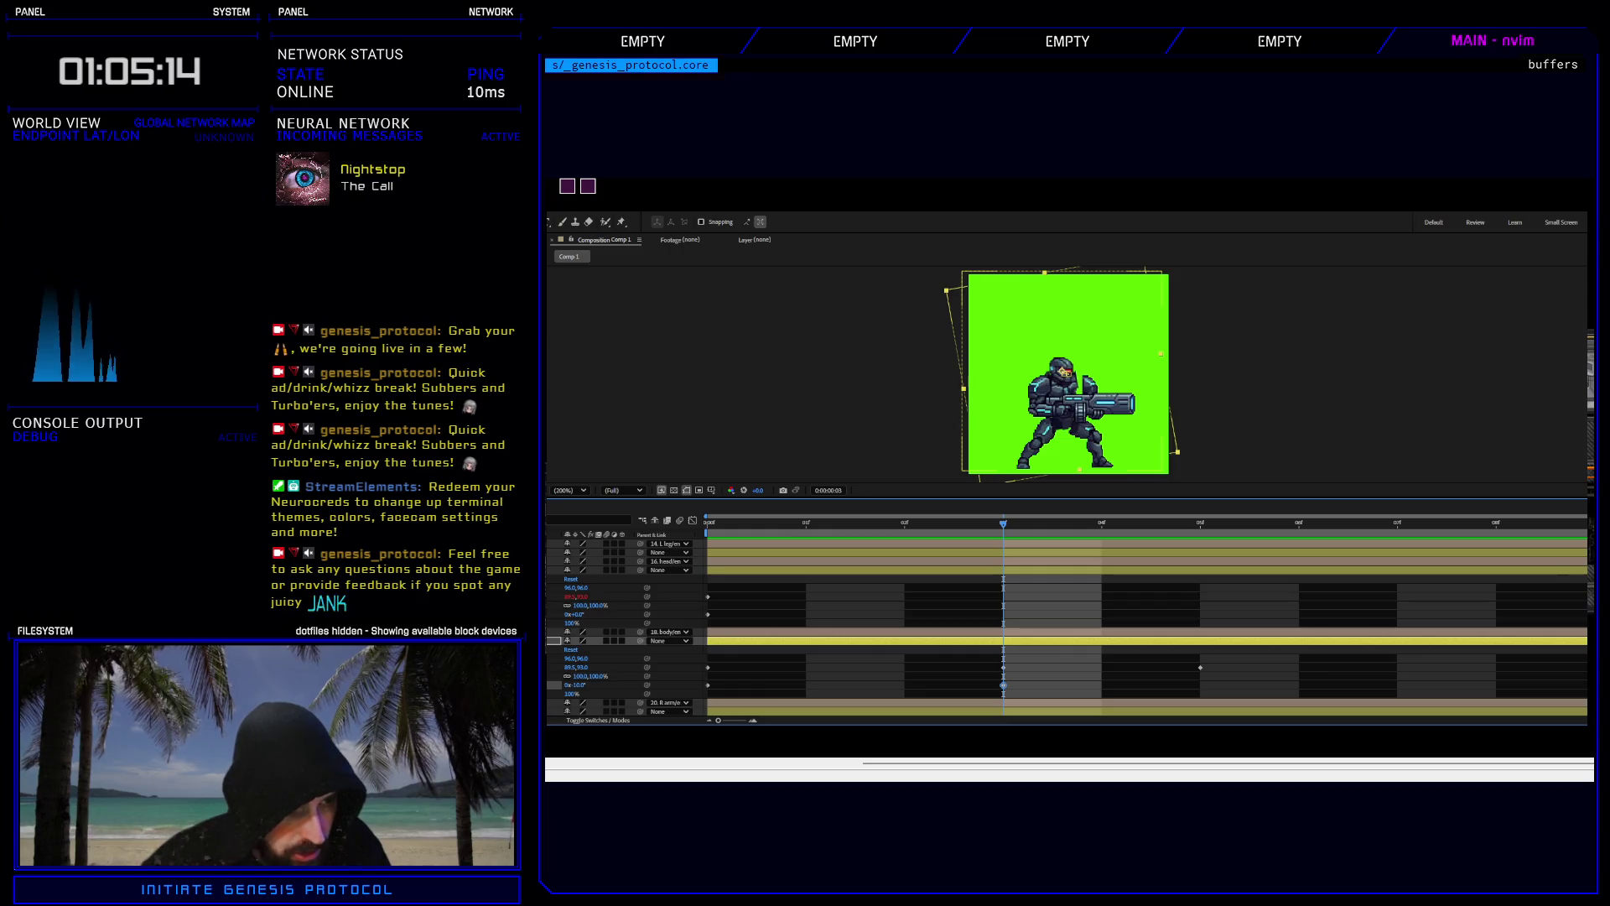
{"action": "left_click", "coordinate": [575, 615]}
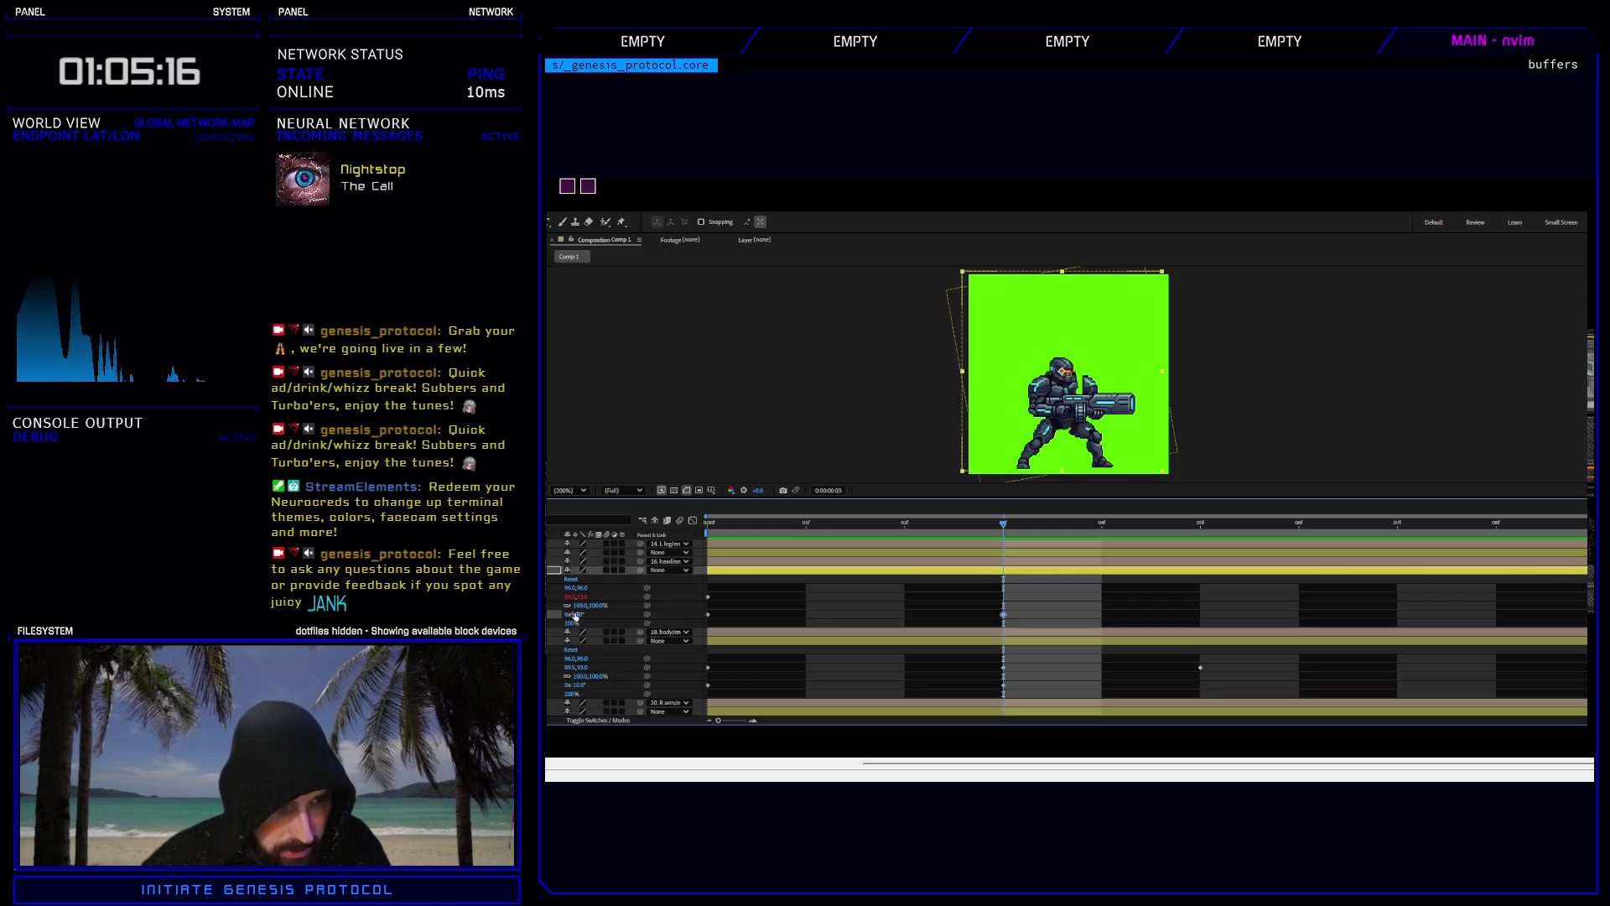
{"action": "left_click_drag", "start_coordinate": [573, 614], "coordinate": [879, 554]}
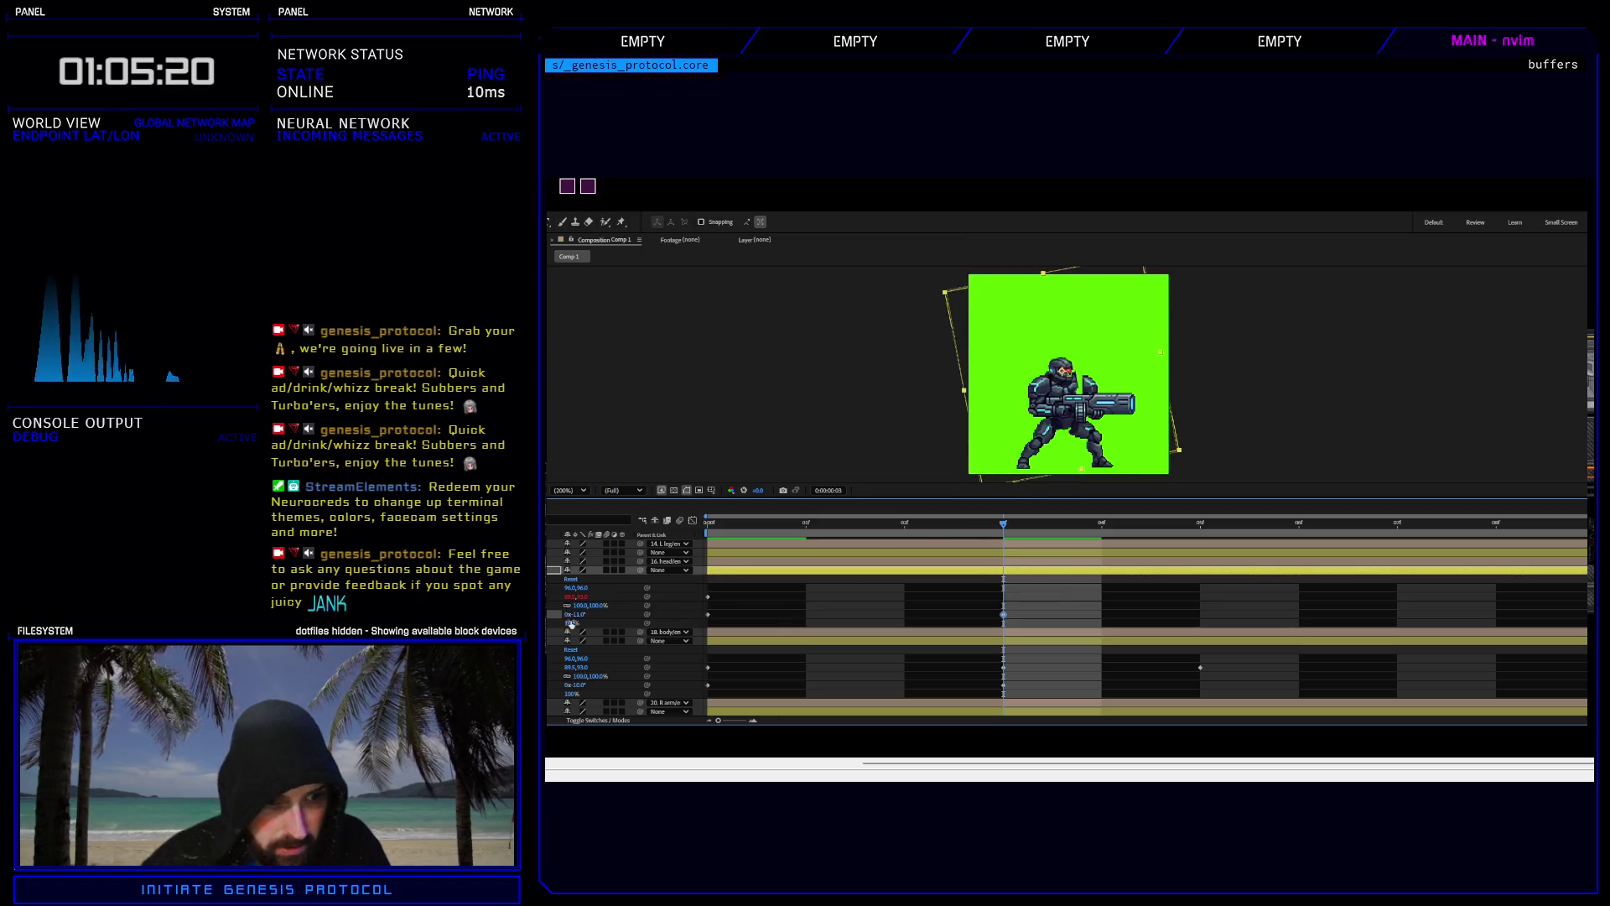
{"action": "left_click_drag", "start_coordinate": [574, 615], "coordinate": [583, 615]}
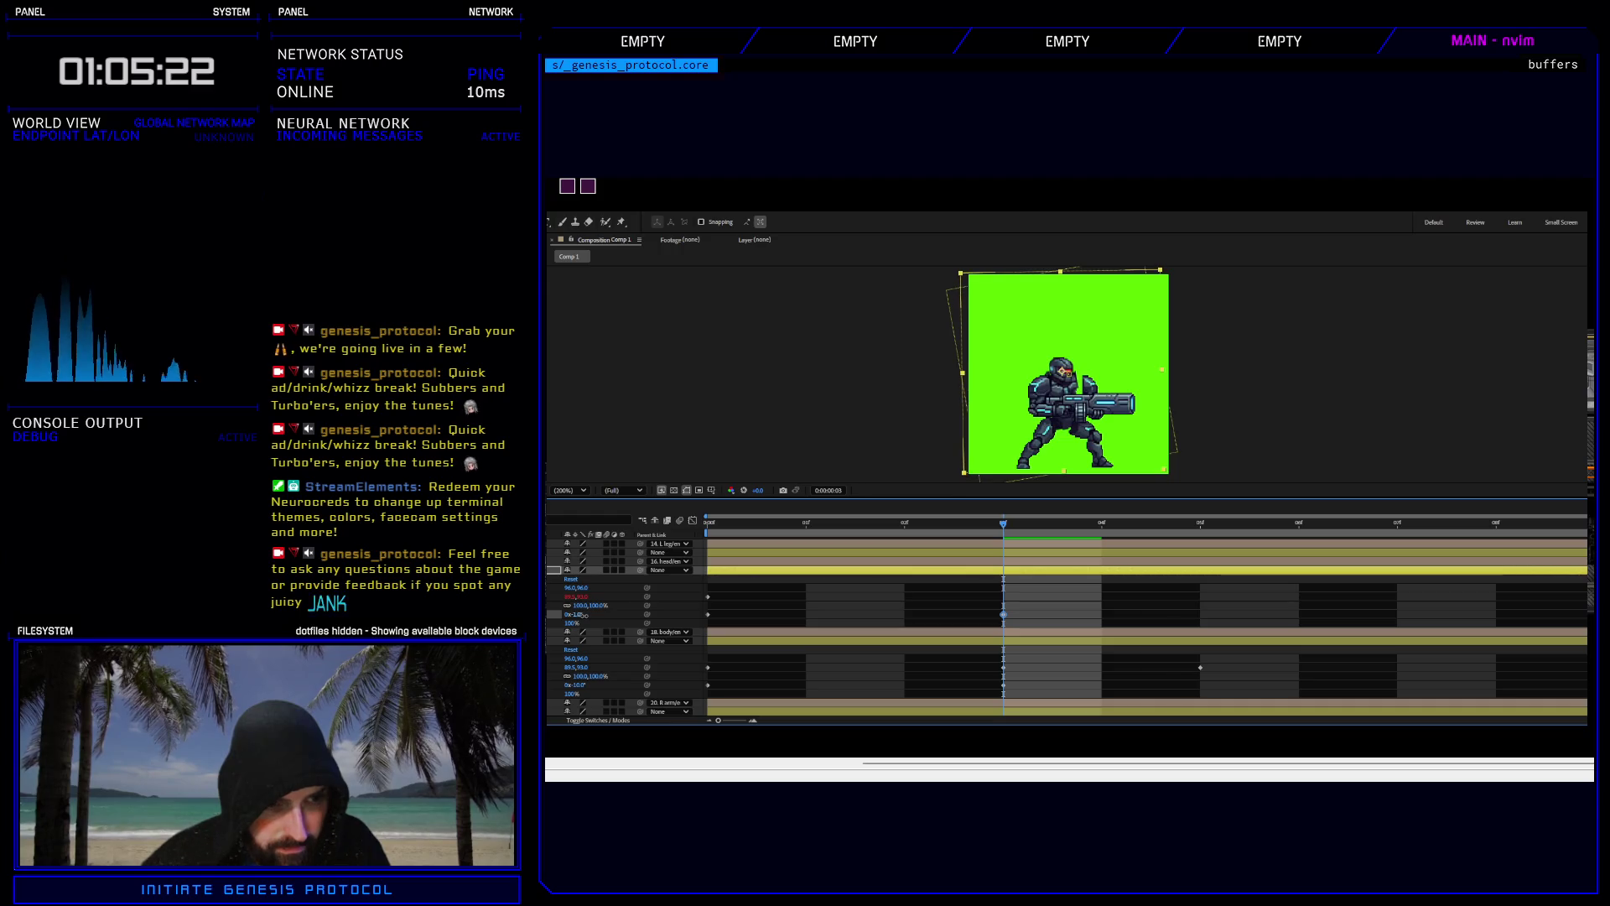
{"action": "key", "text": "Home"}
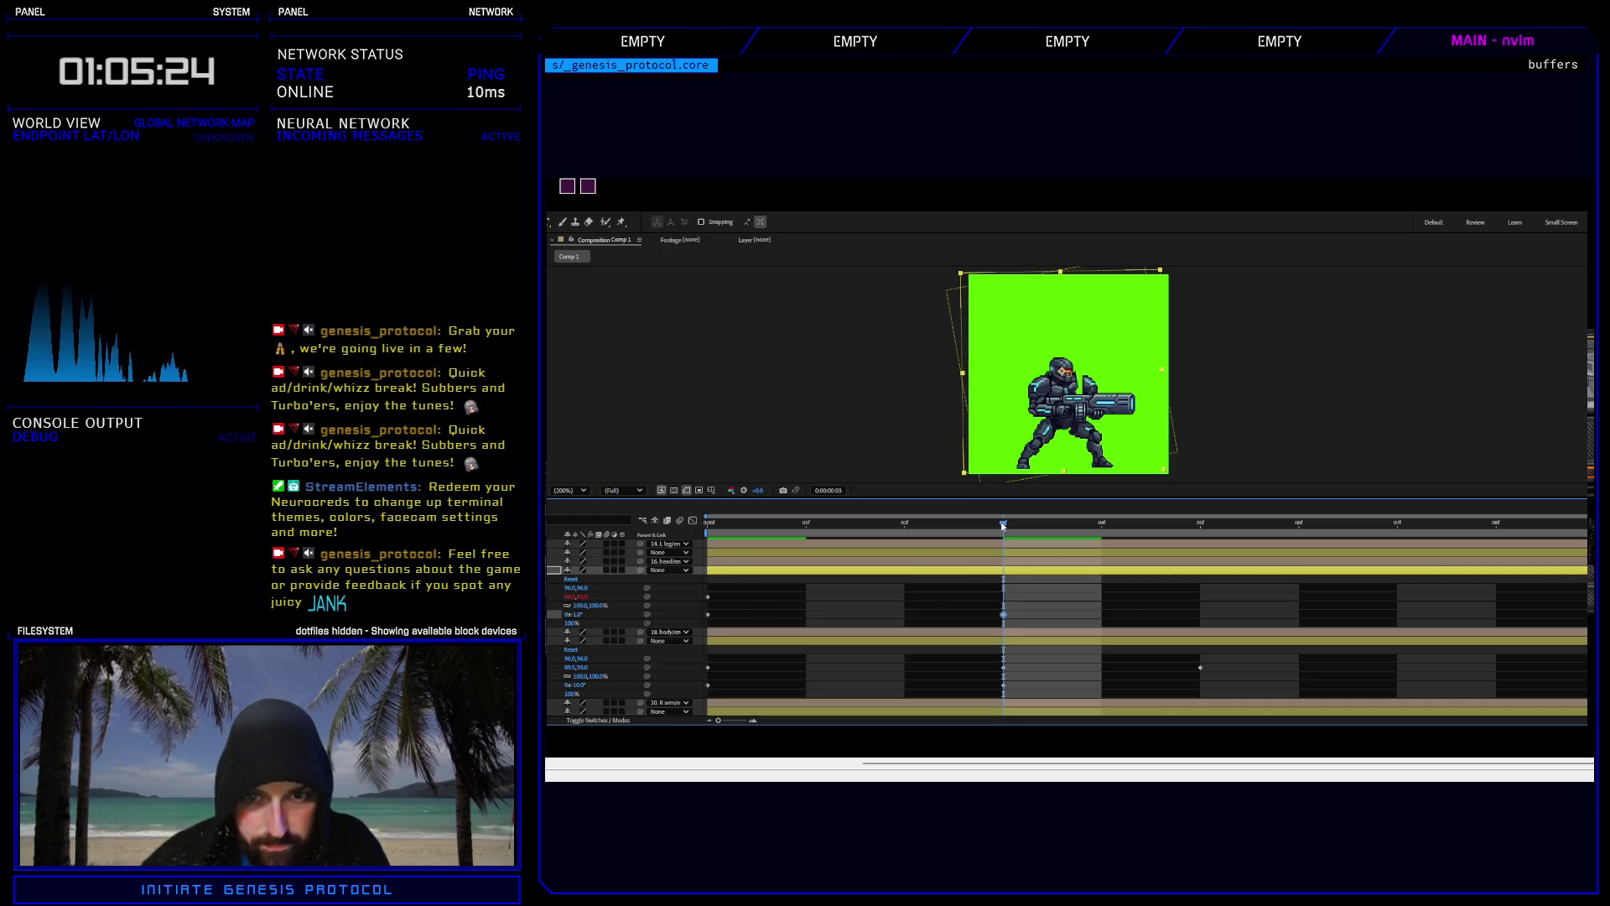
{"action": "key", "text": "space"}
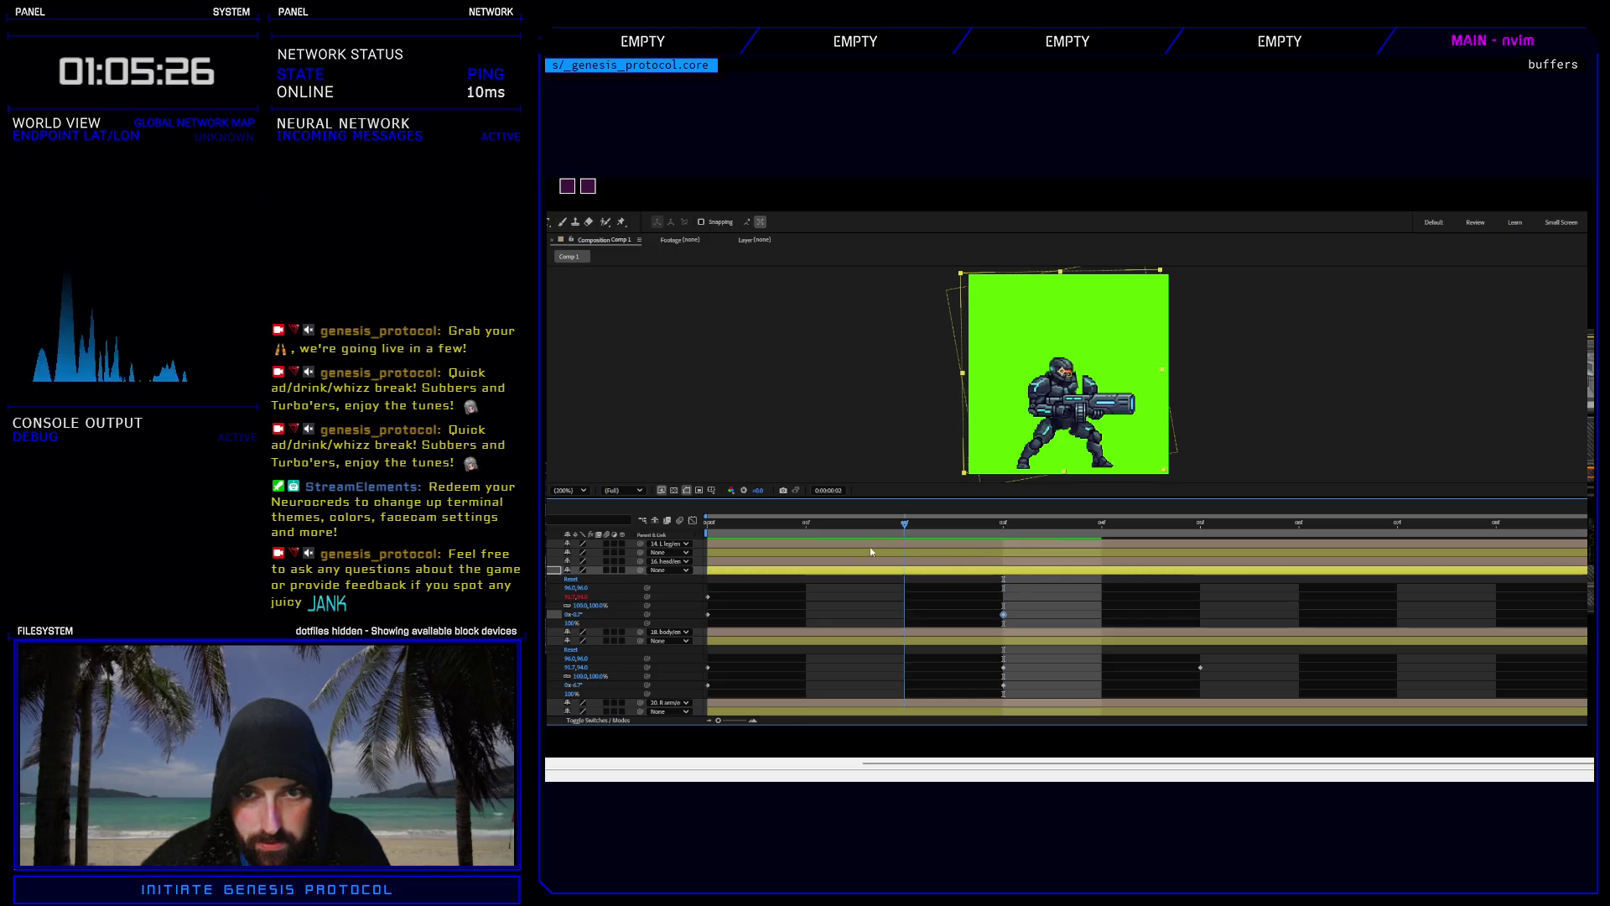
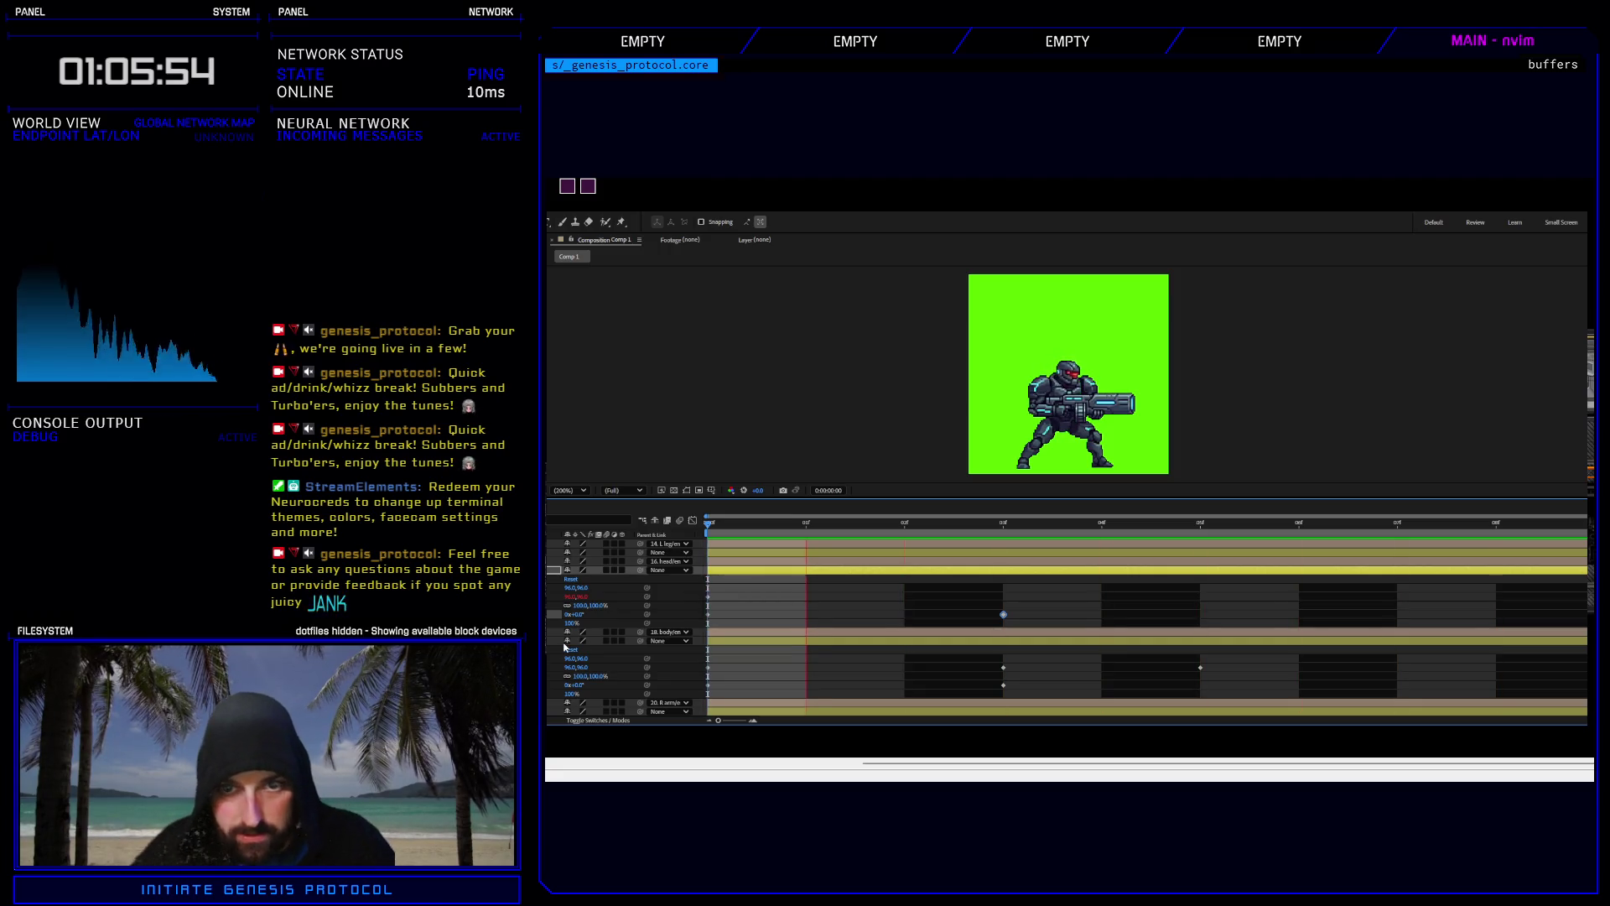
Stop the idle-loop preview, step to frames 3 and 4, then settle back on frame 3.
{"action": "key", "text": "space"}
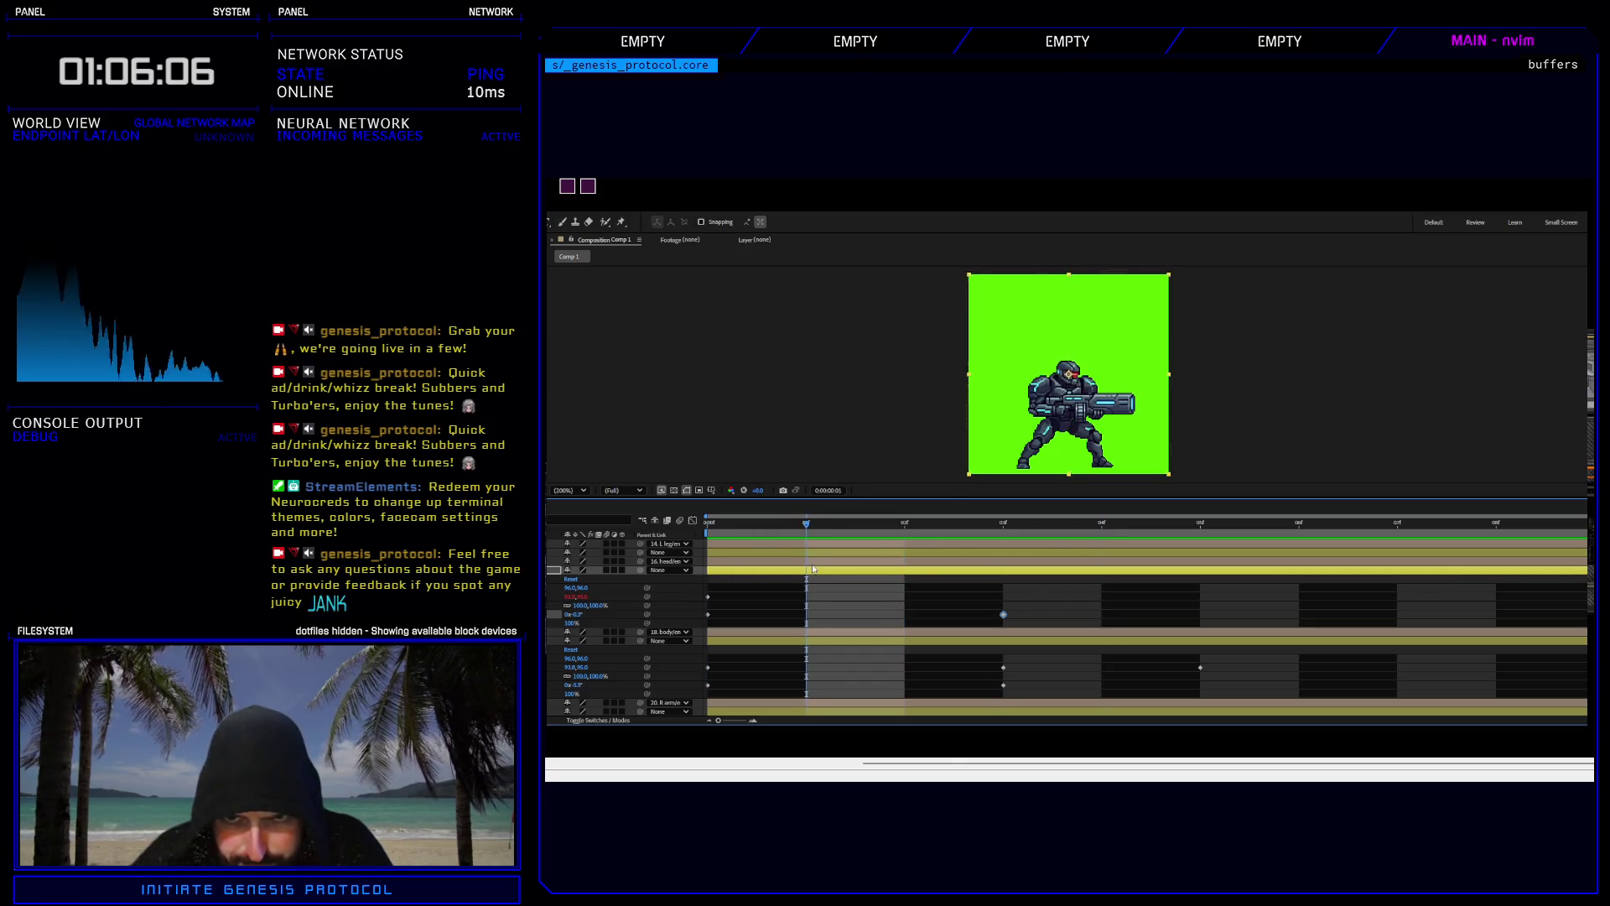
{"action": "key", "text": "Page_Down"}
{"action": "key", "text": "Page_Down"}
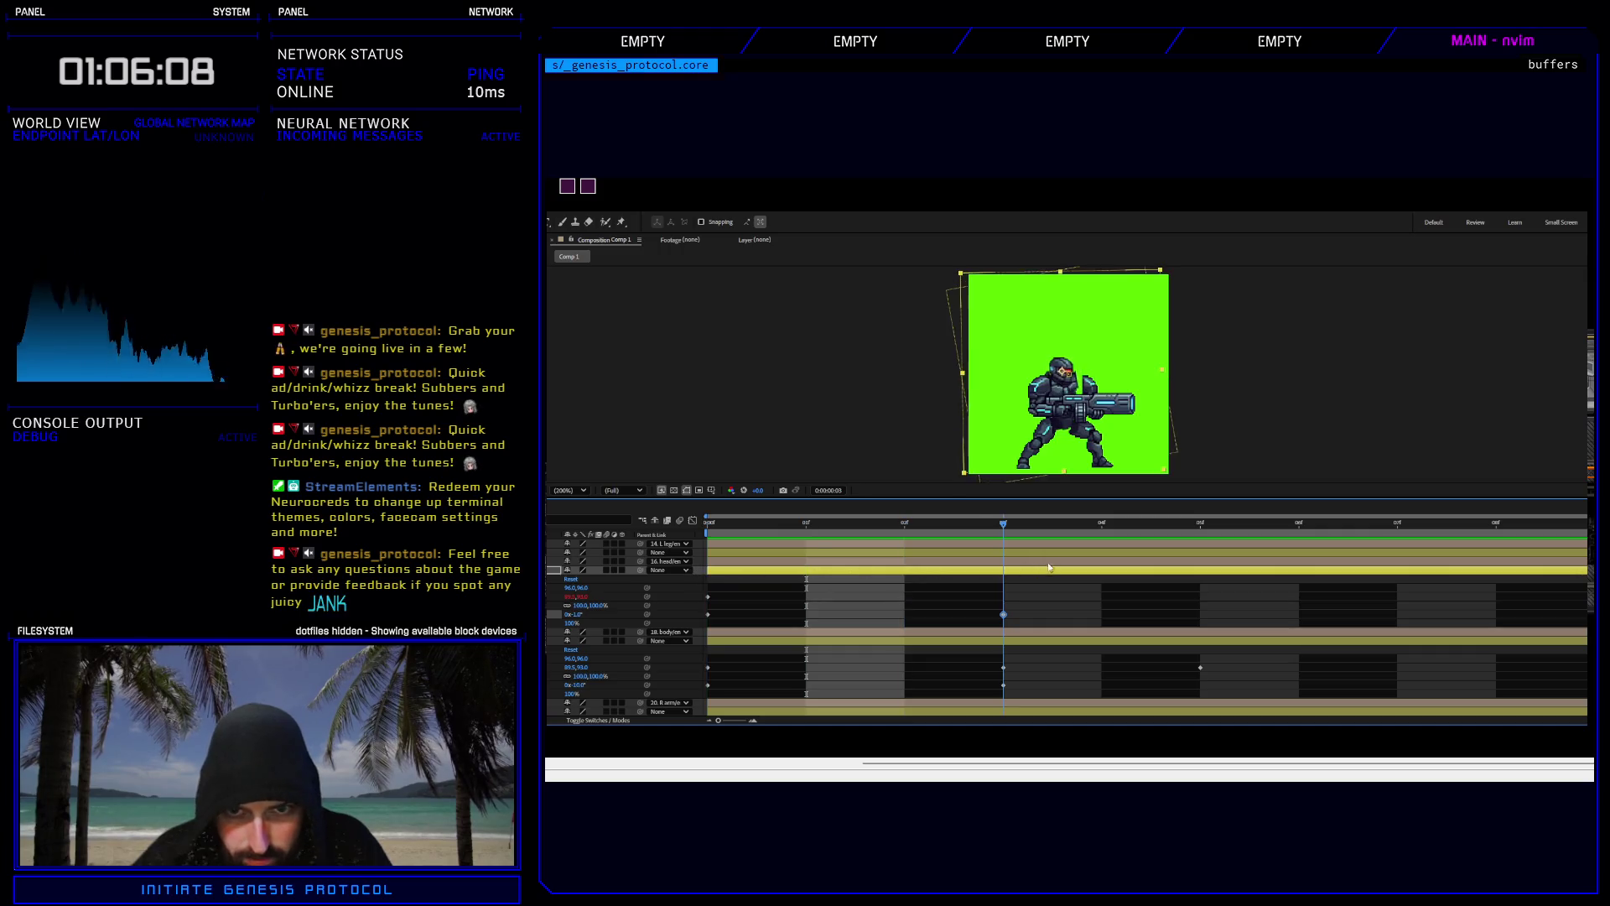
{"action": "key", "text": "Page_Down"}
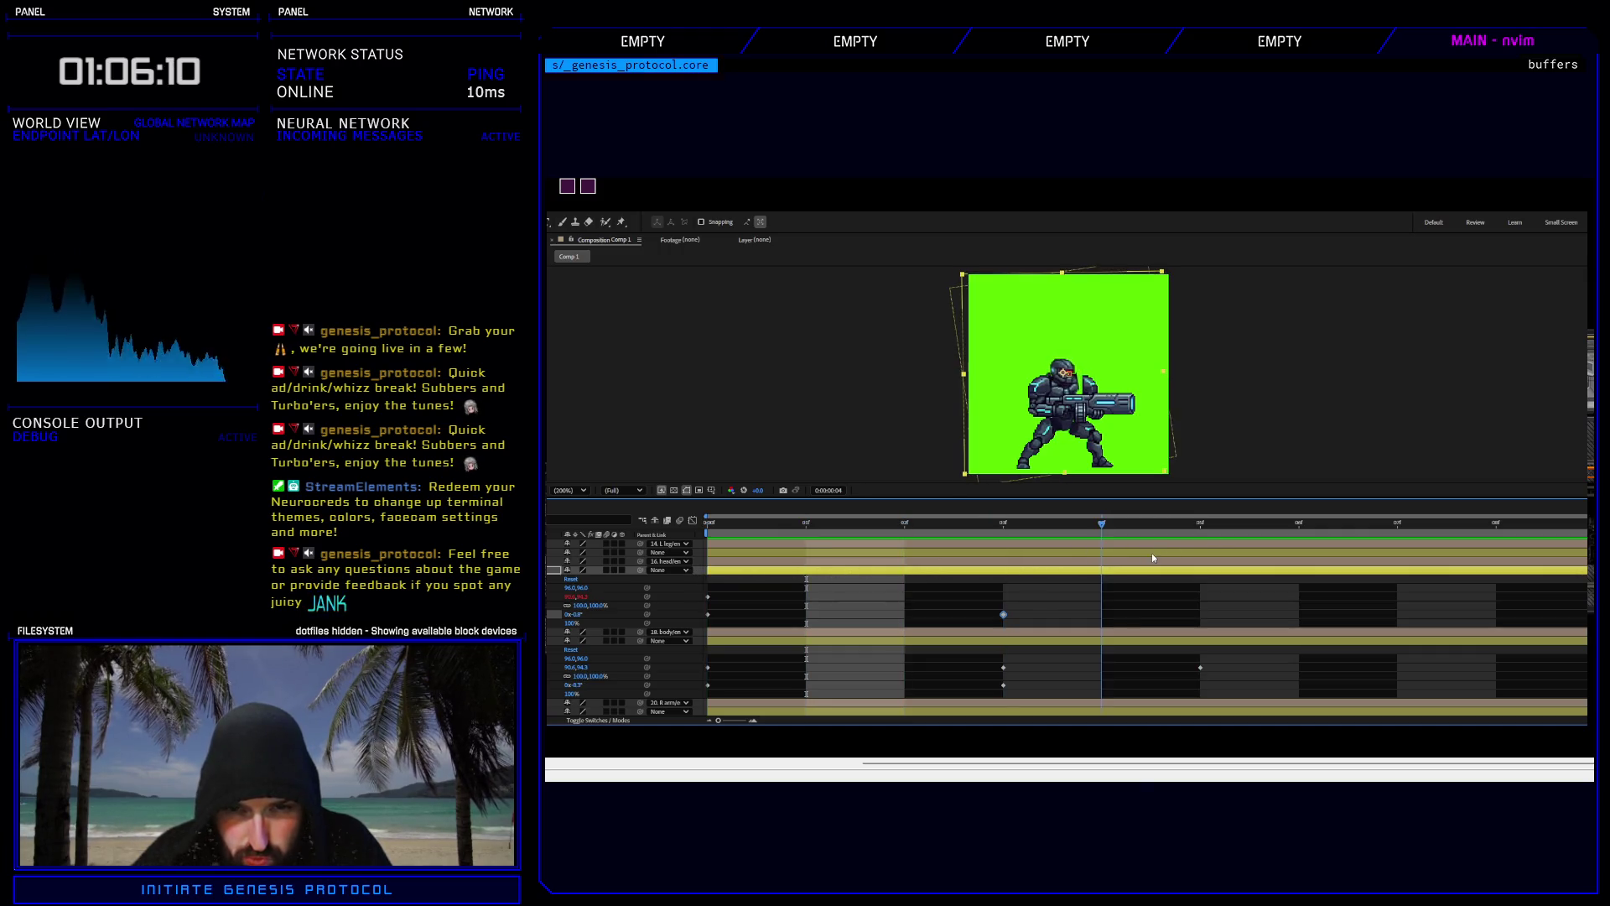
{"action": "key", "text": "Page_Up"}
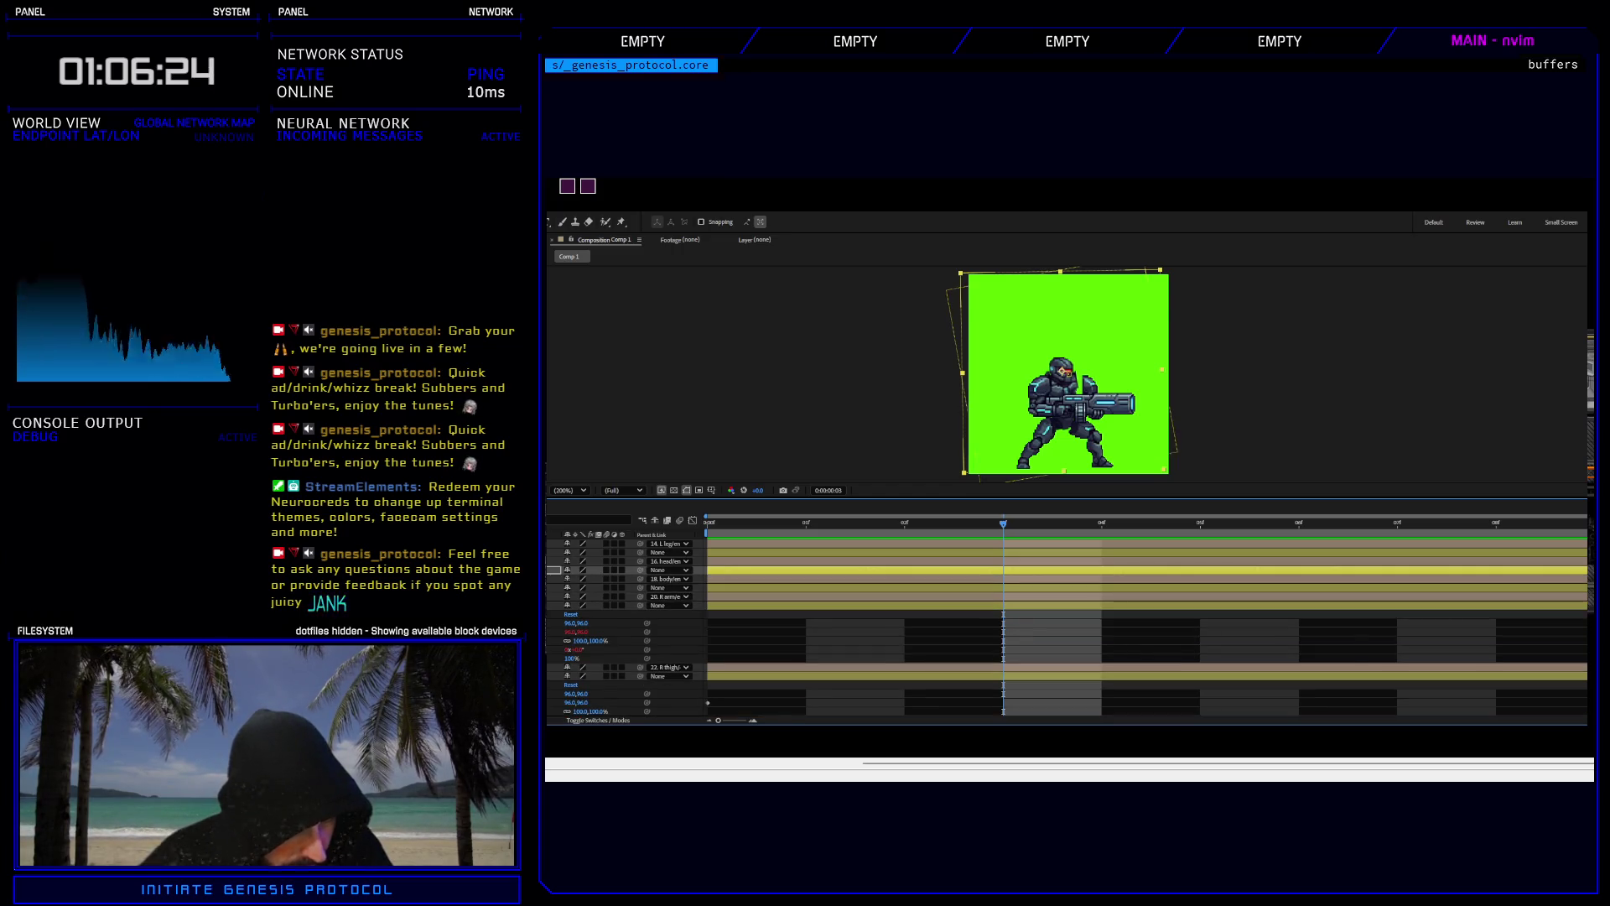
Add a frame-3 Position keyframe on the limb layer at 95.0,94.5.
{"action": "scroll", "coordinate": [1065, 629], "scroll_direction": "down", "scroll_amount": 5}
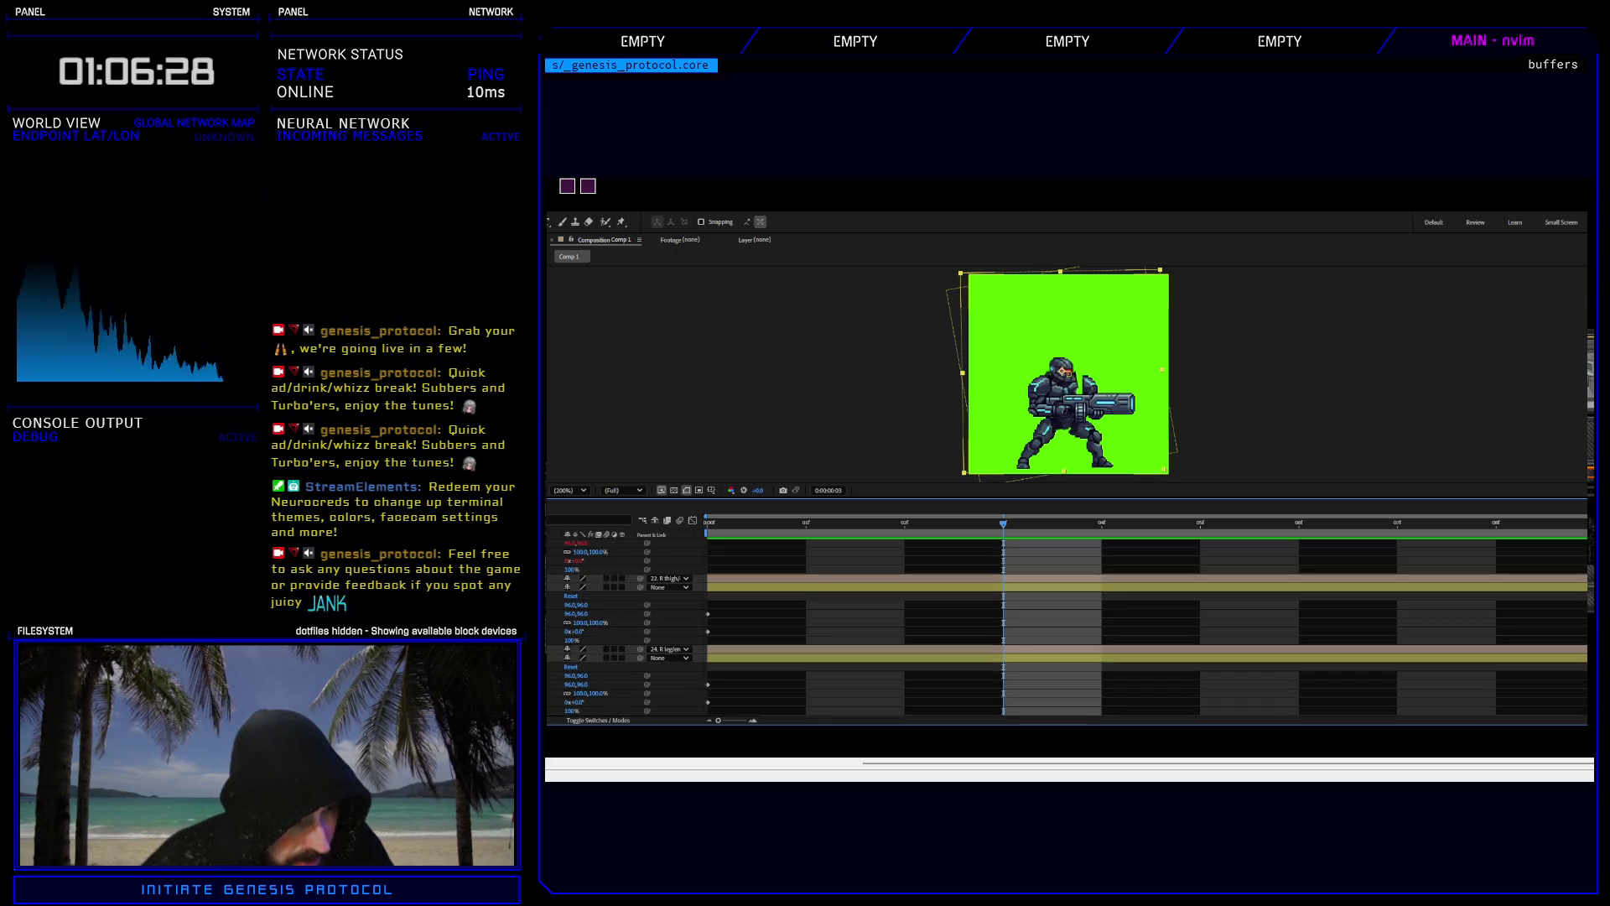
{"action": "left_click", "coordinate": [1001, 587]}
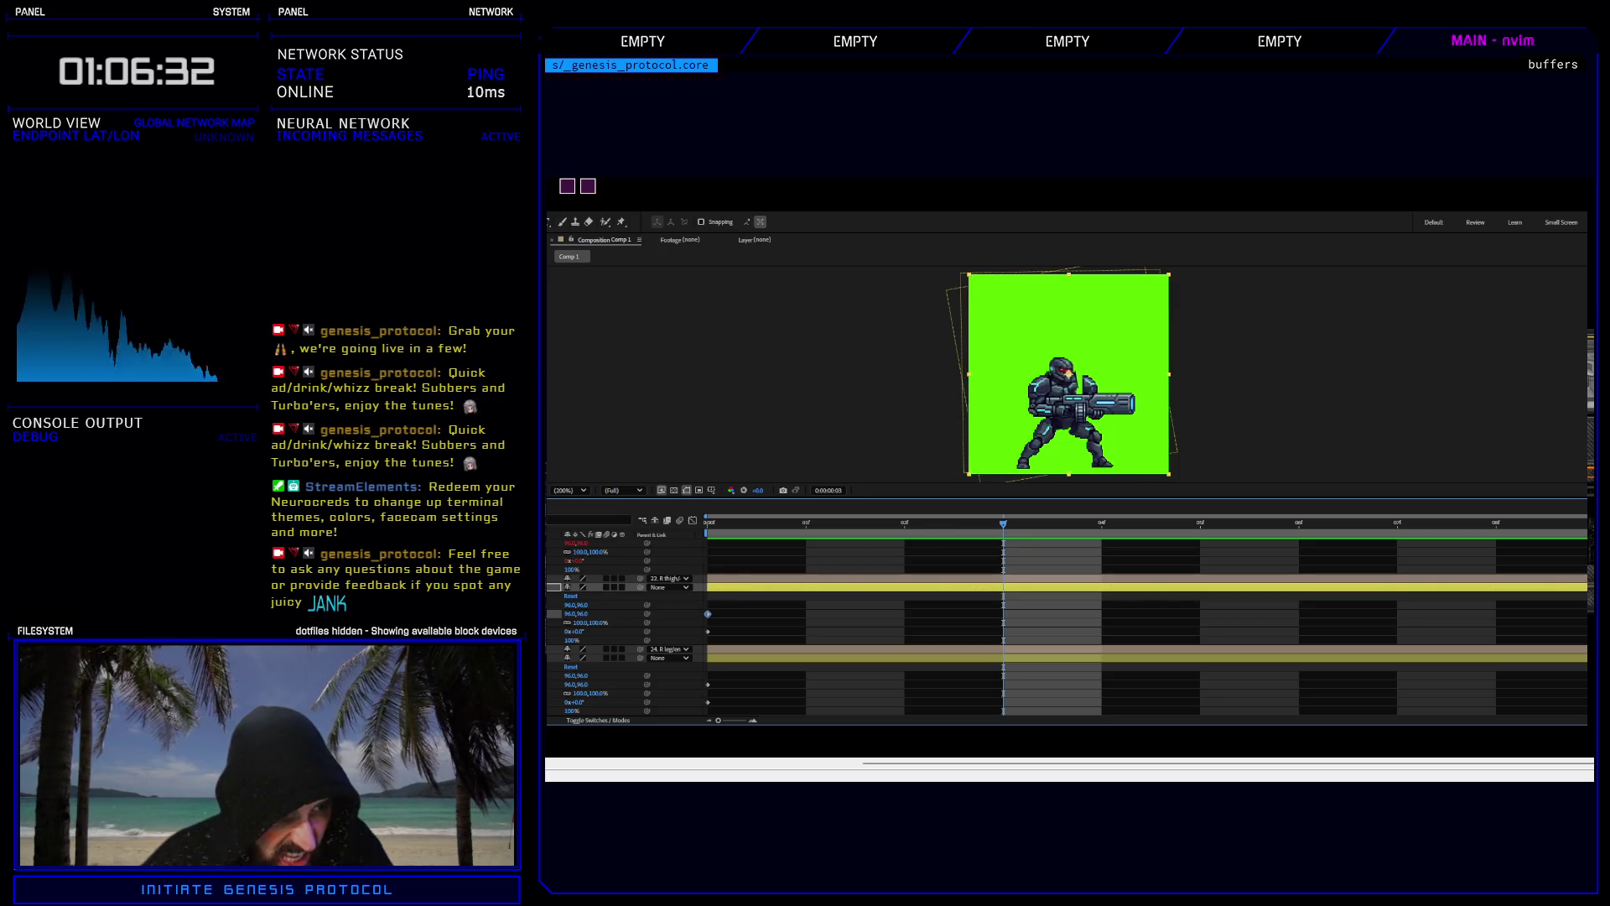
{"action": "key", "text": "alt+shift+p"}
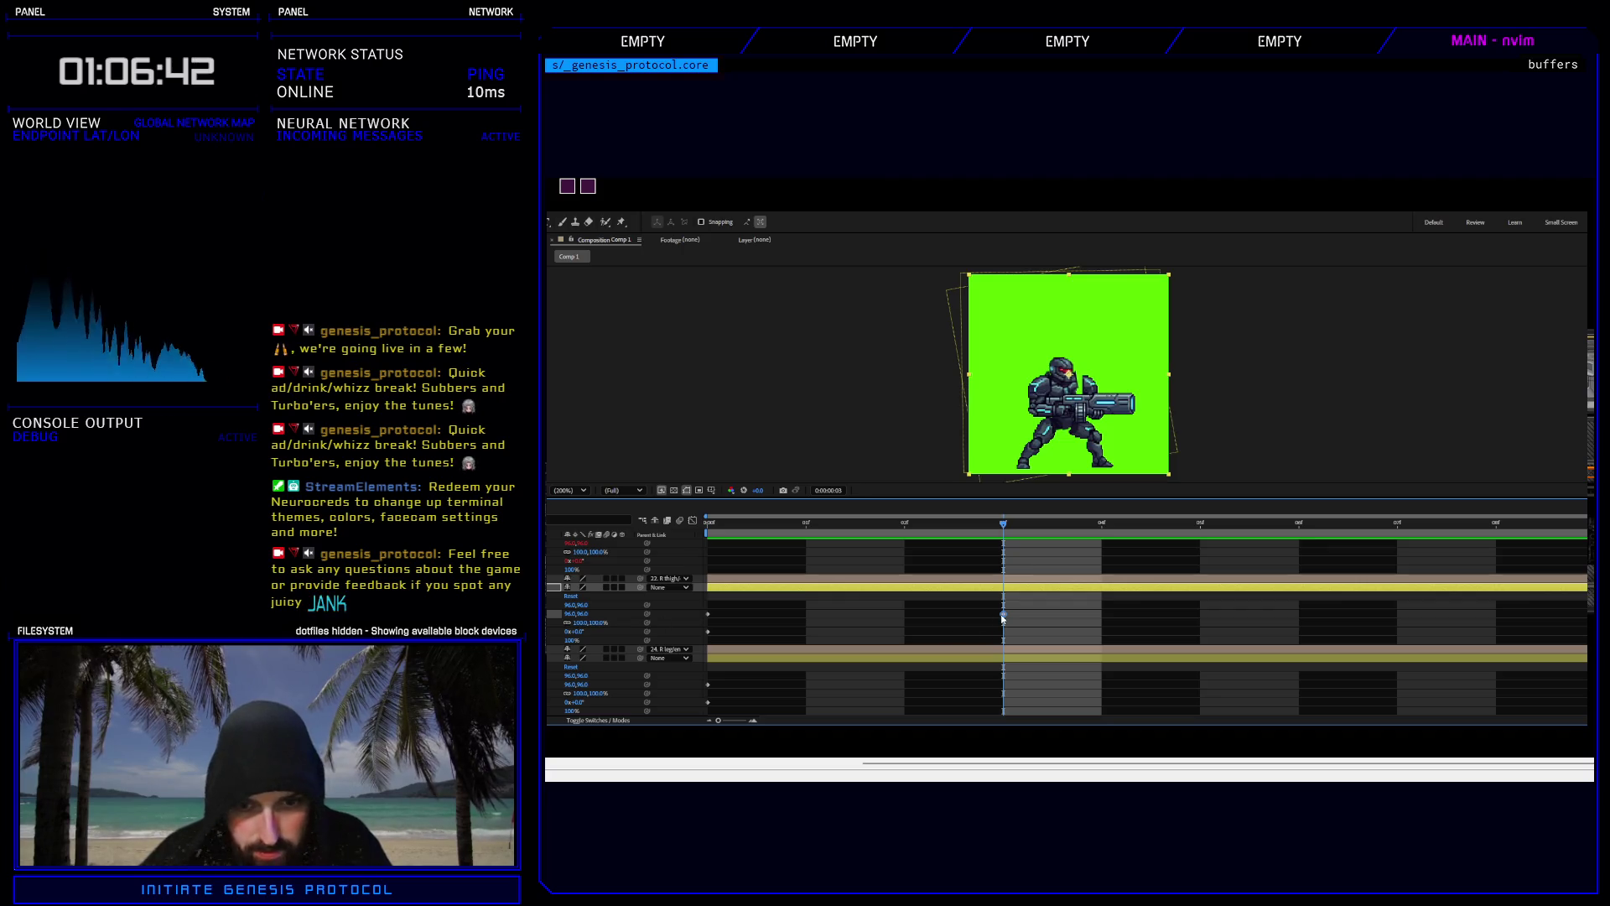
{"action": "key", "text": "ctrl+v"}
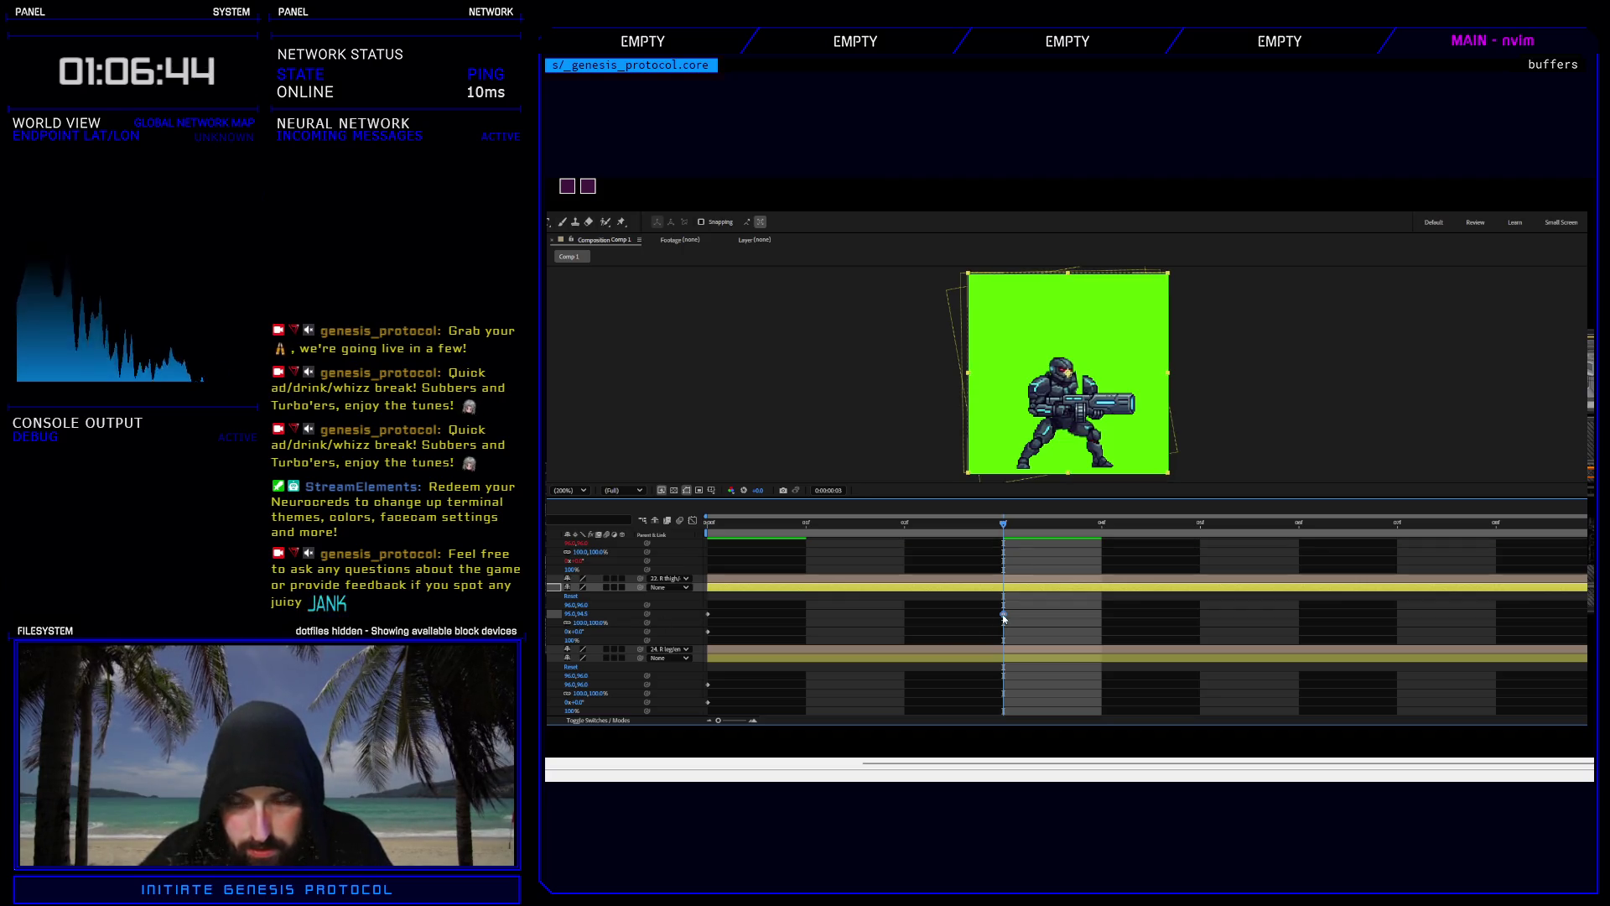
Preview the idle loop from the first frame, collapse the property rows, then check frames 3 and 4.
{"action": "mouse_move", "coordinate": [1003, 523]}
{"action": "left_mouse_down"}
{"action": "mouse_move", "coordinate": [700, 537]}
{"action": "mouse_move", "coordinate": [1024, 531]}
{"action": "mouse_move", "coordinate": [755, 537]}
{"action": "left_mouse_up"}
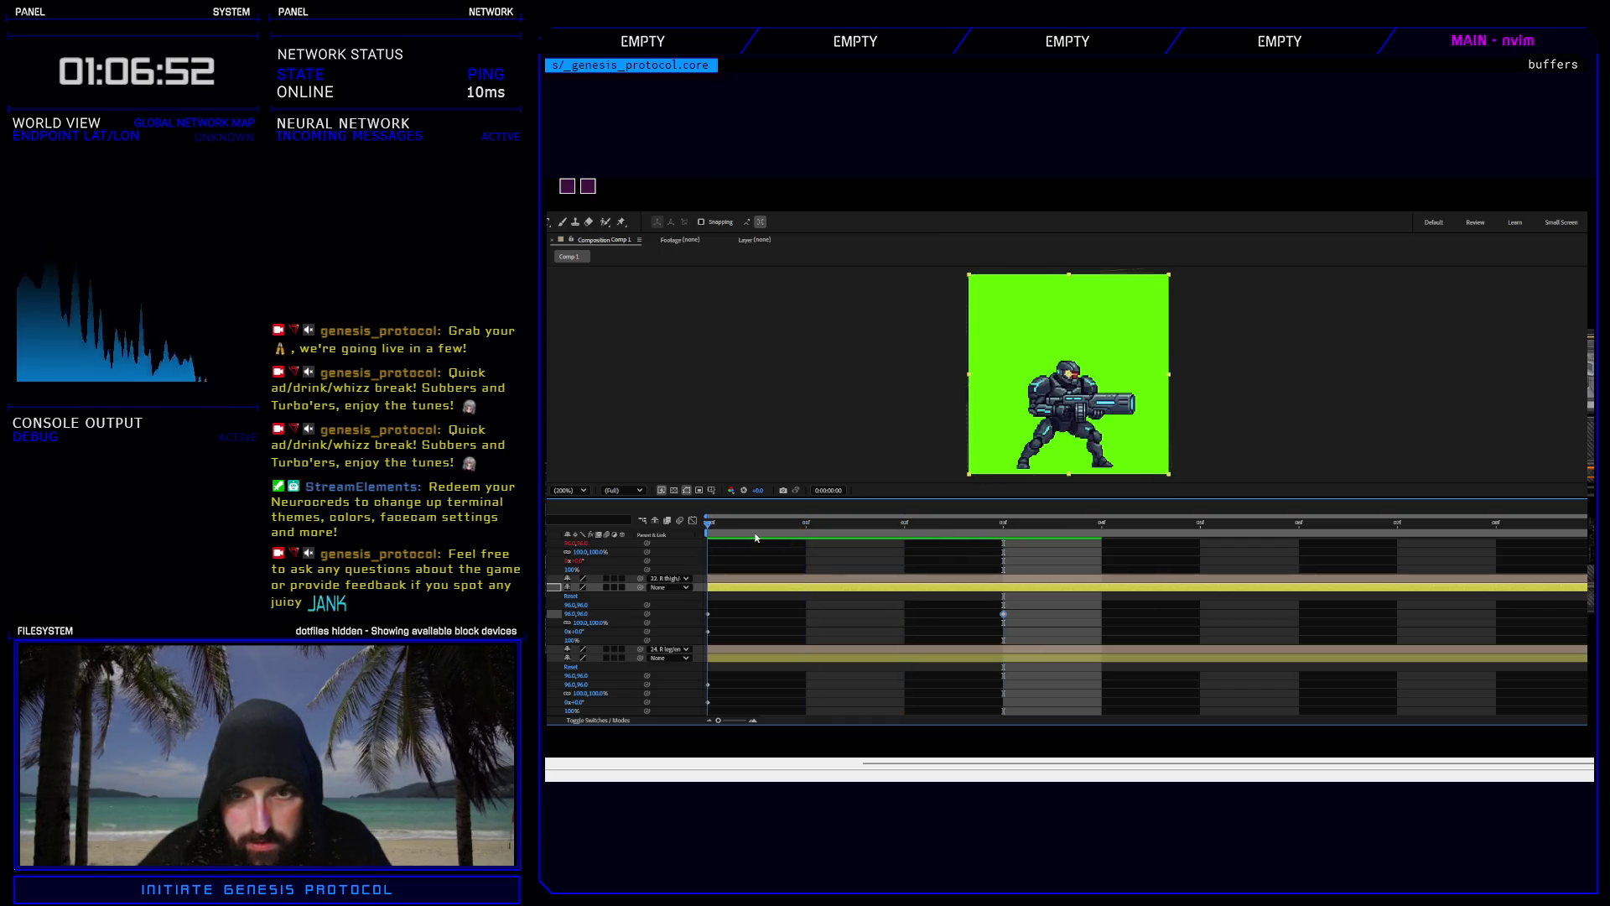
{"action": "key", "text": "space"}
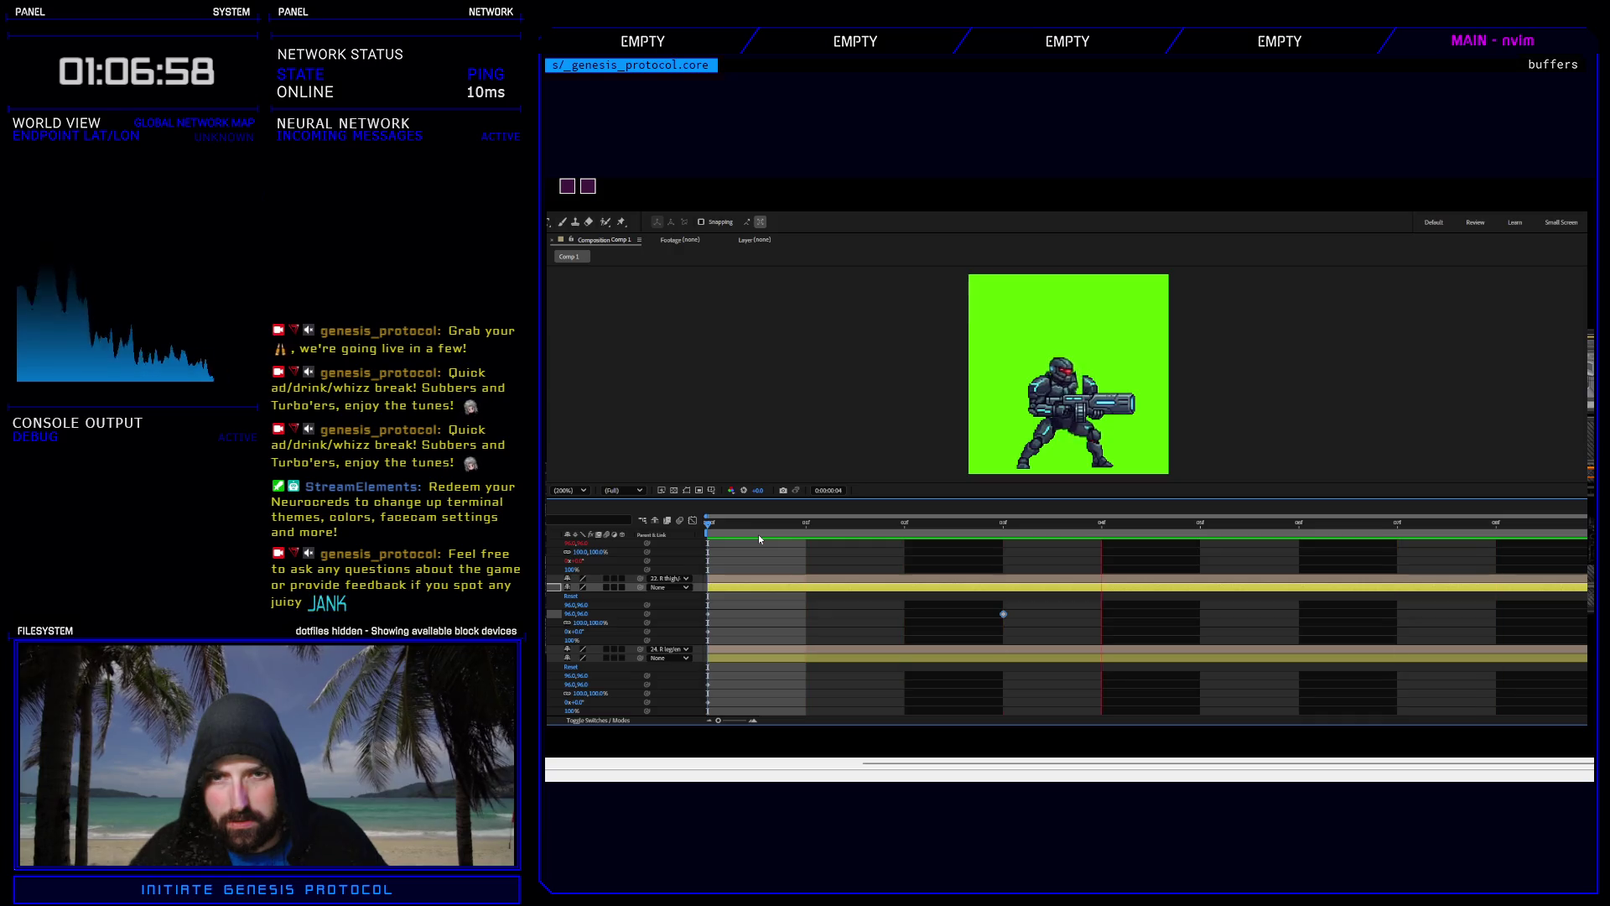
{"action": "key", "text": "space"}
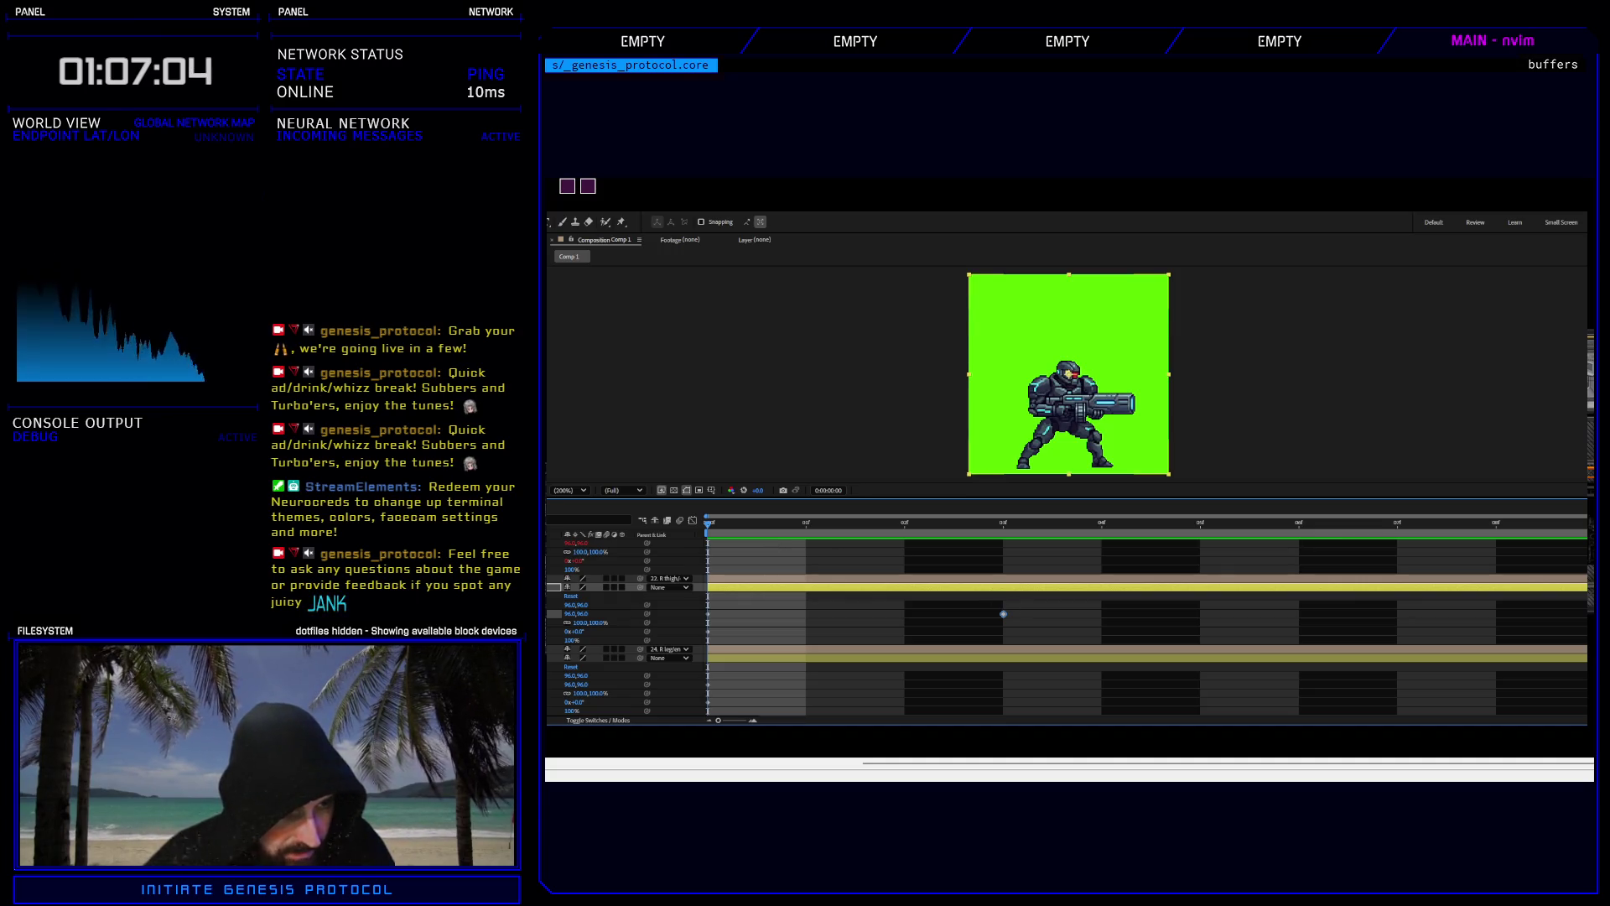
{"action": "key", "text": "u"}
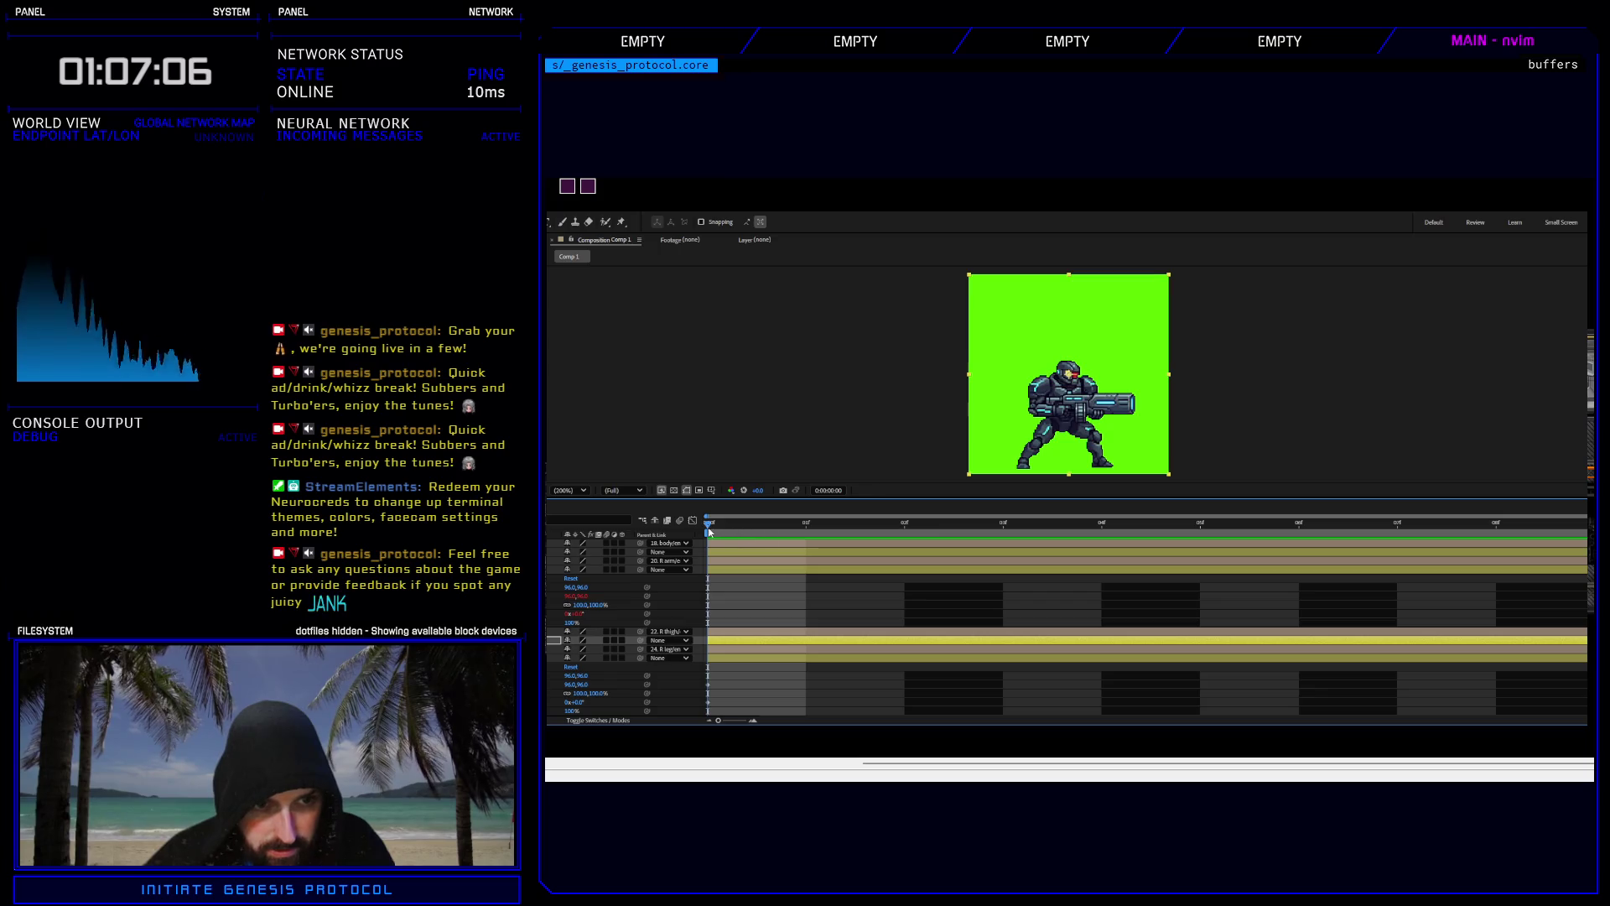
{"action": "key", "text": "space"}
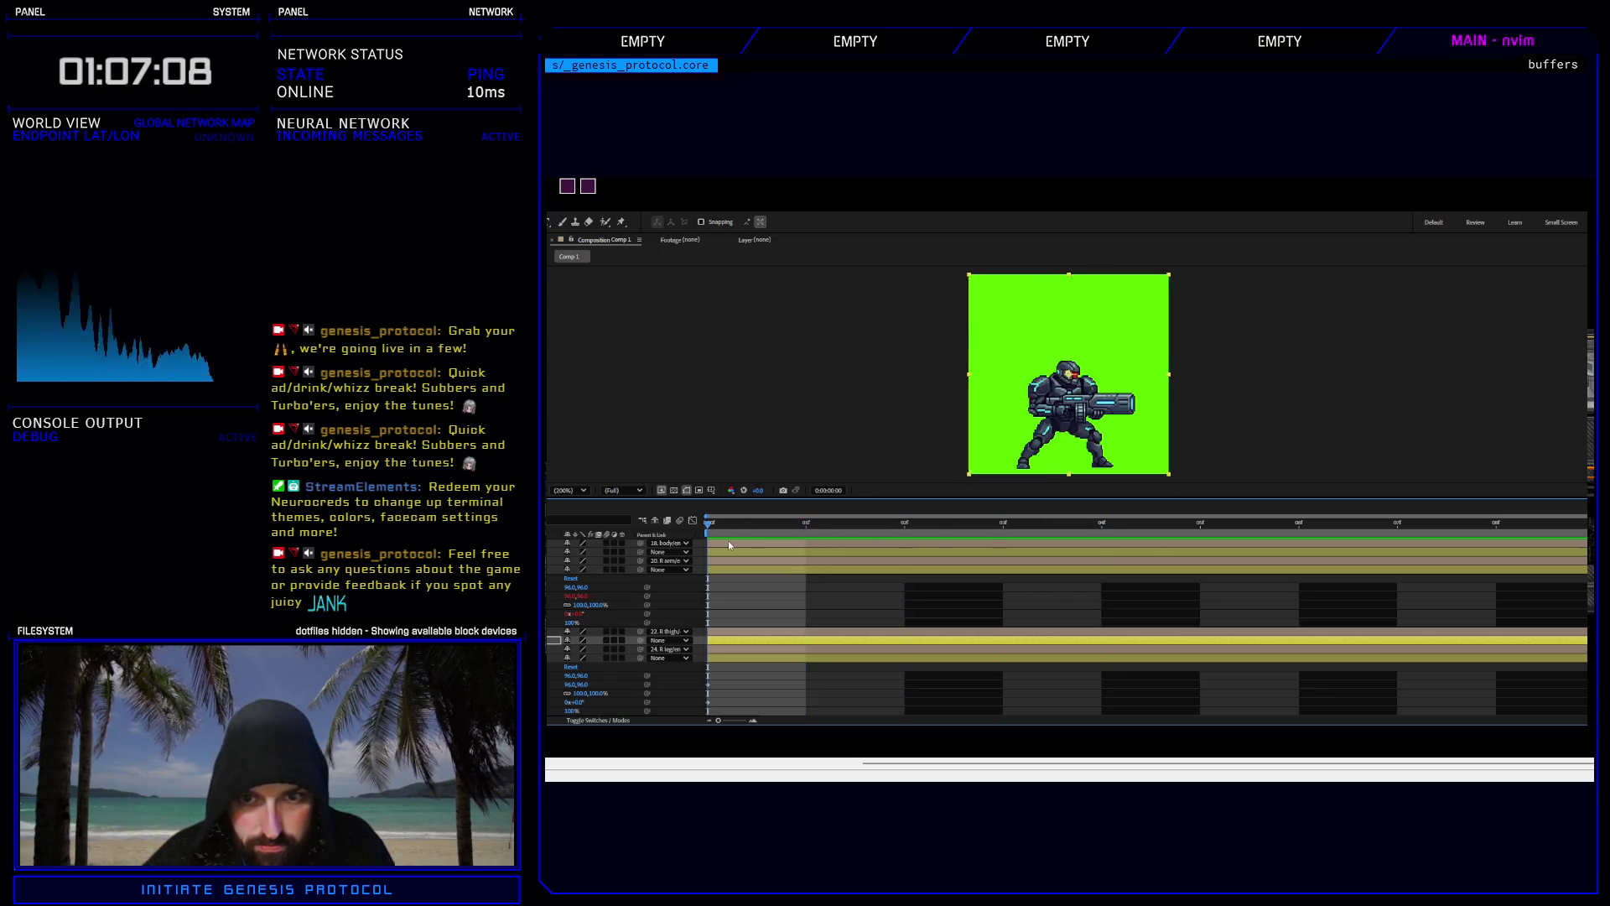
{"action": "left_click", "coordinate": [1029, 528]}
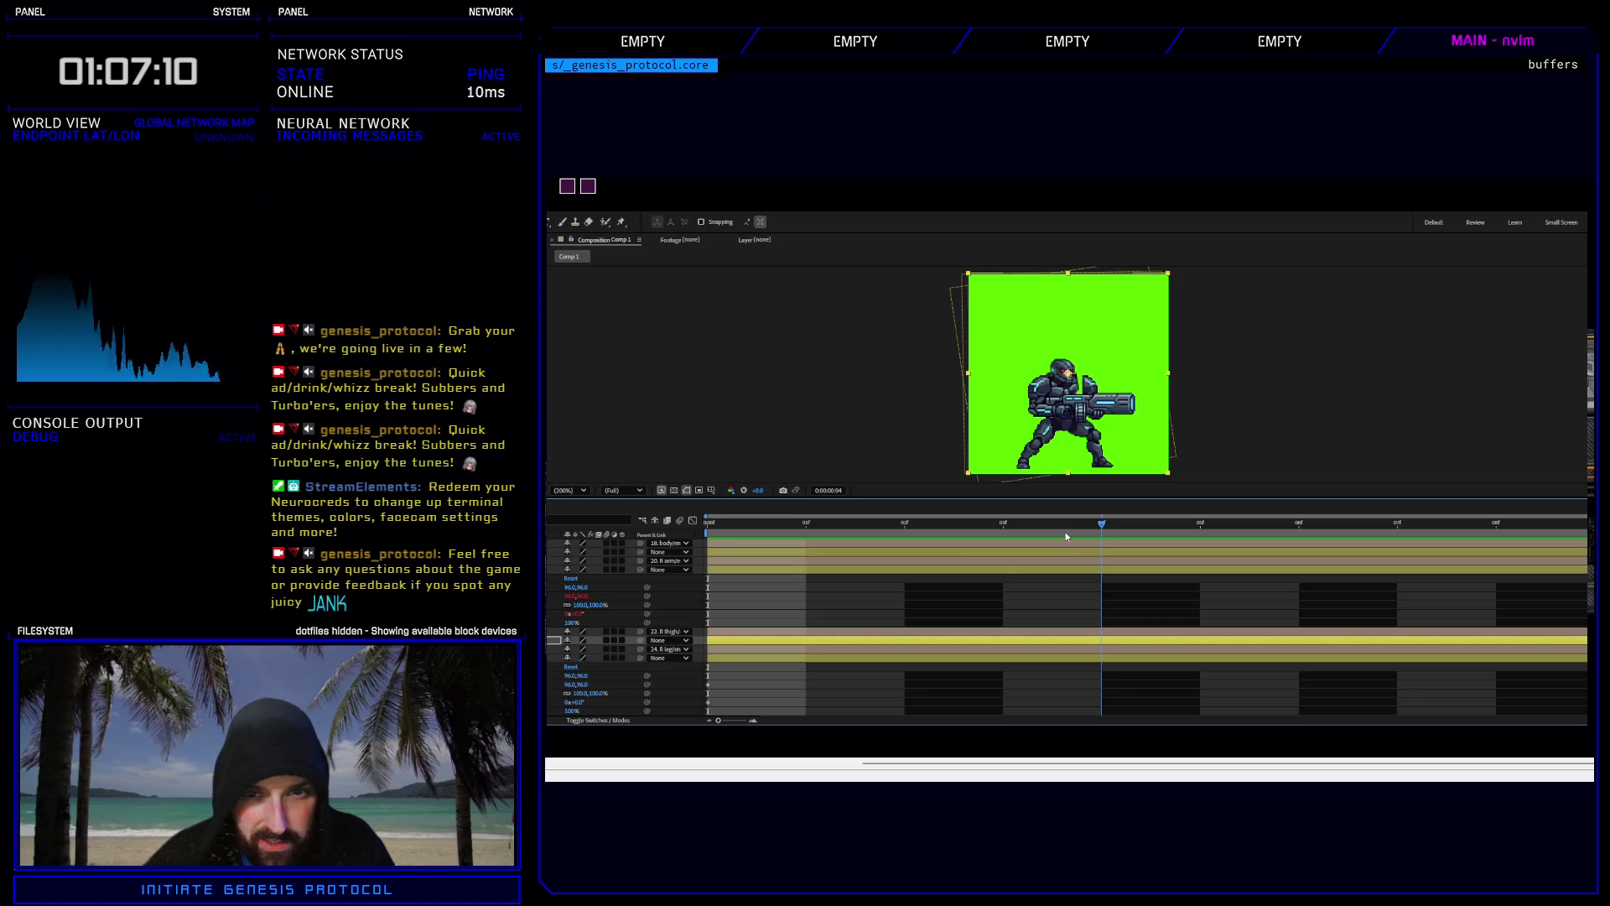
{"action": "left_click_drag", "start_coordinate": [1003, 539], "coordinate": [1081, 535]}
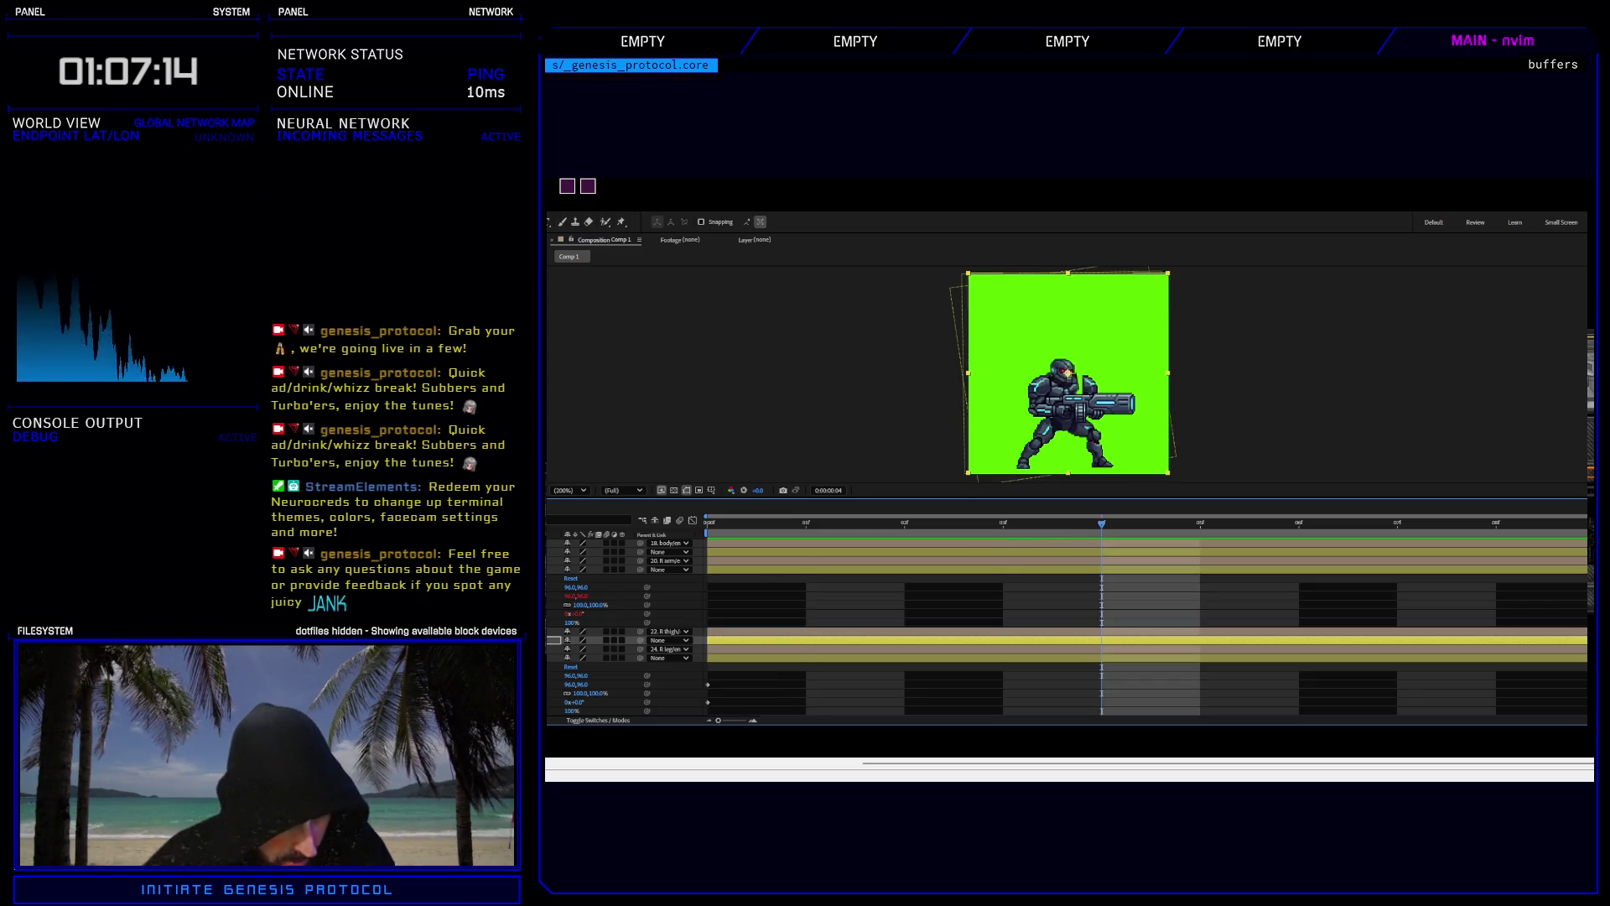
Try nudging another layer's frame-3 Position, then undo it back to 96.0,96.0.
{"action": "scroll", "coordinate": [1067, 628], "scroll_direction": "up", "scroll_amount": 3}
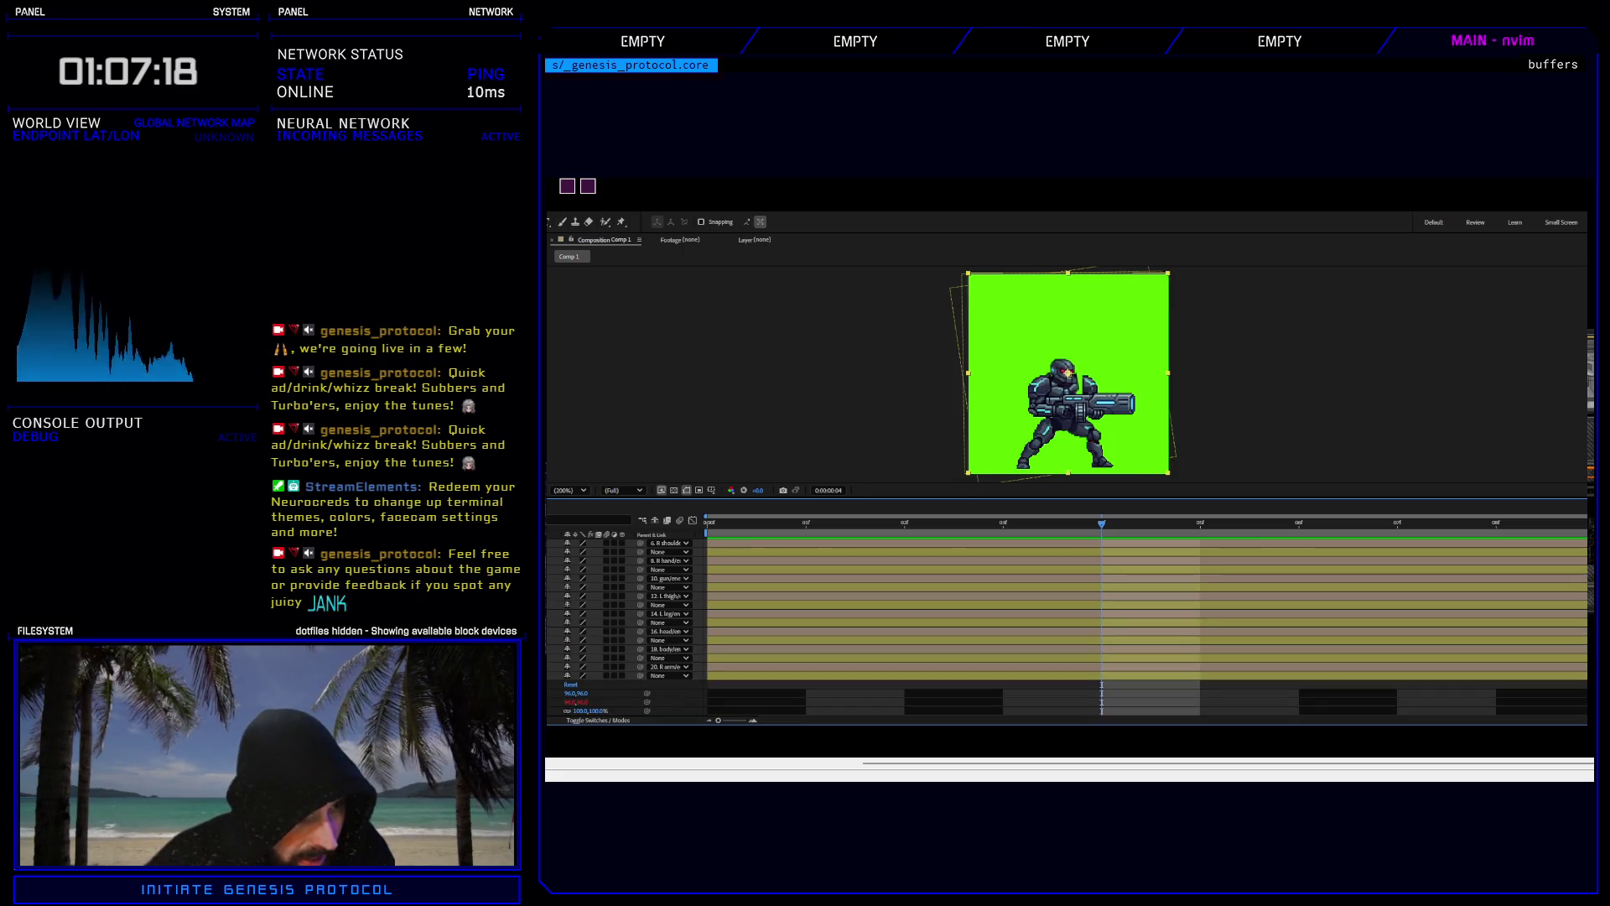
{"action": "key", "text": "u"}
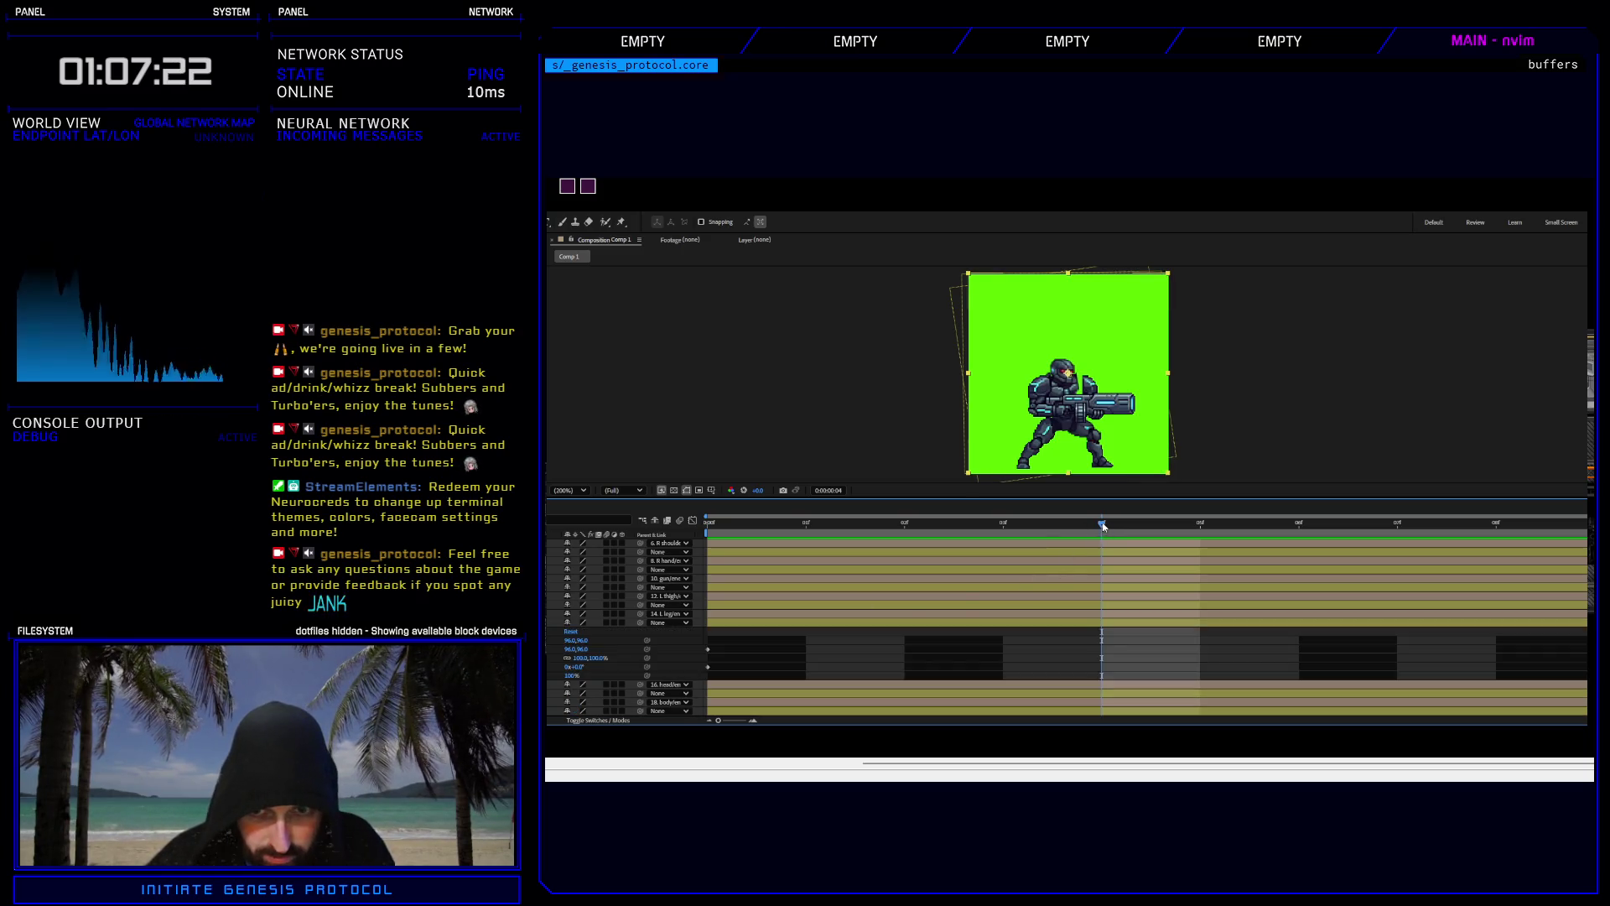
{"action": "key", "text": "Page_Up"}
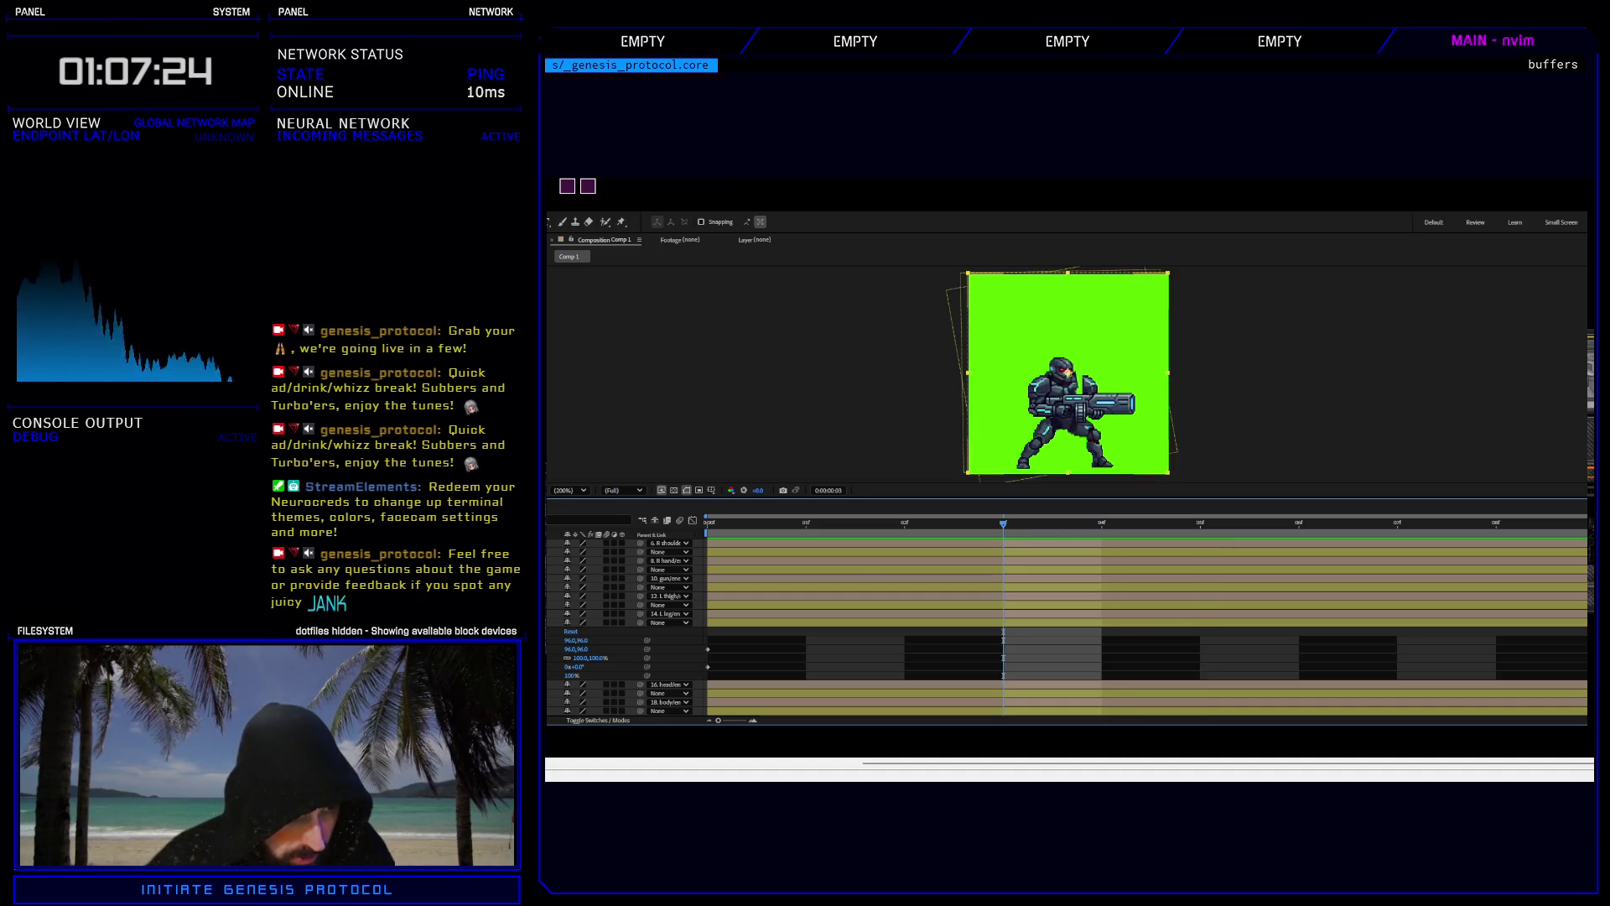
{"action": "left_click", "coordinate": [576, 650]}
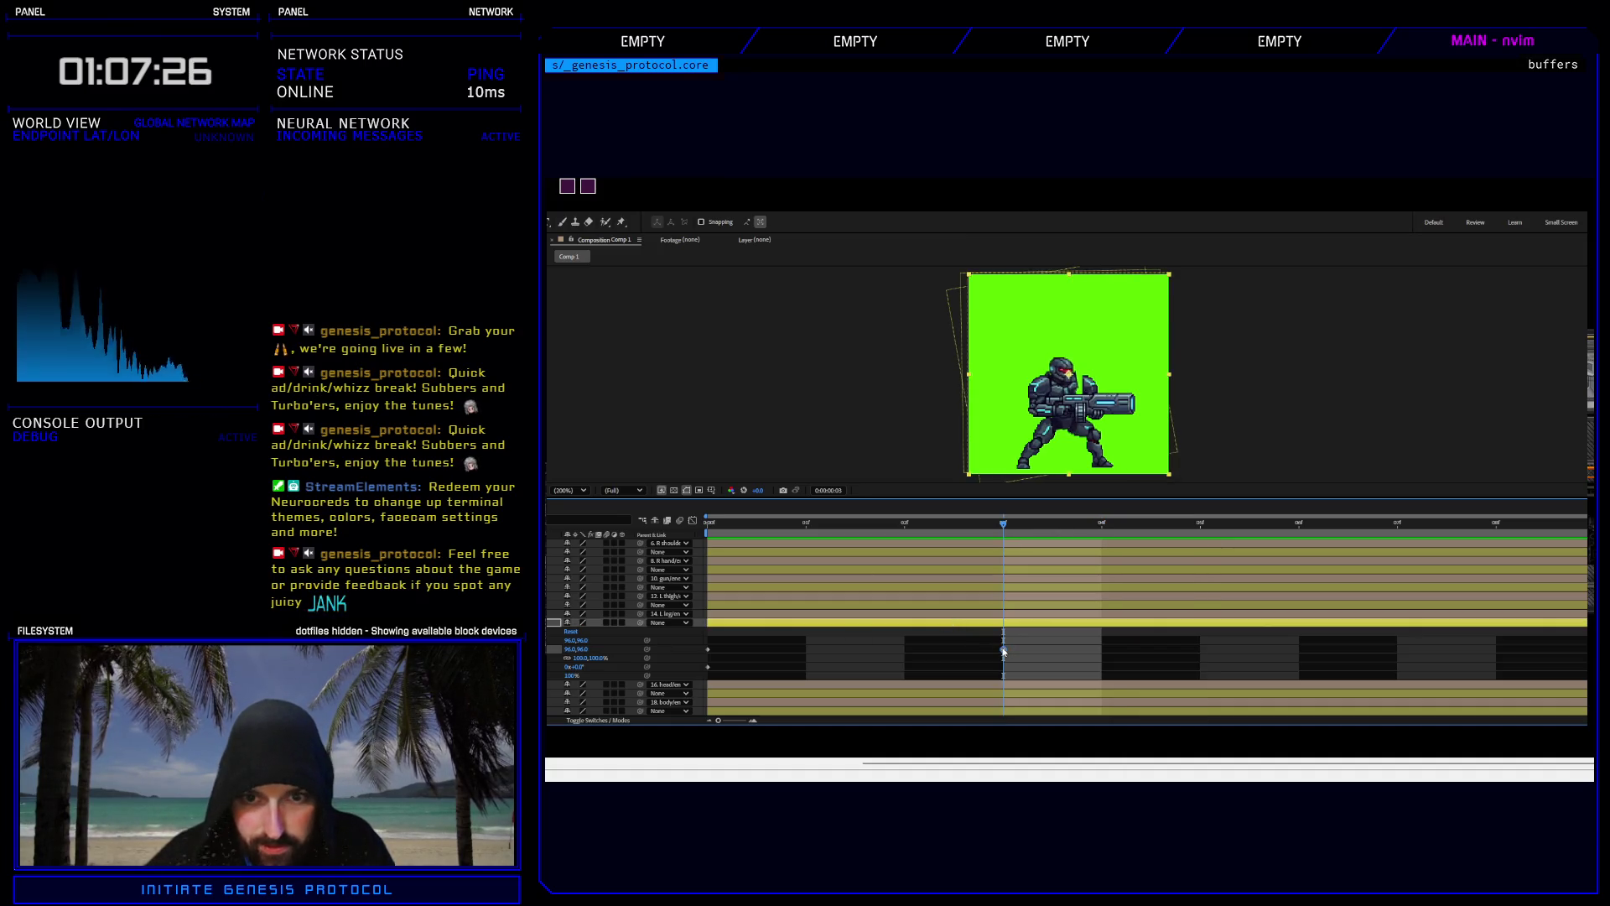
{"action": "key", "text": "Right"}
{"action": "key", "text": "Up"}
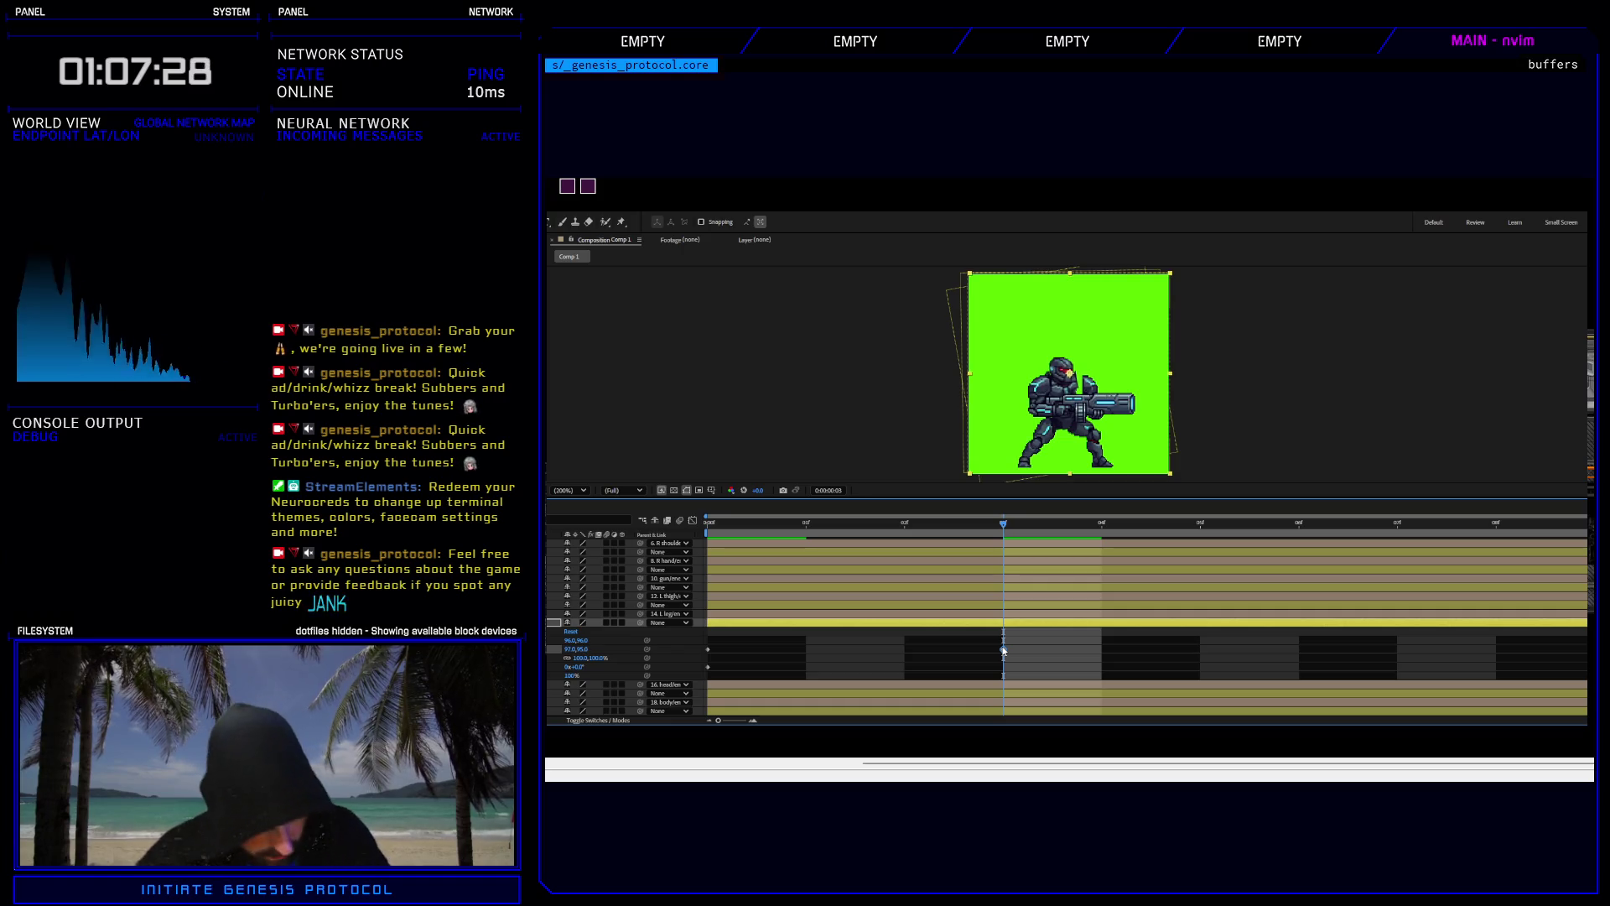
{"action": "key", "text": "Left"}
{"action": "key", "text": "Down"}
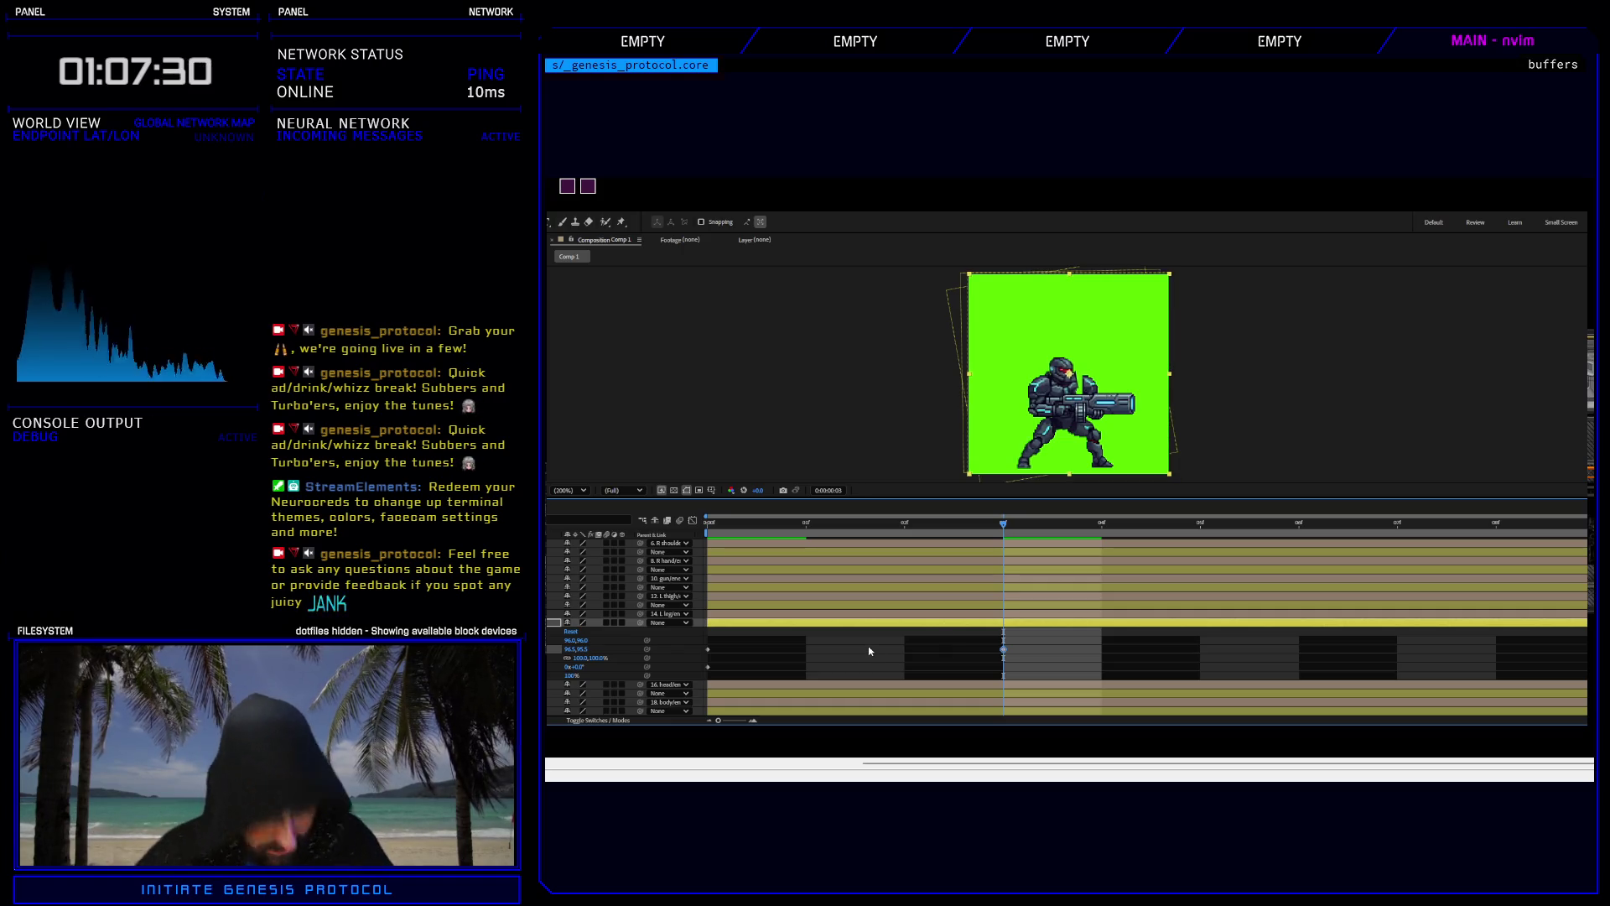
{"action": "key", "text": "ctrl+z"}
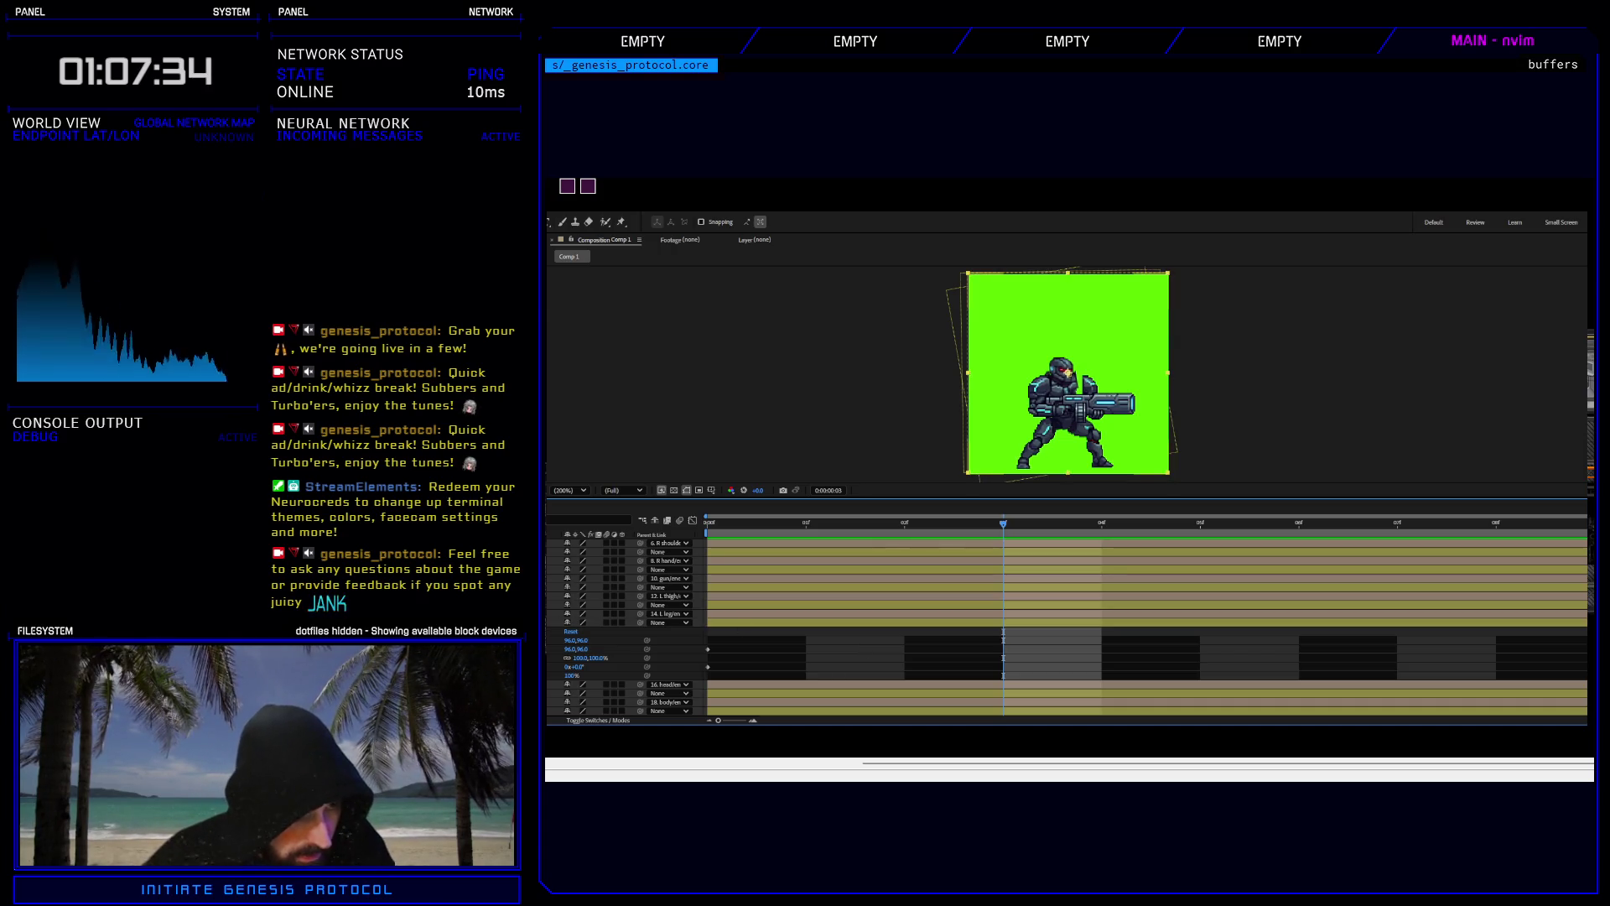
{"action": "key", "text": "ctrl+z"}
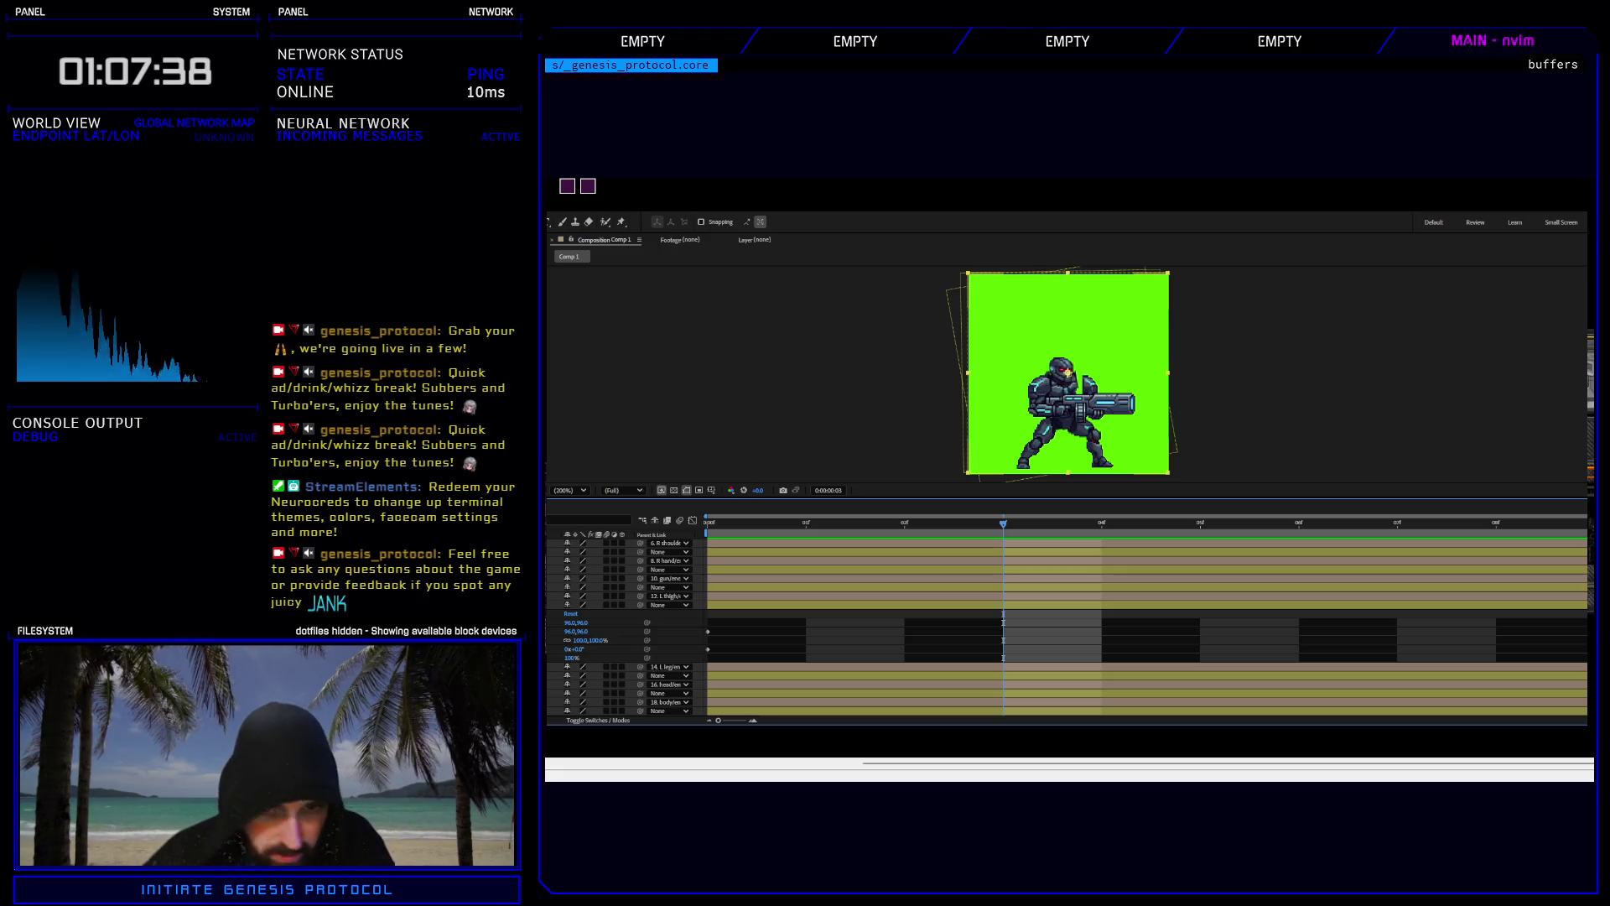
At frame 3, give another limb layer Rotation -2° and Position 95,94.
{"action": "left_click", "coordinate": [575, 631]}
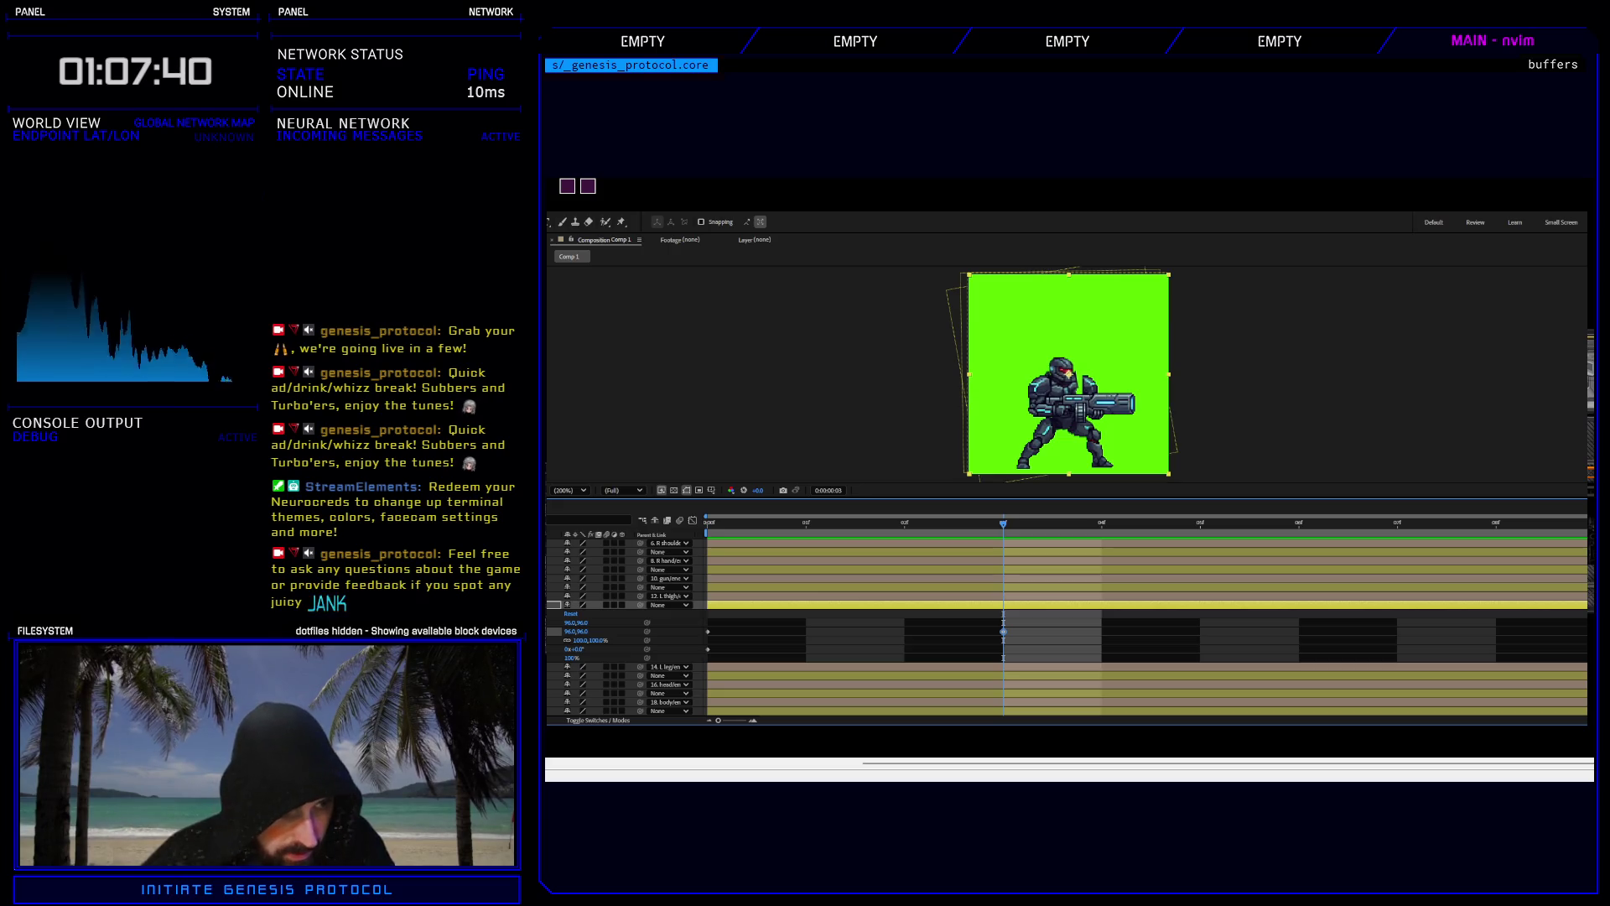
{"action": "left_click", "coordinate": [574, 648]}
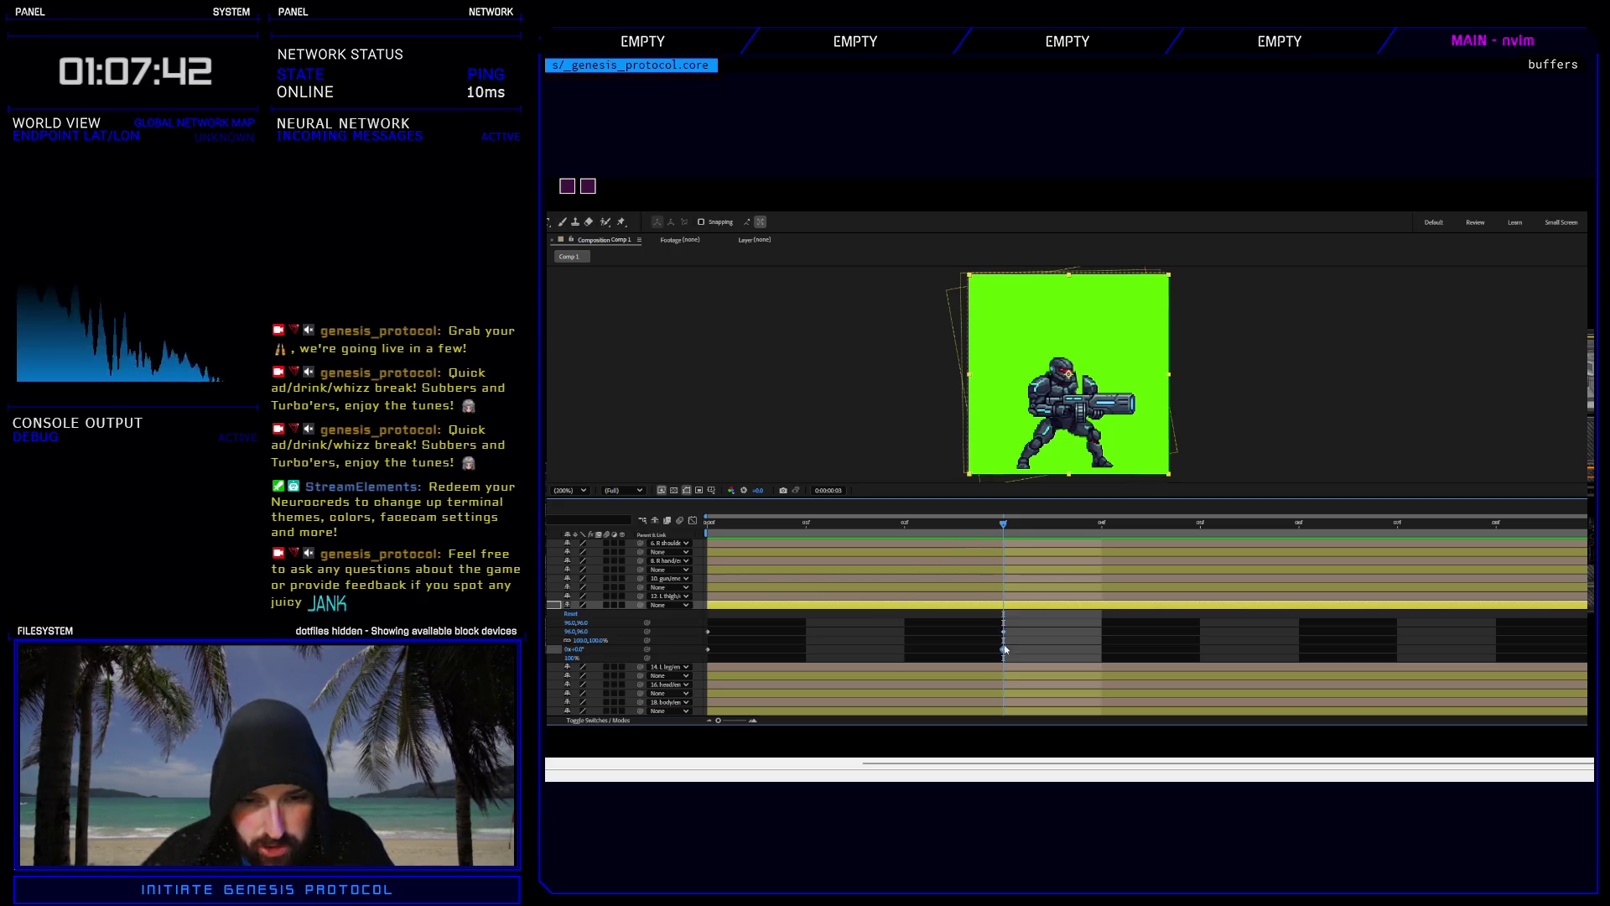
{"action": "key", "text": "ctrl+v"}
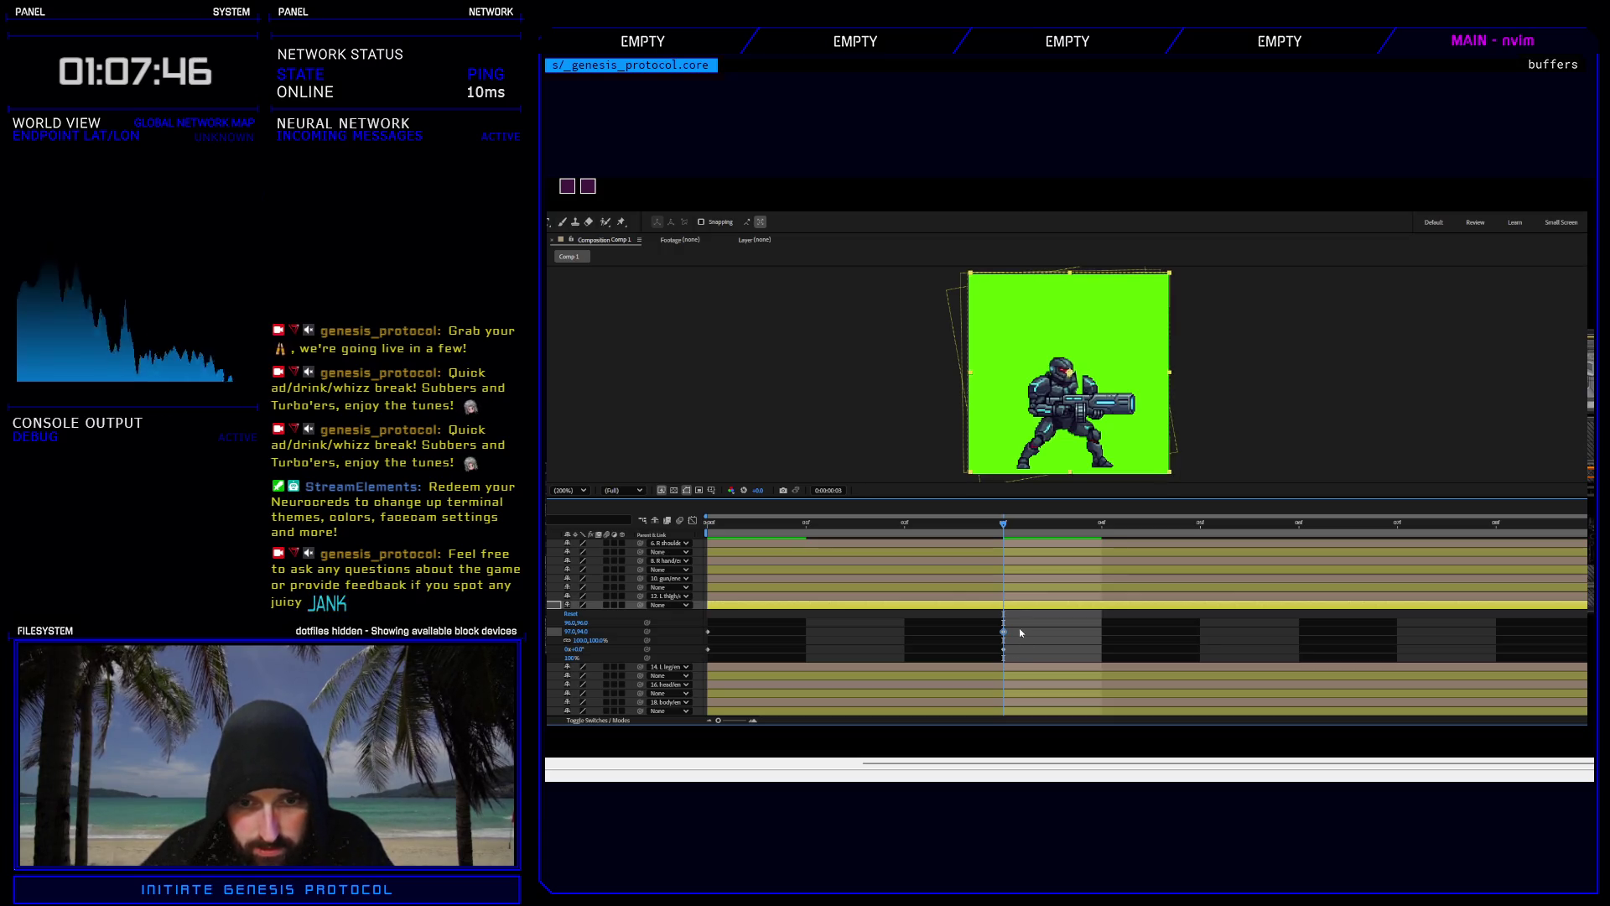
{"action": "left_click", "coordinate": [1003, 649]}
{"action": "left_click", "coordinate": [578, 649]}
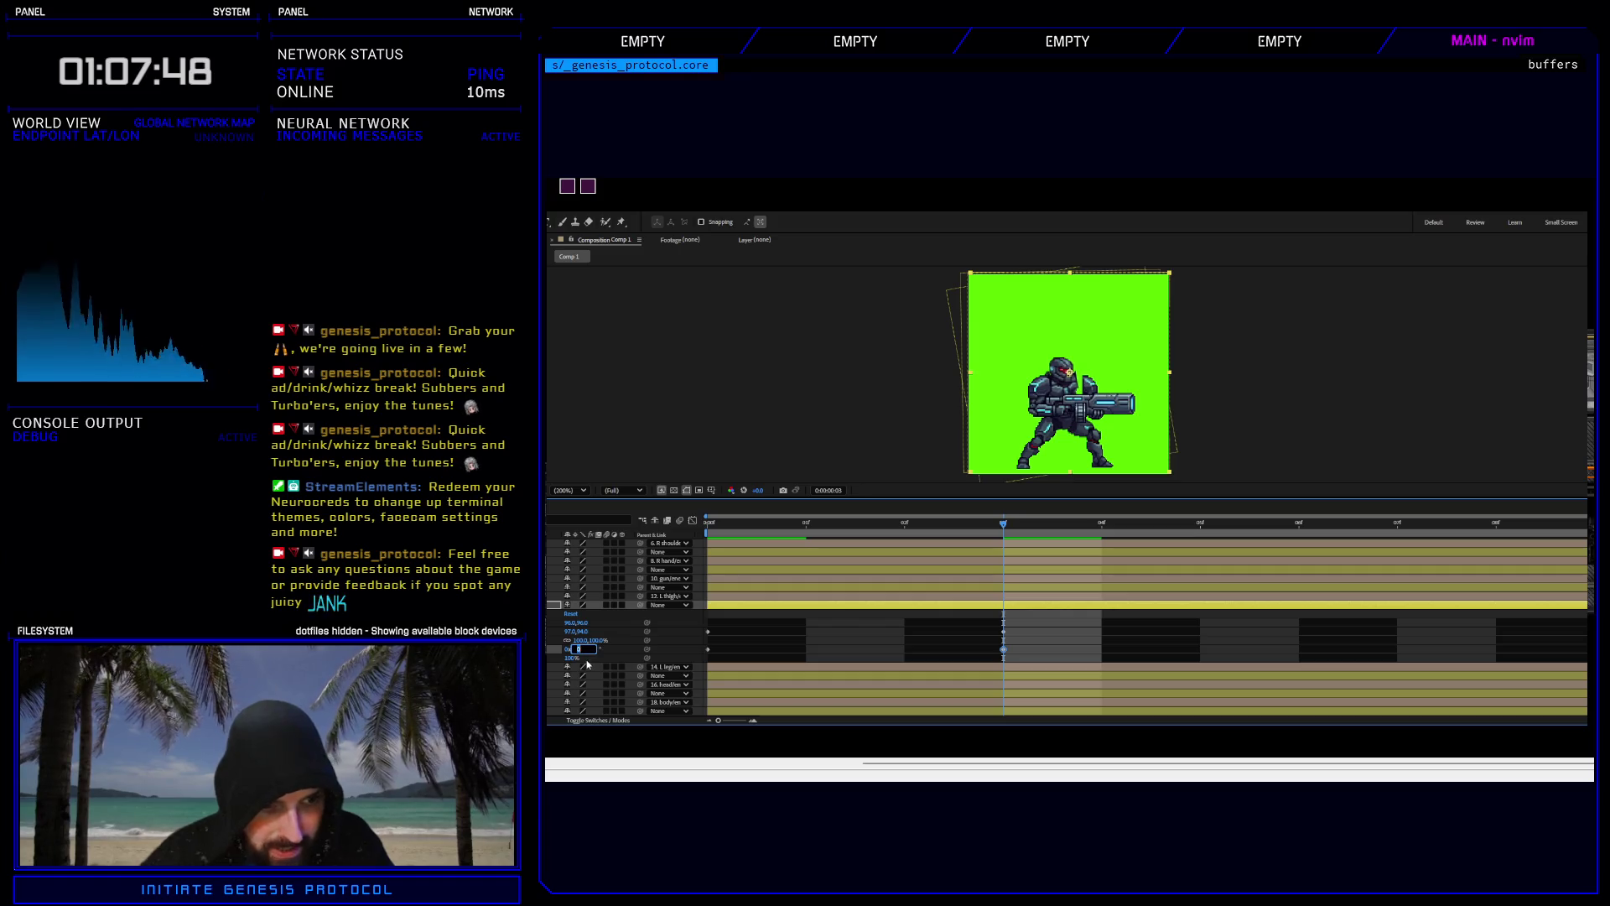
{"action": "type", "text": "-2"}
{"action": "key", "text": "Return"}
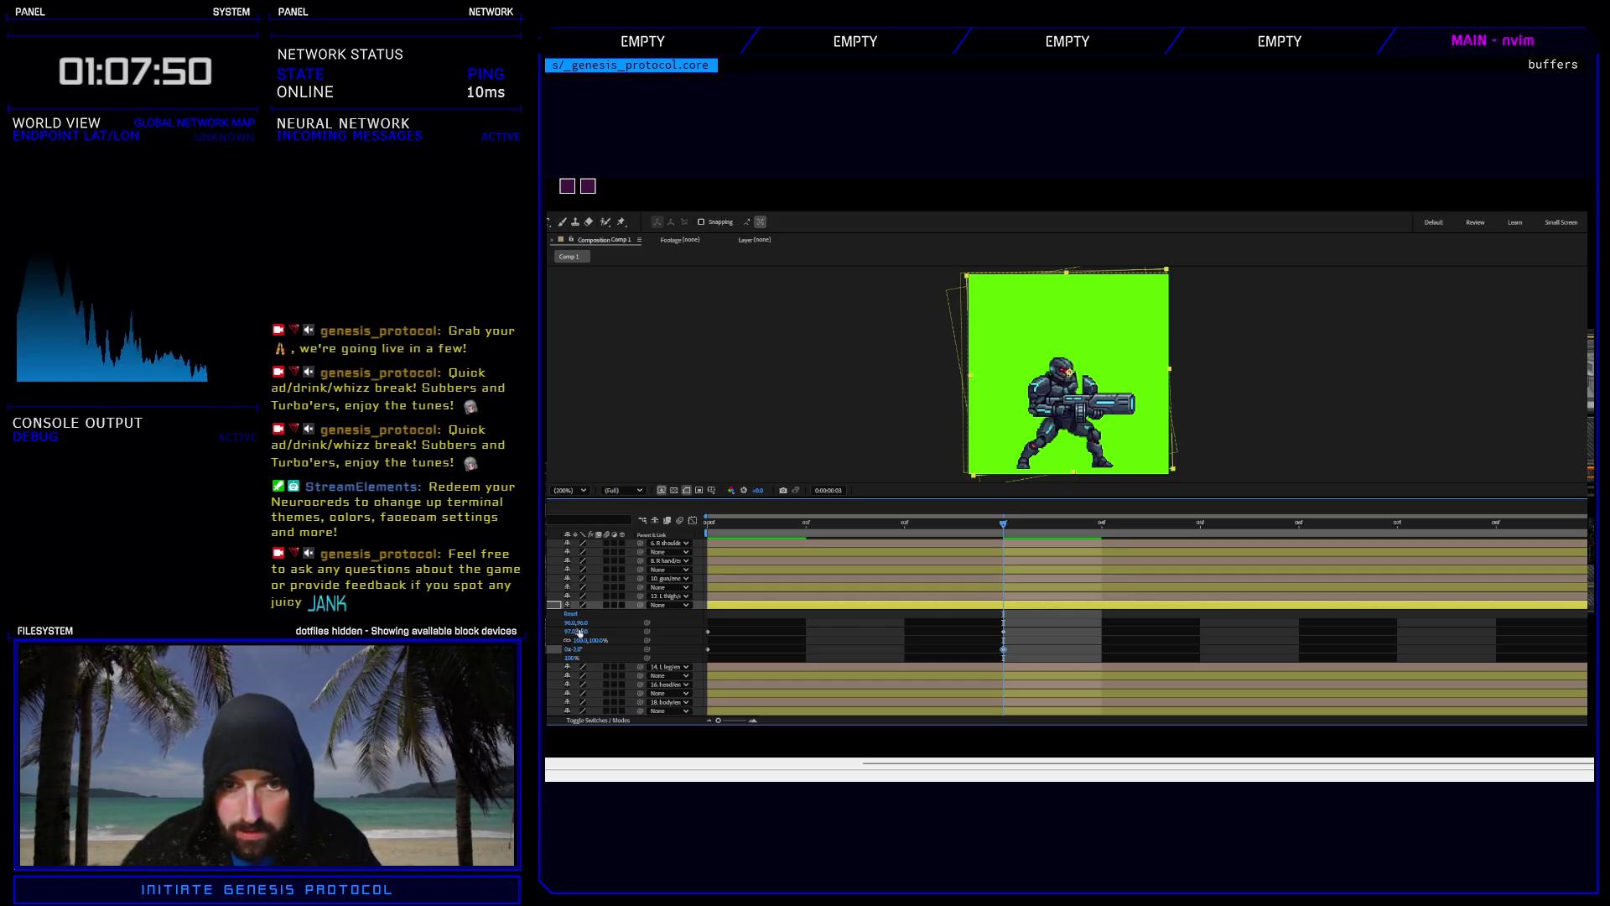
{"action": "left_click", "coordinate": [578, 631]}
{"action": "type", "text": "95,94"}
{"action": "key", "text": "Return"}
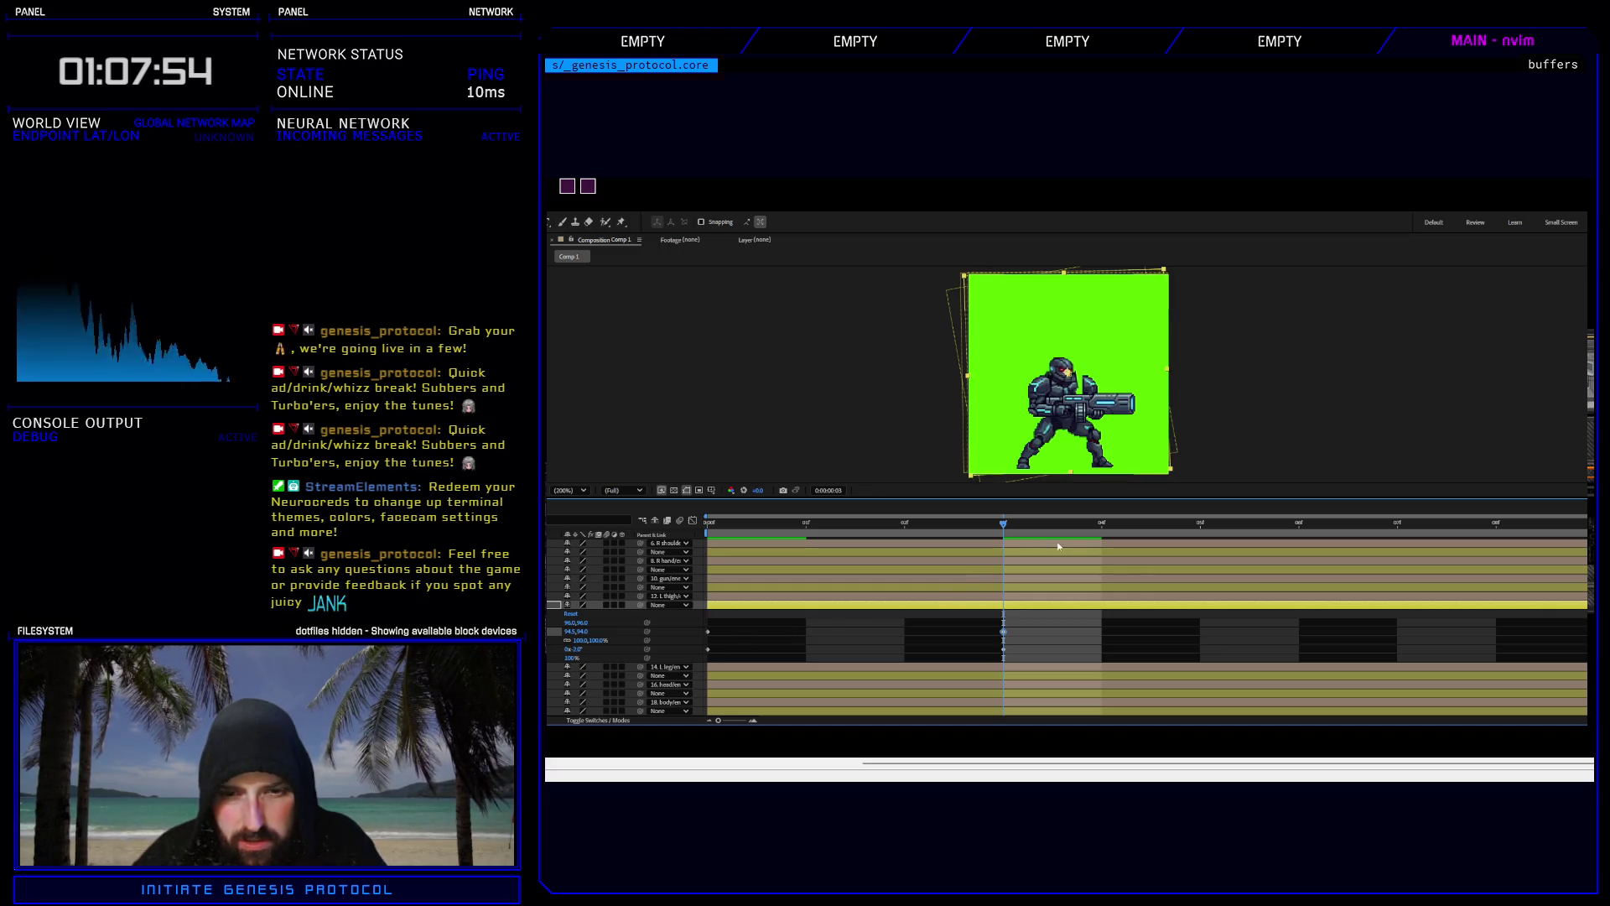
Check frame 4, then restart the idle-loop preview from frame 0.
{"action": "left_click", "coordinate": [1095, 538]}
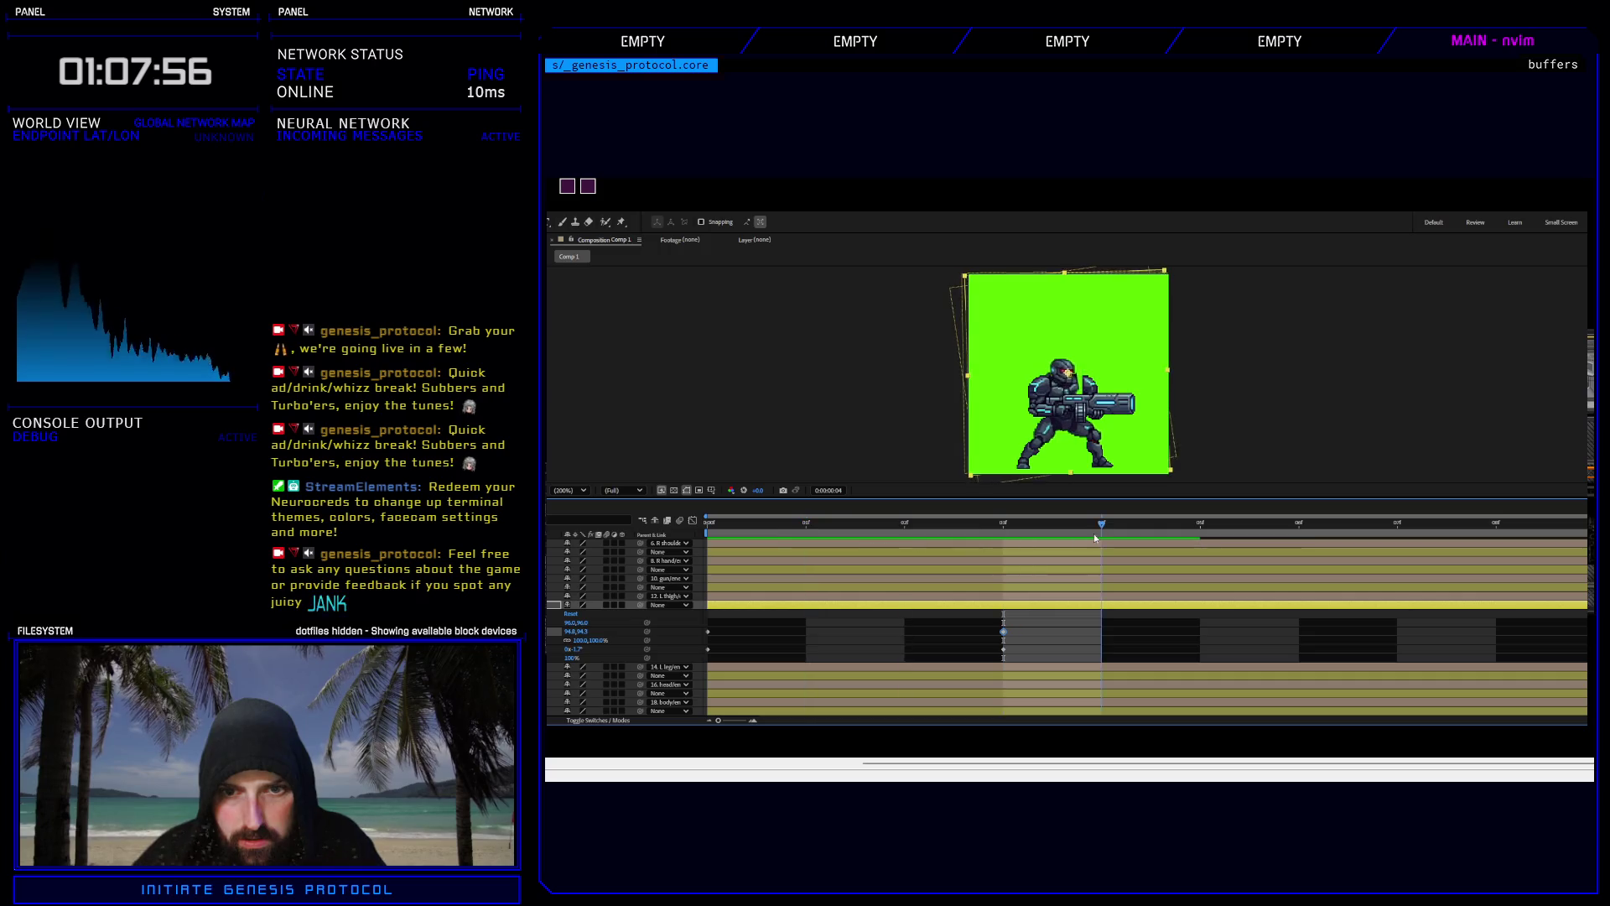
{"action": "key", "text": "space"}
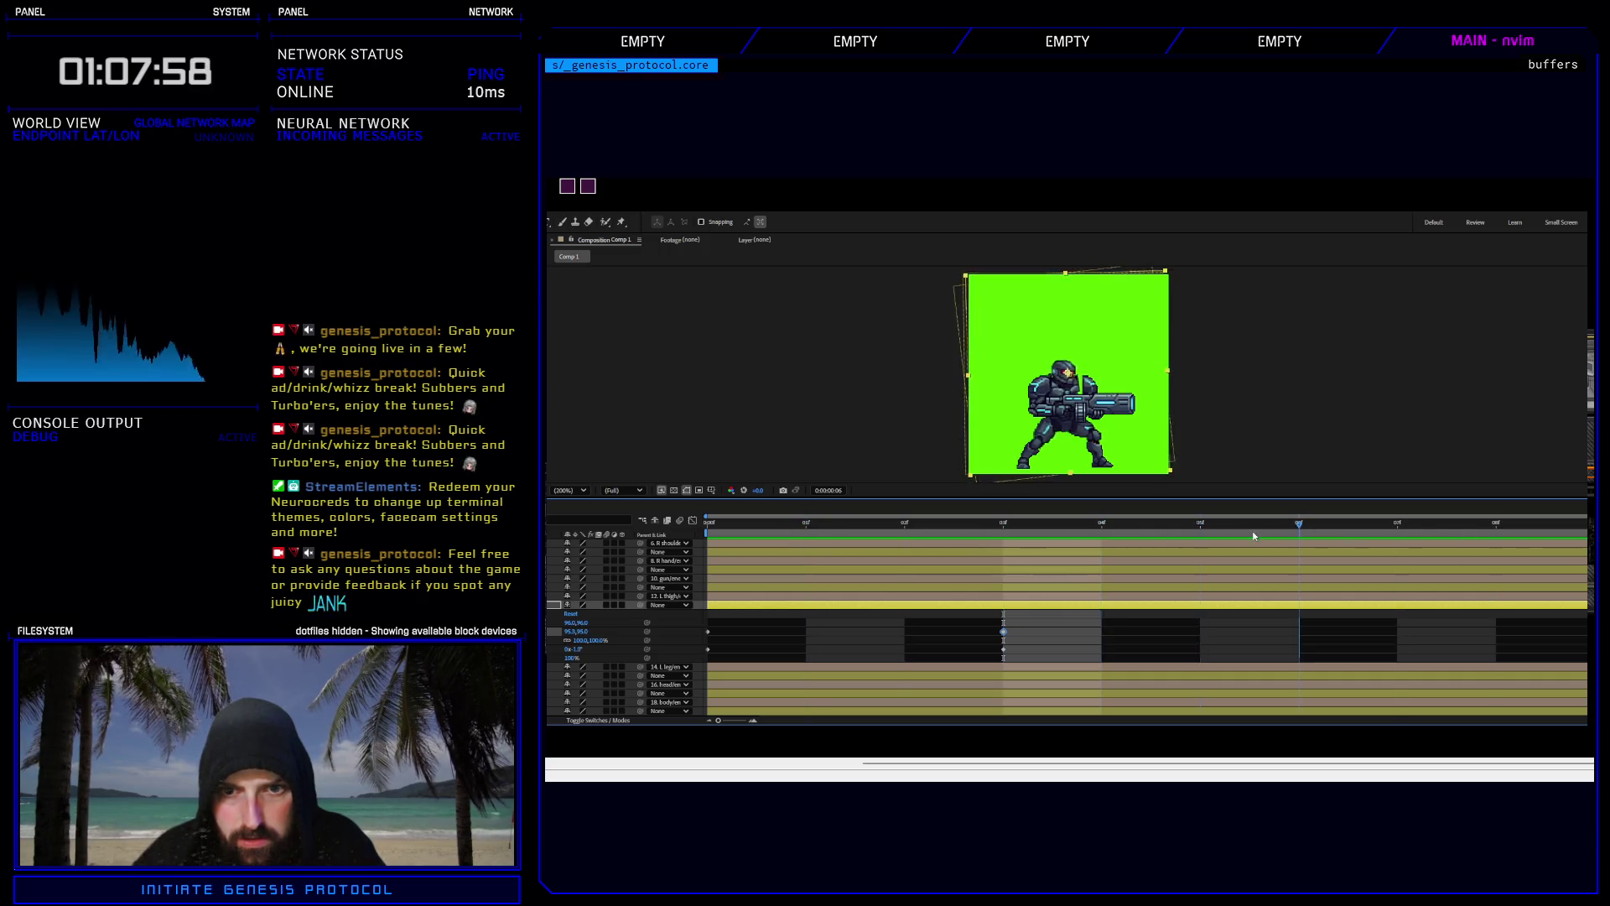
{"action": "left_click", "coordinate": [707, 527]}
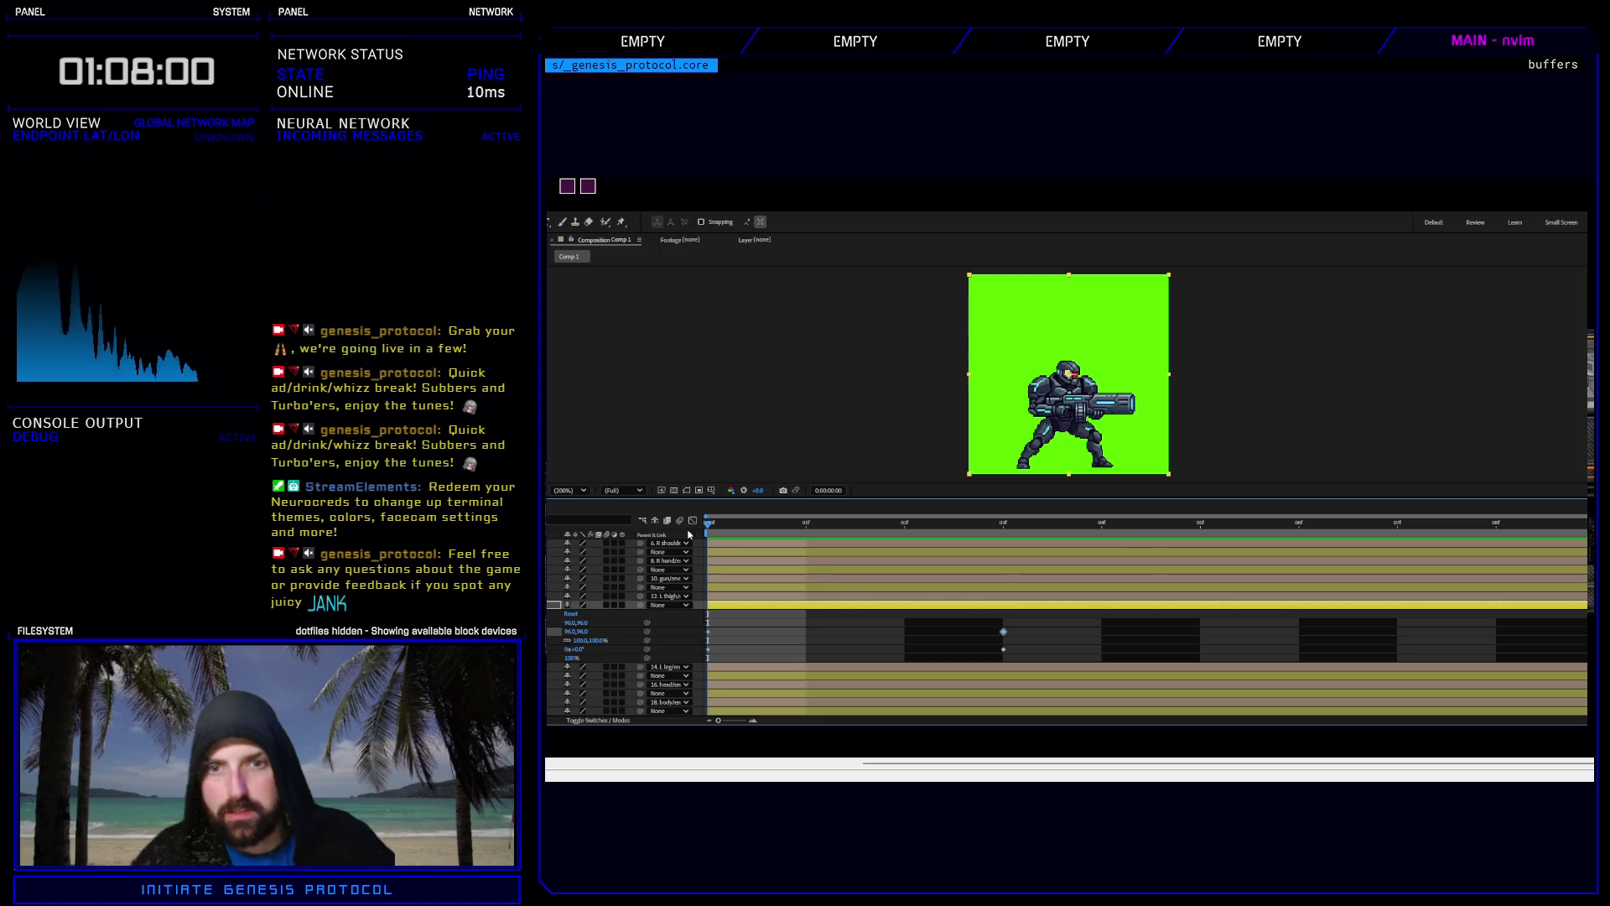
{"action": "key", "text": "space"}
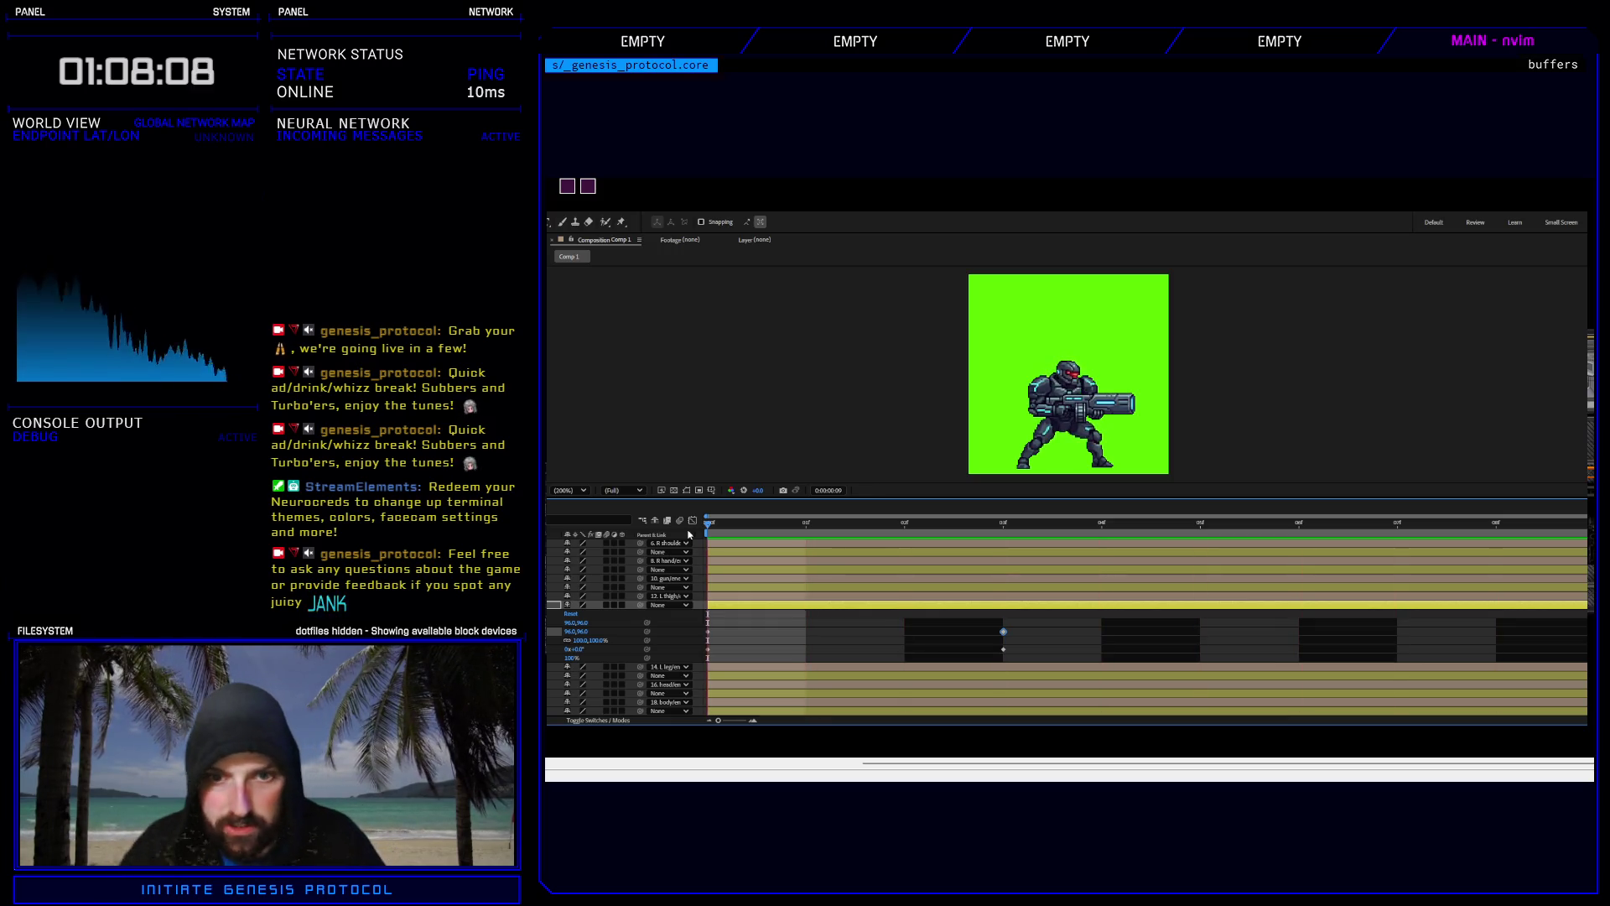
Preview the idle loop from the frame-3 keyframe and return to frame 3.
{"action": "left_click", "coordinate": [939, 554]}
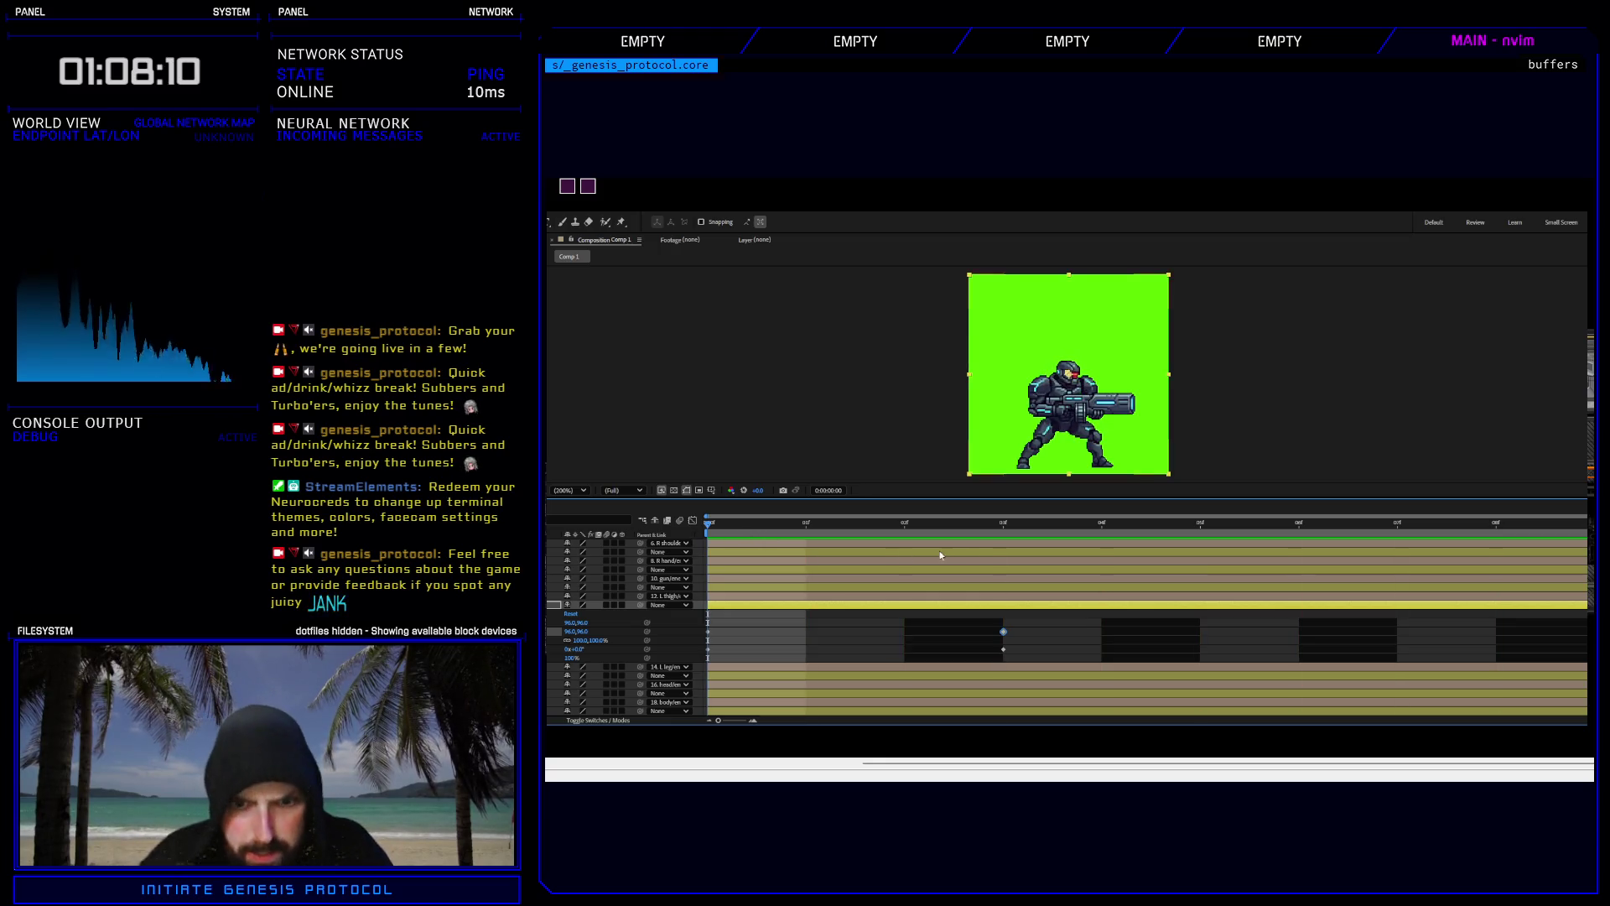
{"action": "left_click", "coordinate": [1005, 528]}
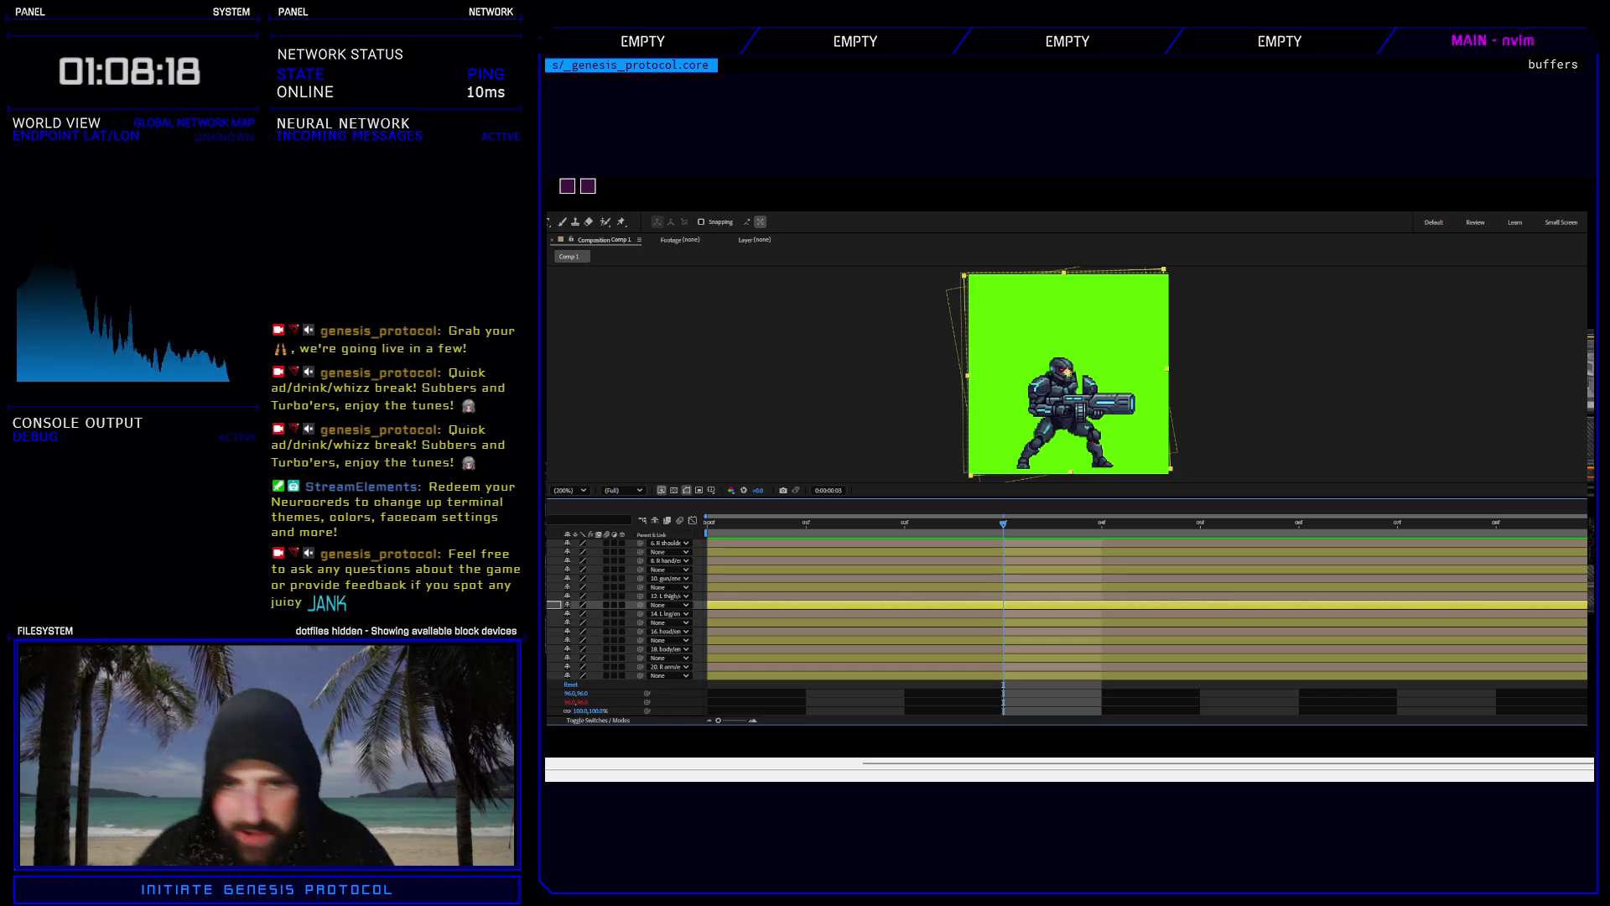
{"action": "key", "text": "space"}
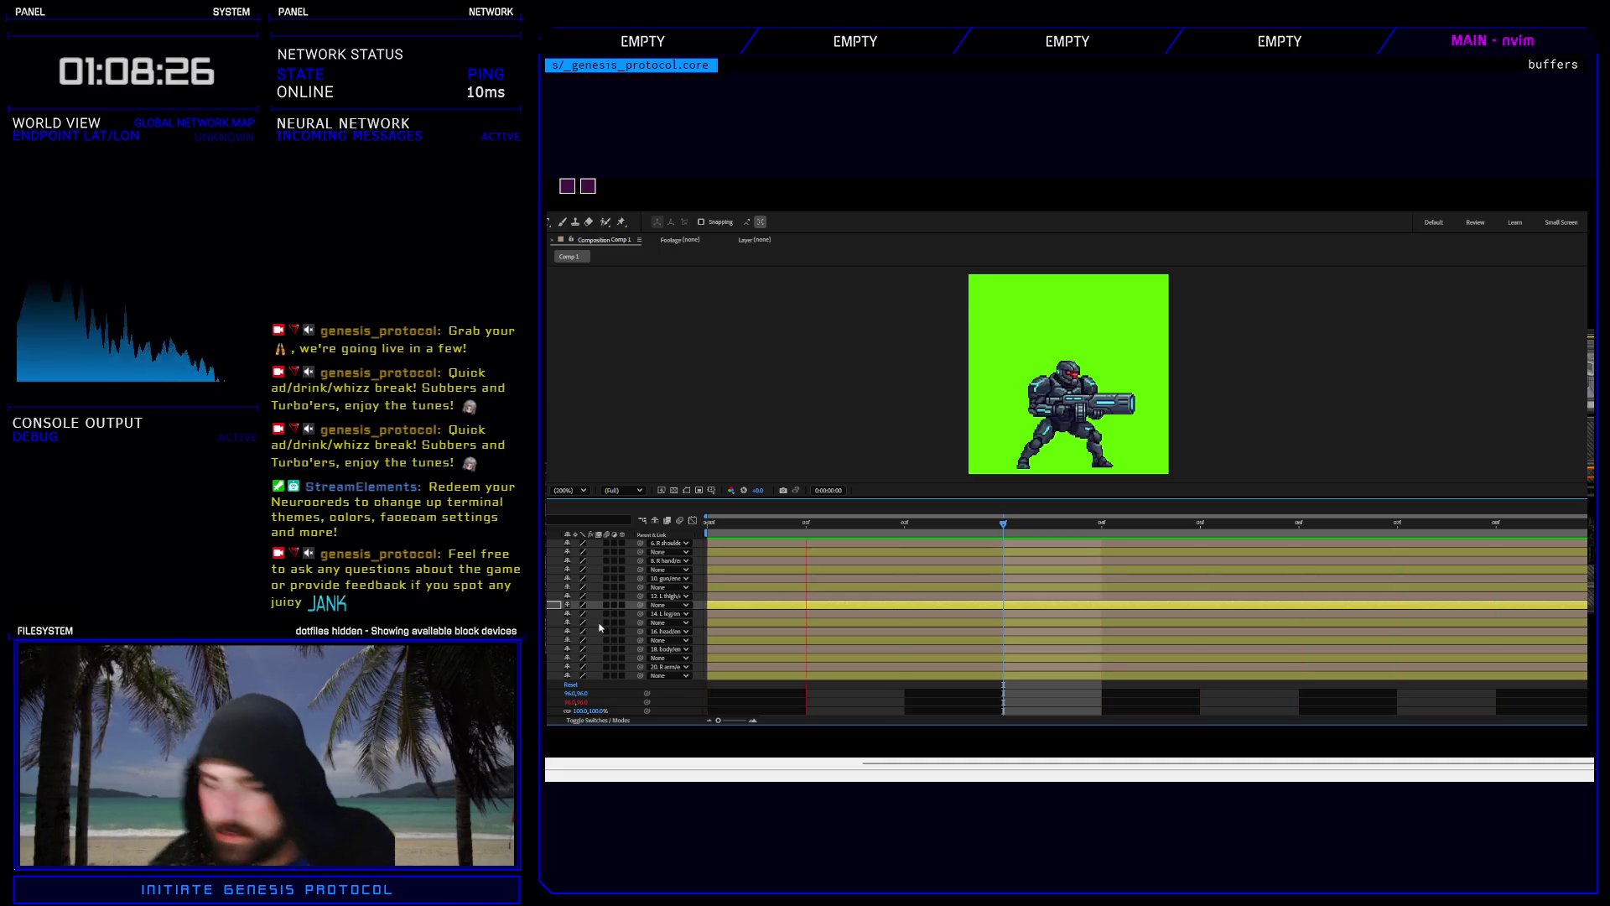
{"action": "key", "text": "space"}
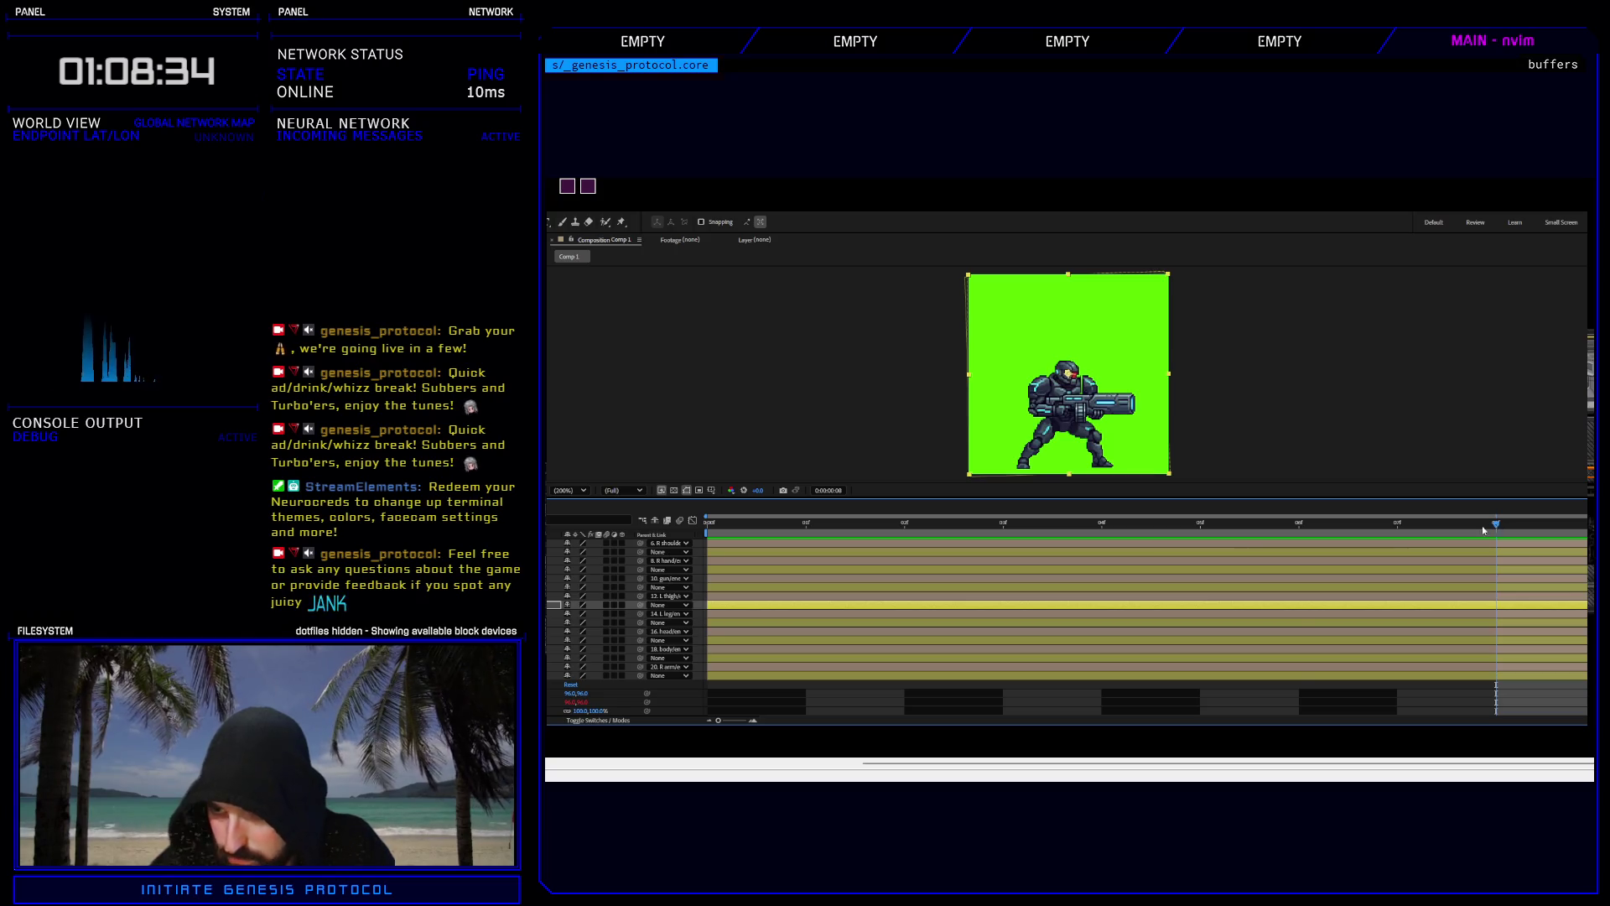
{"action": "left_click", "coordinate": [998, 526]}
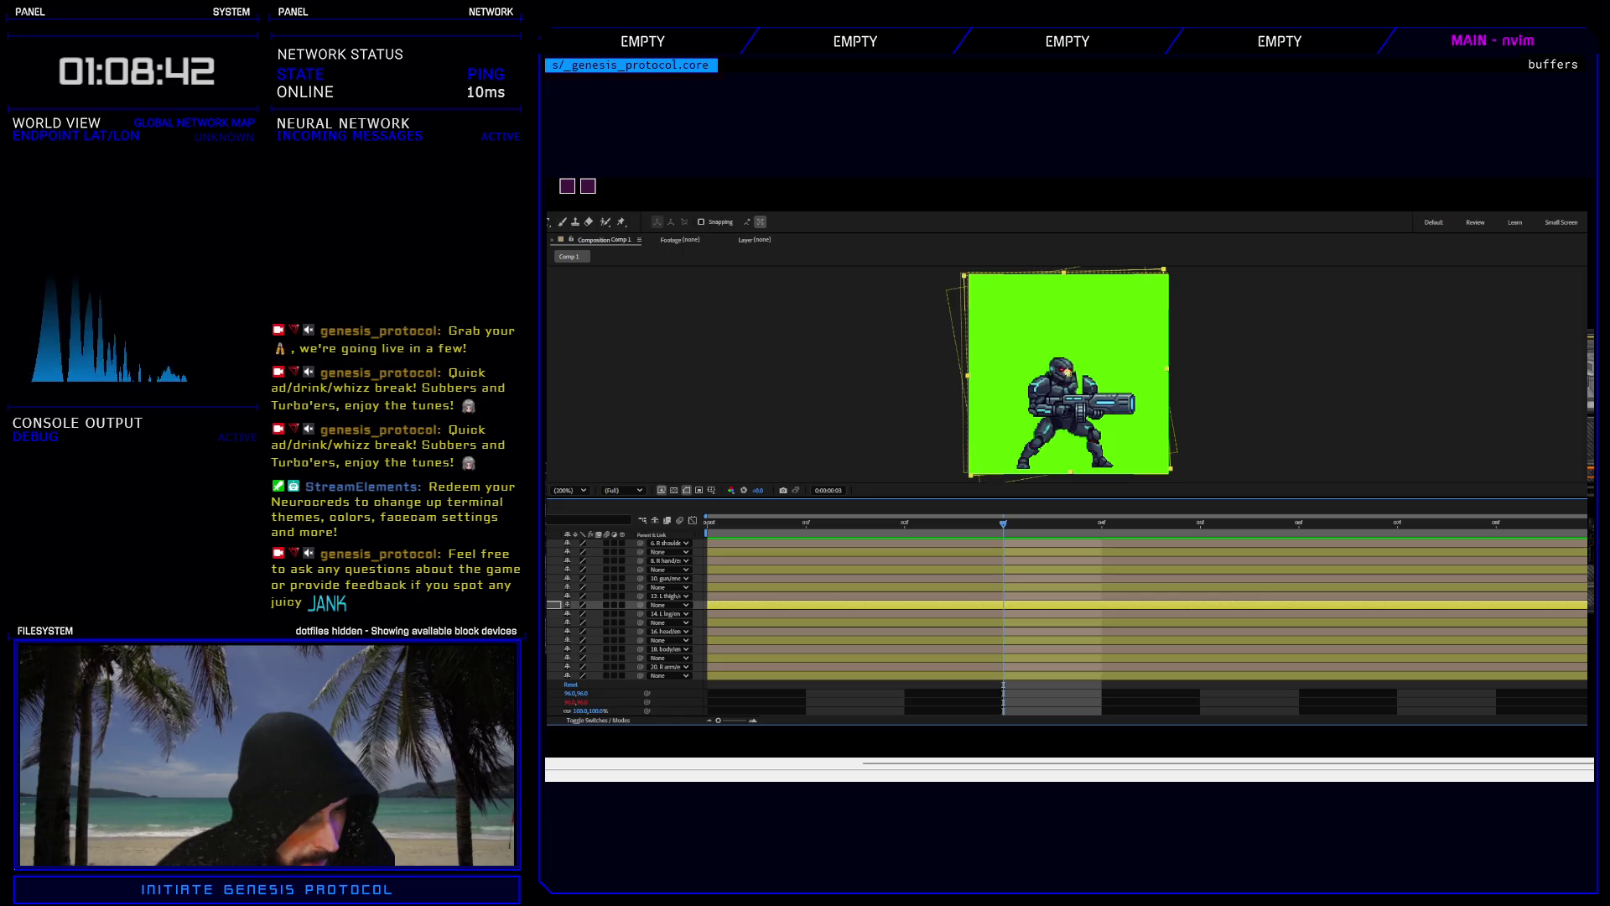
Collapse the open transform properties, reveal layer 3's Transform, and move back to frame 2.
{"action": "key", "text": "ctrl+grave"}
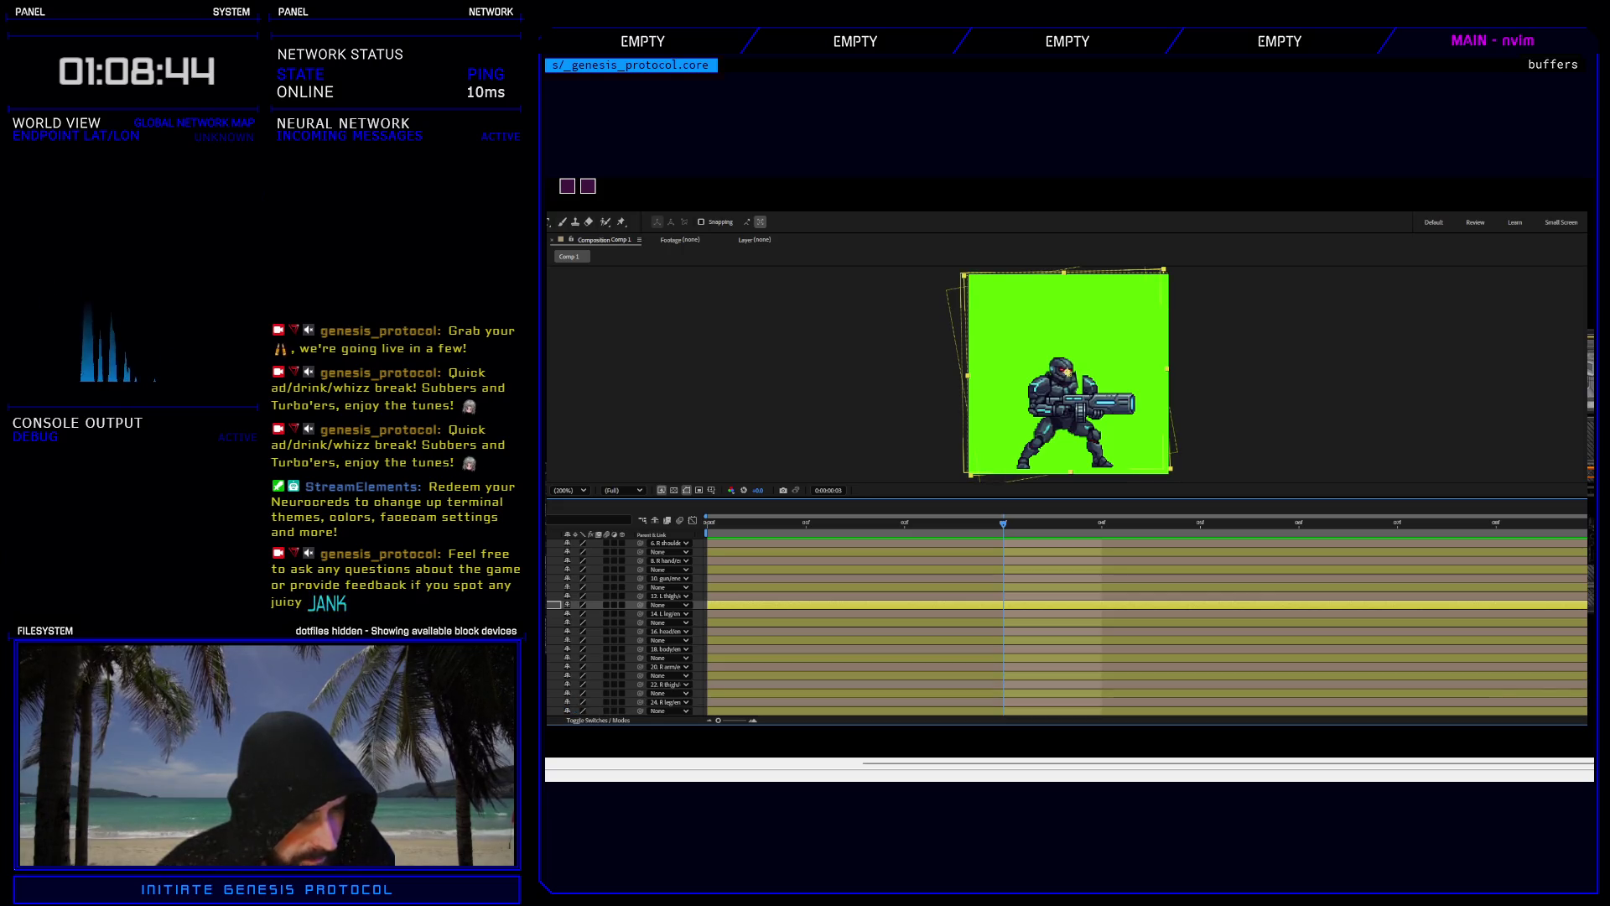
{"action": "scroll", "coordinate": [638, 629], "scroll_direction": "up", "scroll_amount": 2}
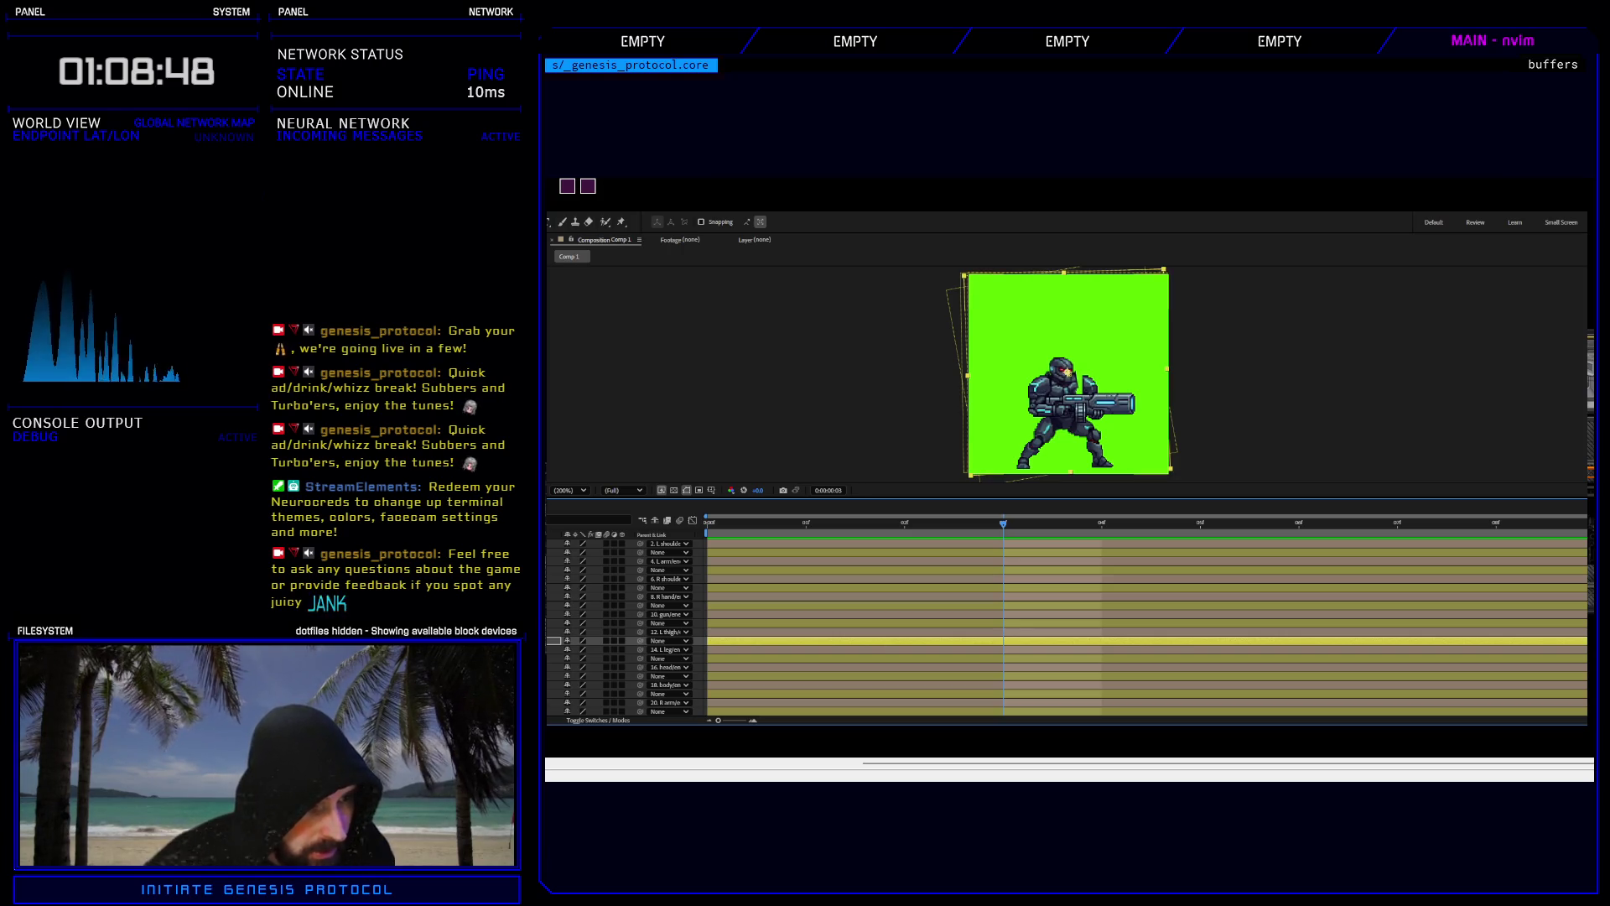
{"action": "key", "text": "ctrl+grave"}
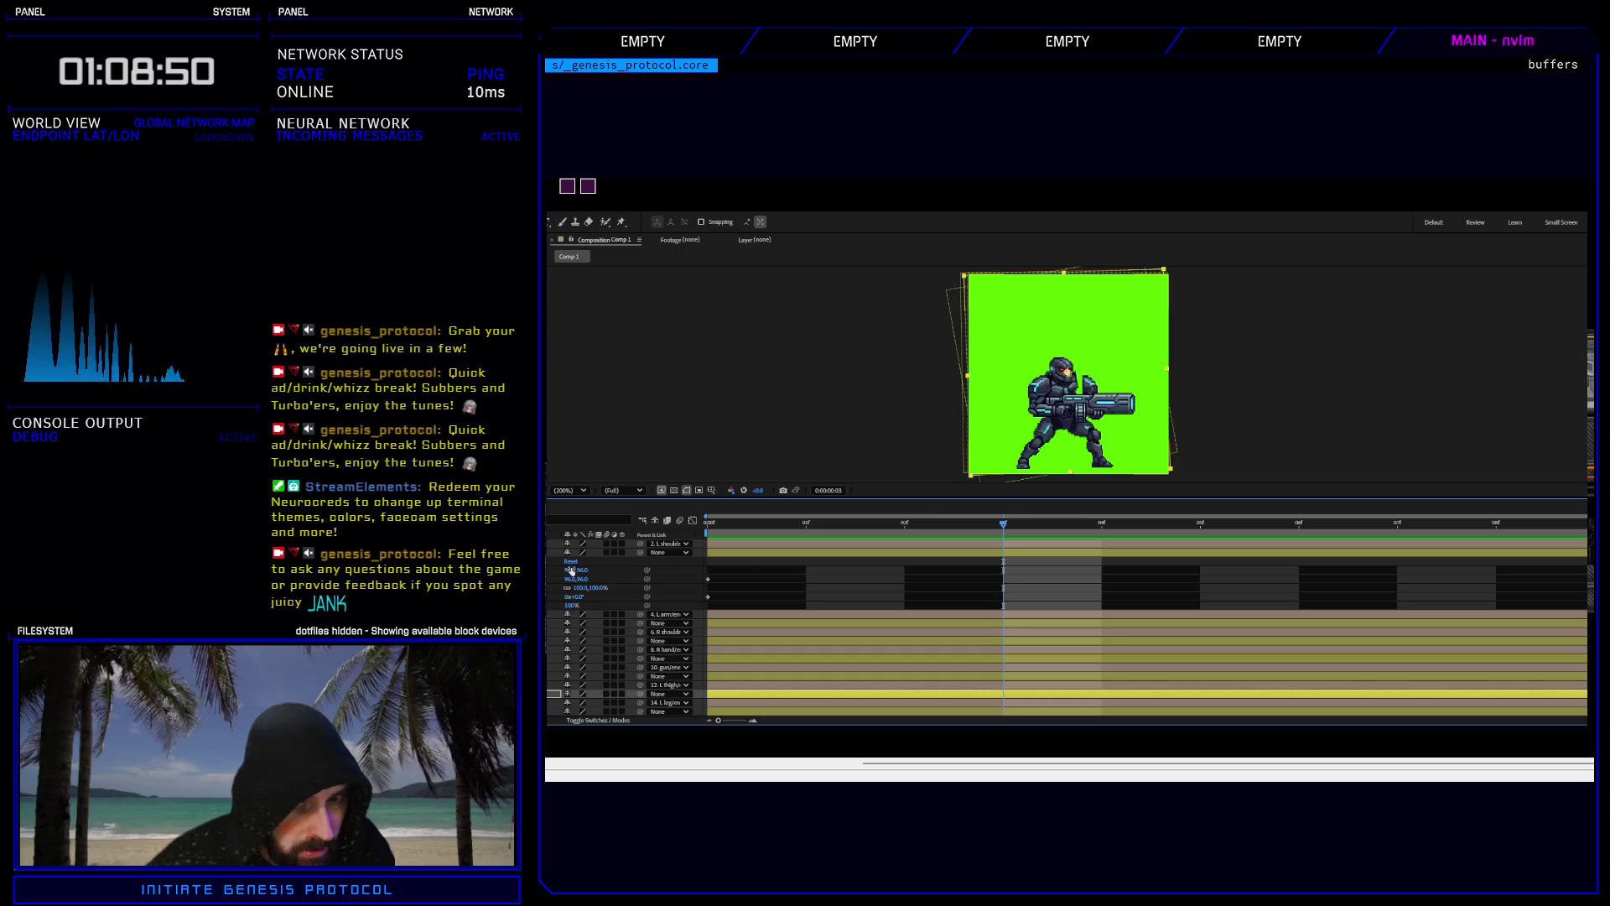
{"action": "left_click_drag", "start_coordinate": [1004, 528], "coordinate": [940, 531]}
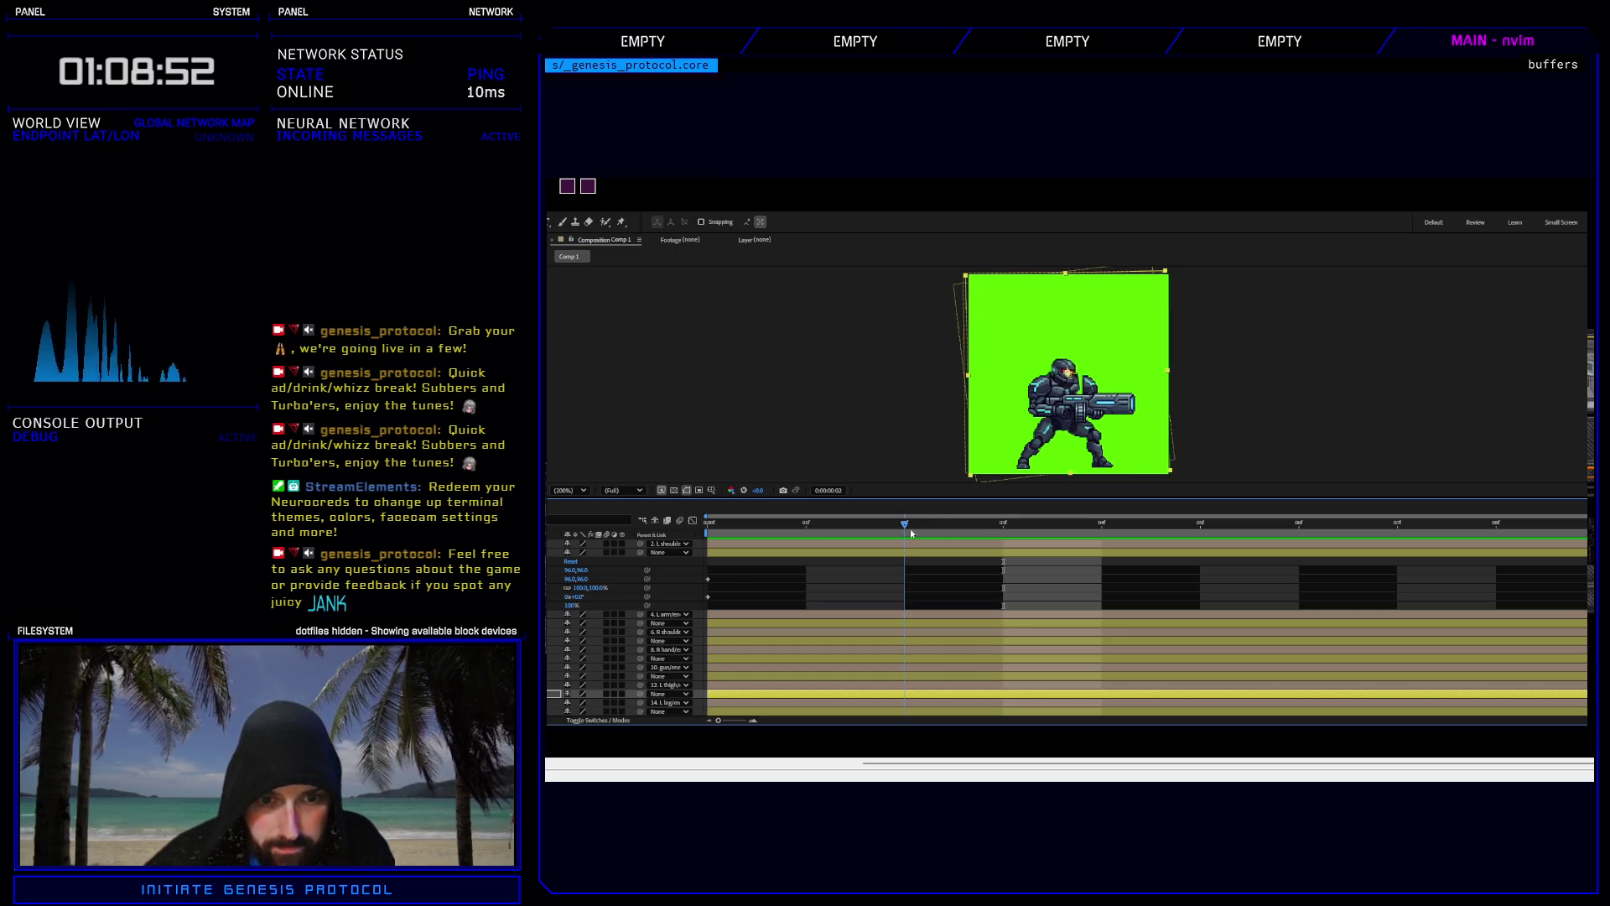
At frame 3, nudge layer 3's Position up-left and tilt its Rotation about -3°.
{"action": "key", "text": "Page_Down"}
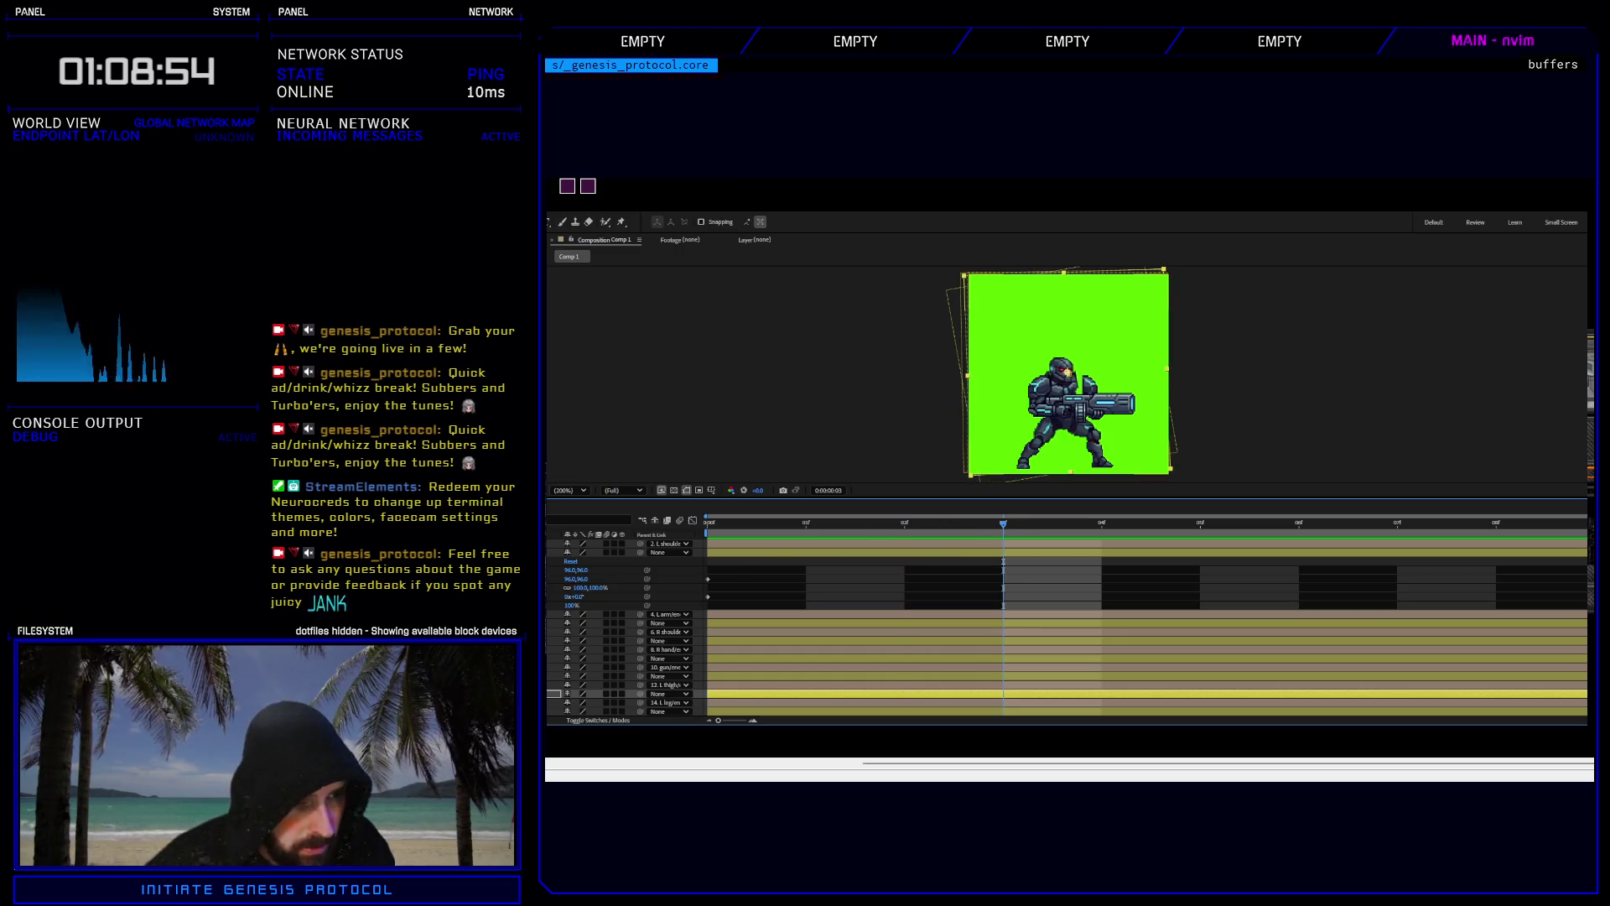
{"action": "left_click", "coordinate": [591, 552]}
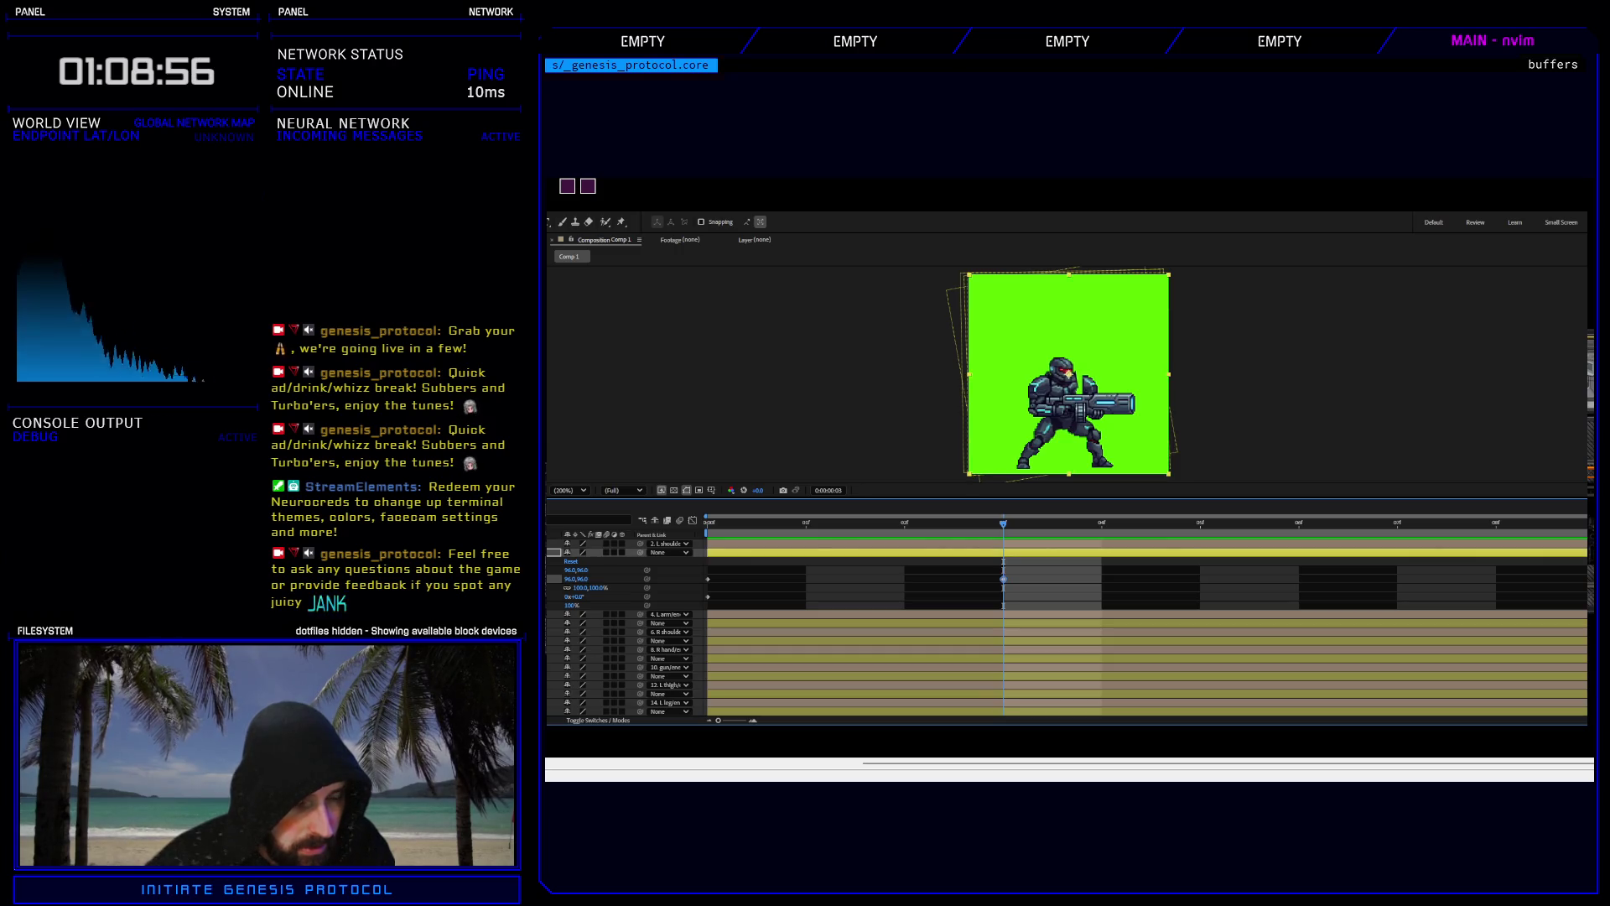
{"action": "left_click", "coordinate": [575, 596]}
{"action": "left_click", "coordinate": [1004, 579]}
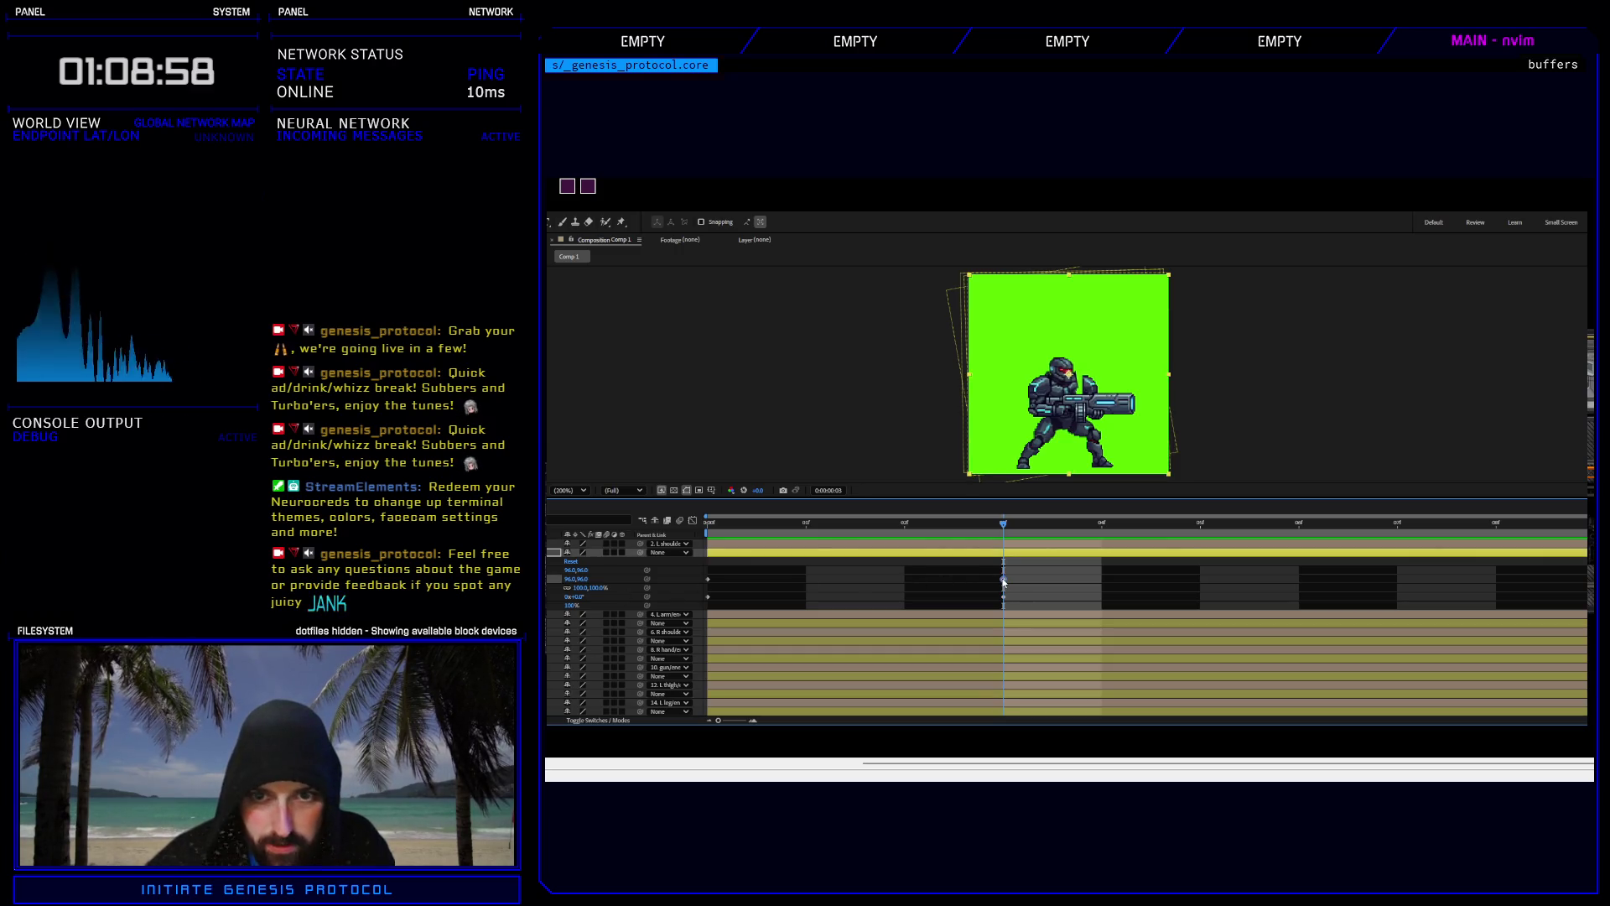
{"action": "key", "text": "Left"}
{"action": "key", "text": "Up"}
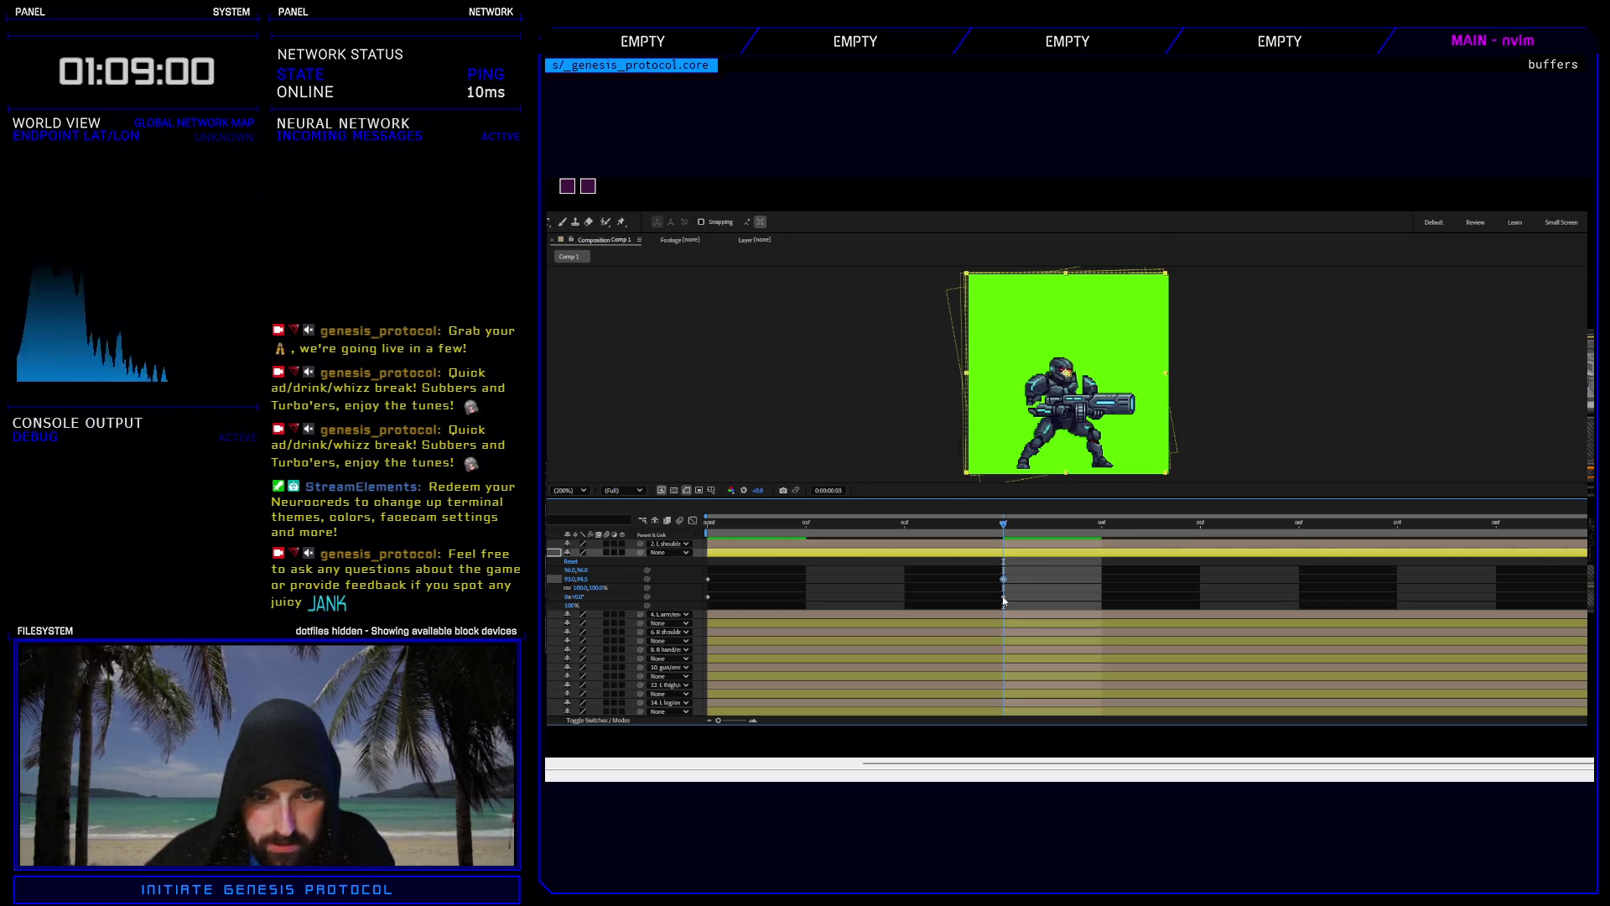
{"action": "left_click", "coordinate": [1003, 597]}
{"action": "left_click_drag", "start_coordinate": [575, 602], "coordinate": [567, 597]}
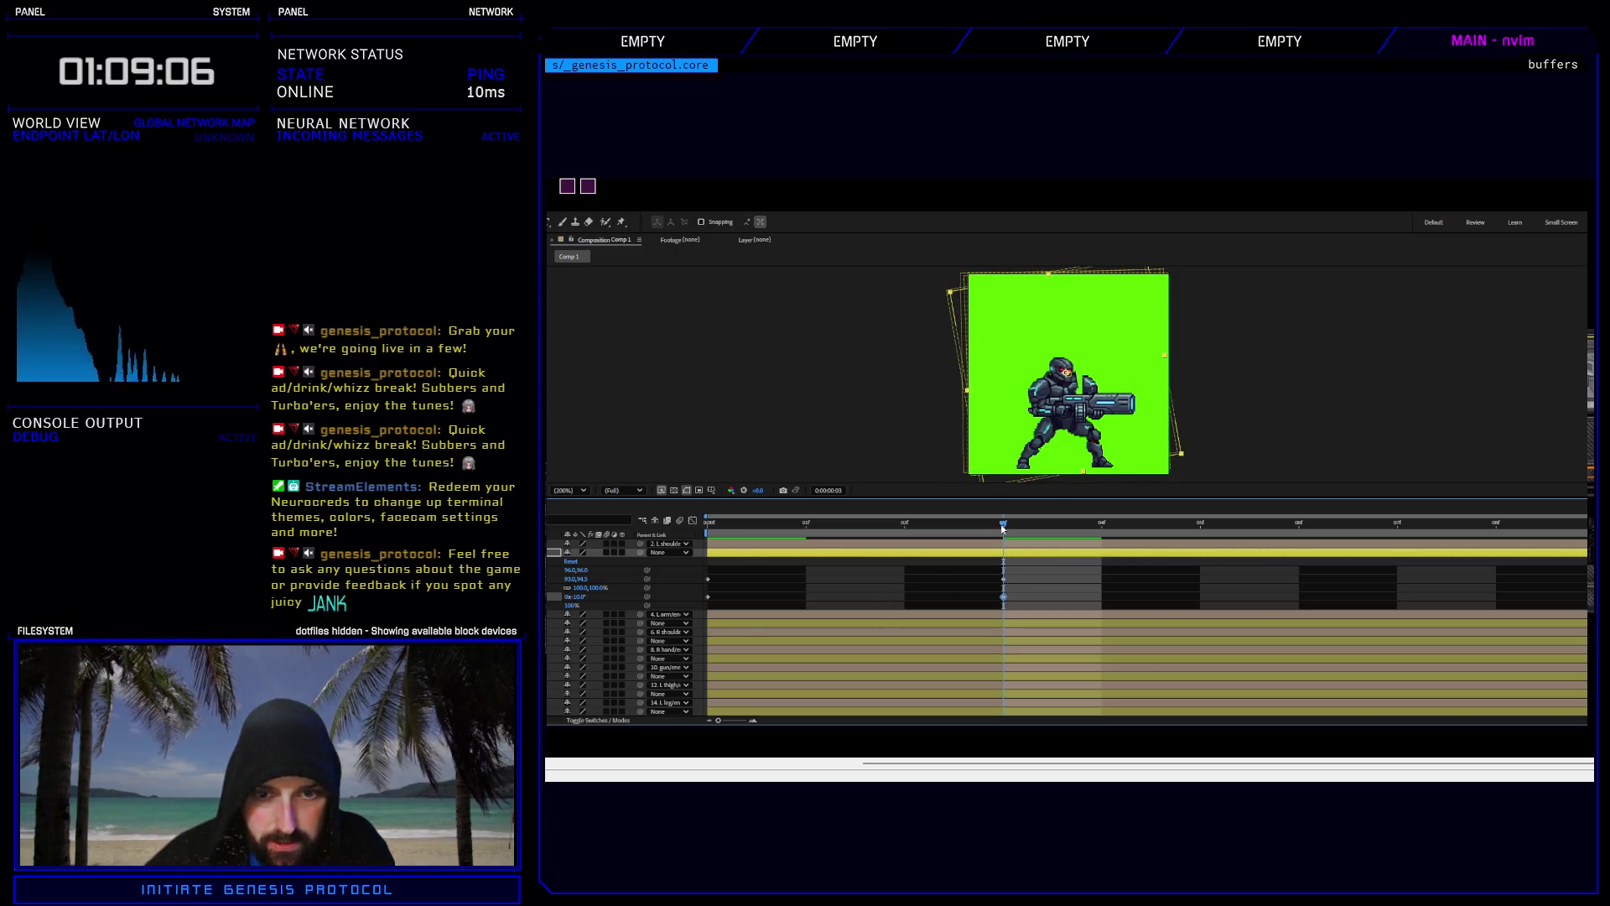
Settle the frame-3 Position at 91.5,94.5 and scrub frames 4–8 to check motion.
{"action": "mouse_move", "coordinate": [1002, 529]}
{"action": "left_mouse_down"}
{"action": "mouse_move", "coordinate": [809, 524]}
{"action": "mouse_move", "coordinate": [1050, 509]}
{"action": "mouse_move", "coordinate": [1009, 512]}
{"action": "left_mouse_up"}
{"action": "left_click", "coordinate": [1005, 579]}
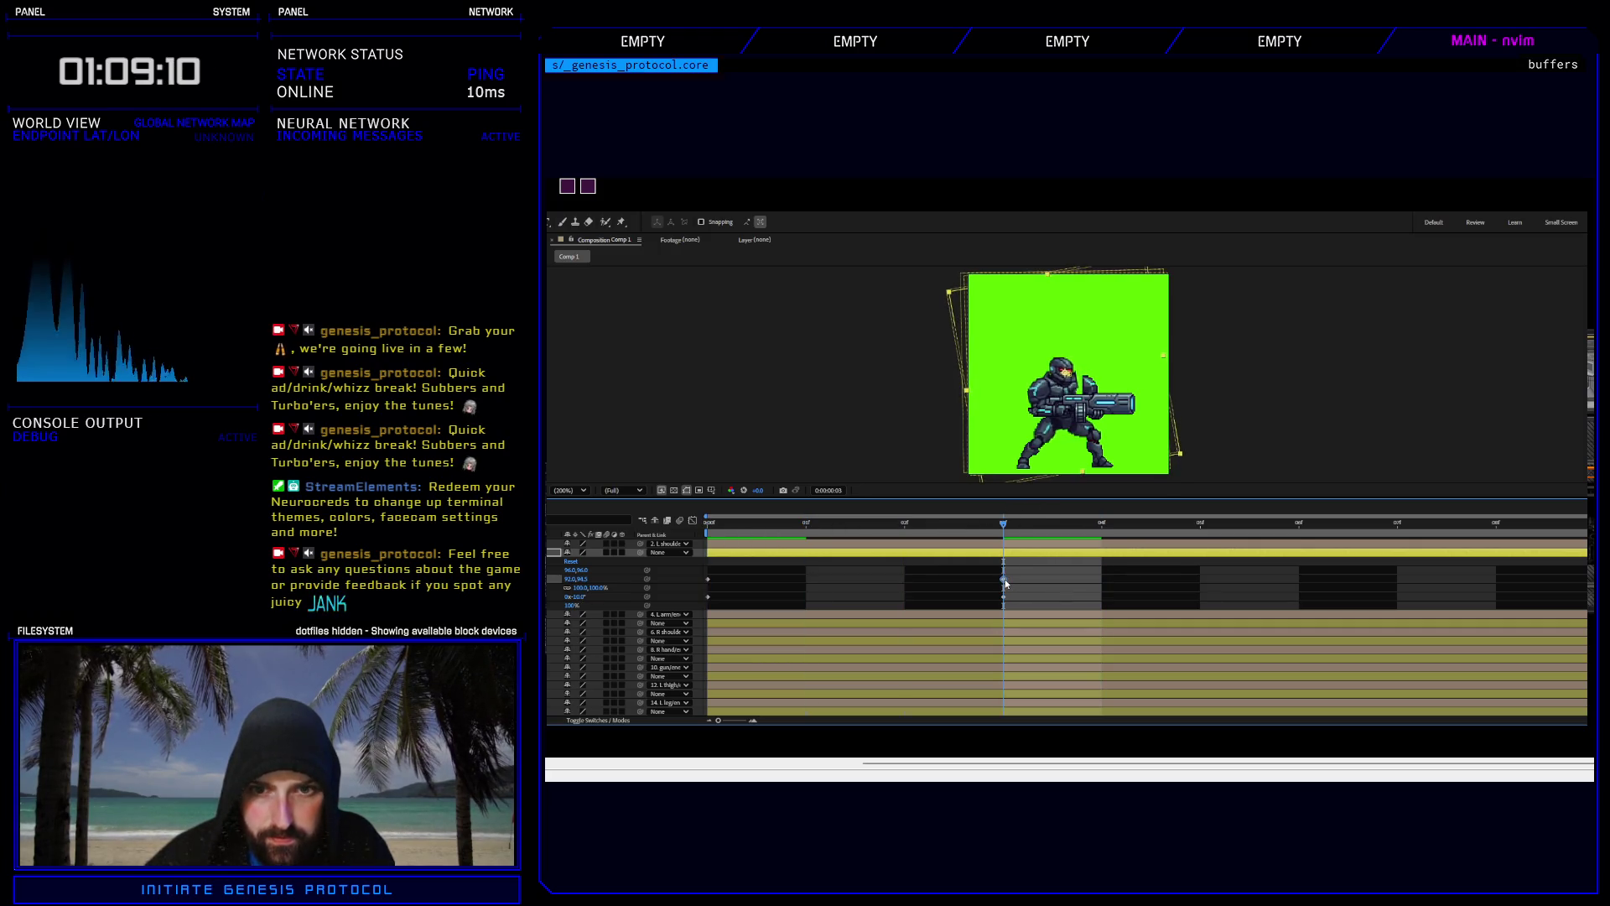
{"action": "key", "text": "Right"}
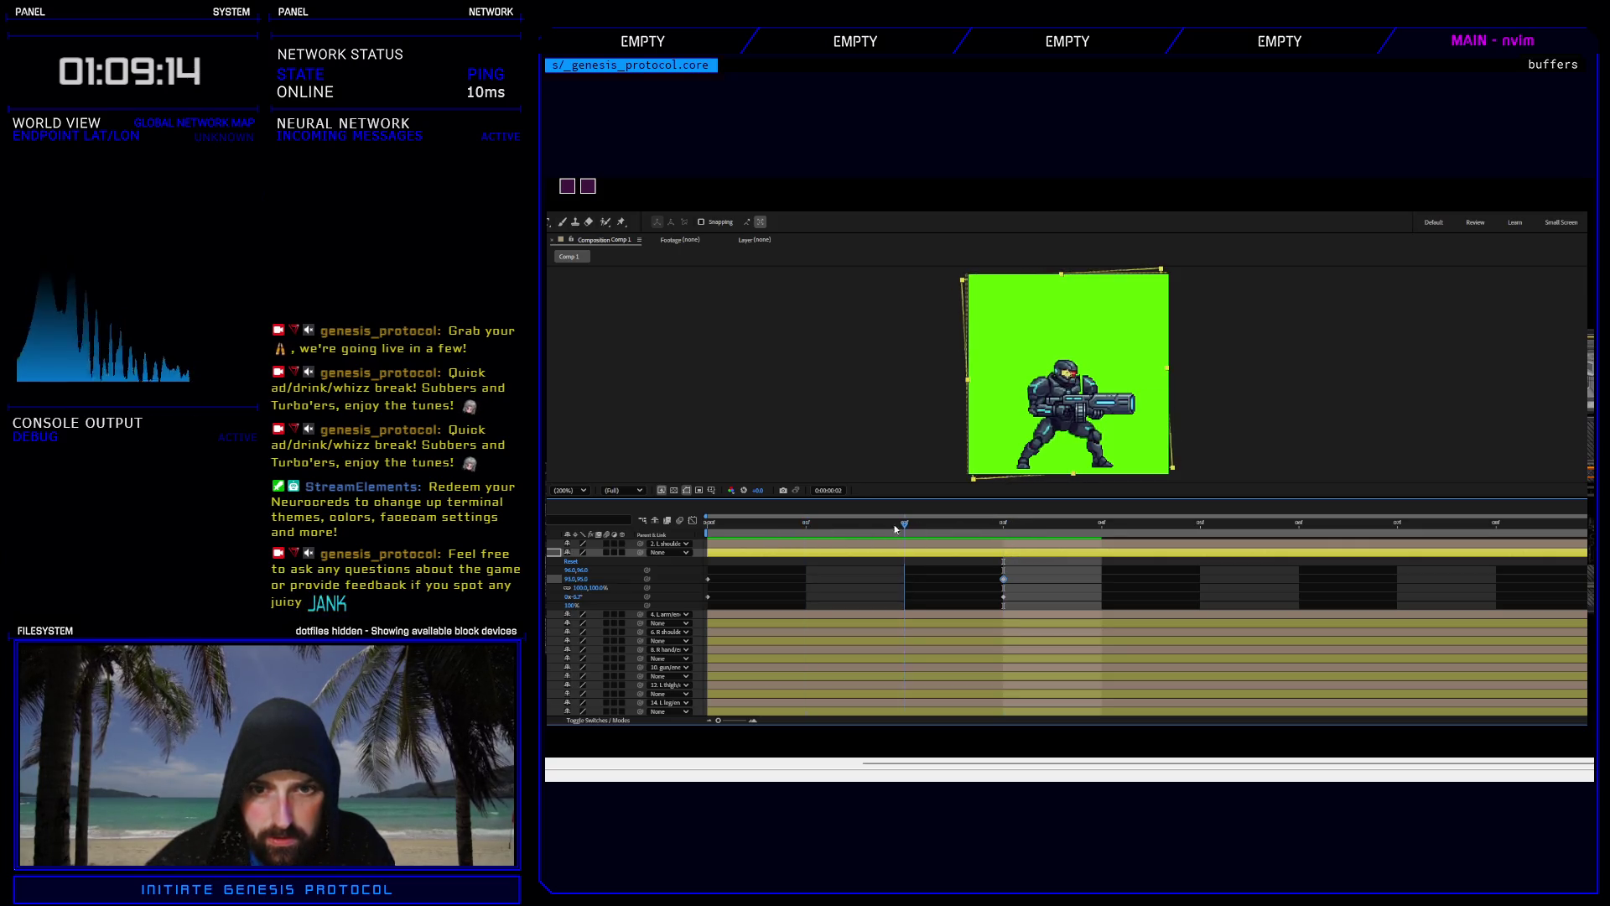
{"action": "left_click", "coordinate": [1054, 527]}
{"action": "mouse_move", "coordinate": [1120, 525]}
{"action": "left_mouse_down"}
{"action": "mouse_move", "coordinate": [1523, 535]}
{"action": "mouse_move", "coordinate": [869, 532]}
{"action": "mouse_move", "coordinate": [1003, 536]}
{"action": "left_mouse_up"}
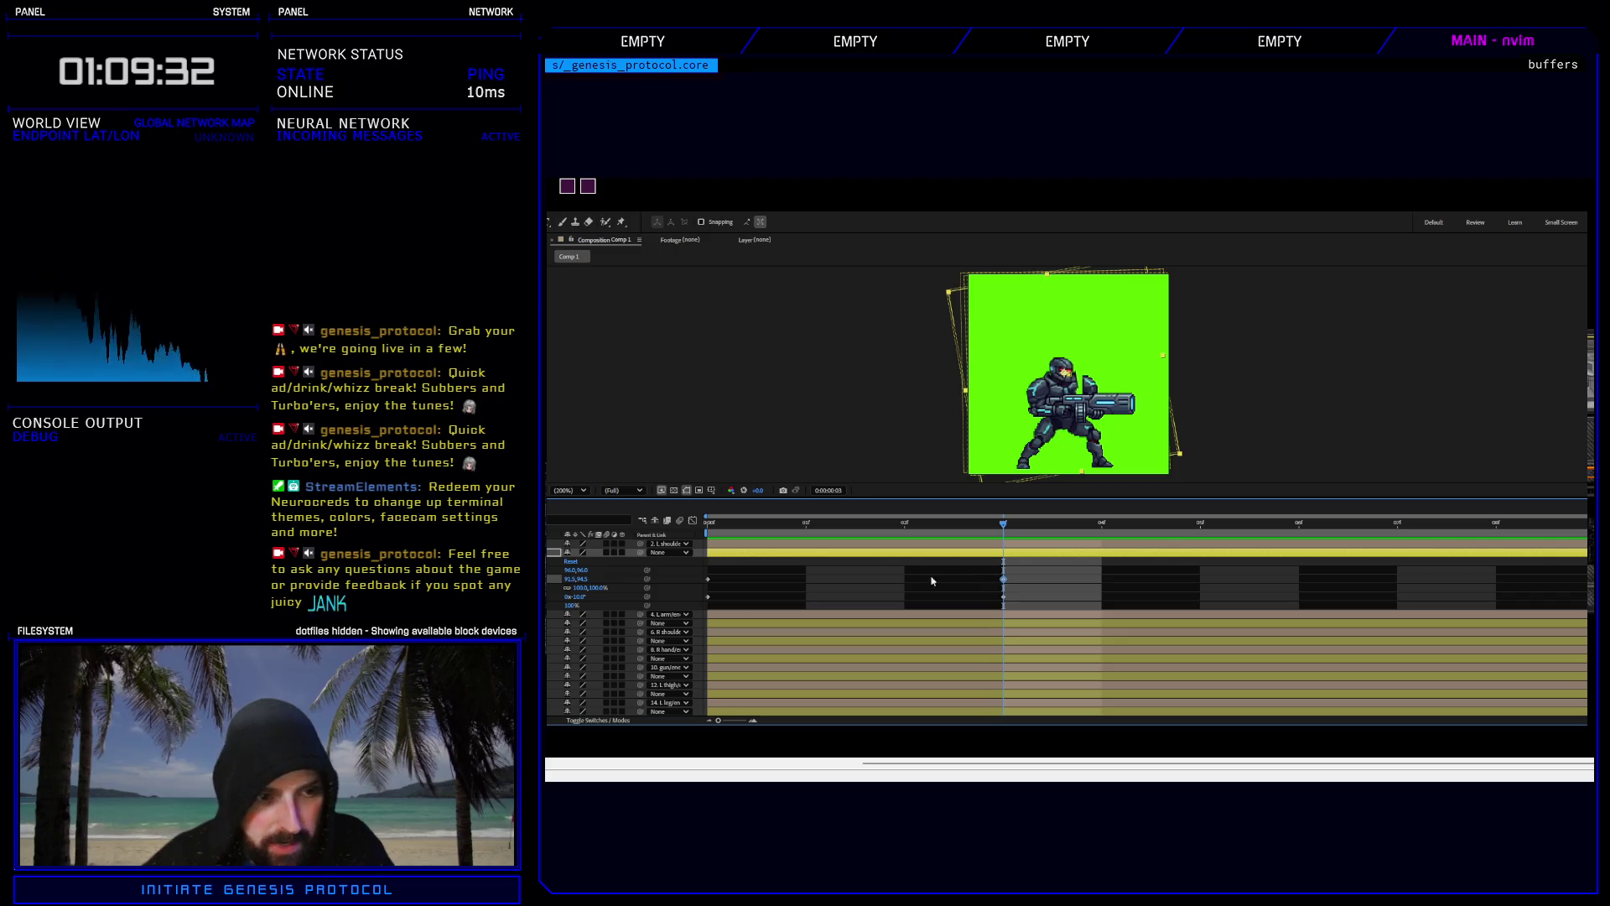
Pick-whip layer 4's Position and Rotation to layer 2's, then preview the linked motion.
{"action": "left_click", "coordinate": [554, 552]}
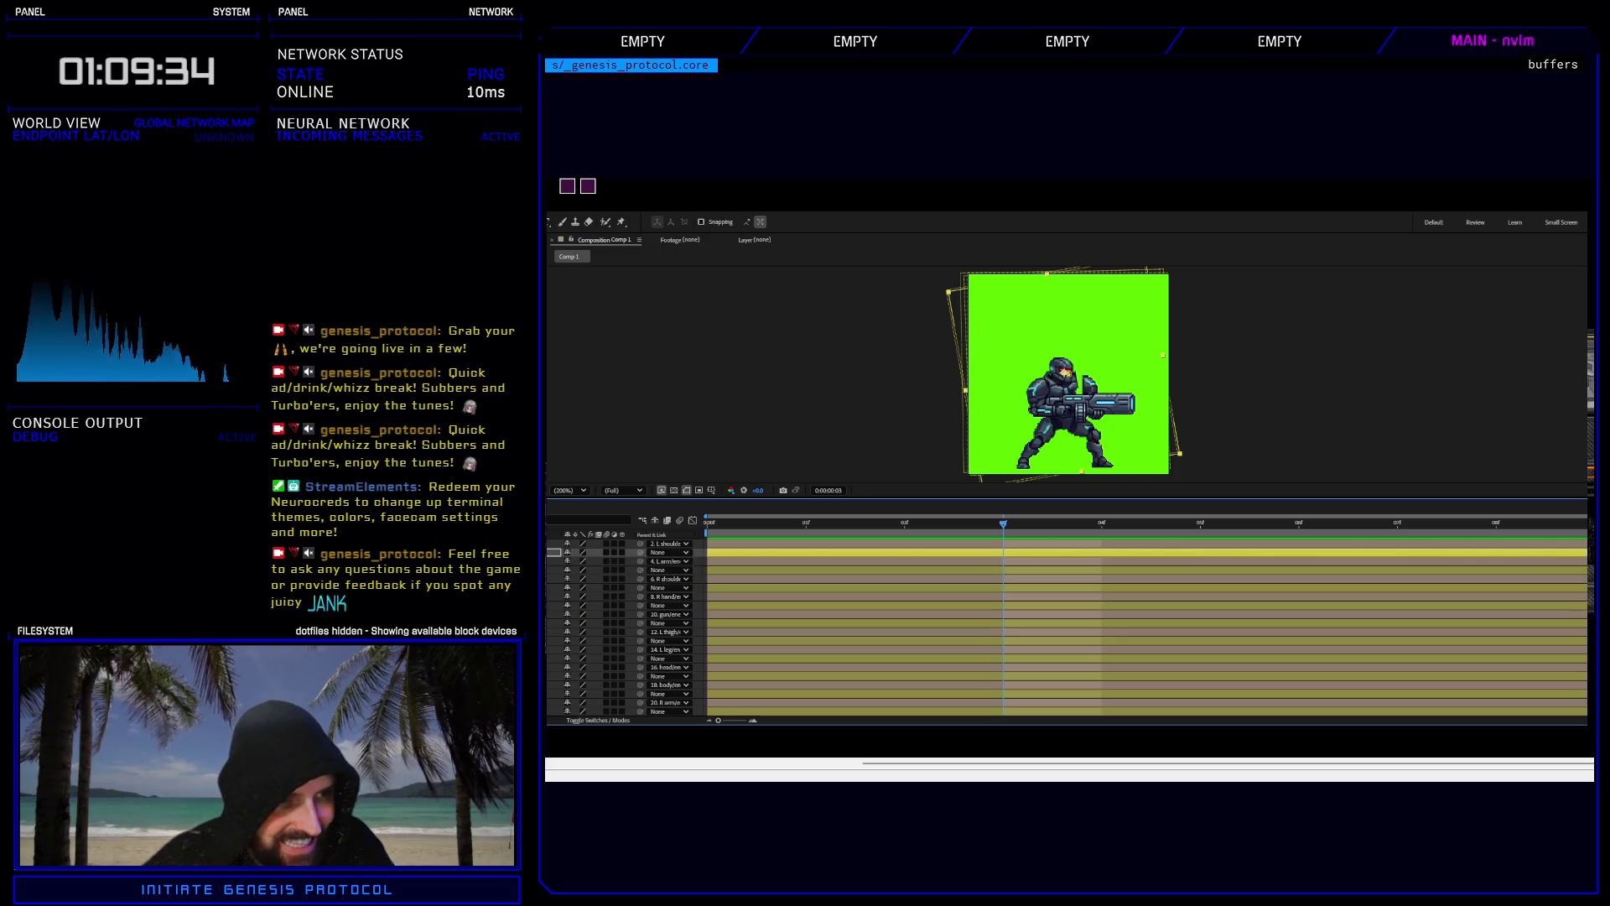
{"action": "left_click", "coordinate": [553, 552]}
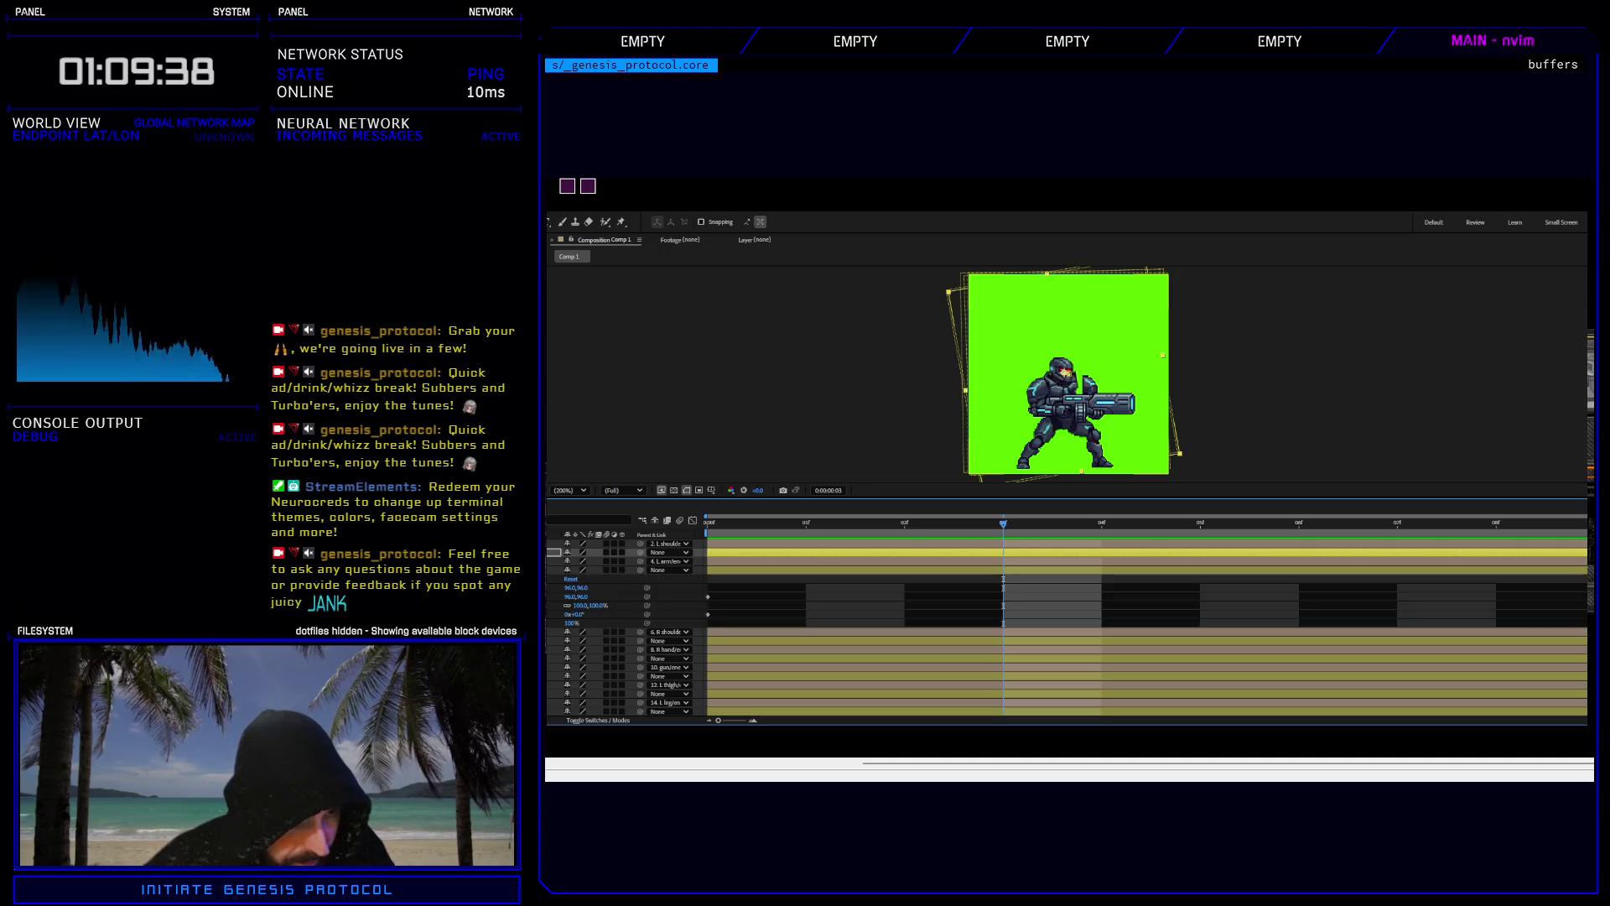
{"action": "left_click", "coordinate": [552, 598]}
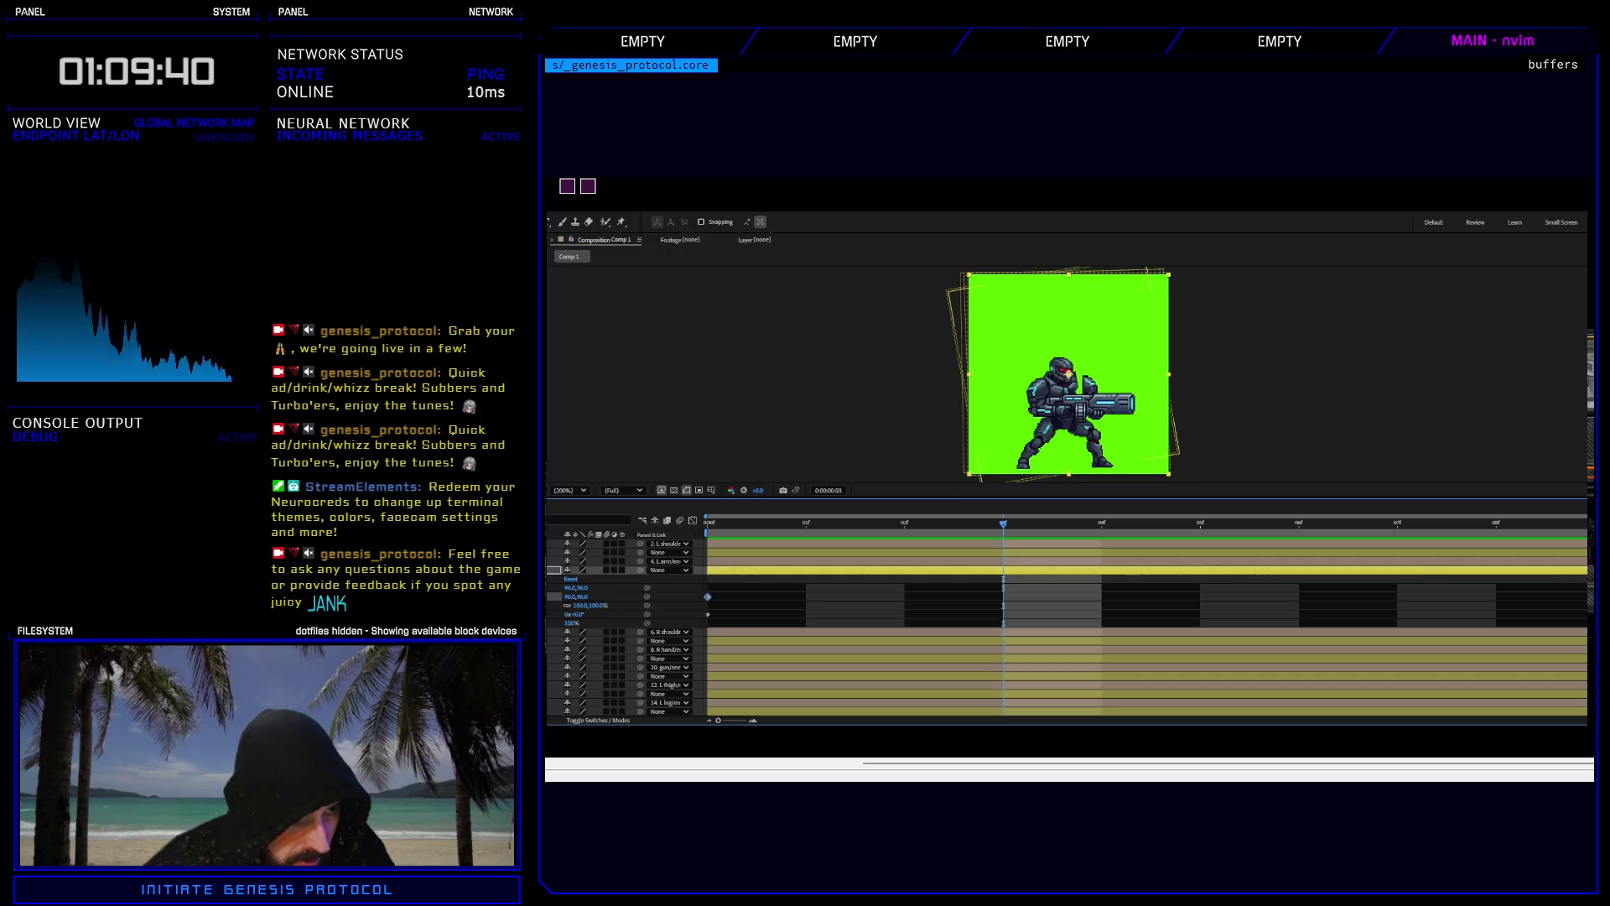
{"action": "left_click", "coordinate": [555, 552]}
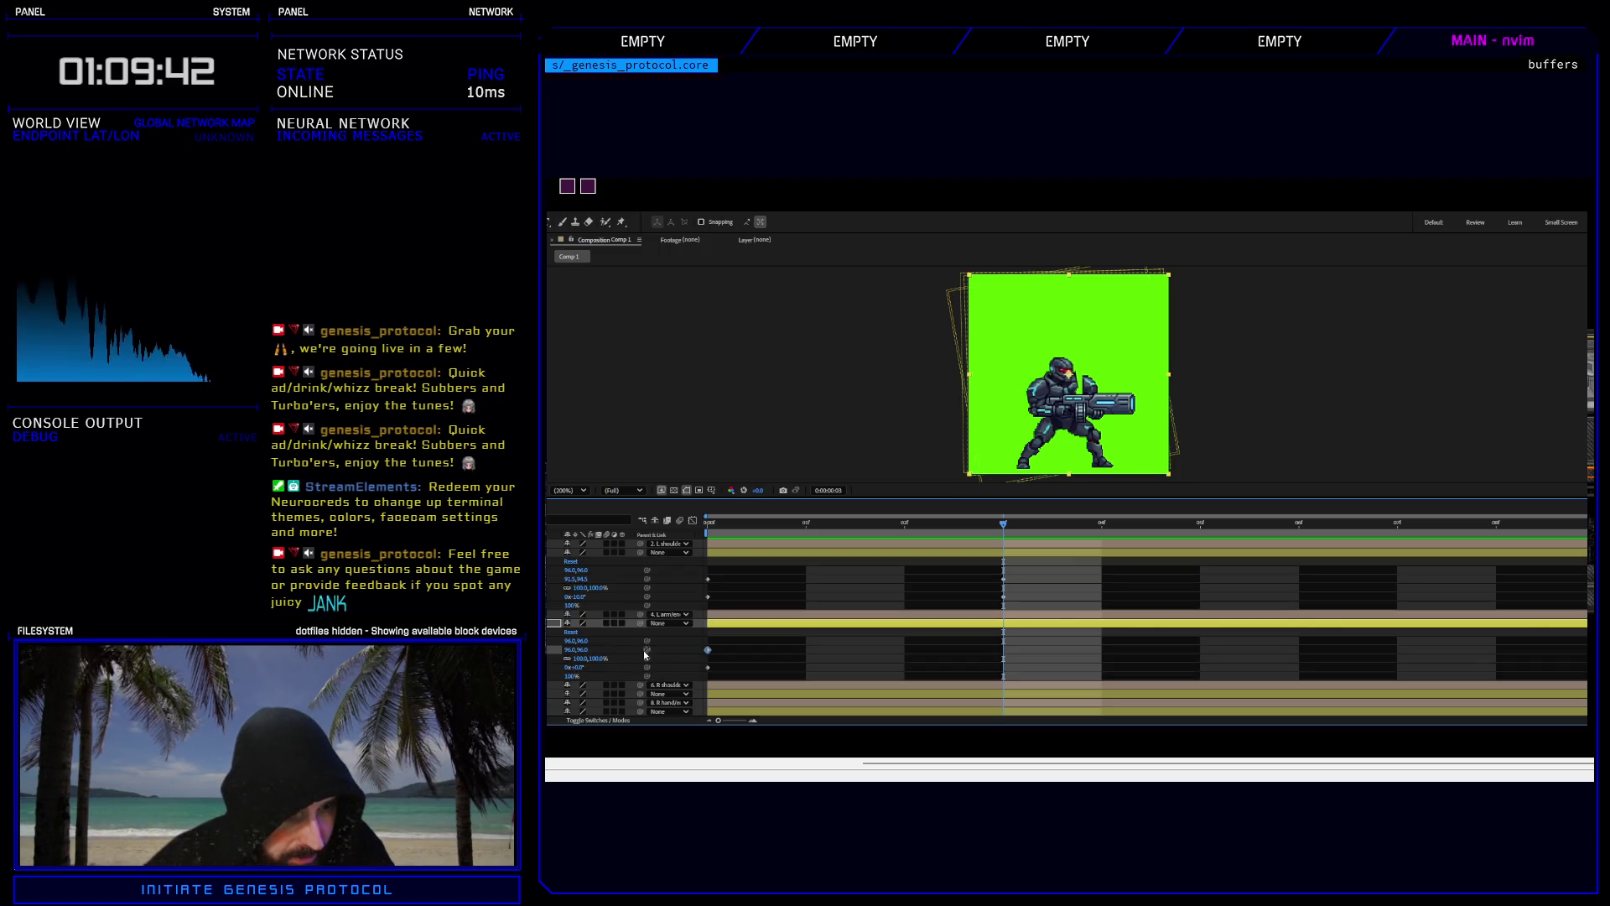
{"action": "left_click_drag", "start_coordinate": [647, 649], "coordinate": [576, 579]}
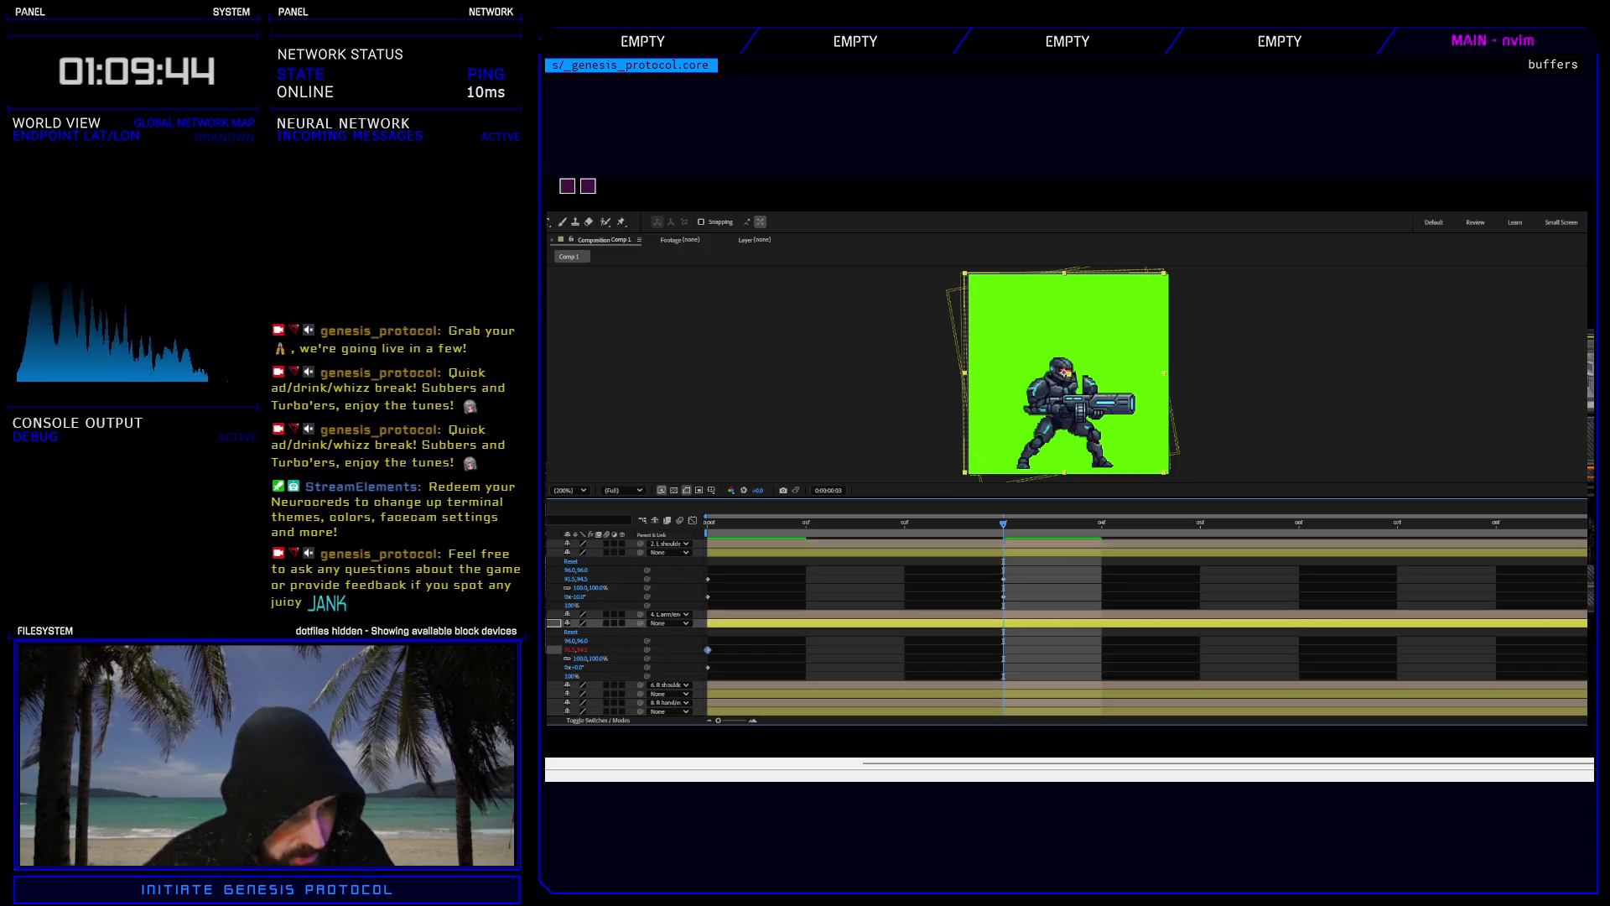
{"action": "left_click_drag", "start_coordinate": [563, 625], "coordinate": [557, 597]}
{"action": "key", "text": "space"}
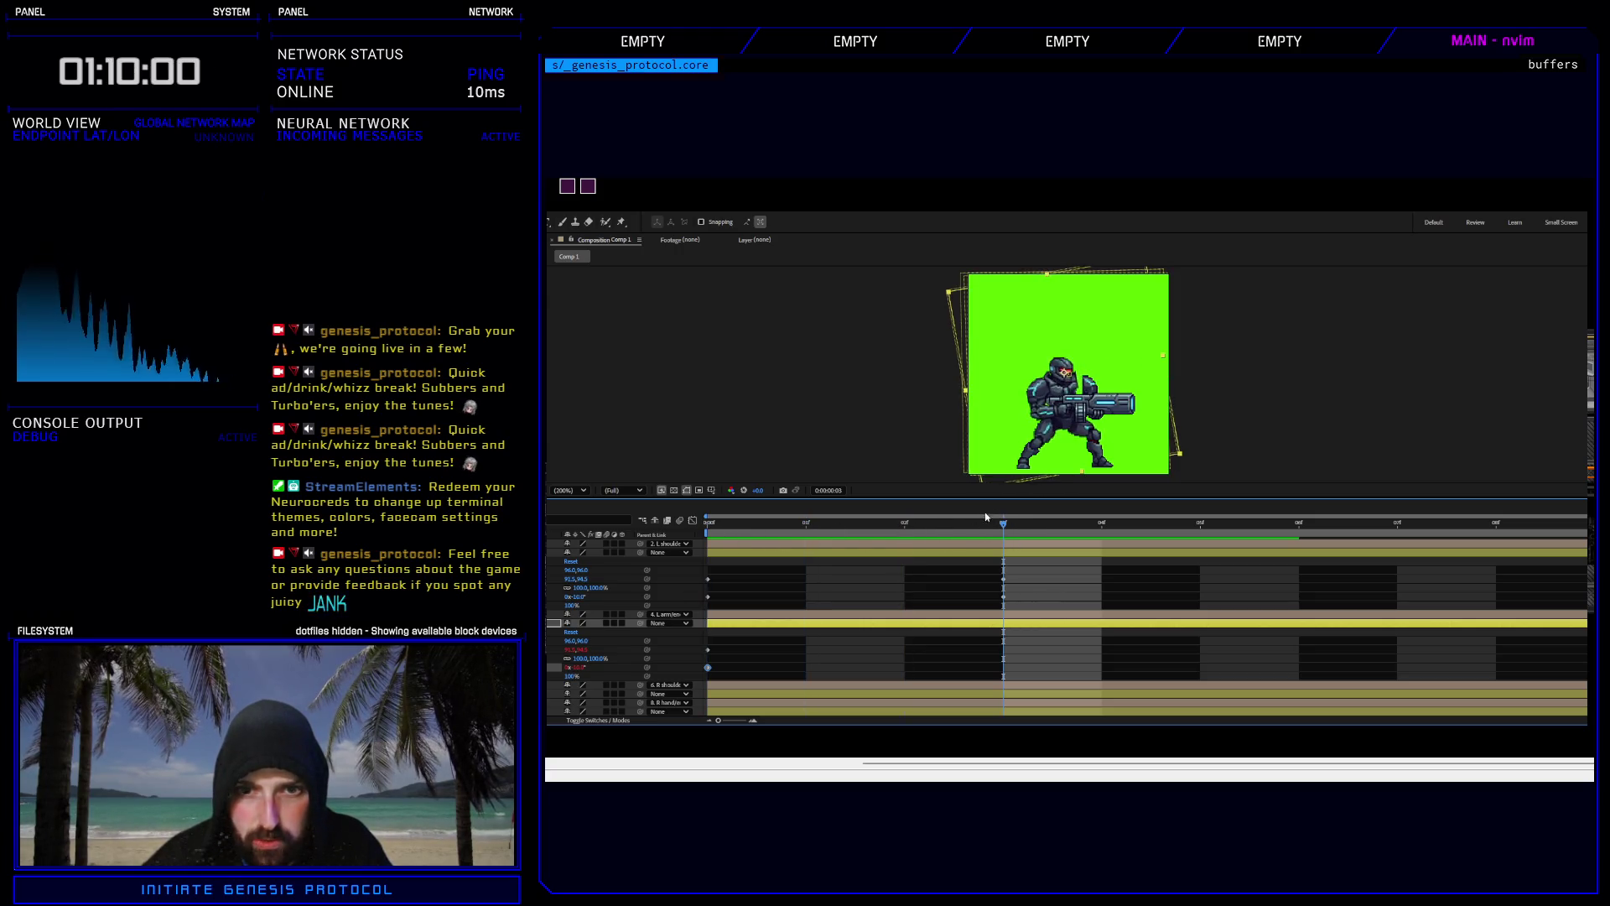
Shift layer 2's frame-3 Position keyframe left and up to 90.0,94.0.
{"action": "left_click", "coordinate": [1004, 579]}
{"action": "key", "text": "Left"}
{"action": "key", "text": "Up"}
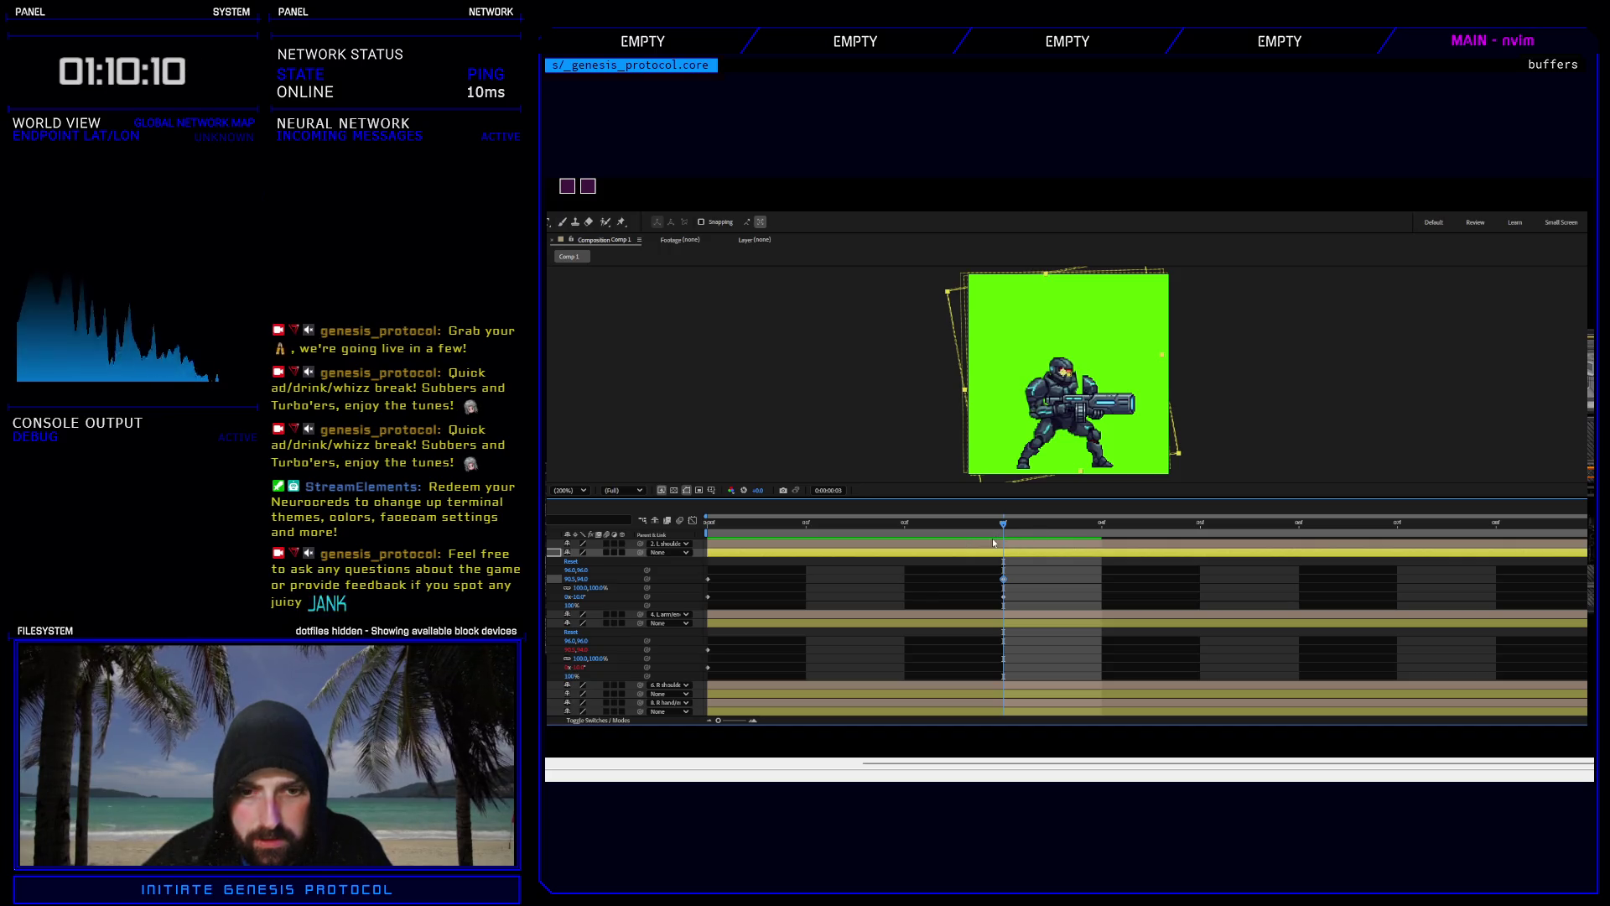
{"action": "key", "text": "Left"}
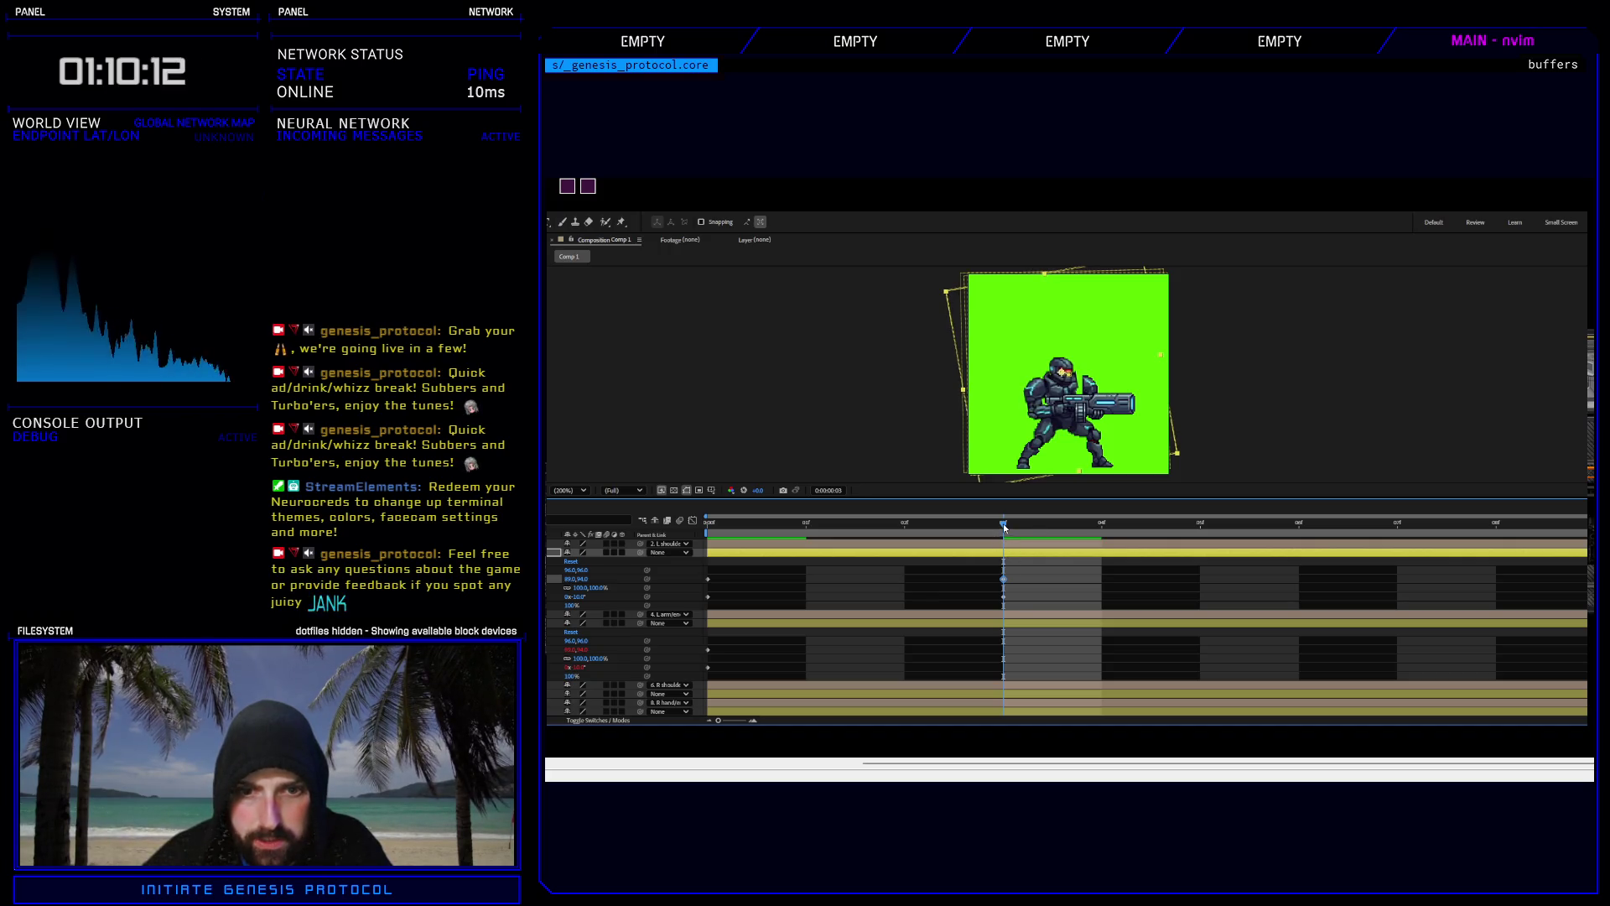
{"action": "key", "text": "space"}
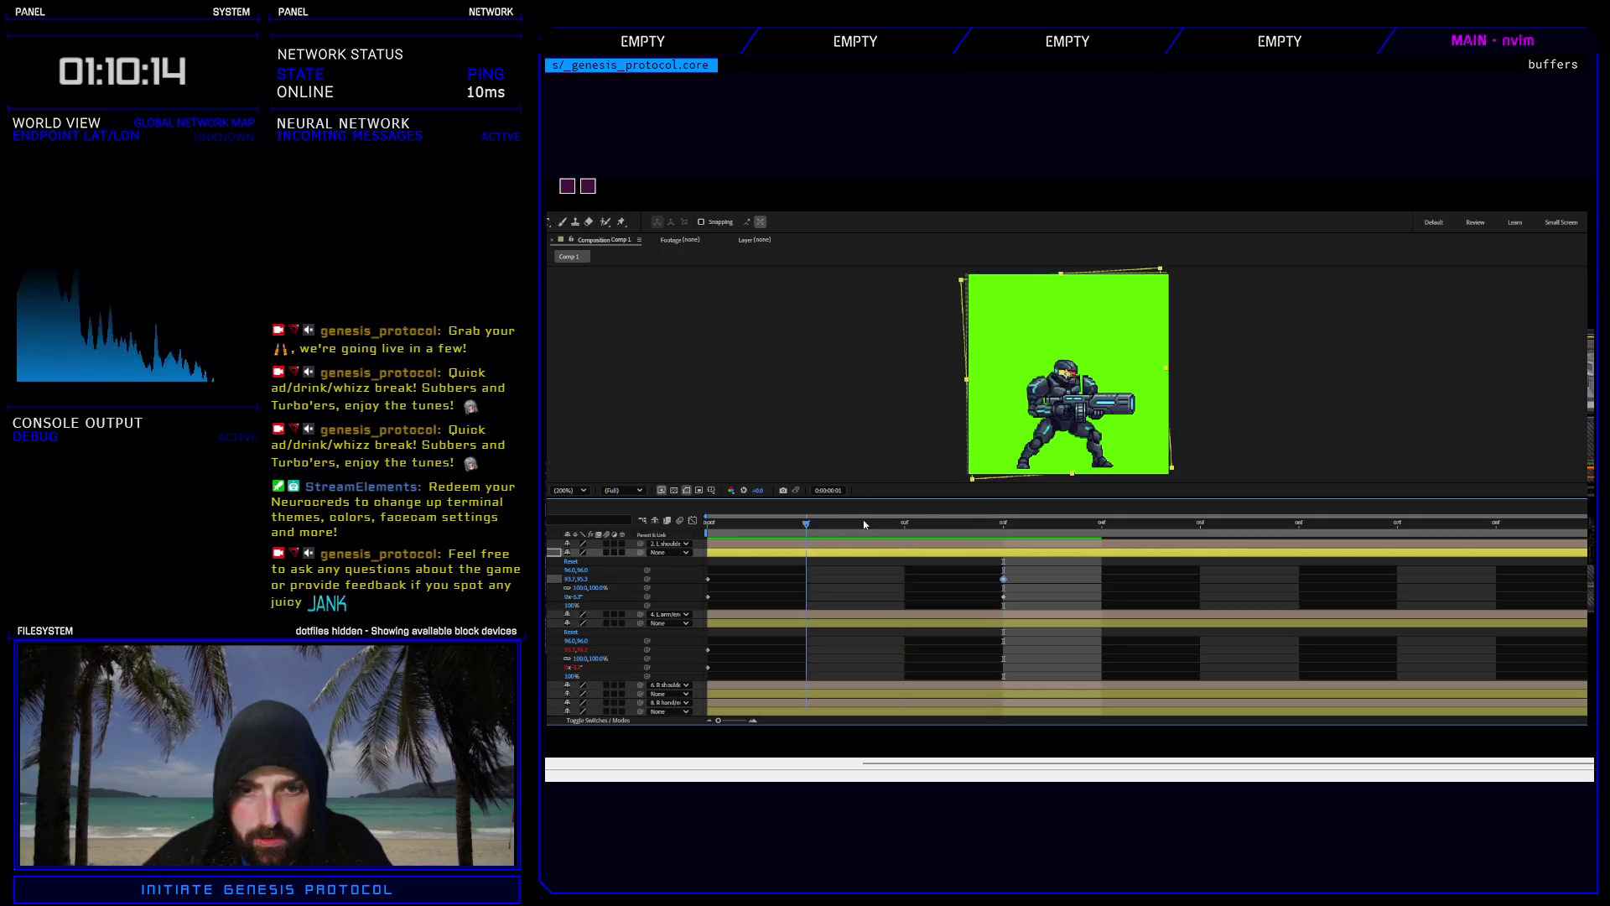
{"action": "left_click", "coordinate": [1004, 525]}
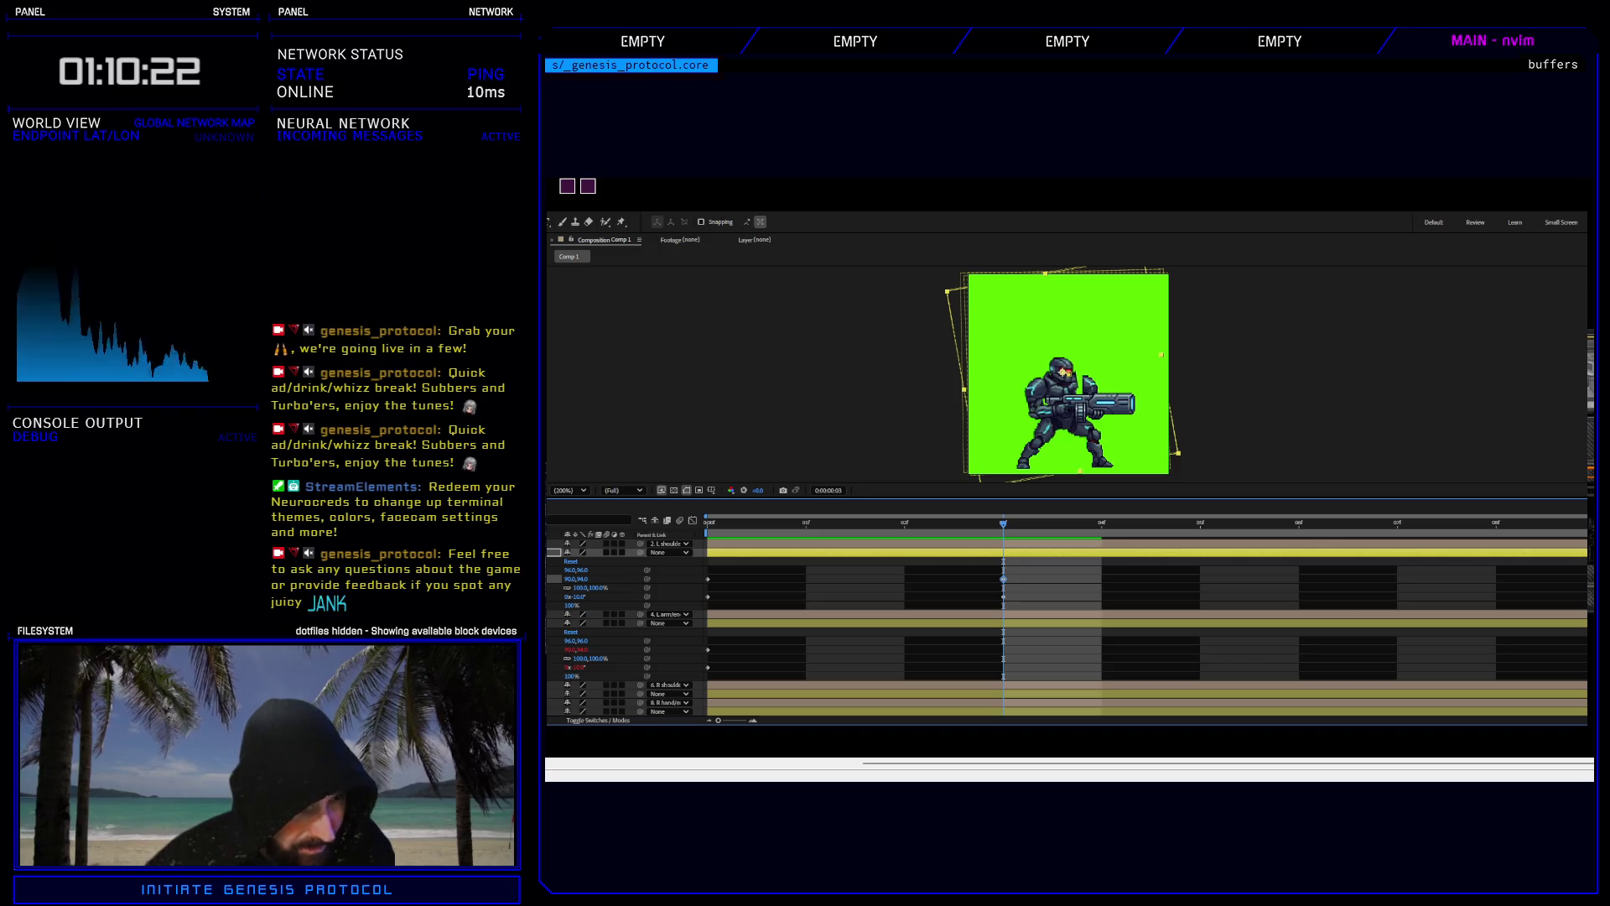
{"action": "scroll", "coordinate": [1066, 625], "scroll_direction": "down", "scroll_amount": 3}
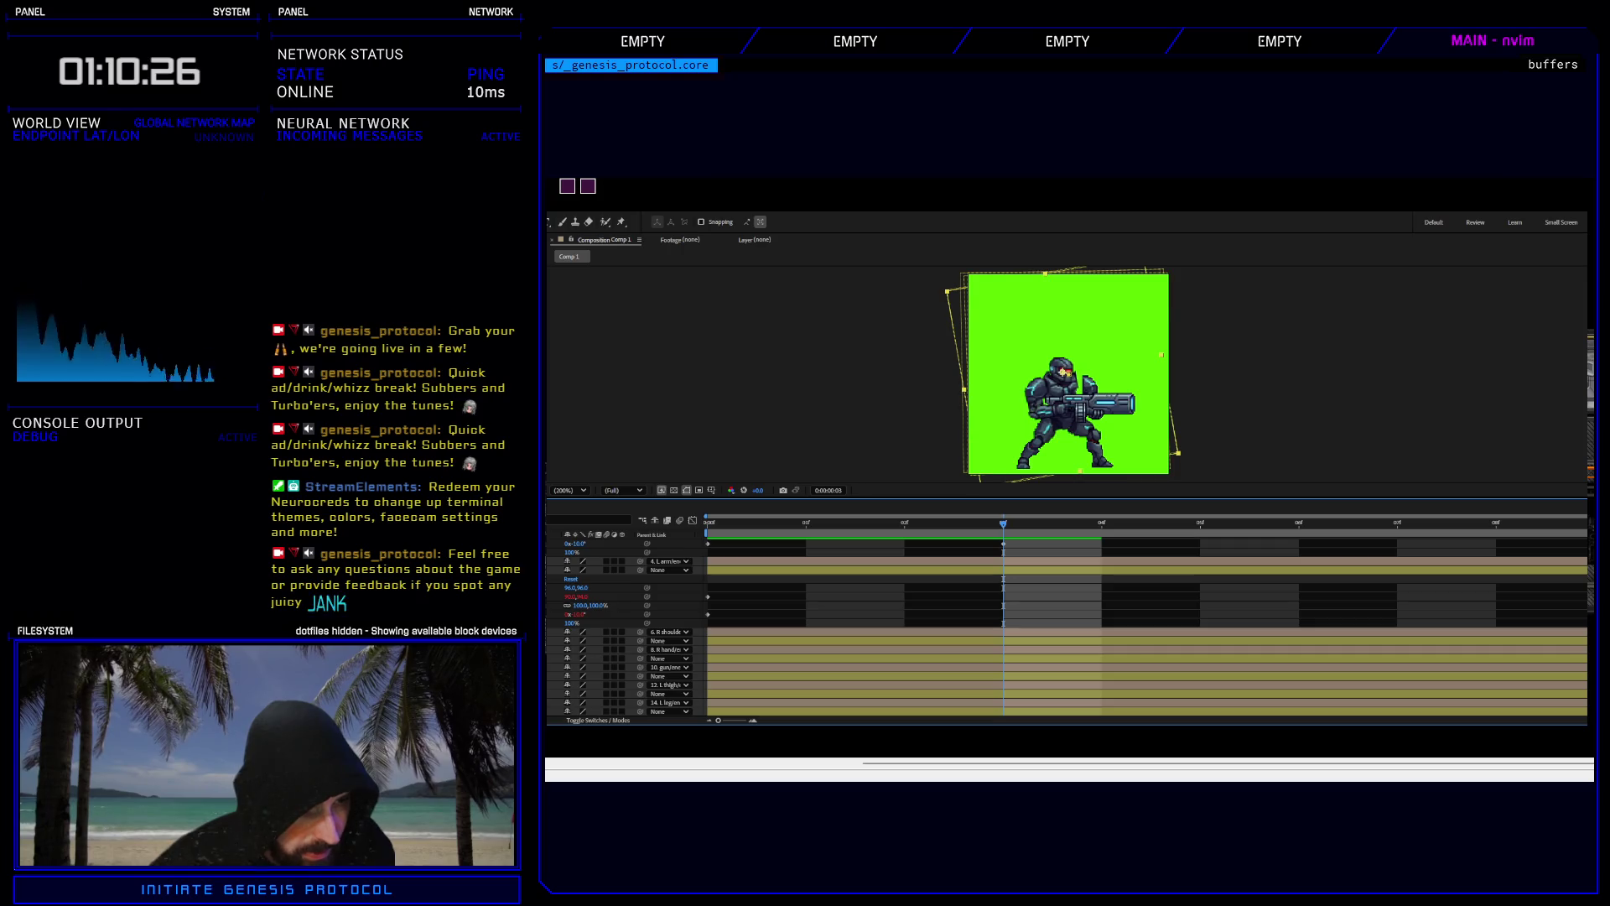
Link the gun layer's Position and Rotation to the layer above, preview, and reset its rotation to 0°.
{"action": "key", "text": "u"}
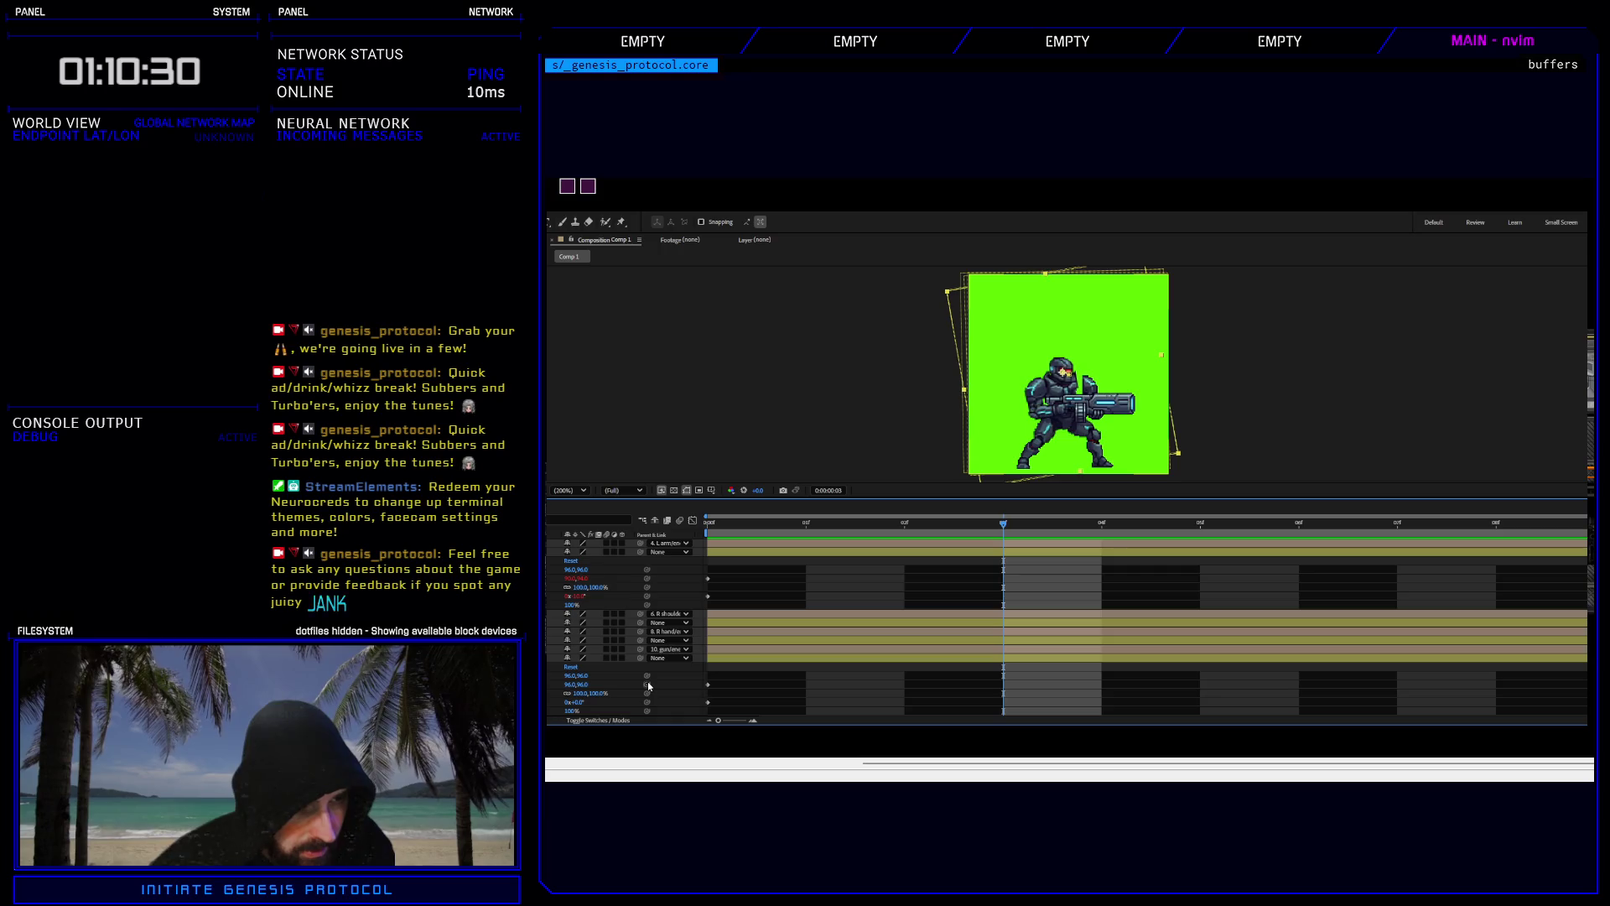
{"action": "left_click_drag", "start_coordinate": [648, 686], "coordinate": [590, 581]}
{"action": "left_click_drag", "start_coordinate": [649, 705], "coordinate": [579, 597]}
{"action": "key", "text": "space"}
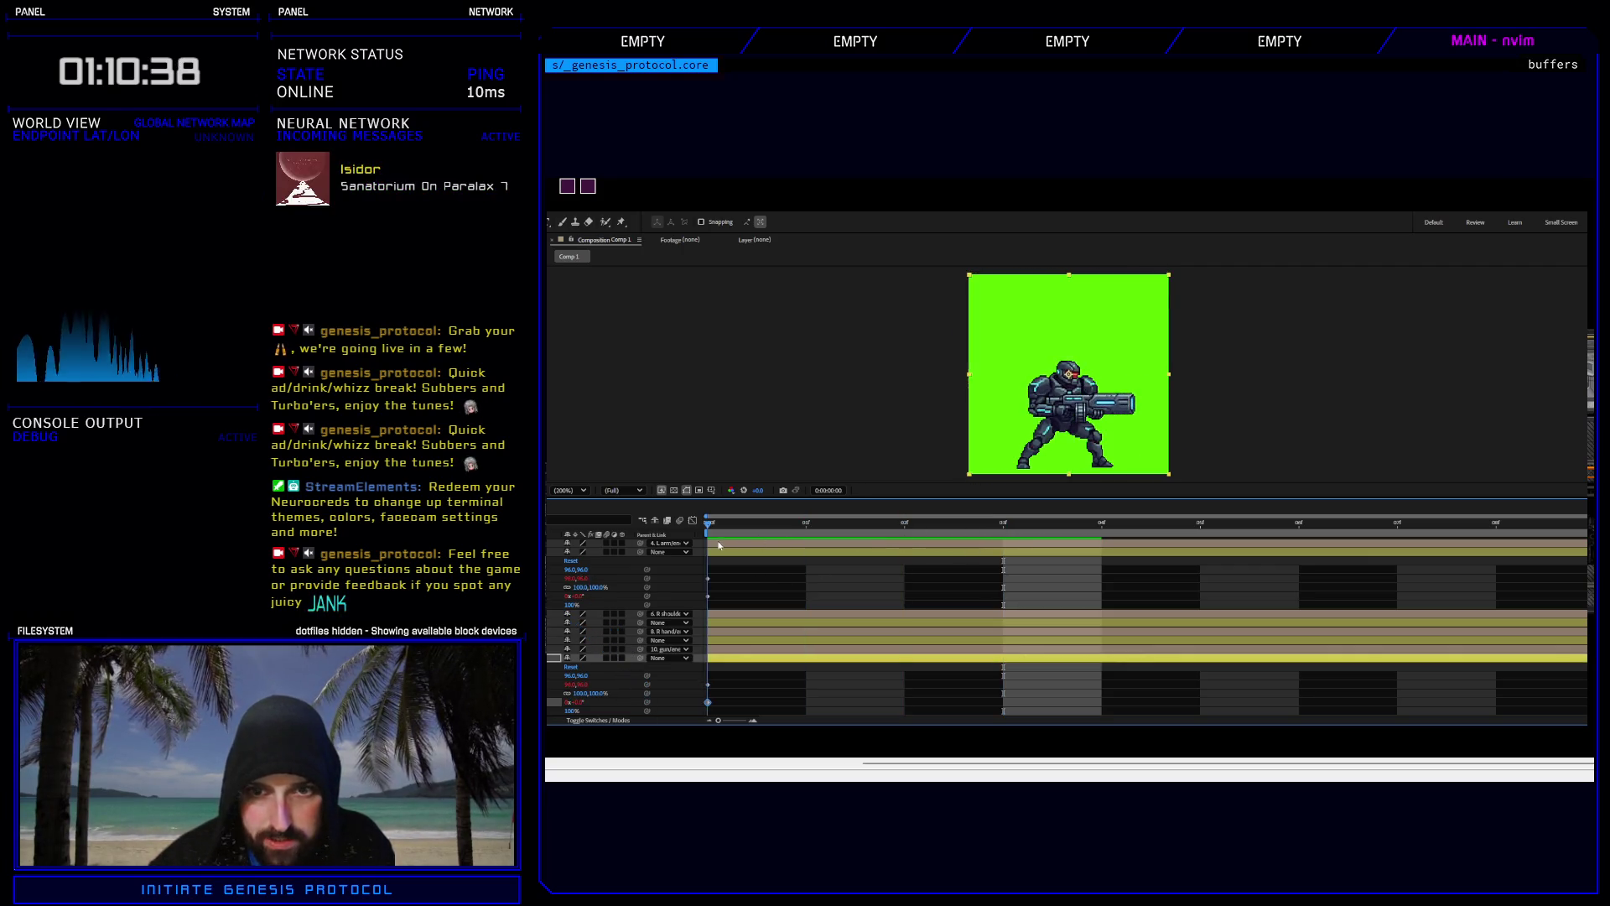
{"action": "key", "text": "space"}
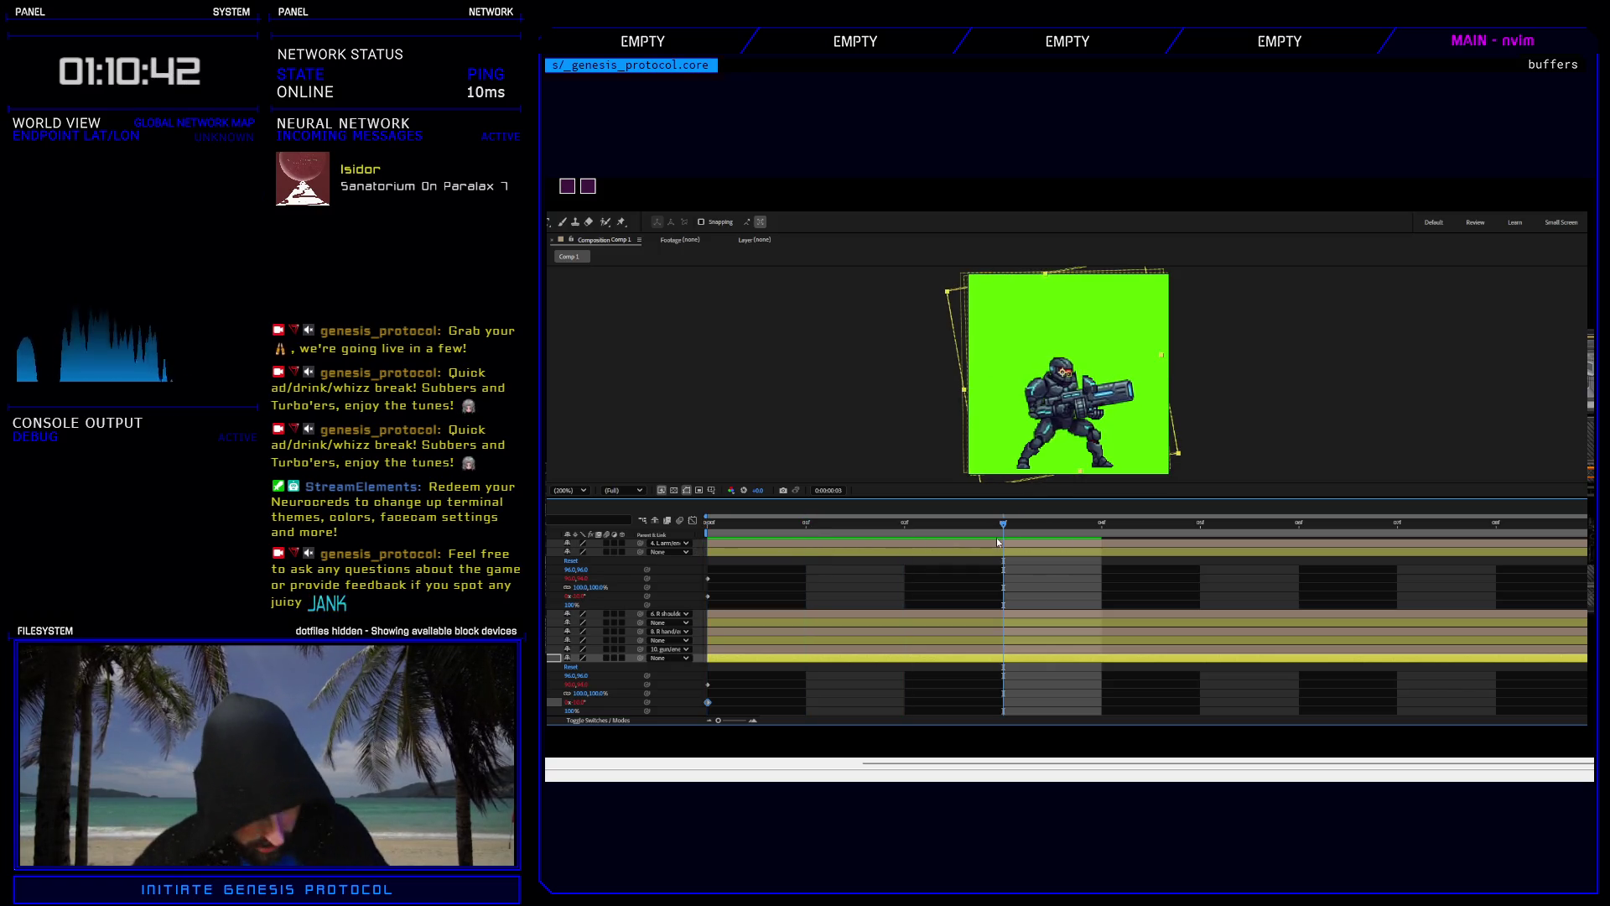
{"action": "key", "text": "ctrl+z"}
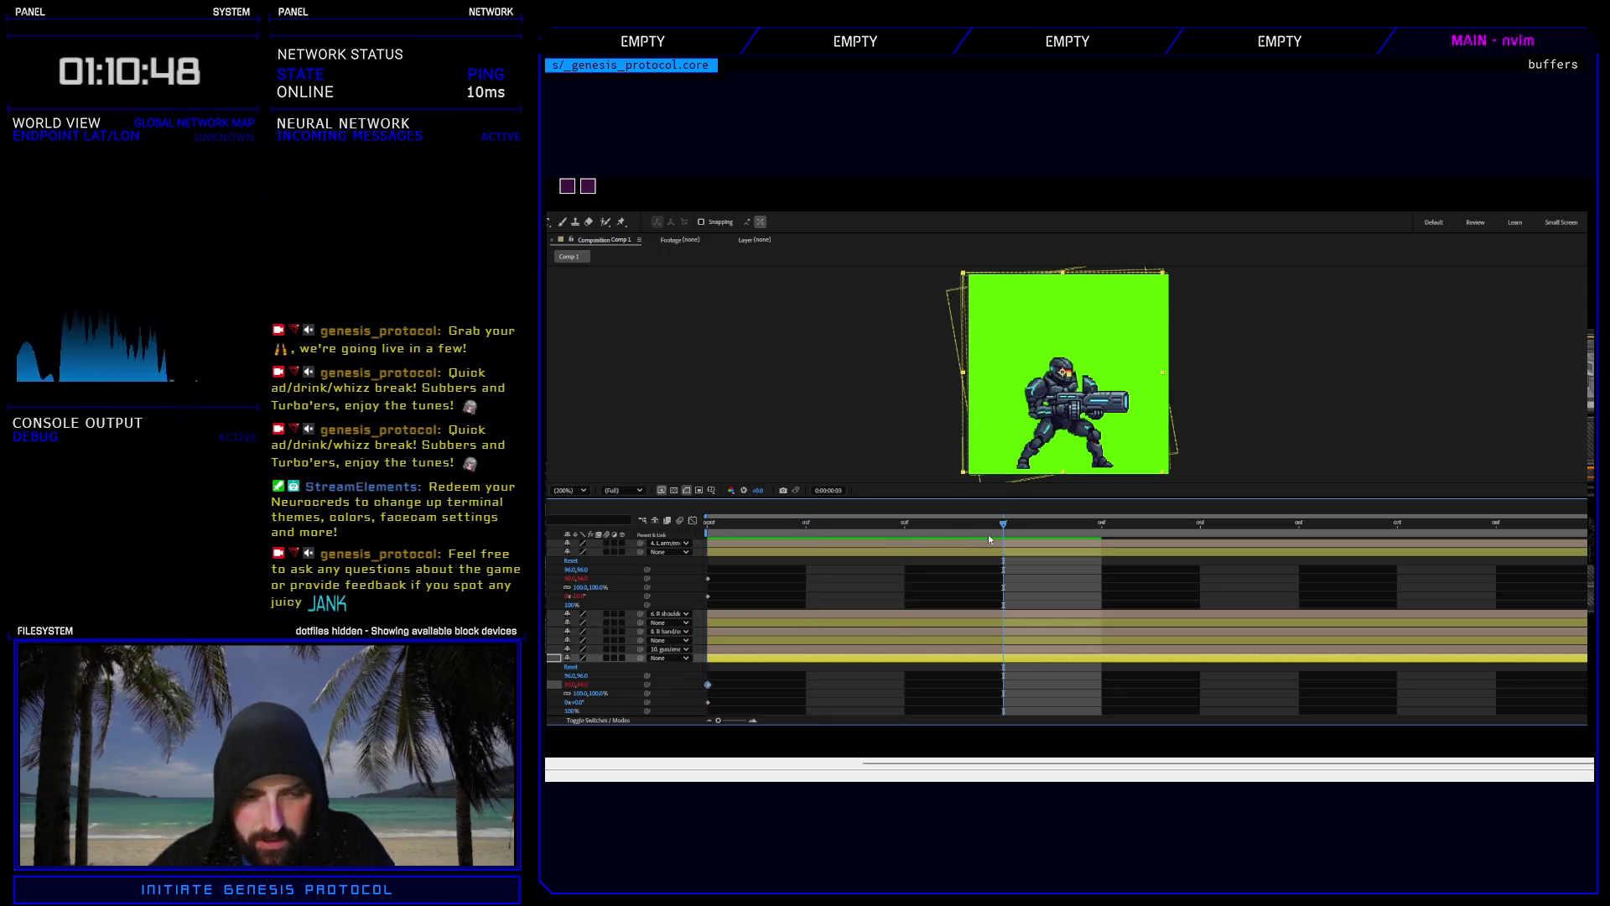
{"action": "left_click", "coordinate": [974, 586]}
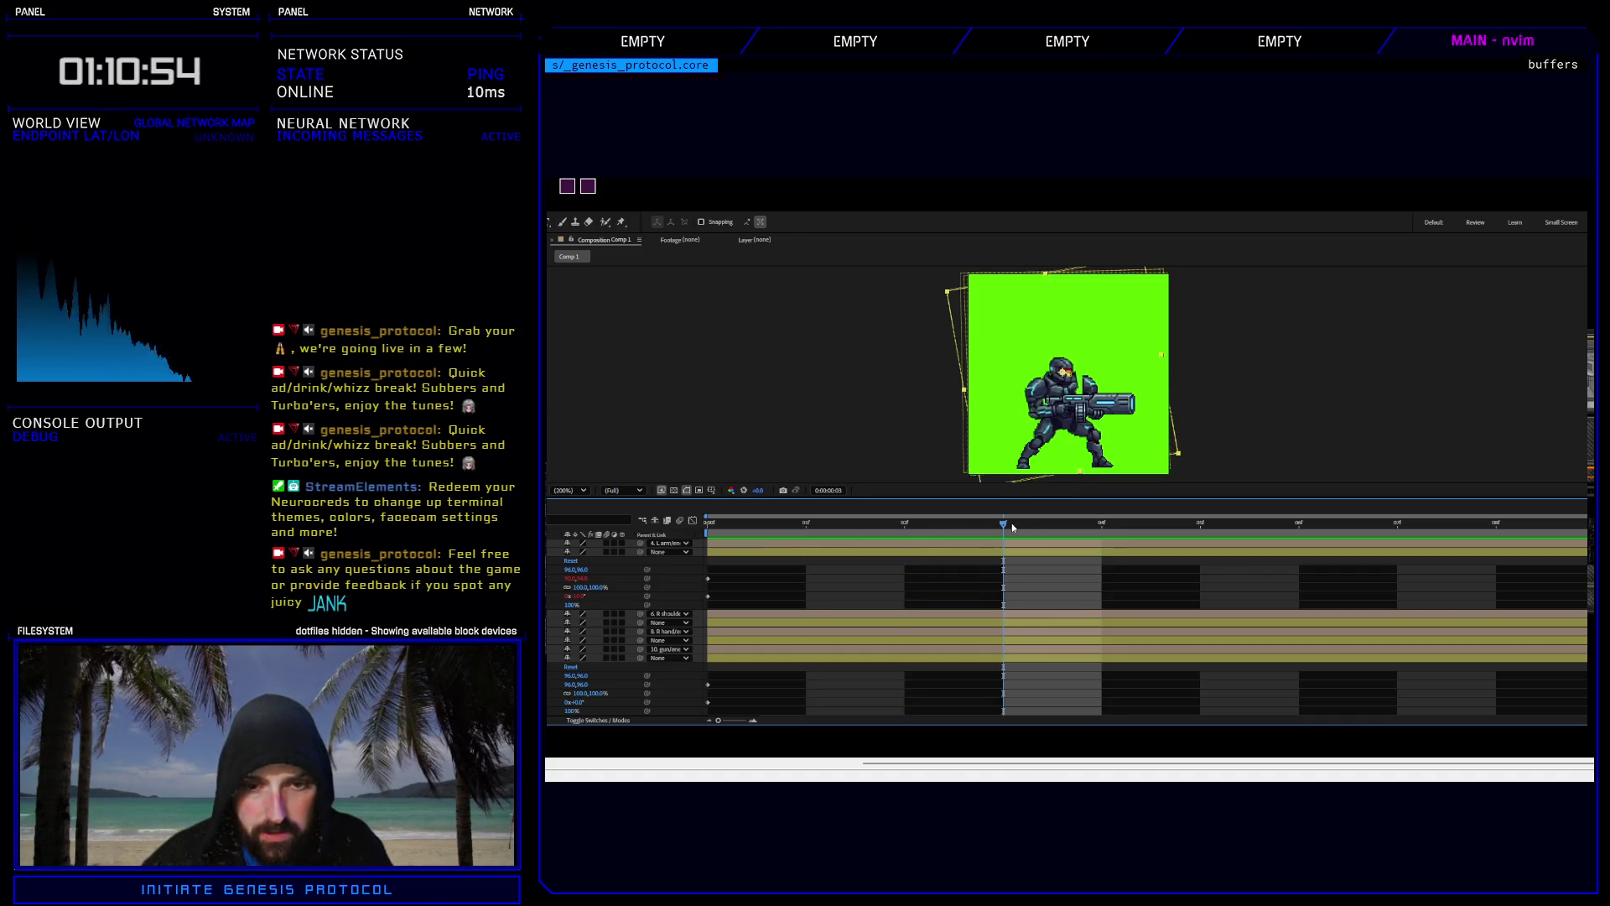
Key the gun layer's frame-3 pose at Position 92,96 with -2° Rotation.
{"action": "left_click", "coordinate": [925, 528]}
{"action": "left_click", "coordinate": [989, 529]}
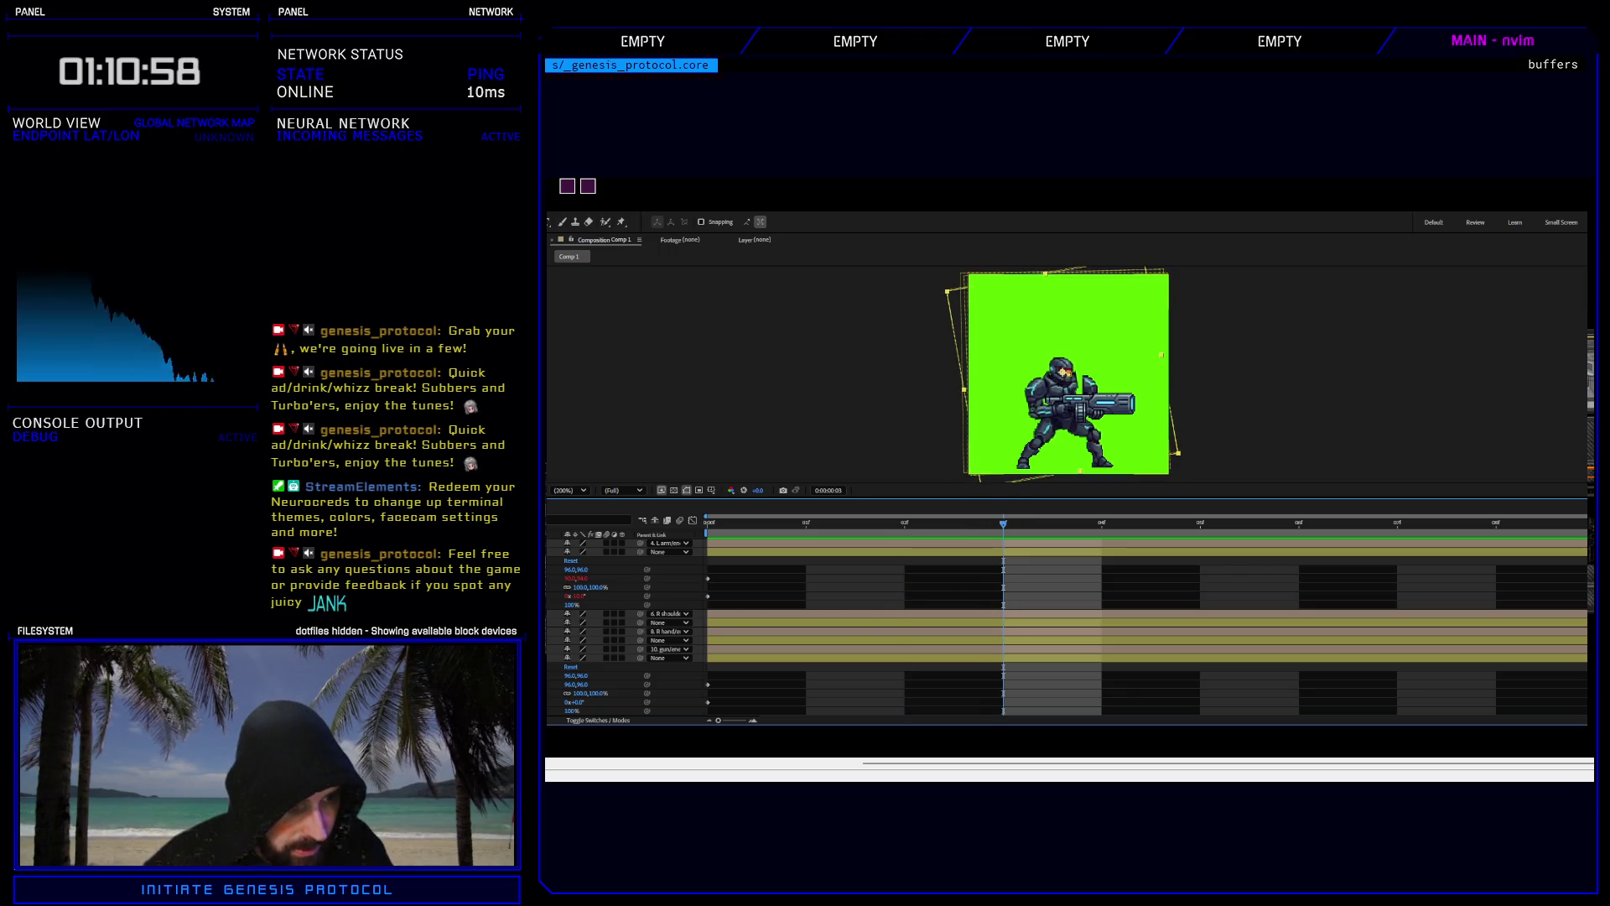
{"action": "left_click", "coordinate": [1003, 702]}
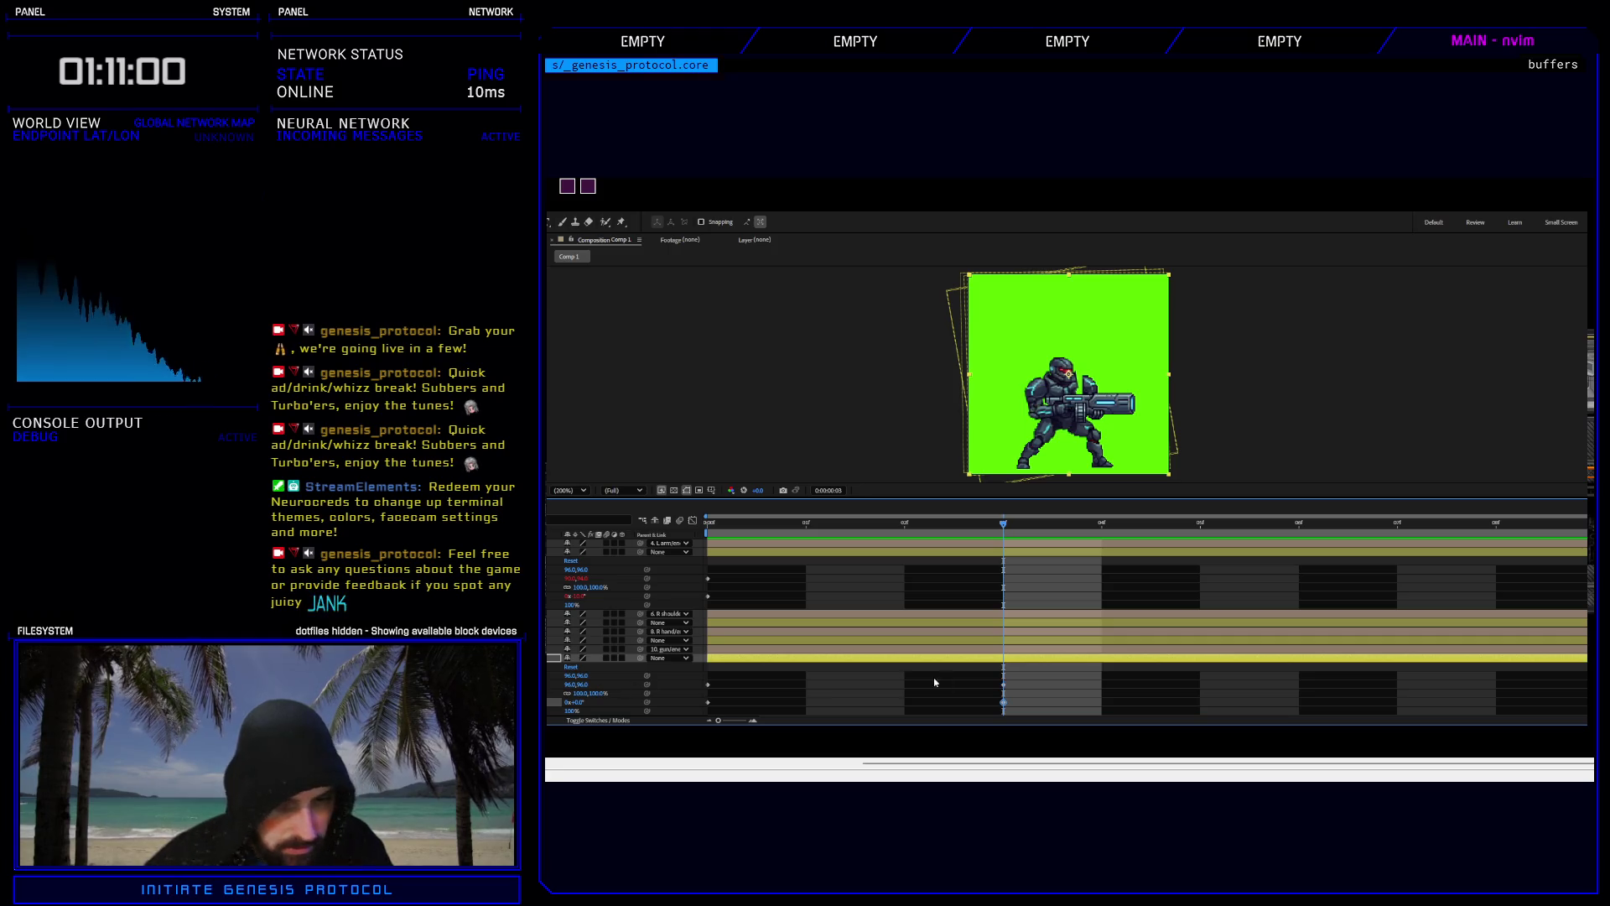
{"action": "key", "text": "Left"}
{"action": "key", "text": "Left"}
{"action": "key", "text": "Left"}
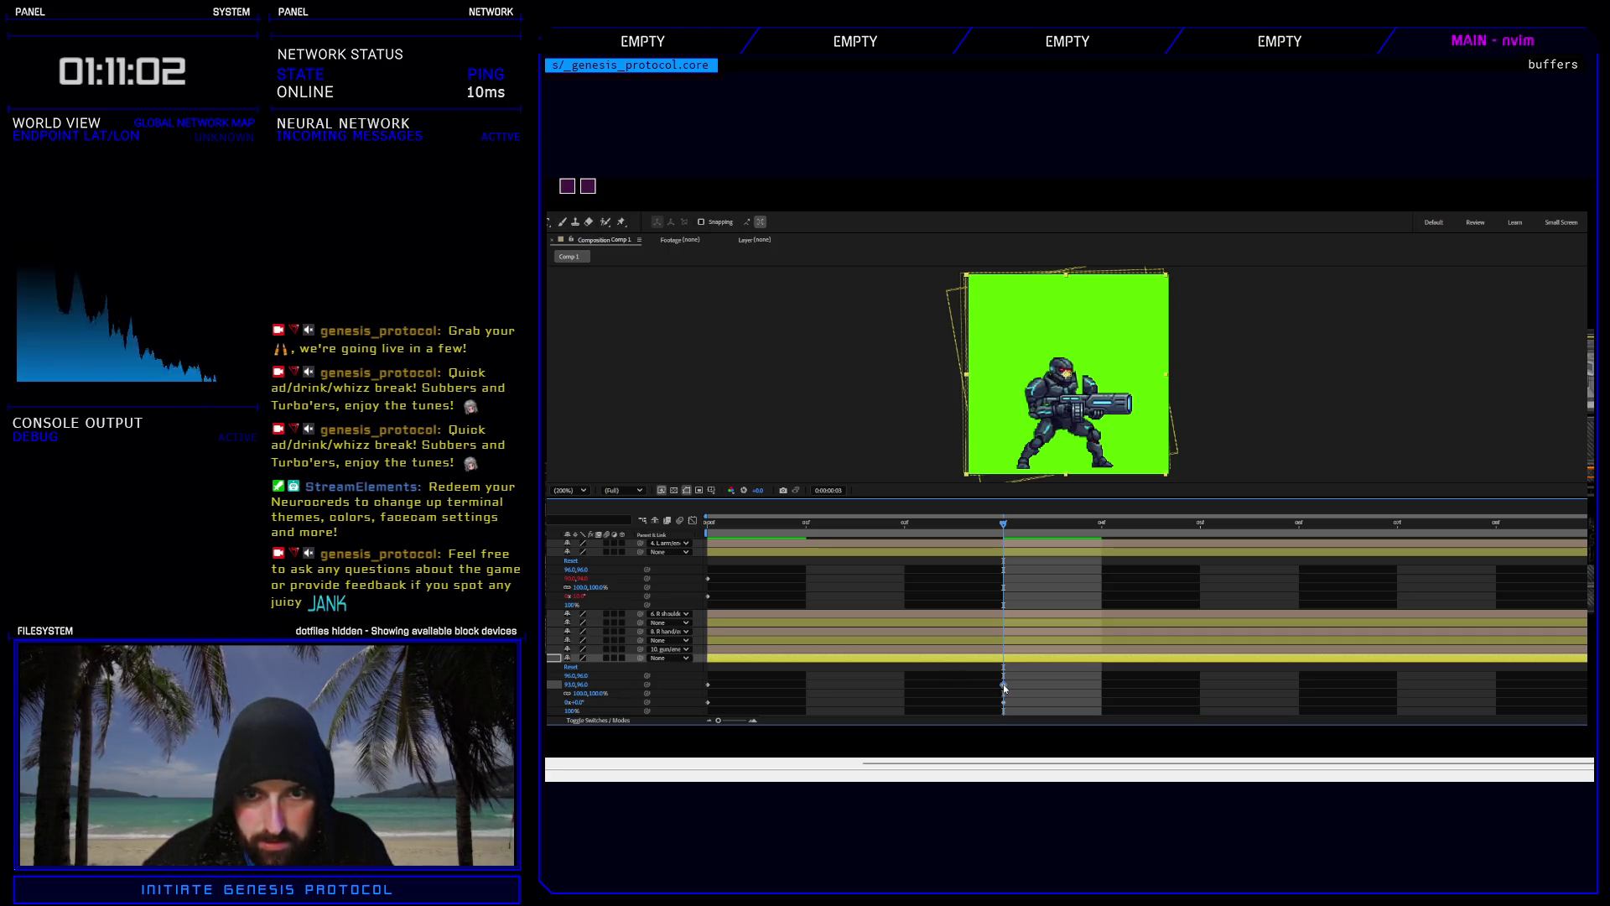
{"action": "key", "text": "Right"}
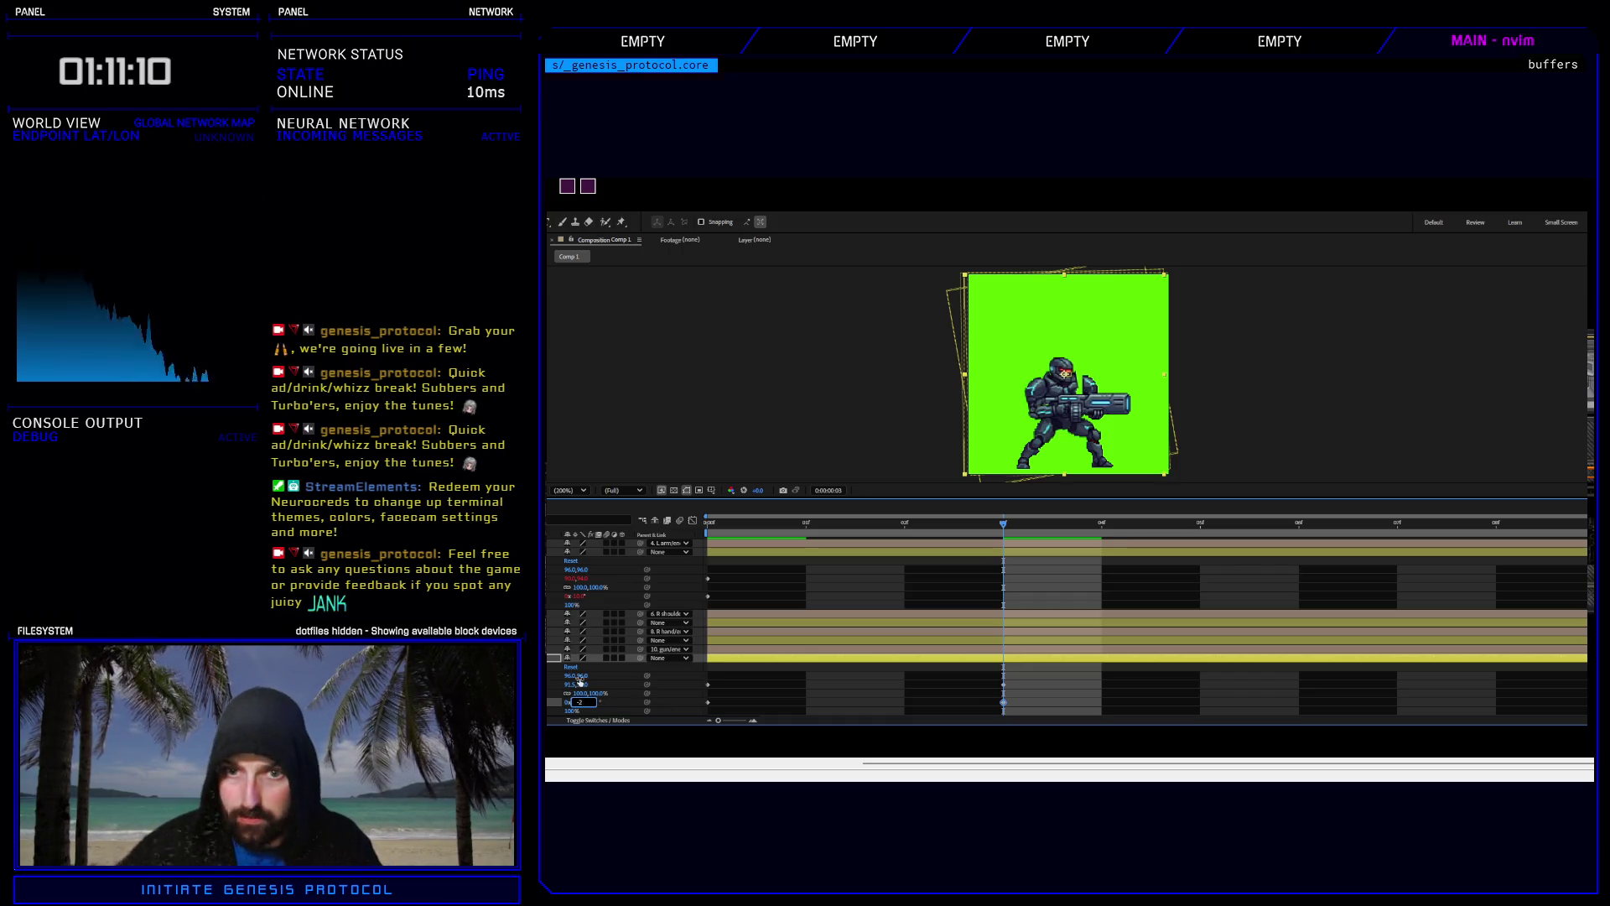
{"action": "key", "text": "Return"}
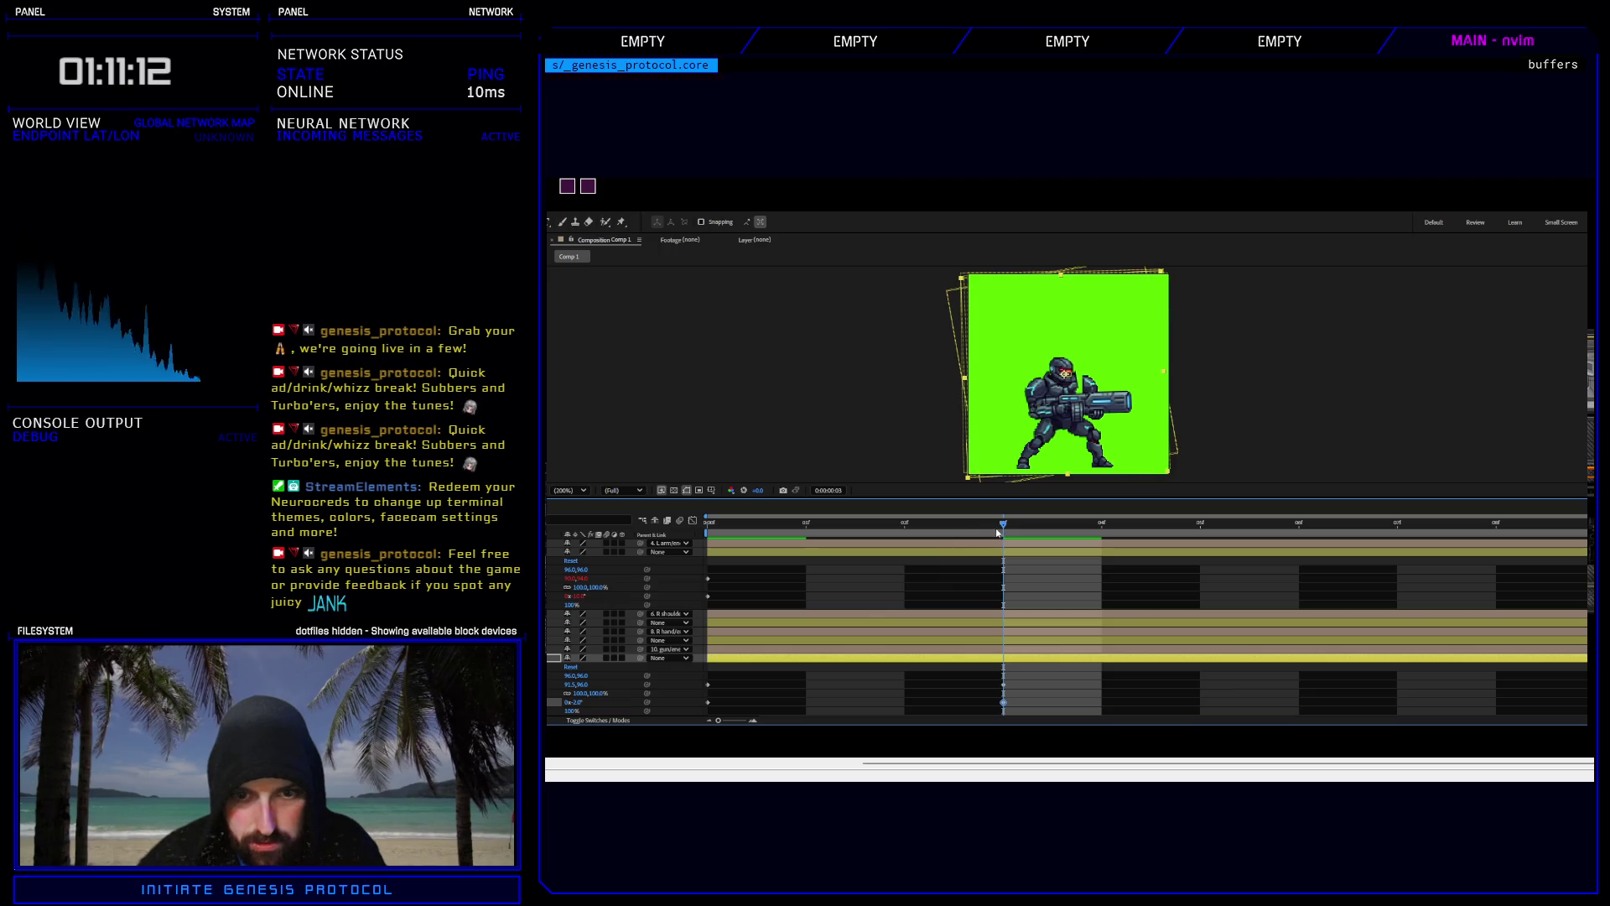
{"action": "mouse_move", "coordinate": [998, 533]}
{"action": "left_mouse_down"}
{"action": "mouse_move", "coordinate": [767, 536]}
{"action": "mouse_move", "coordinate": [1082, 509]}
{"action": "left_mouse_up"}
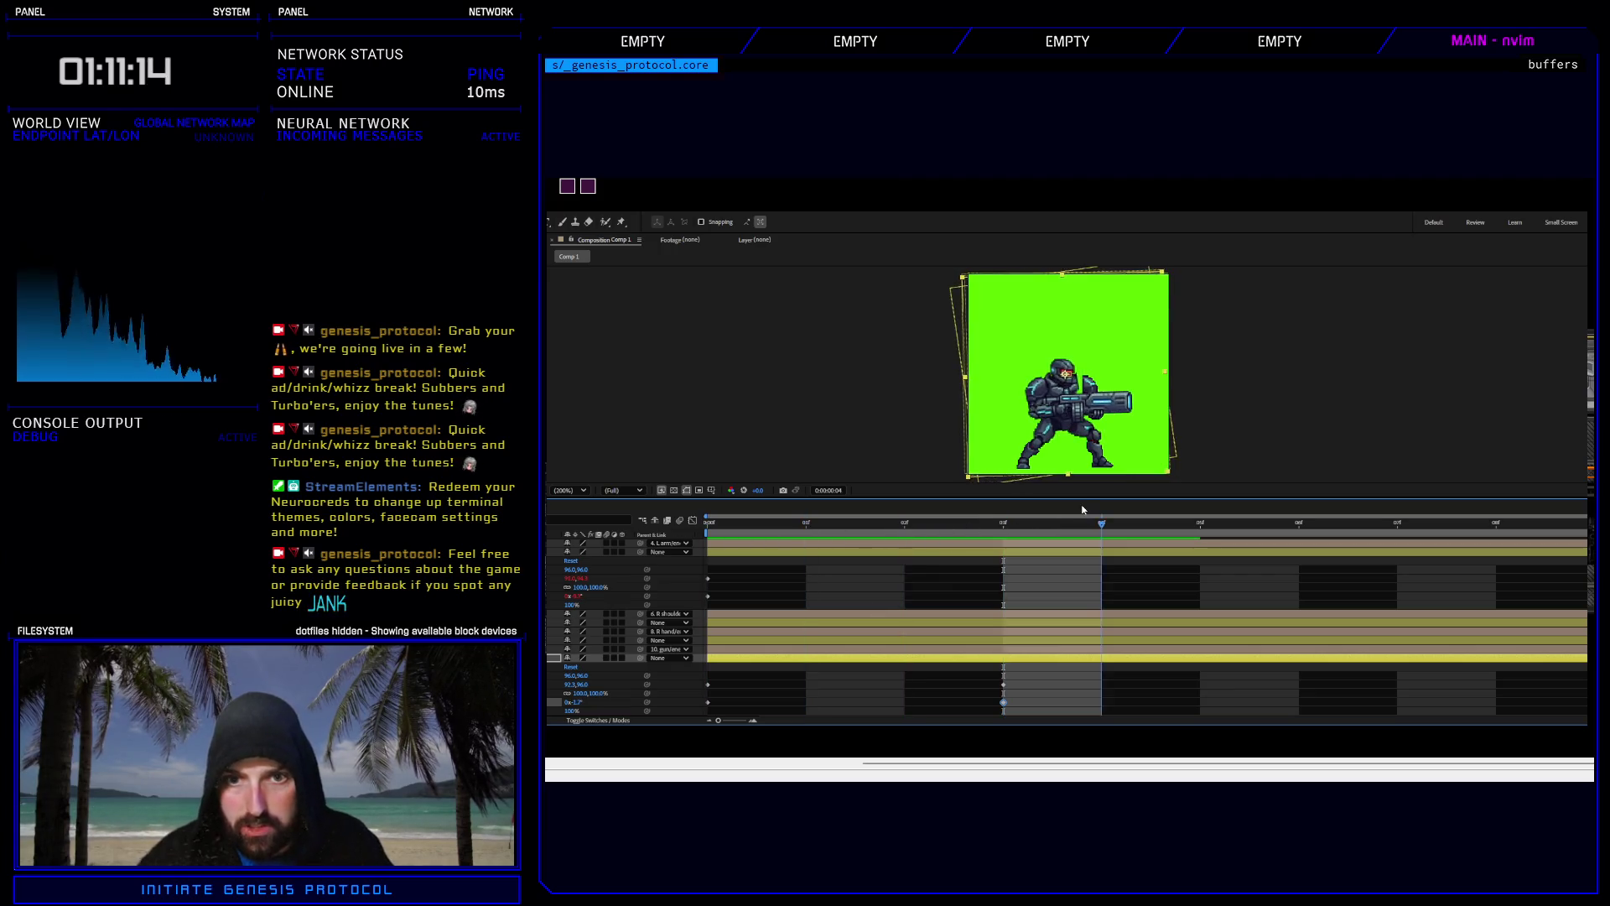
Play the loop, return to frame 3, link another layer's Position, and preview again.
{"action": "key", "text": "space"}
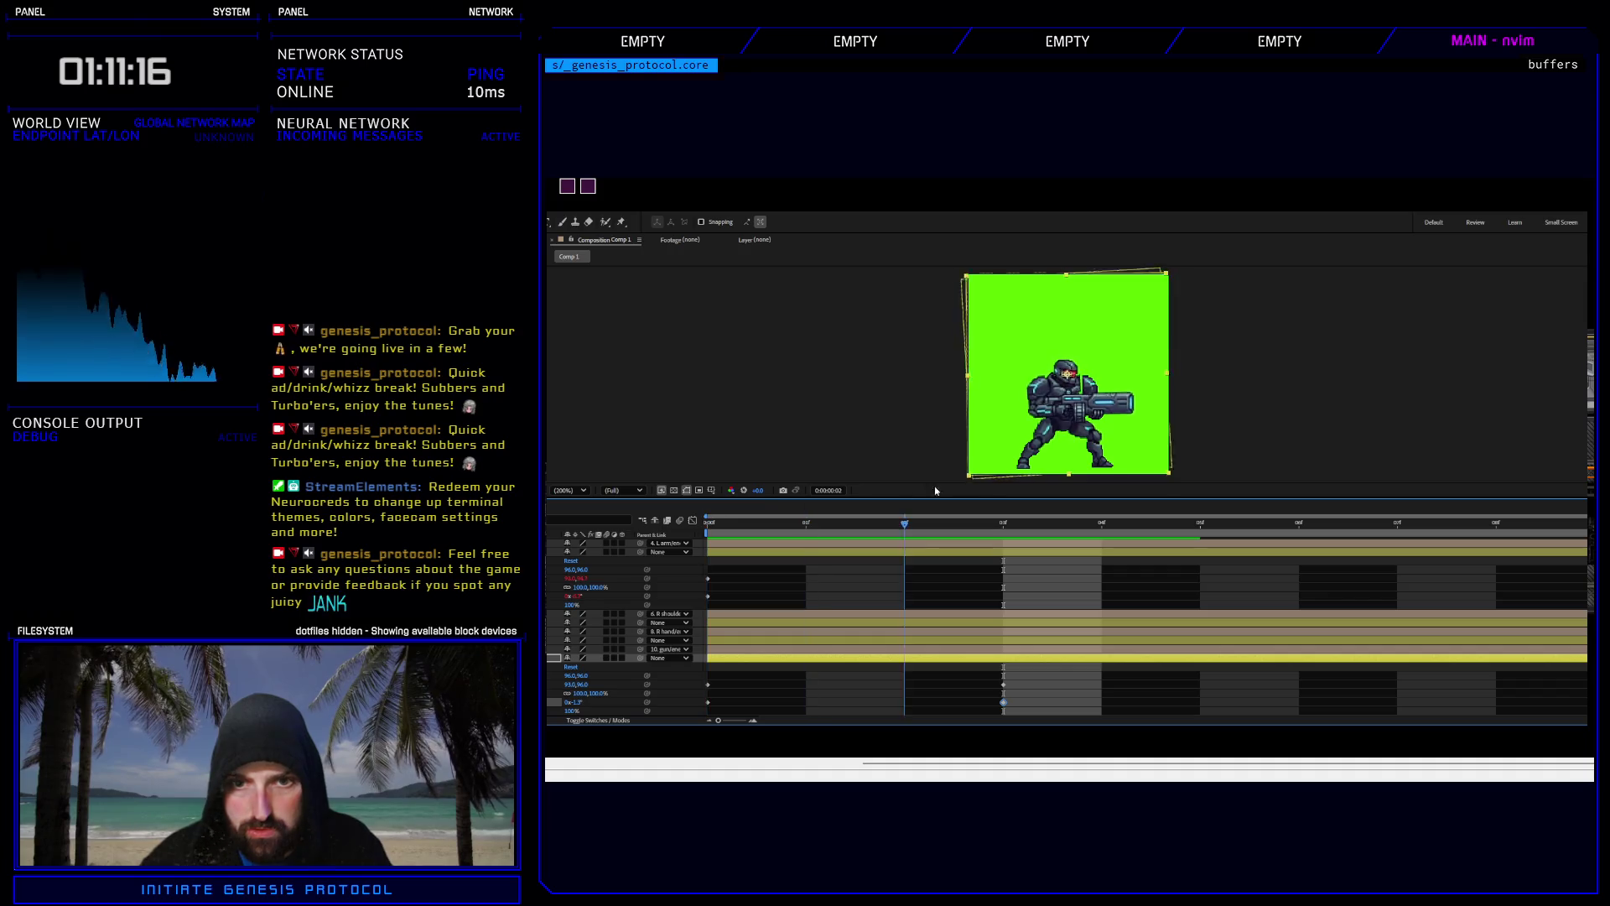
{"action": "left_click", "coordinate": [726, 525]}
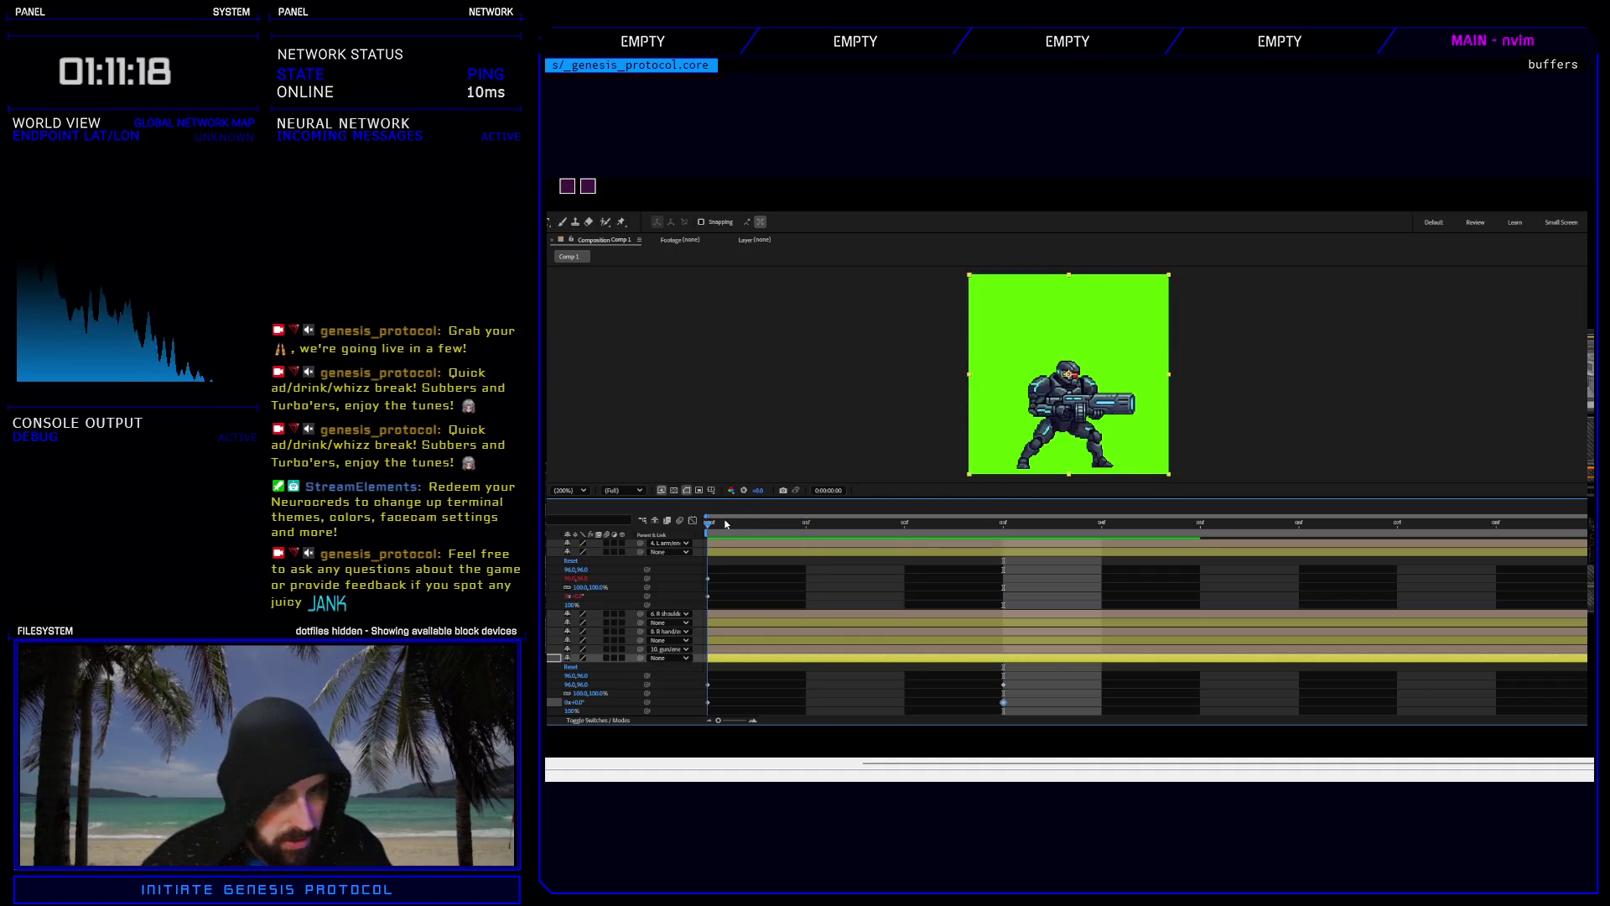
{"action": "left_click_drag", "start_coordinate": [726, 524], "coordinate": [1006, 508]}
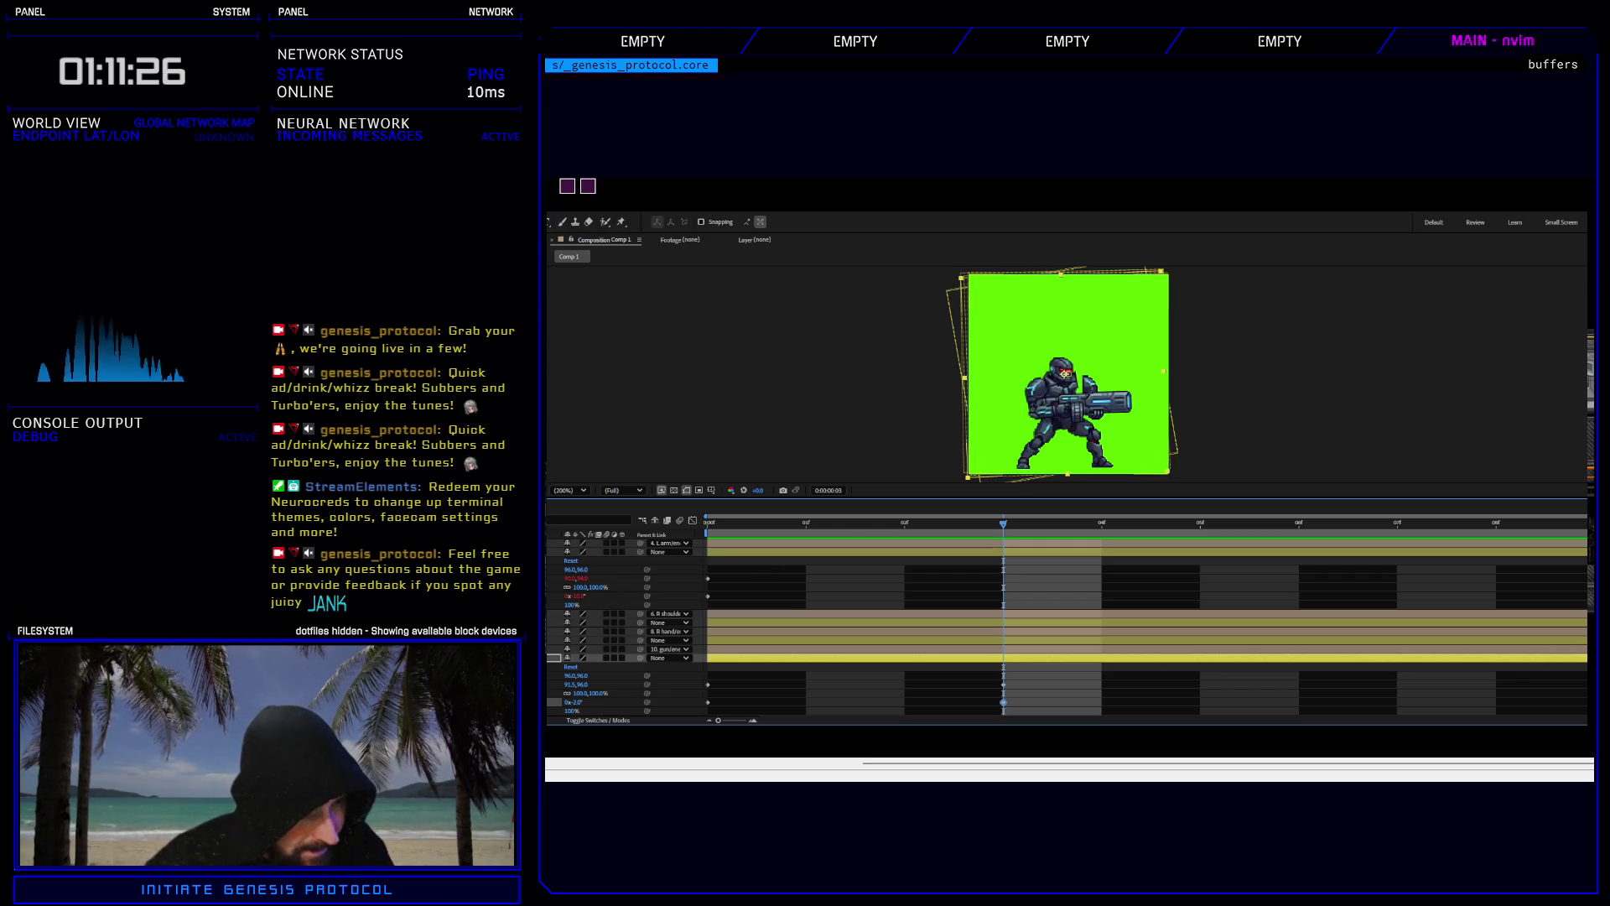
{"action": "scroll", "coordinate": [1065, 627], "scroll_direction": "down", "scroll_amount": 3}
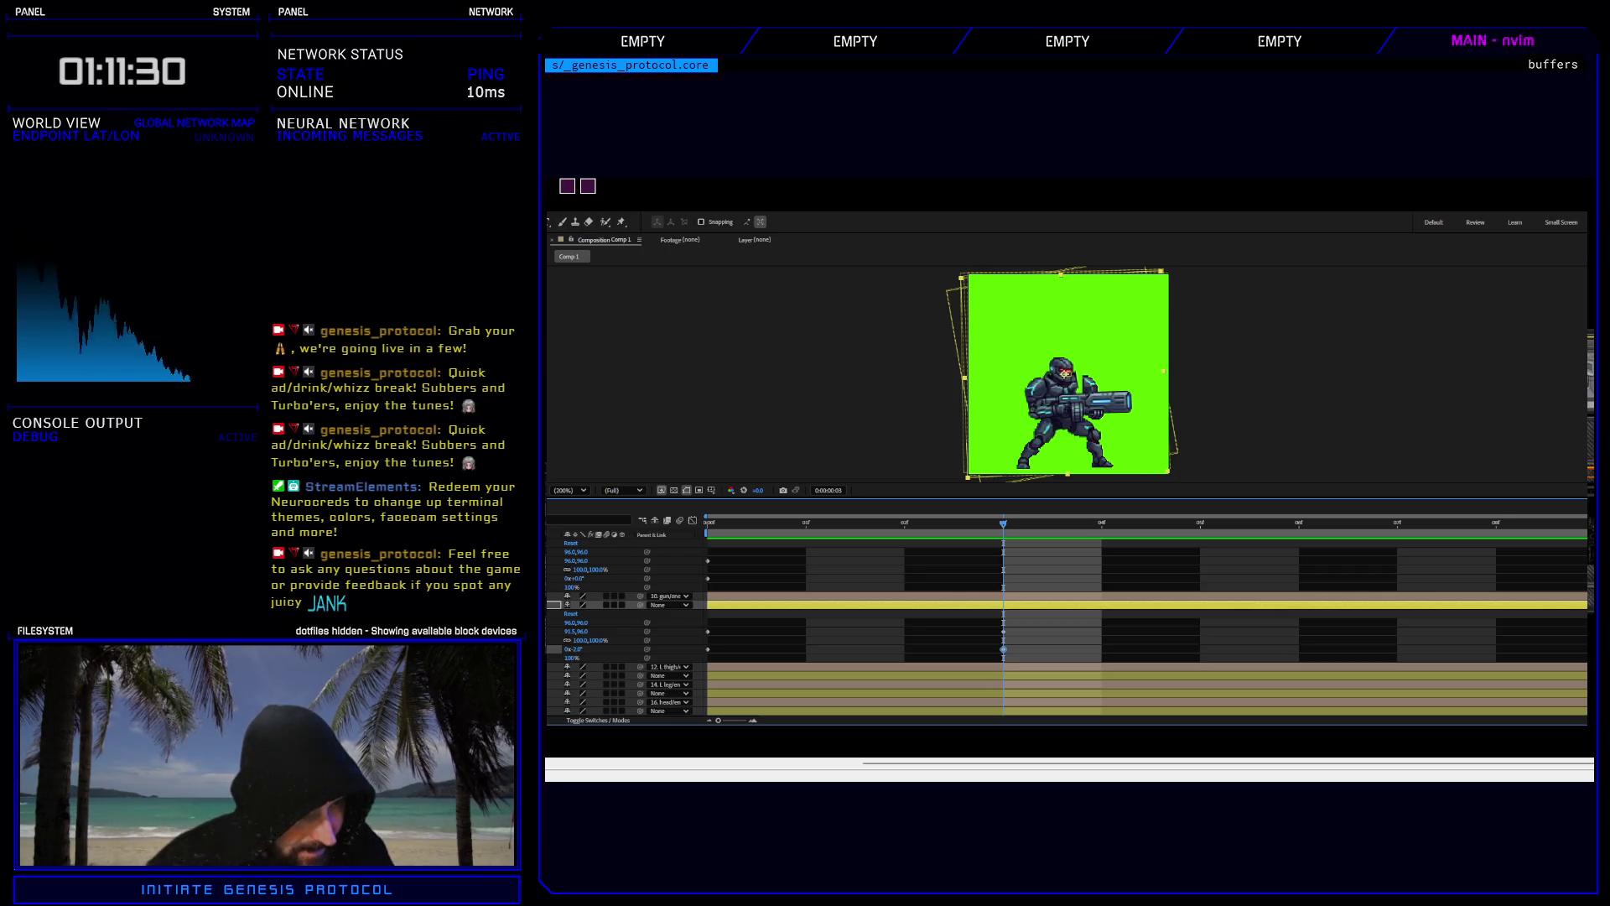
{"action": "scroll", "coordinate": [1065, 628], "scroll_direction": "up", "scroll_amount": 3}
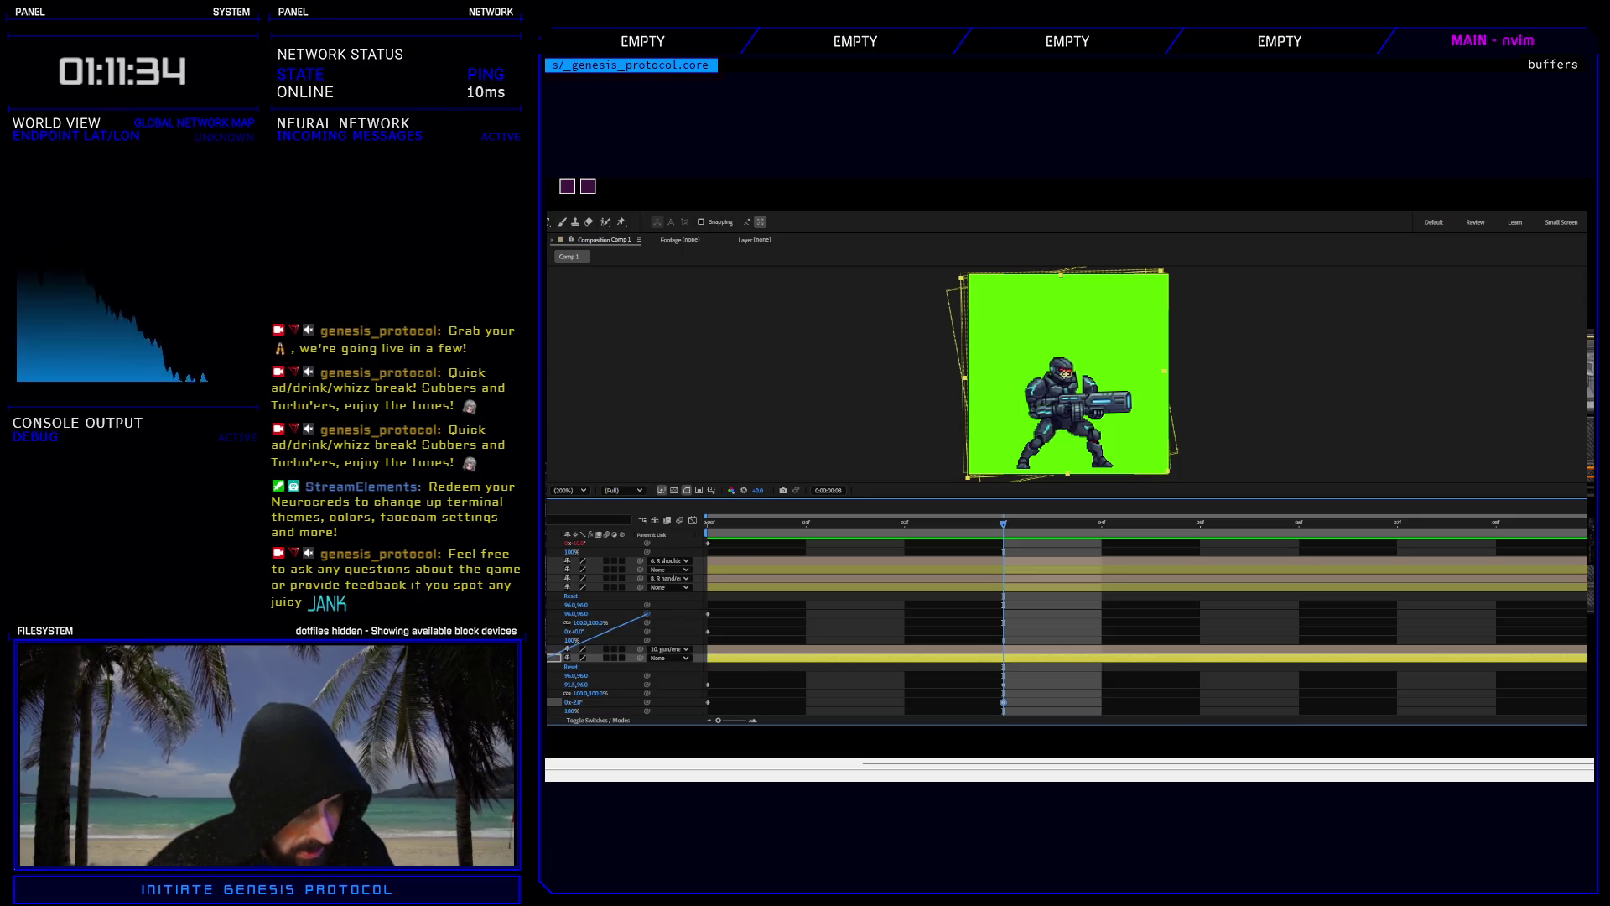
{"action": "mouse_move", "coordinate": [551, 657]}
{"action": "left_mouse_down"}
{"action": "mouse_move", "coordinate": [576, 684]}
{"action": "mouse_move", "coordinate": [587, 662]}
{"action": "mouse_move", "coordinate": [575, 702]}
{"action": "left_mouse_up"}
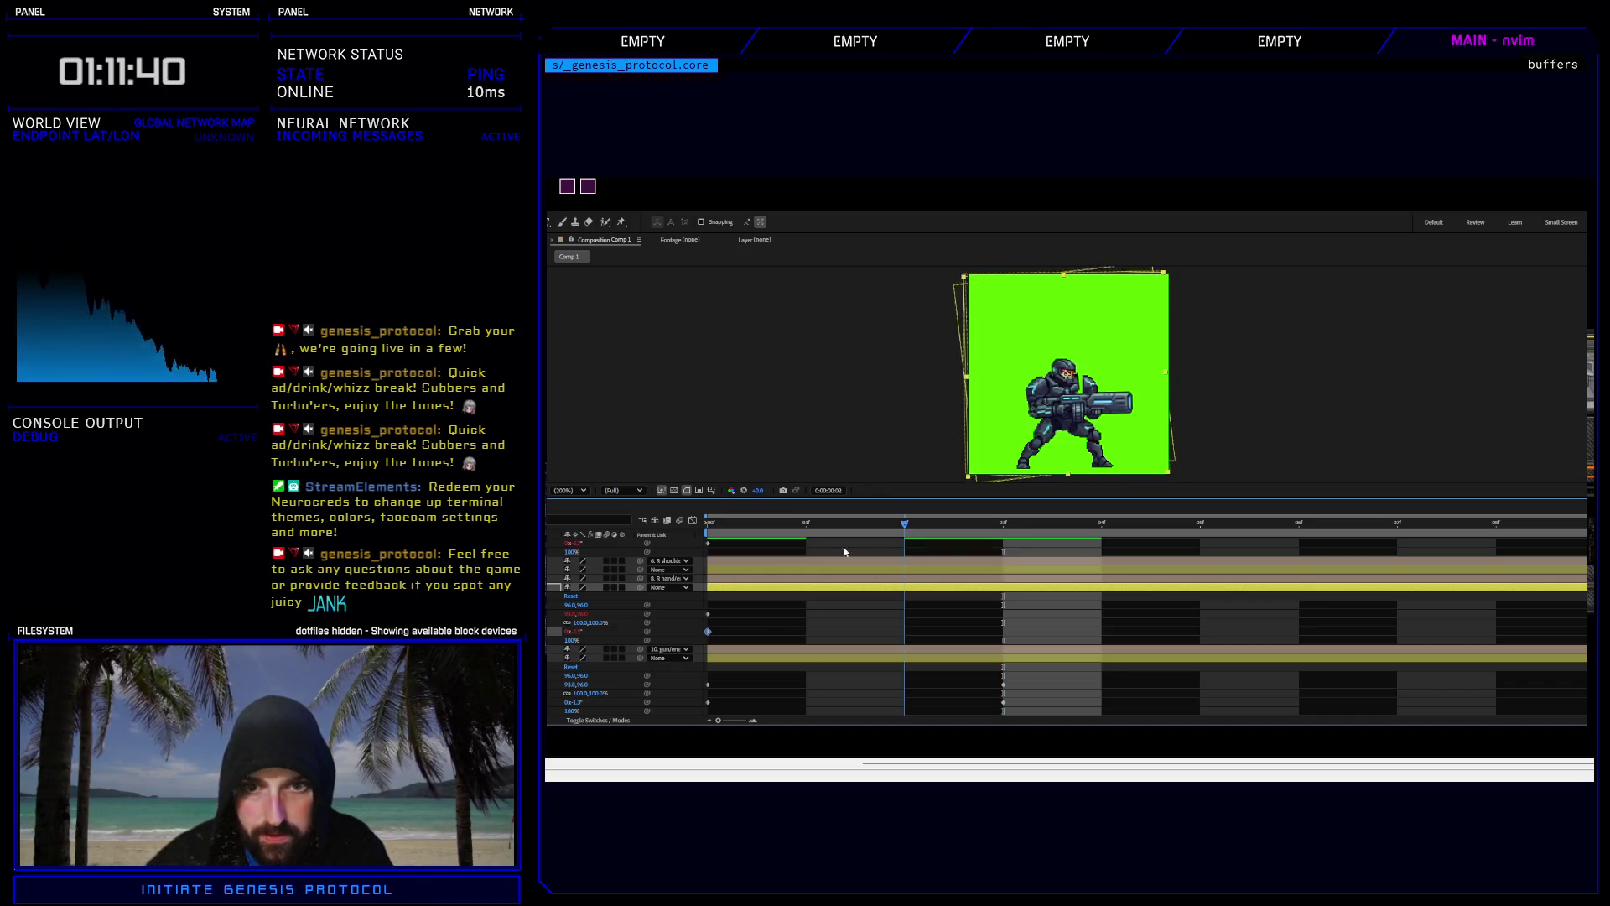
{"action": "key", "text": "space"}
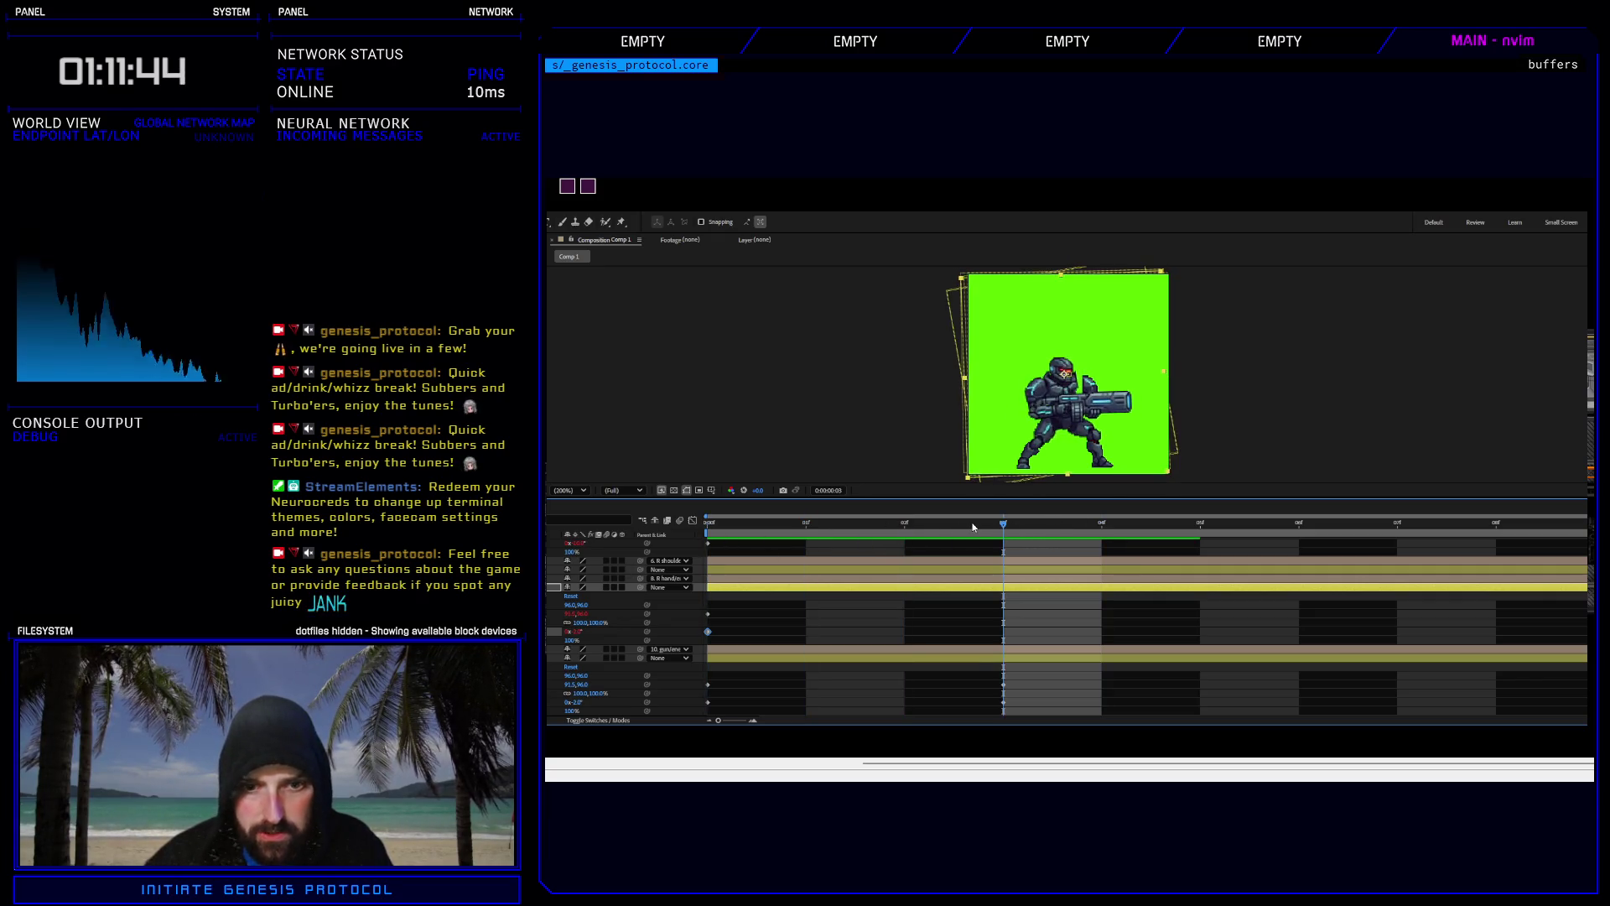
{"action": "scroll", "coordinate": [642, 623], "scroll_direction": "up", "scroll_amount": 5}
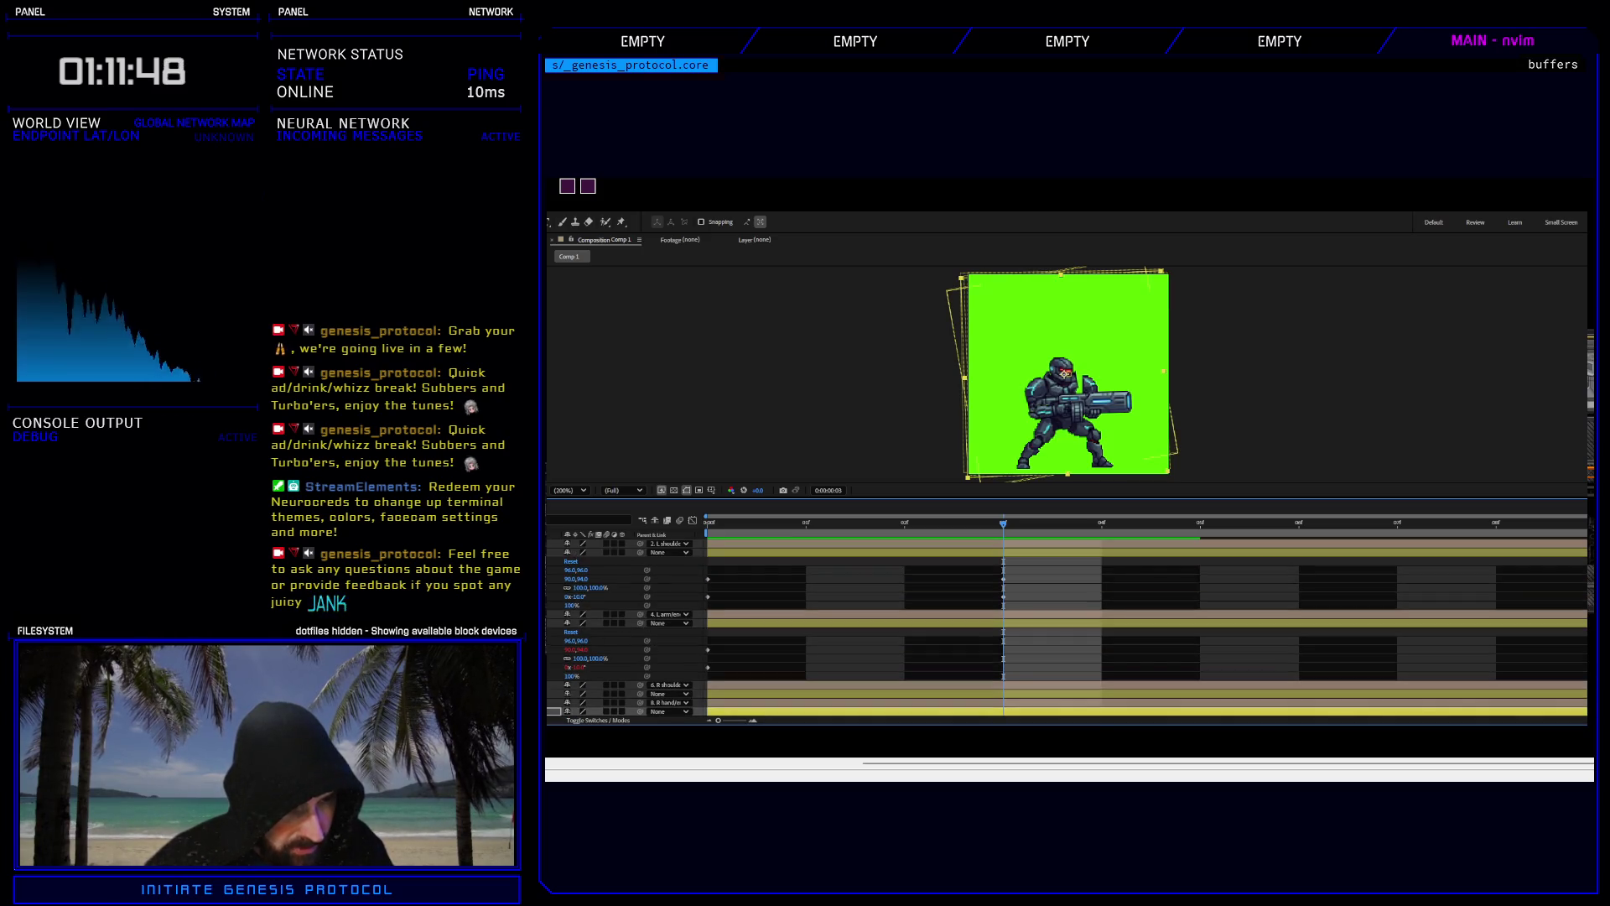
Turn off the expression switches on layer 4's Position and Rotation, then hide the expression lines.
{"action": "left_click", "coordinate": [648, 648]}
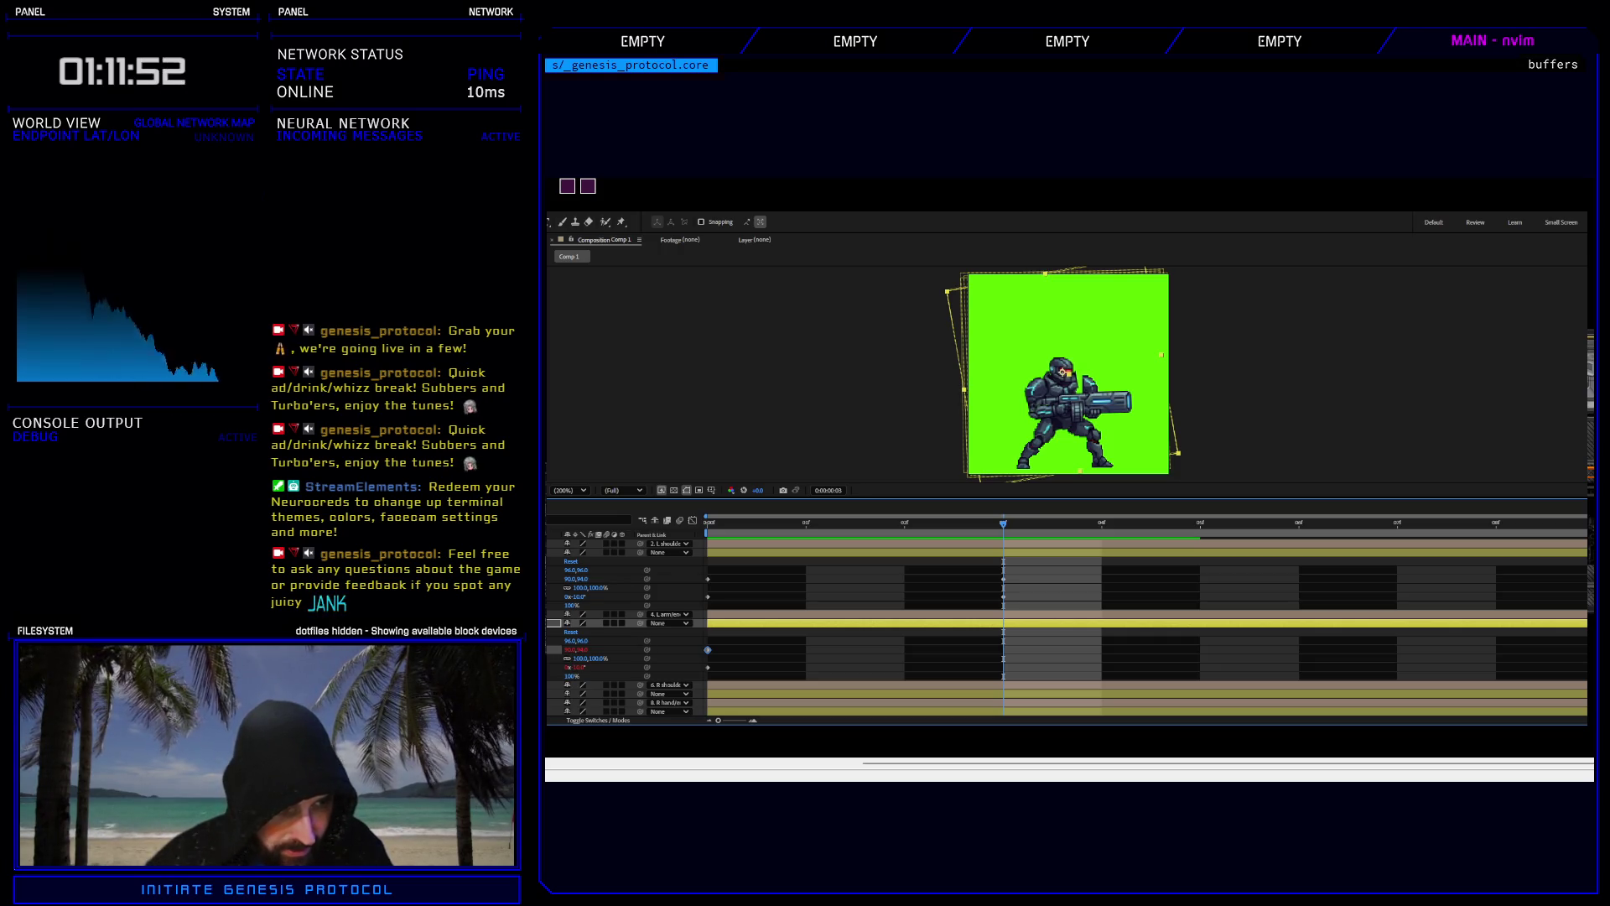
{"action": "left_click", "coordinate": [558, 650]}
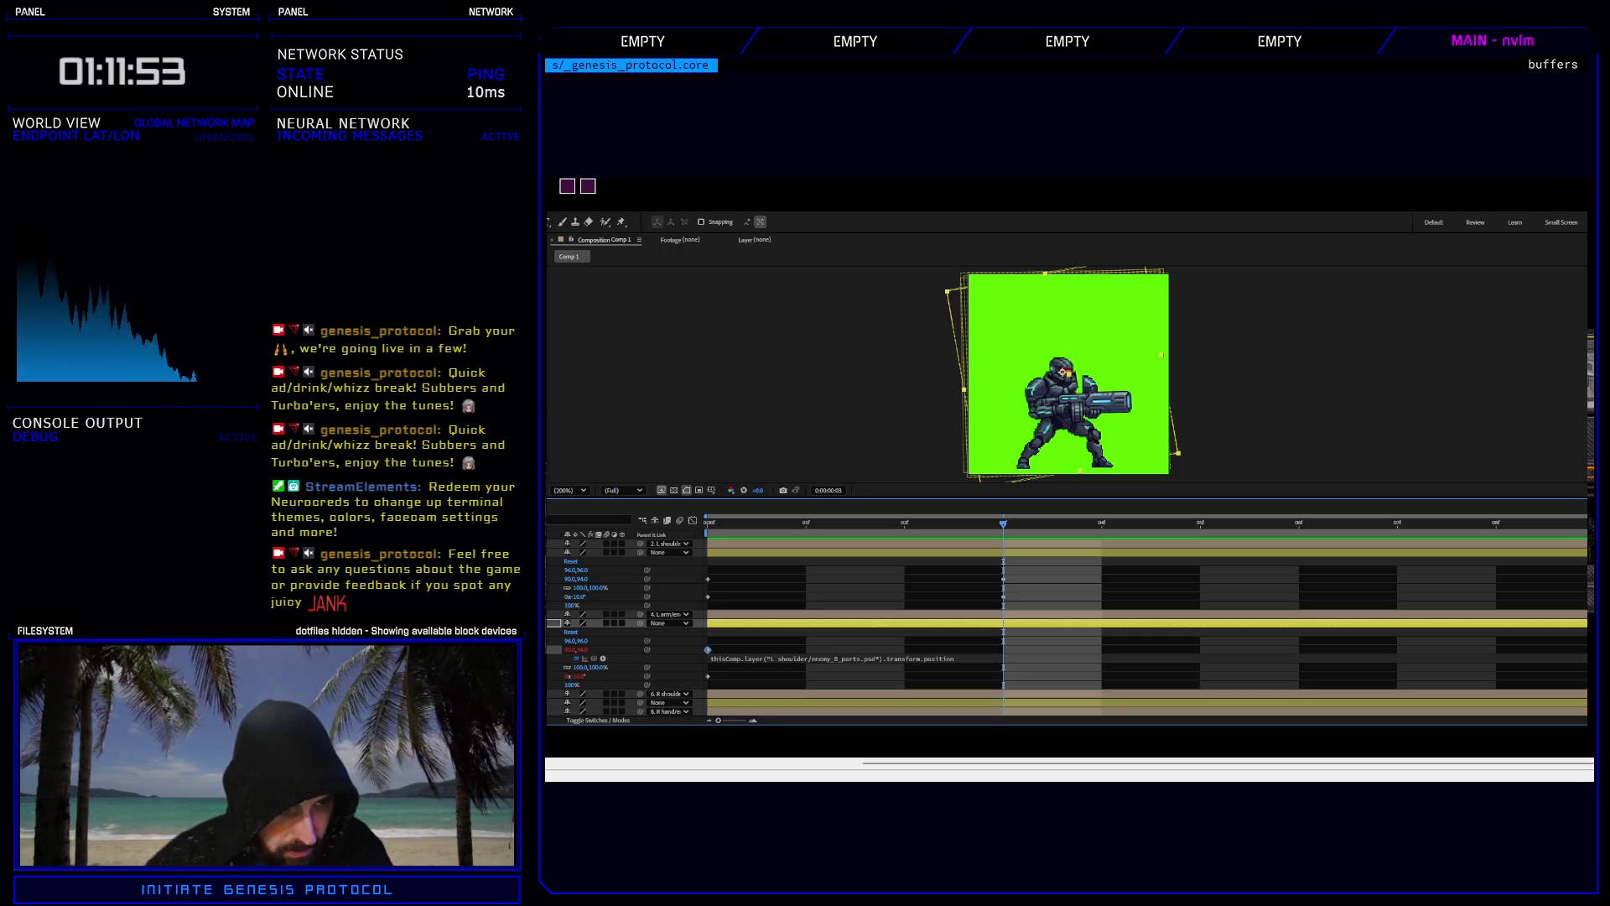
{"action": "left_click", "coordinate": [577, 659]}
{"action": "left_click", "coordinate": [559, 675]}
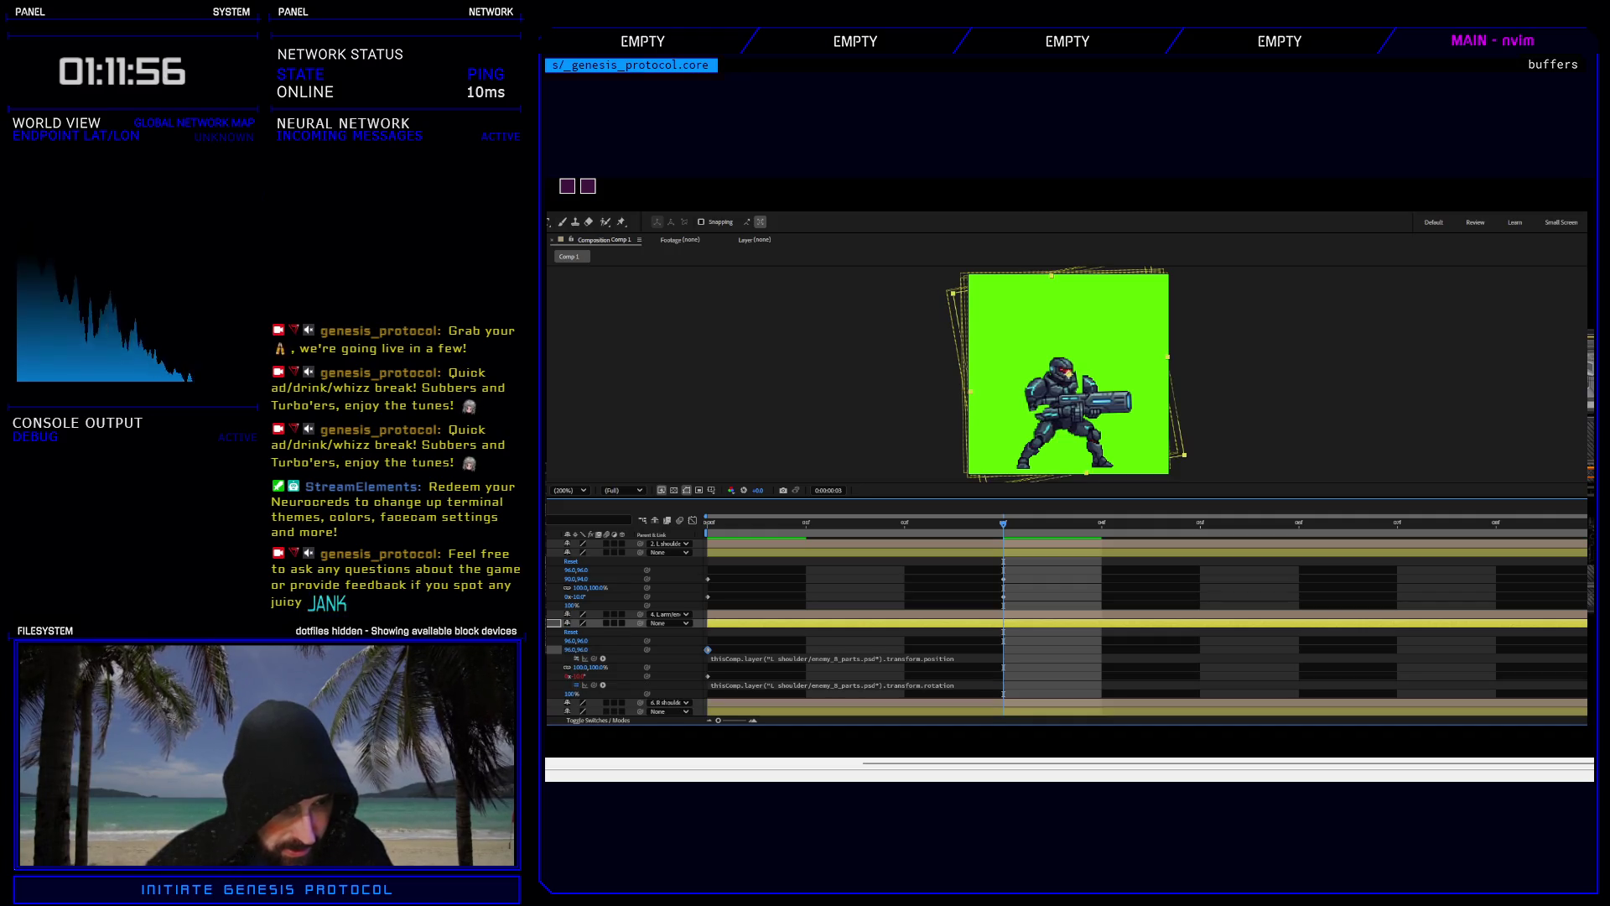
{"action": "left_click", "coordinate": [576, 685]}
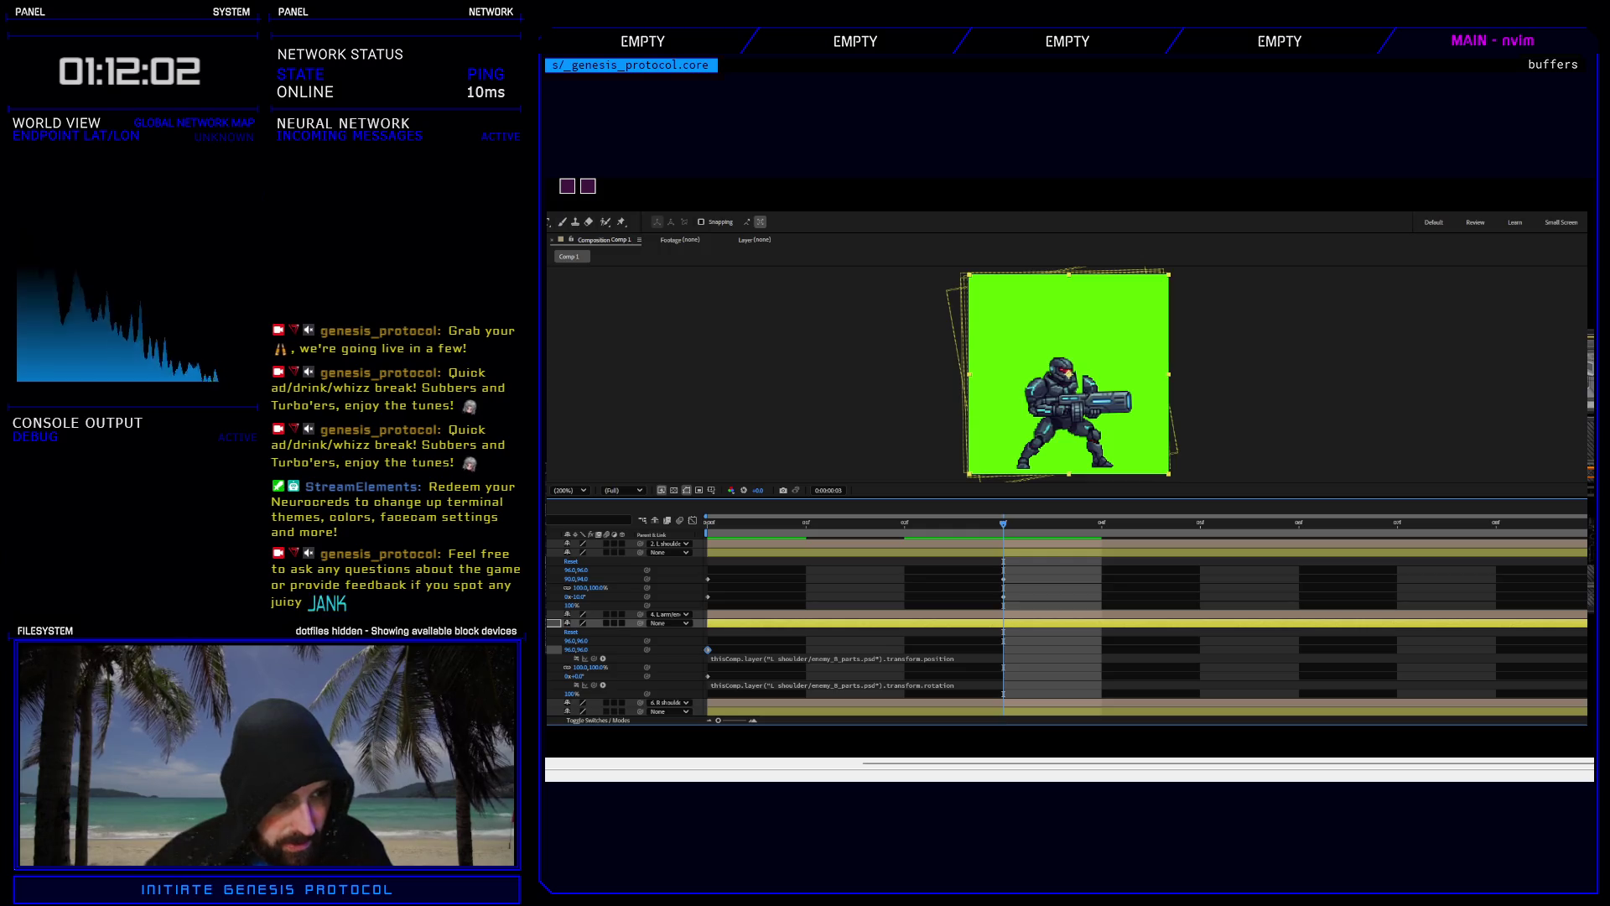
{"action": "key", "text": "ctrl+z"}
{"action": "key", "text": "ctrl+z"}
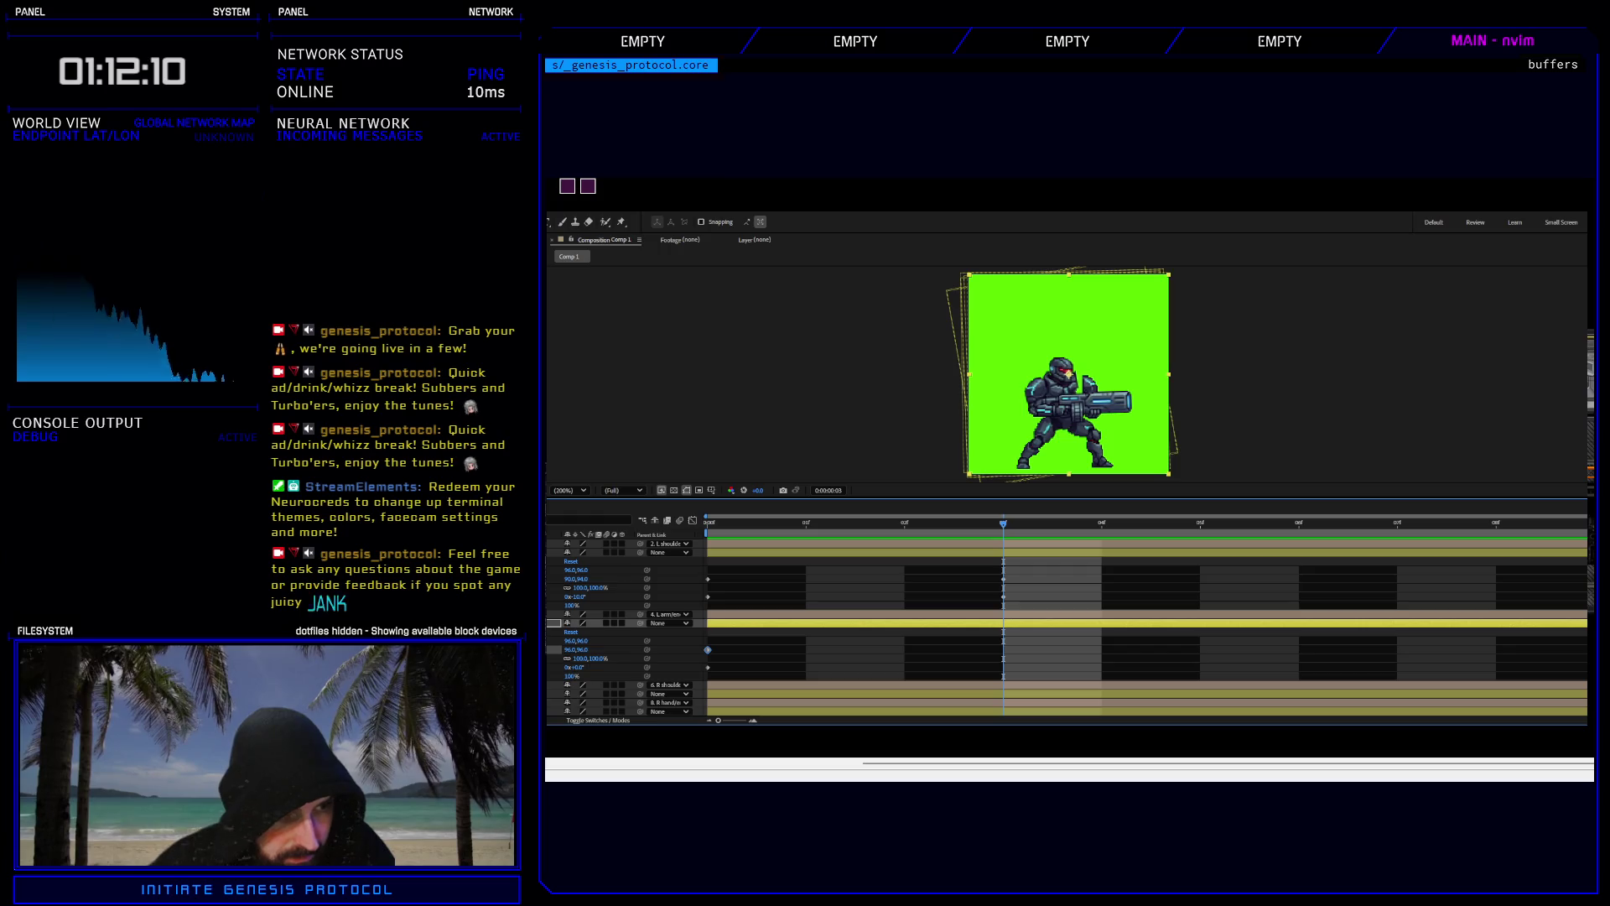
Key layer 4 at frame 3 with Position 92,96 and Rotation -2°.
{"action": "key", "text": "alt+shift+p"}
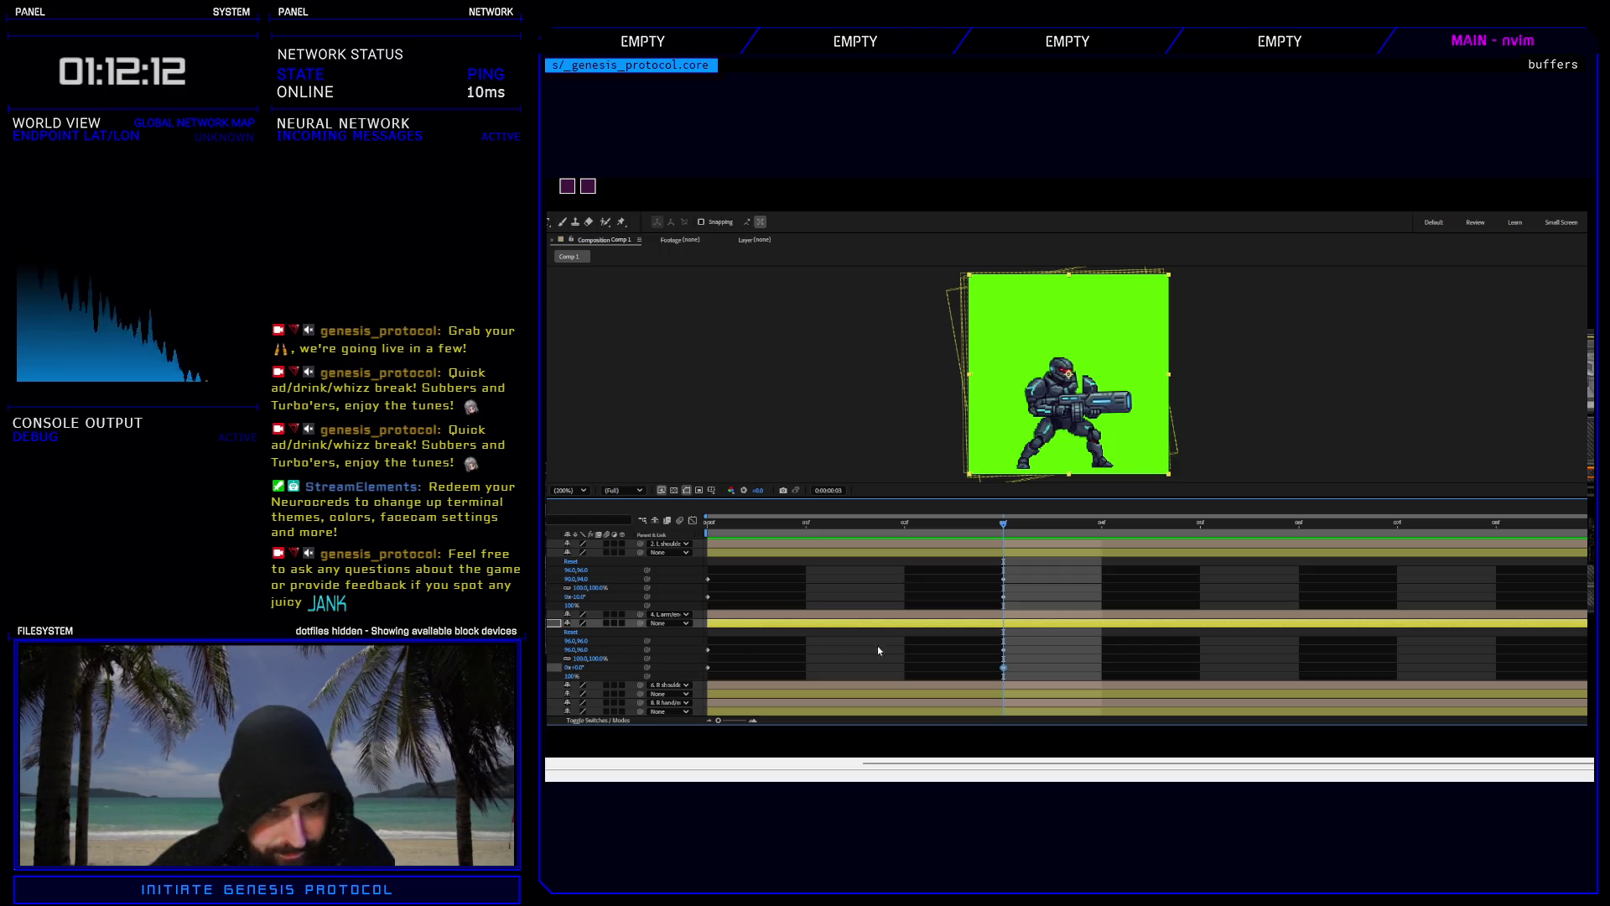
{"action": "key", "text": "Left"}
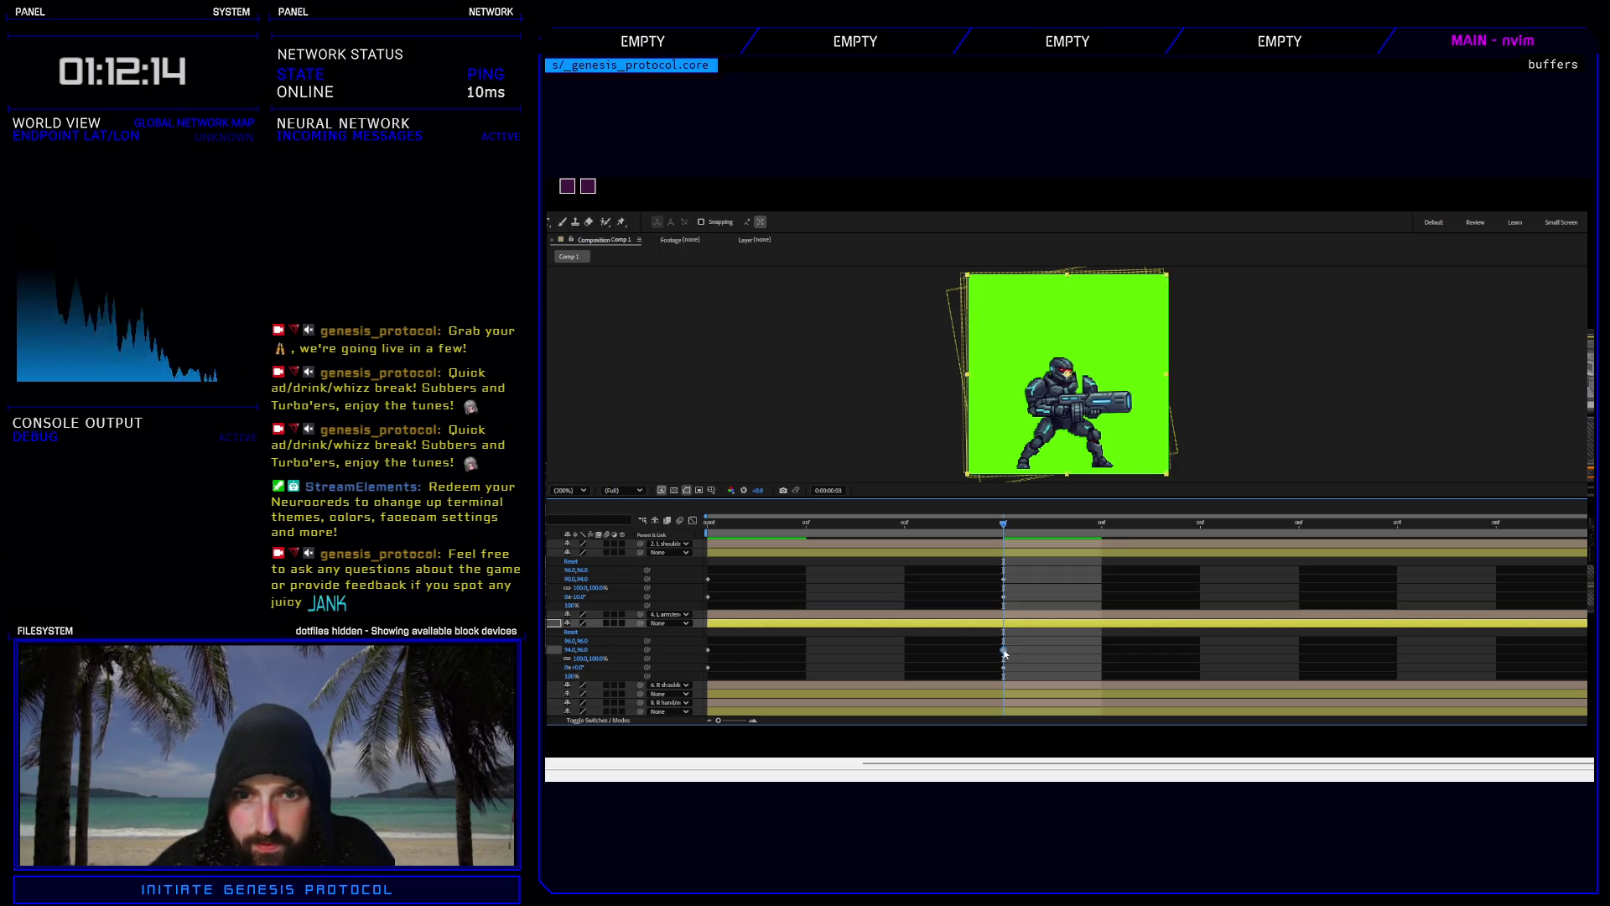
{"action": "key", "text": "Left"}
{"action": "key", "text": "Left"}
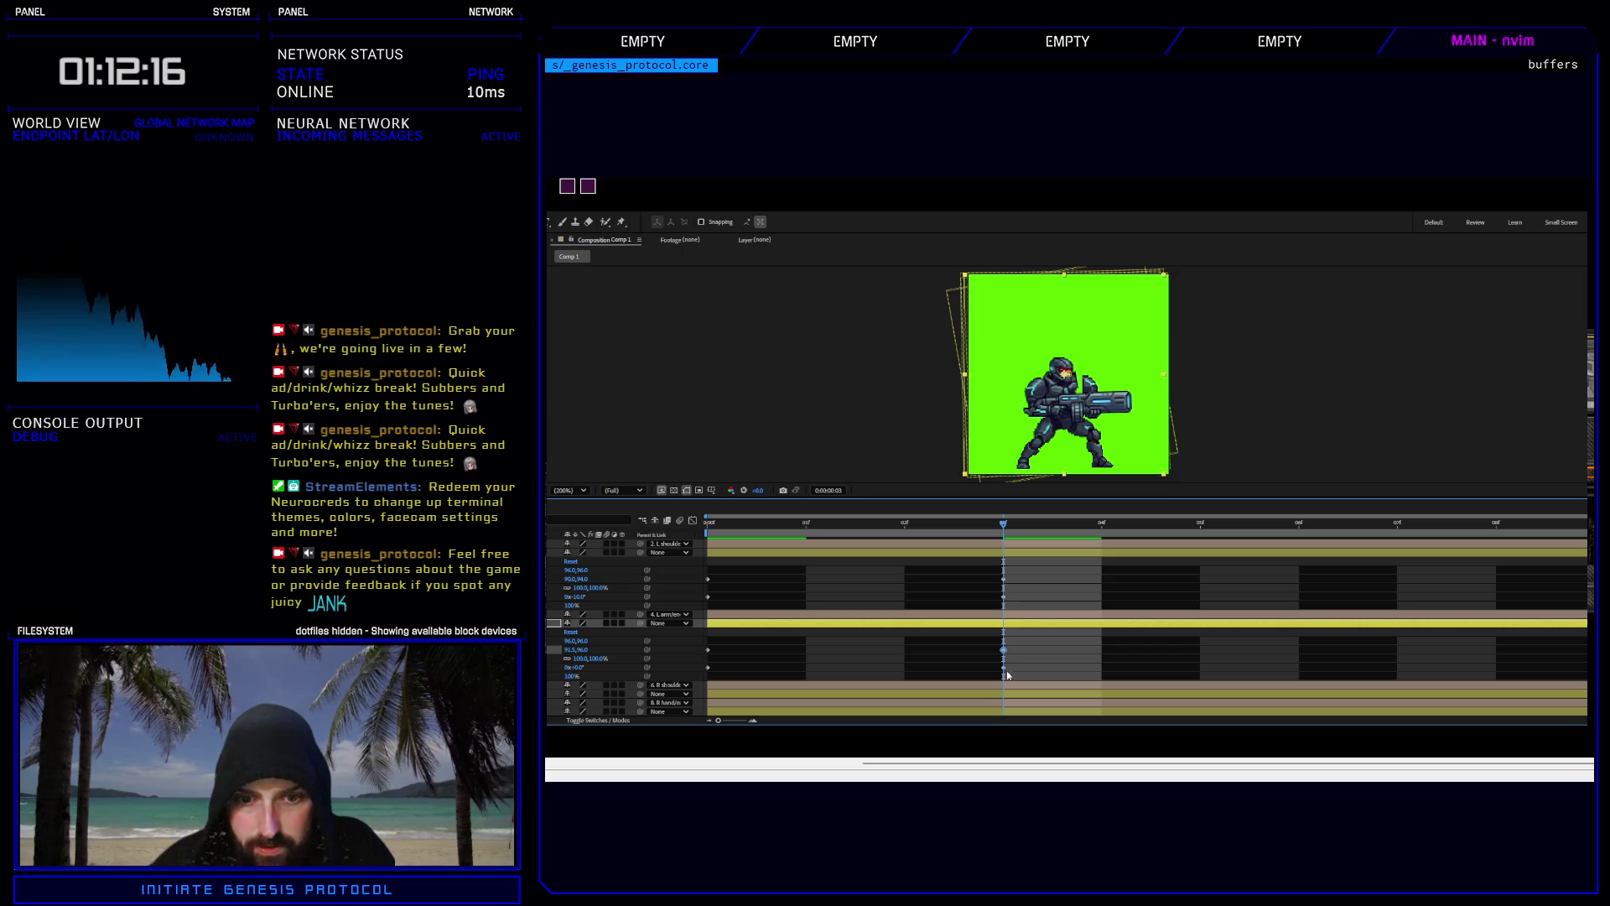
{"action": "left_click", "coordinate": [1004, 668]}
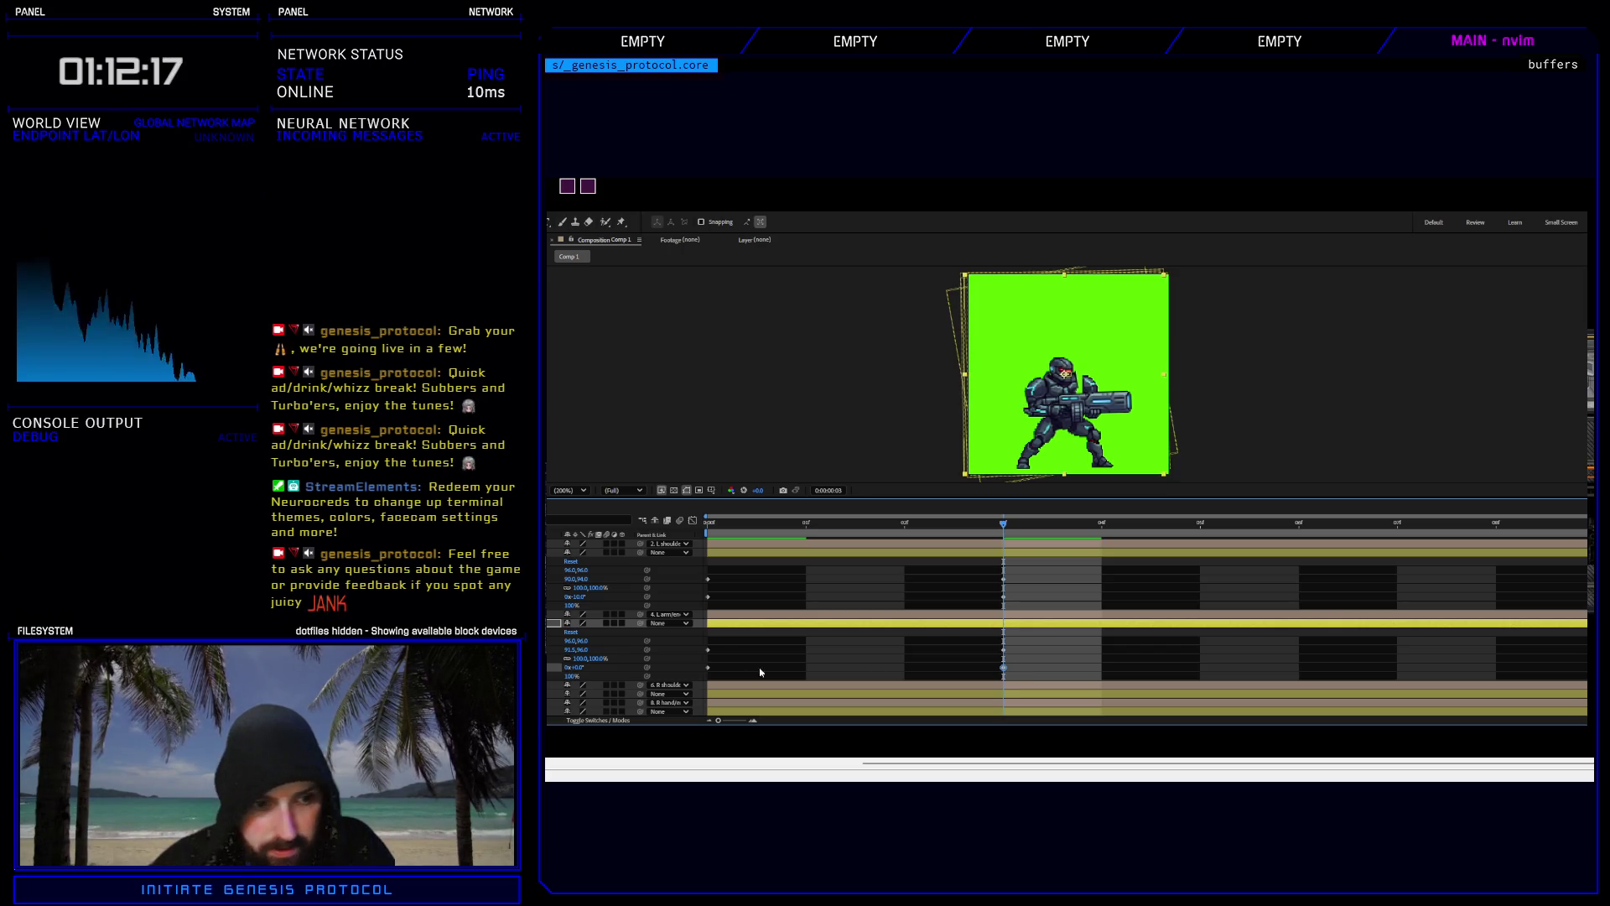
{"action": "left_click", "coordinate": [579, 667]}
{"action": "type", "text": "-2"}
{"action": "key", "text": "Return"}
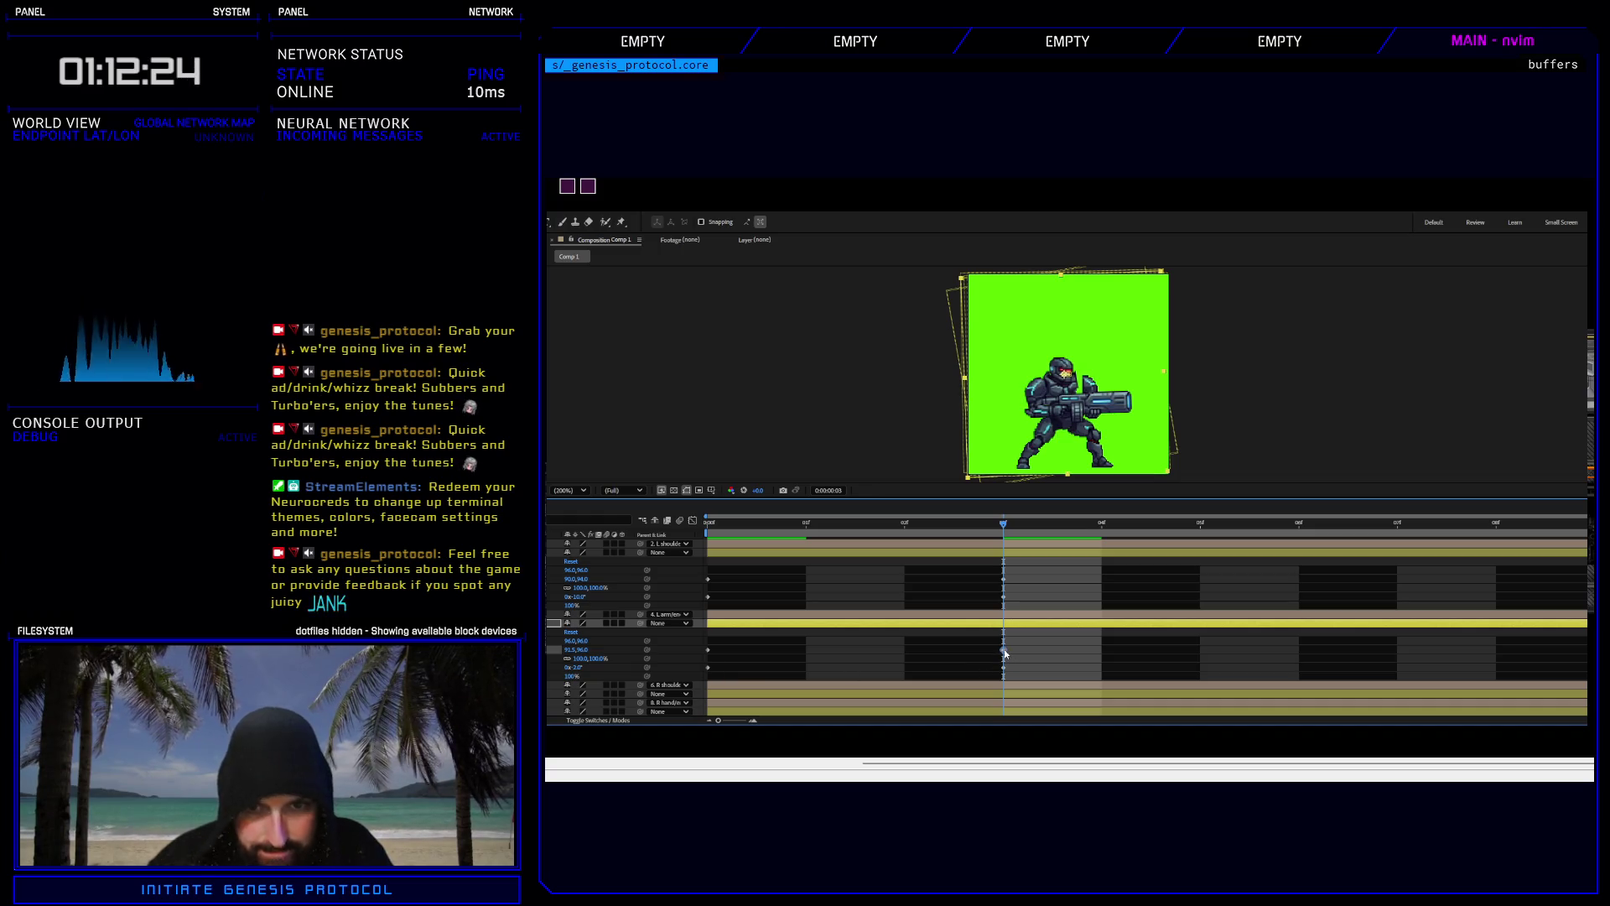
Nudge layer 4 one pixel down and one right, then review frames 1 through 4.
{"action": "key", "text": "Down"}
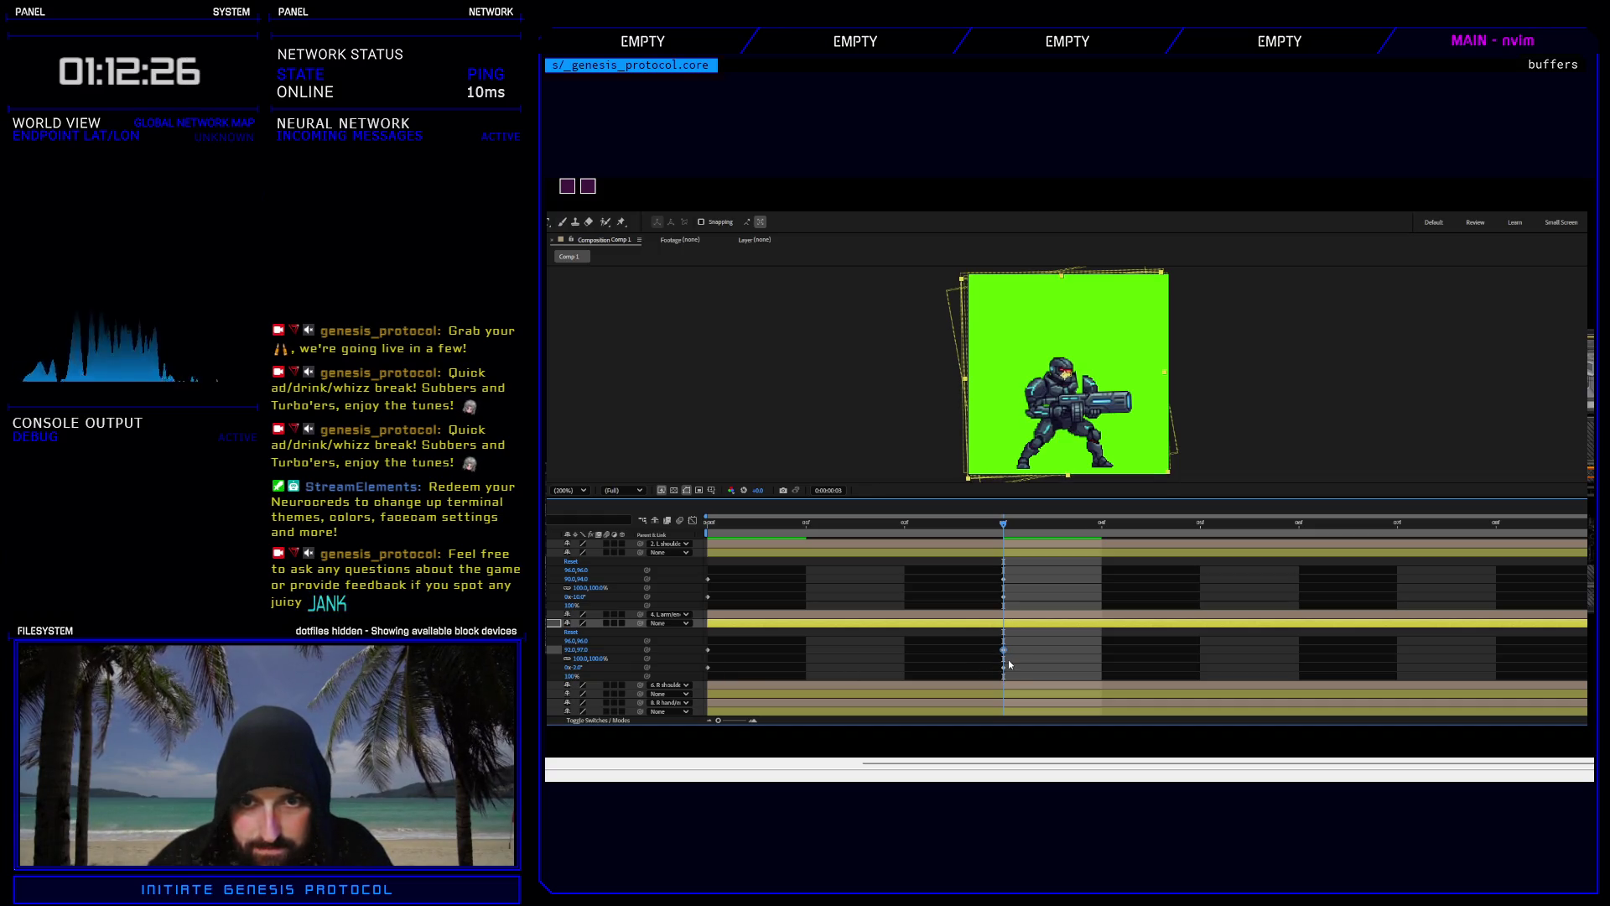
{"action": "mouse_move", "coordinate": [1006, 529]}
{"action": "left_mouse_down"}
{"action": "mouse_move", "coordinate": [773, 536]}
{"action": "mouse_move", "coordinate": [1023, 528]}
{"action": "mouse_move", "coordinate": [769, 527]}
{"action": "mouse_move", "coordinate": [991, 525]}
{"action": "left_mouse_up"}
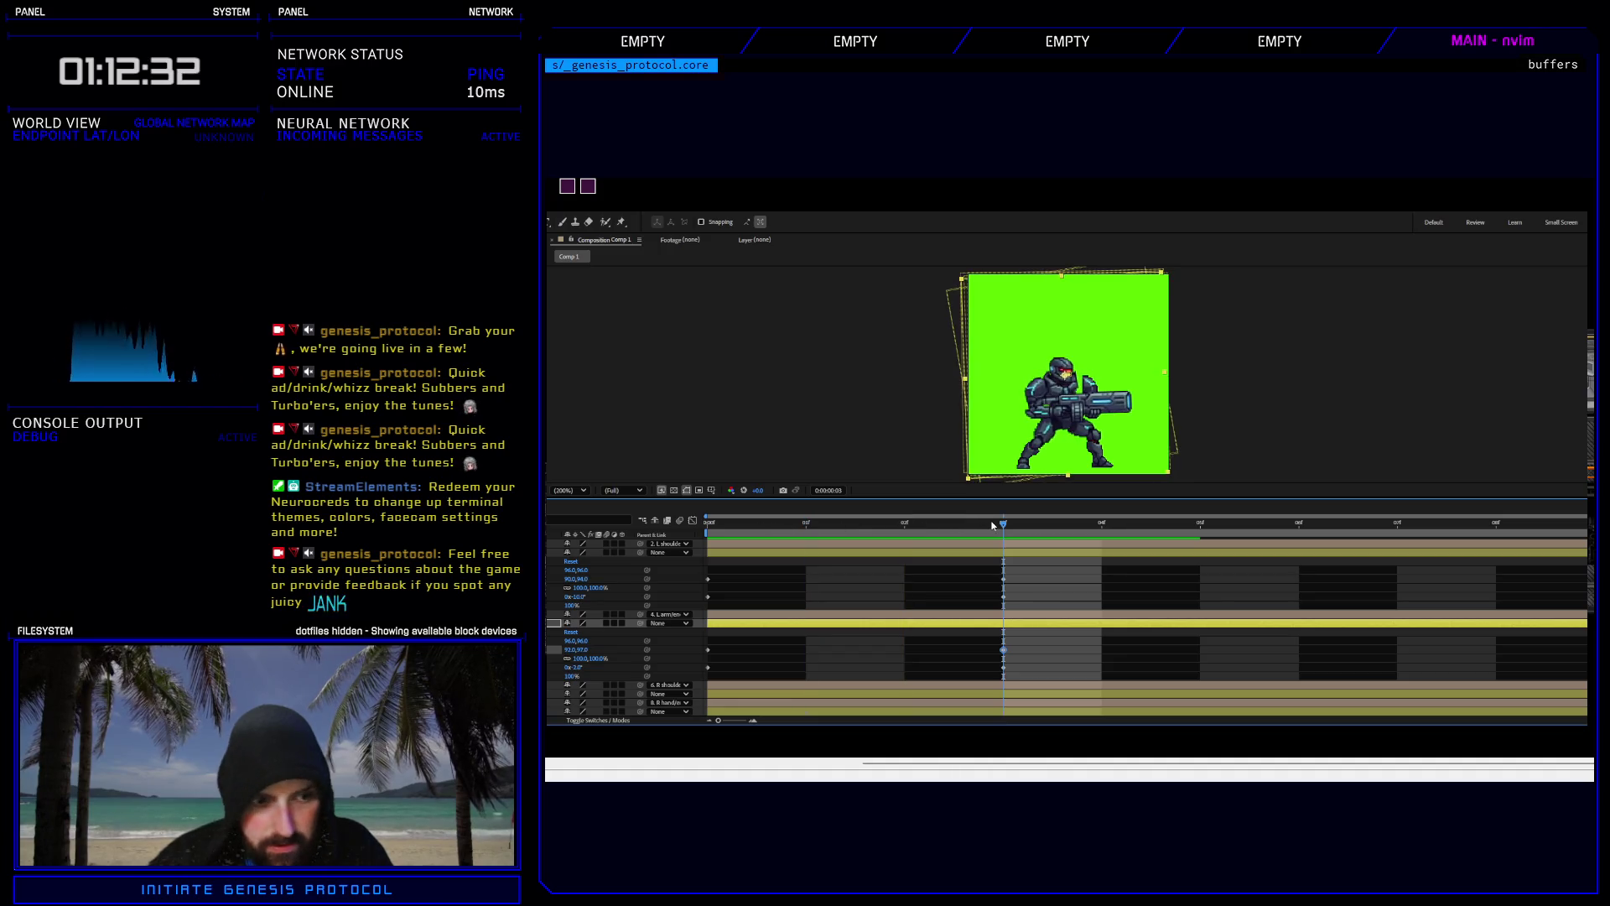
{"action": "key", "text": "Right"}
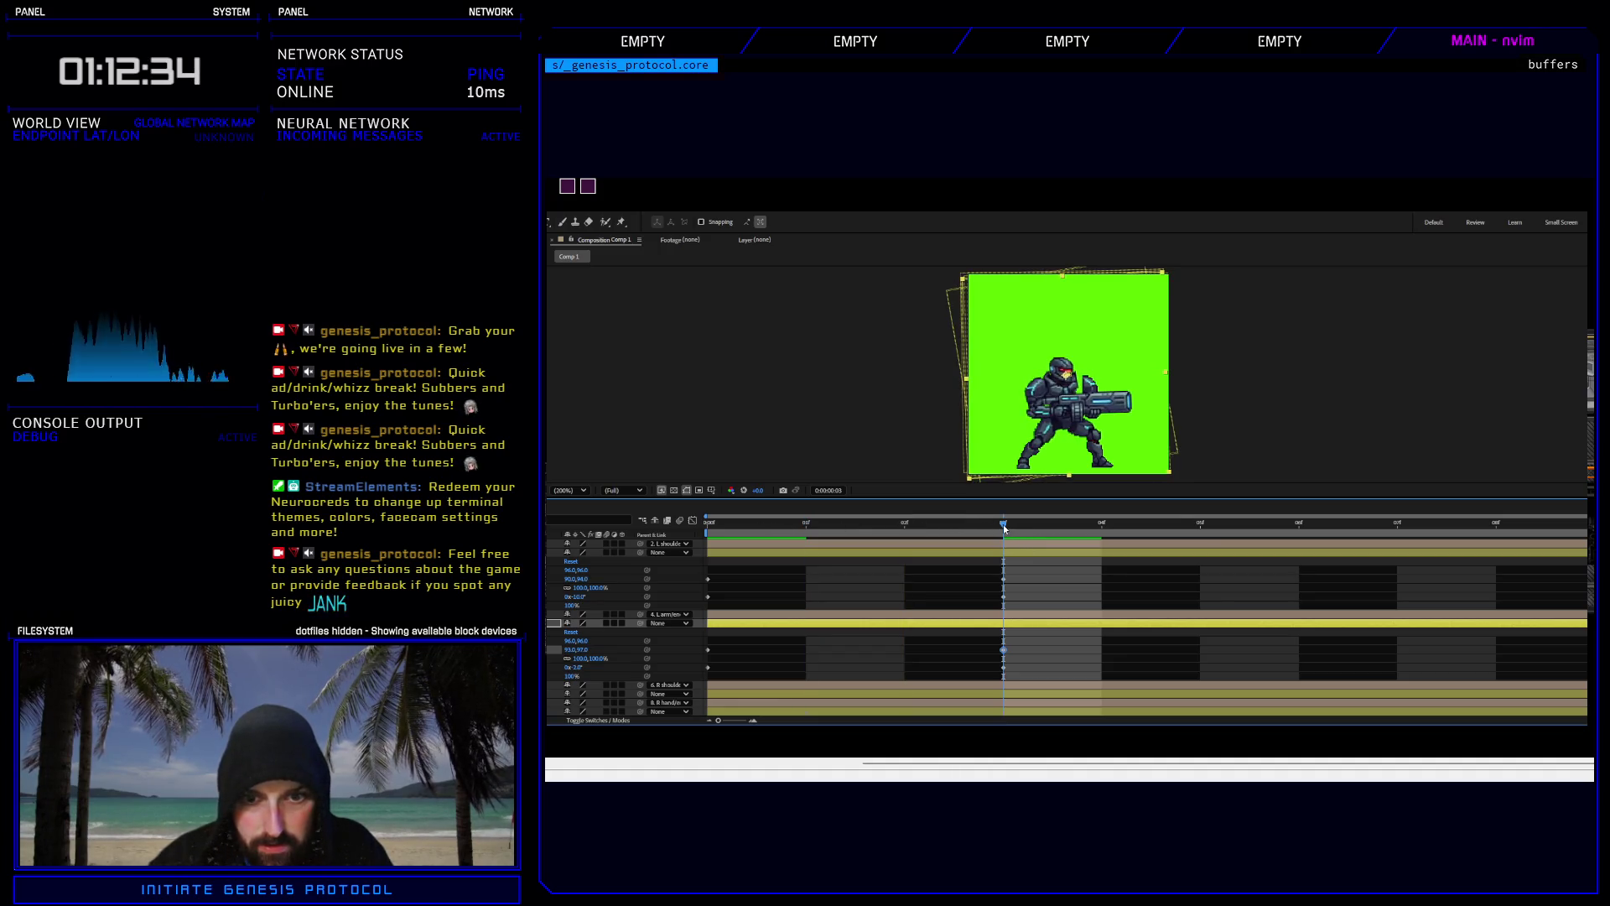
{"action": "mouse_move", "coordinate": [1005, 528]}
{"action": "left_mouse_down"}
{"action": "mouse_move", "coordinate": [818, 533]}
{"action": "mouse_move", "coordinate": [1199, 527]}
{"action": "mouse_move", "coordinate": [709, 529]}
{"action": "mouse_move", "coordinate": [904, 524]}
{"action": "left_mouse_up"}
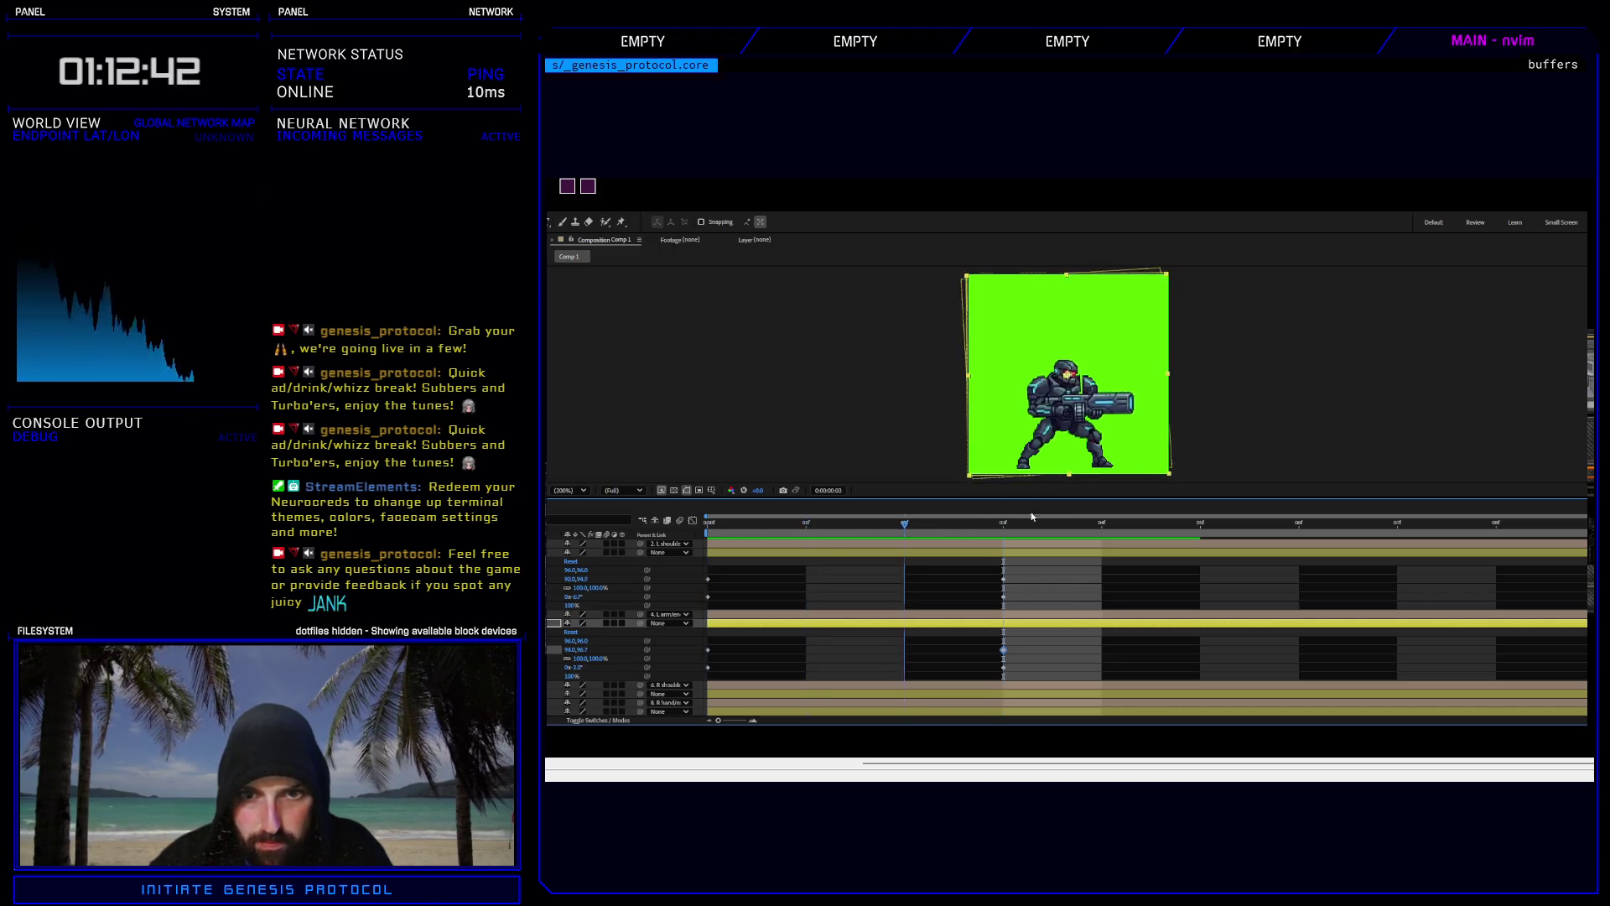
{"action": "left_click", "coordinate": [805, 519]}
{"action": "left_click", "coordinate": [1003, 520]}
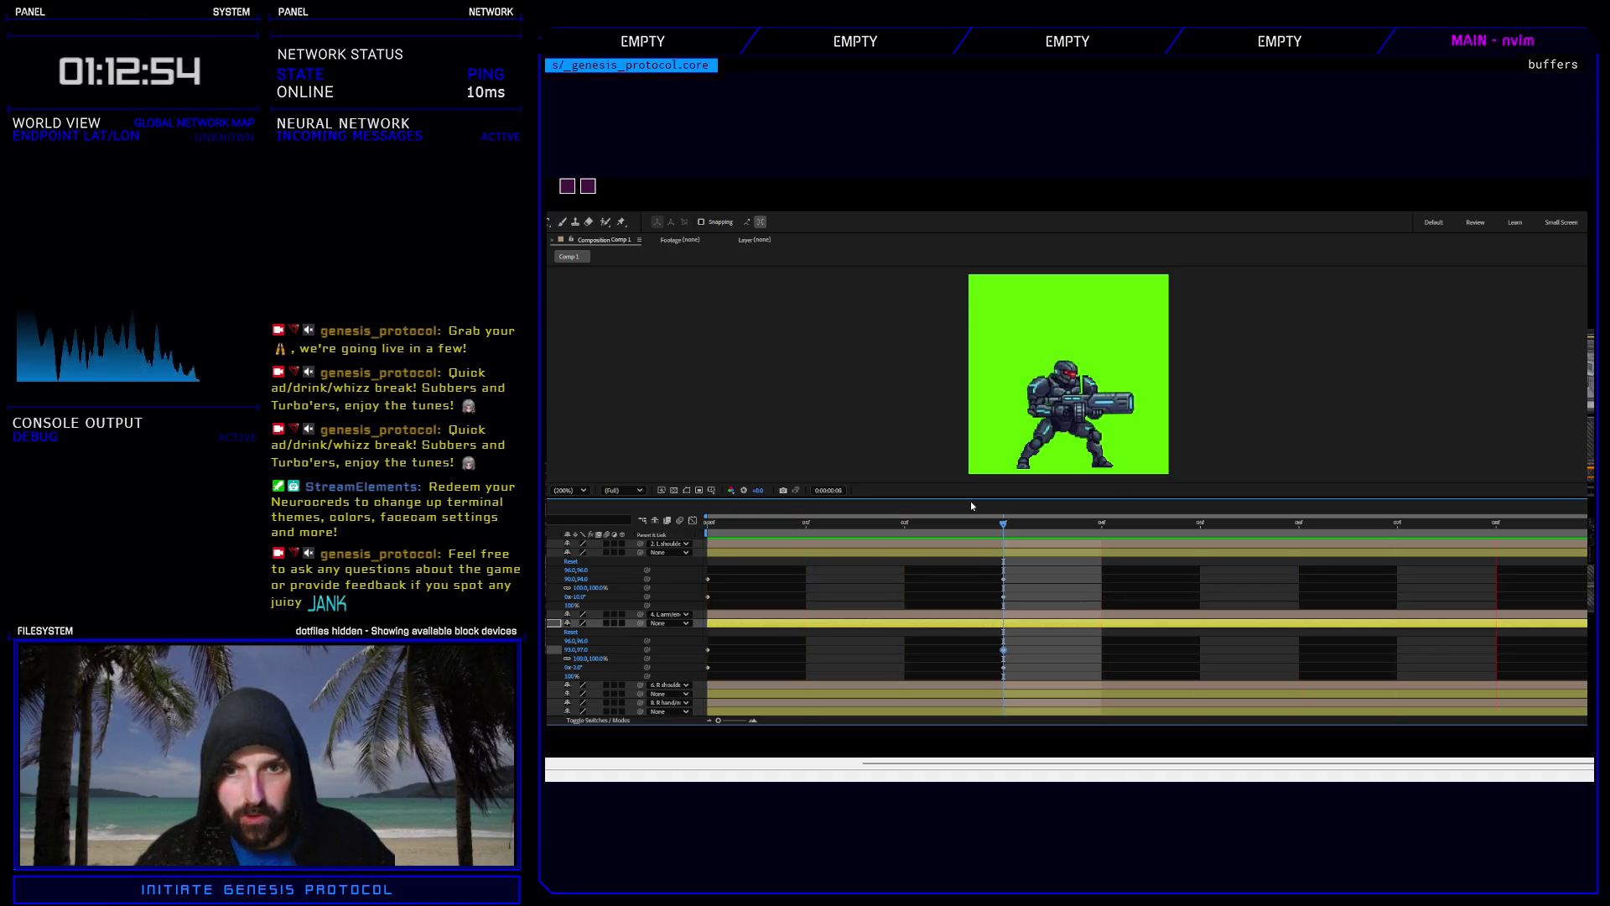
{"action": "key", "text": "Page_Down"}
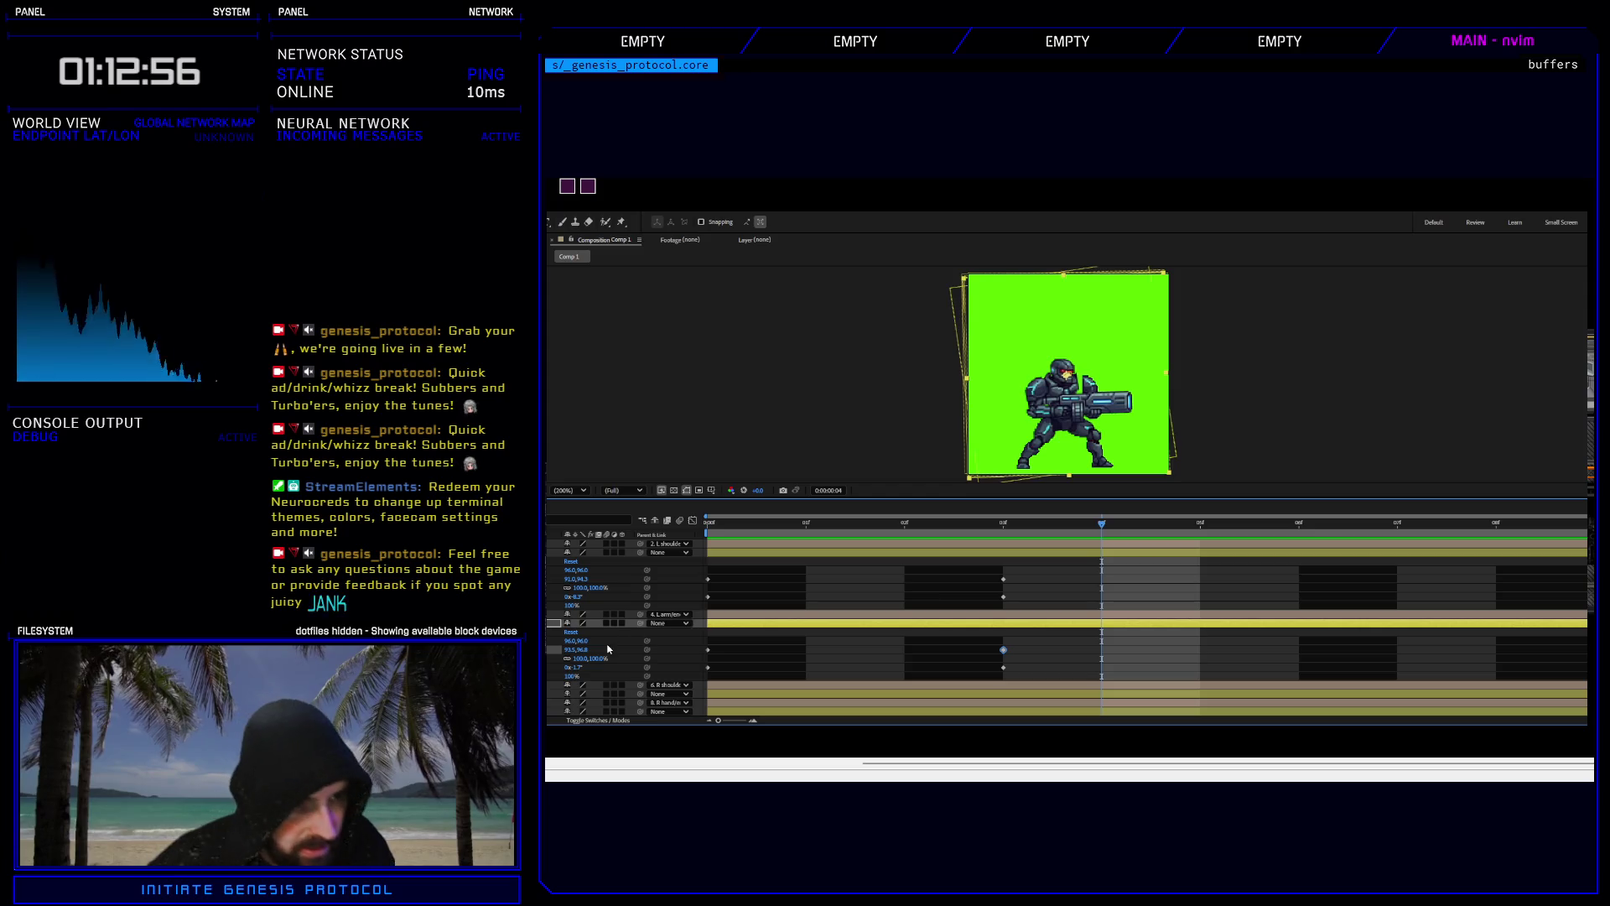
Shift the gun layer five pixels left at frame 3 and preview the idle loop.
{"action": "scroll", "coordinate": [587, 637], "scroll_direction": "down", "scroll_amount": 2}
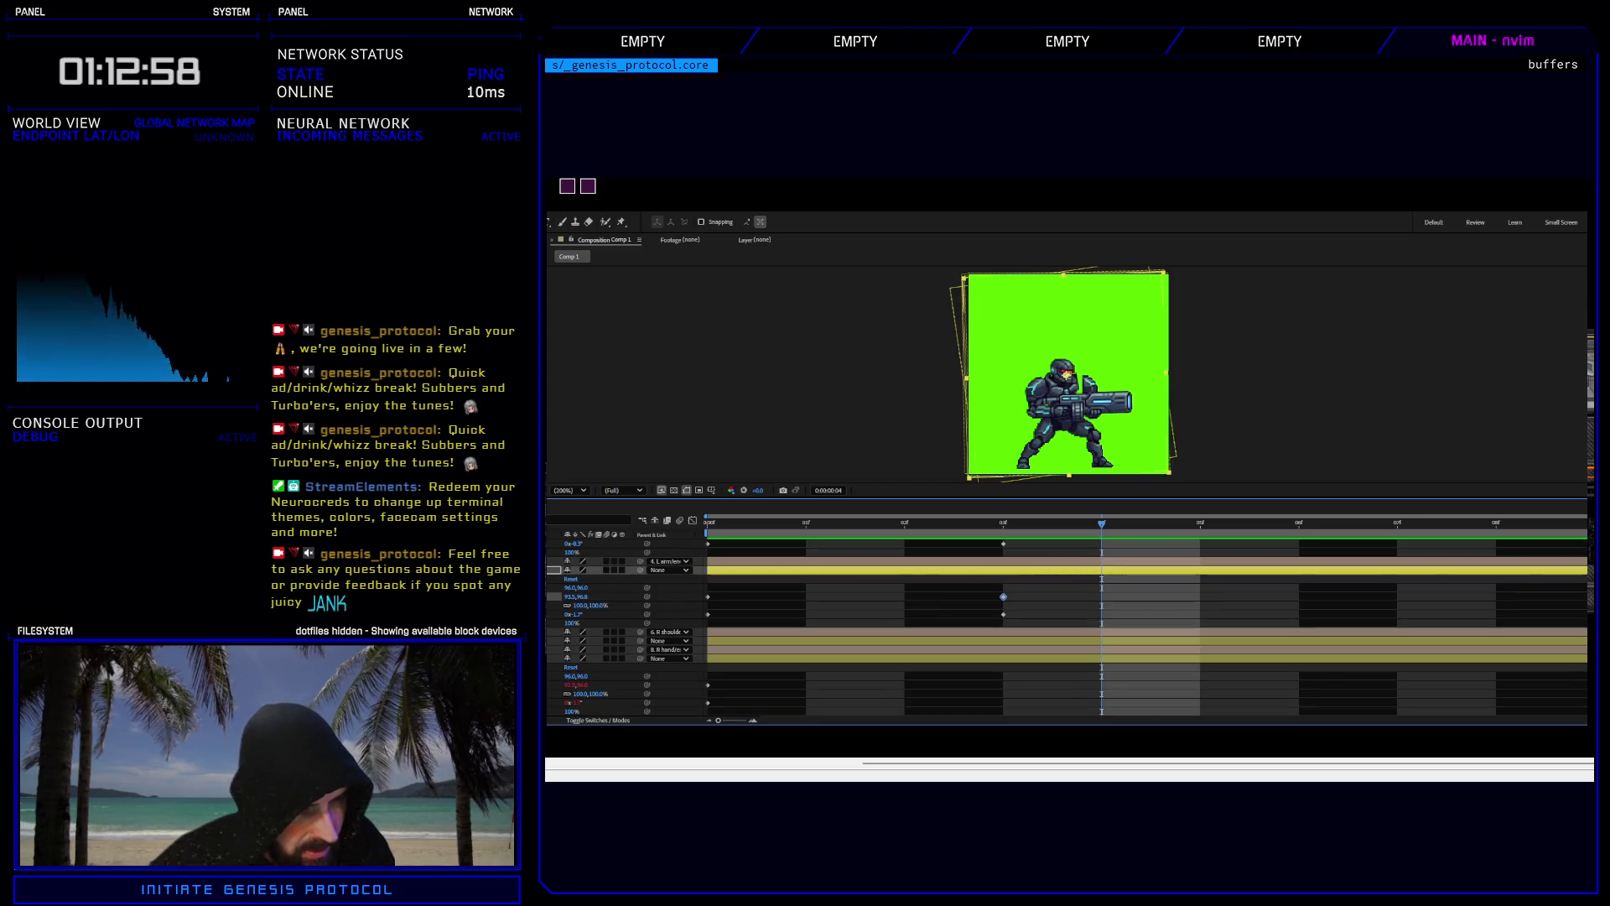
{"action": "scroll", "coordinate": [587, 637], "scroll_direction": "down", "scroll_amount": 1}
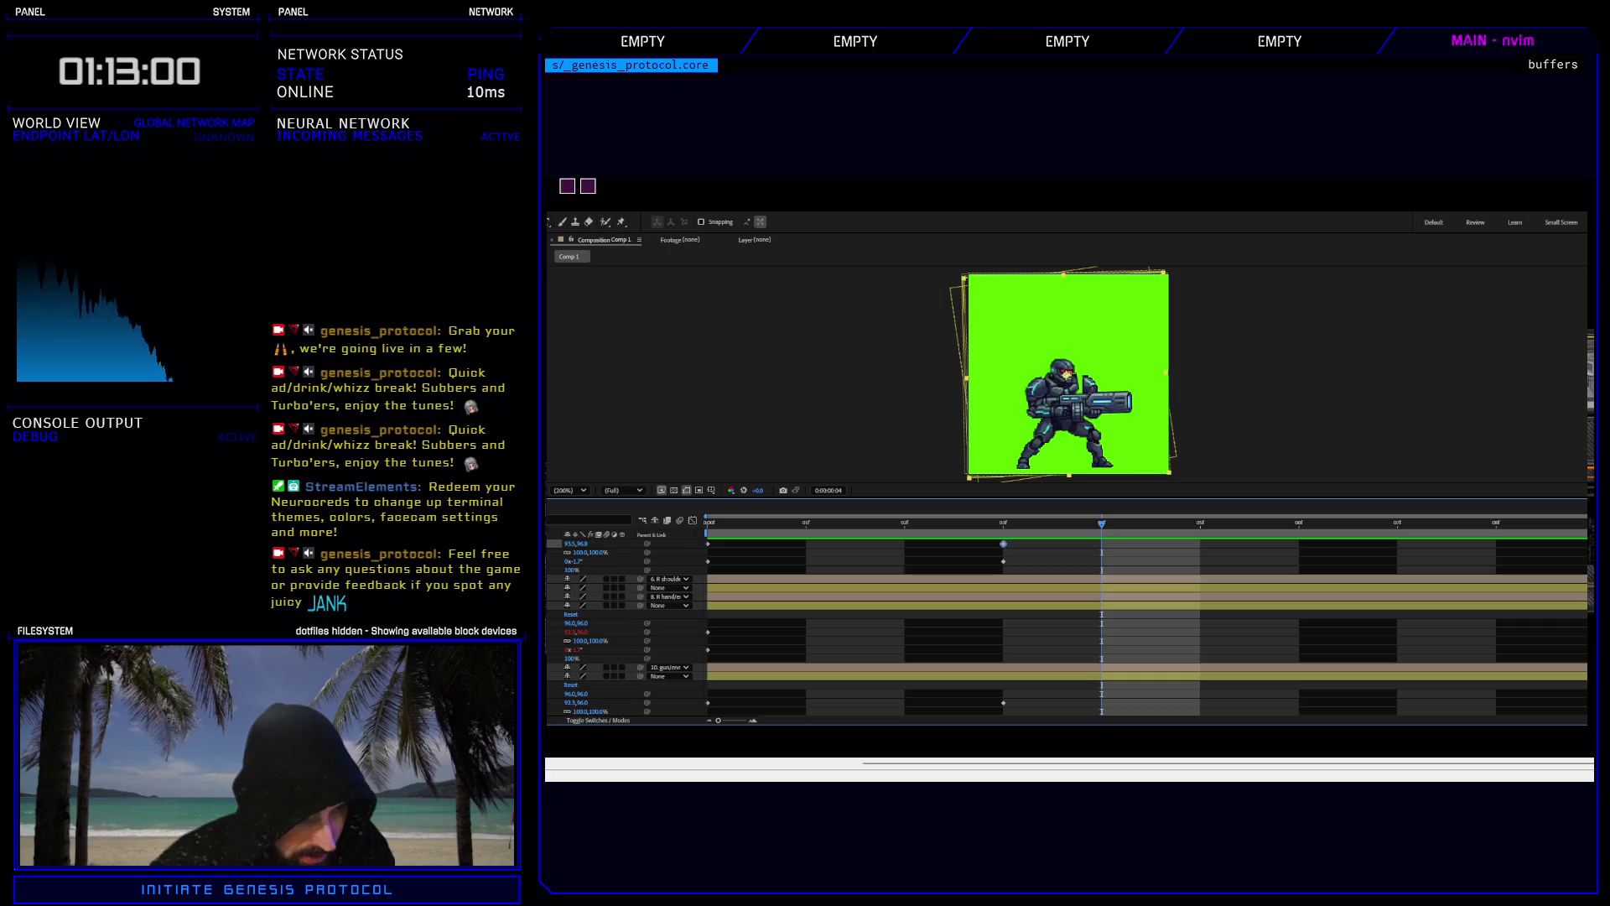
{"action": "left_click", "coordinate": [587, 675]}
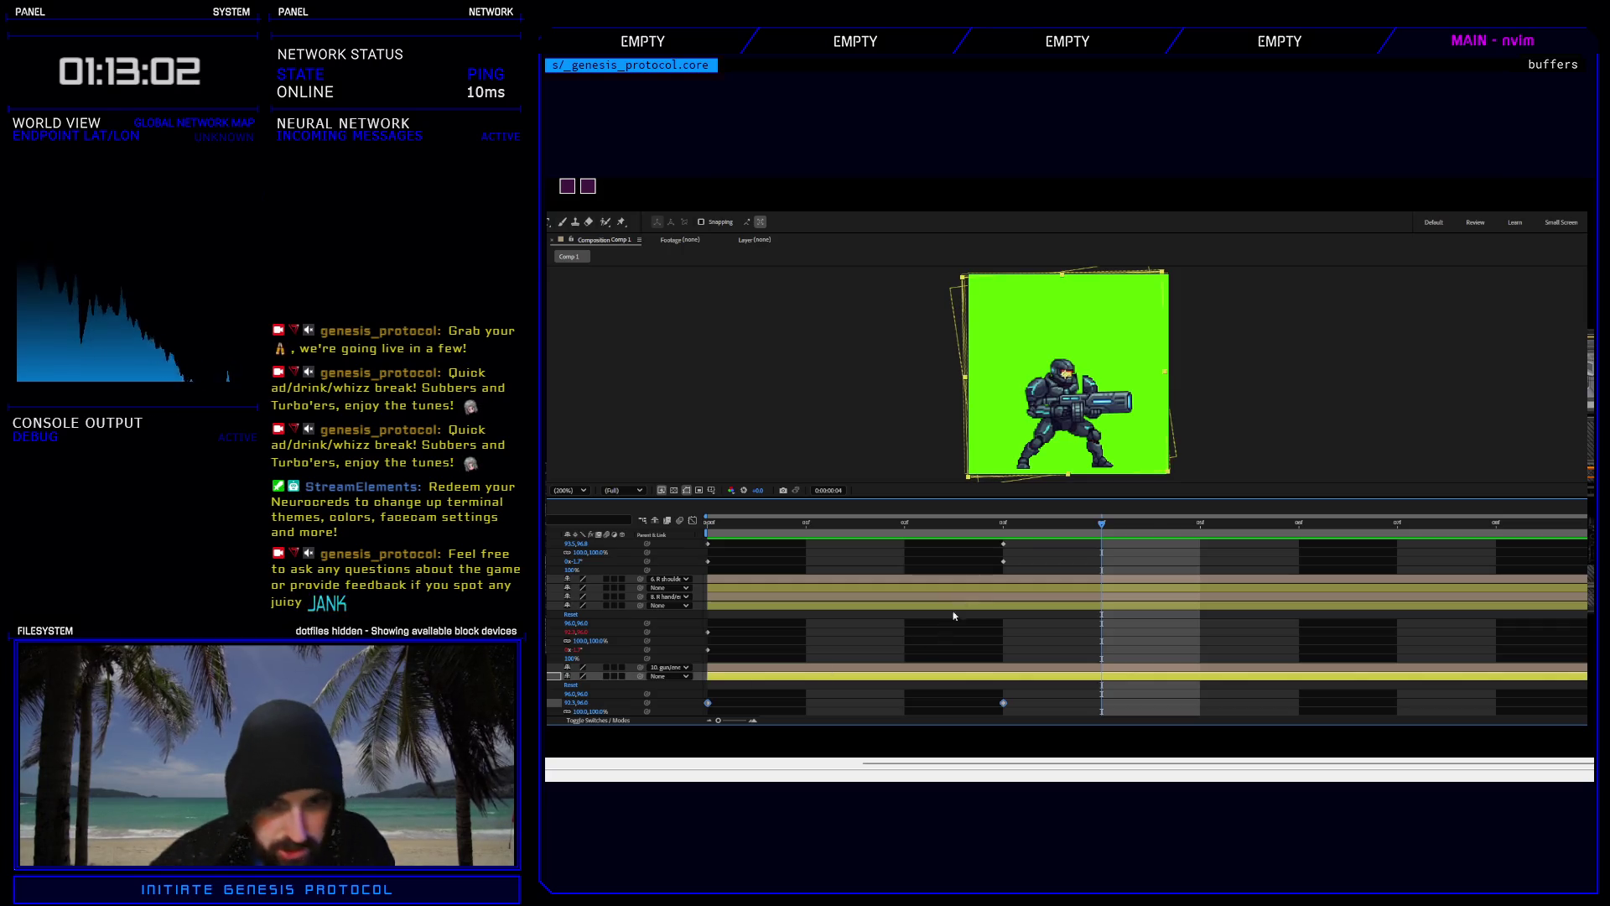
{"action": "left_click", "coordinate": [1003, 525]}
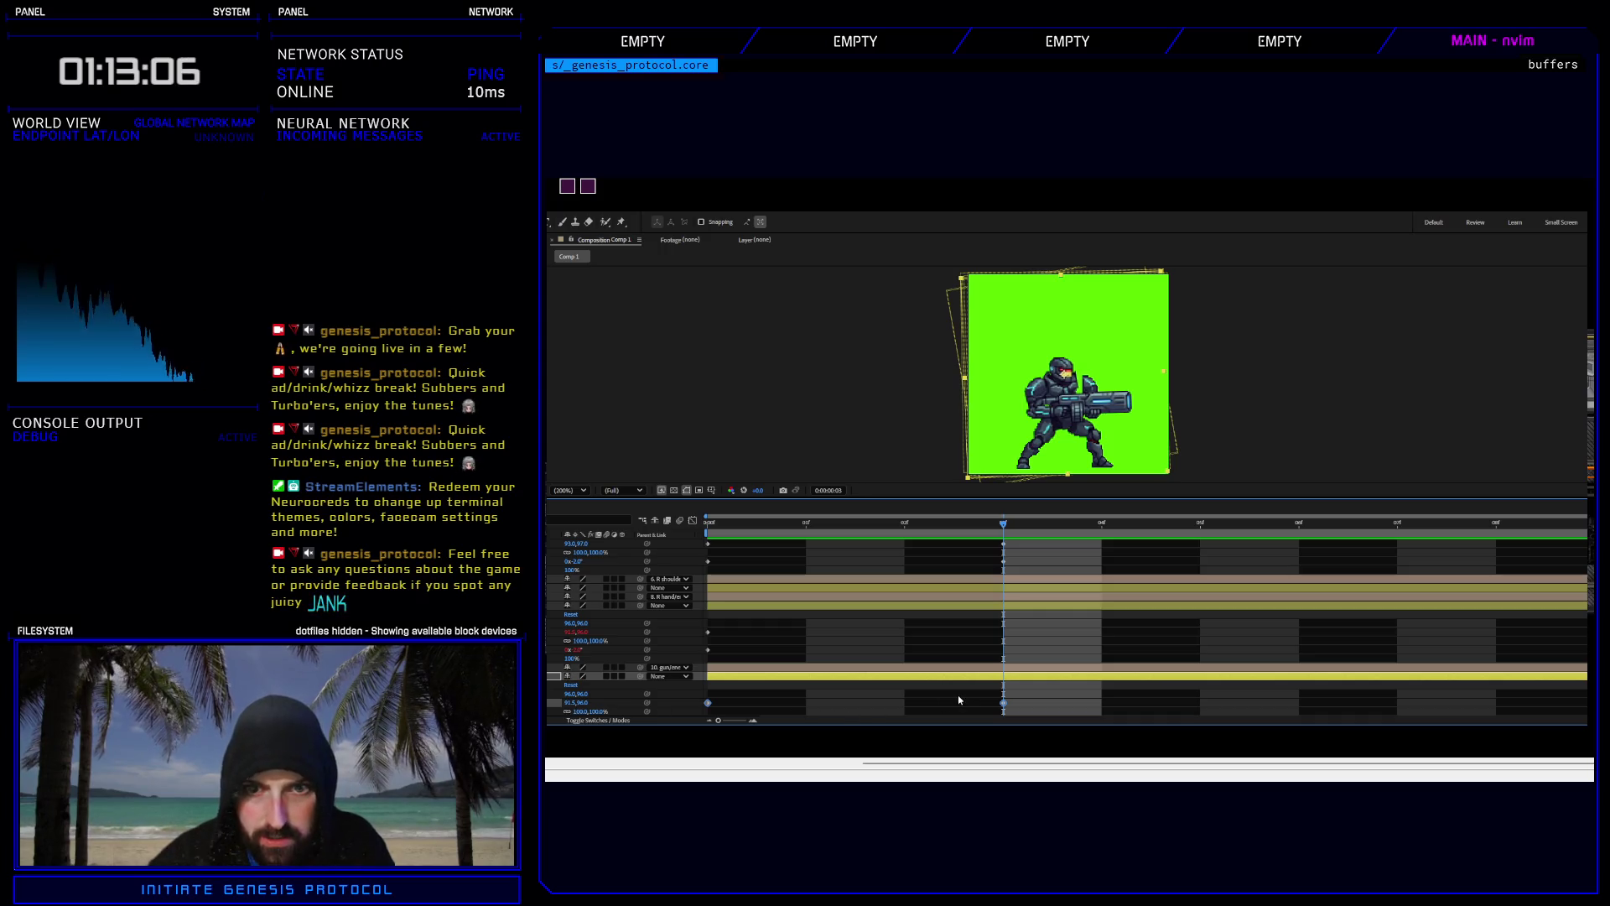
{"action": "key", "text": "shift+Left"}
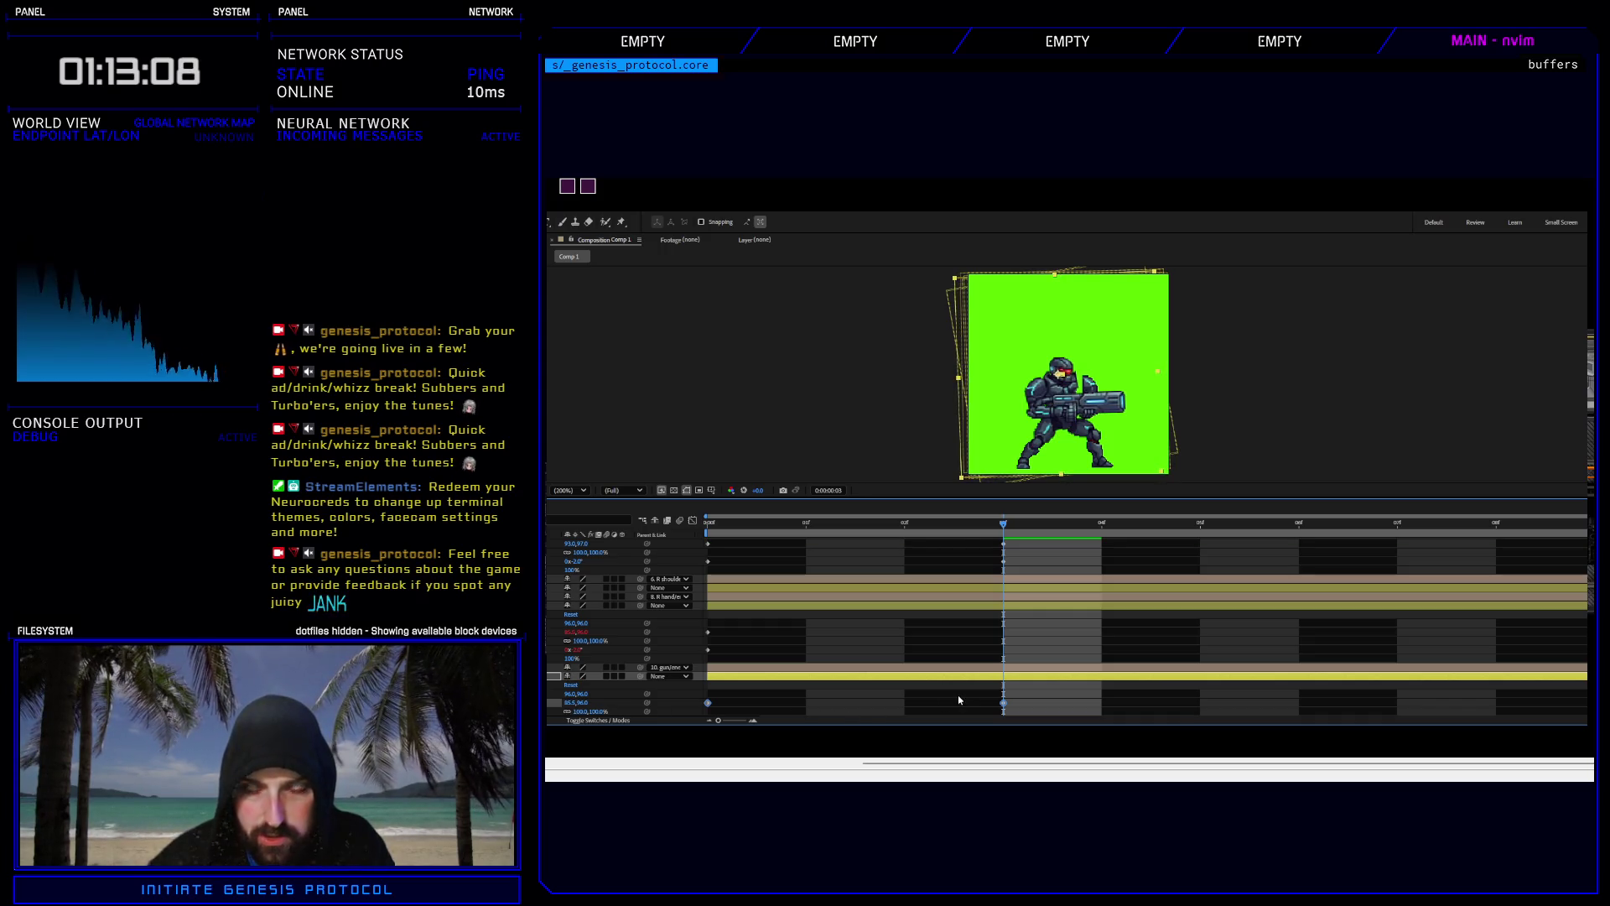
{"action": "left_click_drag", "start_coordinate": [1004, 527], "coordinate": [707, 543]}
{"action": "key", "text": "space"}
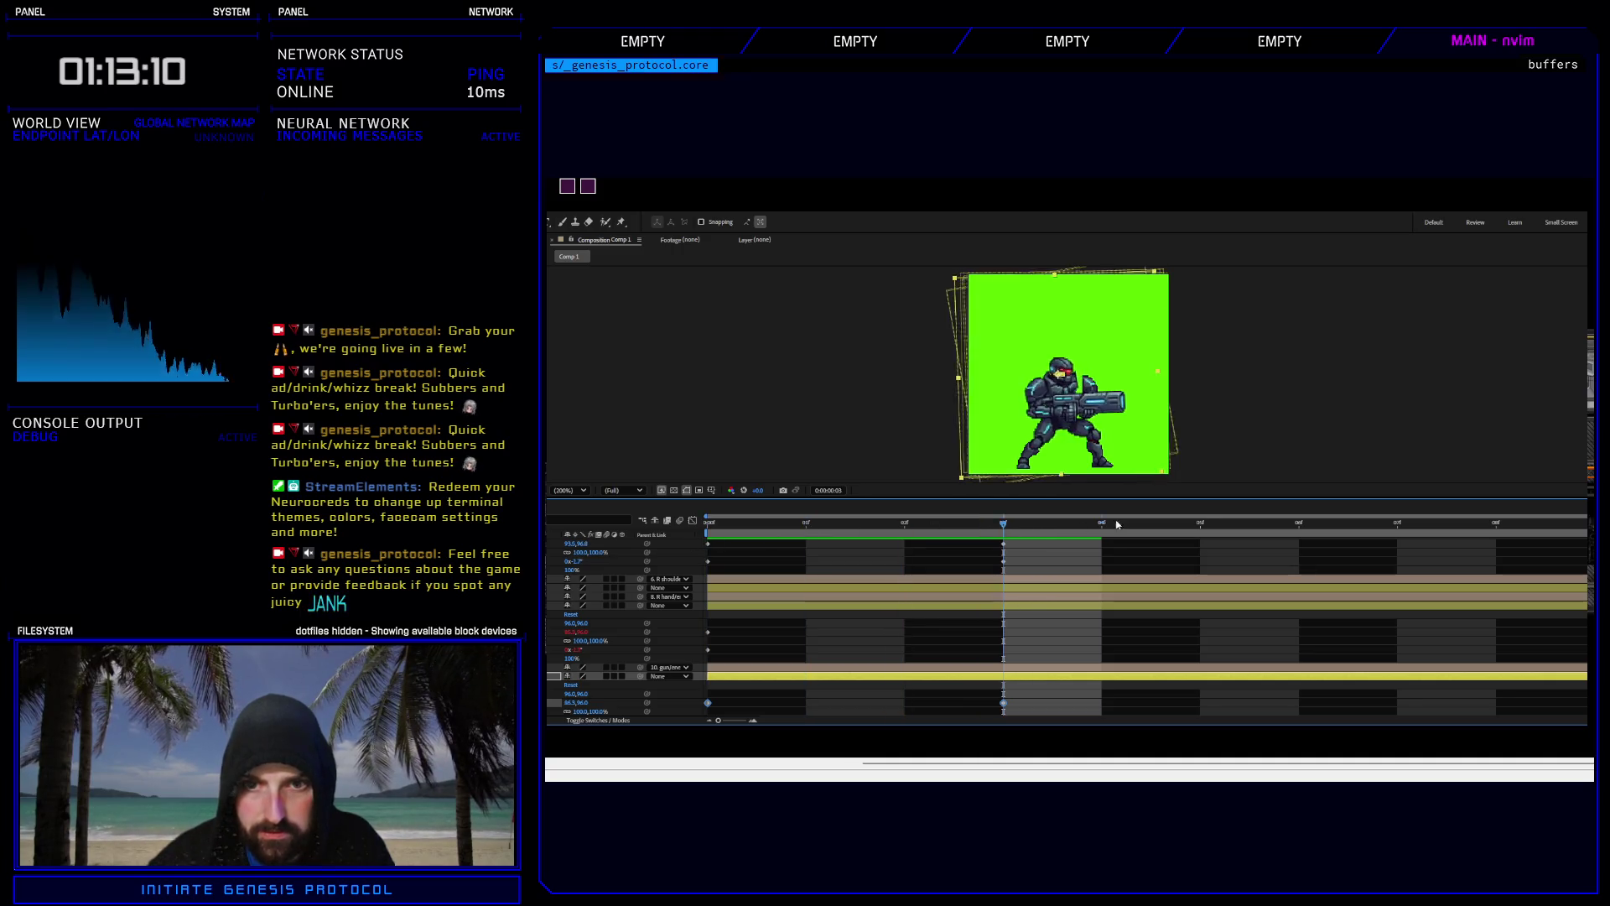
{"action": "left_click_drag", "start_coordinate": [847, 531], "coordinate": [1015, 531]}
{"action": "scroll", "coordinate": [1065, 629], "scroll_direction": "up", "scroll_amount": 3}
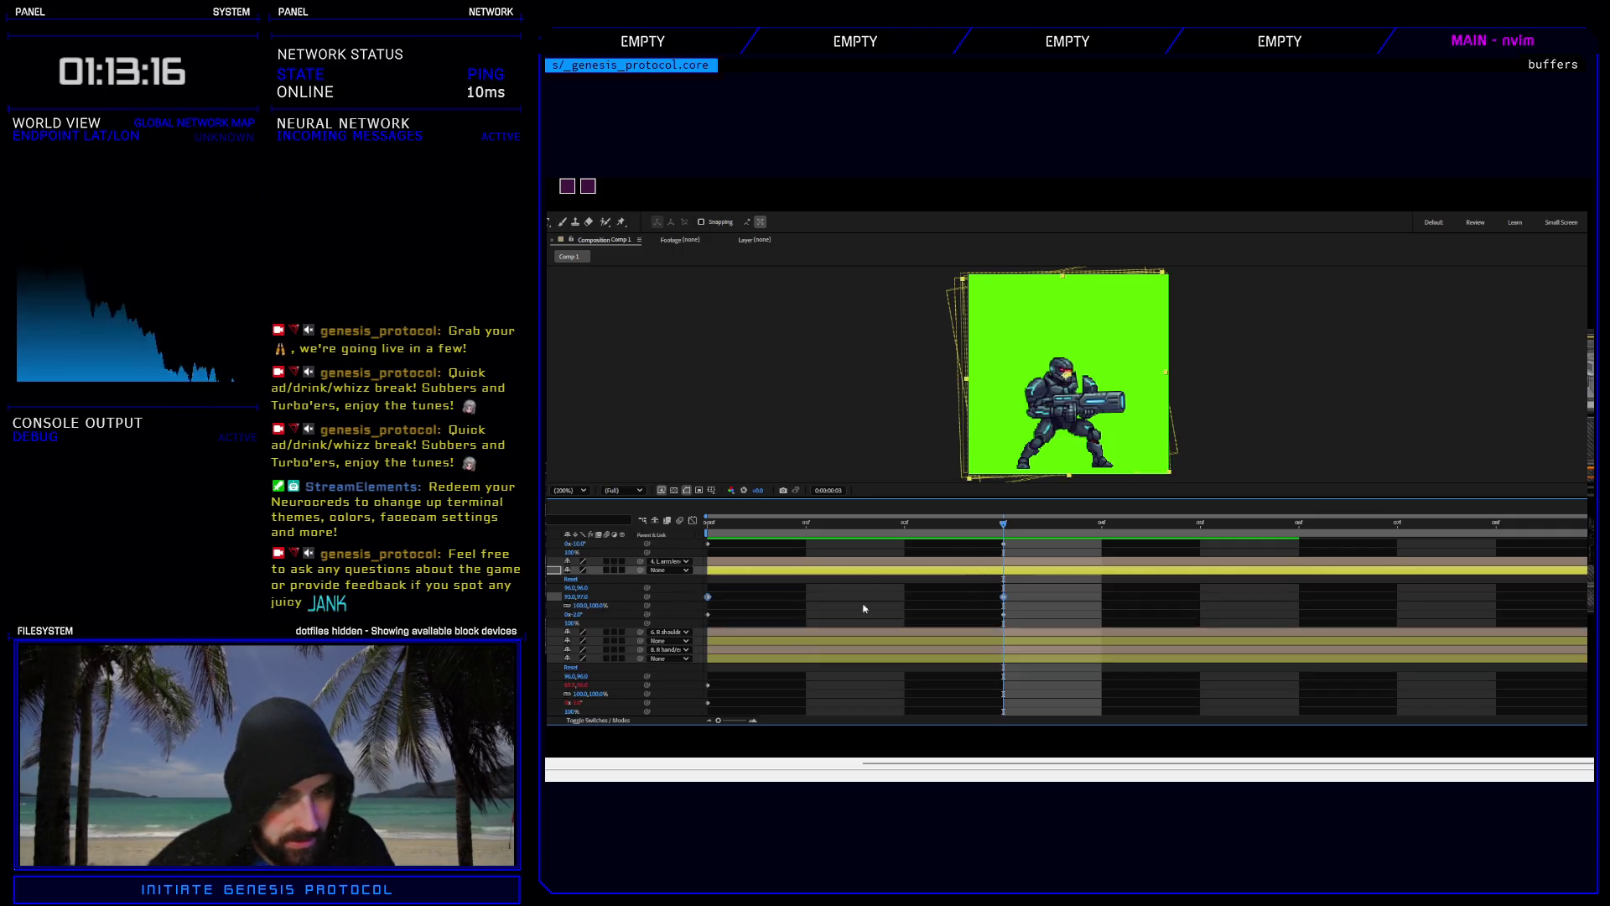
At frame 3, shift layer 4 left and set its Rotation to 4°, then about 6°.
{"action": "left_click", "coordinate": [1004, 596]}
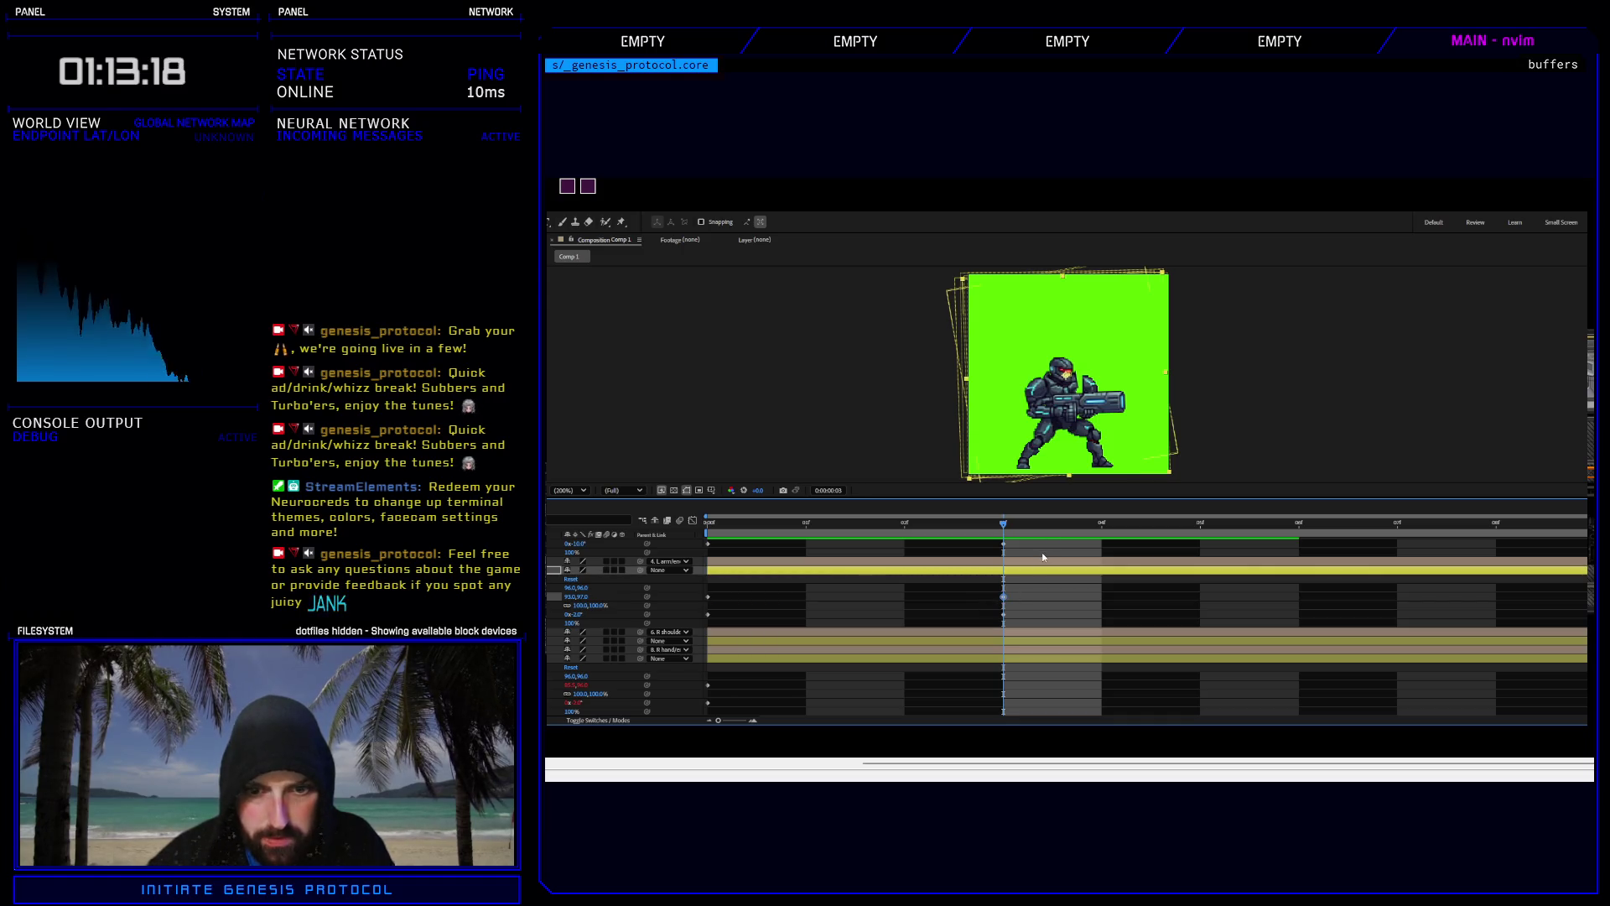
{"action": "key", "text": "Left"}
{"action": "key", "text": "Left"}
{"action": "key", "text": "Left"}
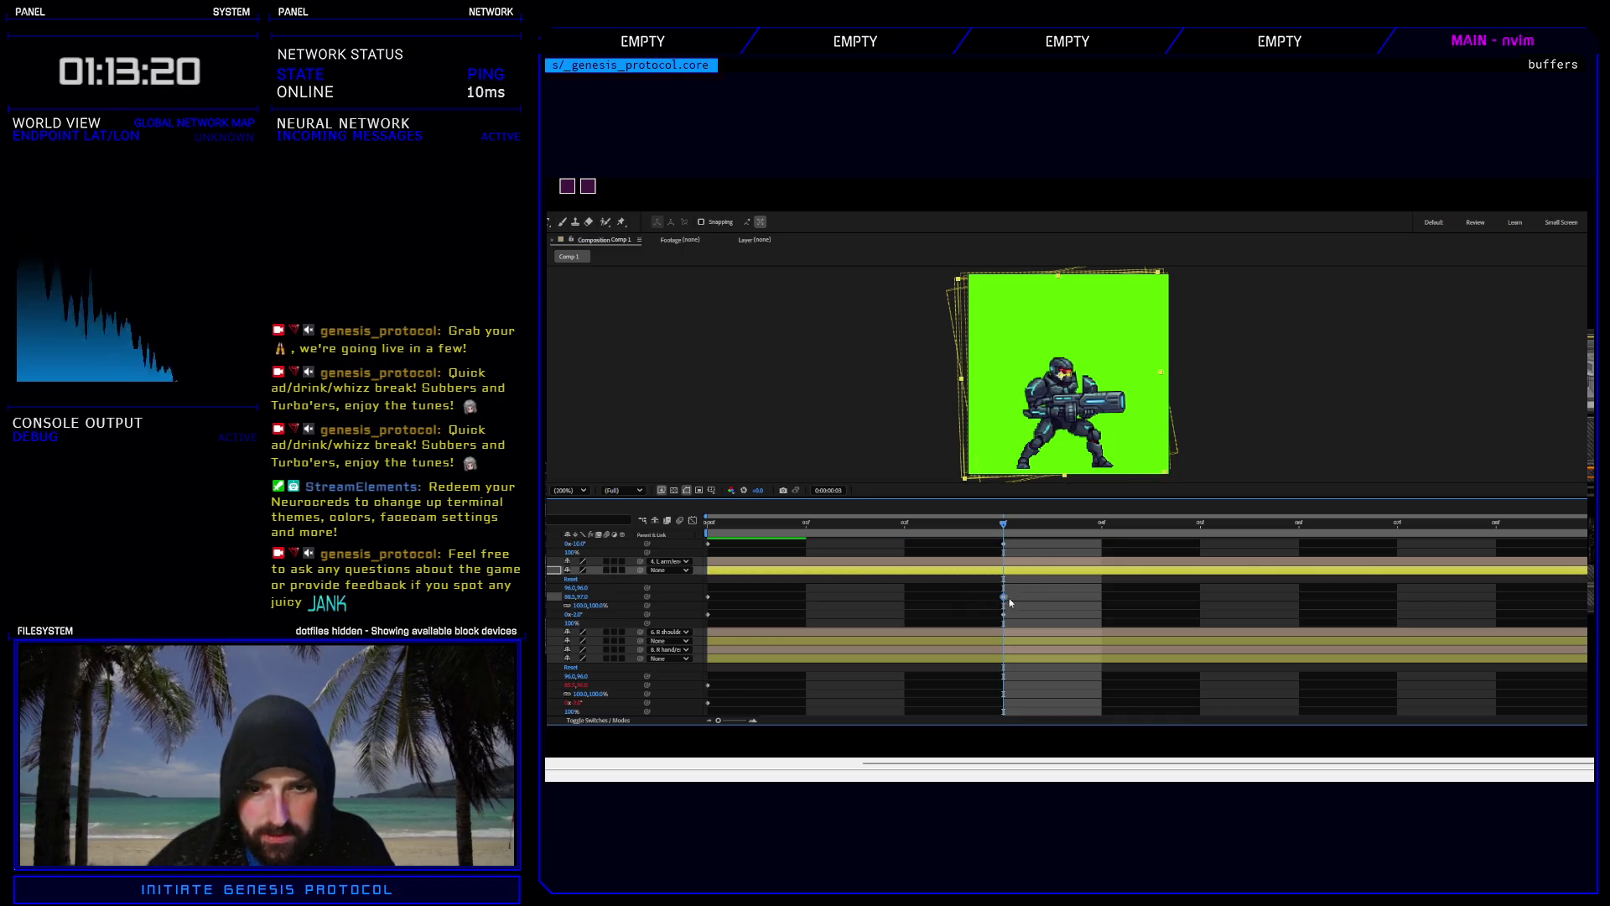
{"action": "left_click", "coordinate": [579, 614]}
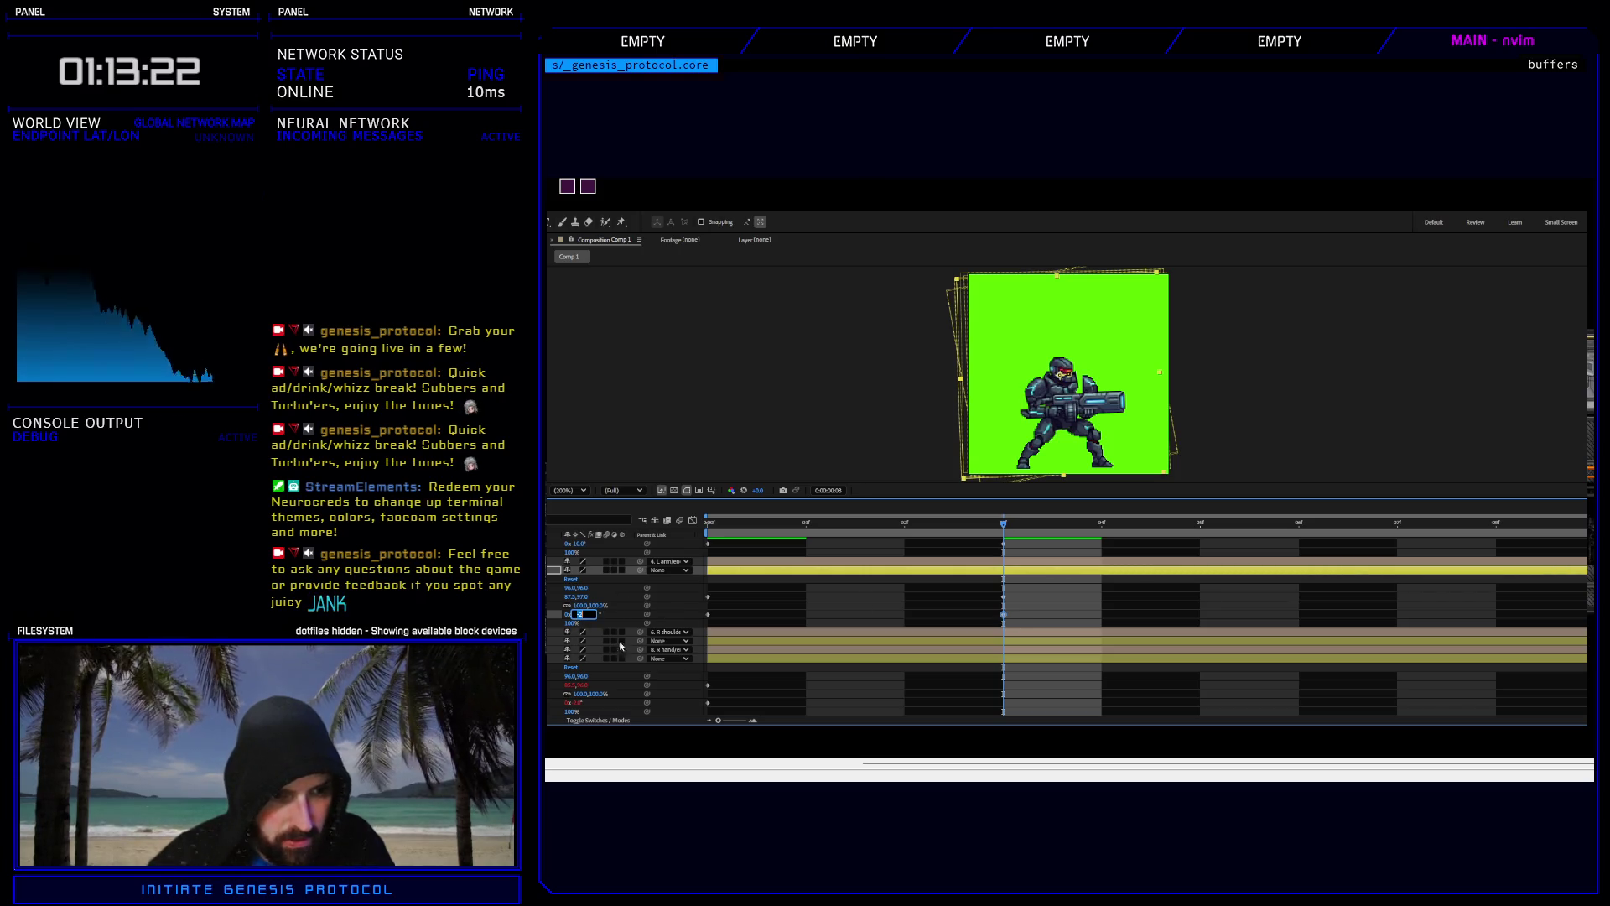
{"action": "type", "text": "4"}
{"action": "key", "text": "Return"}
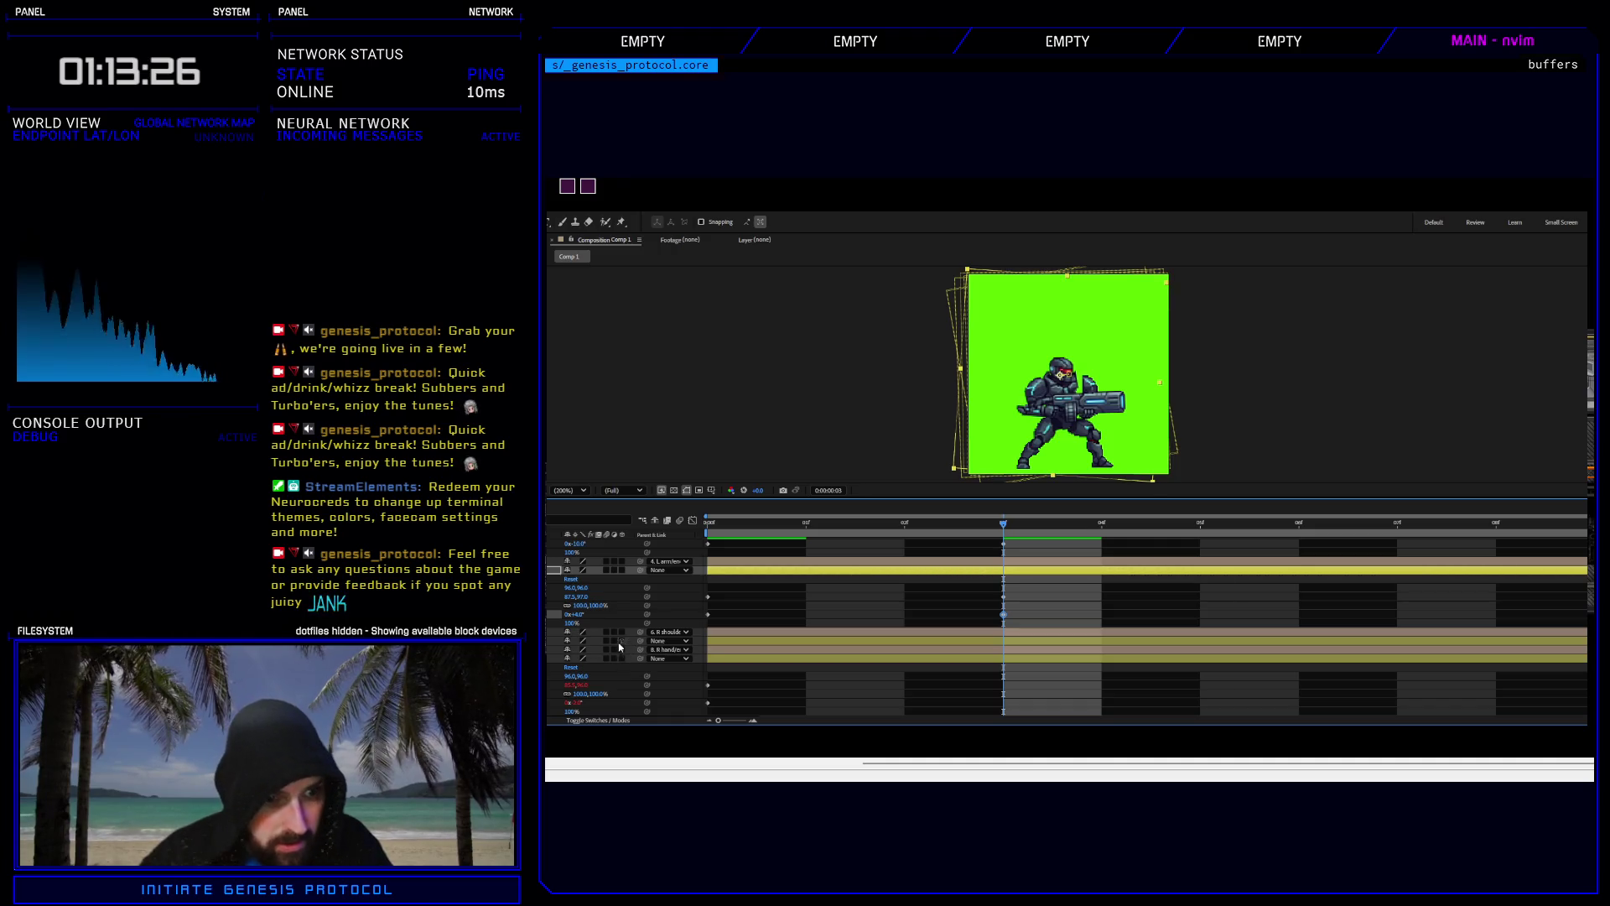
{"action": "left_click_drag", "start_coordinate": [584, 618], "coordinate": [589, 615]}
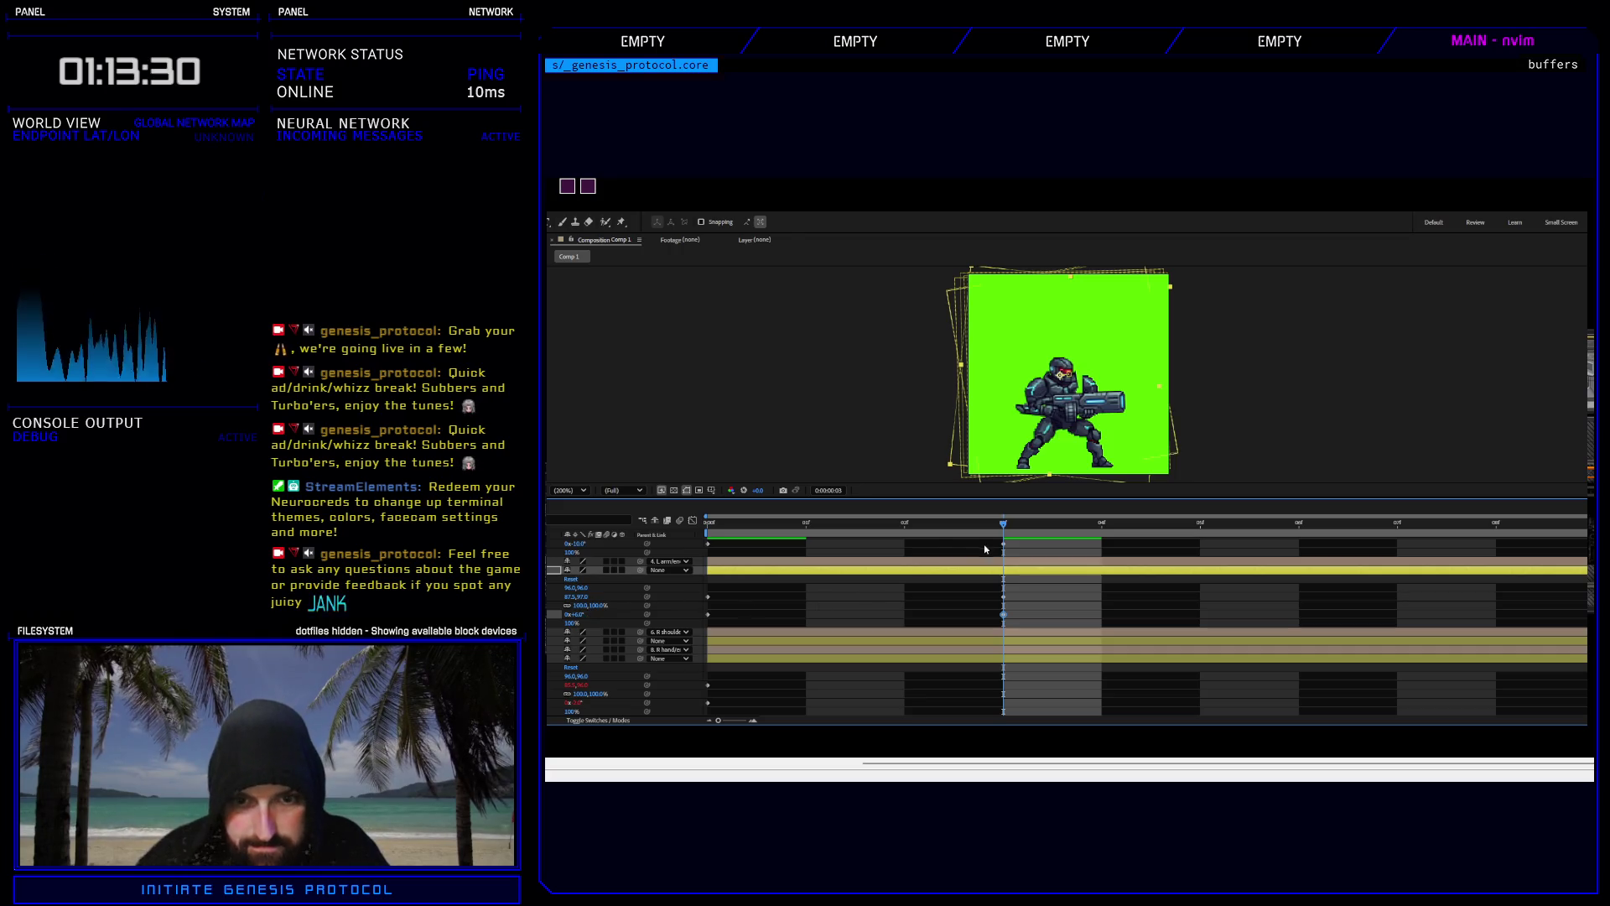
{"action": "left_click", "coordinate": [1004, 597]}
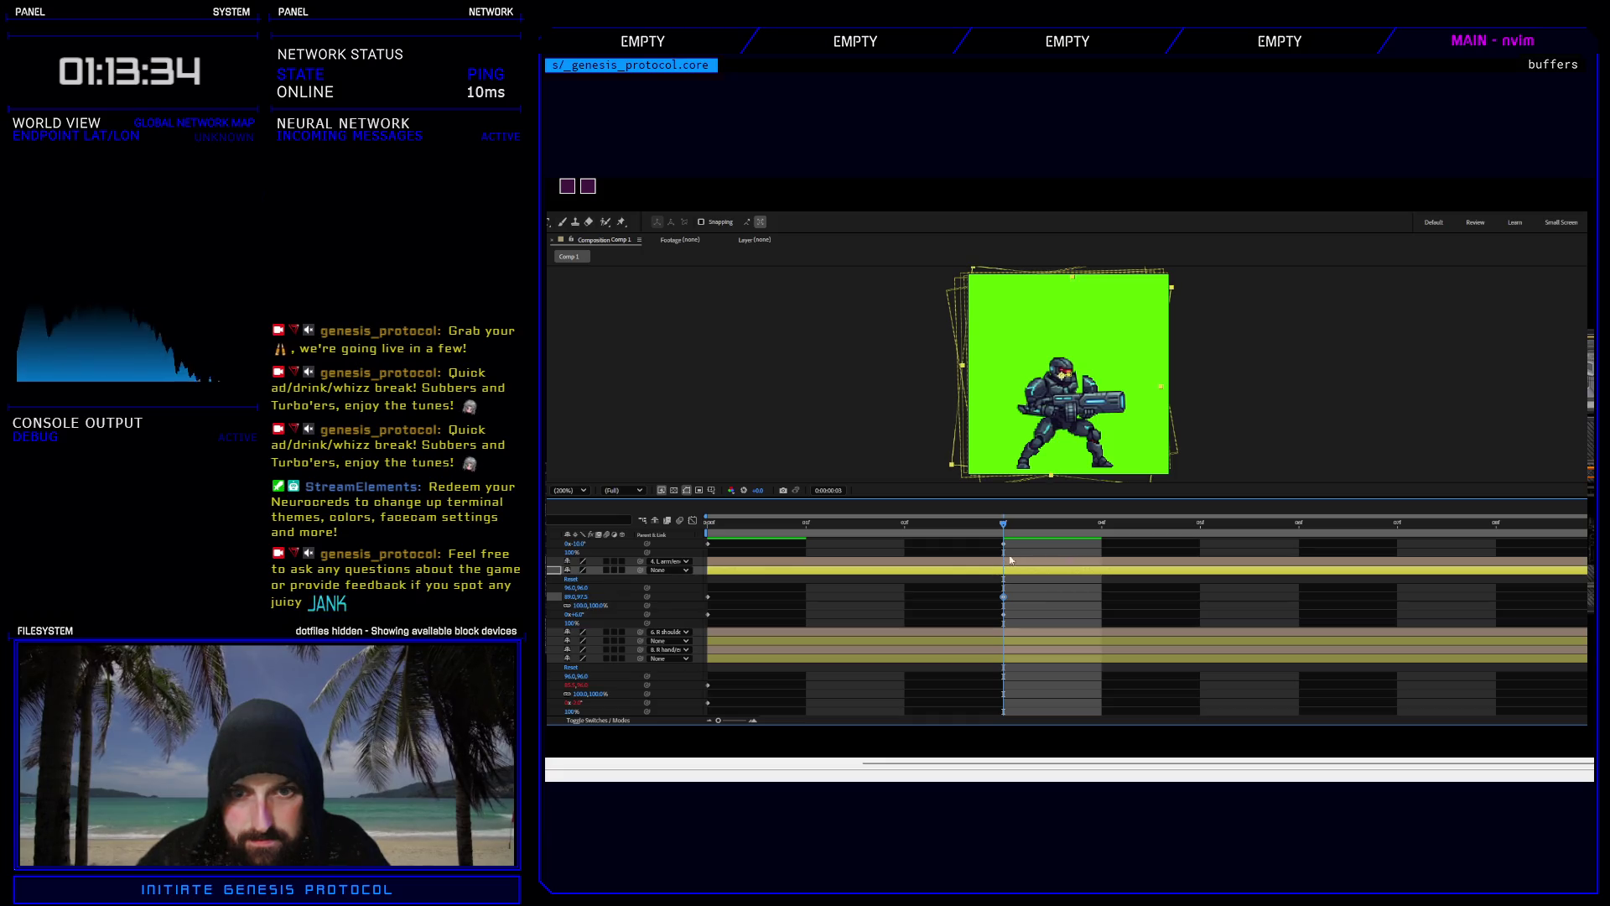
Scrub through the whole loop to check the motion, then select a lower layer's keyframe.
{"action": "left_click", "coordinate": [1126, 535]}
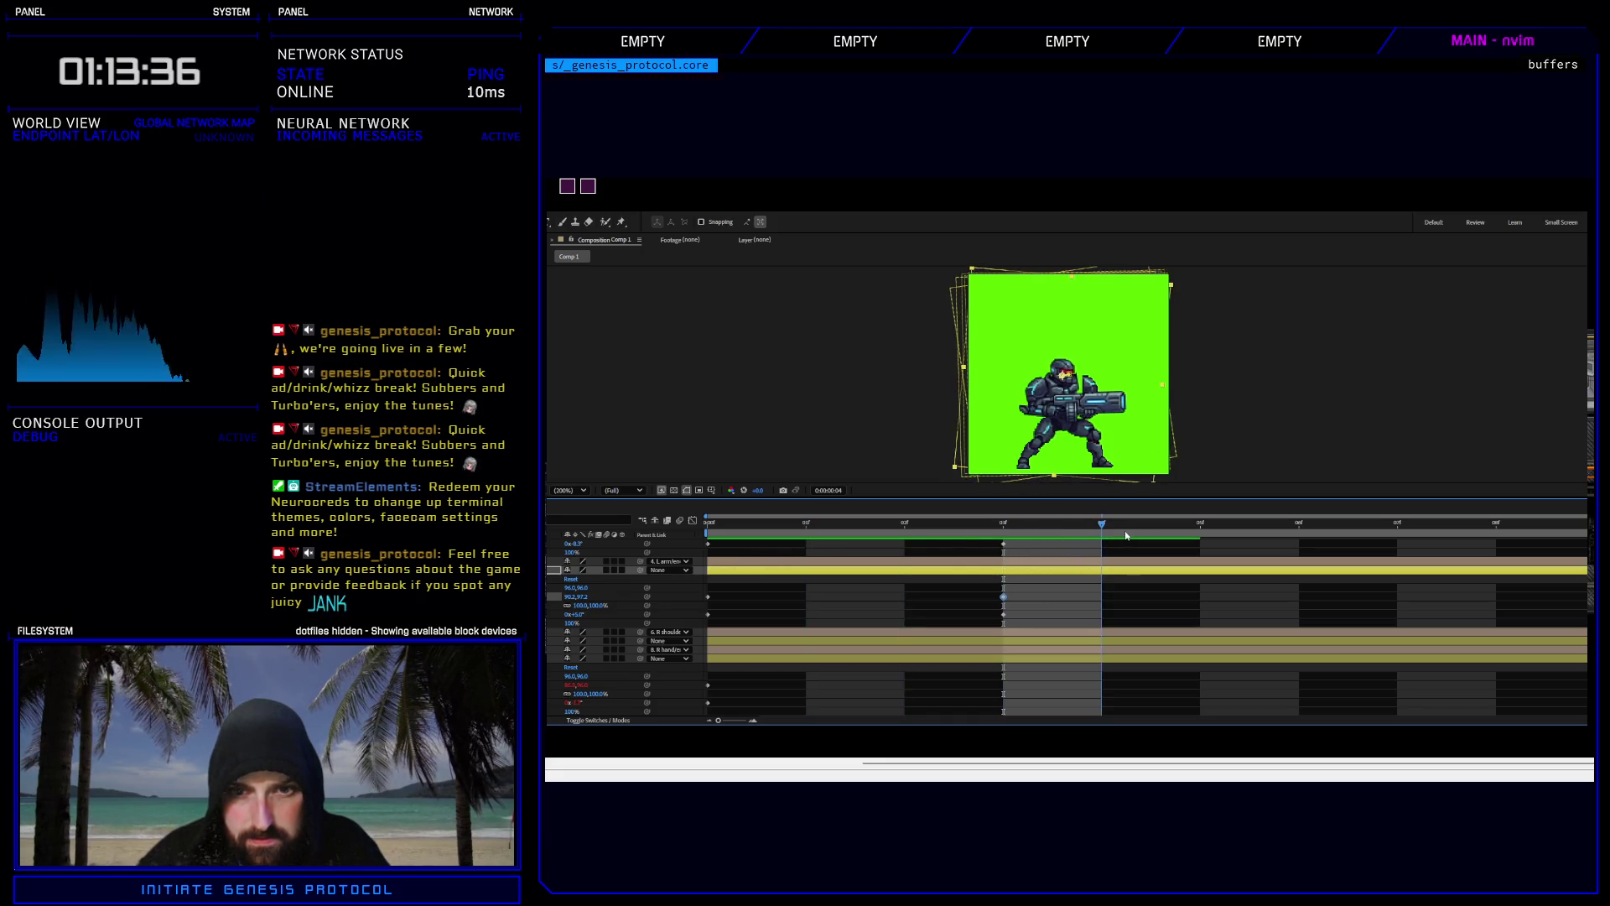
{"action": "left_click_drag", "start_coordinate": [1127, 535], "coordinate": [647, 542]}
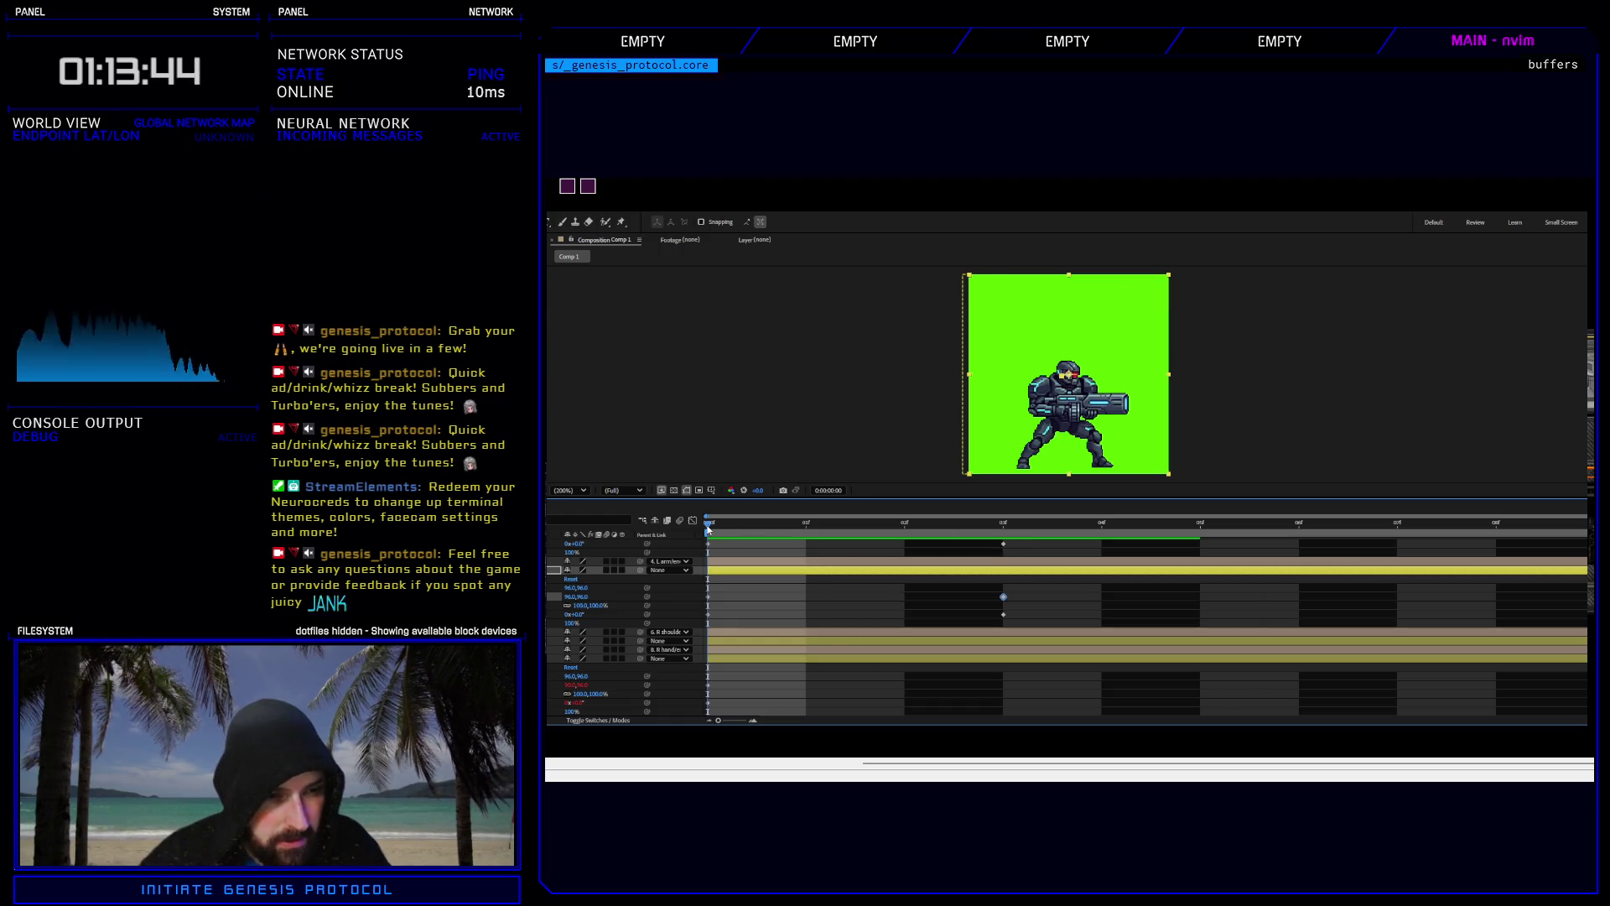
{"action": "left_click_drag", "start_coordinate": [707, 527], "coordinate": [1594, 516]}
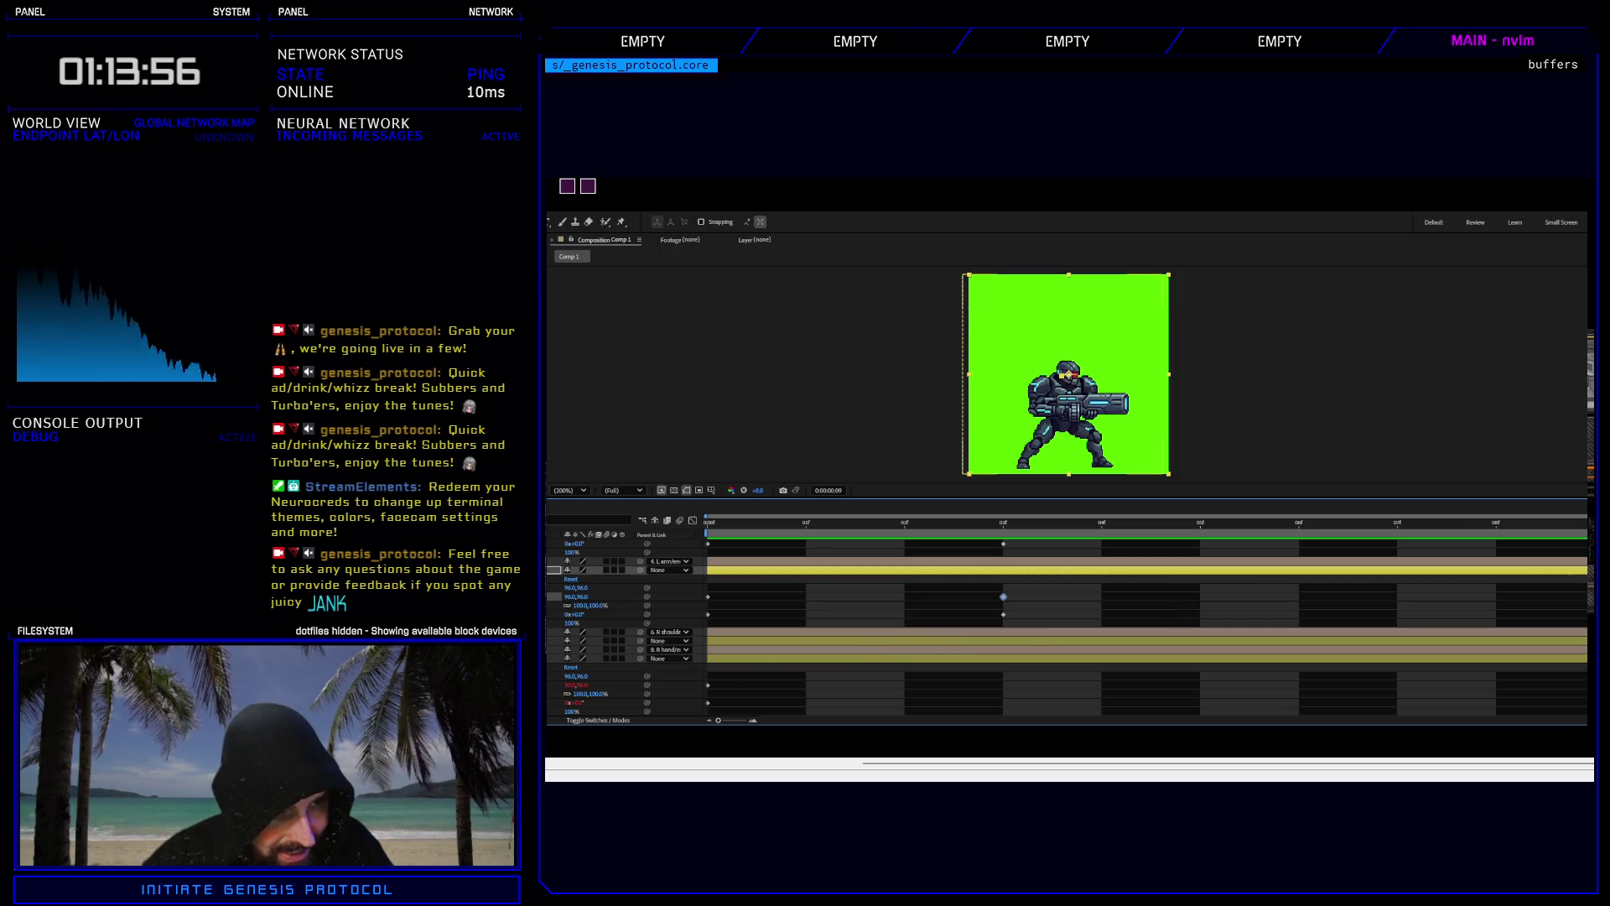
{"action": "left_click", "coordinate": [707, 685]}
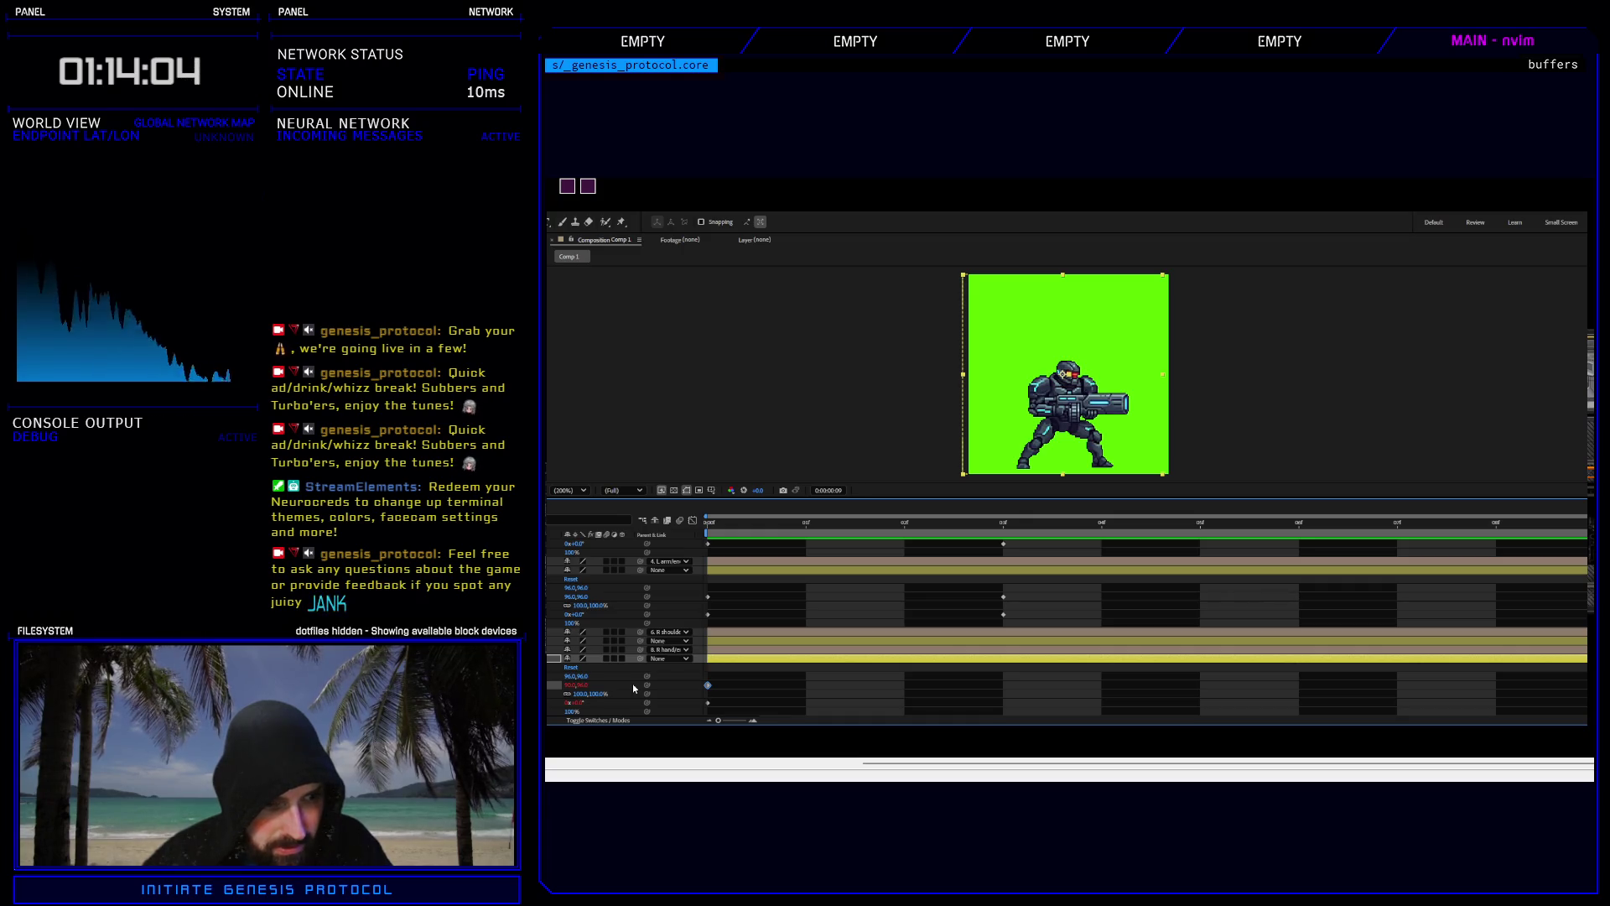
{"action": "scroll", "coordinate": [632, 682], "scroll_direction": "down", "scroll_amount": 2}
{"action": "scroll", "coordinate": [633, 682], "scroll_direction": "down", "scroll_amount": 2}
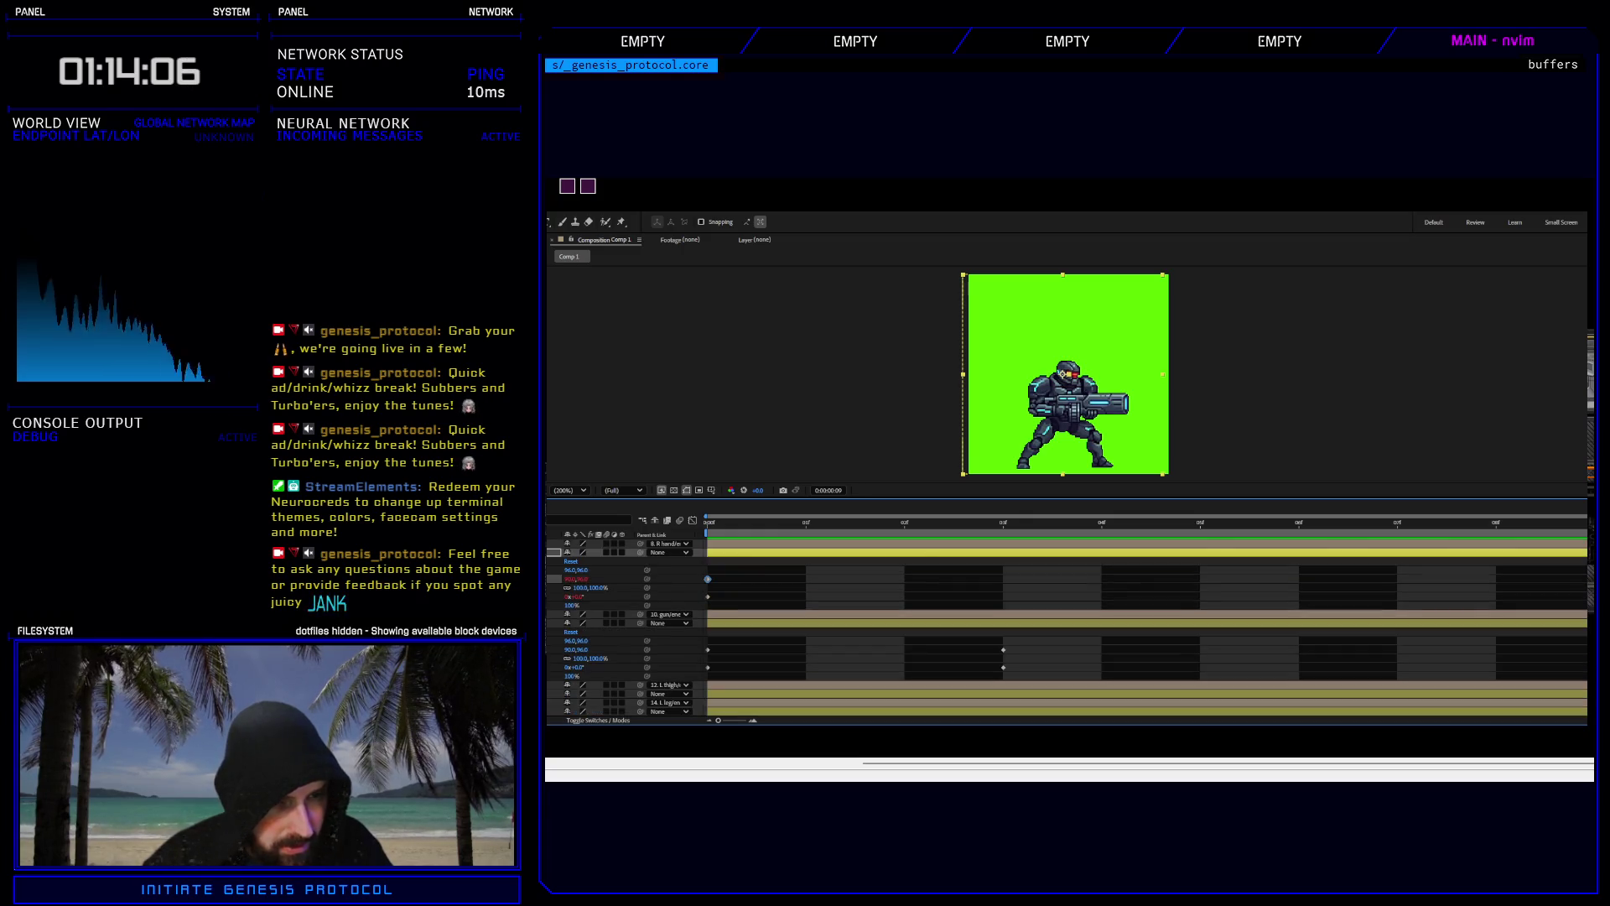
Set the gun layer's Position to 96.0,96.0 at the first frame, then preview the idle loop.
{"action": "left_click", "coordinate": [727, 538]}
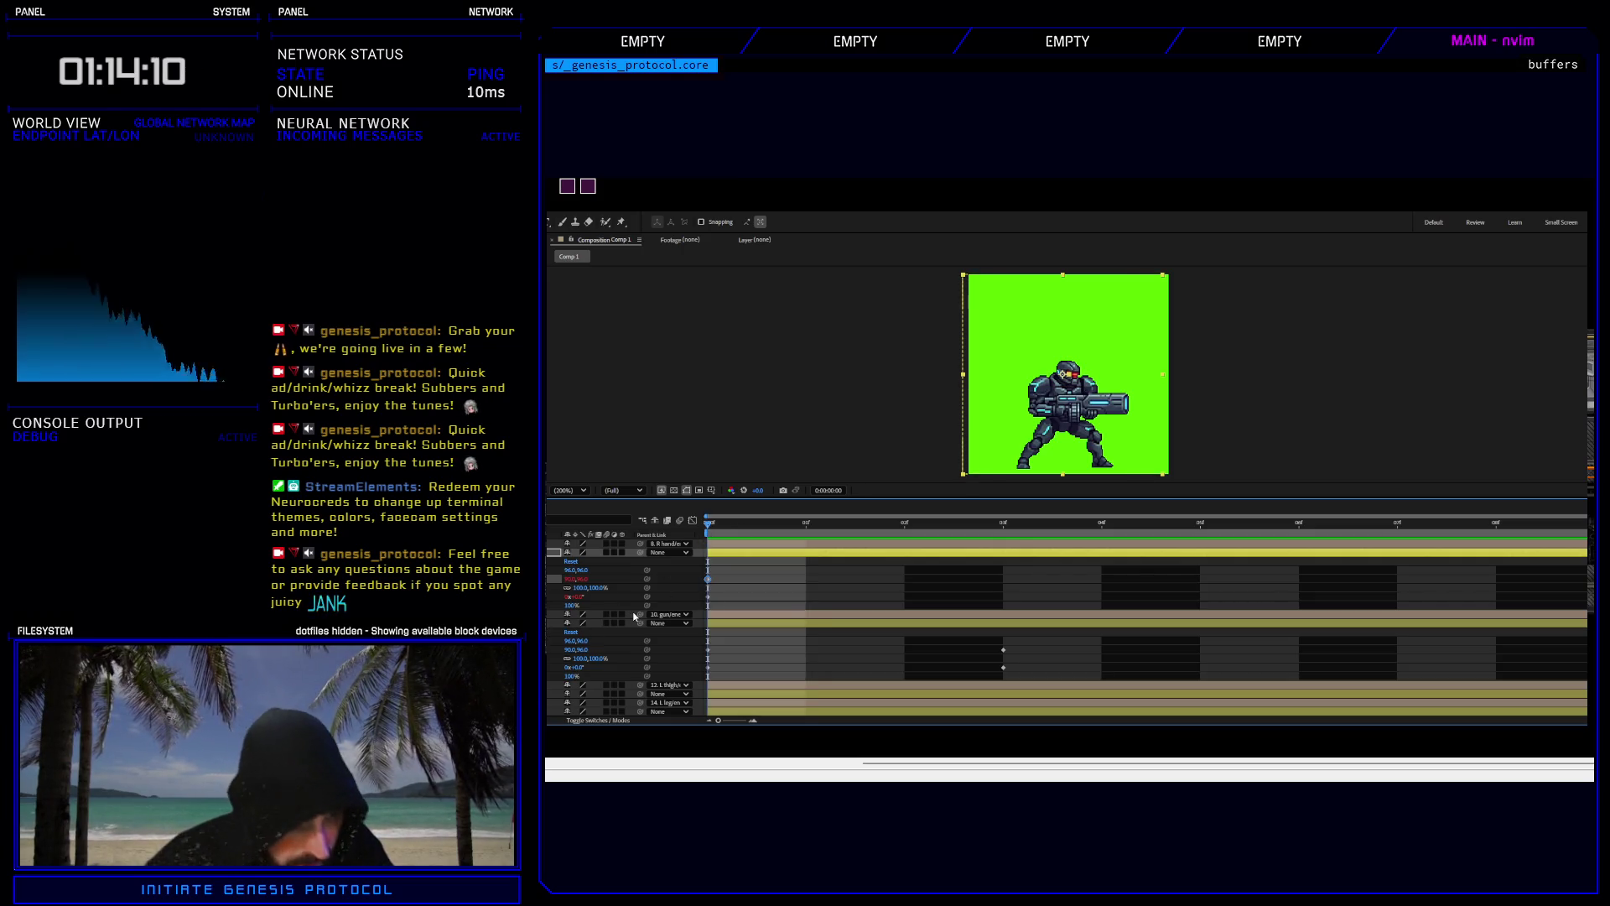
{"action": "left_click", "coordinate": [575, 650]}
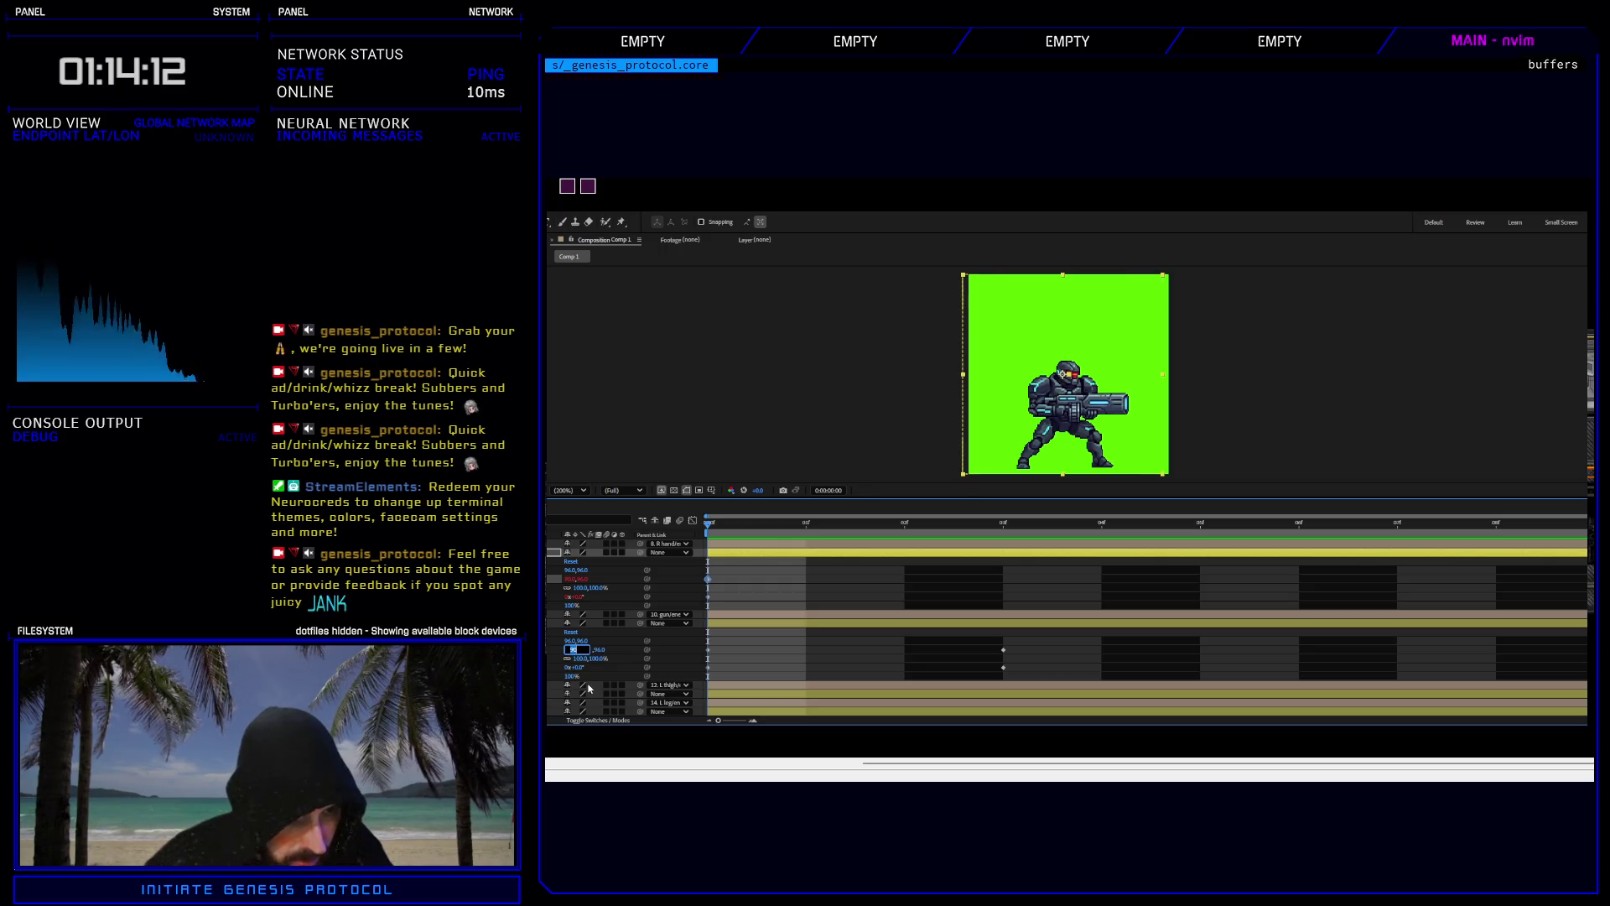
{"action": "key", "text": "Return"}
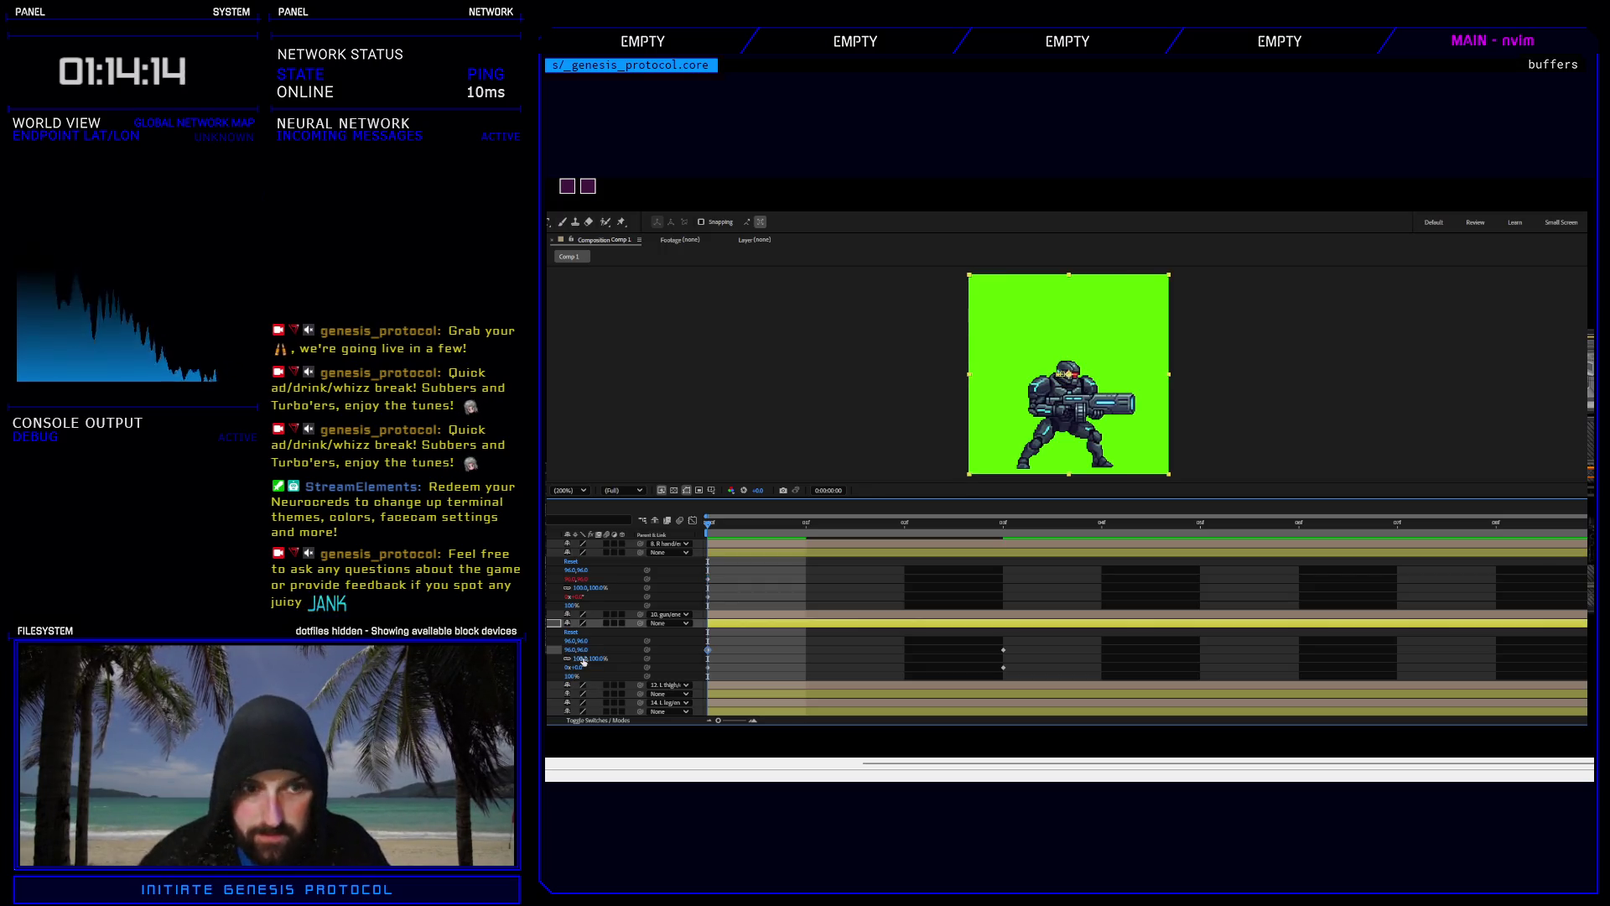
{"action": "left_click_drag", "start_coordinate": [722, 526], "coordinate": [1019, 526]}
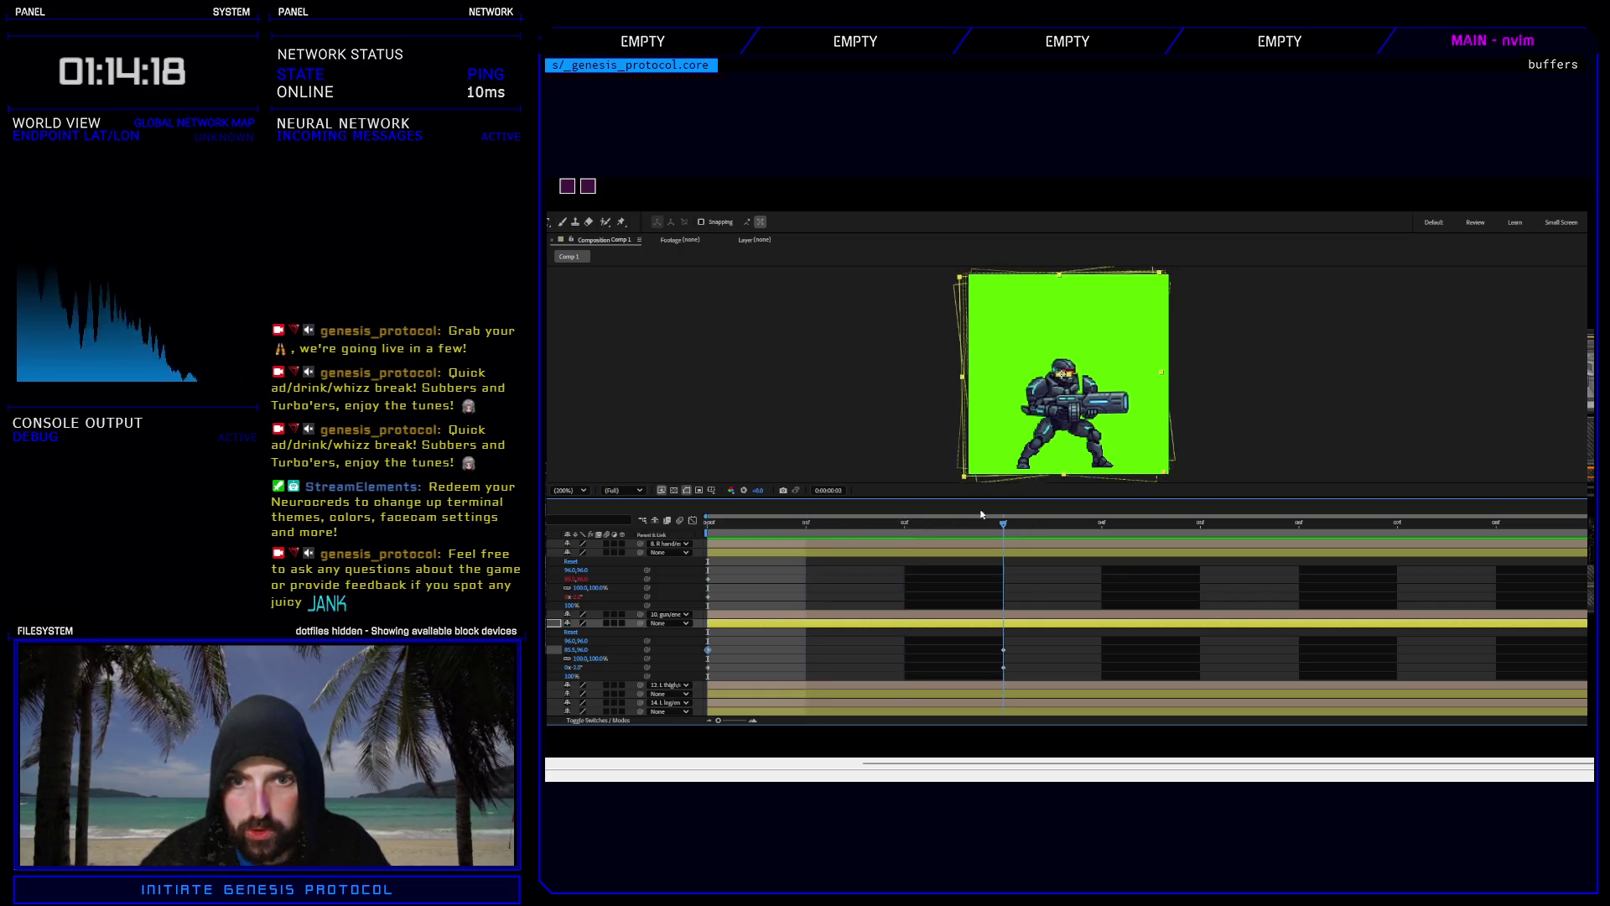
{"action": "key", "text": "Home"}
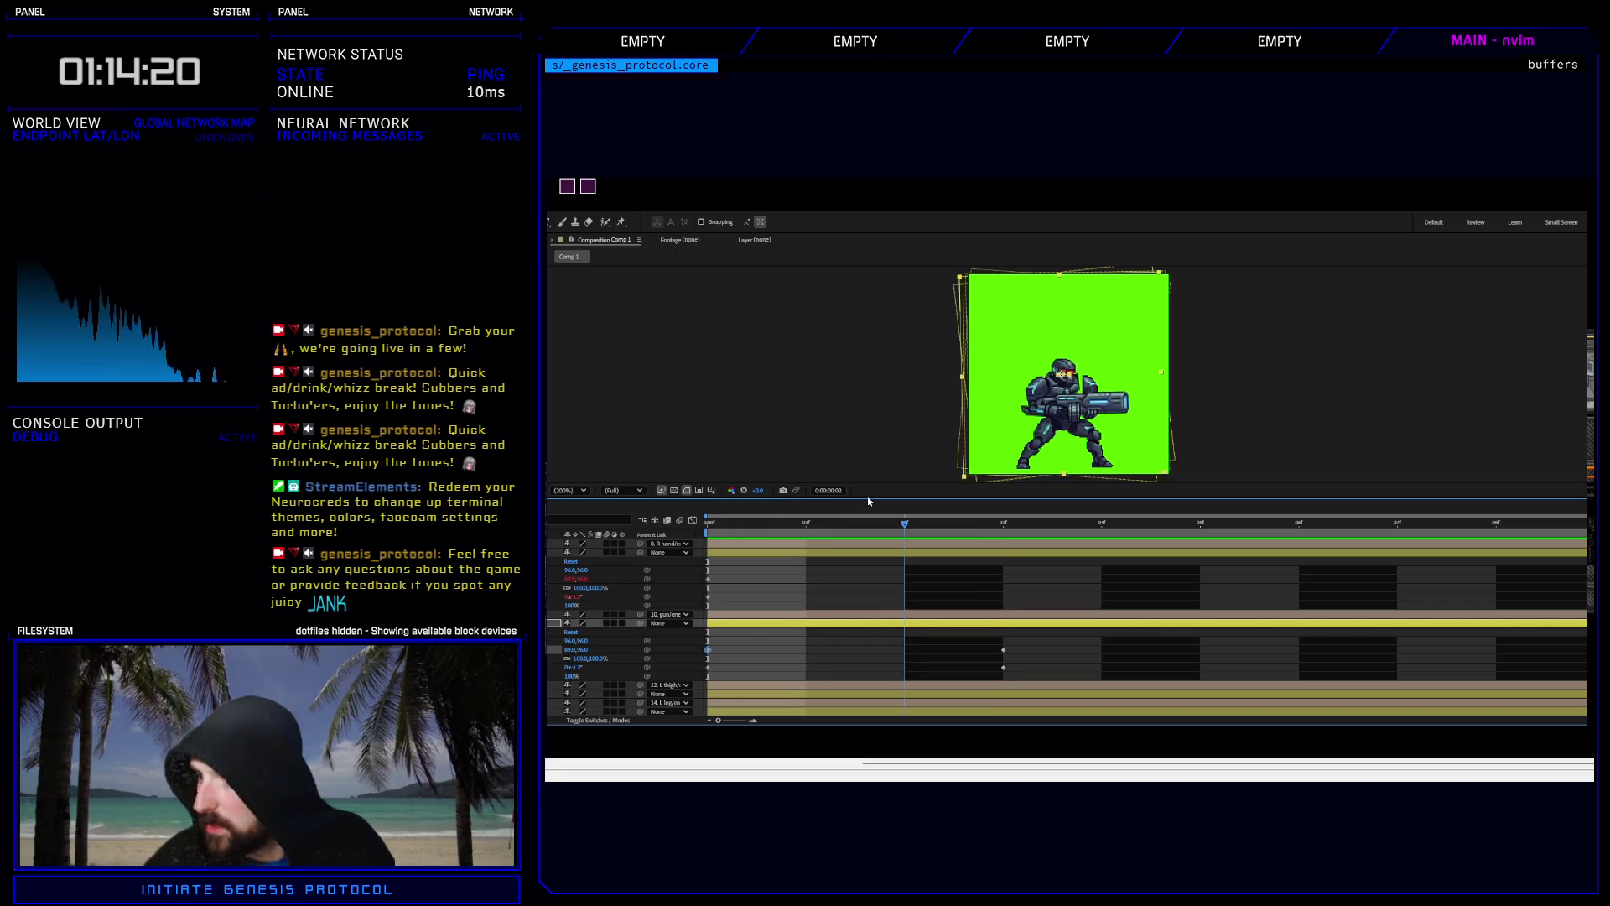
{"action": "key", "text": "space"}
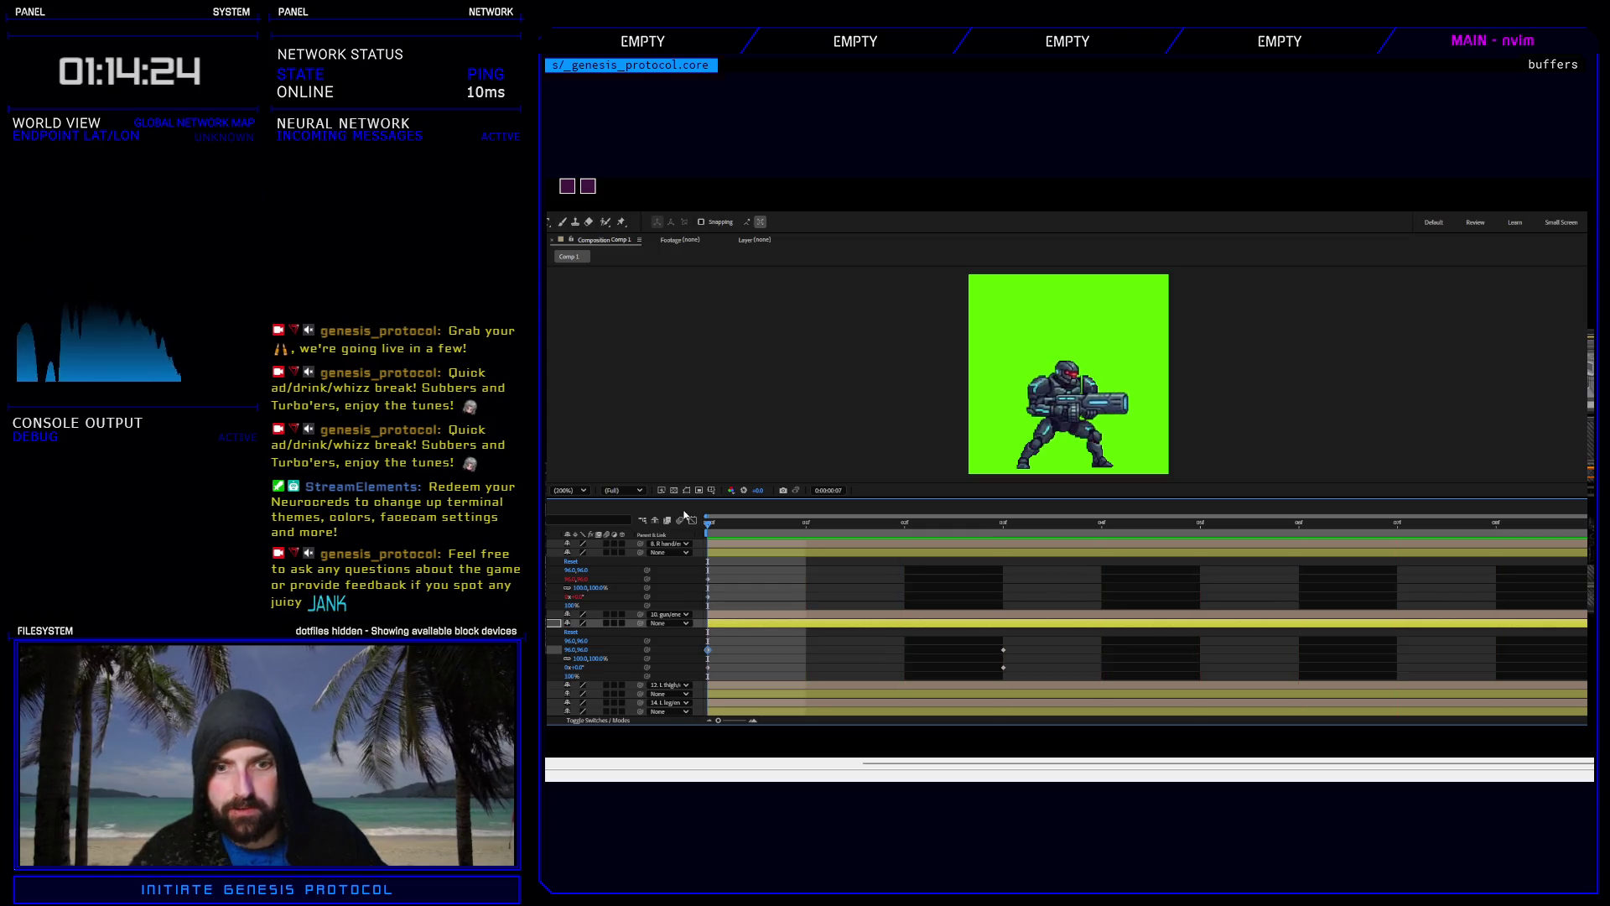
{"action": "left_click", "coordinate": [984, 525]}
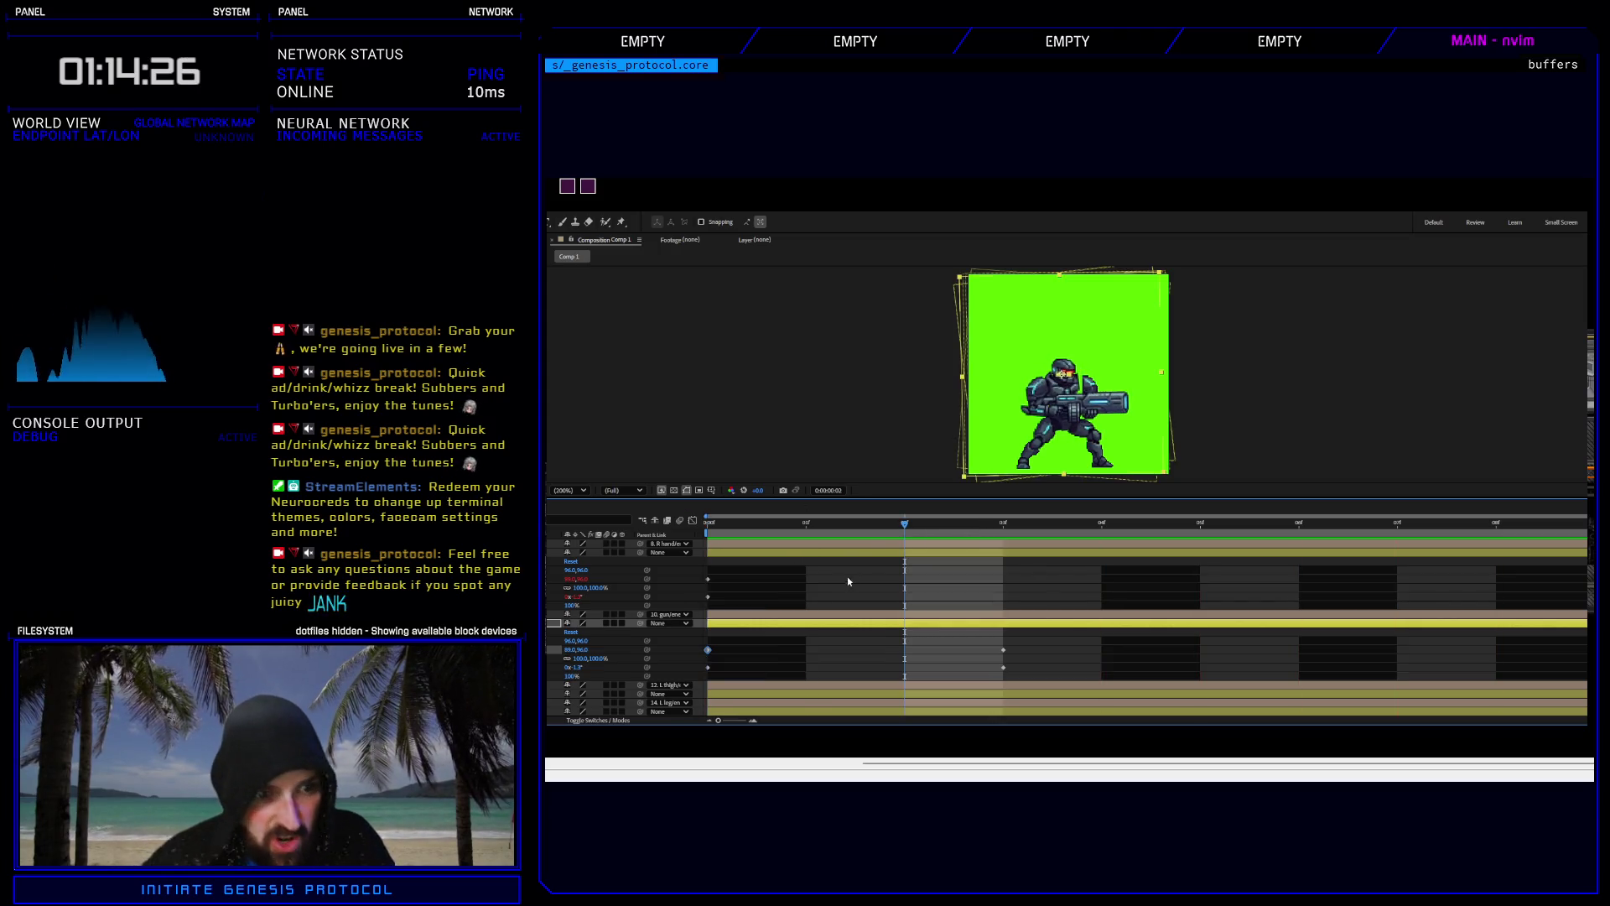
Scrub to frame 4, recommit Position 96.0,96.0, then return to frame 1 and select the layer.
{"action": "left_click", "coordinate": [764, 527]}
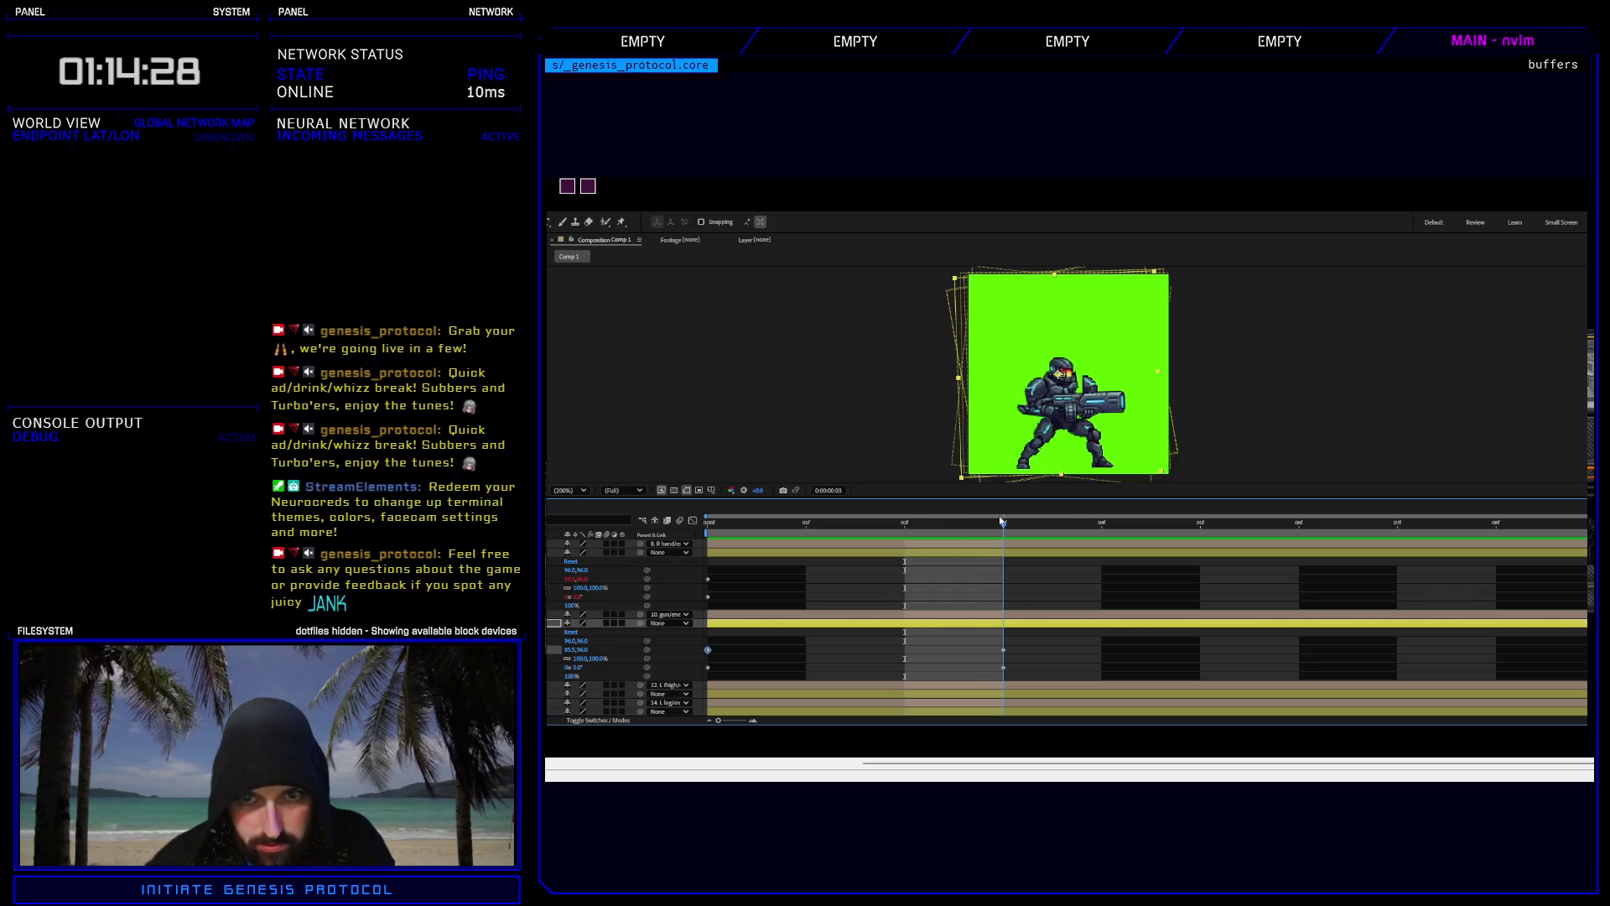
{"action": "mouse_move", "coordinate": [765, 526]}
{"action": "left_mouse_down"}
{"action": "mouse_move", "coordinate": [1146, 503]}
{"action": "mouse_move", "coordinate": [1581, 508]}
{"action": "left_mouse_up"}
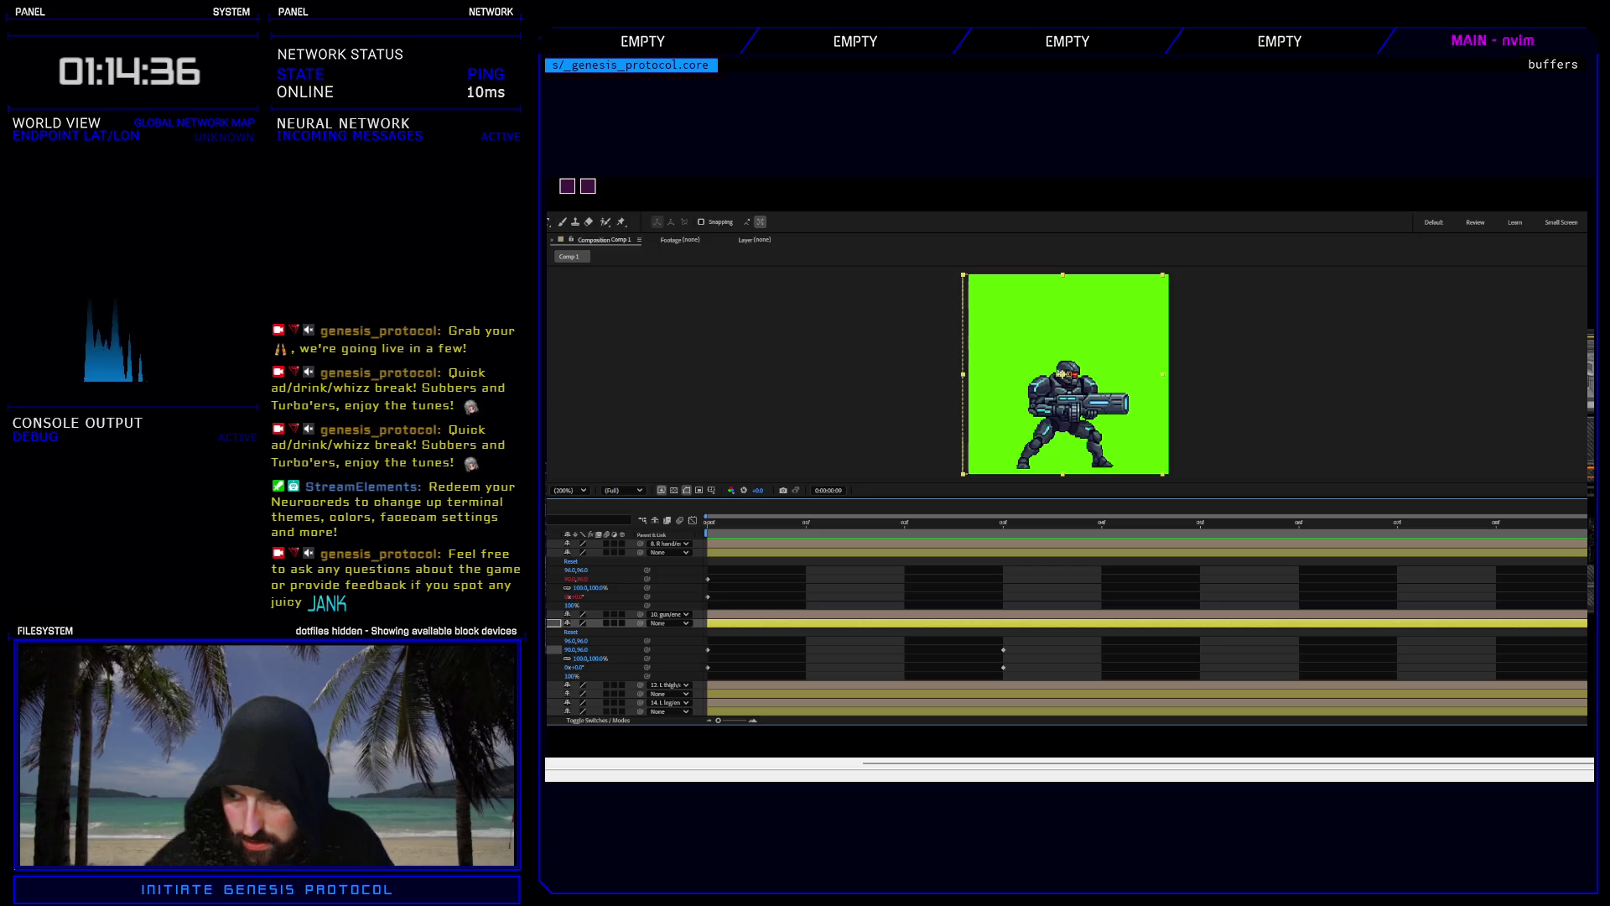
{"action": "left_click", "coordinate": [570, 650]}
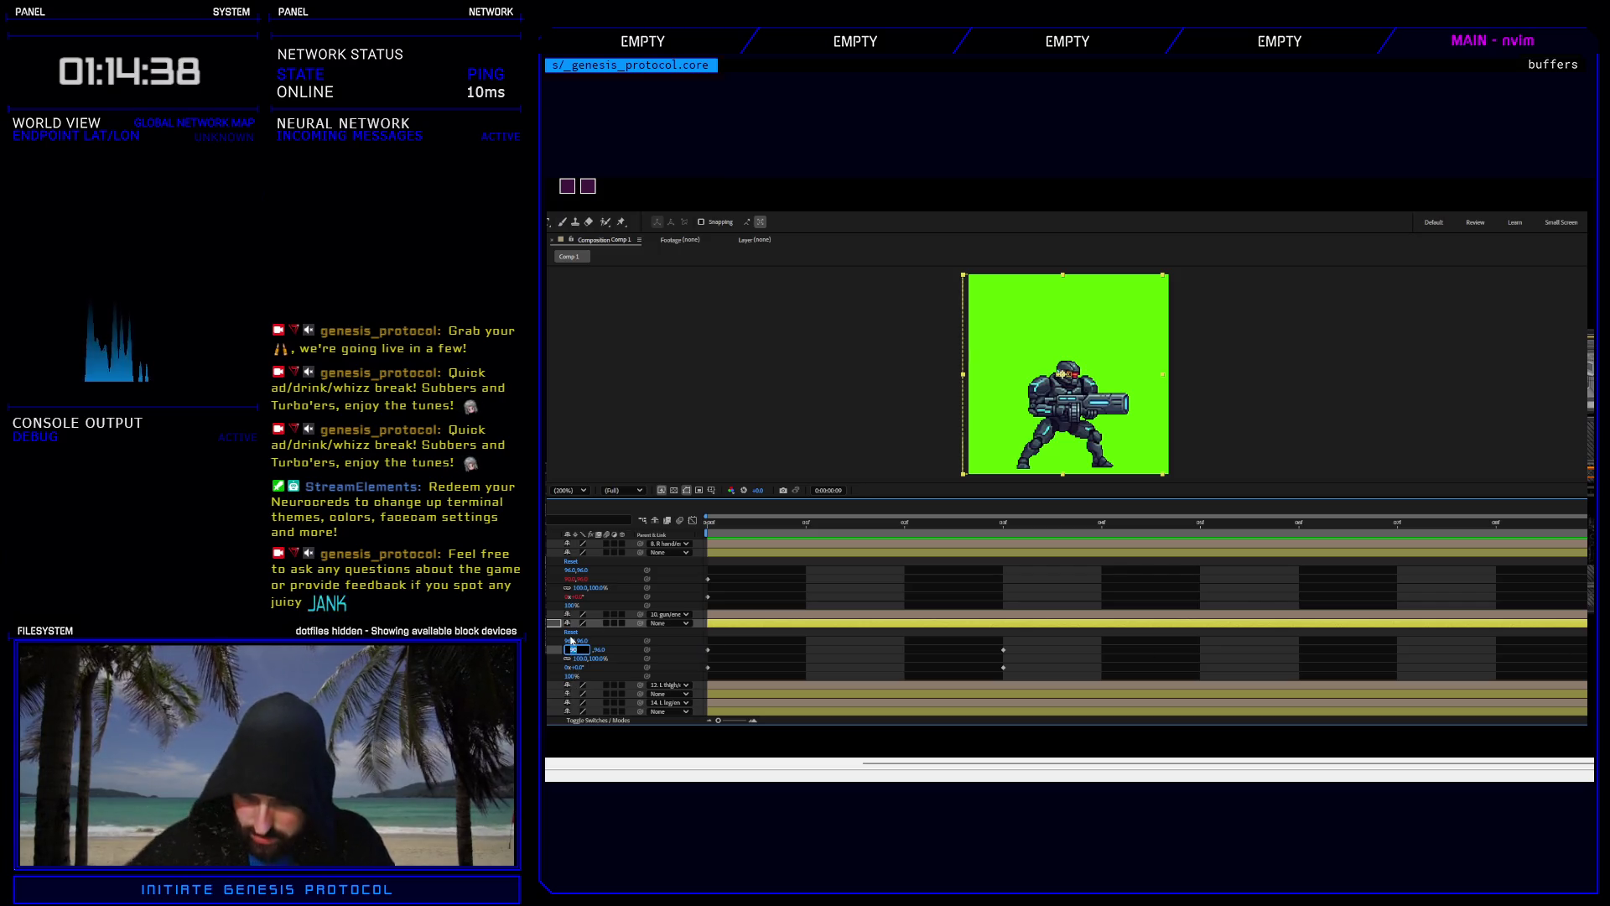
{"action": "key", "text": "Return"}
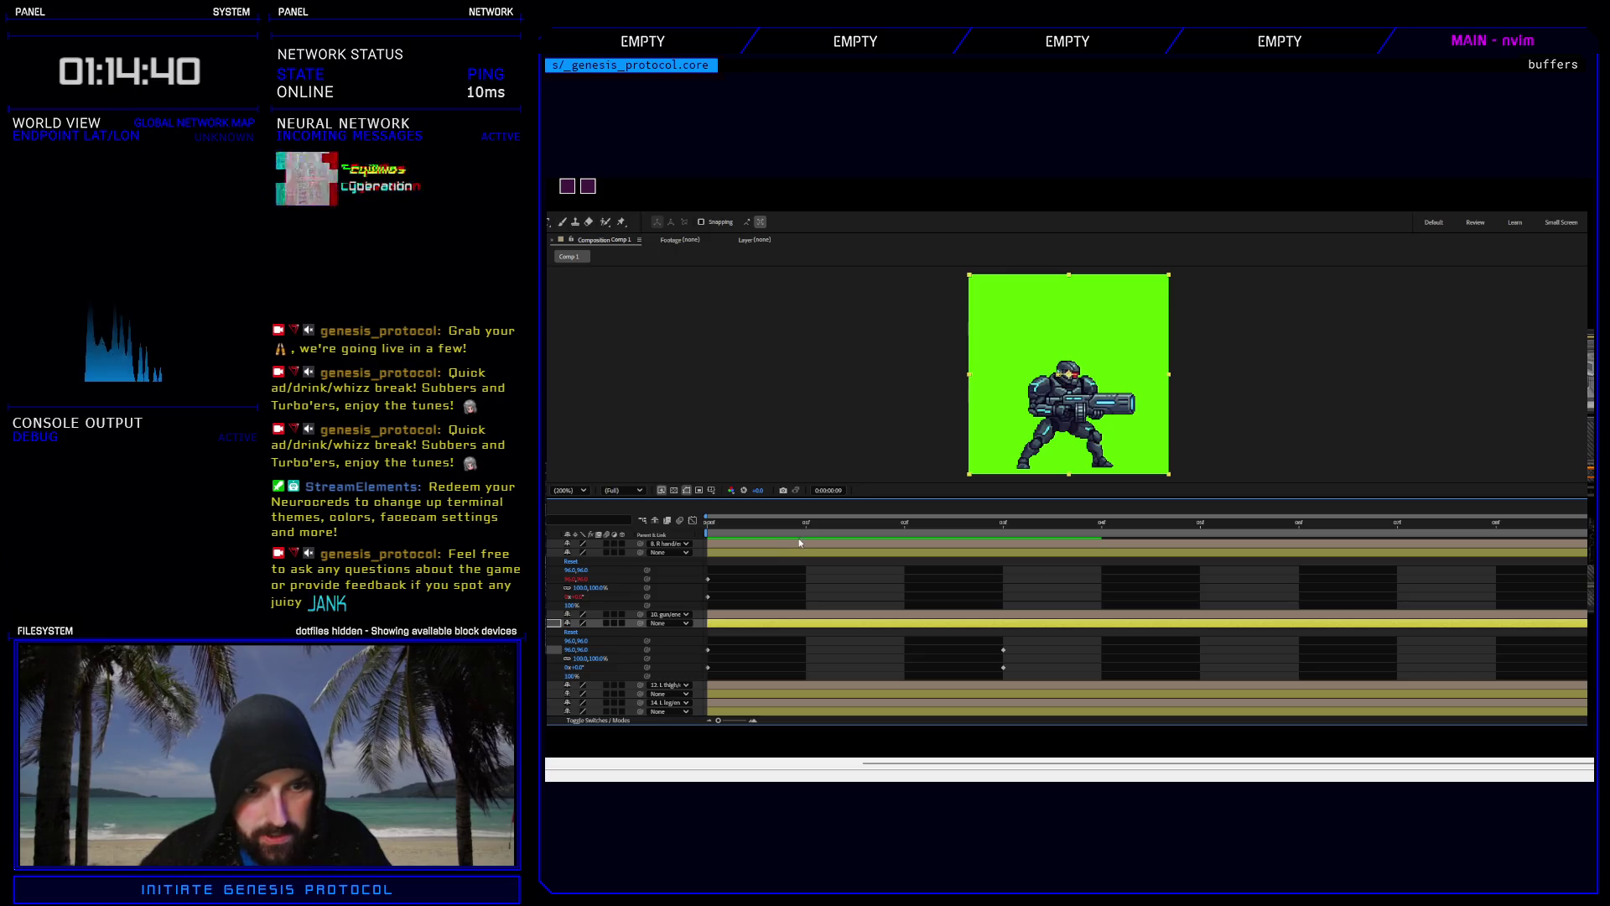
{"action": "left_click", "coordinate": [806, 525]}
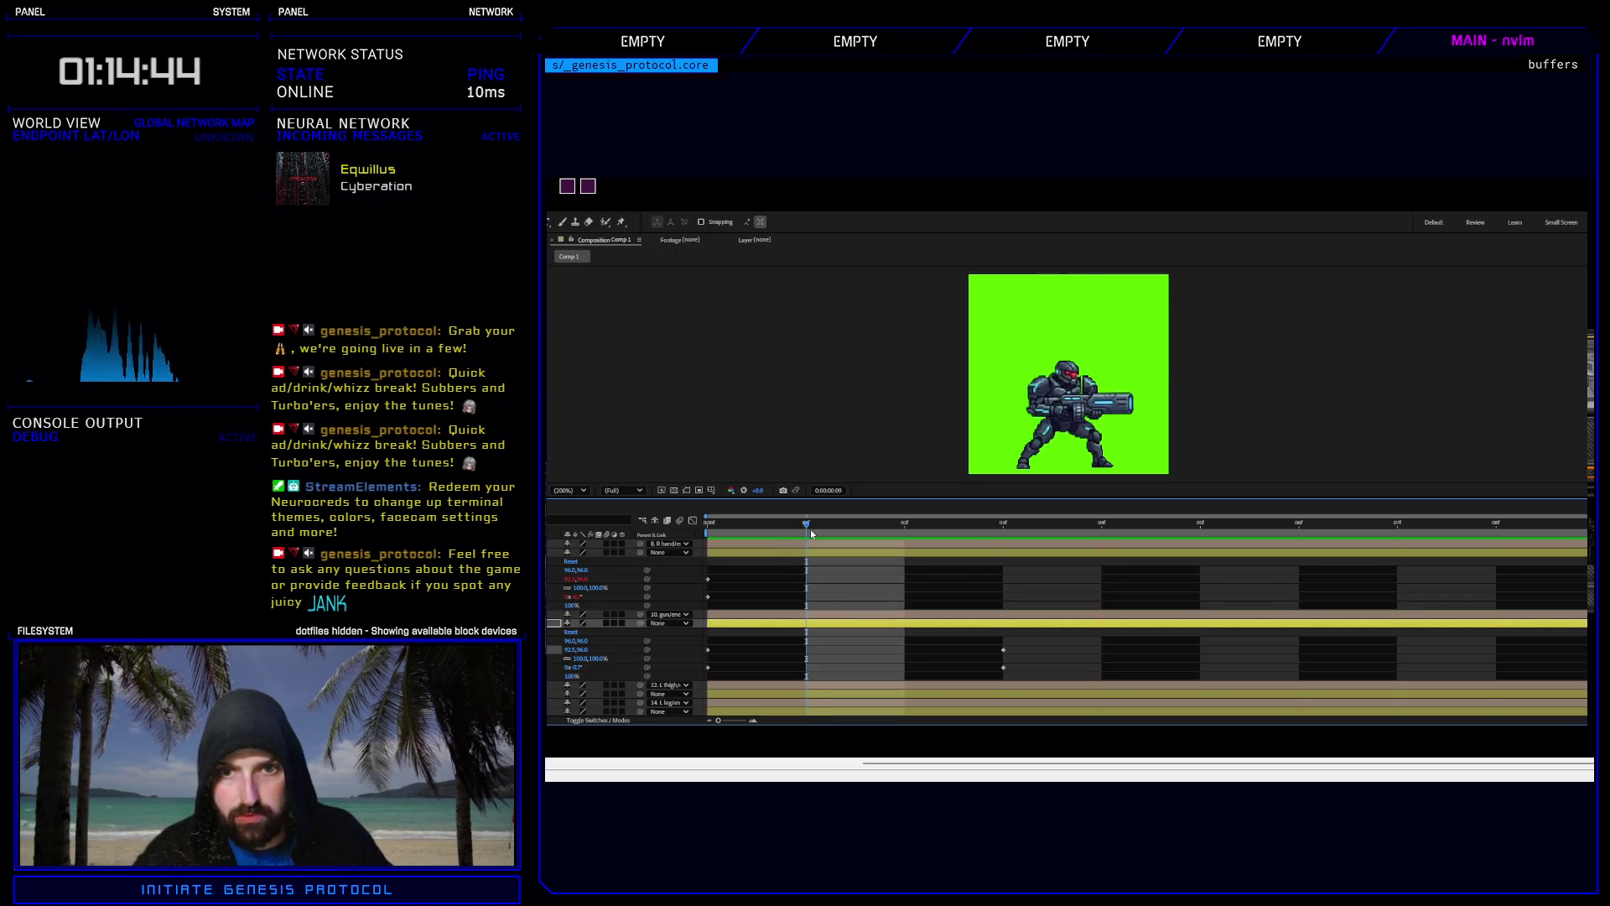
{"action": "left_click", "coordinate": [1032, 411]}
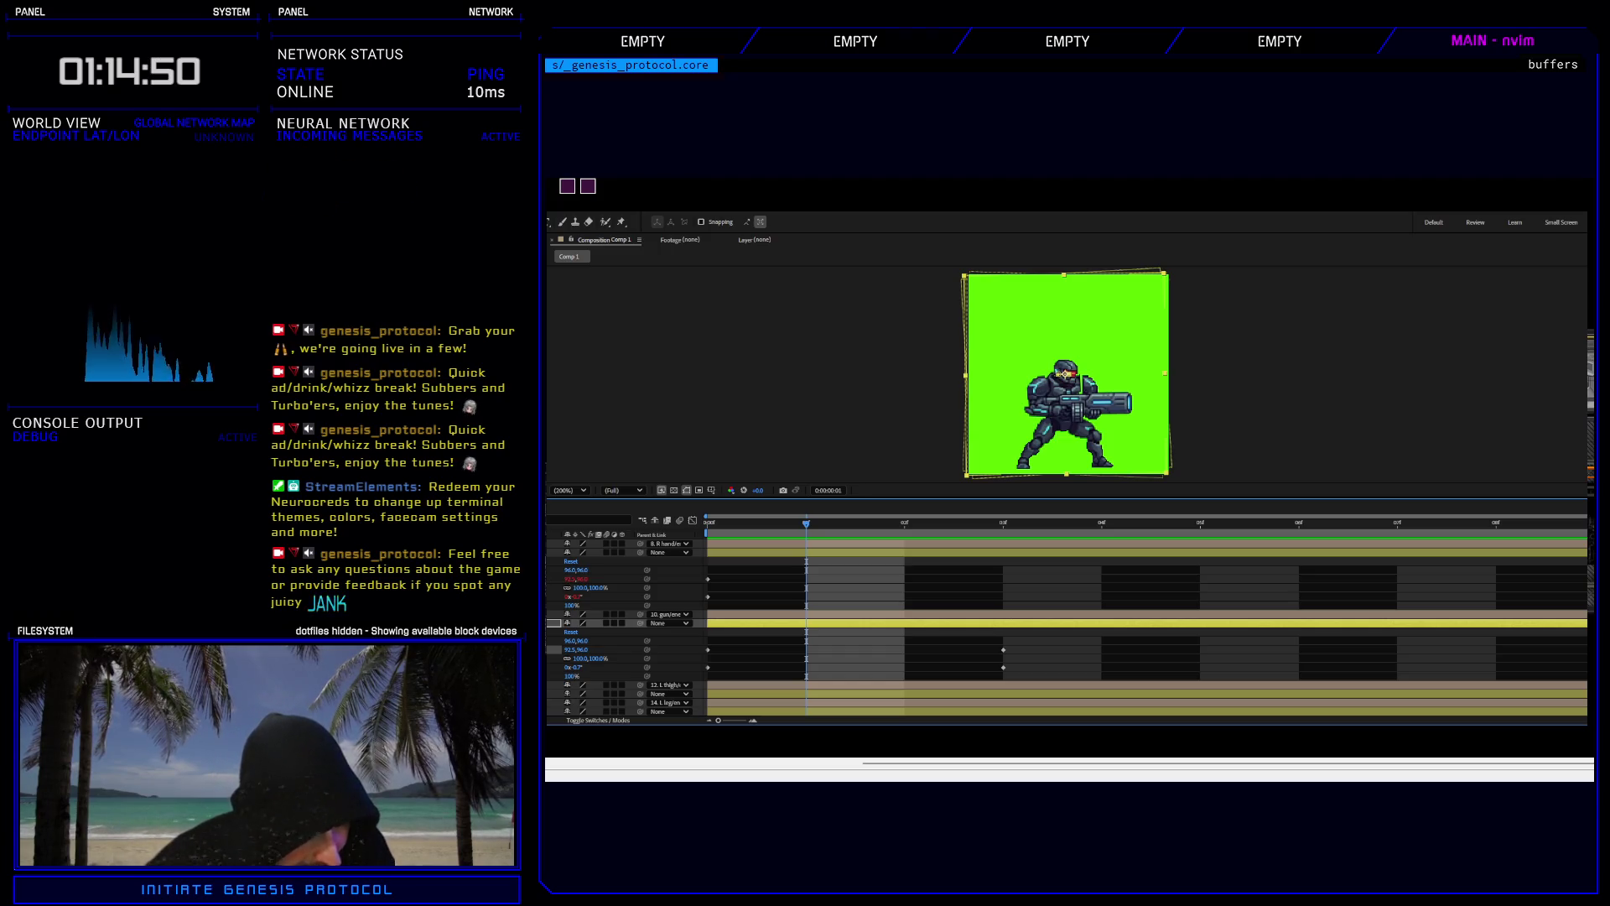
{"action": "scroll", "coordinate": [629, 629], "scroll_direction": "up", "scroll_amount": 2}
At frame 3, key the L arm to 12° rotation and nudge its Position to 93.0,97.5.
{"action": "scroll", "coordinate": [629, 629], "scroll_direction": "up", "scroll_amount": 2}
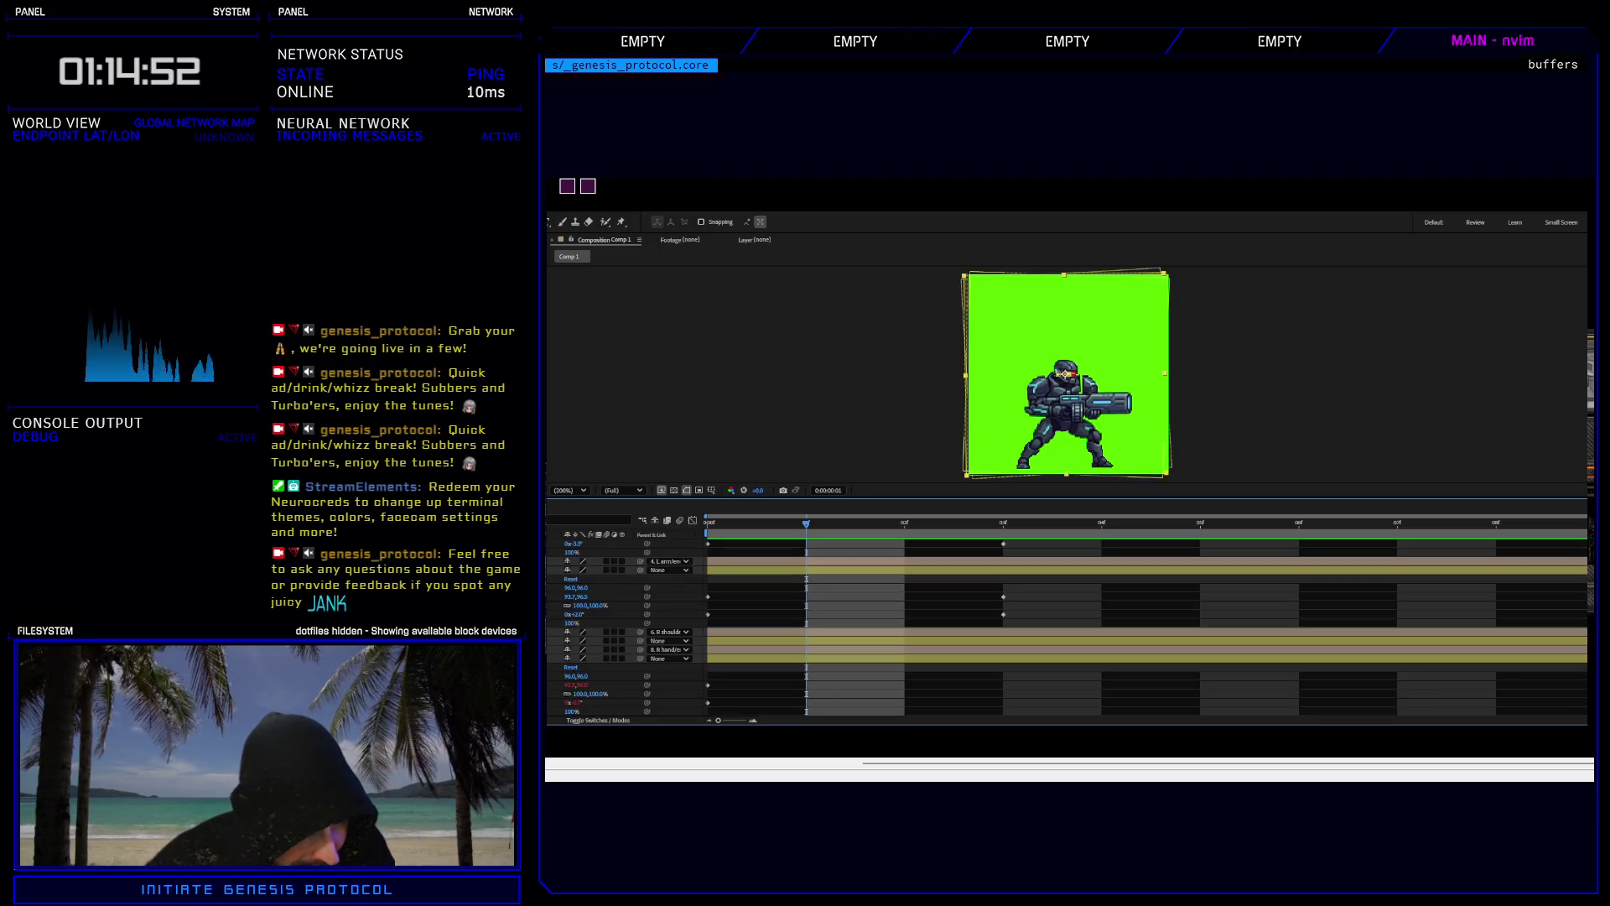
{"action": "left_click", "coordinate": [1003, 570]}
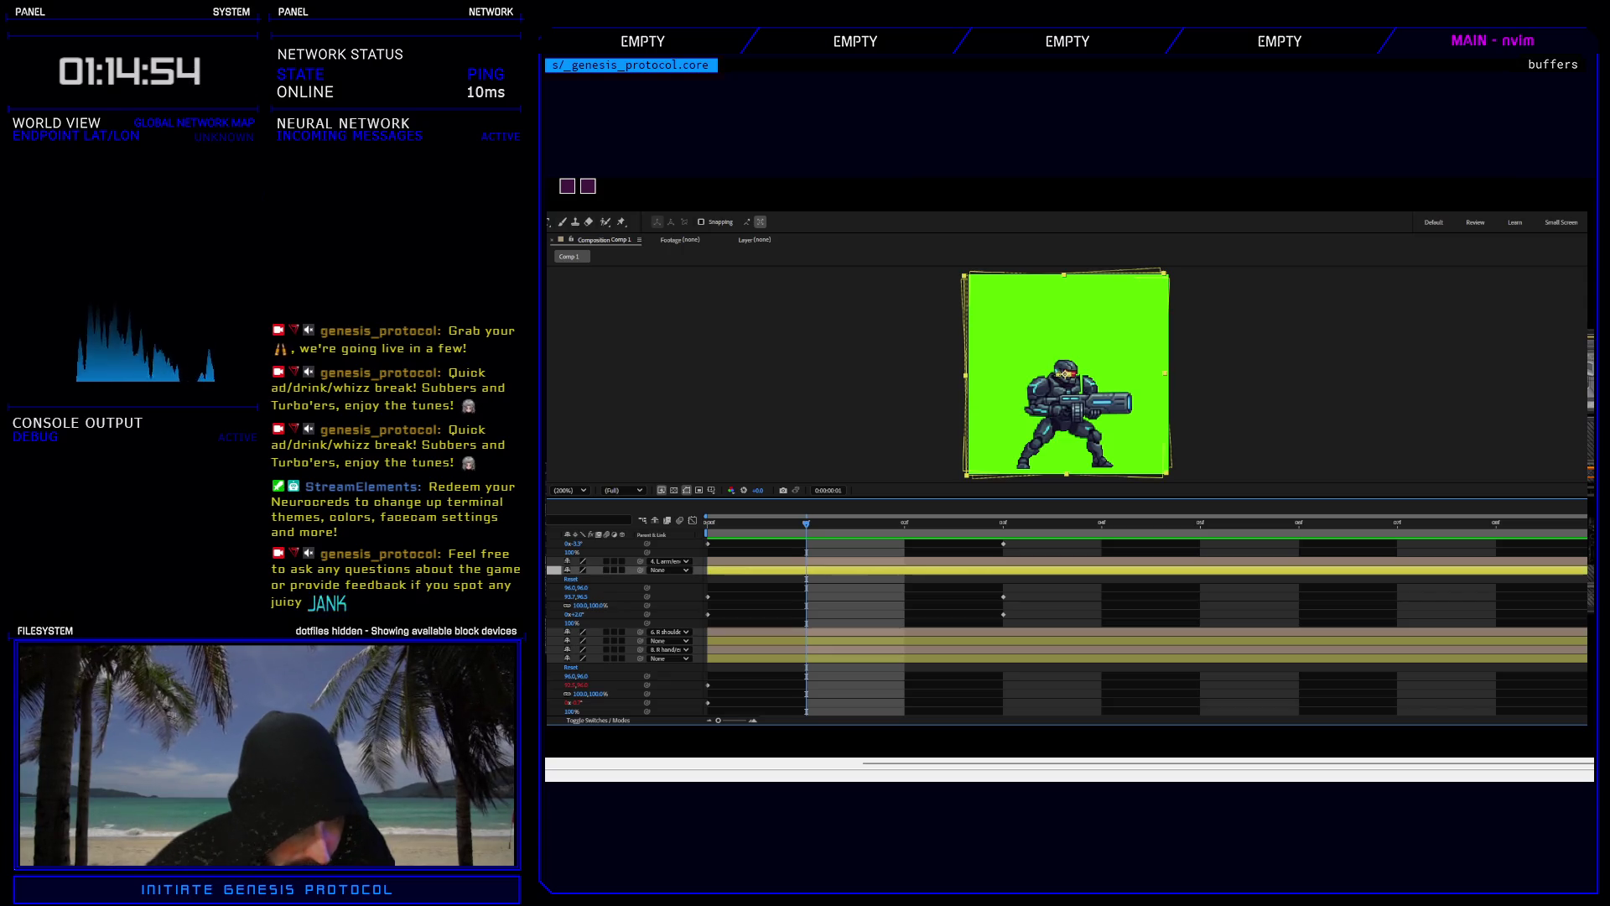
{"action": "left_click", "coordinate": [1003, 525]}
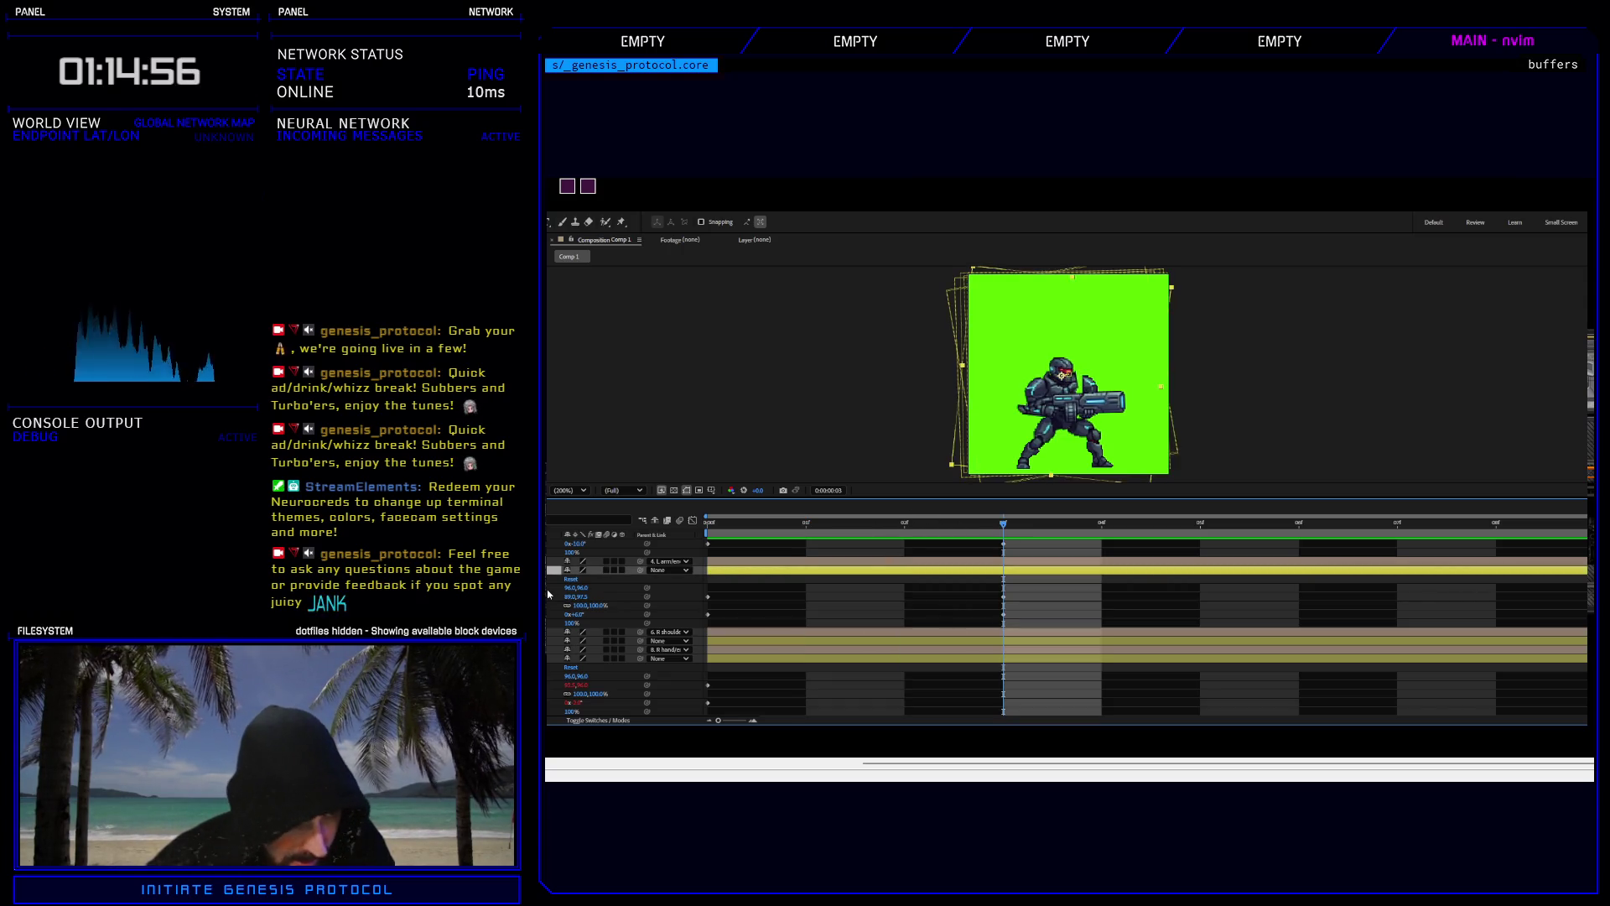
{"action": "left_click", "coordinate": [580, 615]}
{"action": "key", "text": "Return"}
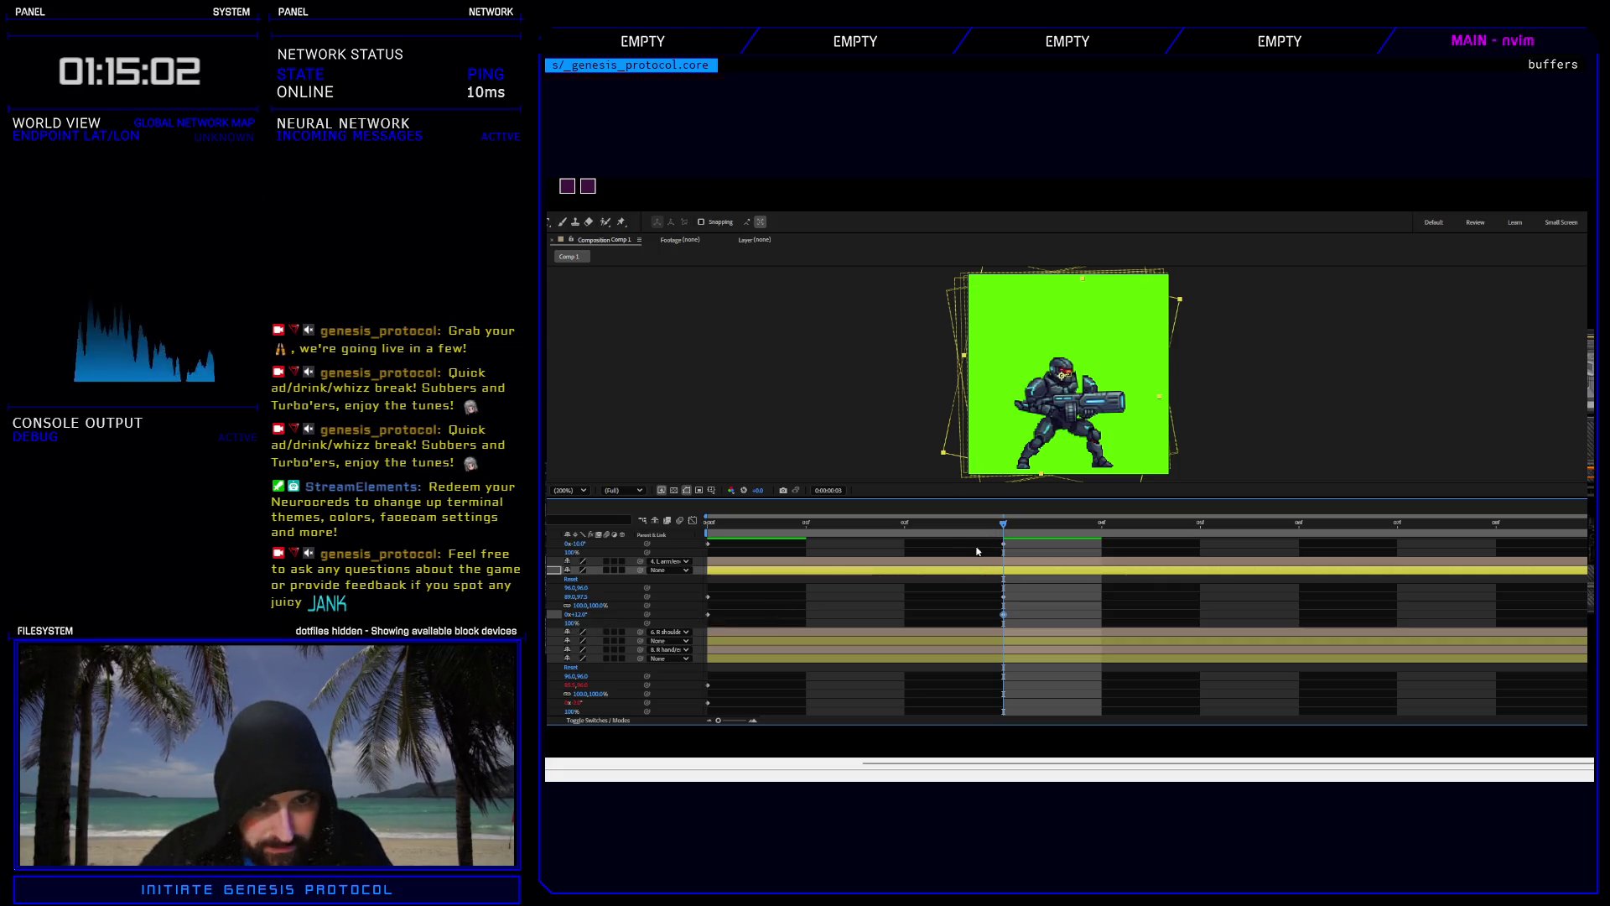
{"action": "left_click", "coordinate": [1005, 597]}
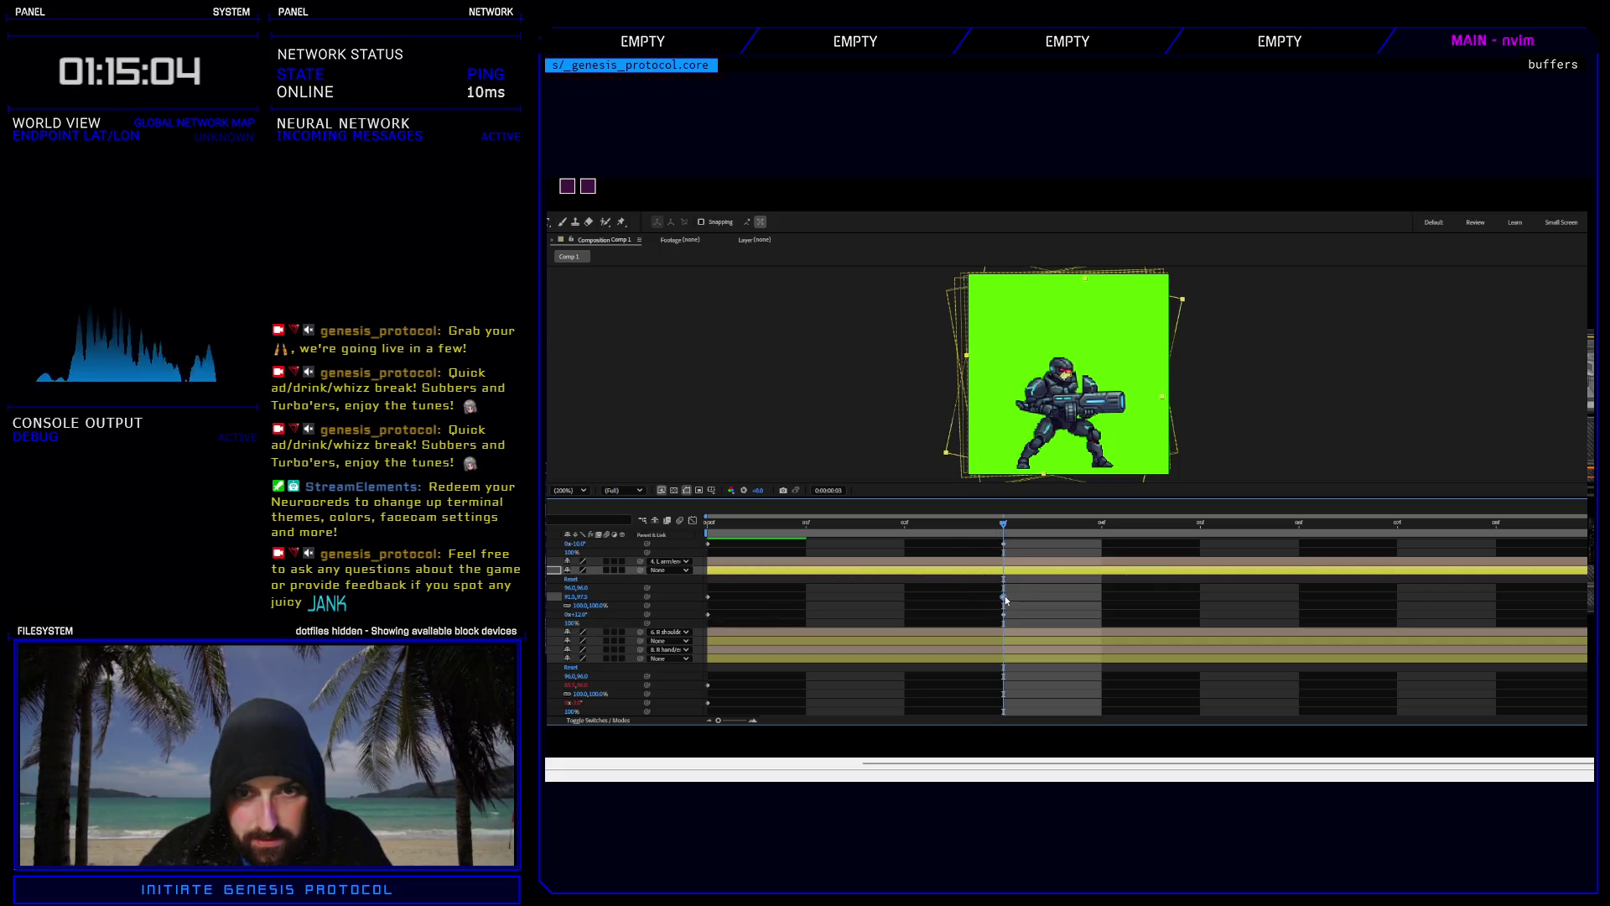
{"action": "key", "text": "Right"}
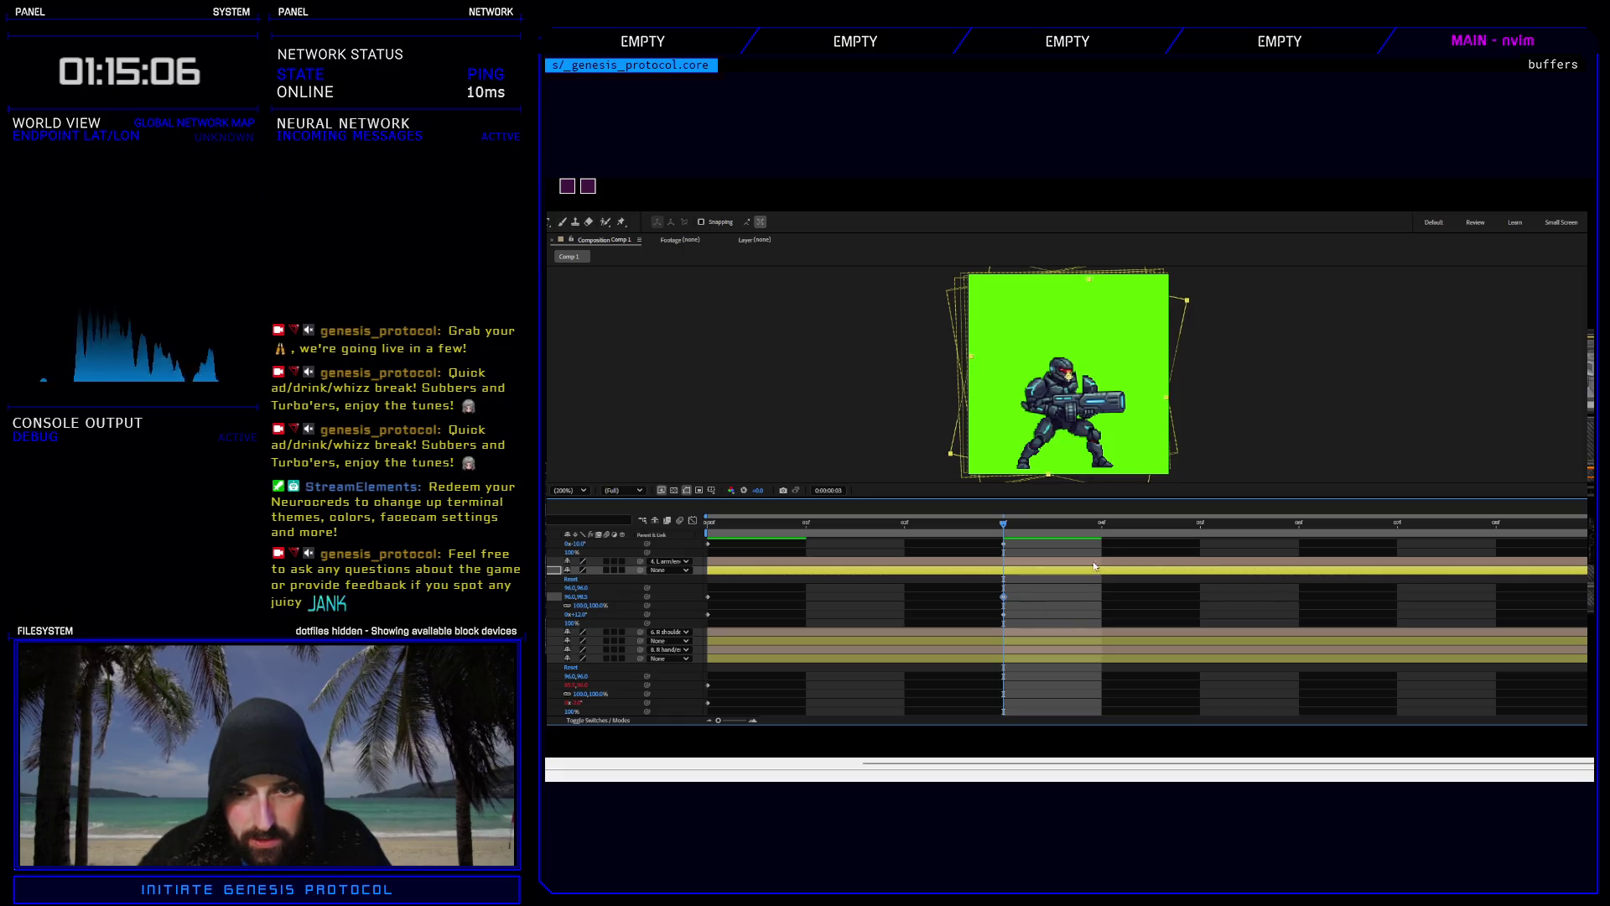
Compare the L arm pose across frames 0, 2 and 3 and preview the idle animation.
{"action": "left_click", "coordinate": [879, 532]}
{"action": "left_click", "coordinate": [1017, 524]}
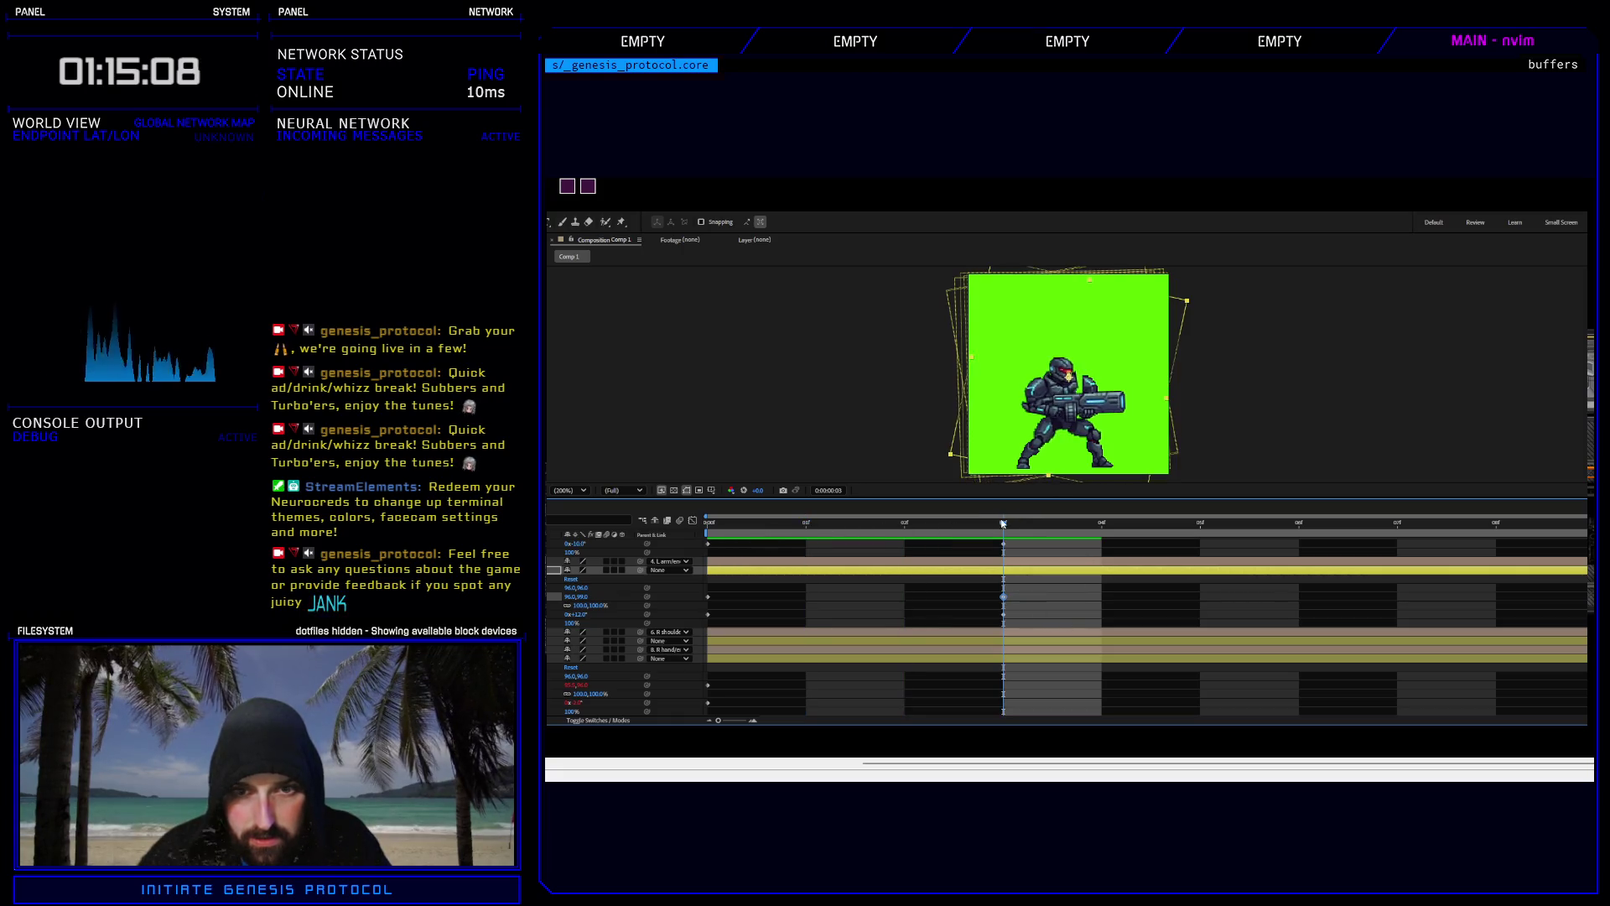
{"action": "left_click", "coordinate": [720, 535]}
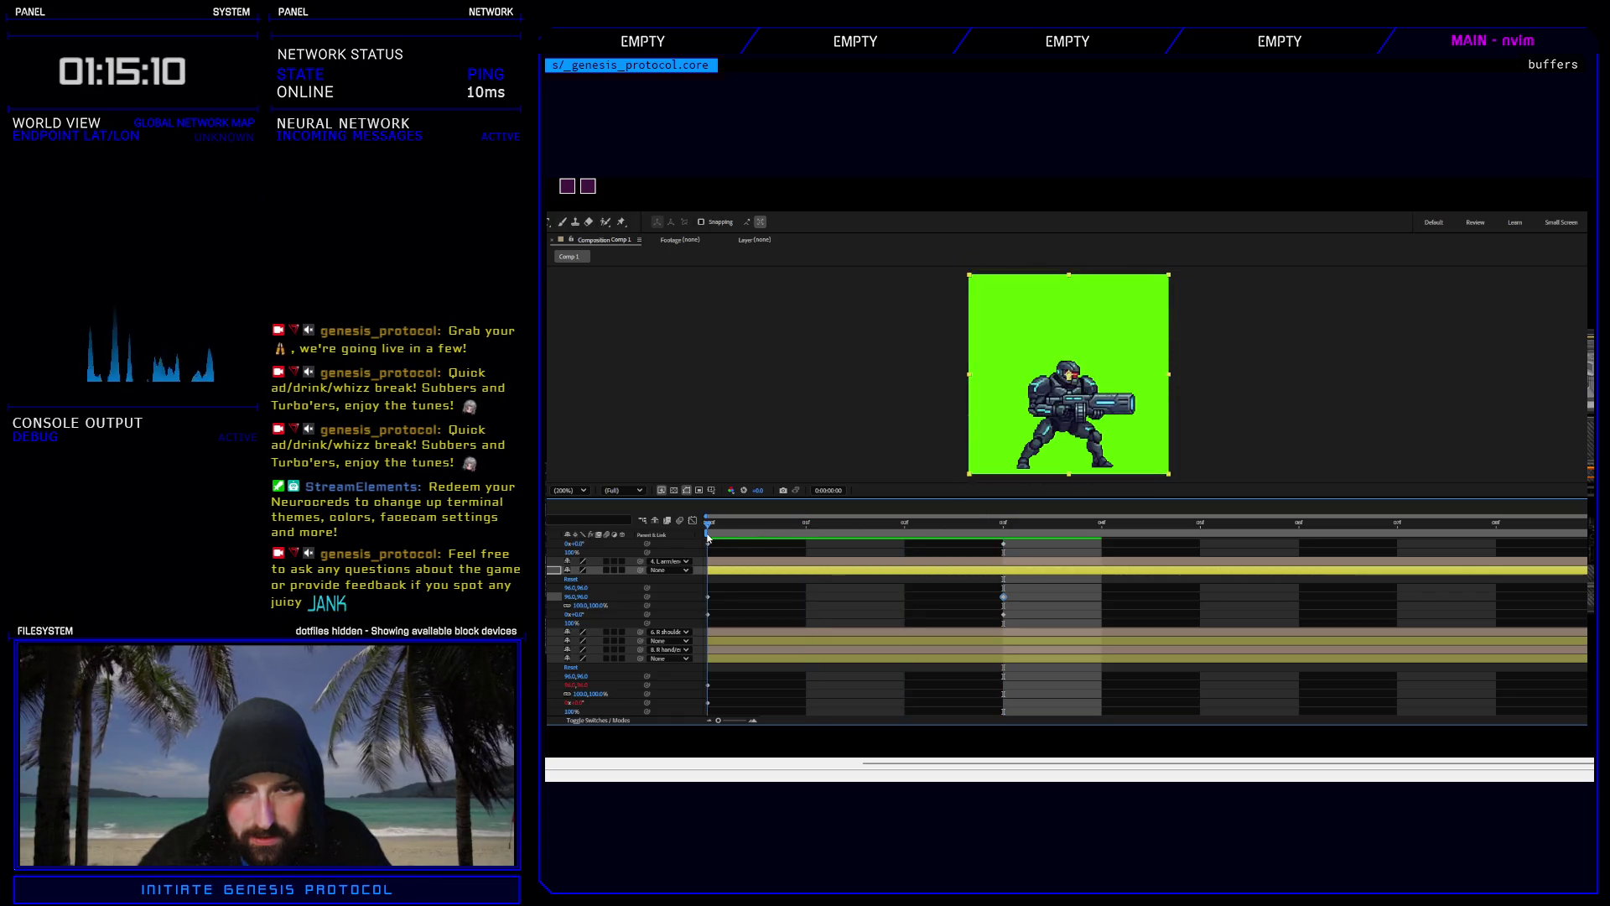
{"action": "left_click", "coordinate": [998, 527]}
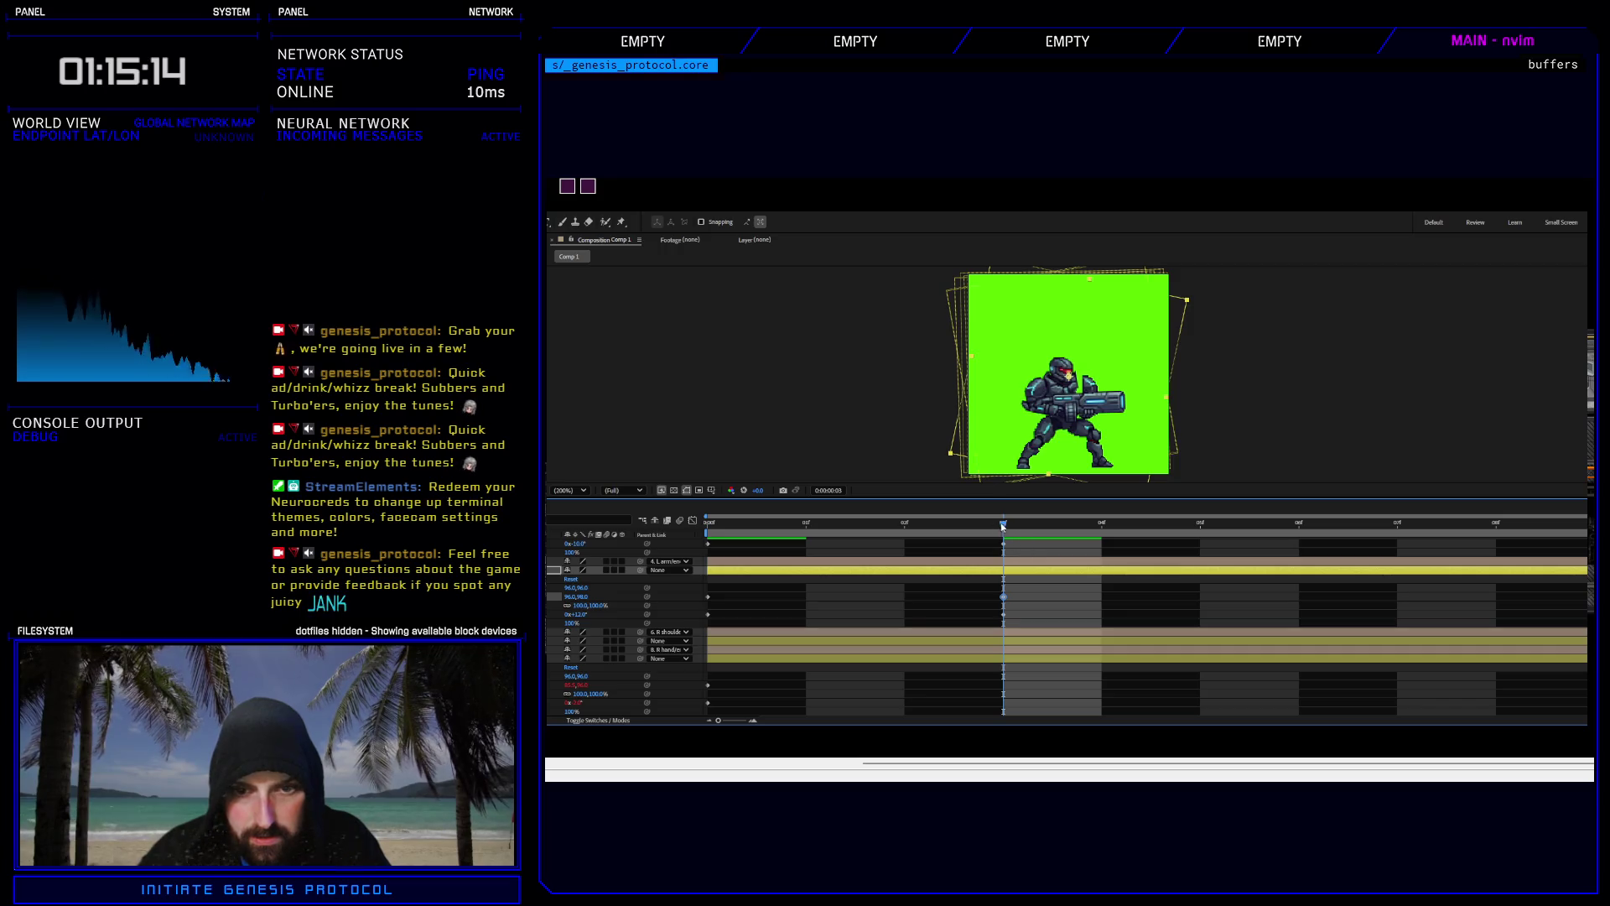
{"action": "key", "text": "space"}
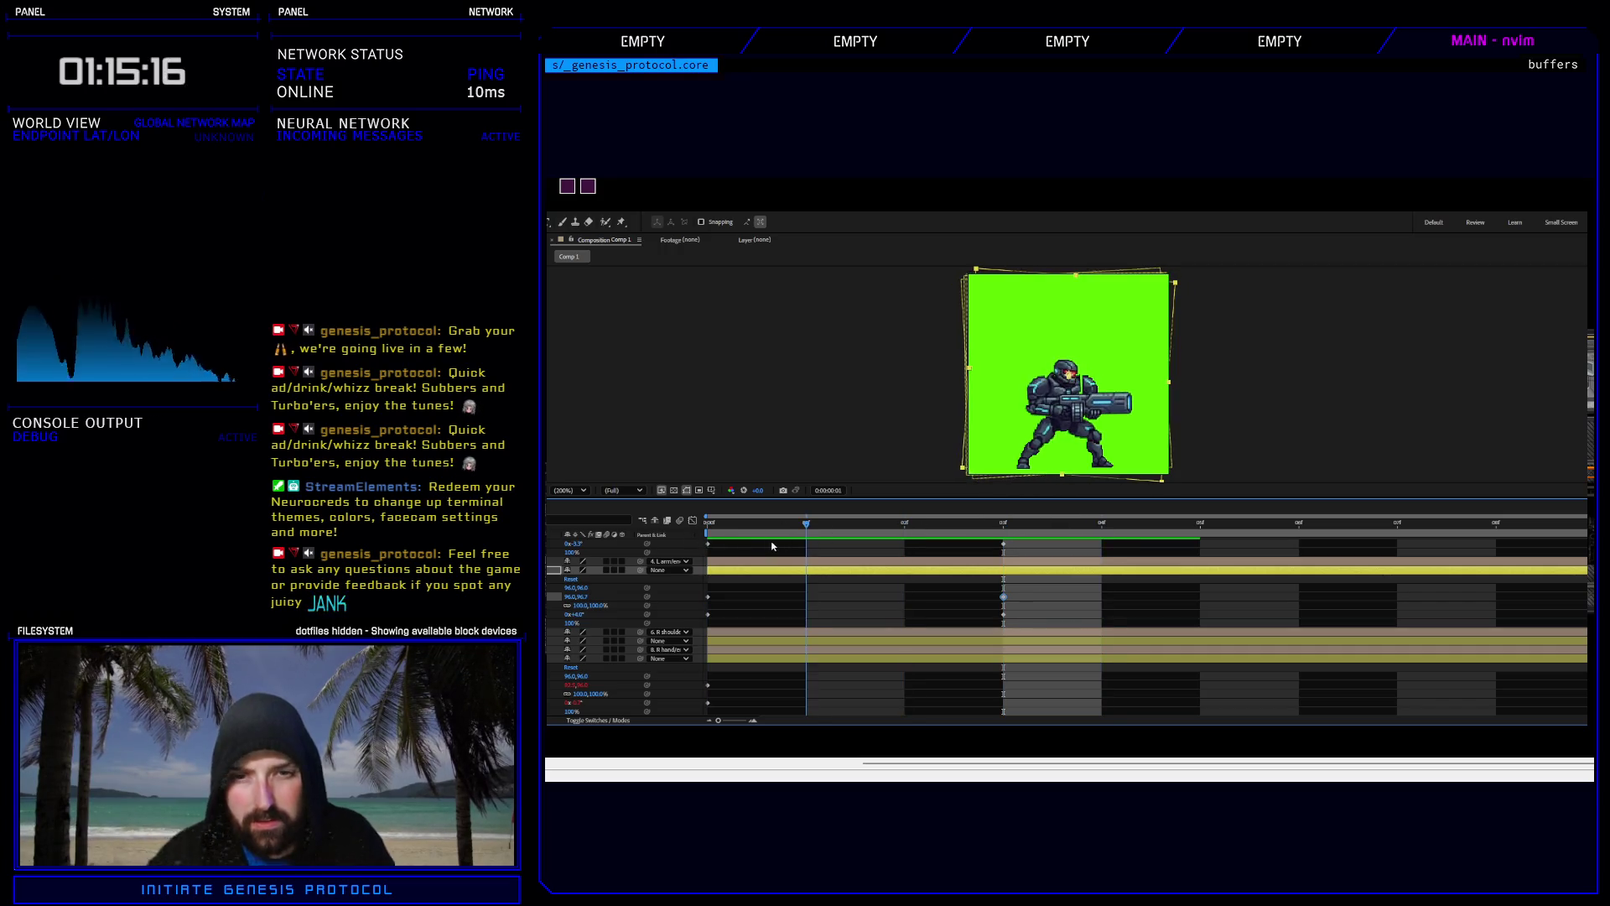
{"action": "key", "text": "space"}
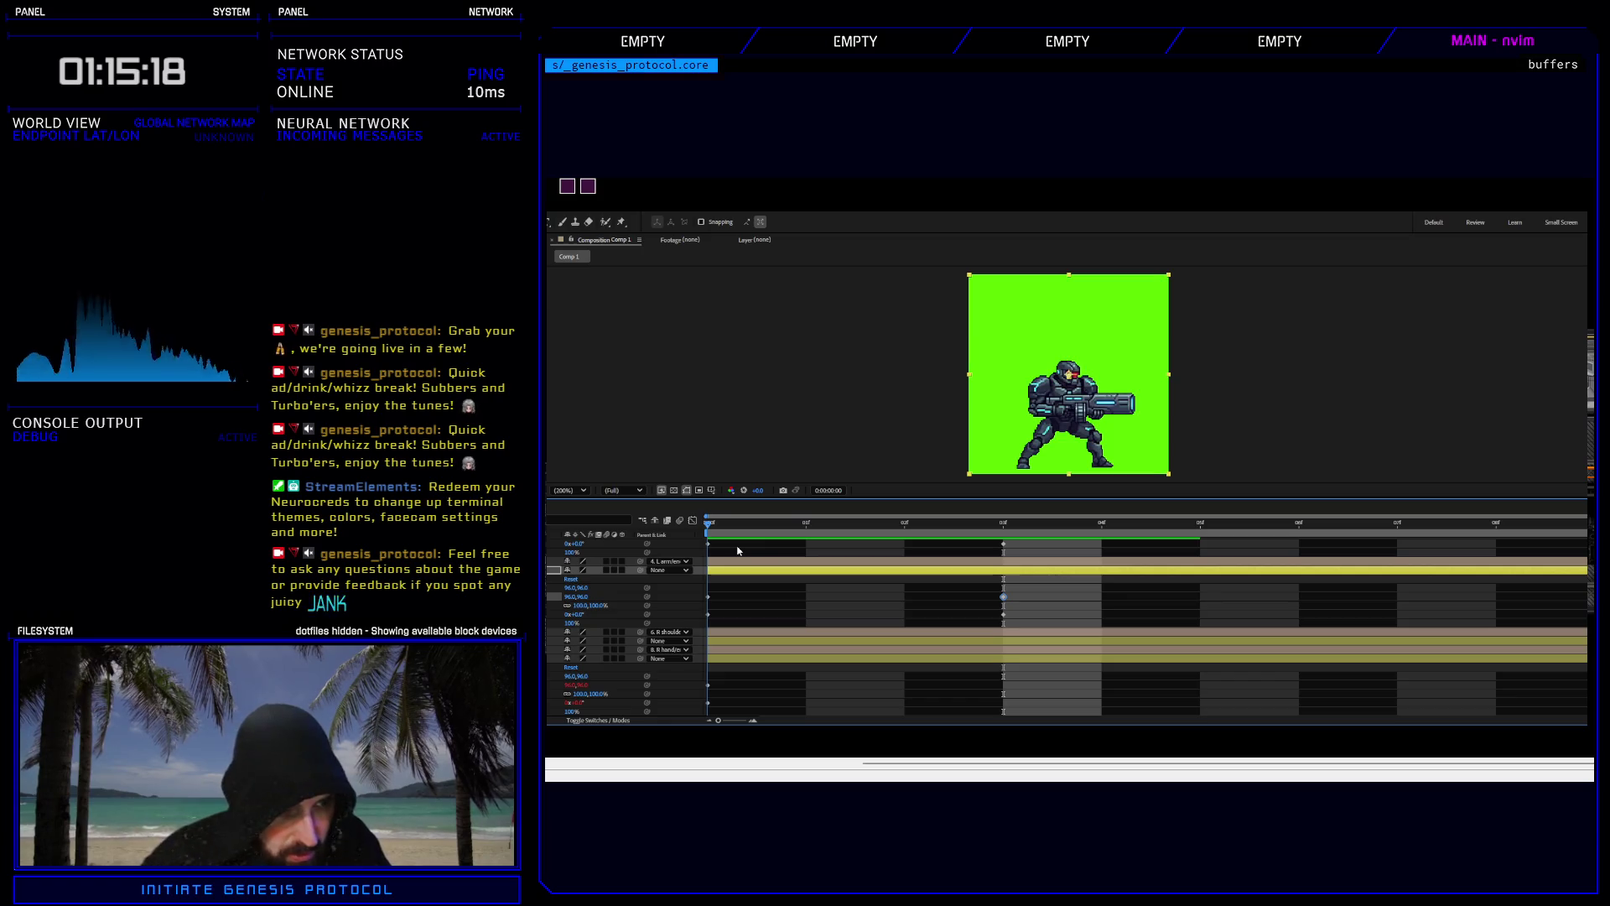
Add an L arm Scale keyframe at frame 0, retime a keyframe earlier, and replay the loop.
{"action": "key", "text": "alt+shift+s"}
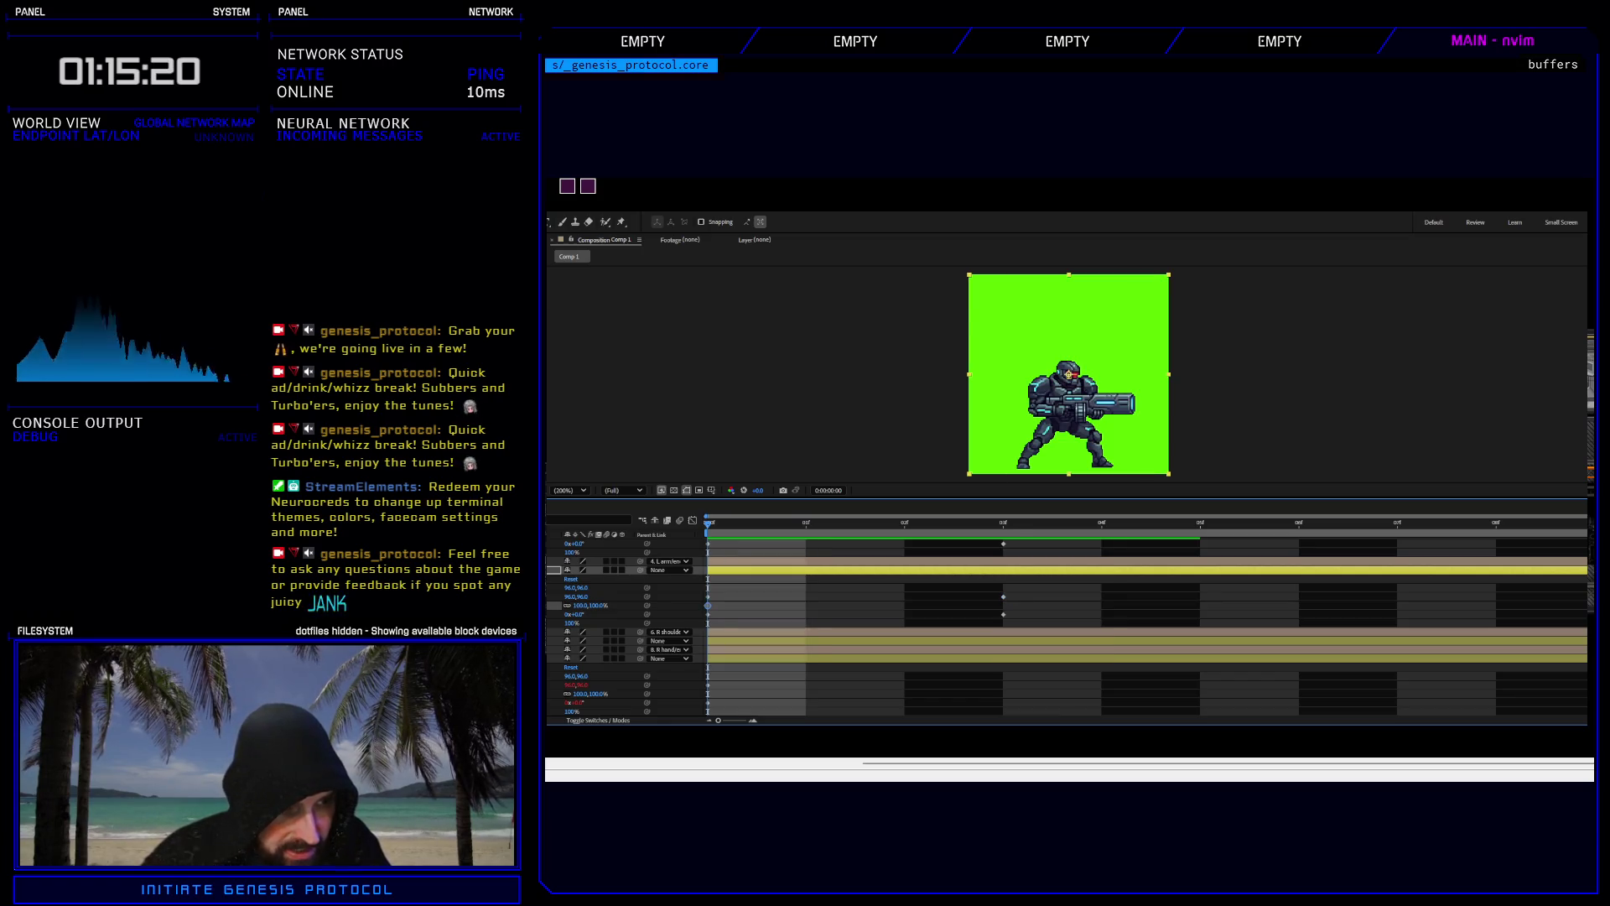
{"action": "left_click_drag", "start_coordinate": [711, 524], "coordinate": [1003, 522]}
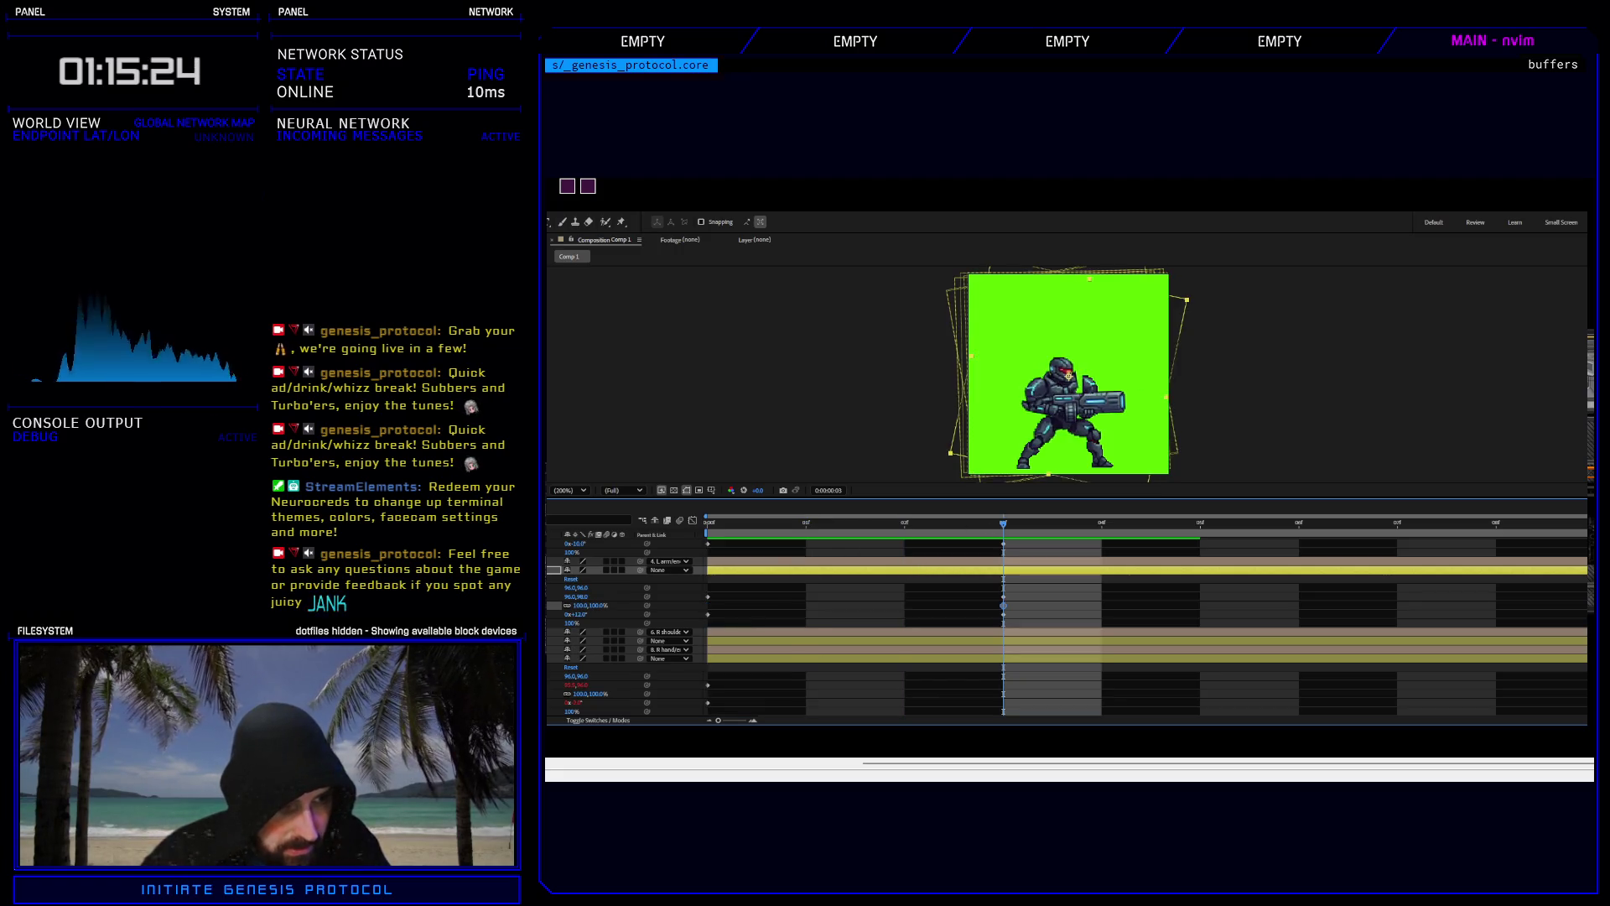
{"action": "key", "text": "Home"}
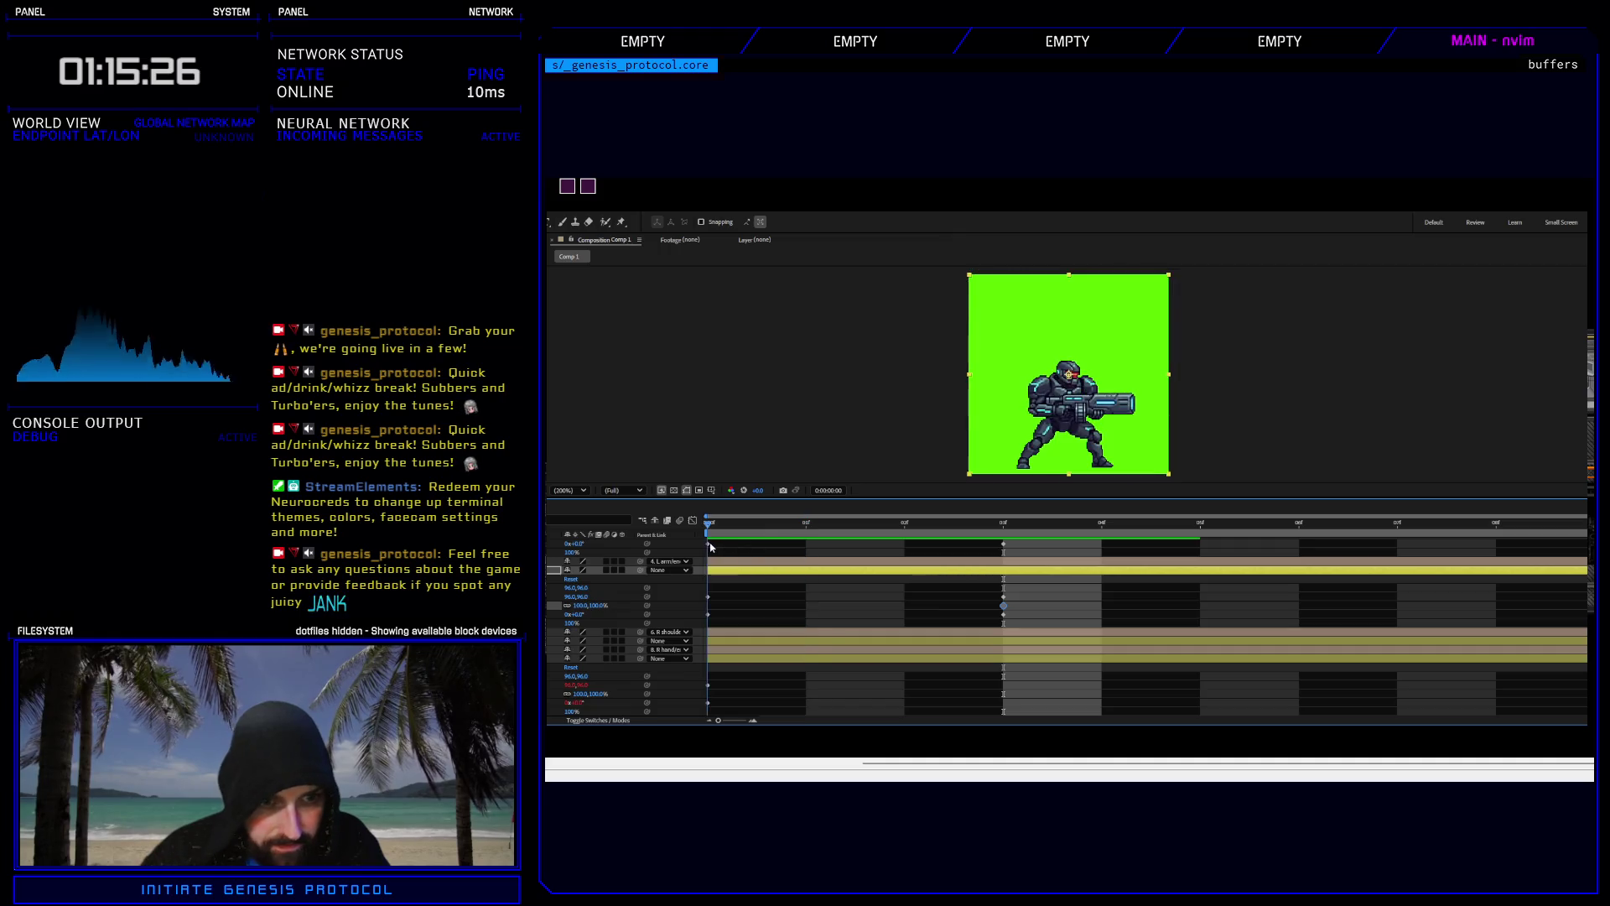
{"action": "left_click", "coordinate": [708, 604]}
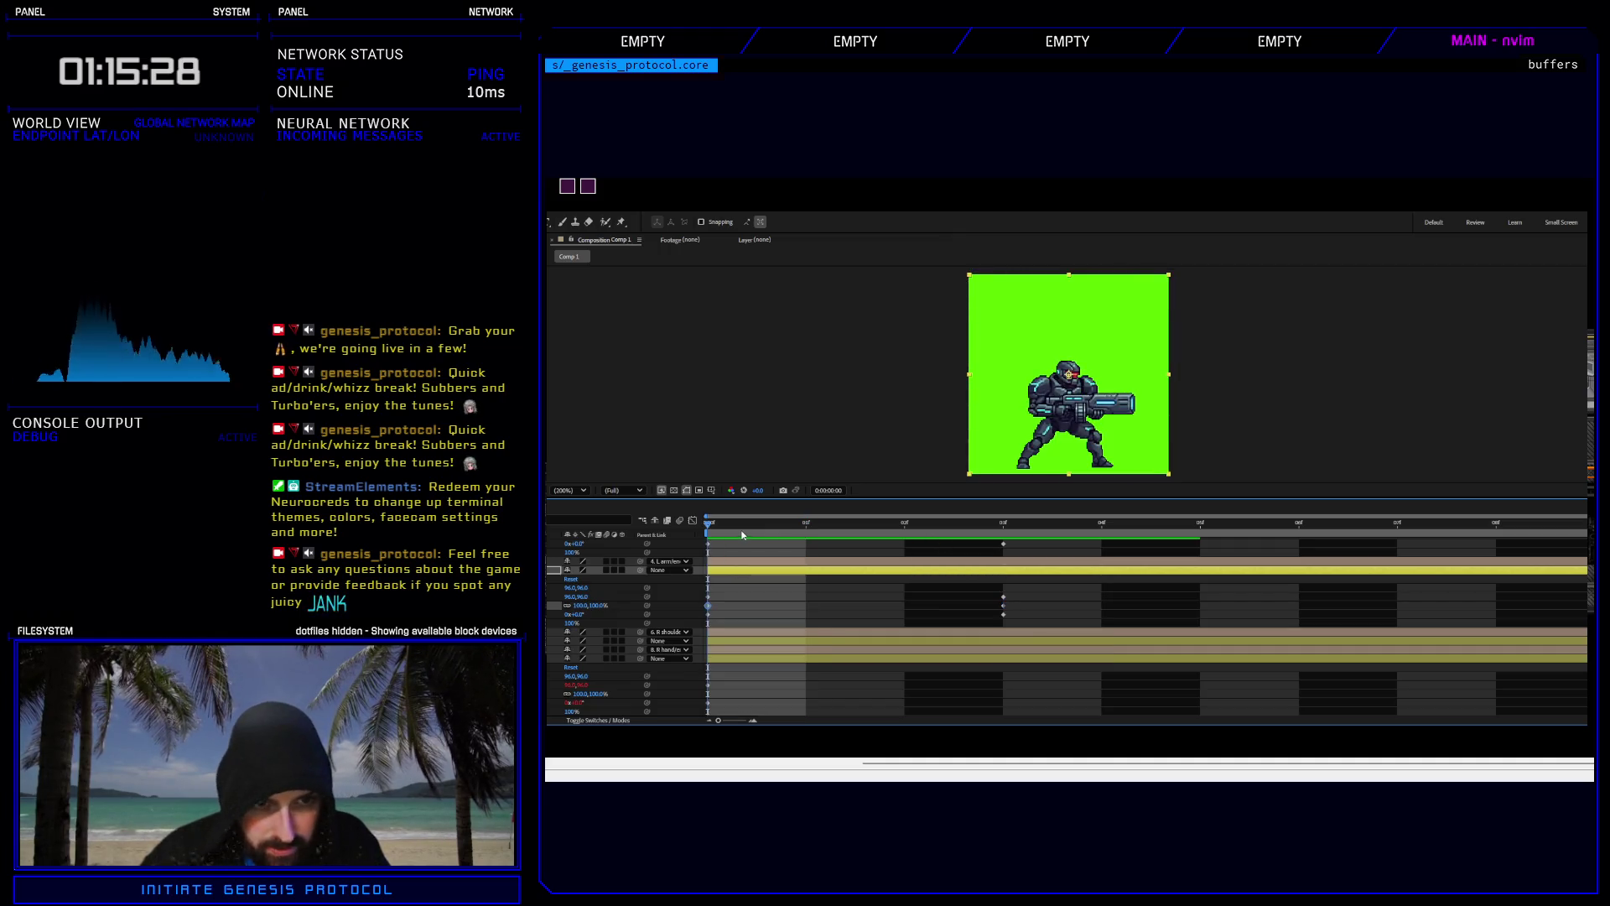
{"action": "key", "text": "space"}
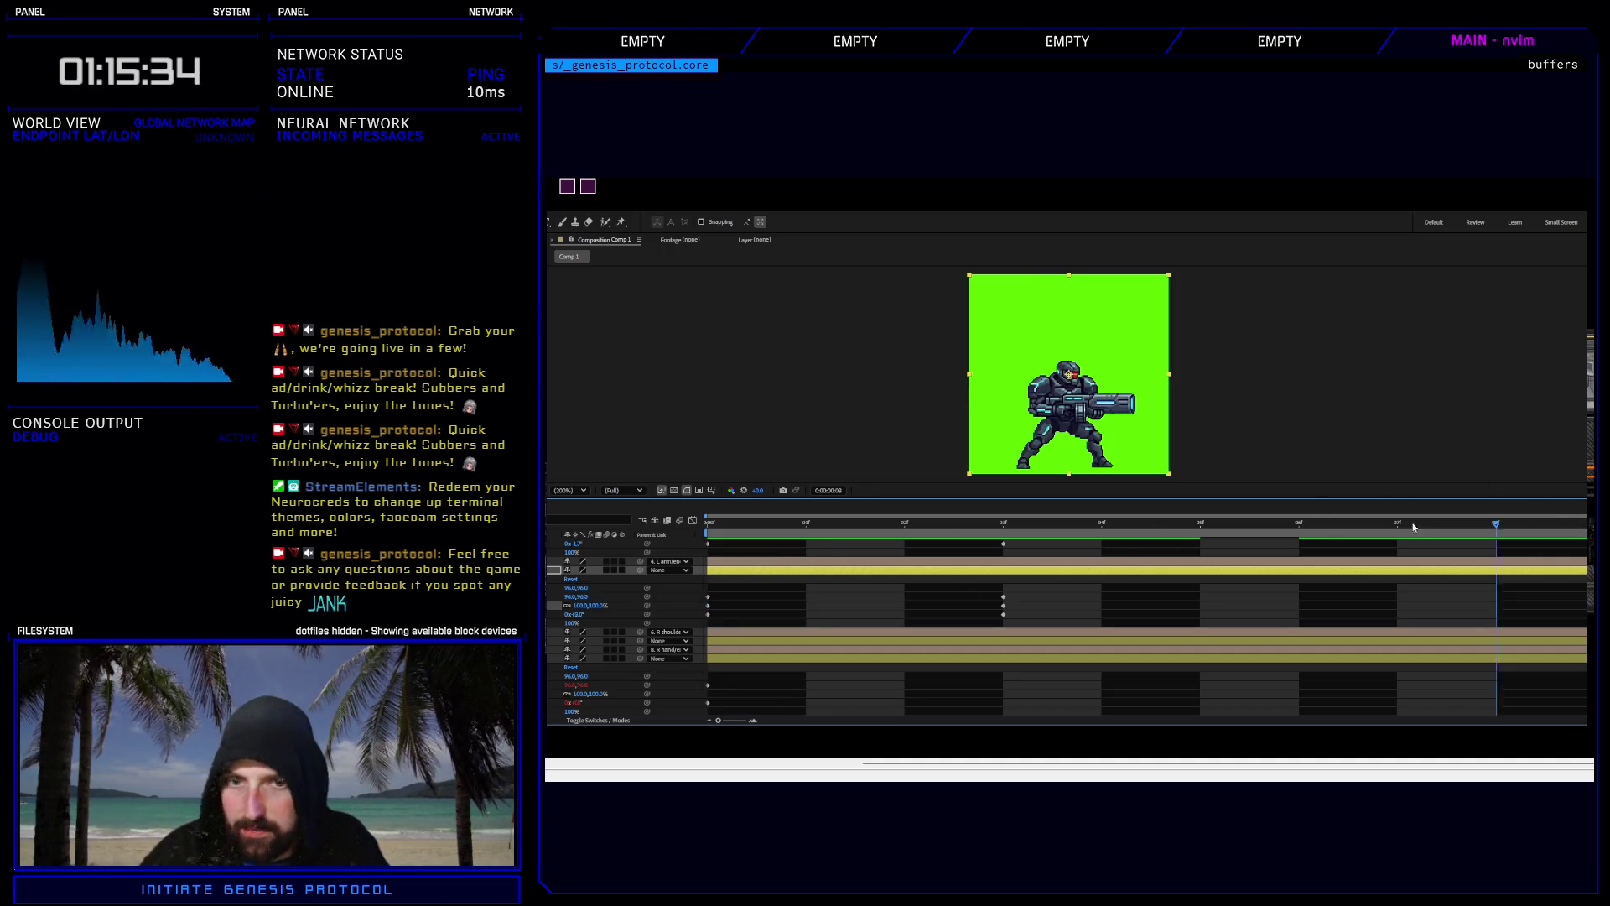
{"action": "left_click_drag", "start_coordinate": [1414, 526], "coordinate": [1040, 542]}
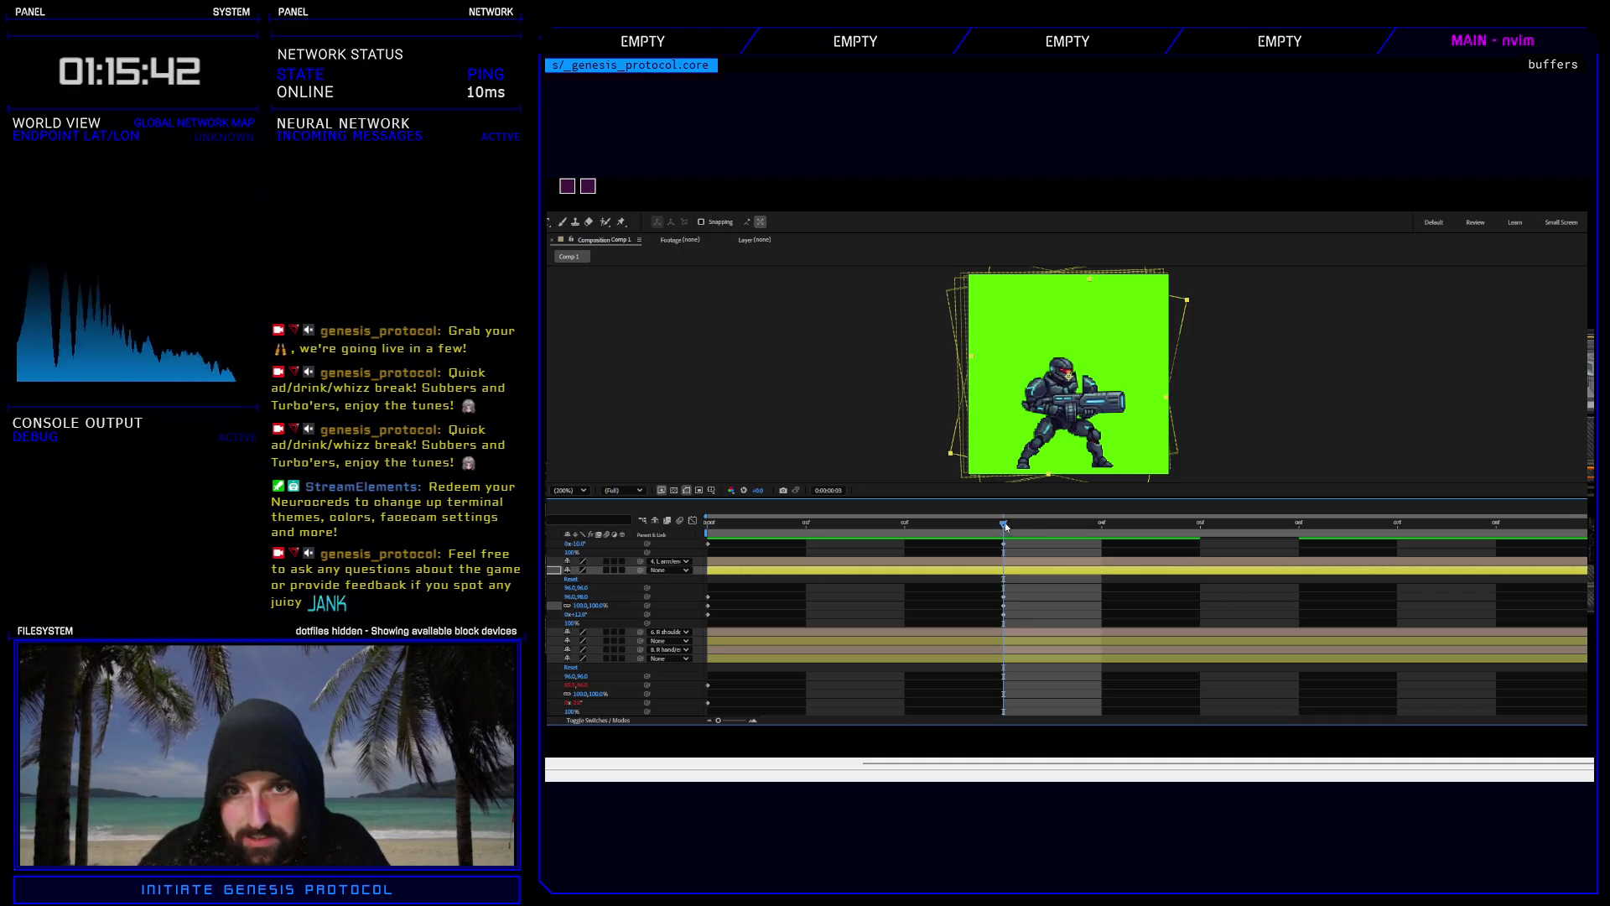
Nudge the L shoulder's frame-3 Position keyframe left to 87.0,93.0 and preview the result.
{"action": "scroll", "coordinate": [886, 604], "scroll_direction": "up", "scroll_amount": 2}
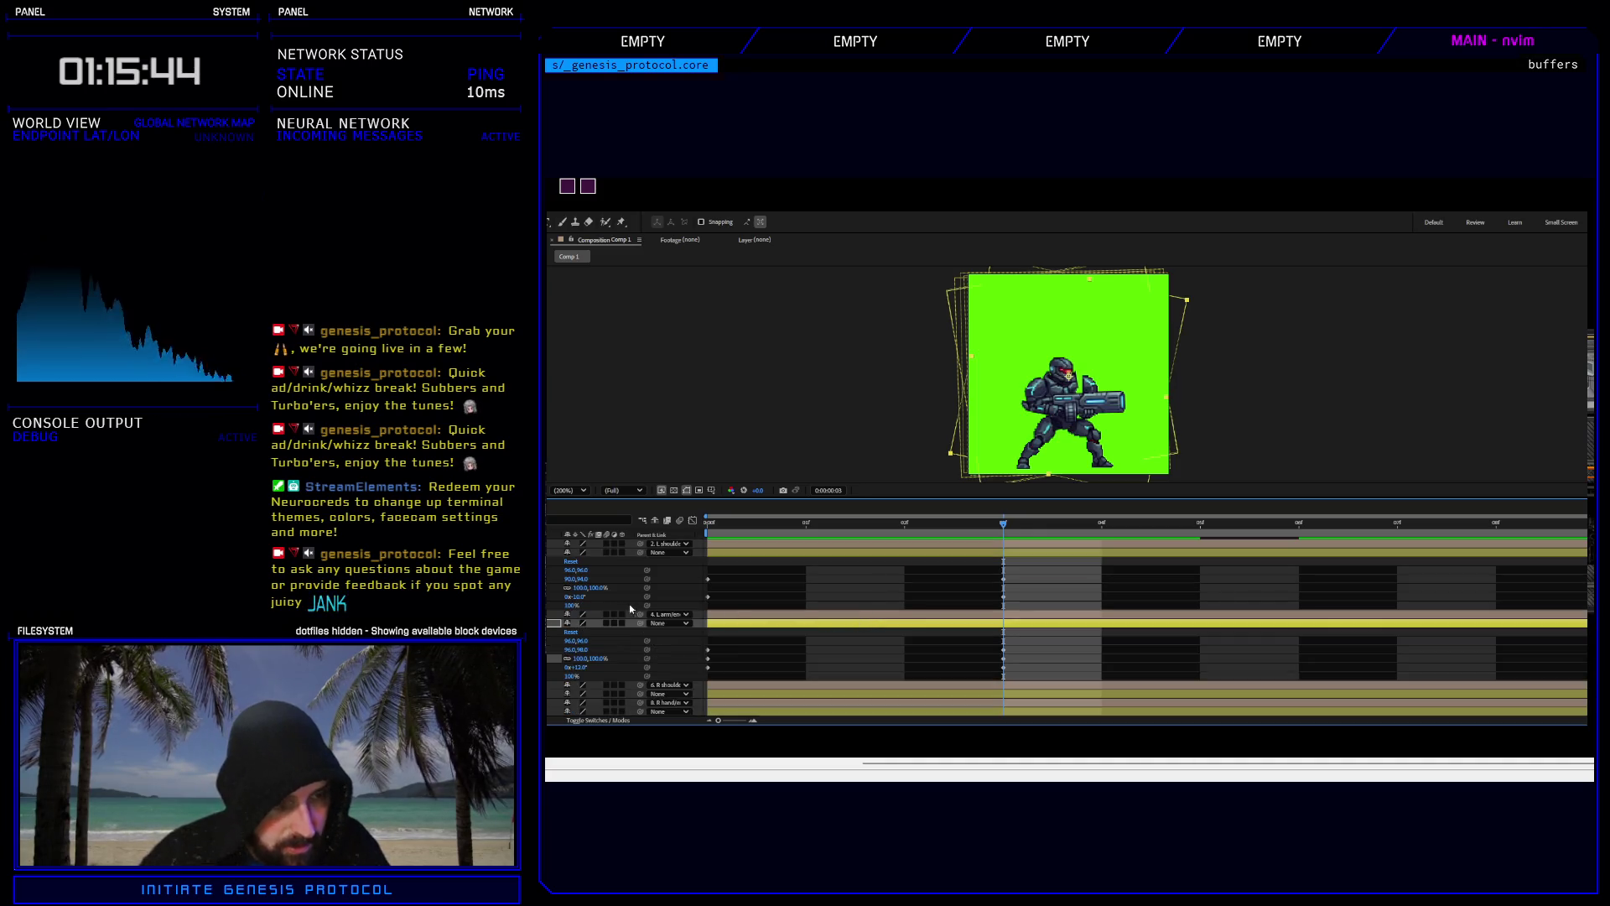
{"action": "left_click", "coordinate": [1003, 579]}
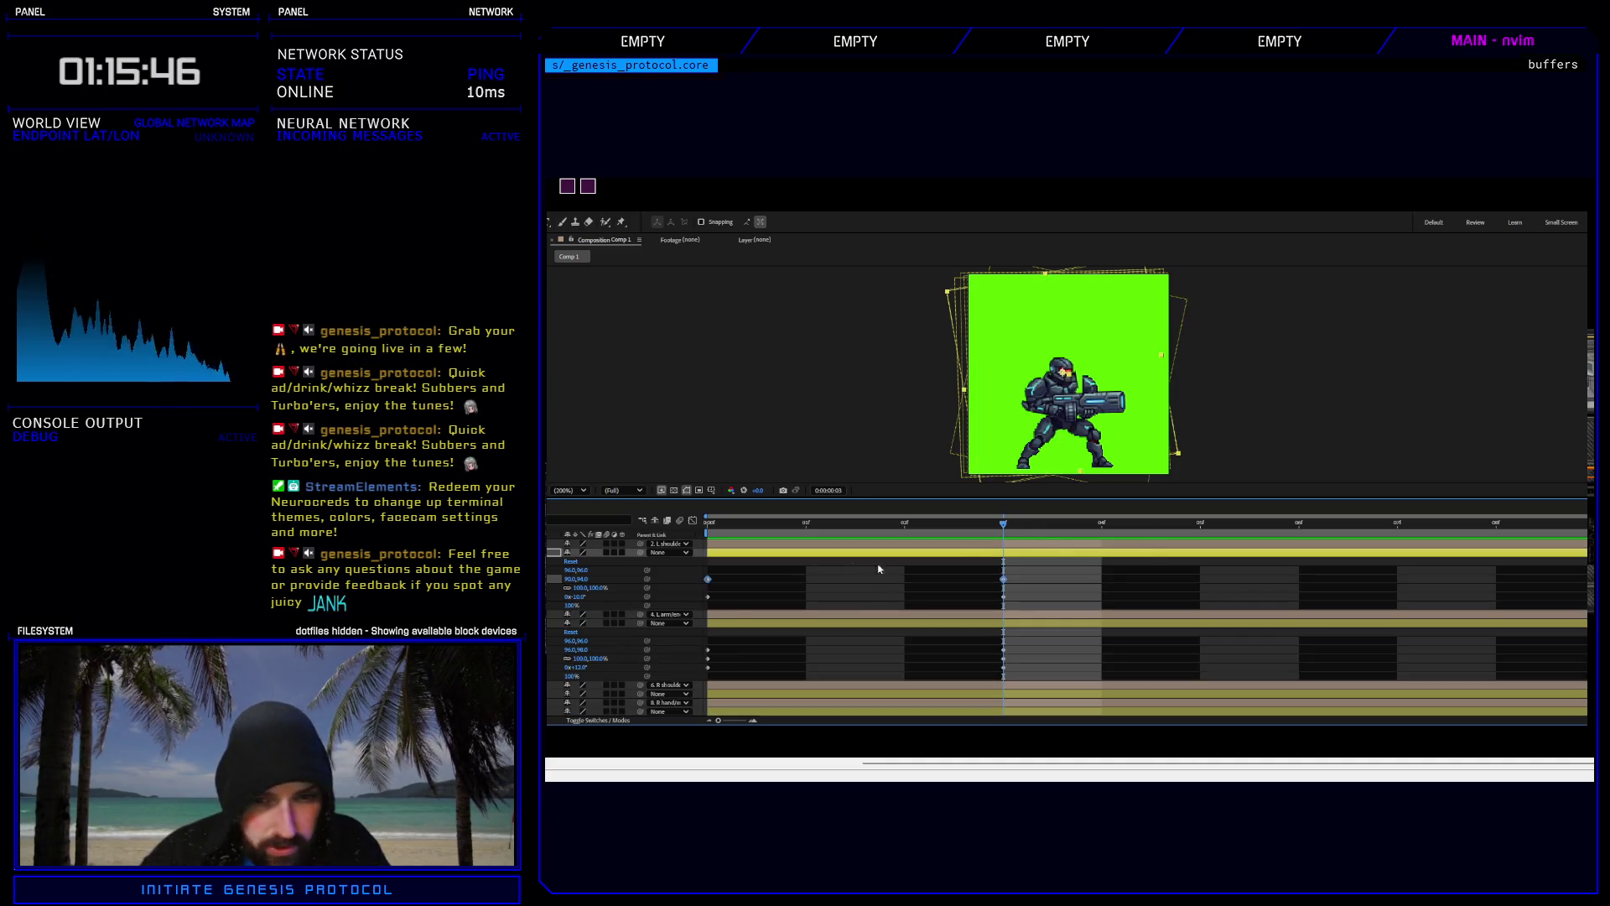
{"action": "key", "text": "Left"}
{"action": "key", "text": "Left"}
{"action": "key", "text": "Left"}
{"action": "key", "text": "Up"}
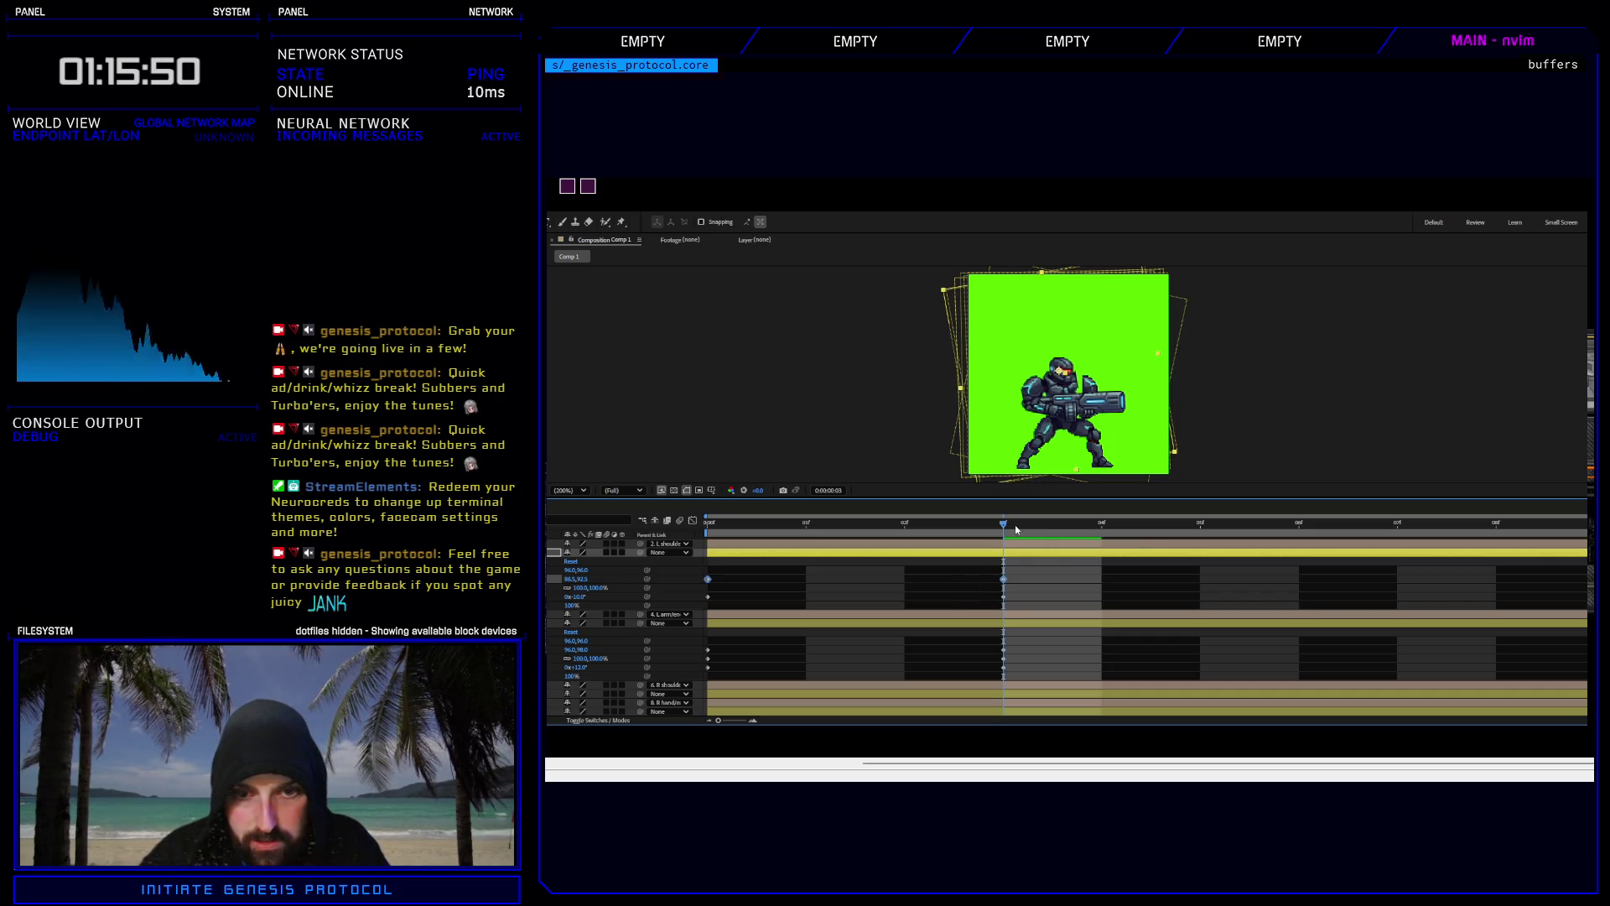
{"action": "key", "text": "space"}
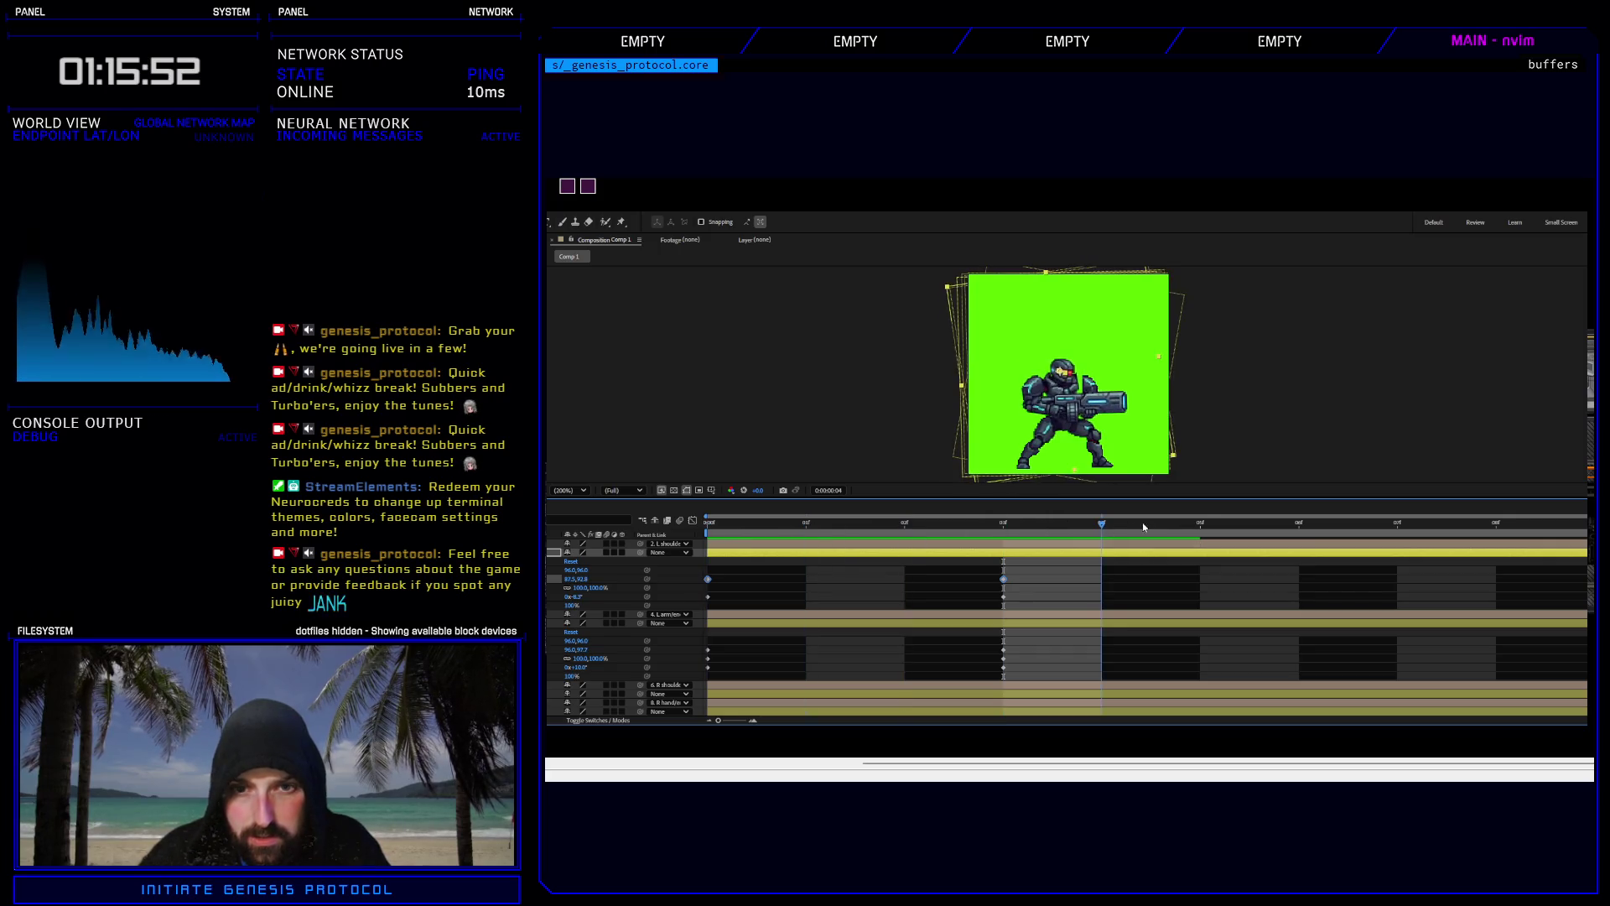
{"action": "left_click", "coordinate": [987, 513]}
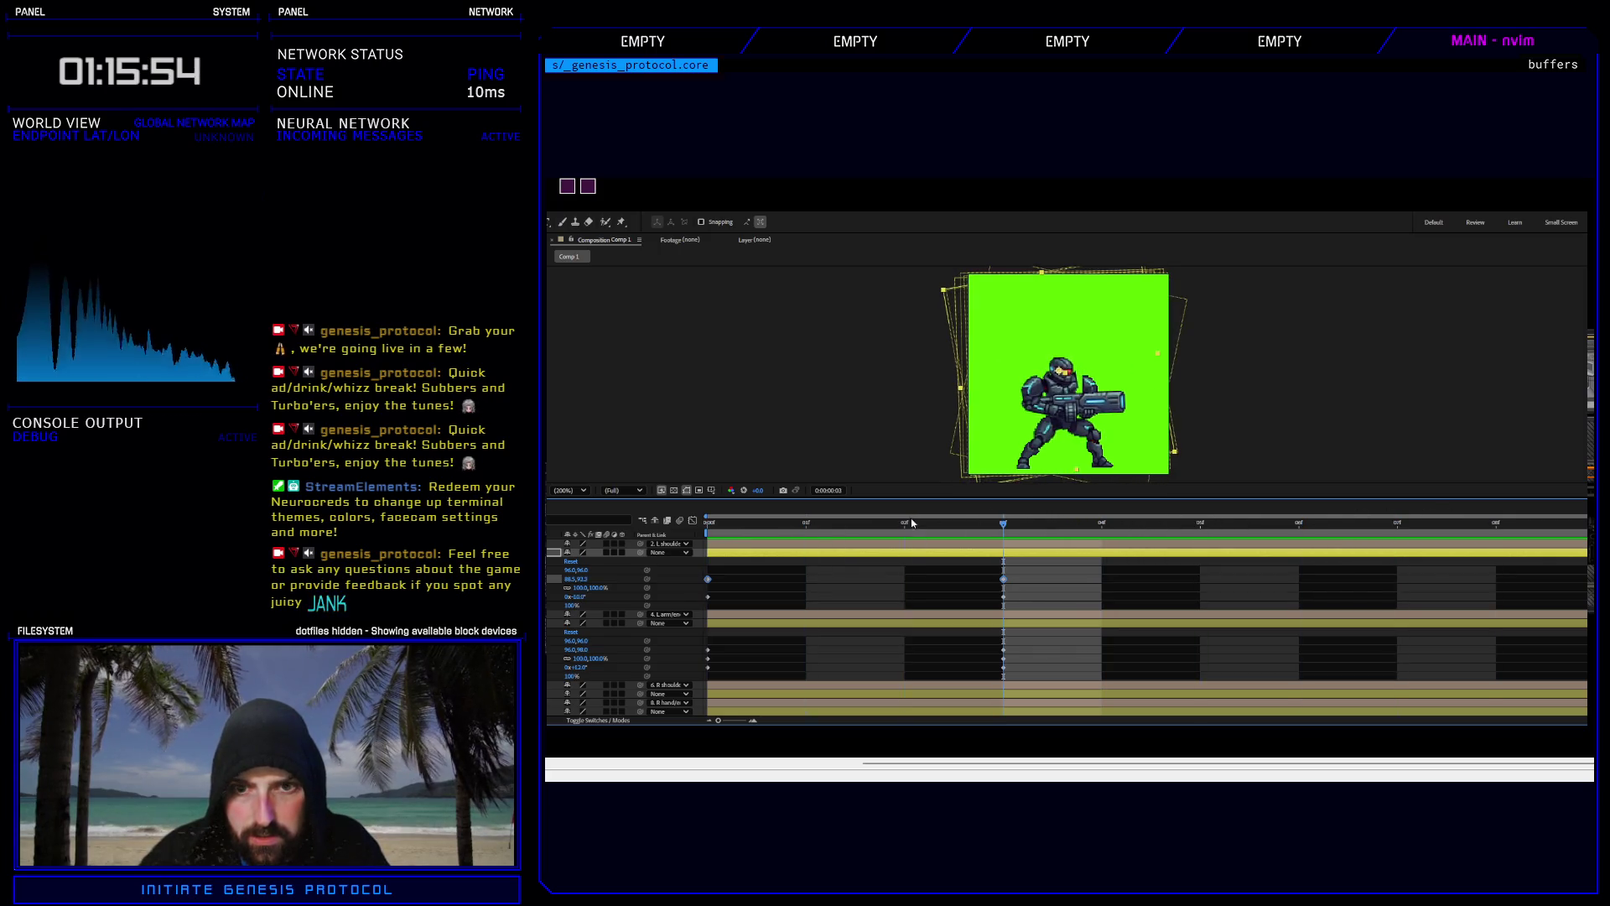
{"action": "left_click", "coordinate": [710, 522]}
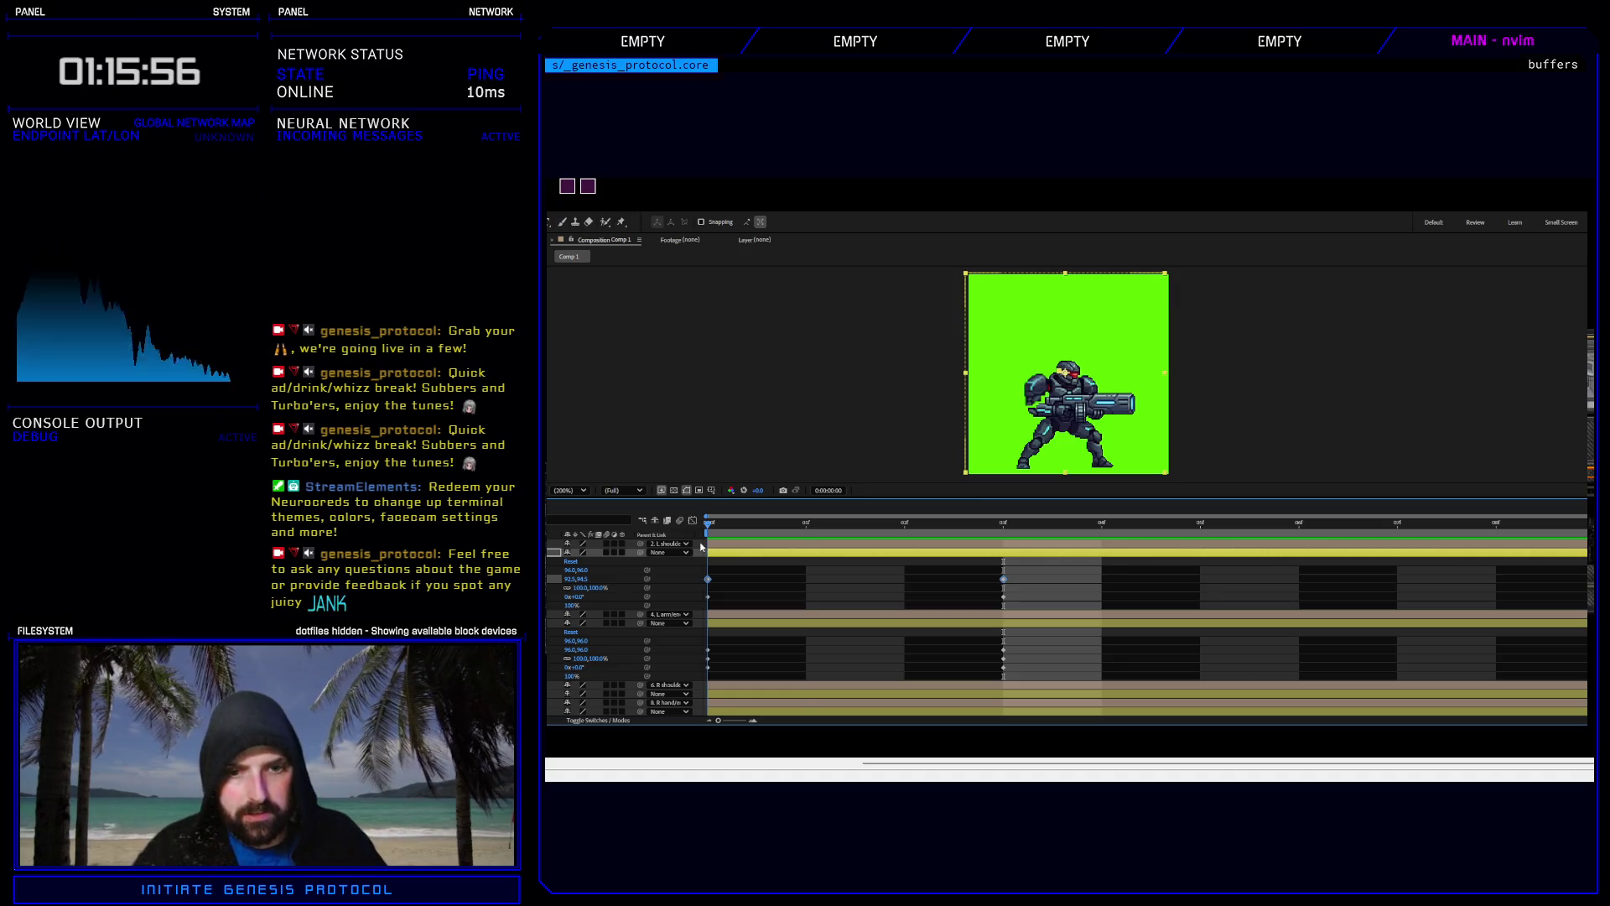
{"action": "key", "text": "Page_Down"}
{"action": "key", "text": "Page_Down"}
{"action": "key", "text": "Page_Down"}
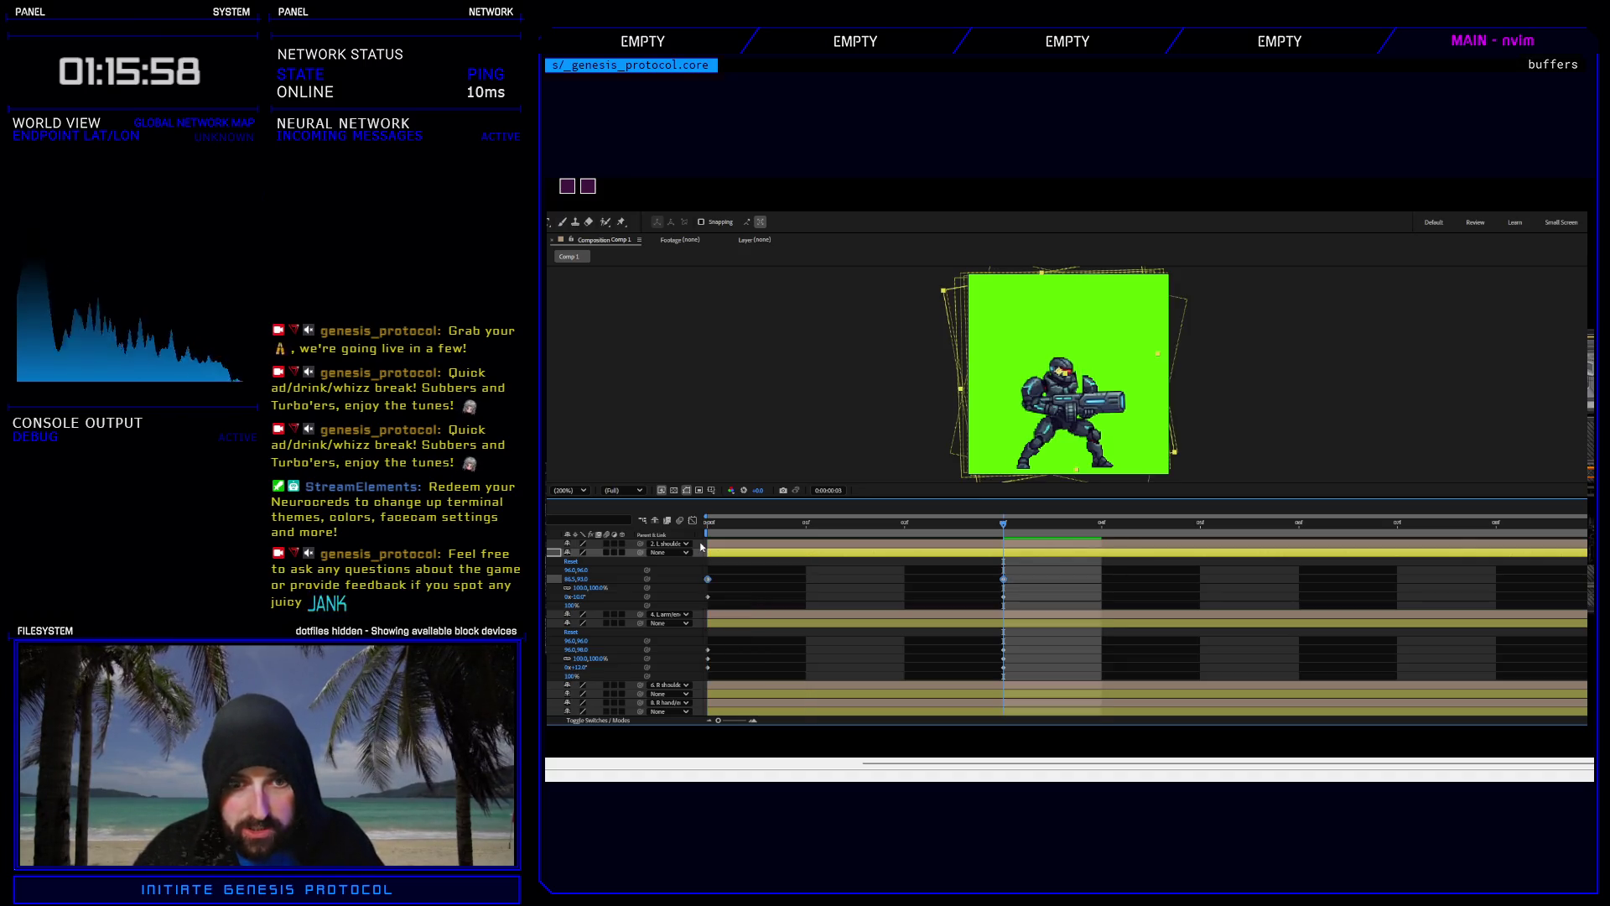
Move the L shoulder back to 90.0,94.0 at frame 3, then compare with layer 4 at frame 9.
{"action": "key", "text": "Right"}
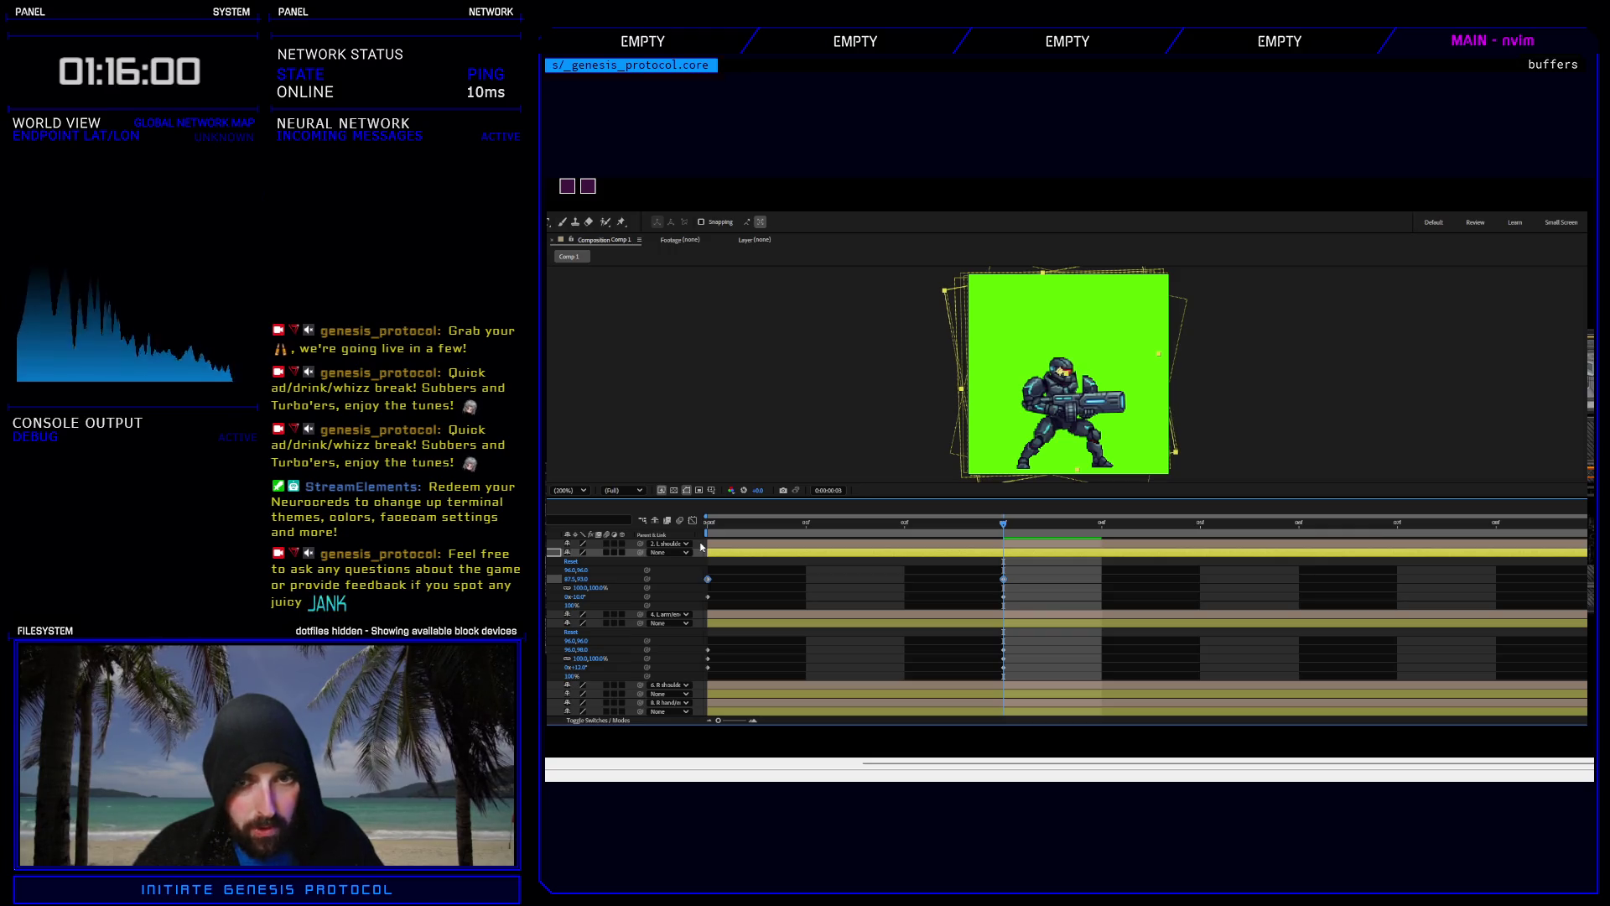
{"action": "key", "text": "Right"}
{"action": "key", "text": "Right"}
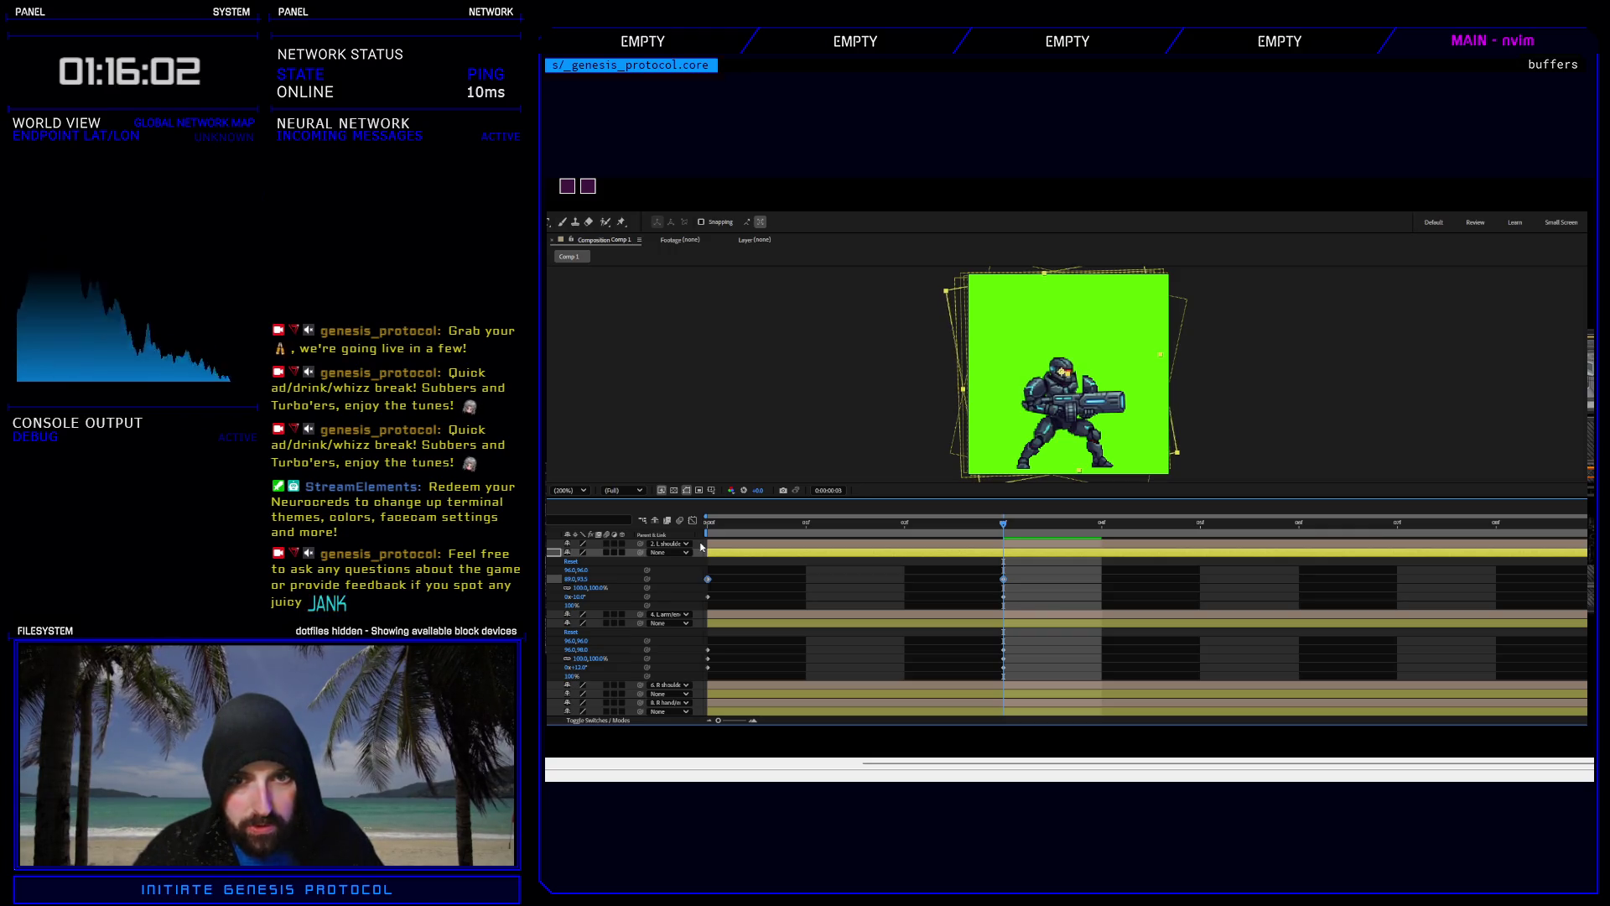
{"action": "key", "text": "Right"}
{"action": "key", "text": "Down"}
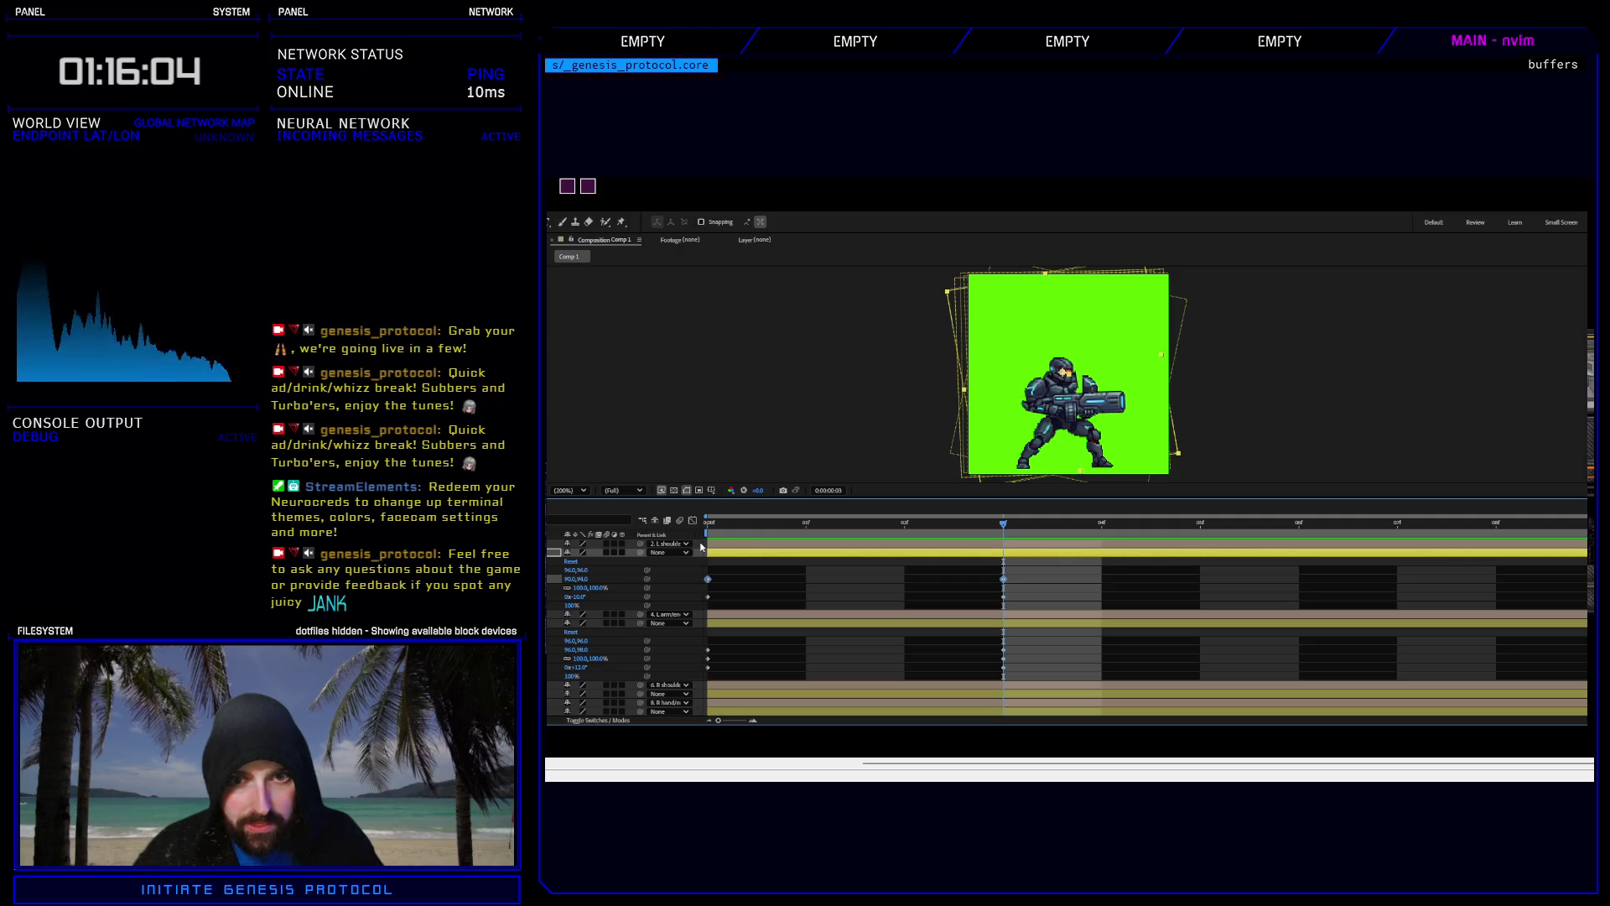
{"action": "key", "text": "ctrl+Down"}
{"action": "key", "text": "ctrl+Down"}
{"action": "key", "text": "space"}
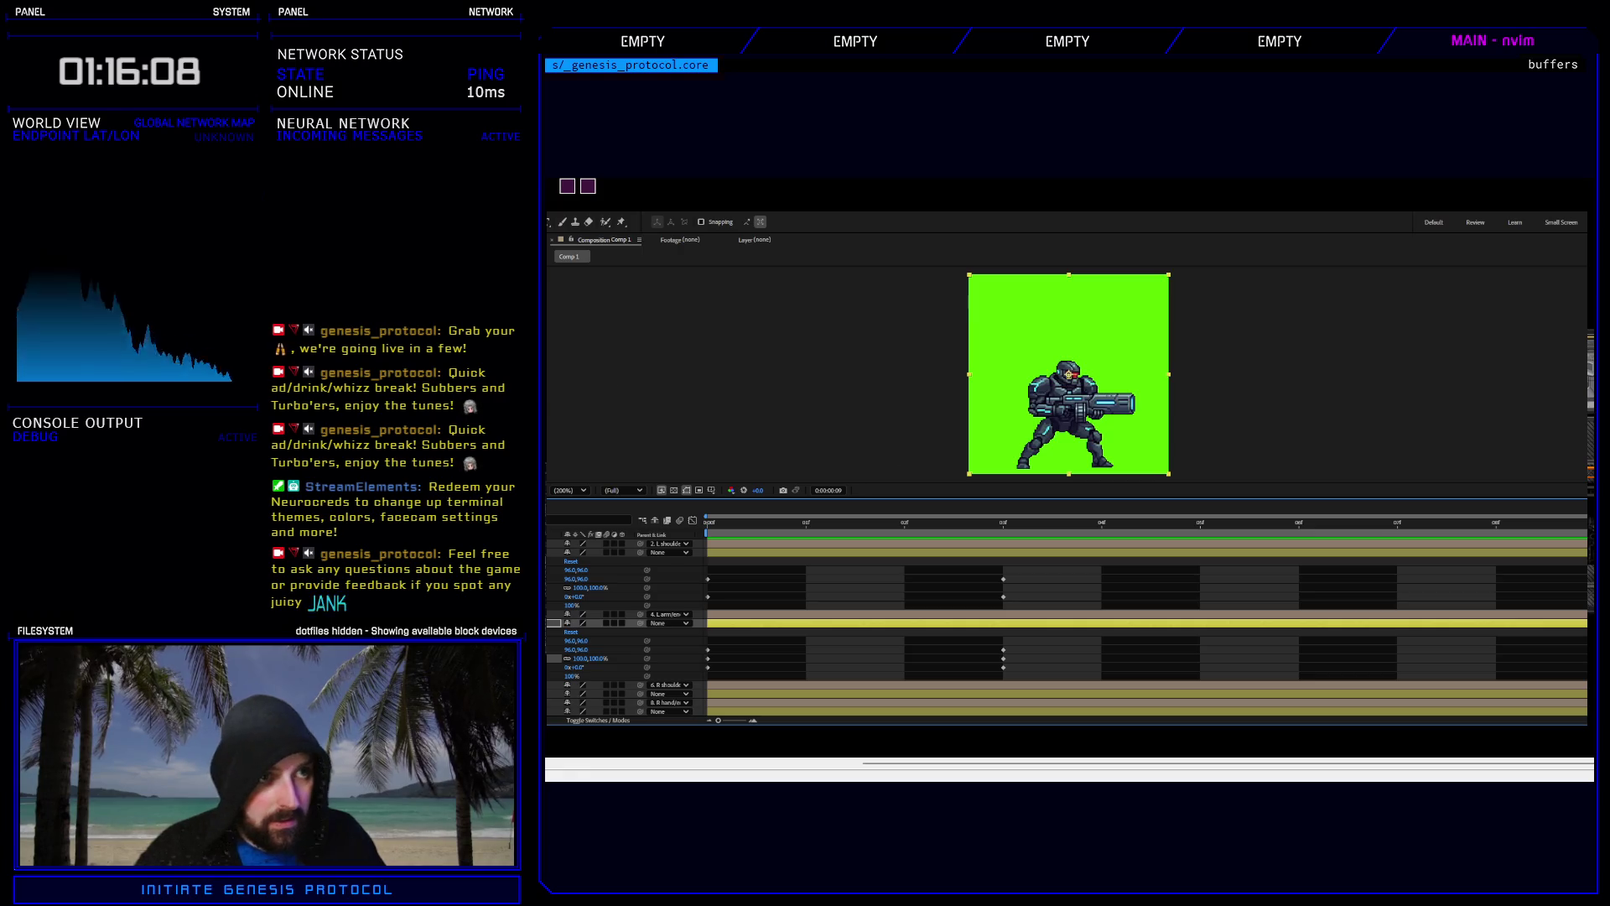
{"action": "key", "text": "ctrl+Up"}
{"action": "key", "text": "ctrl+Up"}
{"action": "key", "text": "j"}
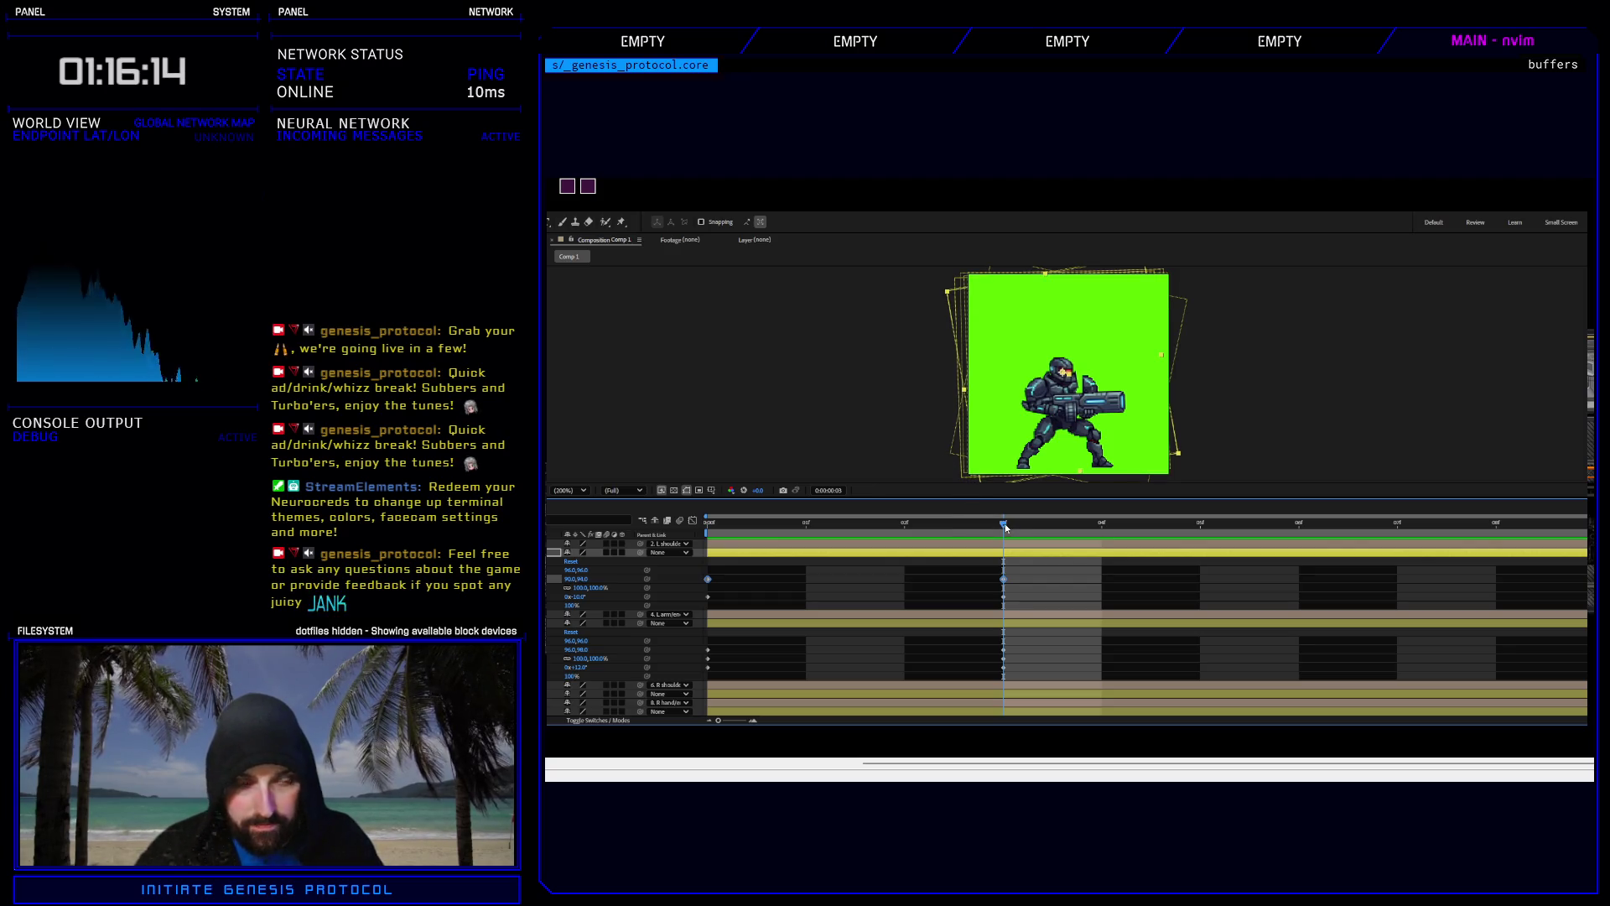
Reselect layer 2's frame-3 keyframe and settle its Position slightly left at 86.5,93.0.
{"action": "key", "text": "ctrl+z"}
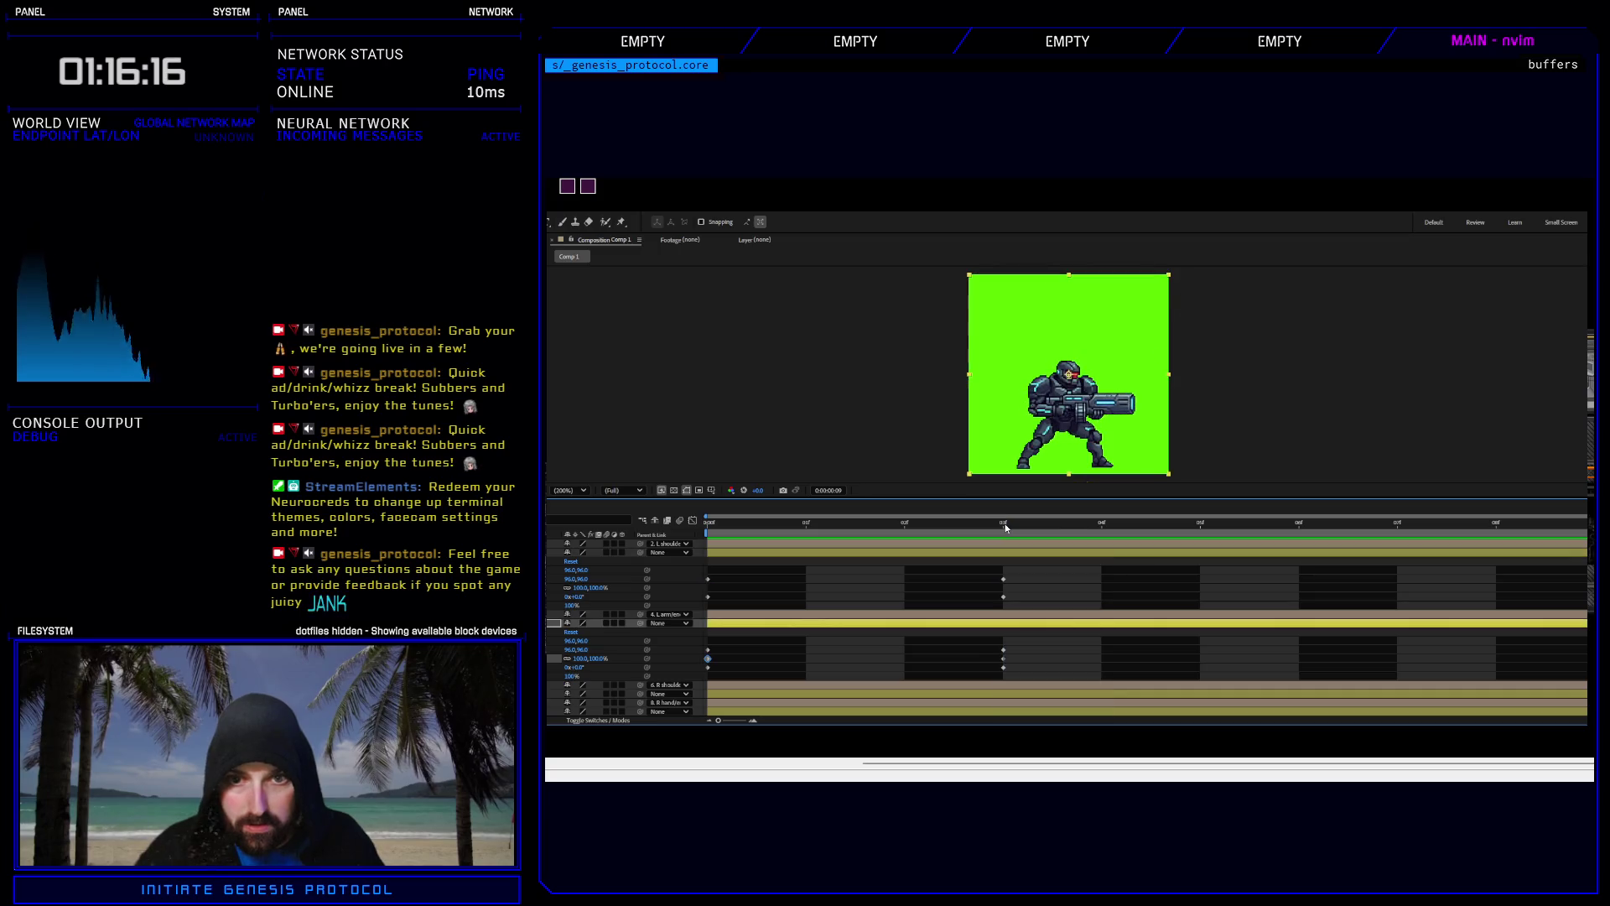
{"action": "left_click", "coordinate": [1003, 529]}
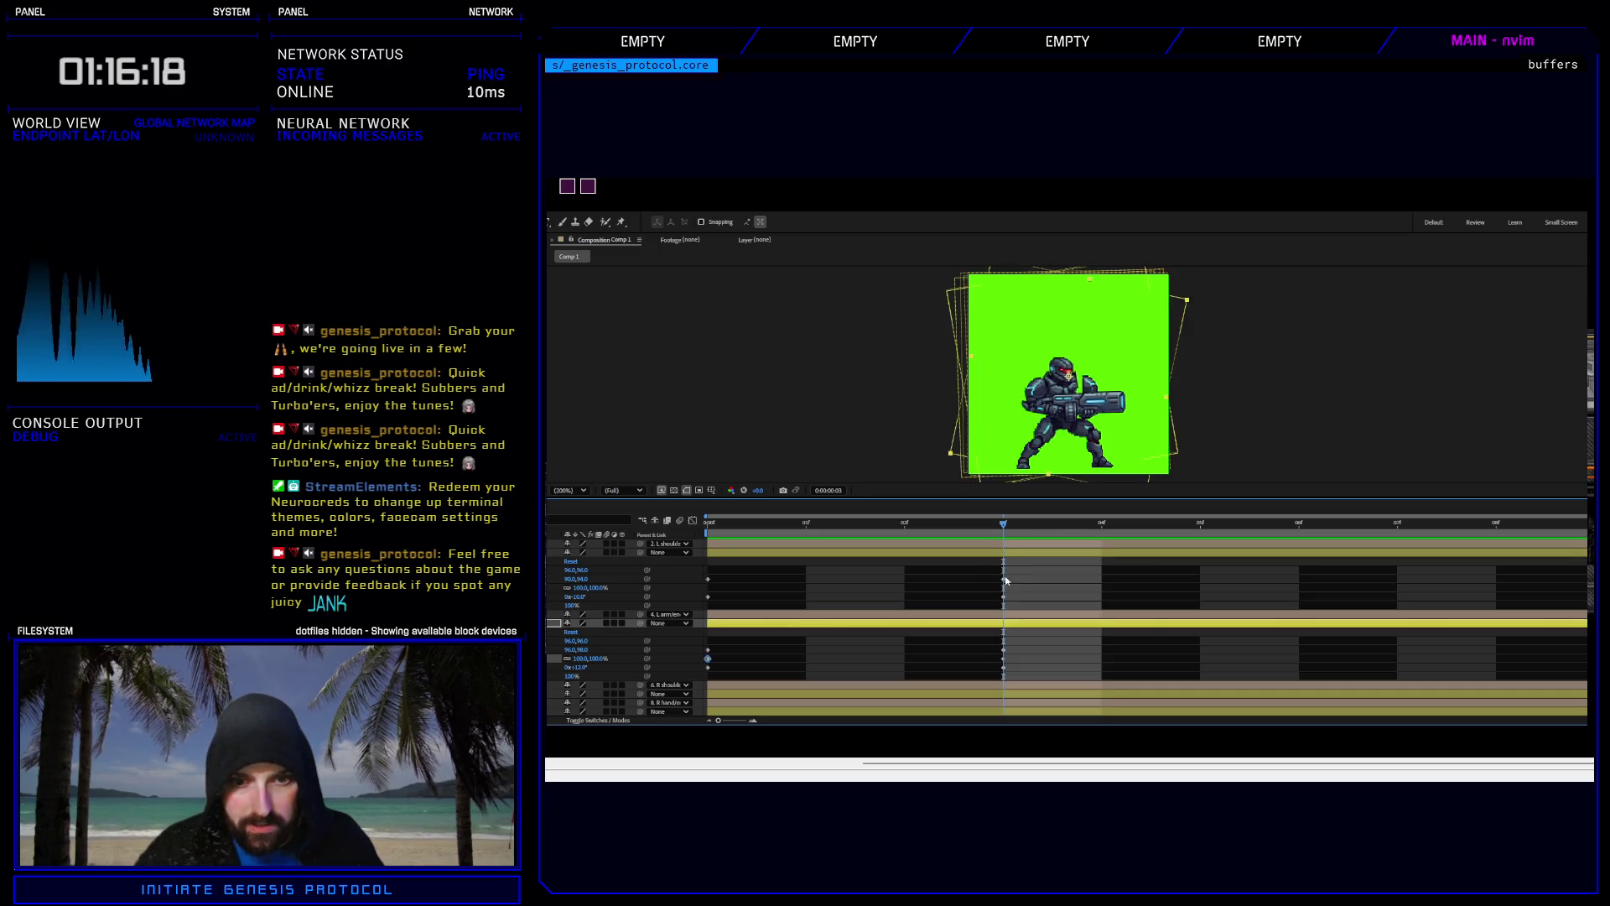
{"action": "left_click", "coordinate": [1004, 579]}
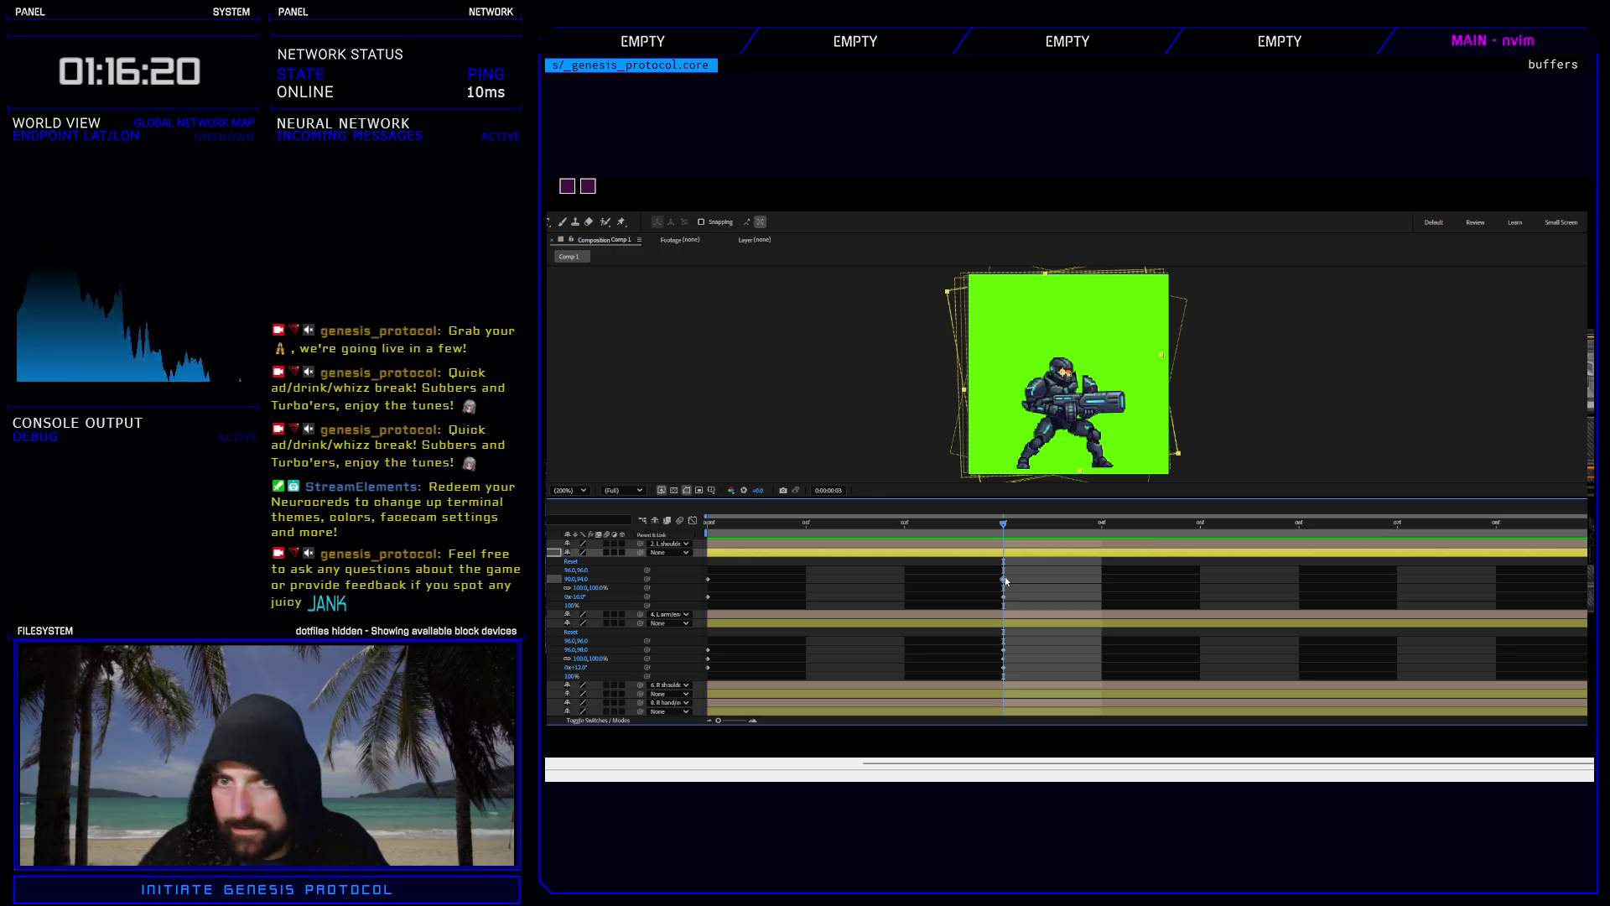
{"action": "key", "text": "ctrl+z"}
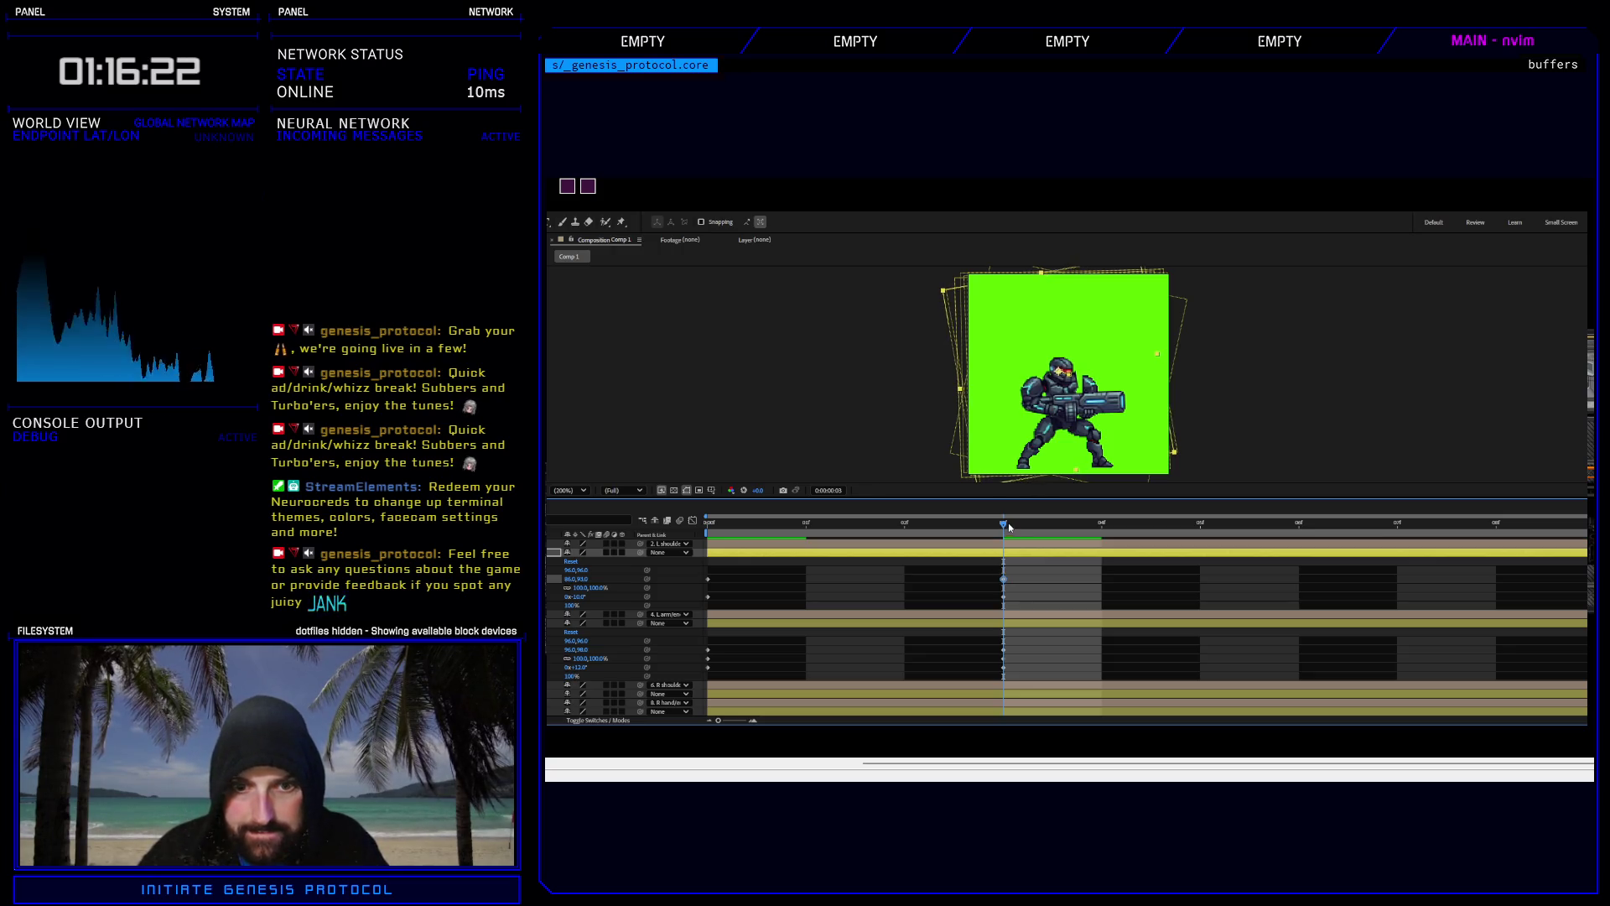
{"action": "key", "text": "Page_Up"}
{"action": "key", "text": "Page_Down"}
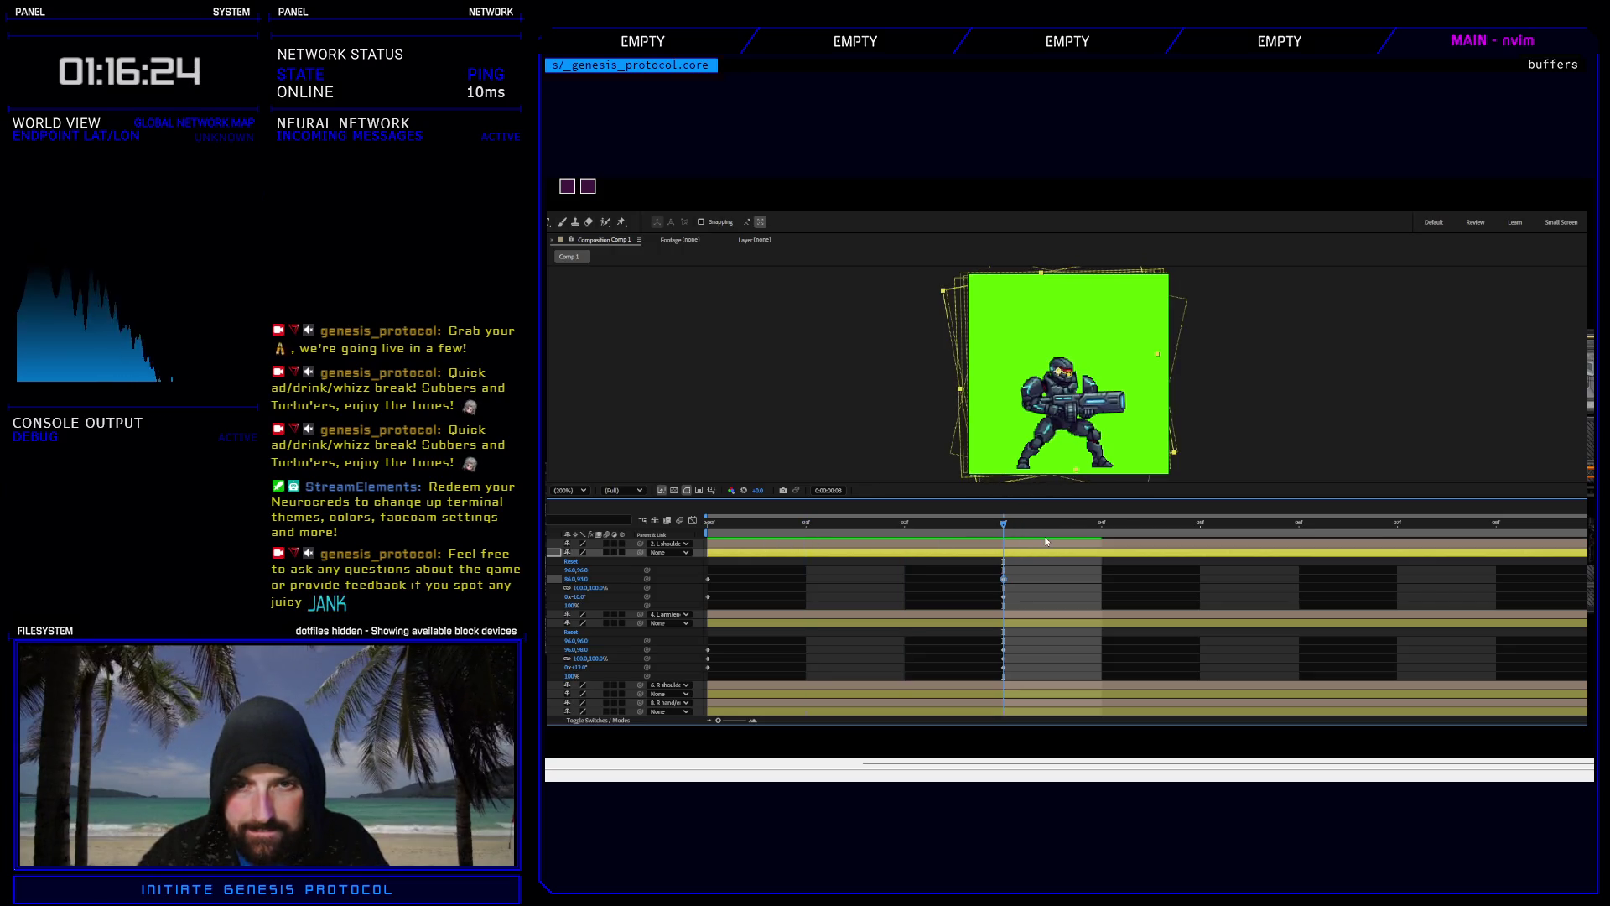
{"action": "left_click", "coordinate": [1022, 527]}
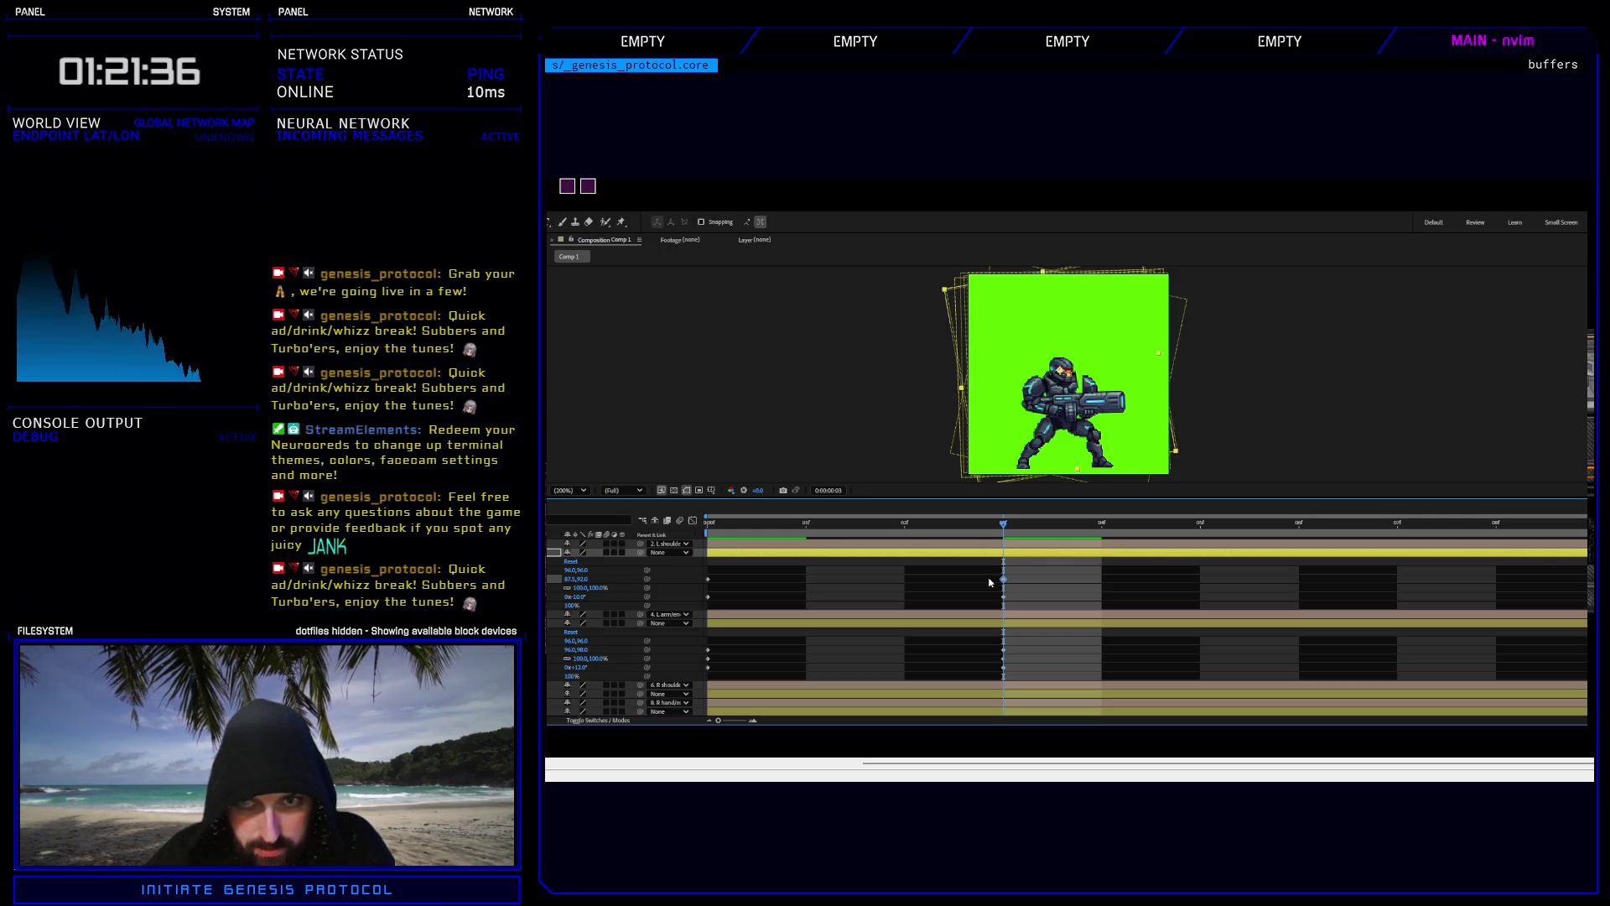
Mirror layer 4 by setting its Scale to -100.
{"action": "mouse_move", "coordinate": [1003, 526]}
{"action": "left_mouse_down"}
{"action": "mouse_move", "coordinate": [839, 526]}
{"action": "mouse_move", "coordinate": [990, 526]}
{"action": "left_mouse_up"}
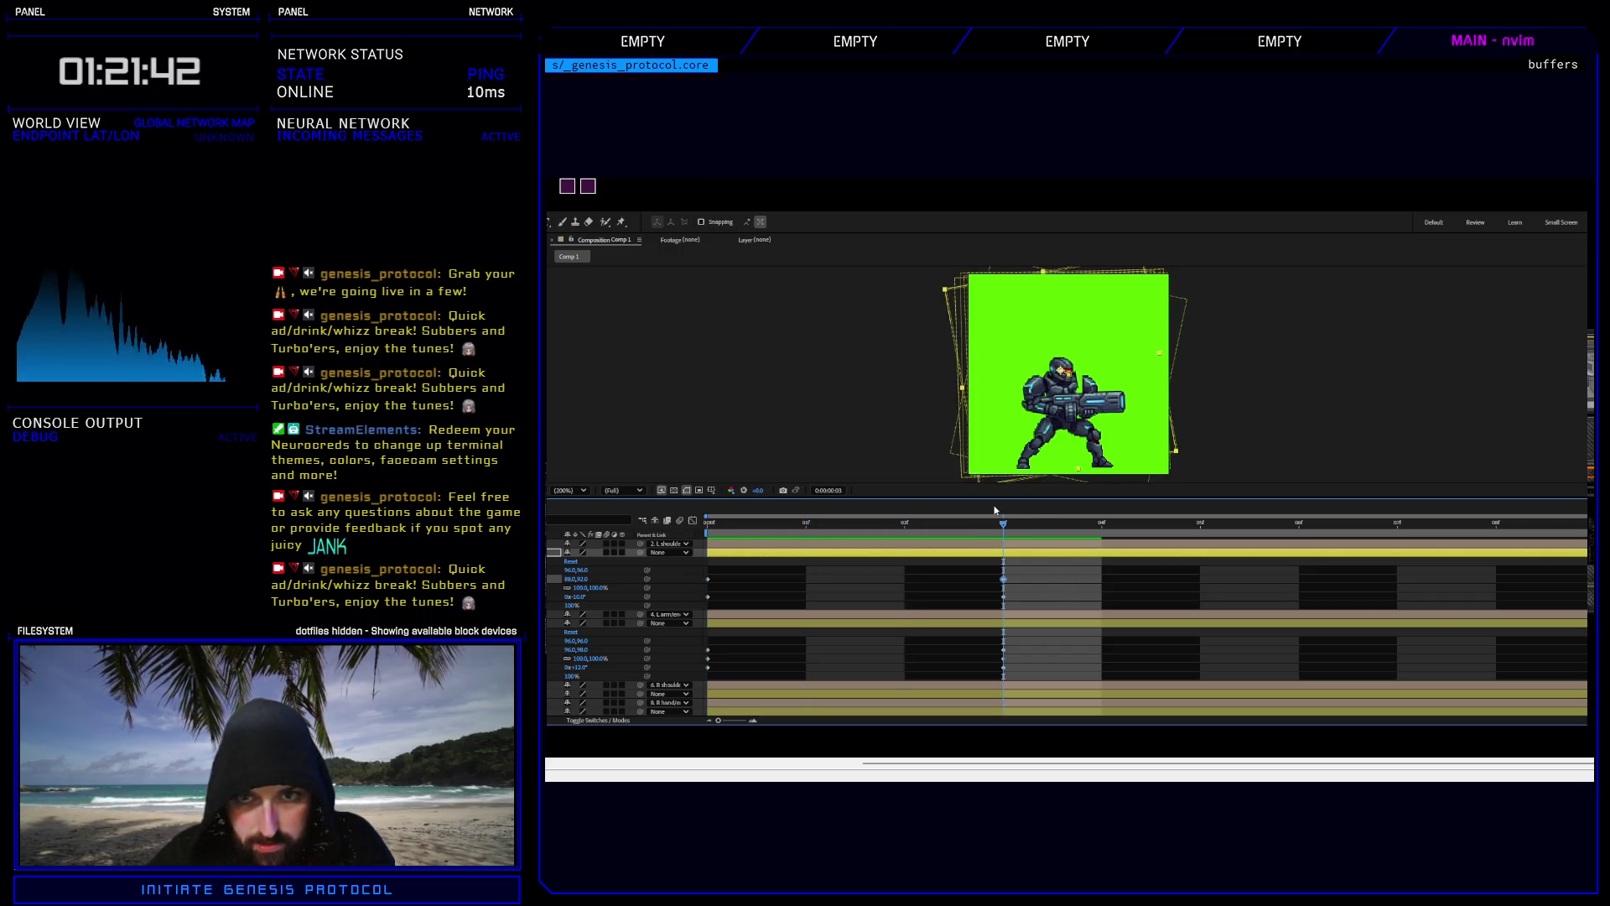
{"action": "left_click", "coordinate": [710, 522]}
{"action": "left_click_drag", "start_coordinate": [728, 520], "coordinate": [983, 525]}
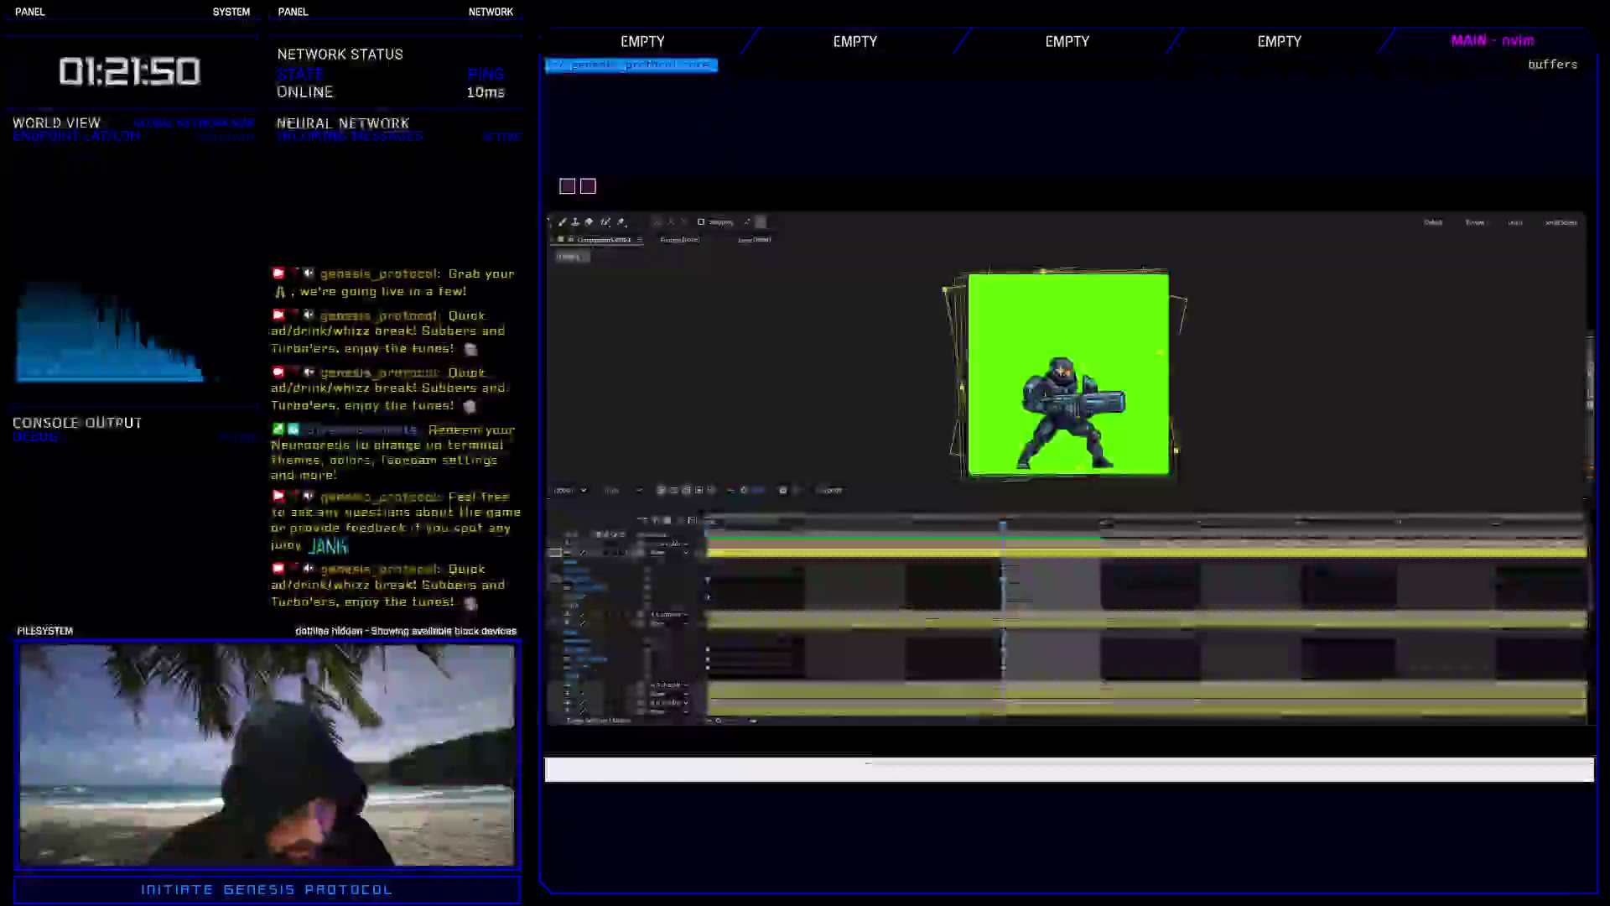
{"action": "left_click", "coordinate": [570, 660]}
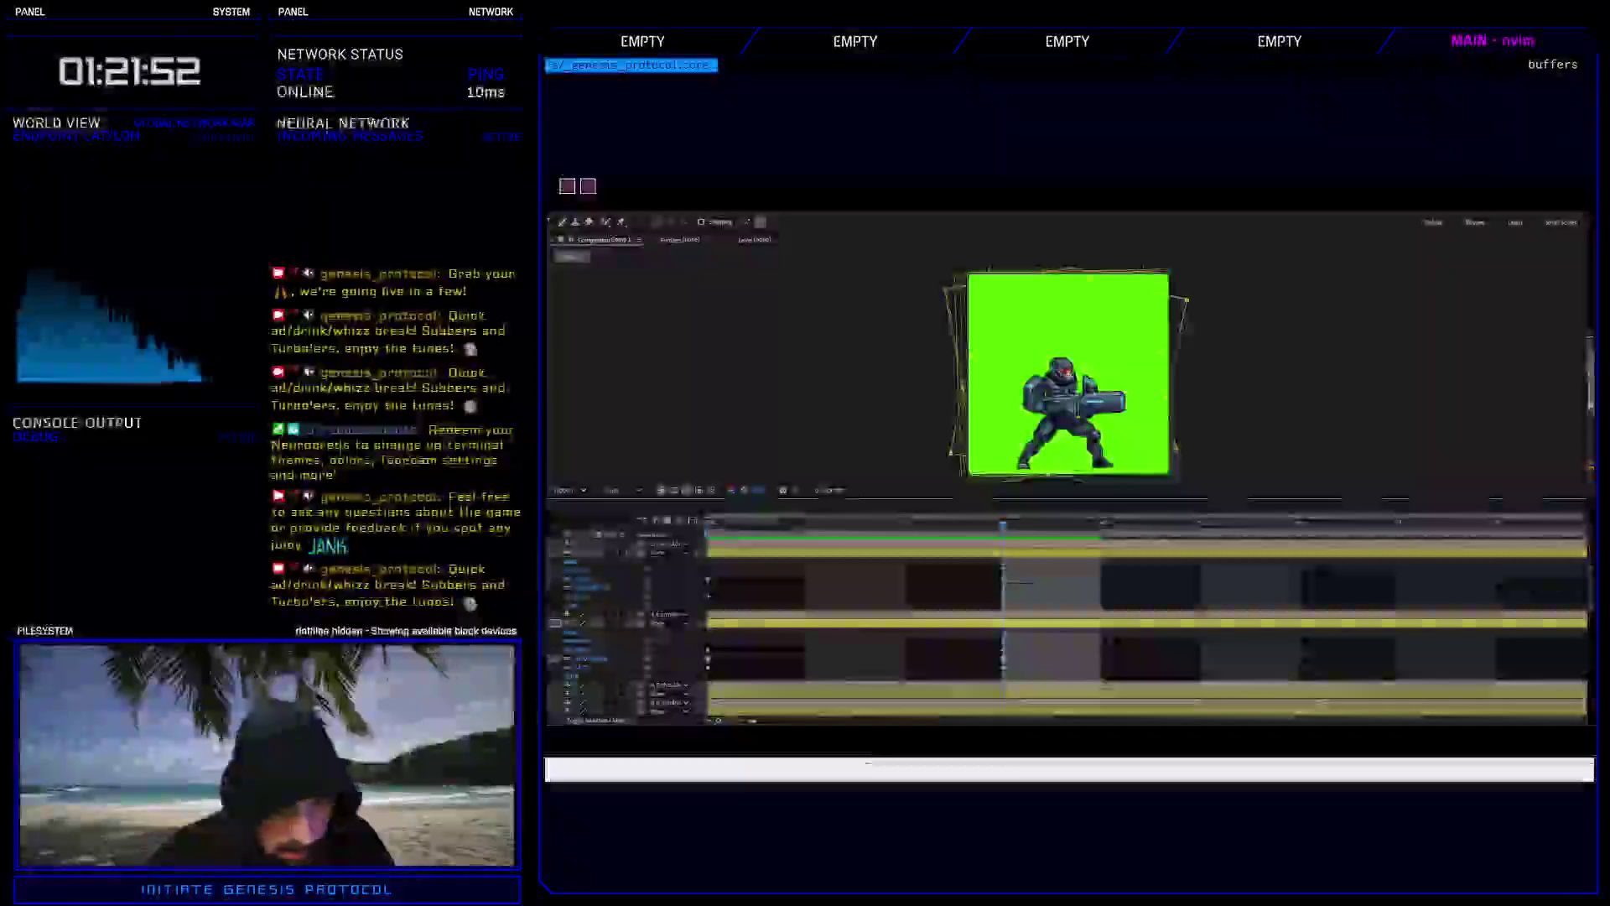
{"action": "left_click", "coordinate": [587, 658]}
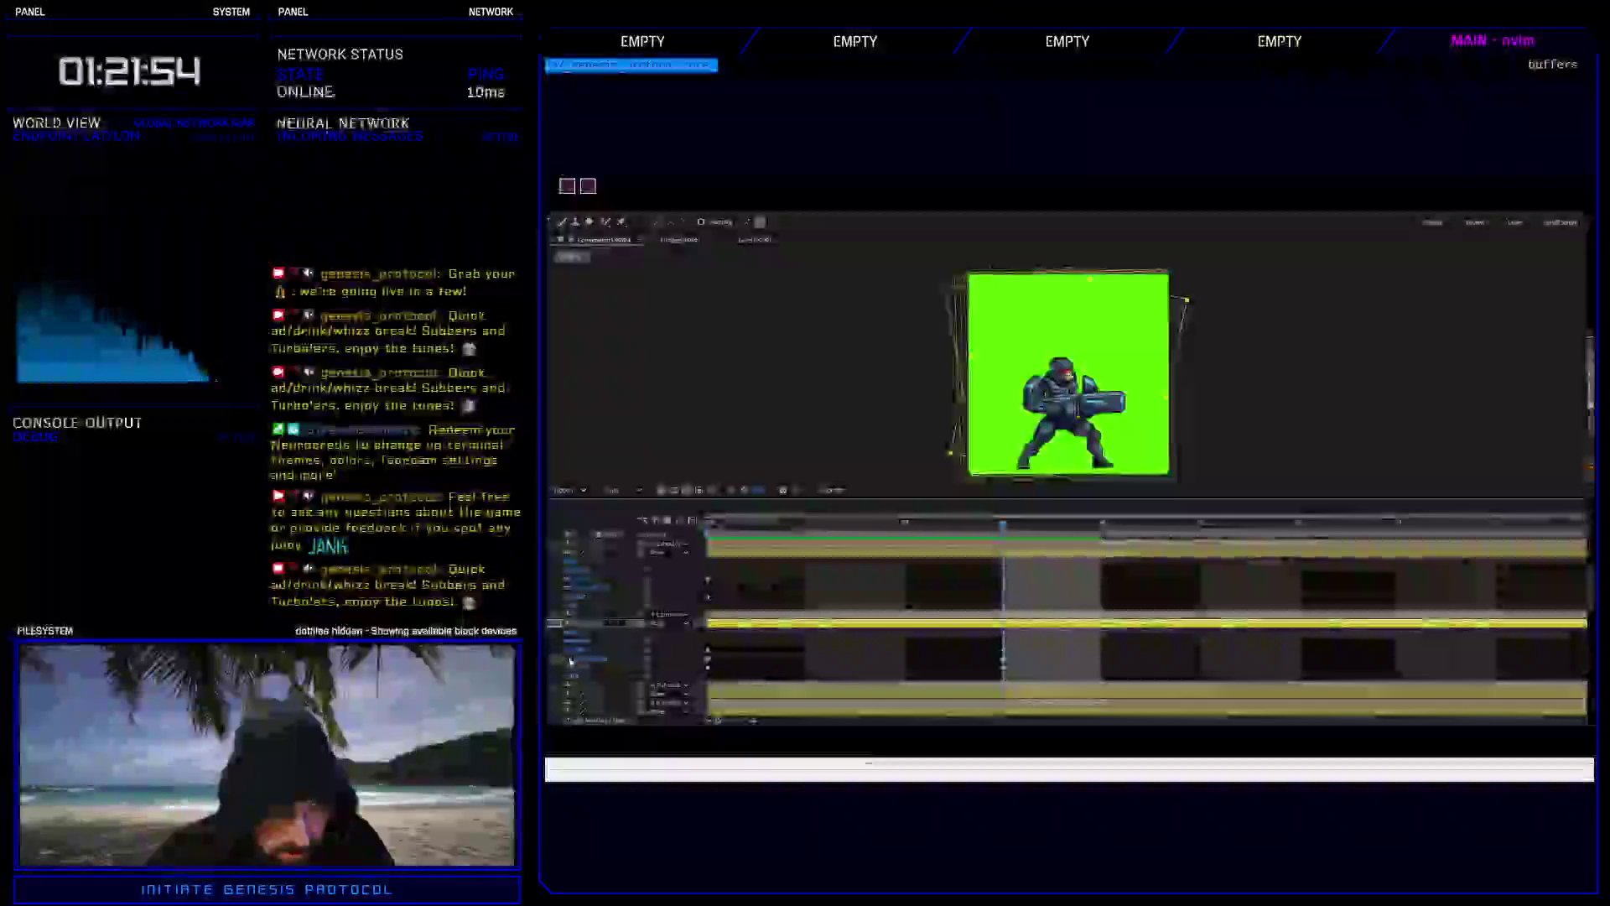
{"action": "type", "text": "-100"}
{"action": "key", "text": "Return"}
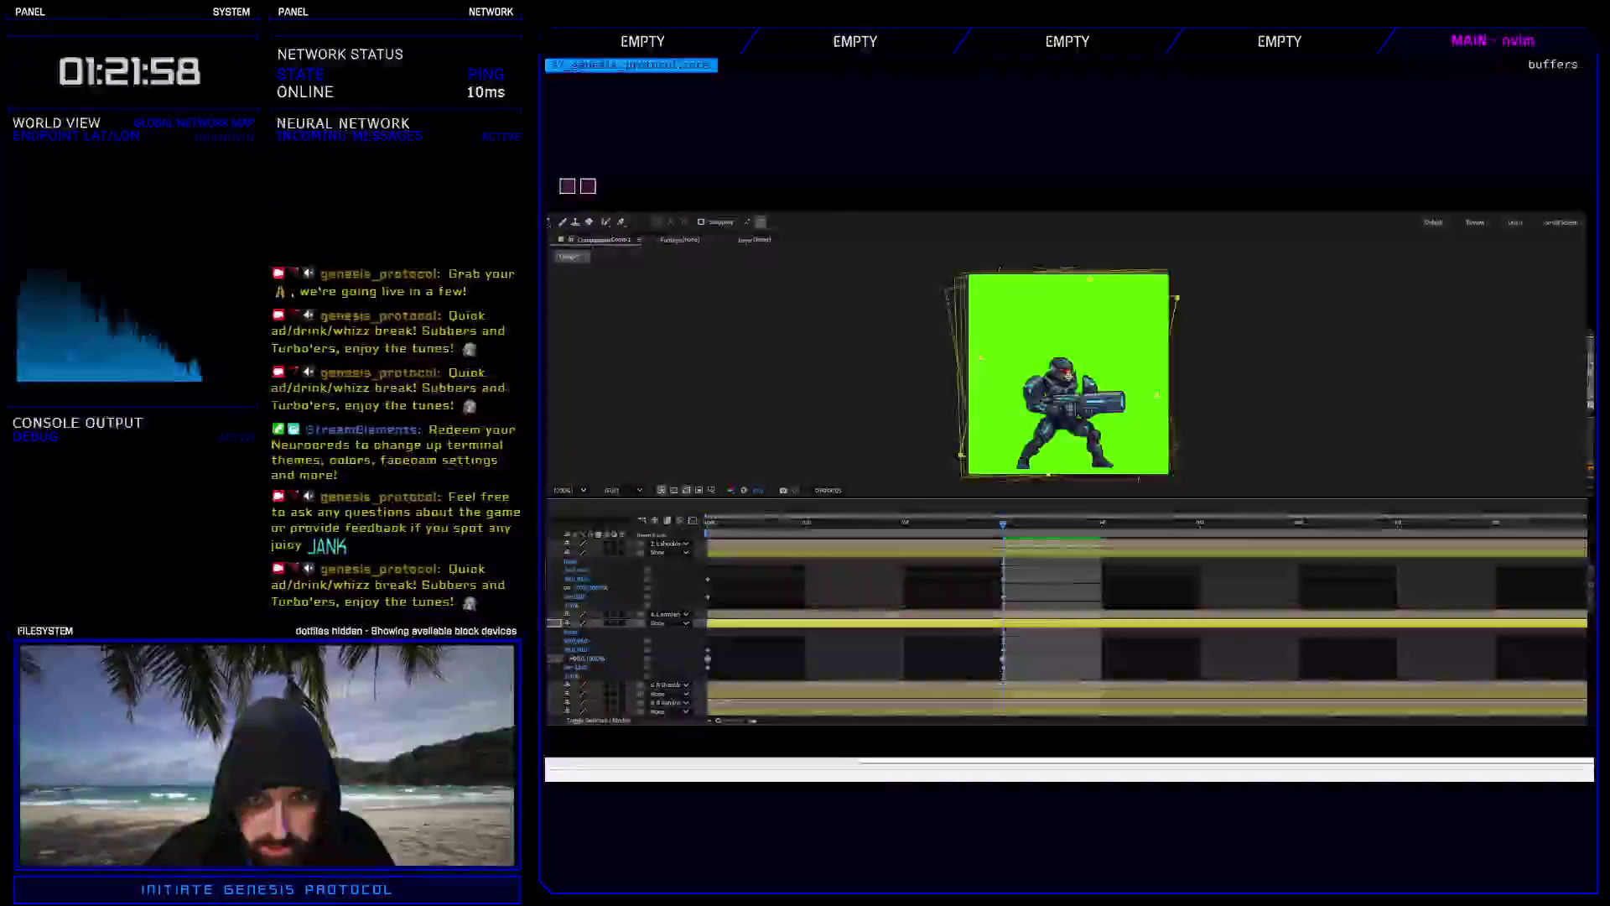
Preview the loop while checking layer 4's Scale keyframe and layer 2's keyframe.
{"action": "key", "text": "space"}
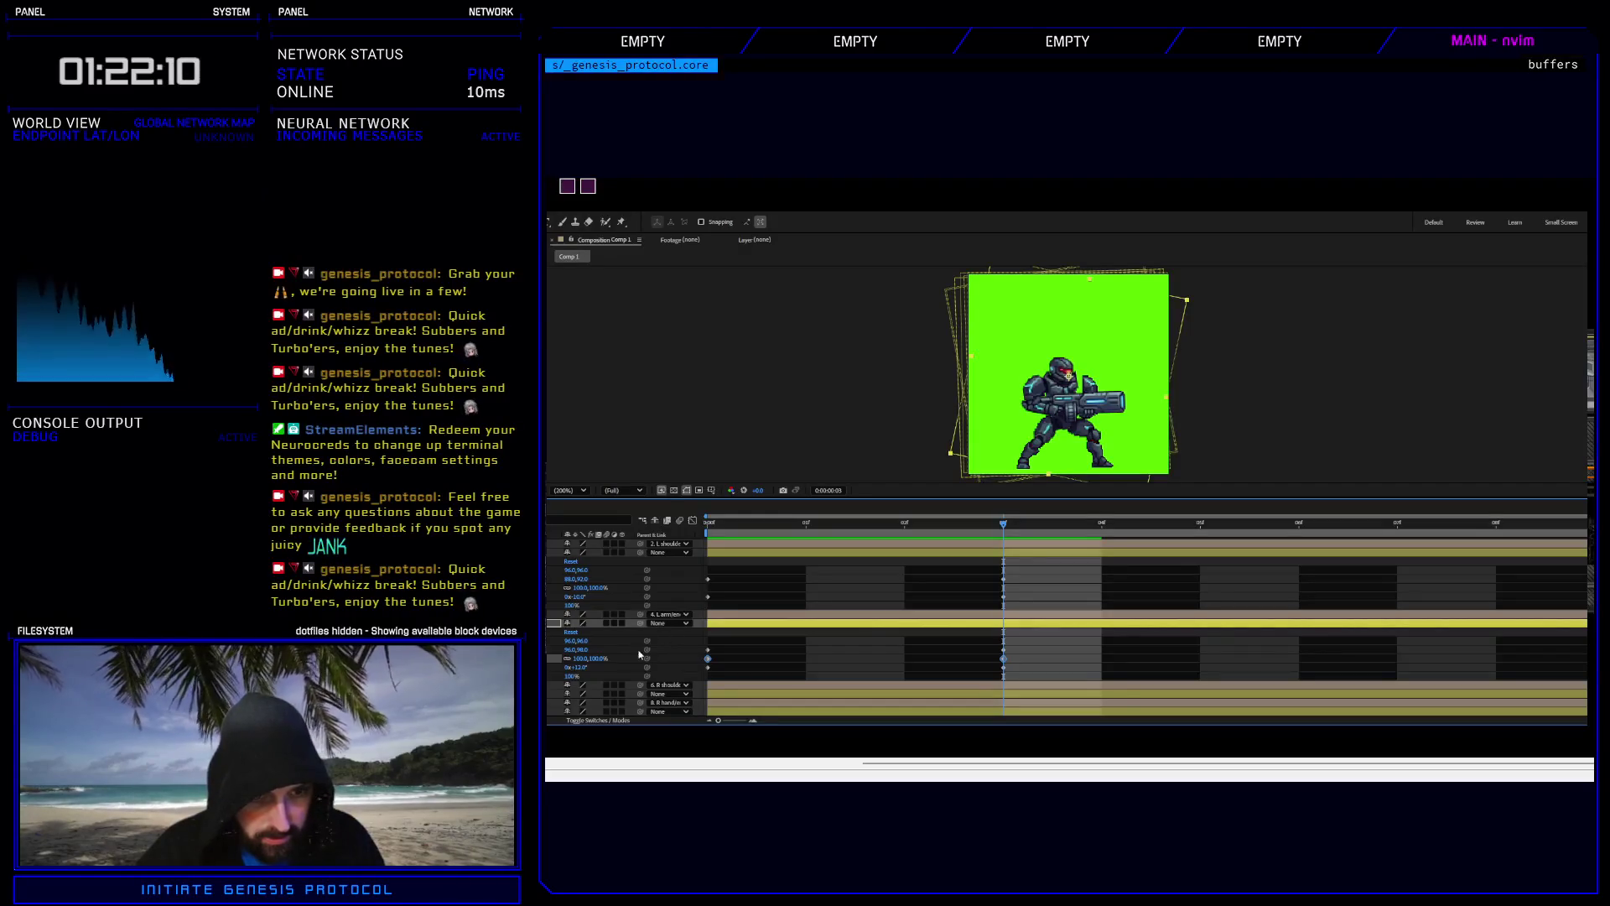
{"action": "left_click", "coordinate": [970, 661]}
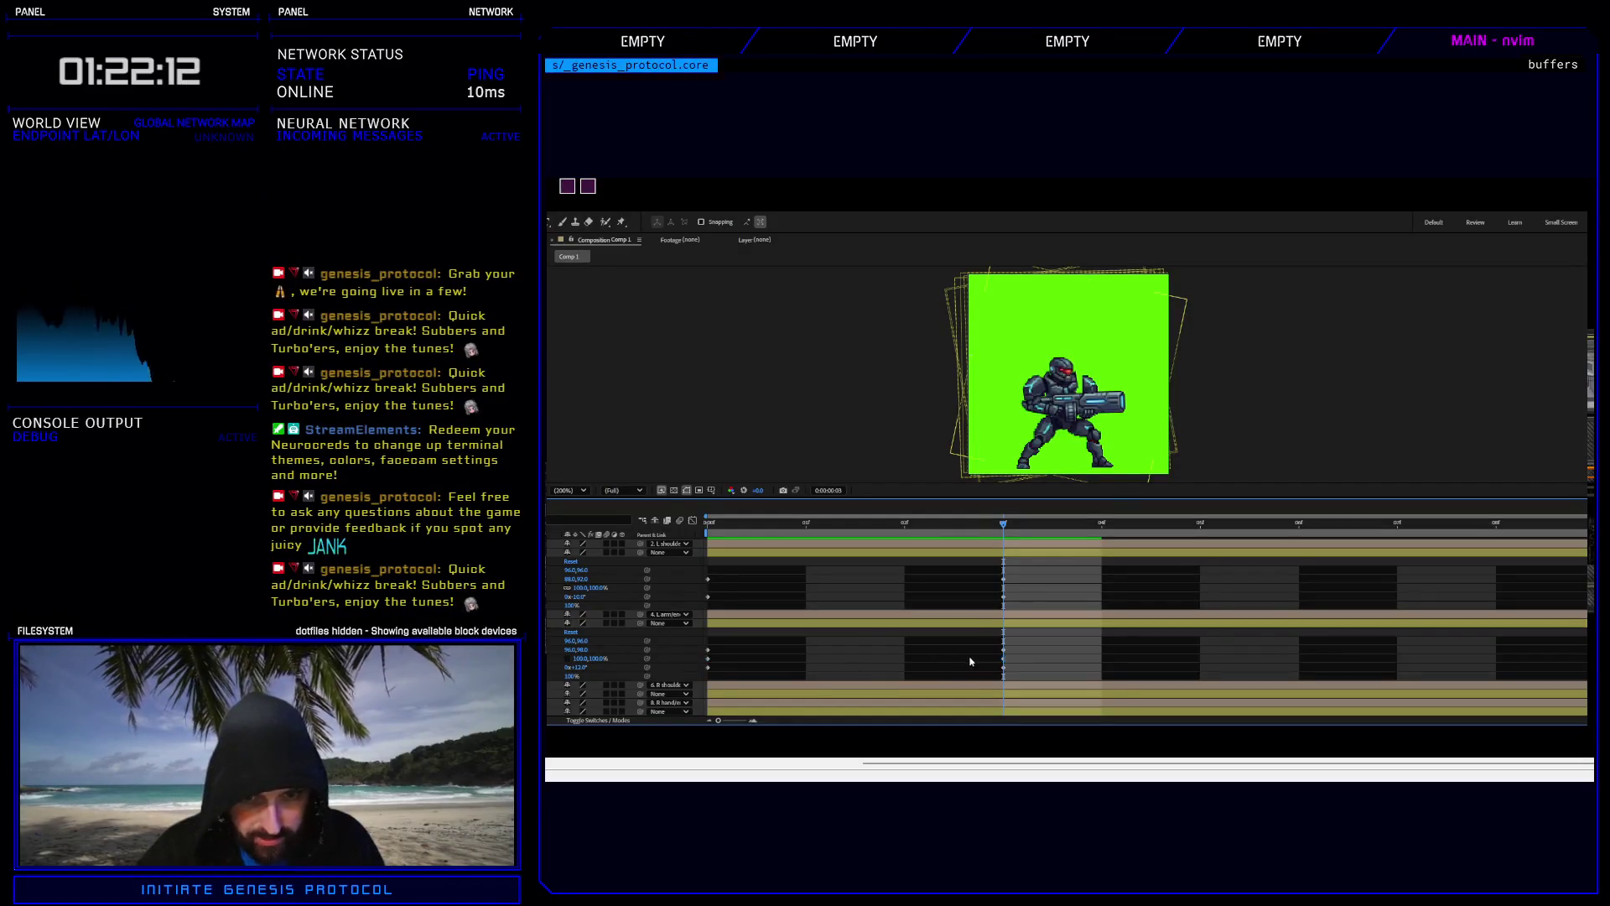
{"action": "left_click", "coordinate": [1003, 660]}
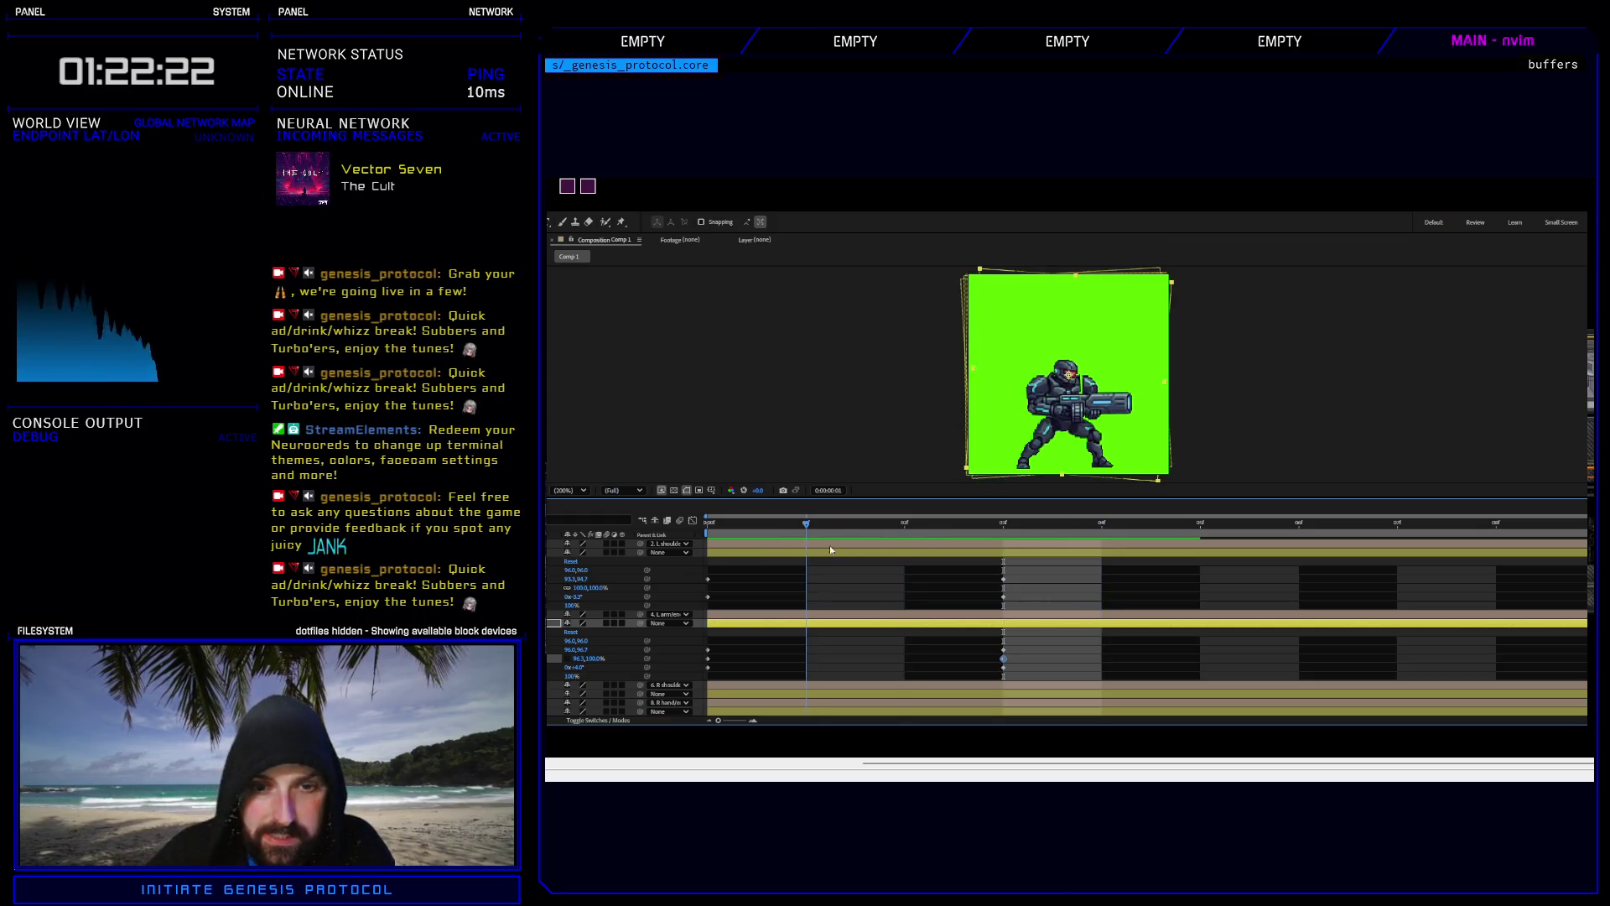
{"action": "left_click", "coordinate": [1004, 579]}
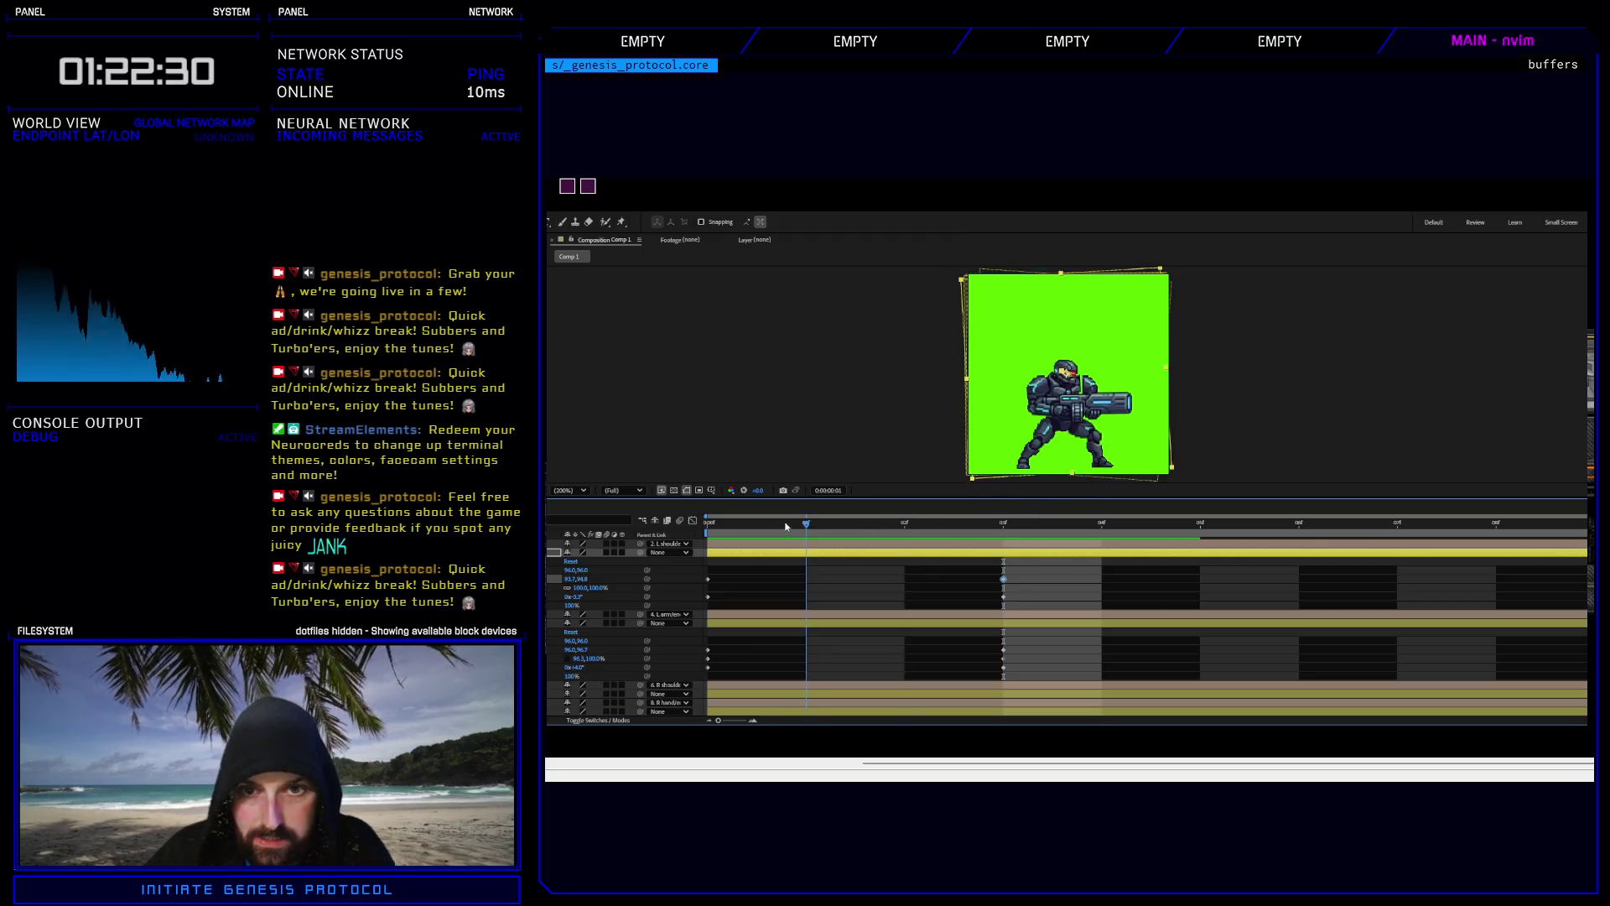
{"action": "left_click", "coordinate": [707, 525]}
{"action": "key", "text": "space"}
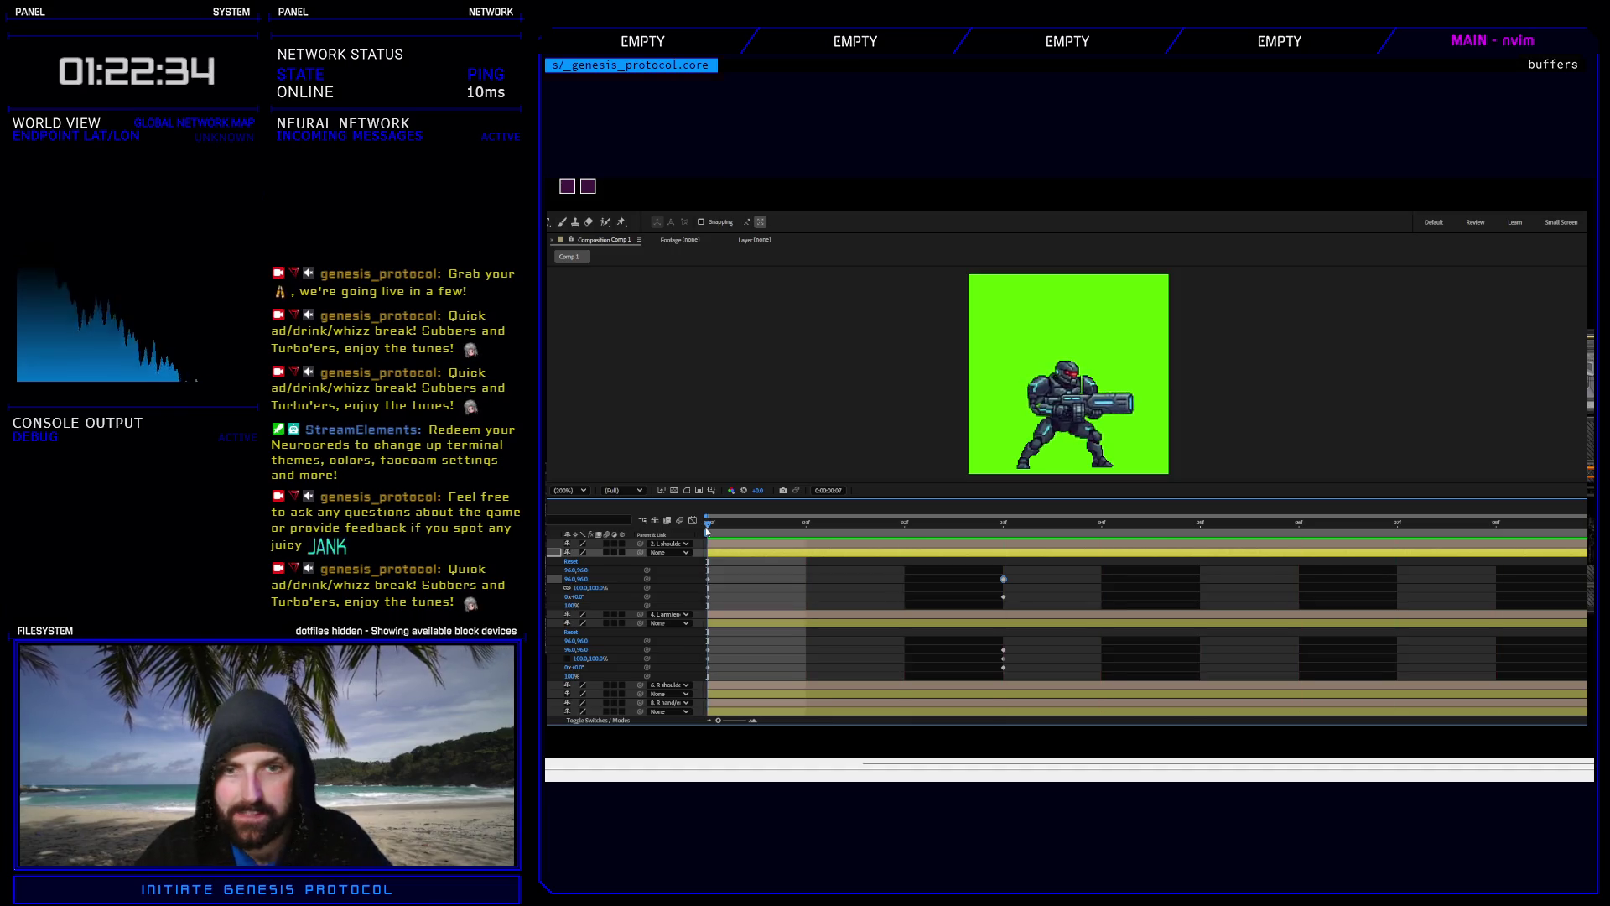
{"action": "key", "text": "space"}
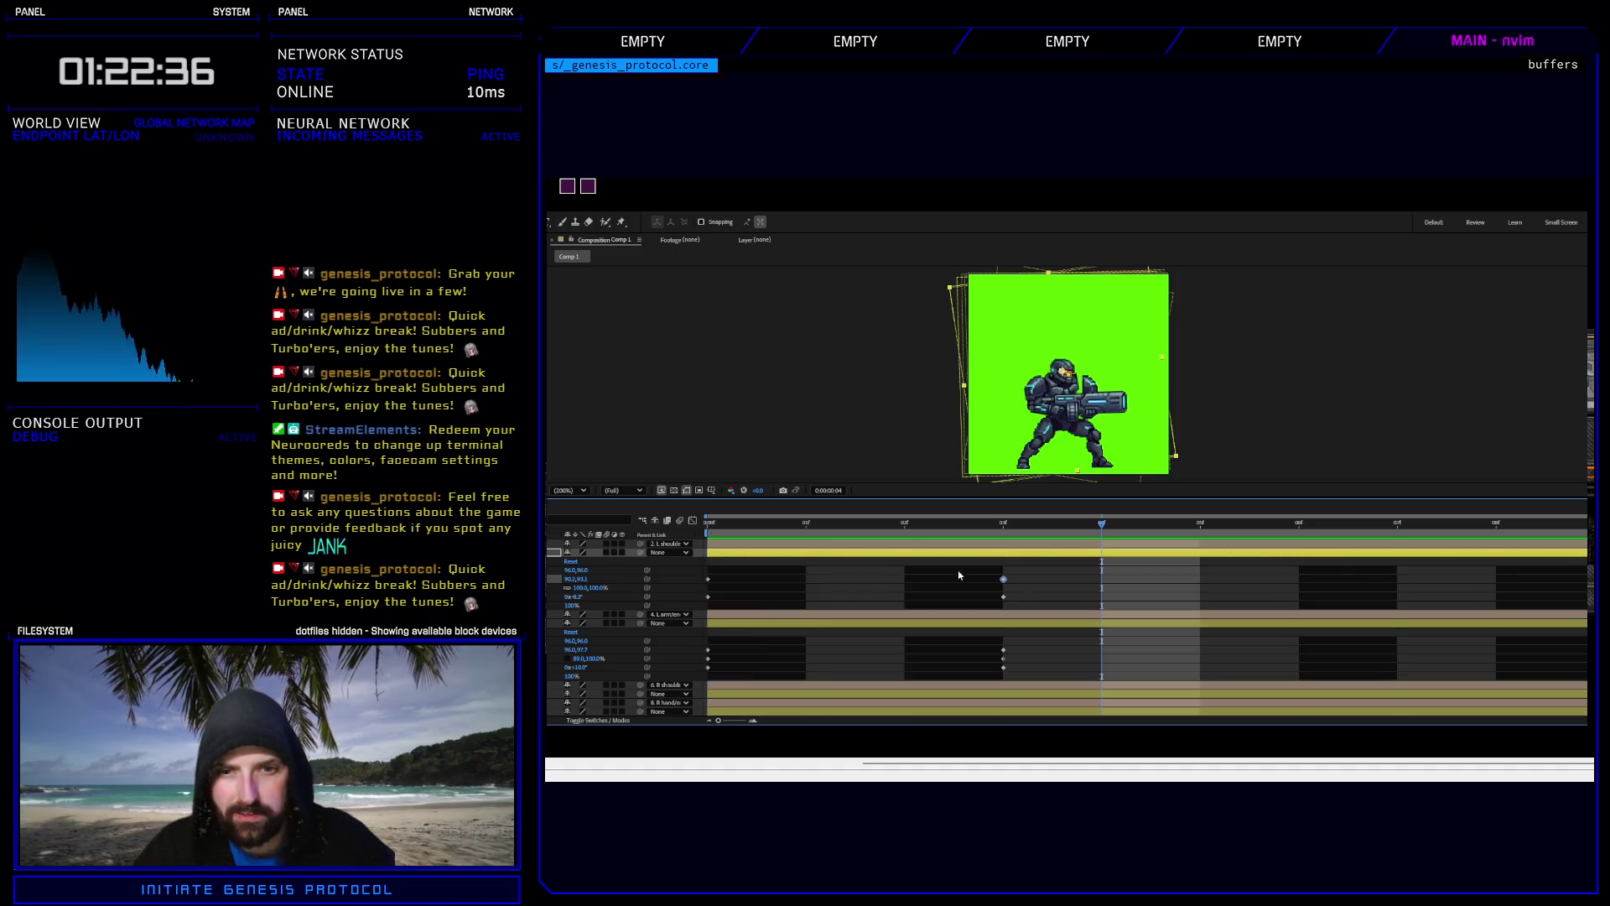
Scrub frames 3 to 8, reselect layer 4, and play the looping idle preview.
{"action": "mouse_move", "coordinate": [1098, 526]}
{"action": "left_mouse_down"}
{"action": "mouse_move", "coordinate": [1010, 528]}
{"action": "mouse_move", "coordinate": [1582, 506]}
{"action": "left_mouse_up"}
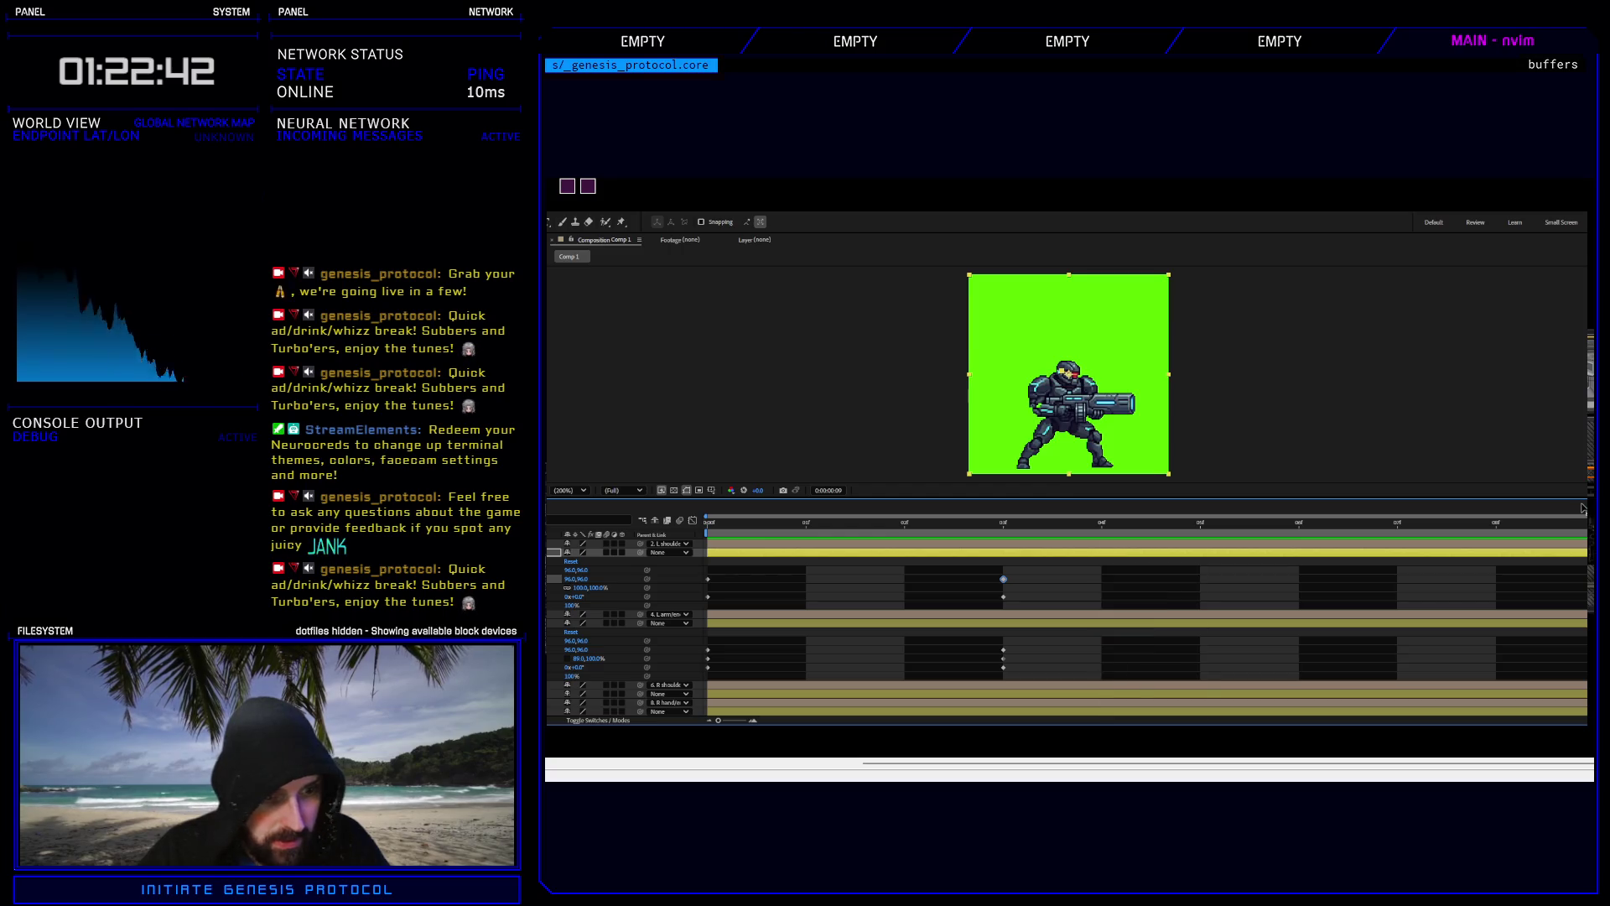
{"action": "key", "text": "j"}
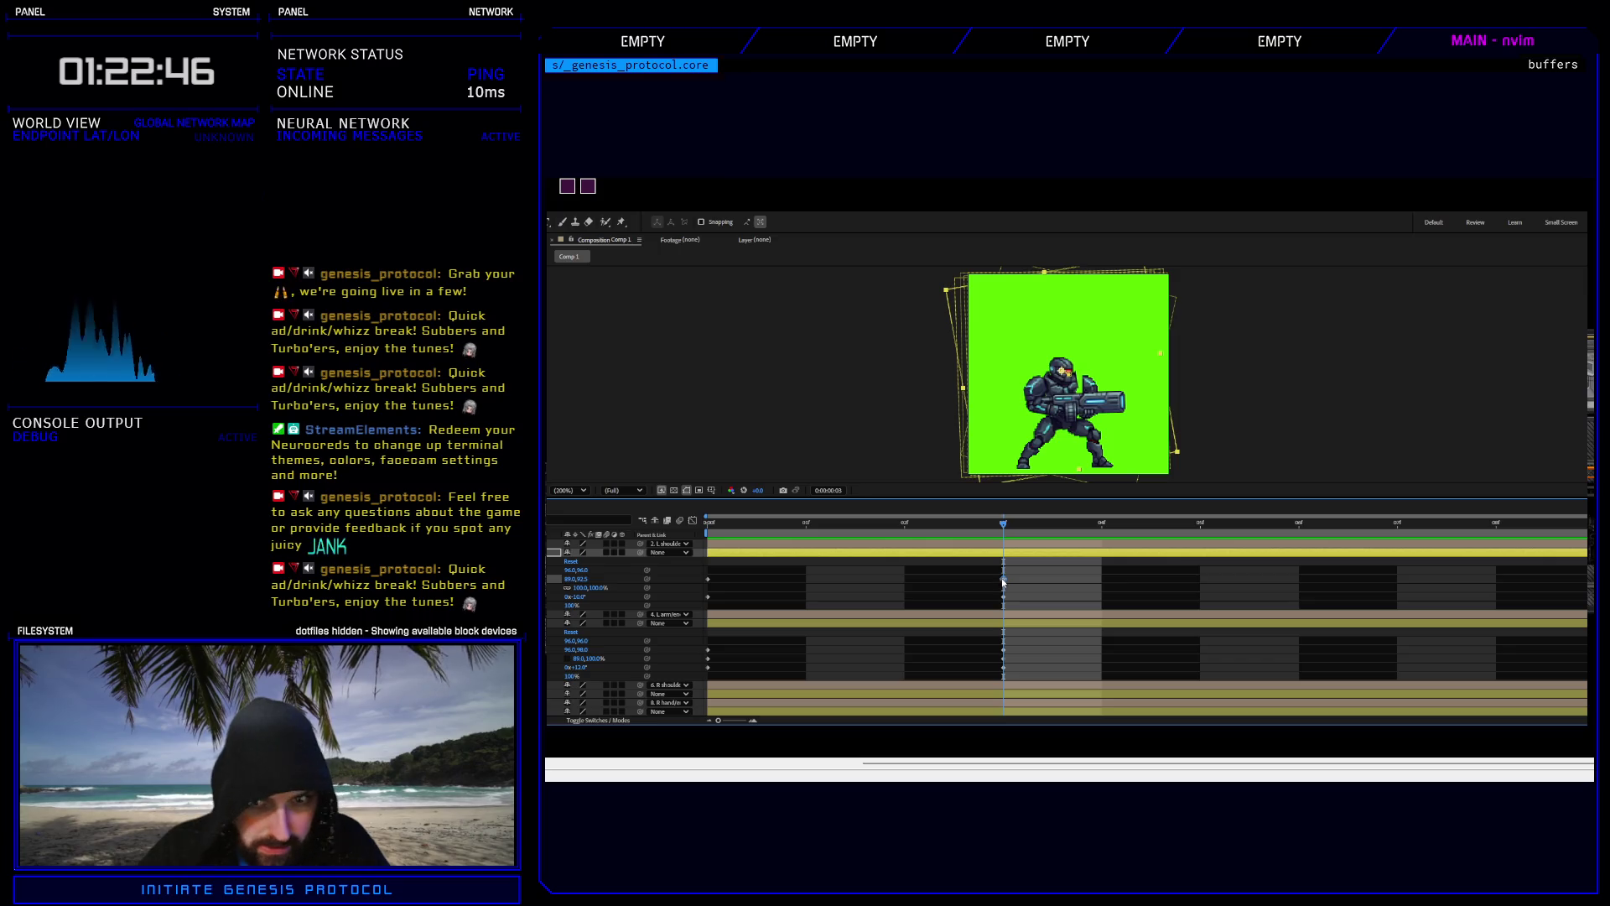
{"action": "mouse_move", "coordinate": [988, 526]}
{"action": "left_mouse_down"}
{"action": "mouse_move", "coordinate": [944, 536]}
{"action": "mouse_move", "coordinate": [1541, 538]}
{"action": "mouse_move", "coordinate": [1571, 579]}
{"action": "left_mouse_up"}
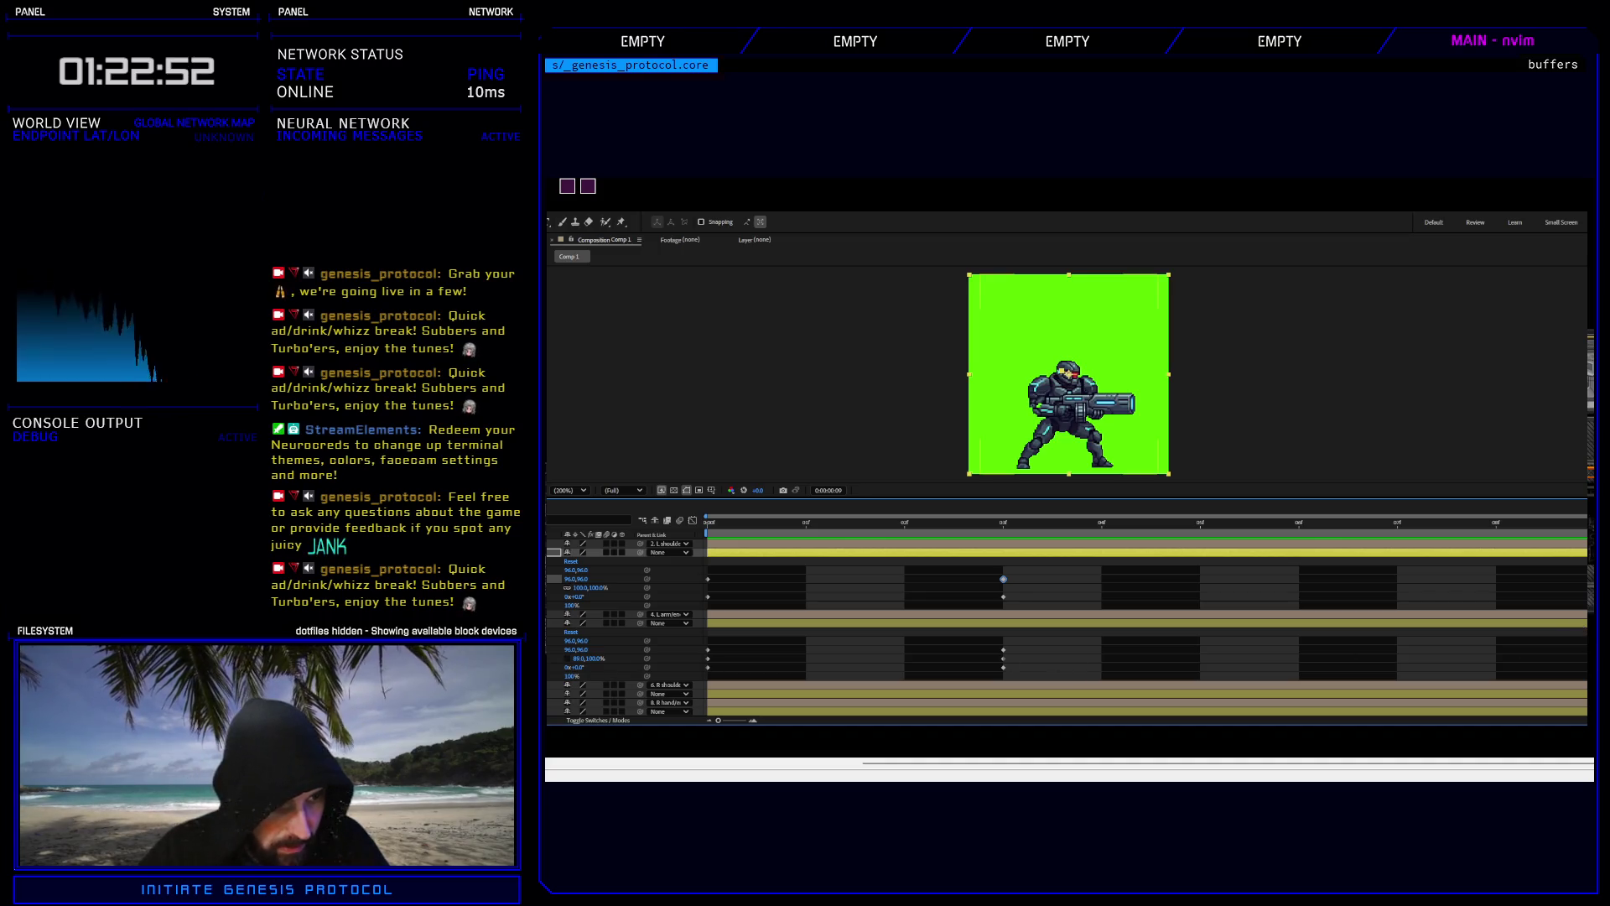
{"action": "left_click", "coordinate": [570, 663]}
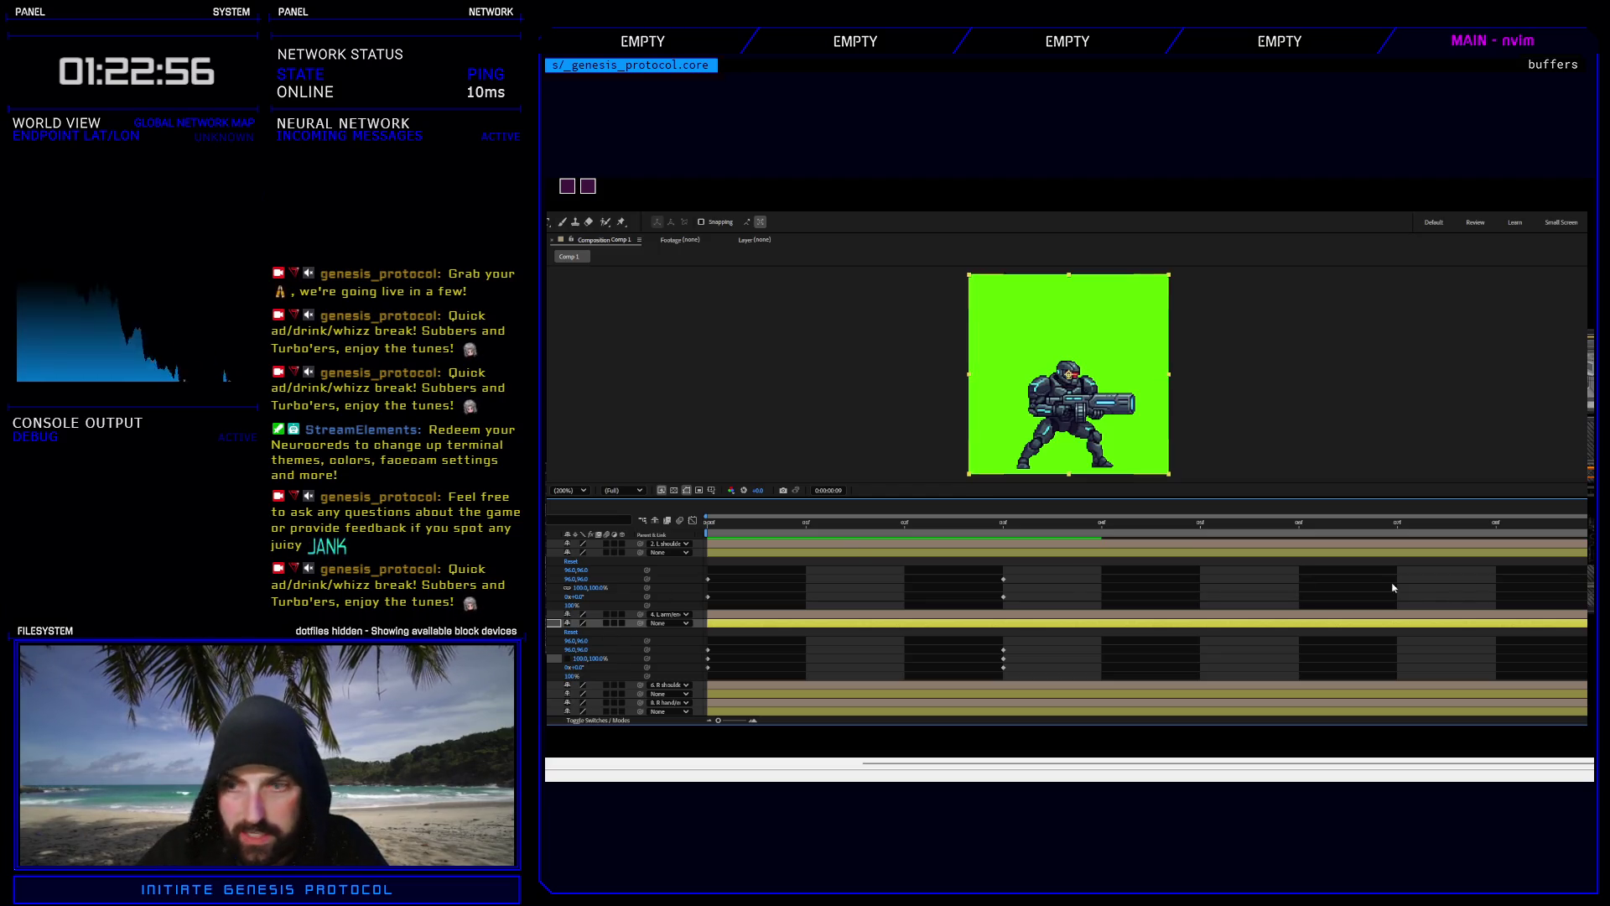
{"action": "key", "text": "space"}
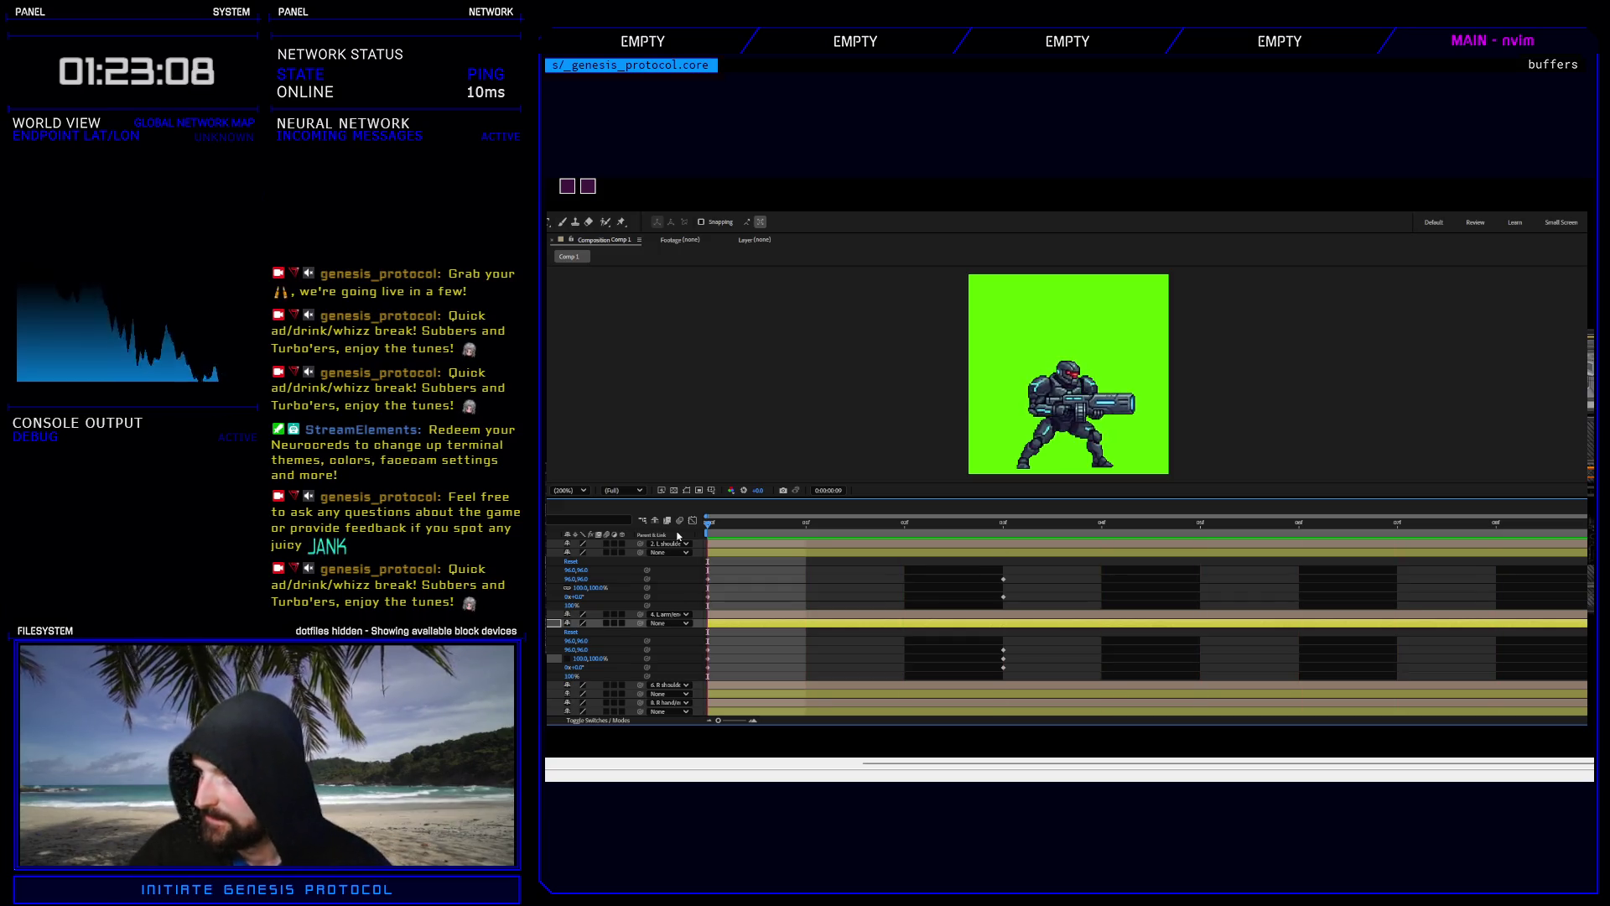
Reveal the limb layer's keyframed properties and move its current keyframes to frame 3.
{"action": "key", "text": "space"}
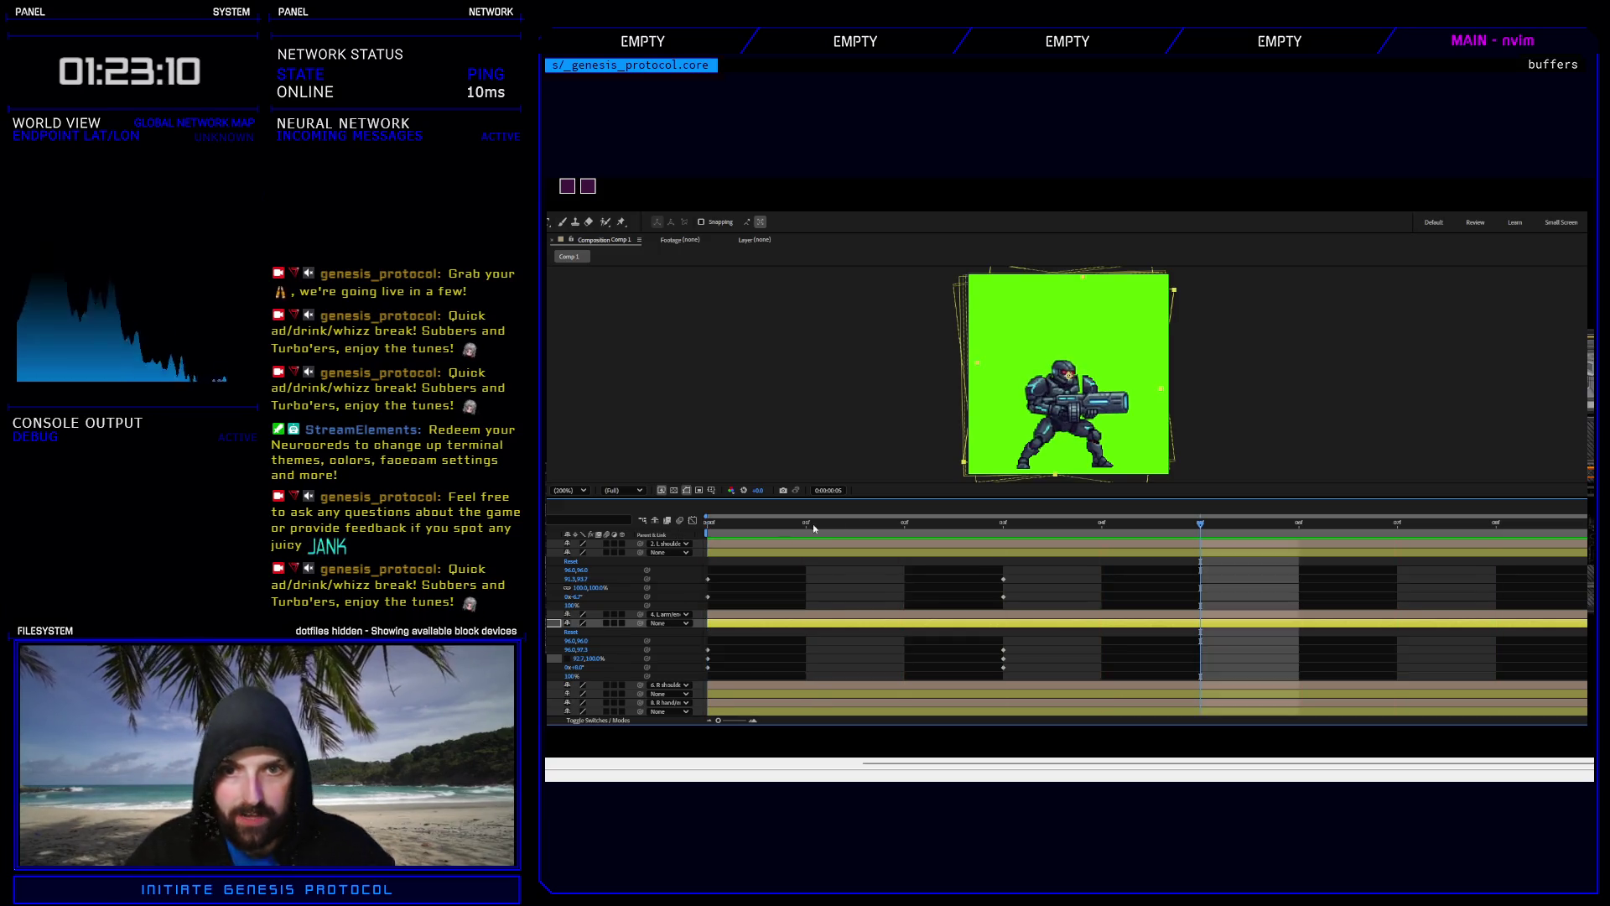
{"action": "key", "text": "u"}
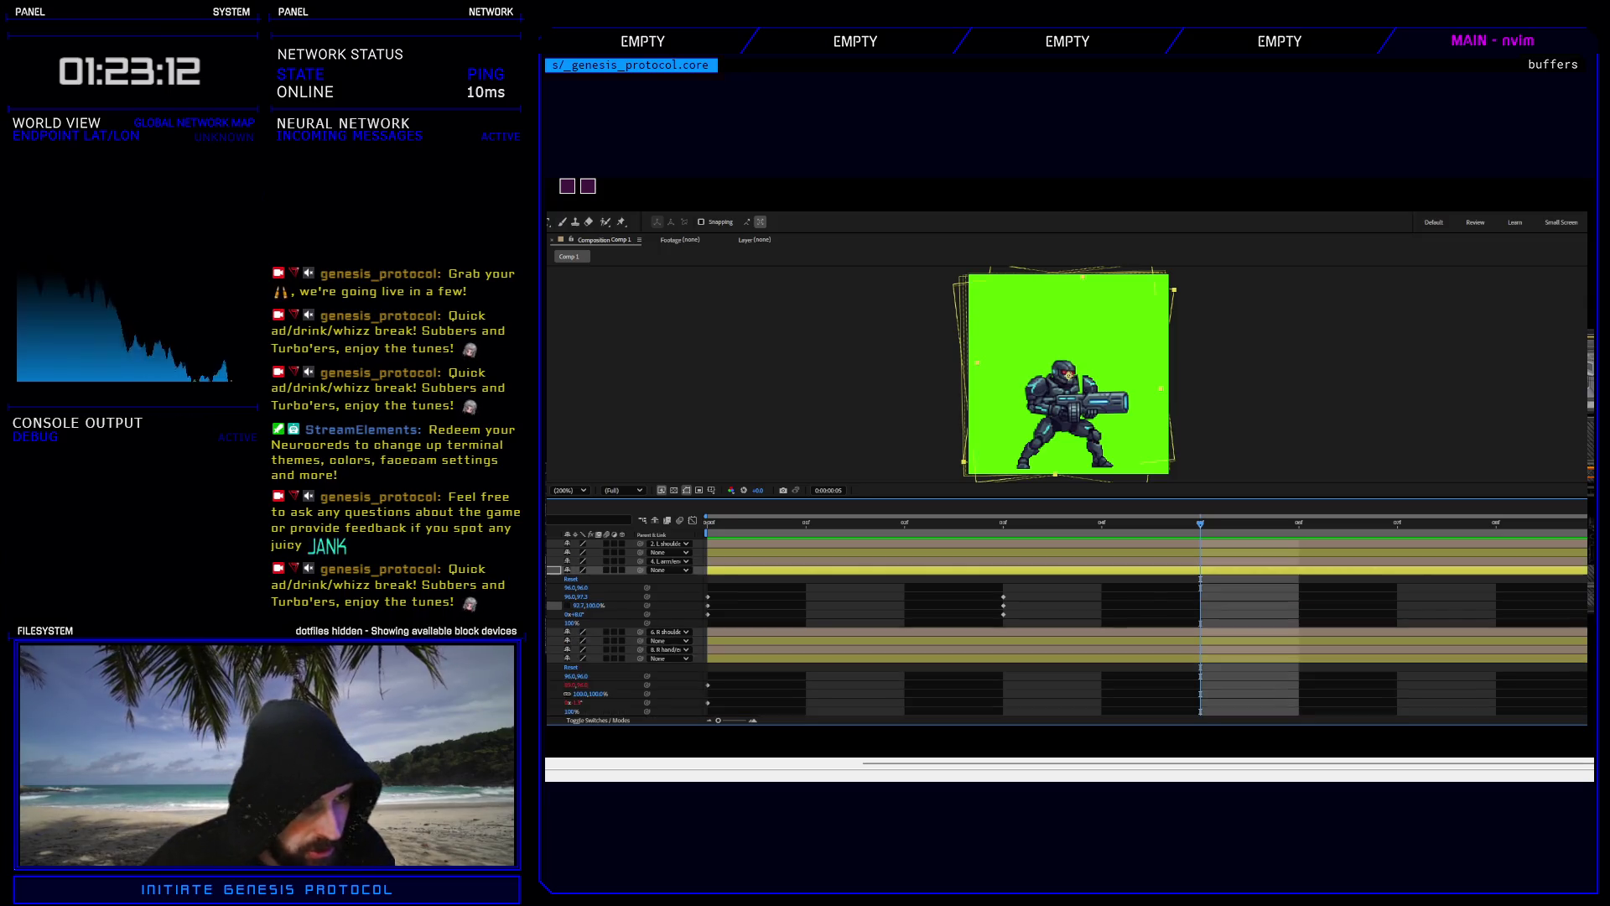
{"action": "key", "text": "u"}
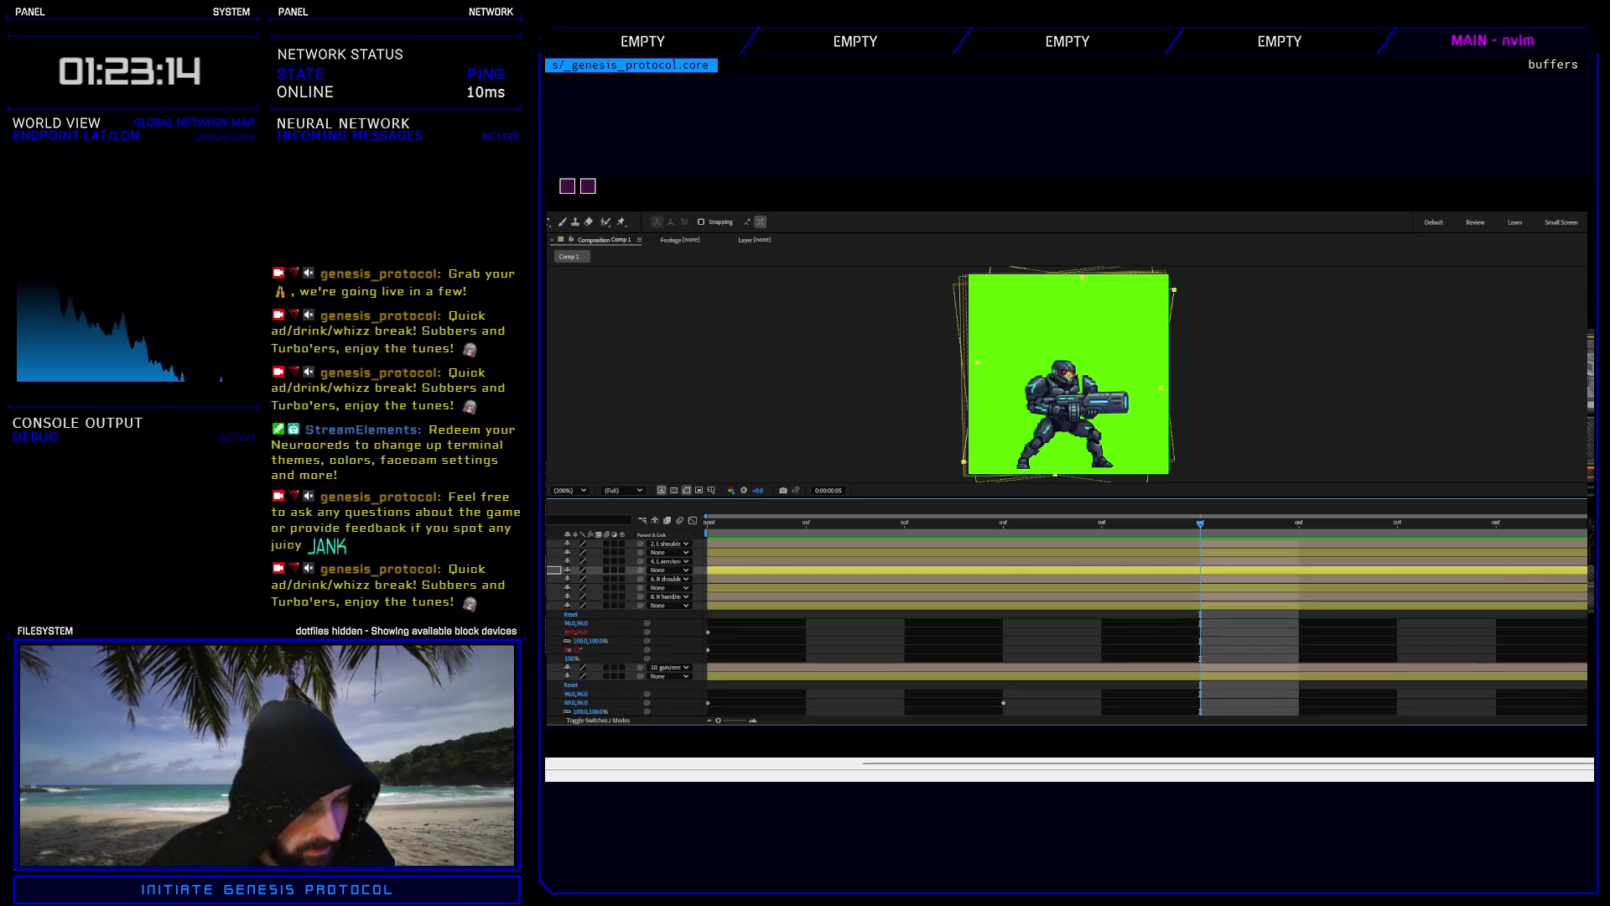
{"action": "left_click", "coordinate": [620, 587]}
{"action": "key", "text": "u"}
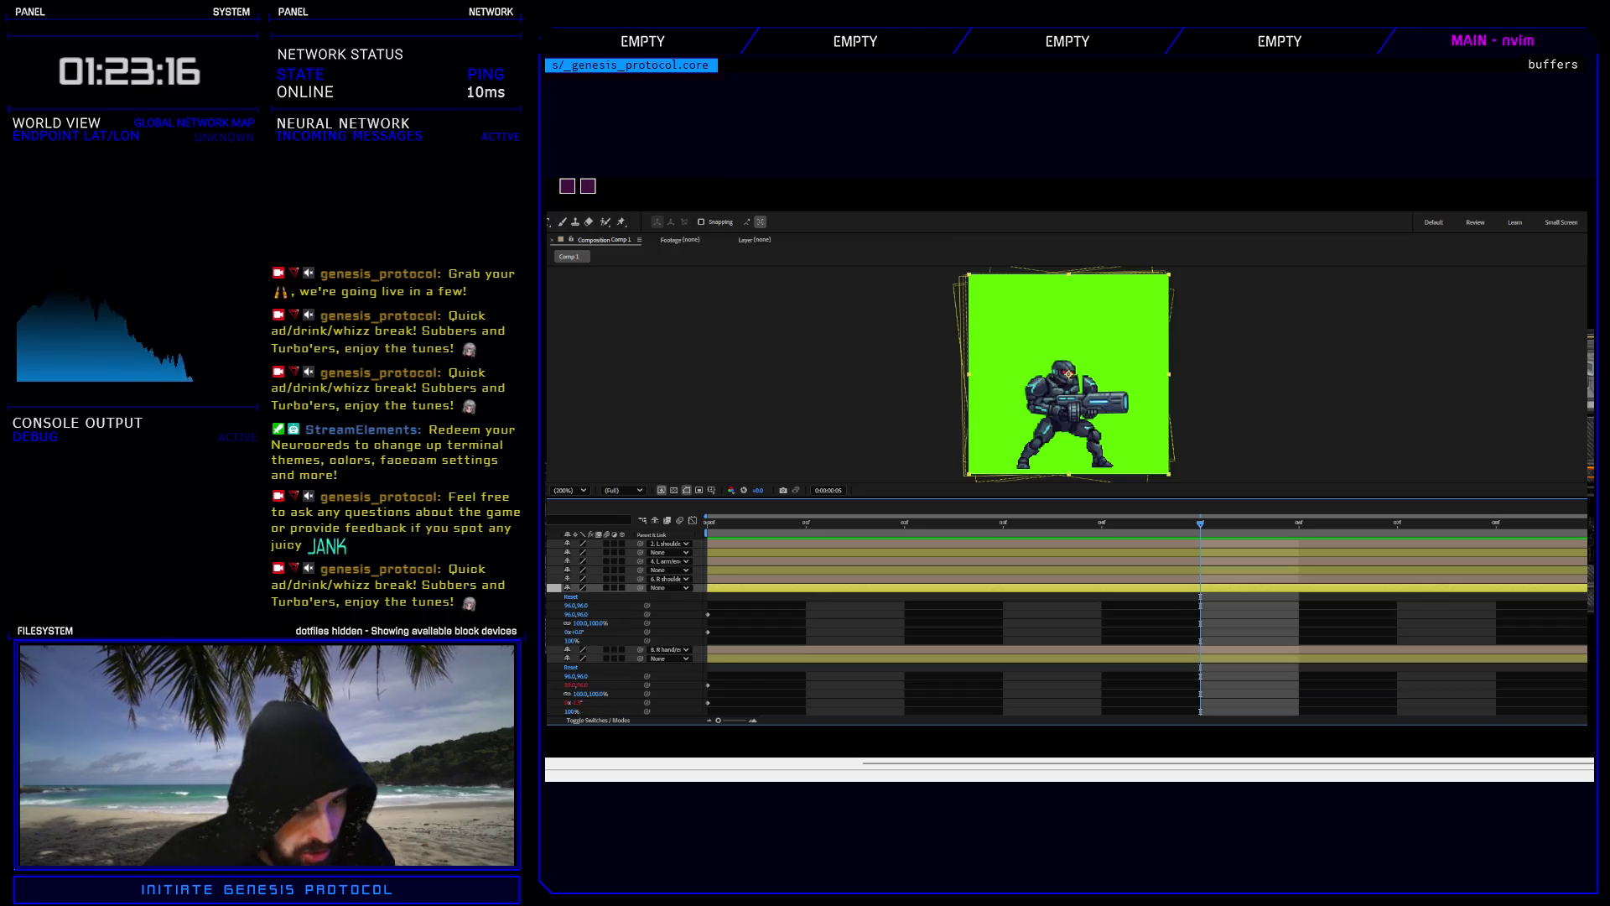
{"action": "left_click_drag", "start_coordinate": [1202, 527], "coordinate": [958, 529]}
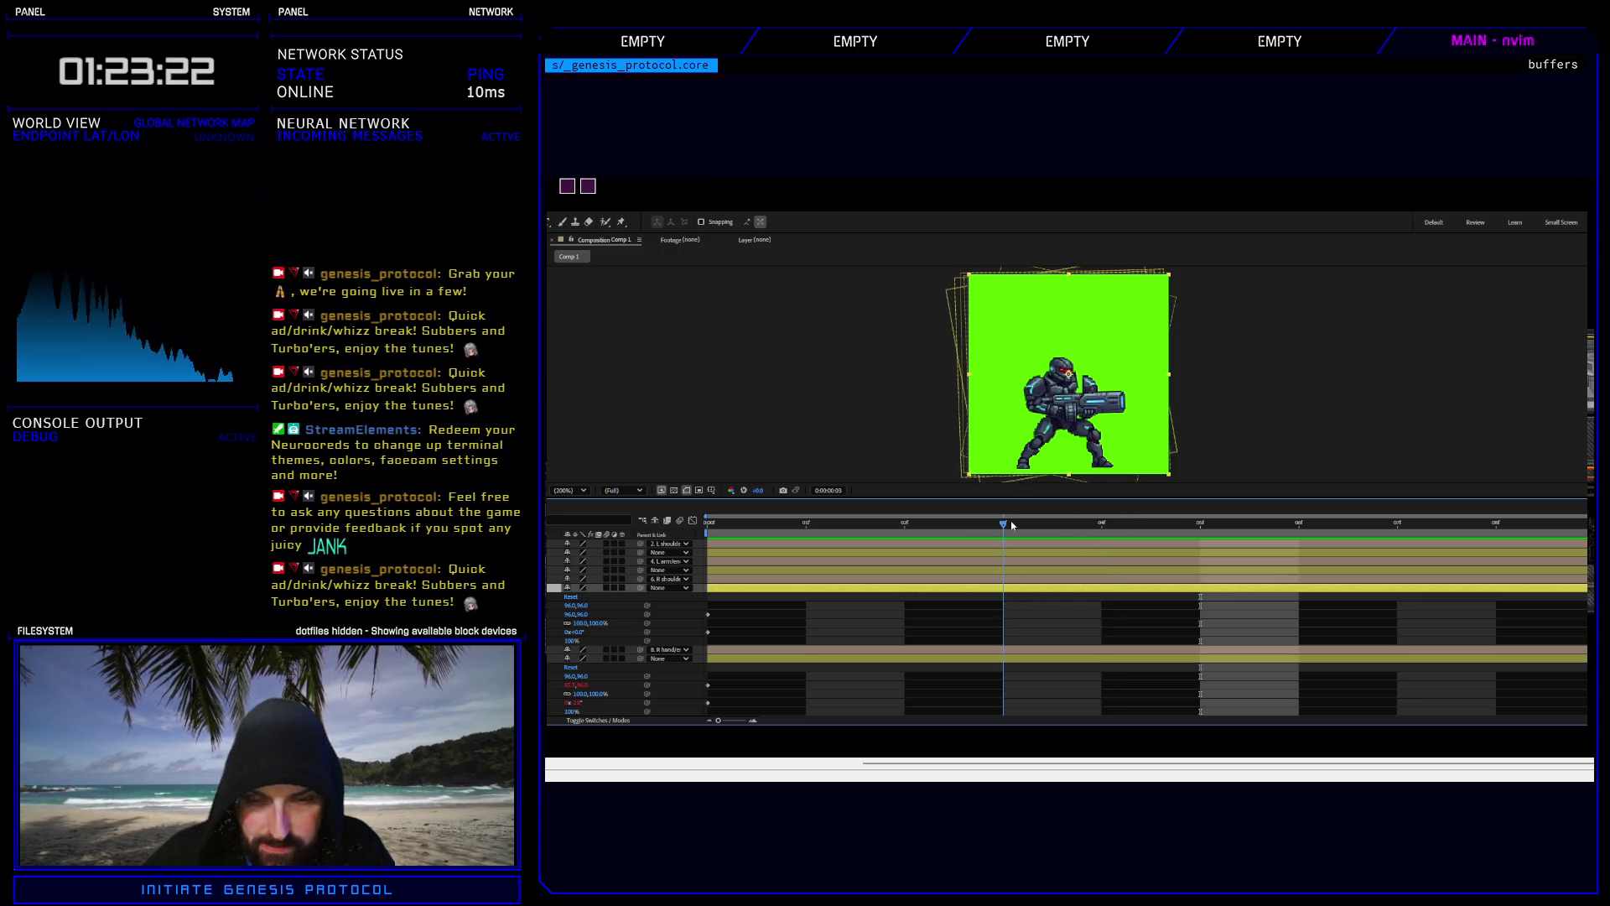
{"action": "key", "text": "alt+Left"}
{"action": "key", "text": "alt+Left"}
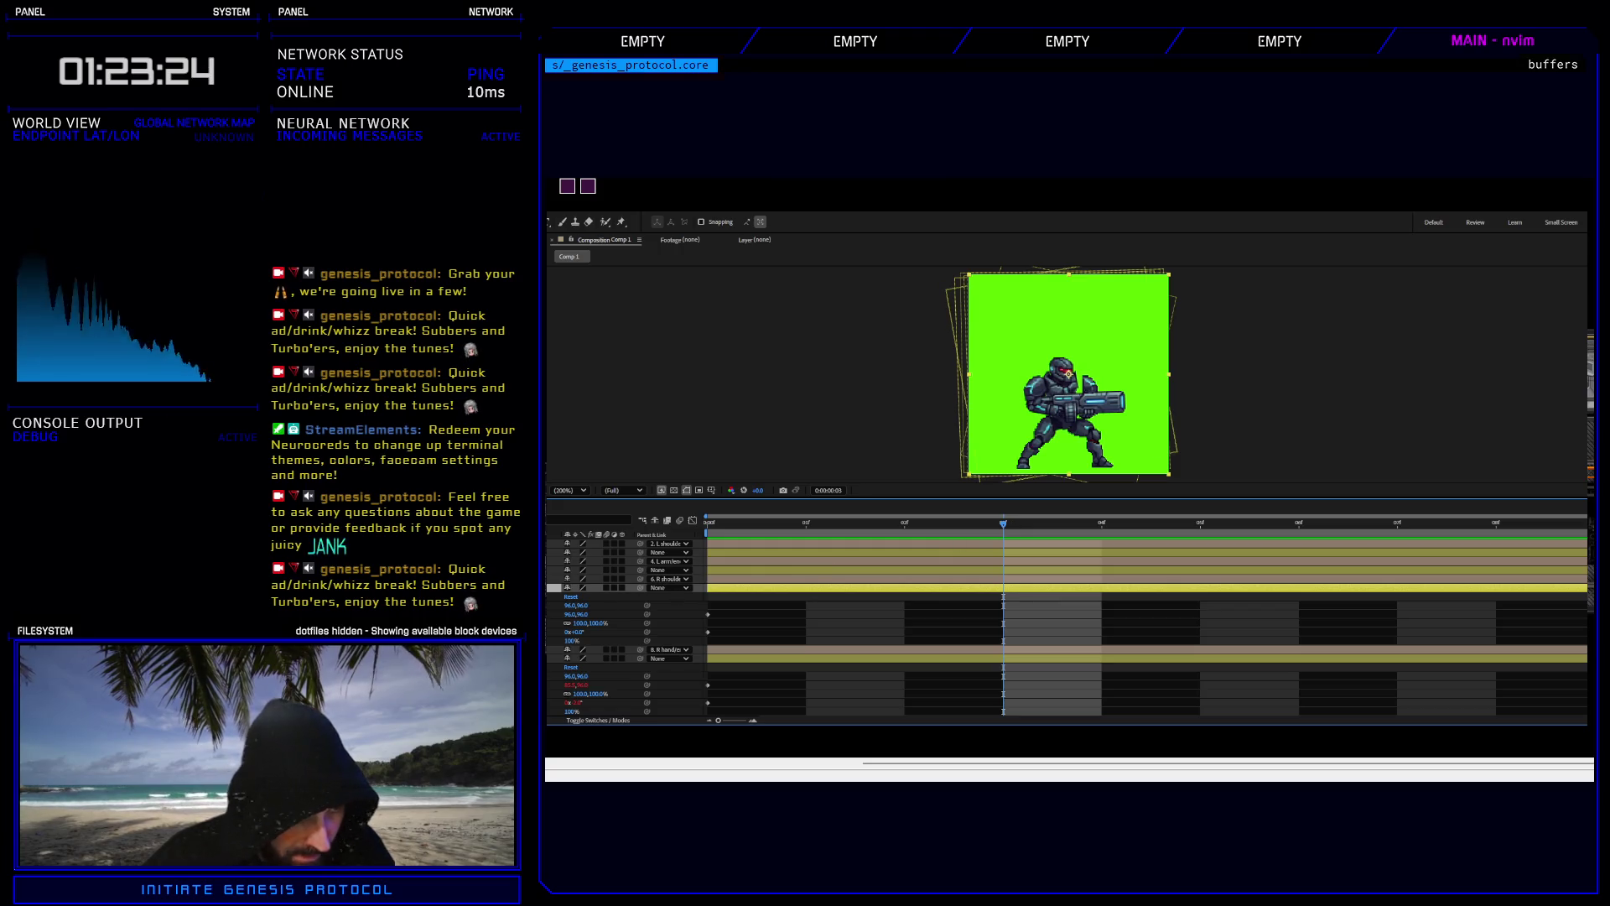
Key a 4° Rotation and a slight leftward Position shift on the limb at frame 3.
{"action": "key", "text": "alt+shift+r"}
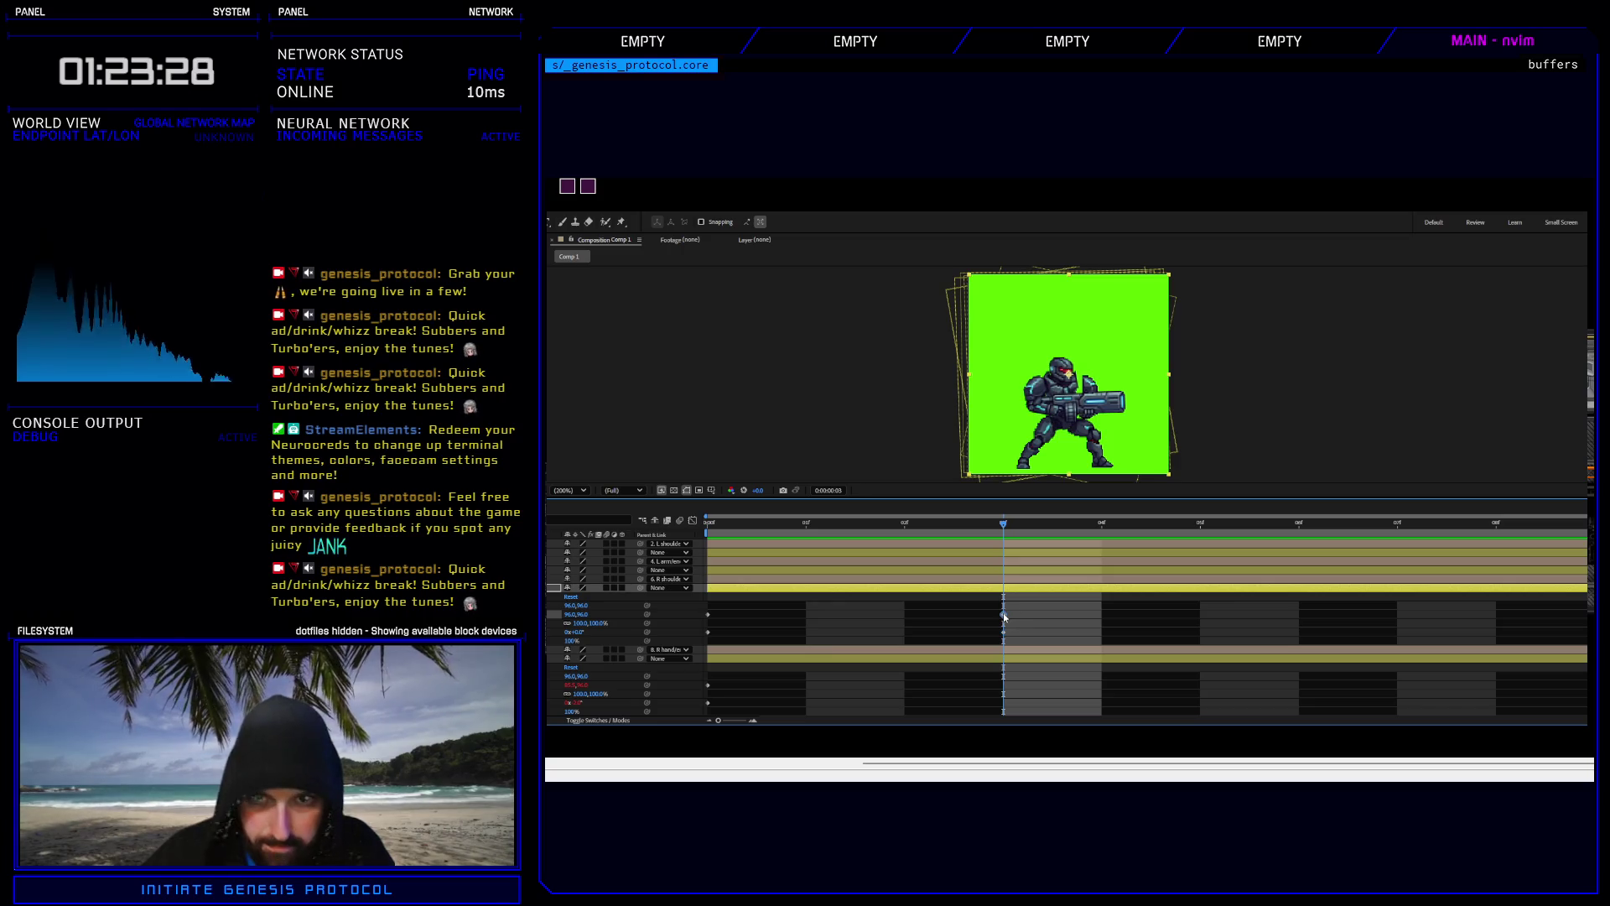
{"action": "key", "text": "Left"}
{"action": "key", "text": "Left"}
{"action": "key", "text": "Left"}
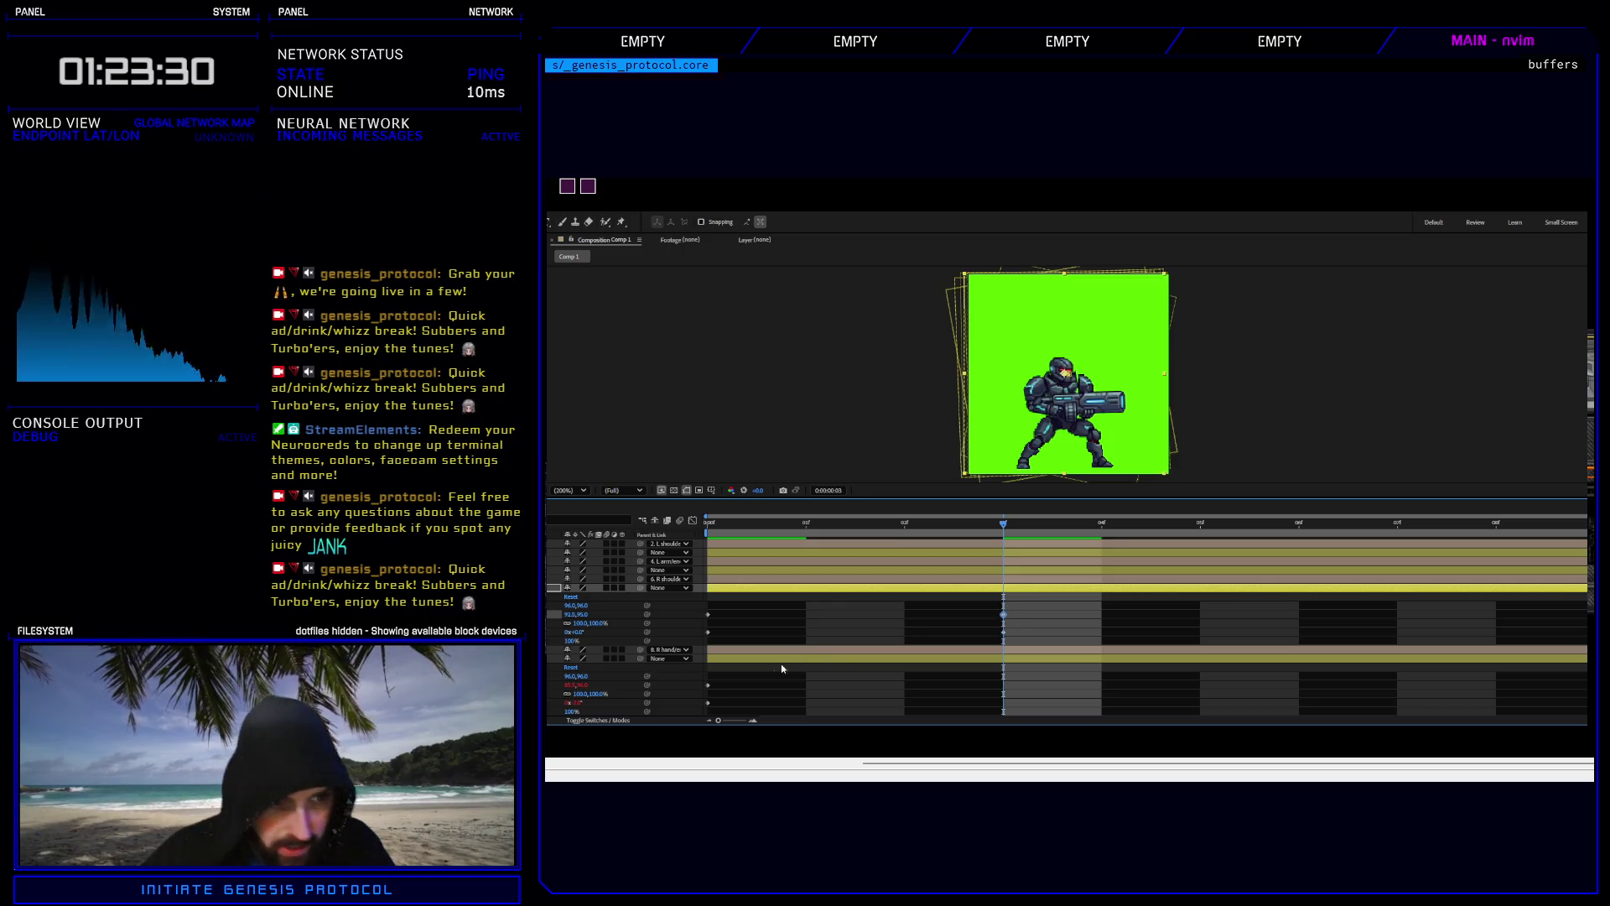
{"action": "key", "text": "Left"}
{"action": "left_click", "coordinate": [578, 632]}
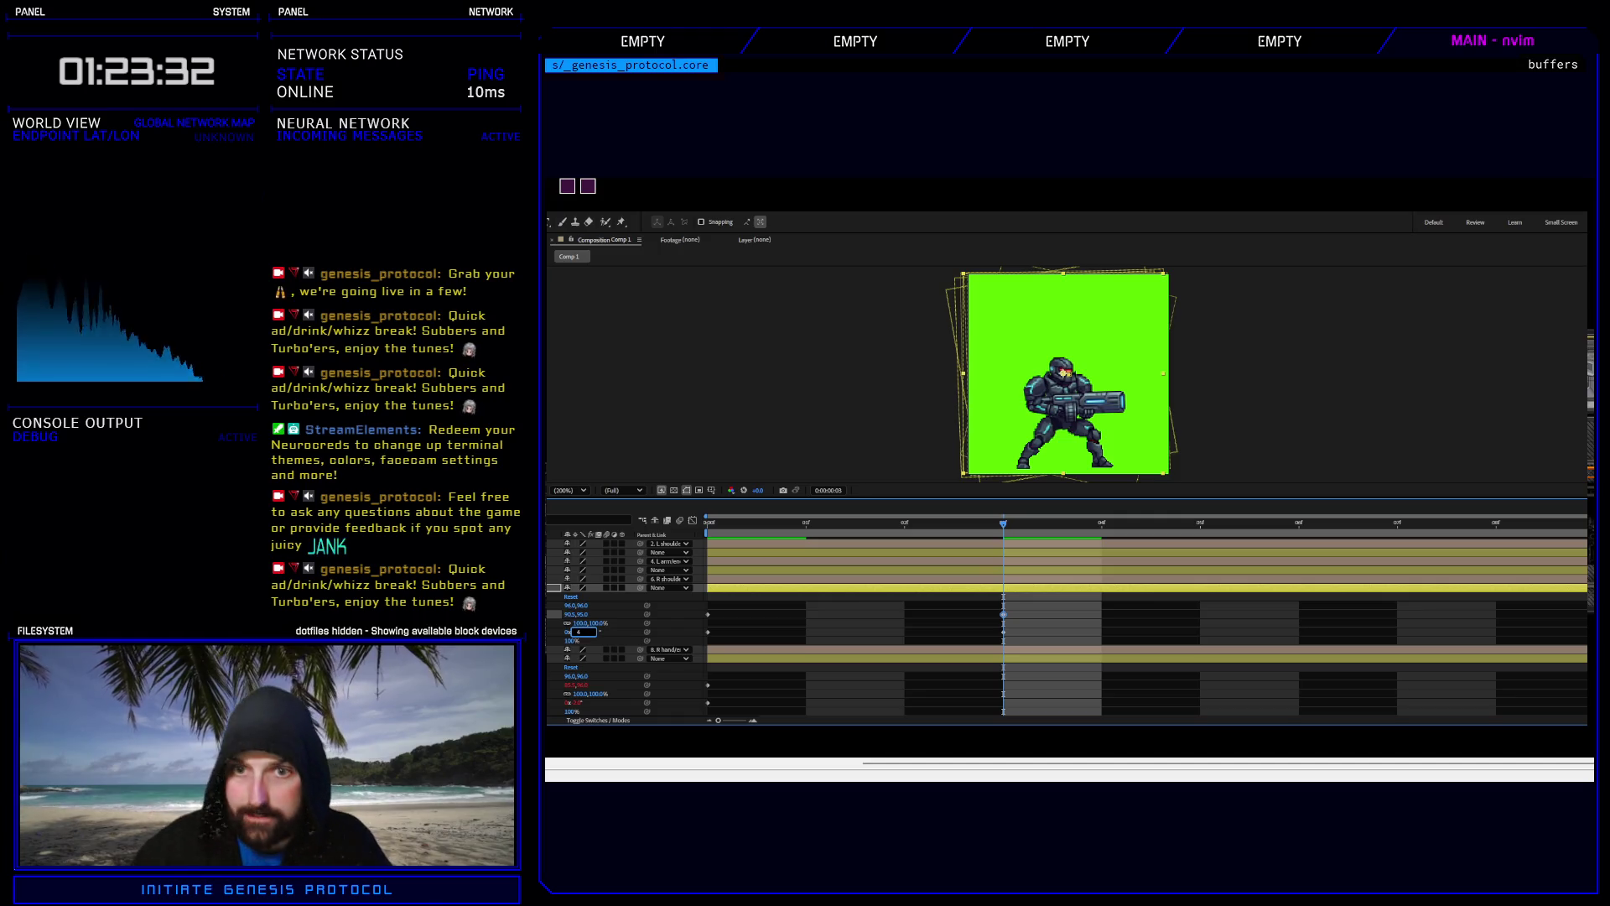
{"action": "key", "text": "Return"}
{"action": "key", "text": "Up"}
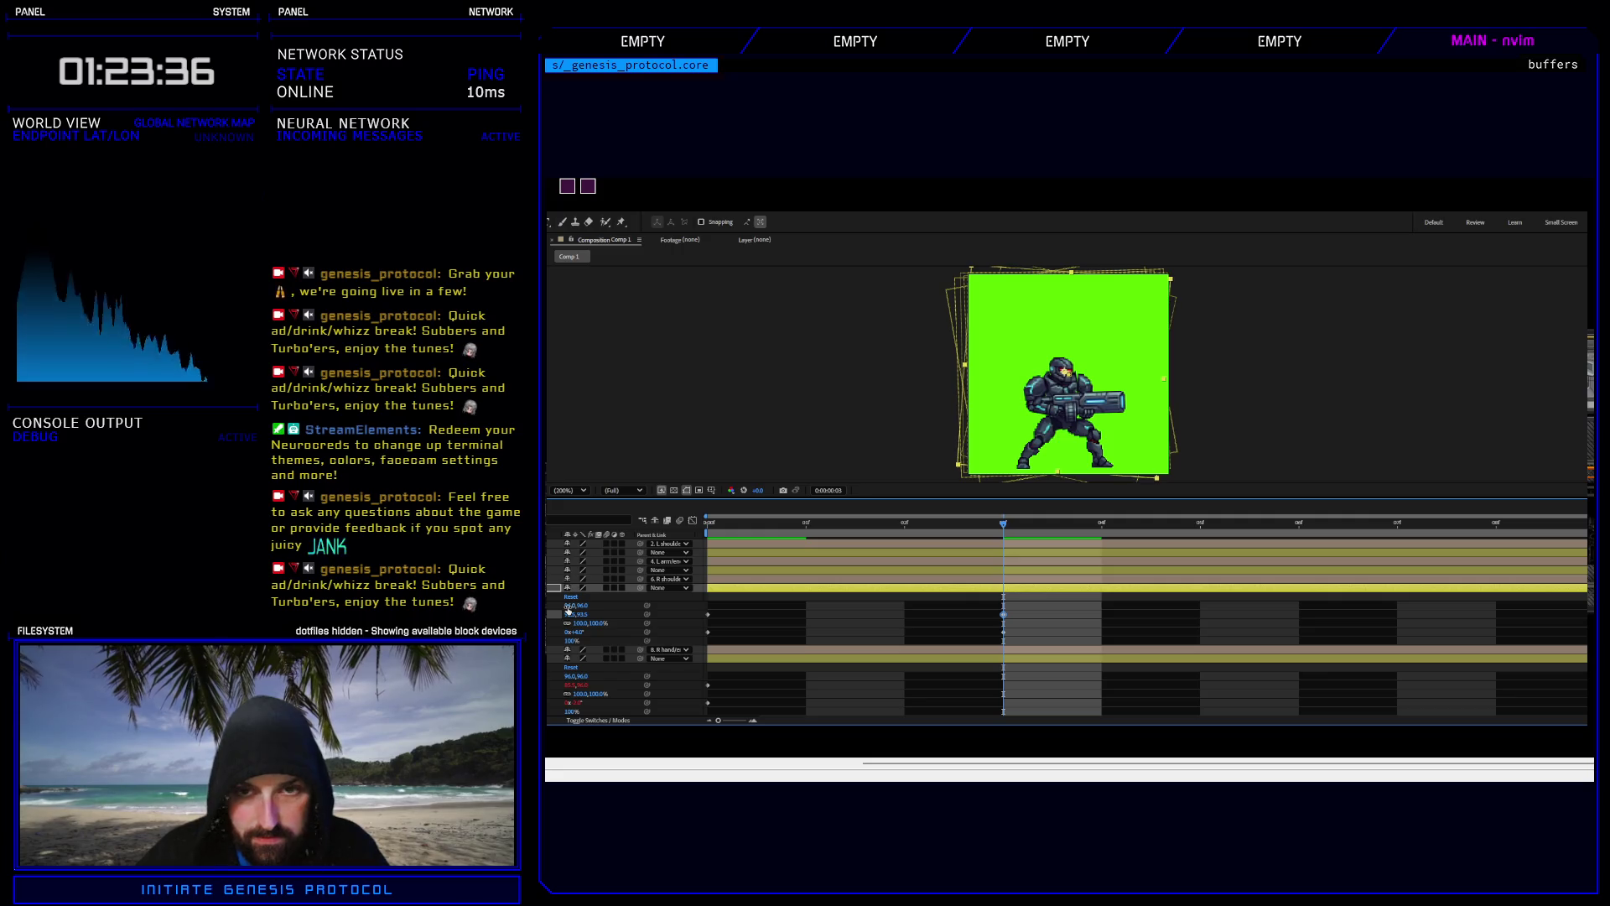
{"action": "key", "text": "Down"}
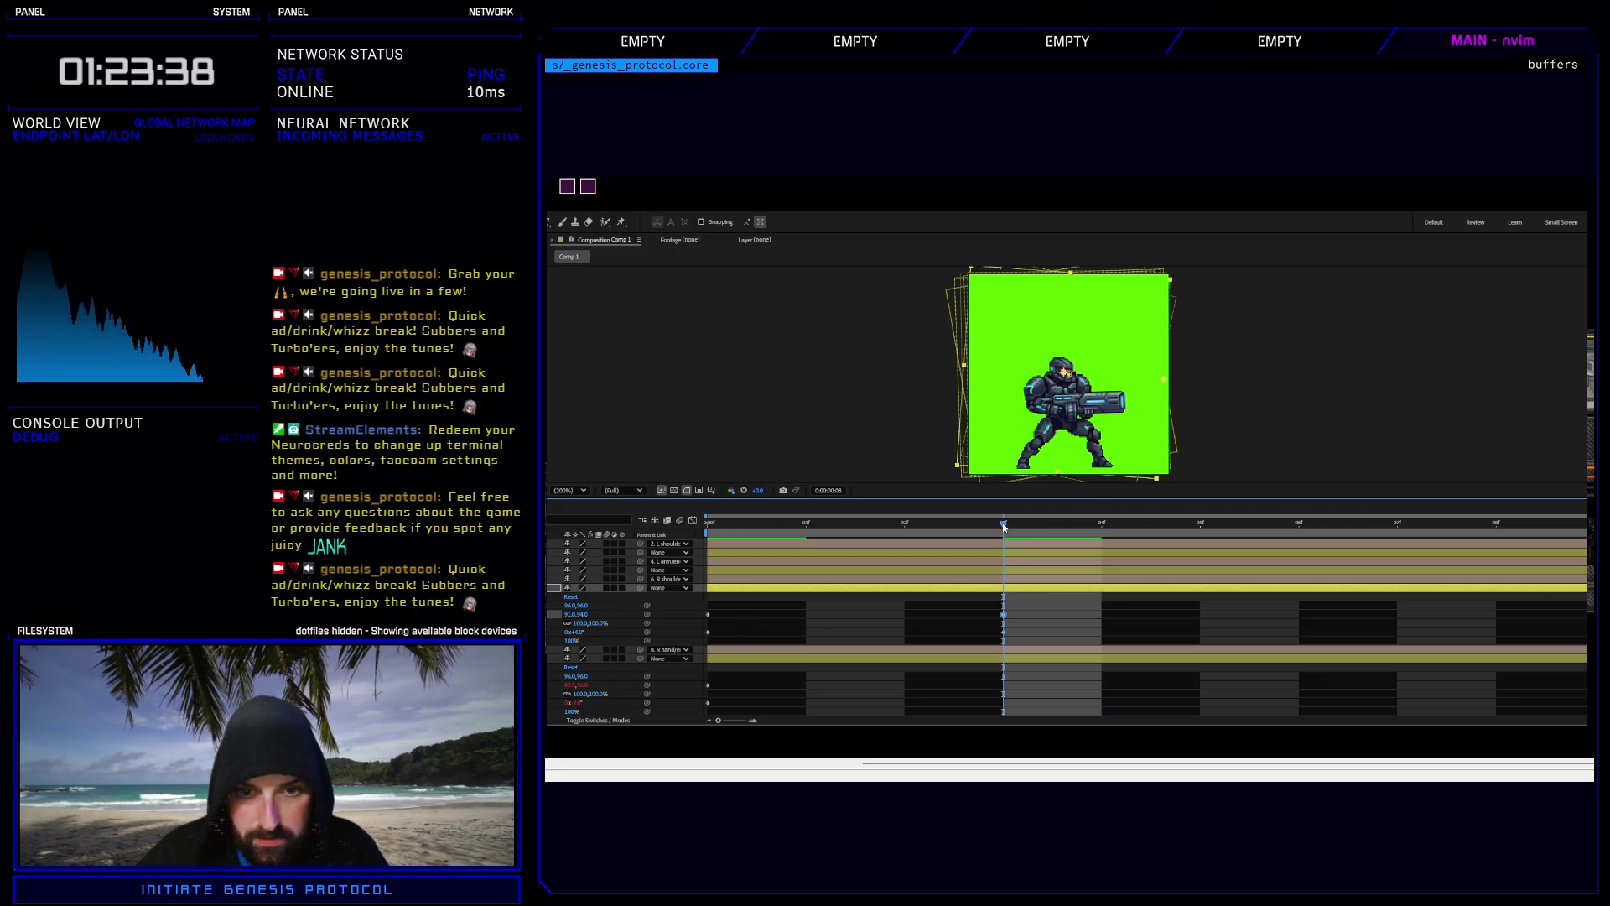
{"action": "mouse_move", "coordinate": [1004, 527]}
{"action": "left_mouse_down"}
{"action": "mouse_move", "coordinate": [809, 543]}
{"action": "mouse_move", "coordinate": [1101, 536]}
{"action": "mouse_move", "coordinate": [986, 524]}
{"action": "mouse_move", "coordinate": [1455, 518]}
{"action": "mouse_move", "coordinate": [708, 530]}
{"action": "left_mouse_up"}
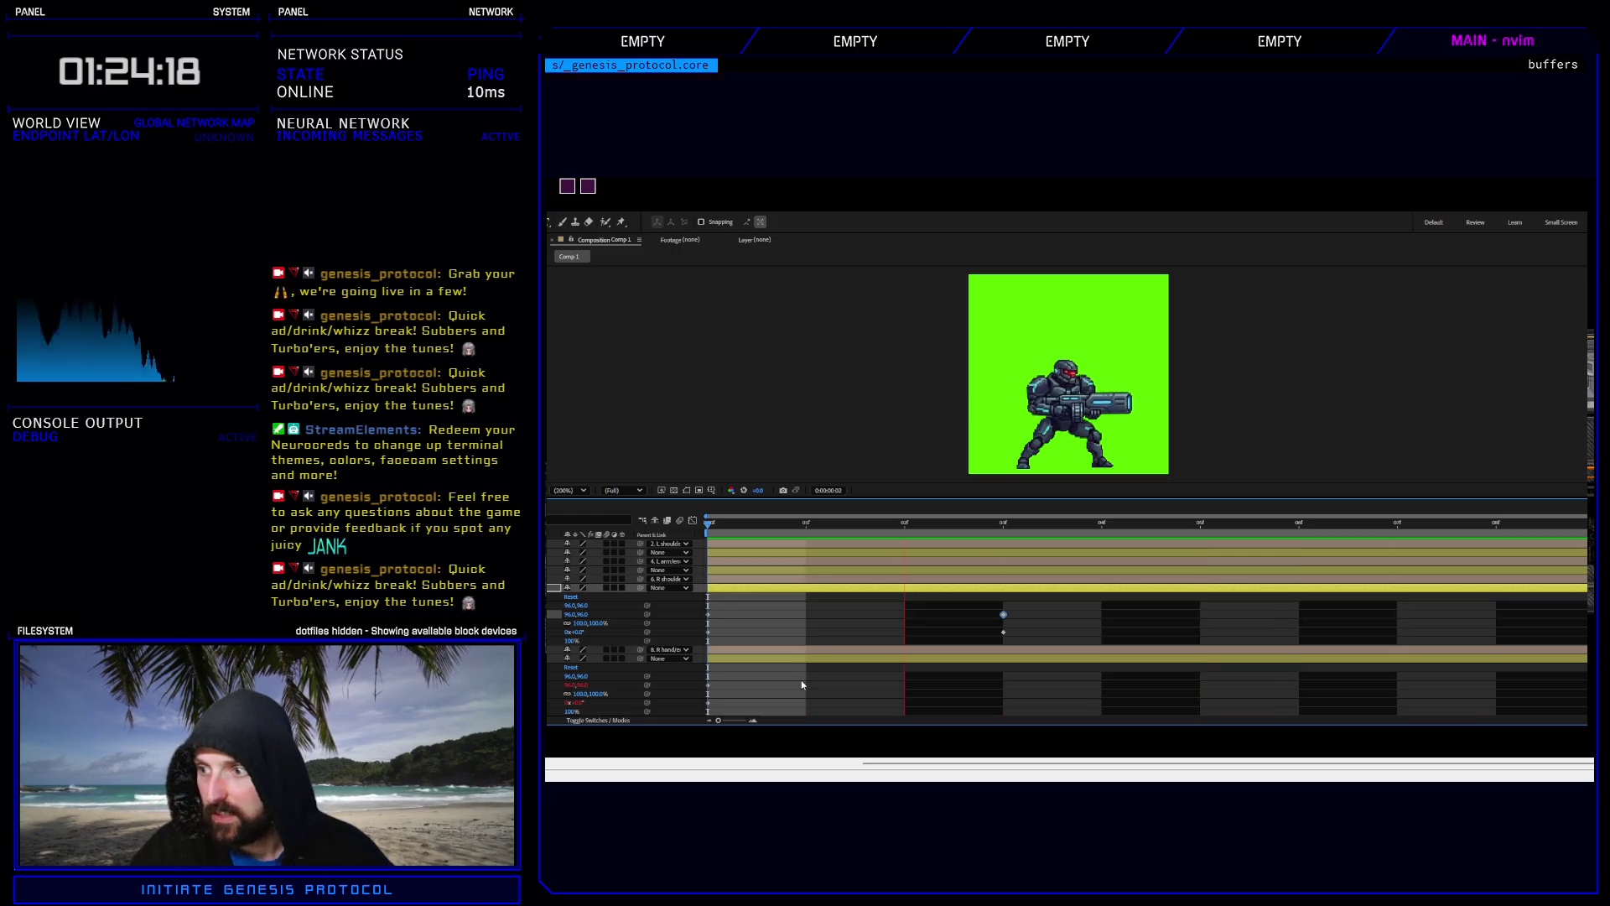
Stop the idle loop preview at frame 8 after checking the new keyframes.
{"action": "key", "text": "space"}
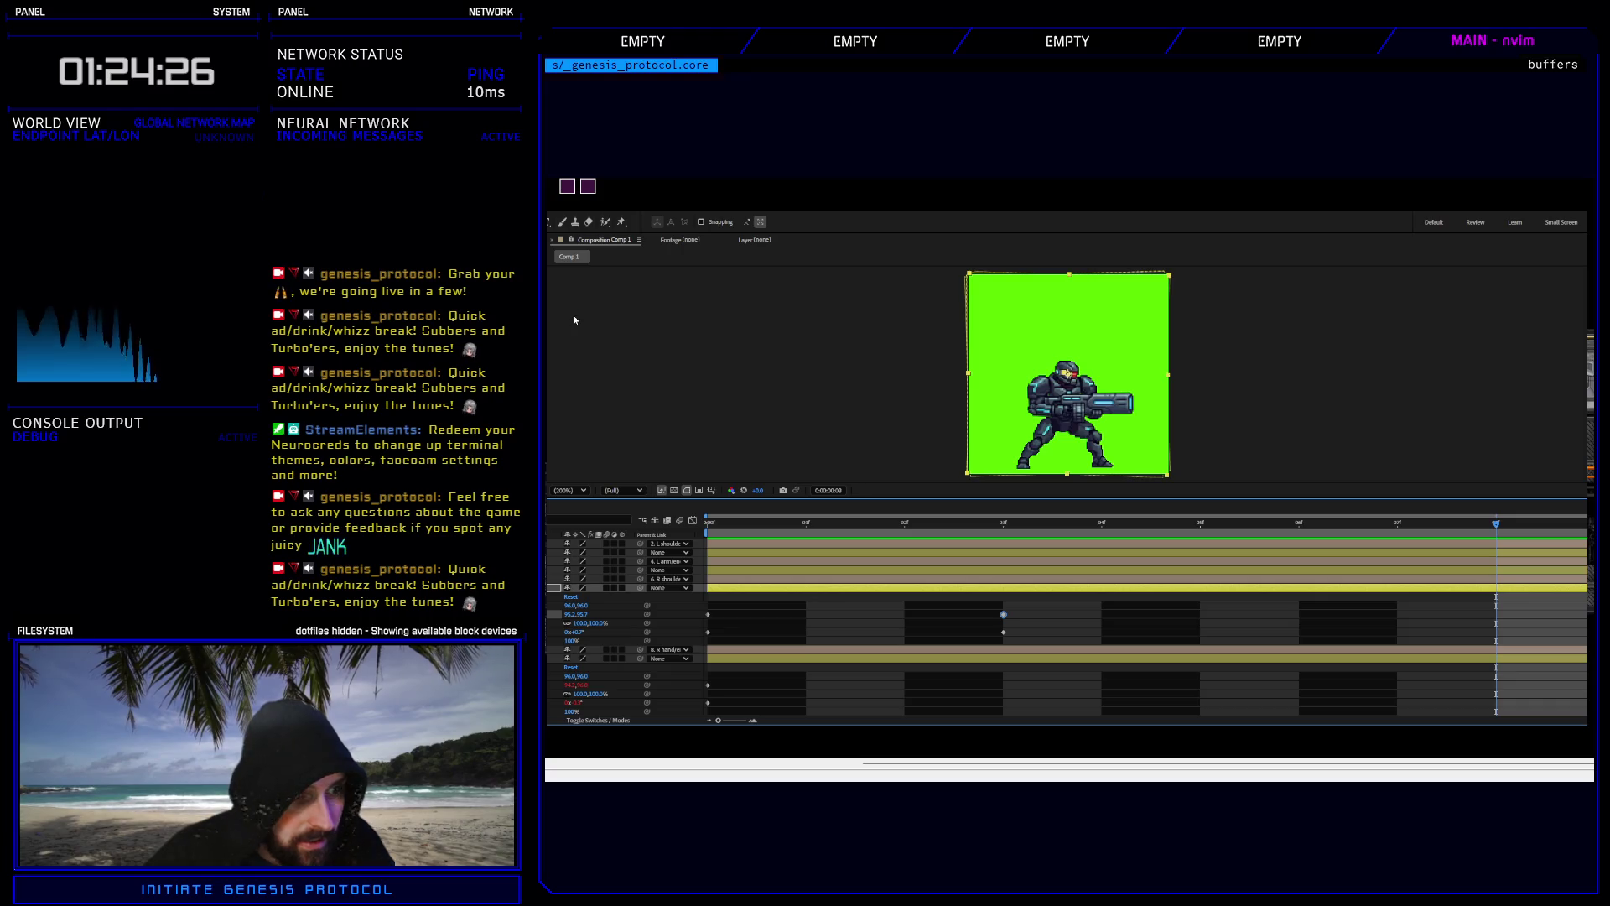
Go from enemy folder 9 up to 'enemy', open folder 8, and return to After Effects.
{"action": "left_click", "coordinate": [1361, 178]}
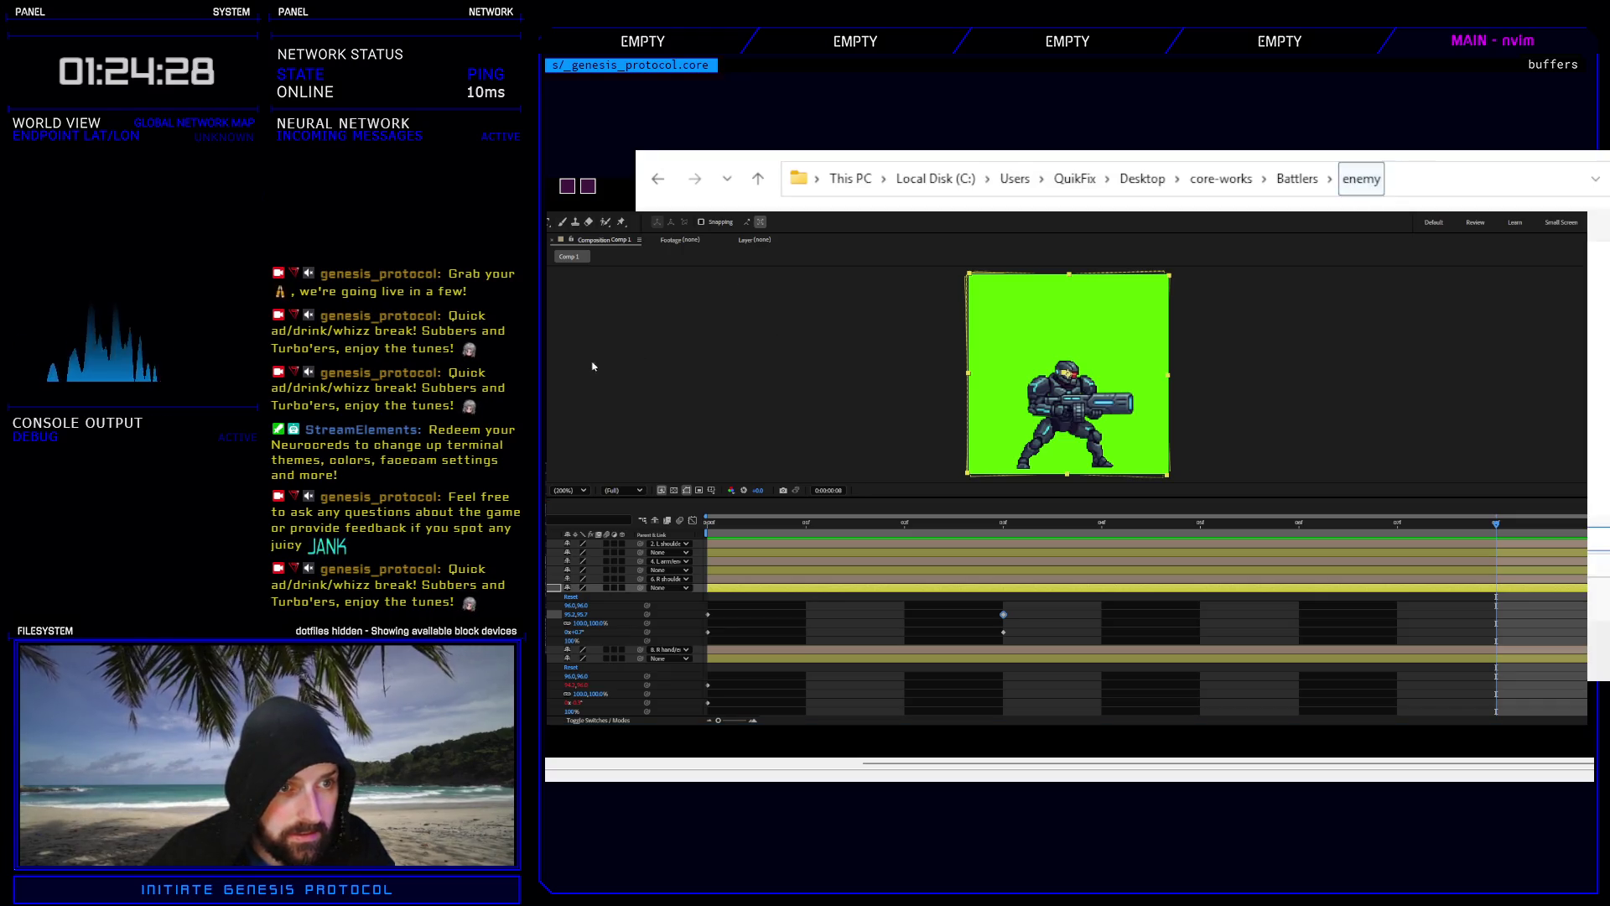
{"action": "double_click", "coordinate": [604, 419]}
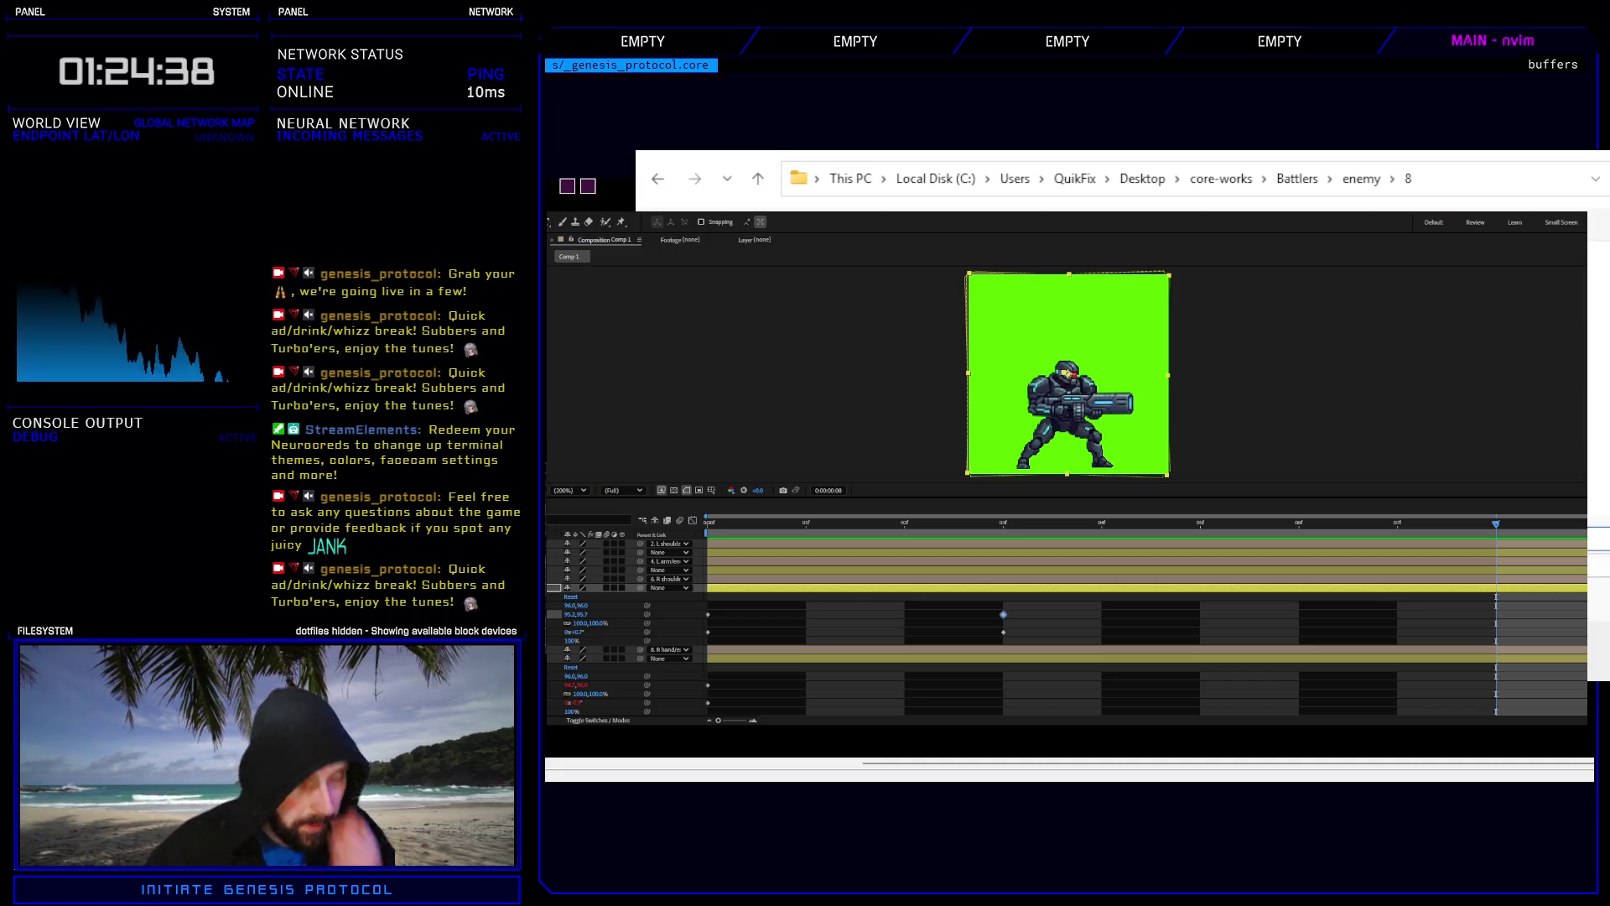
{"action": "left_click", "coordinate": [1023, 484]}
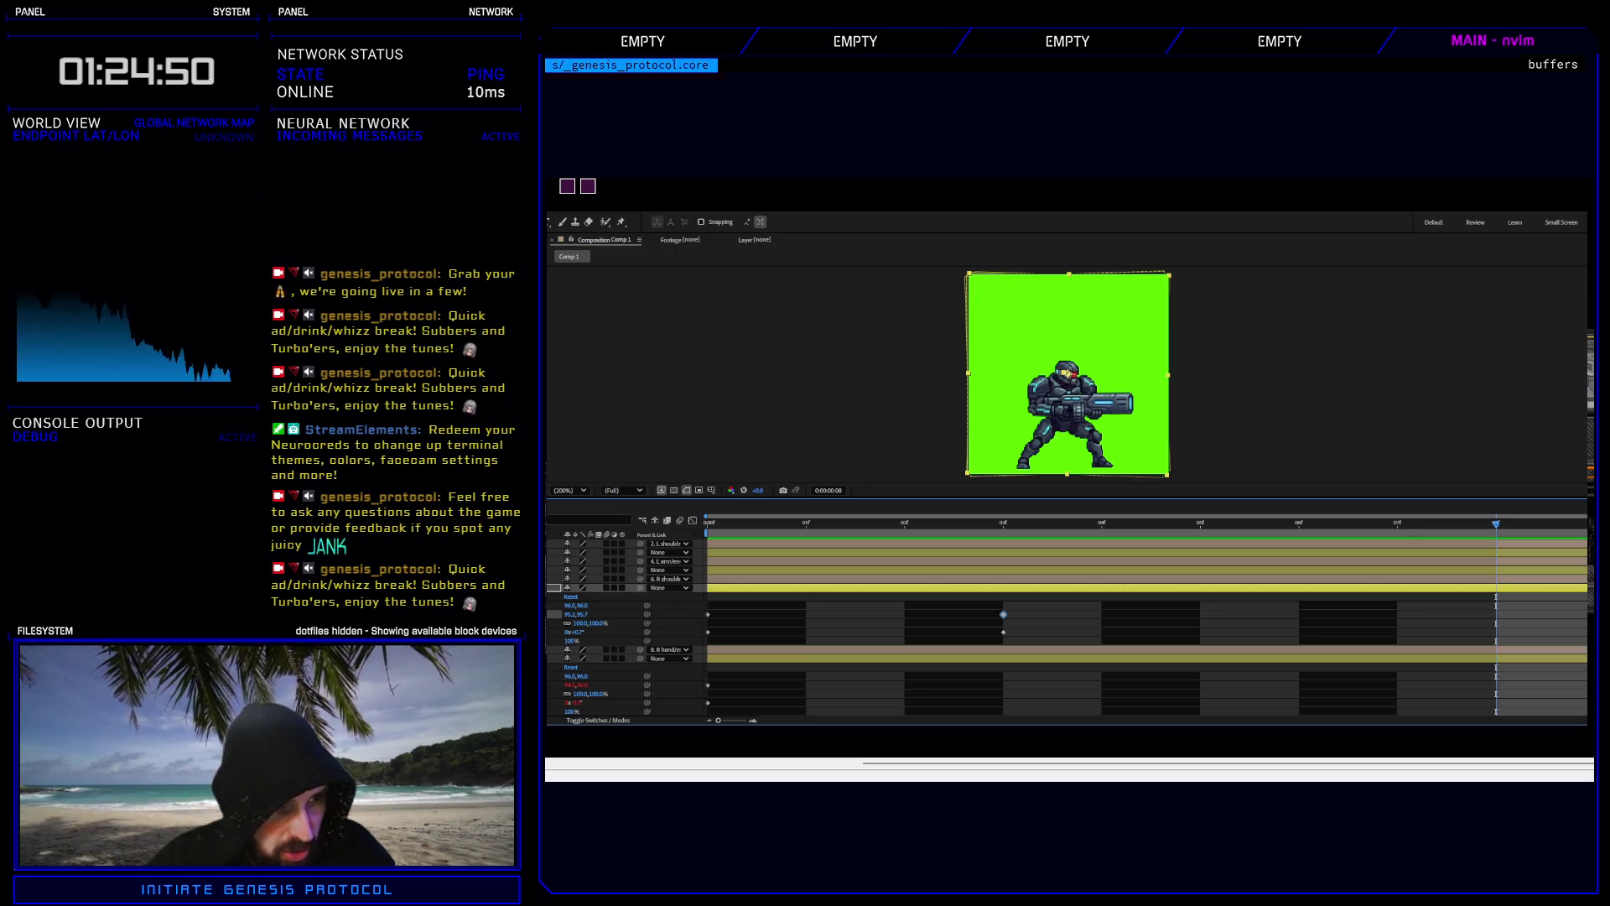
Collapse all the expanded keyframed layer properties in the timeline.
{"action": "key", "text": "u"}
{"action": "scroll", "coordinate": [1065, 629], "scroll_direction": "up", "scroll_amount": 5}
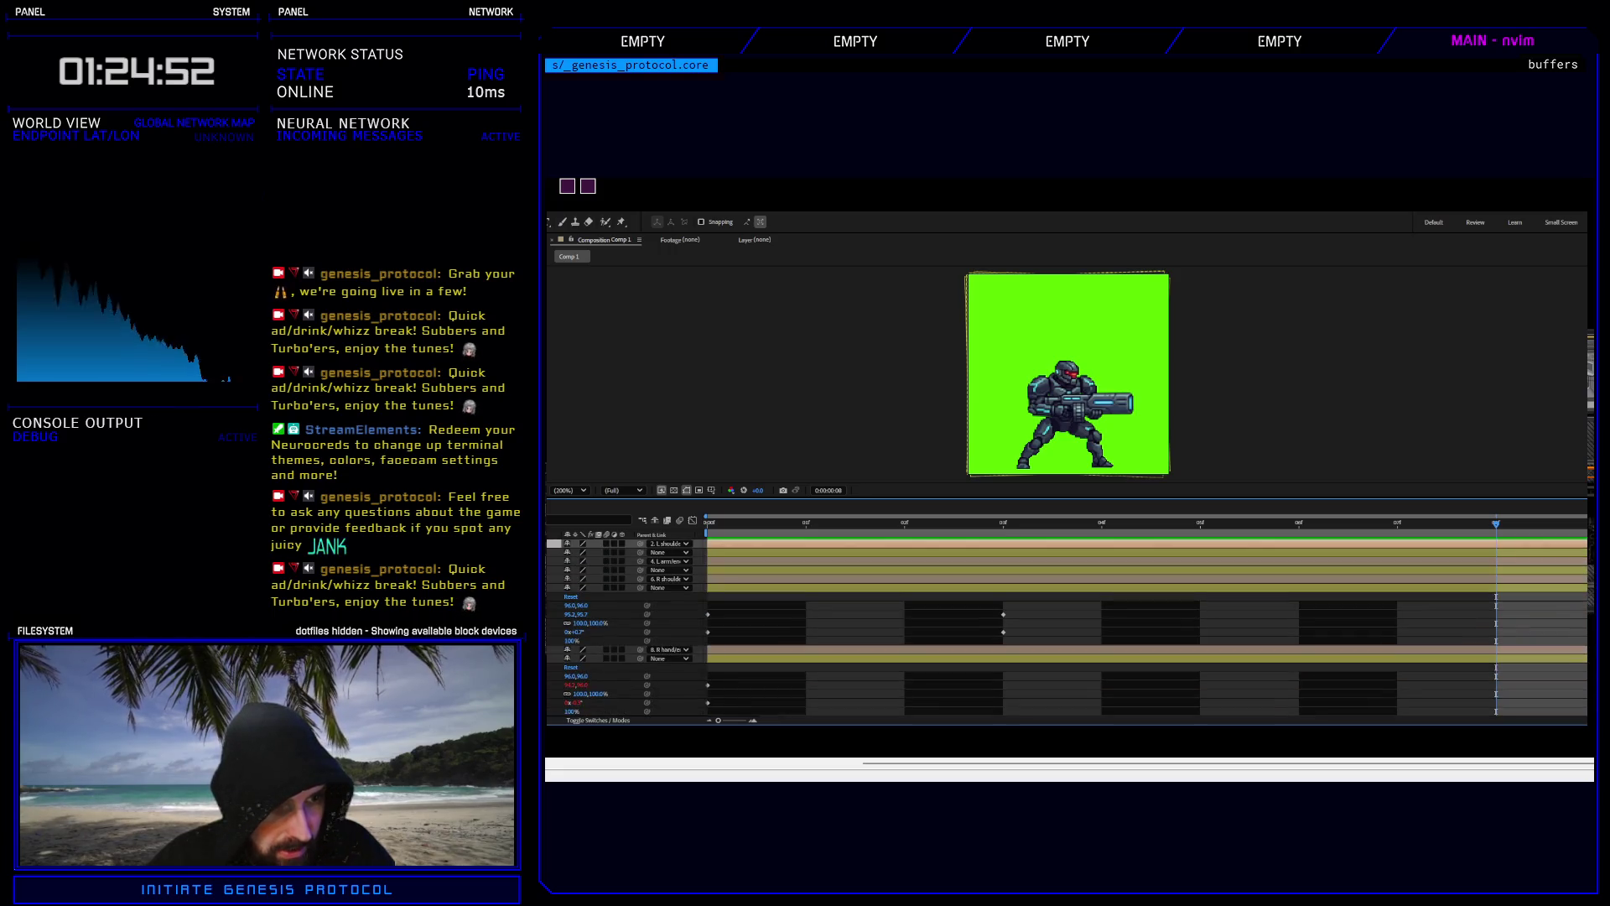
{"action": "key", "text": "u"}
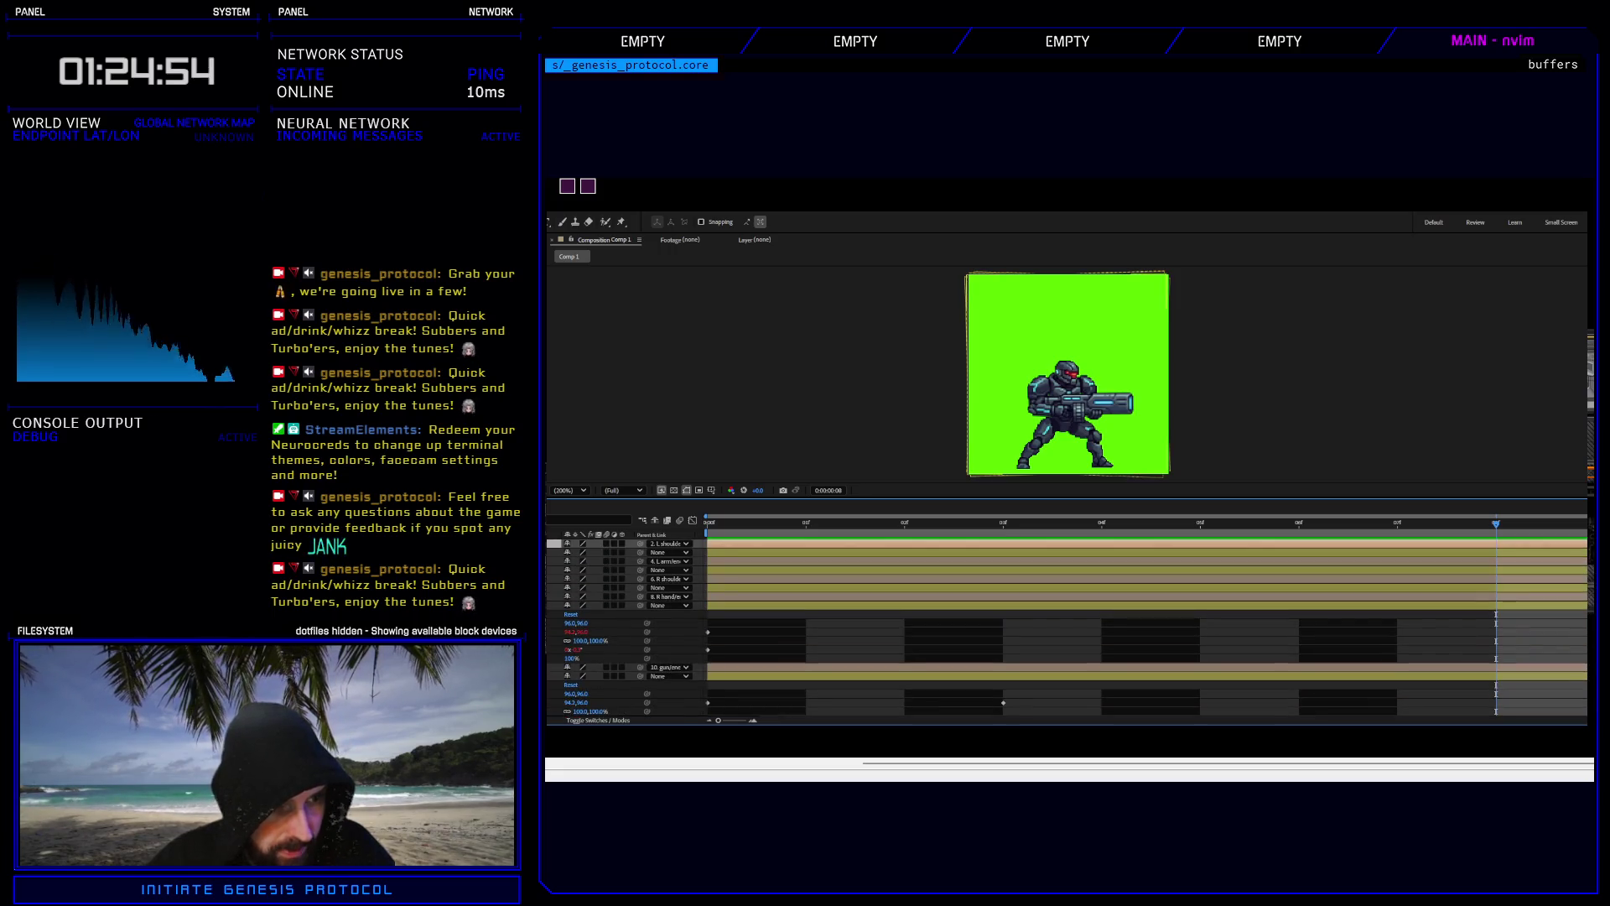
{"action": "key", "text": "u"}
{"action": "scroll", "coordinate": [1065, 629], "scroll_direction": "down", "scroll_amount": 5}
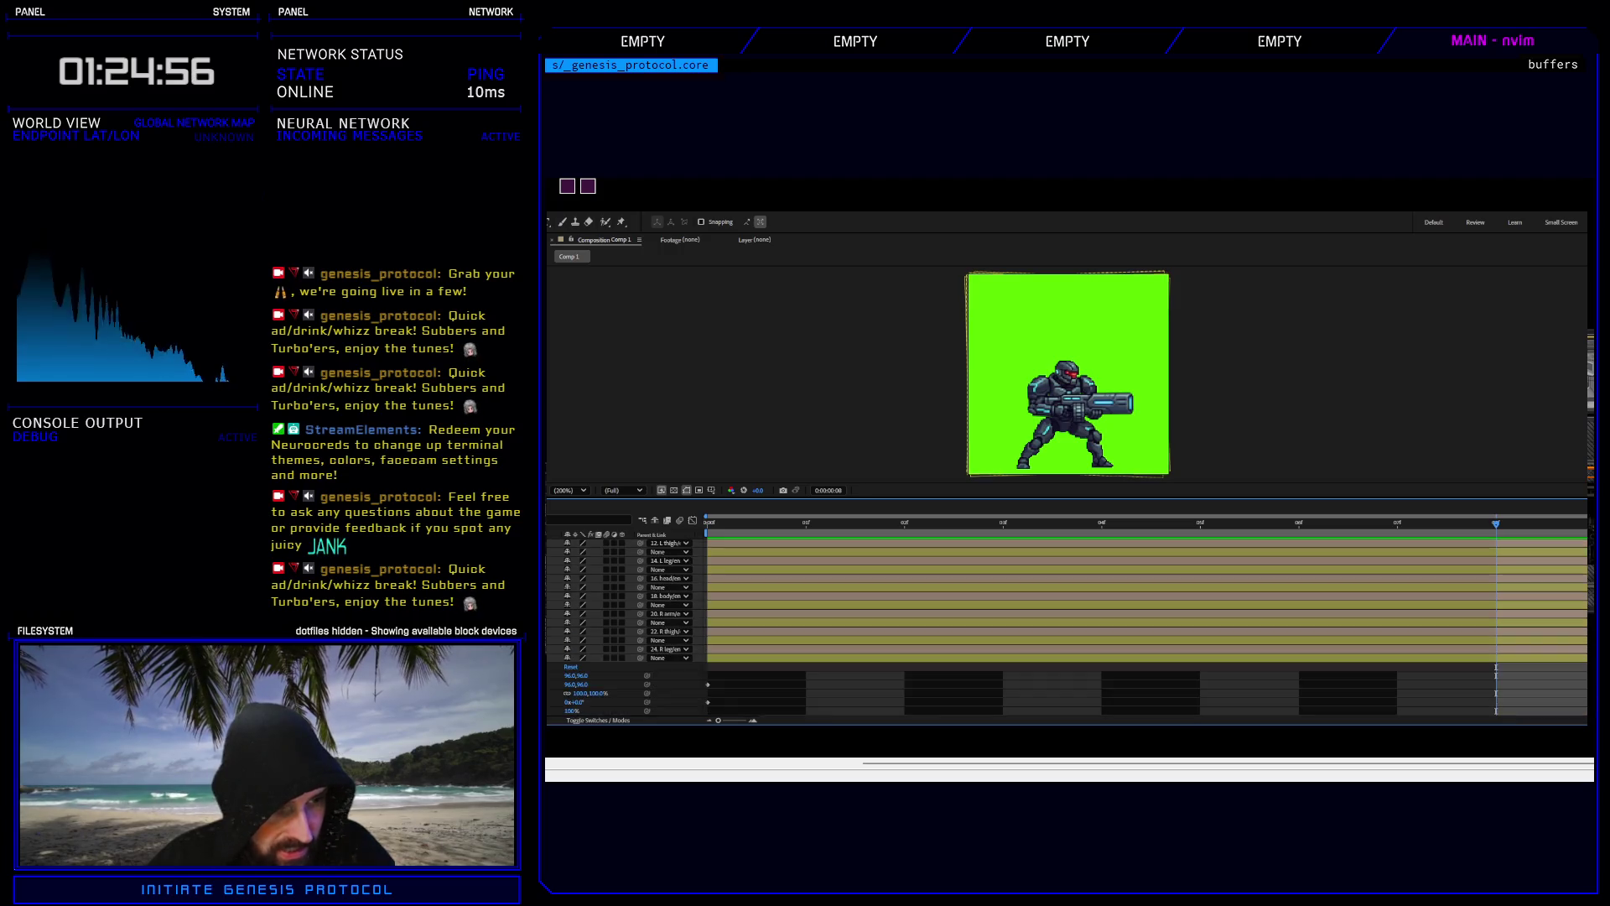
{"action": "key", "text": "u"}
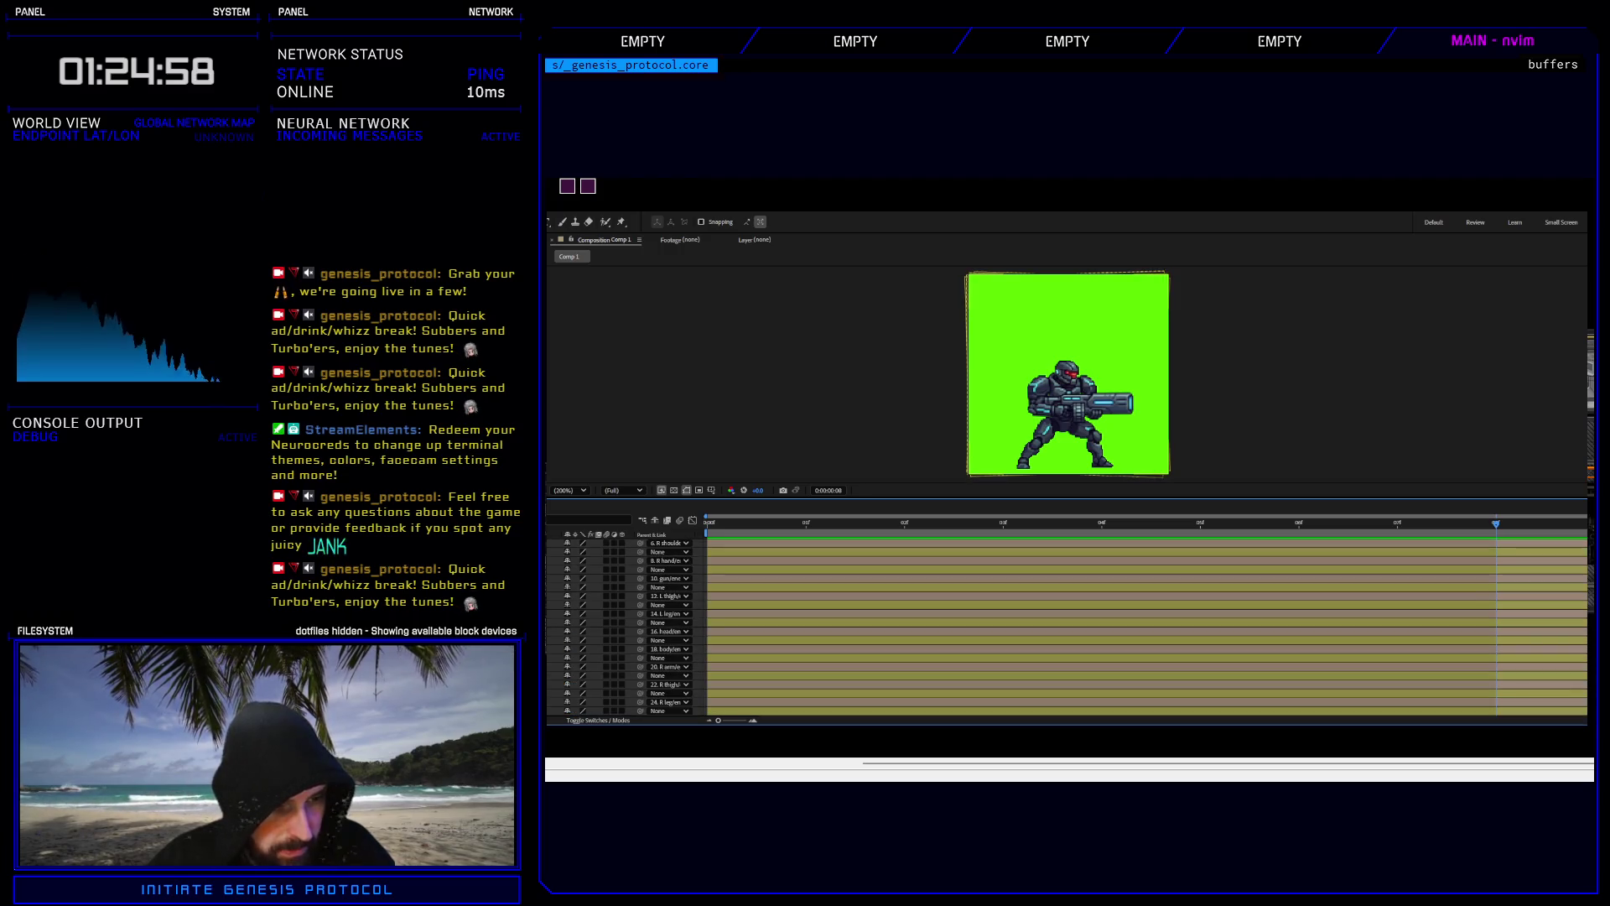
Build a layer selection upward starting from the green background layer.
{"action": "left_click", "coordinate": [1090, 710]}
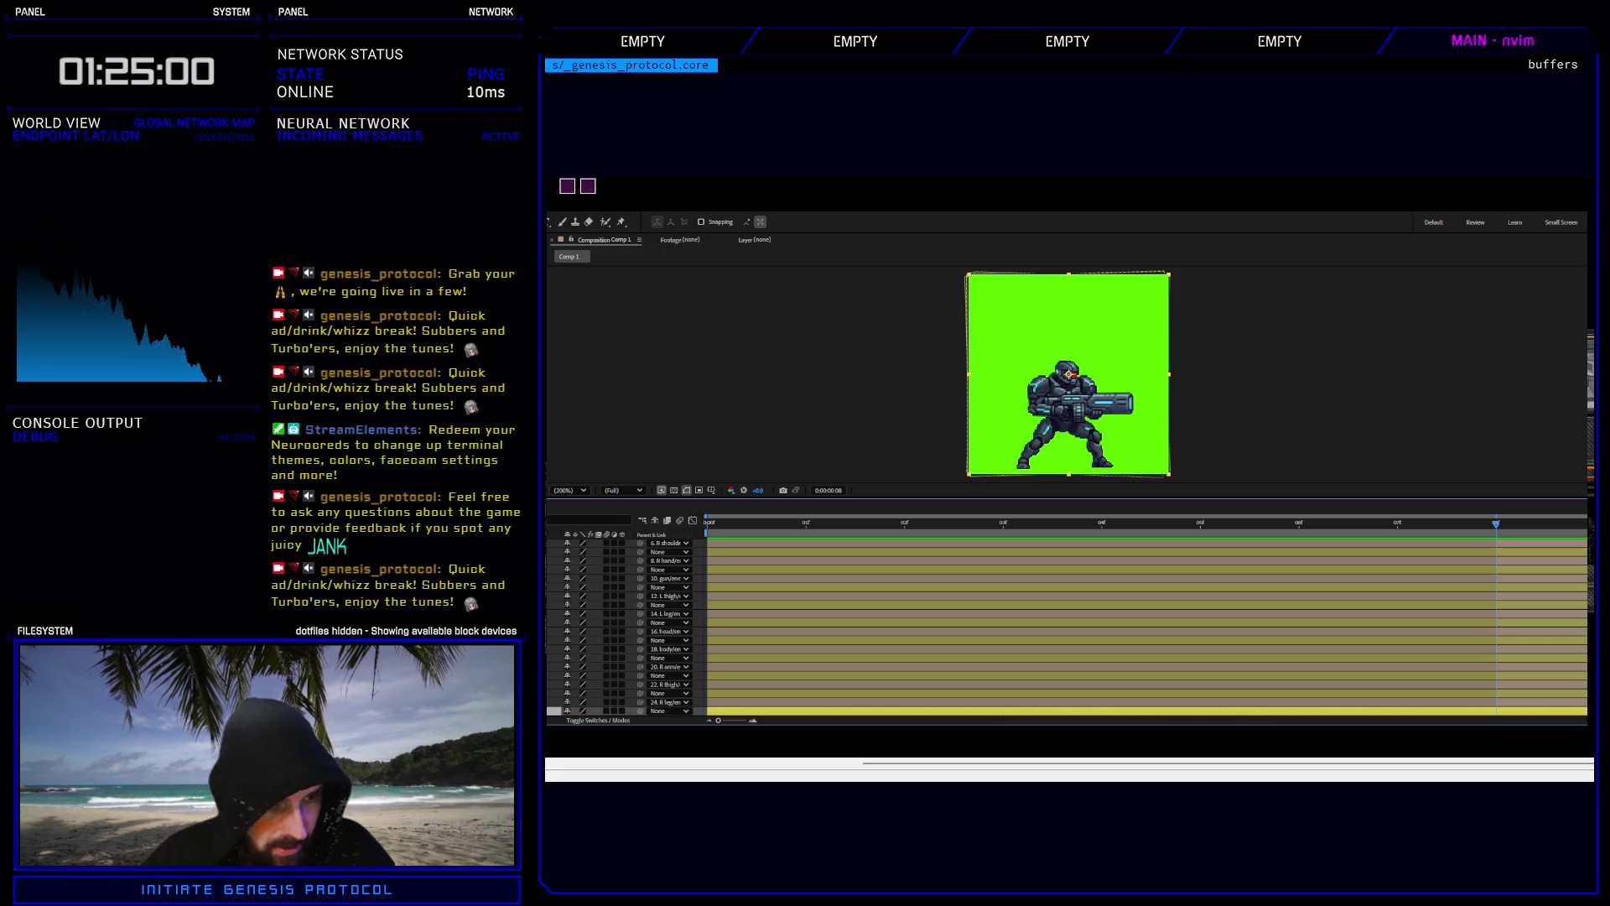
{"action": "left_click", "coordinate": [1090, 692], "text": "ctrl"}
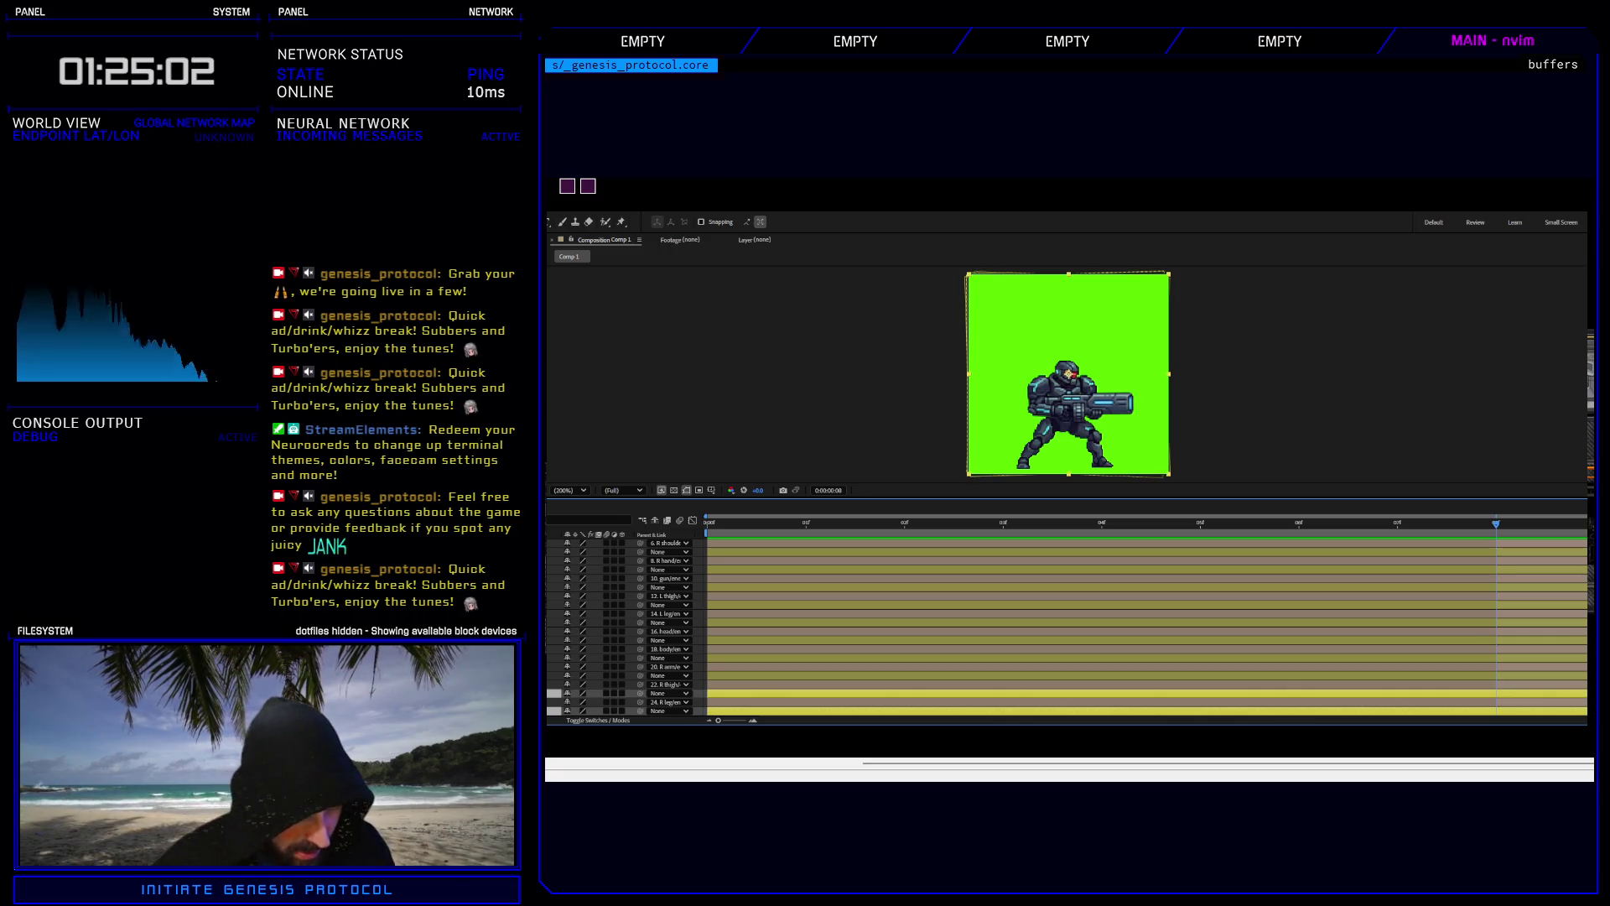
{"action": "left_click", "coordinate": [1090, 675], "text": "ctrl"}
{"action": "left_click", "coordinate": [1091, 658], "text": "ctrl"}
{"action": "left_click", "coordinate": [1090, 640], "text": "ctrl"}
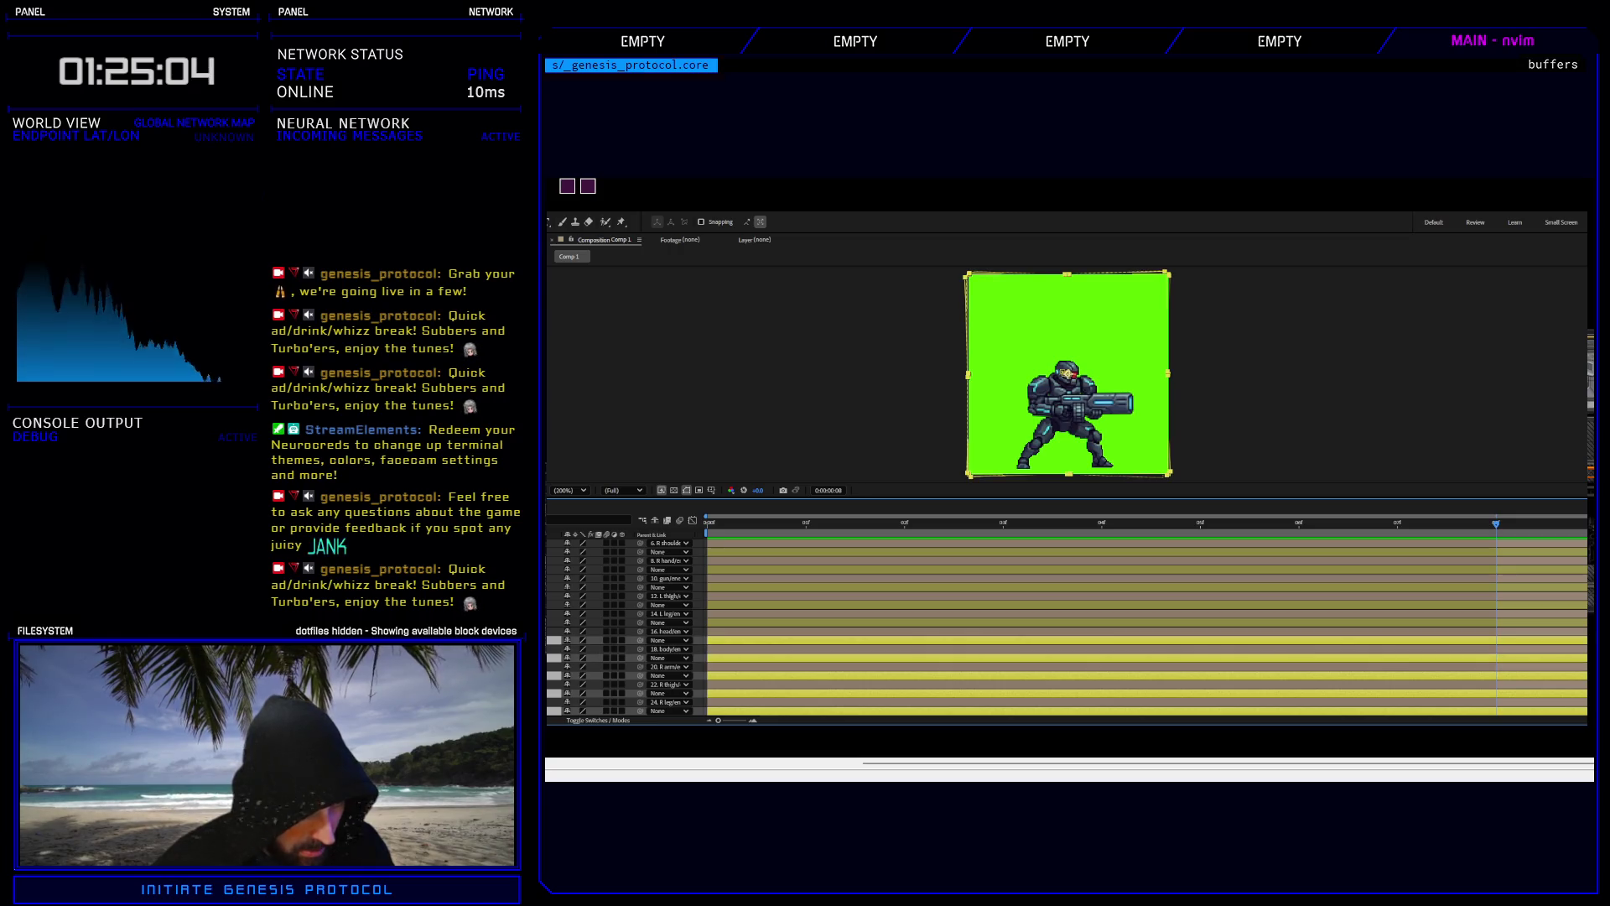
{"action": "left_click", "coordinate": [1090, 623], "text": "ctrl"}
{"action": "left_click", "coordinate": [1090, 604], "text": "ctrl"}
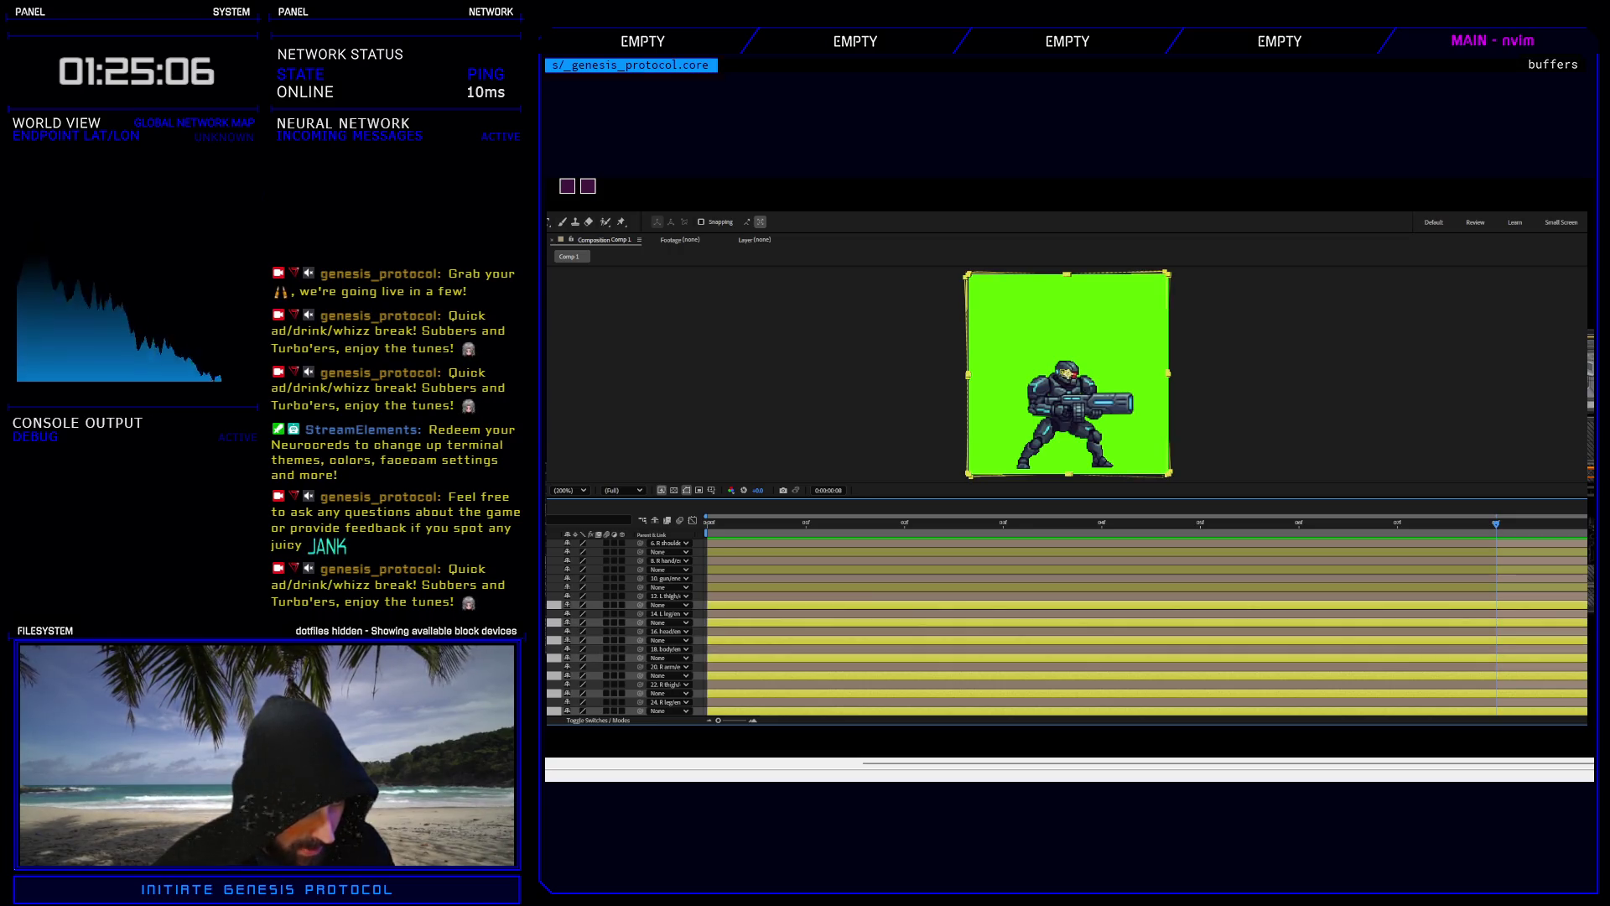
{"action": "left_click", "coordinate": [1090, 587], "text": "ctrl"}
{"action": "left_click", "coordinate": [1090, 569], "text": "ctrl"}
{"action": "left_click", "coordinate": [1091, 552], "text": "ctrl"}
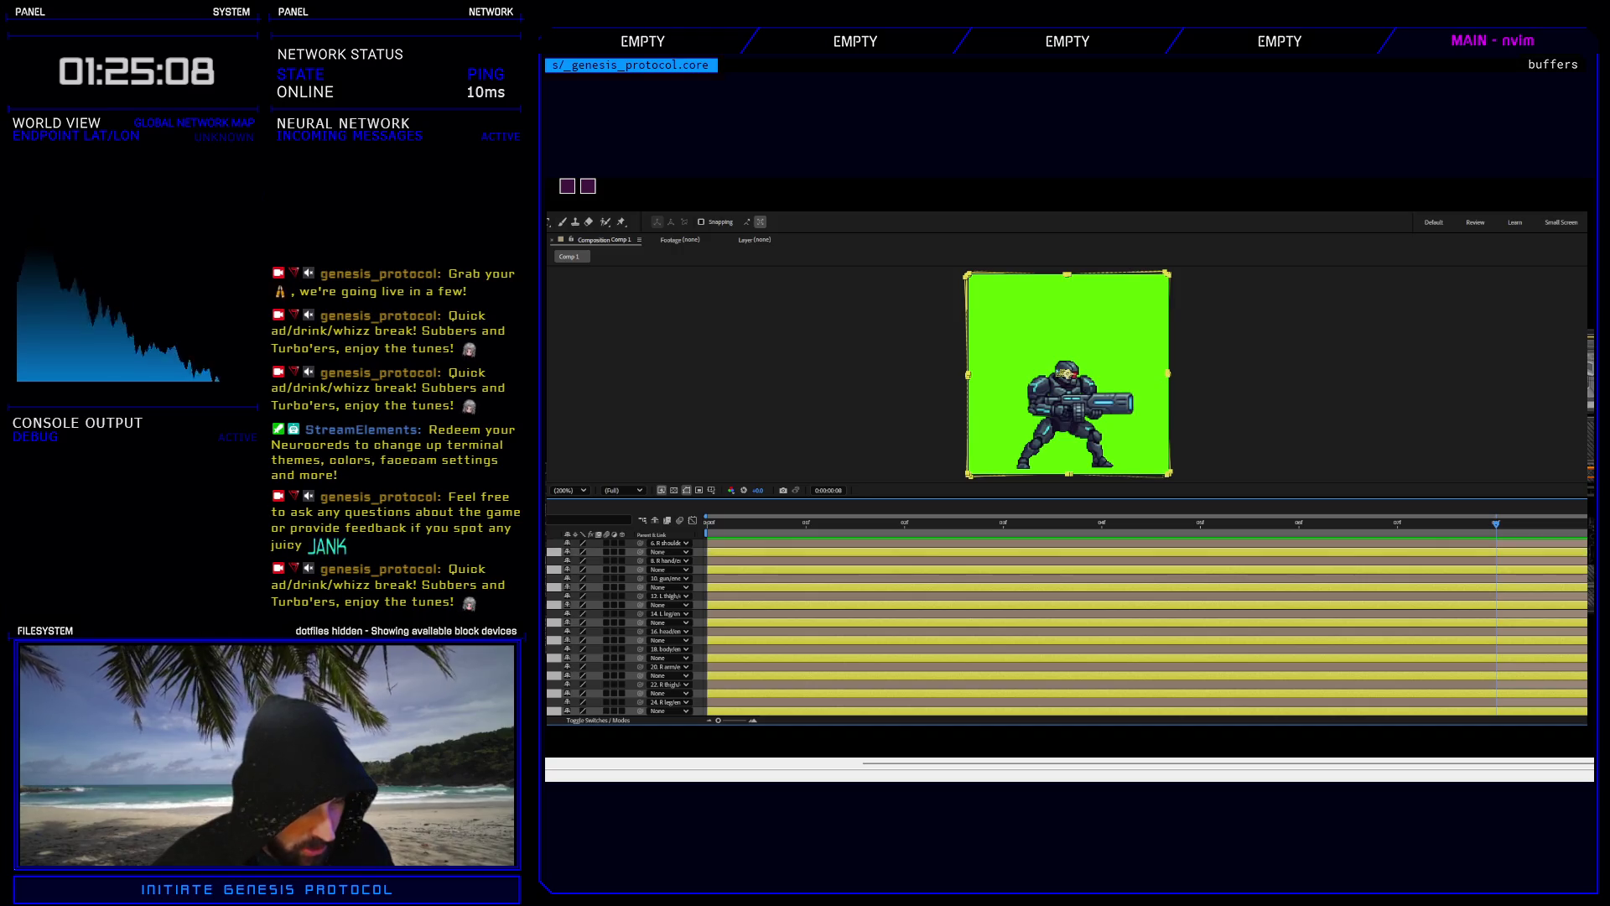
{"action": "scroll", "coordinate": [1065, 624], "scroll_direction": "up", "scroll_amount": 2}
{"action": "left_click", "coordinate": [1090, 569], "text": "ctrl"}
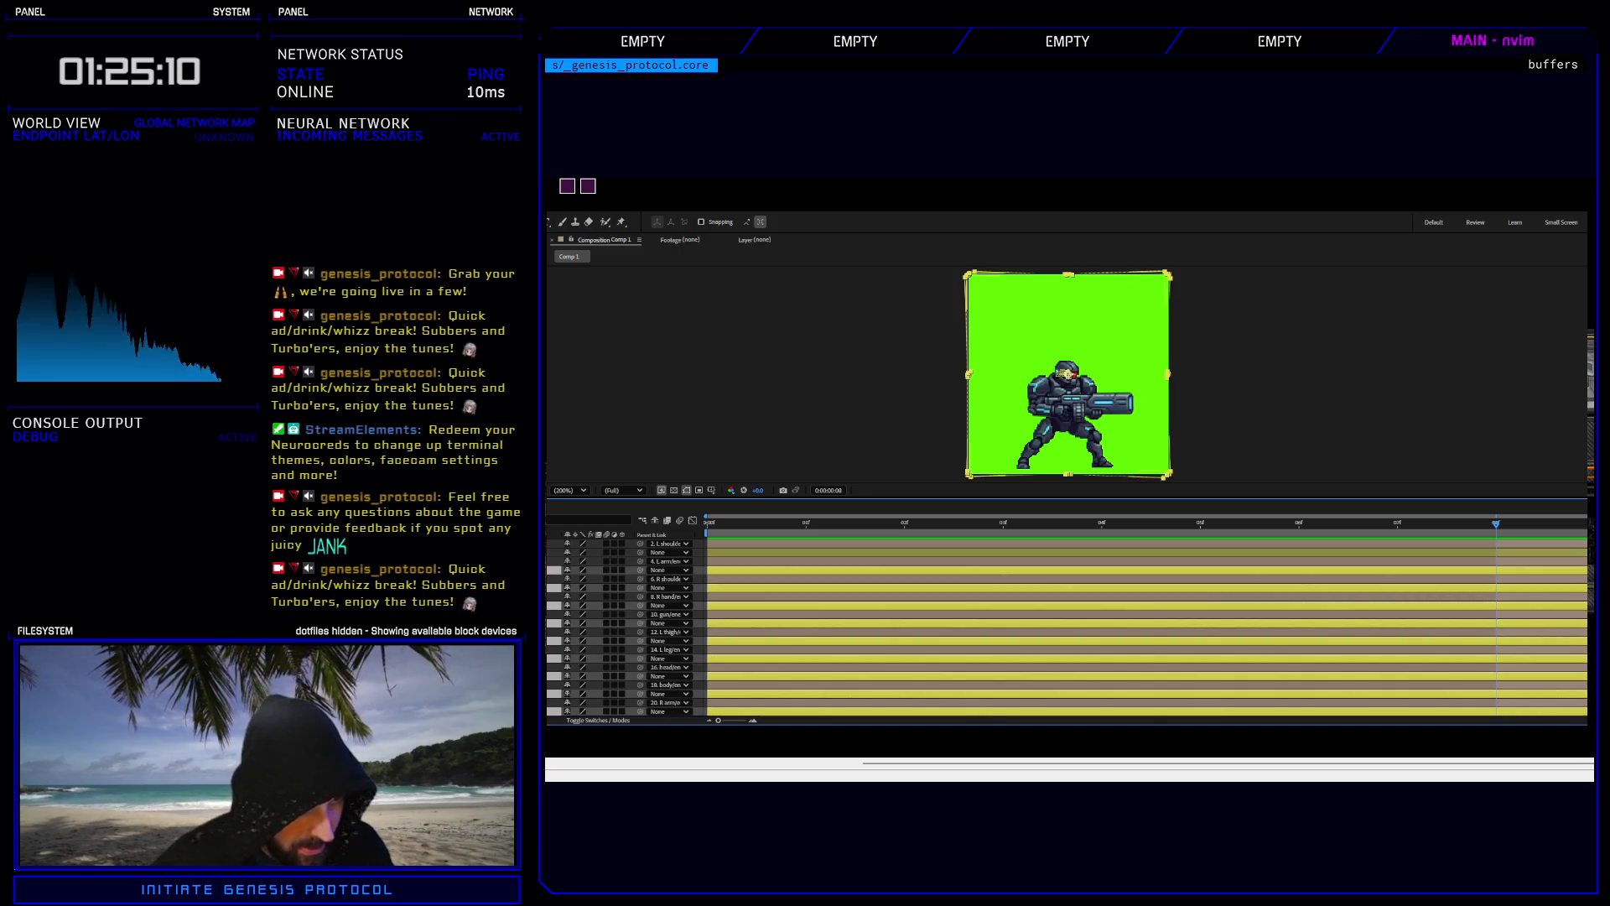
{"action": "left_click", "coordinate": [1090, 552], "text": "ctrl"}
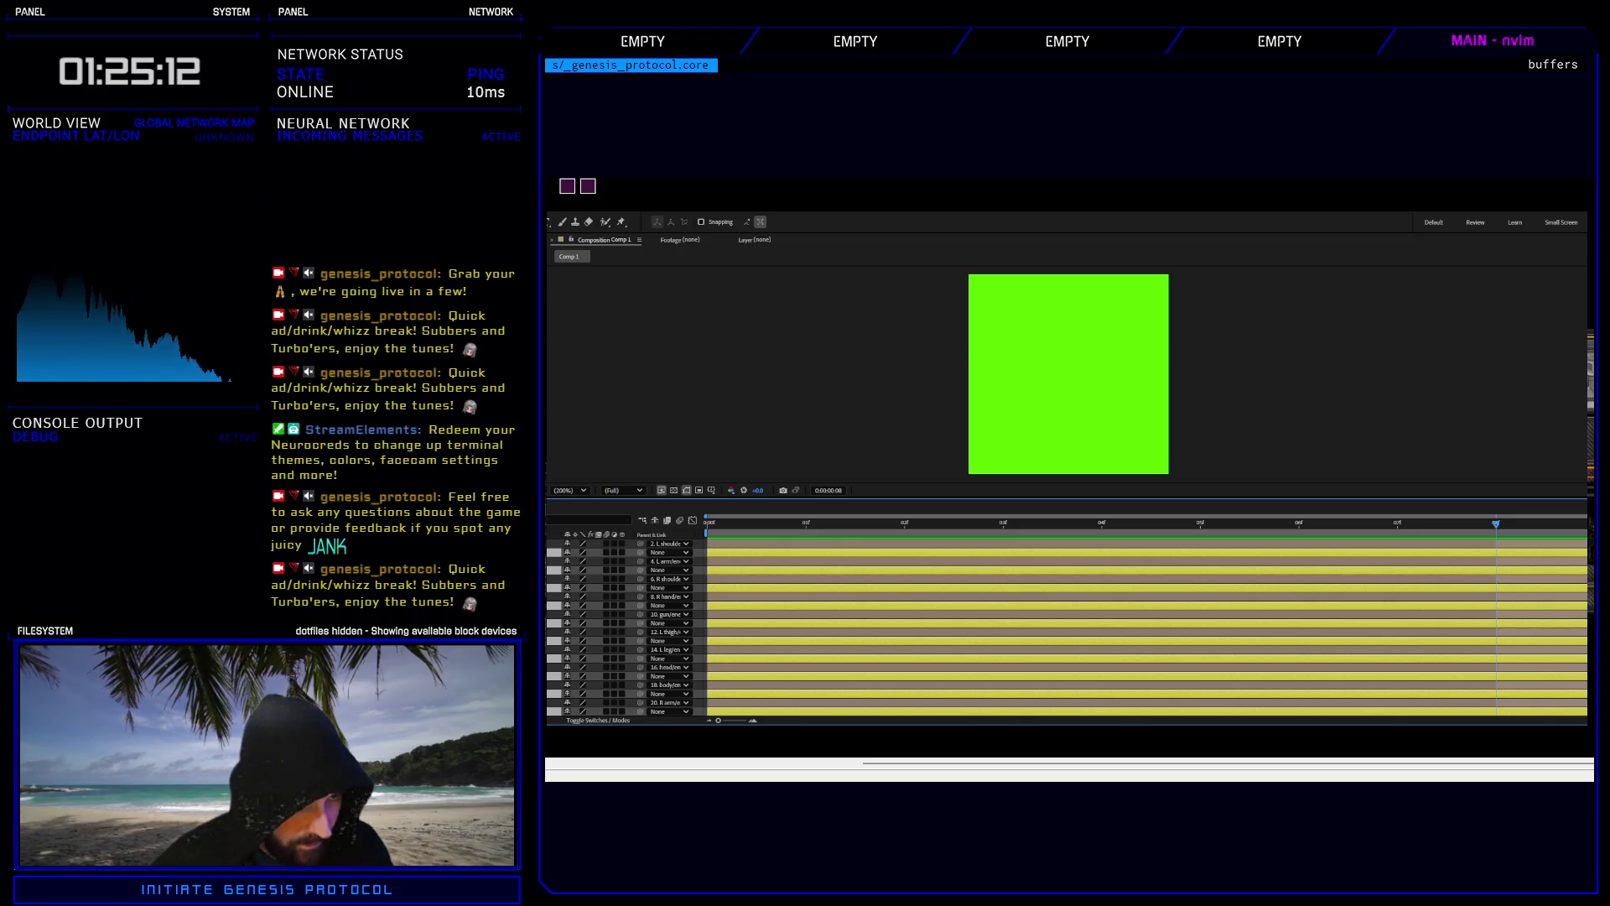
Select the L shoulder, arms, hand, gun, thighs, legs, head and body layers through R leg.
{"action": "left_click", "coordinate": [1090, 544]}
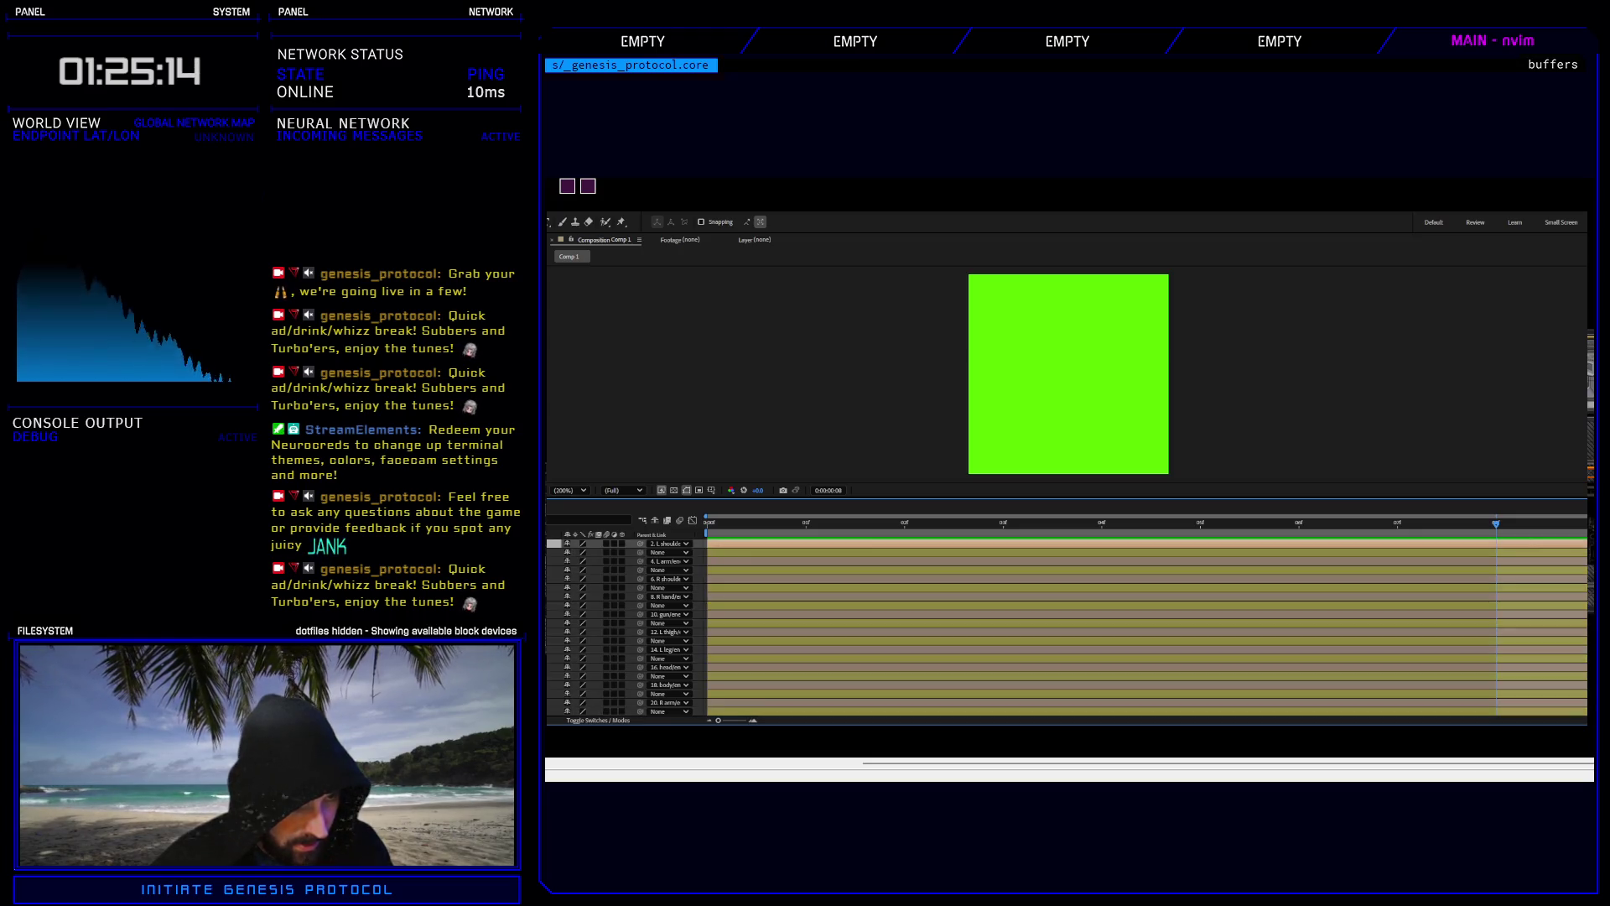
{"action": "left_click", "coordinate": [1090, 561], "text": "ctrl"}
{"action": "left_click", "coordinate": [1090, 578], "text": "ctrl"}
{"action": "left_click", "coordinate": [1090, 596], "text": "ctrl"}
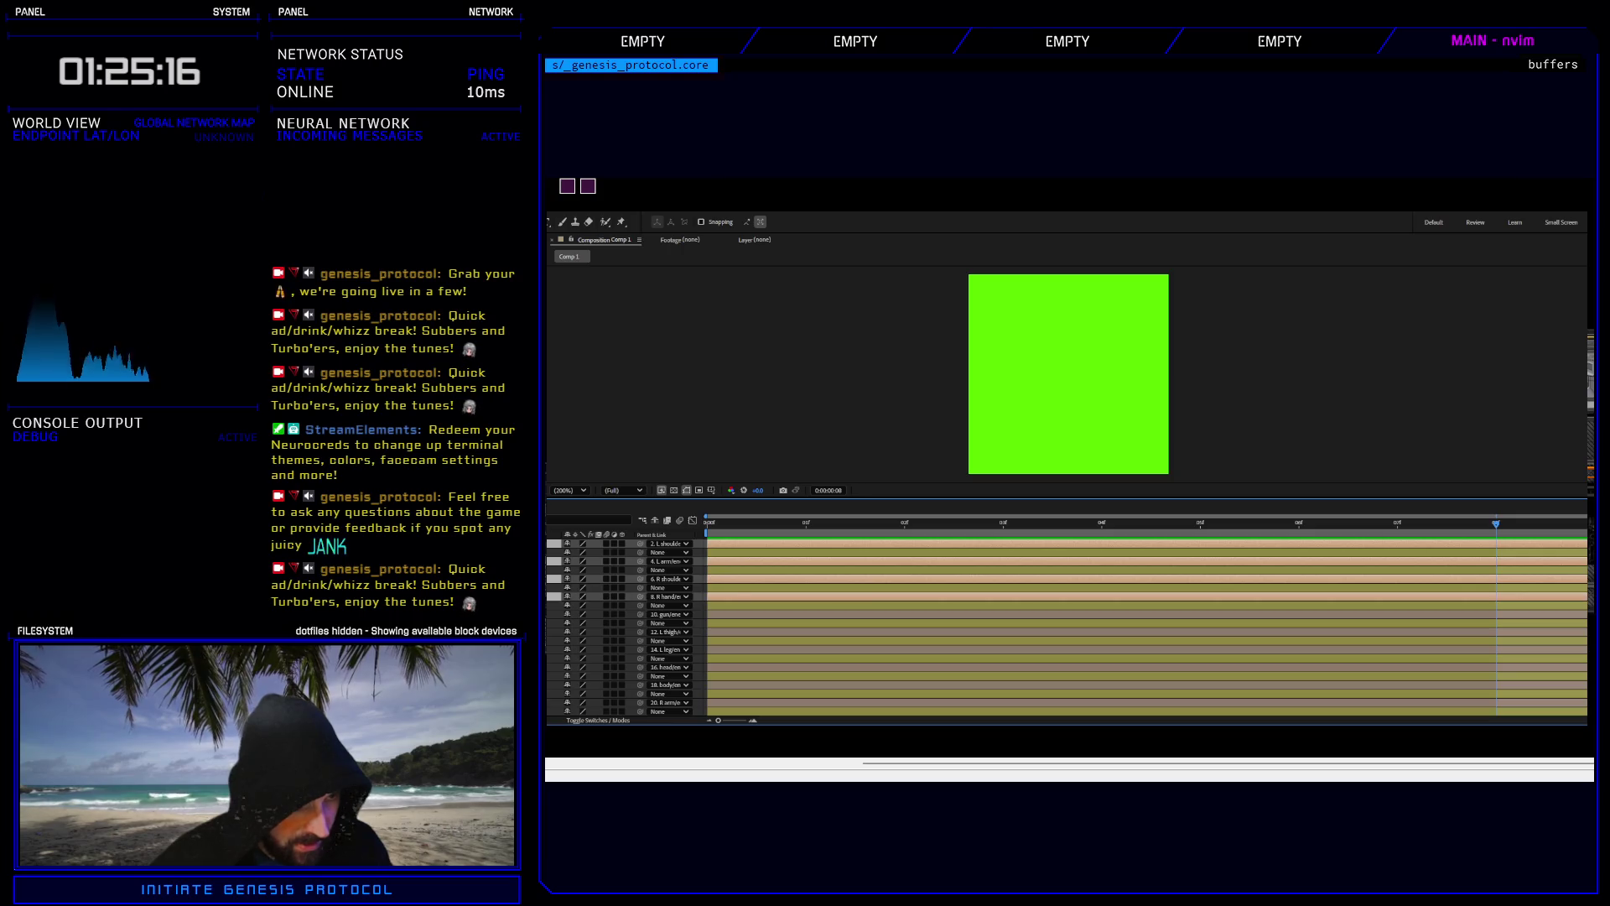
{"action": "left_click", "coordinate": [1090, 614], "text": "ctrl"}
{"action": "left_click", "coordinate": [1090, 632], "text": "ctrl"}
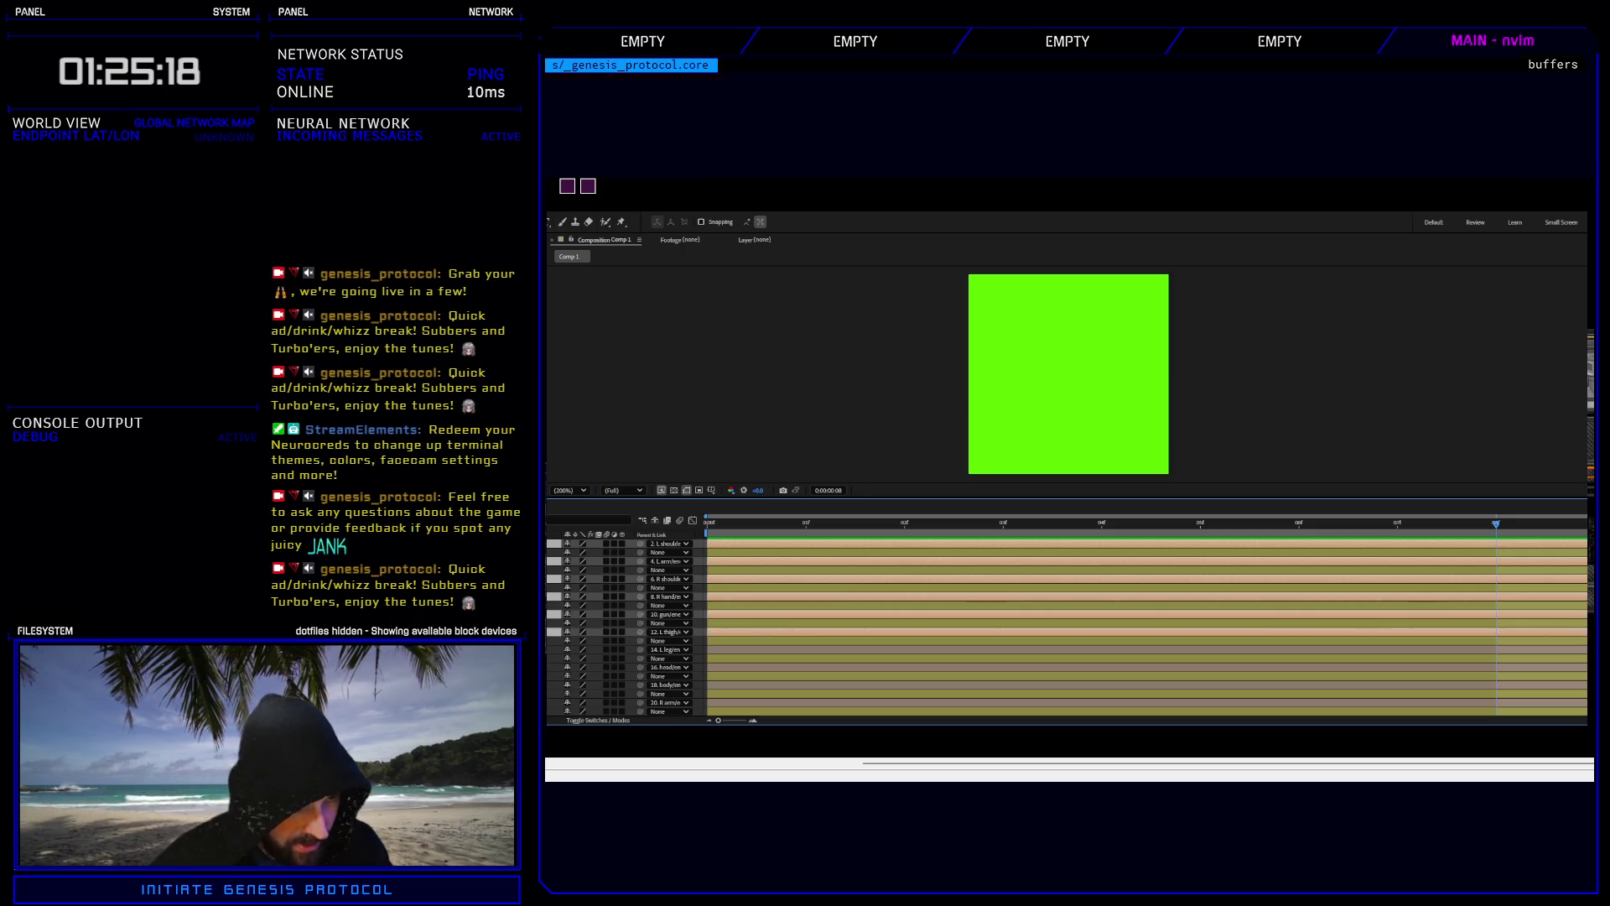
{"action": "left_click", "coordinate": [1090, 650], "text": "ctrl"}
{"action": "left_click", "coordinate": [1090, 666], "text": "ctrl"}
{"action": "left_click", "coordinate": [1091, 685], "text": "ctrl"}
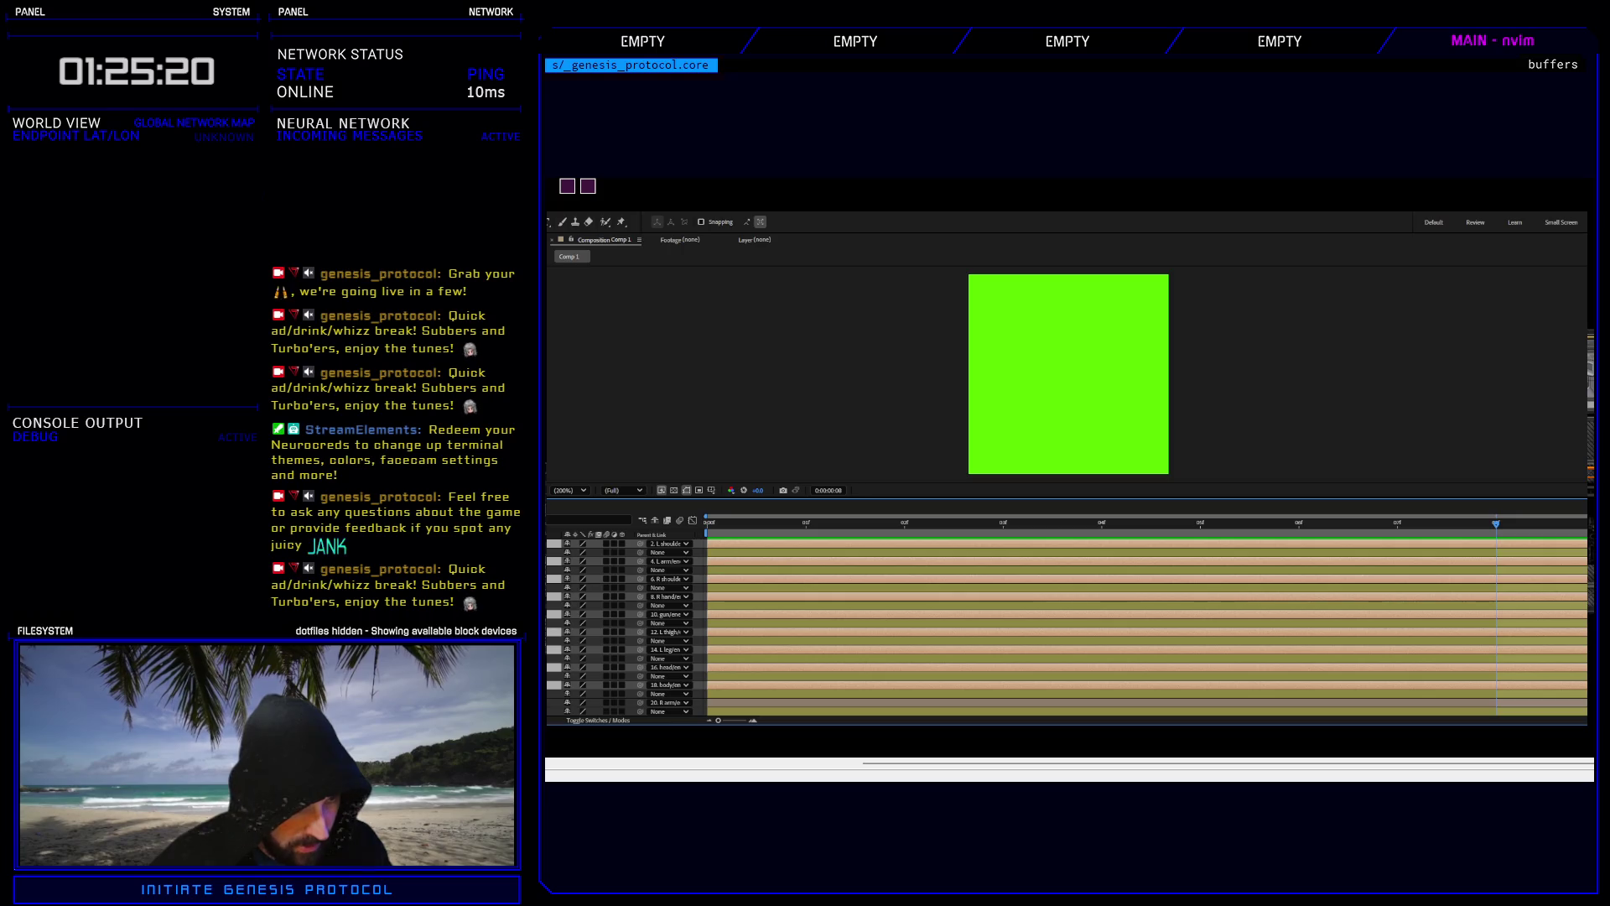
{"action": "left_click", "coordinate": [1090, 702], "text": "ctrl"}
{"action": "scroll", "coordinate": [1090, 629], "scroll_direction": "down", "scroll_amount": 1}
{"action": "left_click", "coordinate": [1090, 684], "text": "ctrl"}
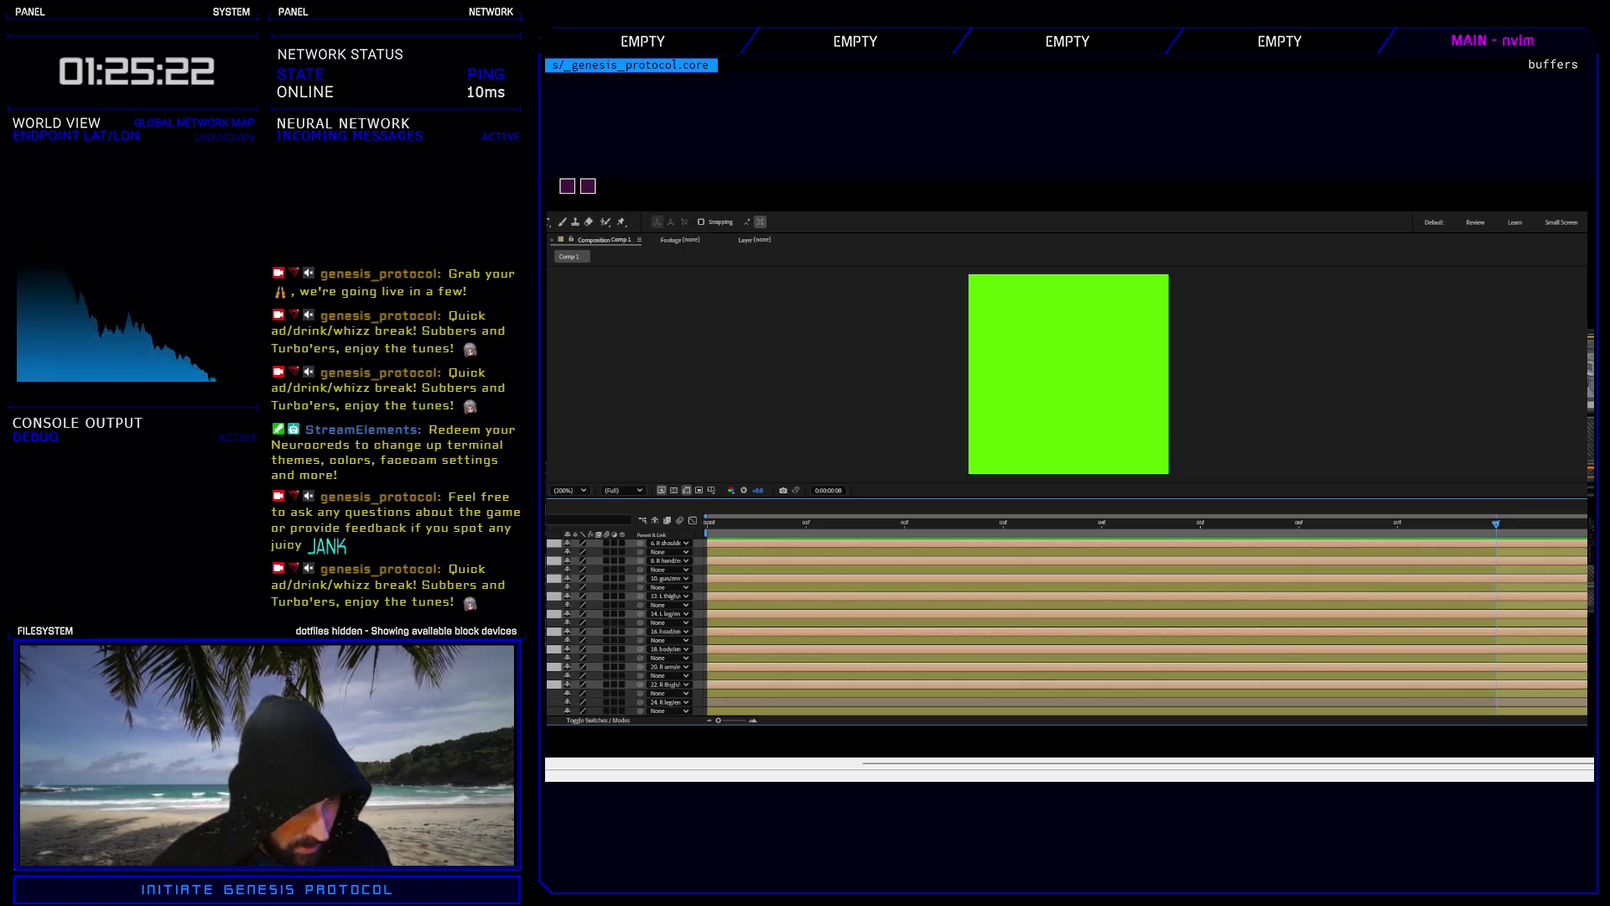
{"action": "left_click", "coordinate": [1090, 702], "text": "ctrl"}
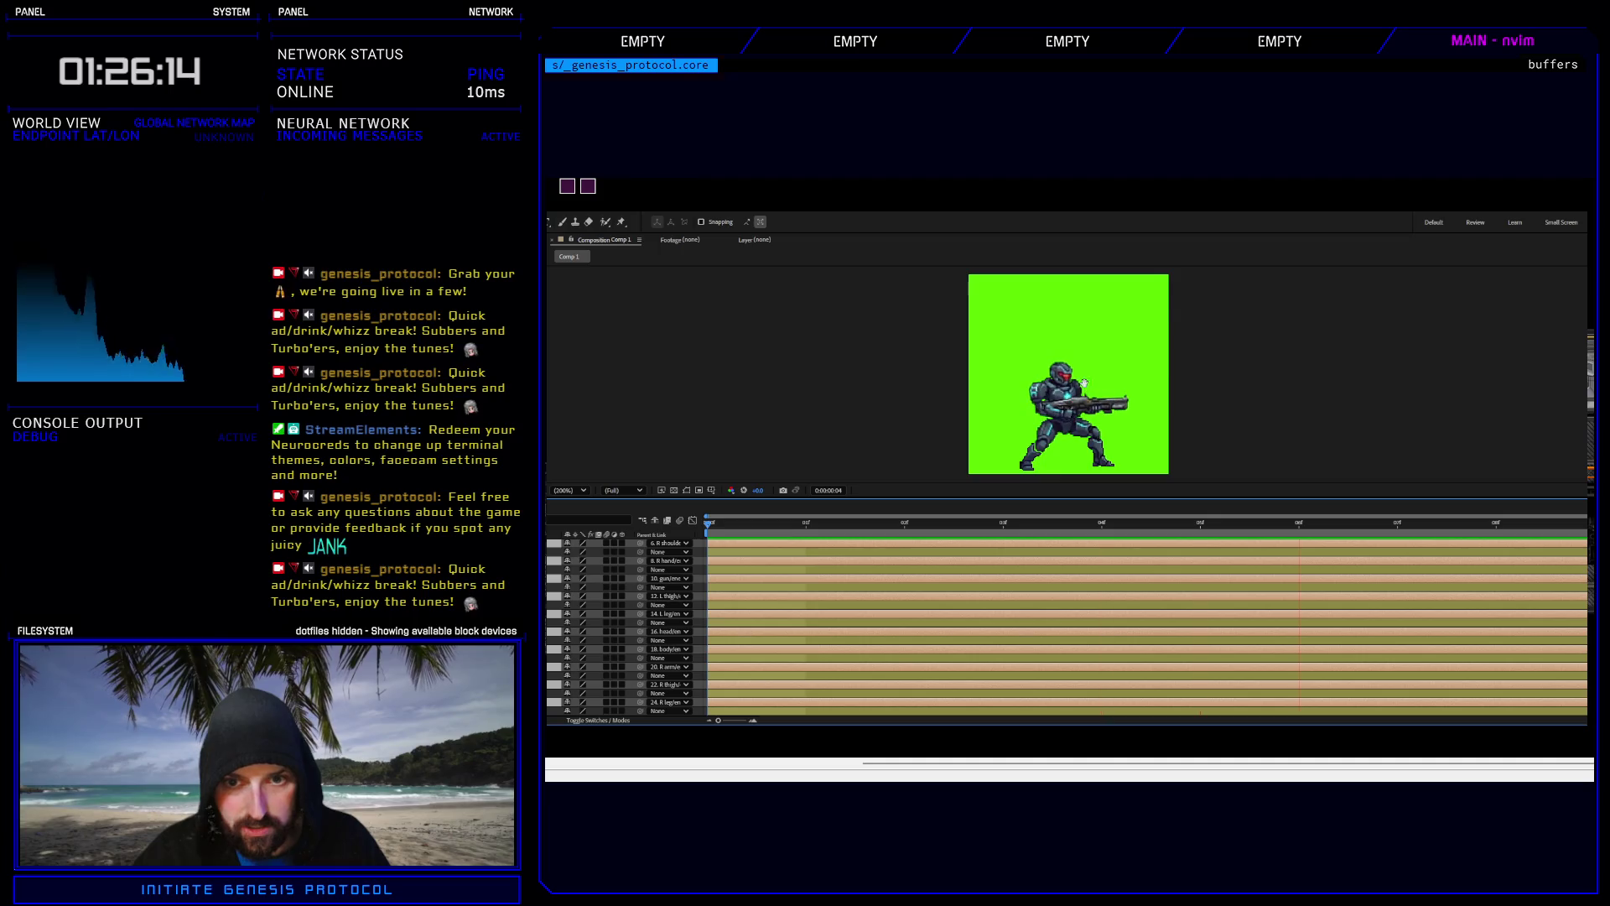
Check frames 0 and 3, replay the loop, and expand layer 11's Transform properties.
{"action": "key", "text": "space"}
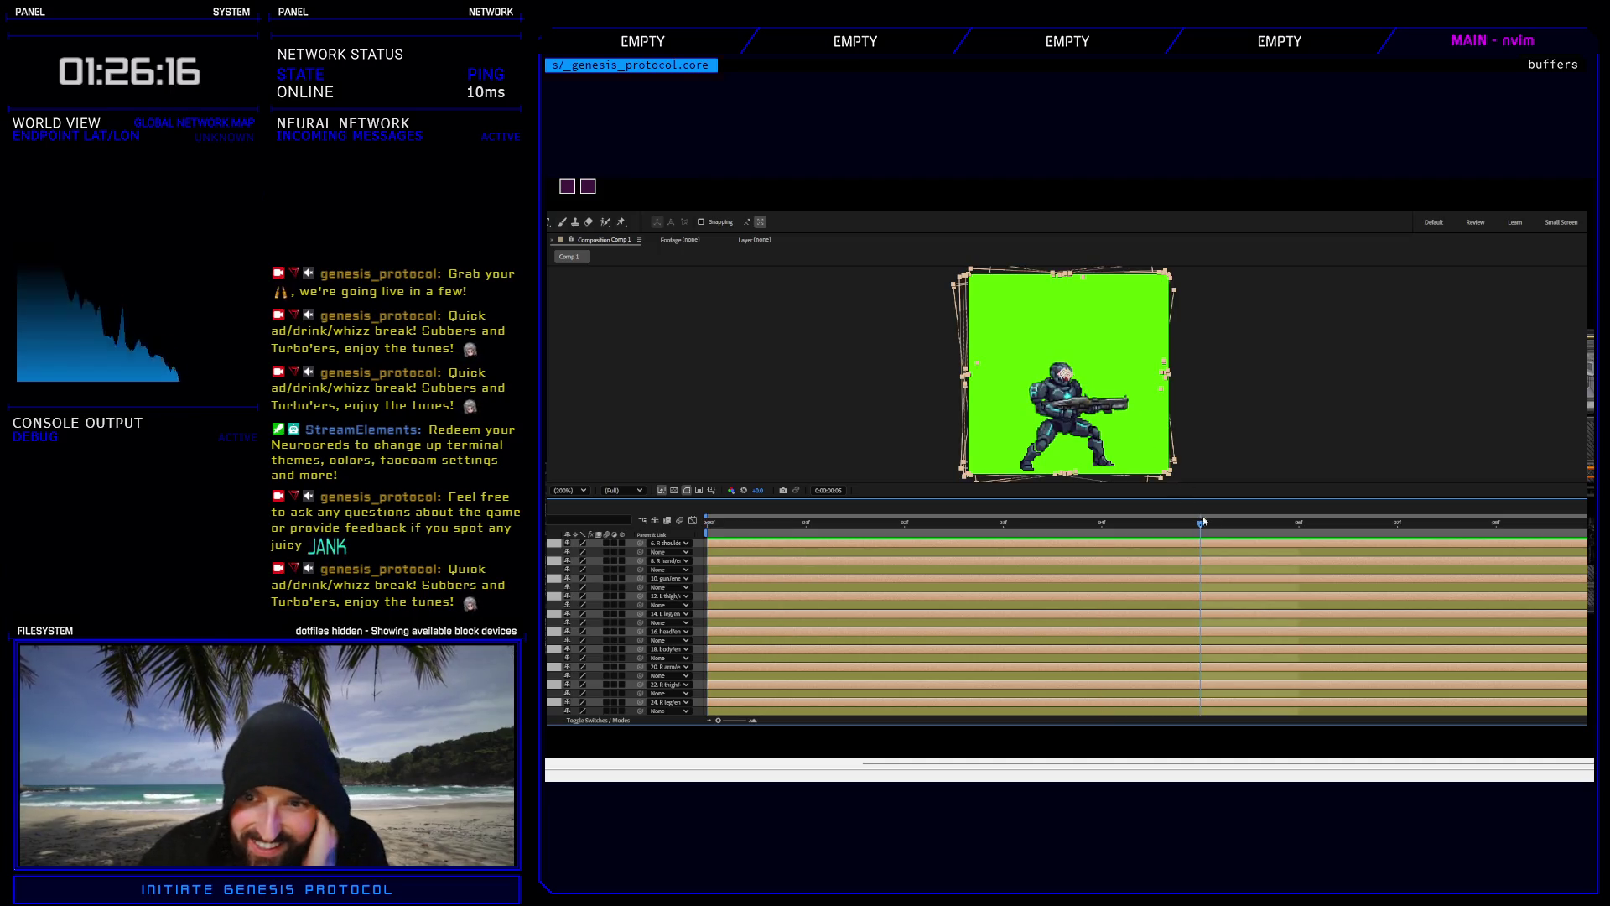
{"action": "mouse_move", "coordinate": [1203, 521]}
{"action": "left_mouse_down"}
{"action": "mouse_move", "coordinate": [743, 524]}
{"action": "mouse_move", "coordinate": [976, 523]}
{"action": "left_mouse_up"}
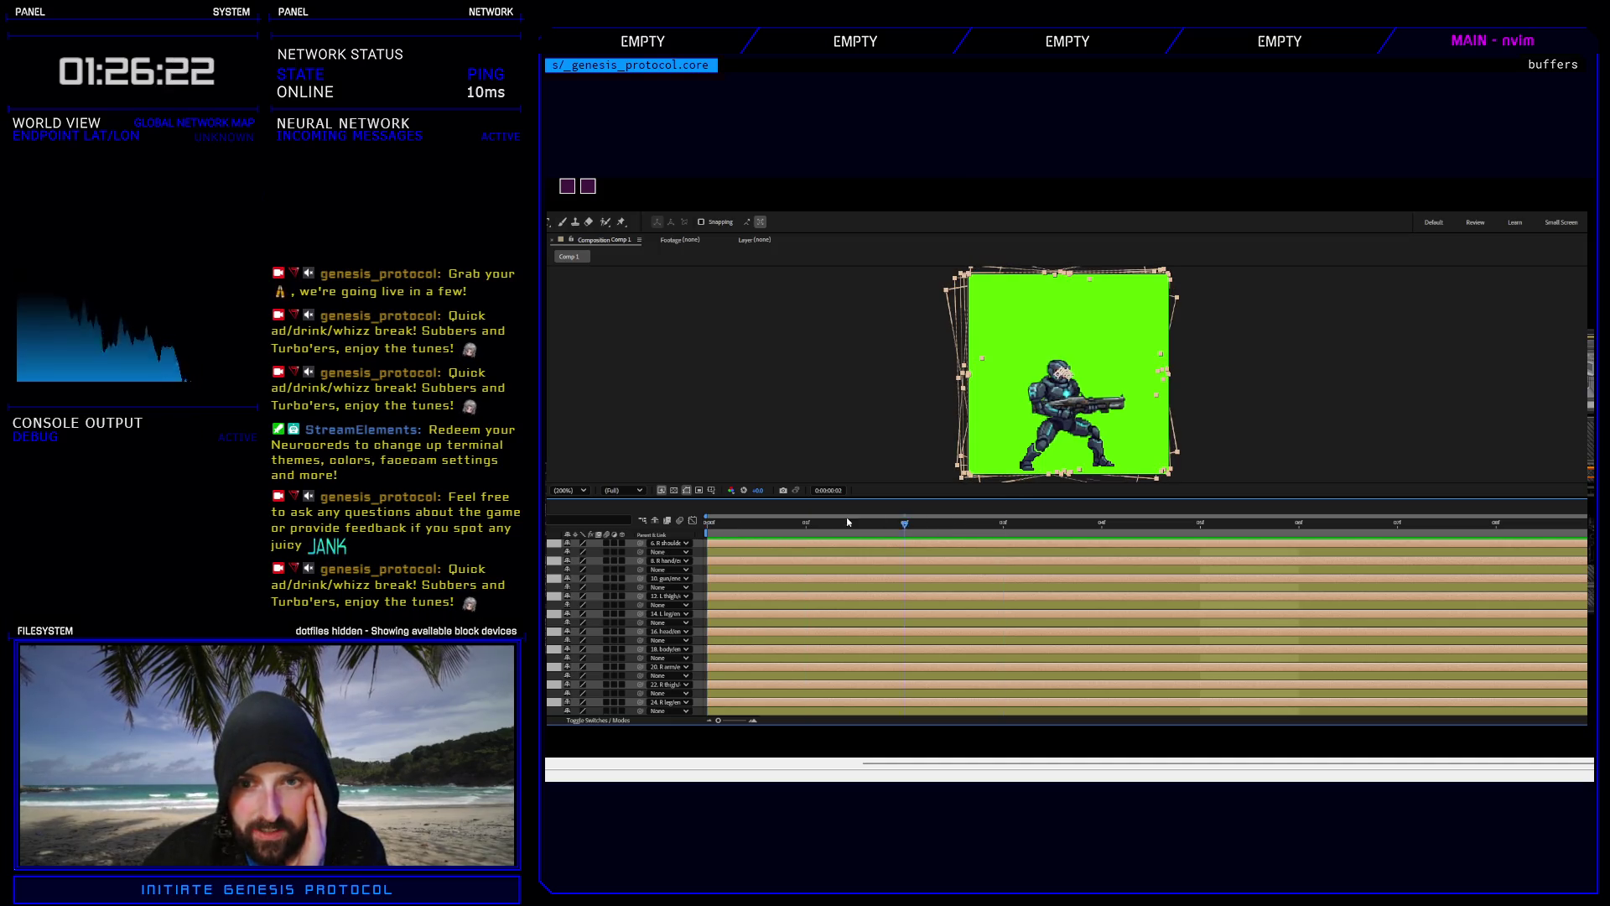
{"action": "left_click", "coordinate": [1002, 520]}
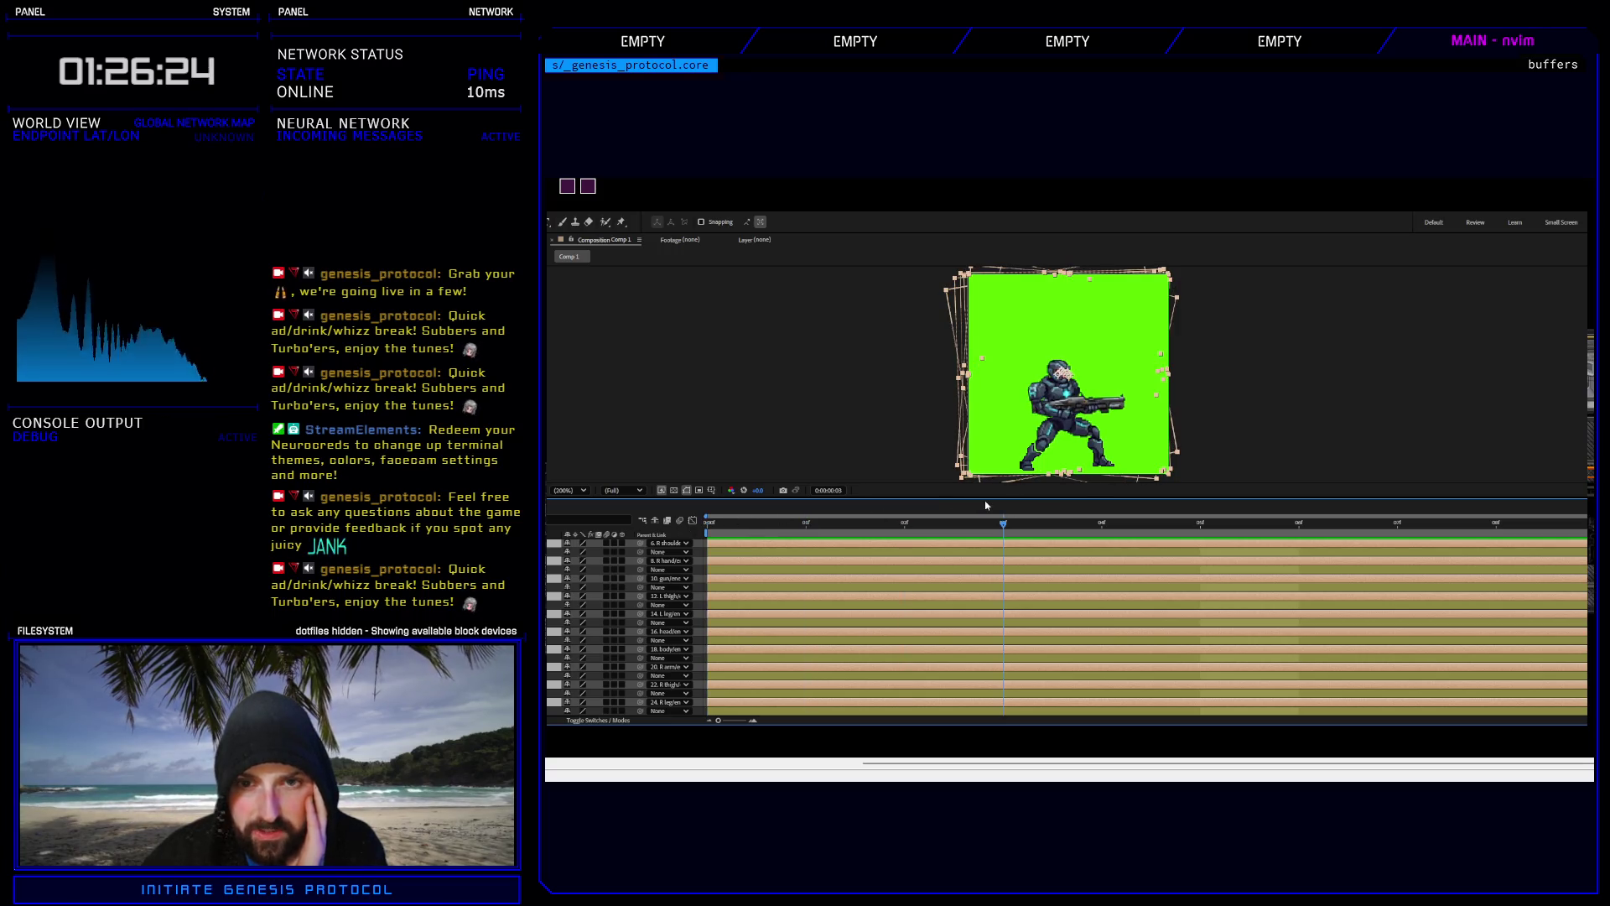
{"action": "left_click", "coordinate": [733, 519]}
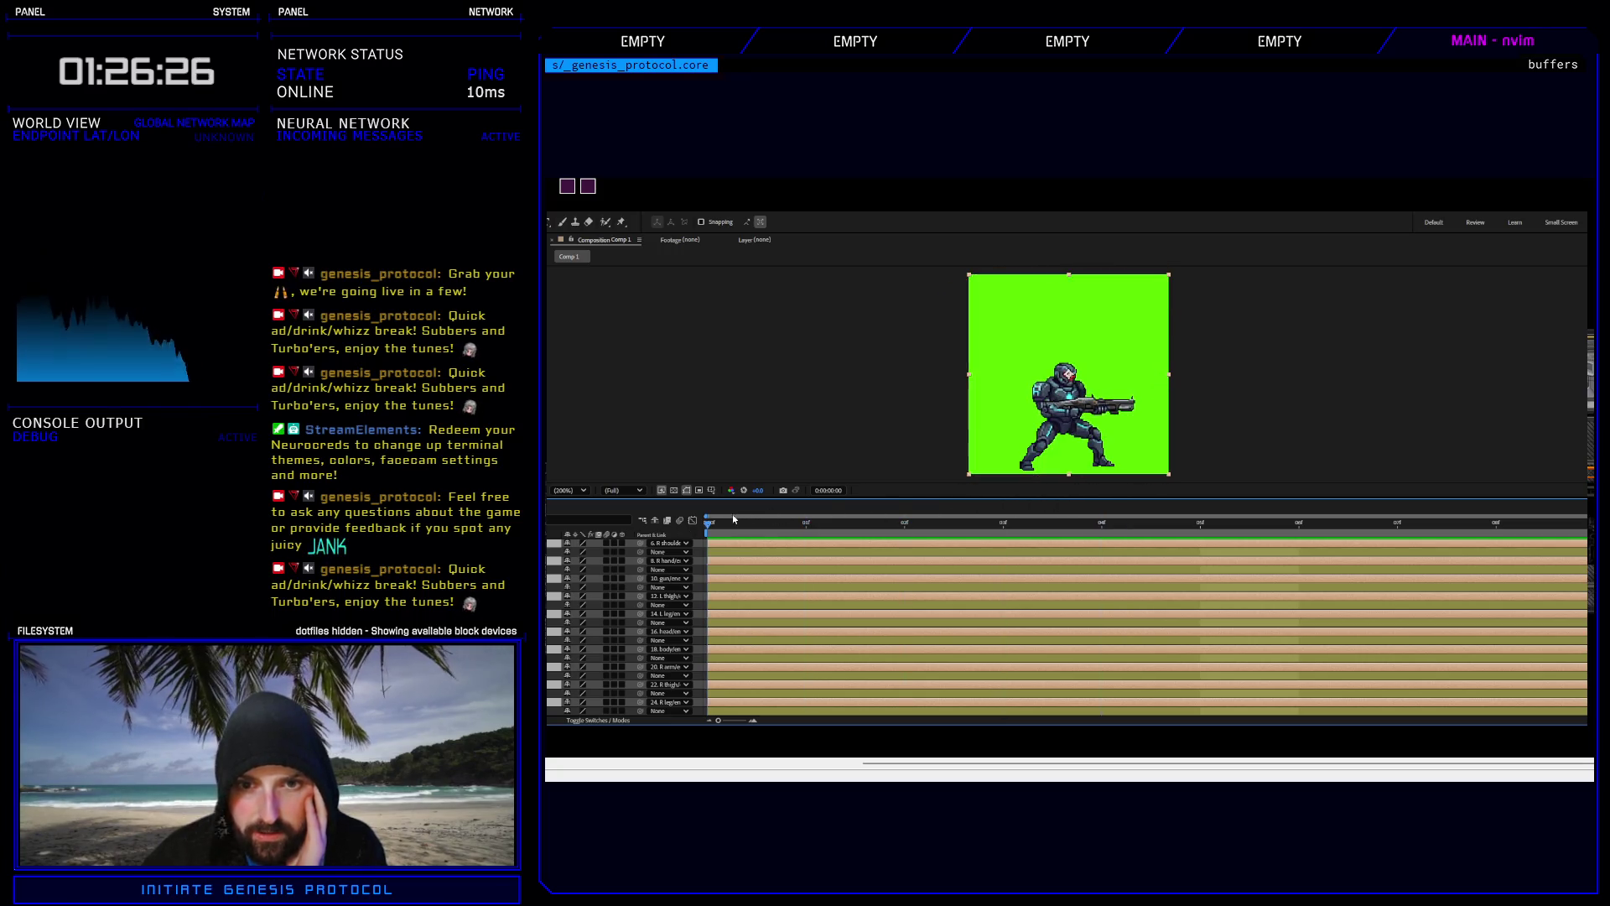
{"action": "key", "text": "space"}
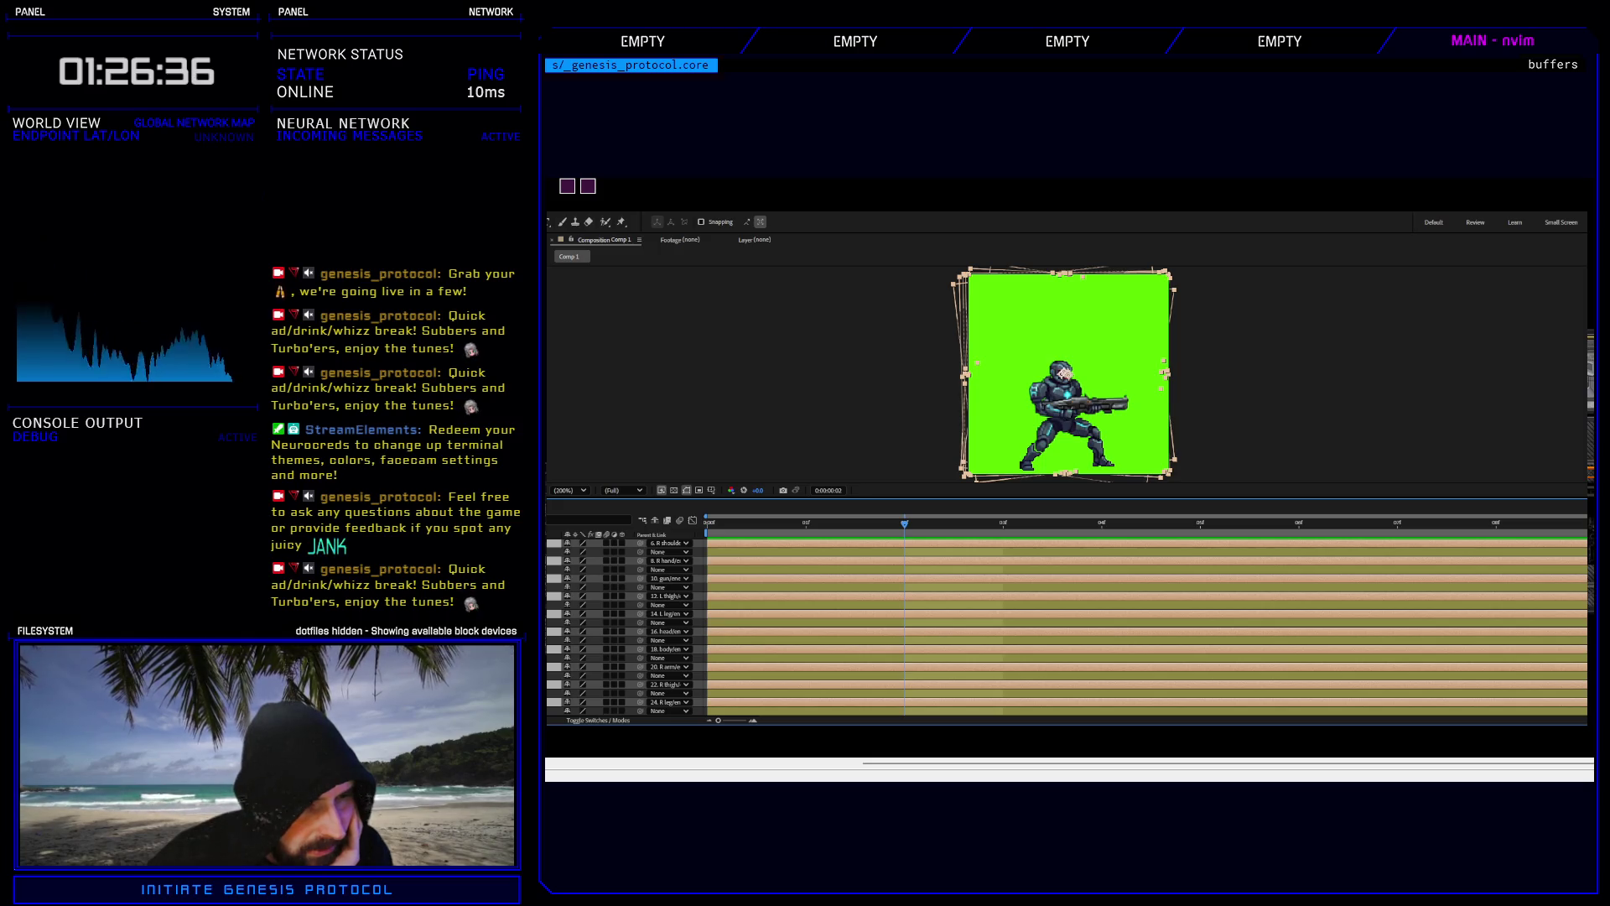
{"action": "left_click", "coordinate": [562, 587]}
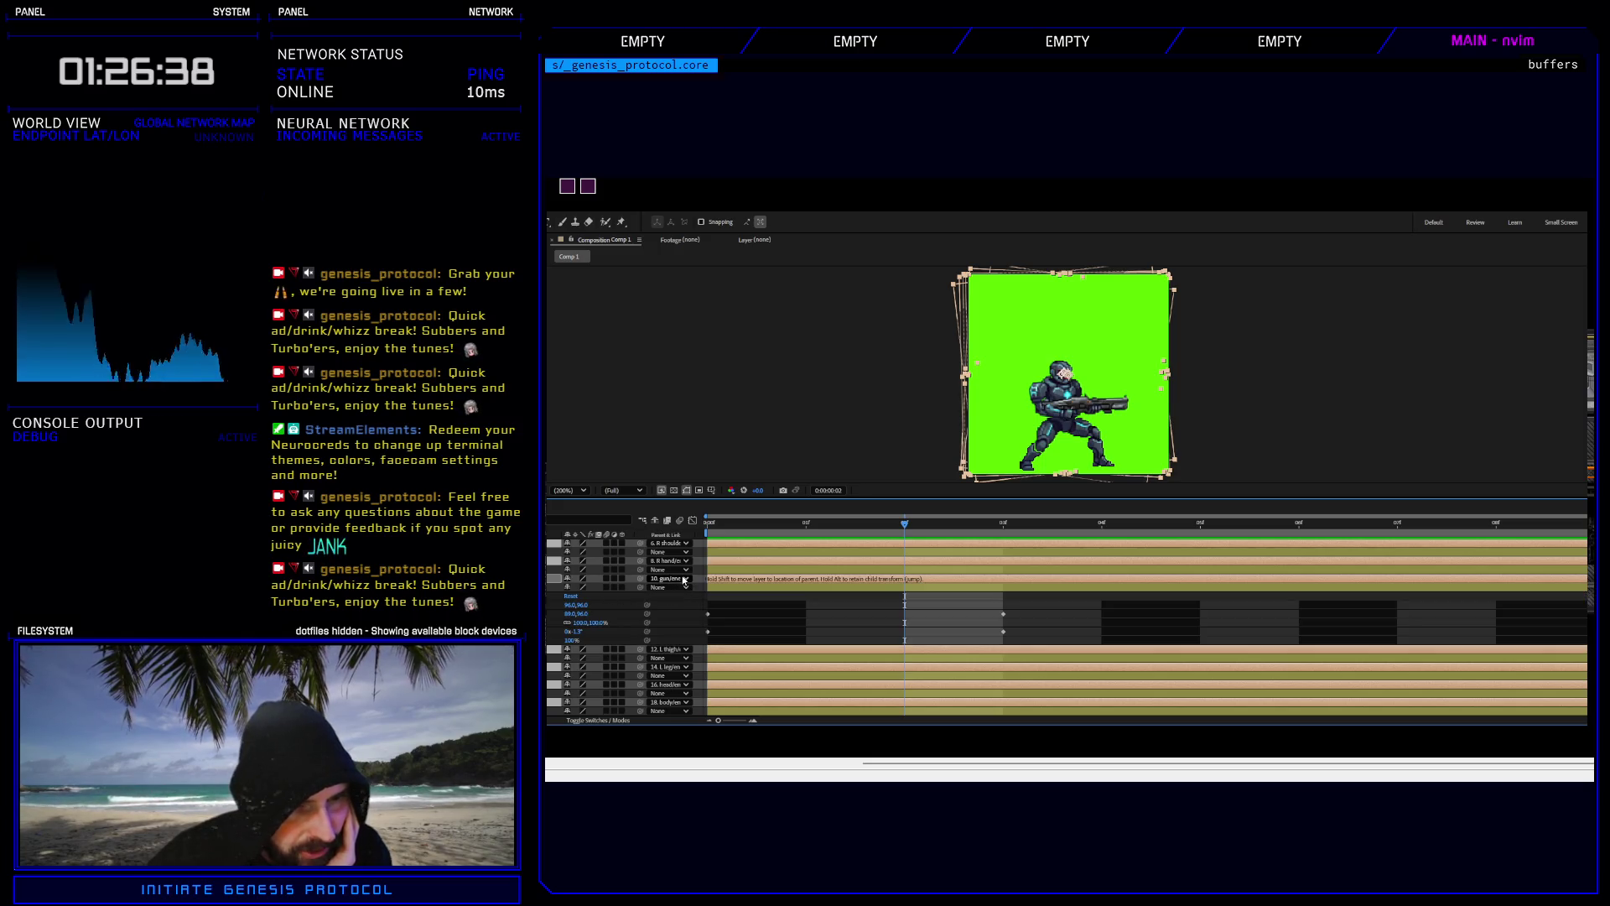
Undo the parent links and select a limb layer's position and rotation keyframes.
{"action": "key", "text": "ctrl+z"}
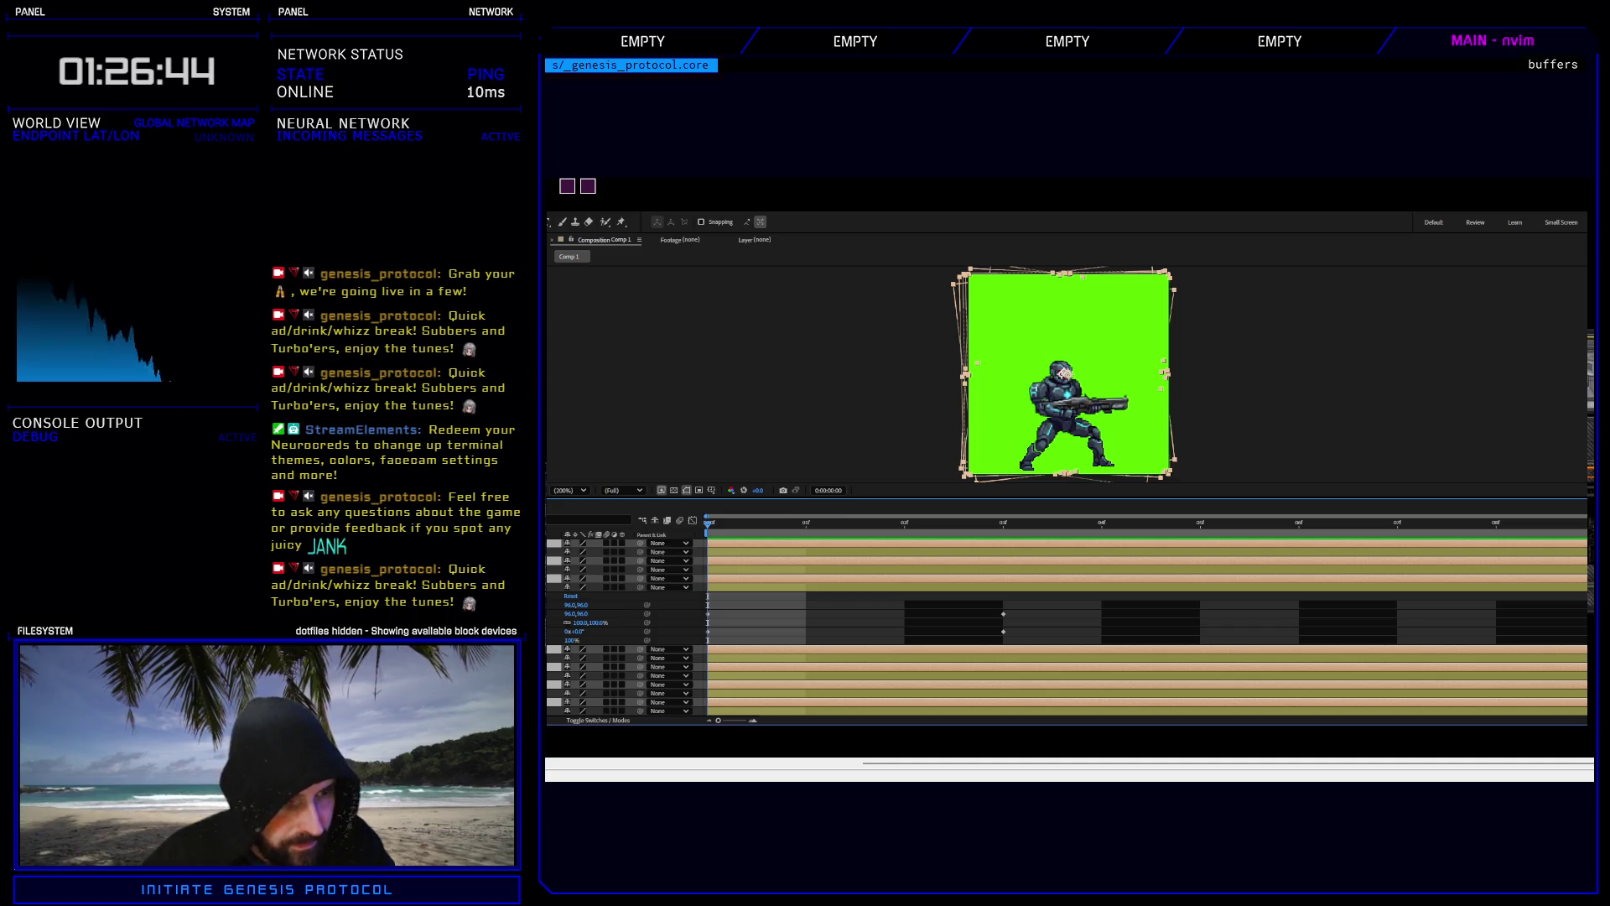
{"action": "mouse_move", "coordinate": [1031, 601]}
{"action": "left_mouse_down"}
{"action": "mouse_move", "coordinate": [934, 651]}
{"action": "mouse_move", "coordinate": [692, 643]}
{"action": "mouse_move", "coordinate": [703, 634]}
{"action": "left_mouse_up"}
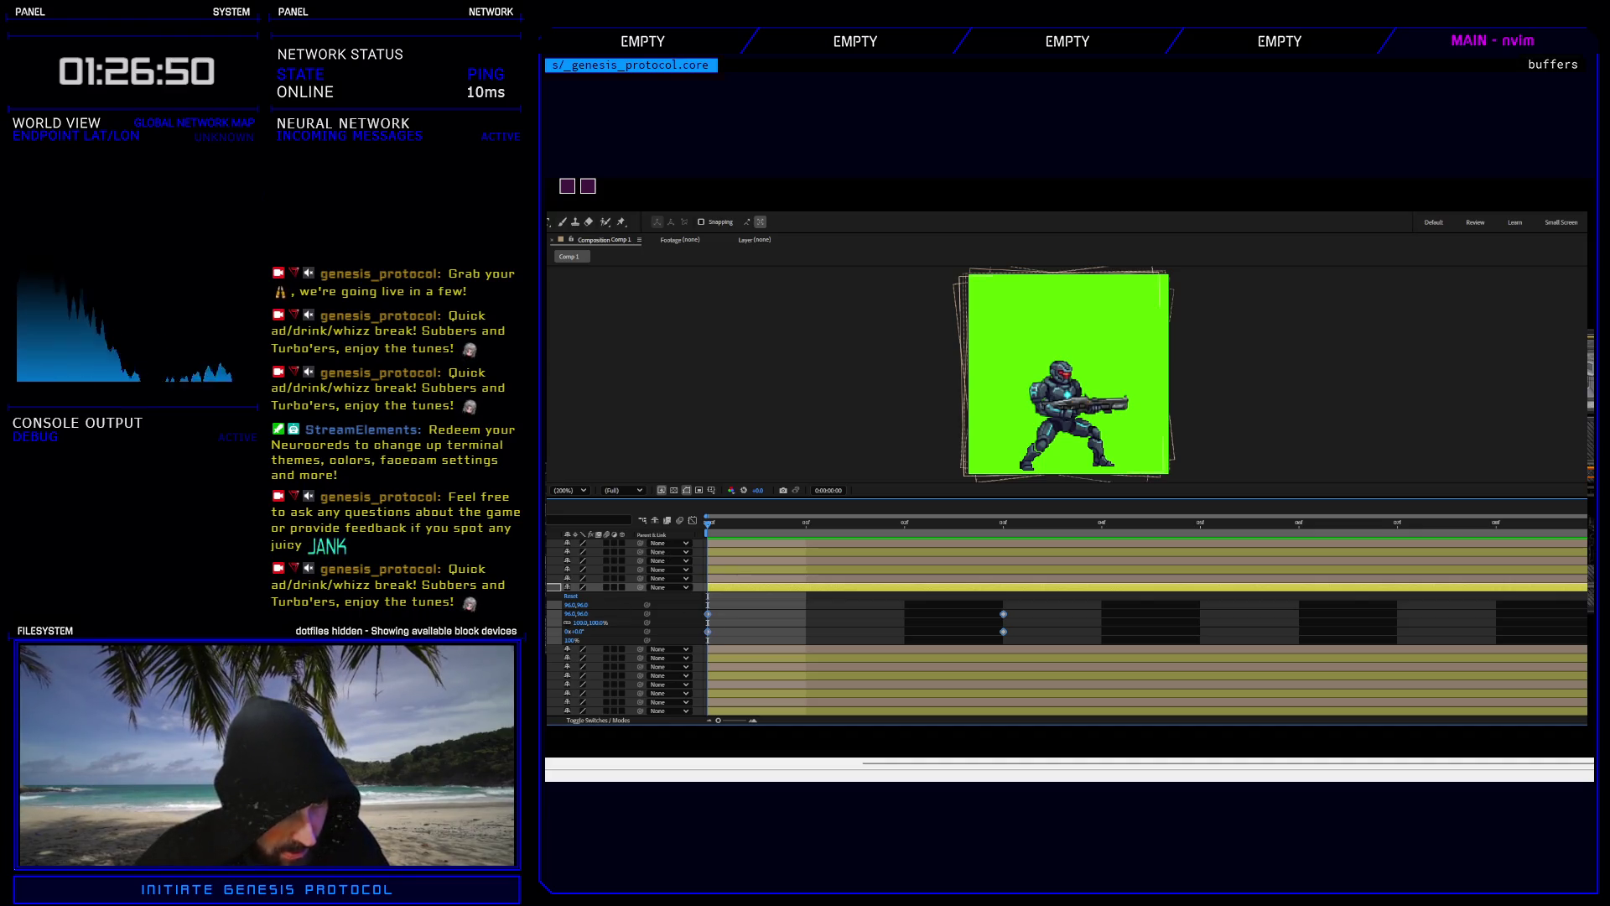
{"action": "left_click", "coordinate": [755, 578]}
{"action": "key", "text": "u"}
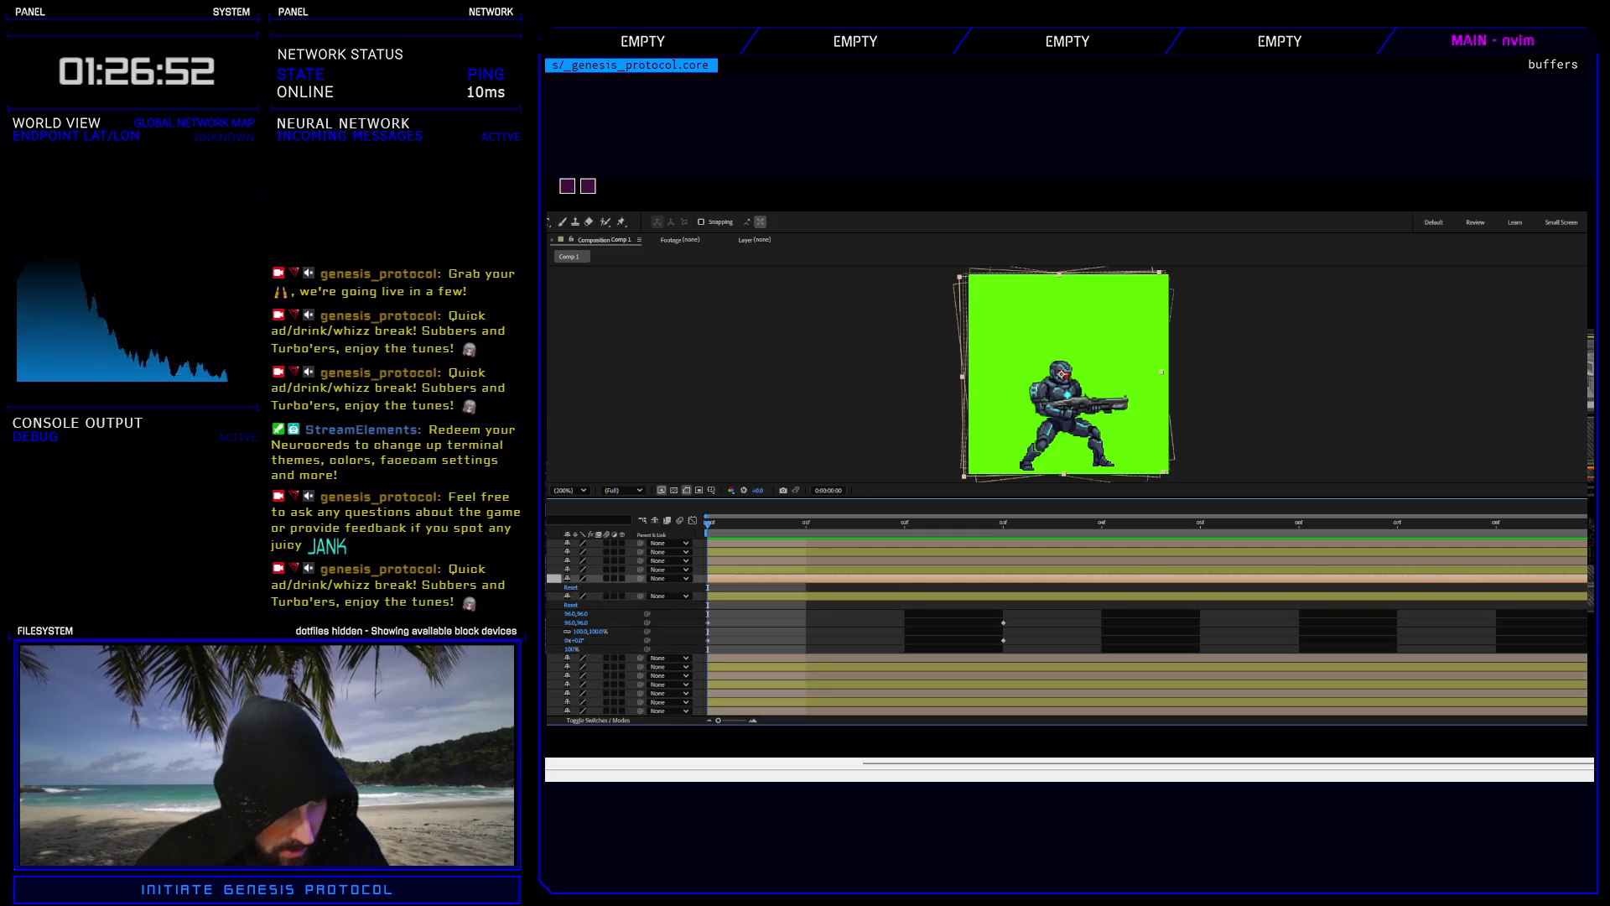
{"action": "left_click_drag", "start_coordinate": [1031, 635], "coordinate": [770, 592]}
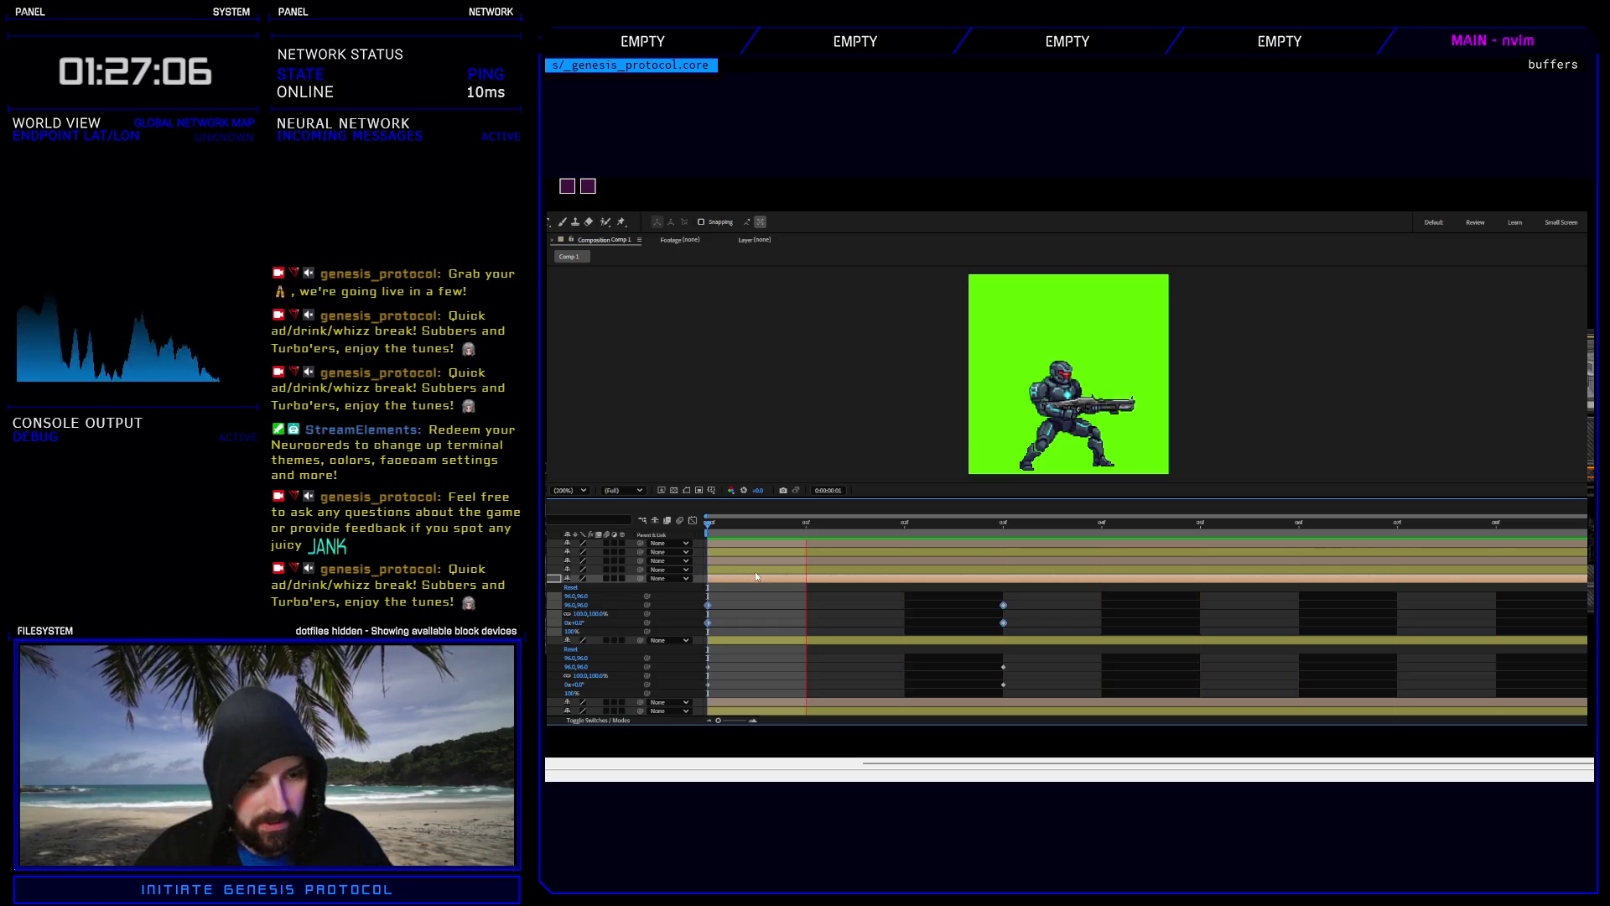
{"action": "key", "text": "space"}
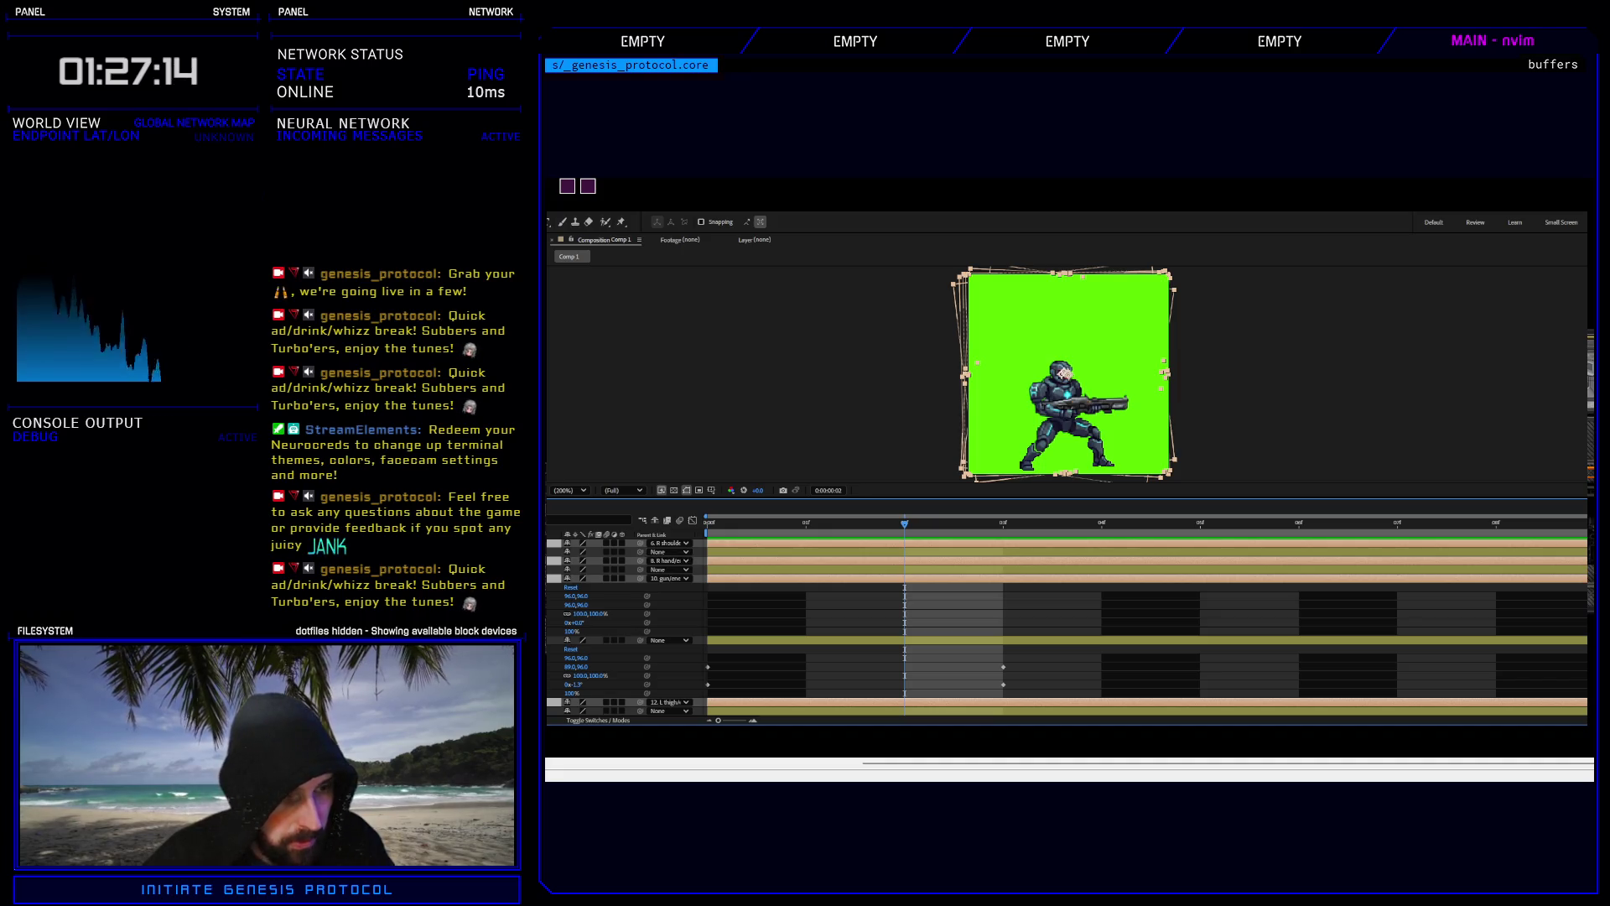
Copy the lower limb layer's keyframes onto the gun layer and preview the result.
{"action": "left_click", "coordinate": [732, 670]}
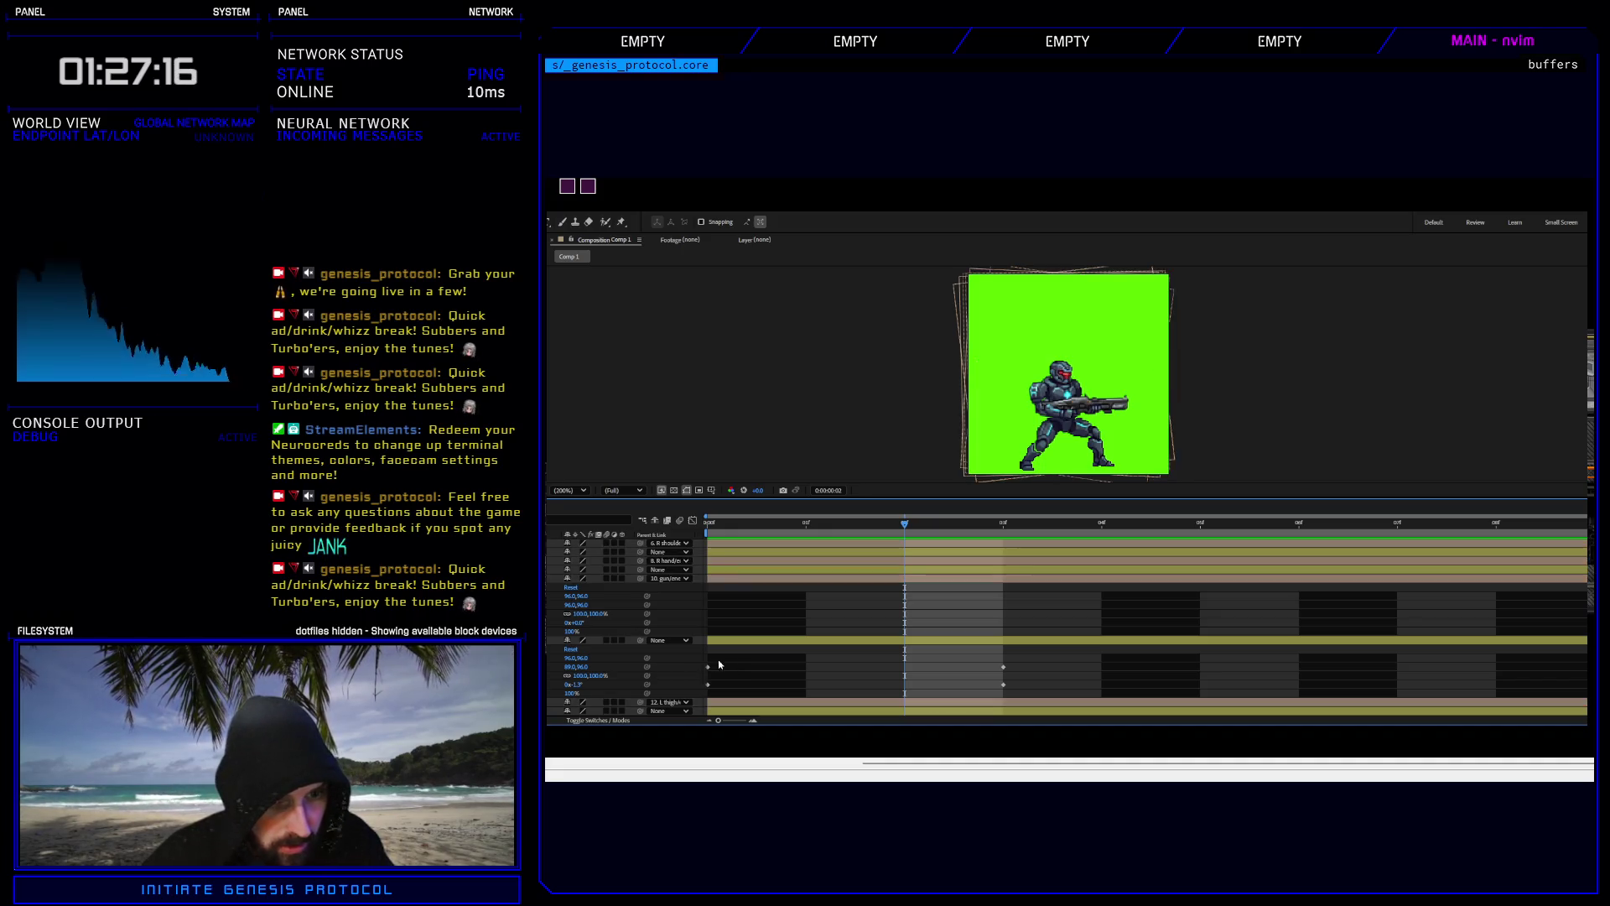
{"action": "mouse_move", "coordinate": [687, 656]}
{"action": "left_mouse_down"}
{"action": "mouse_move", "coordinate": [823, 679]}
{"action": "mouse_move", "coordinate": [1585, 676]}
{"action": "left_mouse_up"}
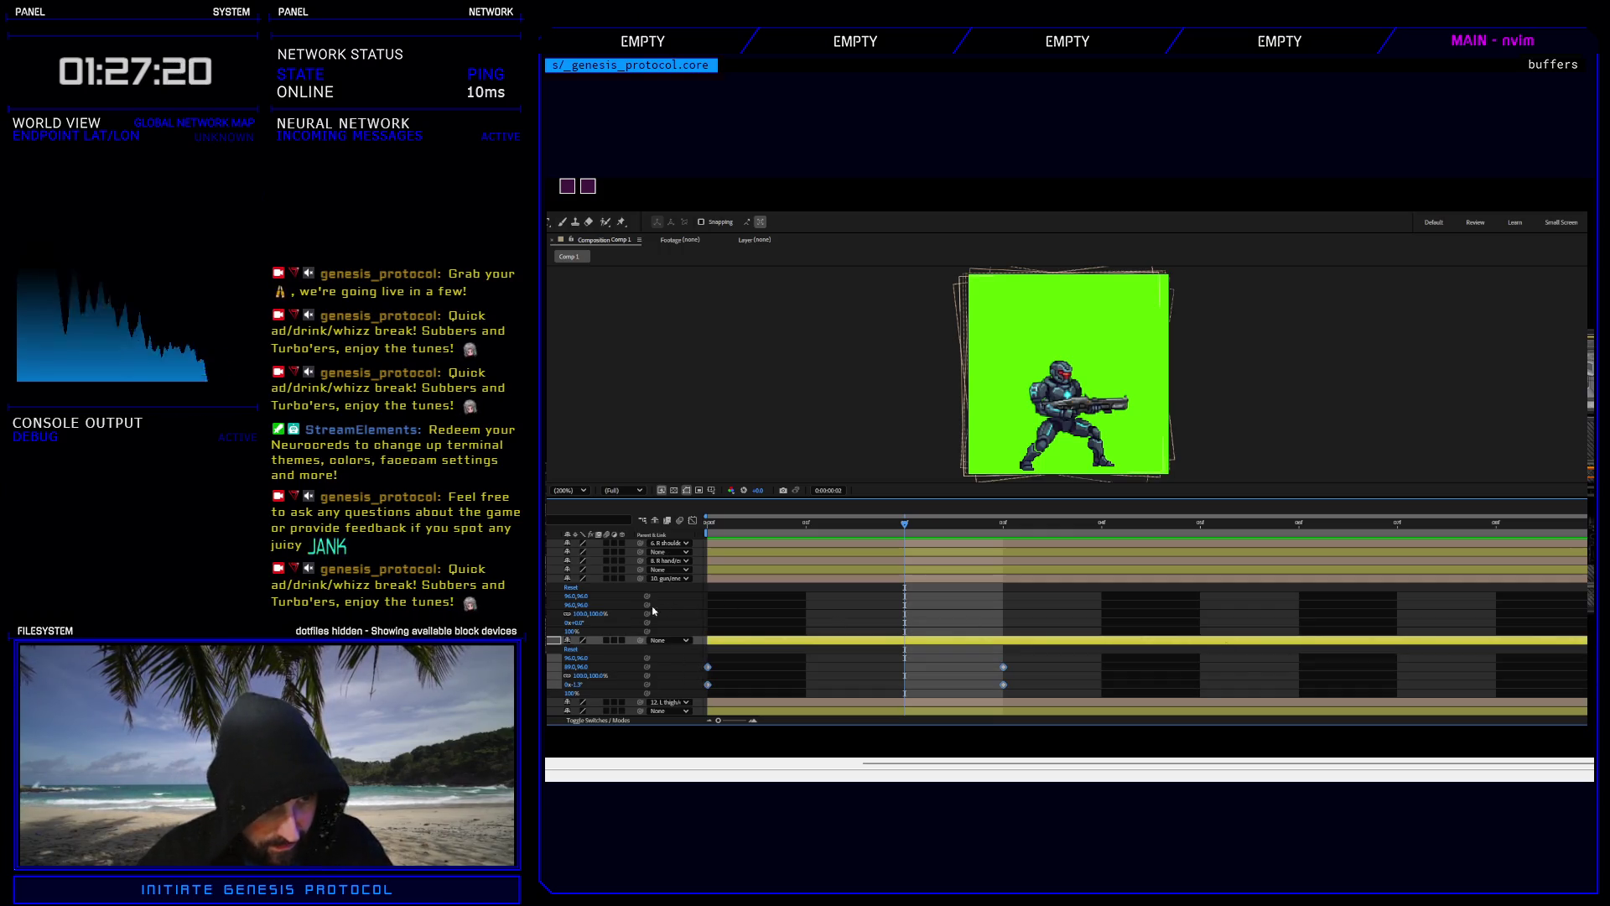
{"action": "key", "text": "ctrl+Up"}
{"action": "key", "text": "ctrl+v"}
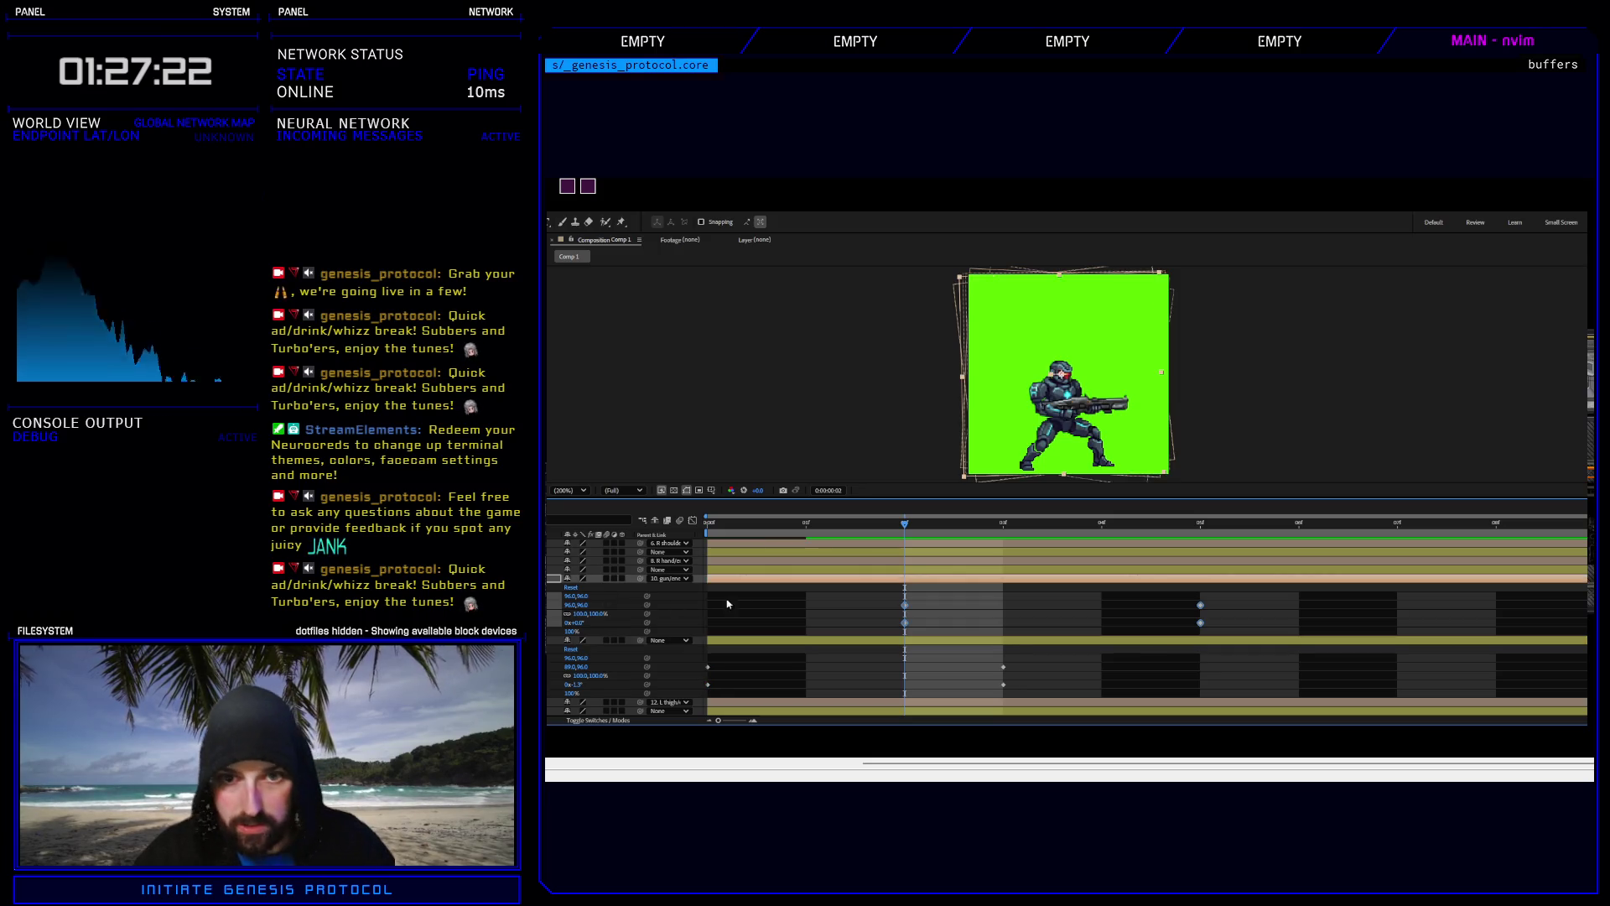
{"action": "key", "text": "space"}
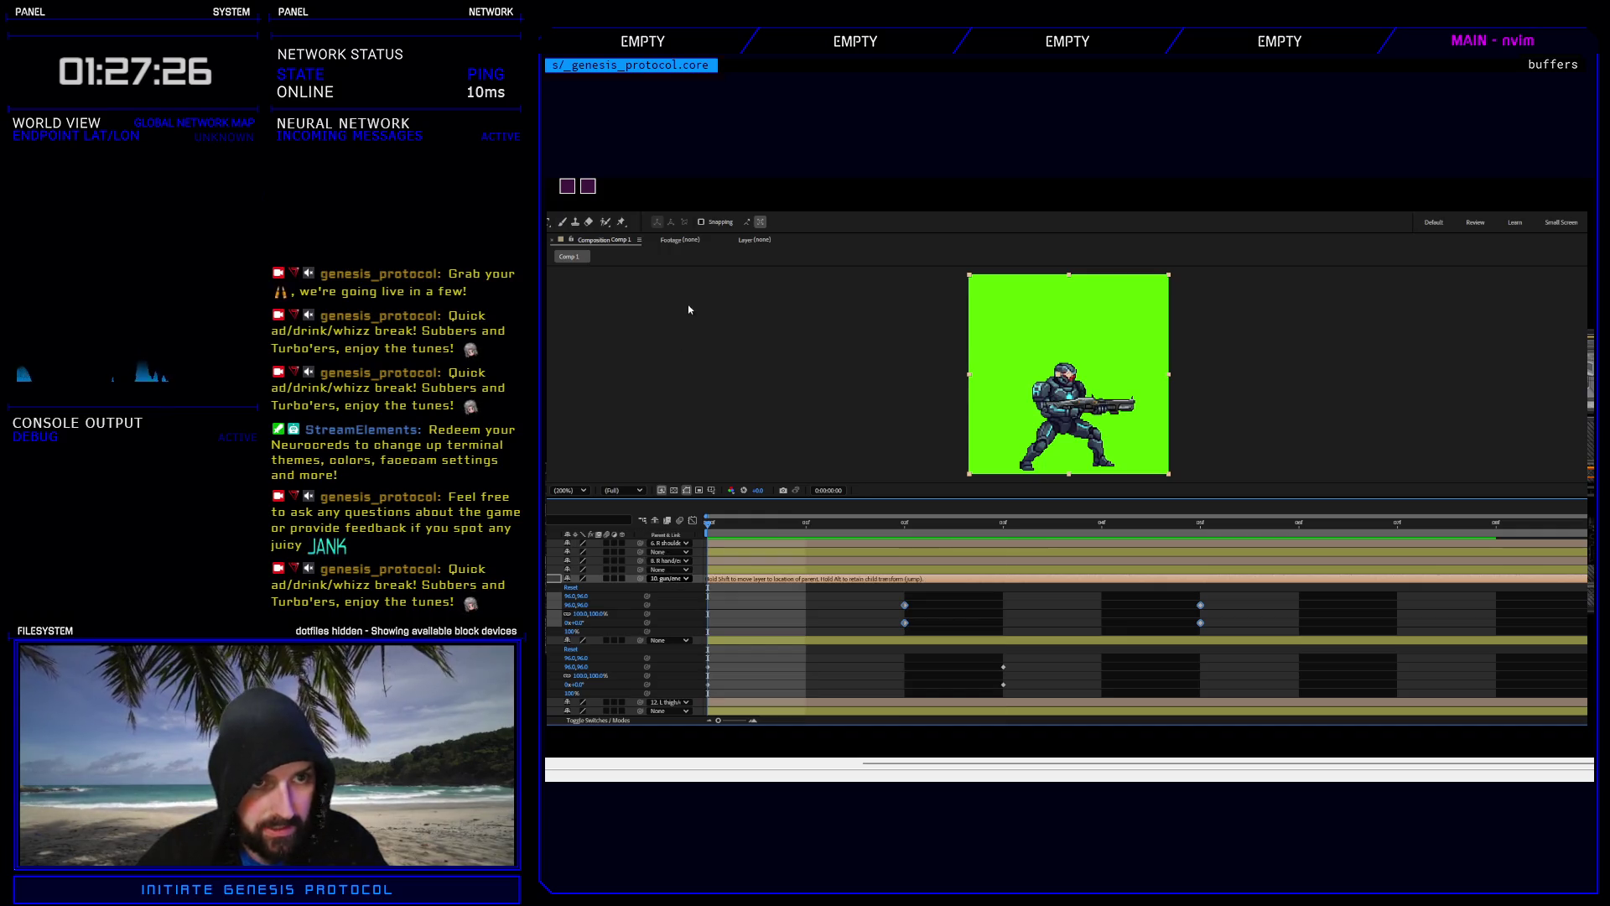
Unparent the gun, delete its misplaced frame 2 and 5 keyframes, and paste them at frames 0 and 3.
{"action": "left_click_drag", "start_coordinate": [690, 310], "coordinate": [683, 295]}
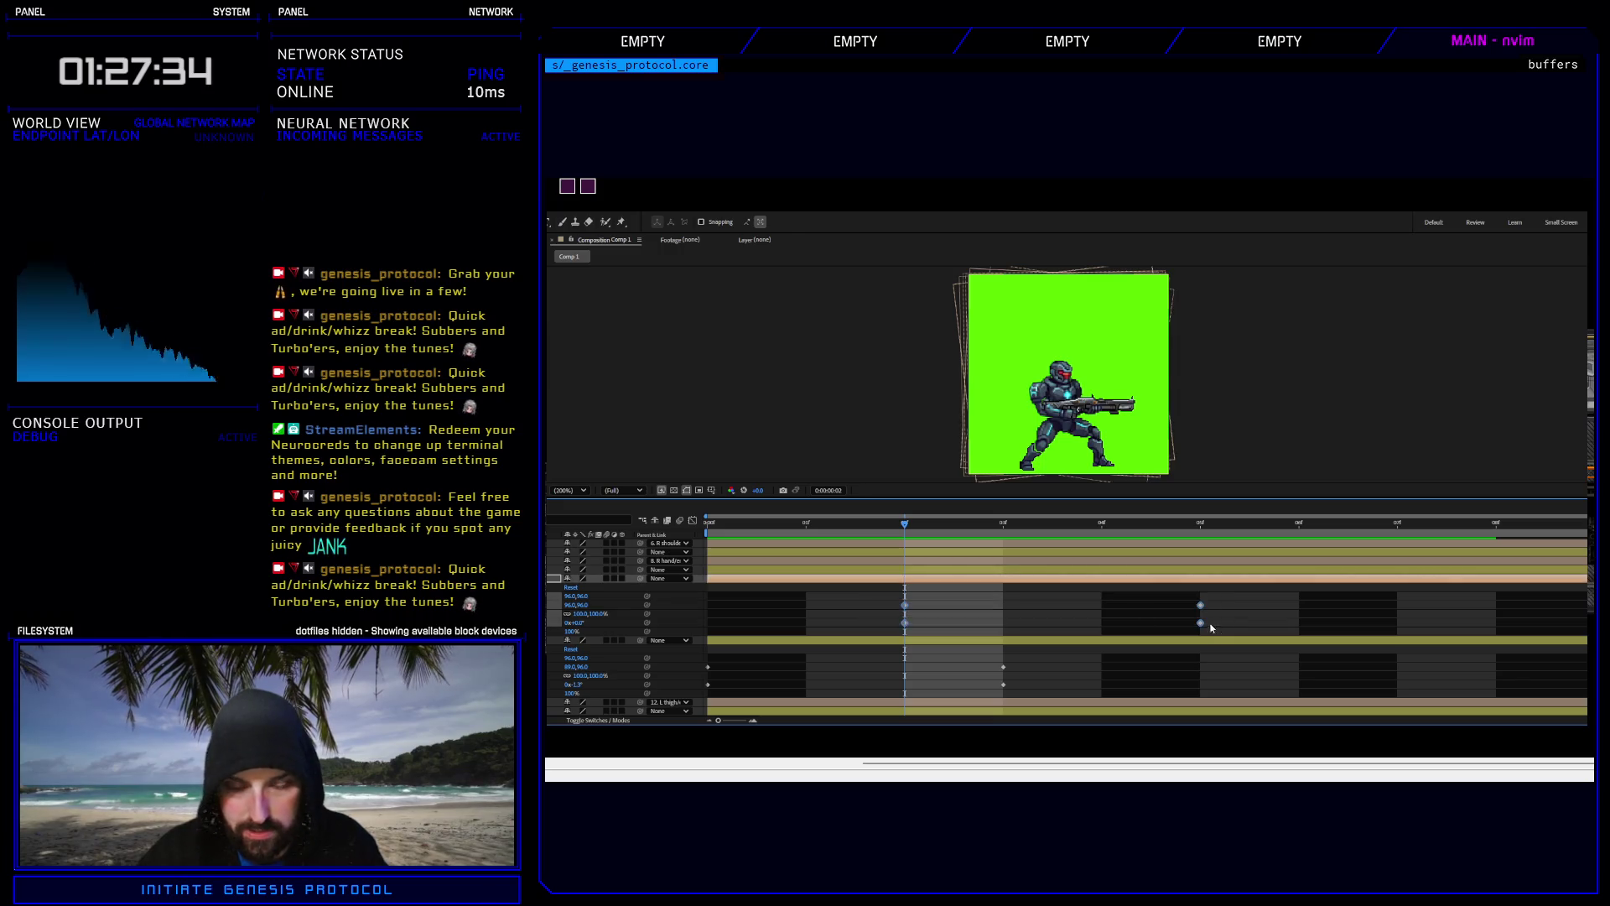
{"action": "key", "text": "Delete"}
{"action": "key", "text": "Home"}
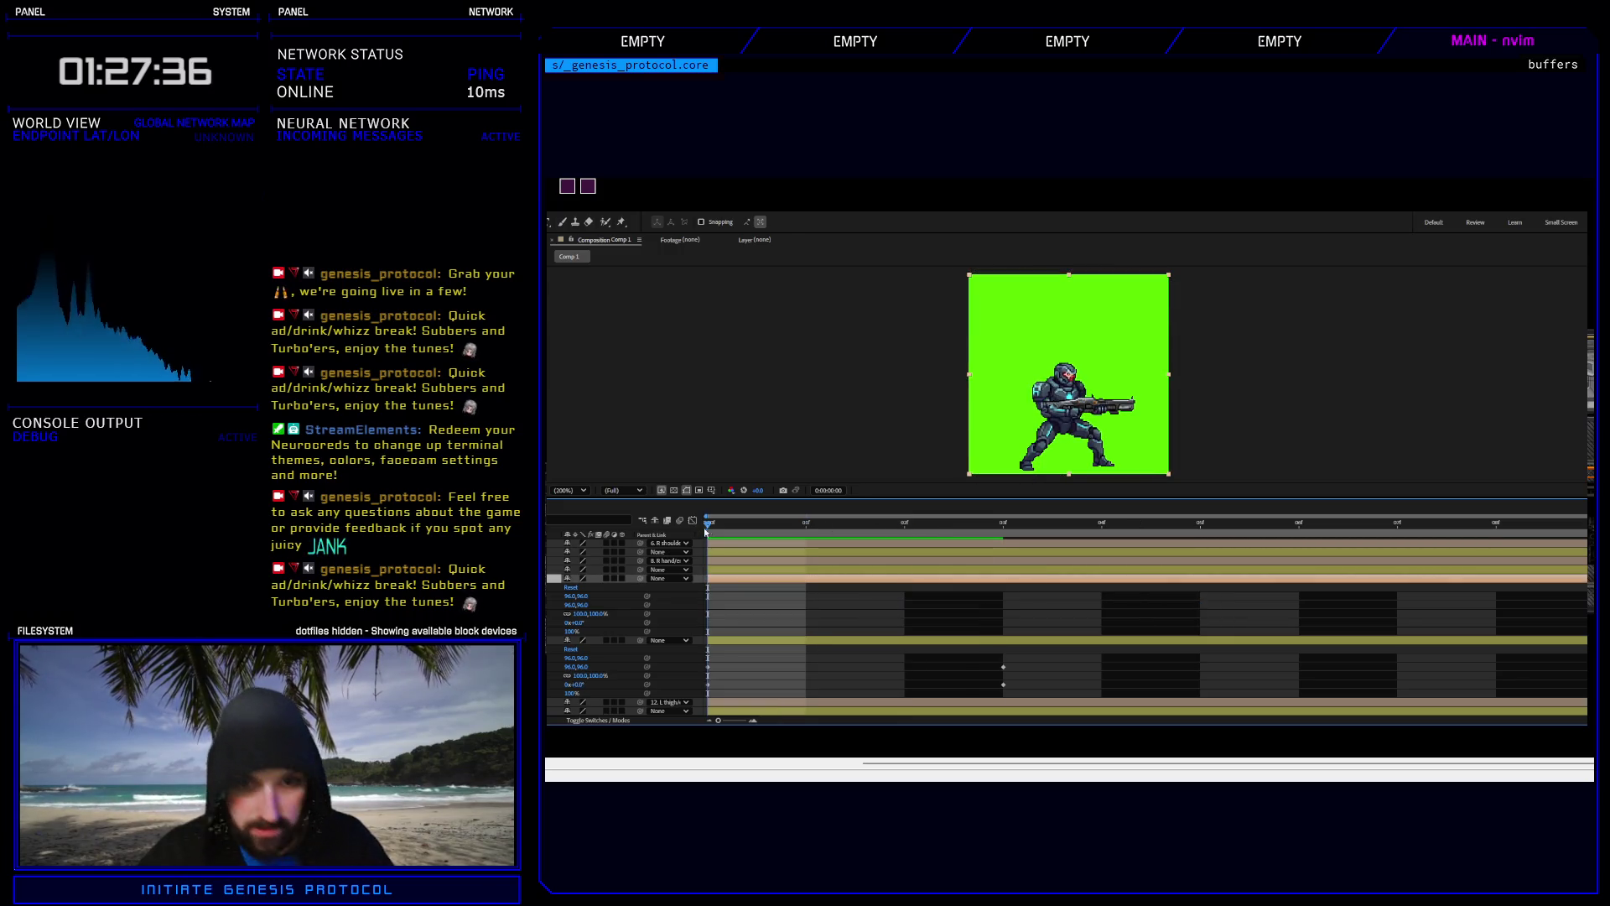
{"action": "key", "text": "ctrl+v"}
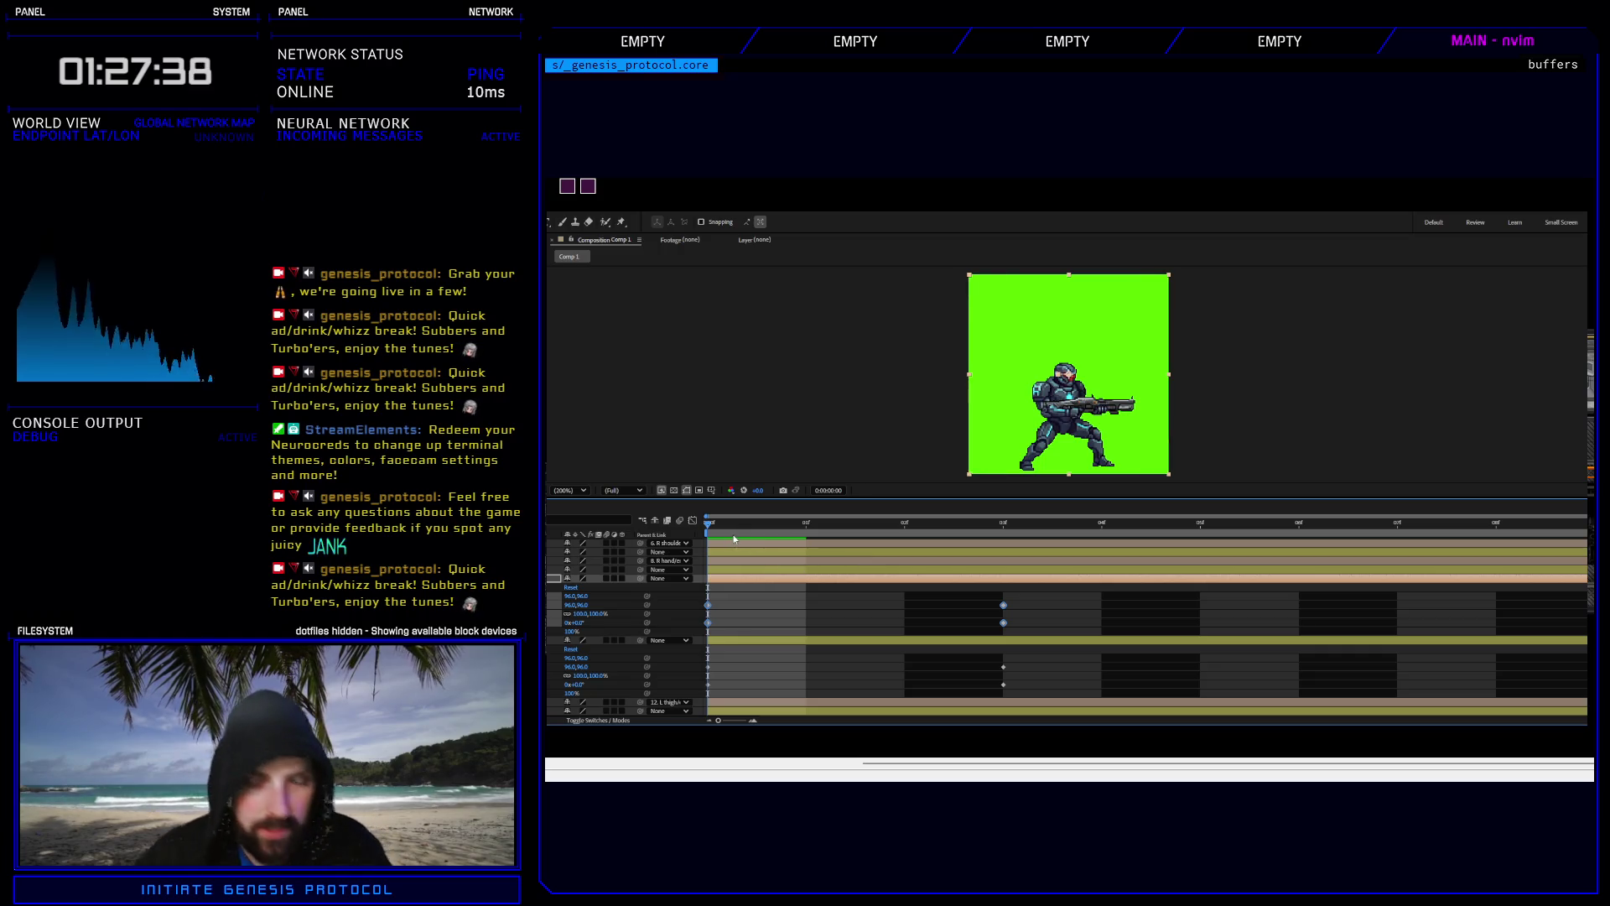
{"action": "key", "text": "space"}
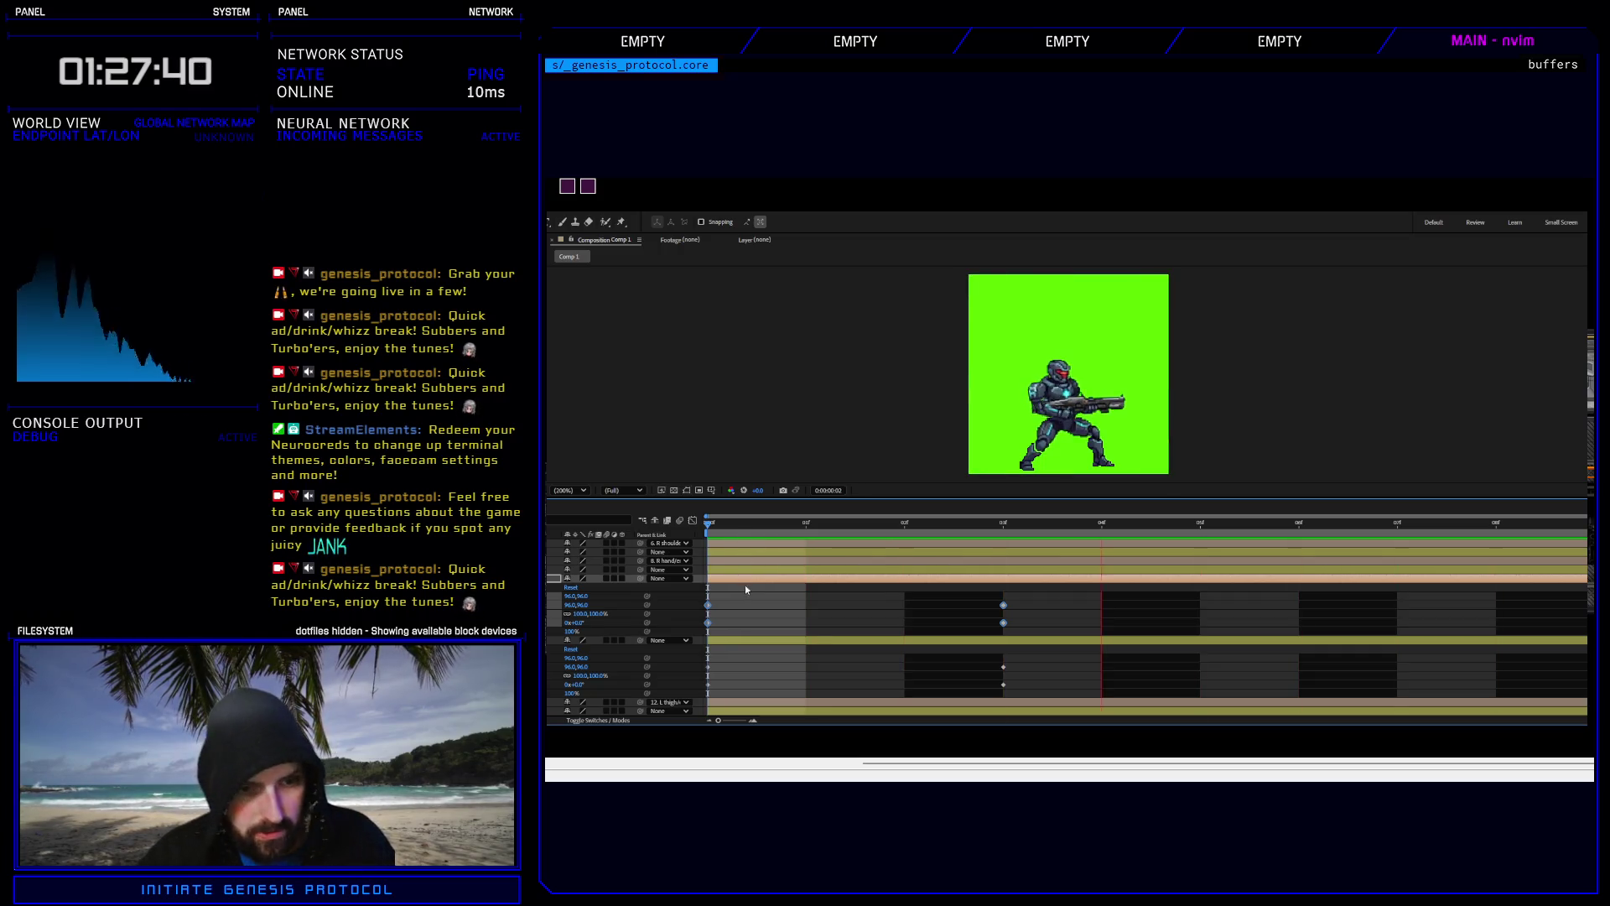
{"action": "key", "text": "space"}
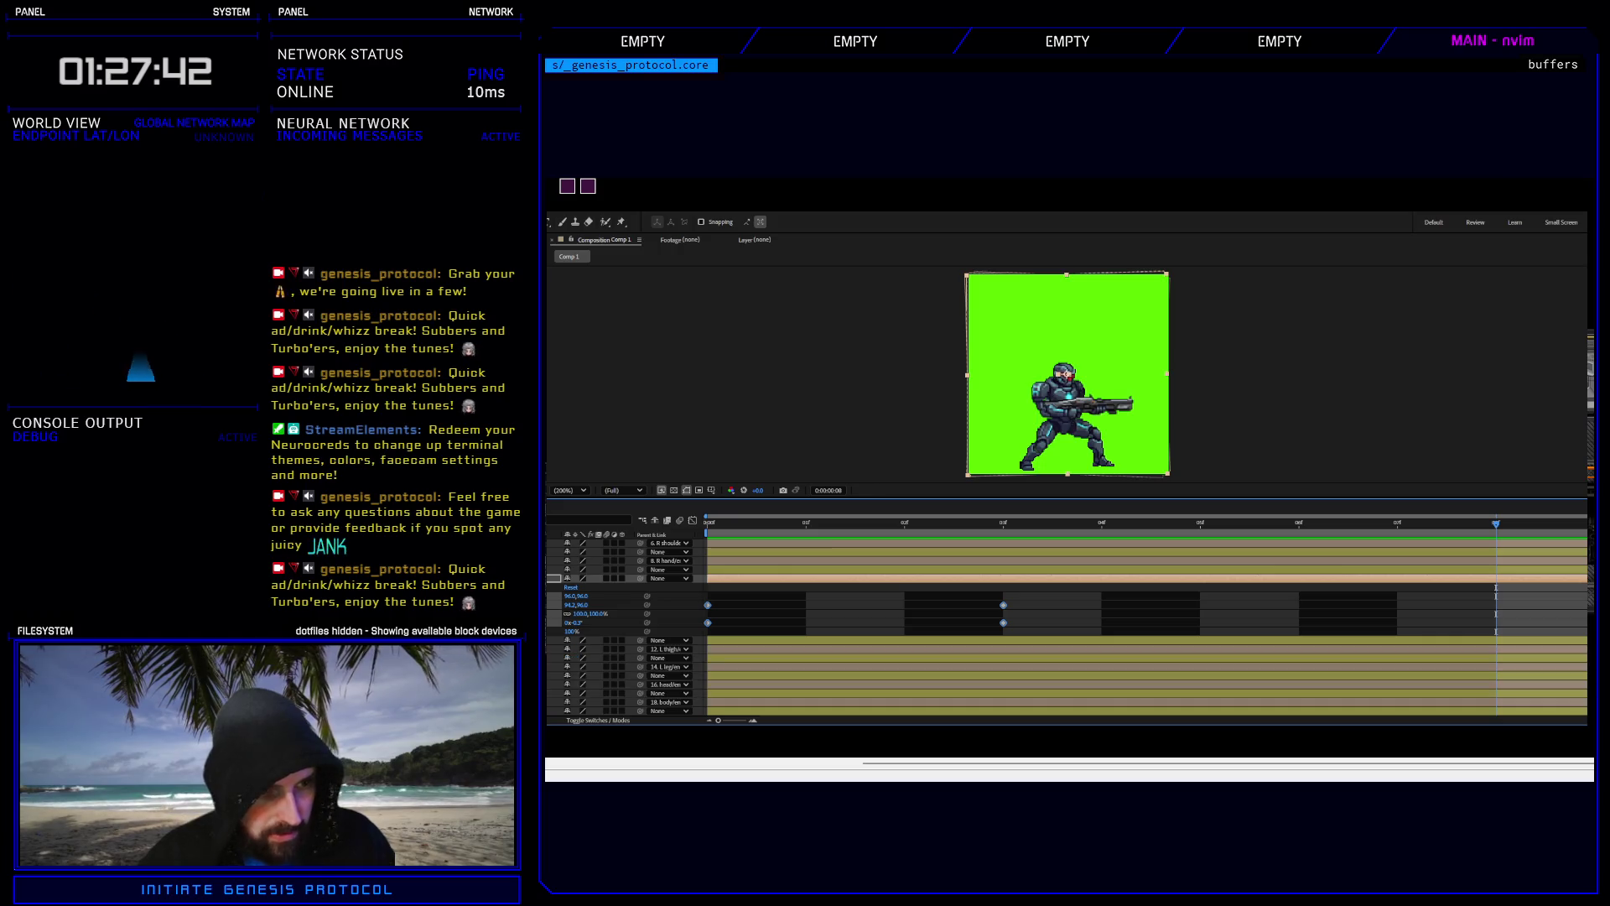
Nudge the gun's frame-3 Position keyframe down one pixel and to the right, then preview.
{"action": "left_click", "coordinate": [1003, 523]}
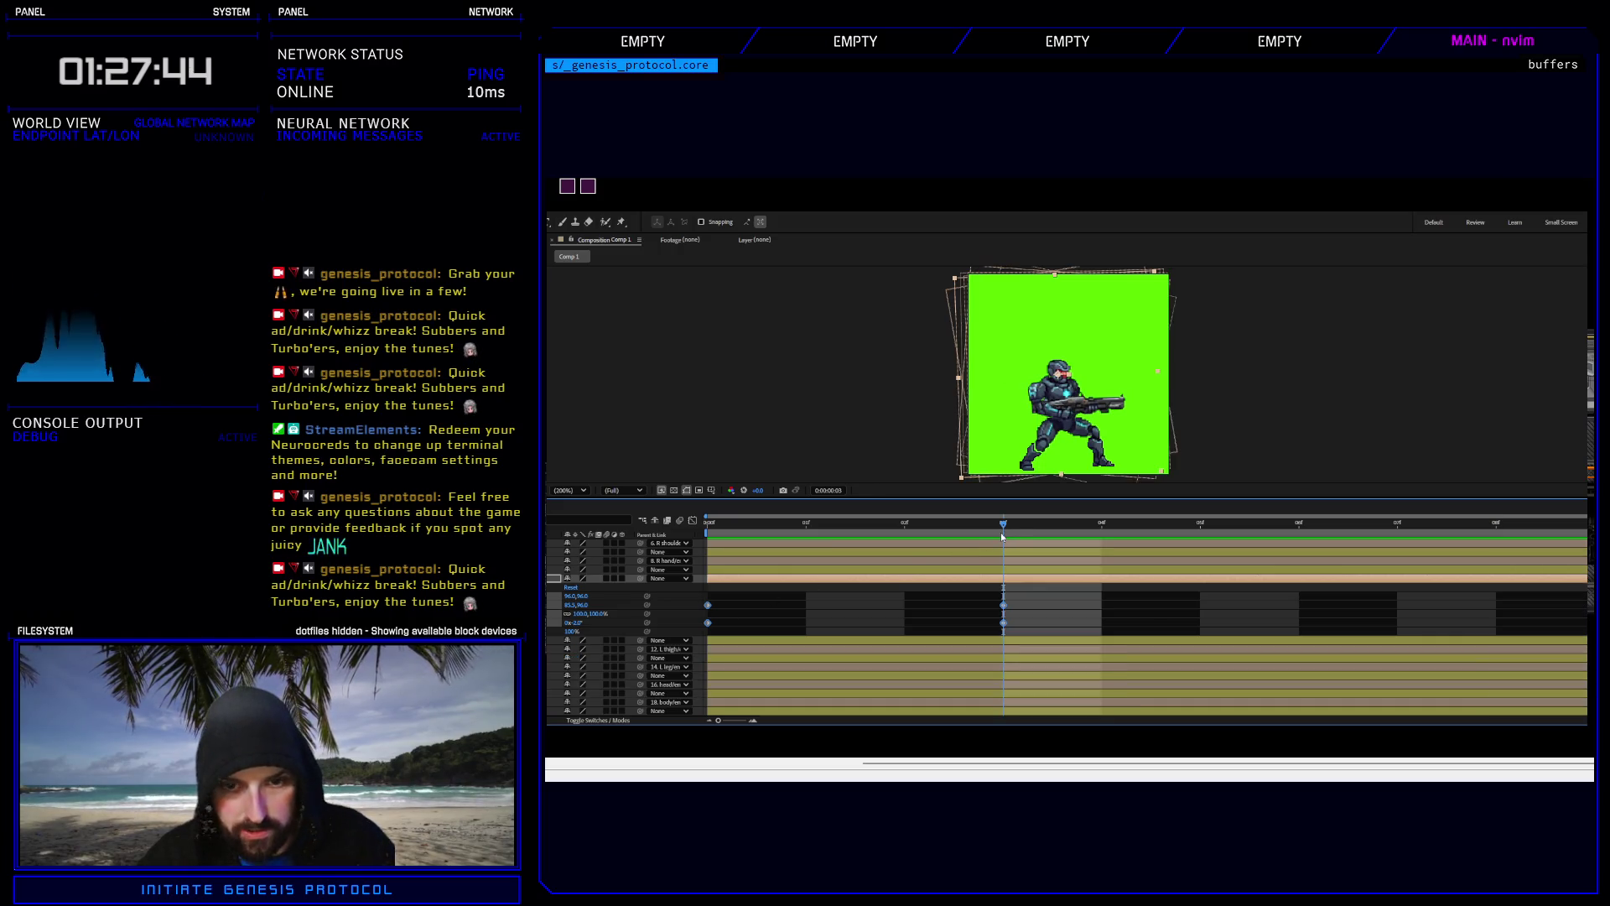
{"action": "mouse_move", "coordinate": [1003, 527]}
{"action": "left_mouse_down"}
{"action": "mouse_move", "coordinate": [695, 539]}
{"action": "mouse_move", "coordinate": [967, 526]}
{"action": "left_mouse_up"}
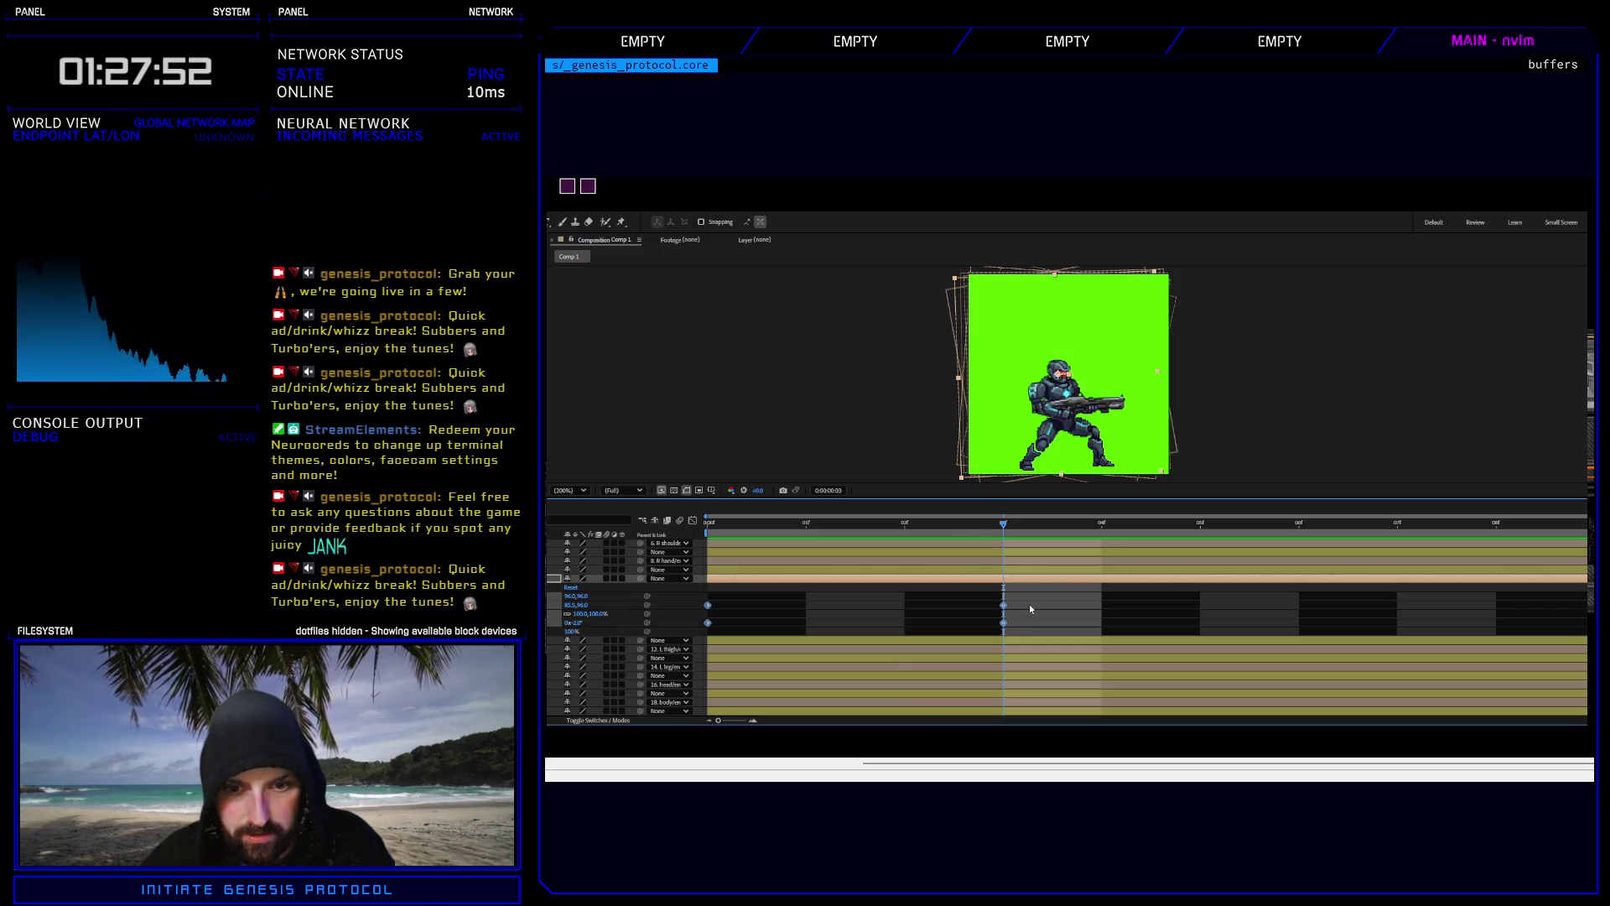
{"action": "left_click", "coordinate": [1004, 605]}
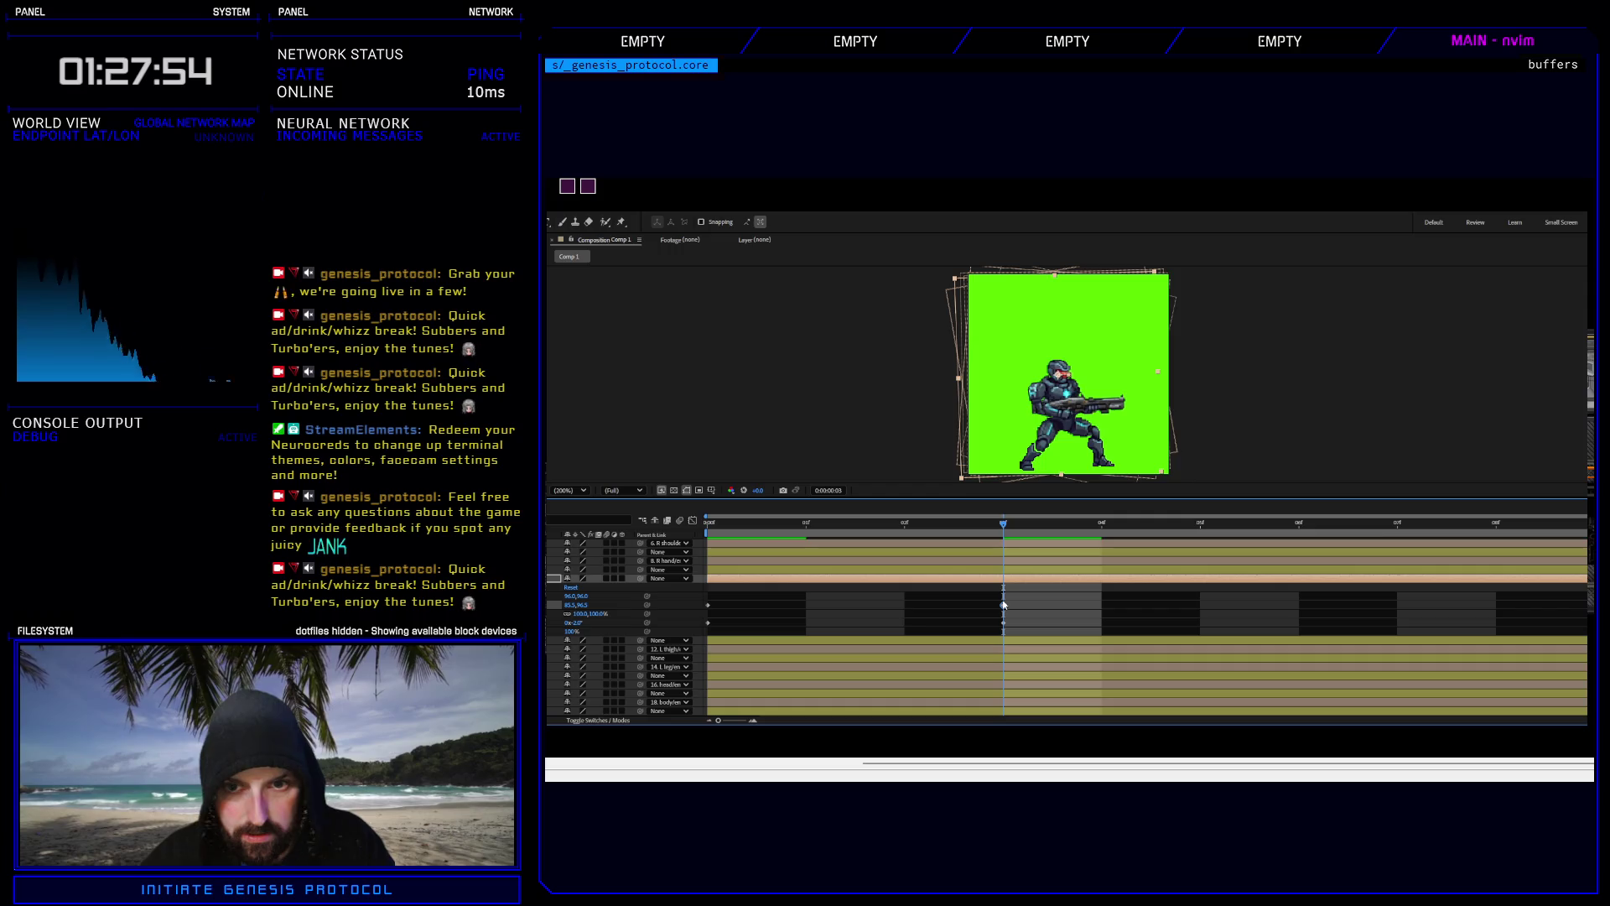
{"action": "key", "text": "Down"}
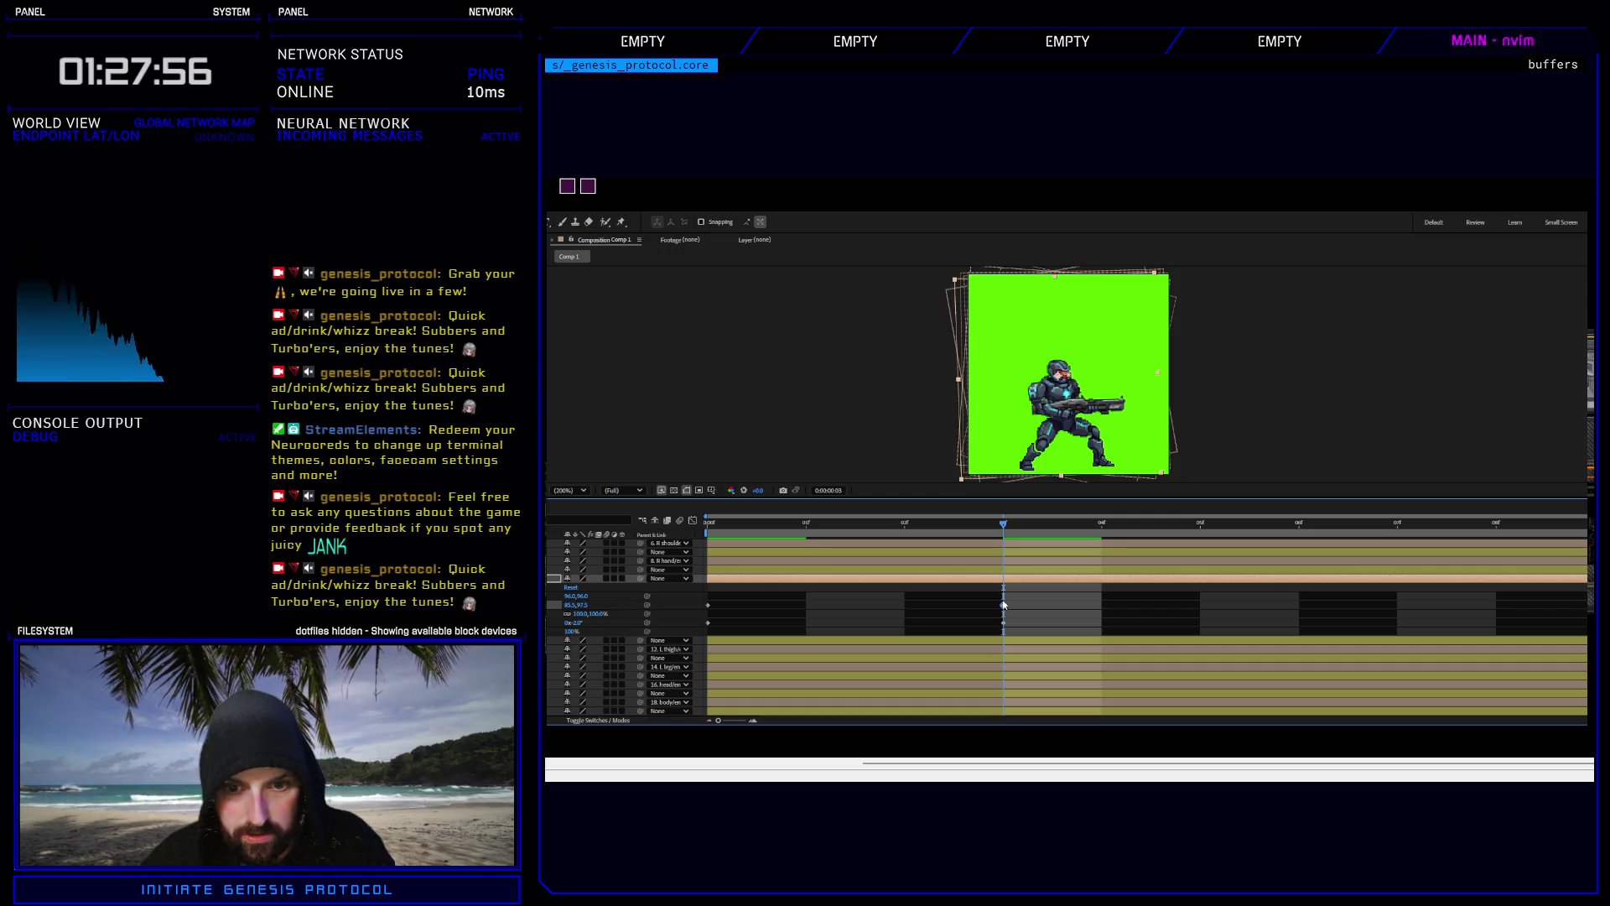
{"action": "key", "text": "Right"}
{"action": "key", "text": "Right"}
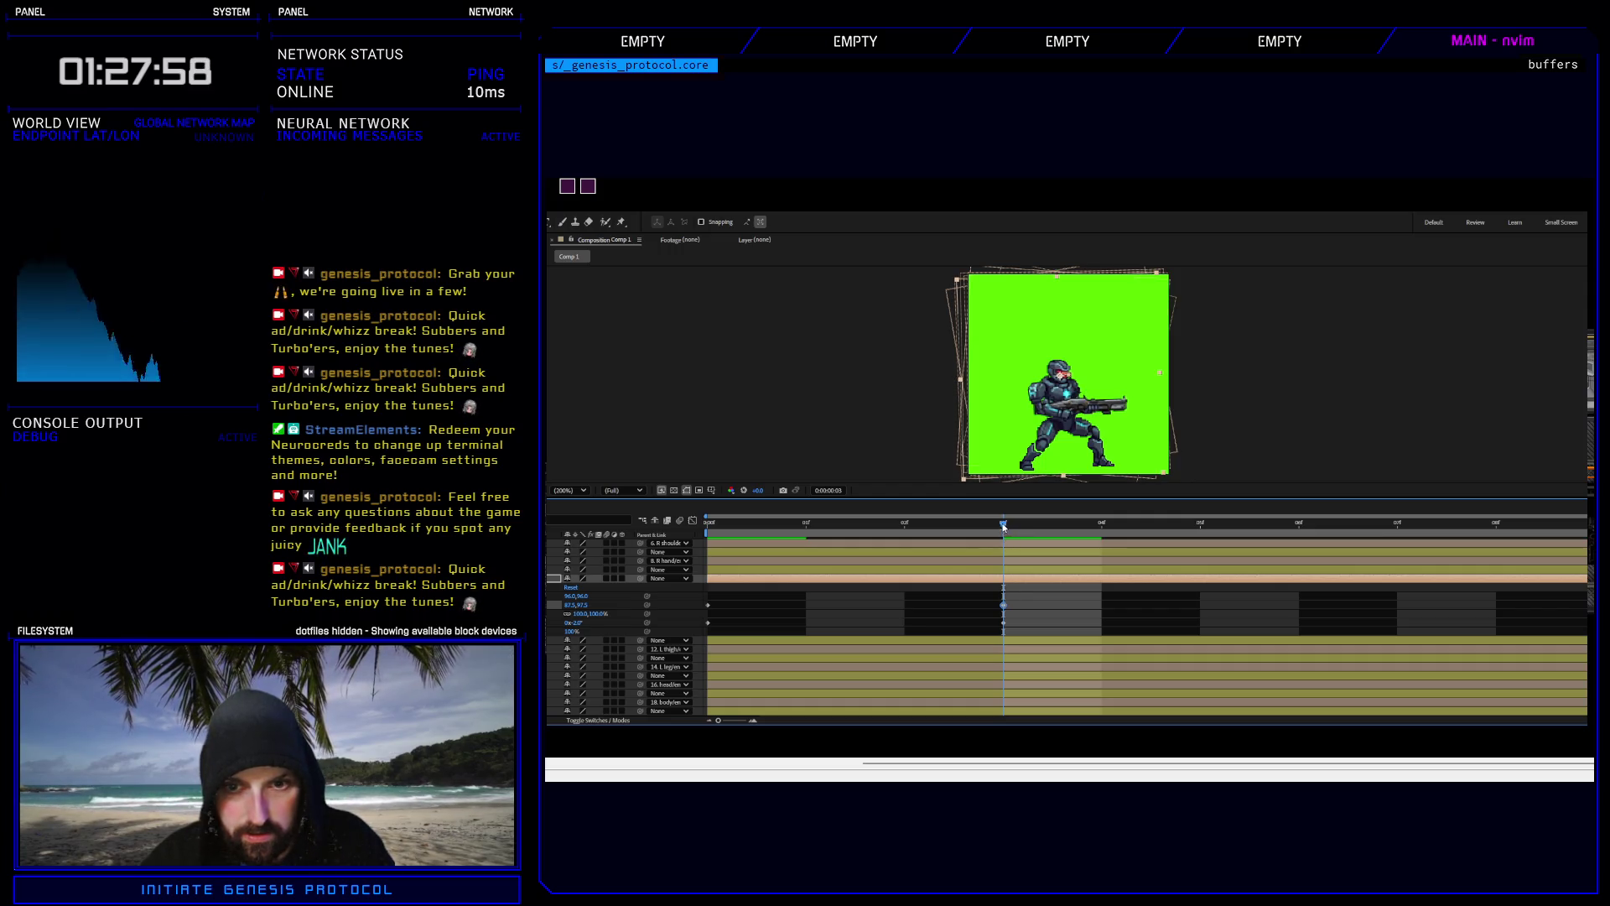
{"action": "left_click_drag", "start_coordinate": [1004, 527], "coordinate": [808, 539]}
{"action": "key", "text": "space"}
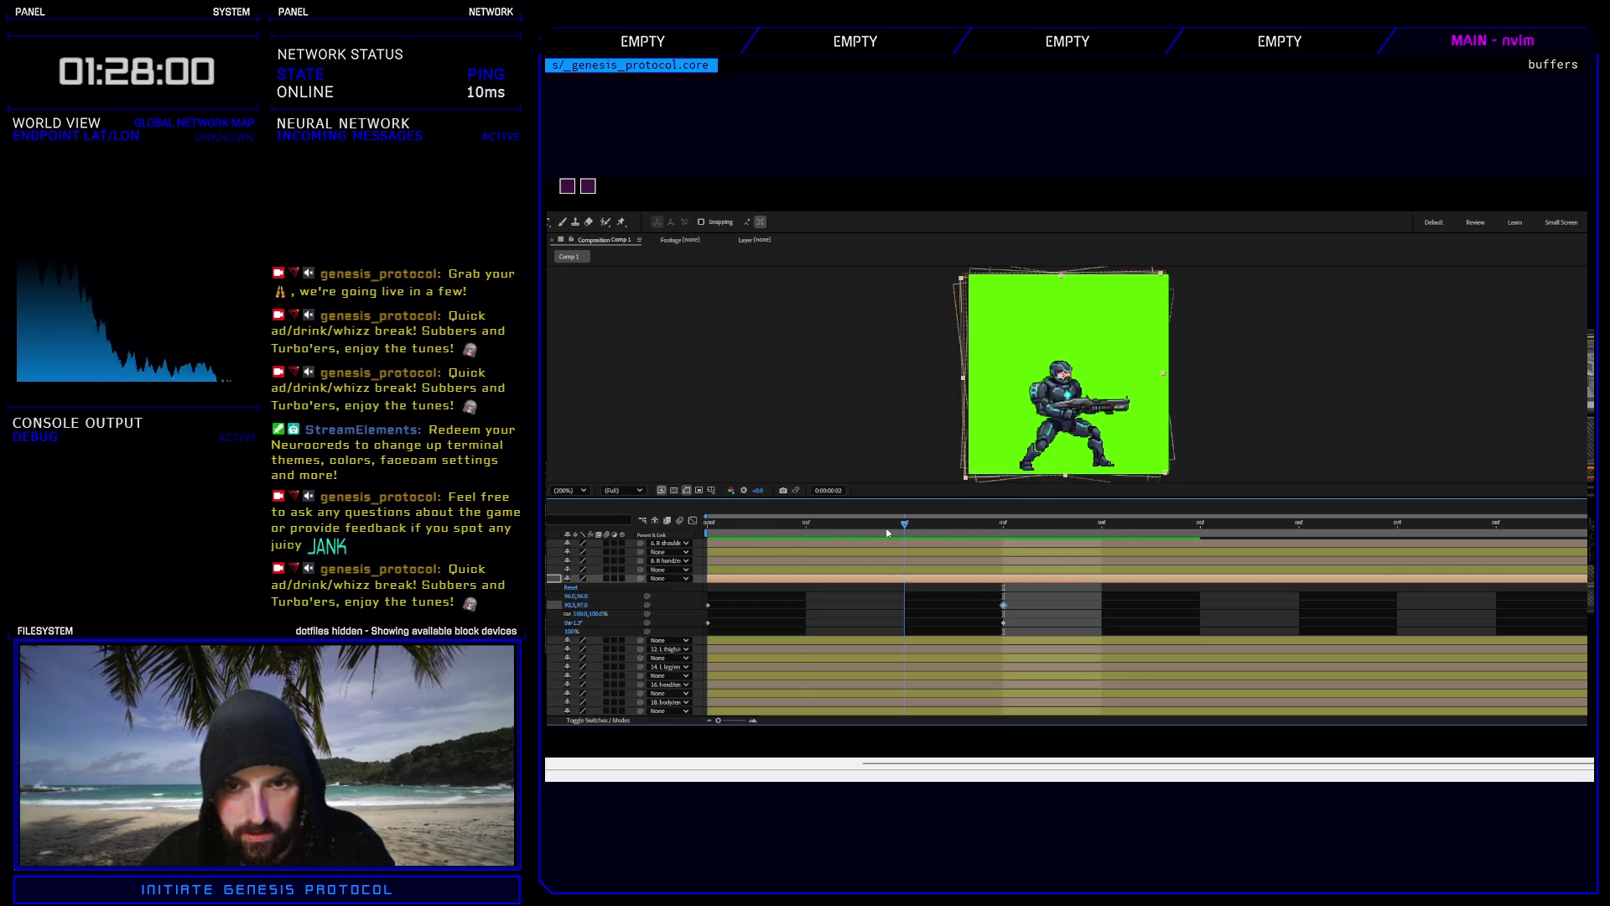
Nudge the frame-3 keyframe slightly further right to about 88.5, 98.0 and preview the idle loop.
{"action": "left_click", "coordinate": [706, 528]}
{"action": "left_click_drag", "start_coordinate": [704, 529], "coordinate": [1017, 517]}
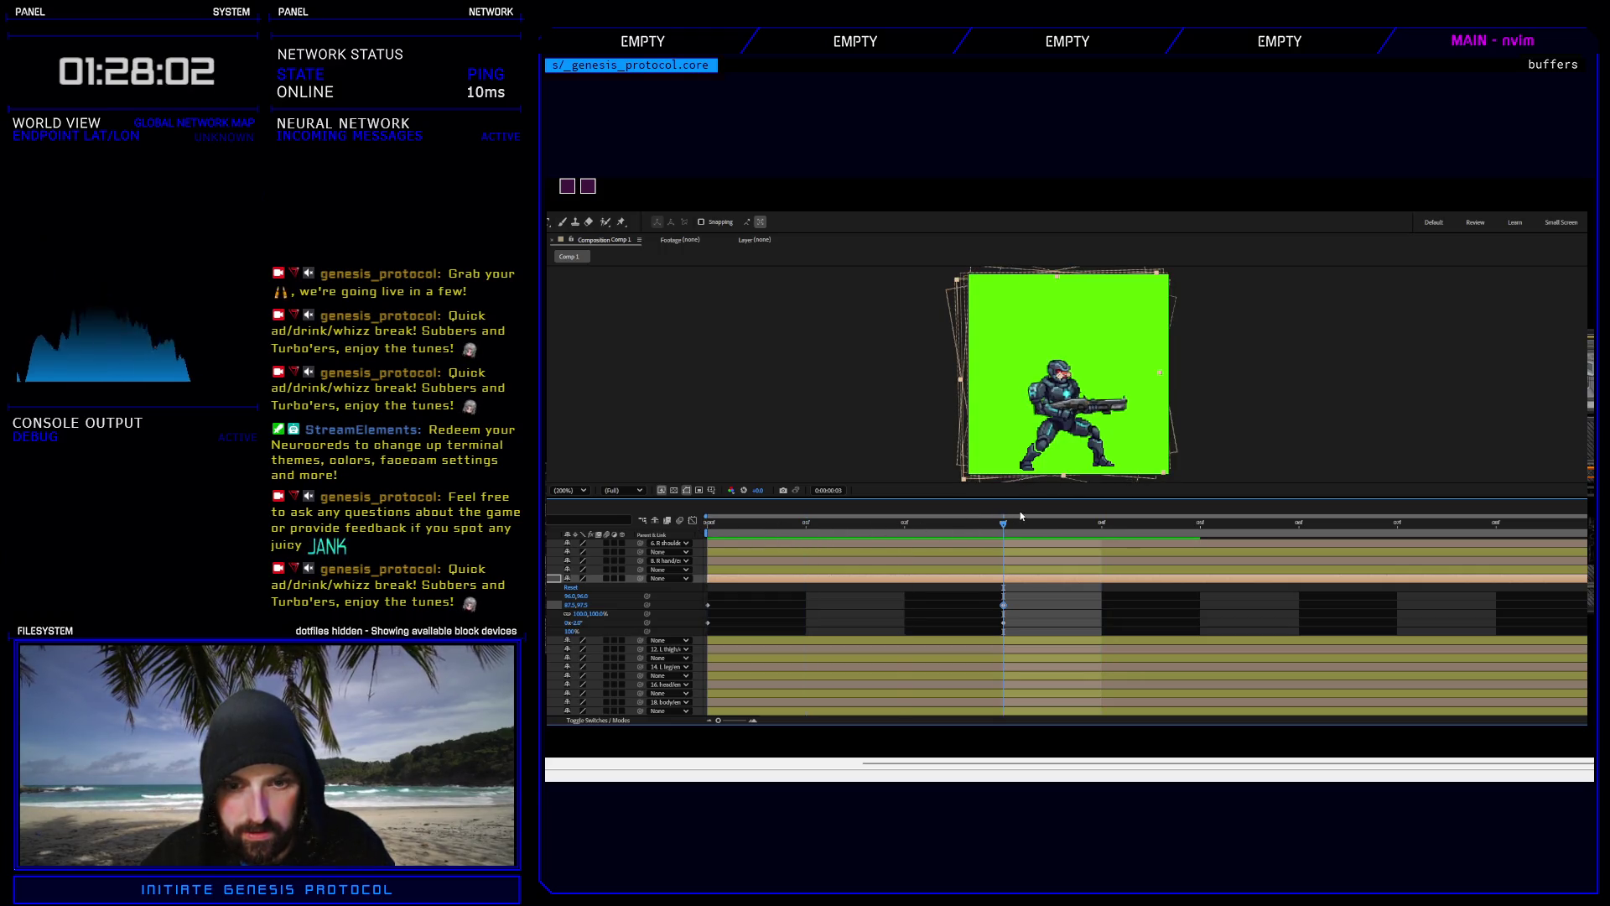
{"action": "key", "text": "Right"}
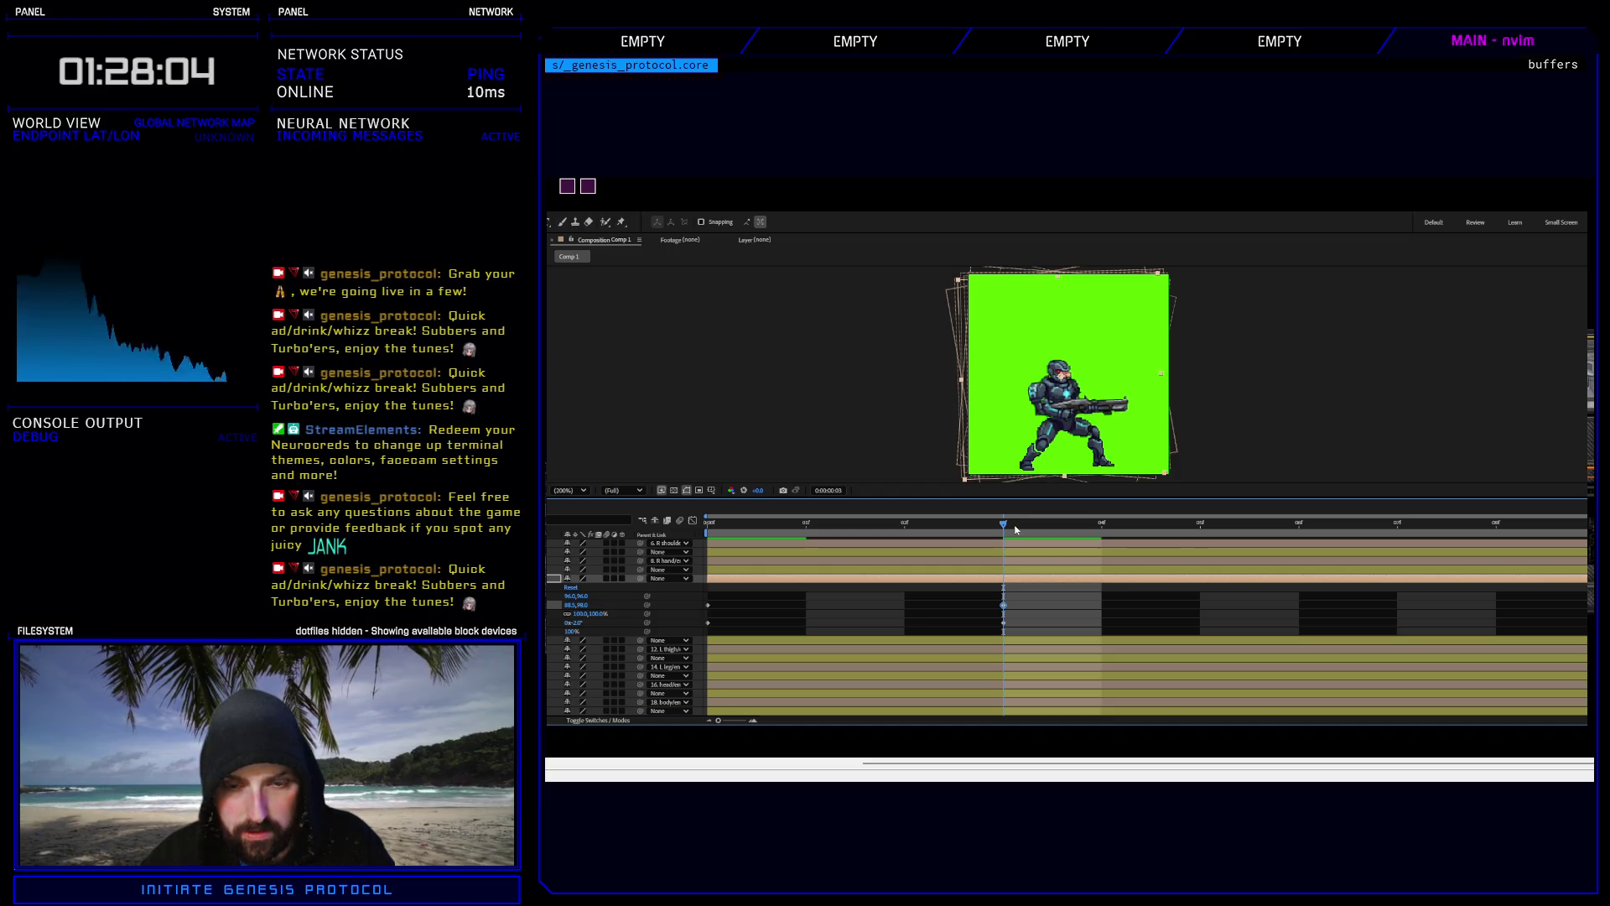
{"action": "left_click_drag", "start_coordinate": [1002, 529], "coordinate": [722, 535]}
{"action": "key", "text": "space"}
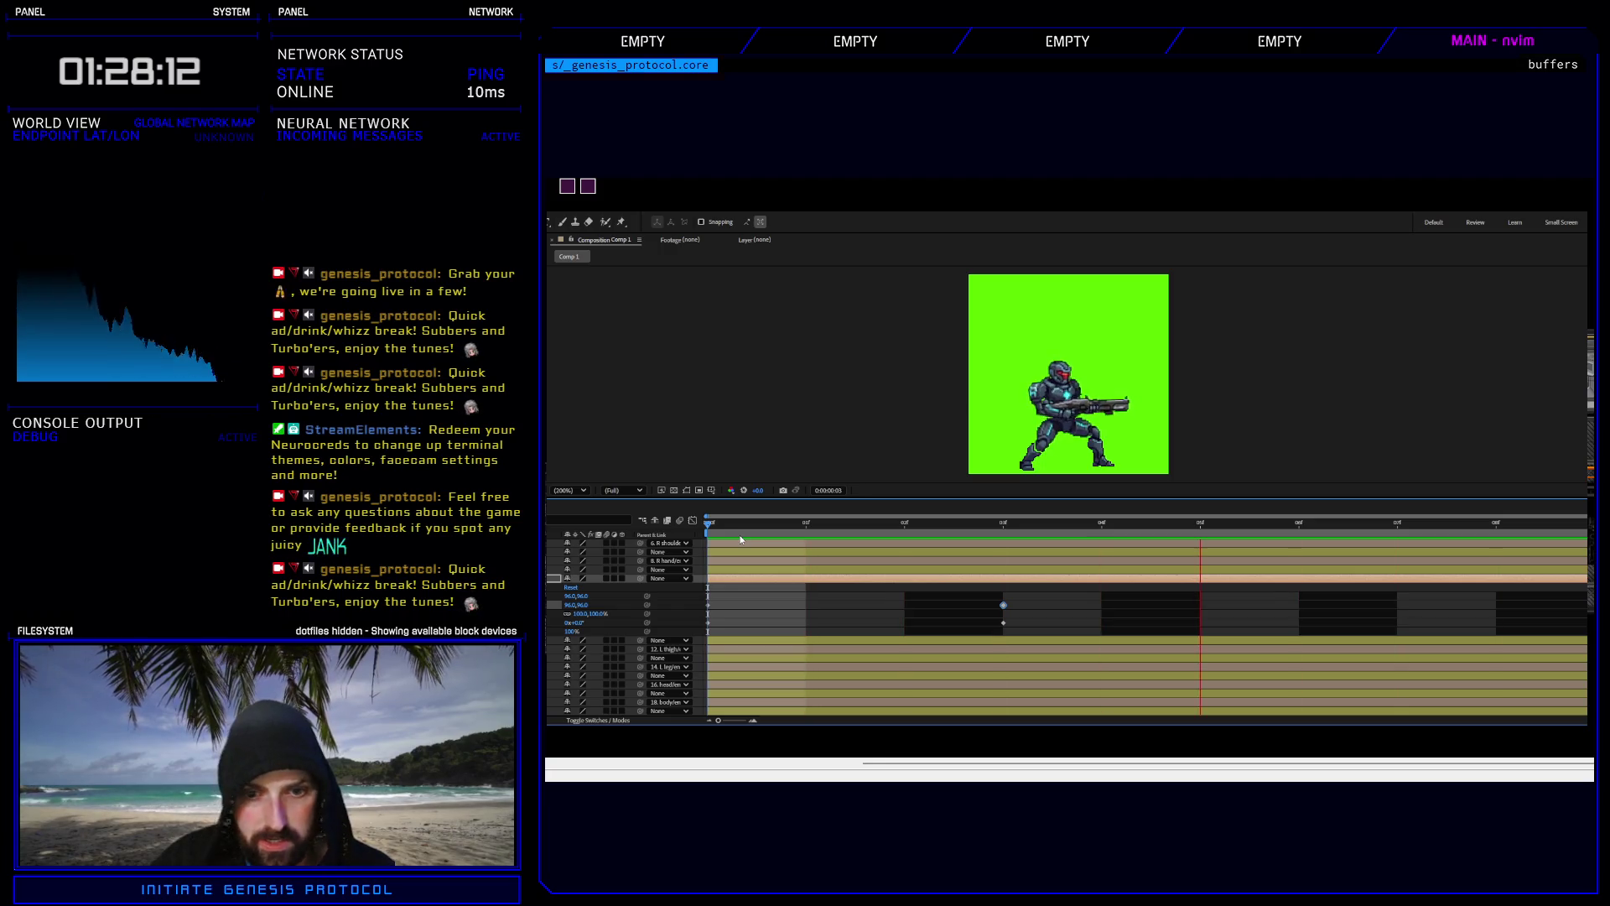
{"action": "key", "text": "space"}
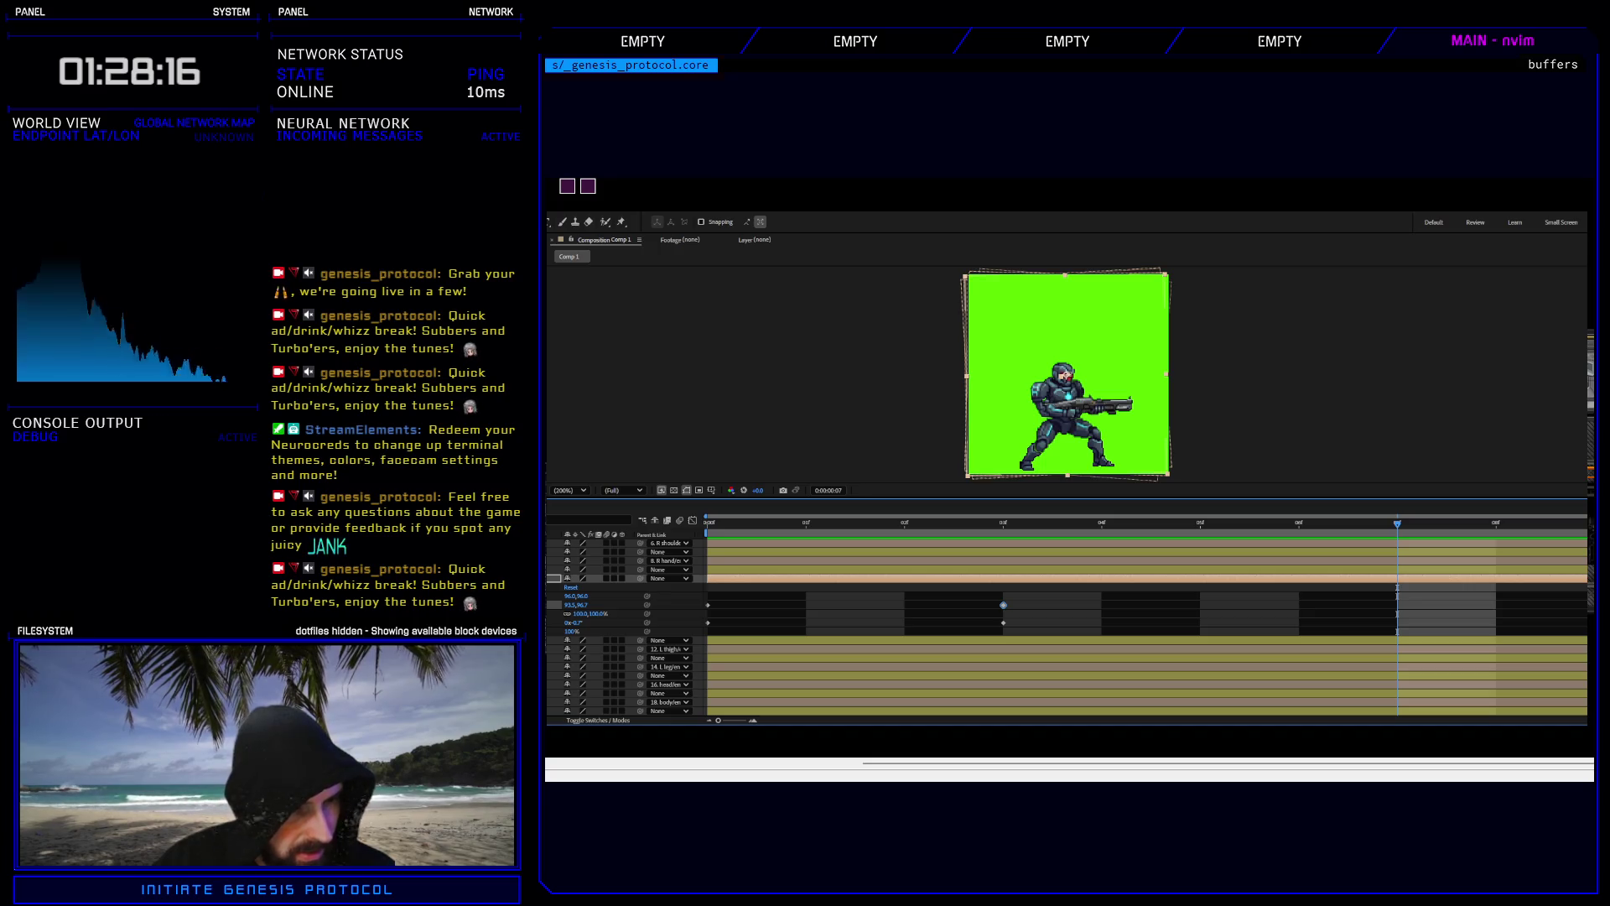
Detach the limb from the R hand, add a Position expression, and pick-whip its Rotation to another layer.
{"action": "left_click", "coordinate": [554, 560]}
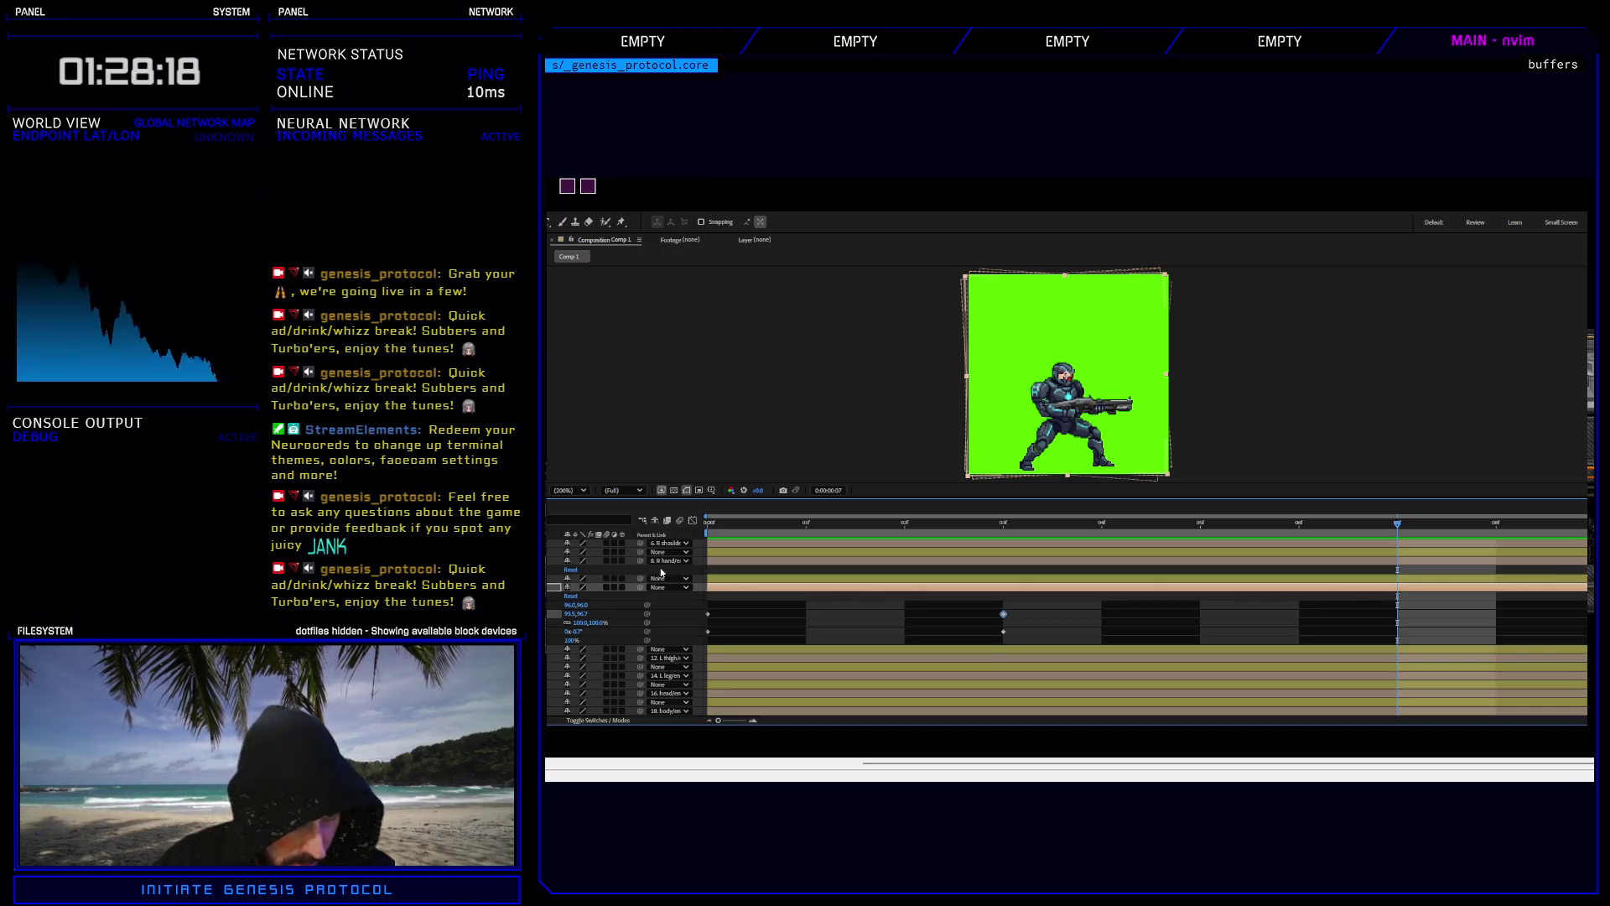
{"action": "key", "text": "ctrl+z"}
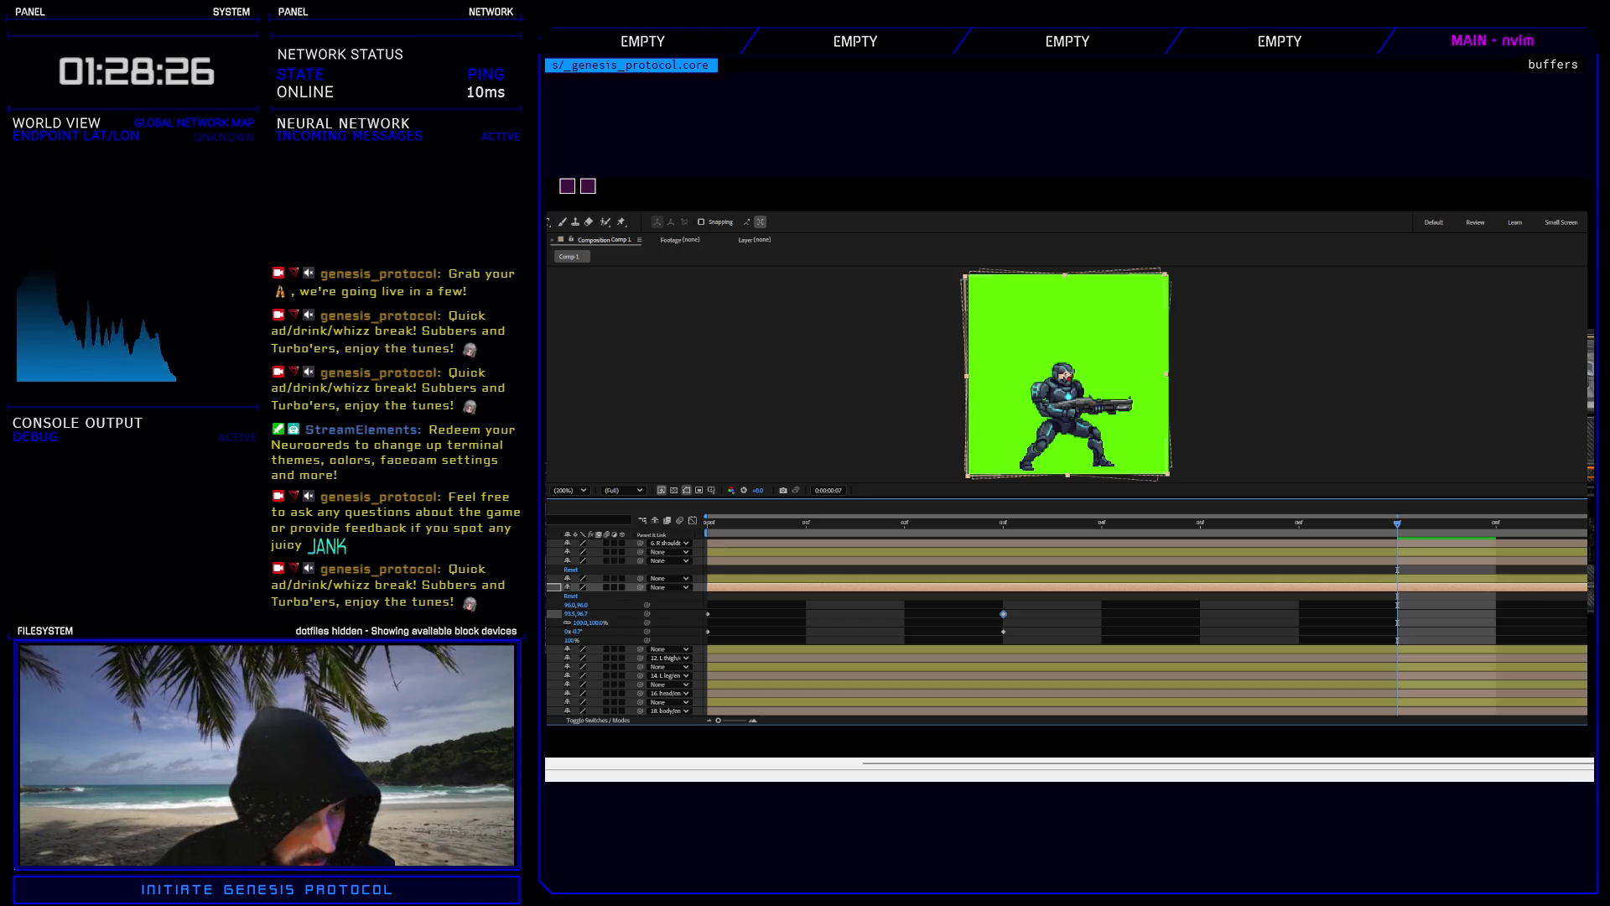
{"action": "left_click", "coordinate": [576, 577]}
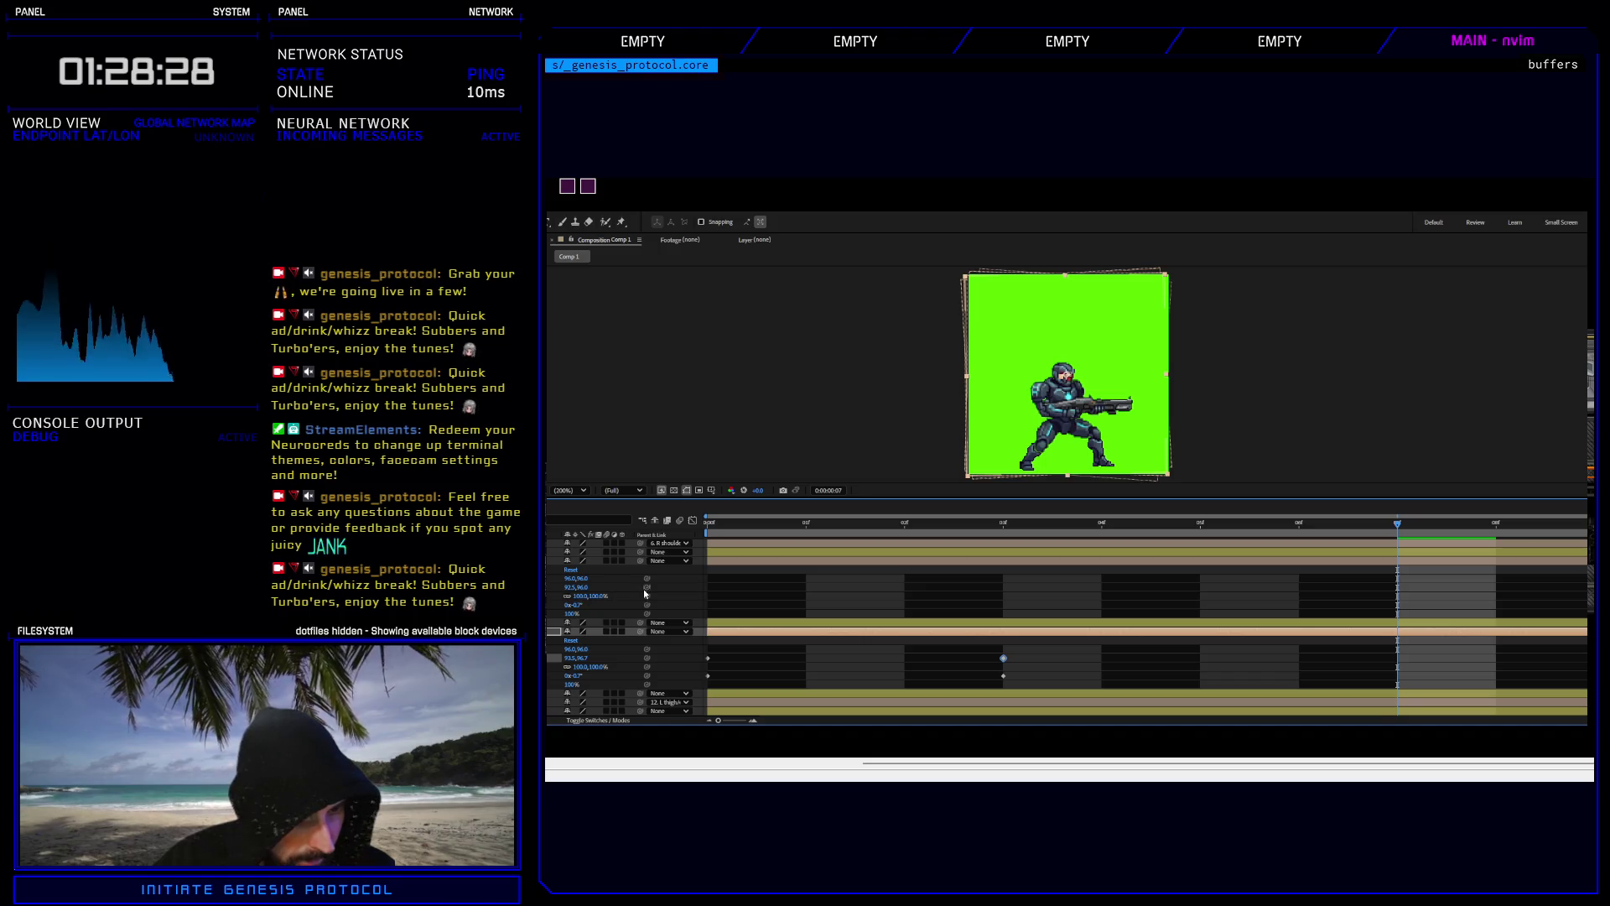
{"action": "left_click", "coordinate": [579, 587]}
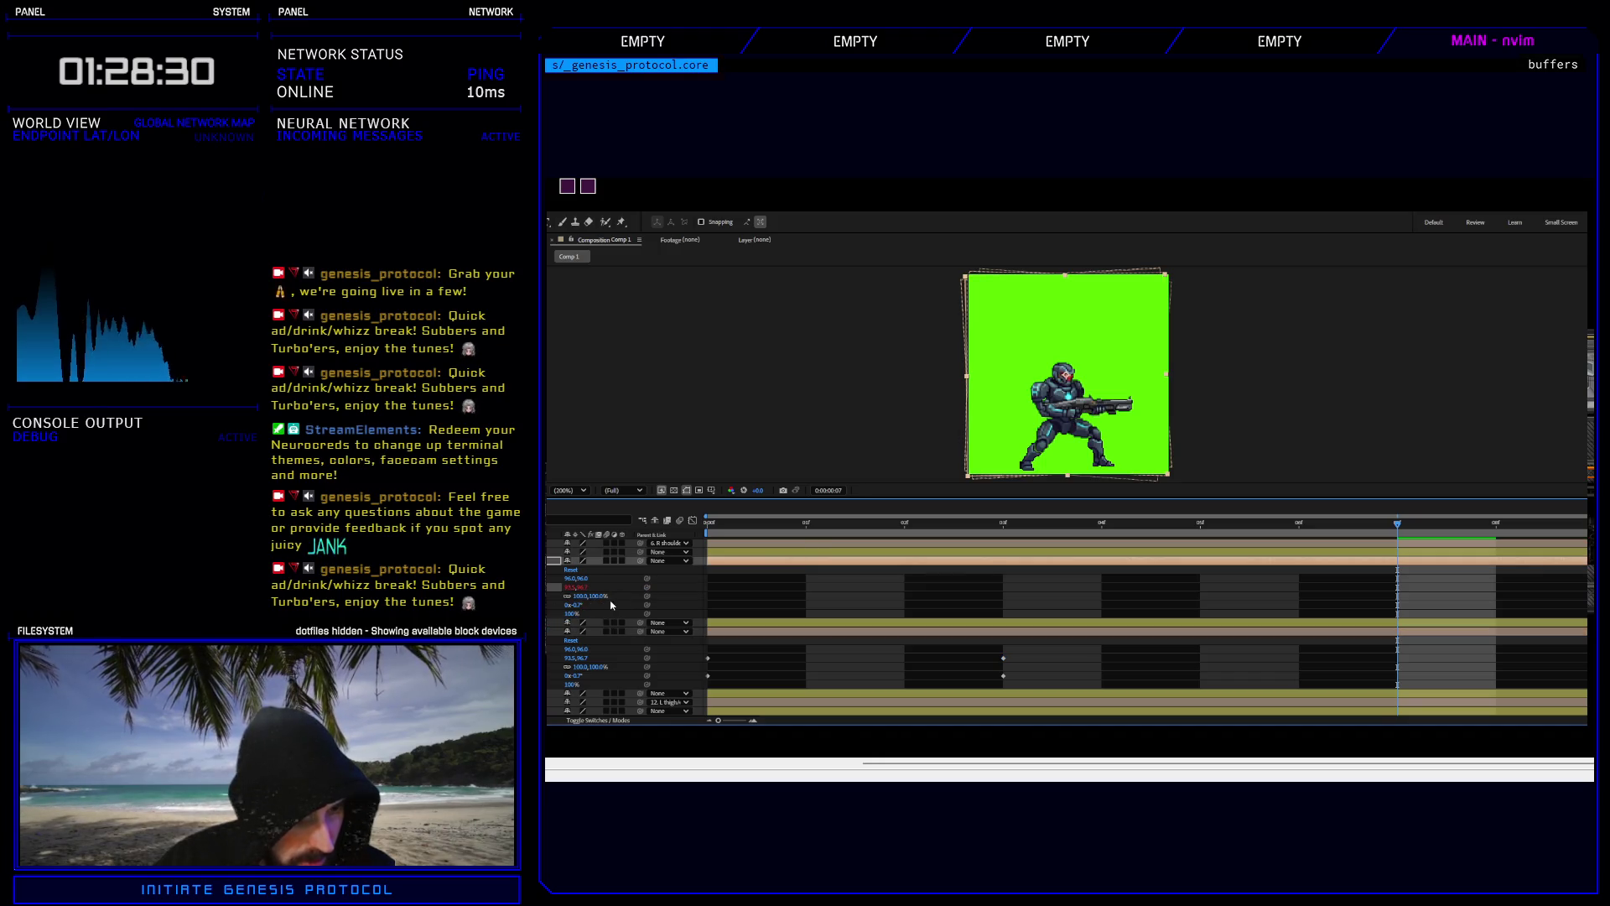
{"action": "left_click_drag", "start_coordinate": [547, 635], "coordinate": [709, 623]}
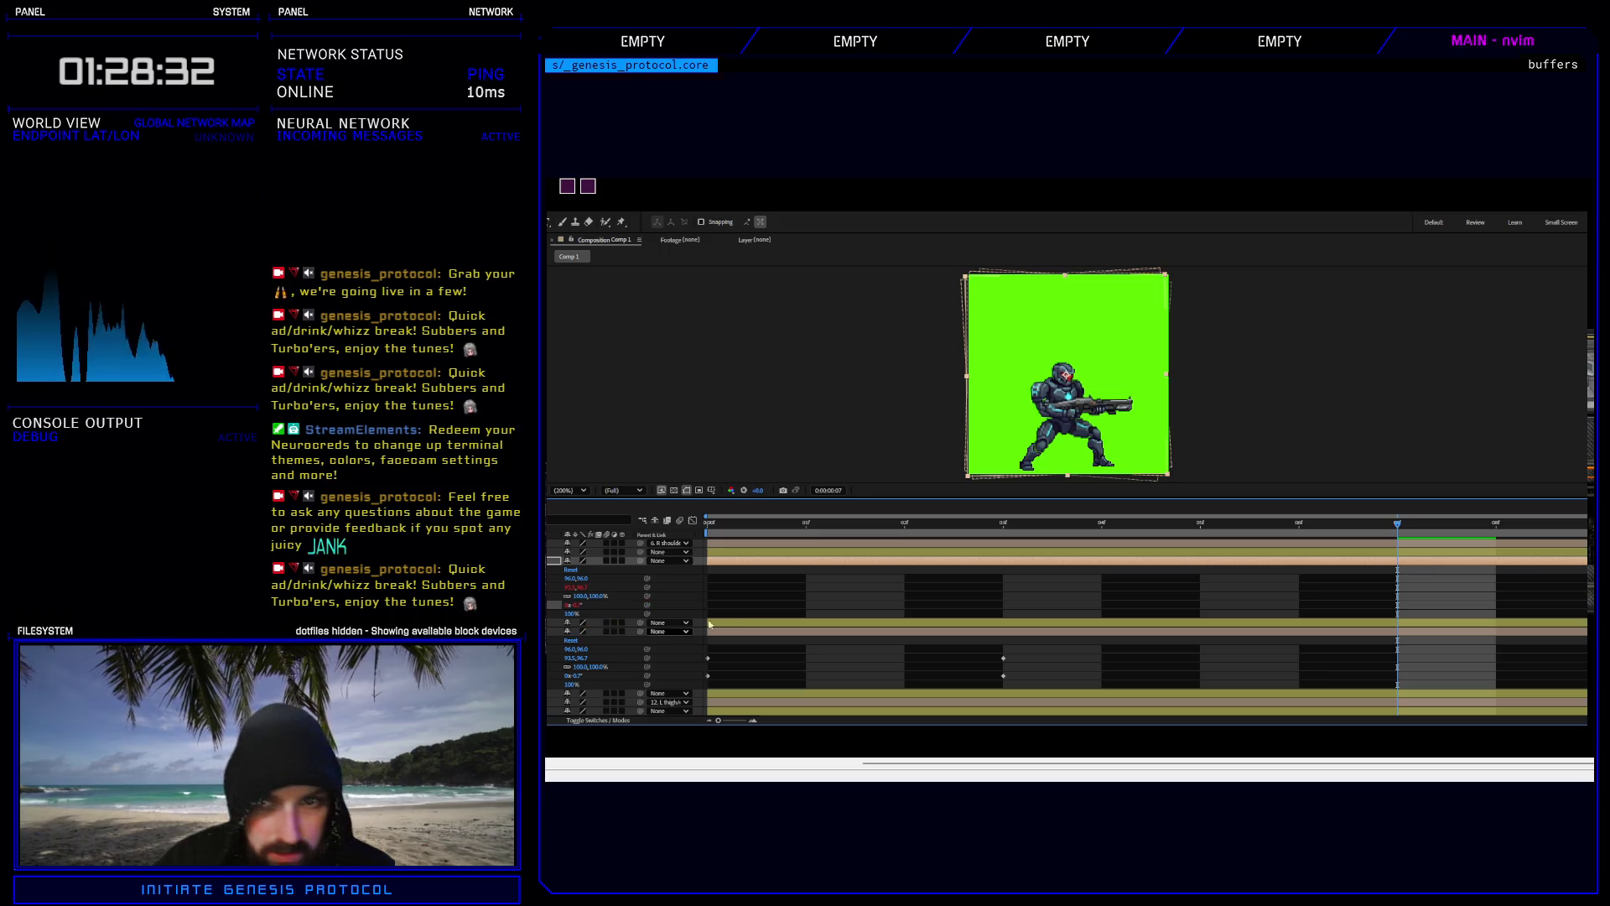
{"action": "key", "text": "space"}
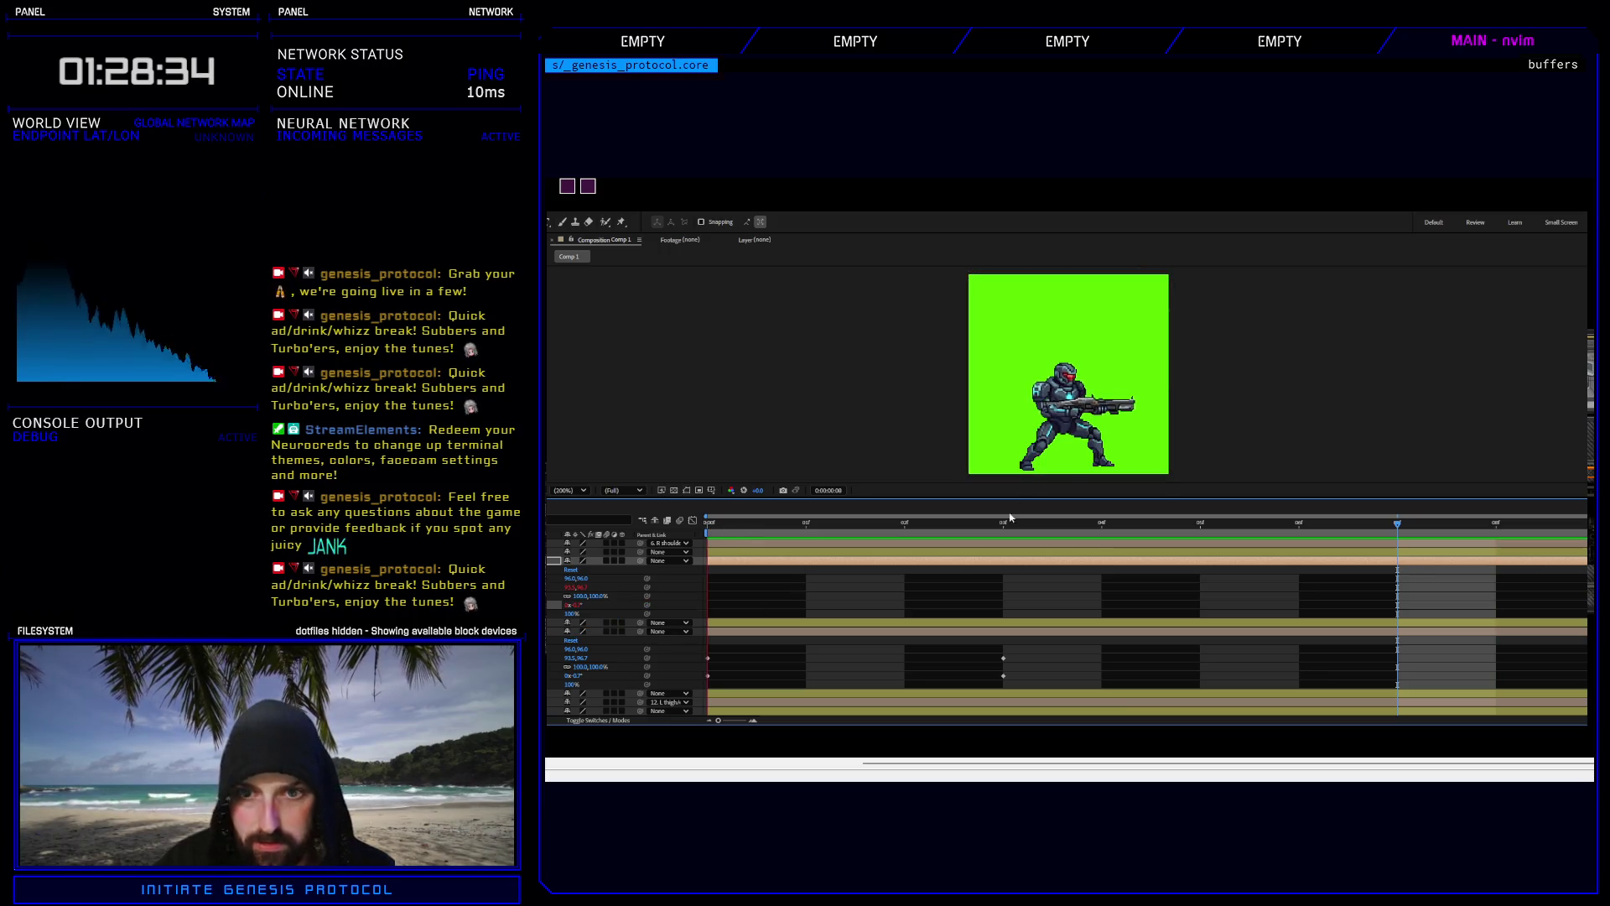
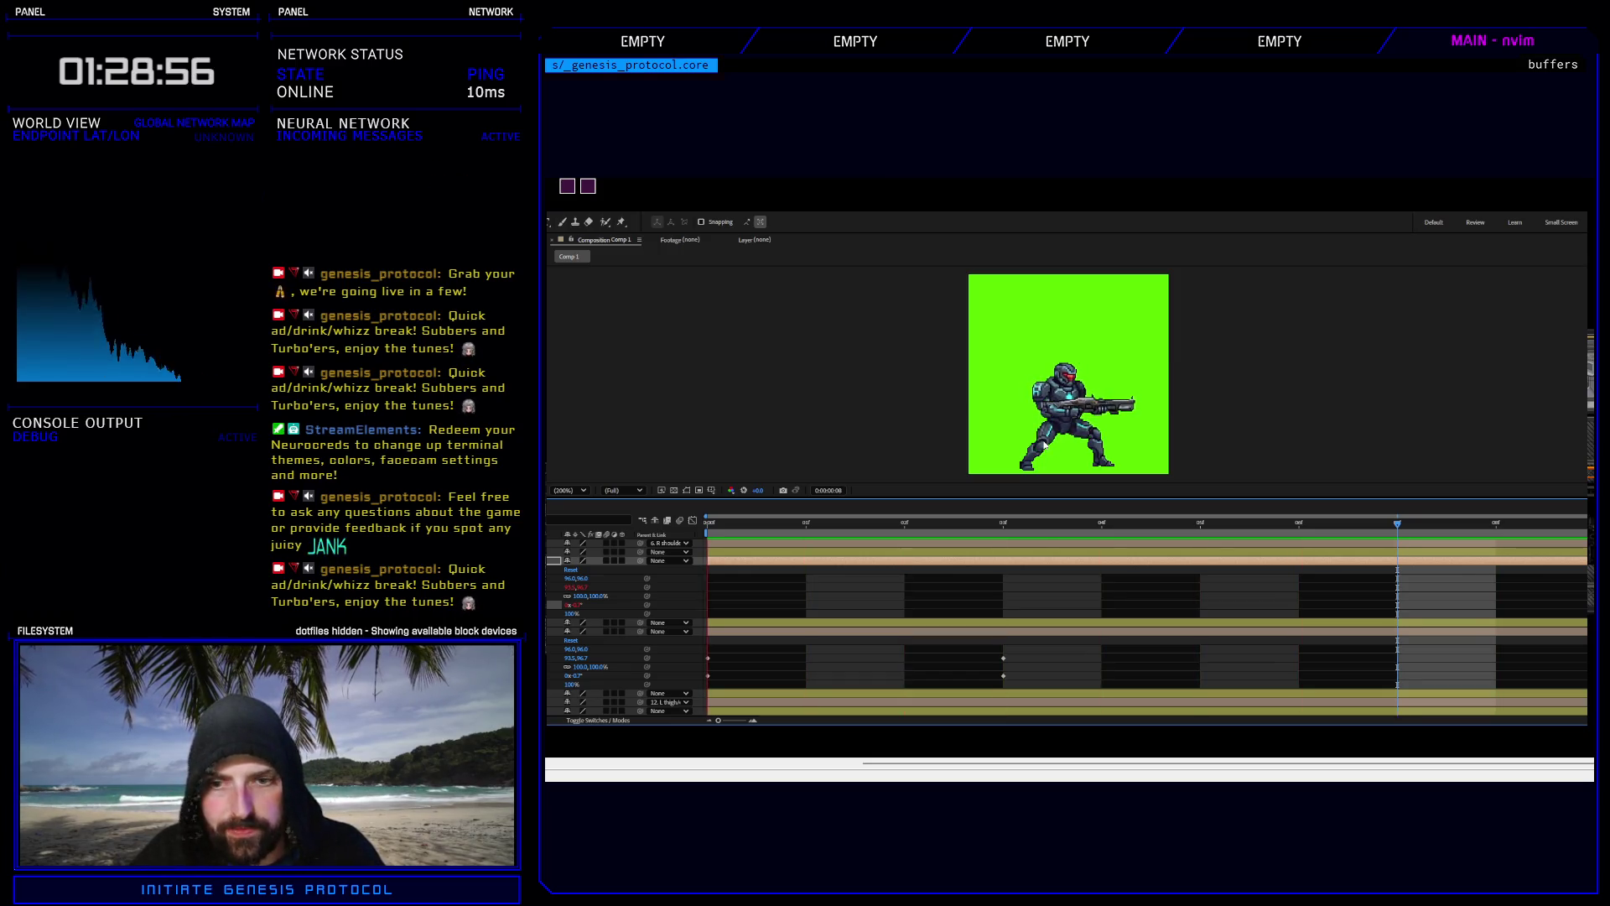
Stop the looping preview at the first frame and collapse the open transform properties.
{"action": "key", "text": "space"}
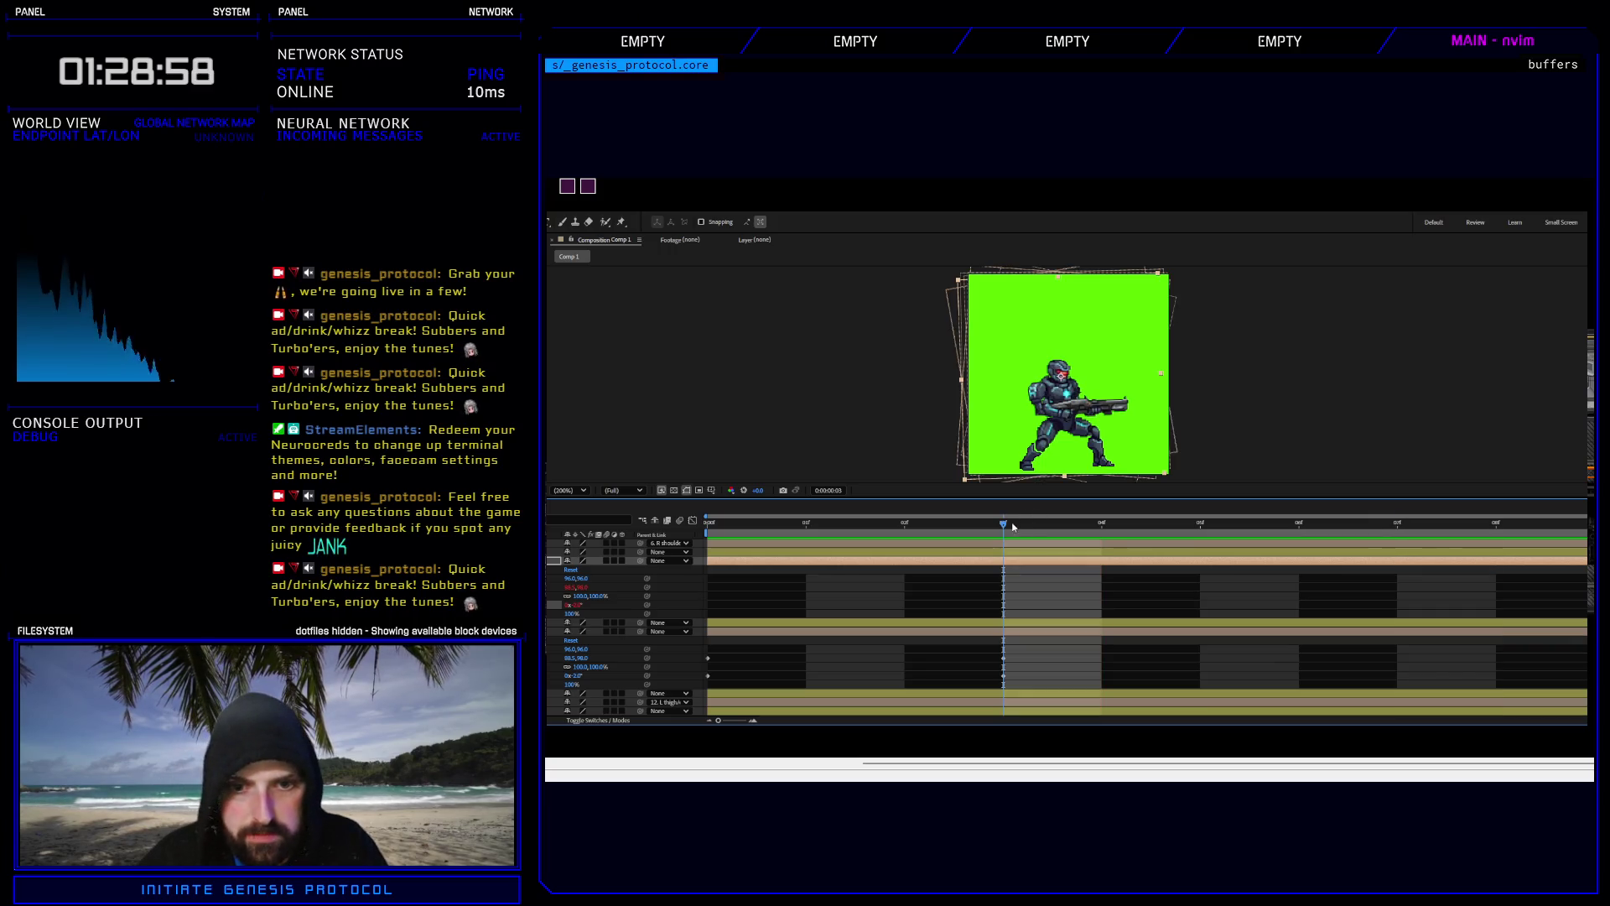
{"action": "key", "text": "Home"}
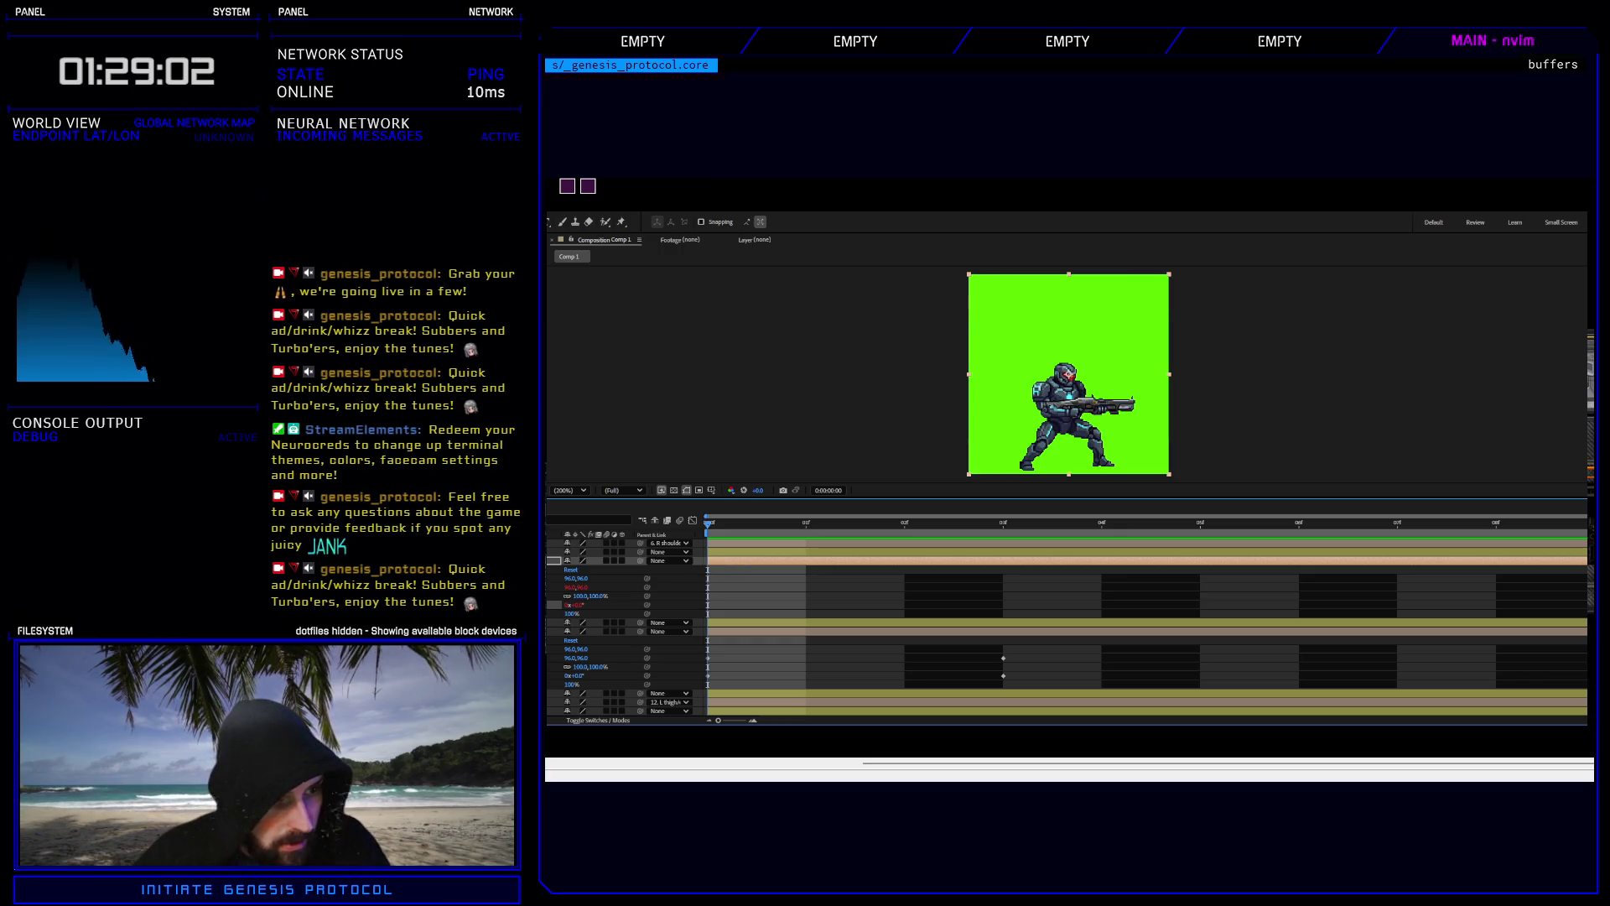
{"action": "key", "text": "u"}
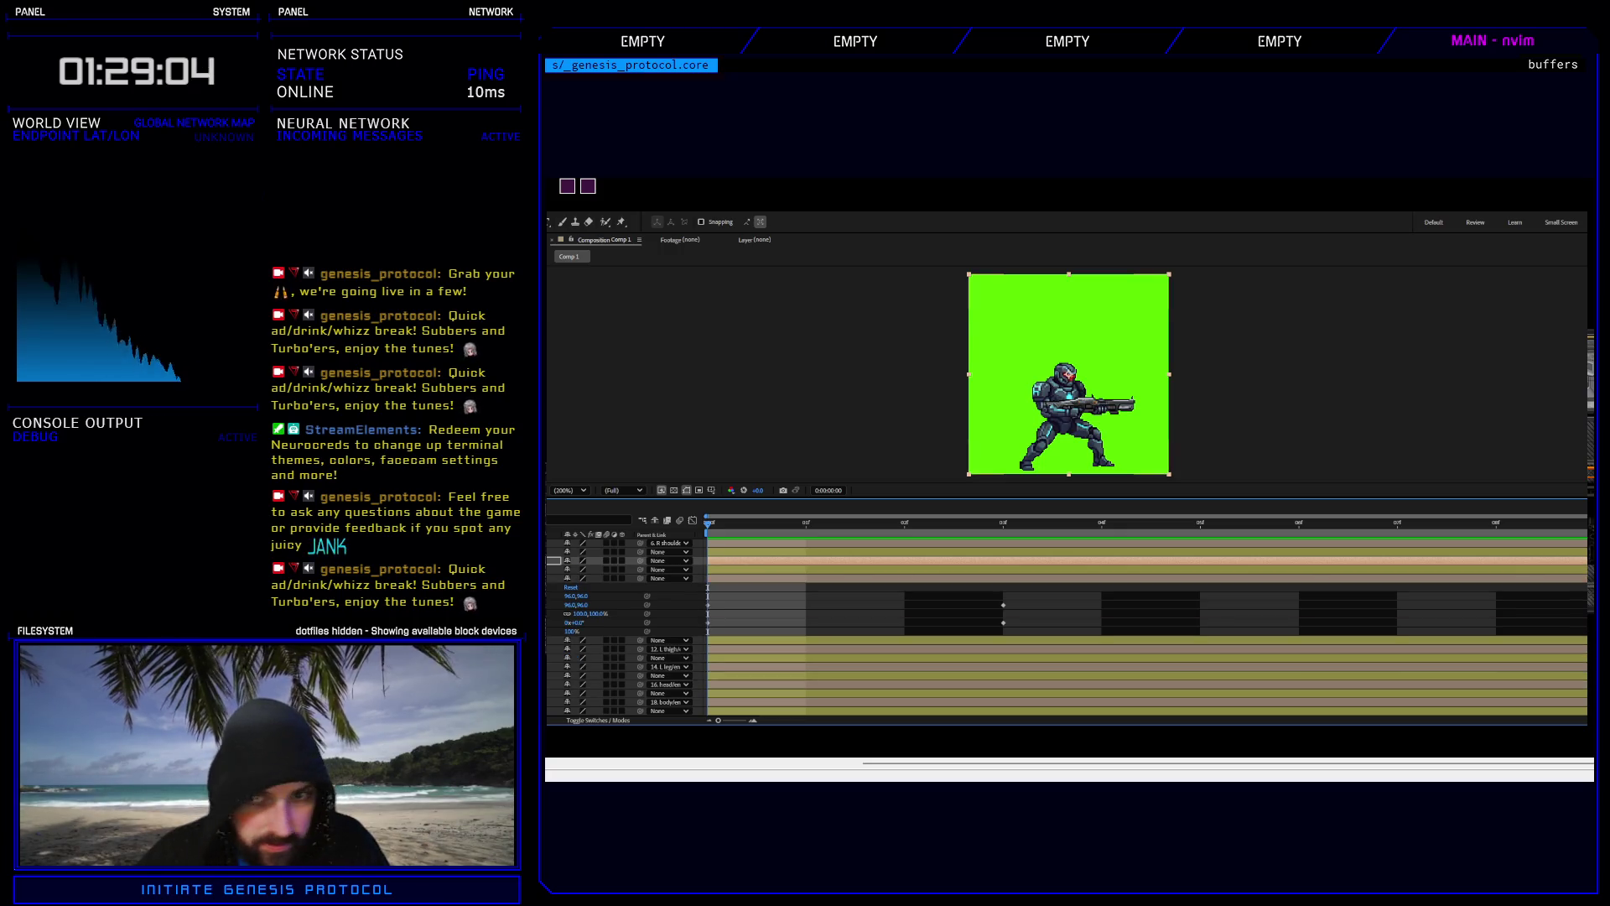
{"action": "key", "text": "u"}
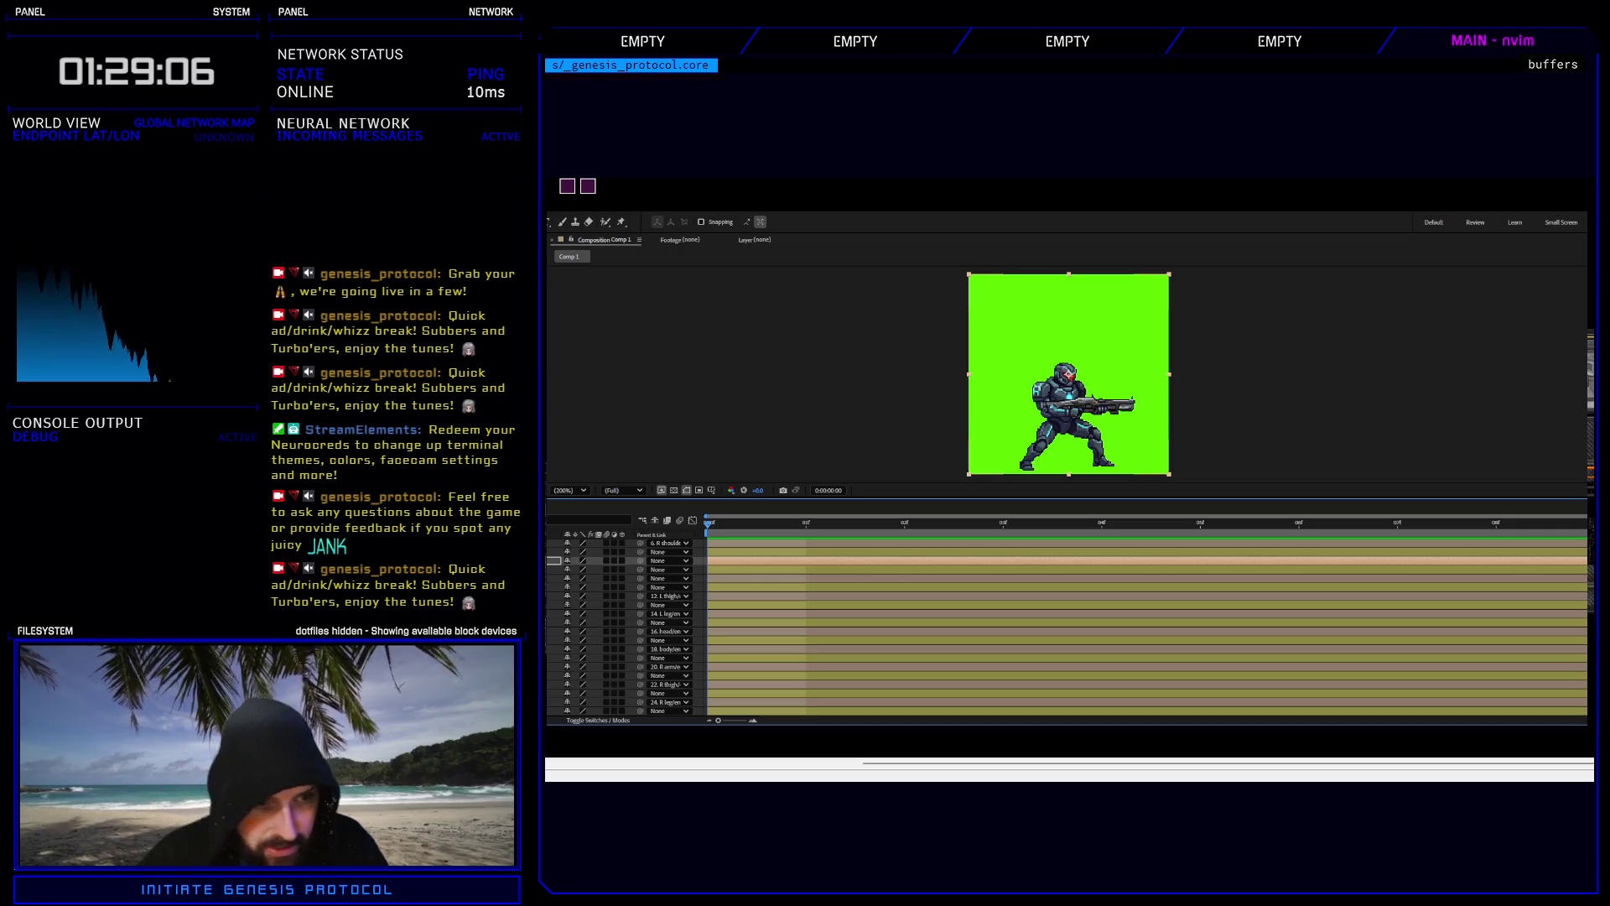
Expand layer 14's transform properties, then undo and redo its parent link change.
{"action": "key", "text": "u"}
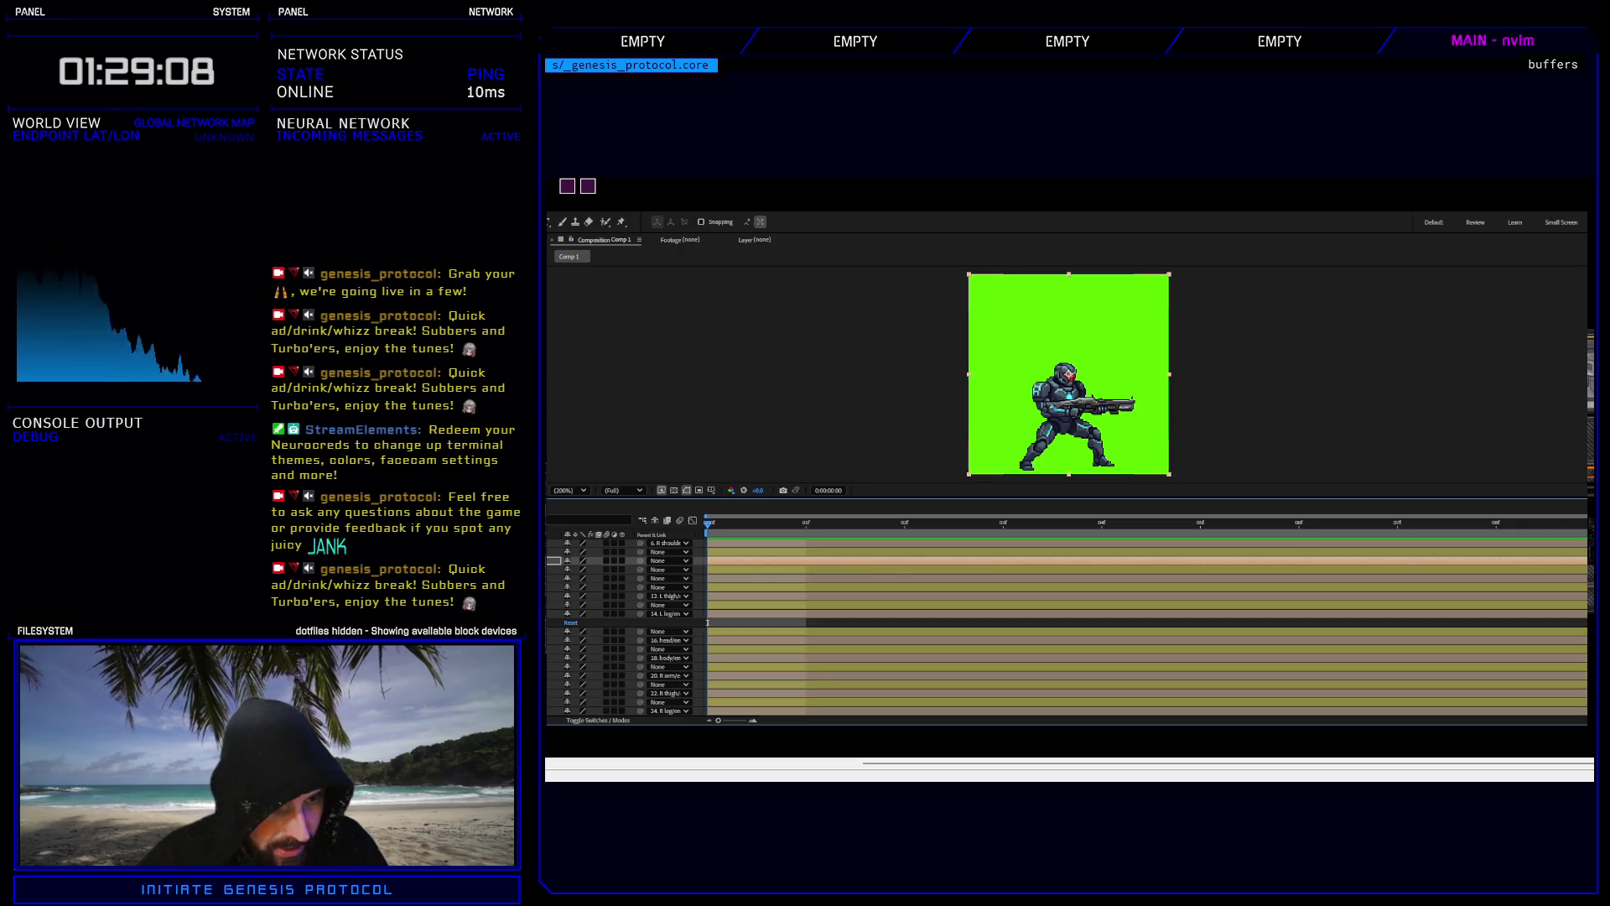
{"action": "left_click", "coordinate": [557, 622]}
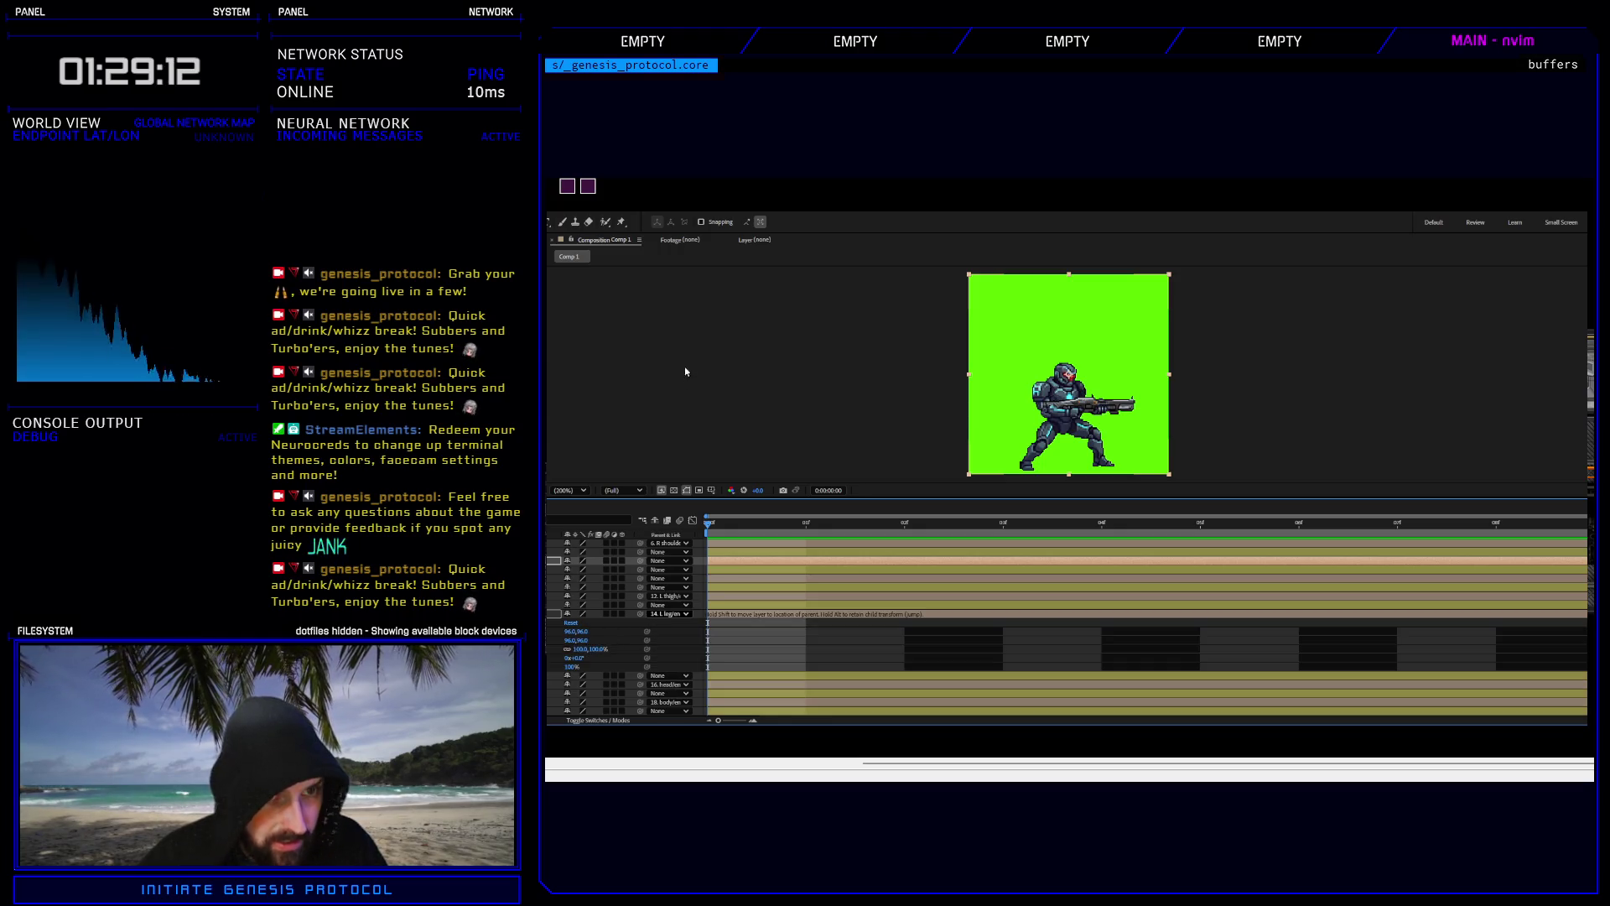
{"action": "key", "text": "ctrl+z"}
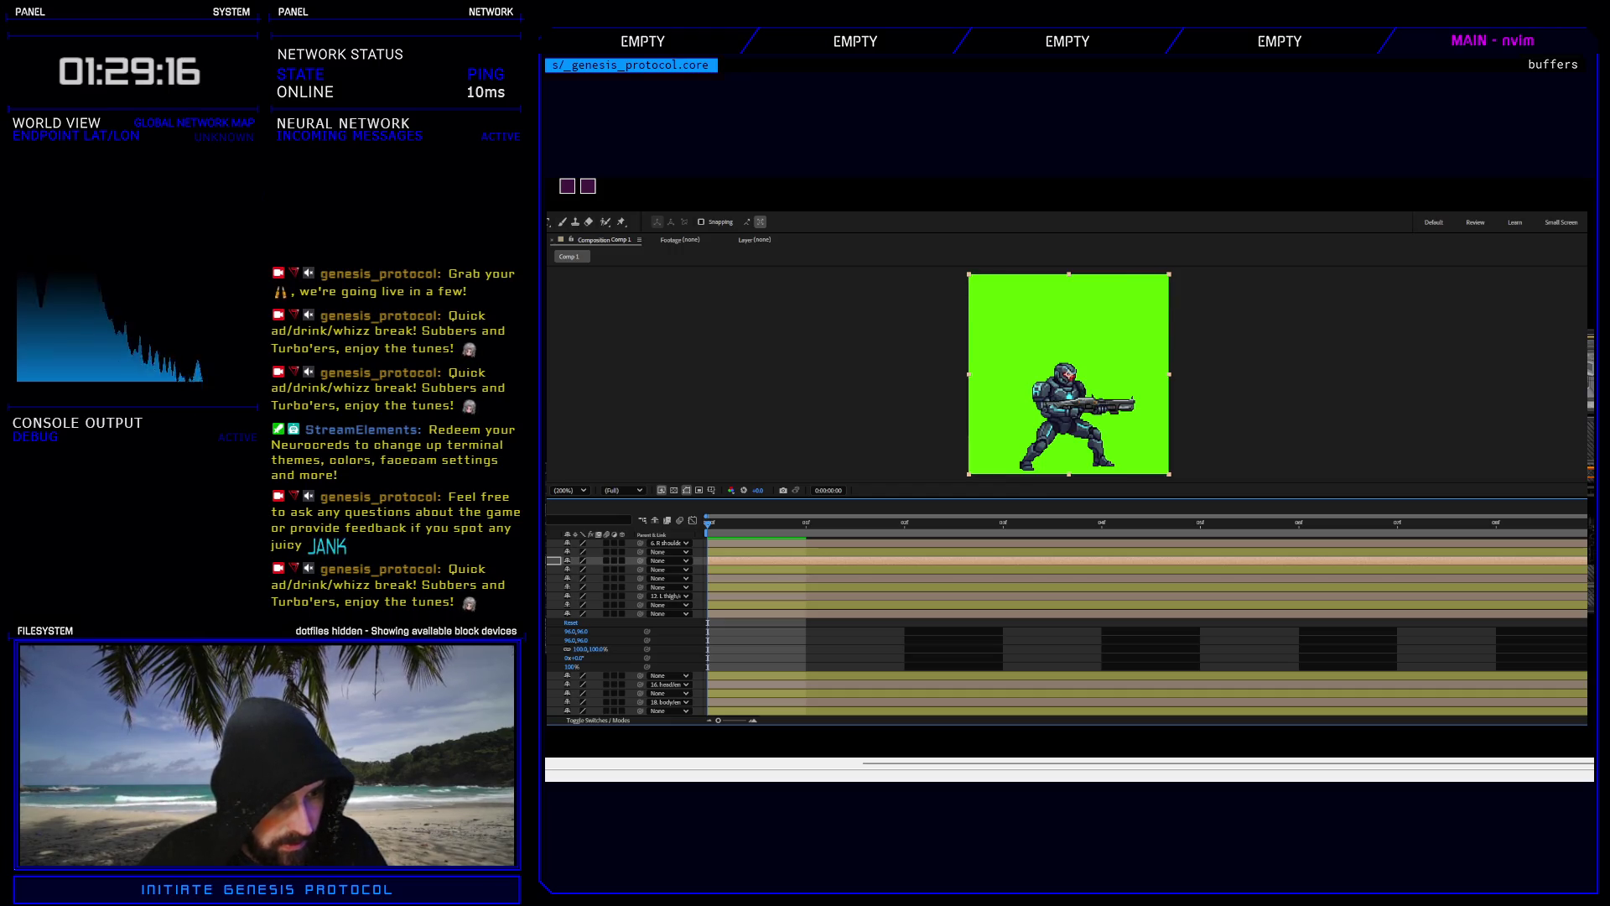
{"action": "key", "text": "ctrl+shift+z"}
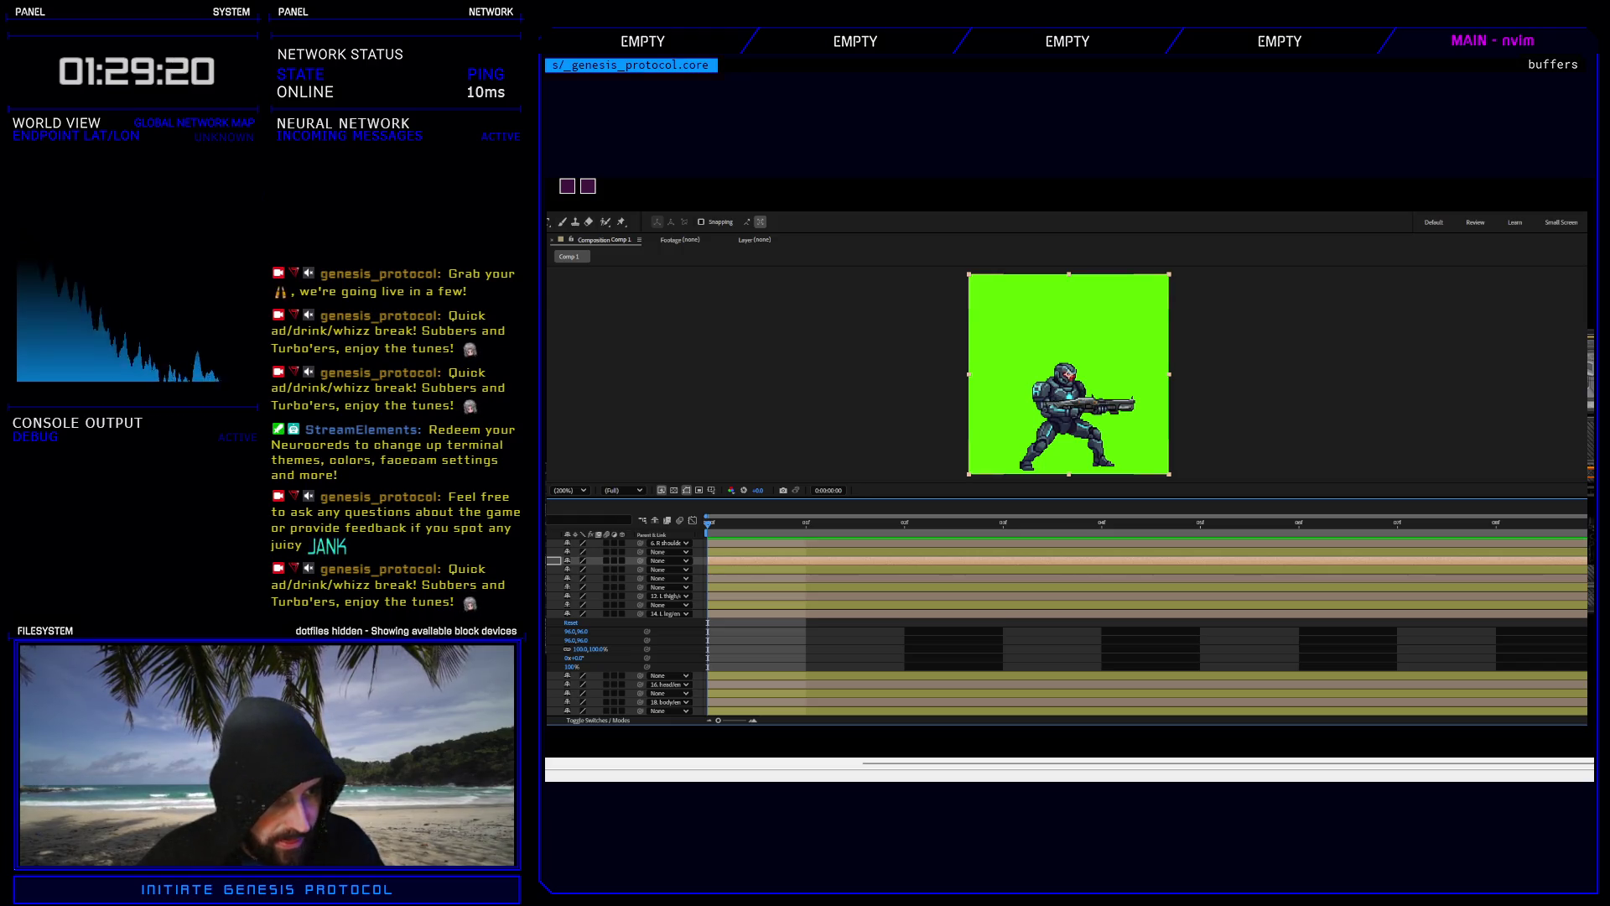
Show layer 12's rotation and keyframed transform properties in the timeline.
{"action": "key", "text": "u"}
{"action": "key", "text": "r"}
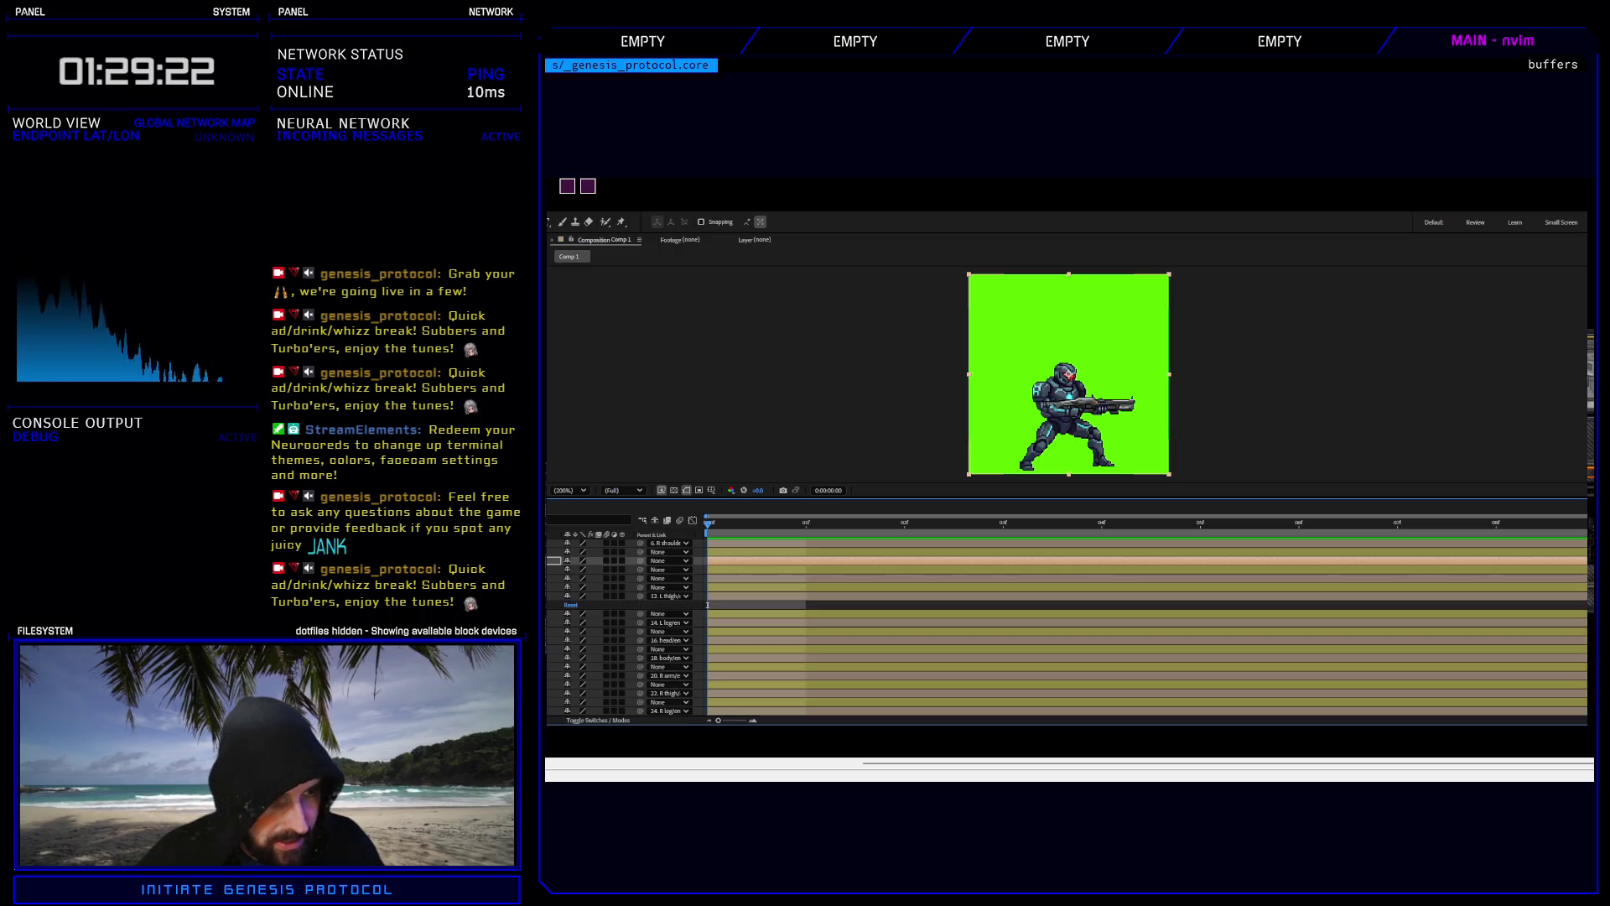
{"action": "key", "text": "u"}
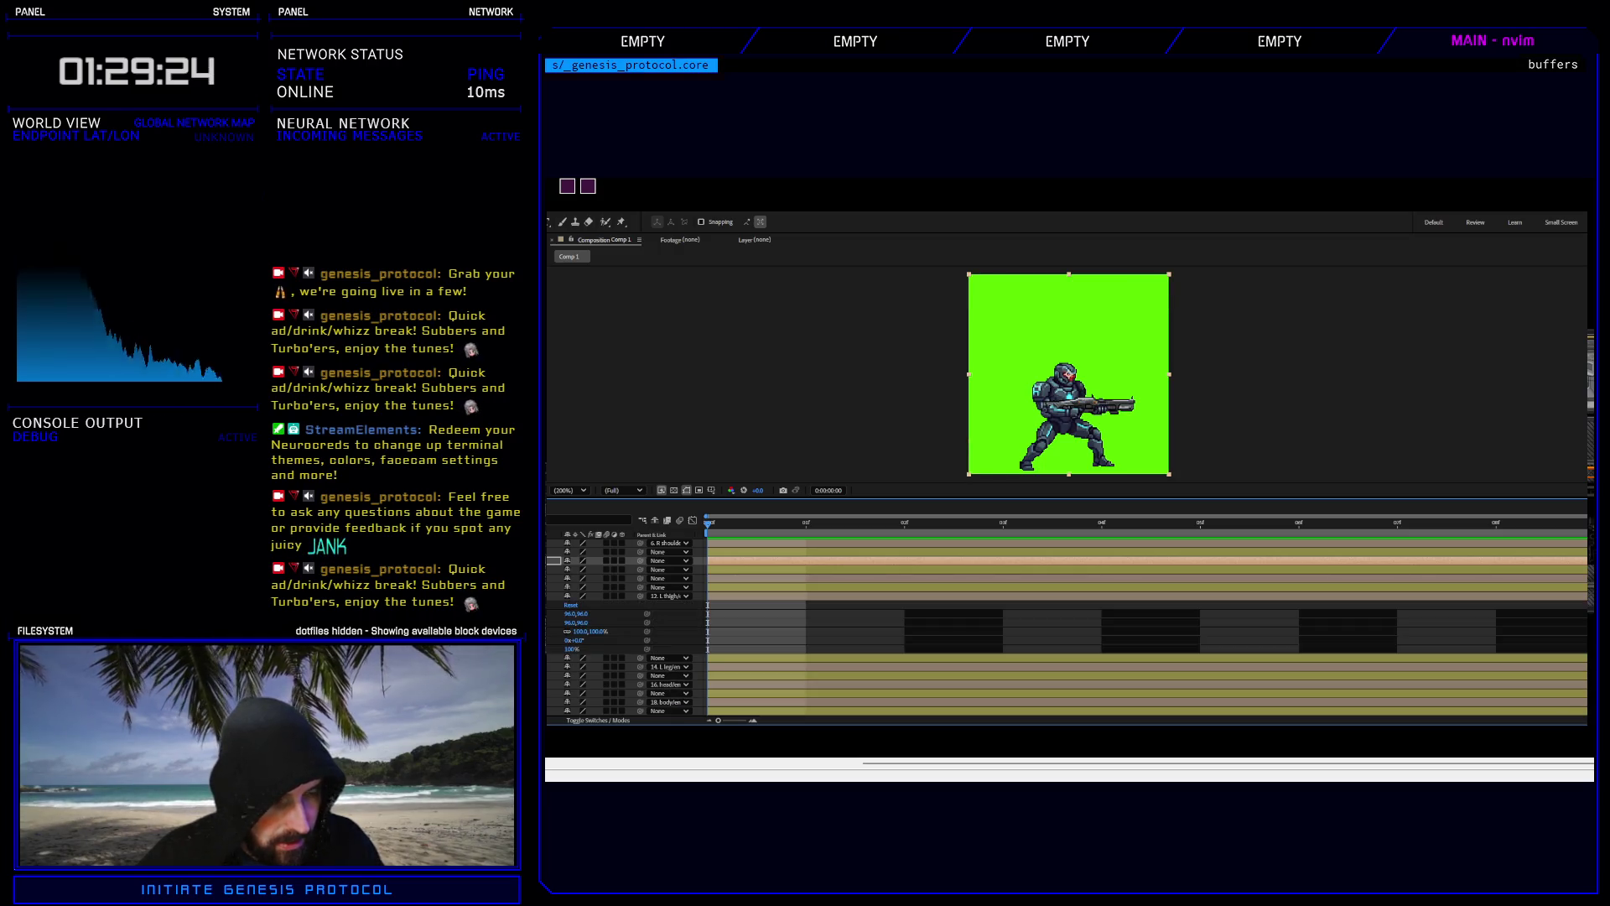
{"action": "key", "text": "u"}
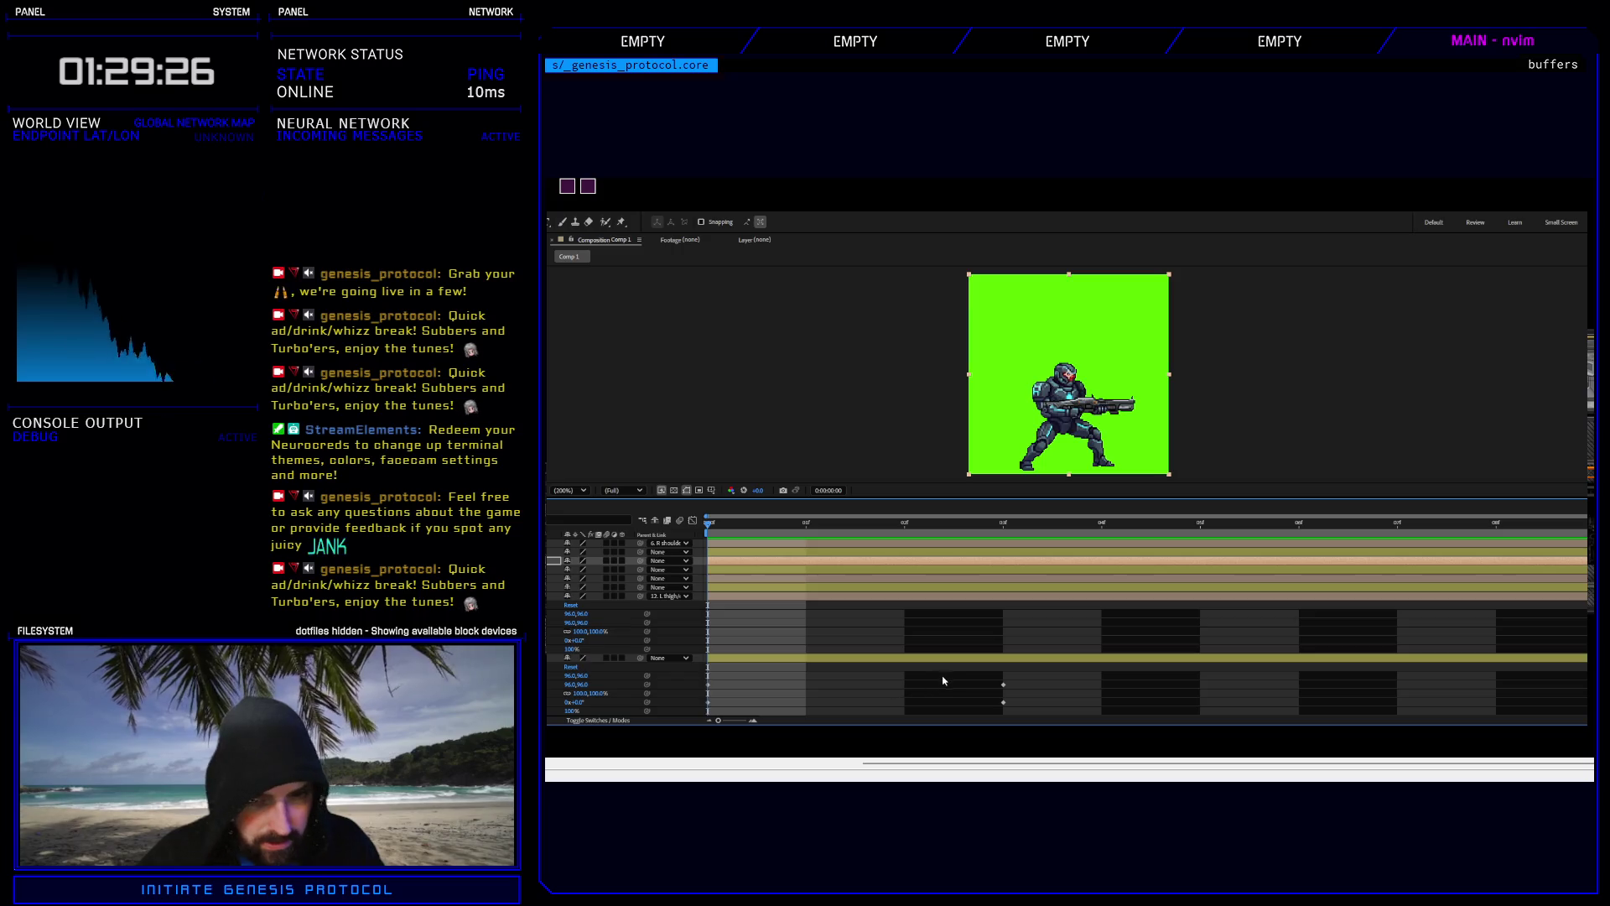
{"action": "scroll", "coordinate": [1020, 671], "scroll_direction": "down", "scroll_amount": 3}
{"action": "mouse_move", "coordinate": [1580, 622]}
{"action": "left_mouse_down"}
{"action": "mouse_move", "coordinate": [1493, 646]}
{"action": "mouse_move", "coordinate": [696, 659]}
{"action": "left_mouse_up"}
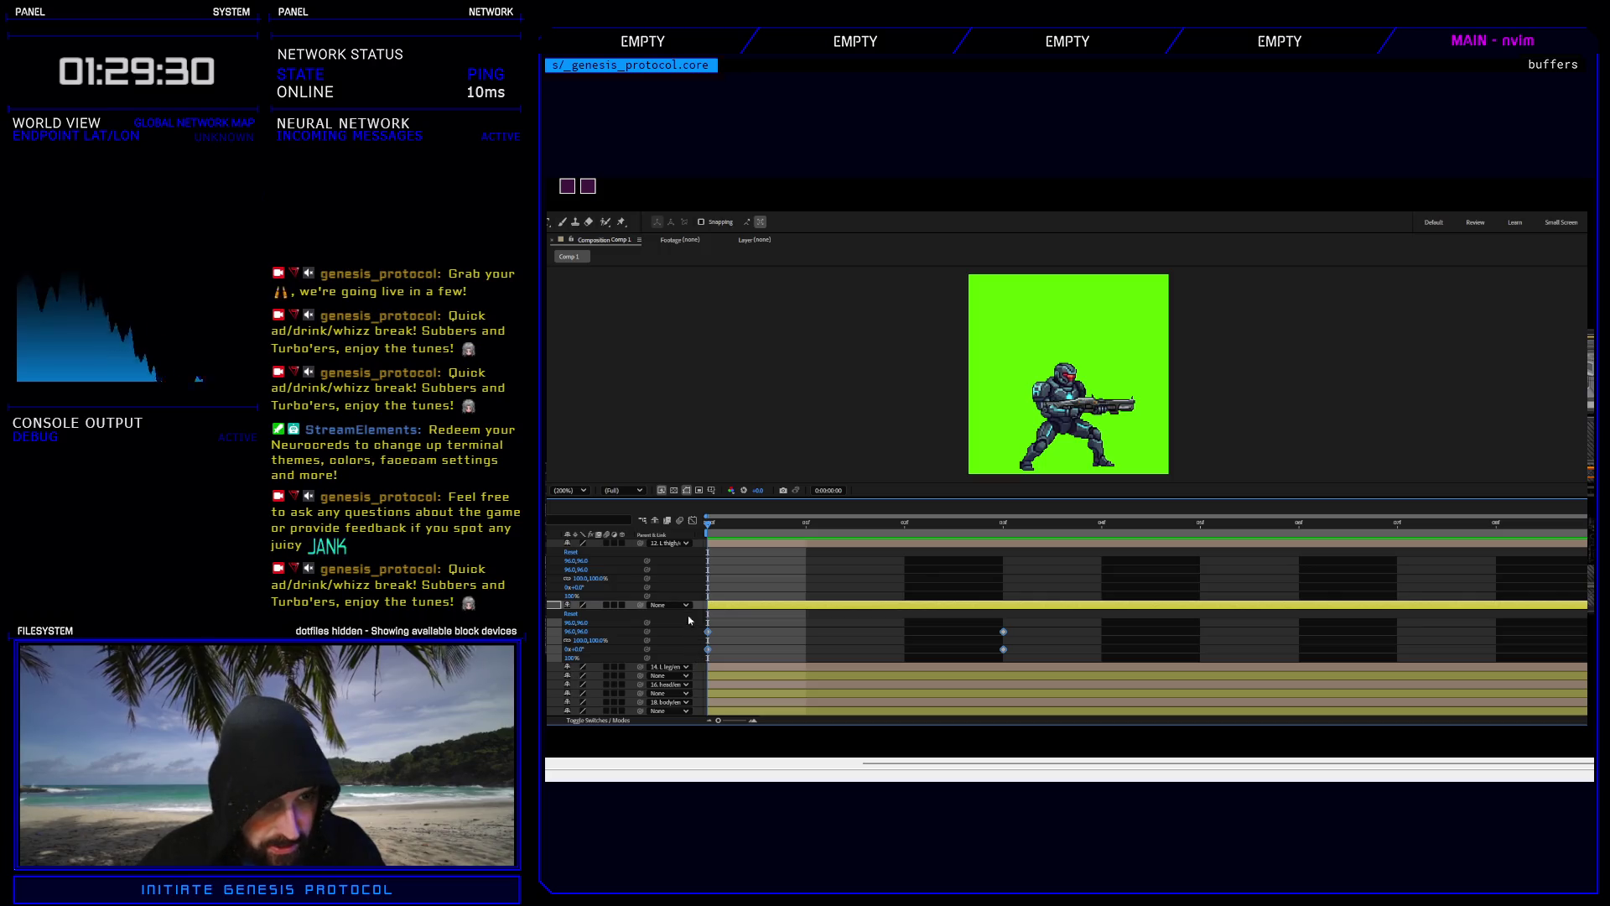
{"action": "left_click", "coordinate": [668, 565]}
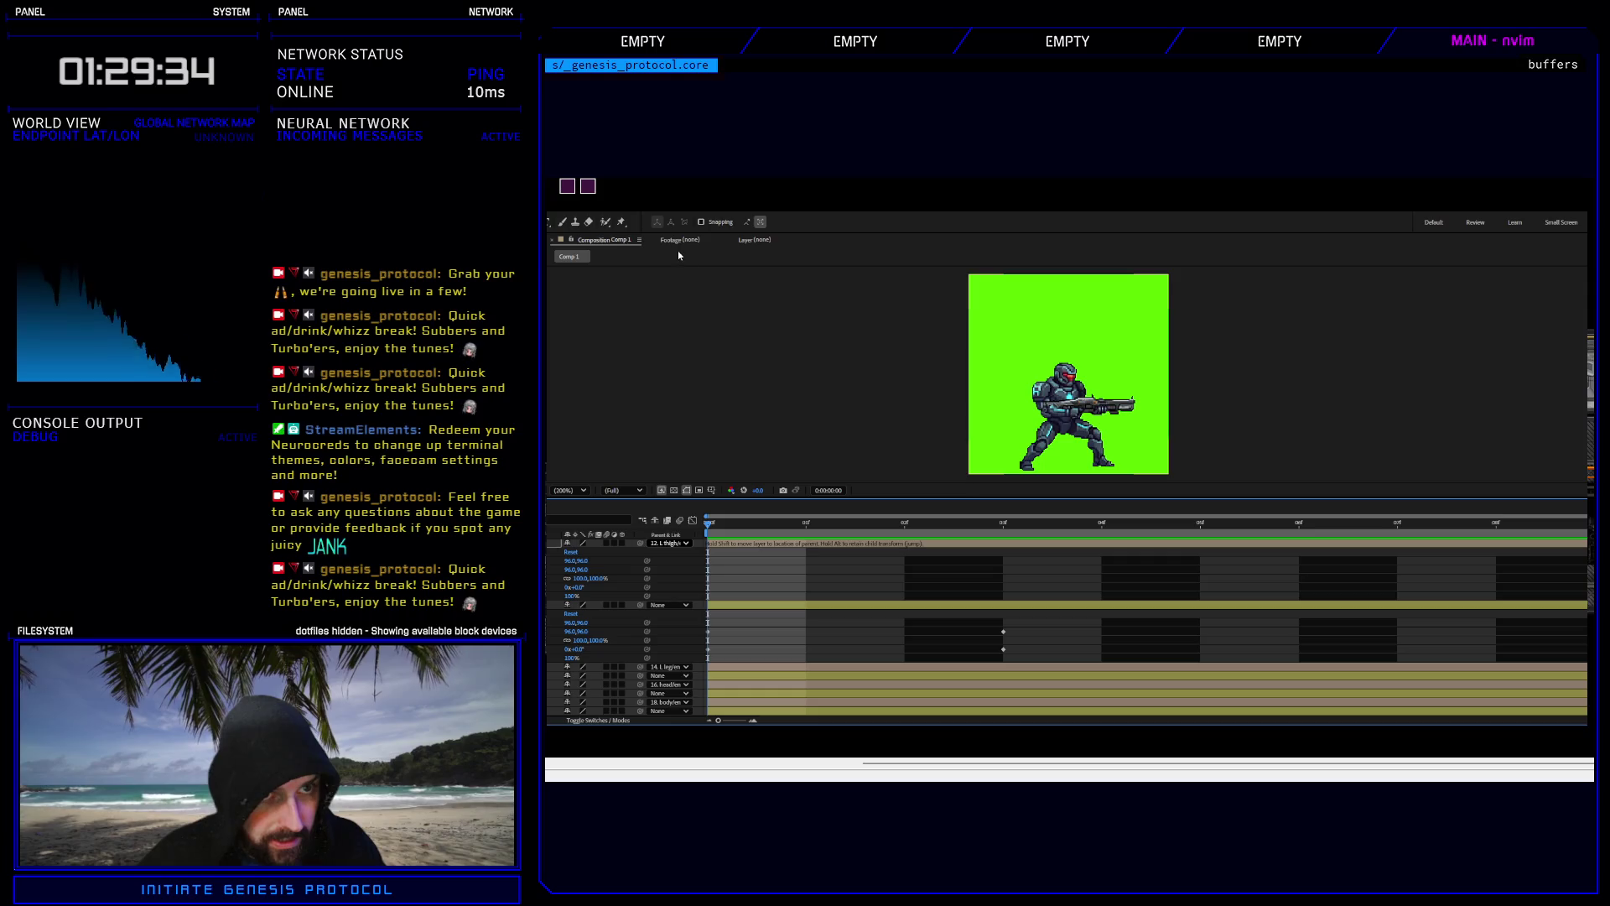
Set the layer's parent to None, removing the link to 12. L thigh, and preview.
{"action": "left_click_drag", "start_coordinate": [678, 251], "coordinate": [680, 437]}
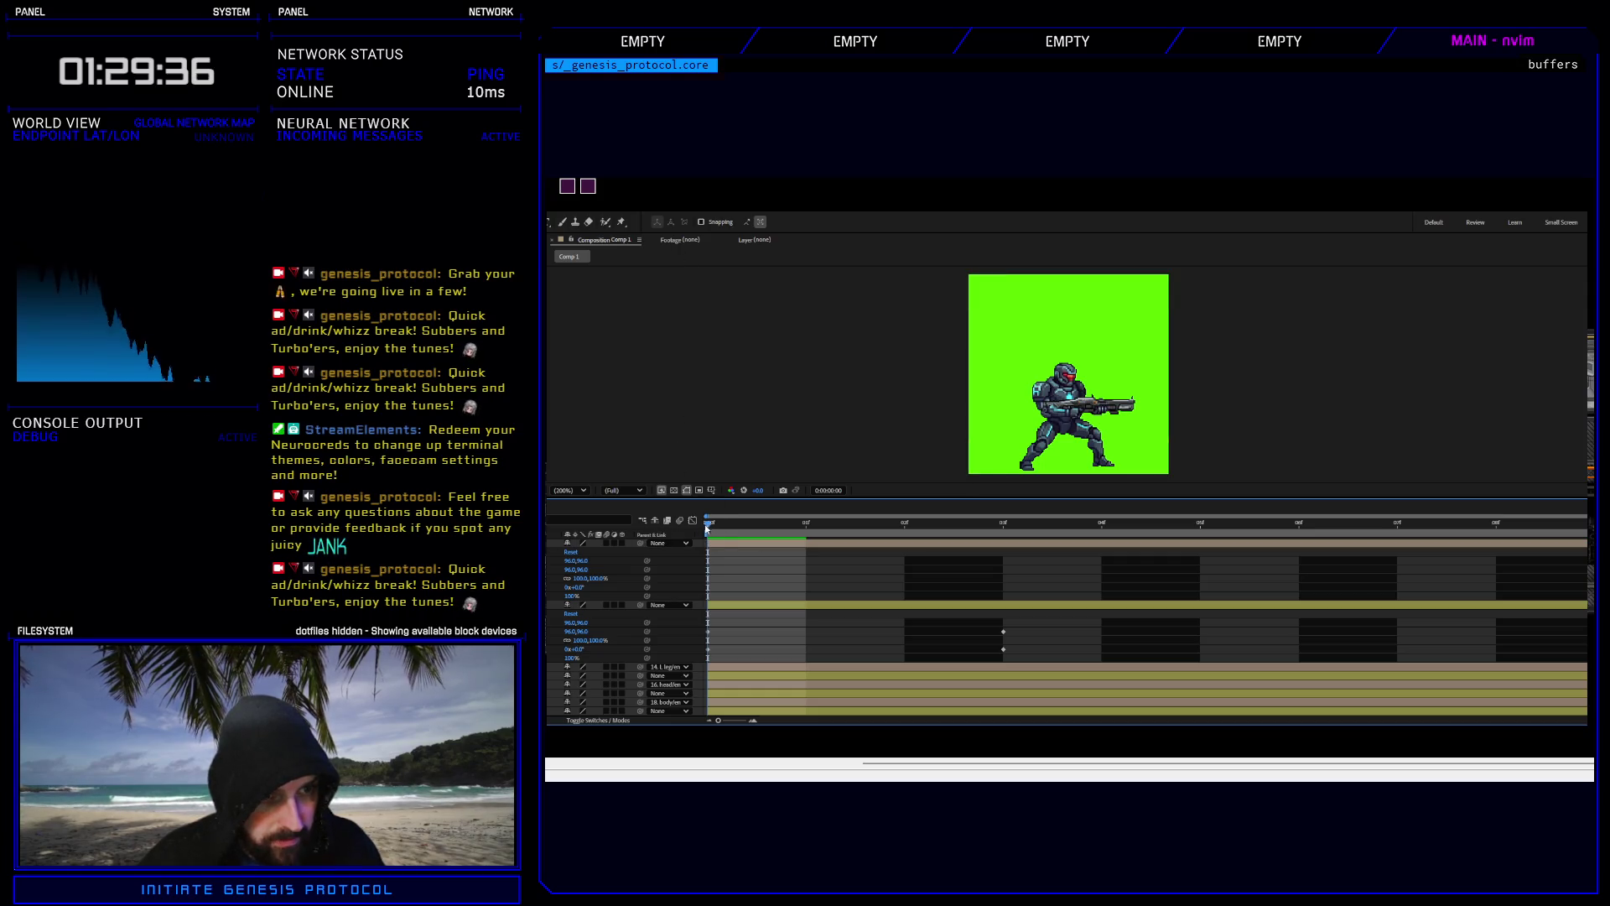
{"action": "left_click", "coordinate": [710, 543]}
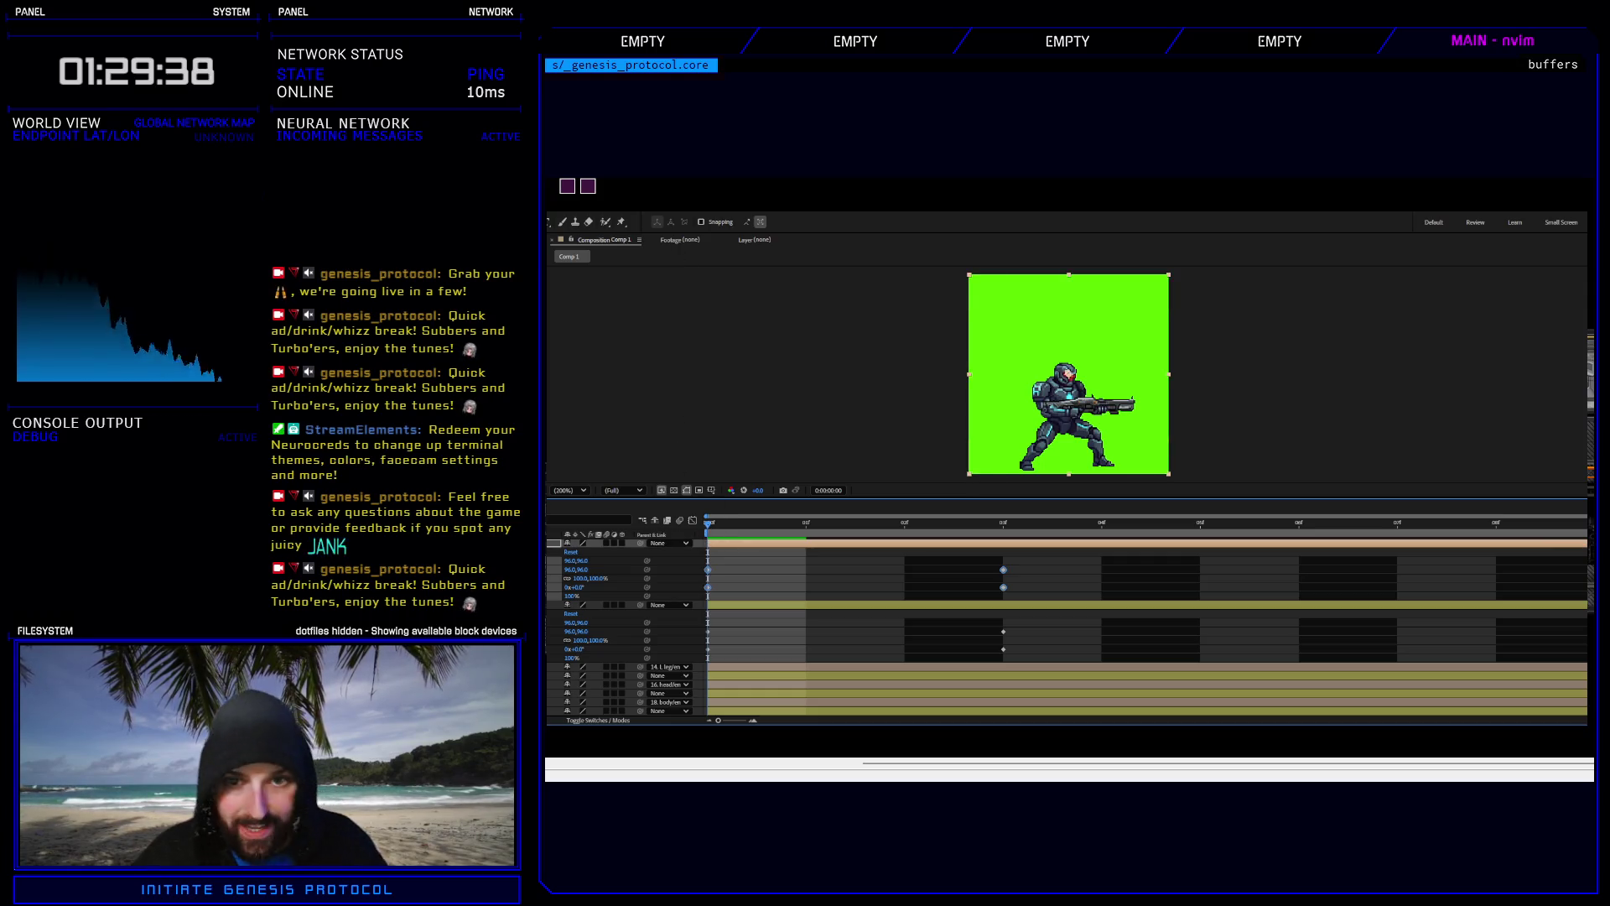
{"action": "key", "text": "space"}
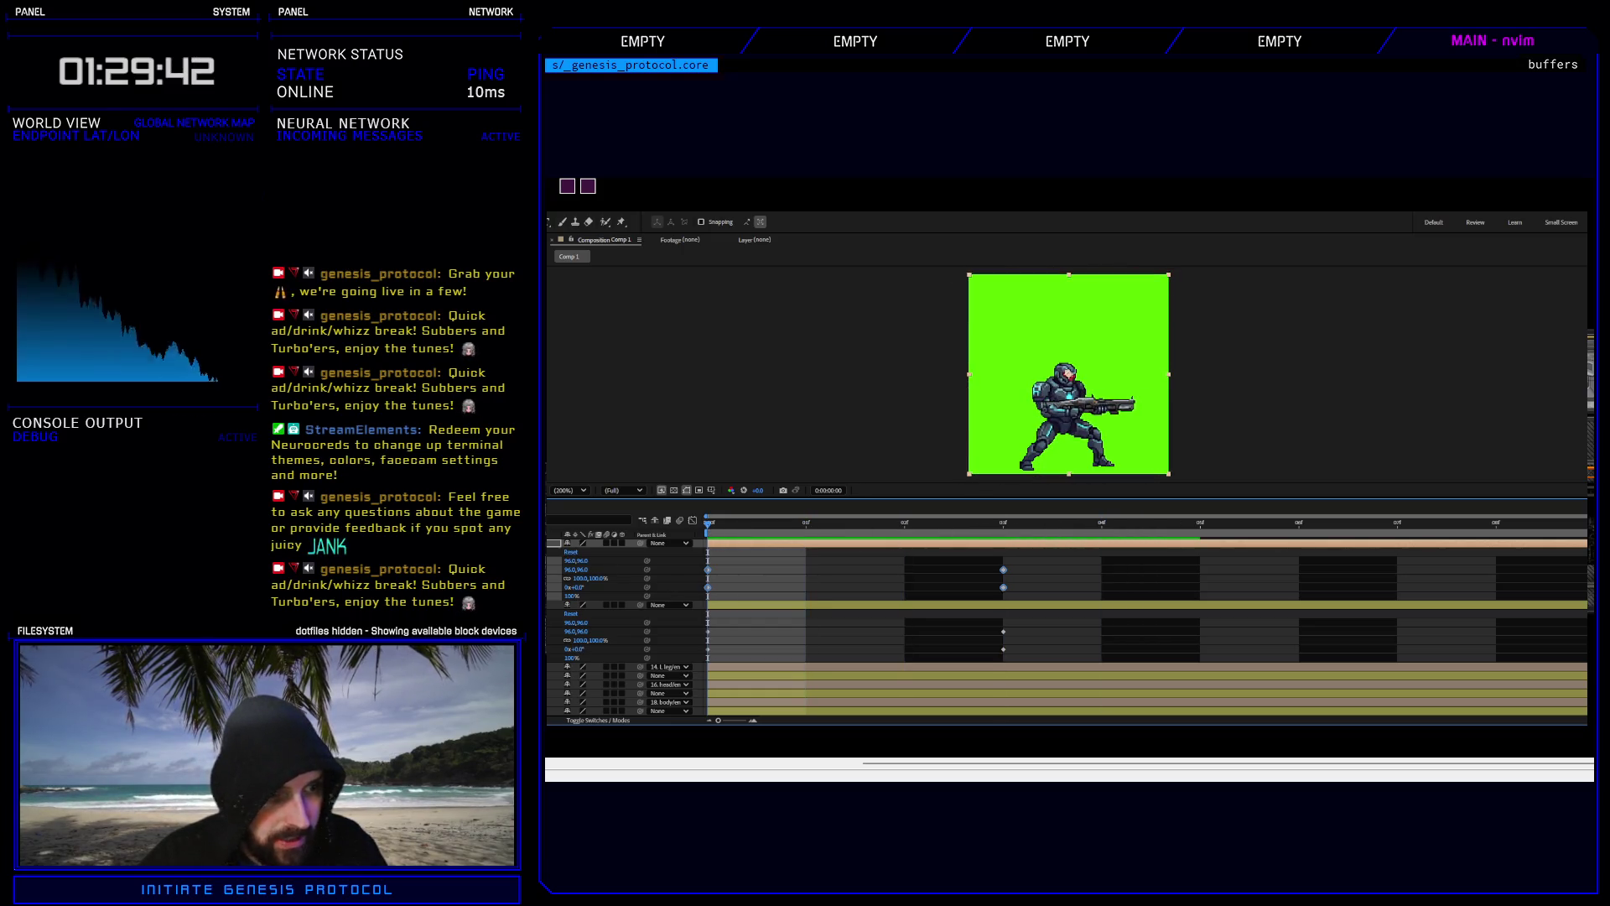
{"action": "left_click", "coordinate": [559, 605]}
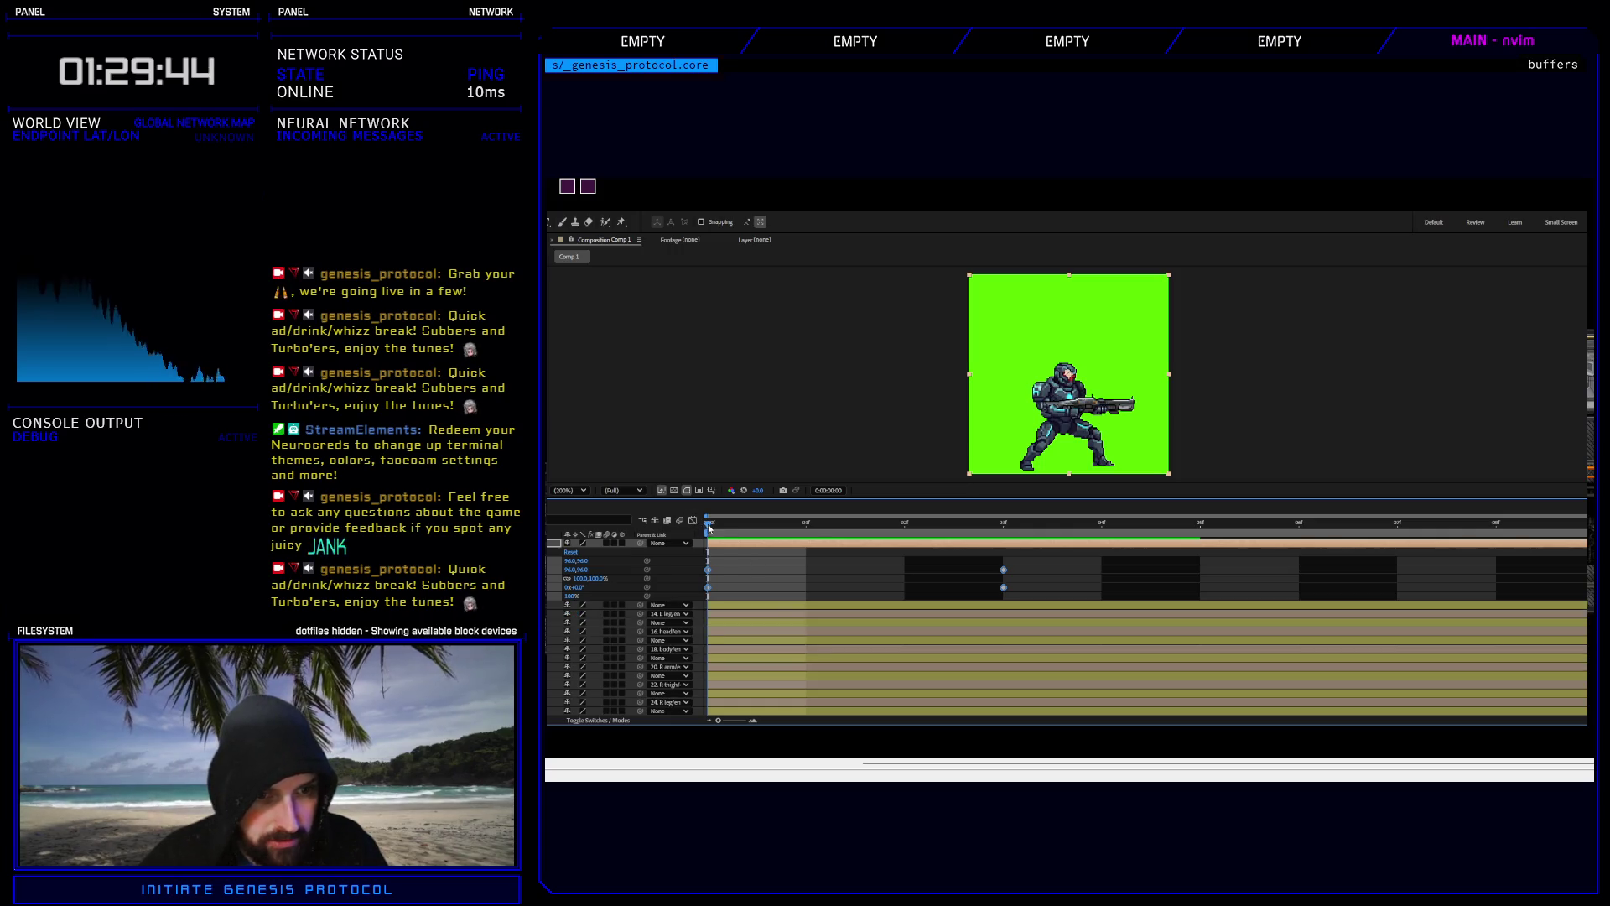
At frame 3, nudge the position keyframe to 94.5,94.5 and preview from there.
{"action": "left_click", "coordinate": [985, 523]}
{"action": "left_click", "coordinate": [1045, 576]}
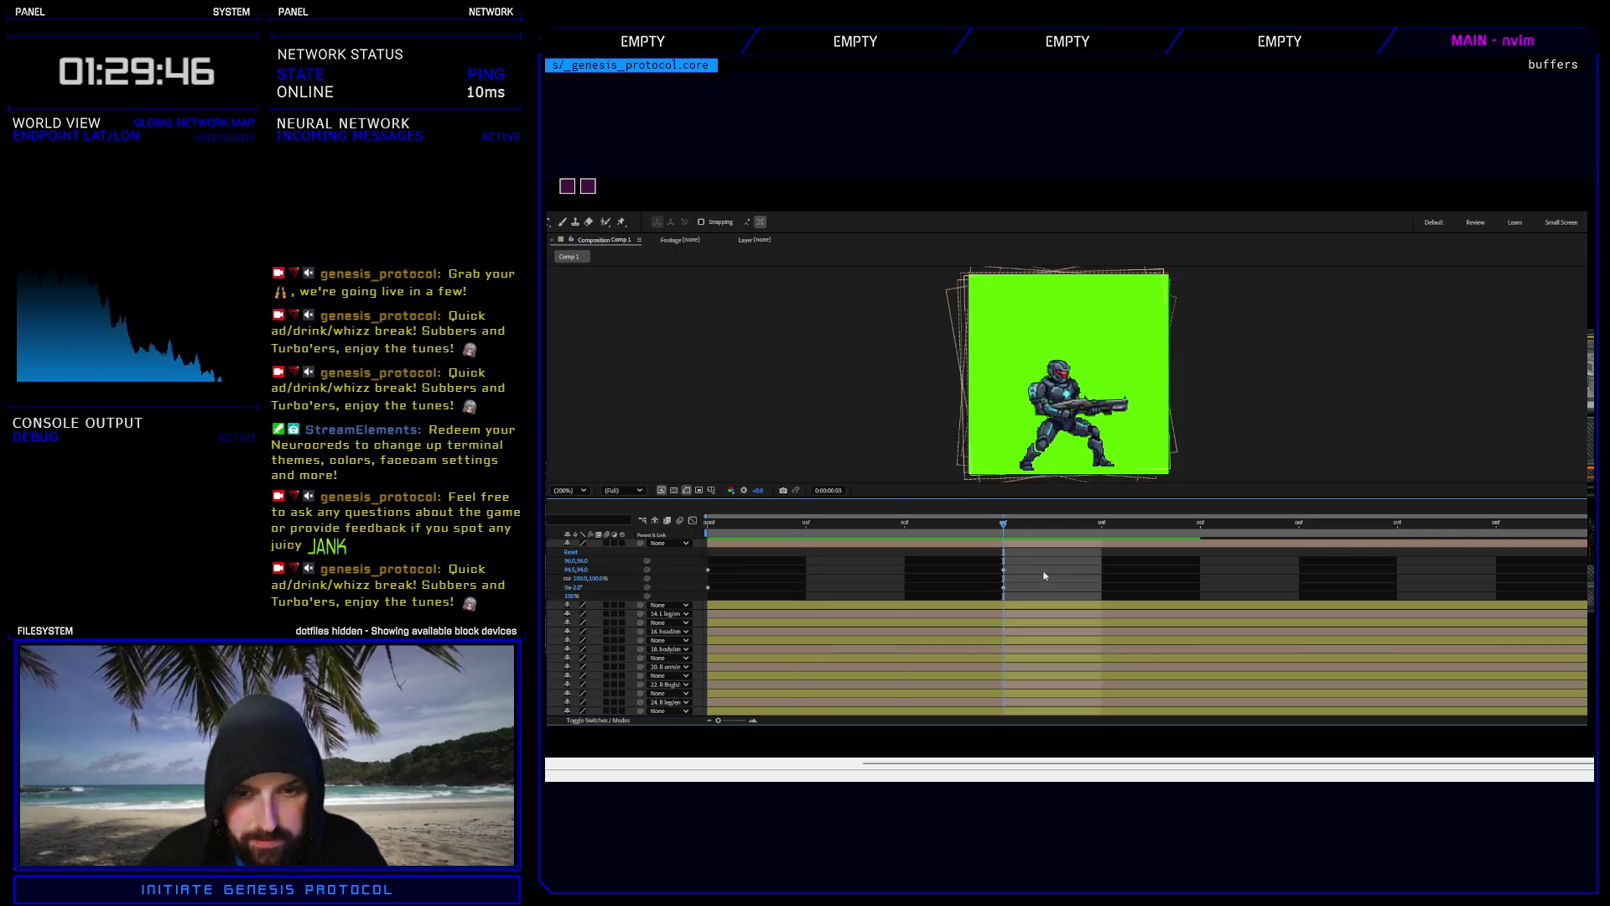
{"action": "left_click", "coordinate": [1002, 570]}
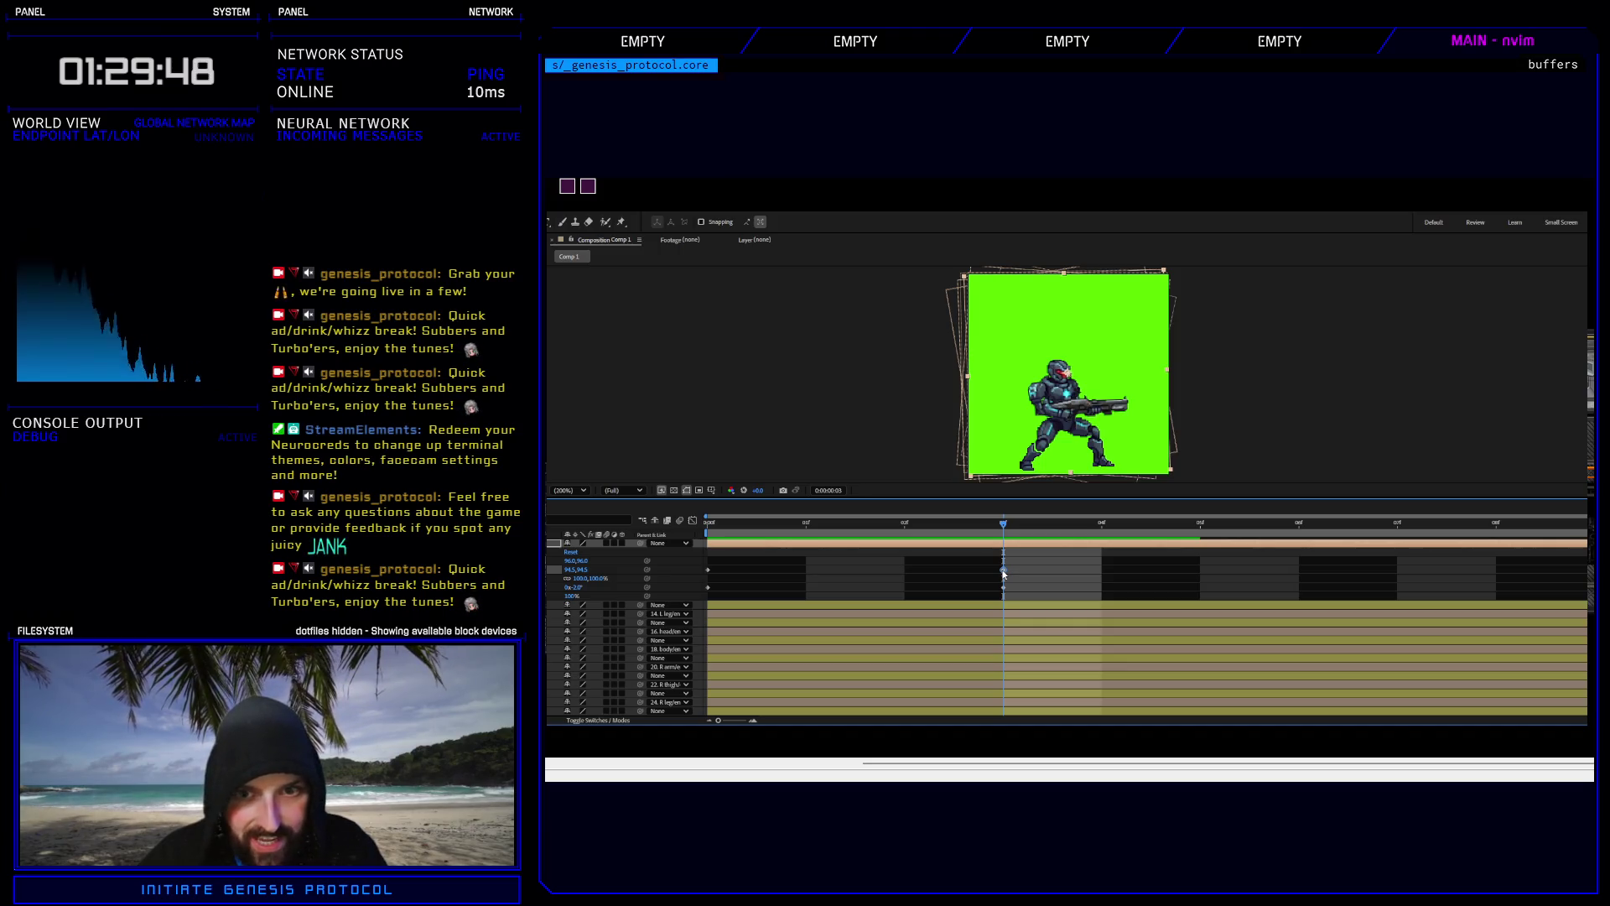
{"action": "key", "text": "Left"}
{"action": "key", "text": "Up"}
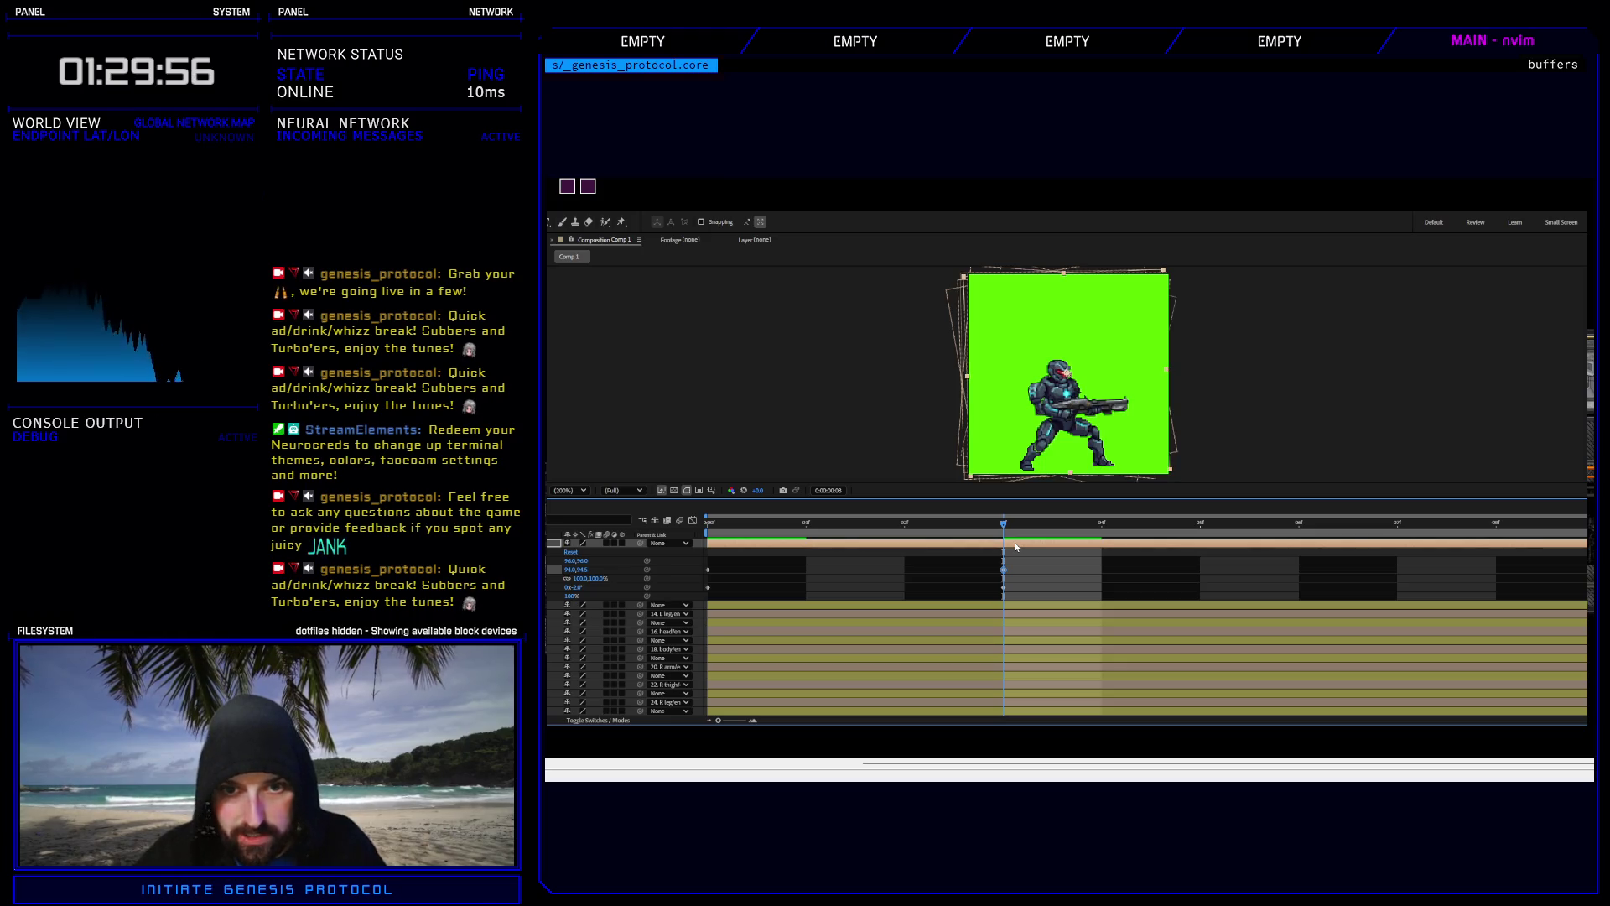
{"action": "key", "text": "Right"}
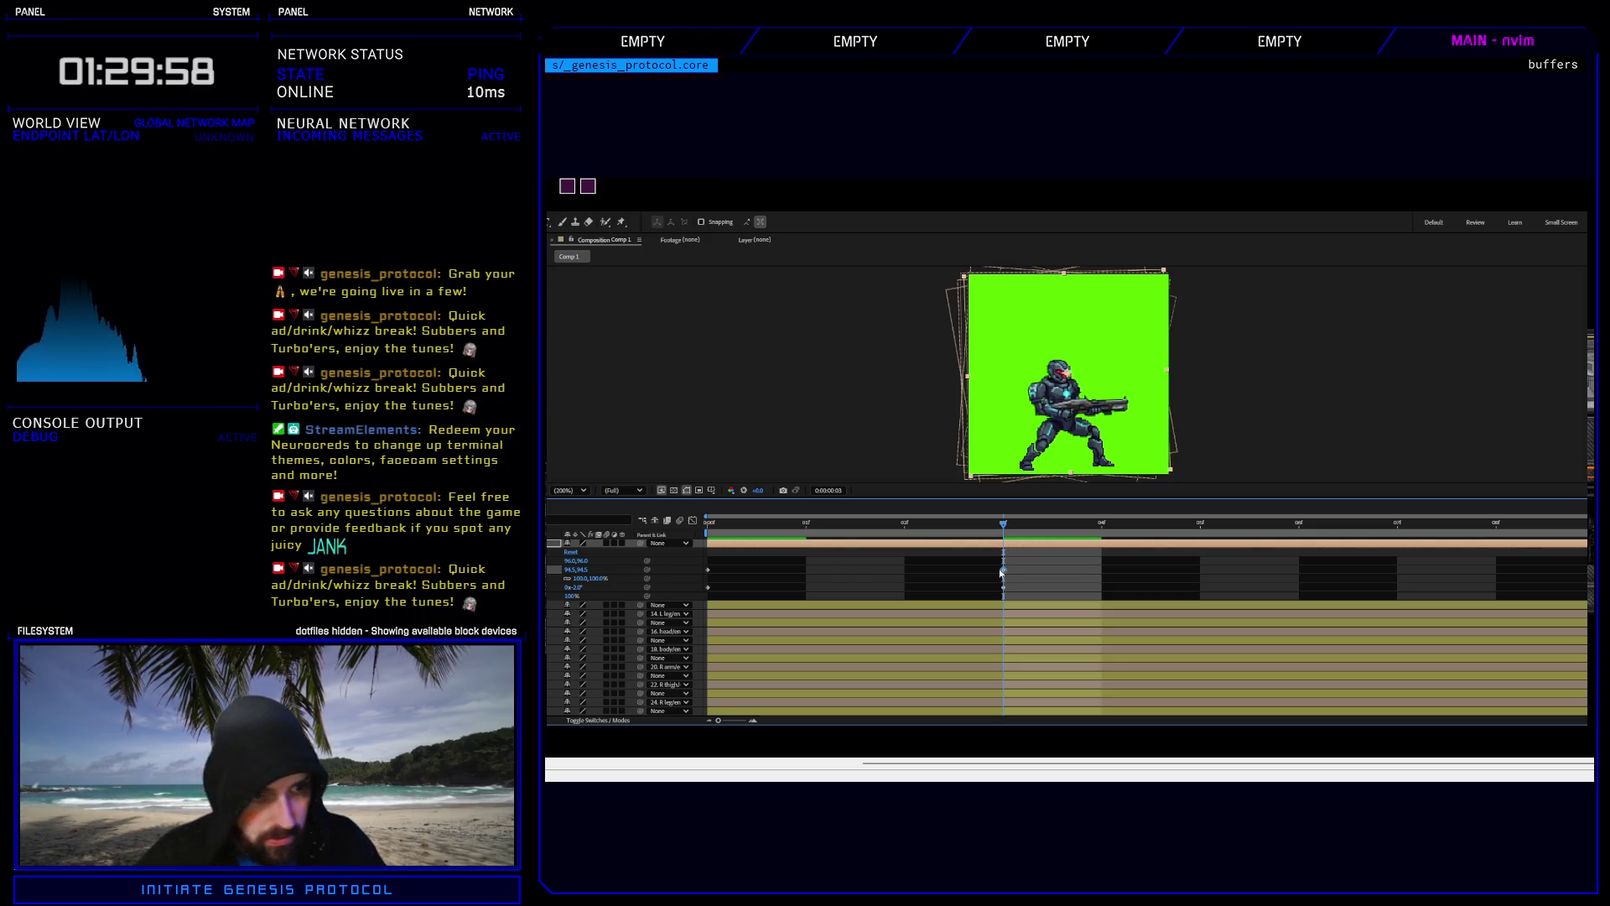
{"action": "left_click", "coordinate": [1003, 570]}
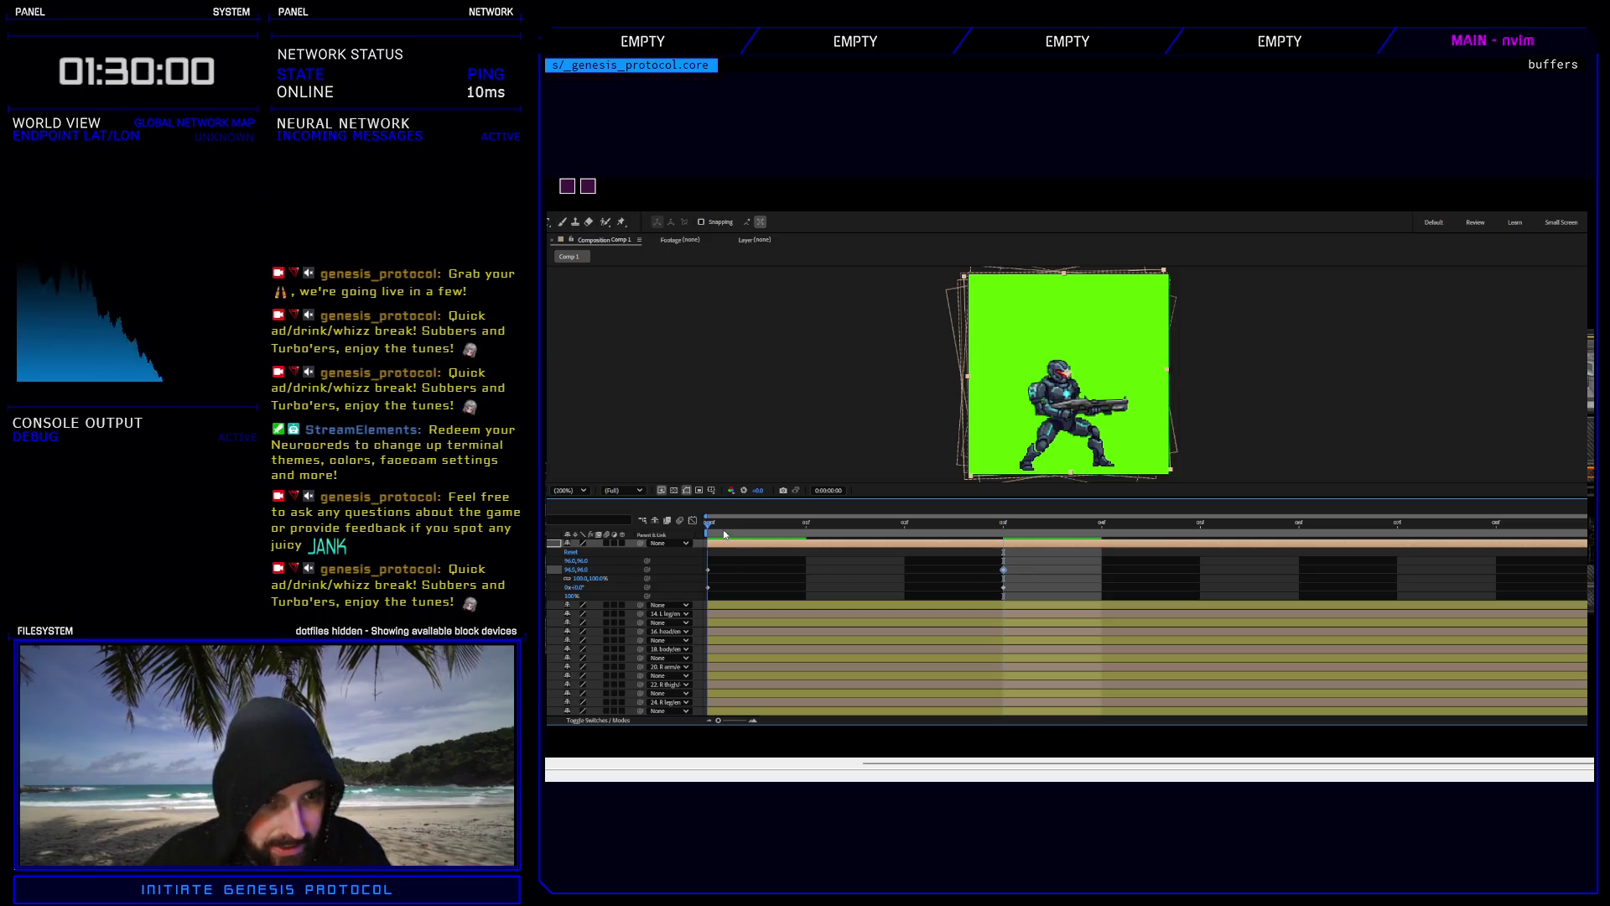
{"action": "left_click", "coordinate": [568, 553]}
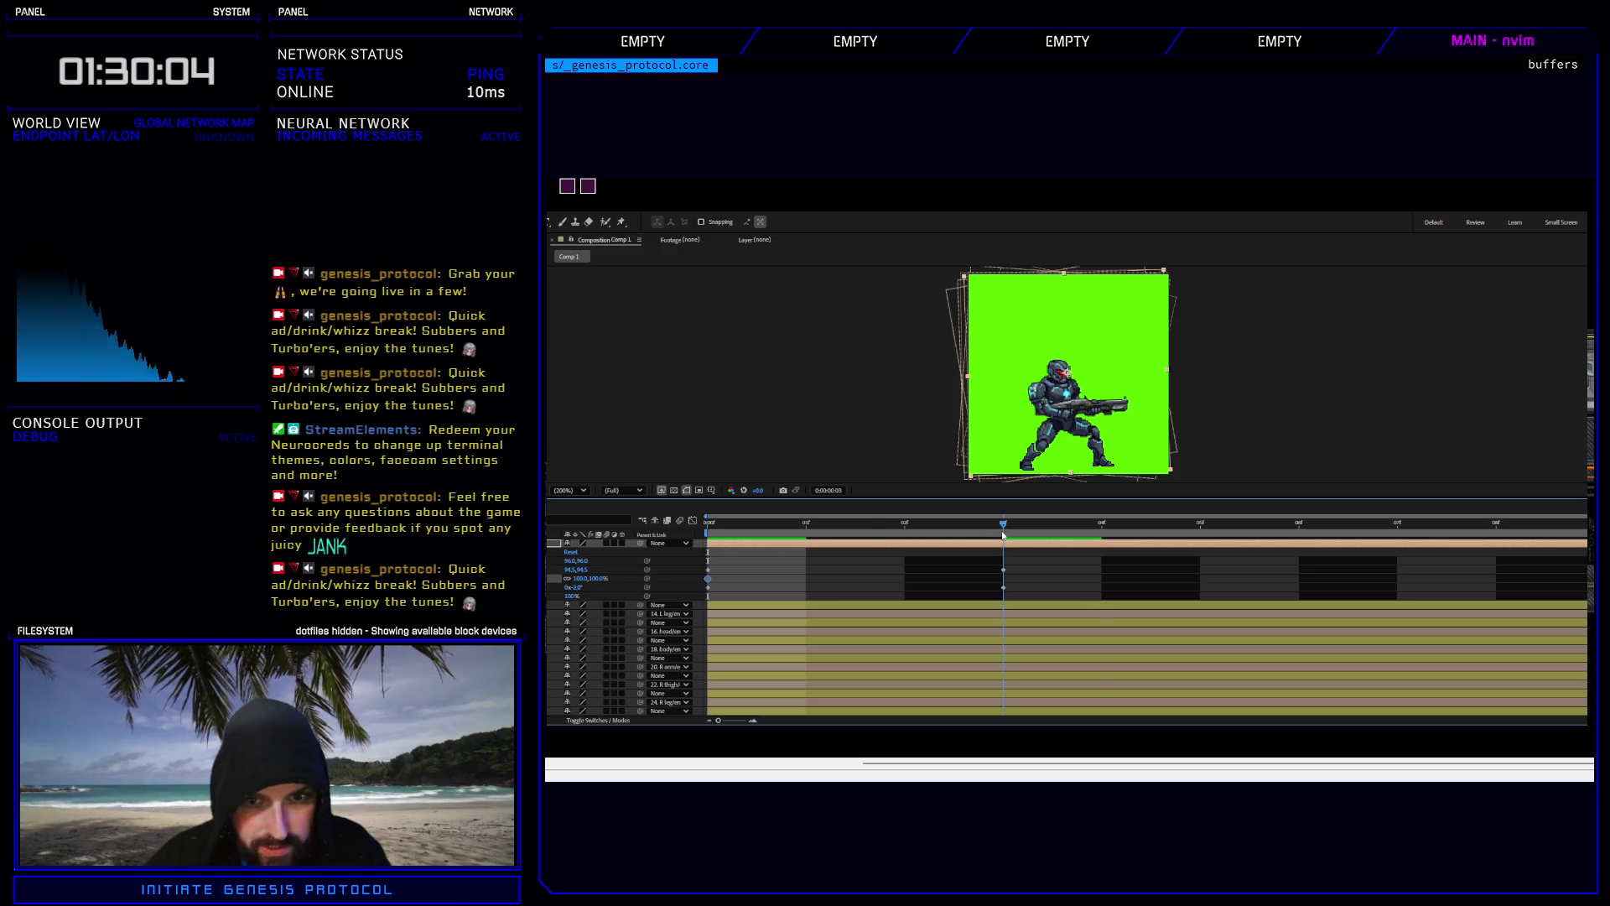
{"action": "key", "text": "k"}
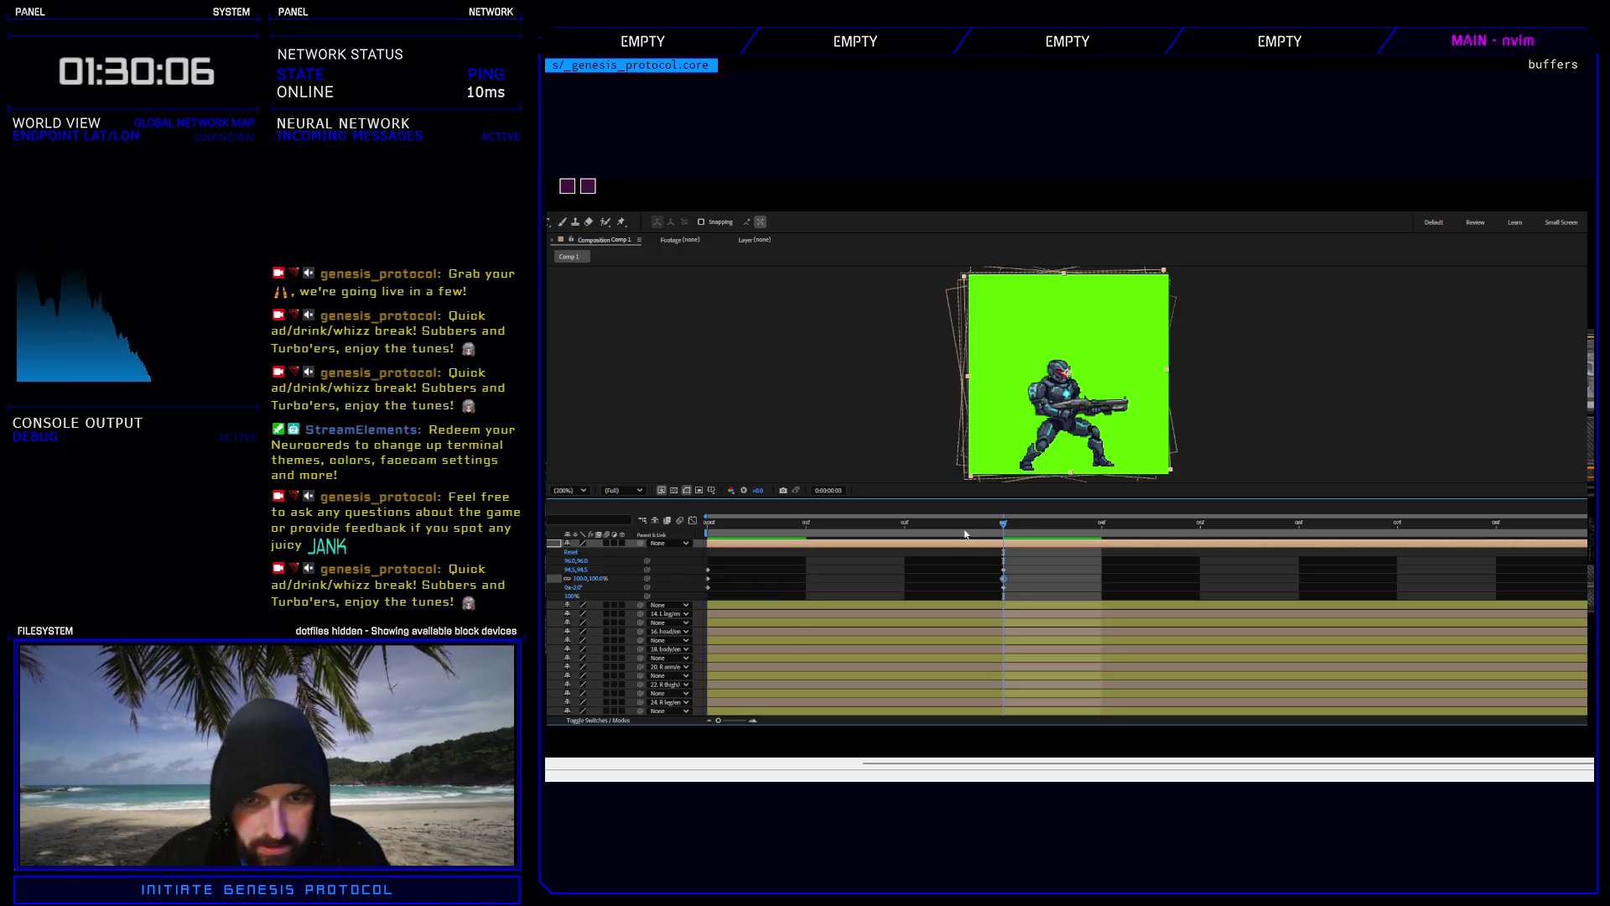
{"action": "key", "text": "space"}
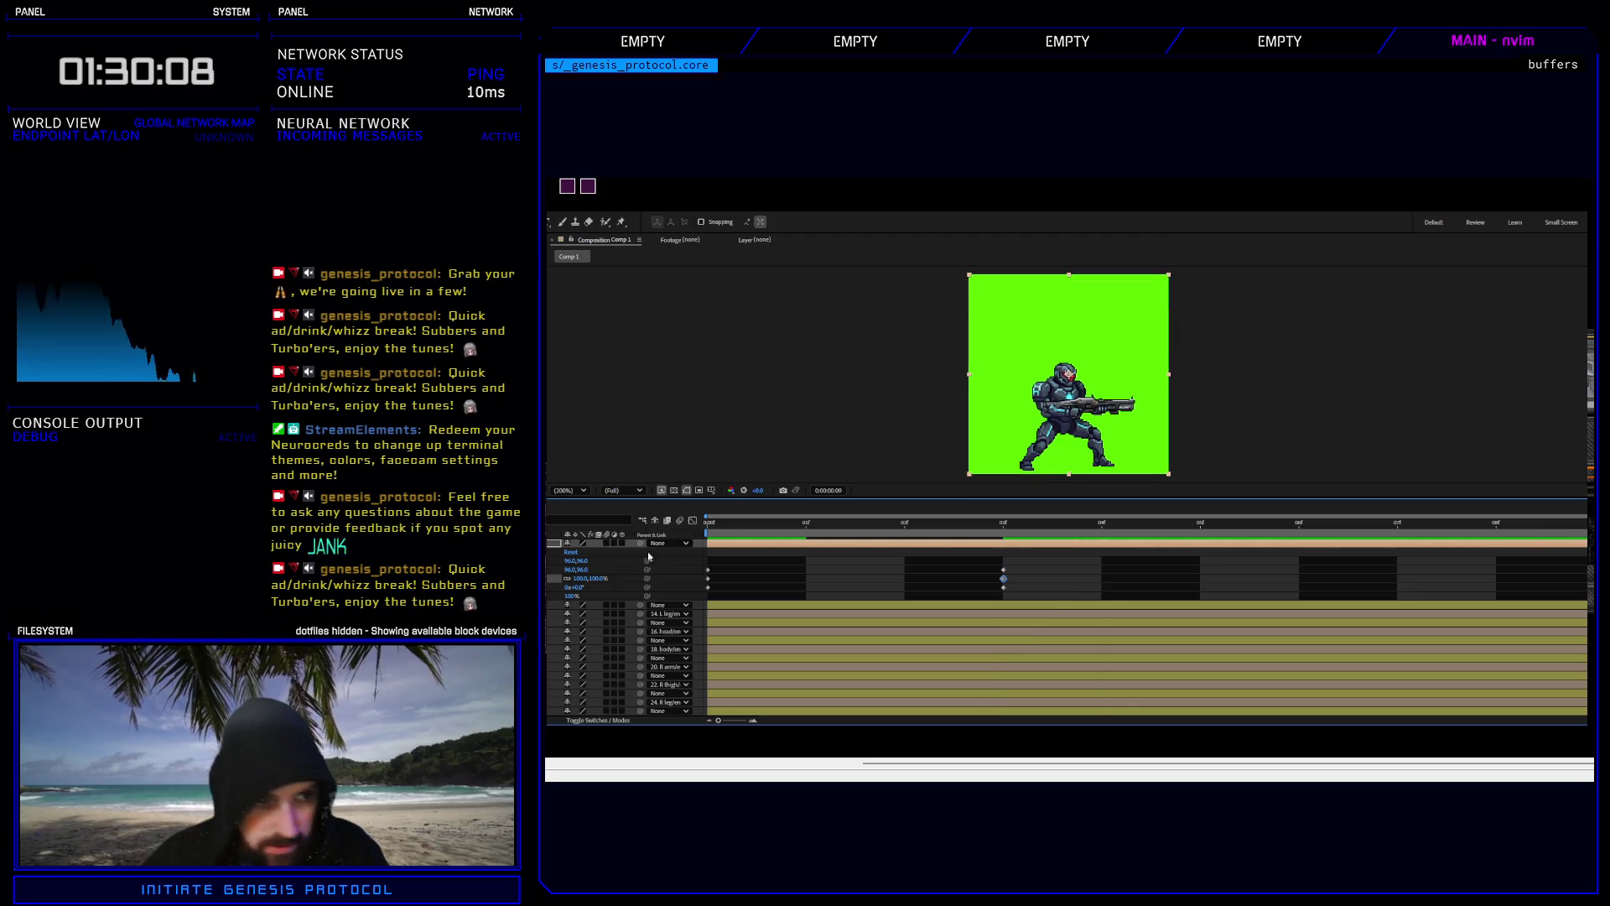
At frame 3, set vertical scale to 105%, nudge position left half a pixel, and preview.
{"action": "left_click", "coordinate": [963, 562]}
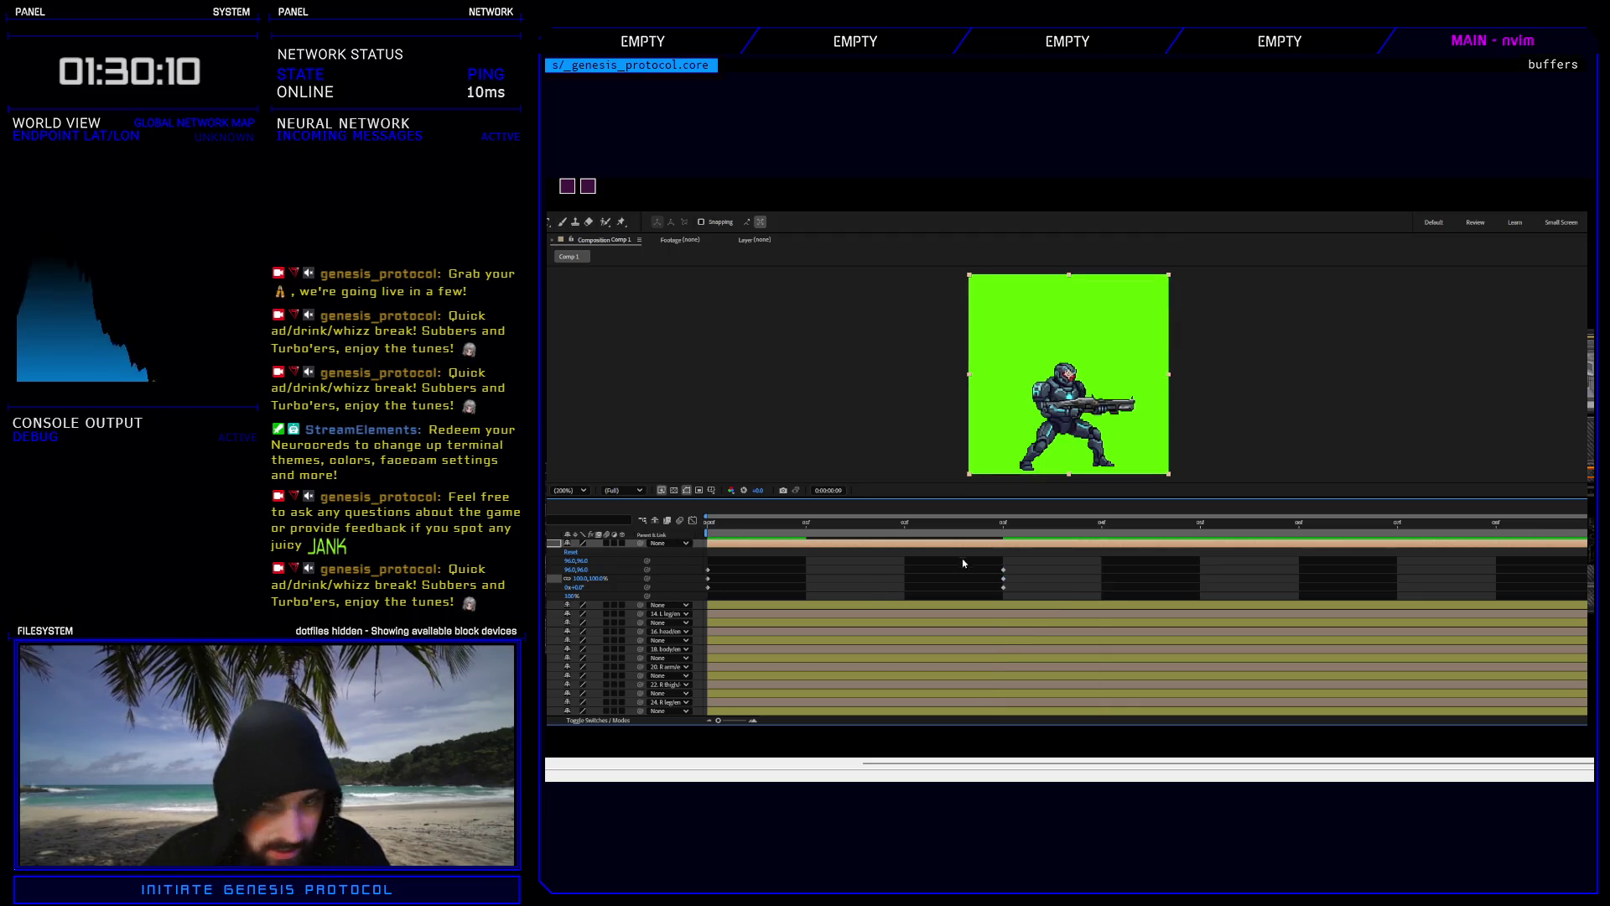
{"action": "left_click", "coordinate": [1002, 533]}
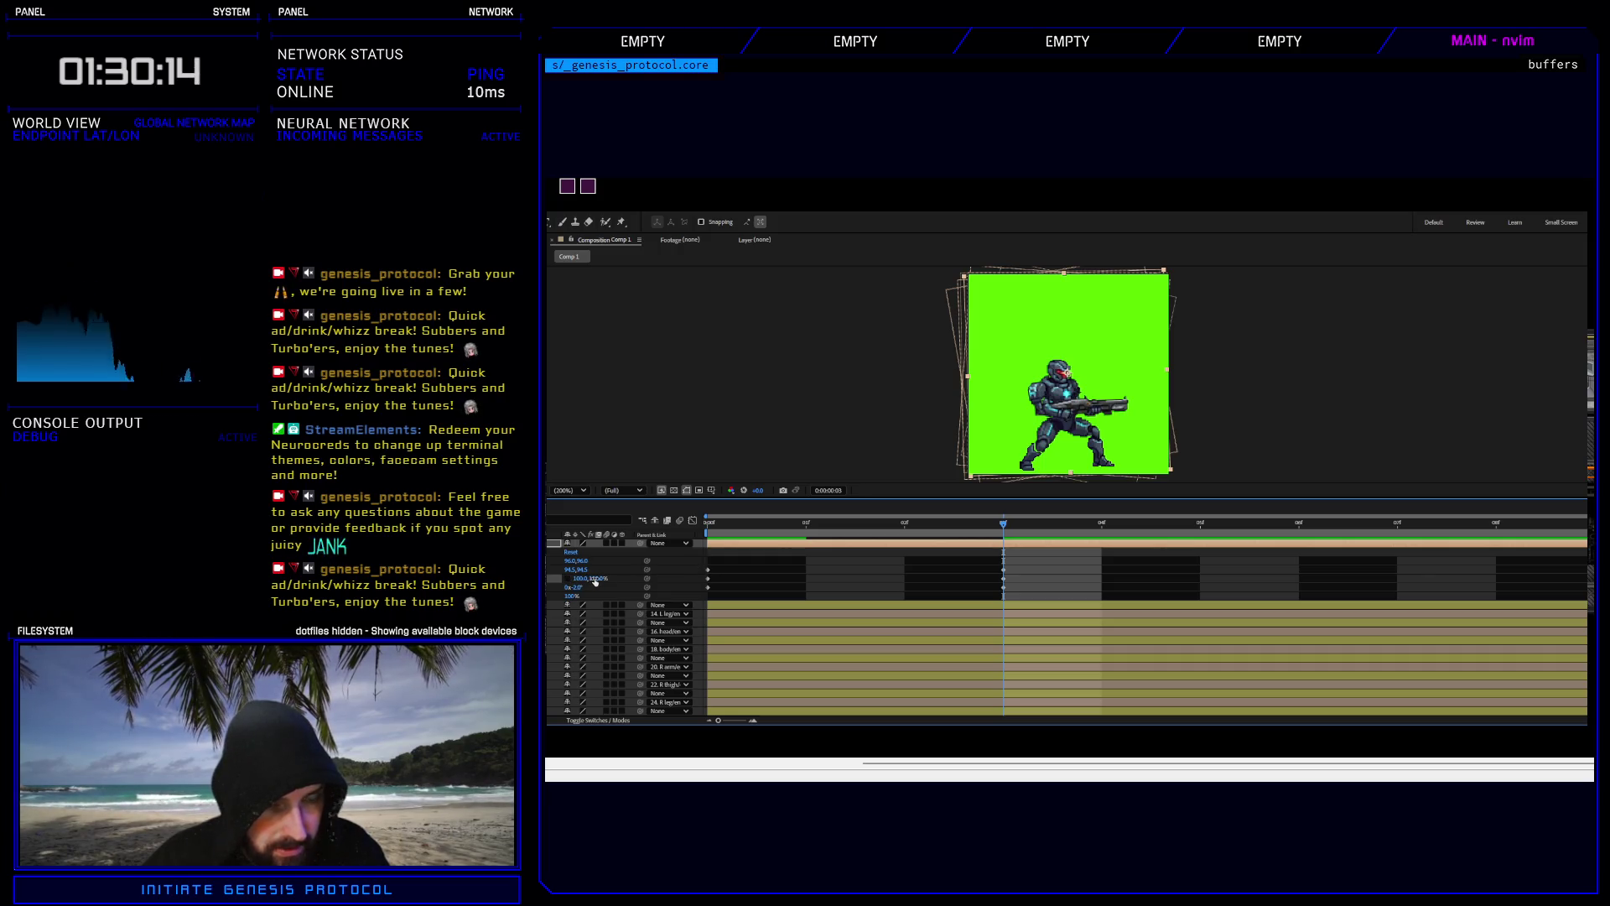
{"action": "left_click", "coordinate": [597, 579]}
{"action": "type", "text": "5"}
{"action": "key", "text": "Return"}
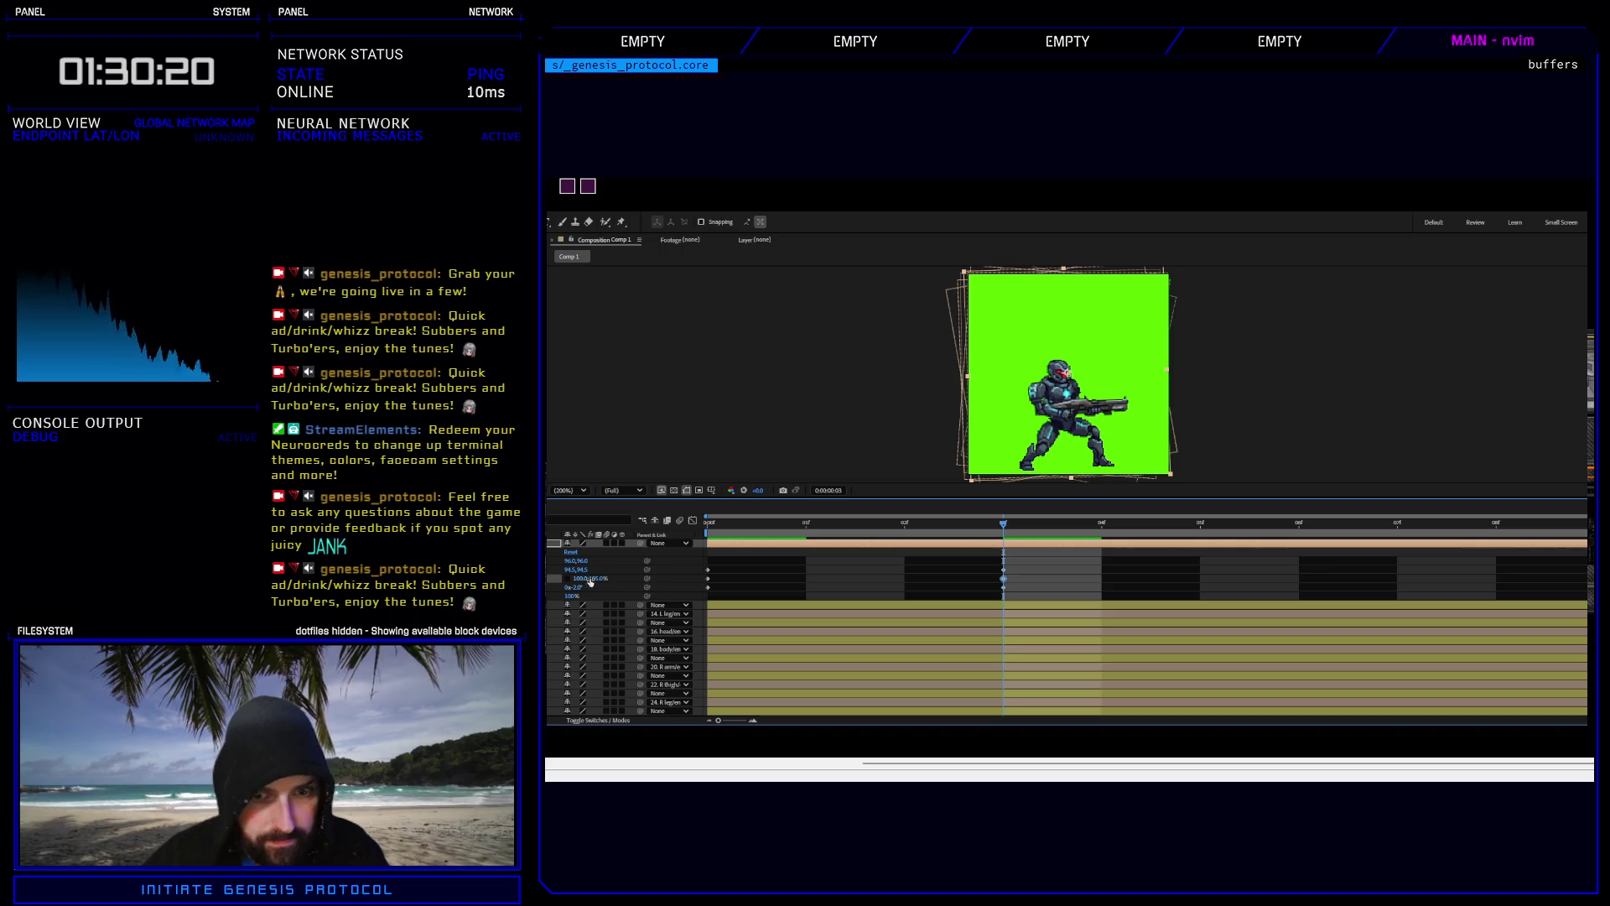
{"action": "left_click", "coordinate": [1004, 570]}
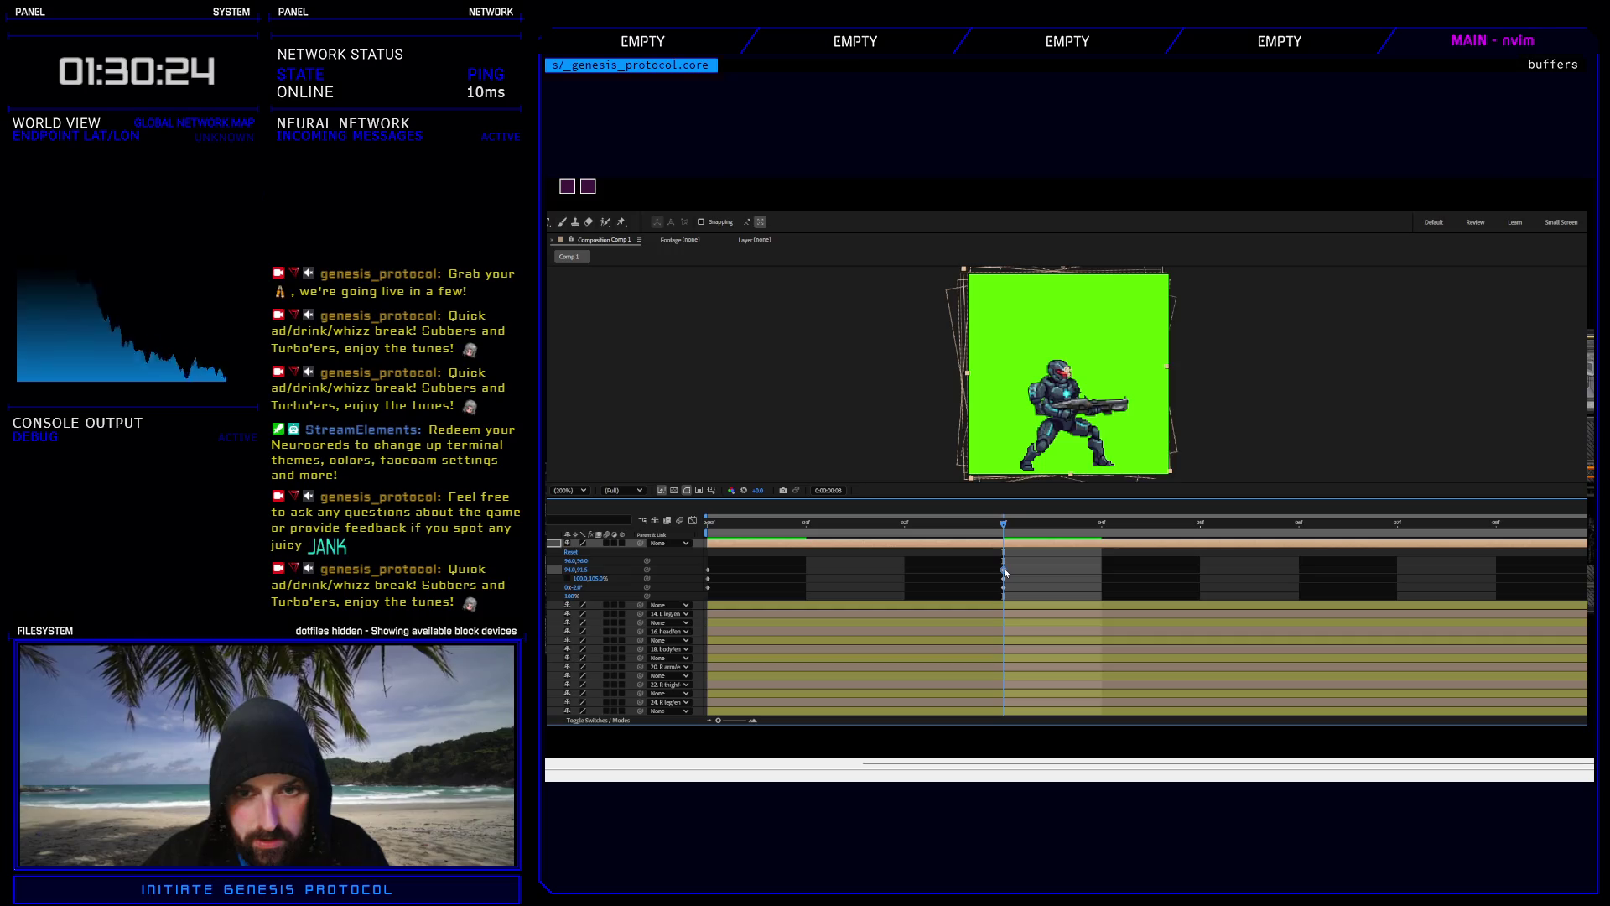
{"action": "key", "text": "Left"}
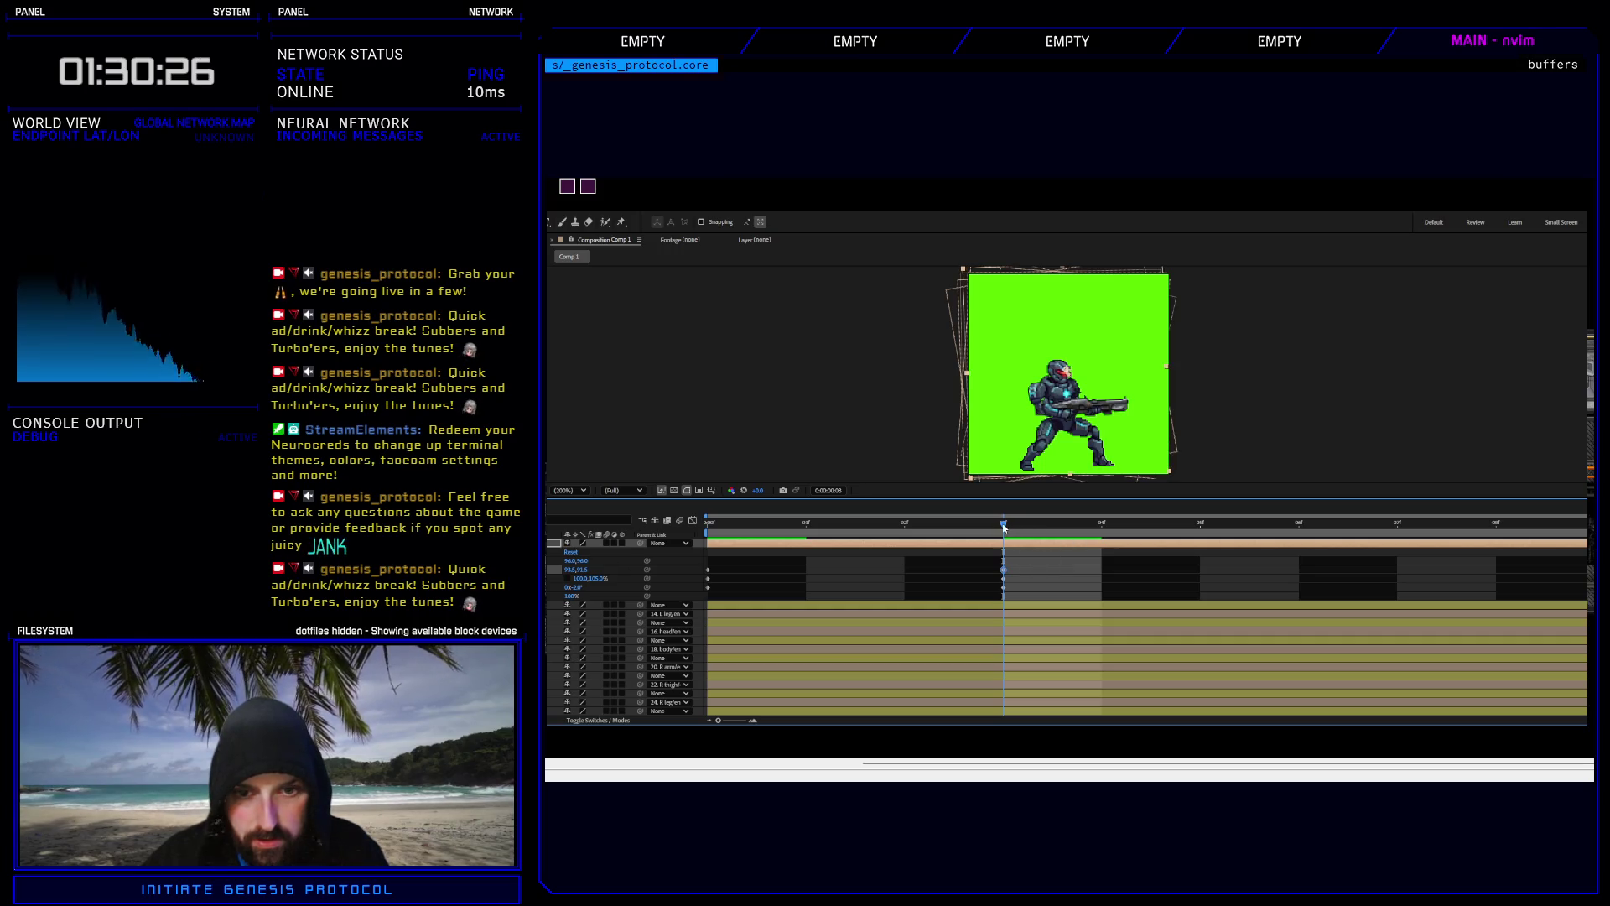
{"action": "key", "text": "space"}
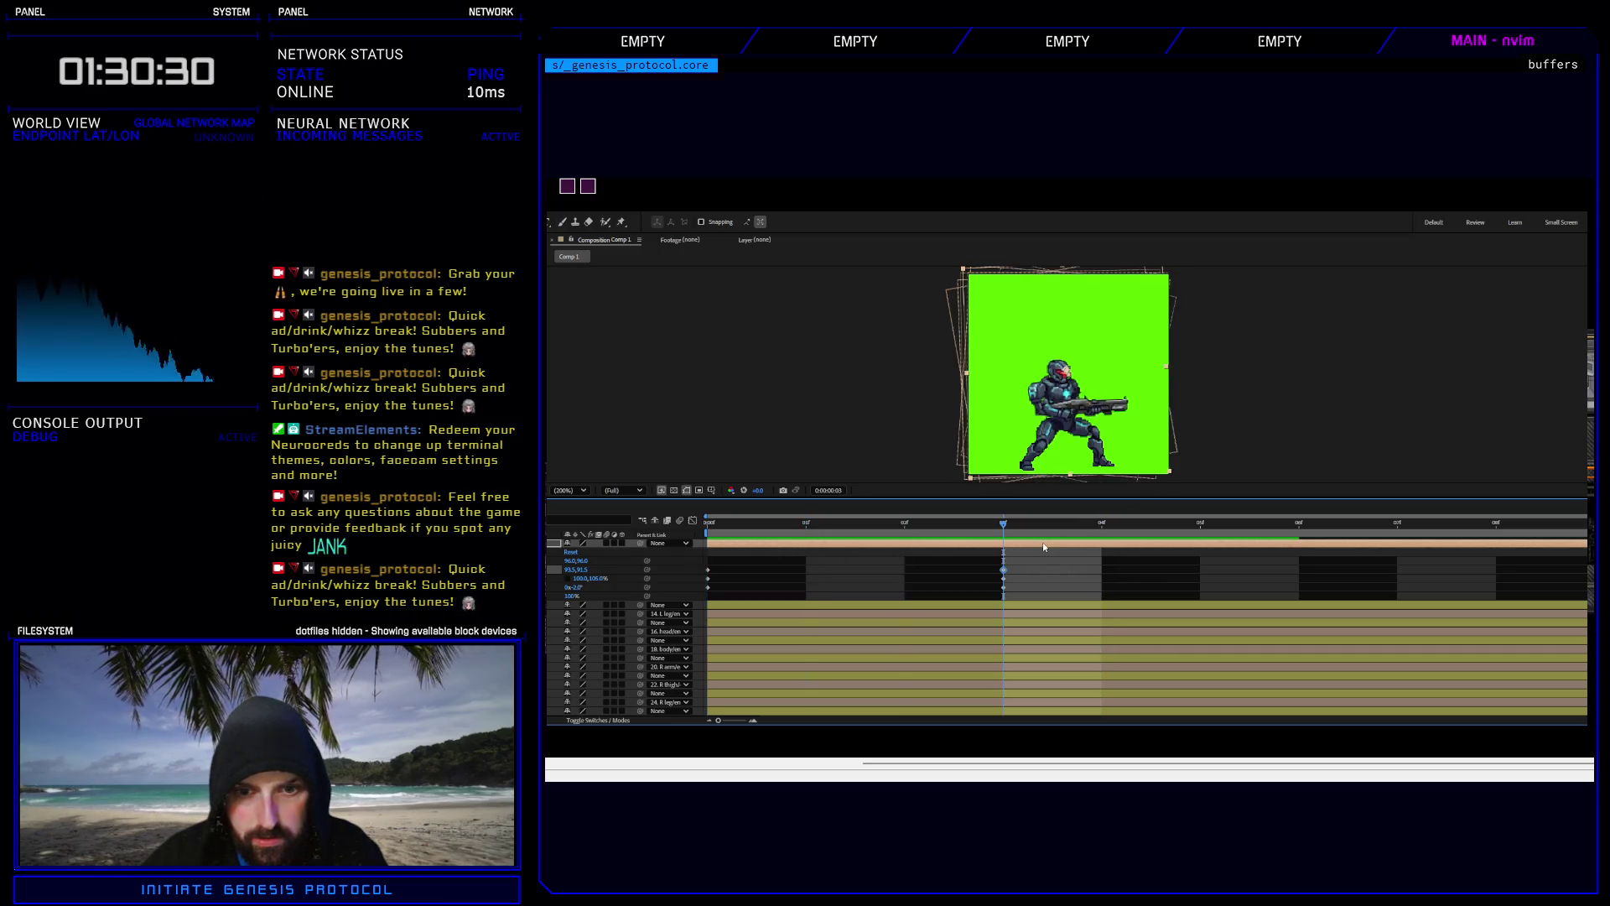
Set the frame-3 rotation to -4°, then back to 0°, and paste in a position value.
{"action": "left_click", "coordinate": [1004, 587]}
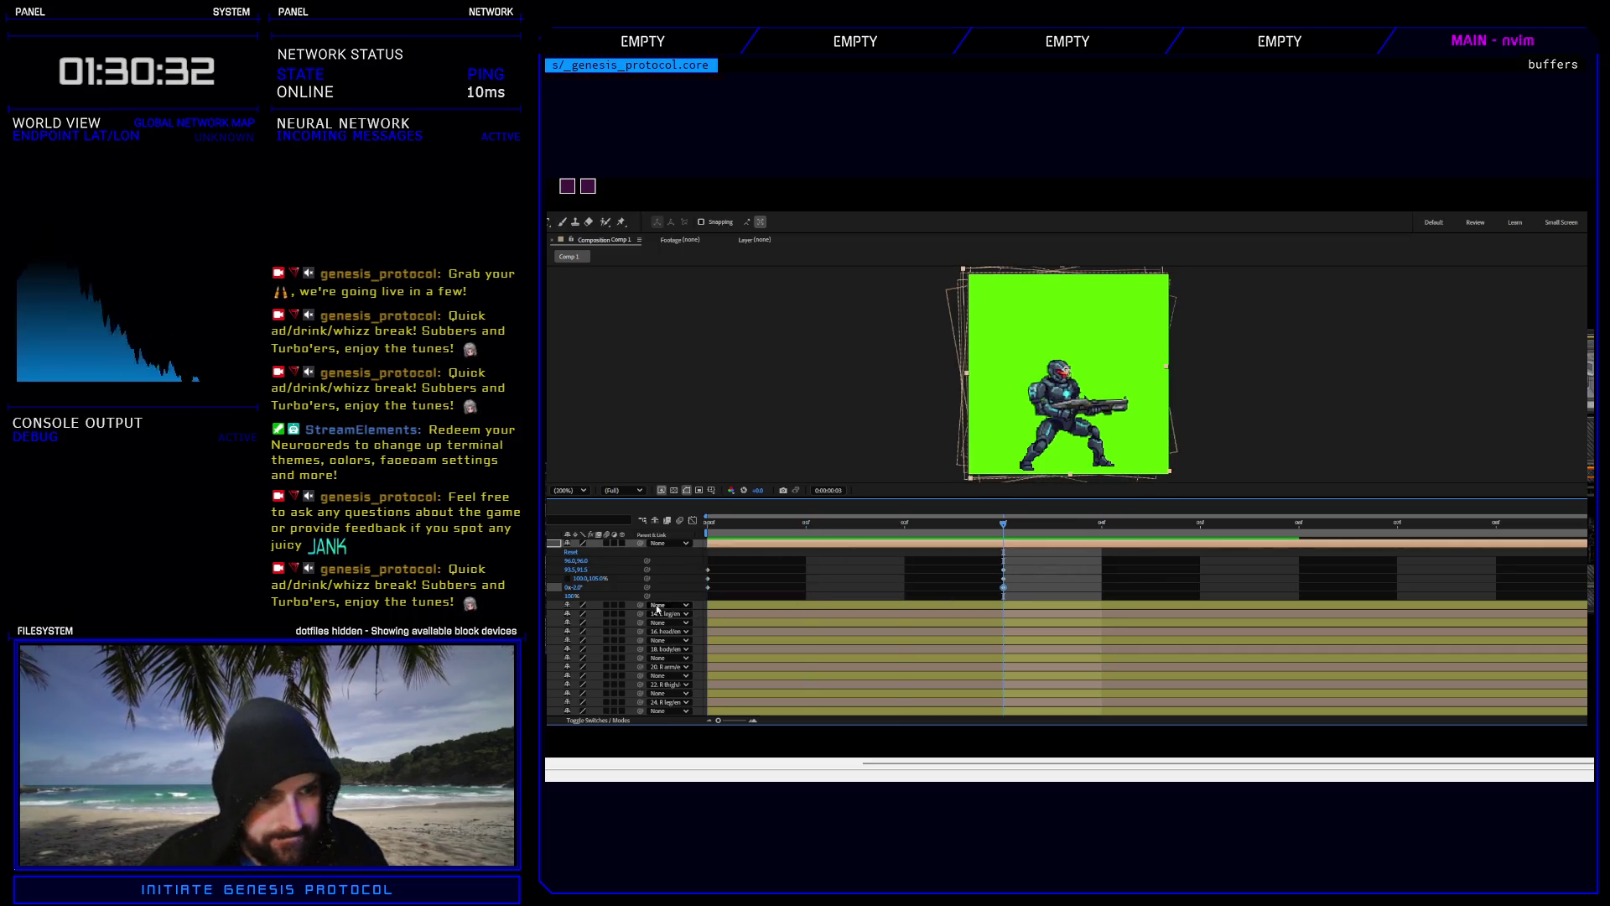
{"action": "left_click", "coordinate": [578, 588]}
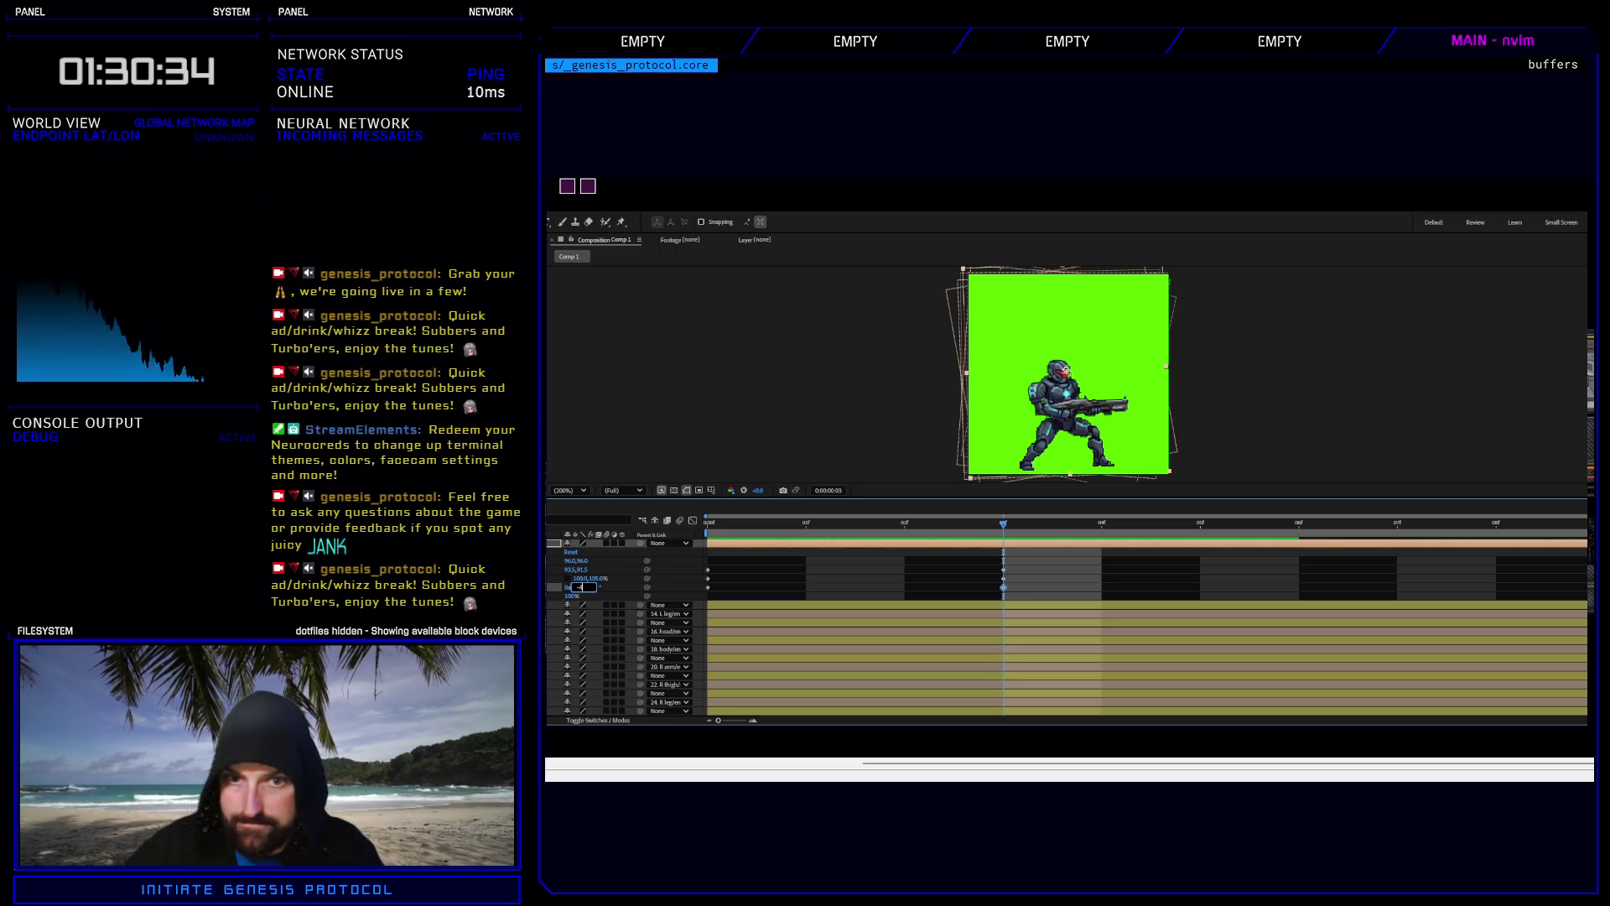
{"action": "type", "text": "-4"}
{"action": "key", "text": "Return"}
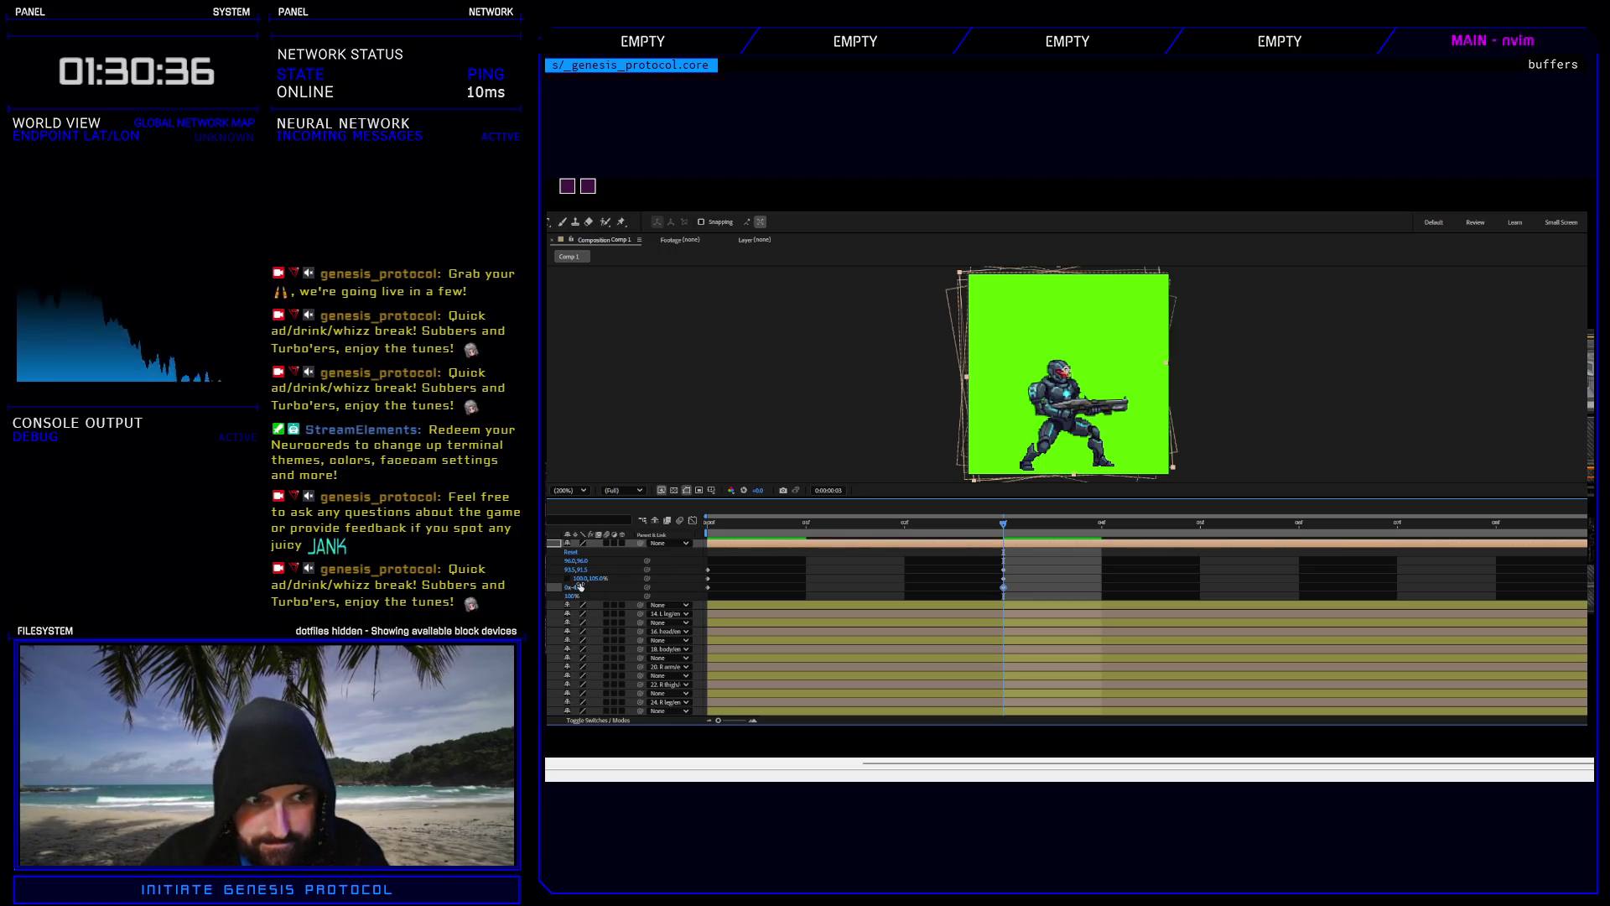
{"action": "left_click", "coordinate": [1003, 570]}
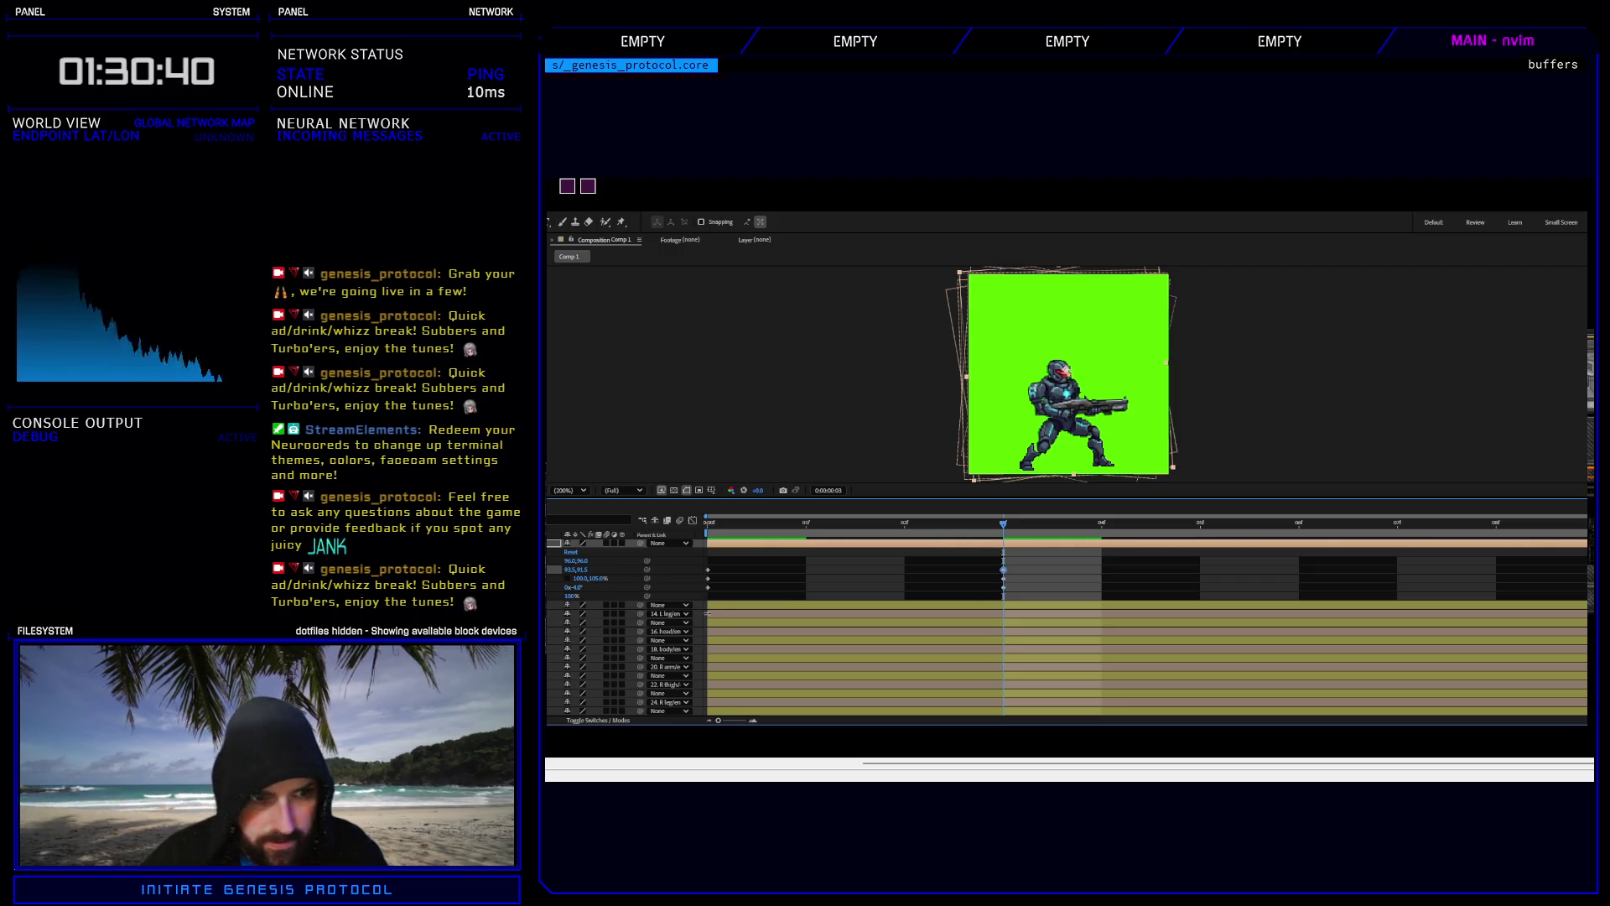
{"action": "left_click", "coordinate": [579, 588]}
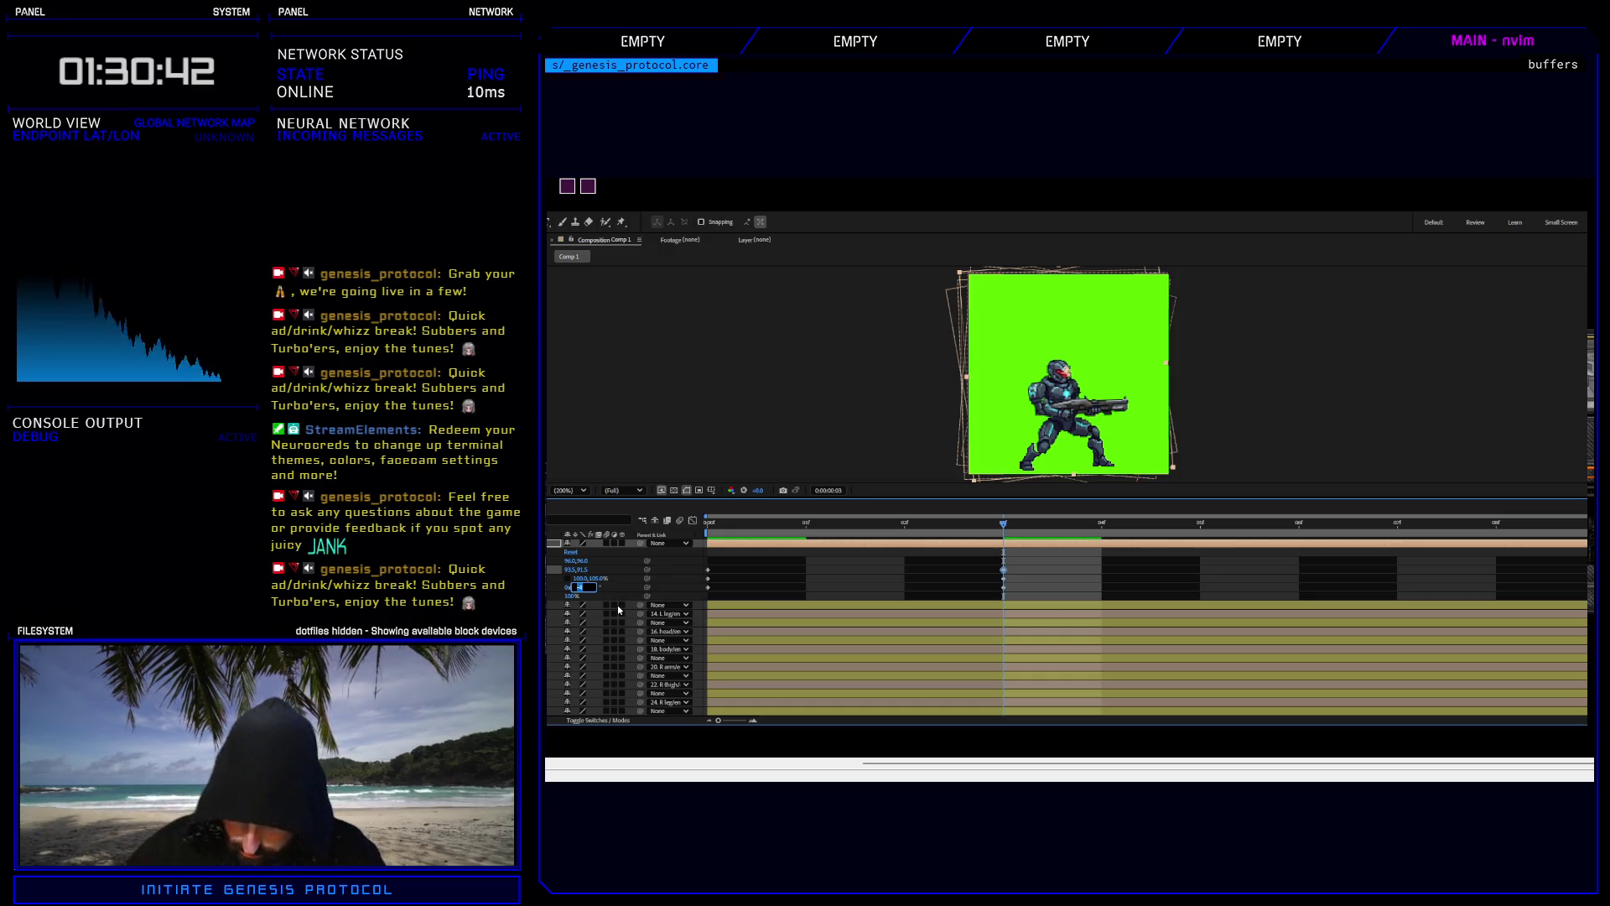
{"action": "type", "text": "0"}
{"action": "key", "text": "Return"}
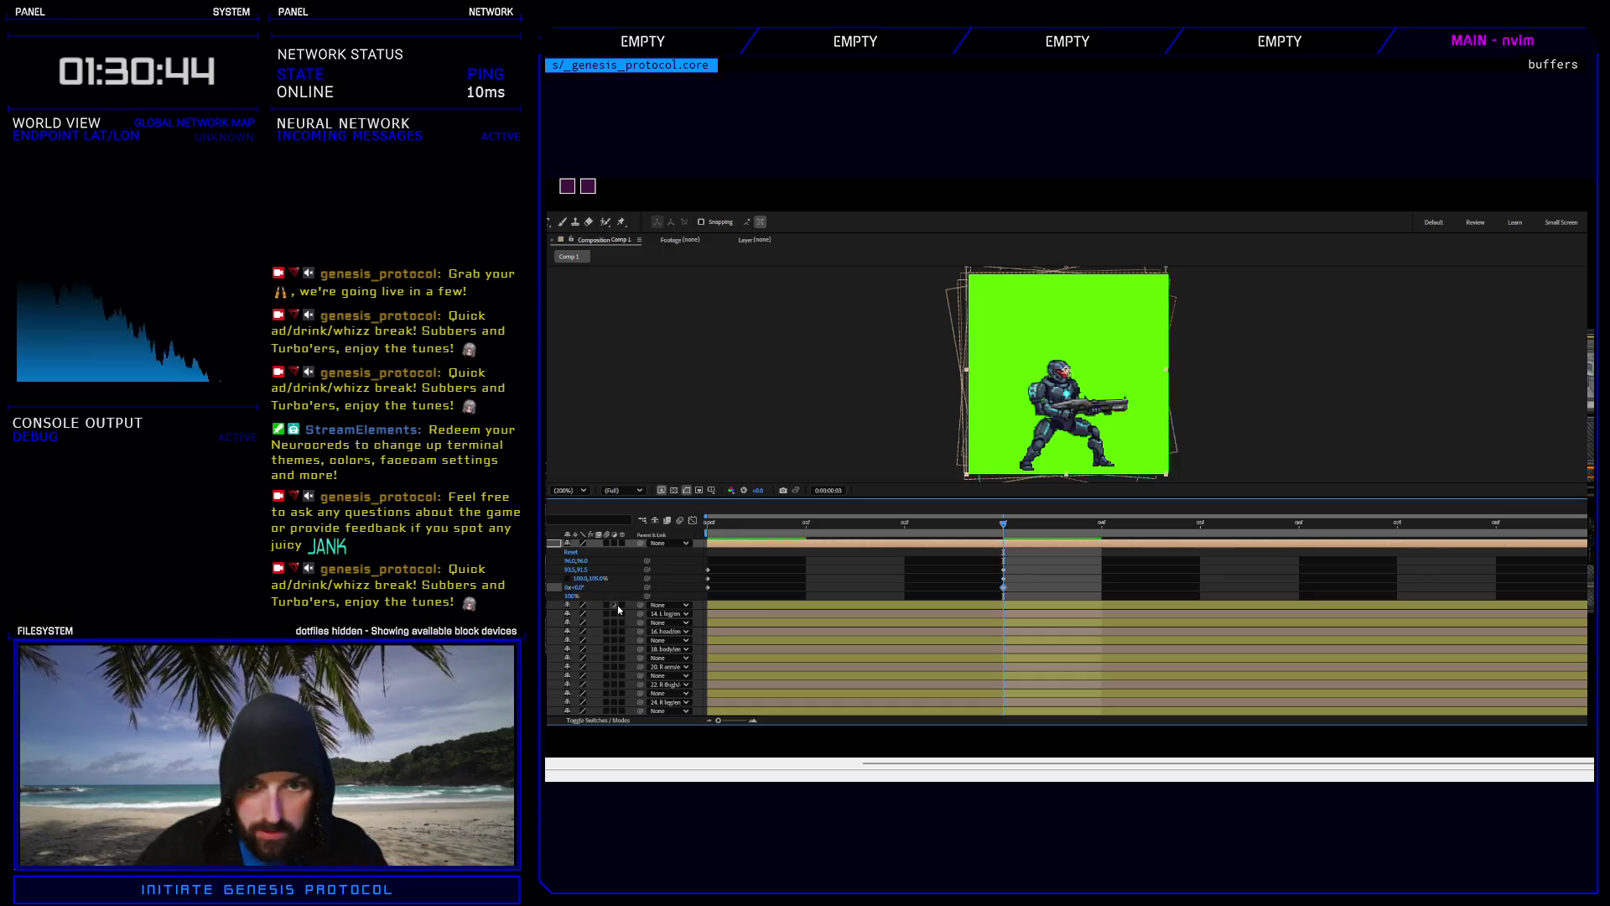
{"action": "left_click", "coordinate": [1002, 572]}
{"action": "key", "text": "ctrl+v"}
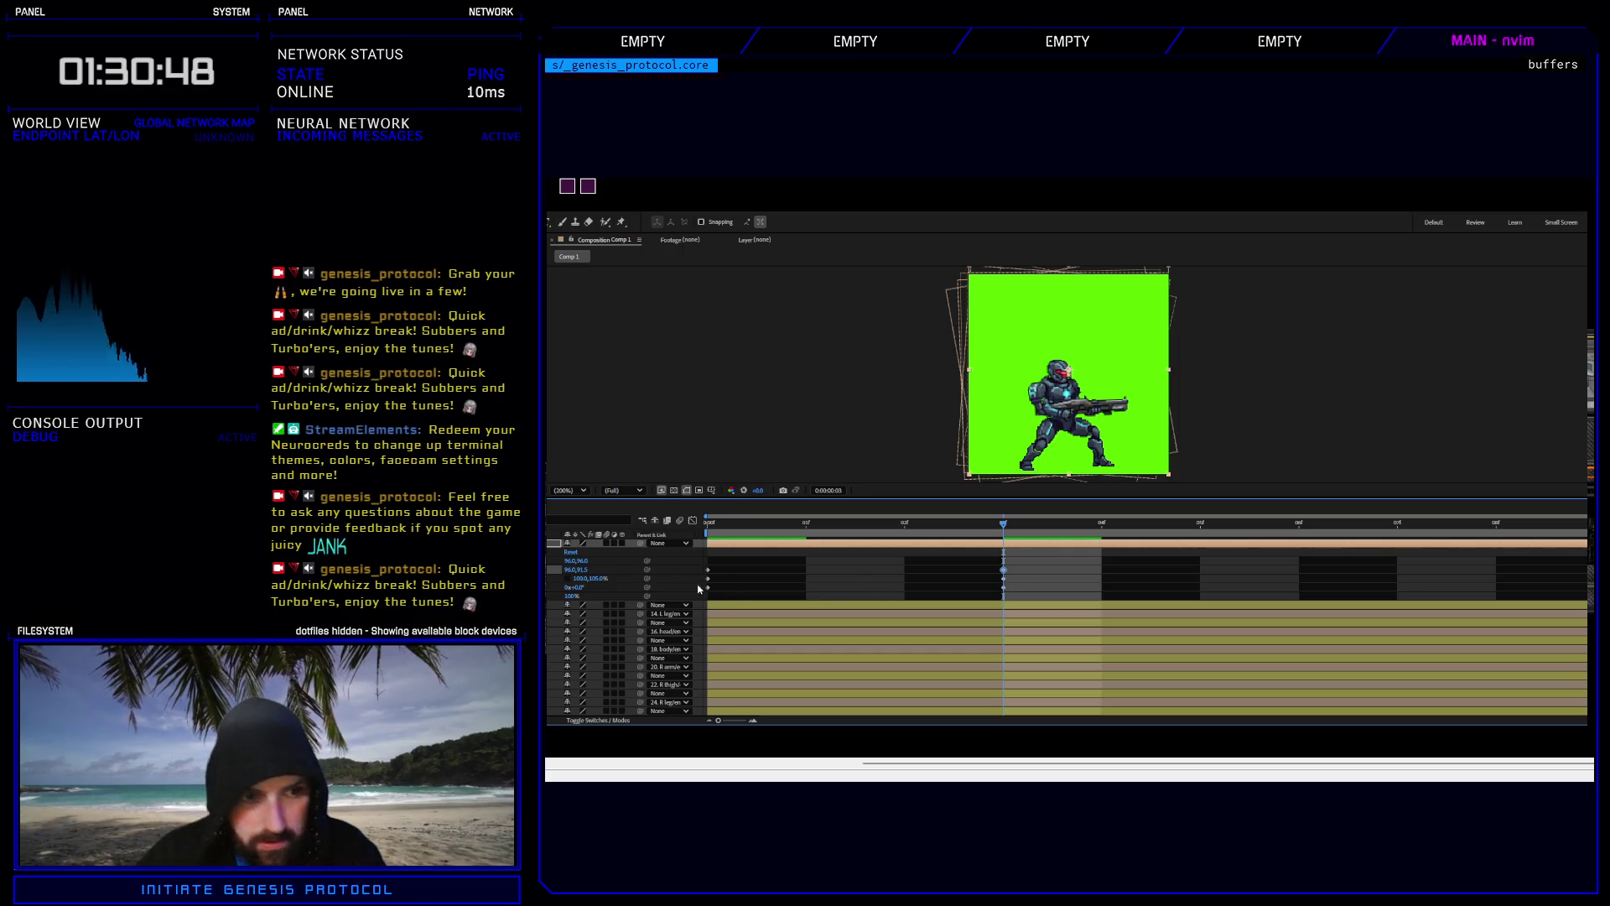
Change the rotation to -2°, then +2°, nudge position down-right, and play back the shake.
{"action": "left_click", "coordinate": [581, 587]}
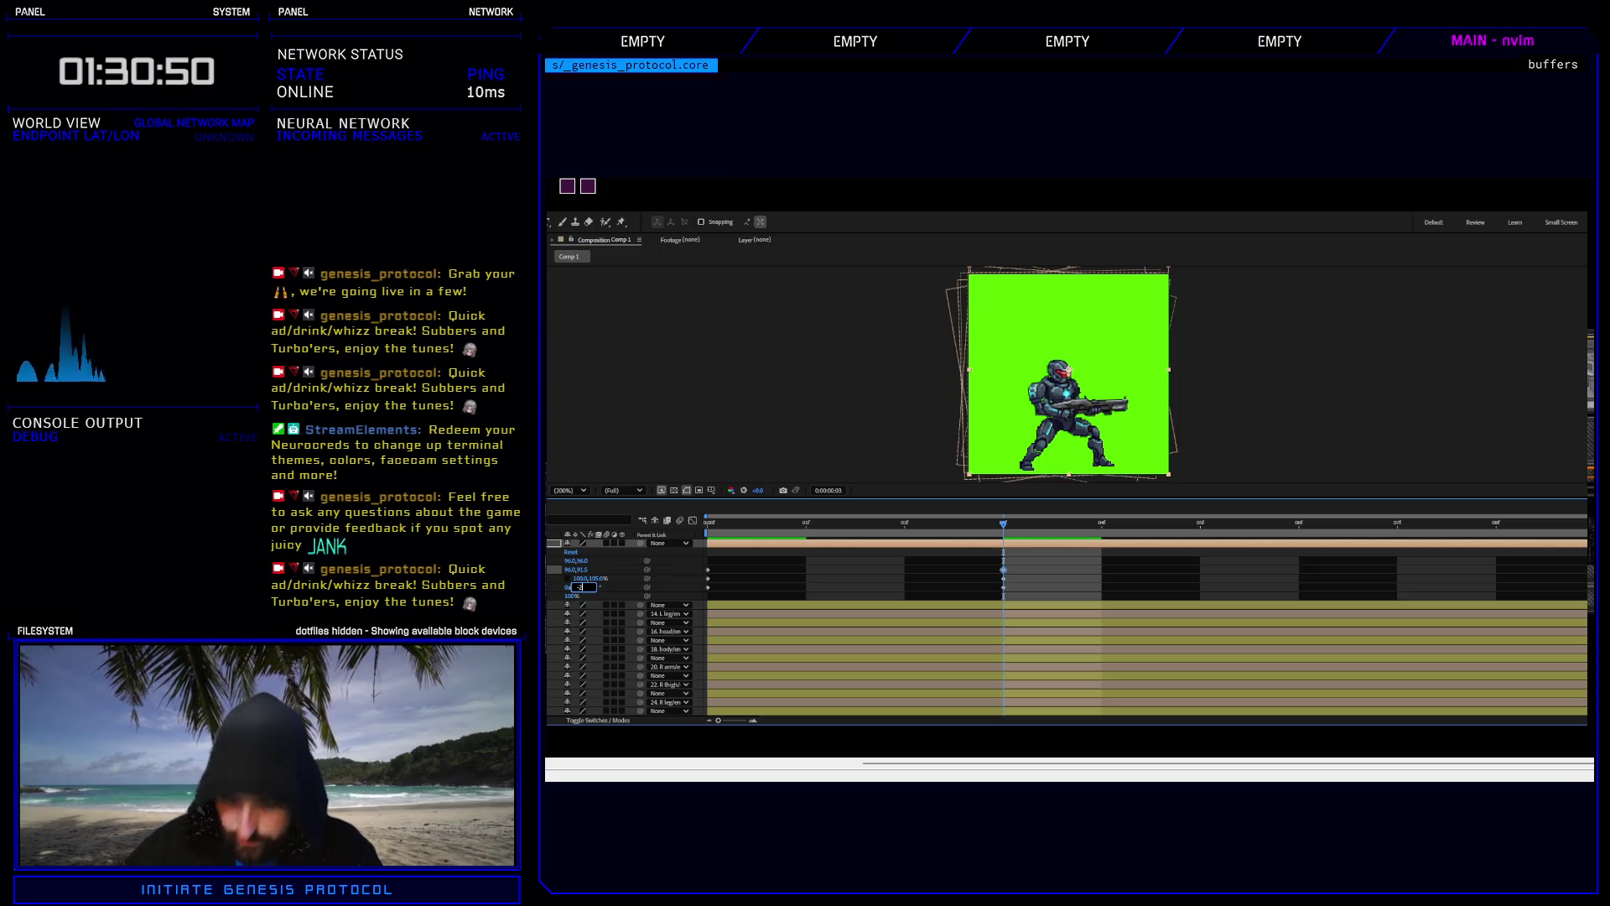
{"action": "type", "text": "-2"}
{"action": "key", "text": "Return"}
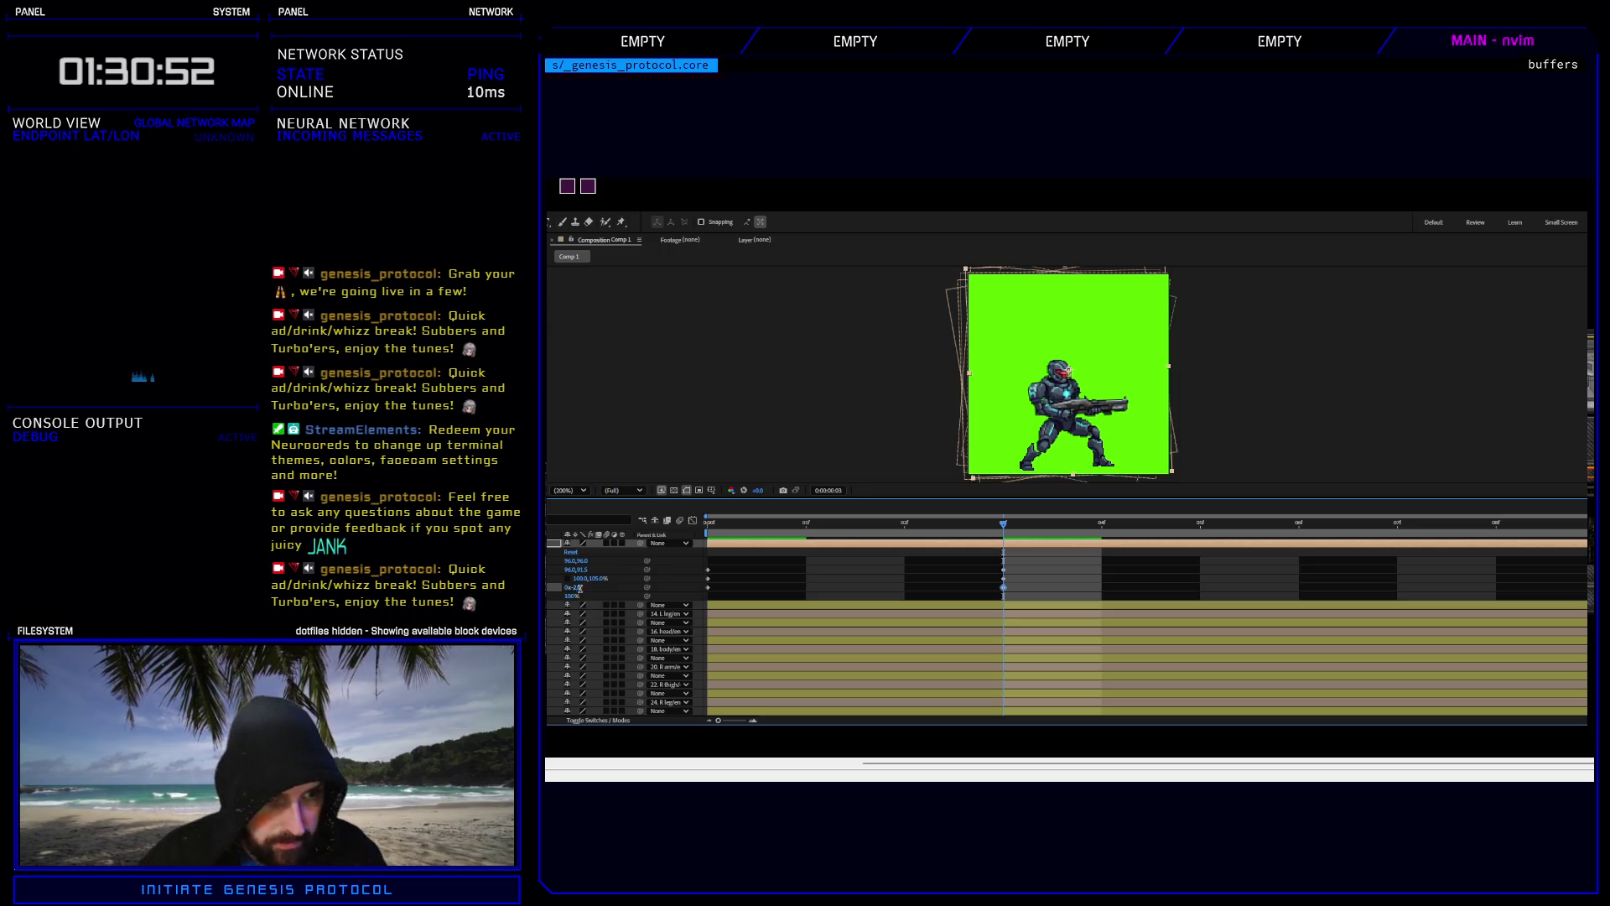
{"action": "left_click", "coordinate": [580, 588]}
{"action": "key", "text": "Return"}
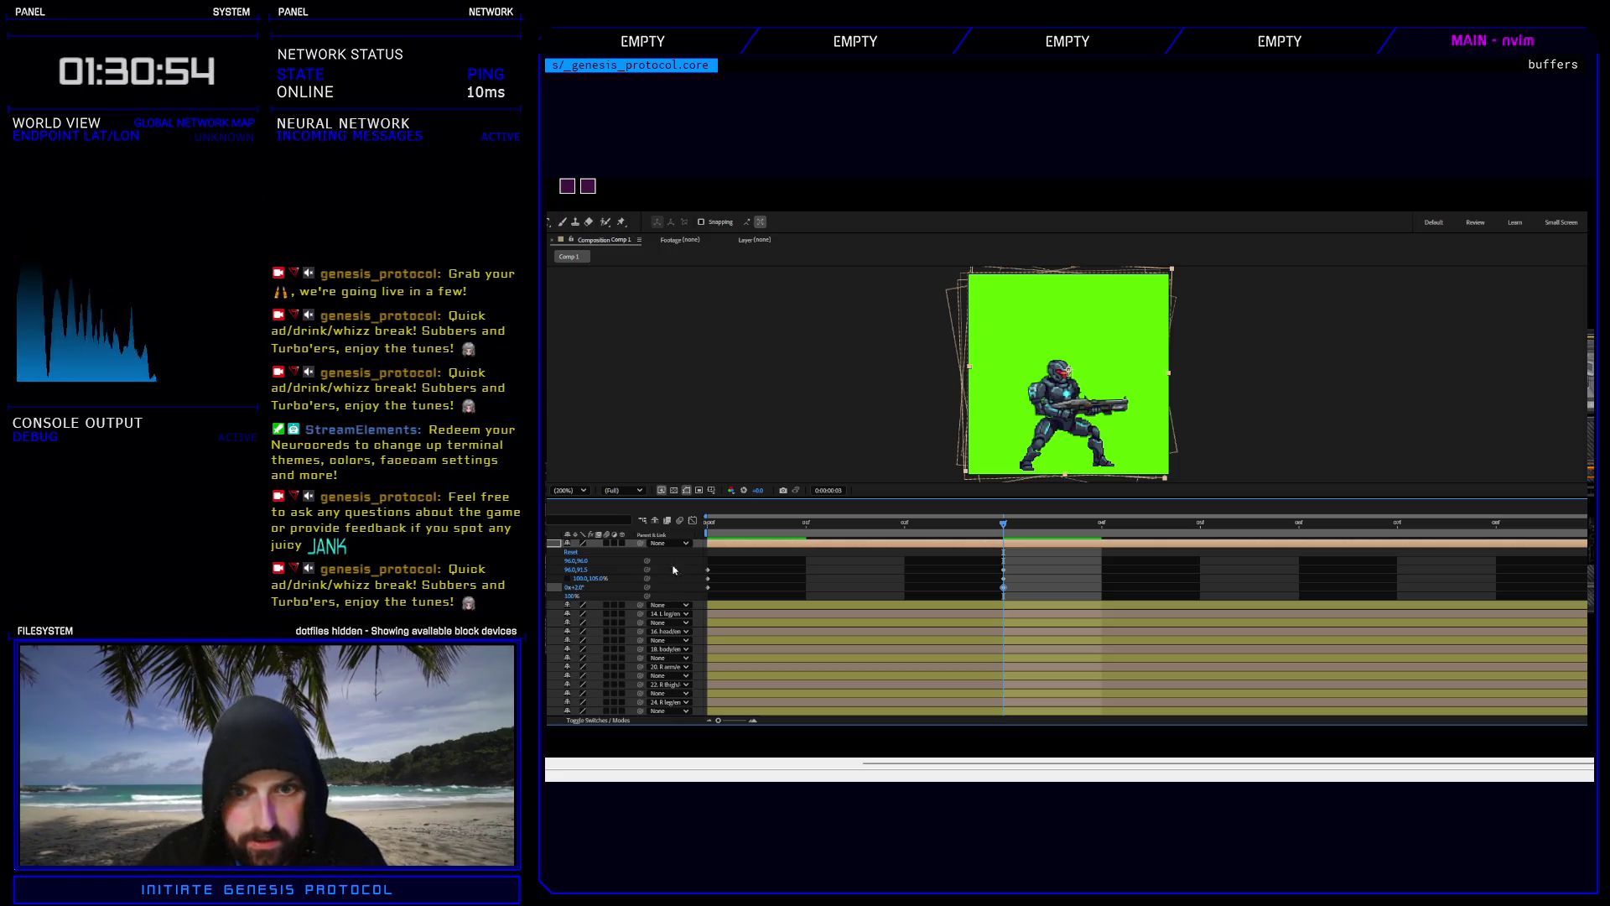
{"action": "left_click", "coordinate": [1004, 570]}
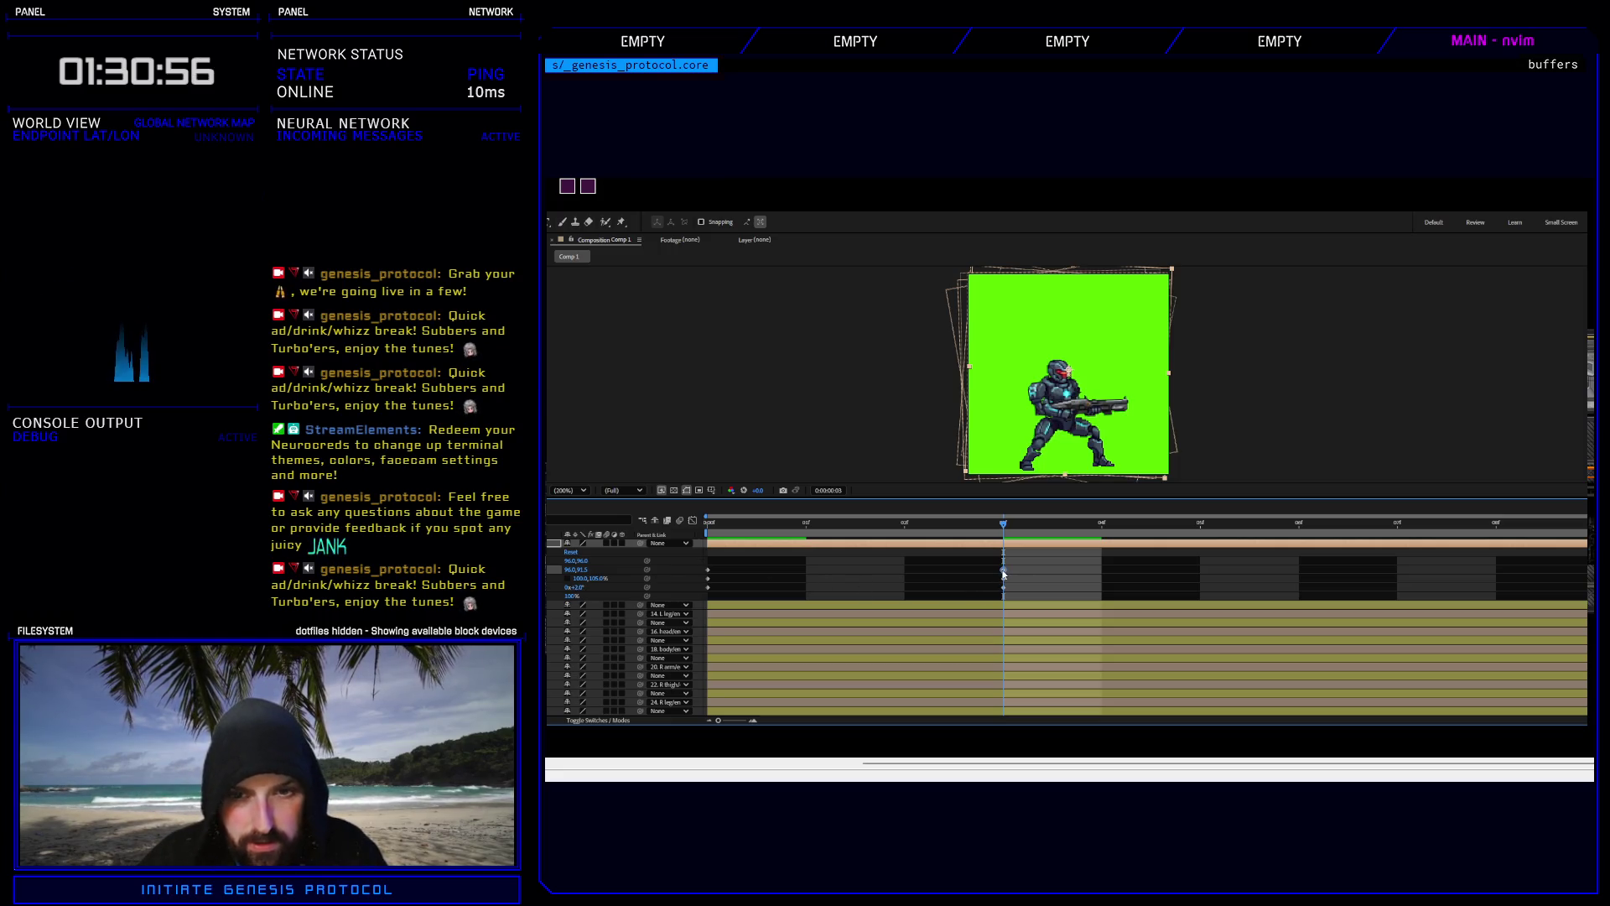
{"action": "key", "text": "Right"}
{"action": "key", "text": "Down"}
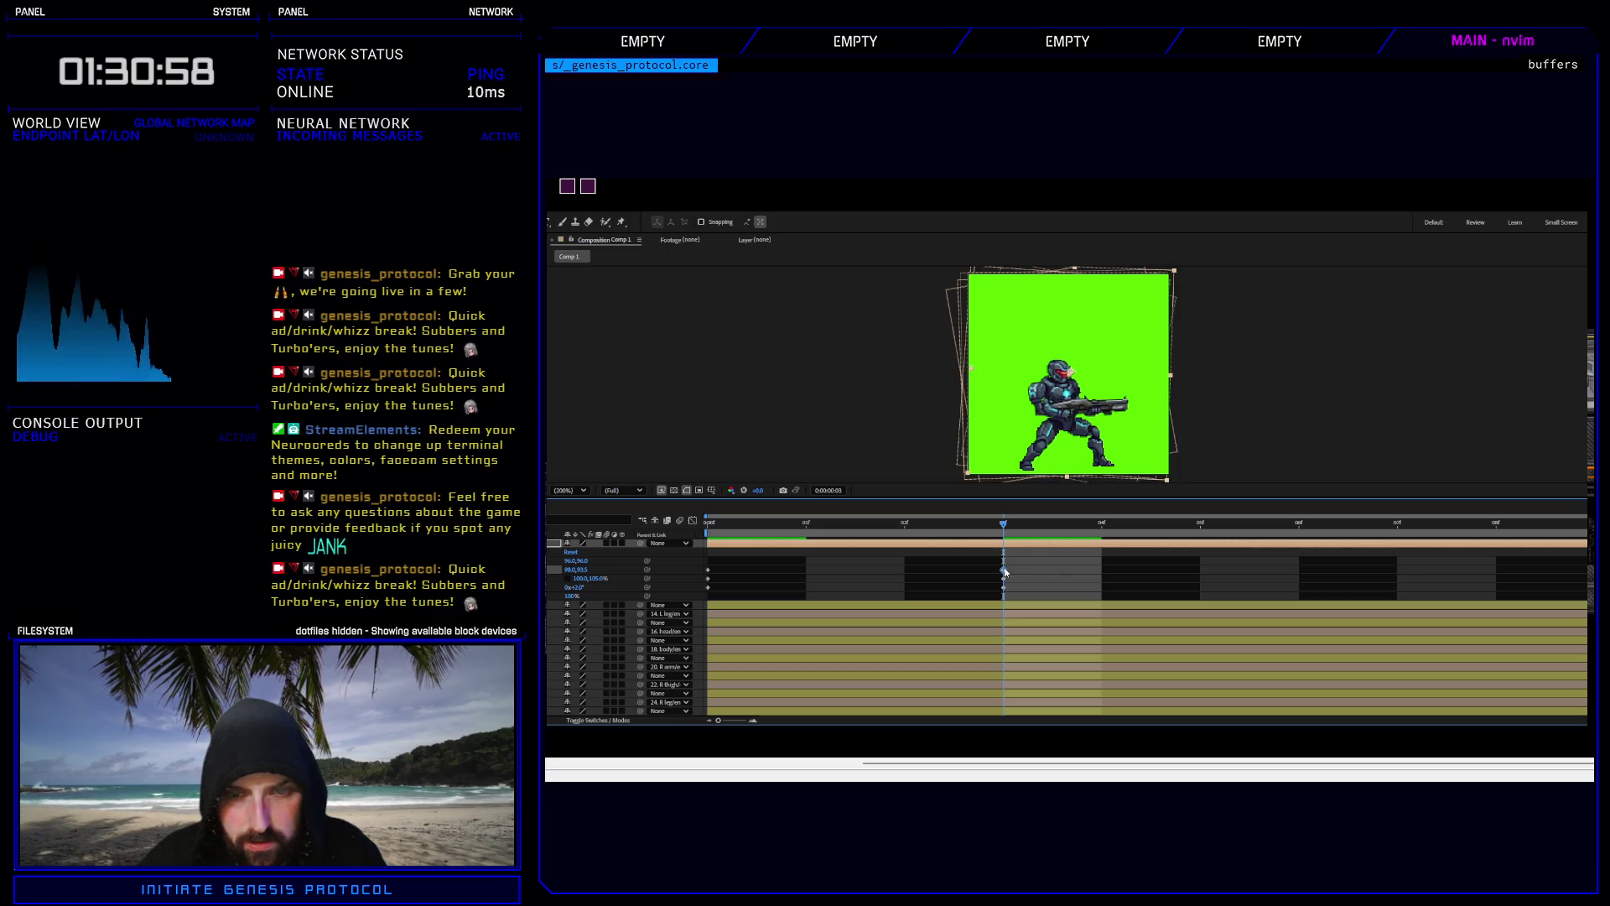
{"action": "key", "text": "space"}
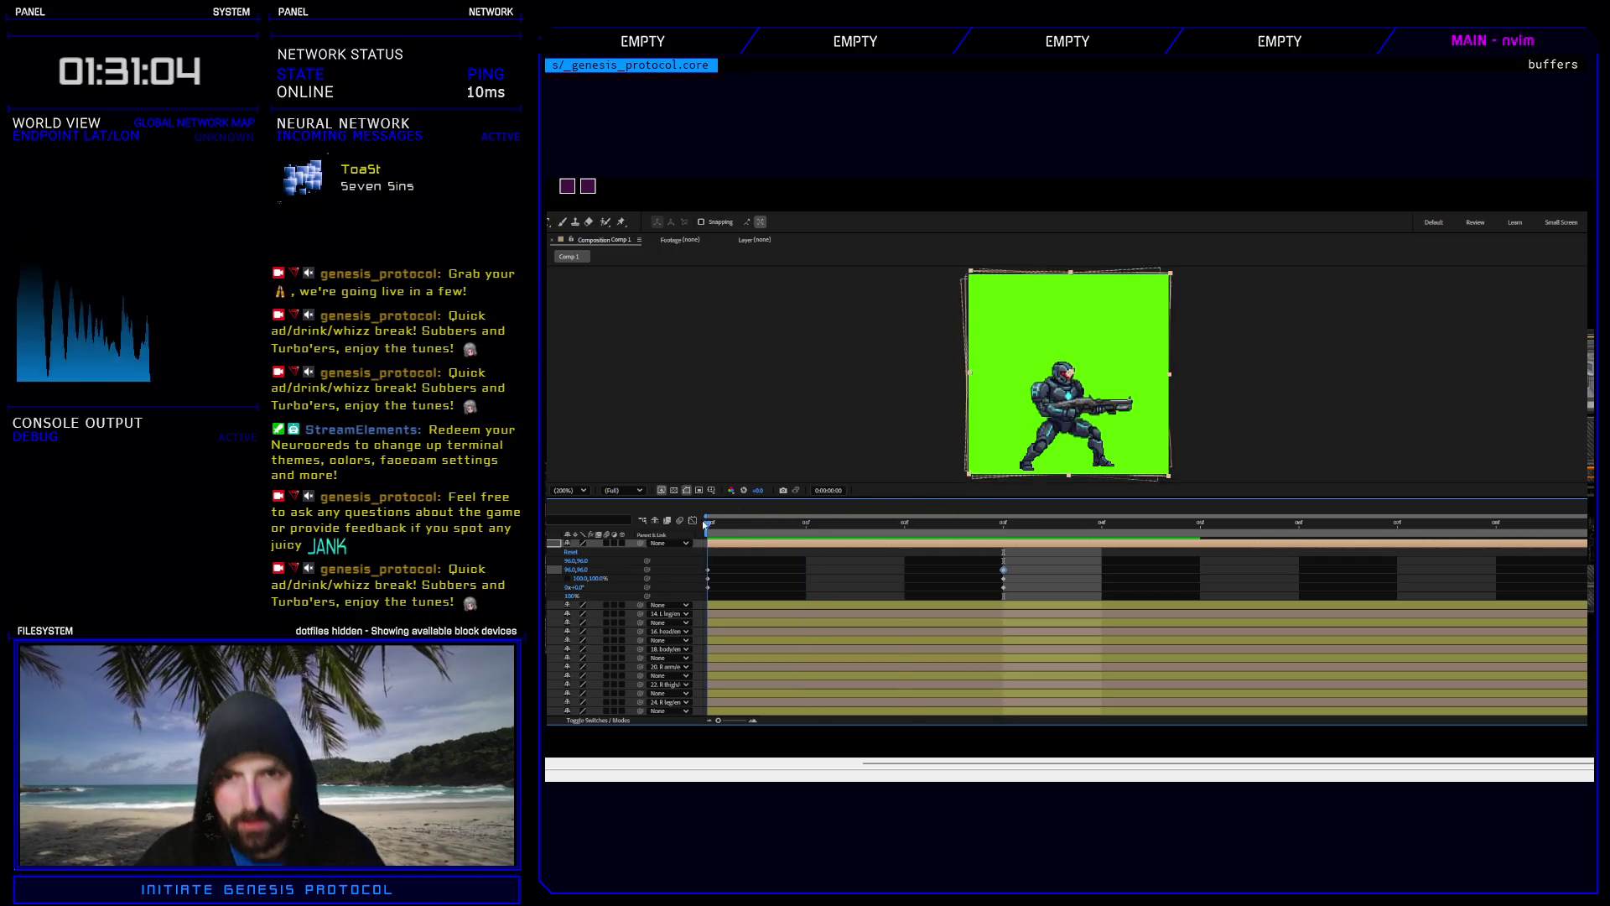
{"action": "key", "text": "space"}
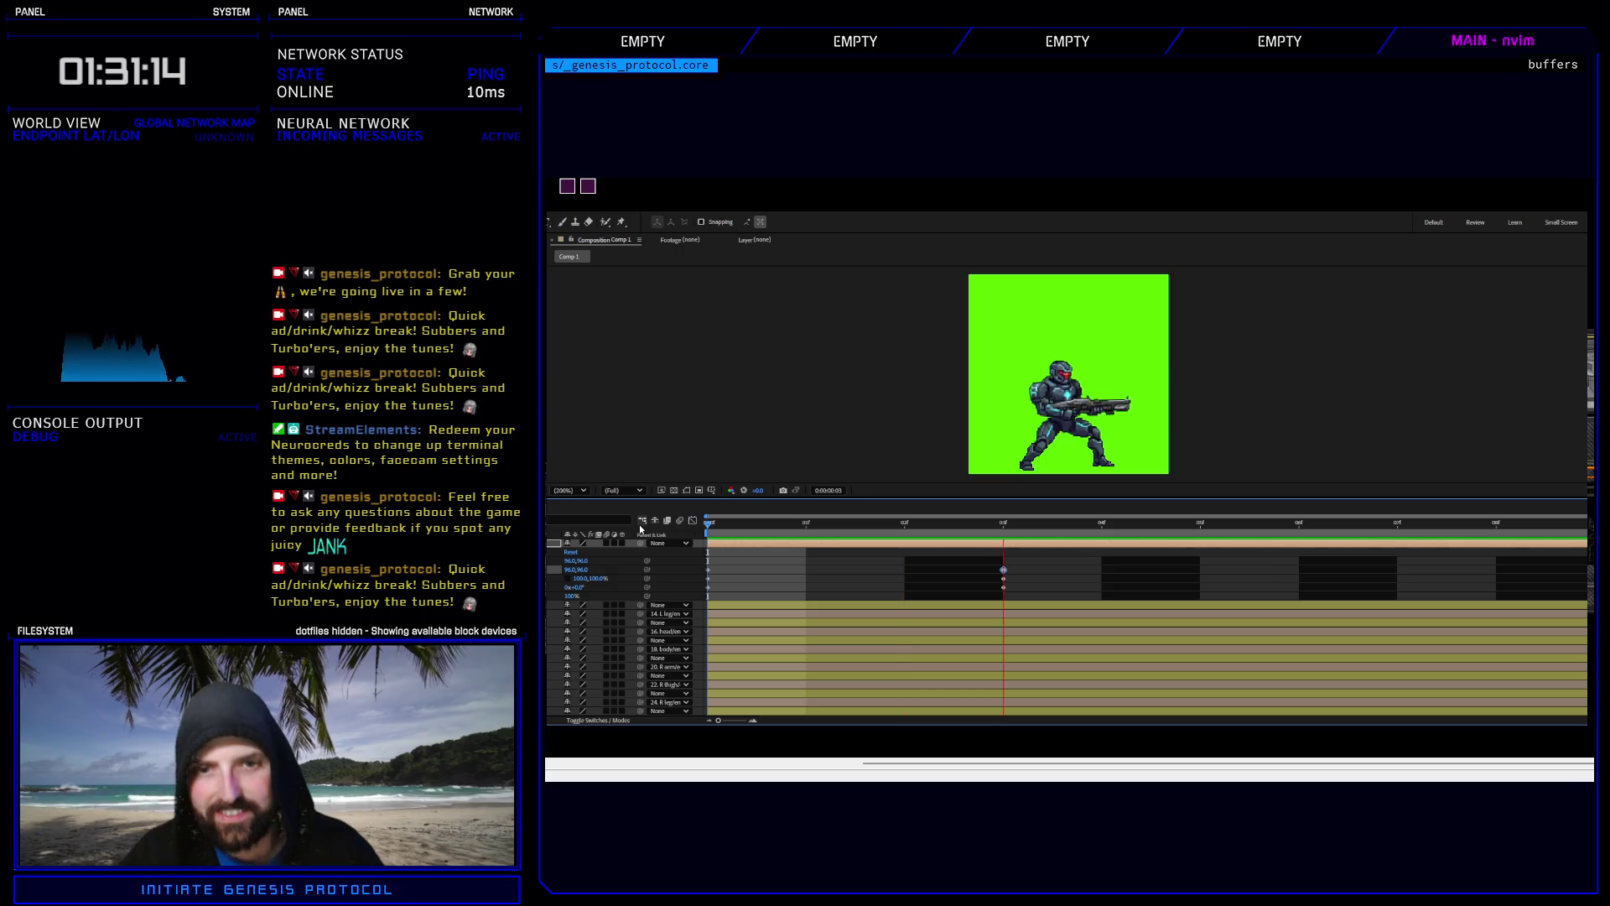
Back at the frame-3 keyframe, set rotation to -2°, horizontal scale 105%, and nudge position up one pixel.
{"action": "key", "text": "space"}
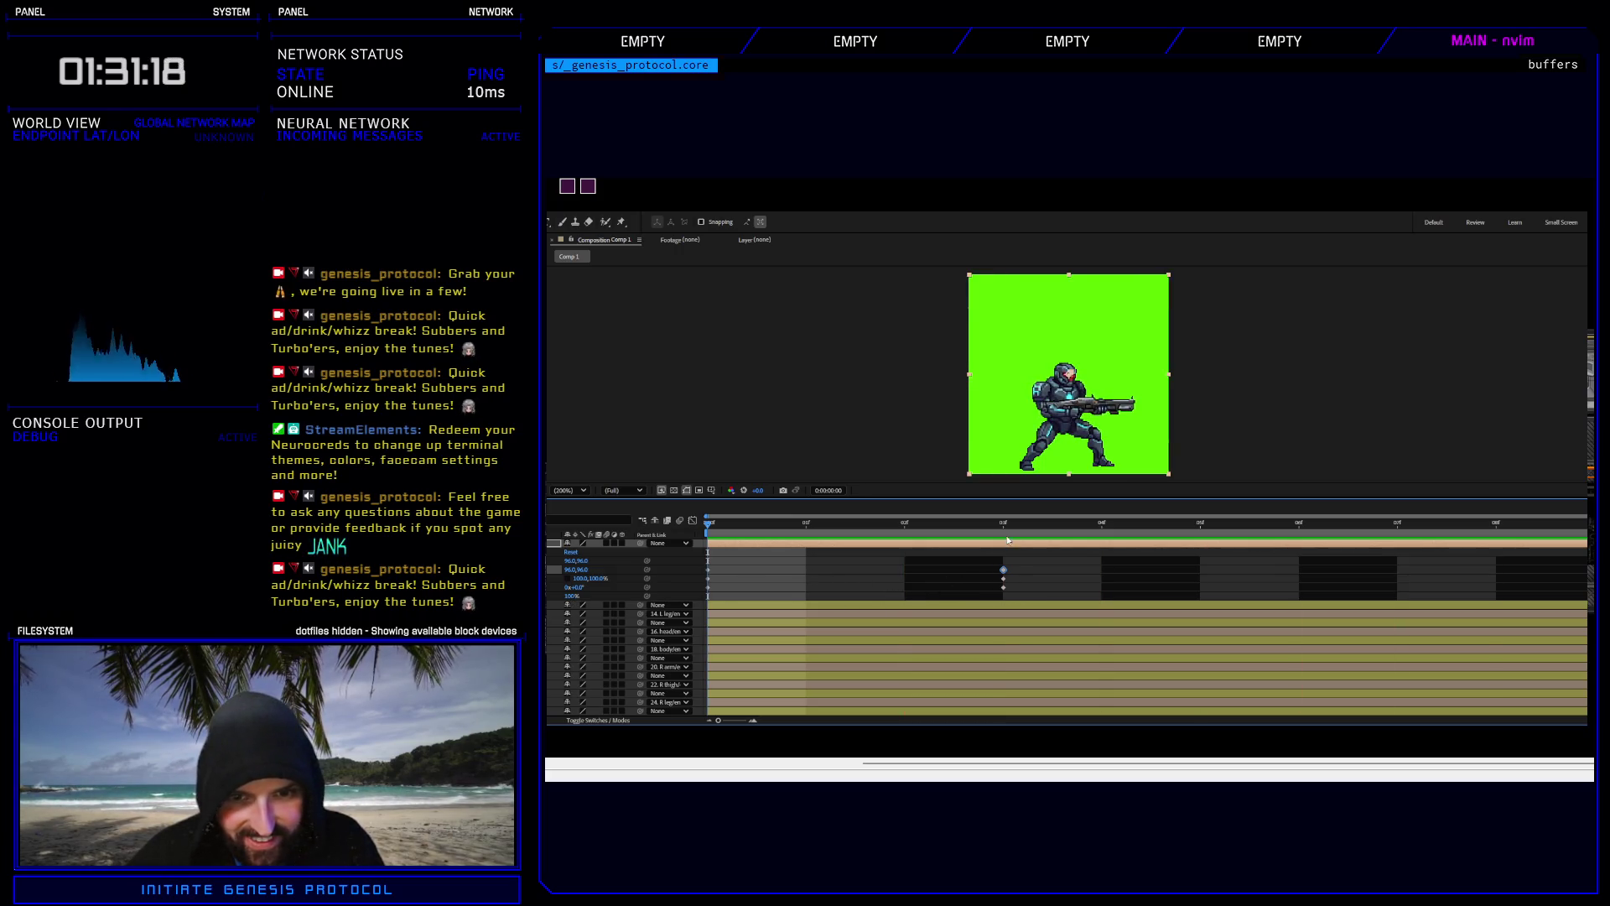
{"action": "key", "text": "k"}
{"action": "left_click", "coordinate": [1004, 587]}
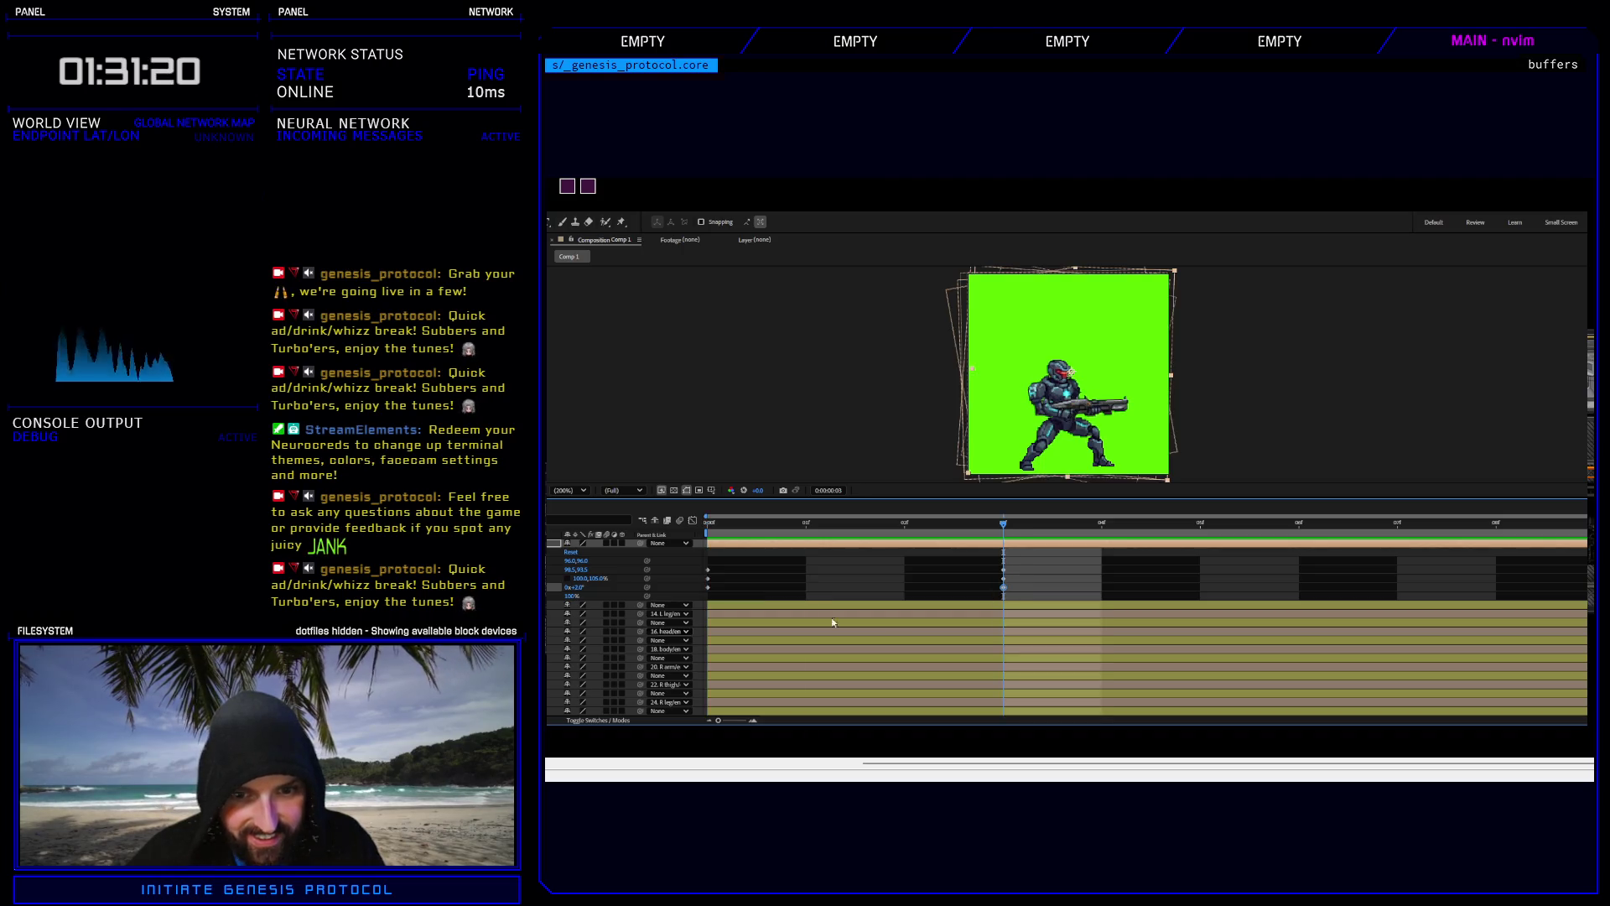
{"action": "left_click", "coordinate": [578, 586]}
{"action": "type", "text": "-2"}
{"action": "key", "text": "Return"}
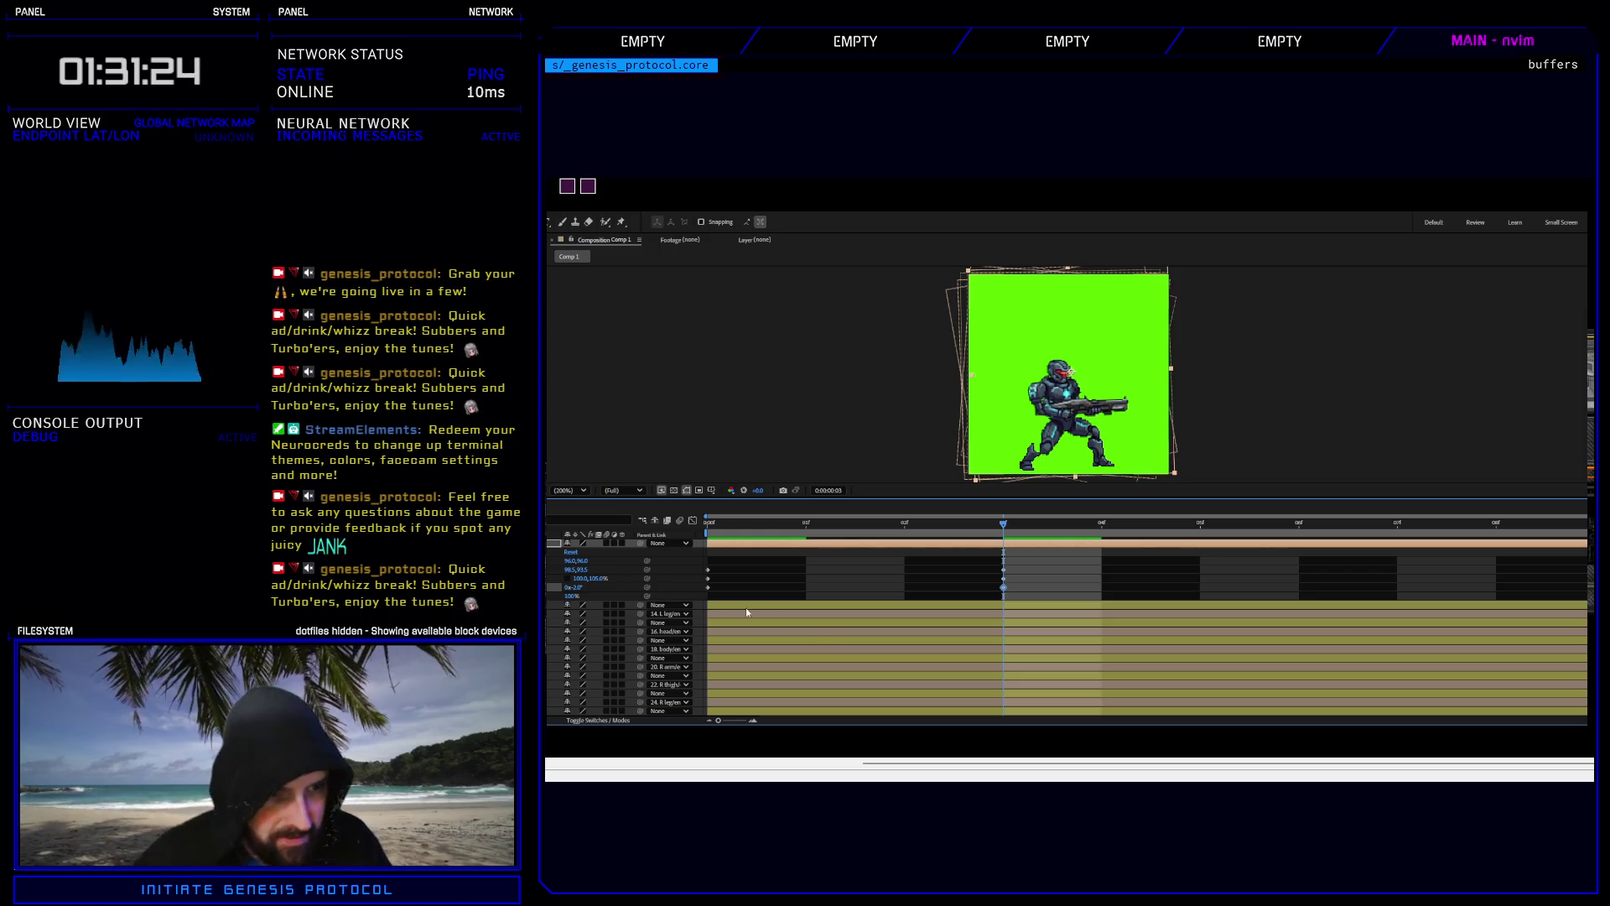
{"action": "left_click", "coordinate": [582, 578]}
{"action": "key", "text": "Return"}
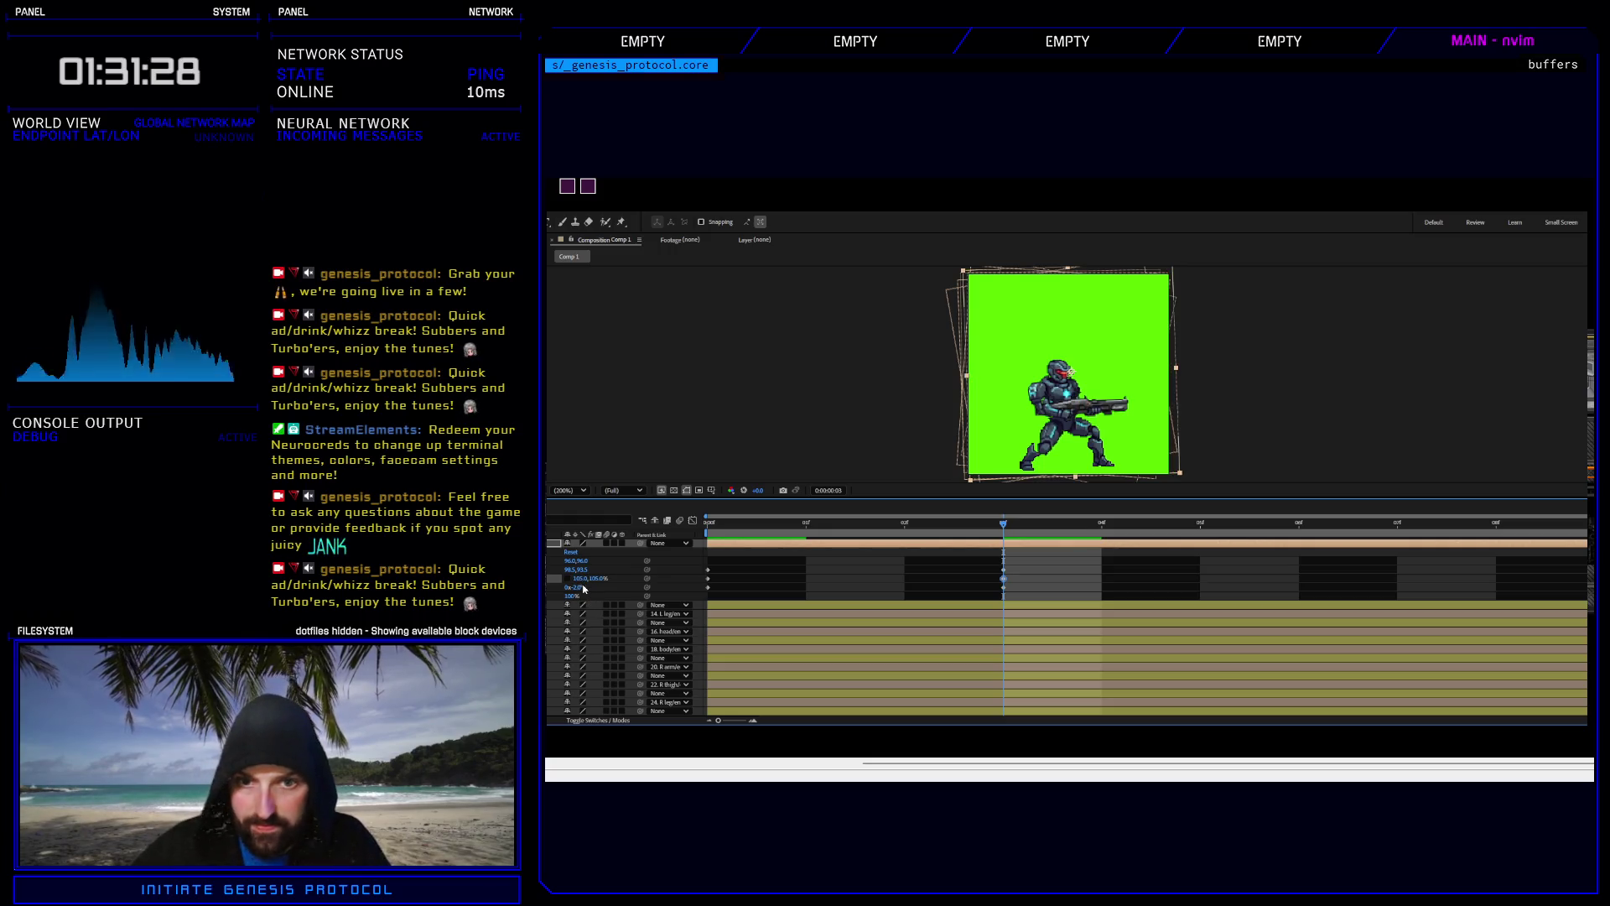
{"action": "left_click", "coordinate": [1004, 570]}
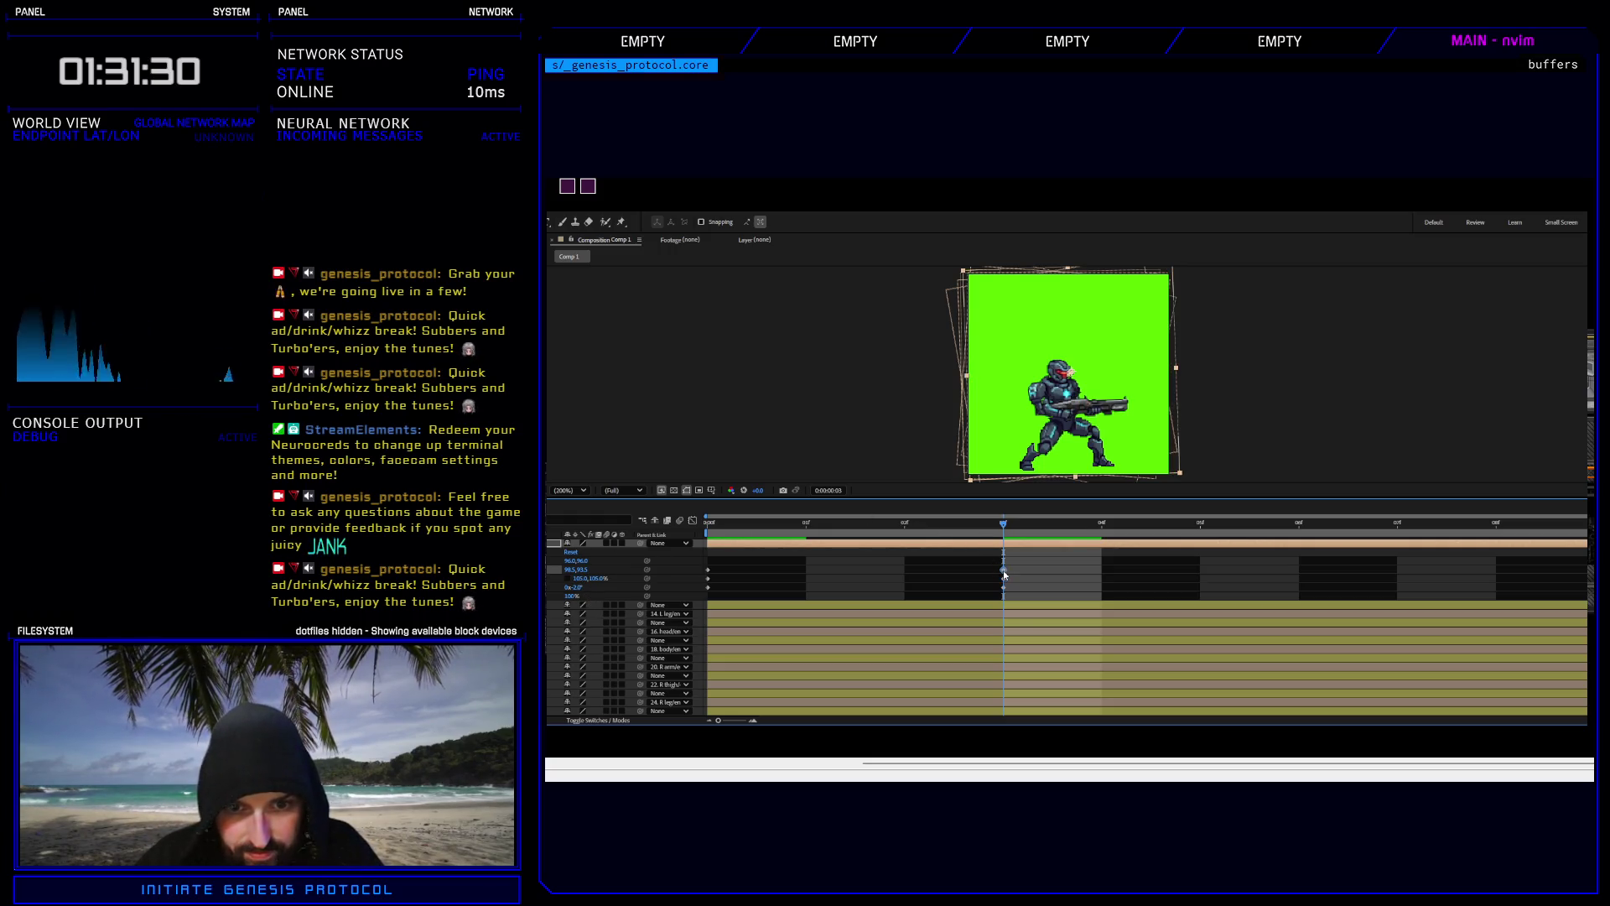
{"action": "key", "text": "Up"}
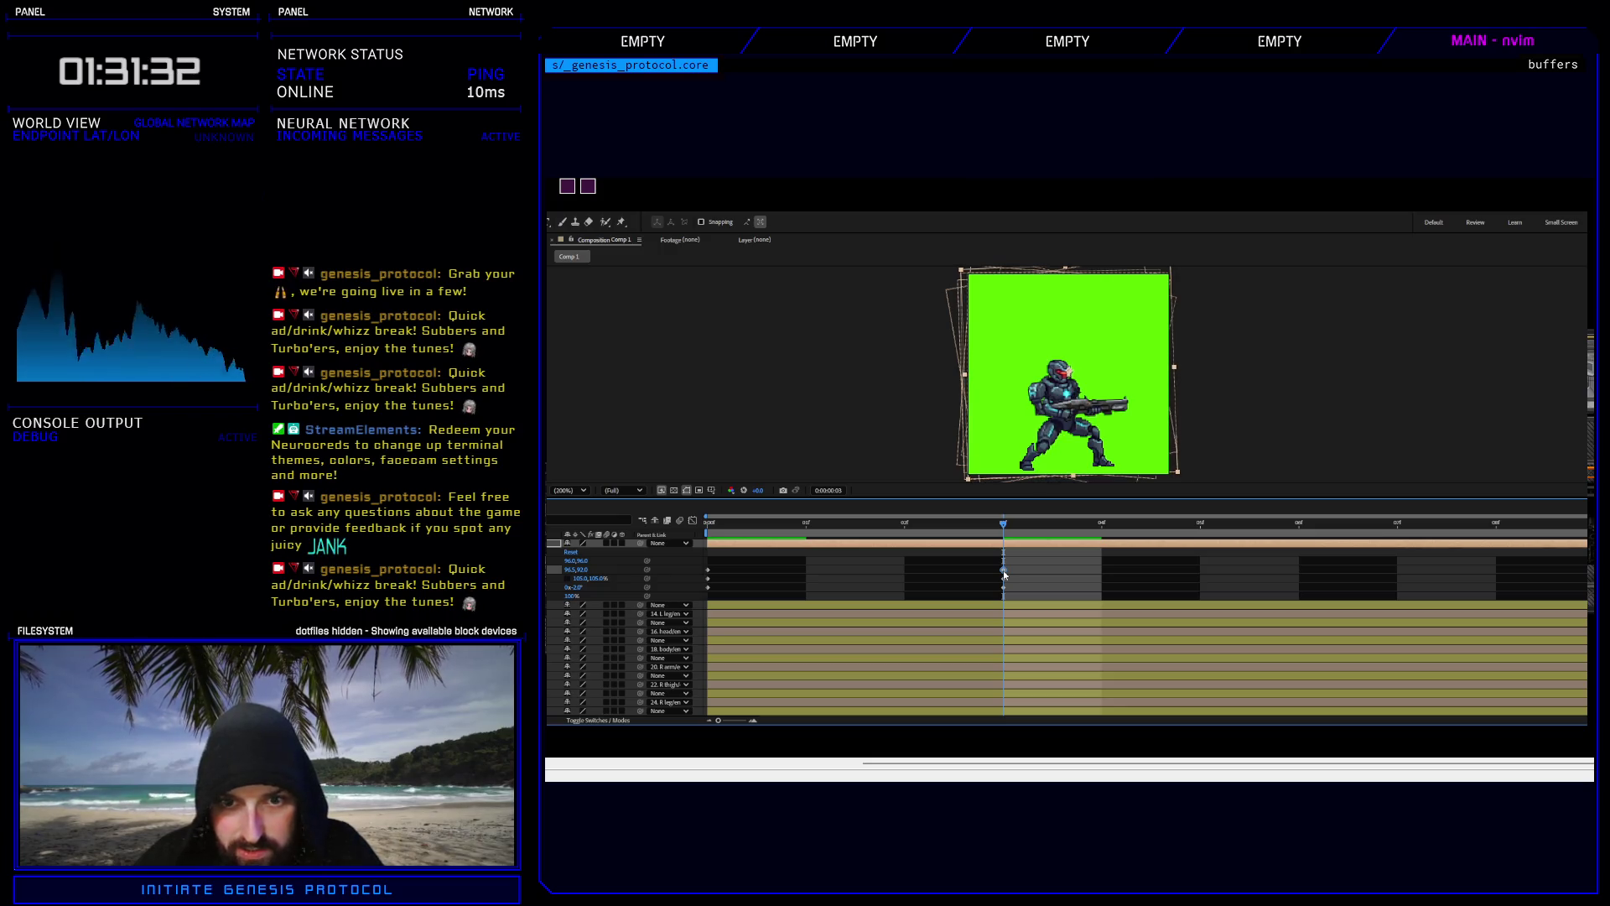
Change the rotation to -4° and widen horizontal scale to 110%.
{"action": "left_click", "coordinate": [1003, 587]}
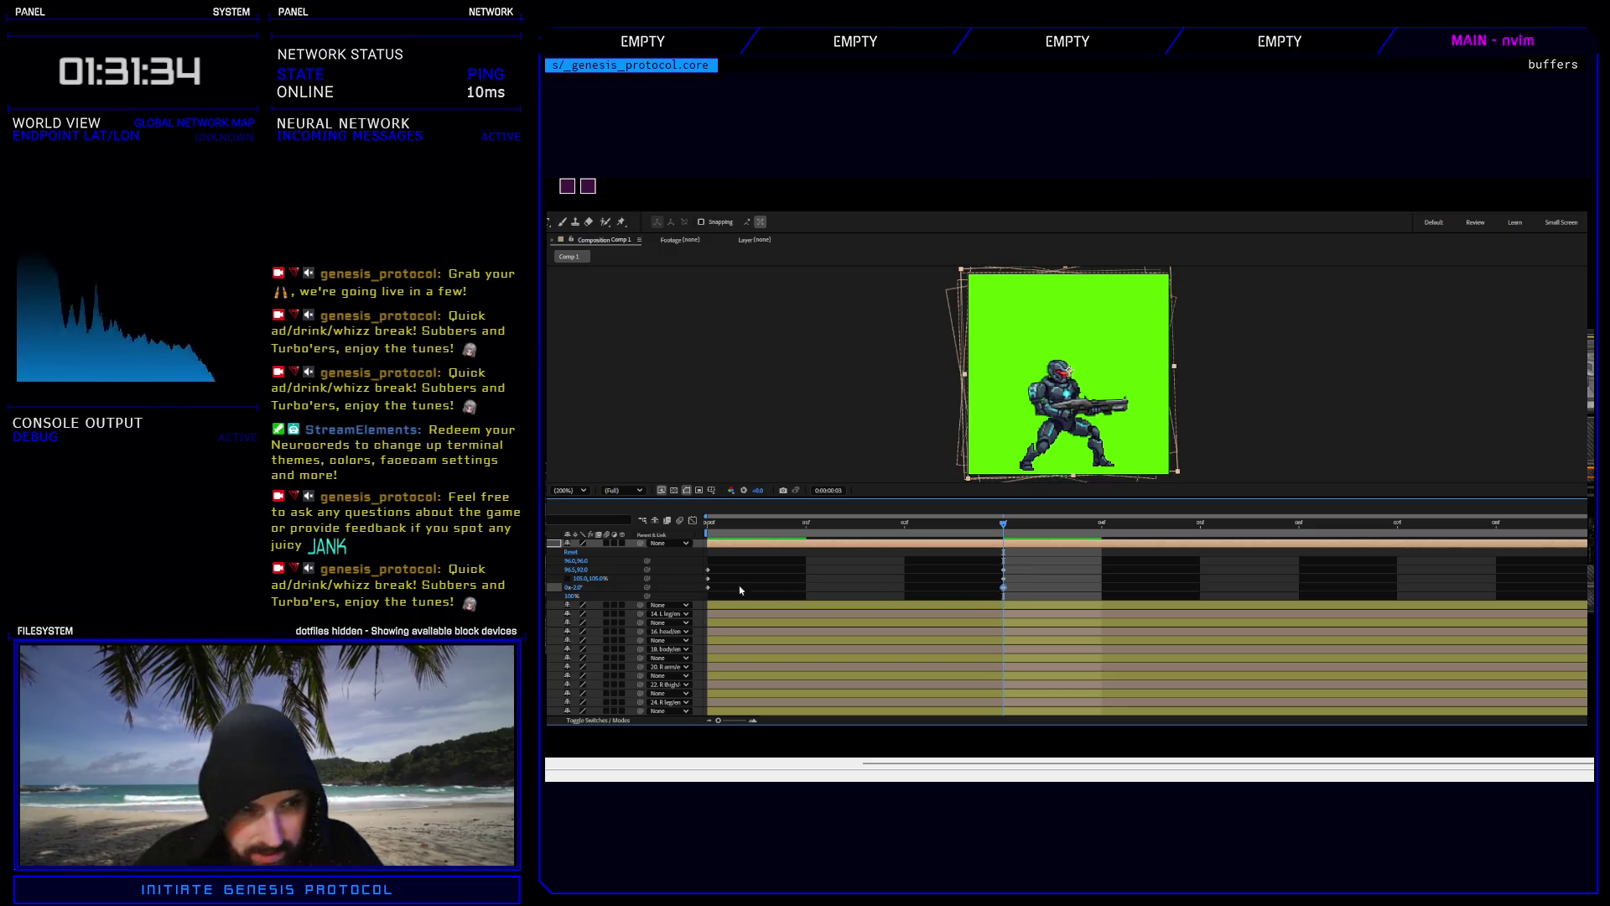
{"action": "left_click", "coordinate": [578, 586]}
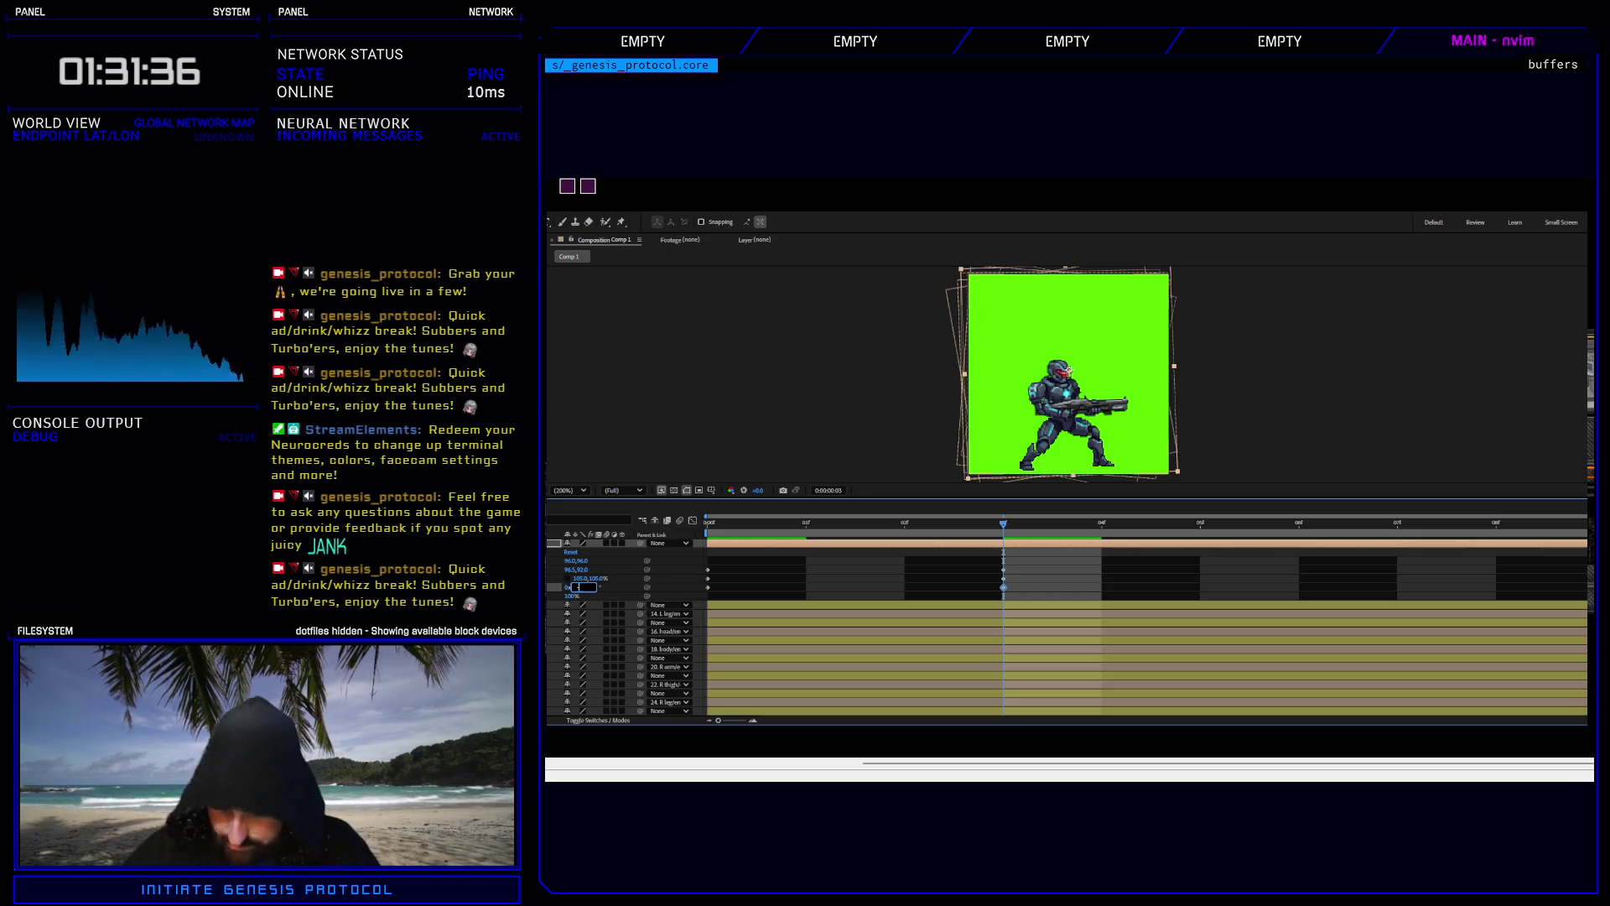
{"action": "type", "text": "-4"}
{"action": "key", "text": "Return"}
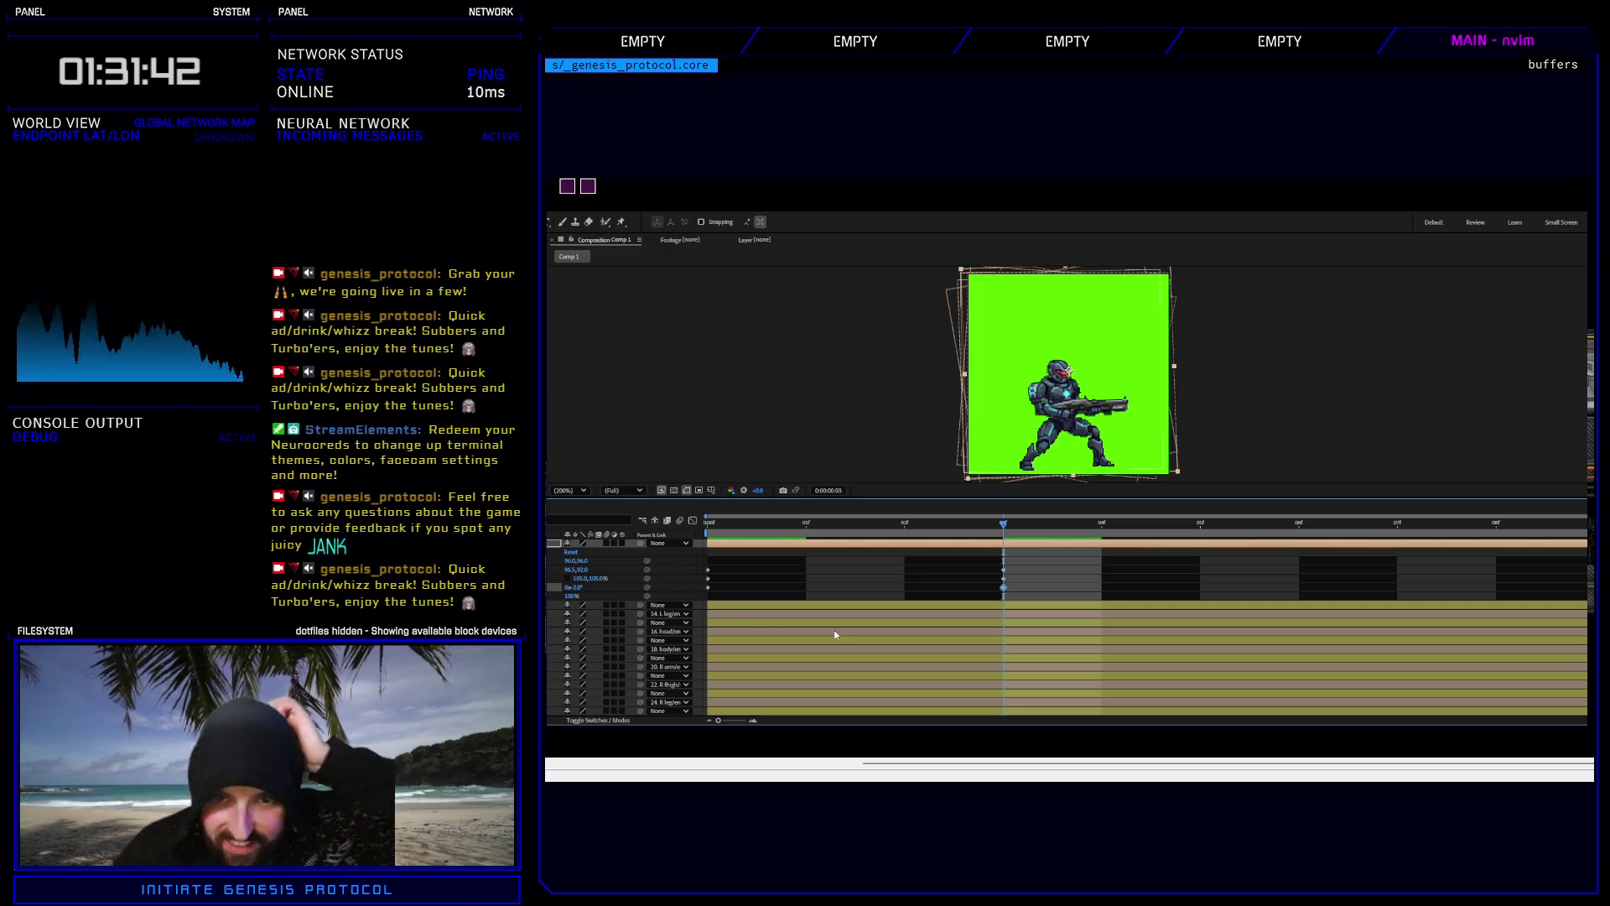
{"action": "left_click", "coordinate": [614, 579]}
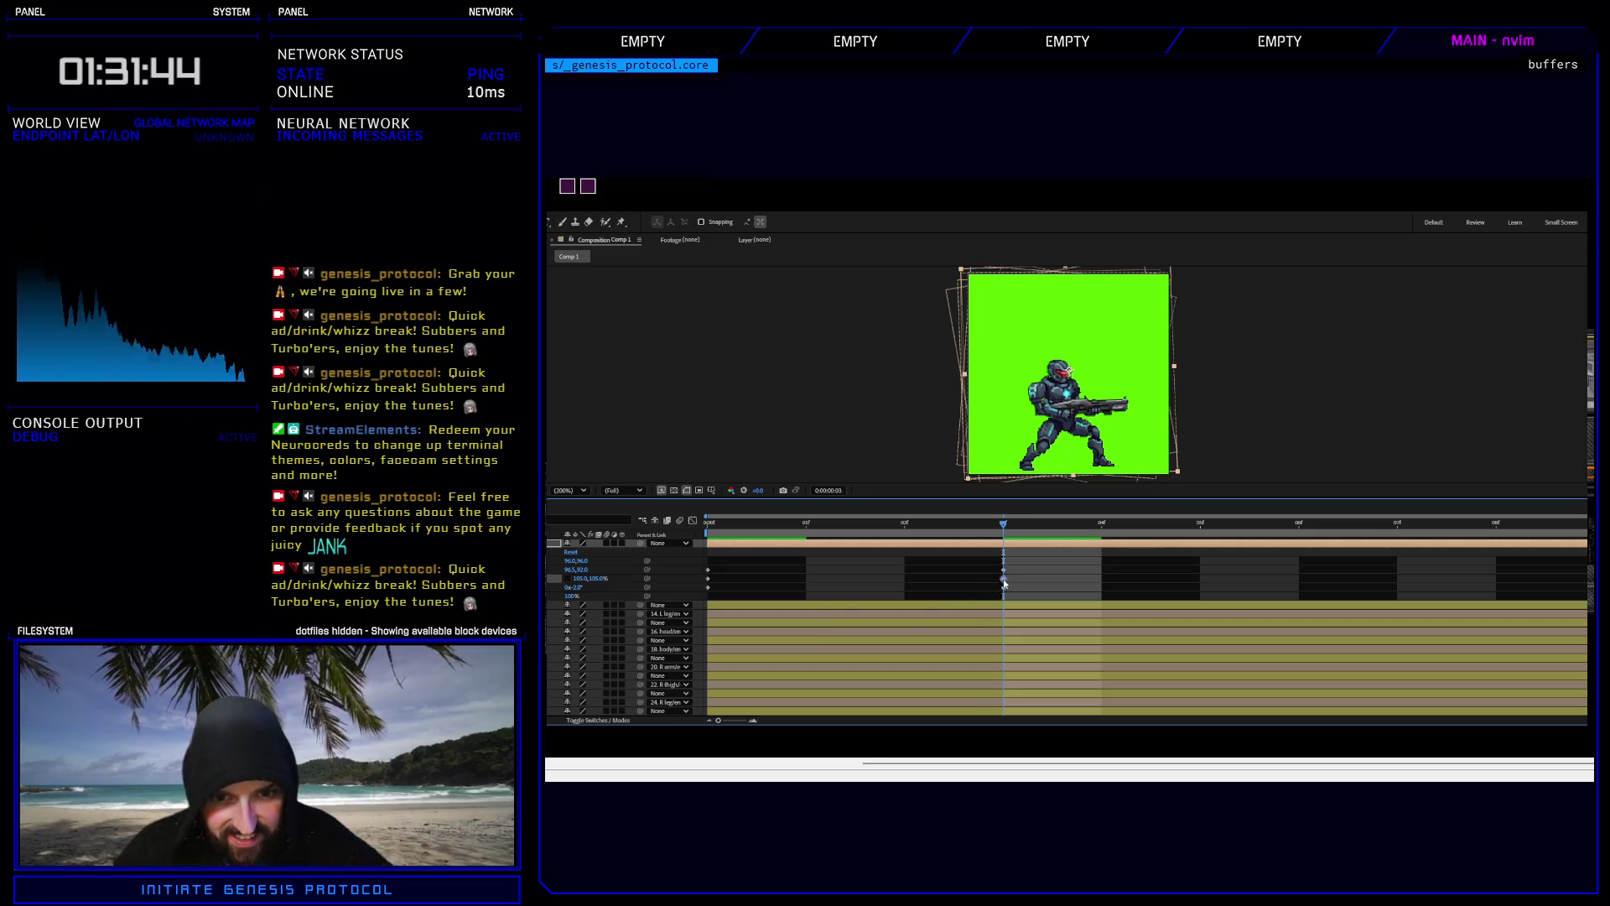
{"action": "left_click", "coordinate": [580, 579]}
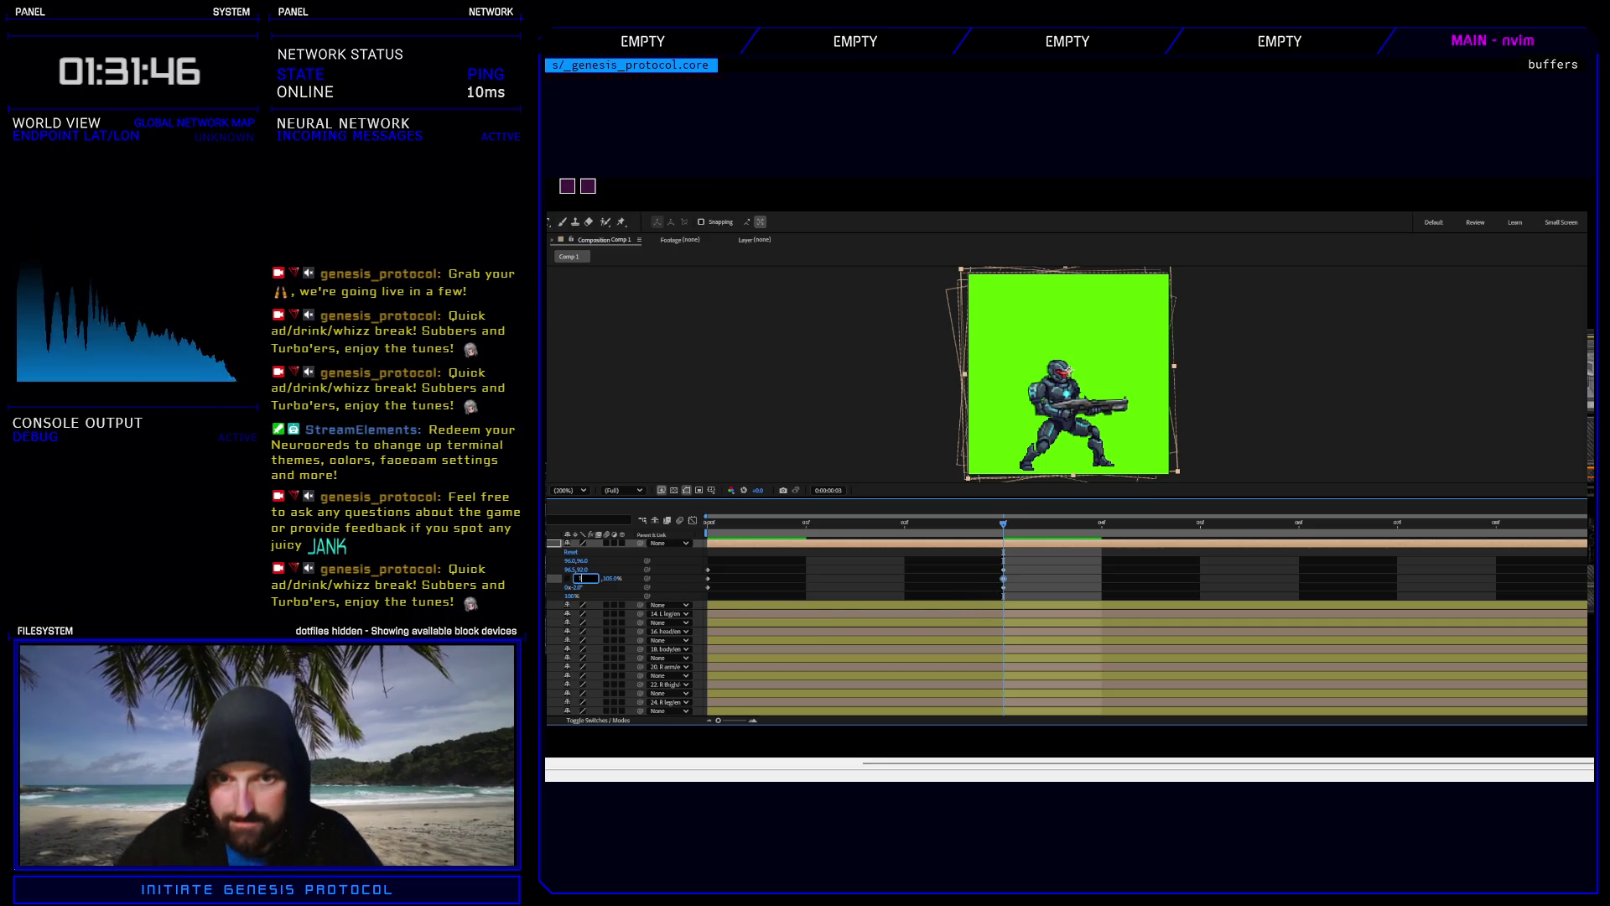
{"action": "type", "text": "10"}
{"action": "key", "text": "Return"}
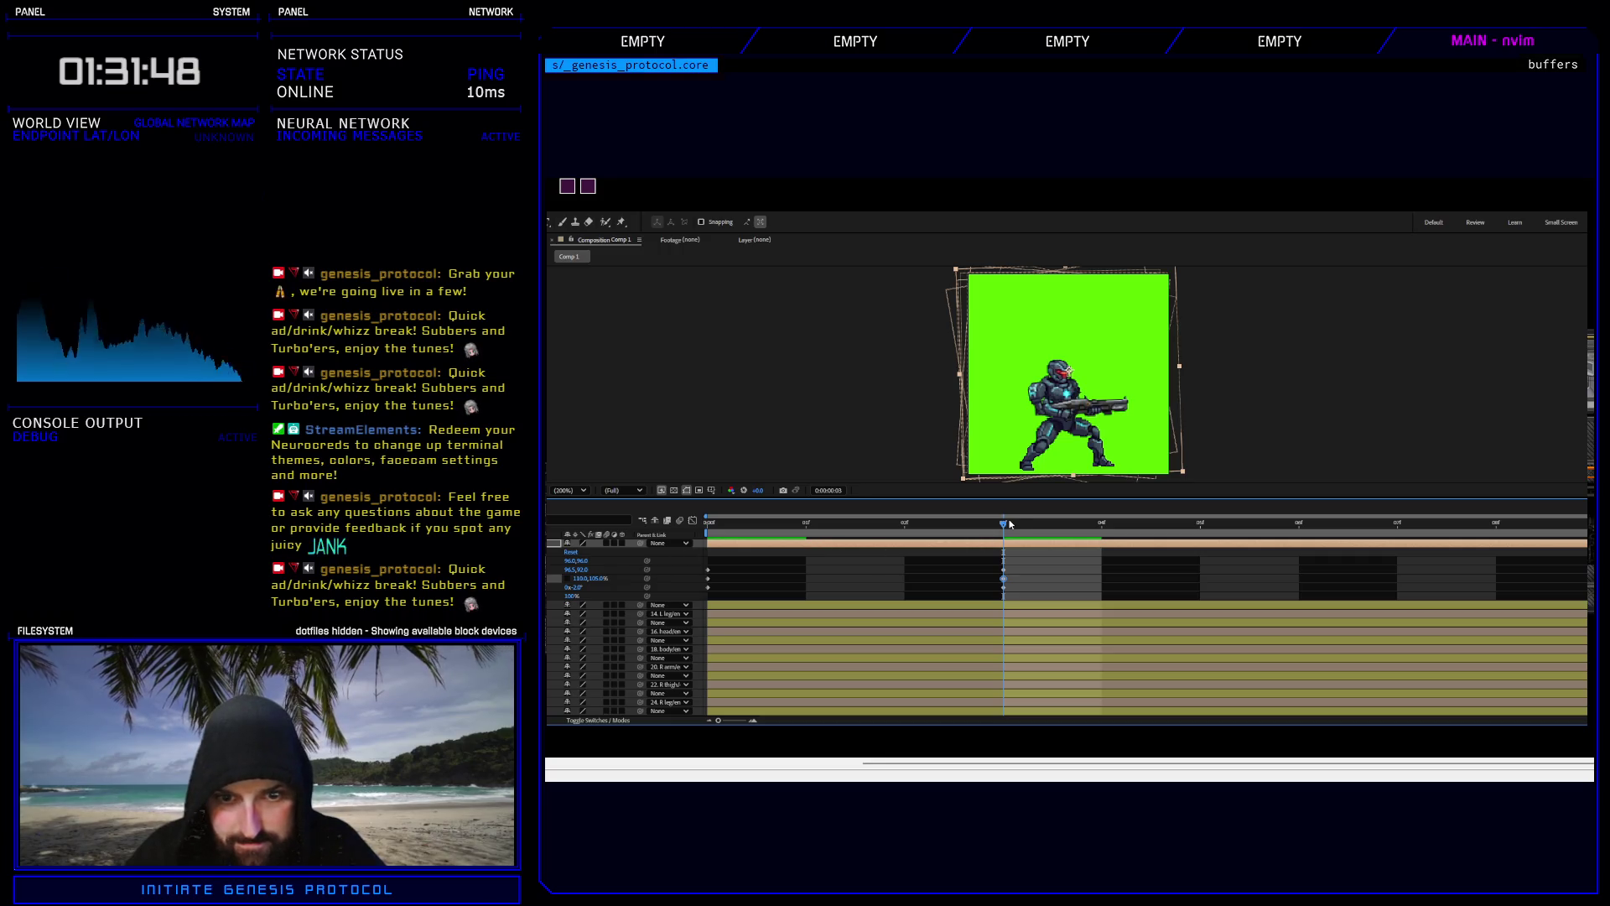
At frame 1, set horizontal scale back to 105%, scrub through the poses, and return to the start.
{"action": "mouse_move", "coordinate": [1009, 524]}
{"action": "left_mouse_down"}
{"action": "mouse_move", "coordinate": [821, 531]}
{"action": "mouse_move", "coordinate": [994, 521]}
{"action": "left_mouse_up"}
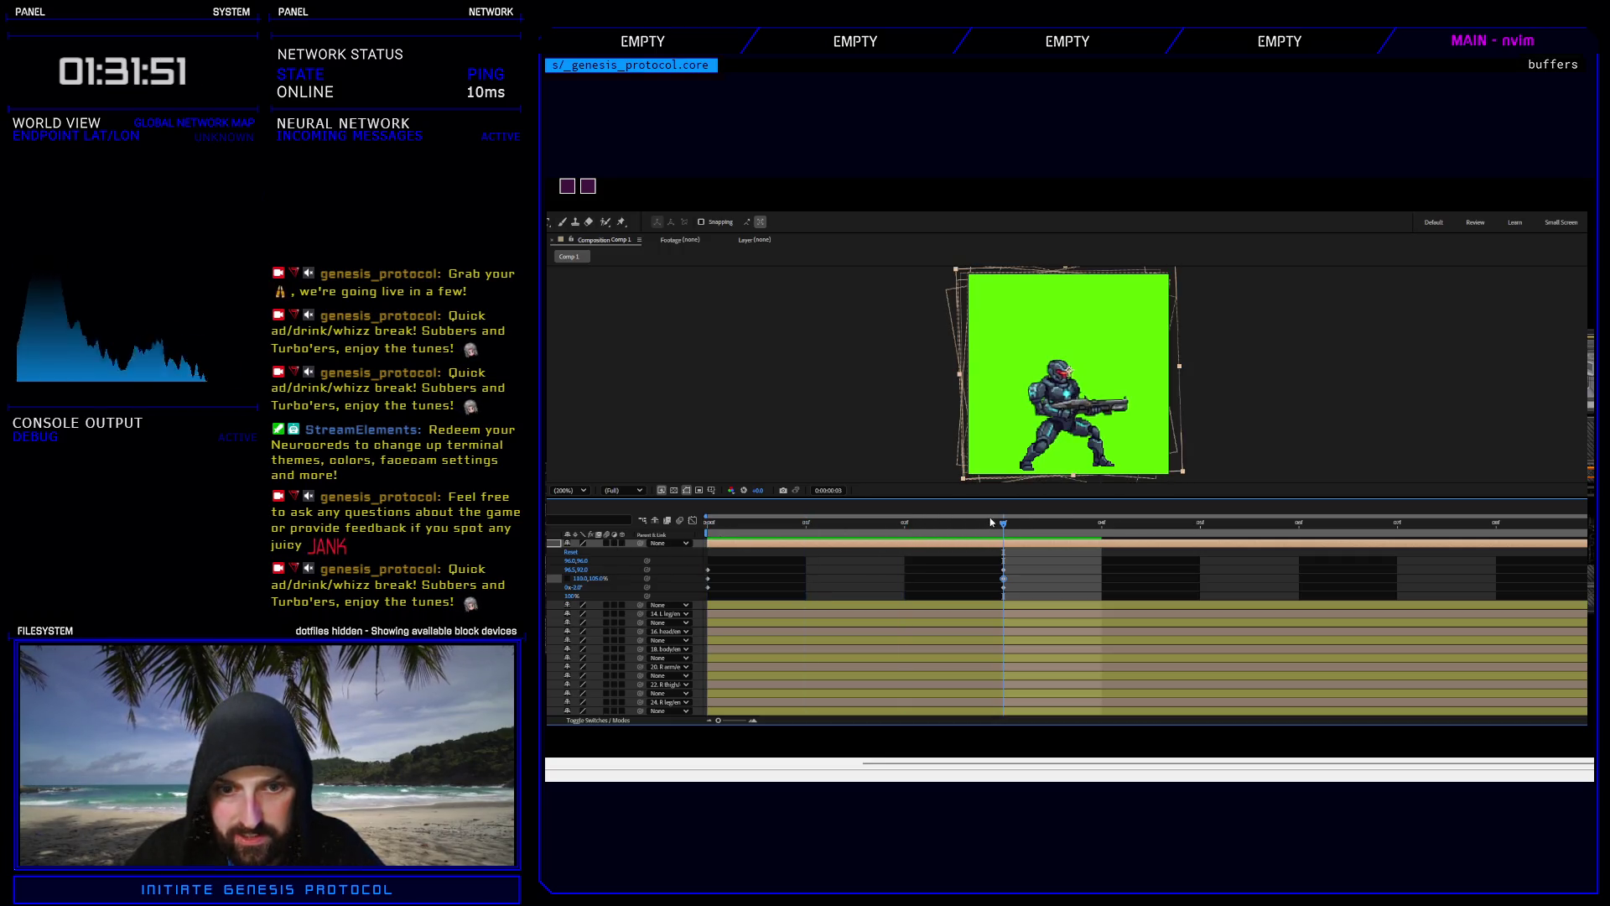
{"action": "left_click", "coordinate": [585, 579]}
{"action": "type", "text": "105"}
{"action": "key", "text": "Return"}
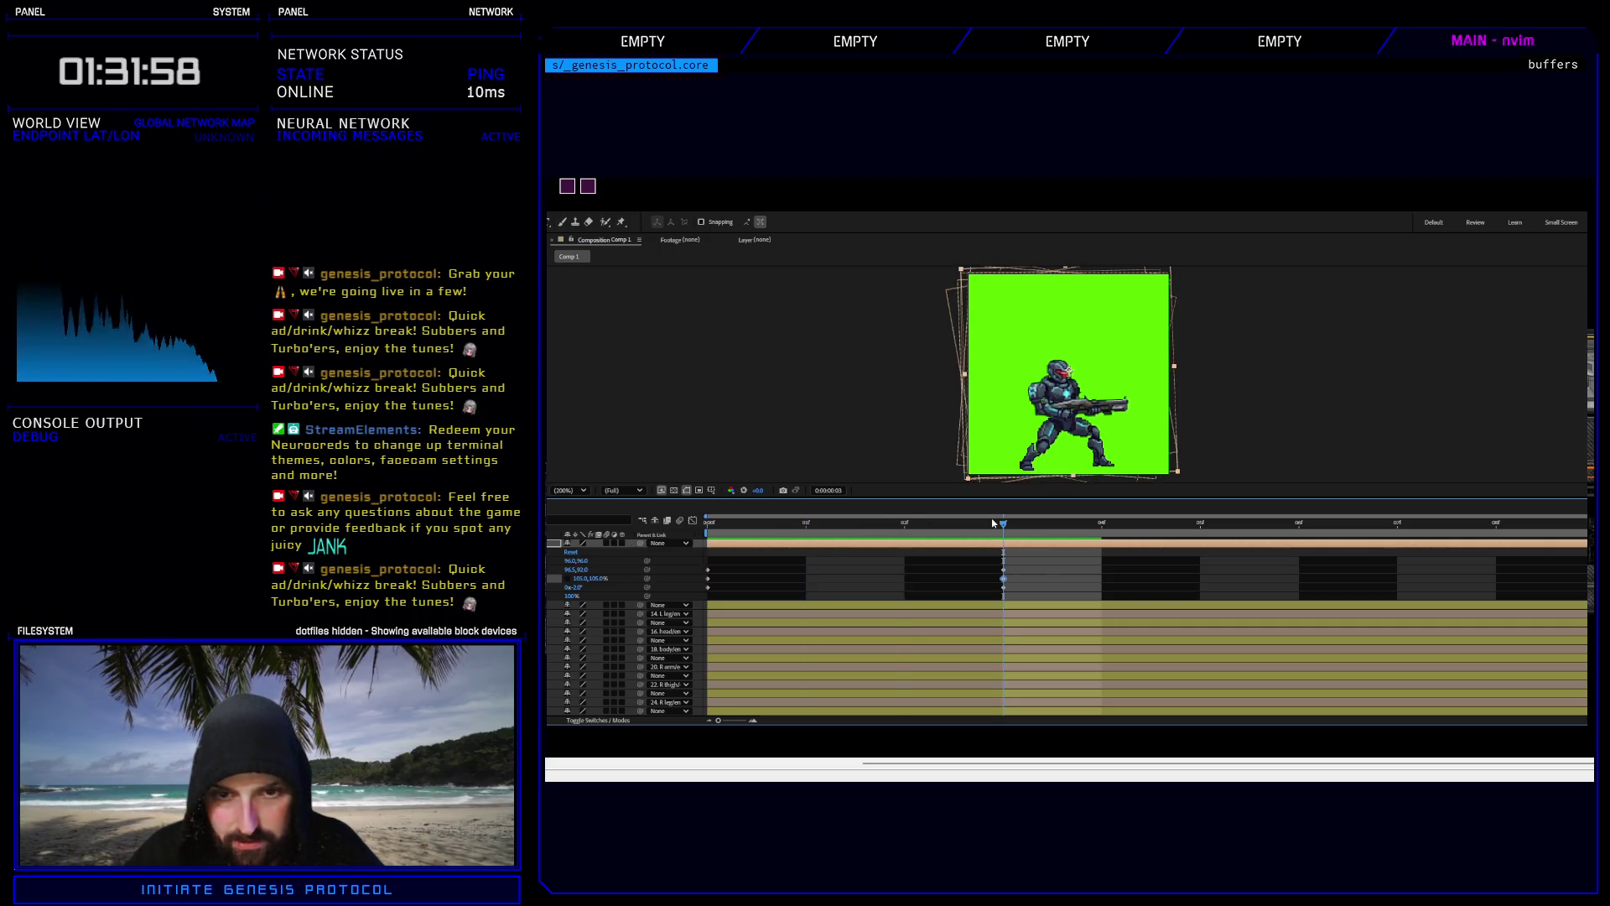
{"action": "left_click", "coordinate": [1003, 570]}
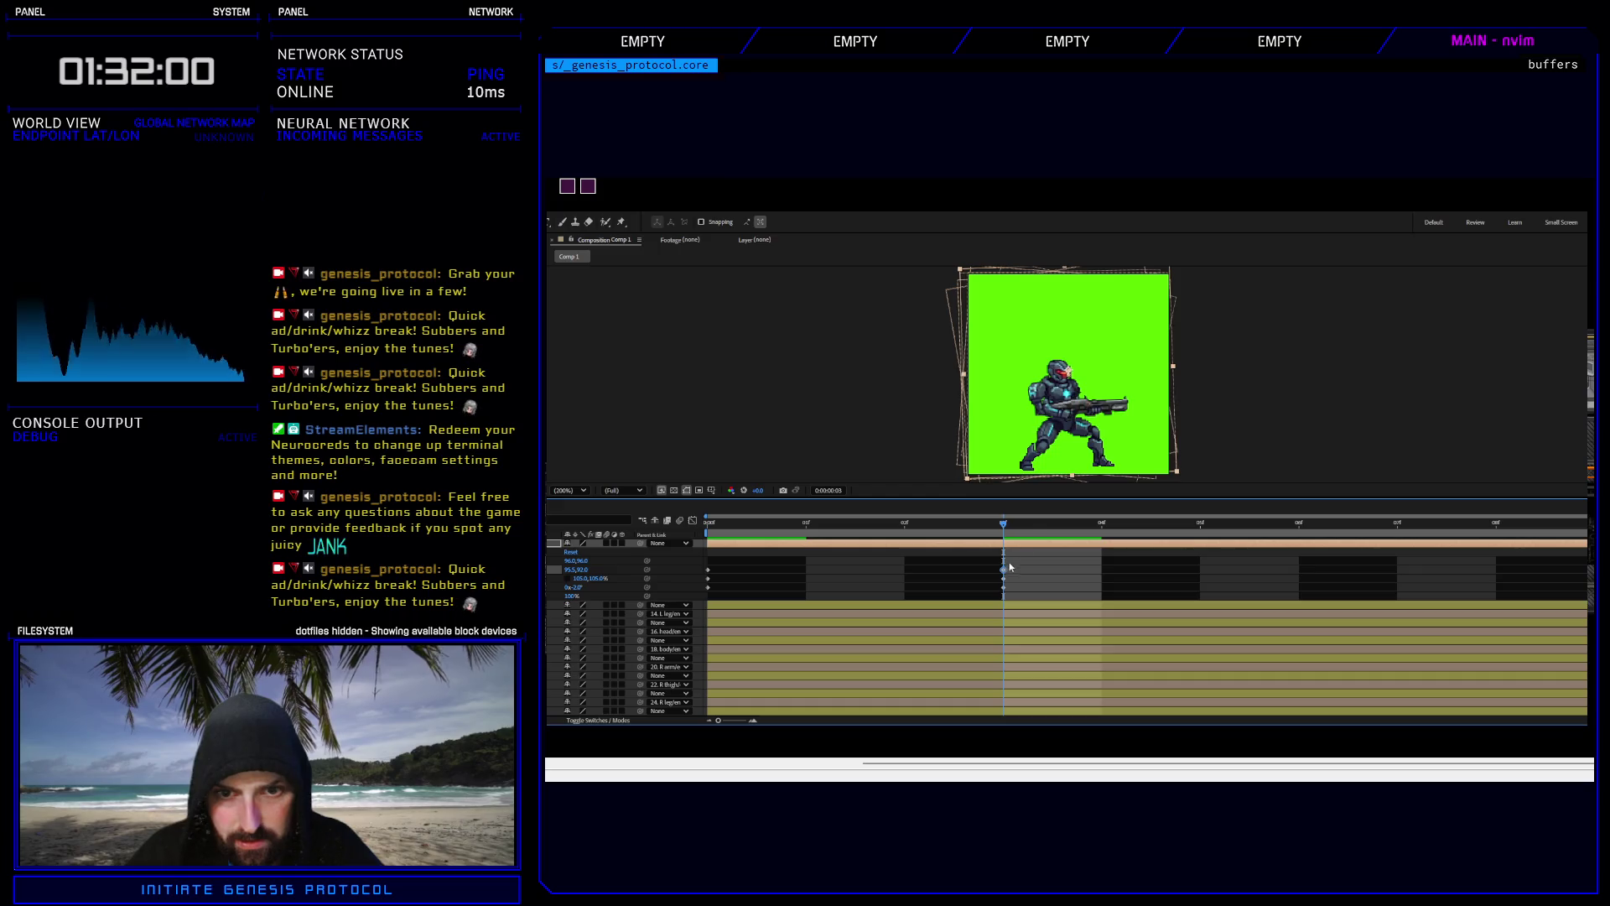
{"action": "mouse_move", "coordinate": [1014, 526]}
{"action": "left_mouse_down"}
{"action": "mouse_move", "coordinate": [906, 524]}
{"action": "mouse_move", "coordinate": [1048, 524]}
{"action": "mouse_move", "coordinate": [1000, 530]}
{"action": "left_mouse_up"}
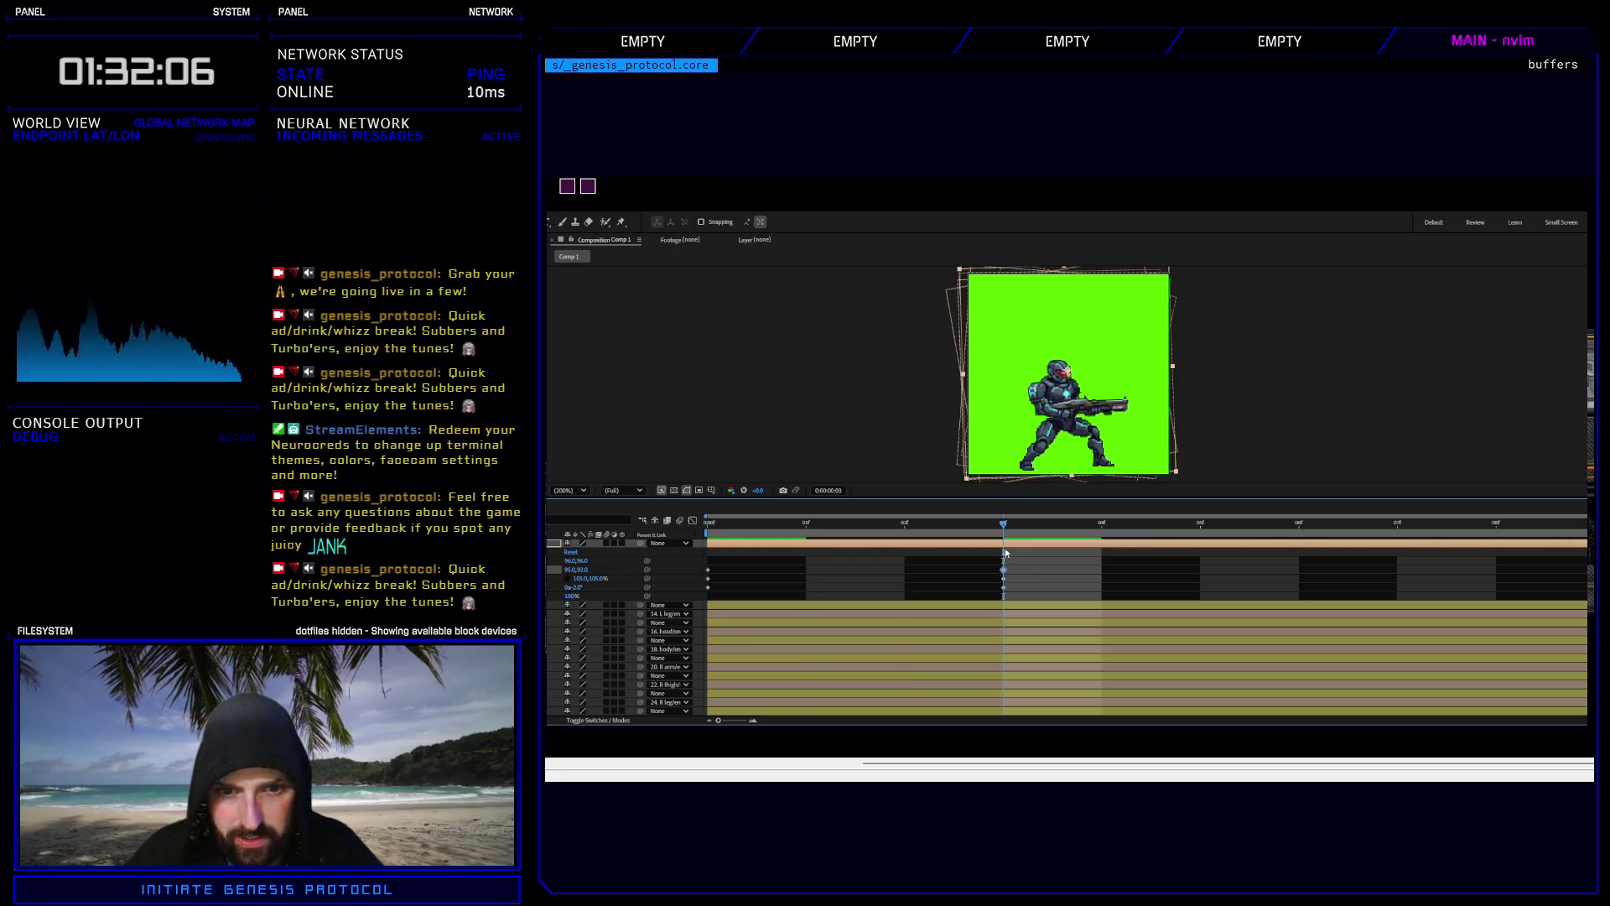
{"action": "left_click", "coordinate": [790, 530]}
{"action": "key", "text": "space"}
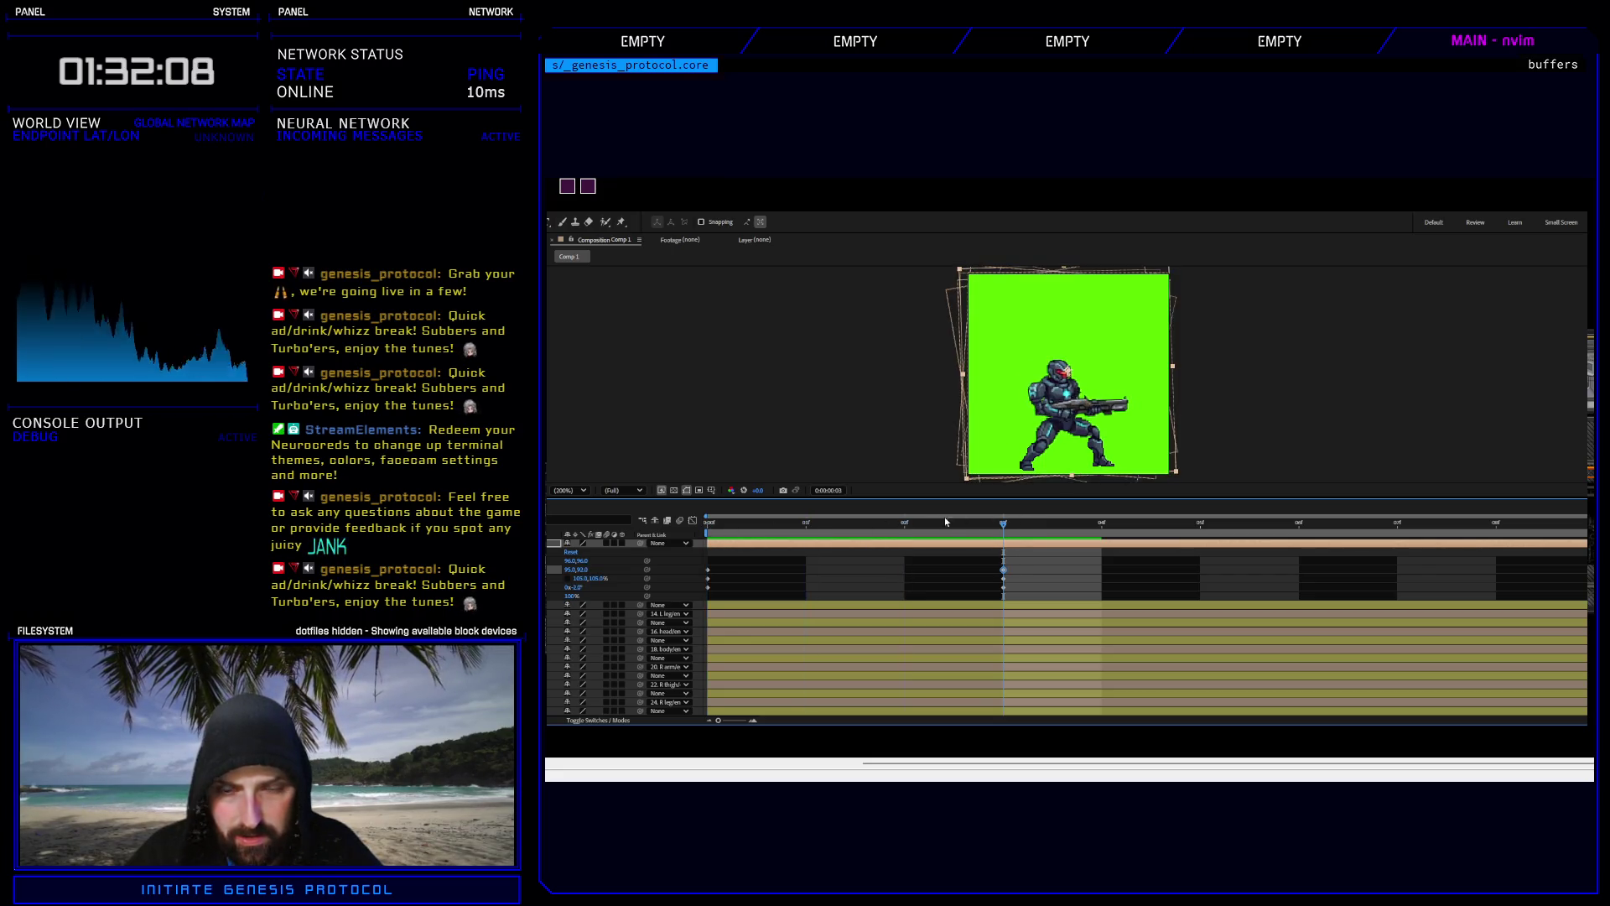
{"action": "left_click", "coordinate": [731, 524]}
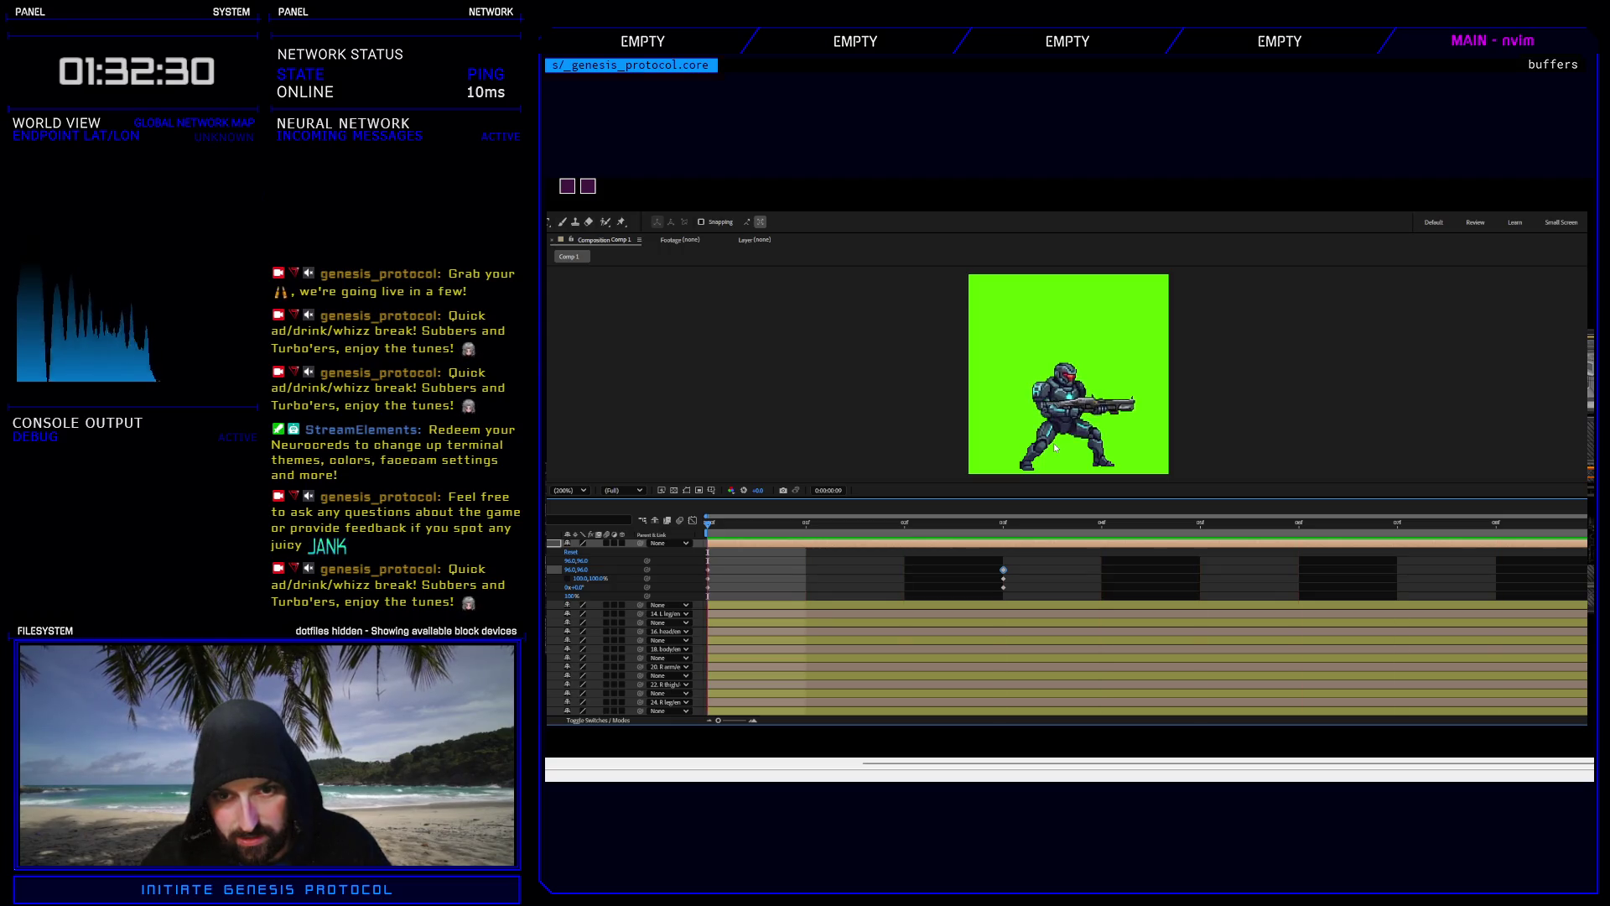
At frame 3, set rotation to 3°, nudge position left, and preview the shake.
{"action": "left_click", "coordinate": [1046, 472]}
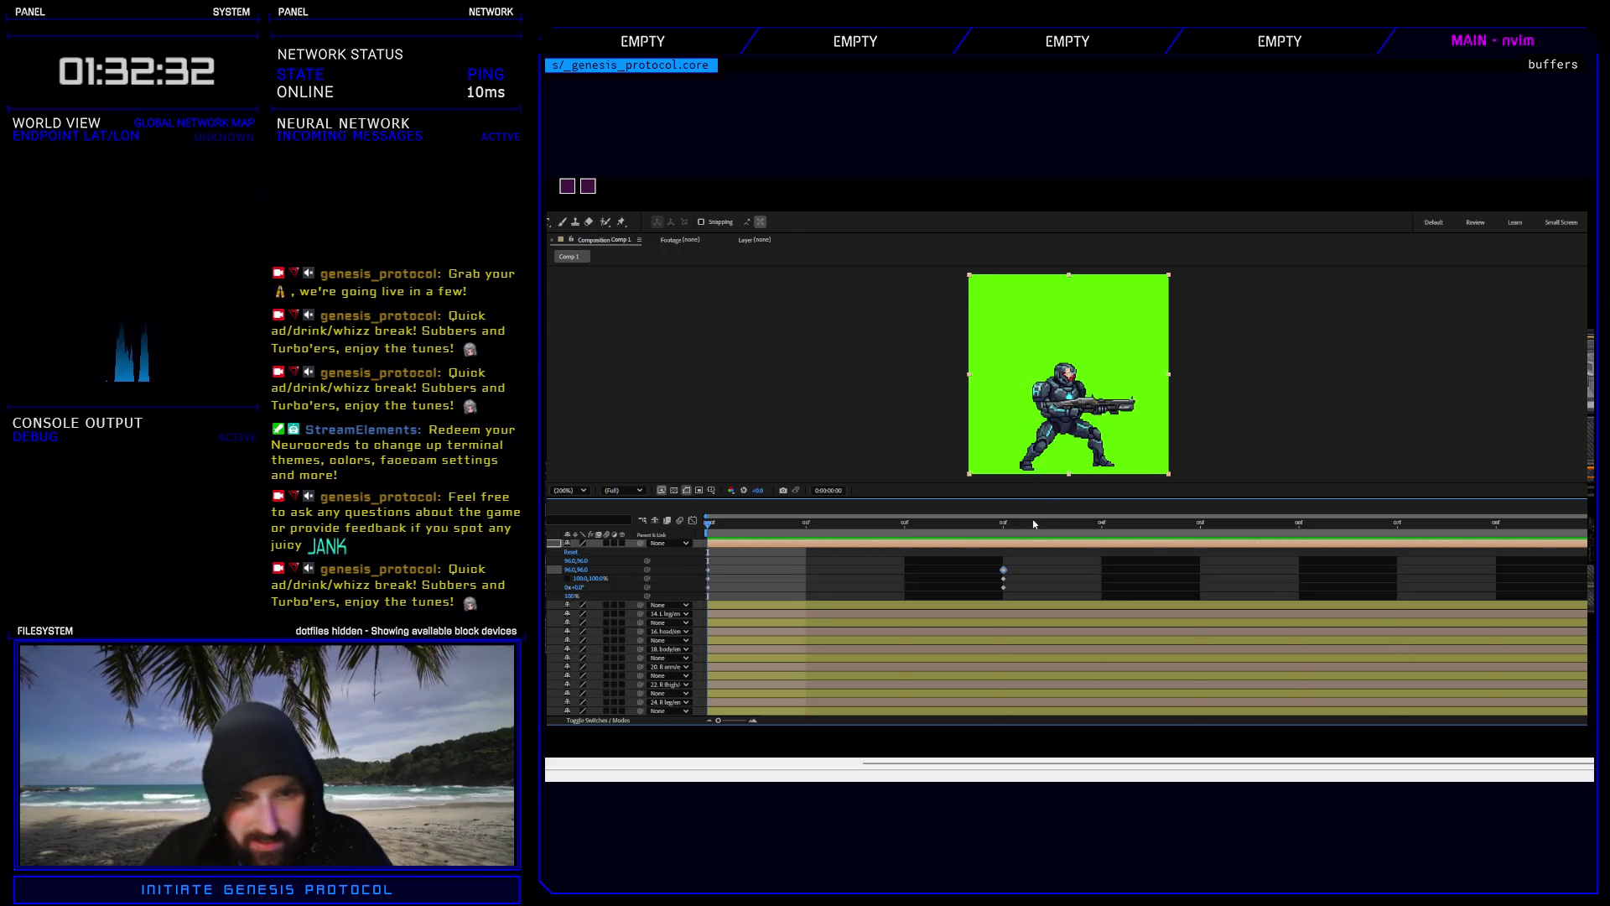
{"action": "left_click", "coordinate": [1003, 525]}
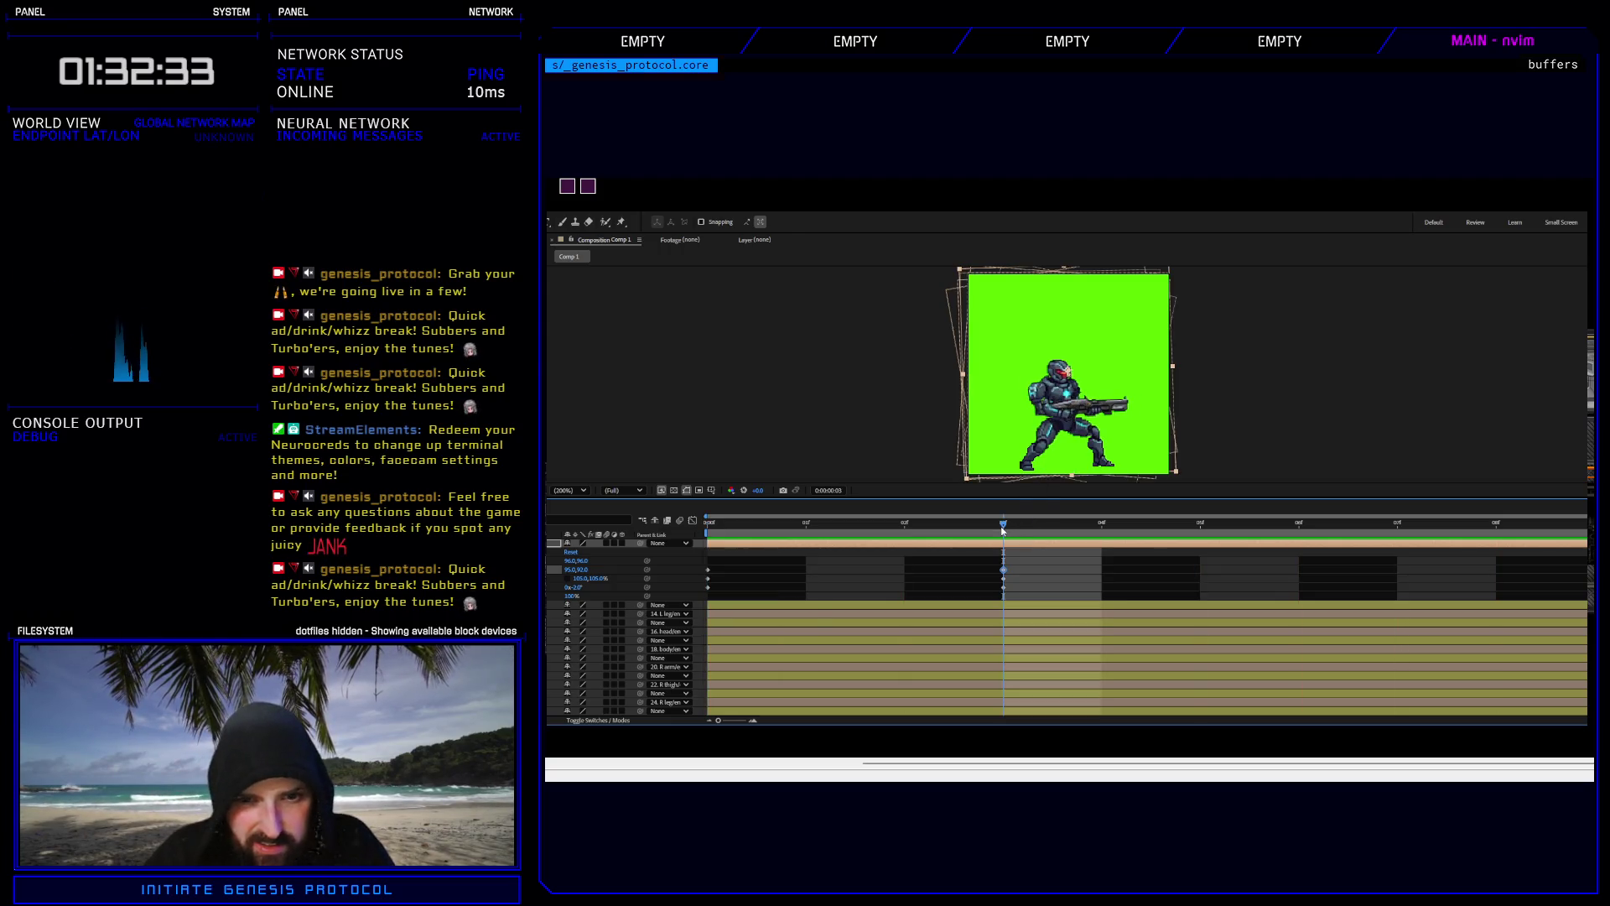
{"action": "left_click", "coordinate": [579, 588]}
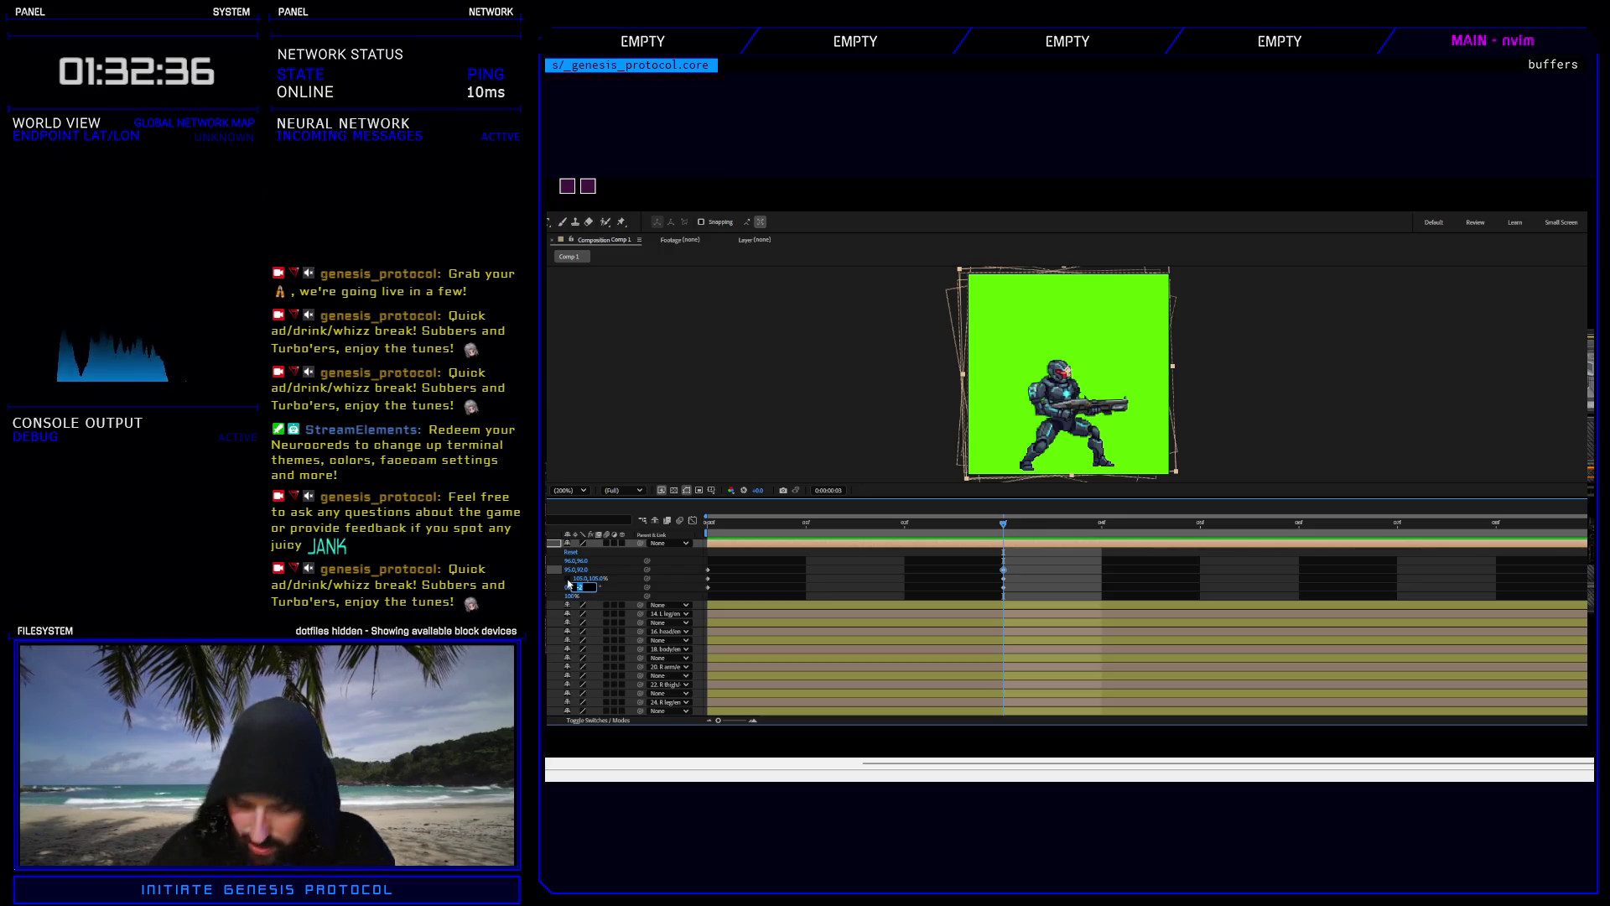
{"action": "type", "text": "3"}
{"action": "key", "text": "Return"}
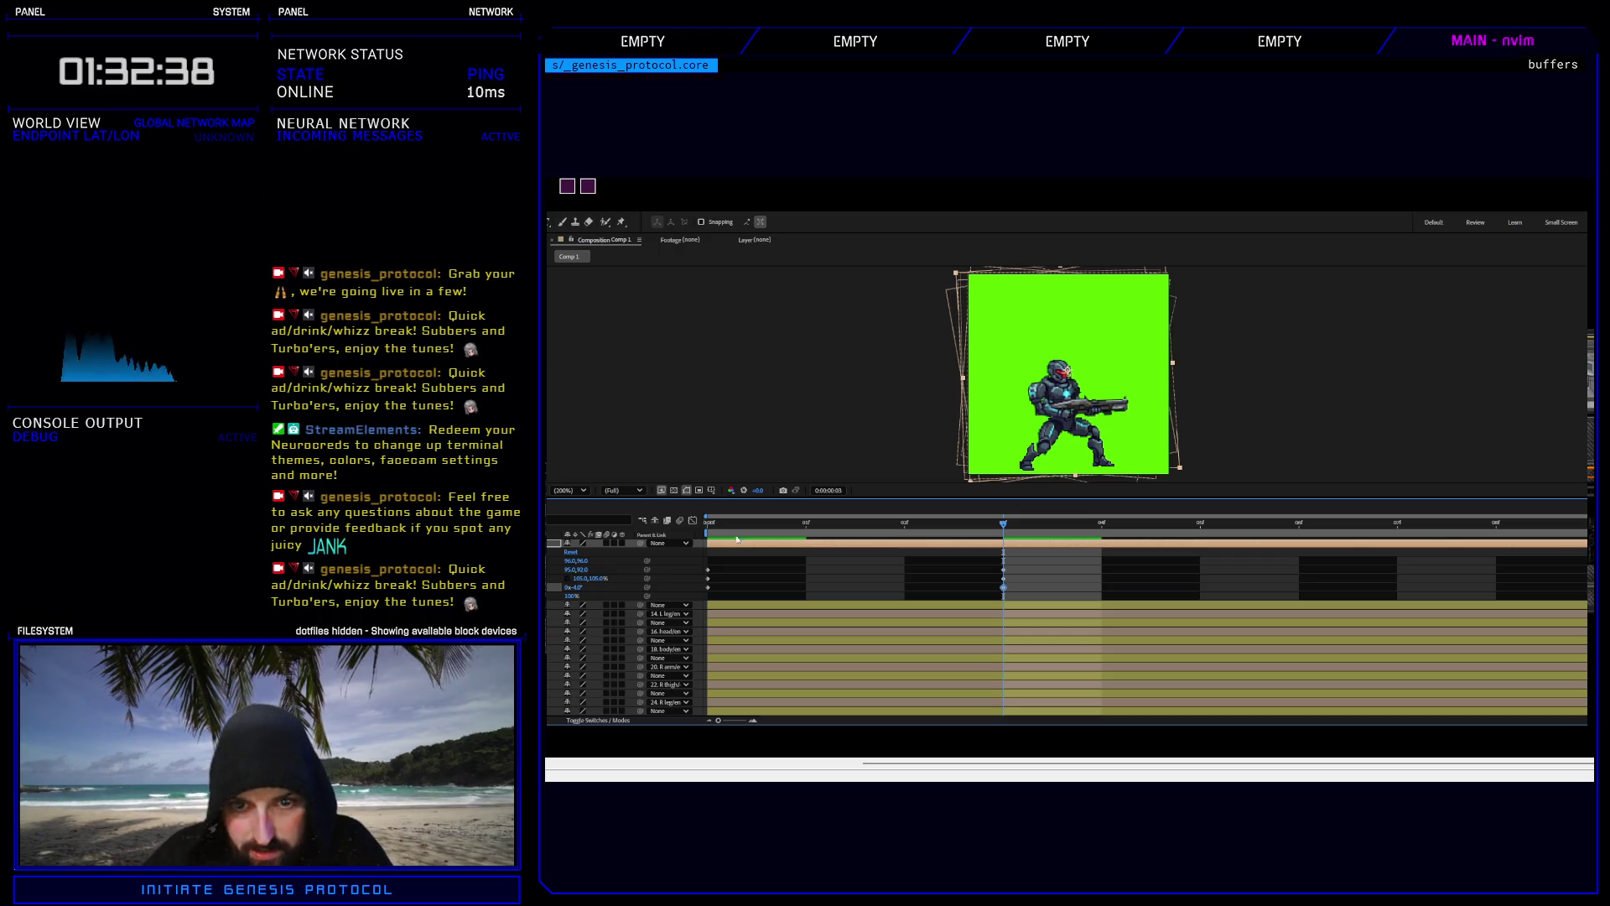
{"action": "left_click", "coordinate": [1003, 570]}
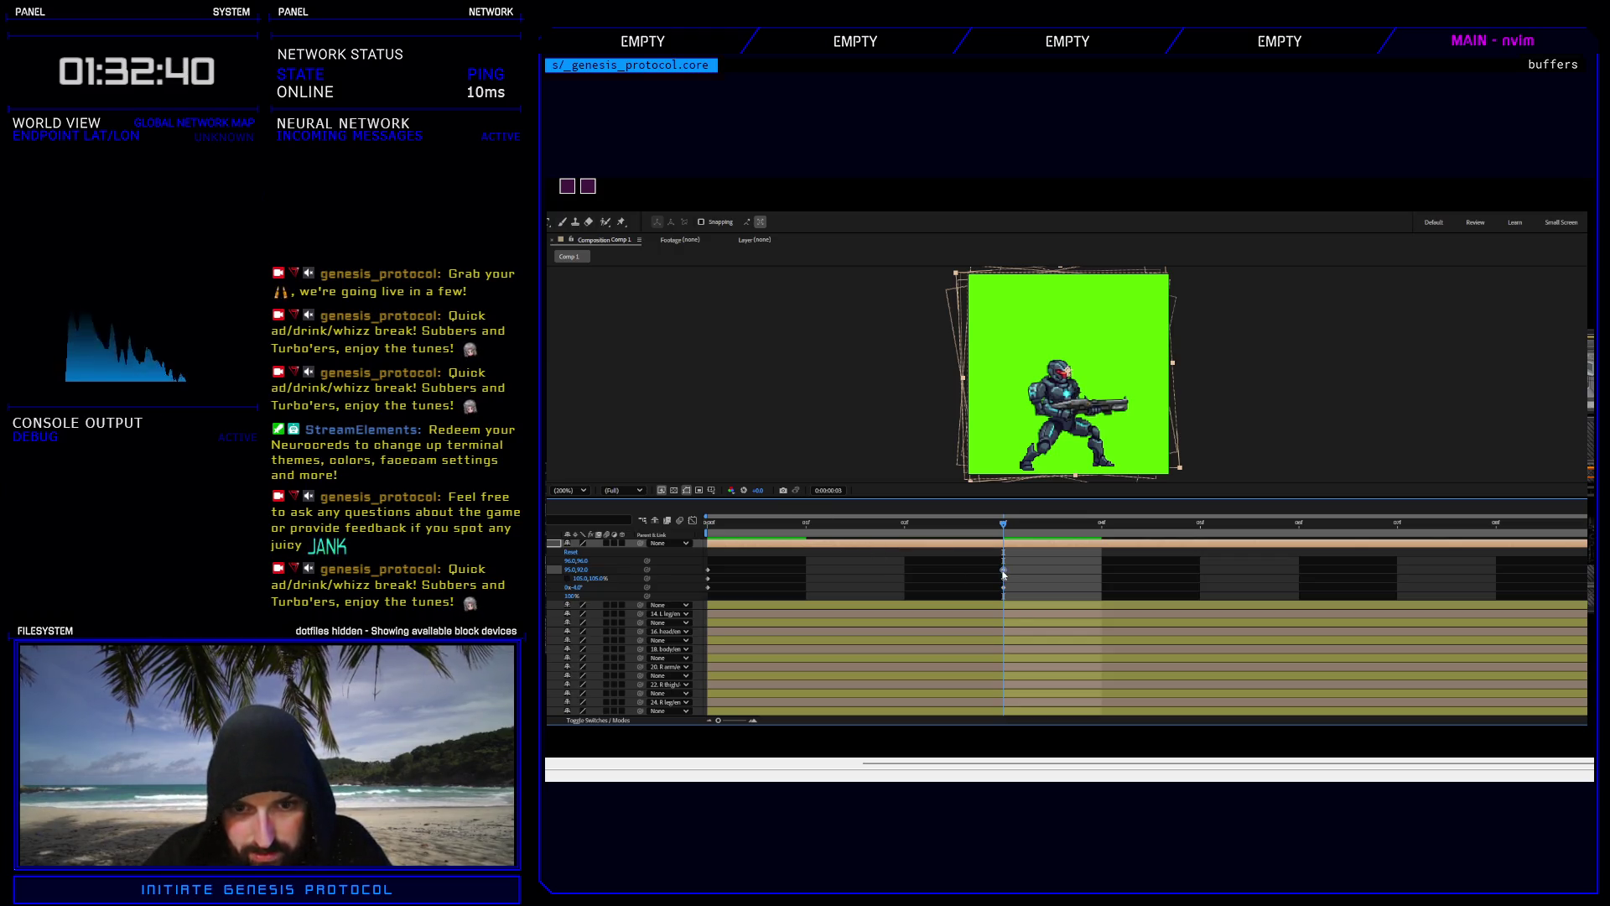
{"action": "key", "text": "Left"}
{"action": "key", "text": "Left"}
{"action": "key", "text": "Left"}
{"action": "key", "text": "Left"}
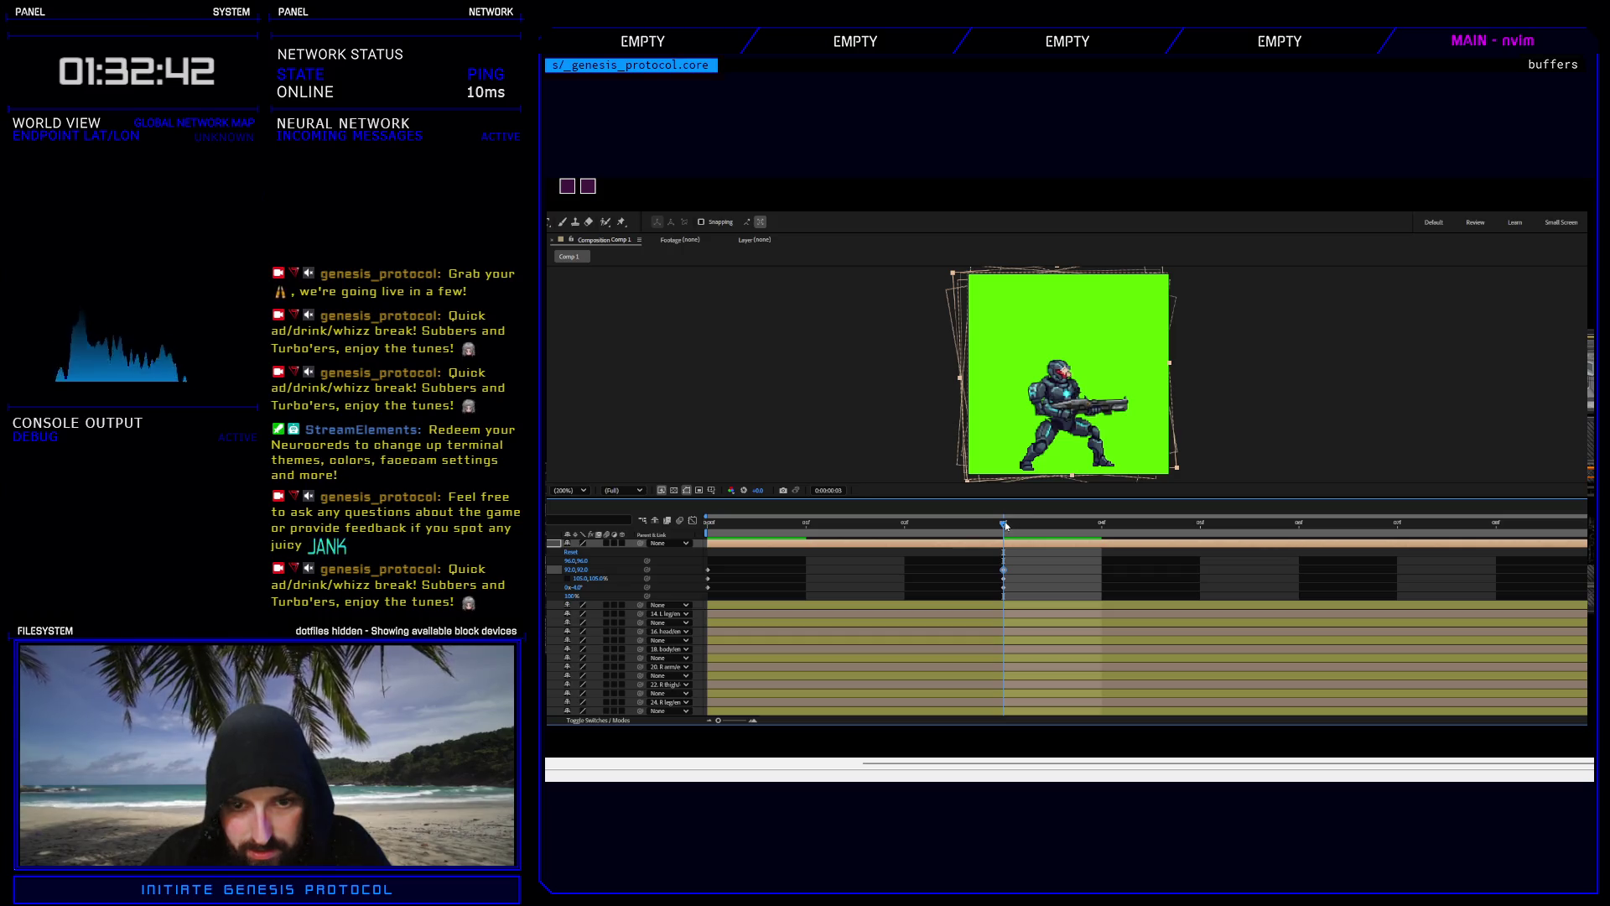
{"action": "key", "text": "space"}
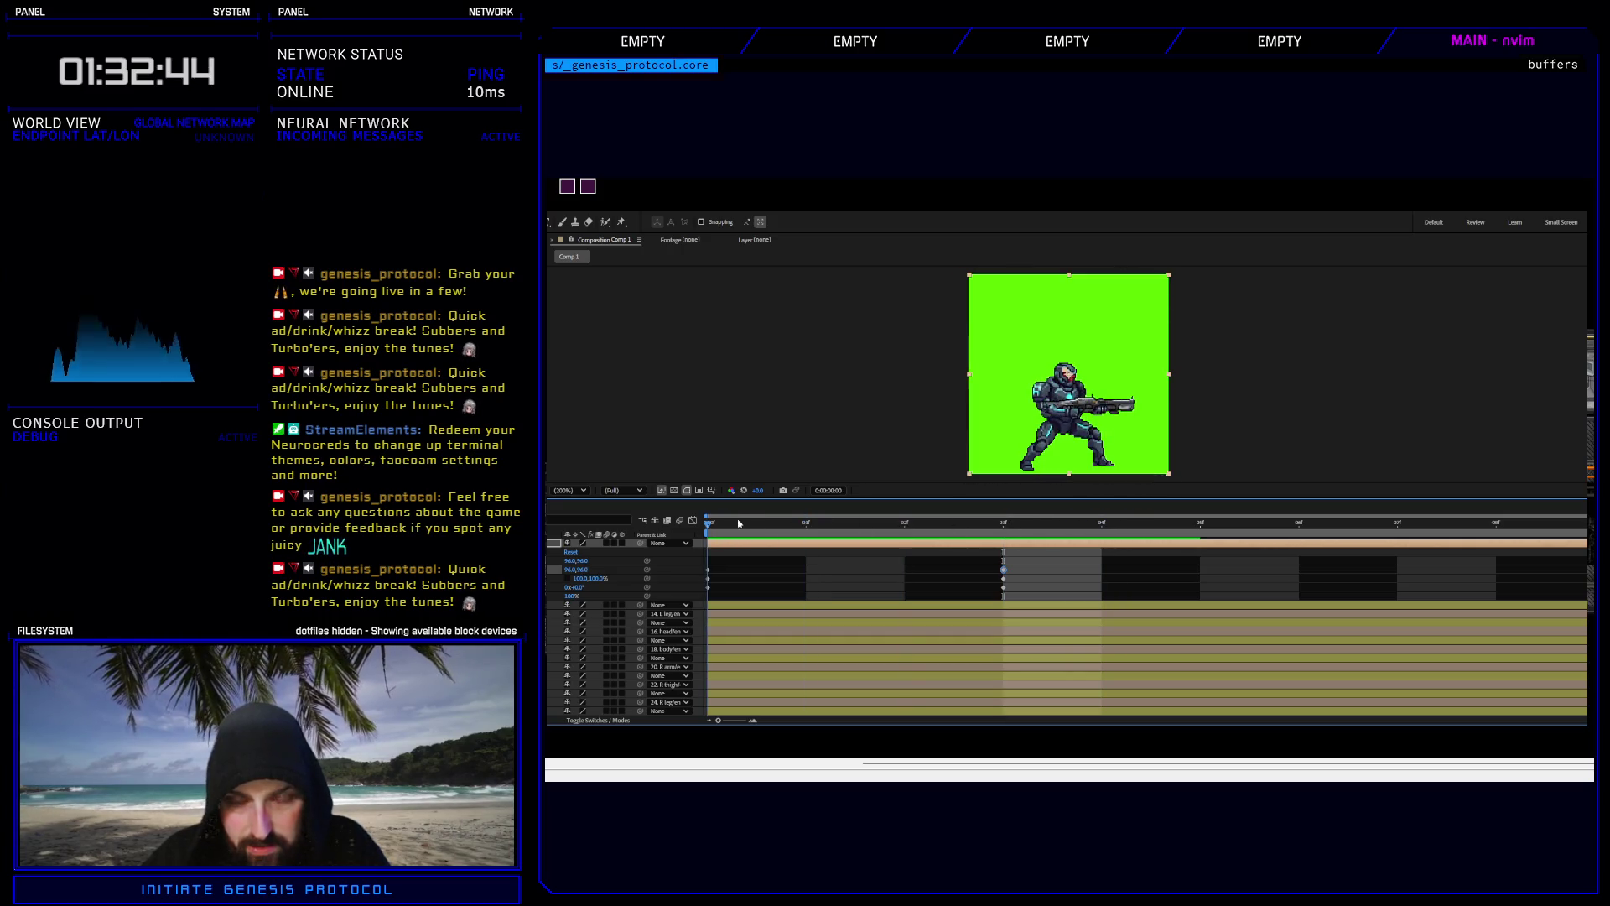
Set the frame-3 scale to 105%, nudge position up one pixel, and preview from the first frame.
{"action": "left_click", "coordinate": [1003, 578]}
{"action": "left_click", "coordinate": [600, 578]}
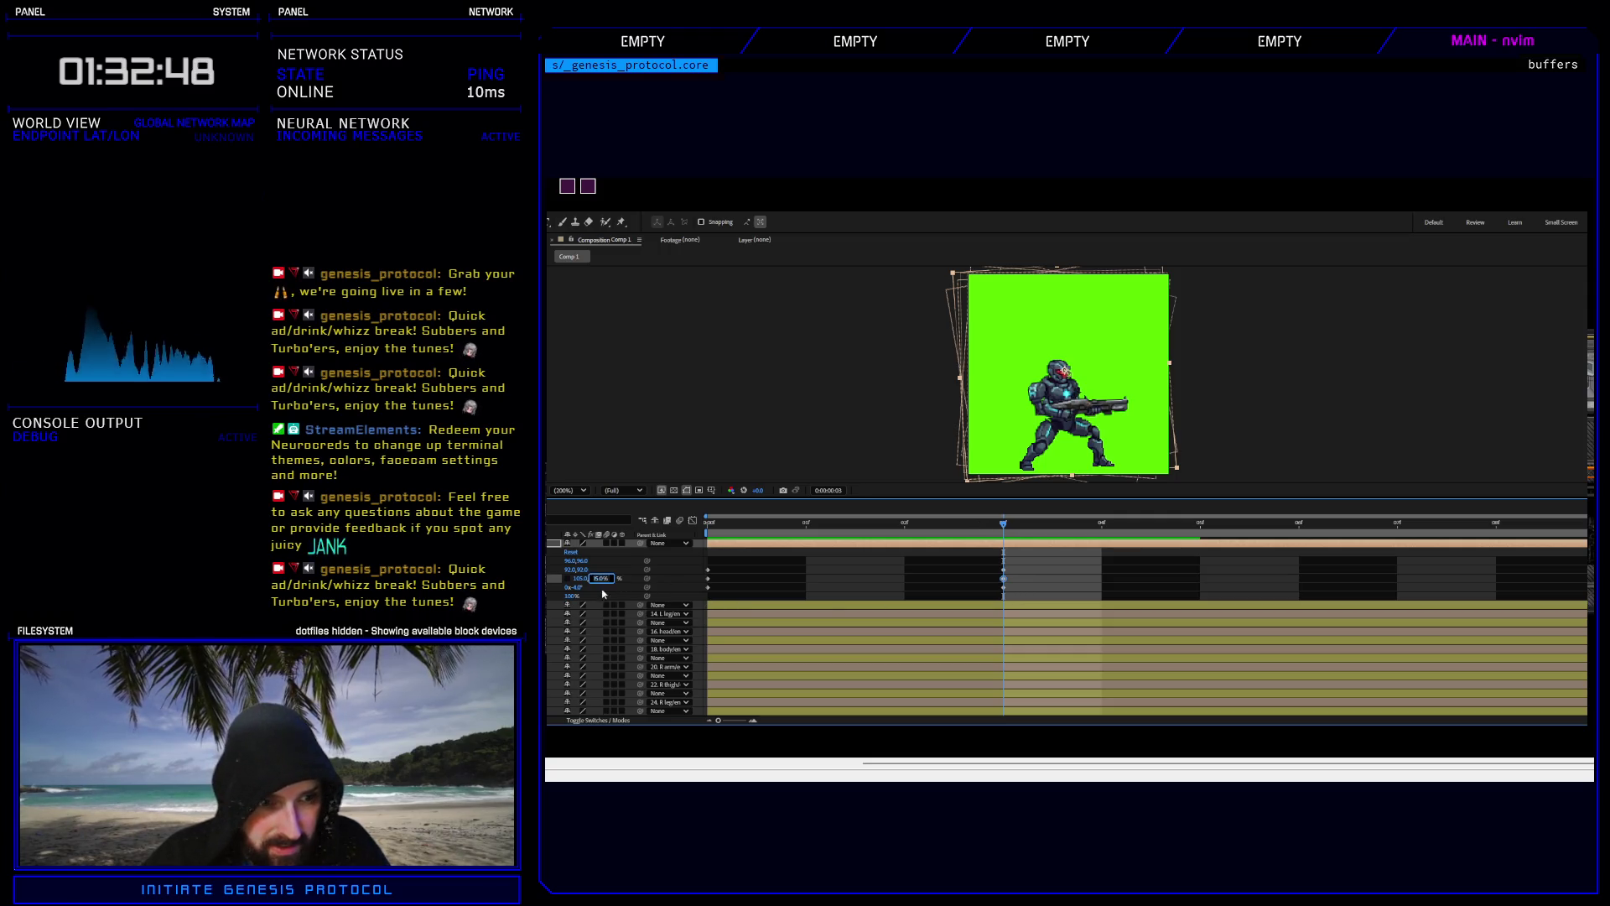
{"action": "type", "text": "05"}
{"action": "key", "text": "Return"}
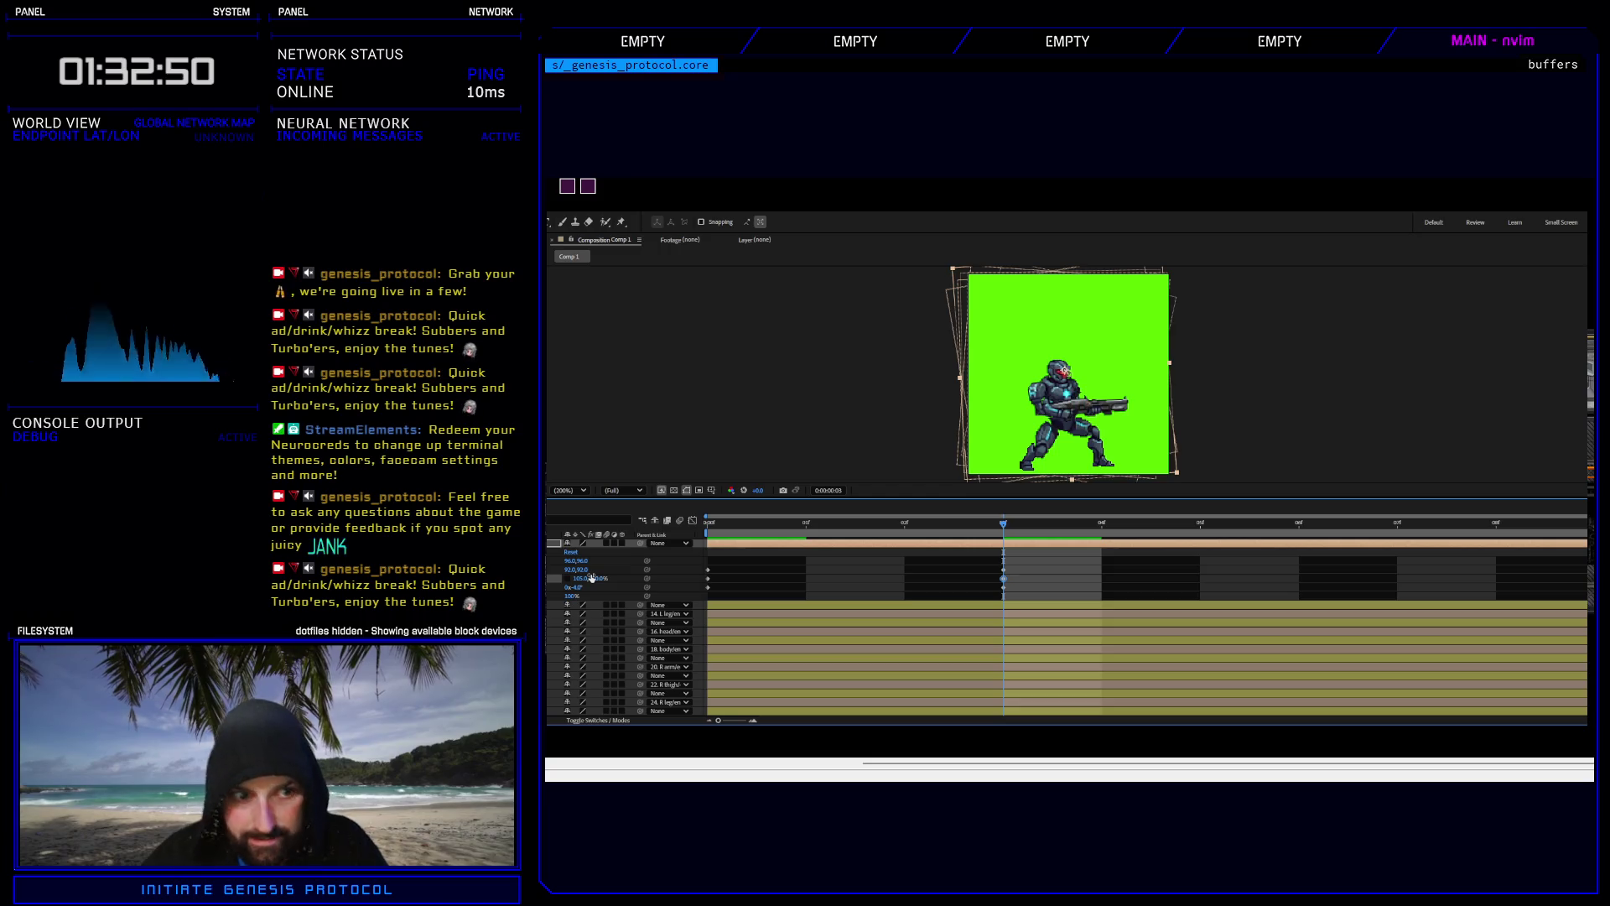
{"action": "left_click", "coordinate": [1003, 569]}
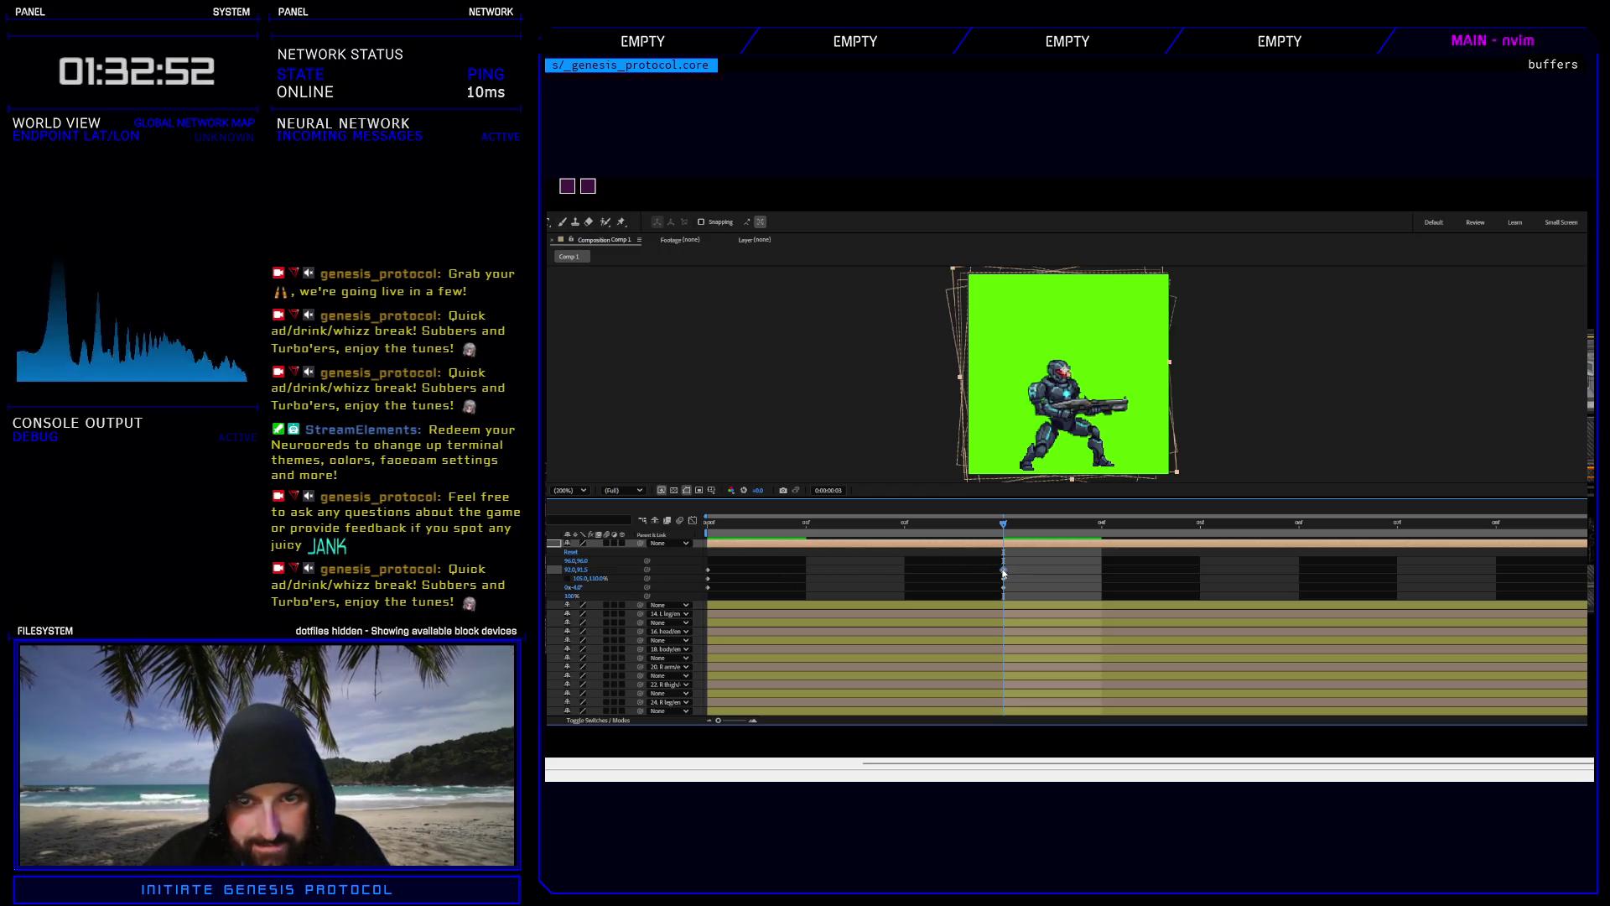
{"action": "key", "text": "Up"}
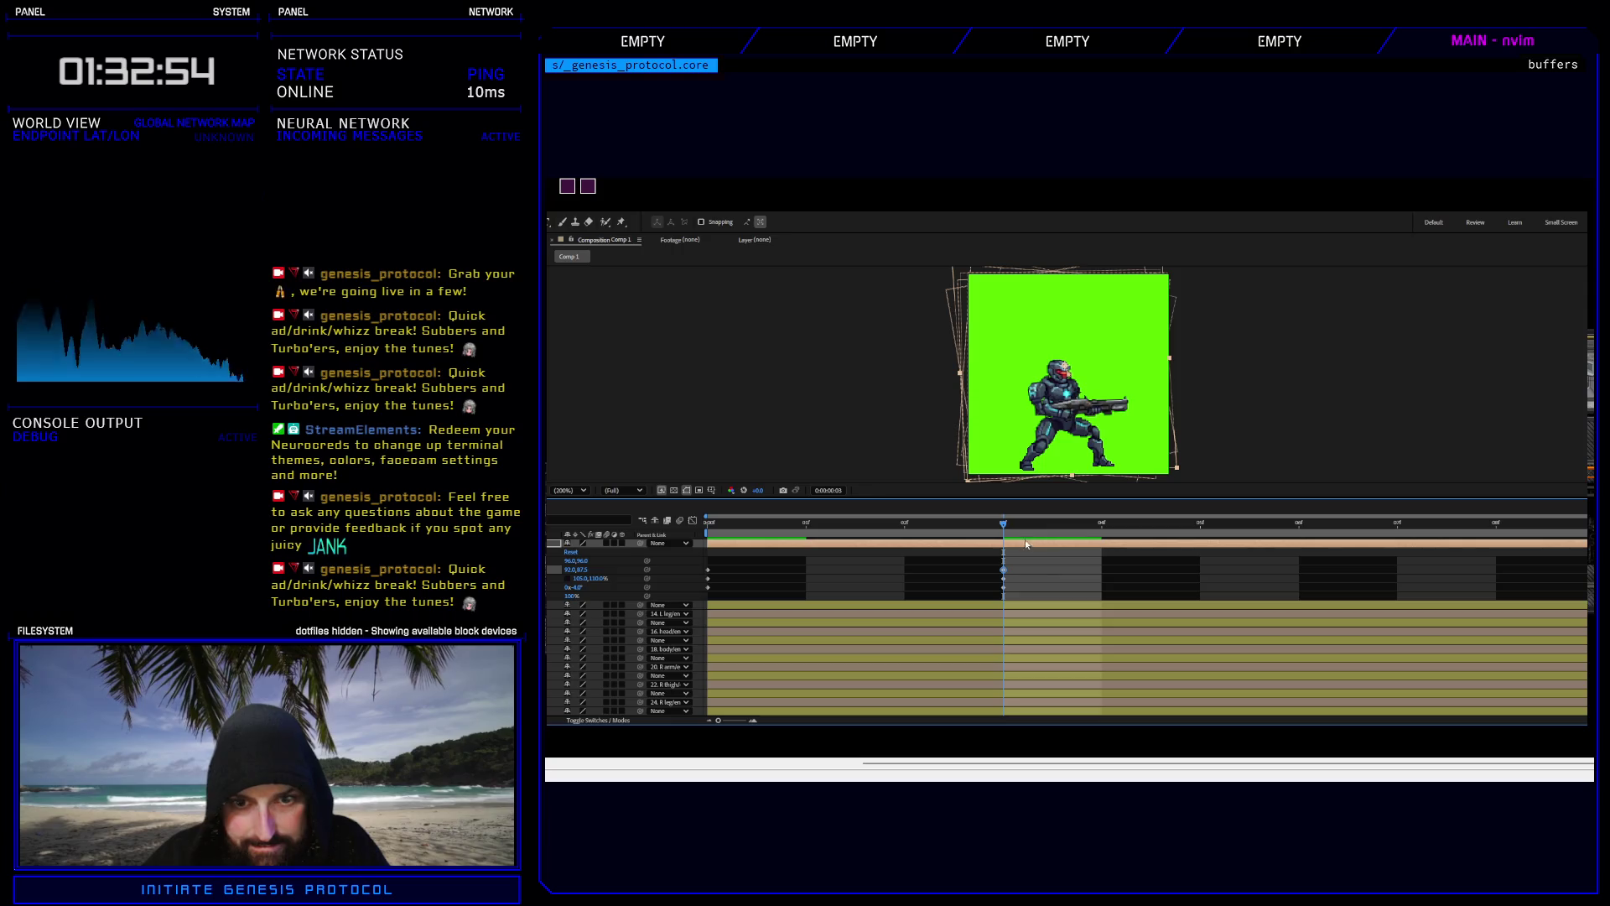
{"action": "key", "text": "Home"}
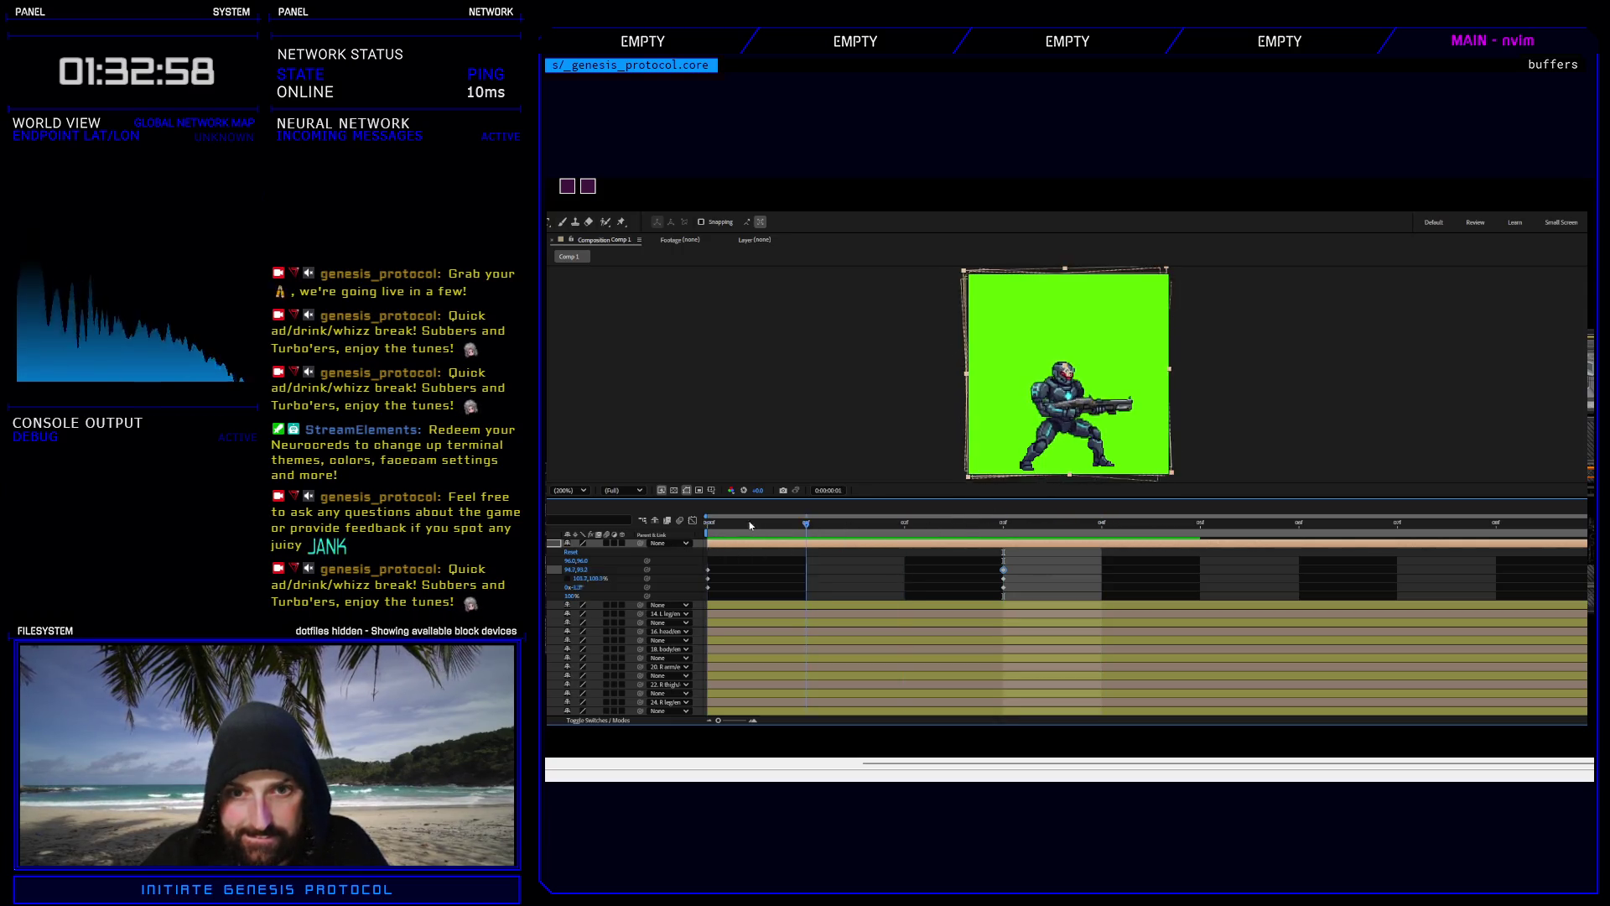
{"action": "left_click", "coordinate": [738, 523]}
{"action": "key", "text": "space"}
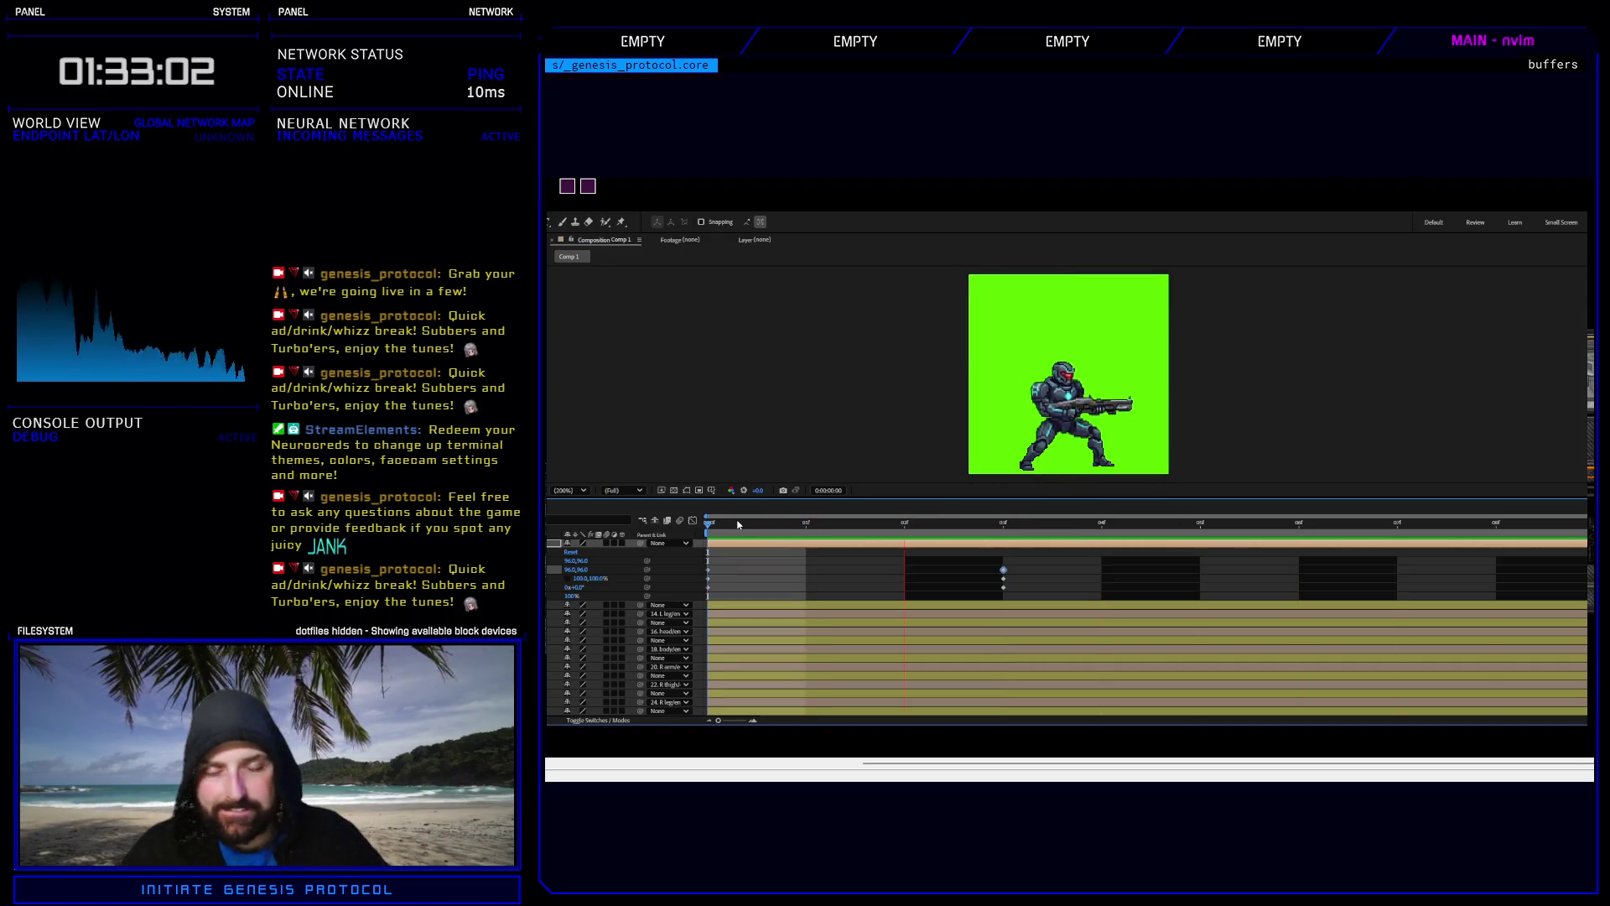
{"action": "key", "text": "space"}
Change the frame-3 rotation to -3°, nudge position right, preview, and collapse the transform properties.
{"action": "left_click", "coordinate": [1002, 529]}
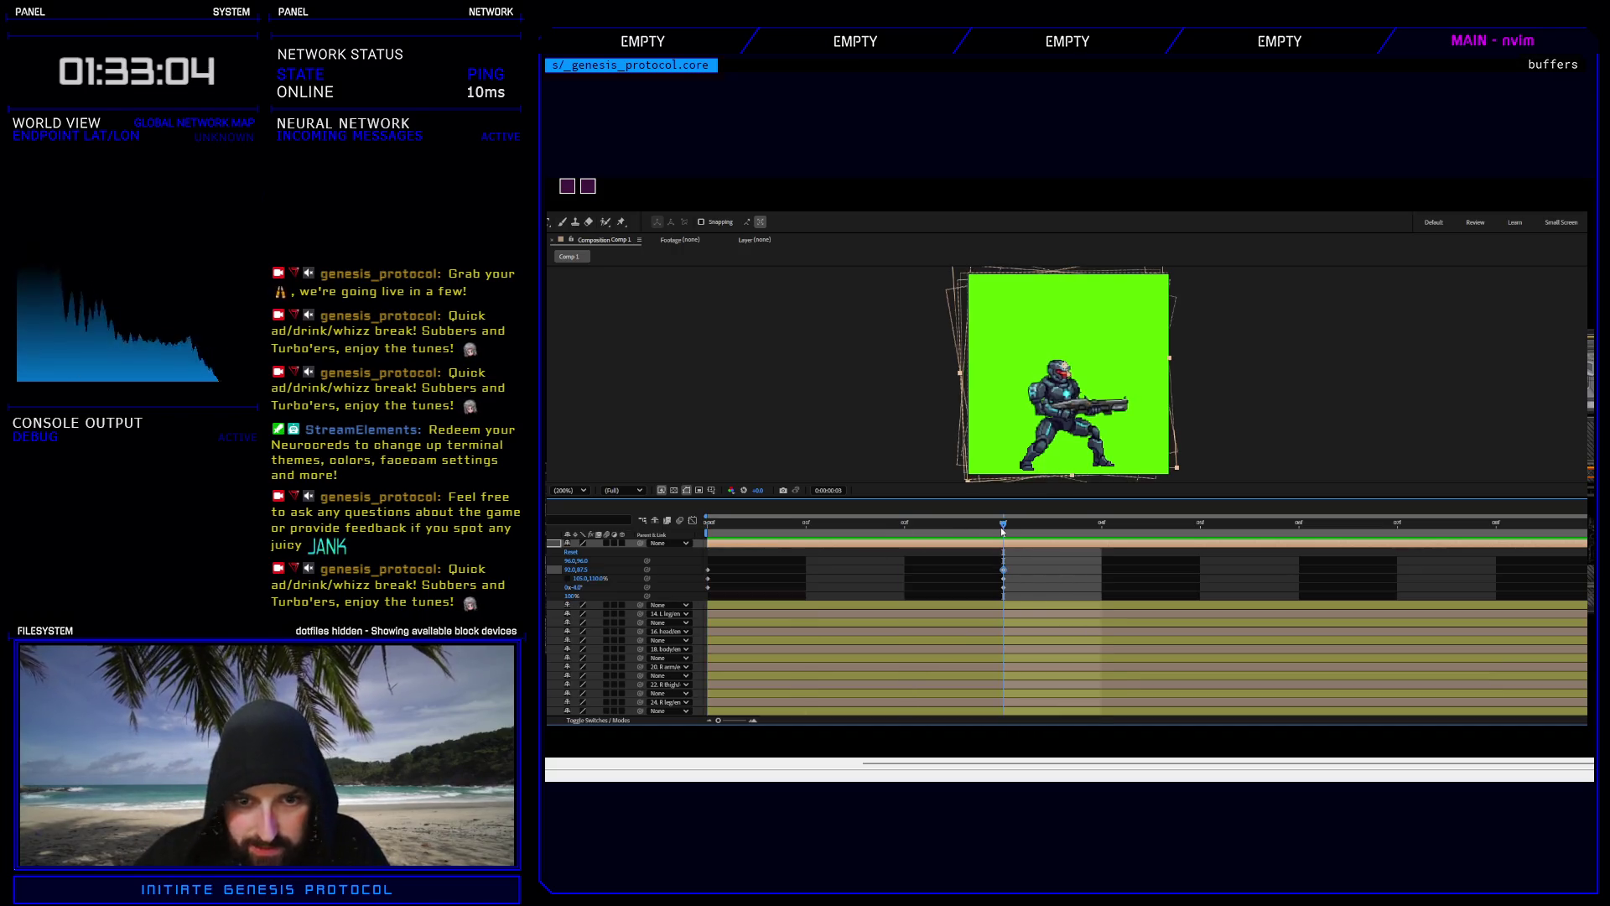
{"action": "left_click", "coordinate": [1003, 569]}
{"action": "left_click", "coordinate": [1003, 587]}
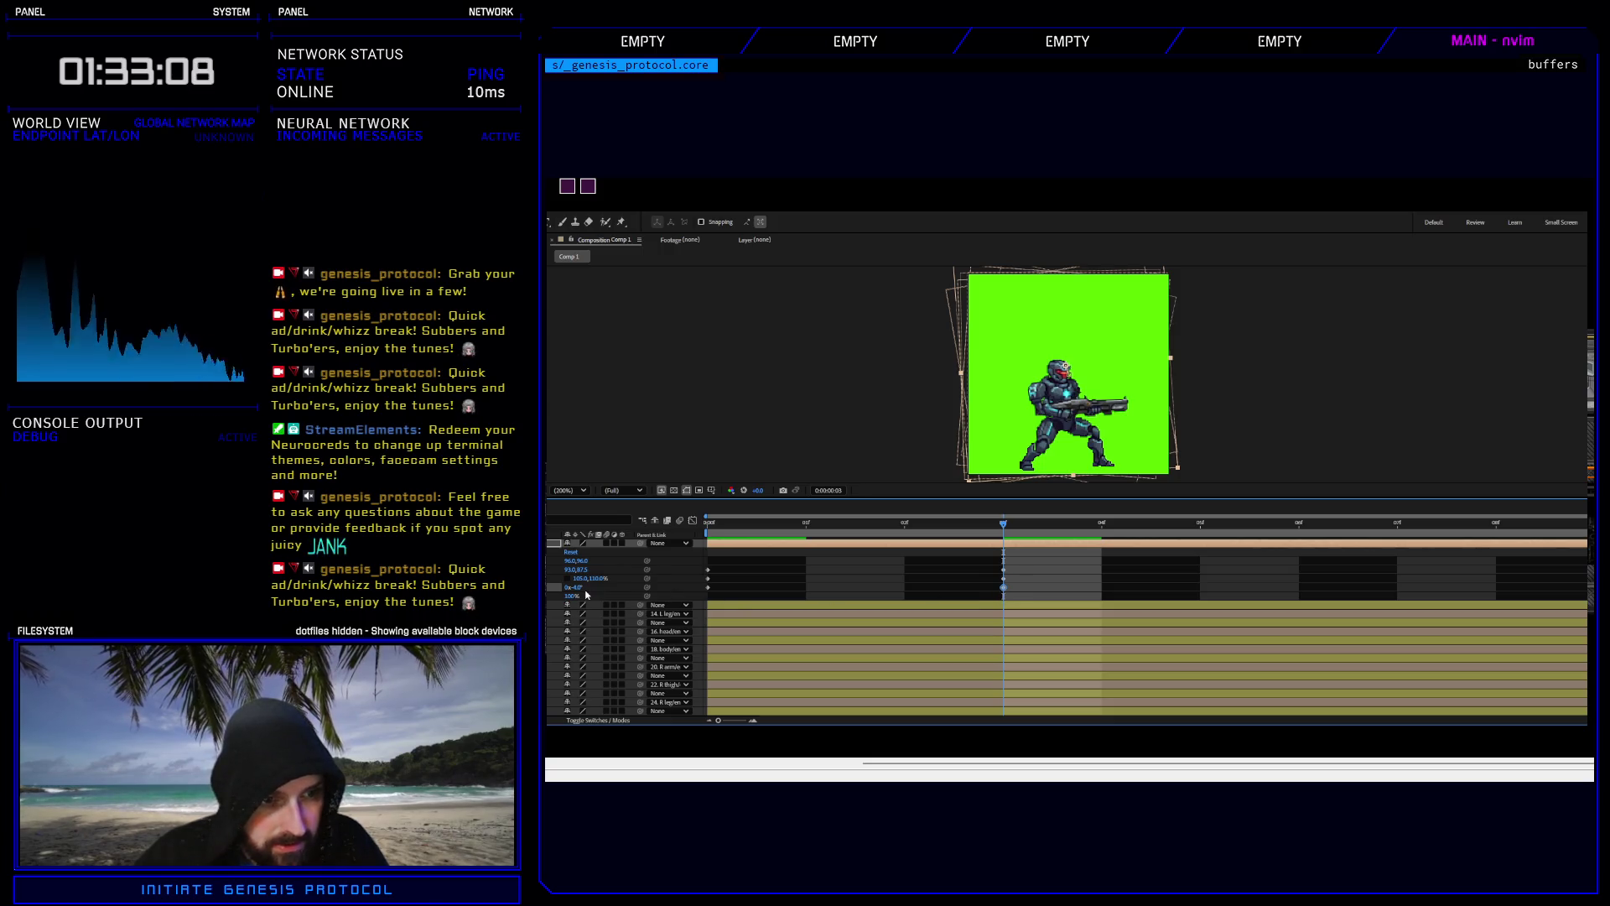
{"action": "type", "text": "-3"}
{"action": "key", "text": "Return"}
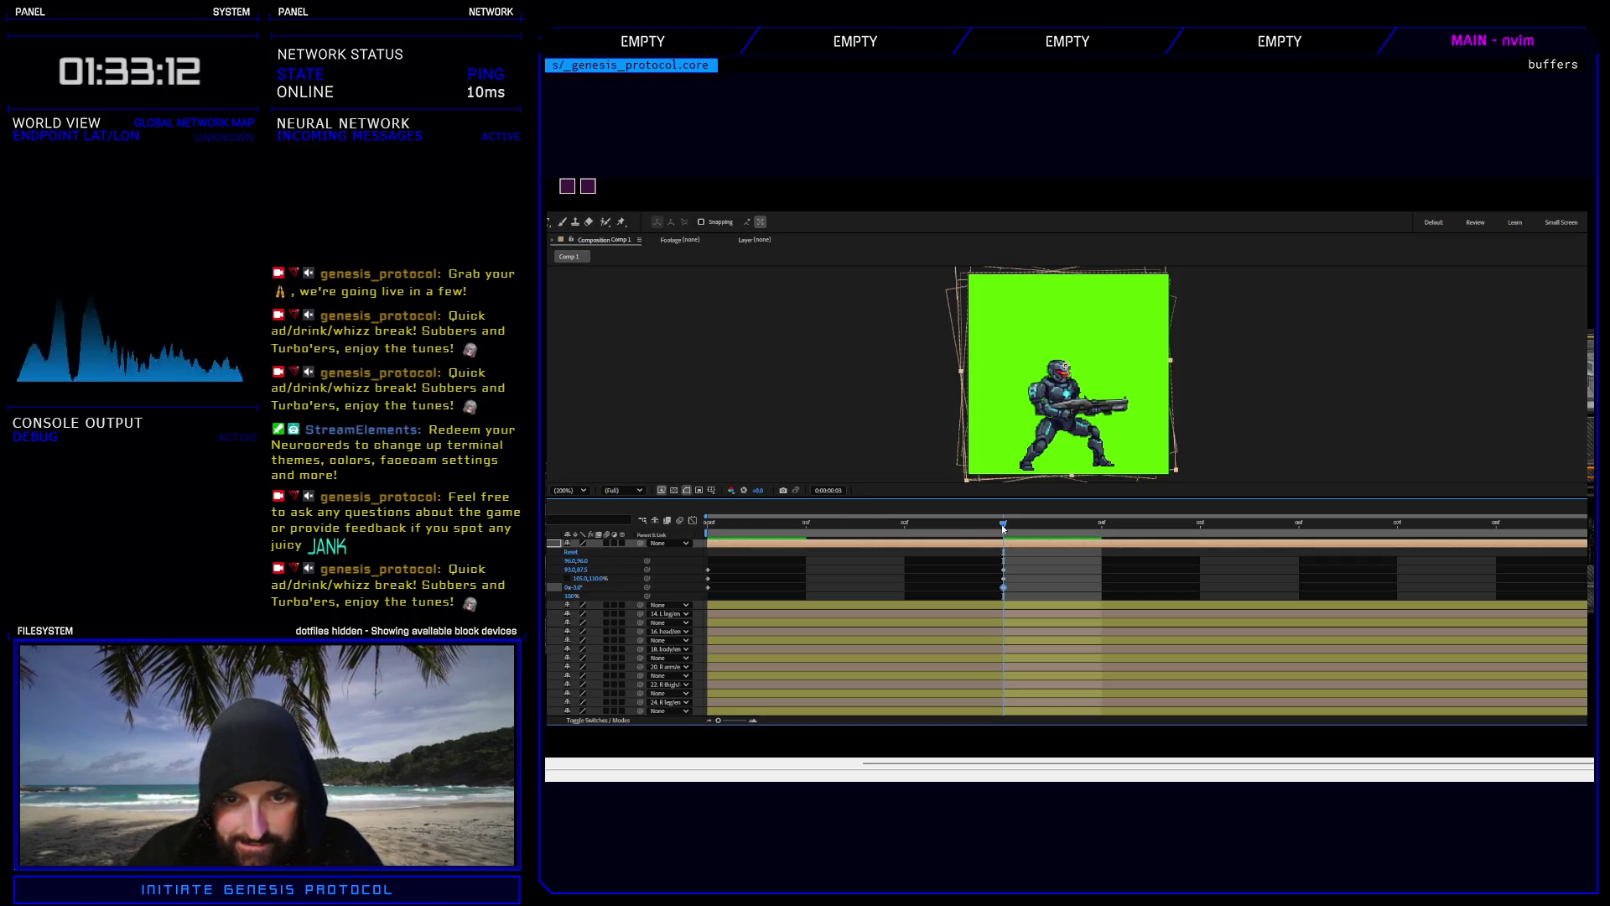
{"action": "mouse_move", "coordinate": [1003, 524]}
{"action": "left_mouse_down"}
{"action": "mouse_move", "coordinate": [707, 523]}
{"action": "mouse_move", "coordinate": [1003, 523]}
{"action": "left_mouse_up"}
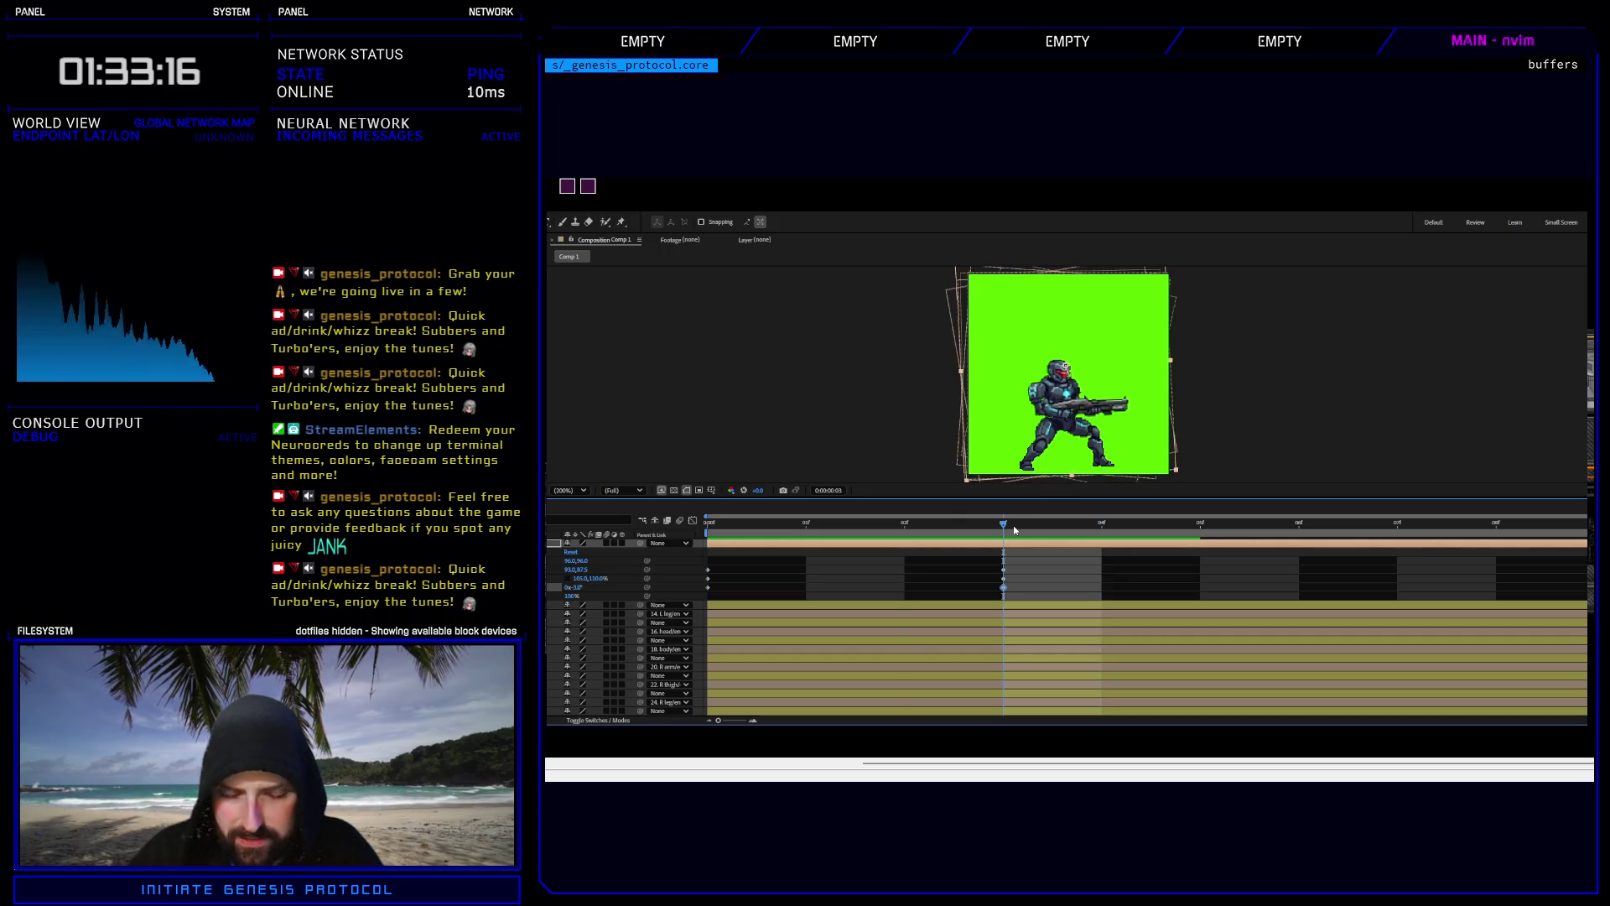
{"action": "key", "text": "Right"}
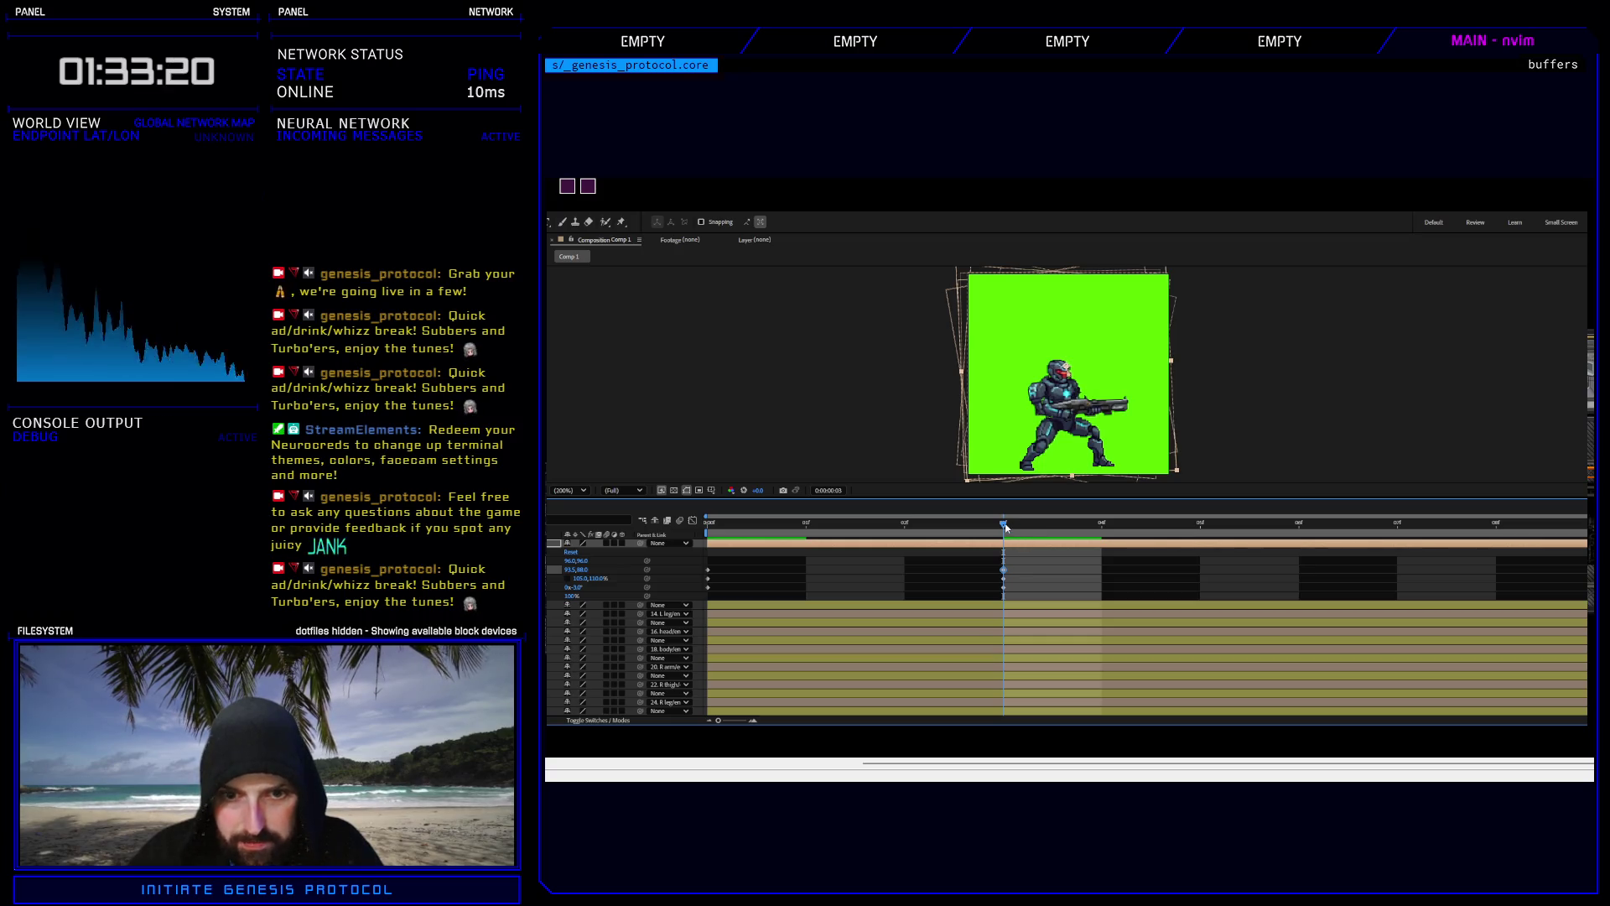
{"action": "left_click_drag", "start_coordinate": [1007, 527], "coordinate": [726, 534]}
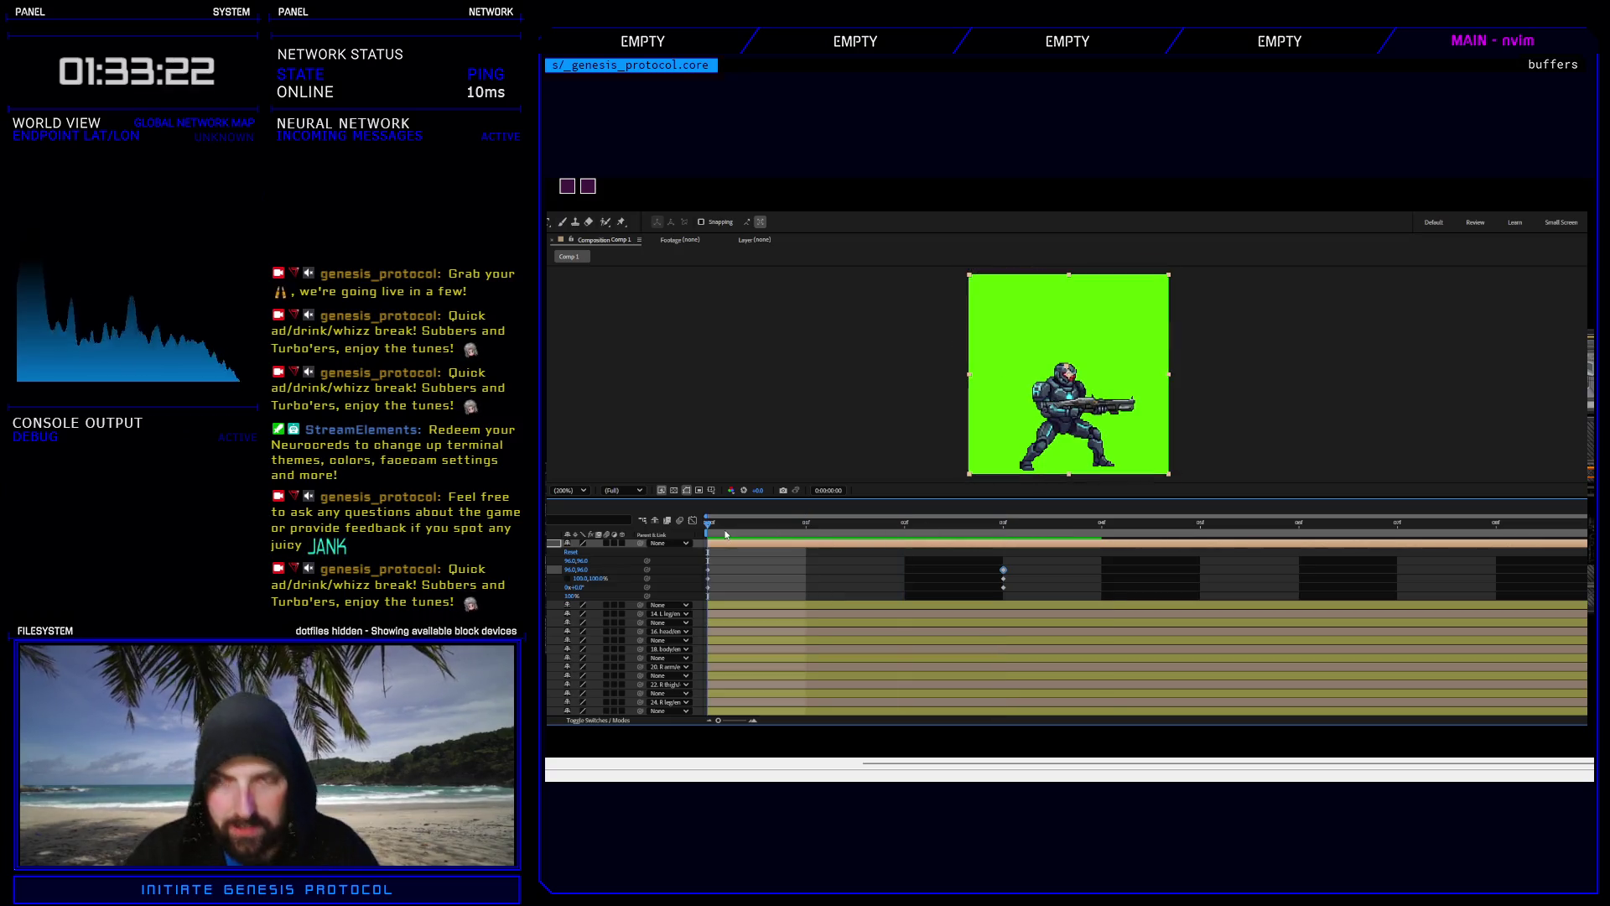
{"action": "key", "text": "space"}
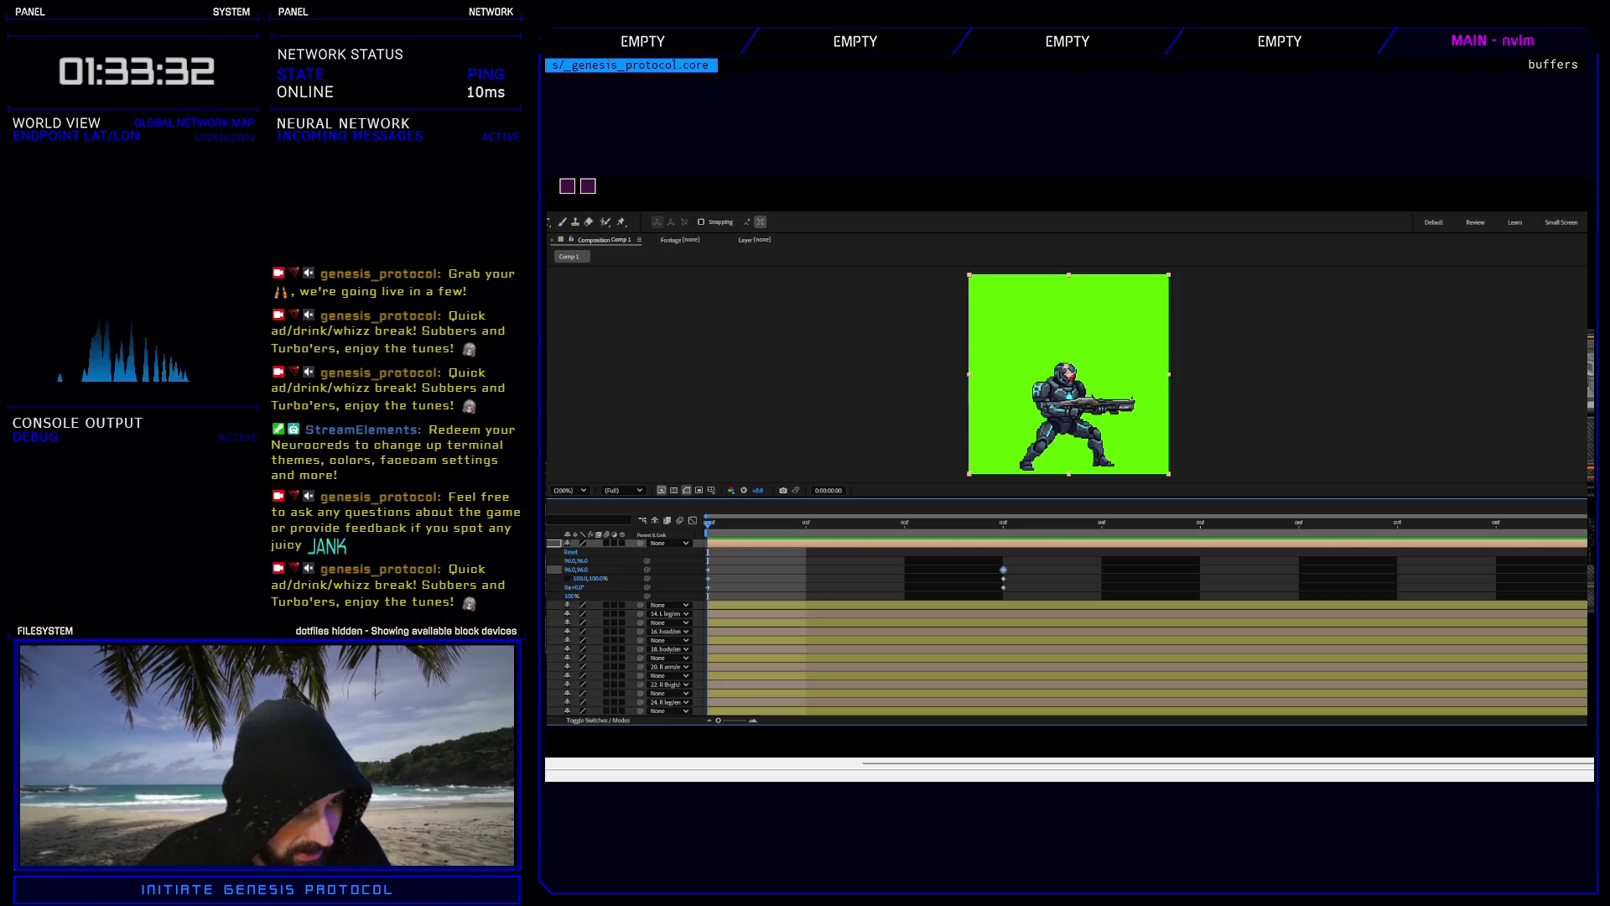
{"action": "key", "text": "ctrl+grave"}
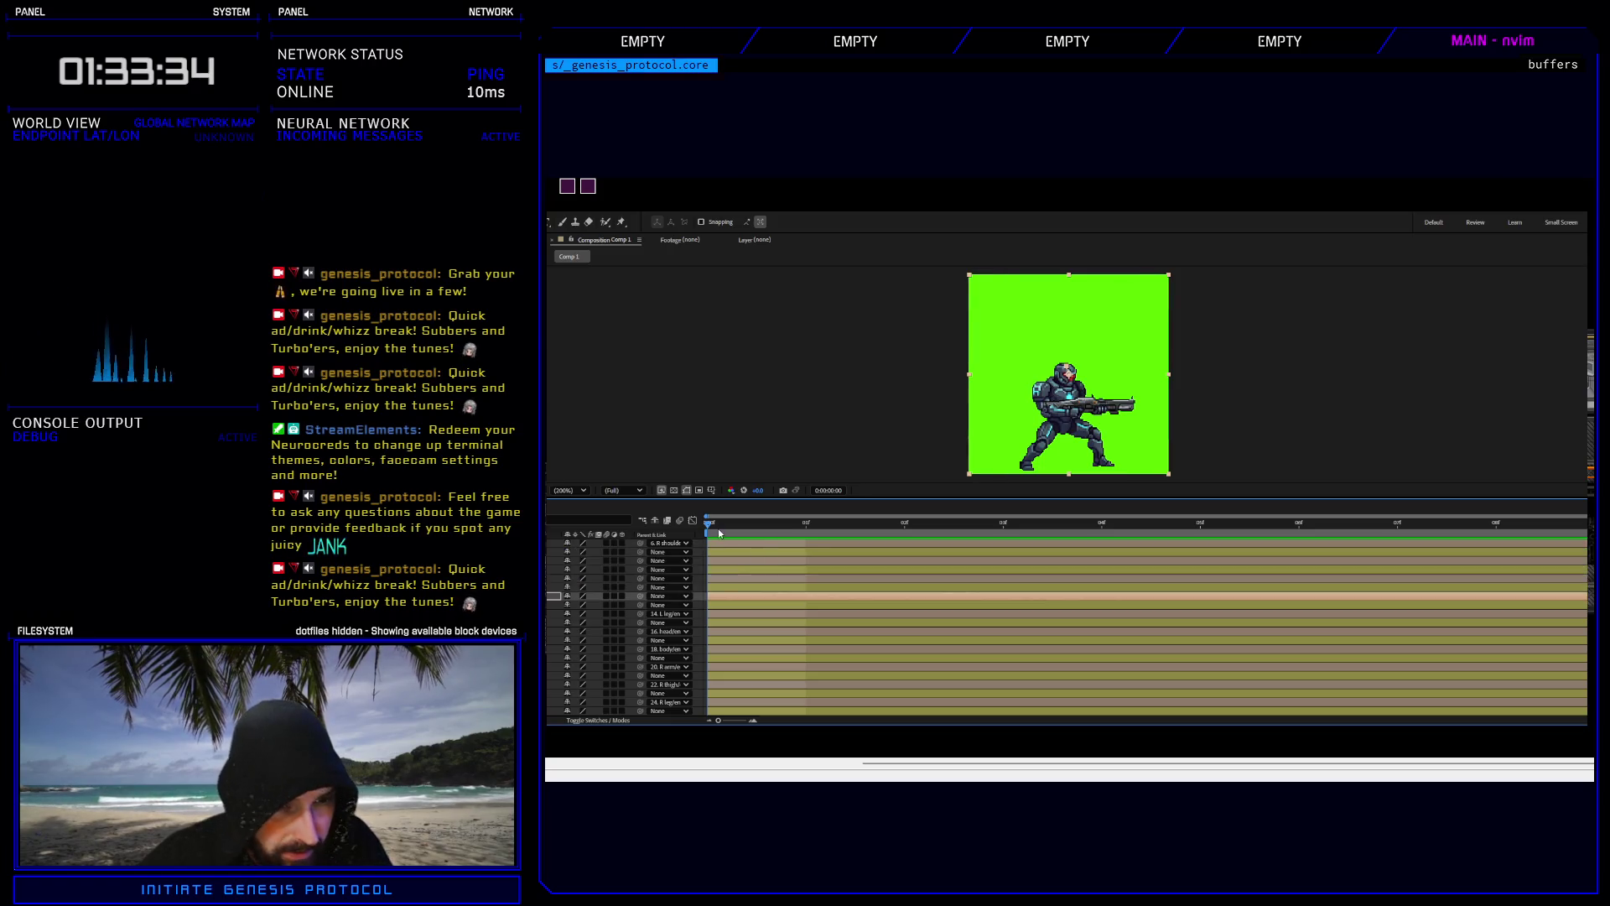
Preview the shake, then select the 22. R thigh layer and show its transform properties.
{"action": "key", "text": "space"}
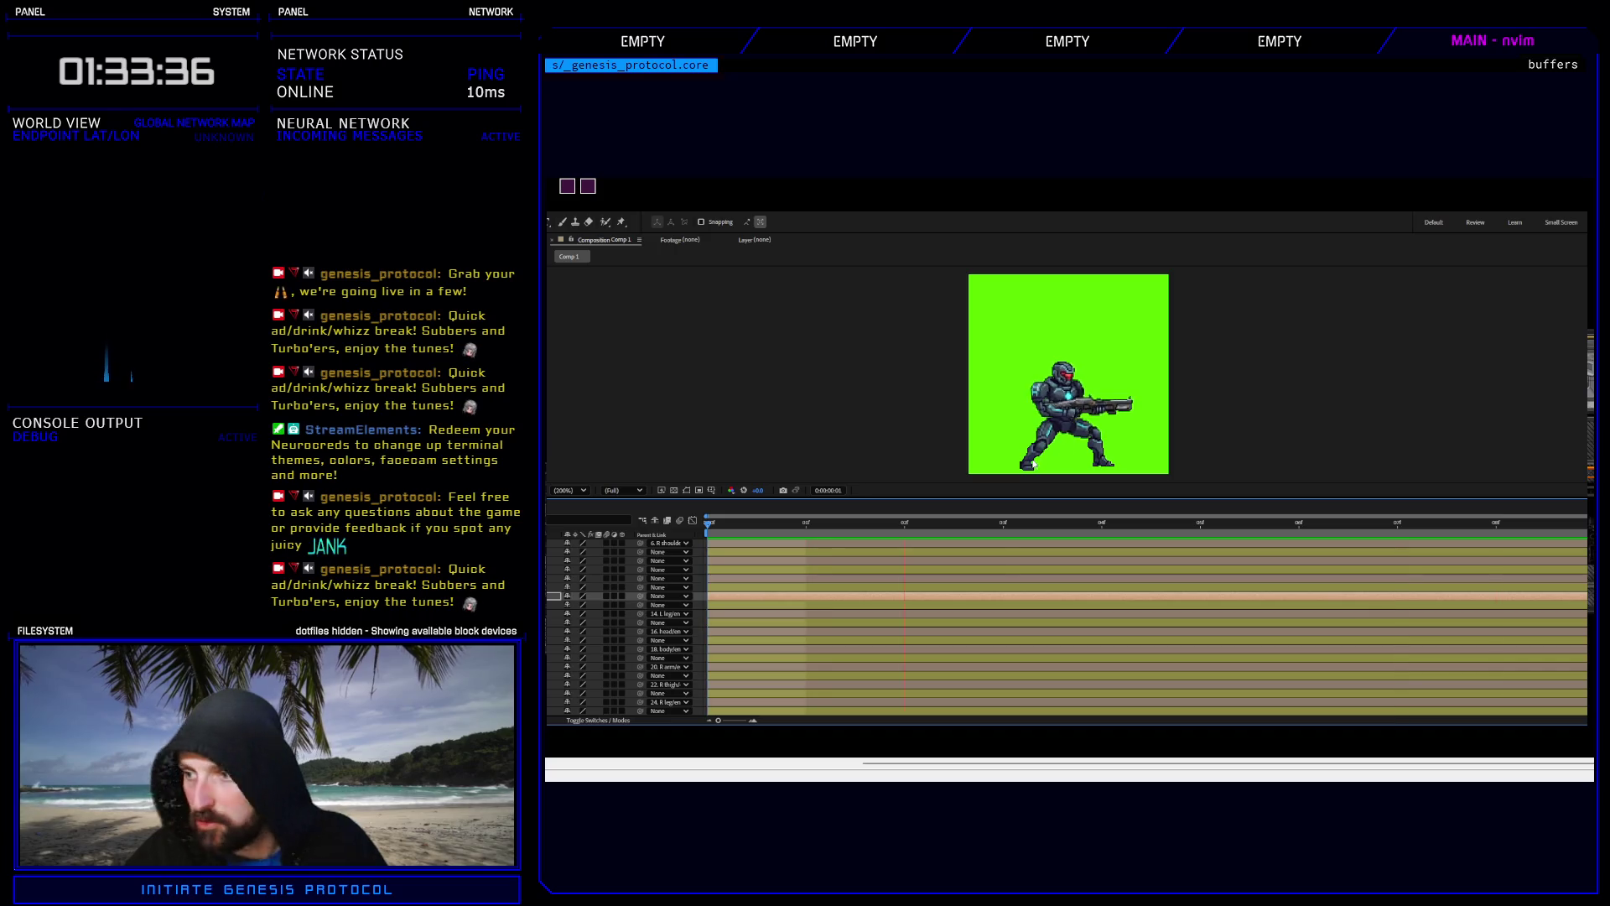
{"action": "key", "text": "space"}
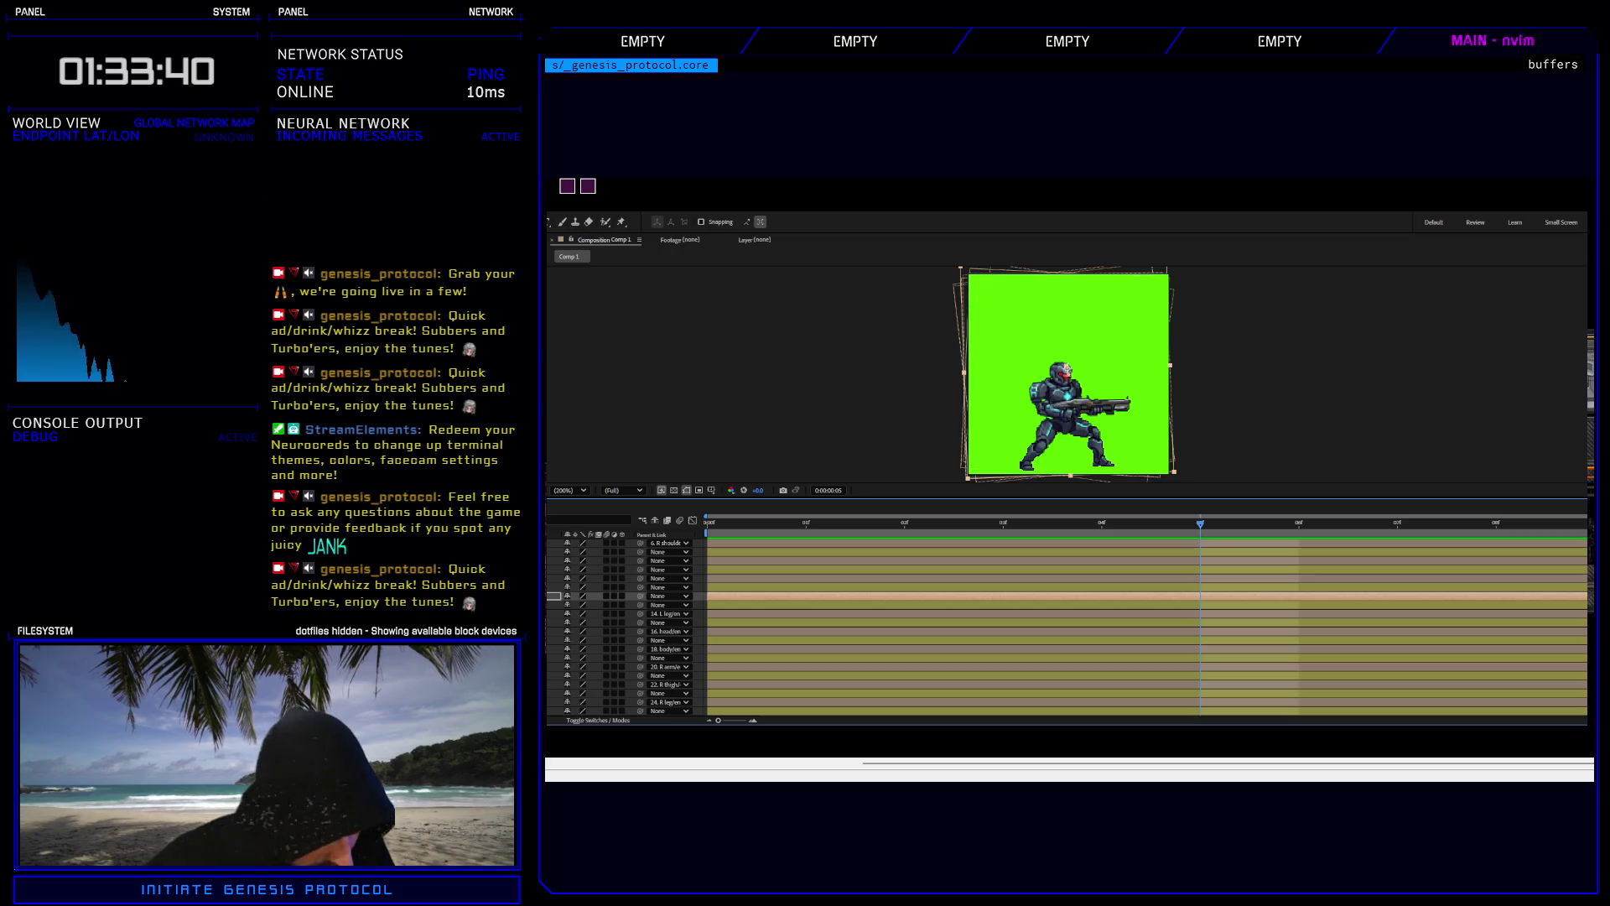
{"action": "left_click", "coordinate": [666, 684]}
{"action": "key", "text": "r"}
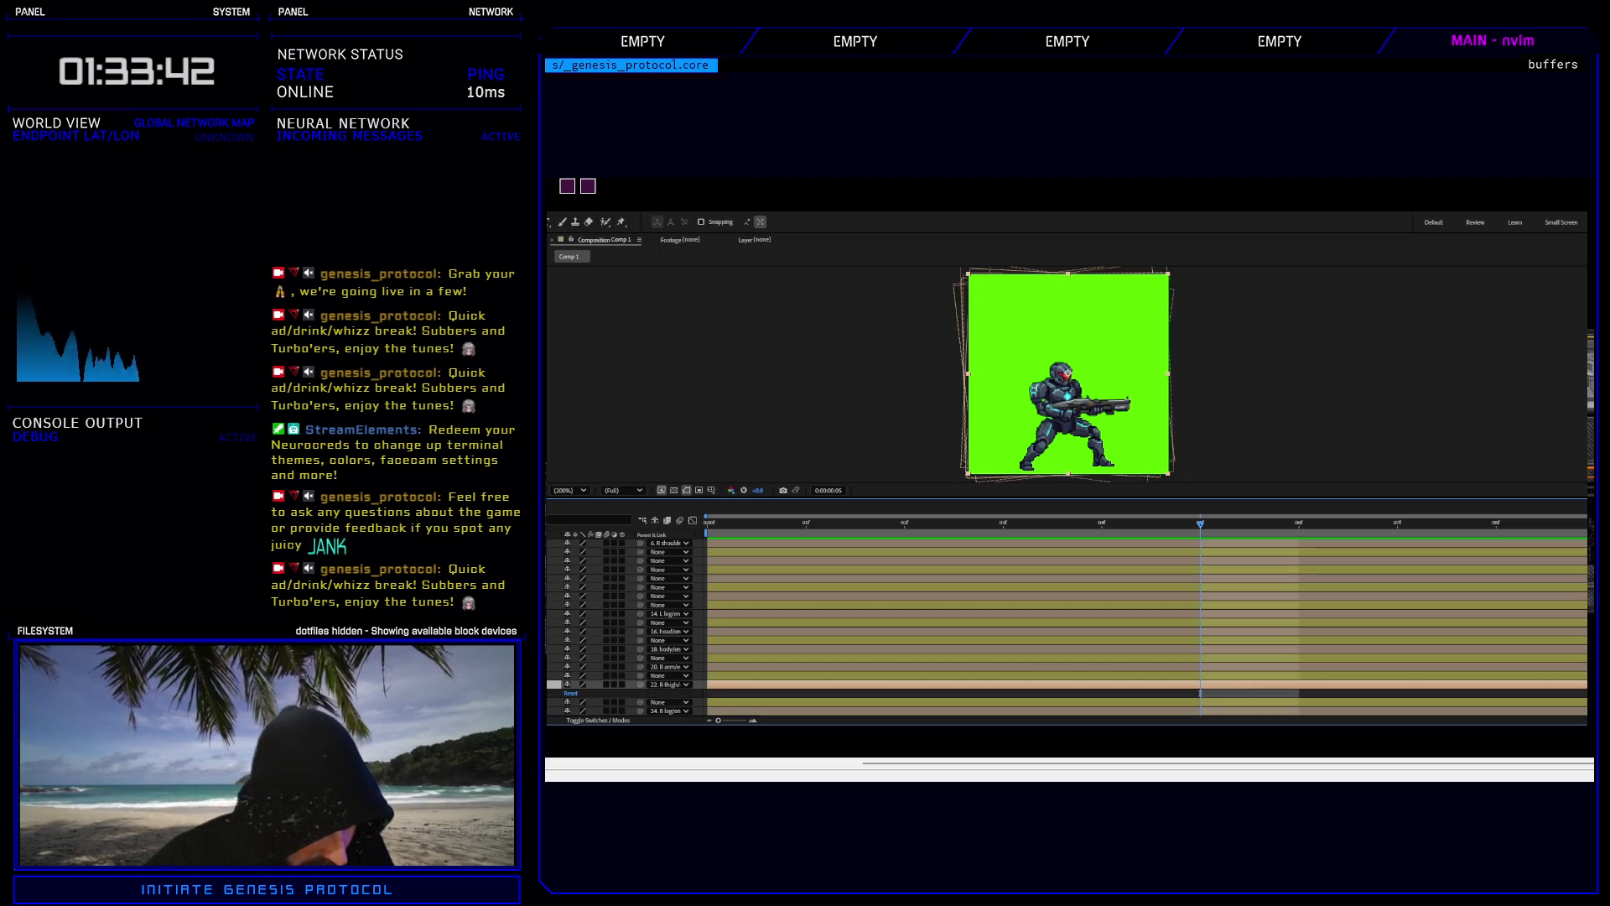
{"action": "left_click", "coordinate": [560, 693]}
{"action": "scroll", "coordinate": [814, 565], "scroll_direction": "down", "scroll_amount": 2}
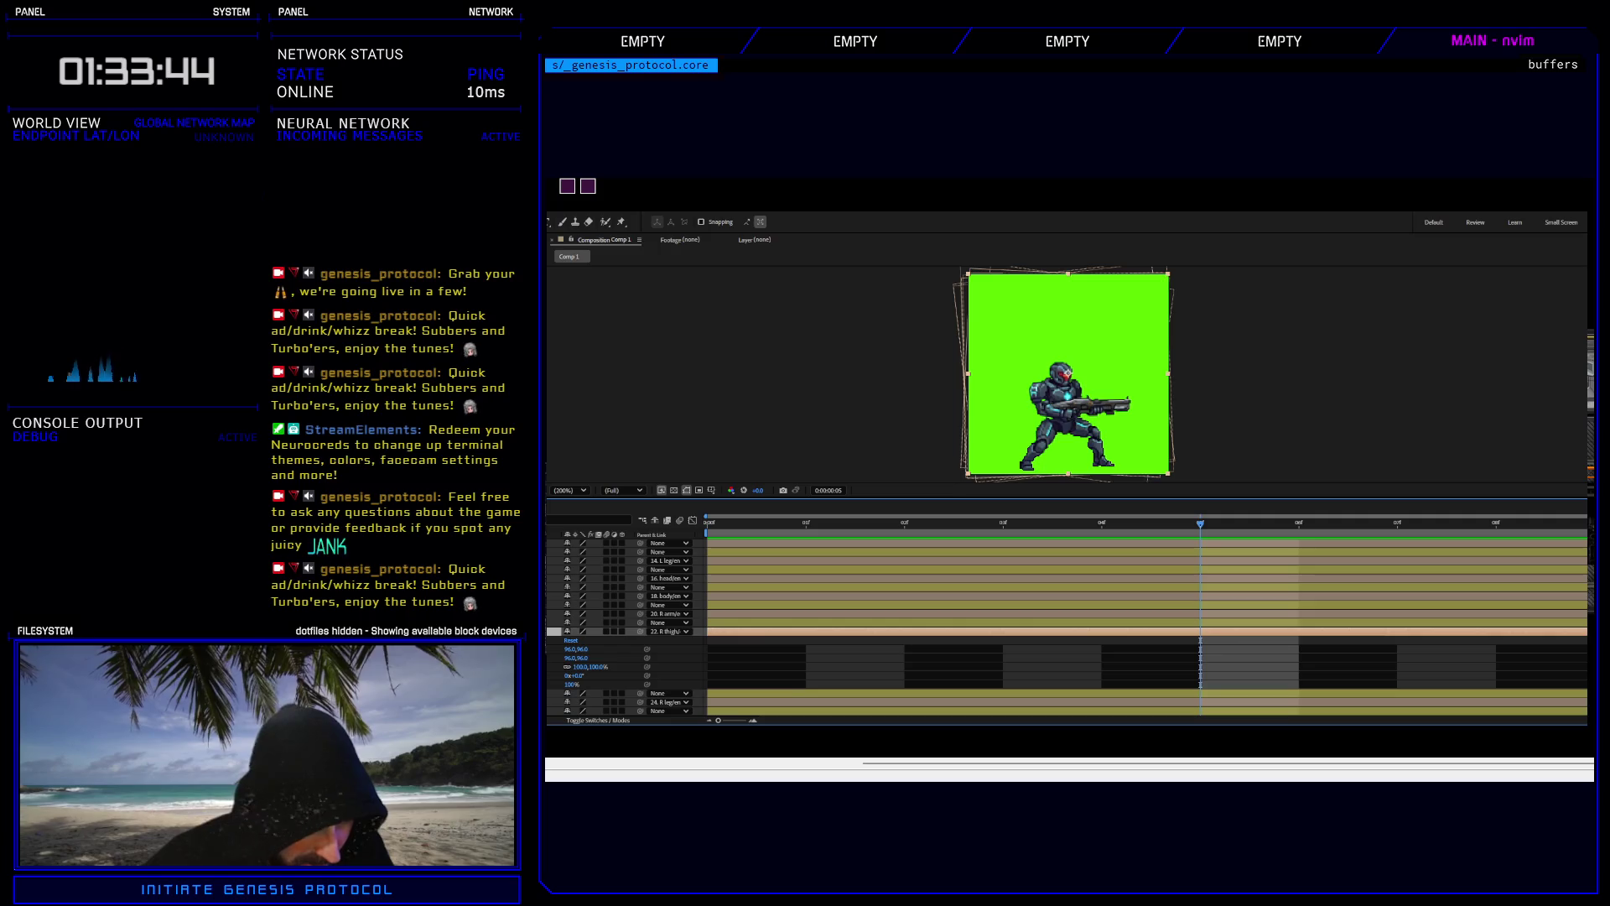
At frame 3, expand the layer below R thigh, select its keyframes, and undo its parent detachment.
{"action": "left_click", "coordinate": [1002, 531]}
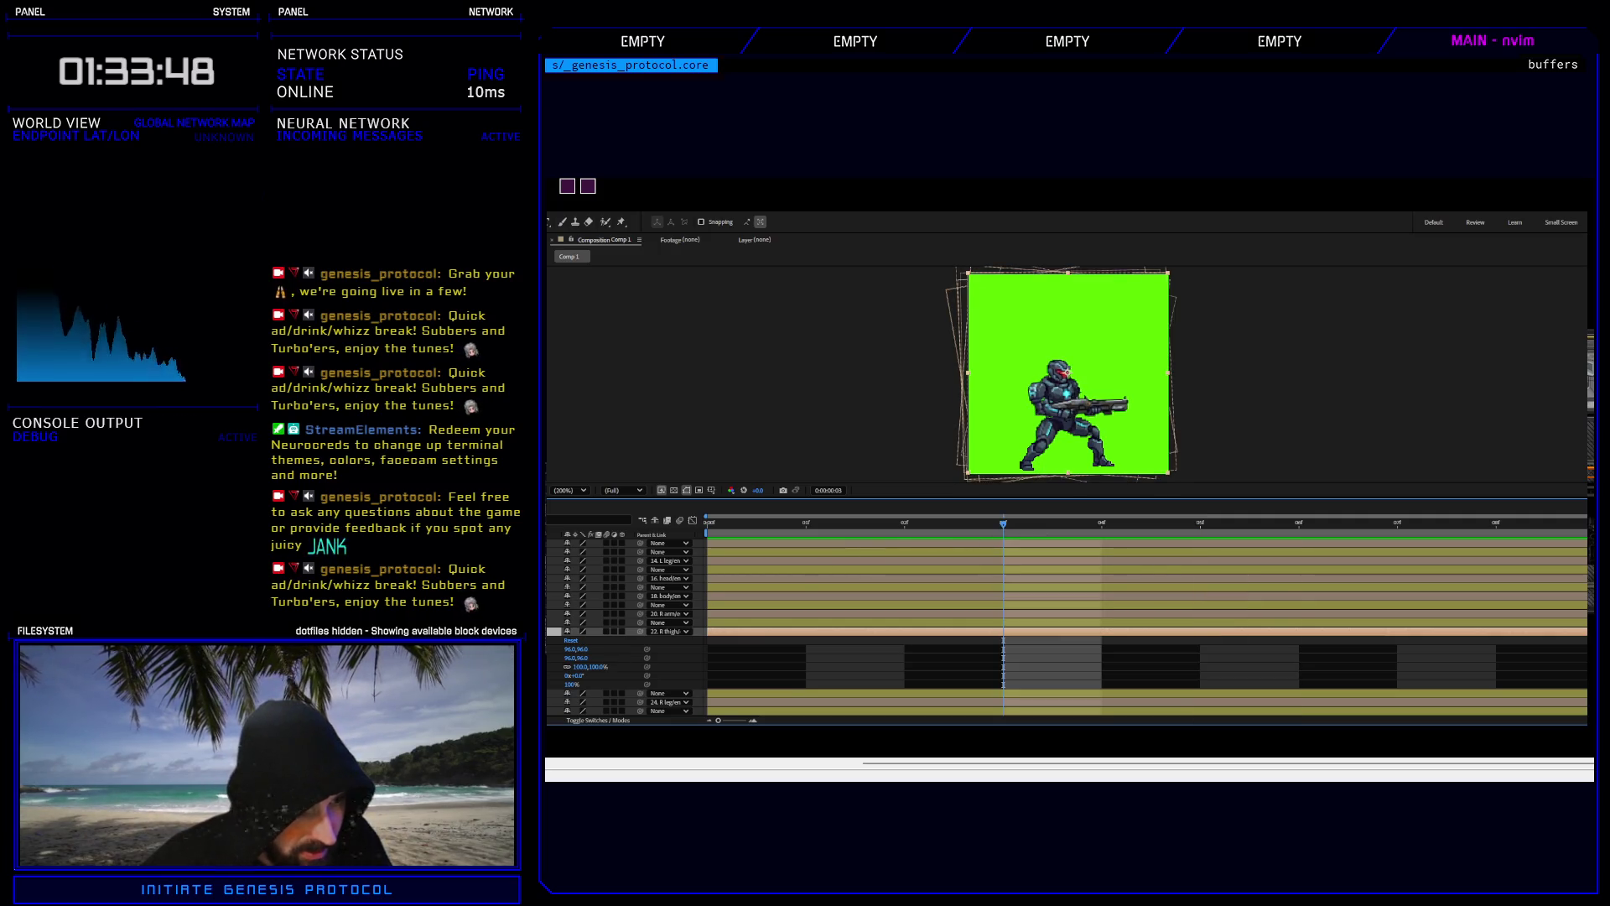
{"action": "scroll", "coordinate": [1067, 627], "scroll_direction": "down", "scroll_amount": 2}
{"action": "left_click", "coordinate": [561, 640]}
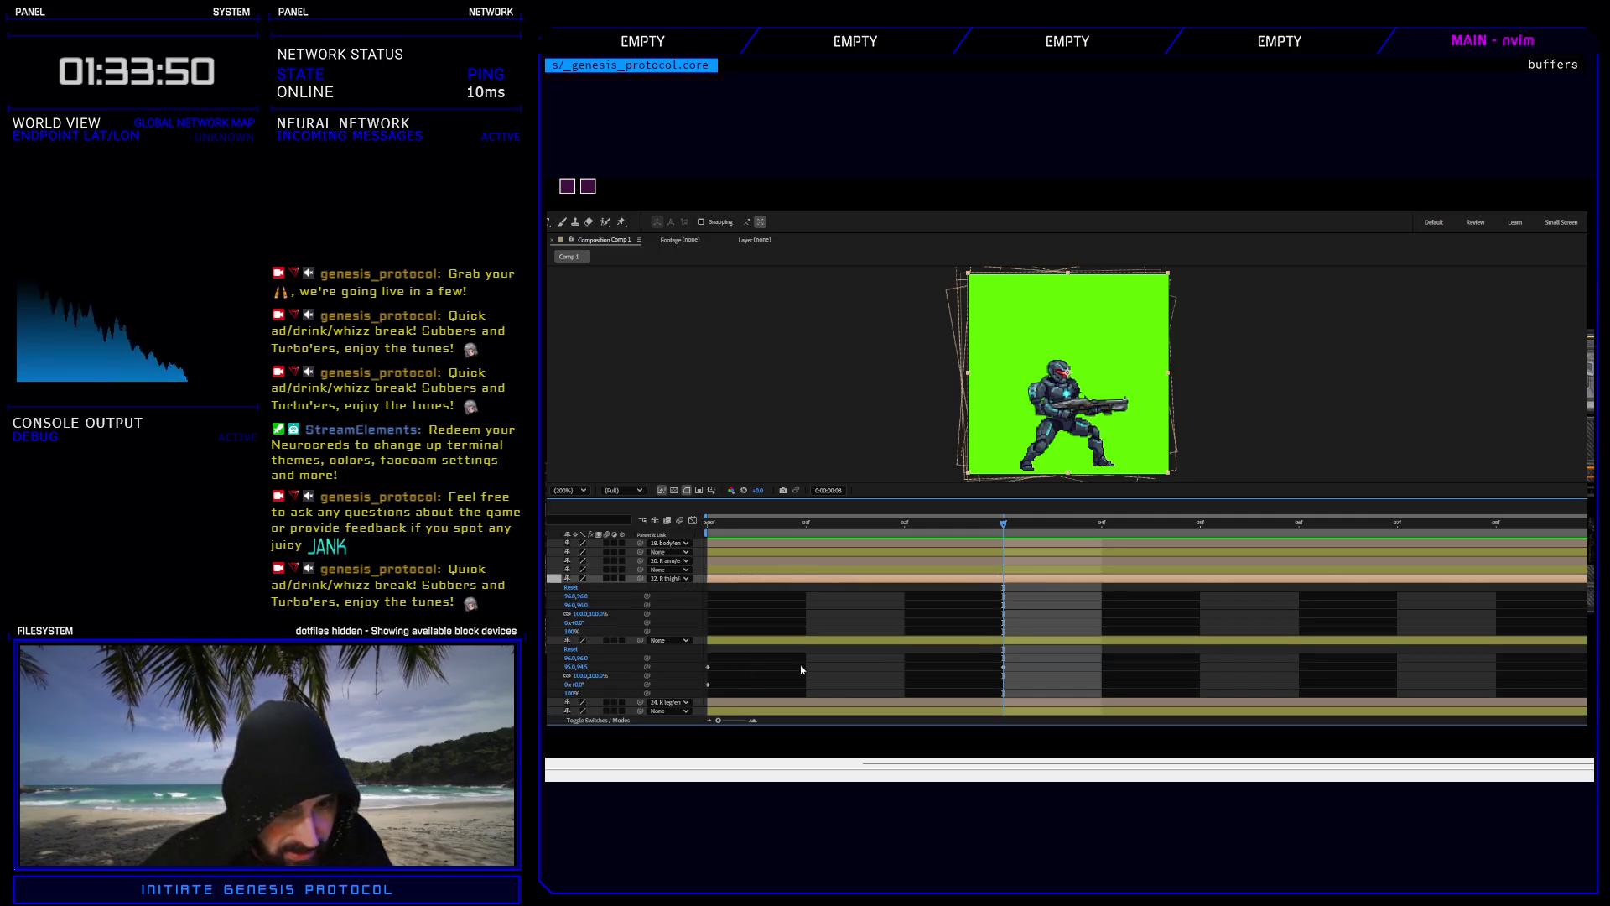
{"action": "mouse_move", "coordinate": [1581, 657]}
{"action": "left_mouse_down"}
{"action": "mouse_move", "coordinate": [1366, 703]}
{"action": "mouse_move", "coordinate": [810, 719]}
{"action": "mouse_move", "coordinate": [694, 691]}
{"action": "left_mouse_up"}
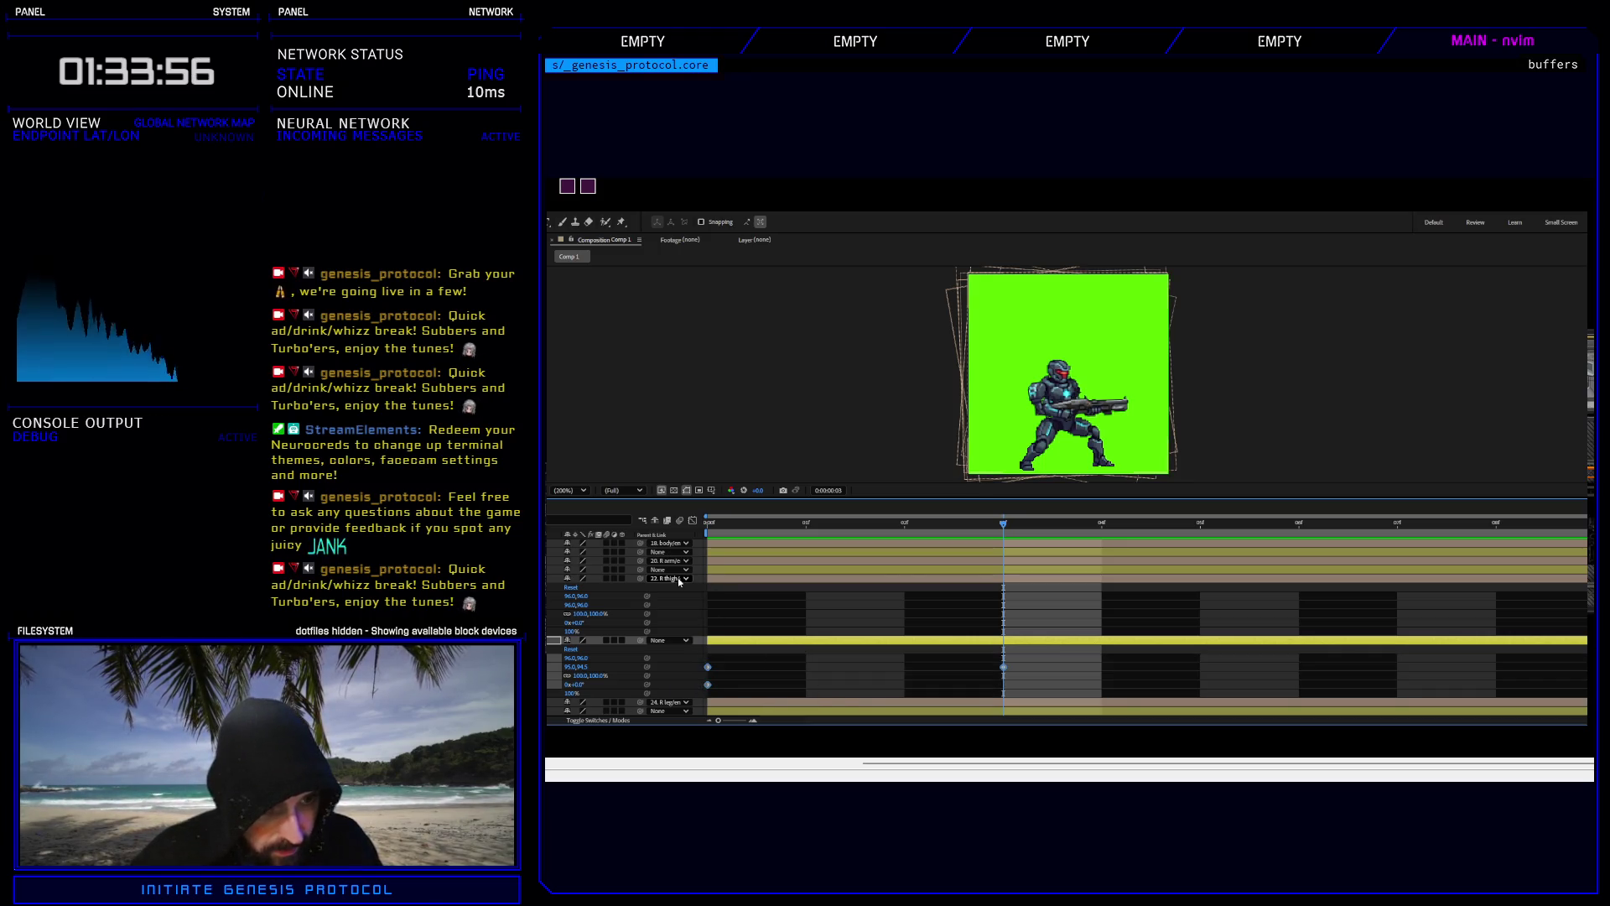
{"action": "key", "text": "ctrl+z"}
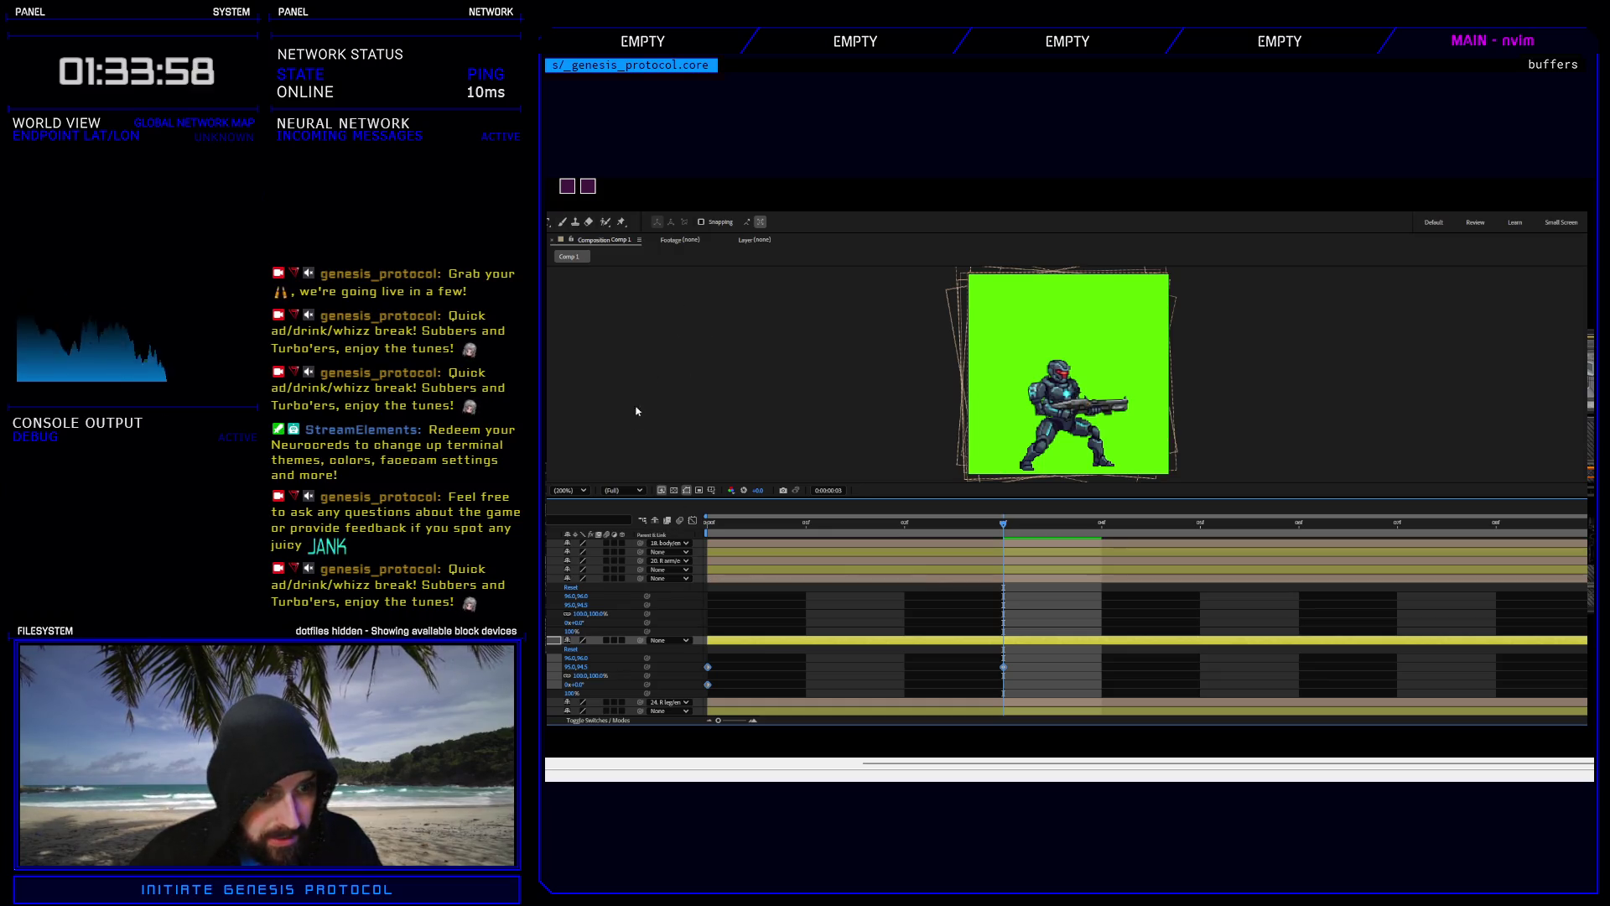
{"action": "left_click", "coordinate": [587, 578]}
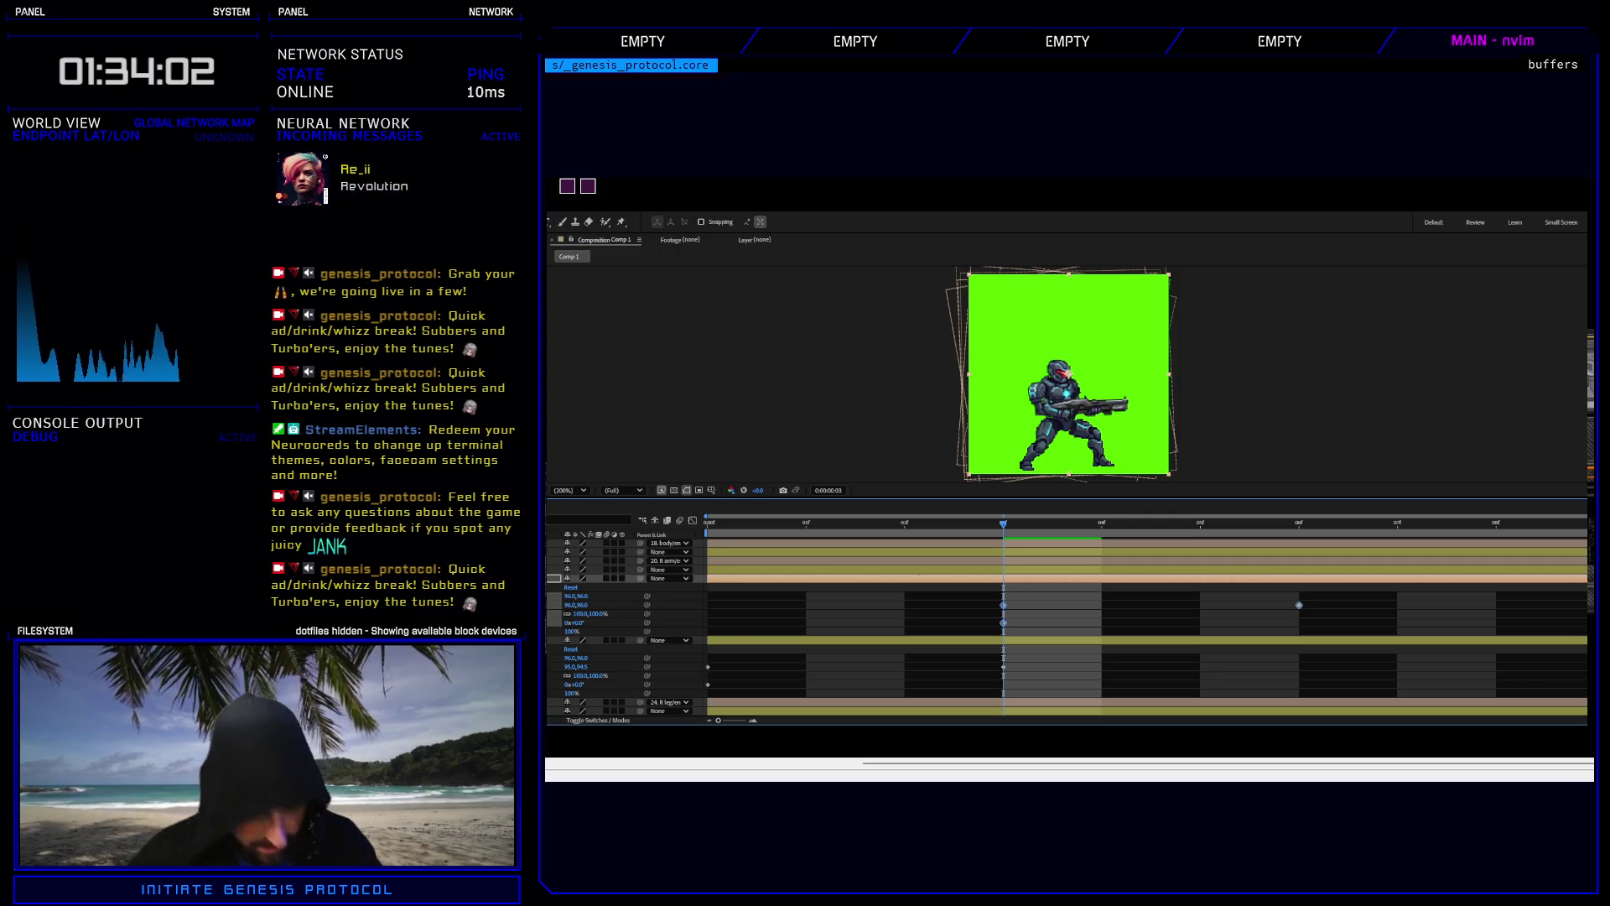
{"action": "key", "text": "Home"}
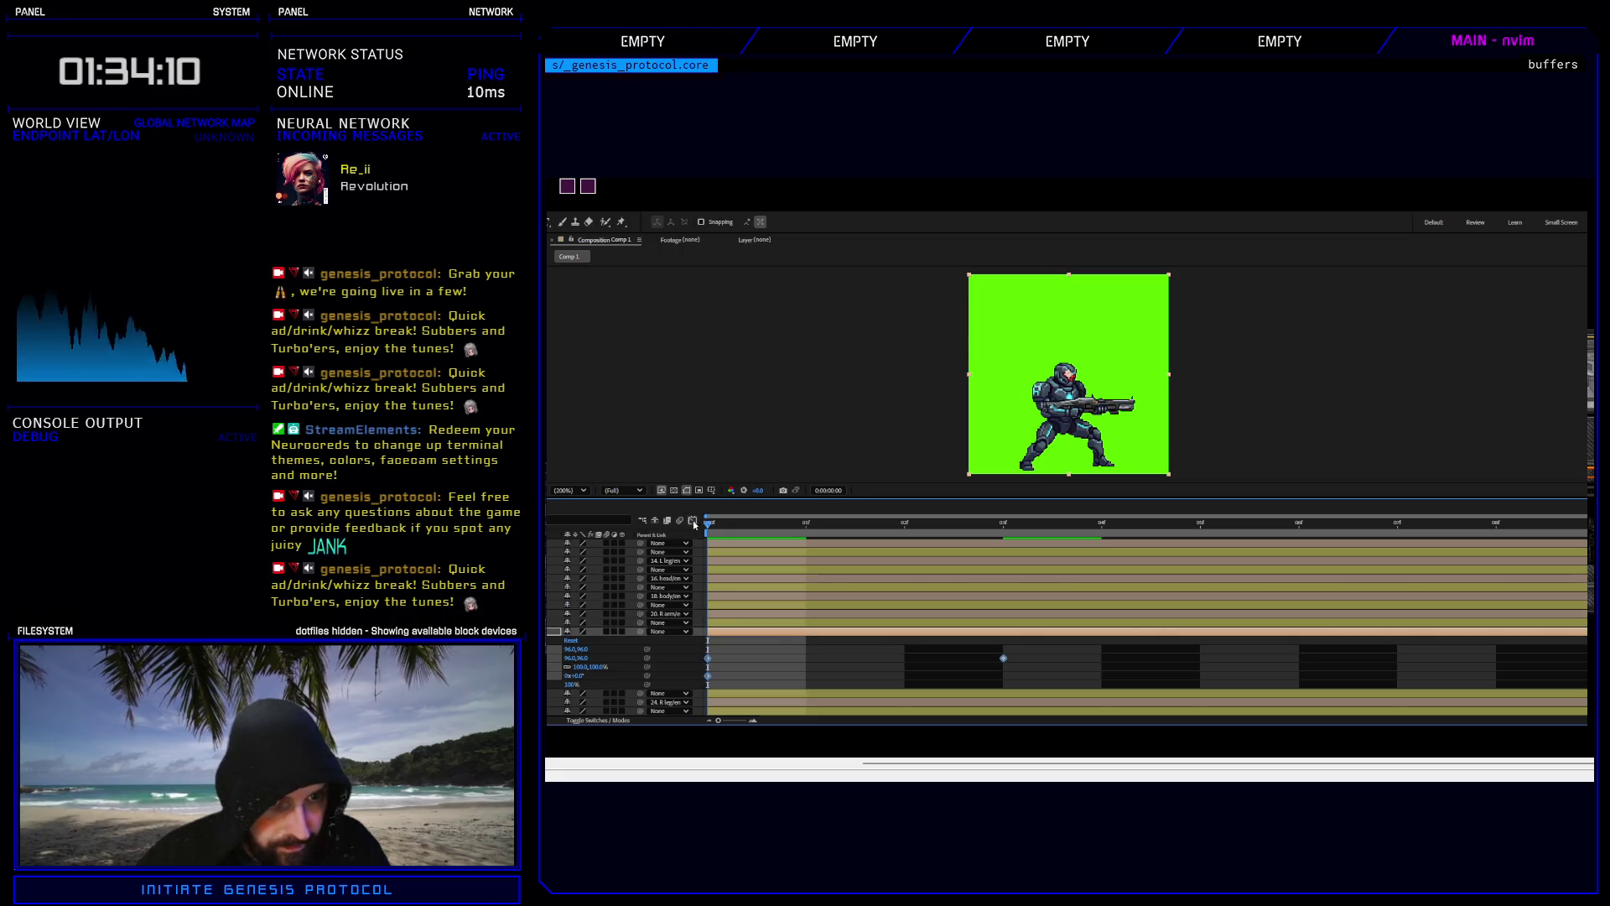
{"action": "key", "text": "Page_Down"}
{"action": "key", "text": "Page_Down"}
Nudge the layer's position keyframe so X reads 94.5.
{"action": "left_click", "coordinate": [1094, 520]}
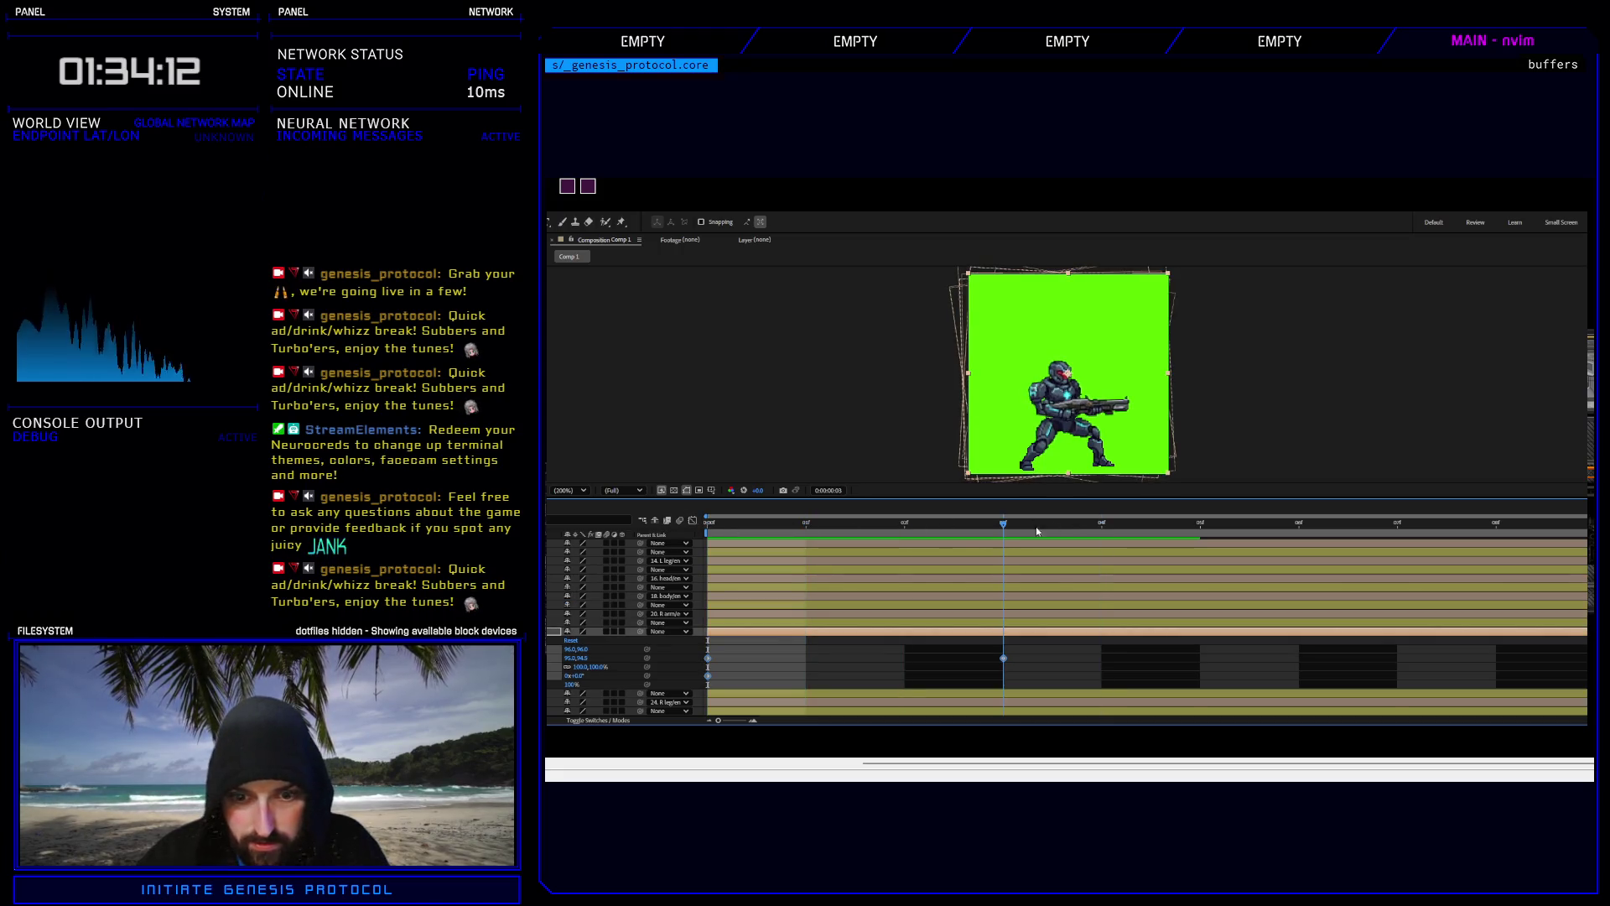
{"action": "left_click", "coordinate": [1005, 659]}
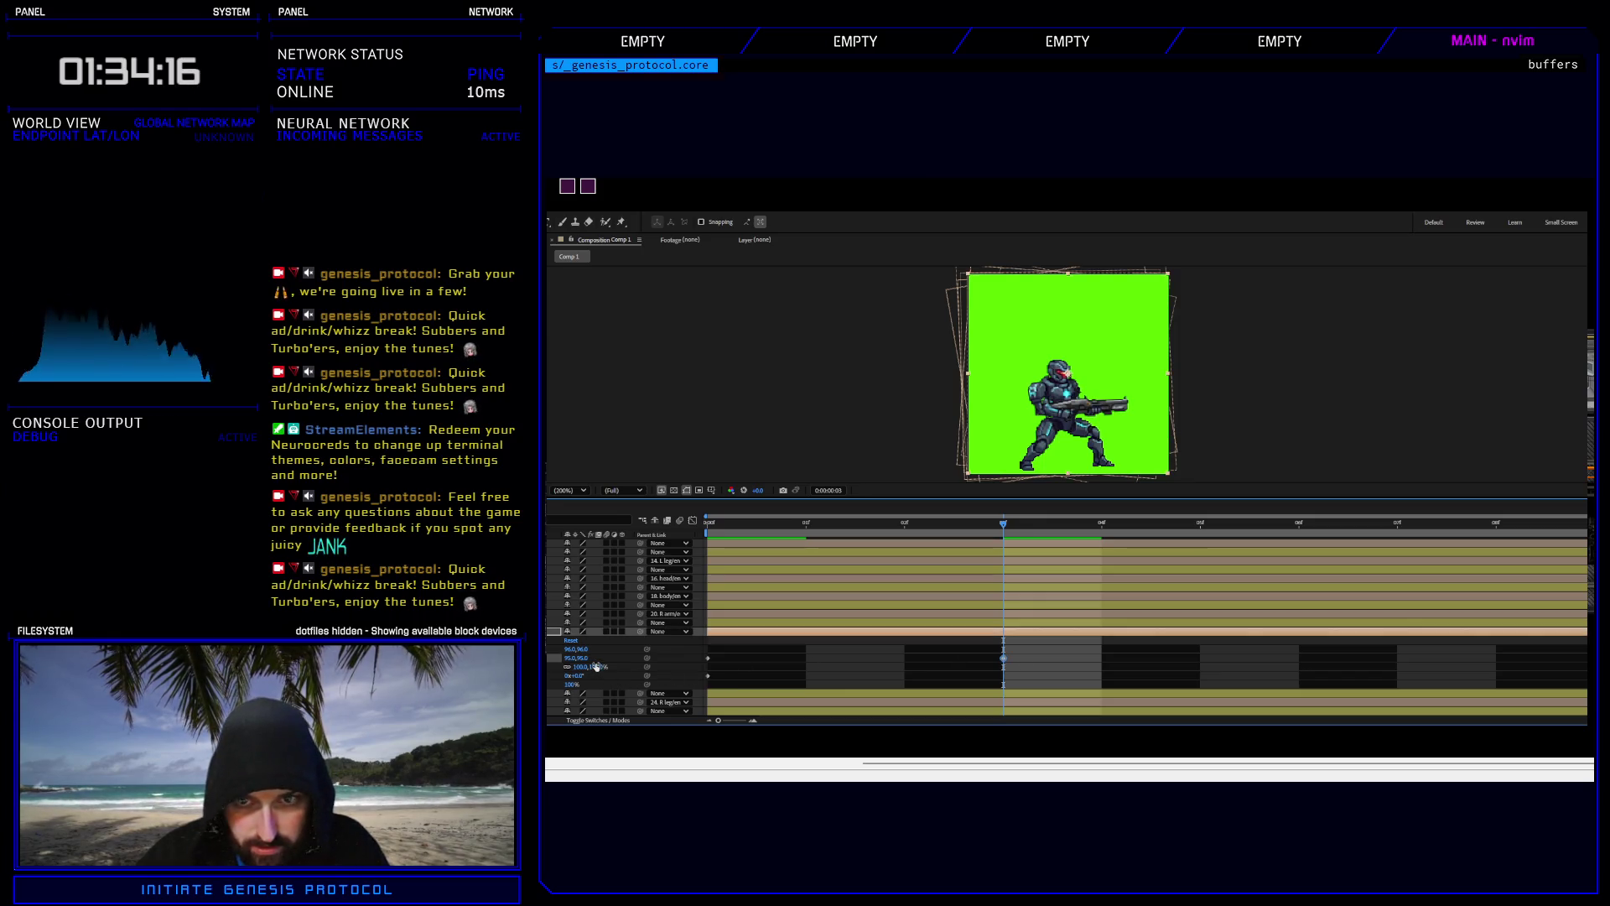
{"action": "key", "text": "Left"}
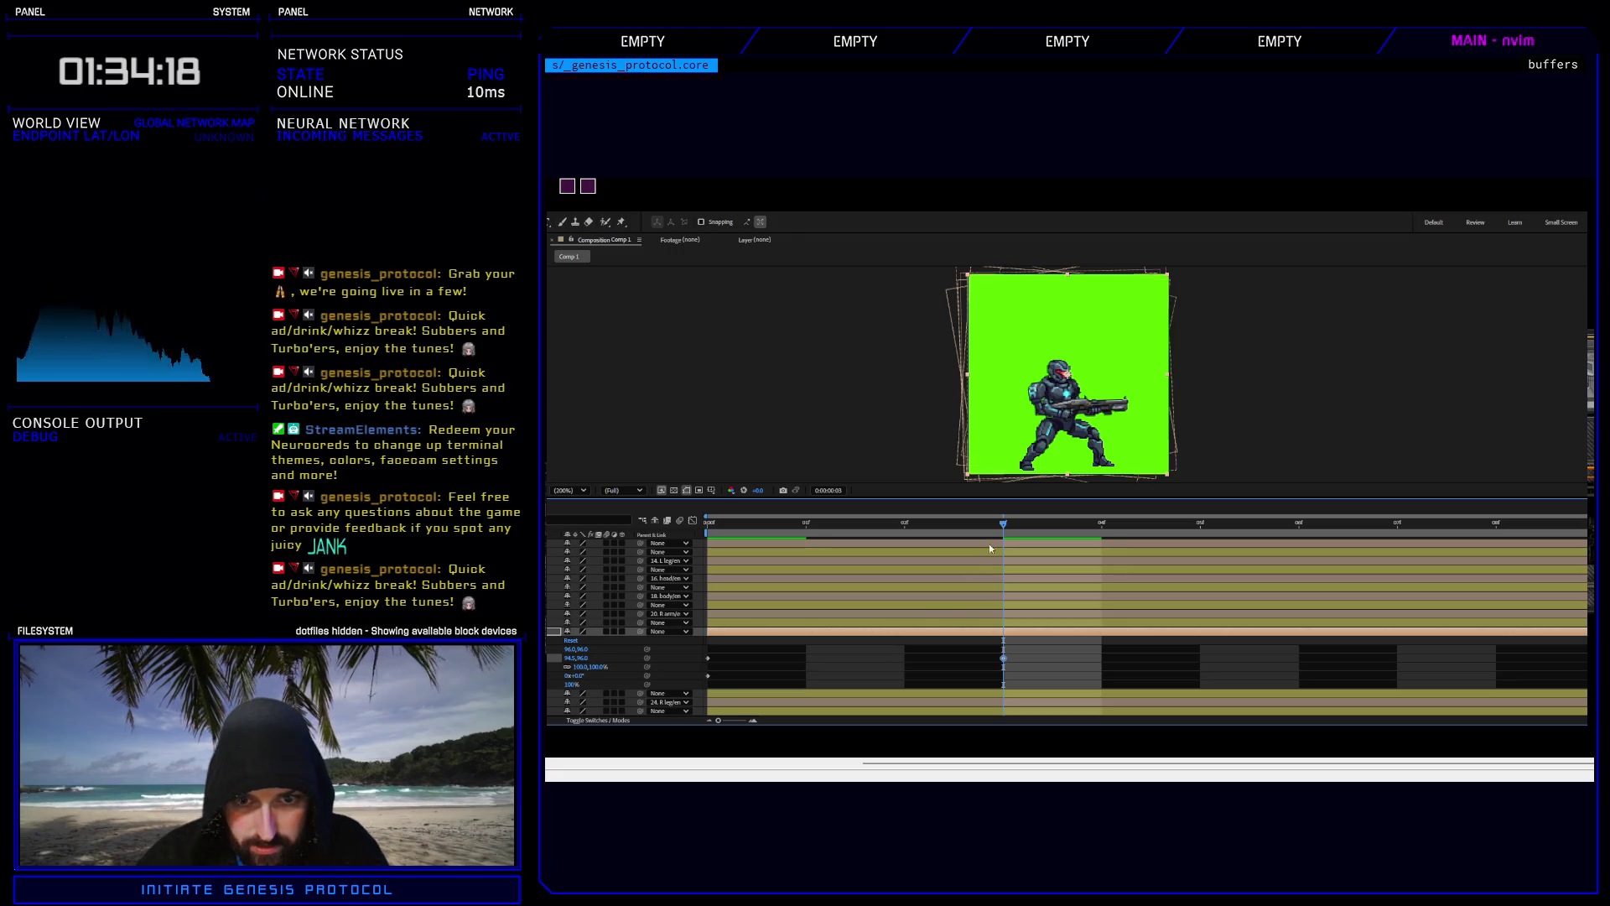
{"action": "key", "text": "Page_Down"}
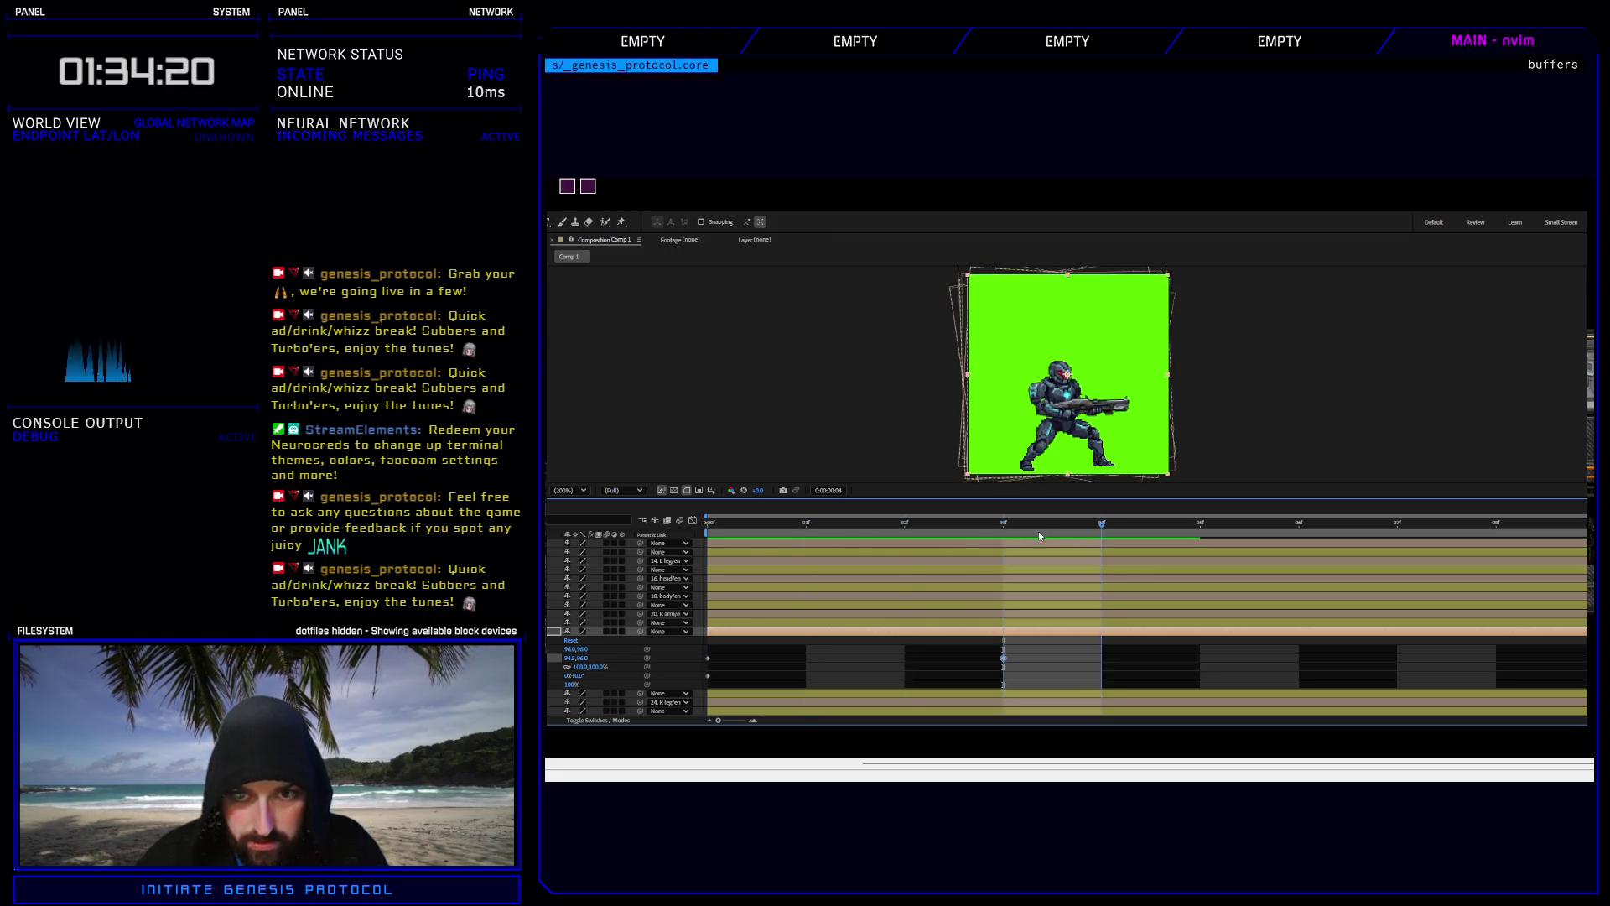
{"action": "left_click", "coordinate": [1004, 530]}
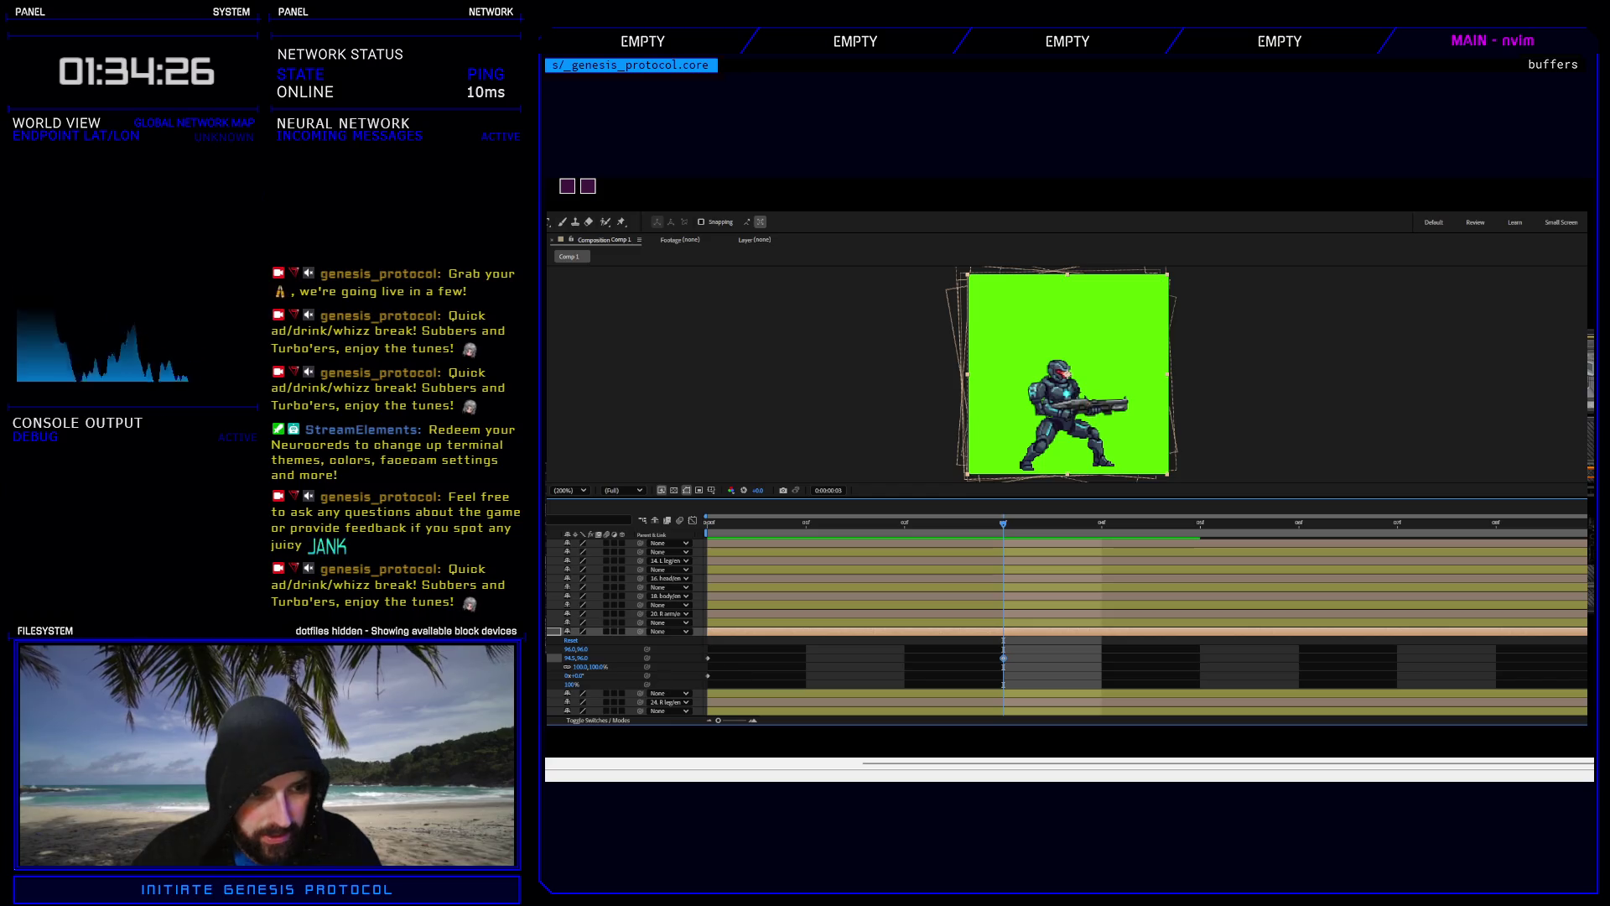
Set the frame-3 rotation to 2°, then scrub back and preview the shake.
{"action": "left_click", "coordinate": [1003, 675]}
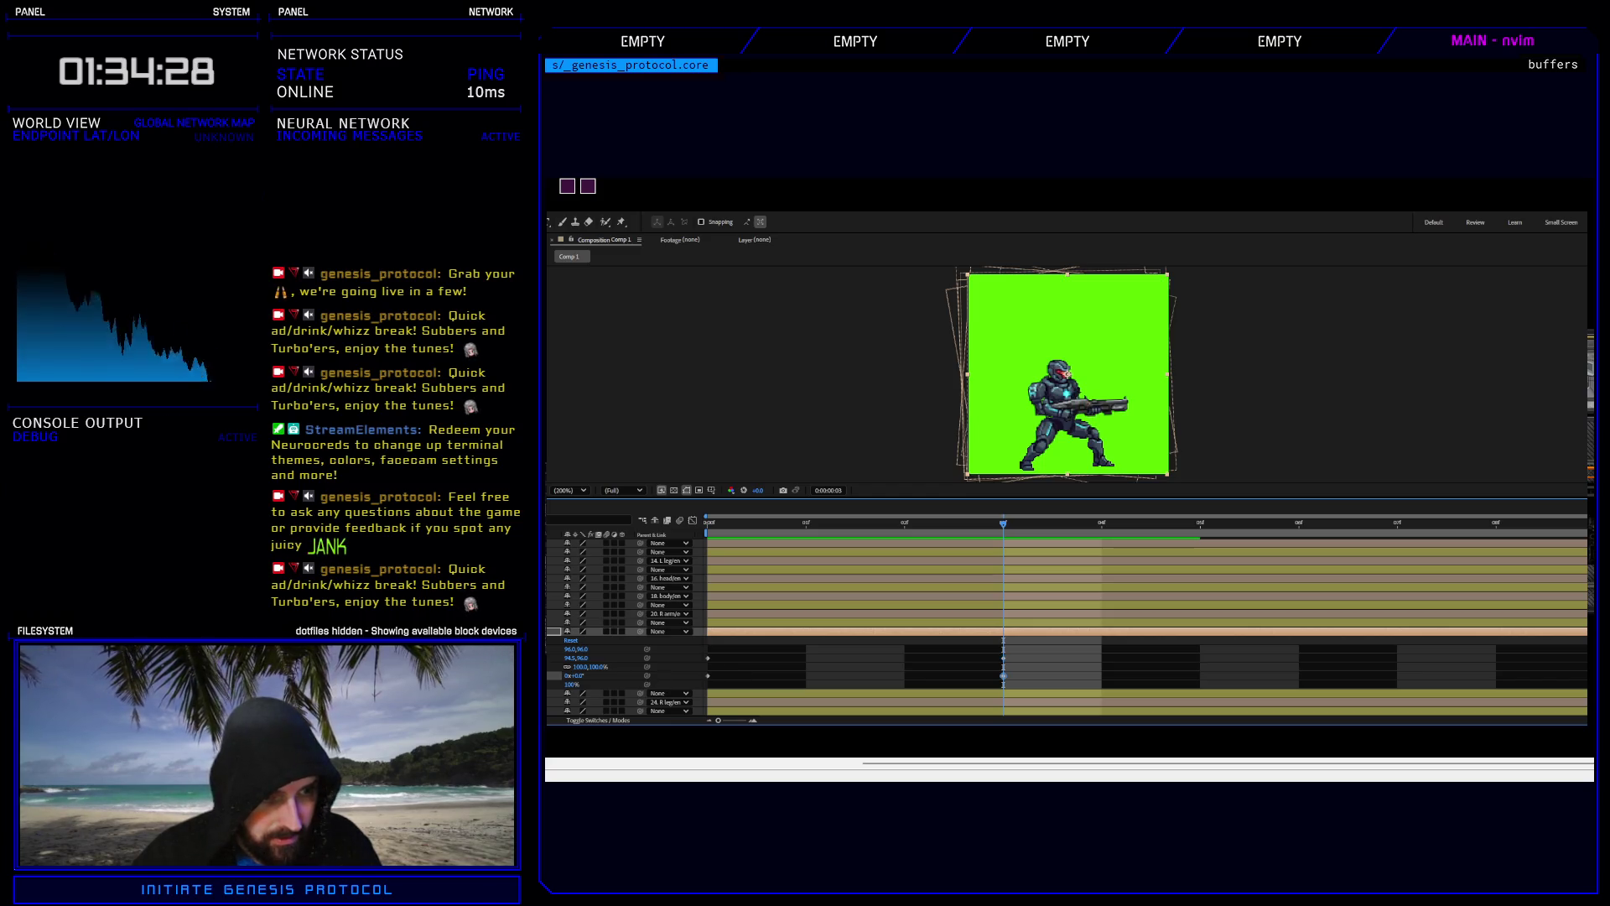
{"action": "left_click", "coordinate": [578, 677]}
{"action": "type", "text": "2"}
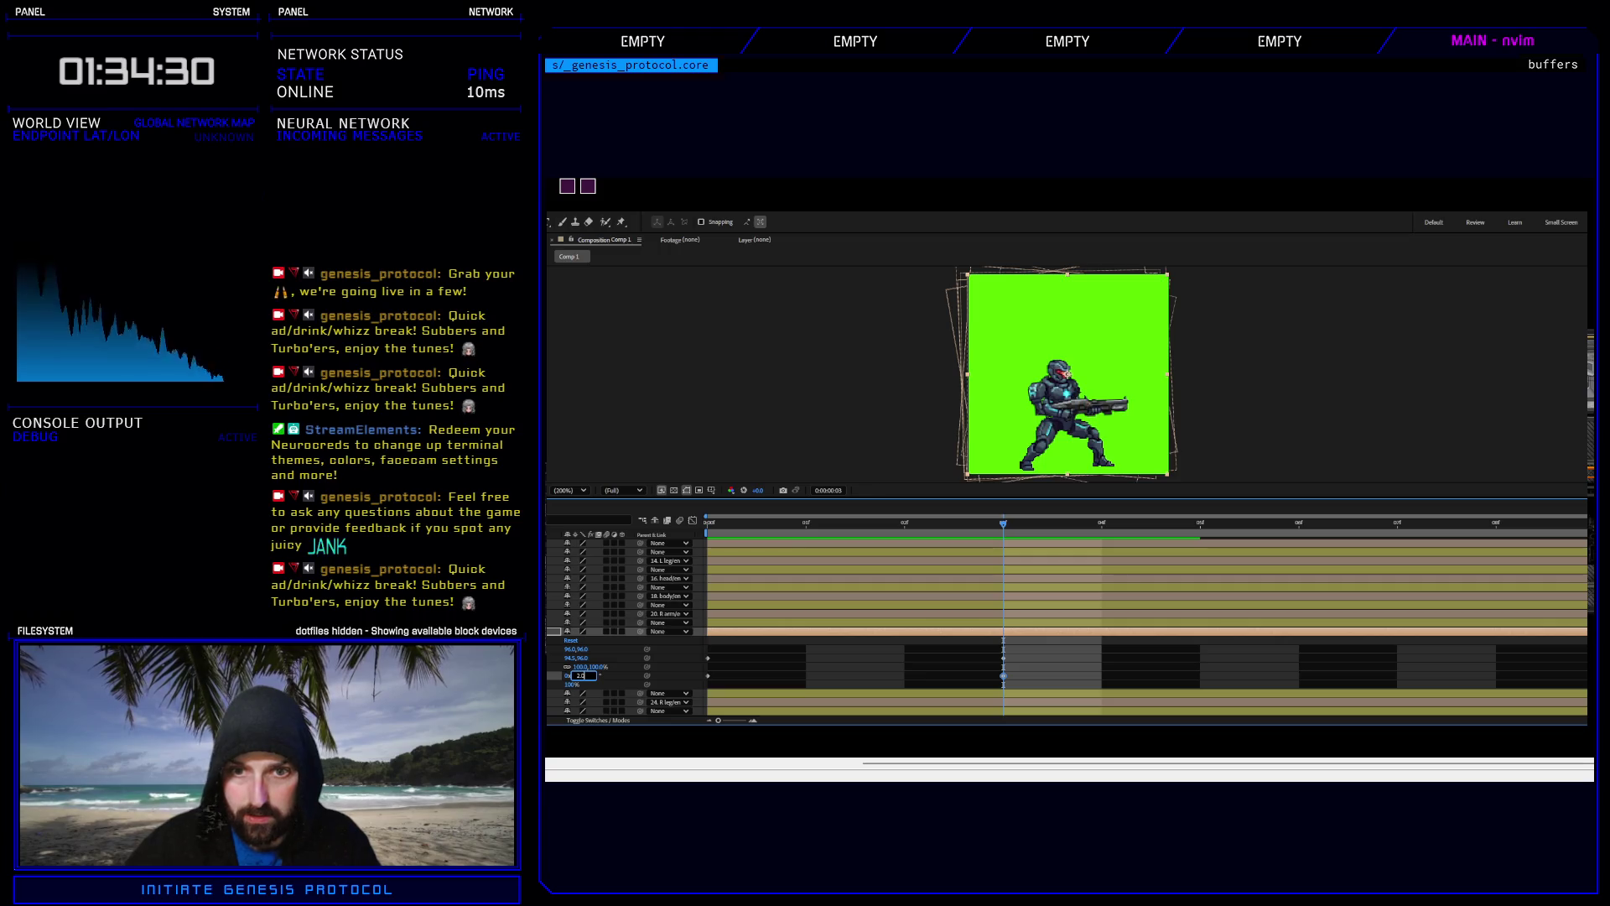
{"action": "key", "text": "Return"}
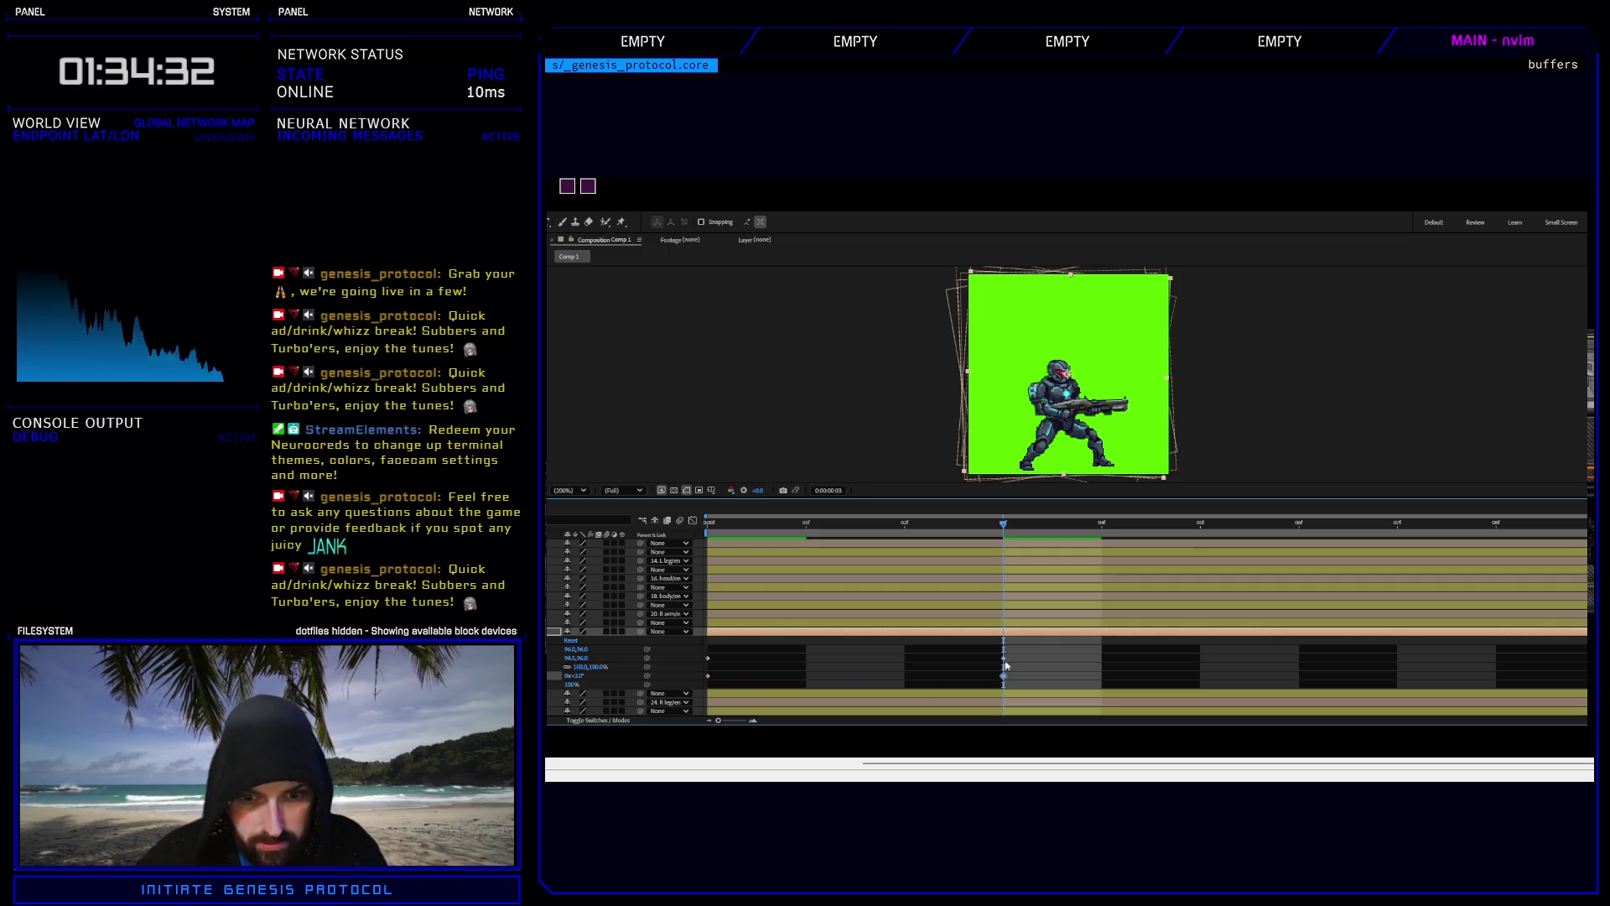
{"action": "left_click", "coordinate": [1004, 659]}
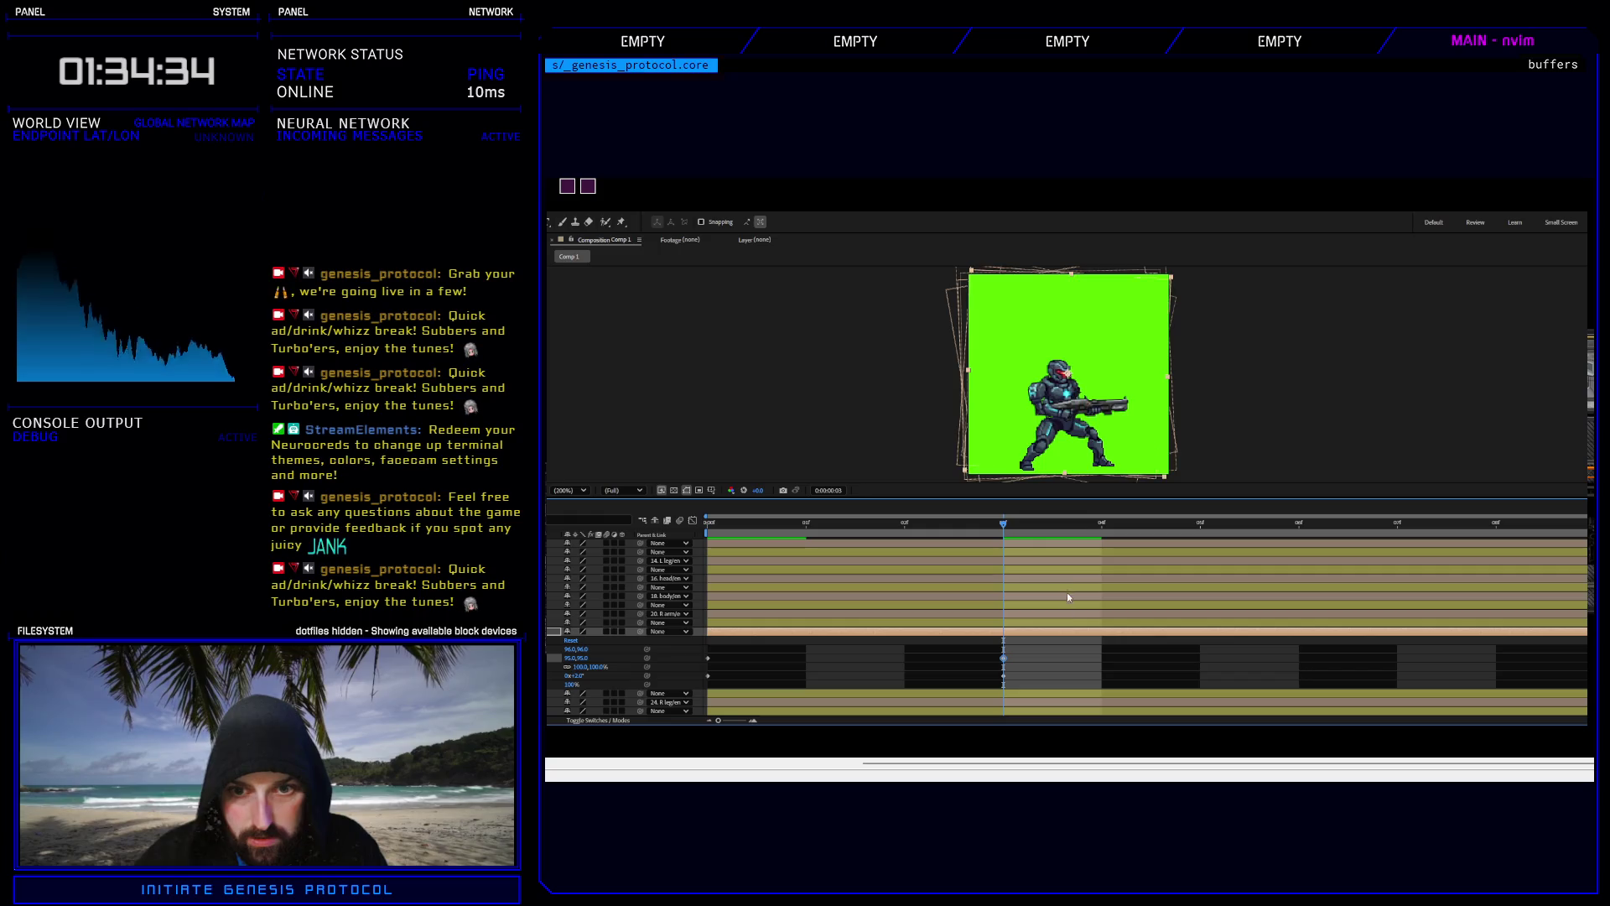
{"action": "mouse_move", "coordinate": [906, 532]}
{"action": "left_mouse_down"}
{"action": "mouse_move", "coordinate": [1149, 528]}
{"action": "mouse_move", "coordinate": [783, 528]}
{"action": "mouse_move", "coordinate": [1099, 537]}
{"action": "mouse_move", "coordinate": [1005, 546]}
{"action": "mouse_move", "coordinate": [730, 531]}
{"action": "left_mouse_up"}
{"action": "key", "text": "space"}
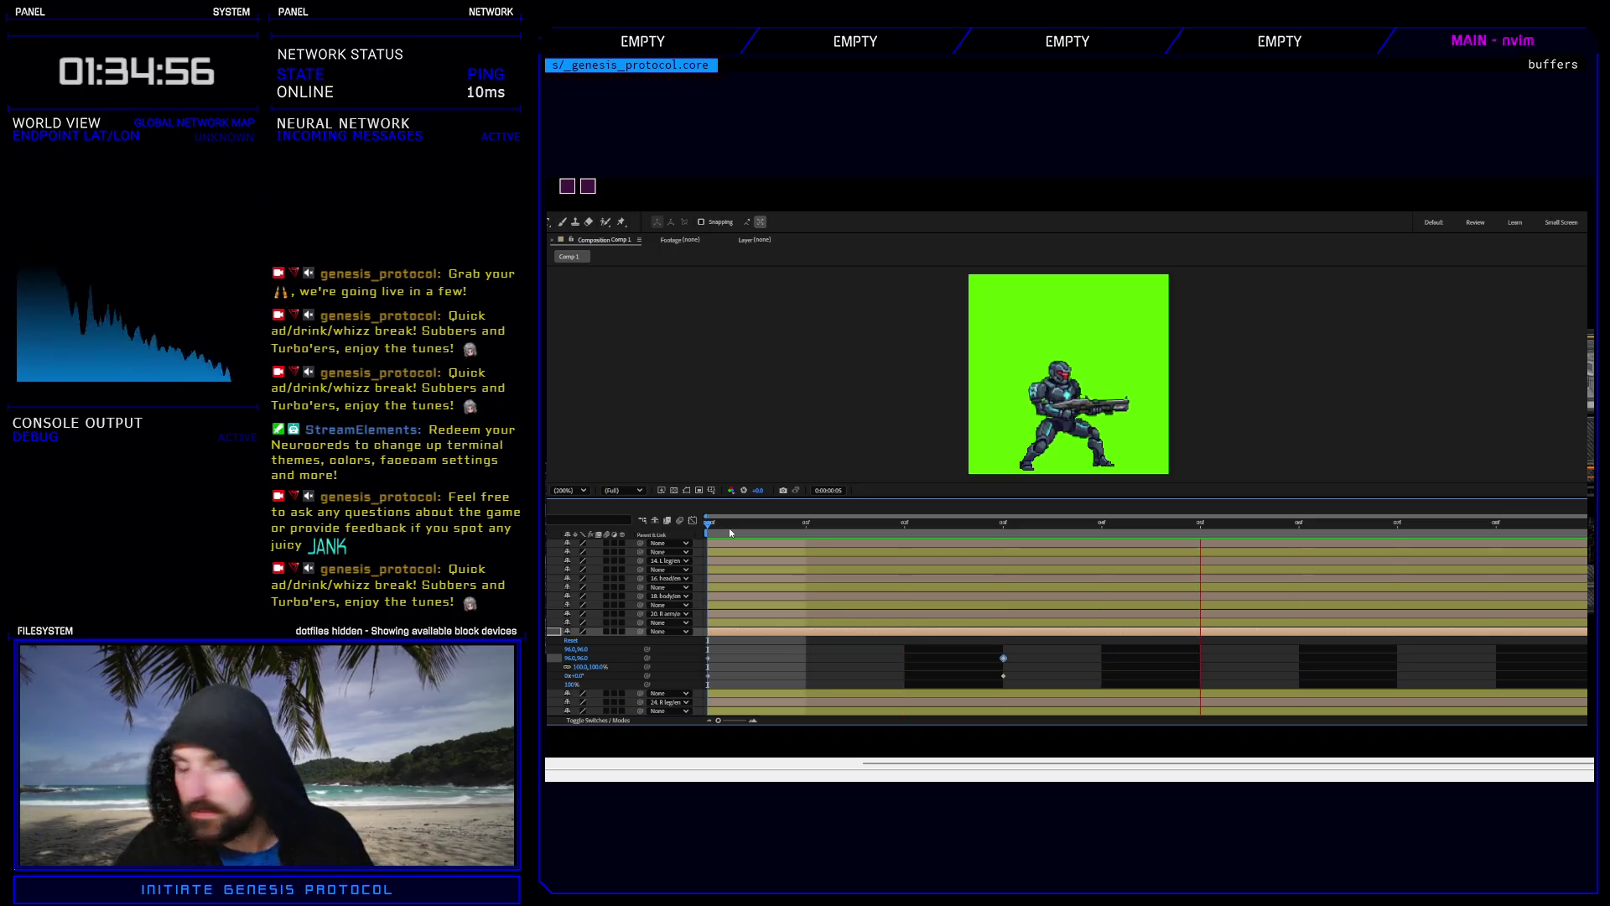
Stop the preview, open folder 9 under Battlers\enemy, then return to the soldier comp.
{"action": "key", "text": "space"}
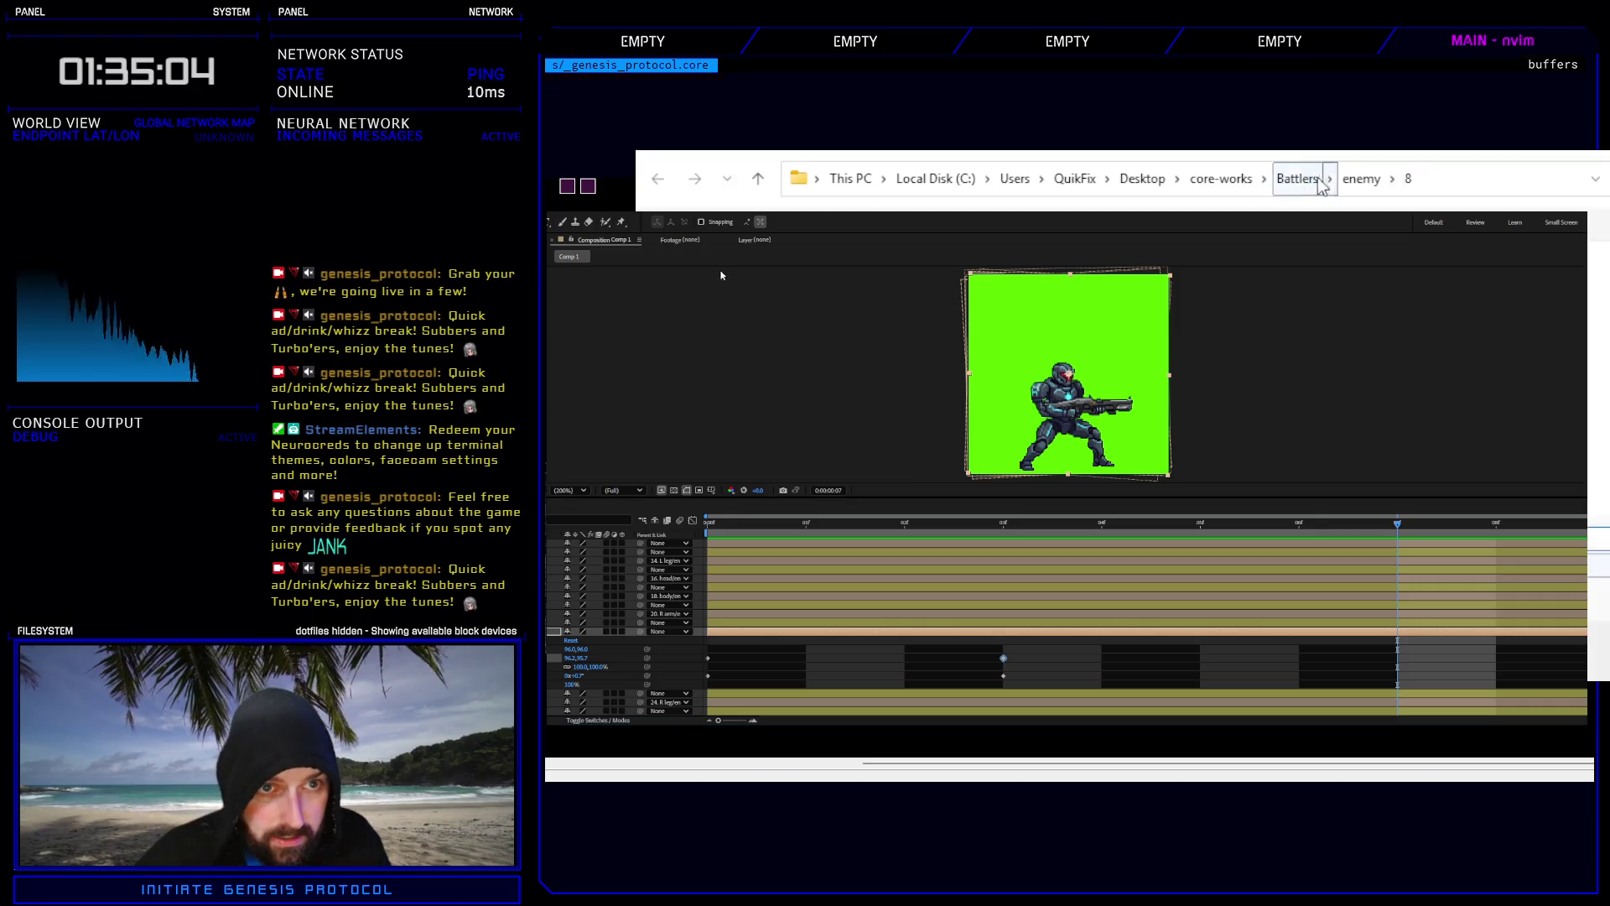
{"action": "key", "text": "Return"}
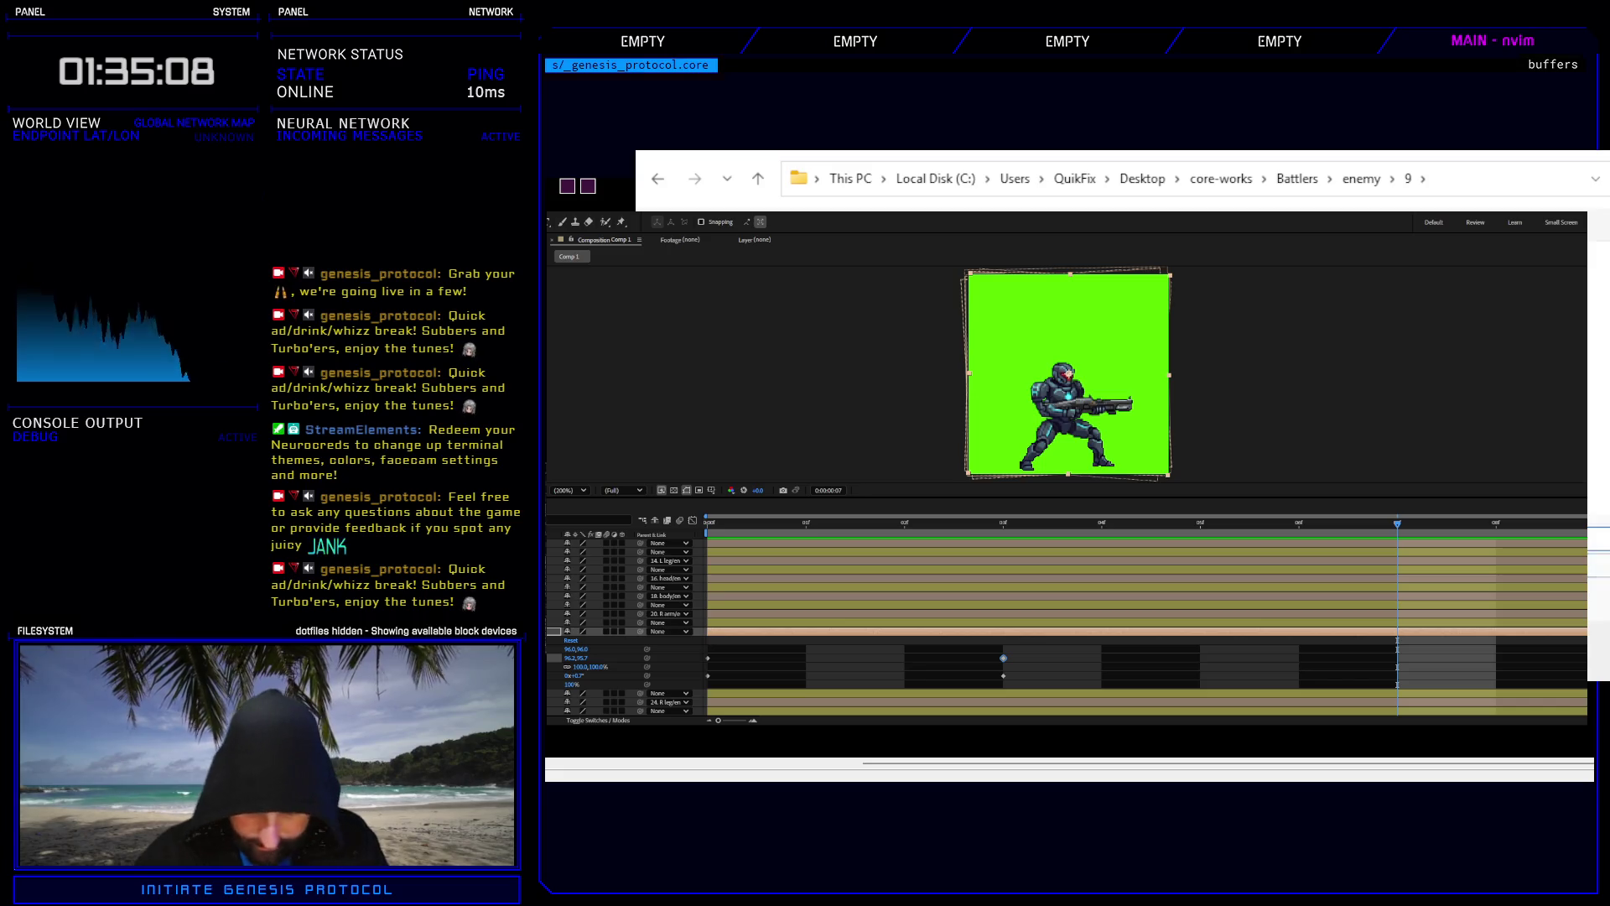
{"action": "left_click", "coordinate": [1082, 460]}
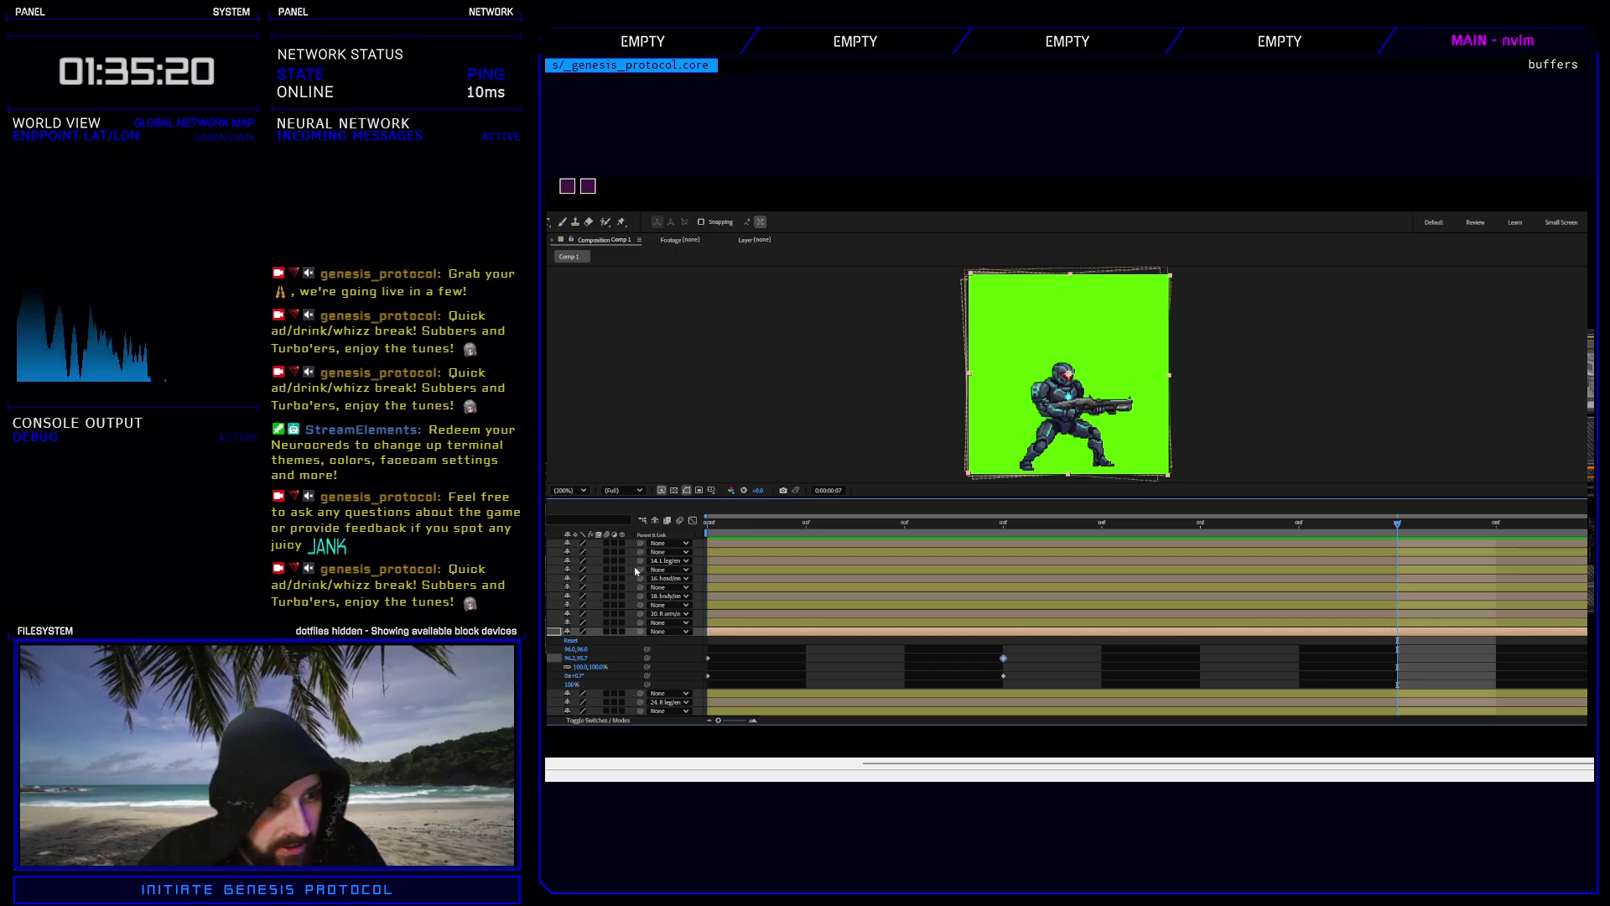
Collapse the keyframed properties and drag the new sprite-part images into the timeline stack.
{"action": "key", "text": "u"}
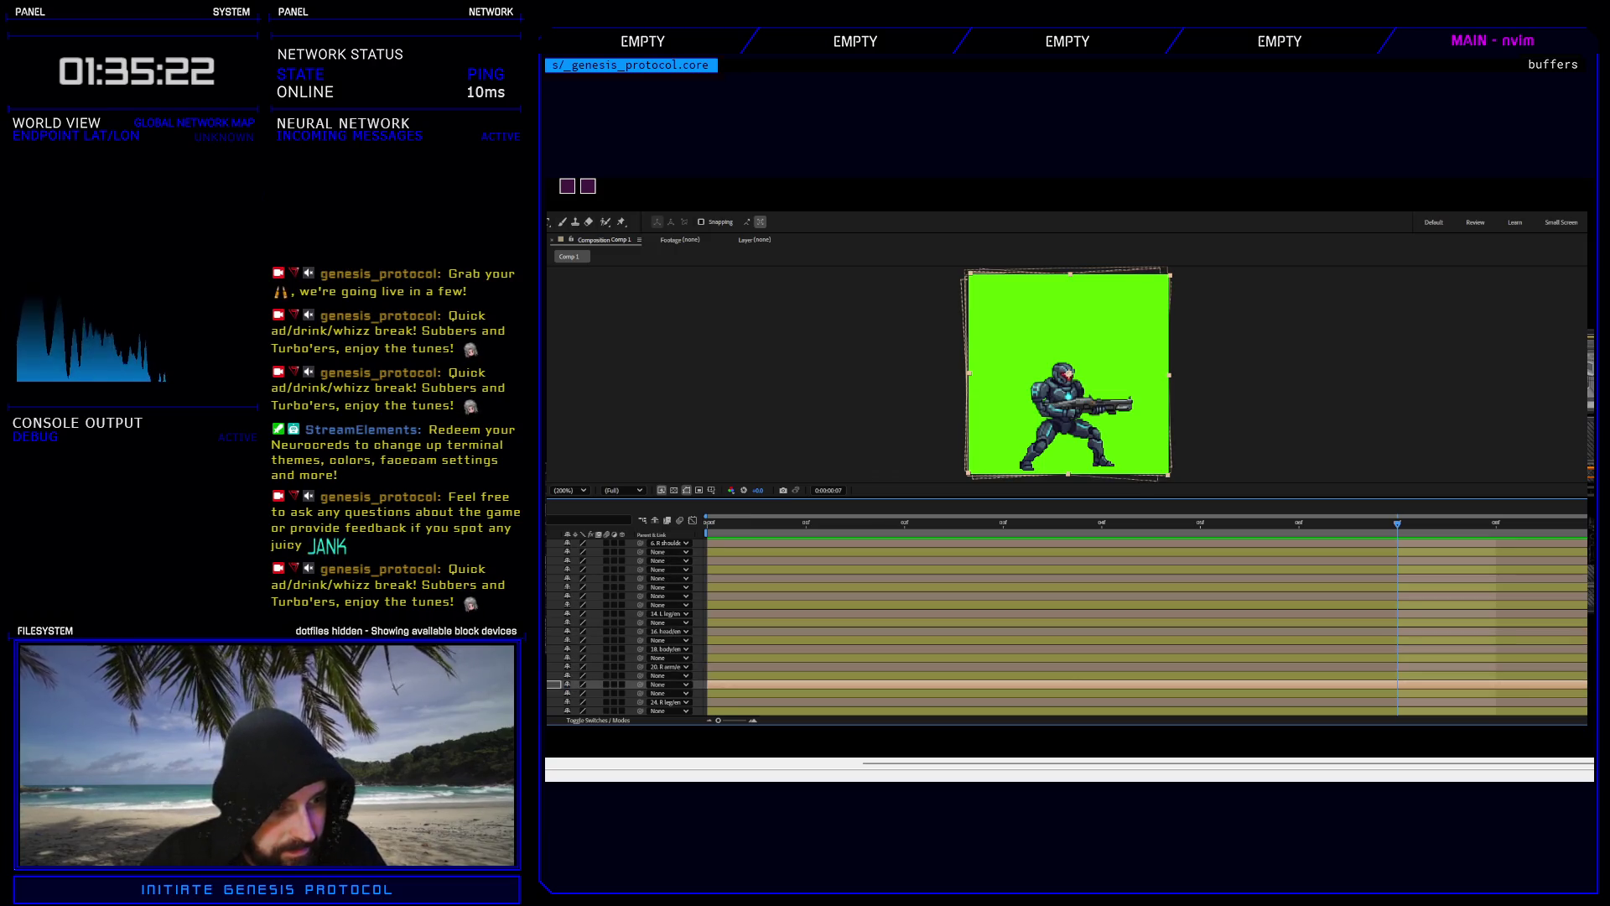
{"action": "scroll", "coordinate": [1065, 629], "scroll_direction": "up", "scroll_amount": 2}
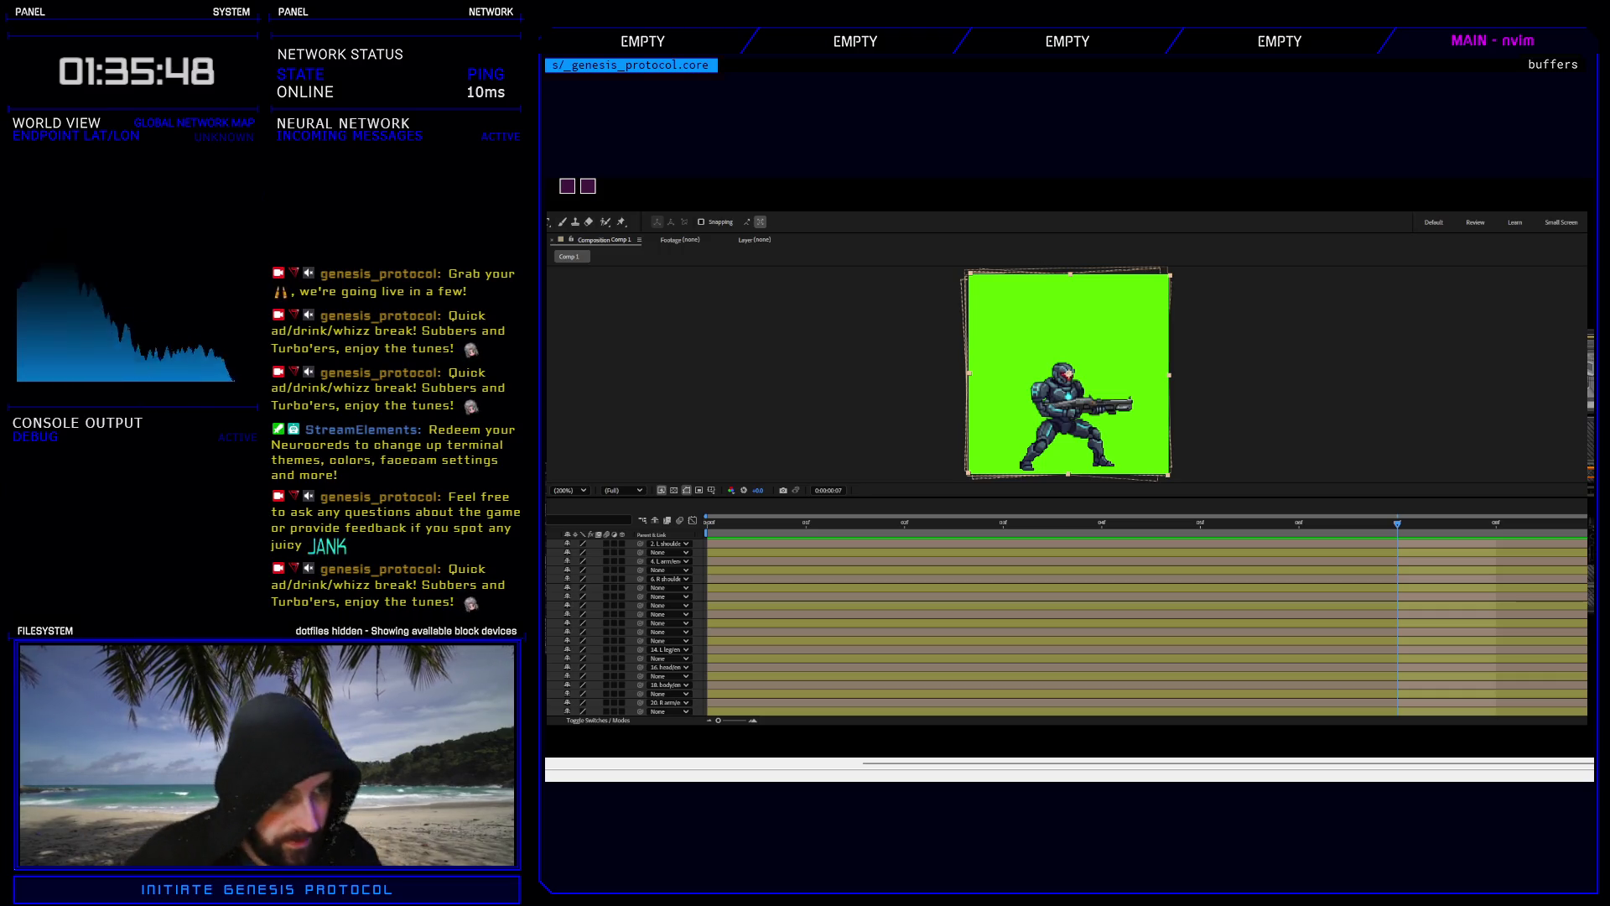
{"action": "left_click_drag", "start_coordinate": [587, 601], "coordinate": [587, 711]}
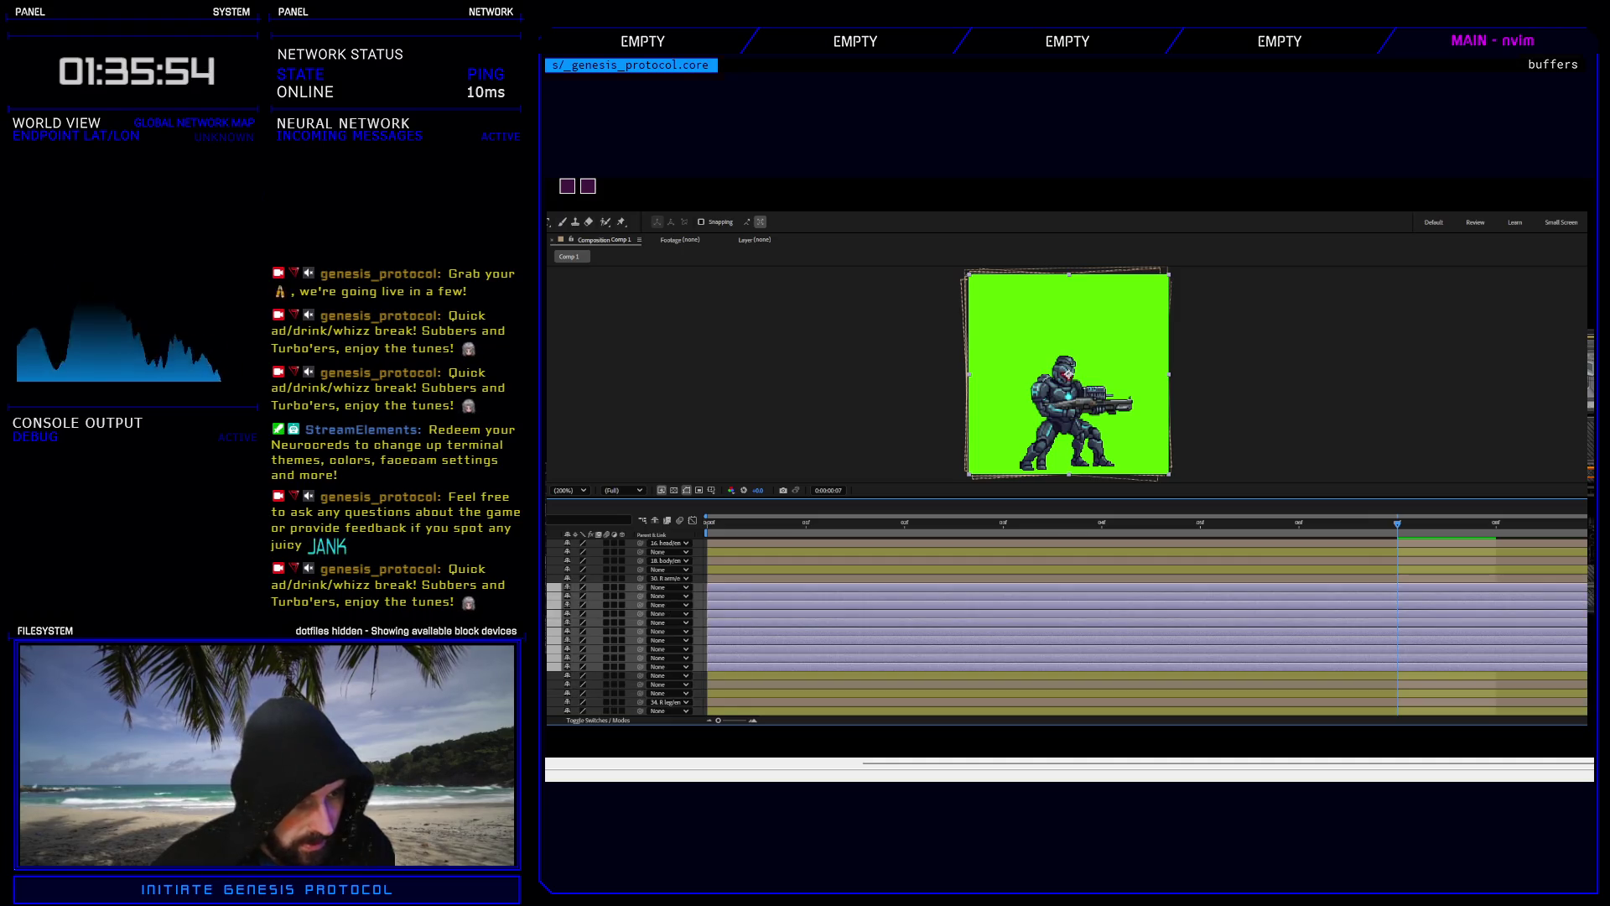
Reorder the new part layers, moving the bottom layer up above the L leg layer.
{"action": "left_click", "coordinate": [587, 587]}
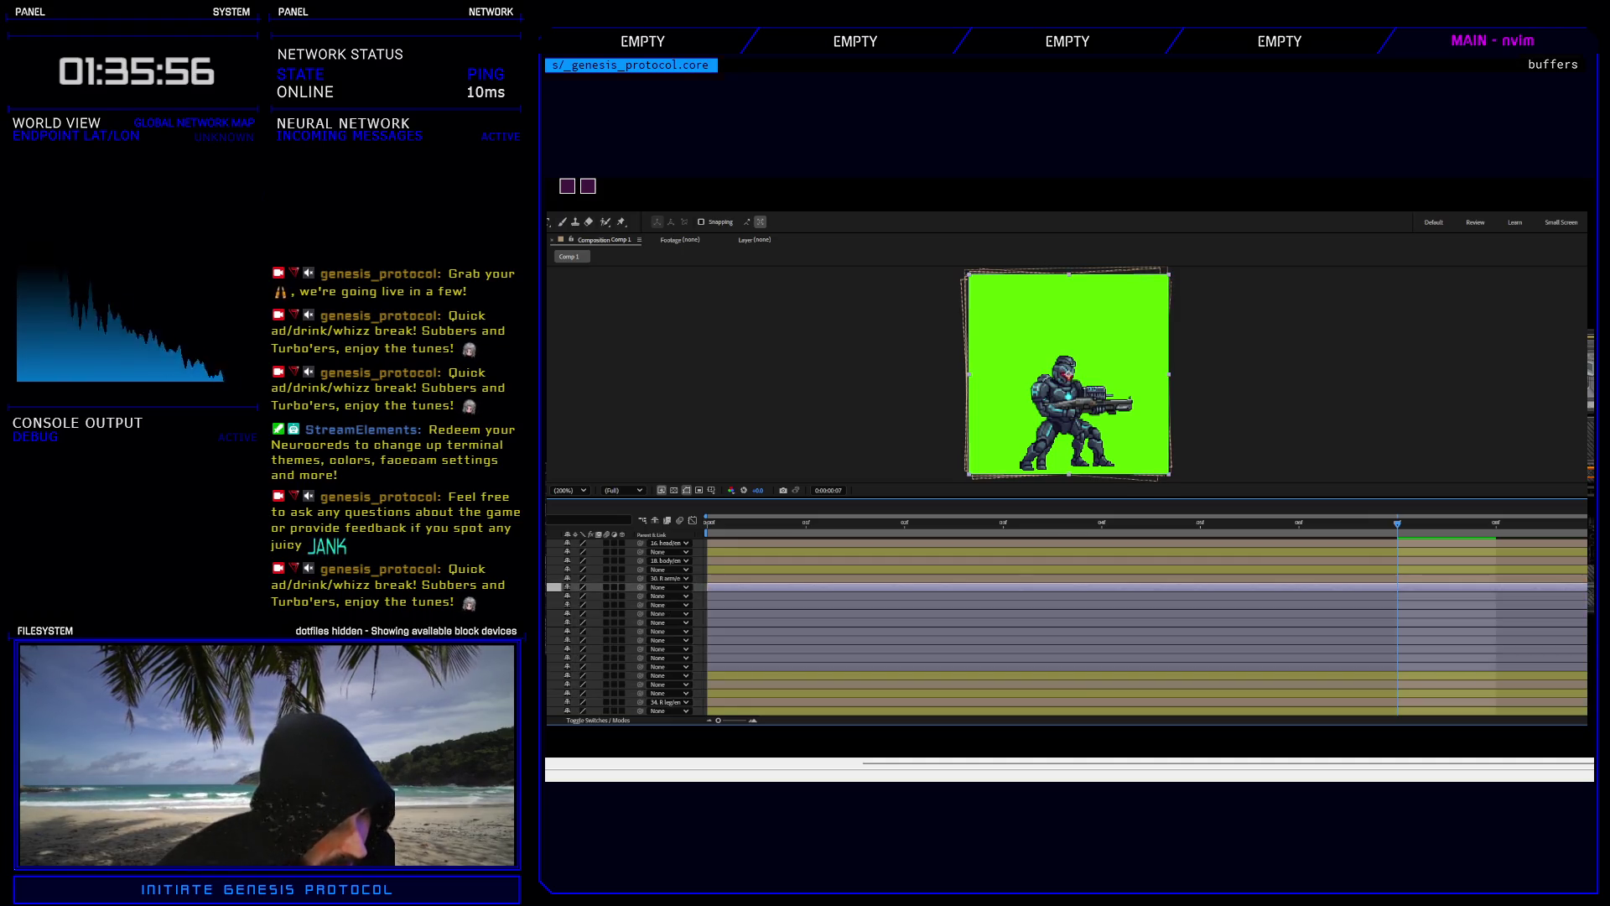
{"action": "left_click_drag", "start_coordinate": [587, 587], "coordinate": [587, 675]}
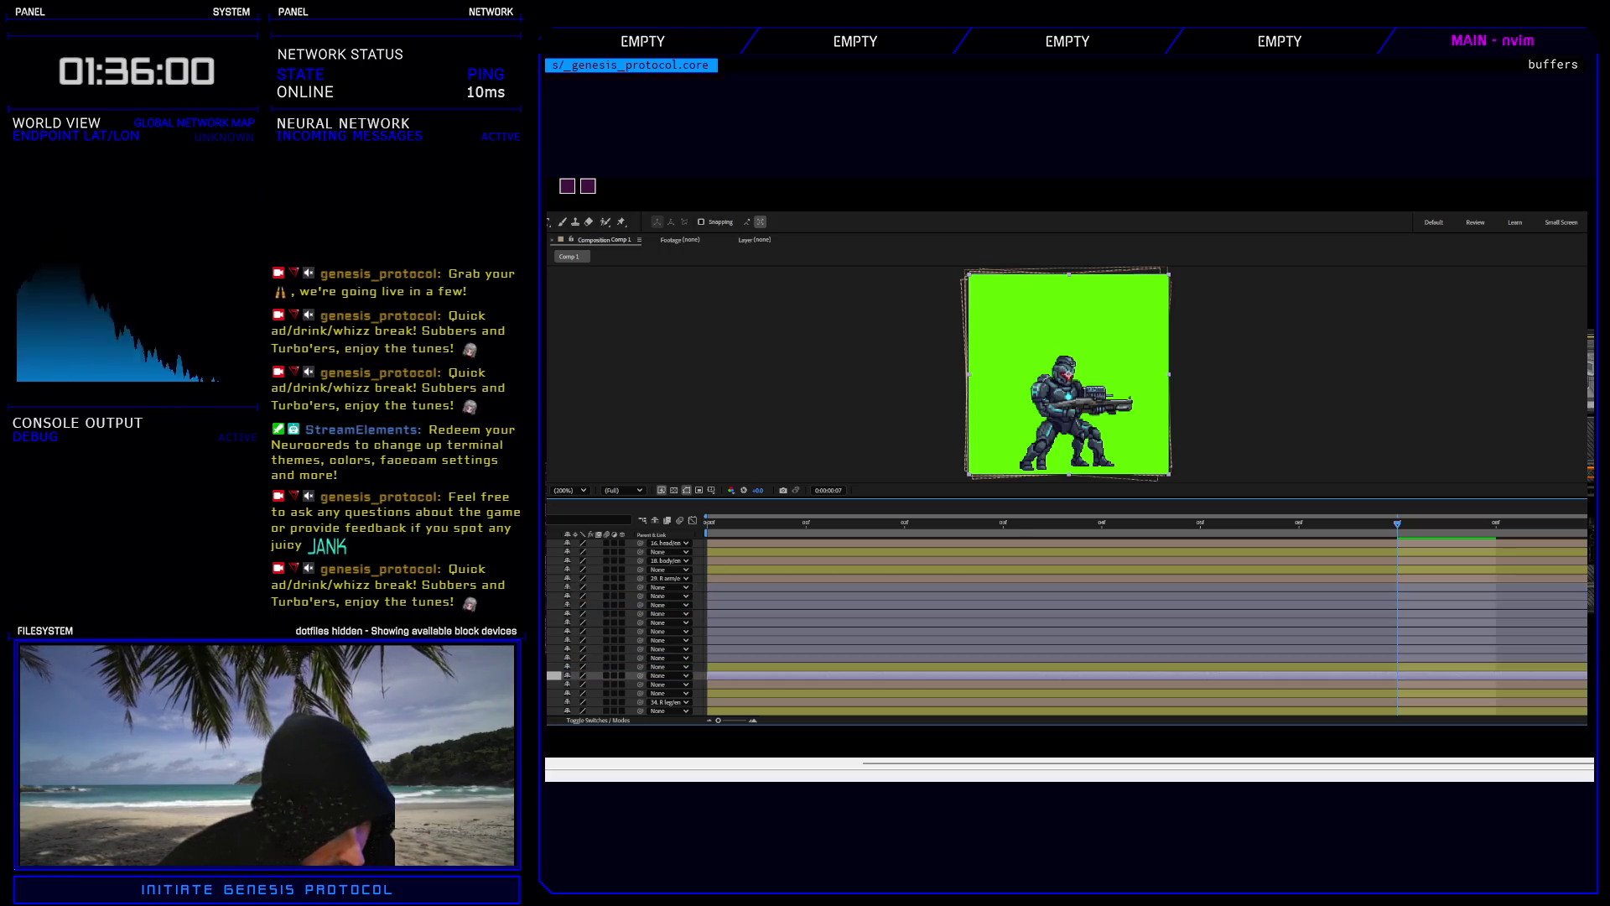
{"action": "key", "text": "ctrl+z"}
{"action": "left_click_drag", "start_coordinate": [587, 587], "coordinate": [587, 696]}
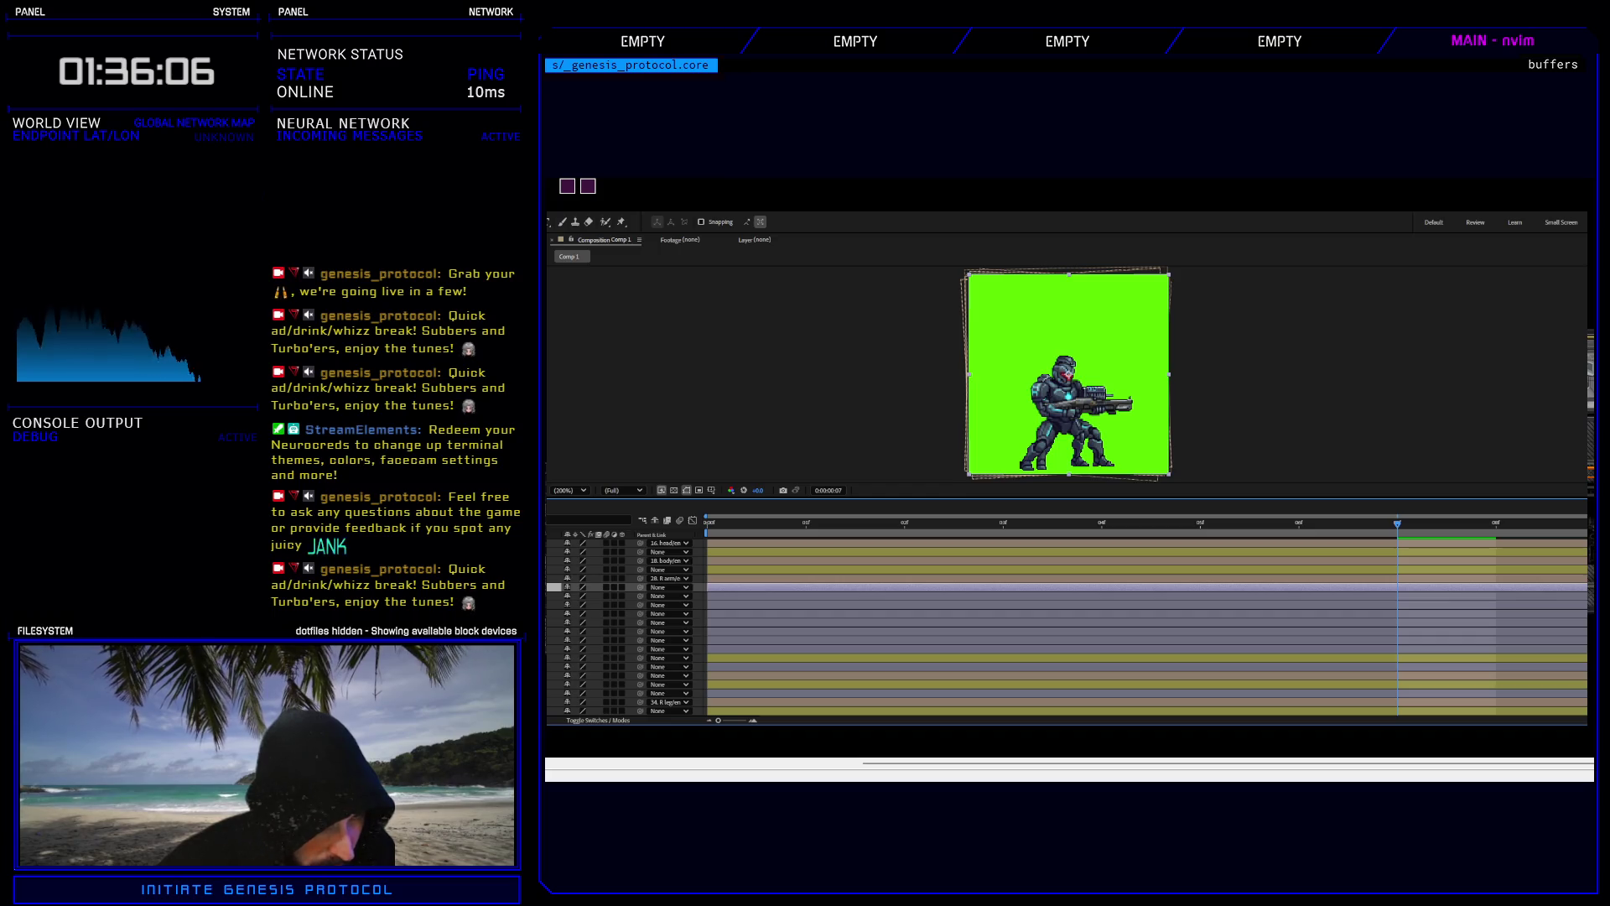
{"action": "scroll", "coordinate": [1065, 624], "scroll_direction": "up", "scroll_amount": 4}
{"action": "left_click_drag", "start_coordinate": [587, 693], "coordinate": [587, 576]}
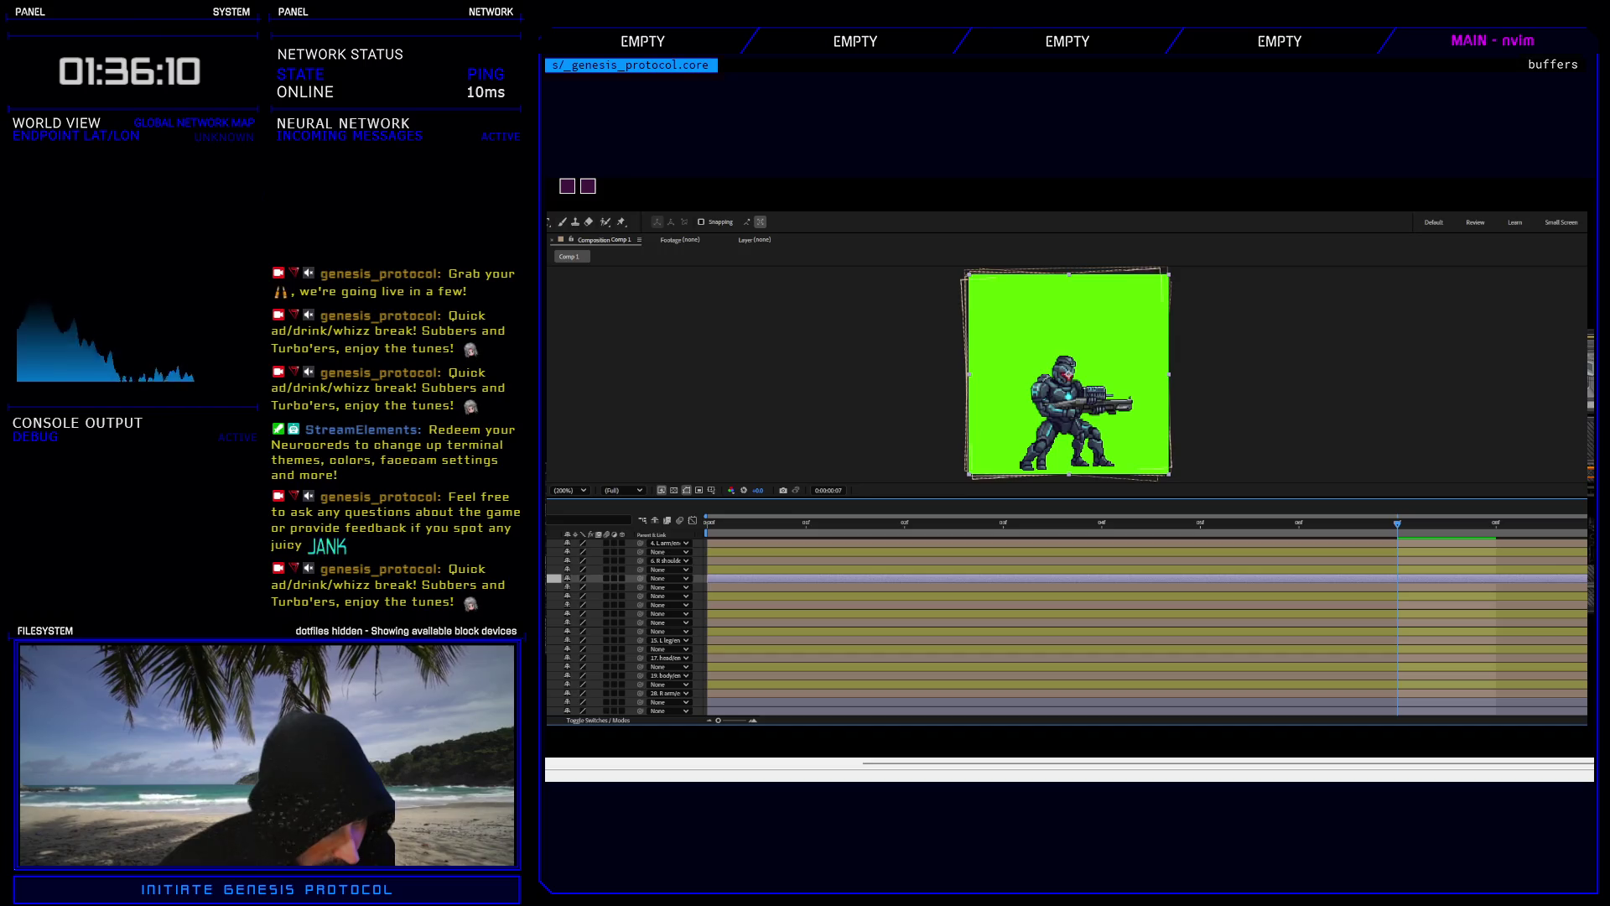
{"action": "left_click_drag", "start_coordinate": [587, 702], "coordinate": [587, 690]}
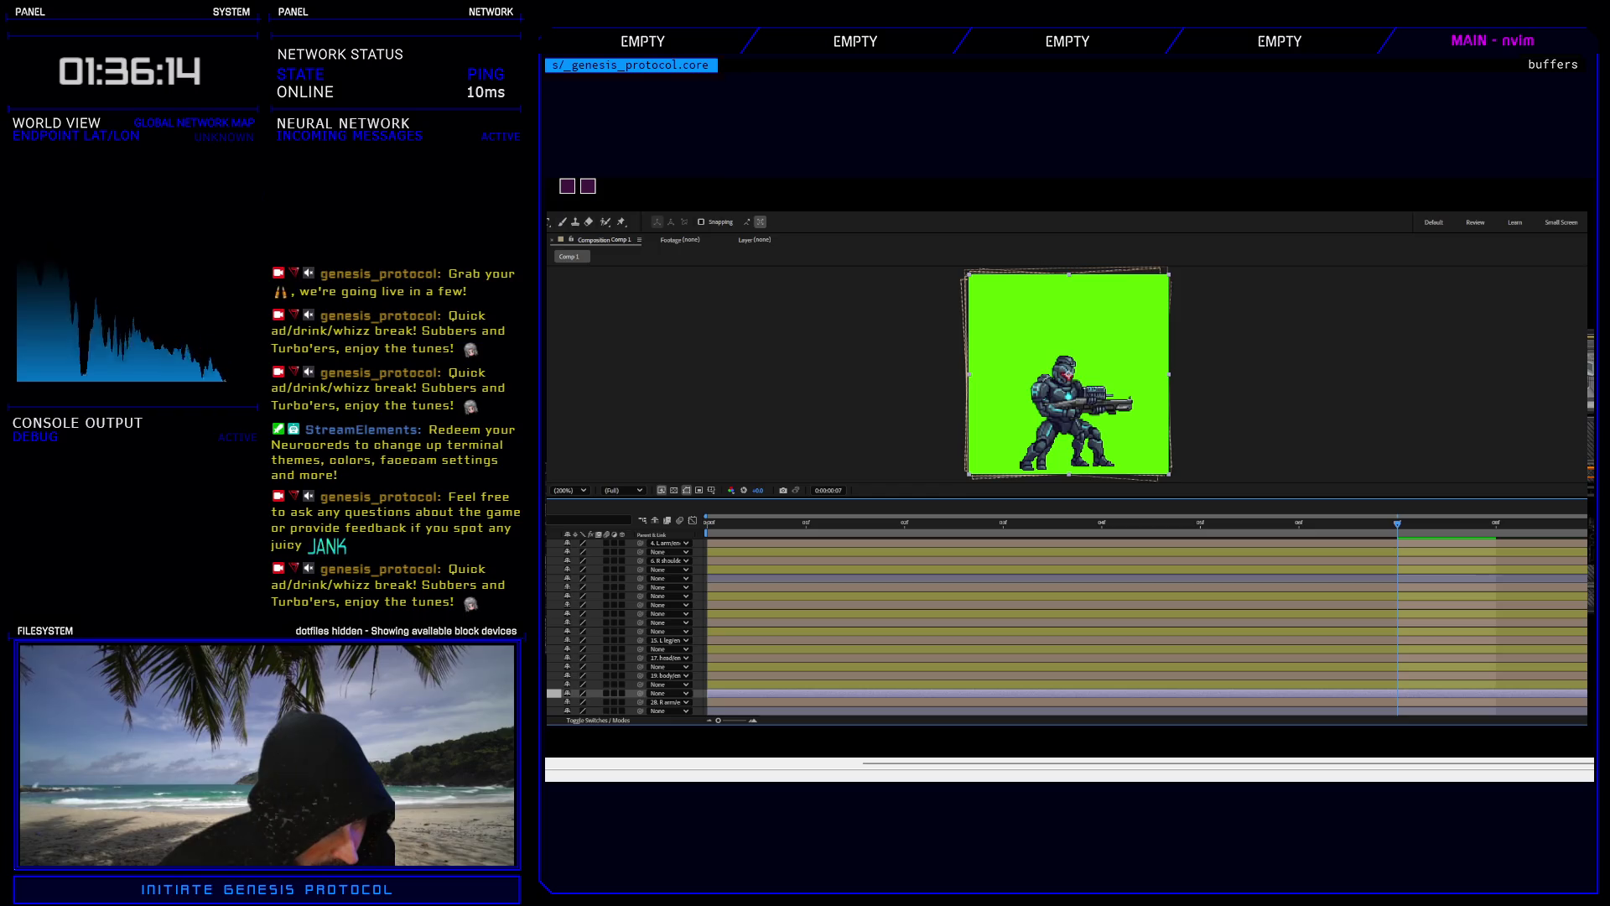
{"action": "left_click", "coordinate": [587, 710]}
{"action": "left_click_drag", "start_coordinate": [667, 710], "coordinate": [667, 619]}
Keep rearranging part layers, placing one above the L leg and one above the head.
{"action": "scroll", "coordinate": [667, 624], "scroll_direction": "down", "scroll_amount": 2}
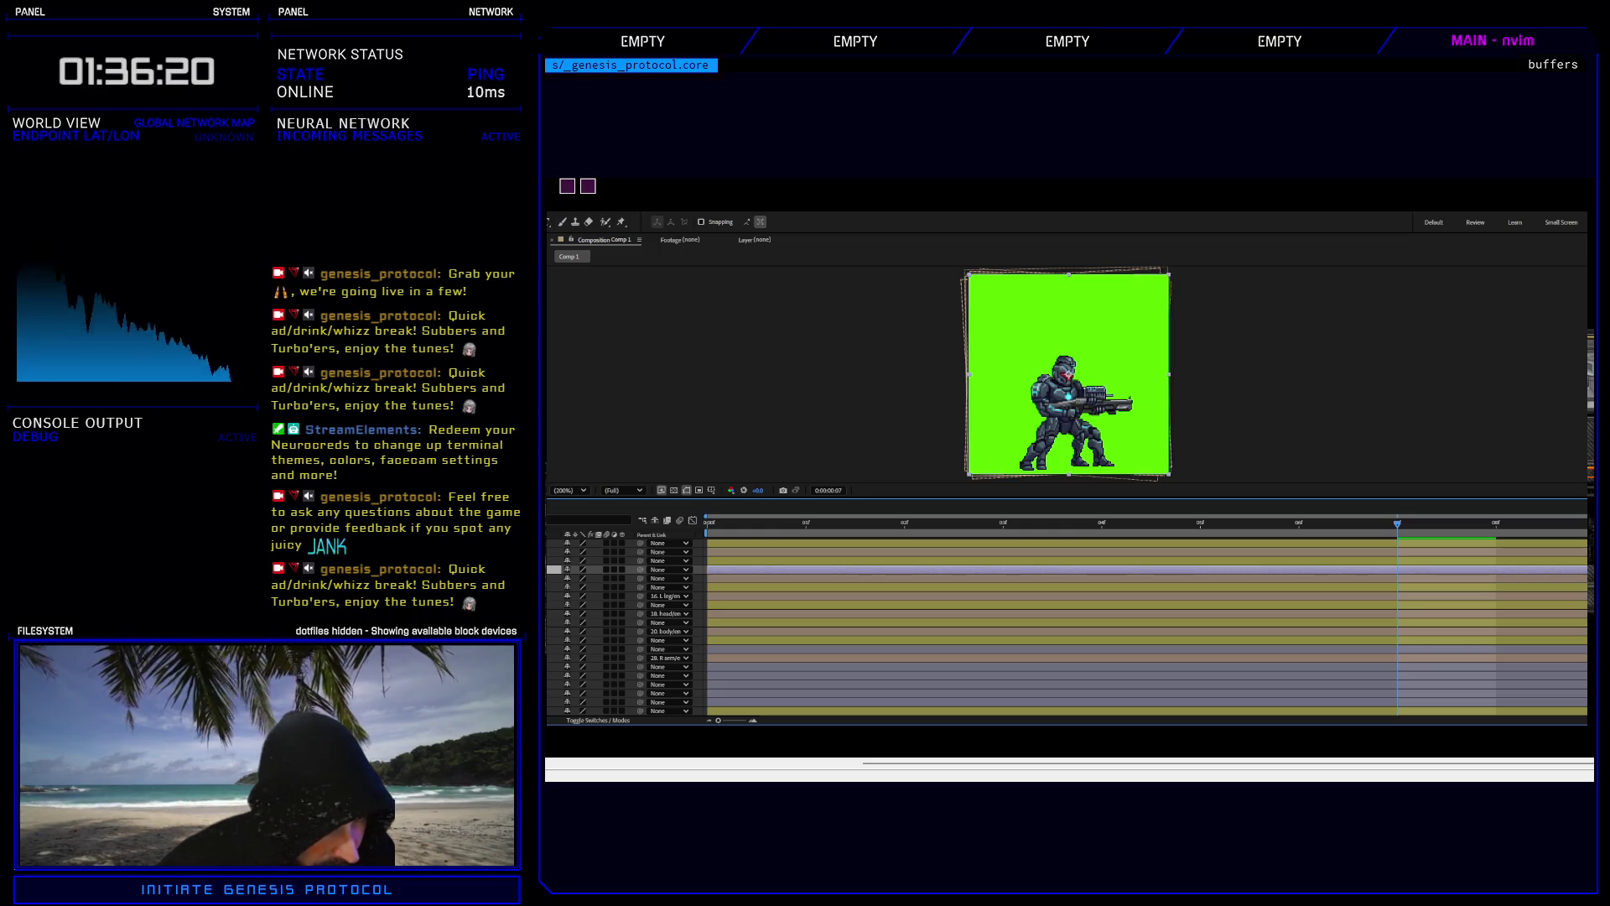
{"action": "left_click", "coordinate": [587, 667]}
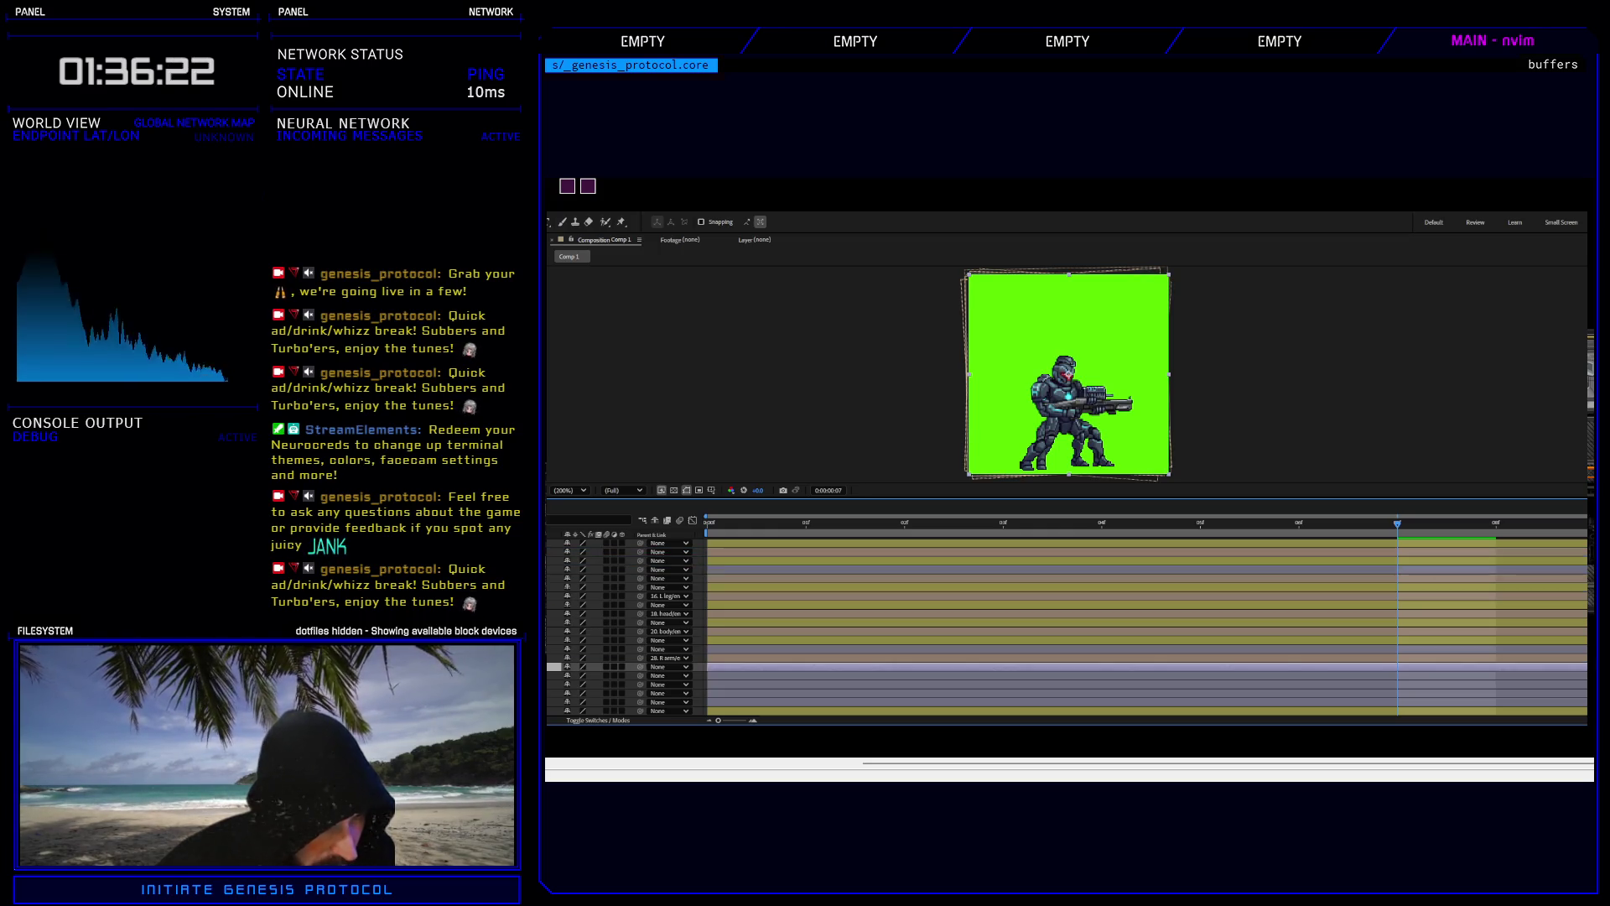
{"action": "scroll", "coordinate": [629, 629], "scroll_direction": "up", "scroll_amount": 3}
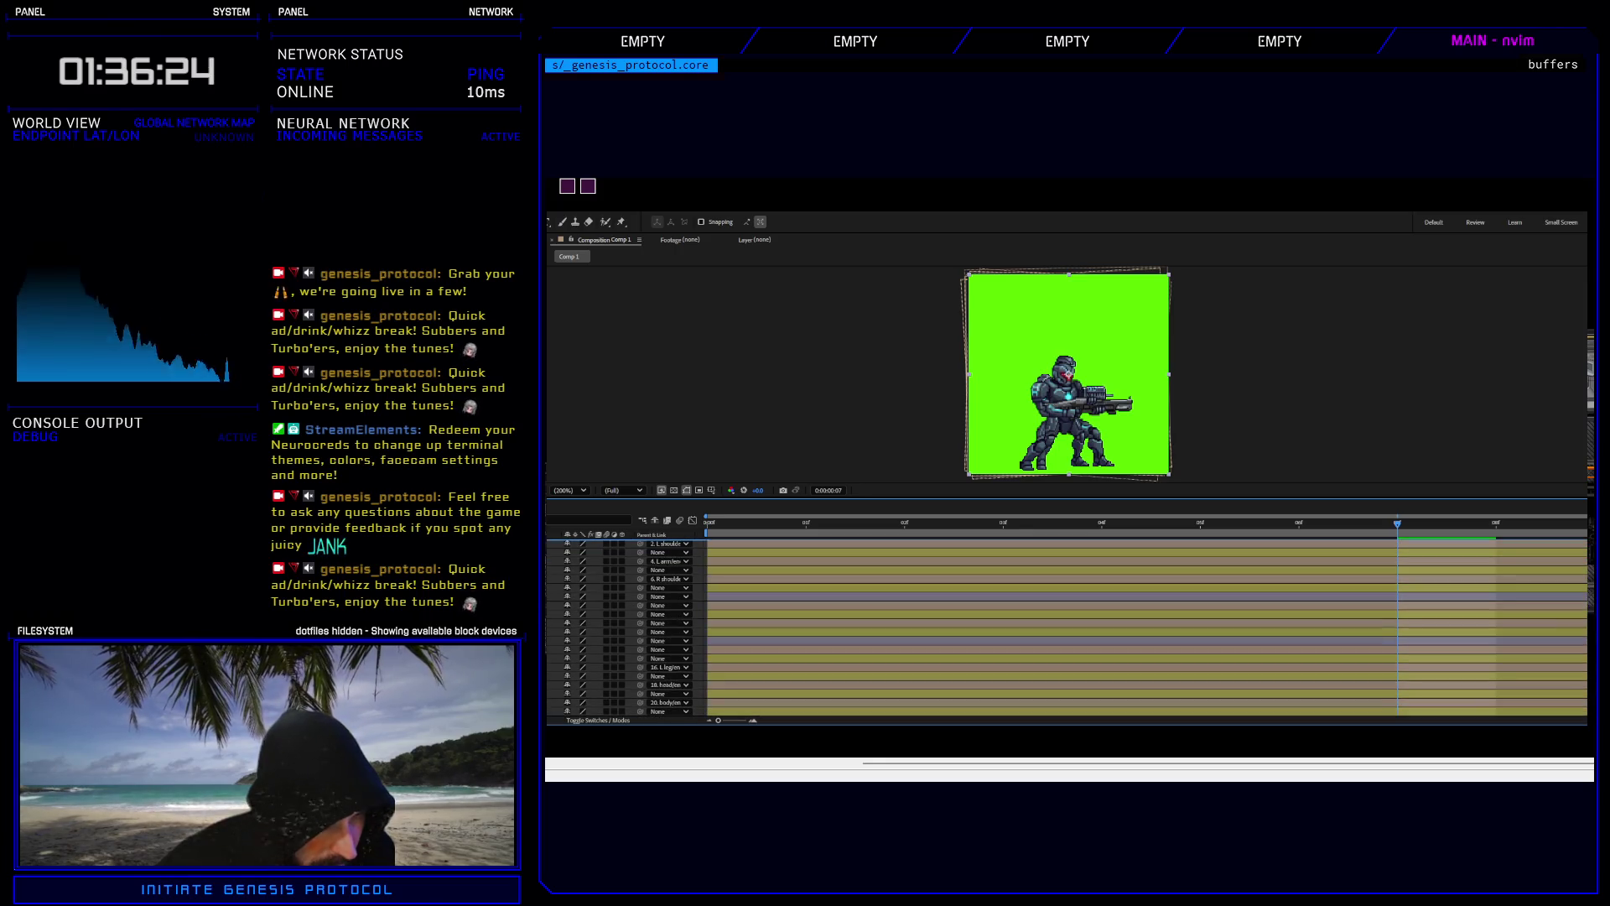
{"action": "scroll", "coordinate": [629, 629], "scroll_direction": "up", "scroll_amount": 1}
{"action": "scroll", "coordinate": [629, 629], "scroll_direction": "down", "scroll_amount": 5}
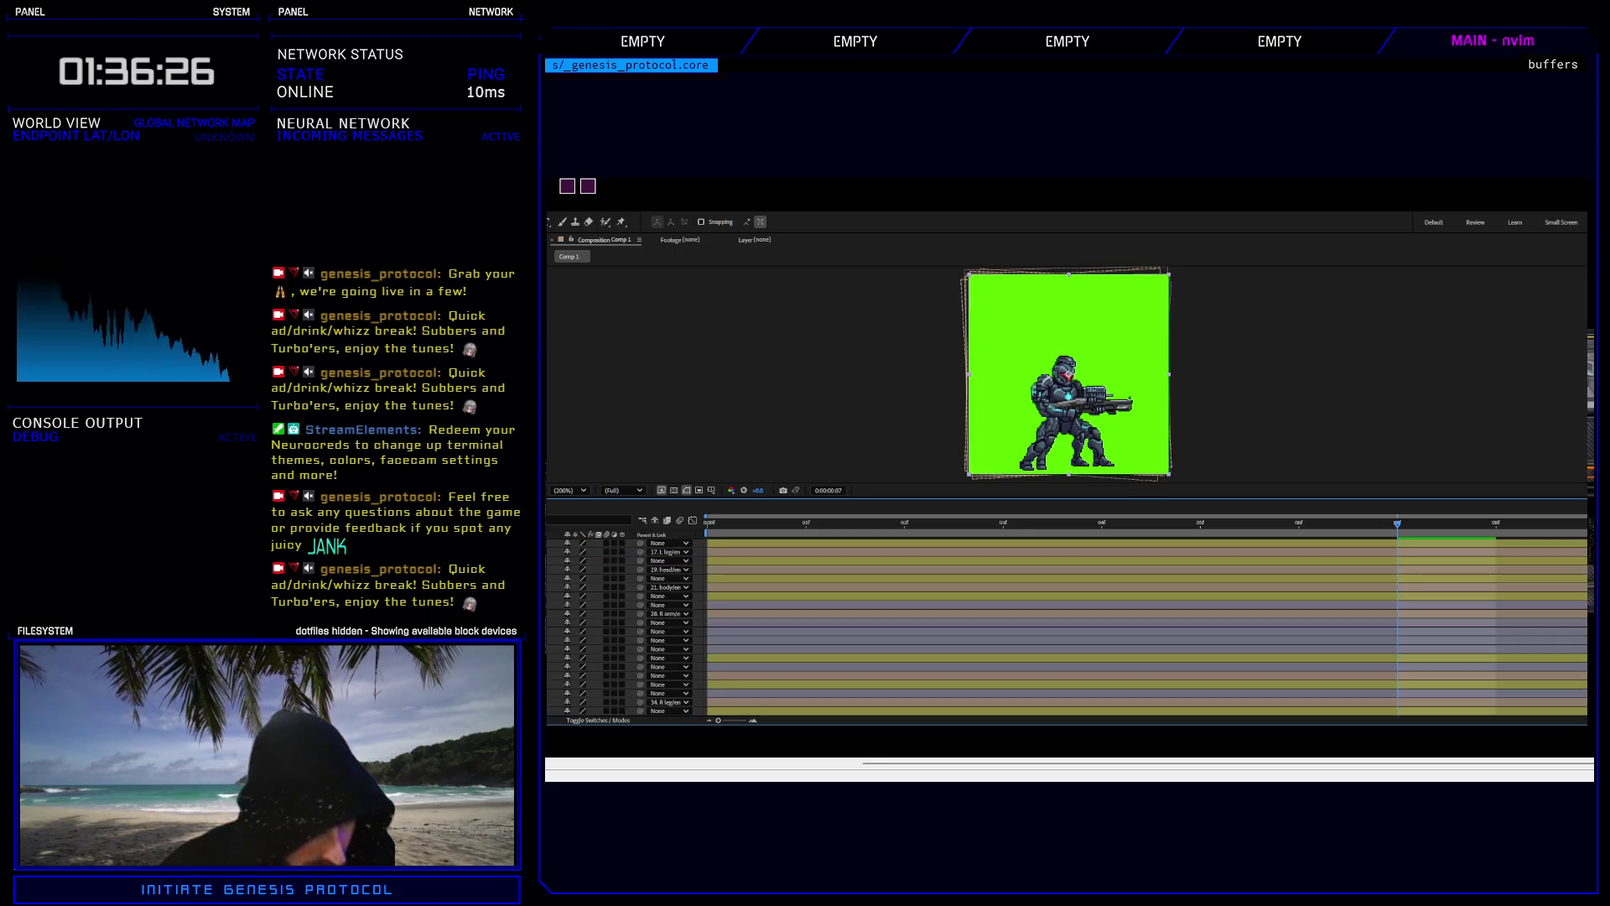
{"action": "left_click", "coordinate": [624, 622]}
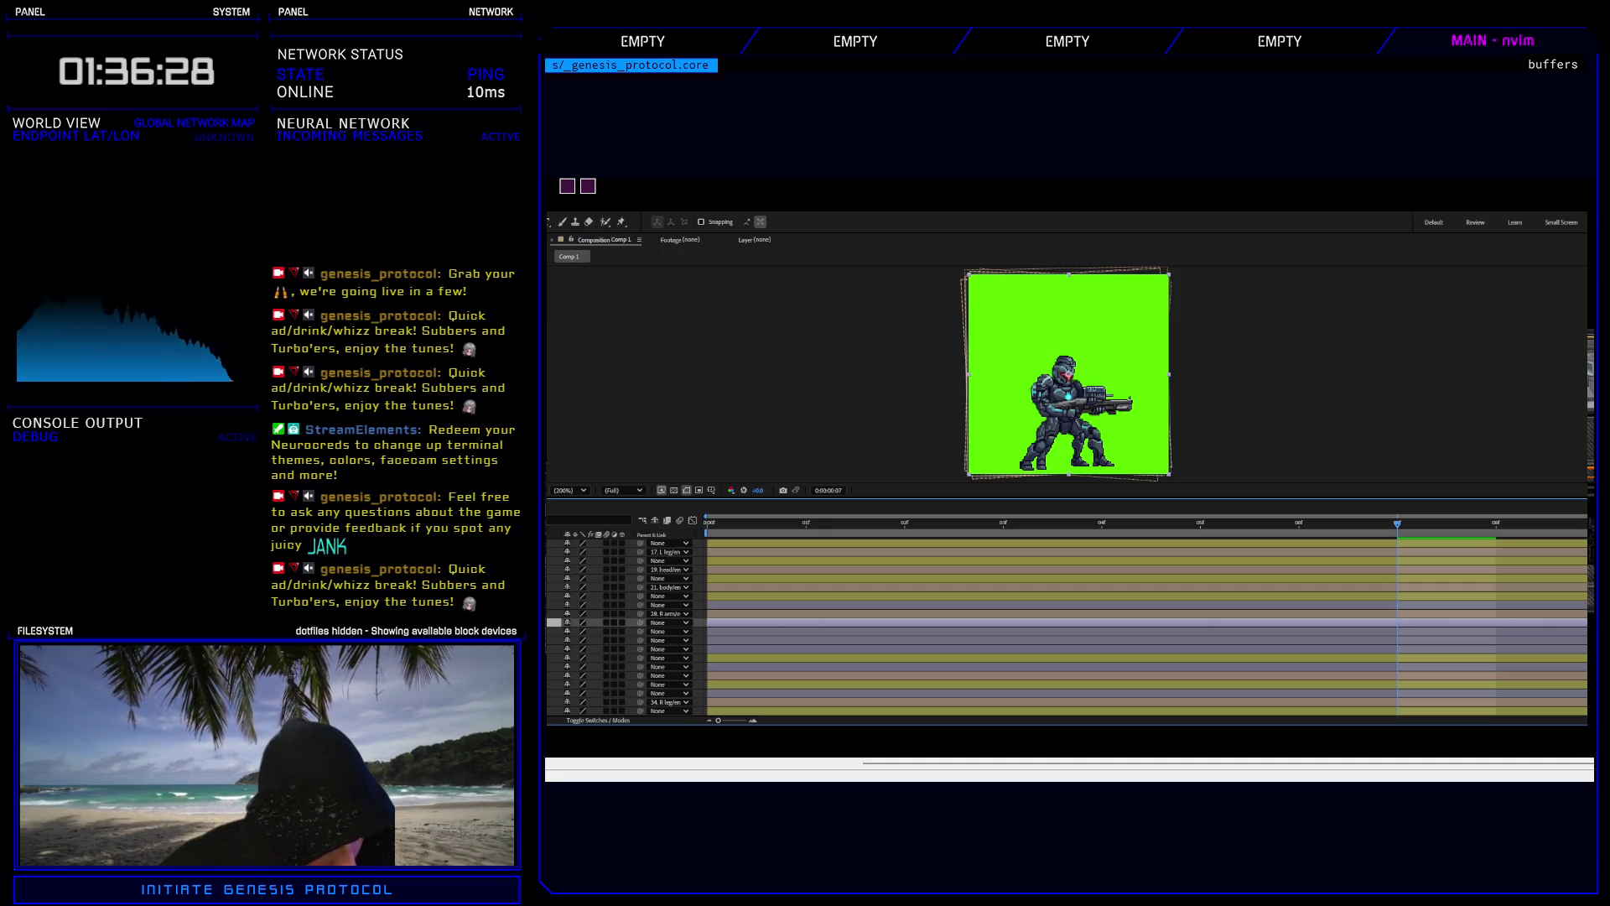
{"action": "left_click_drag", "start_coordinate": [625, 623], "coordinate": [624, 548]}
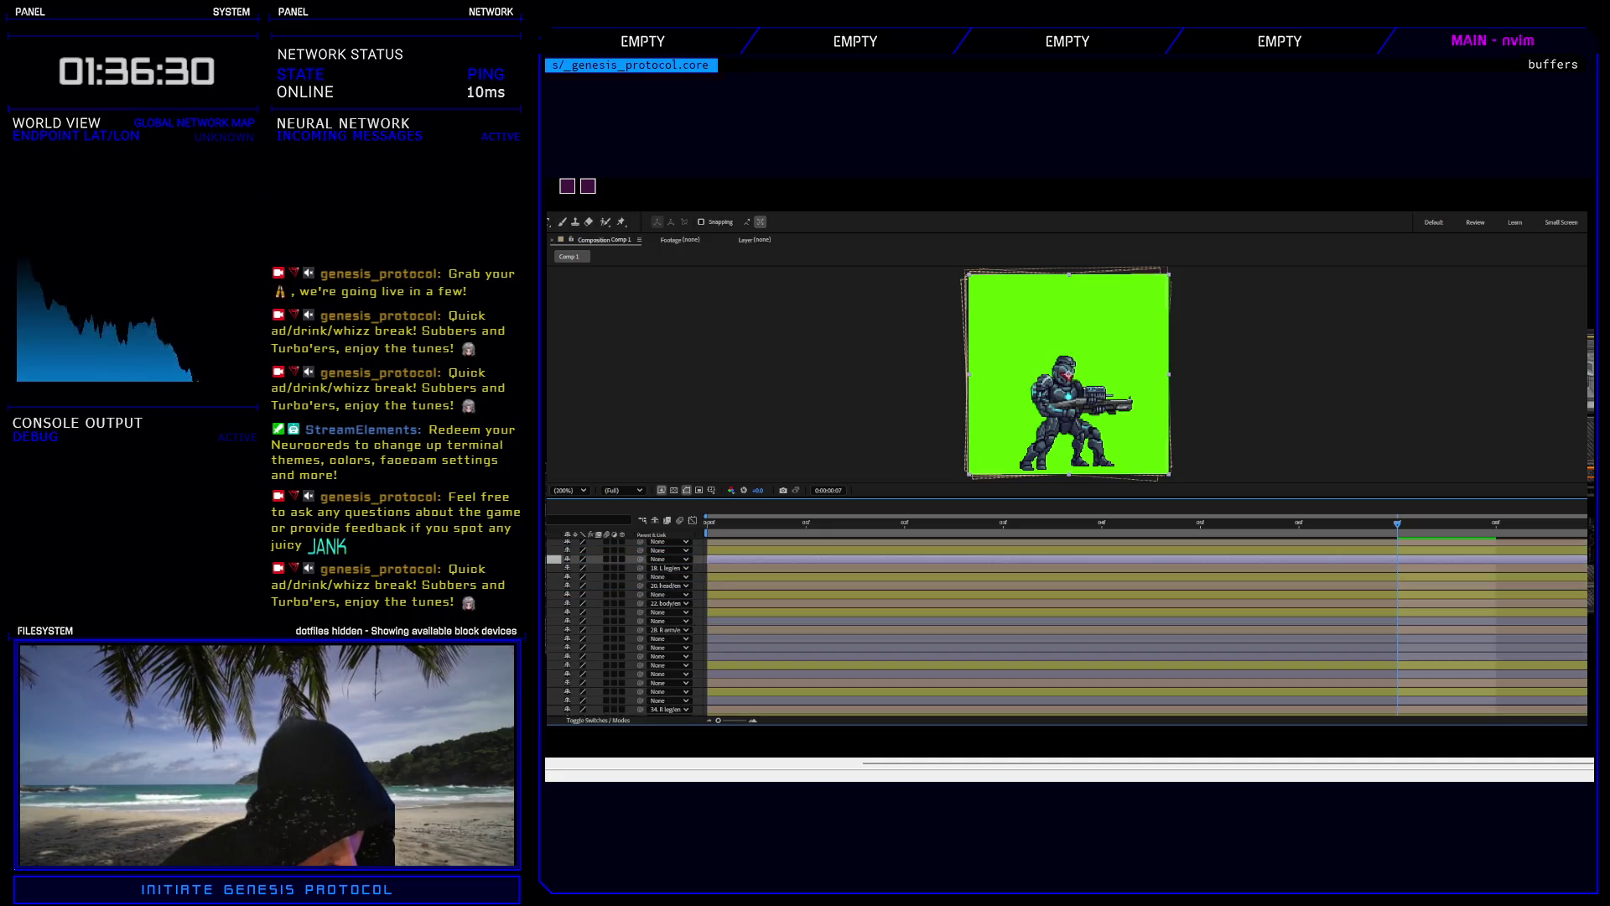
{"action": "scroll", "coordinate": [1065, 629], "scroll_direction": "down", "scroll_amount": 1}
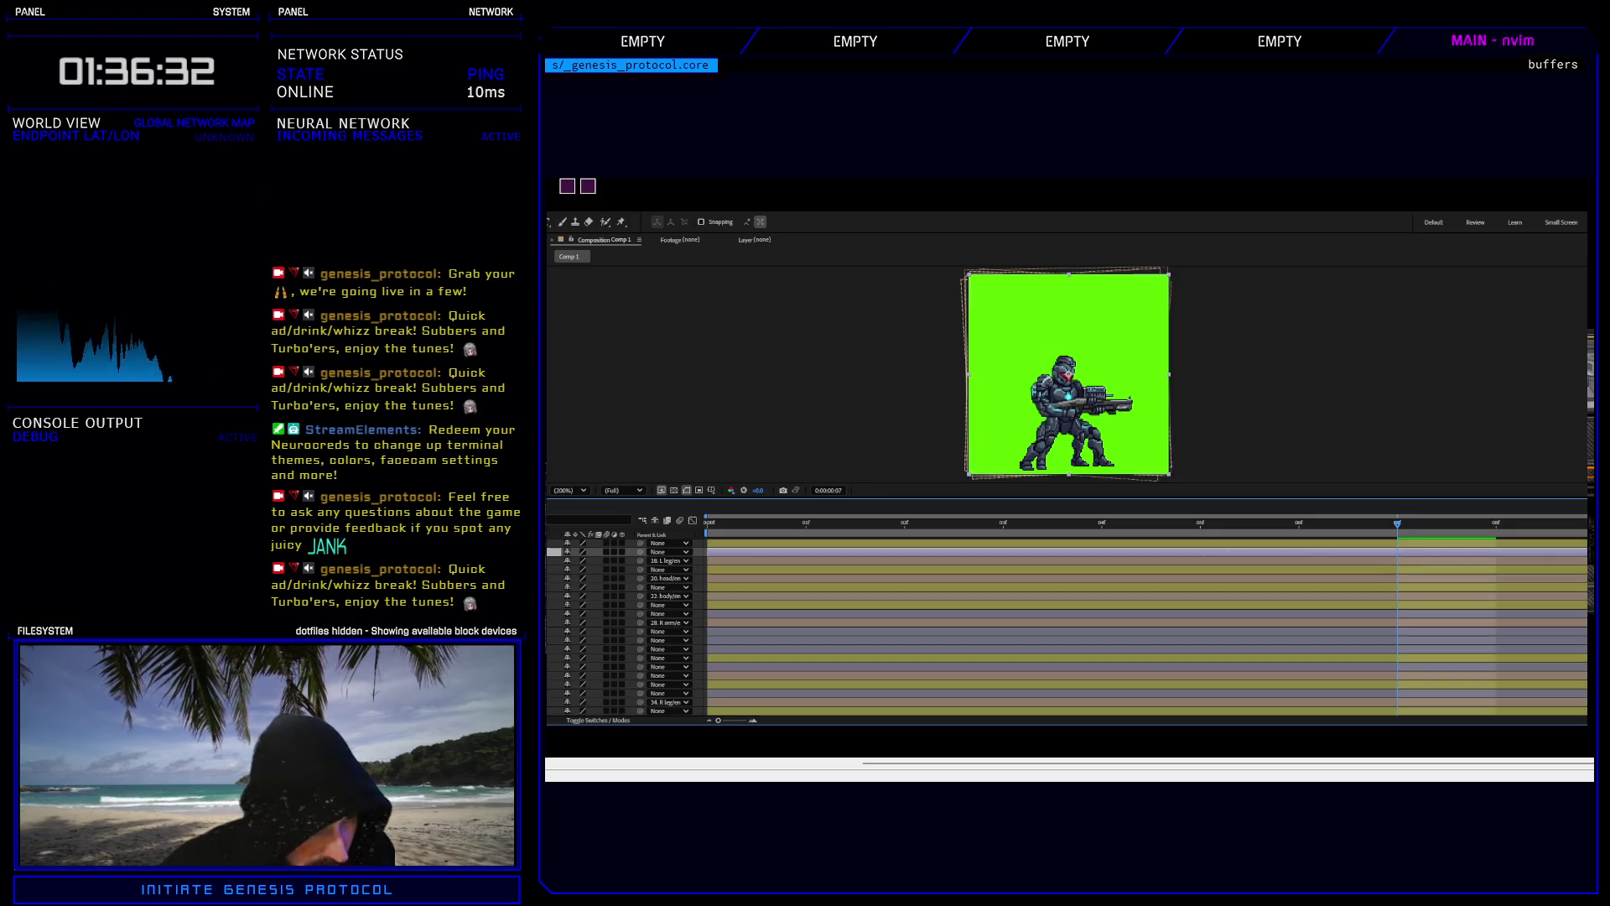
{"action": "left_click", "coordinate": [624, 630]}
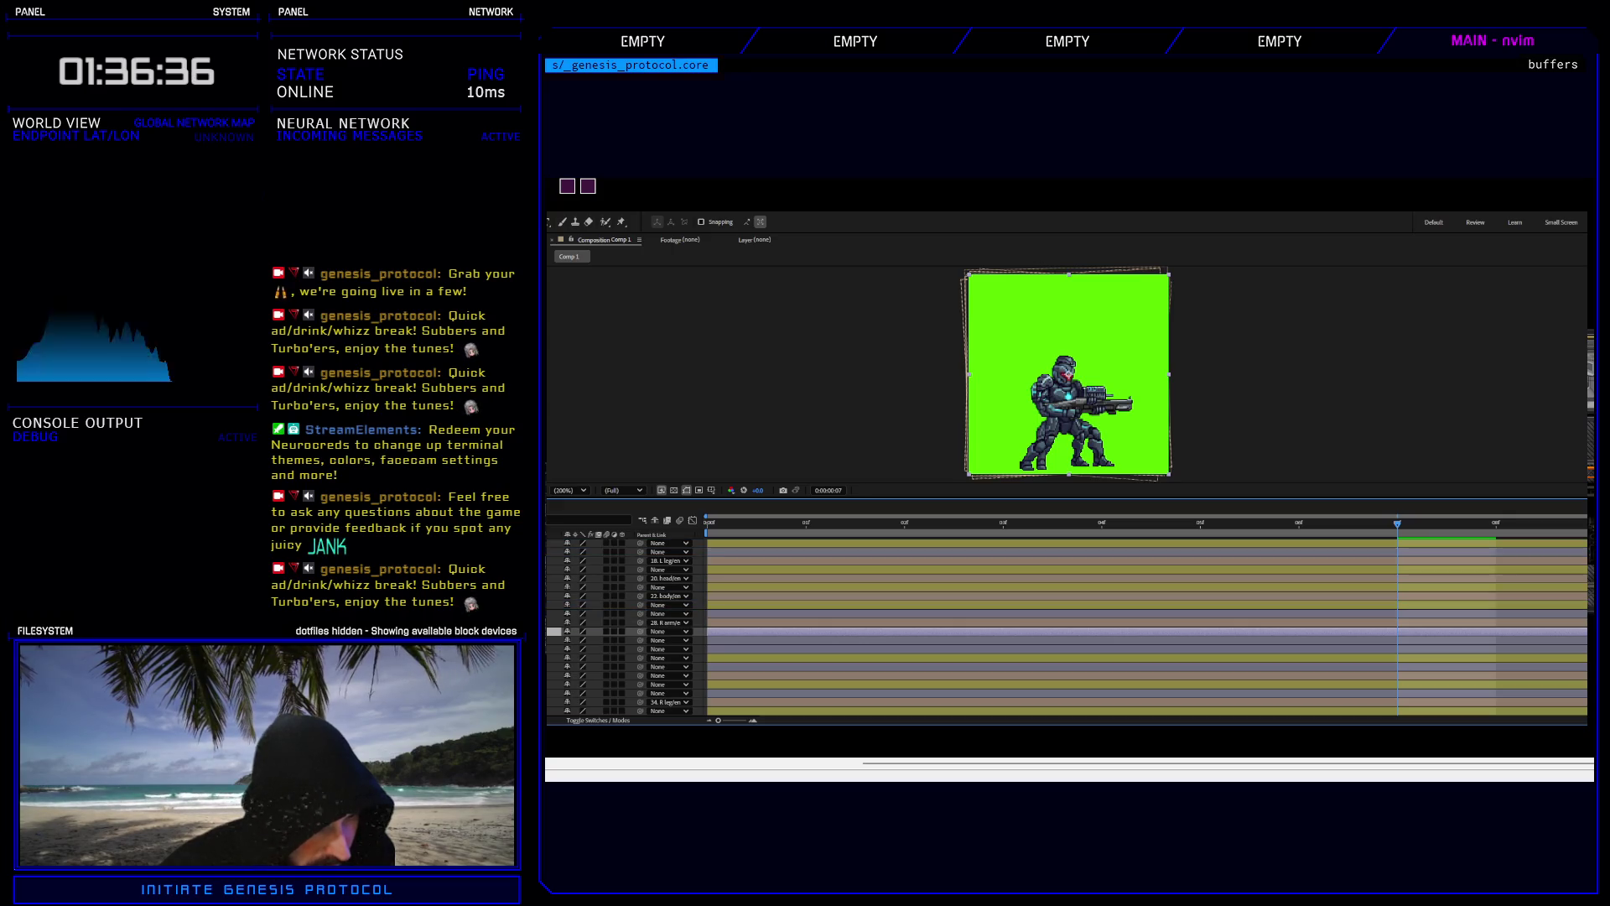
{"action": "scroll", "coordinate": [1065, 629], "scroll_direction": "up", "scroll_amount": 5}
{"action": "scroll", "coordinate": [1065, 629], "scroll_direction": "down", "scroll_amount": 5}
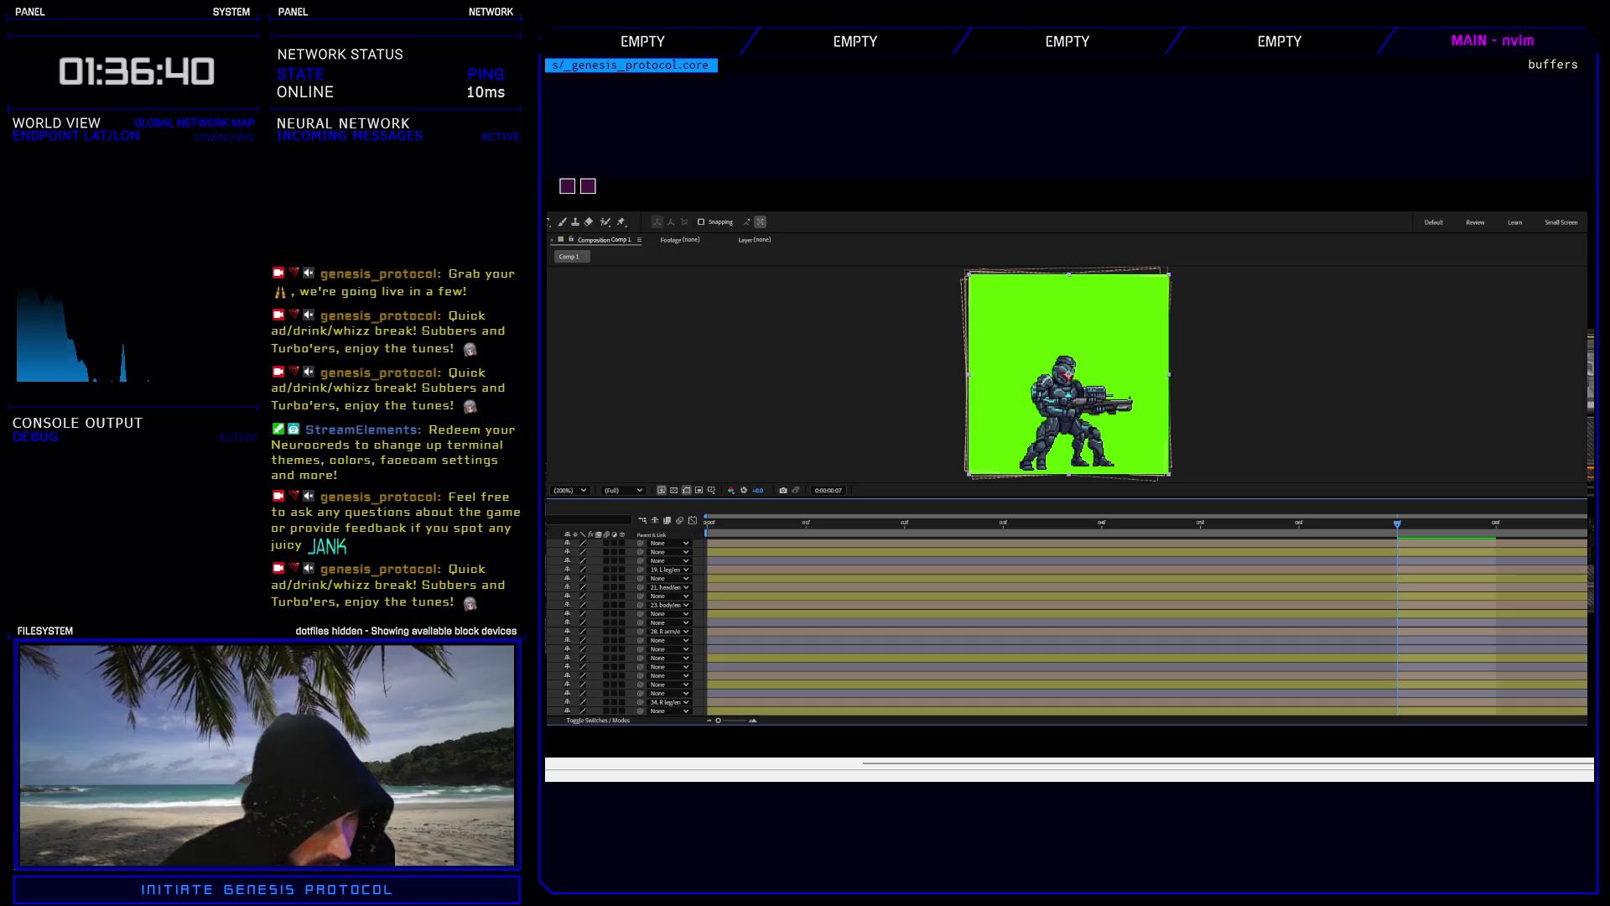
{"action": "left_click", "coordinate": [621, 640]}
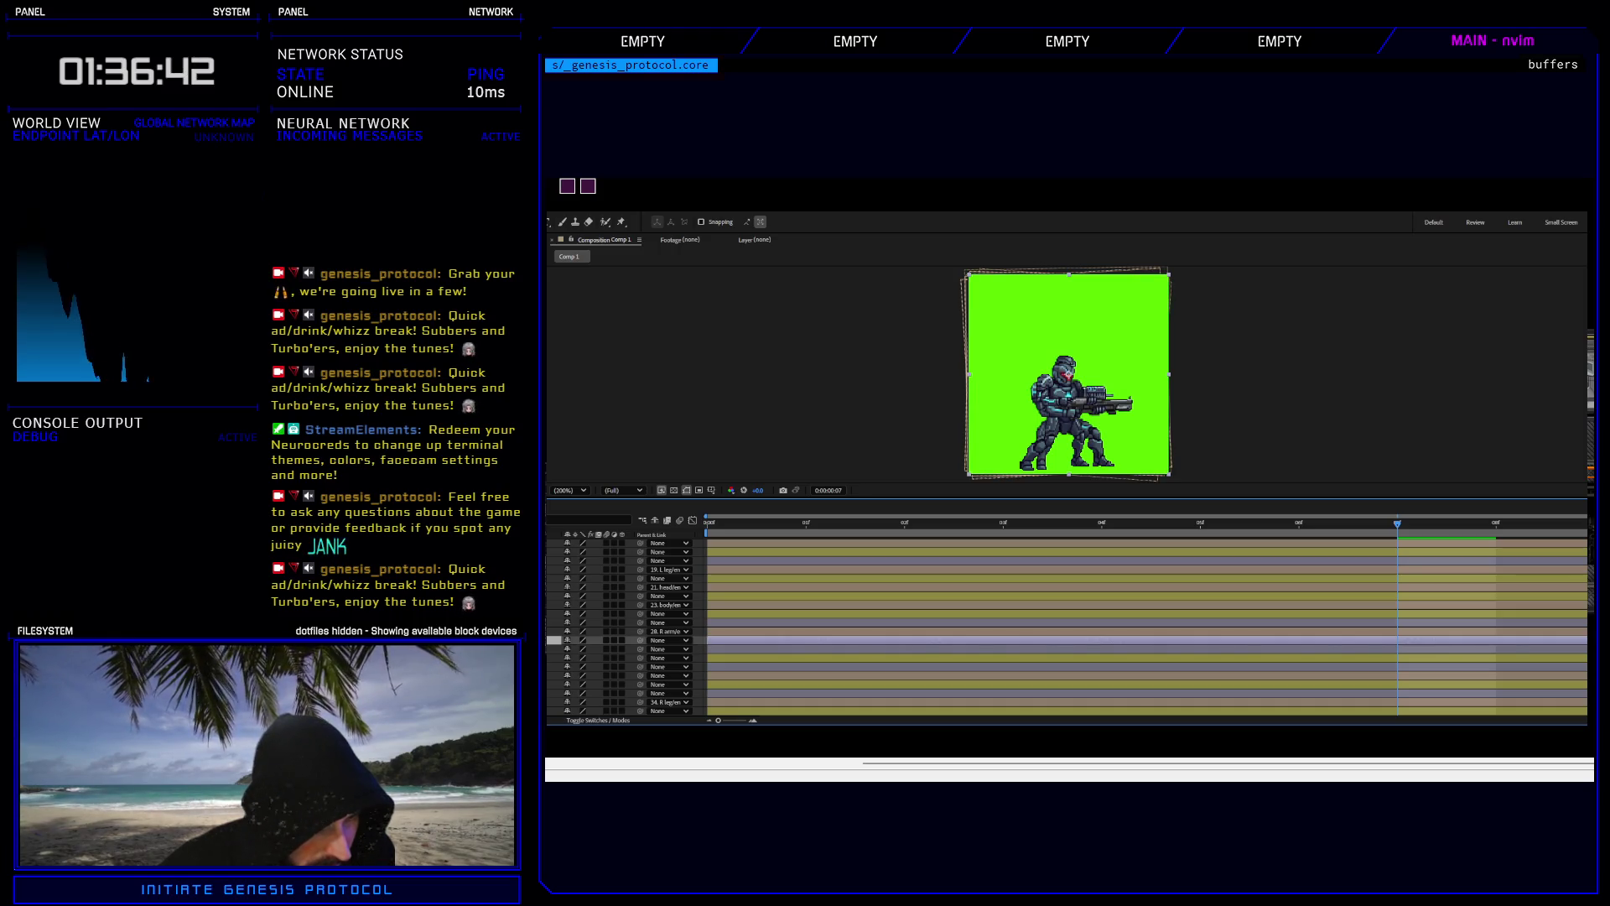
{"action": "left_click_drag", "start_coordinate": [620, 640], "coordinate": [621, 583]}
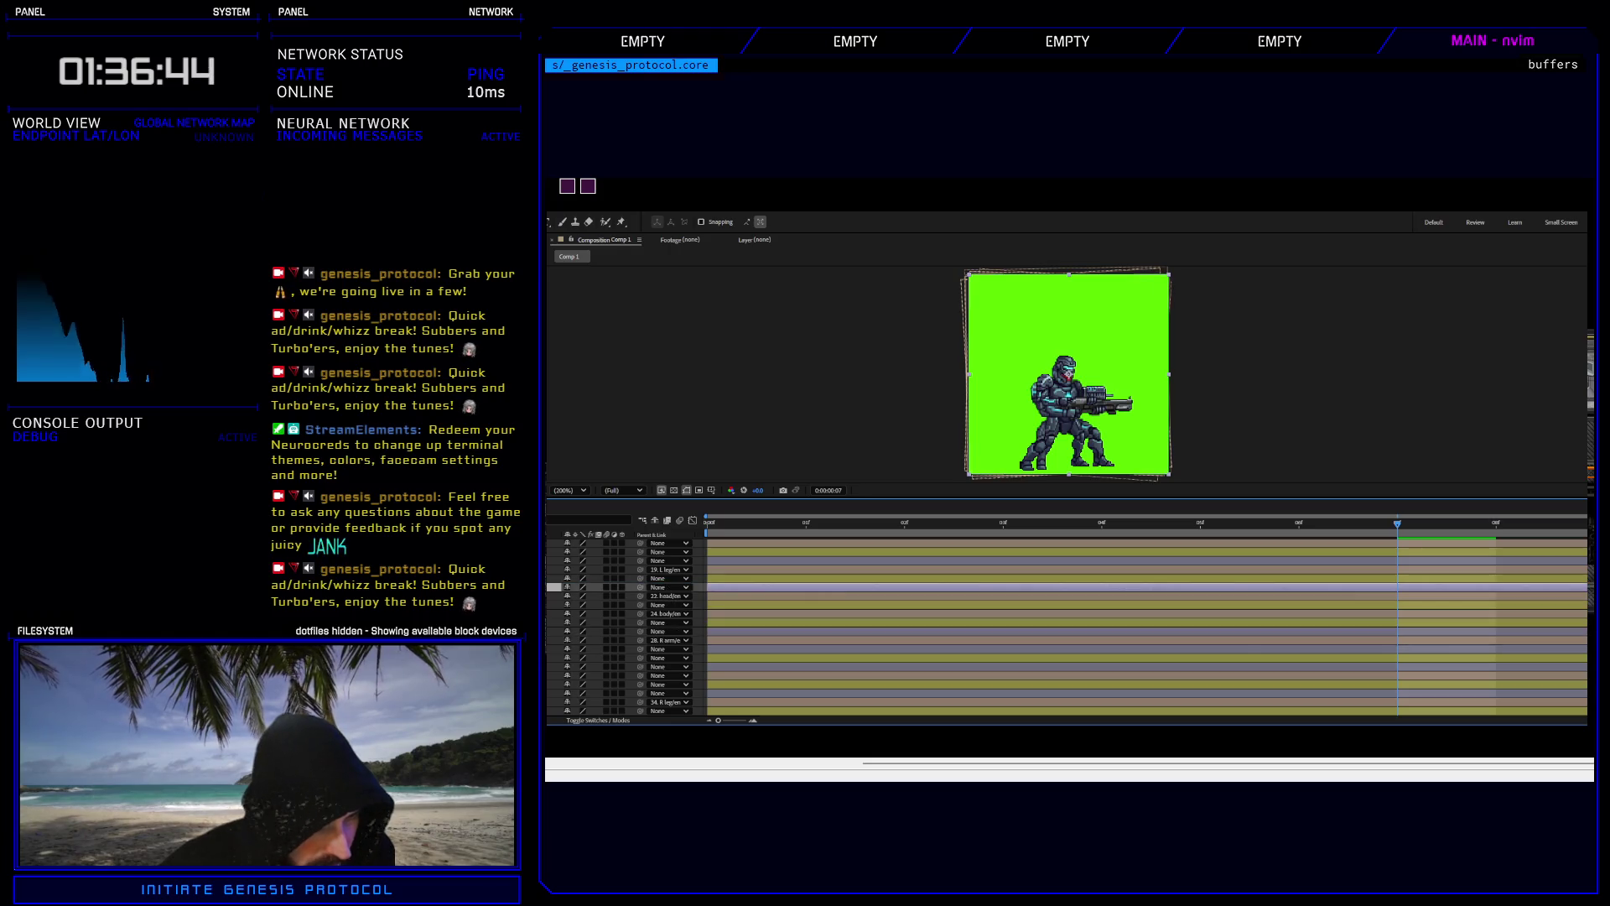
{"action": "mouse_move", "coordinate": [621, 648]}
{"action": "left_mouse_down"}
{"action": "mouse_move", "coordinate": [621, 547]}
{"action": "mouse_move", "coordinate": [621, 708]}
{"action": "left_mouse_up"}
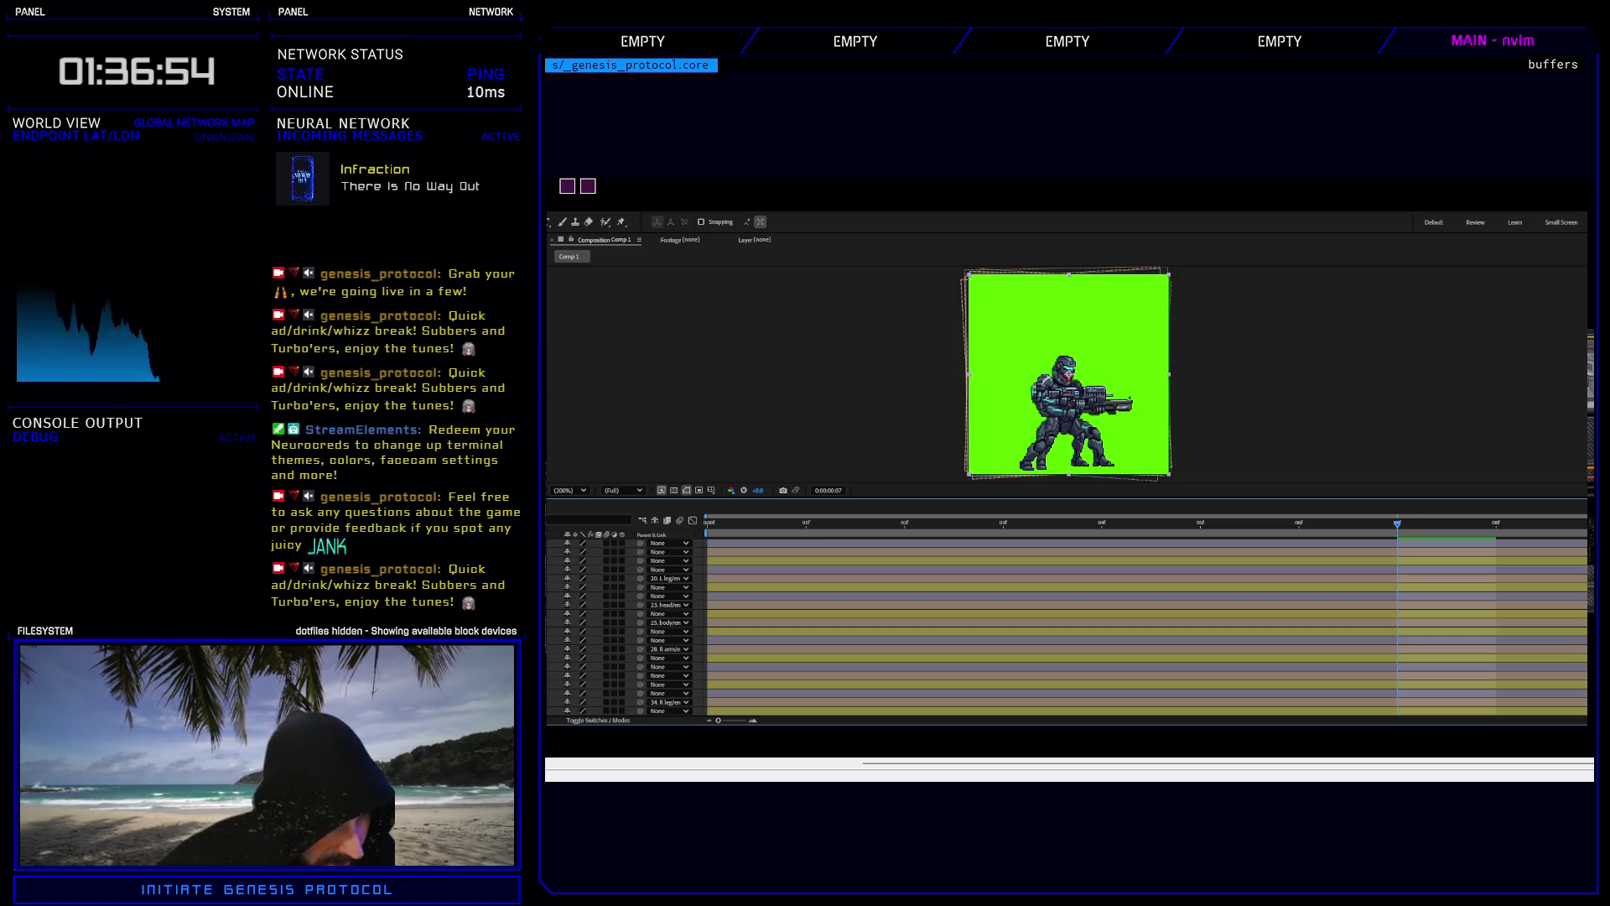
Duplicate the selected layer with Ctrl+D and parent the copy to the body layer.
{"action": "left_click", "coordinate": [620, 631]}
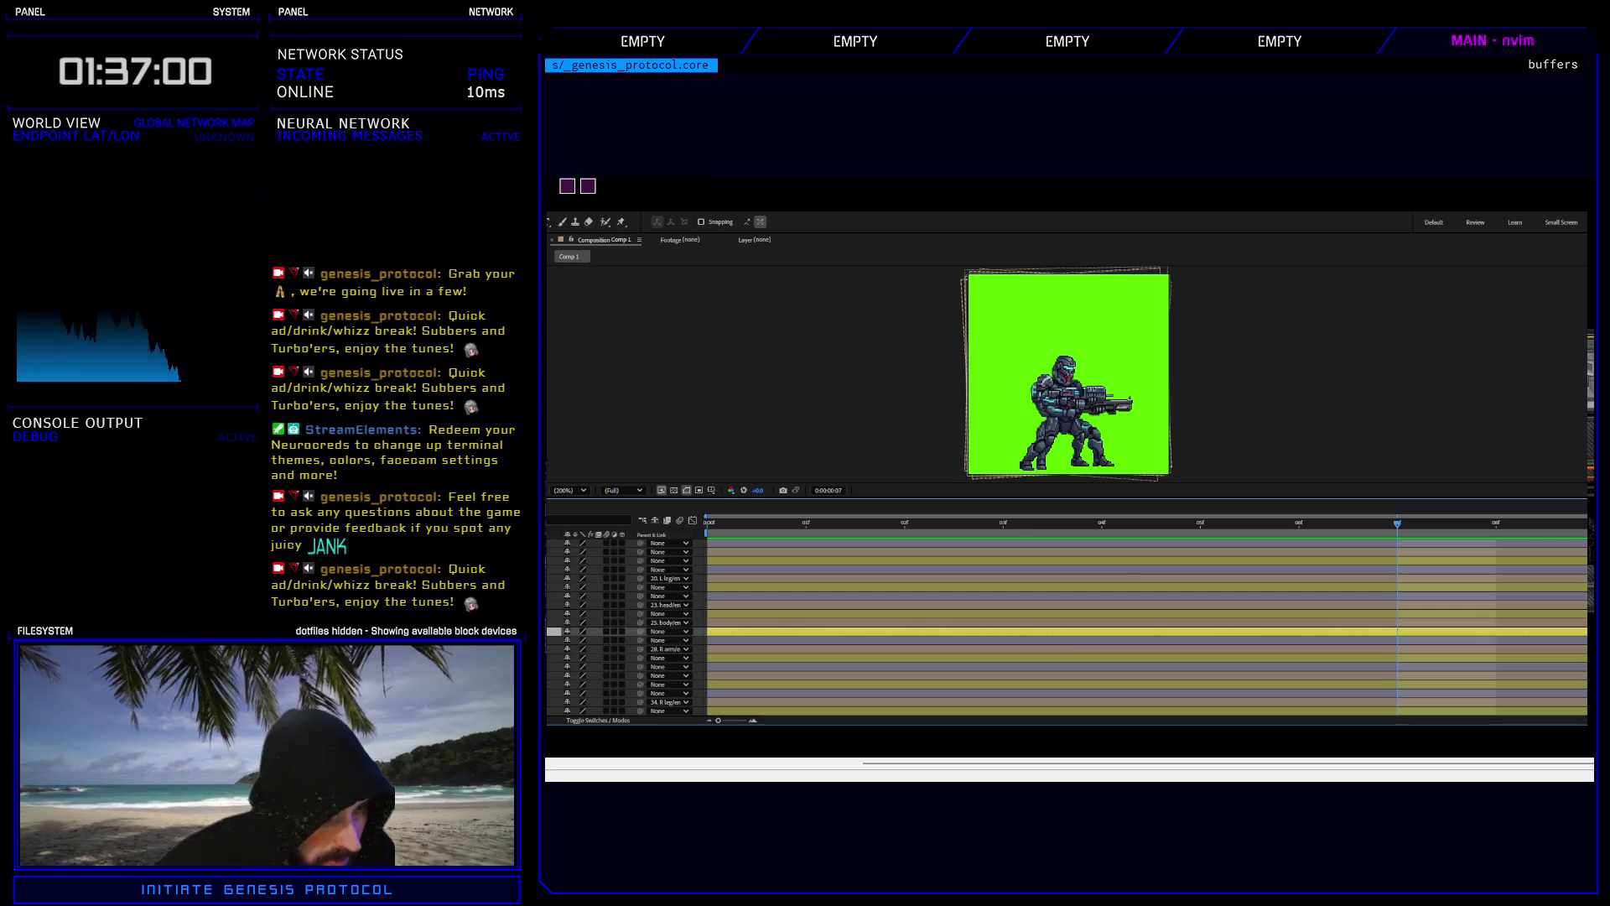
{"action": "key", "text": "ctrl+d"}
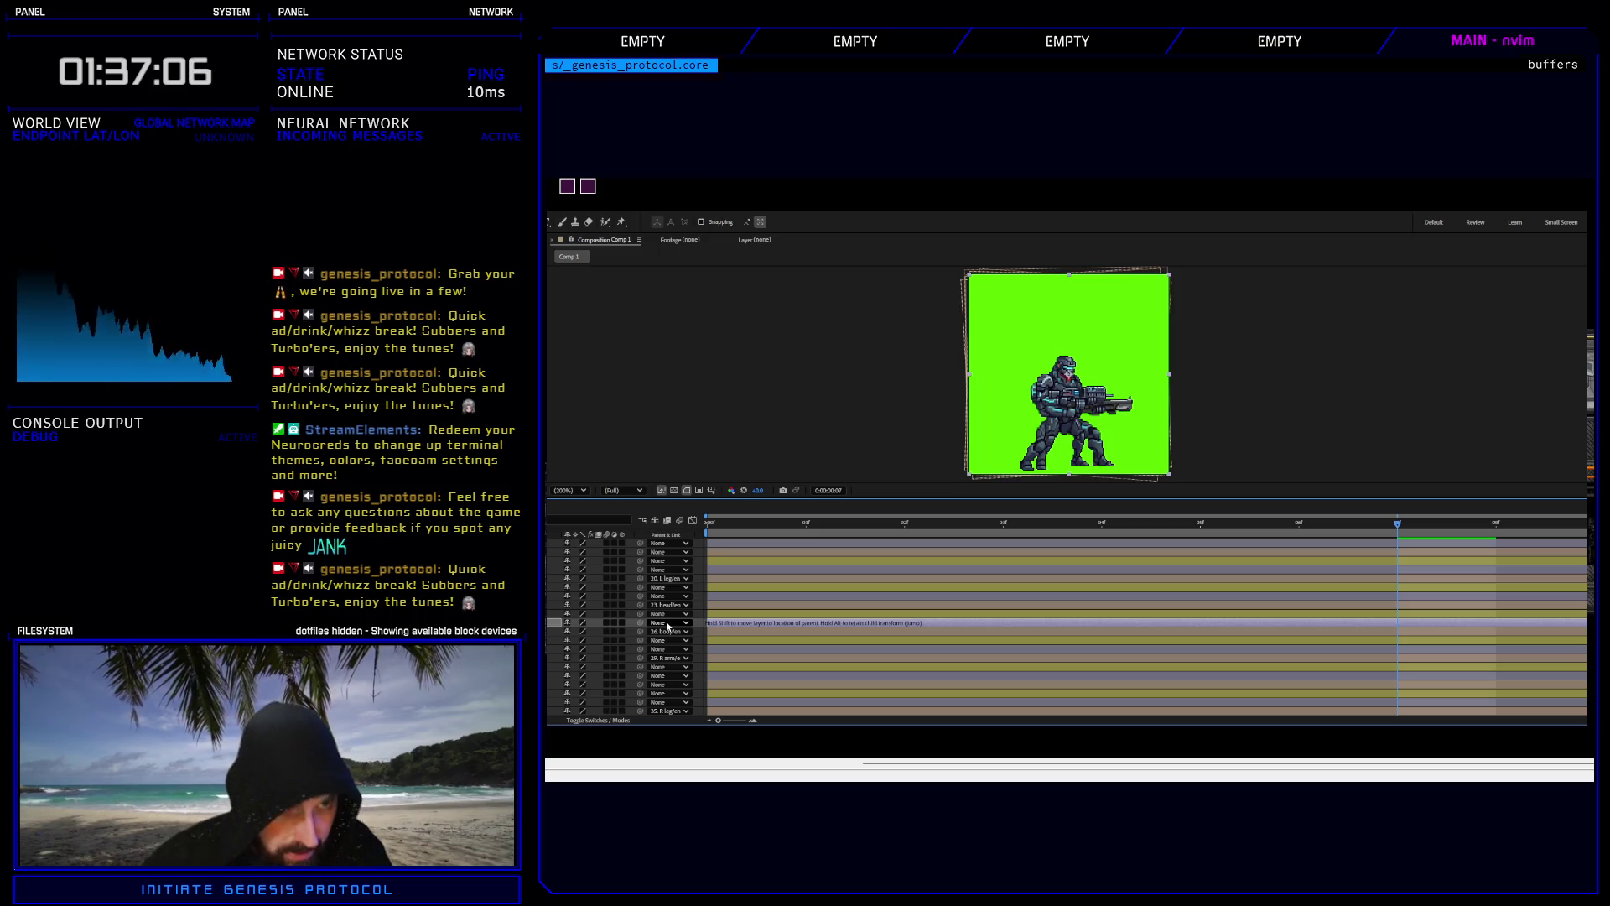
{"action": "left_click_drag", "start_coordinate": [683, 522], "coordinate": [683, 522]}
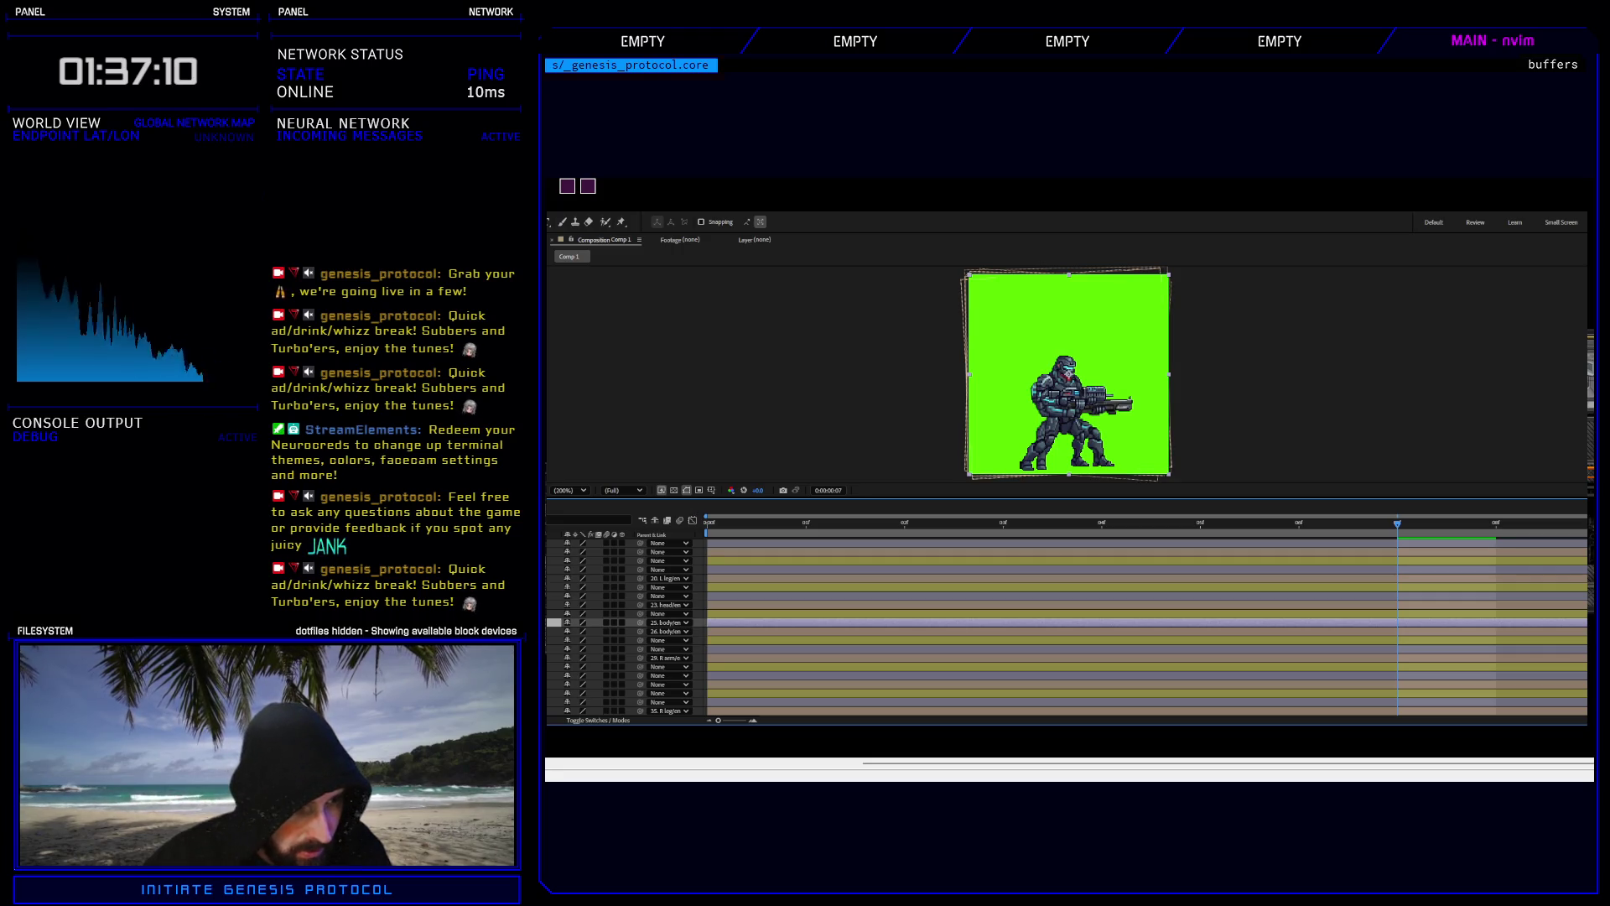
{"action": "left_click", "coordinate": [596, 631]}
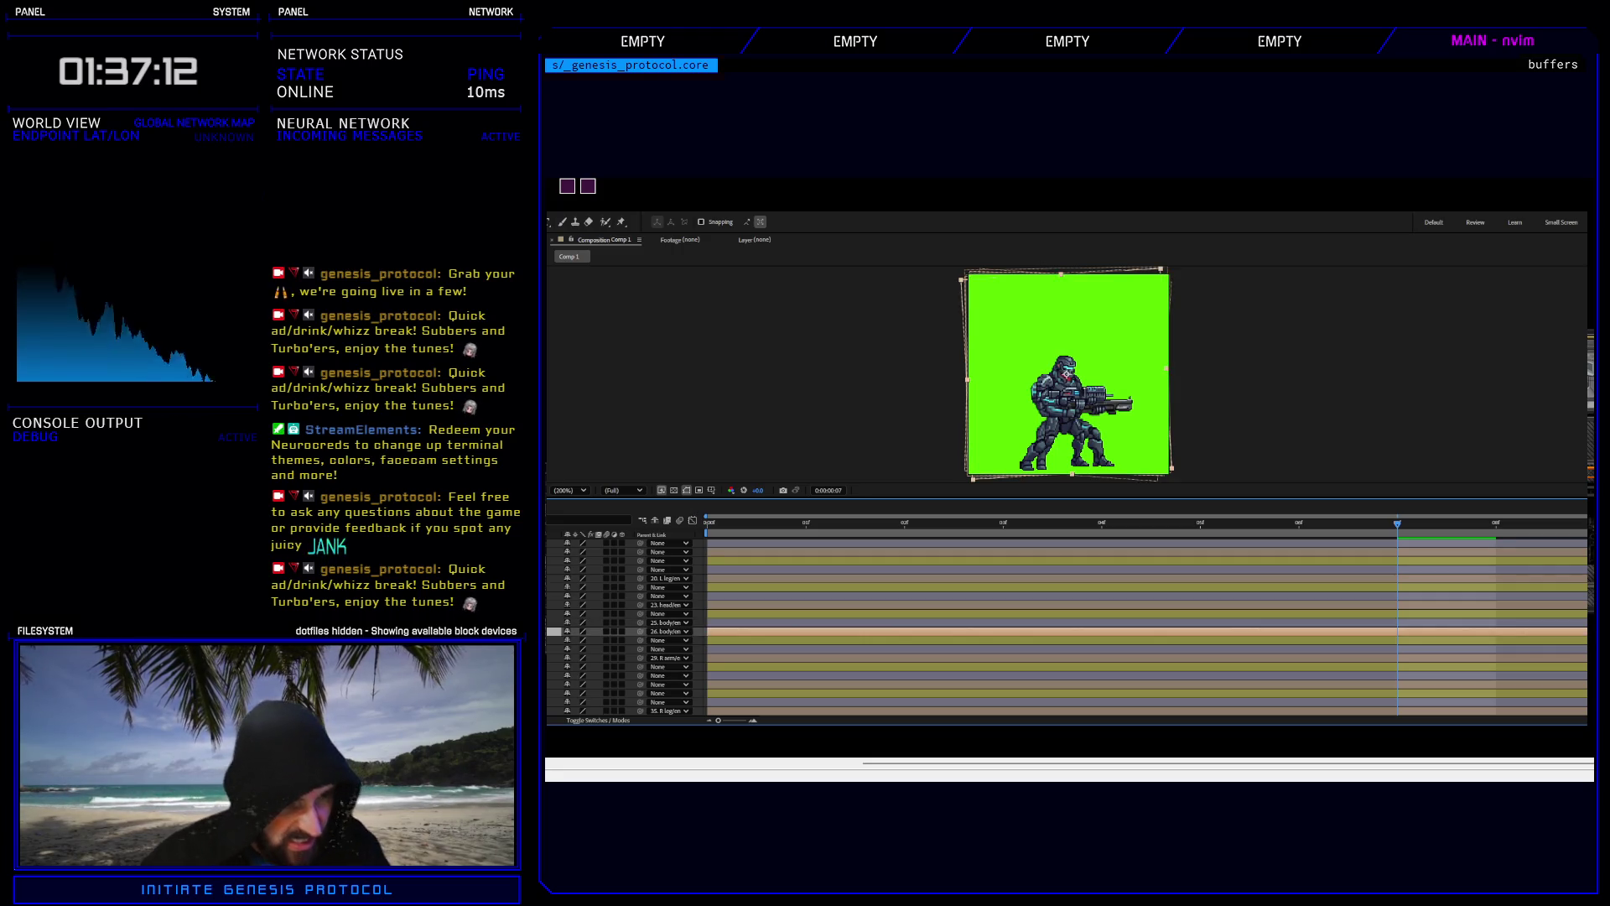
{"action": "scroll", "coordinate": [628, 629], "scroll_direction": "down", "scroll_amount": 1}
{"action": "left_click", "coordinate": [595, 596], "text": "ctrl"}
{"action": "left_click", "coordinate": [596, 648], "text": "ctrl"}
{"action": "left_click", "coordinate": [595, 675], "text": "ctrl"}
{"action": "left_click", "coordinate": [595, 702], "text": "ctrl"}
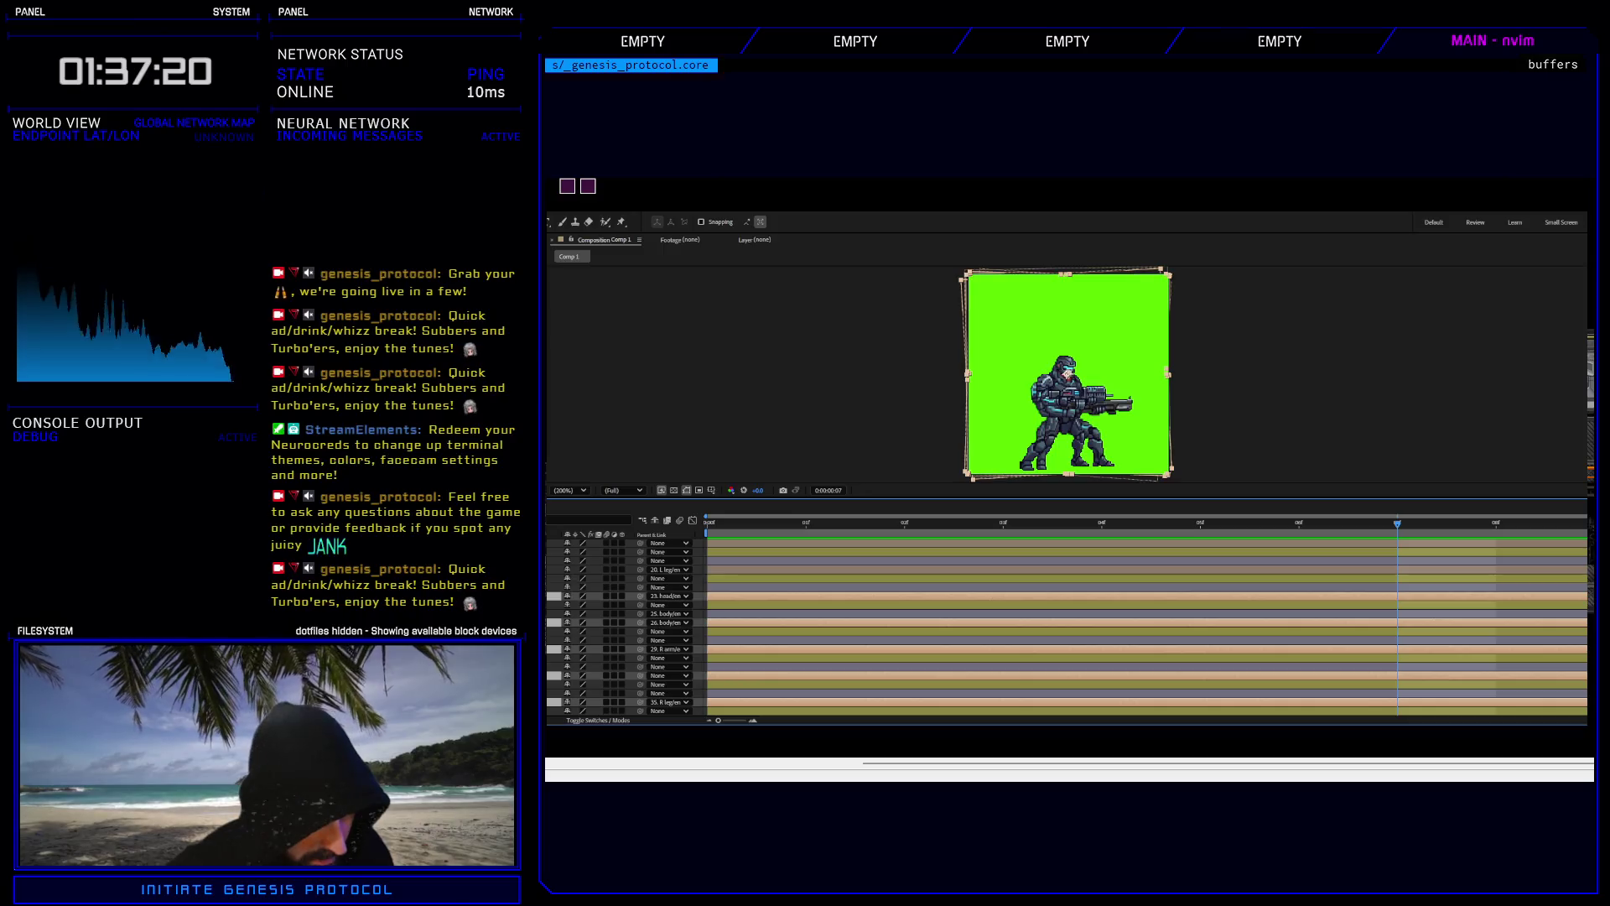
{"action": "left_click", "coordinate": [596, 569], "text": "ctrl"}
{"action": "scroll", "coordinate": [629, 629], "scroll_direction": "up", "scroll_amount": 3}
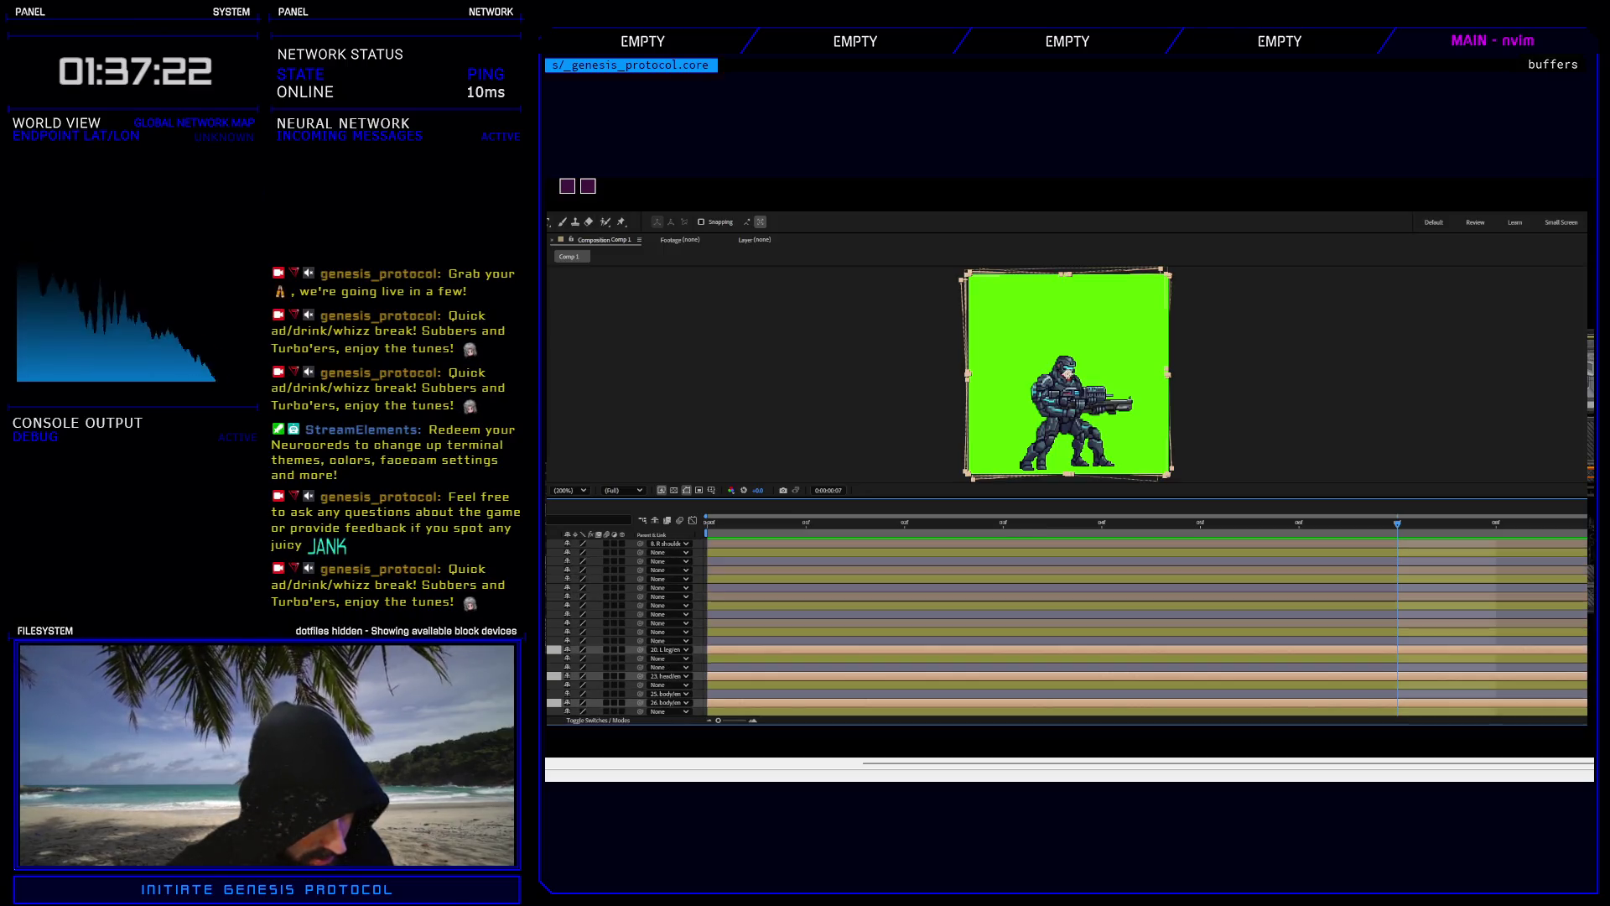
{"action": "left_click", "coordinate": [595, 622], "text": "ctrl"}
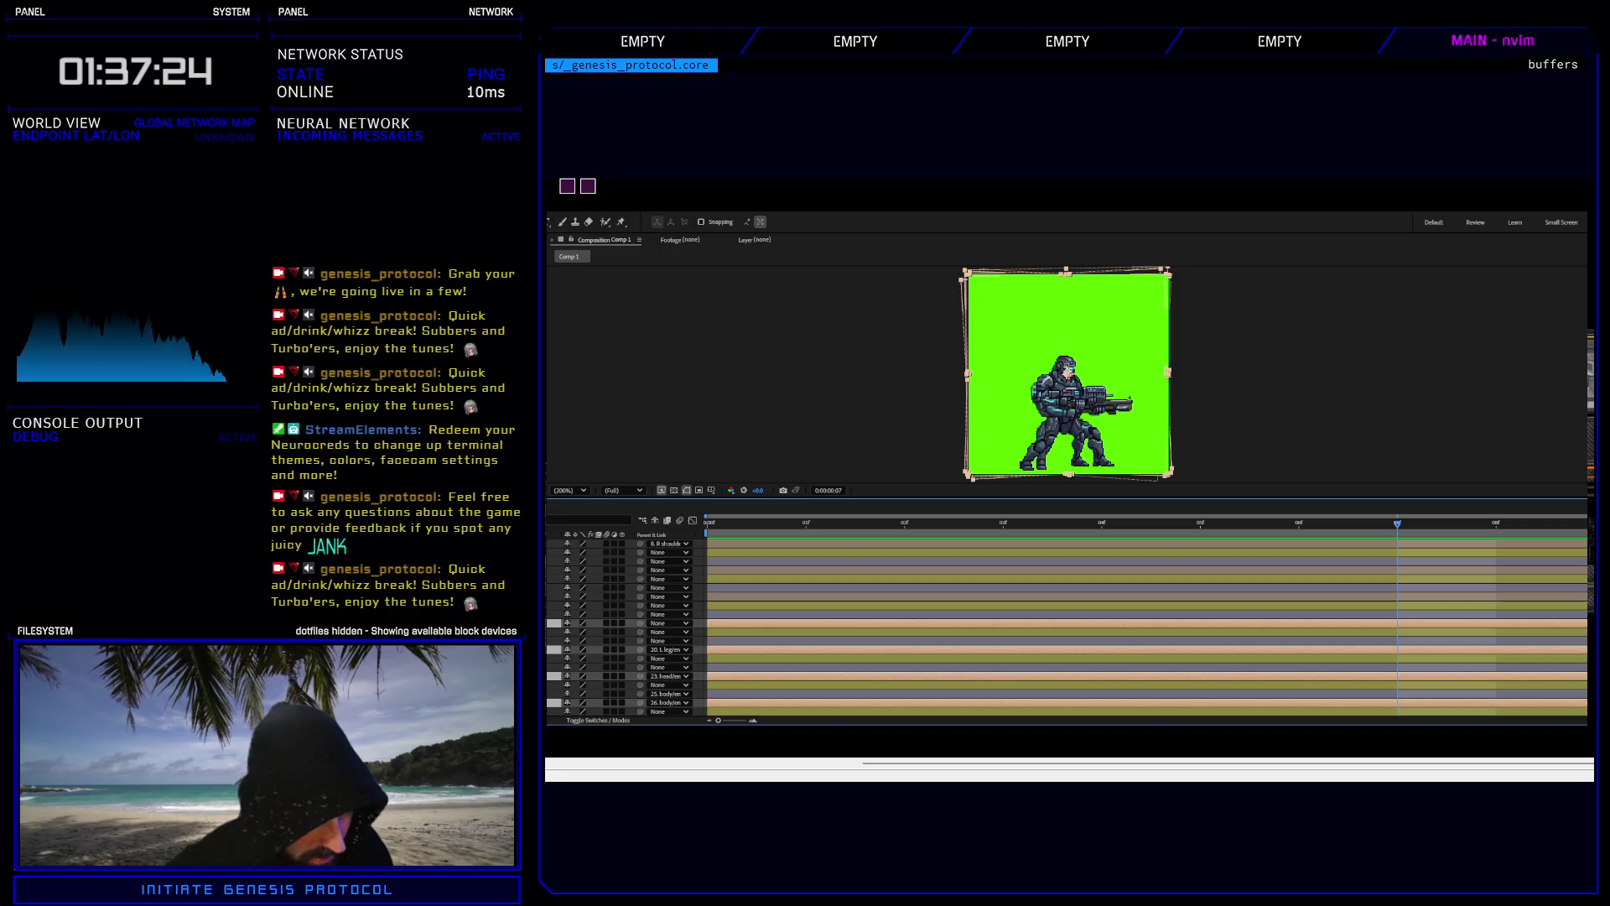
{"action": "left_click", "coordinate": [596, 597], "text": "ctrl"}
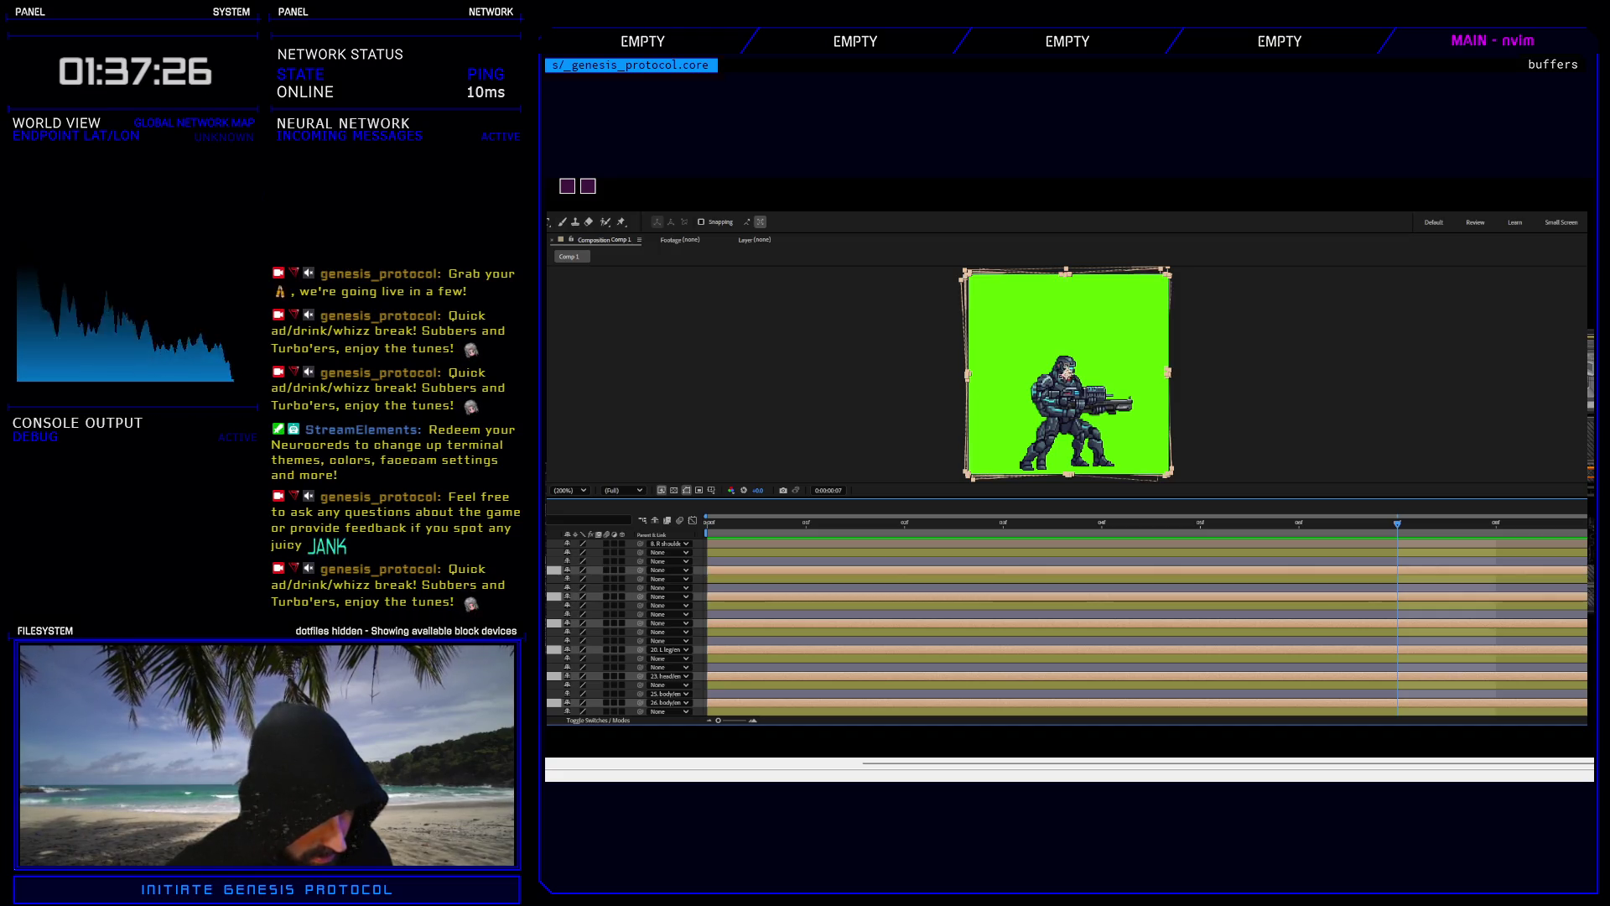
{"action": "scroll", "coordinate": [629, 629], "scroll_direction": "up", "scroll_amount": 3}
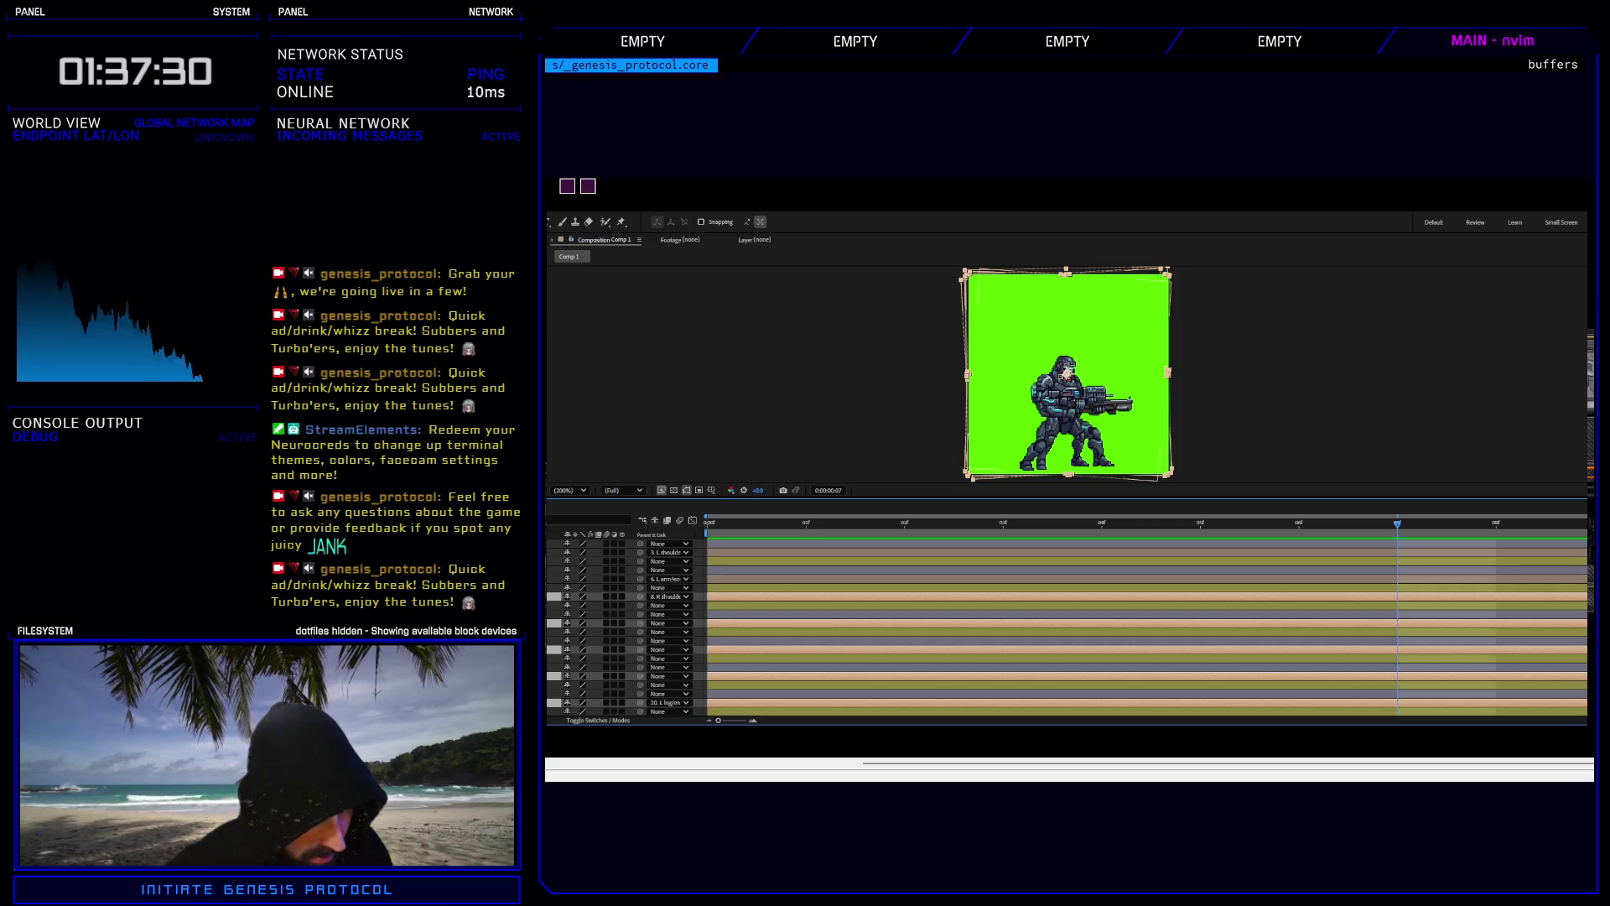
{"action": "left_click", "coordinate": [596, 579], "text": "ctrl"}
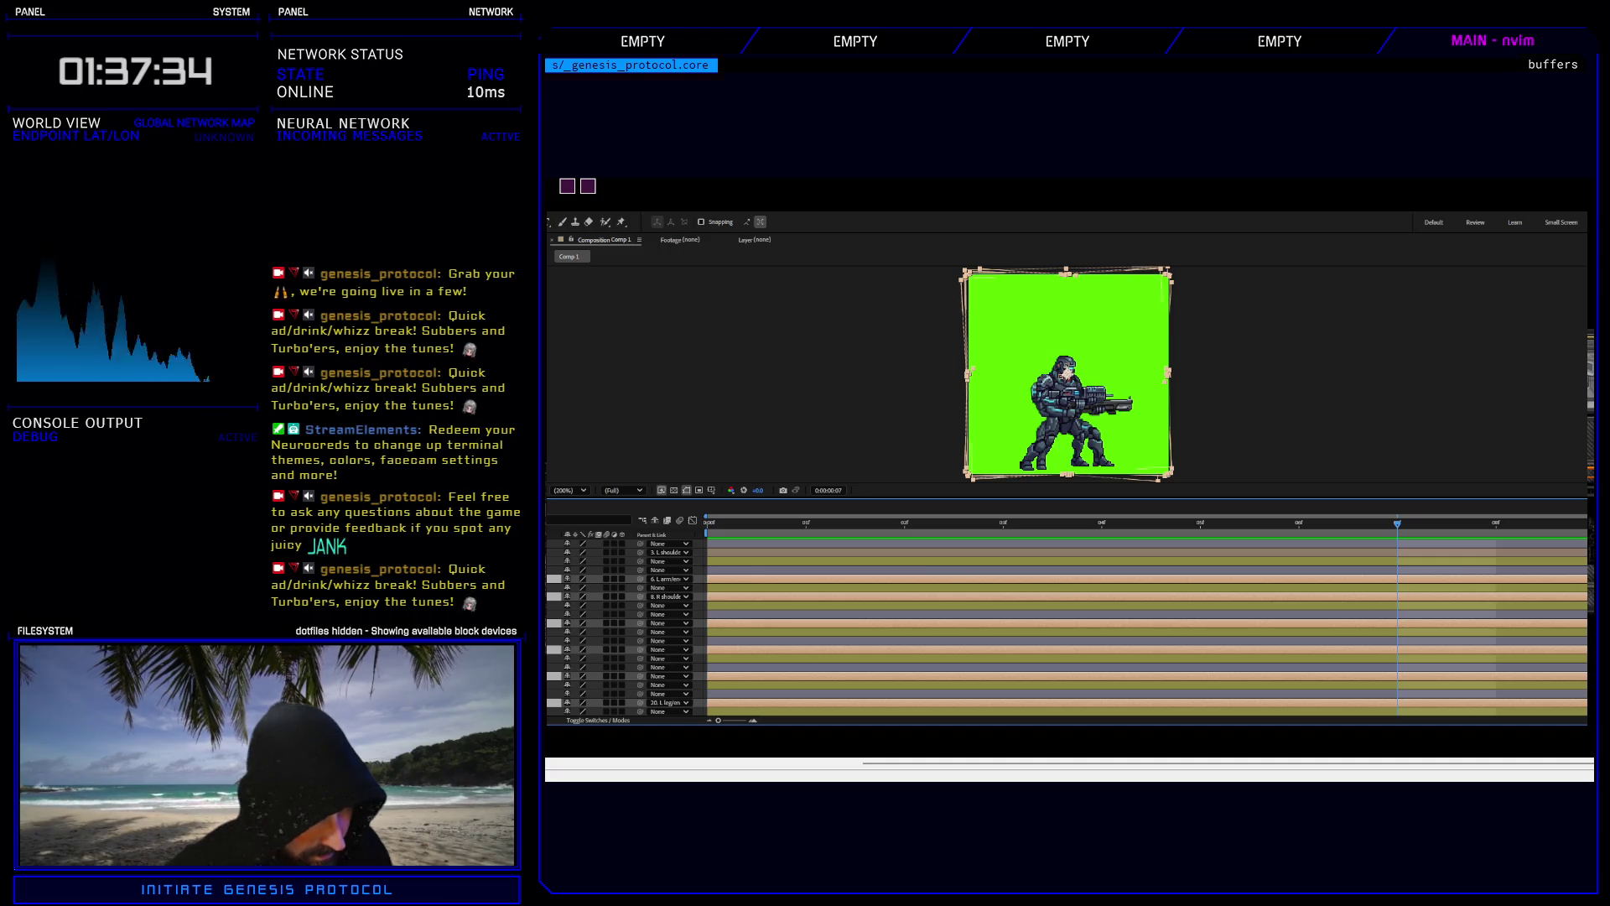
{"action": "left_click", "coordinate": [667, 552], "text": "ctrl"}
{"action": "key", "text": "space"}
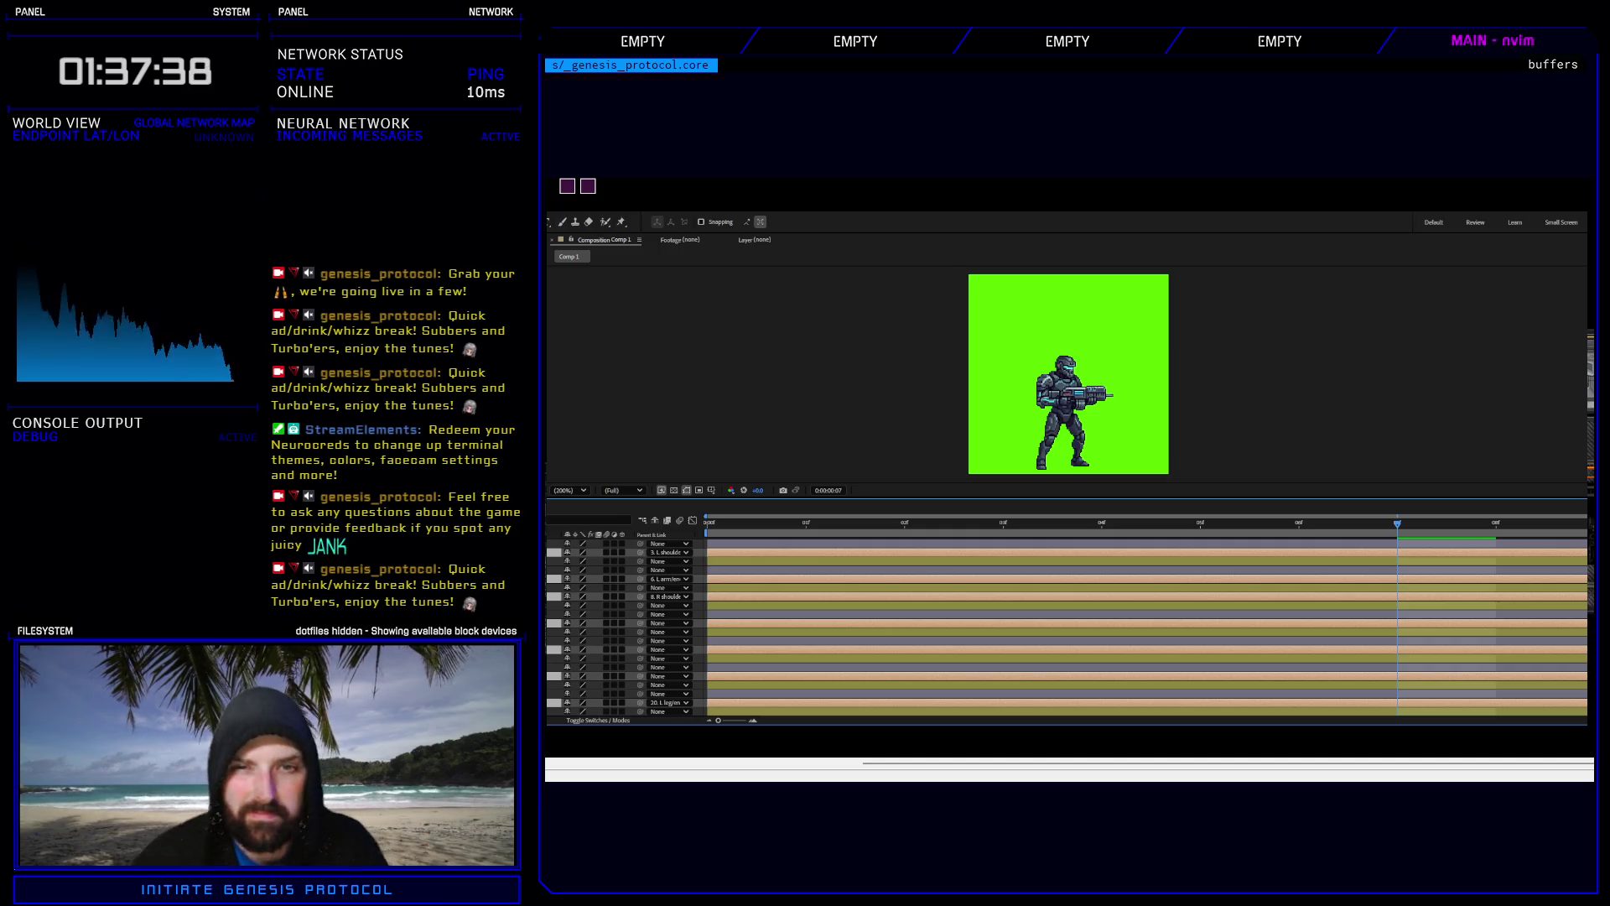
{"action": "left_click", "coordinate": [587, 544]}
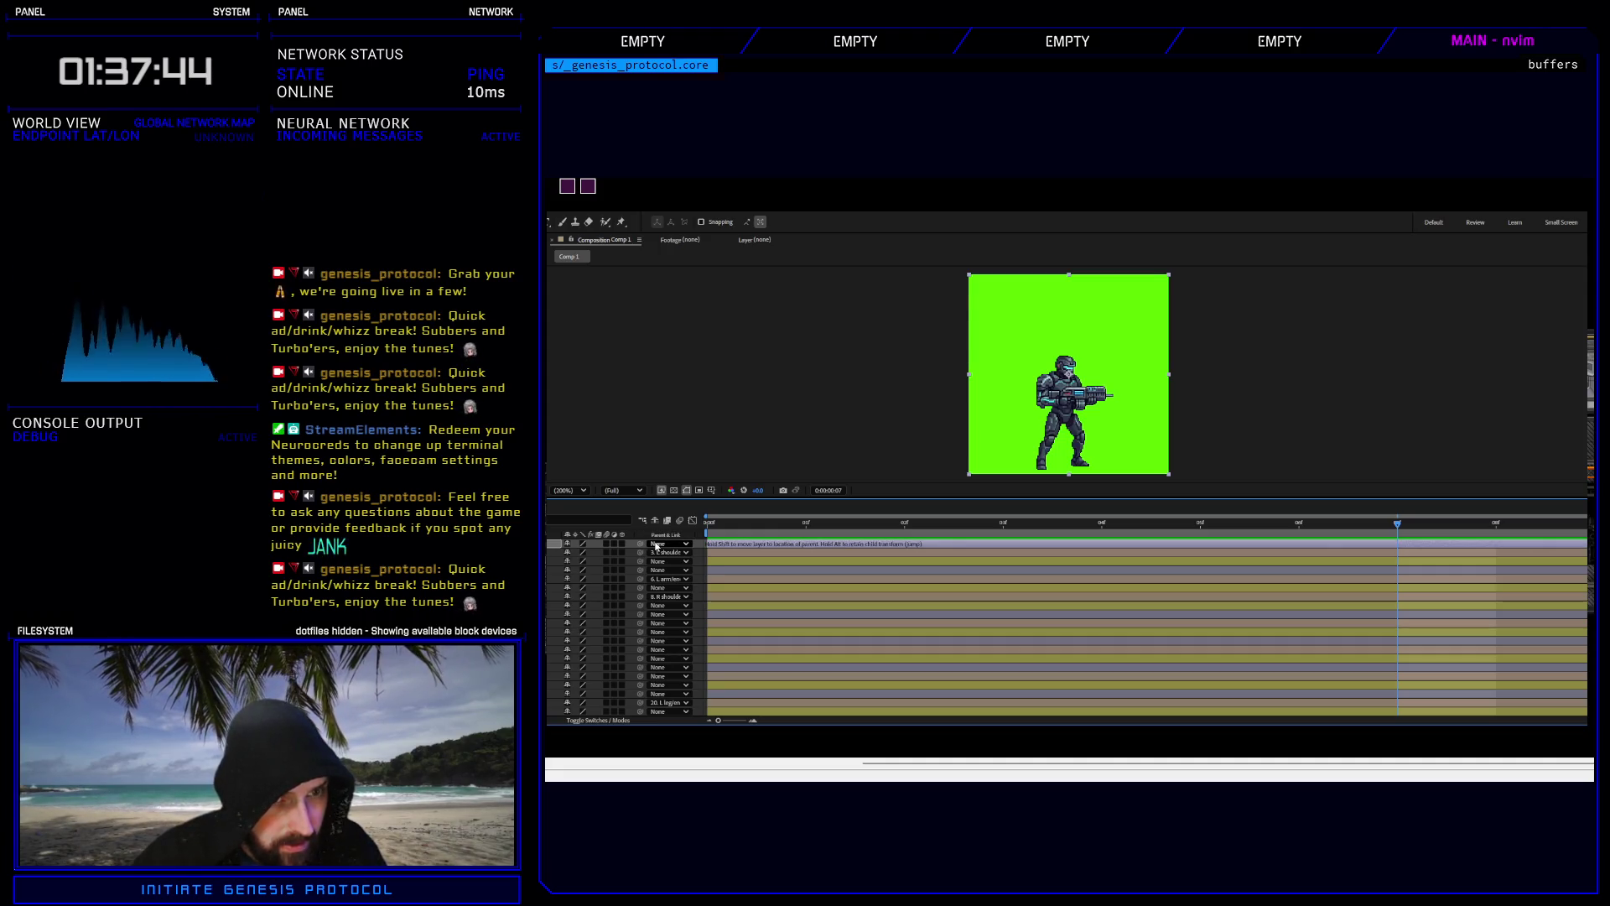
Parent loose layers to 2. L shoulder, the left arm, 11. R hand, the gun and 17. L thigh.
{"action": "left_click_drag", "start_coordinate": [710, 347], "coordinate": [737, 359]}
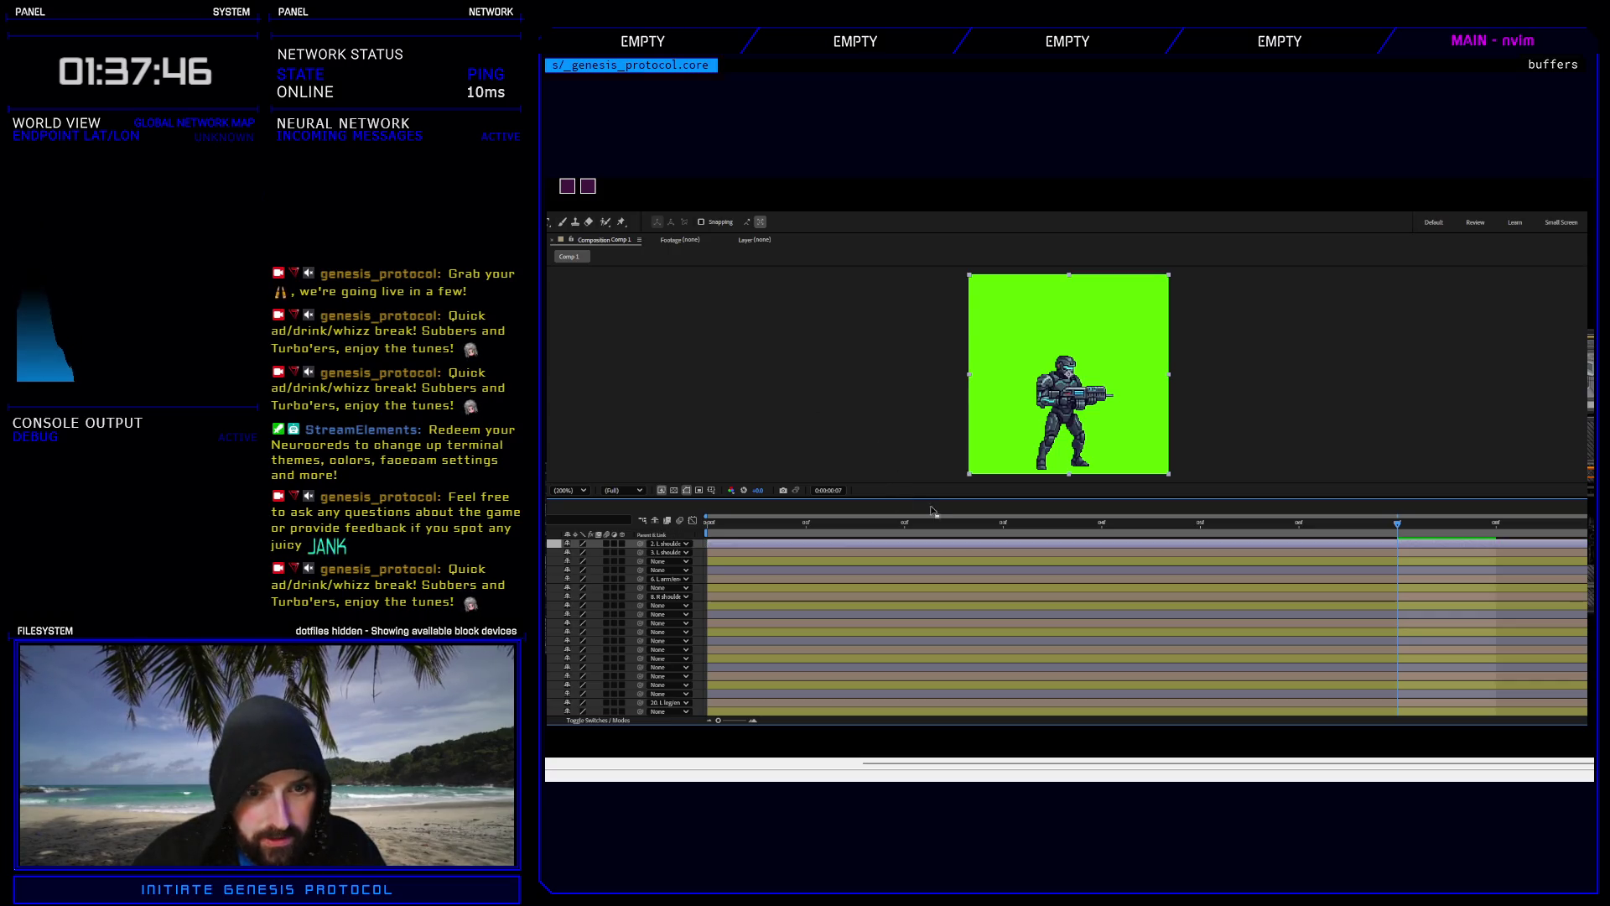
{"action": "left_click_drag", "start_coordinate": [1399, 527], "coordinate": [691, 545]}
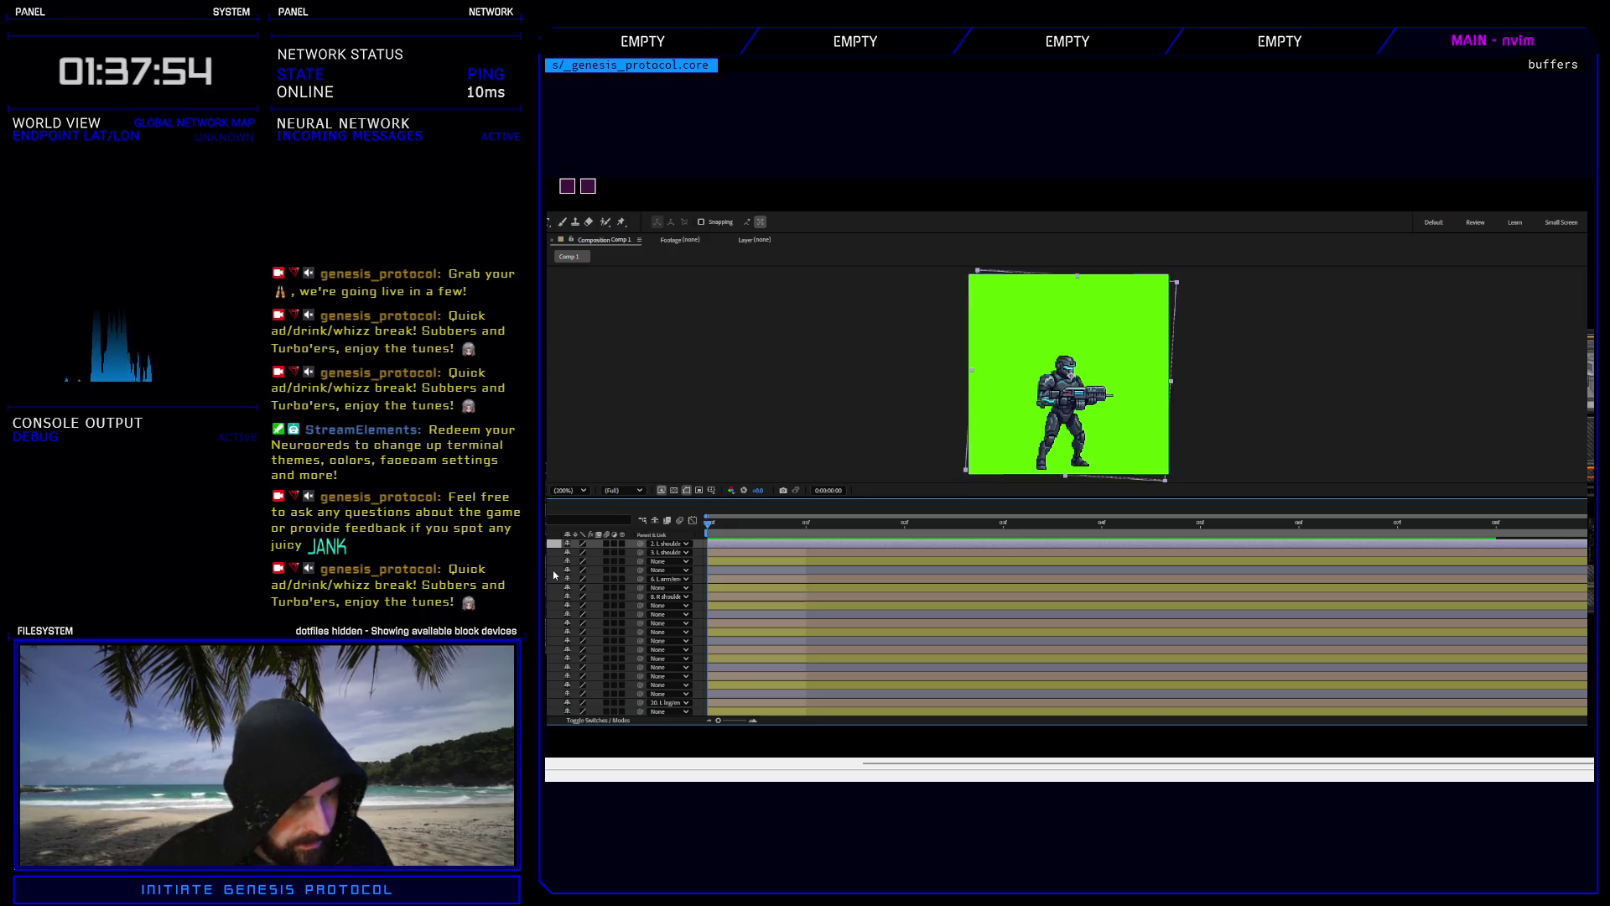
{"action": "left_click", "coordinate": [669, 569]}
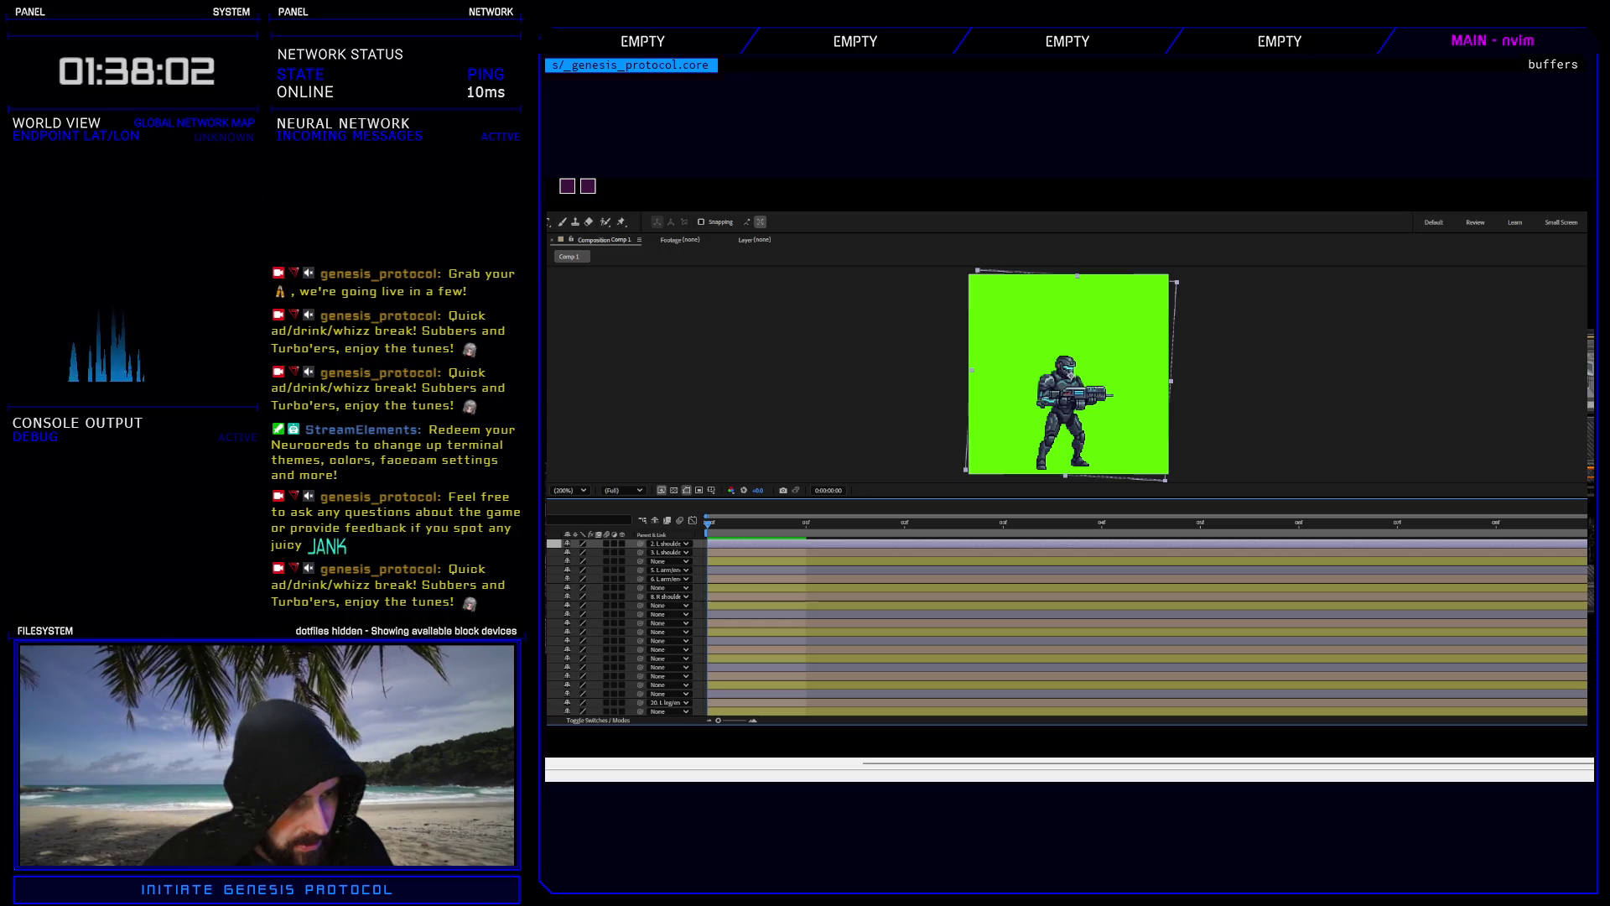
{"action": "left_click", "coordinate": [657, 615]}
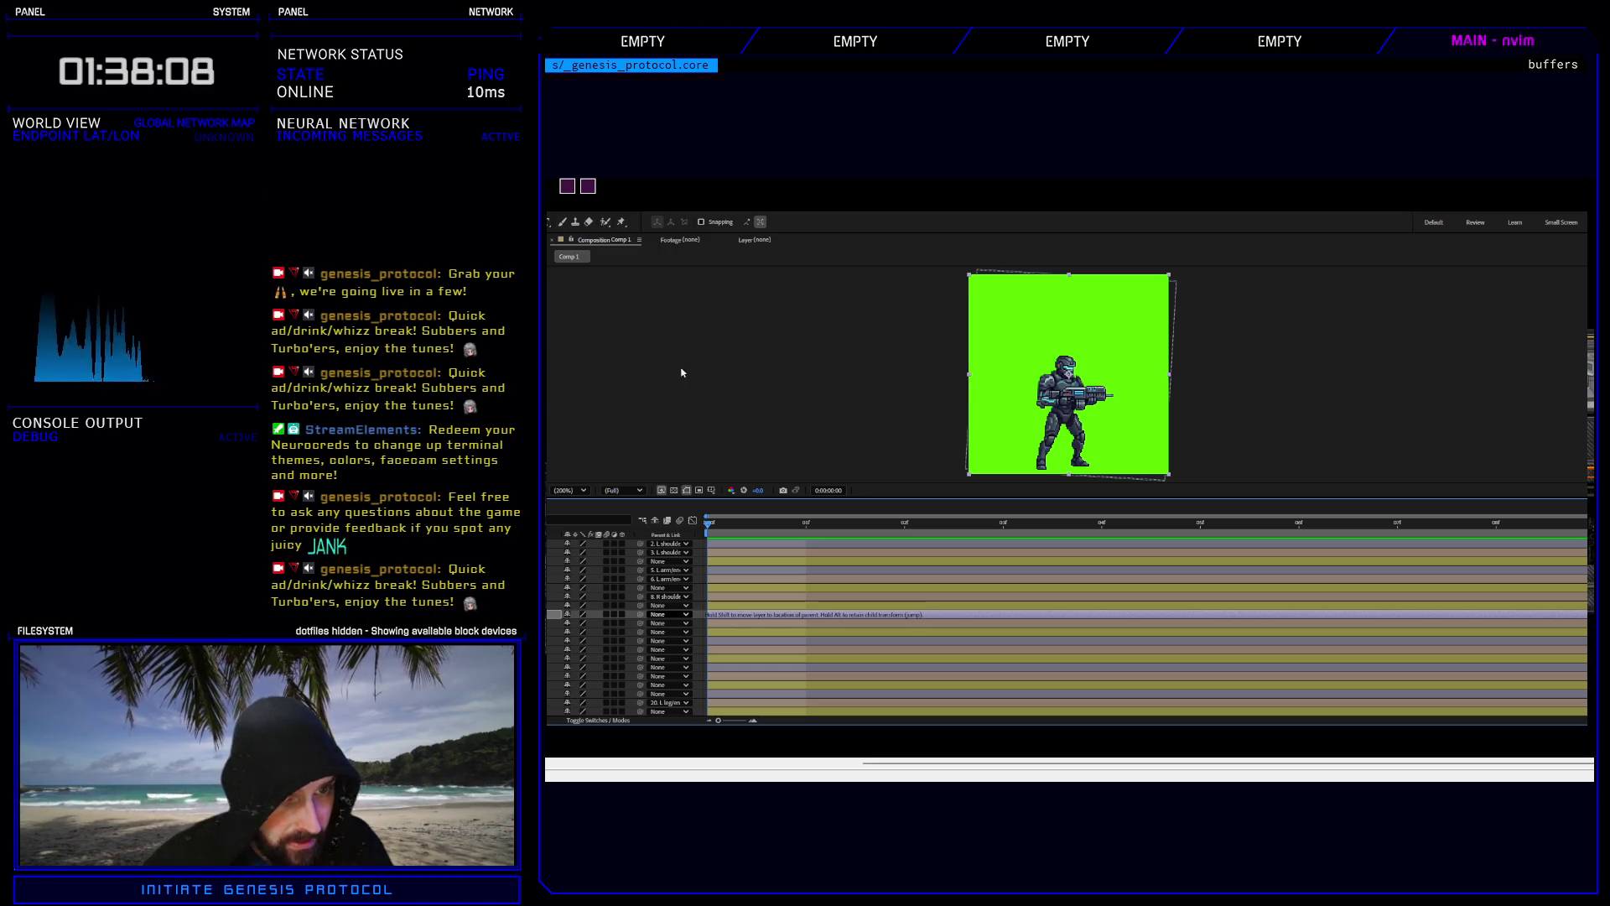
{"action": "left_click_drag", "start_coordinate": [681, 372], "coordinate": [687, 328]}
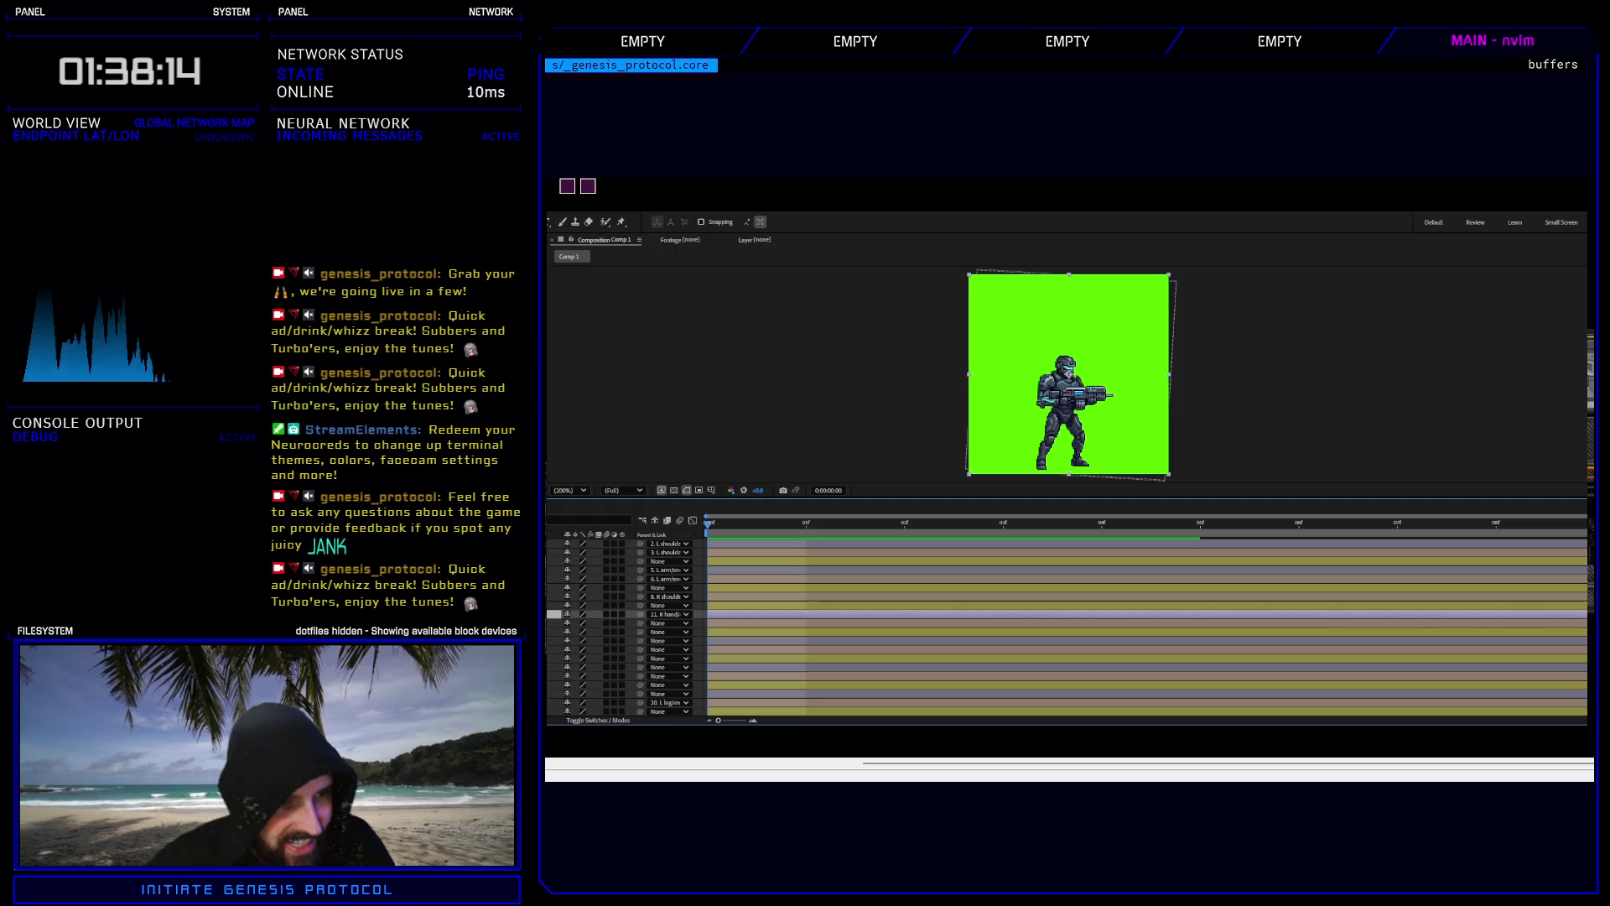
{"action": "scroll", "coordinate": [624, 603], "scroll_direction": "down", "scroll_amount": 2}
{"action": "left_click", "coordinate": [624, 589]}
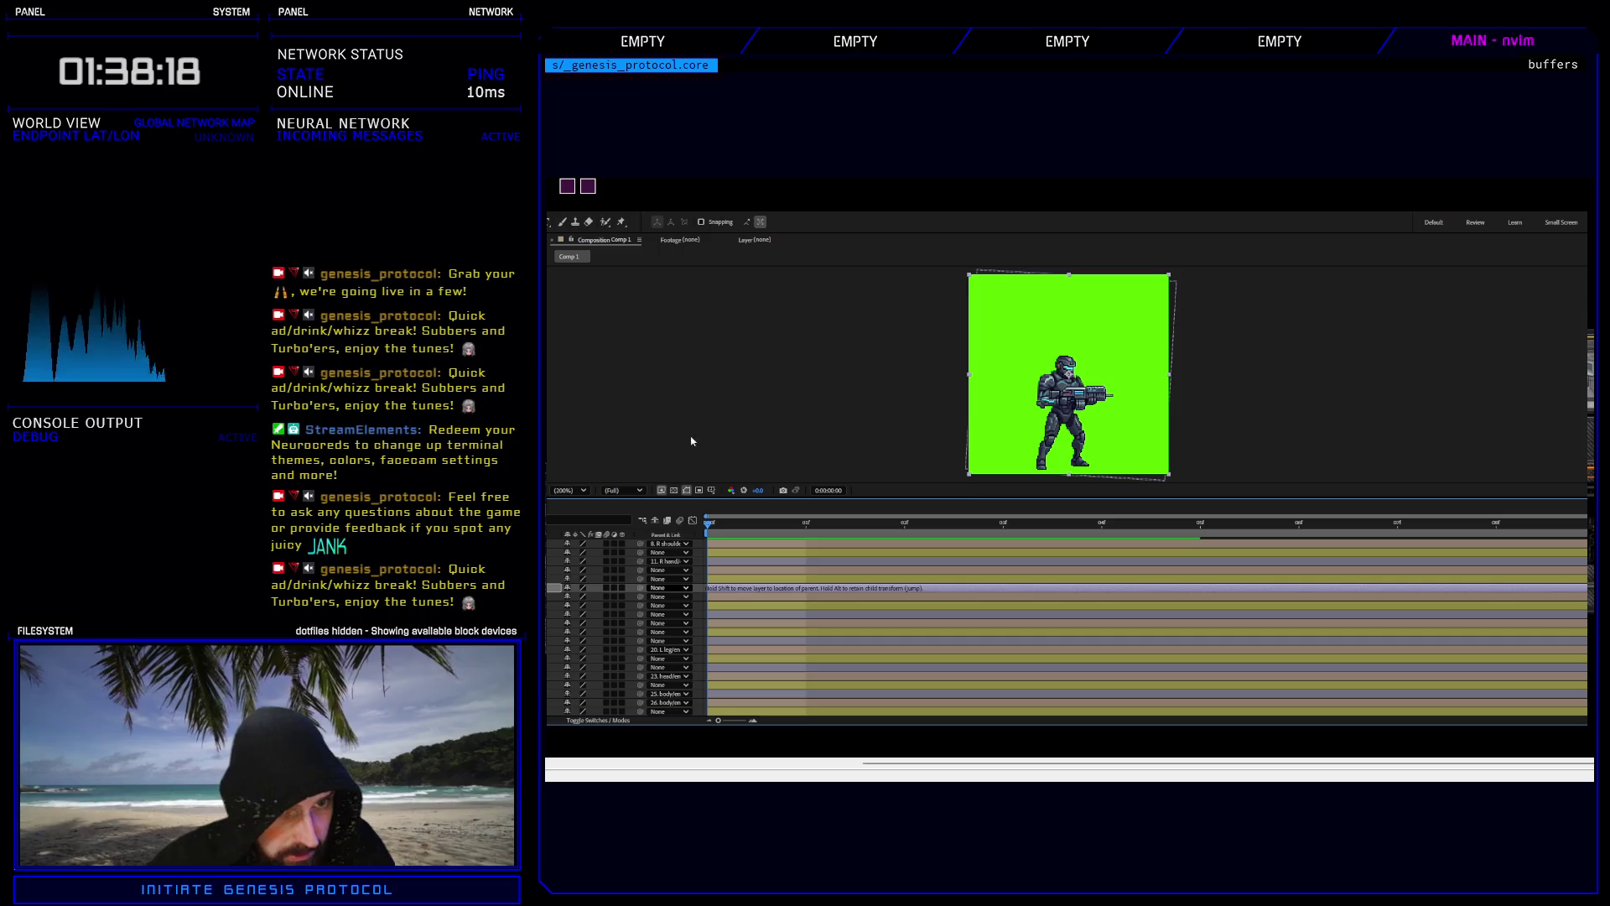
{"action": "left_click_drag", "start_coordinate": [709, 478], "coordinate": [559, 590]}
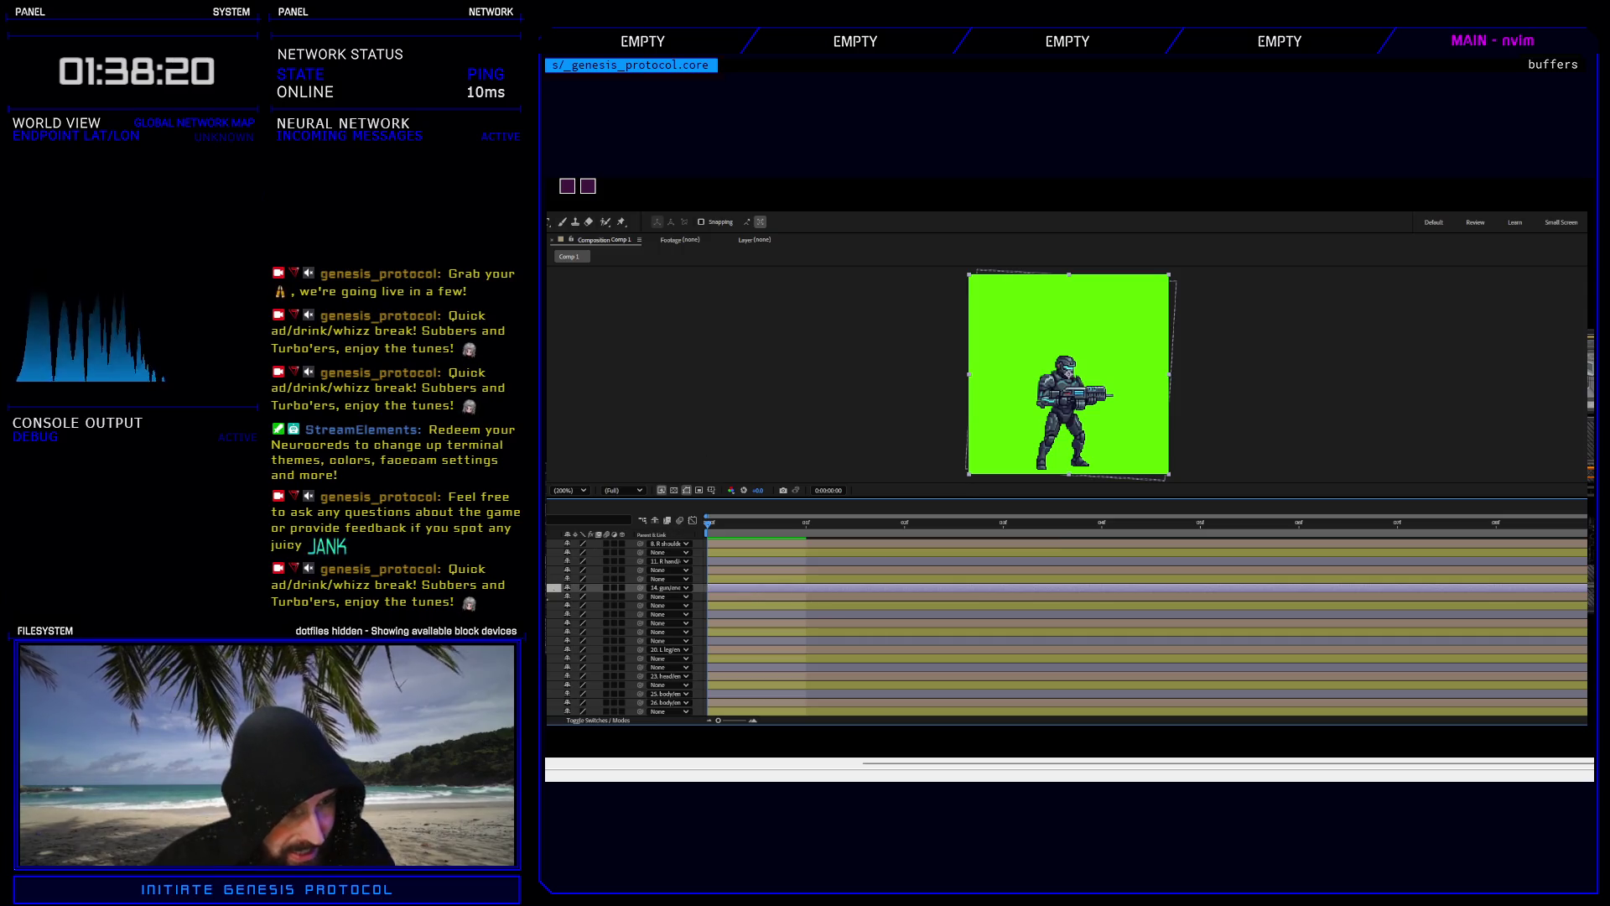
{"action": "left_click", "coordinate": [671, 614]}
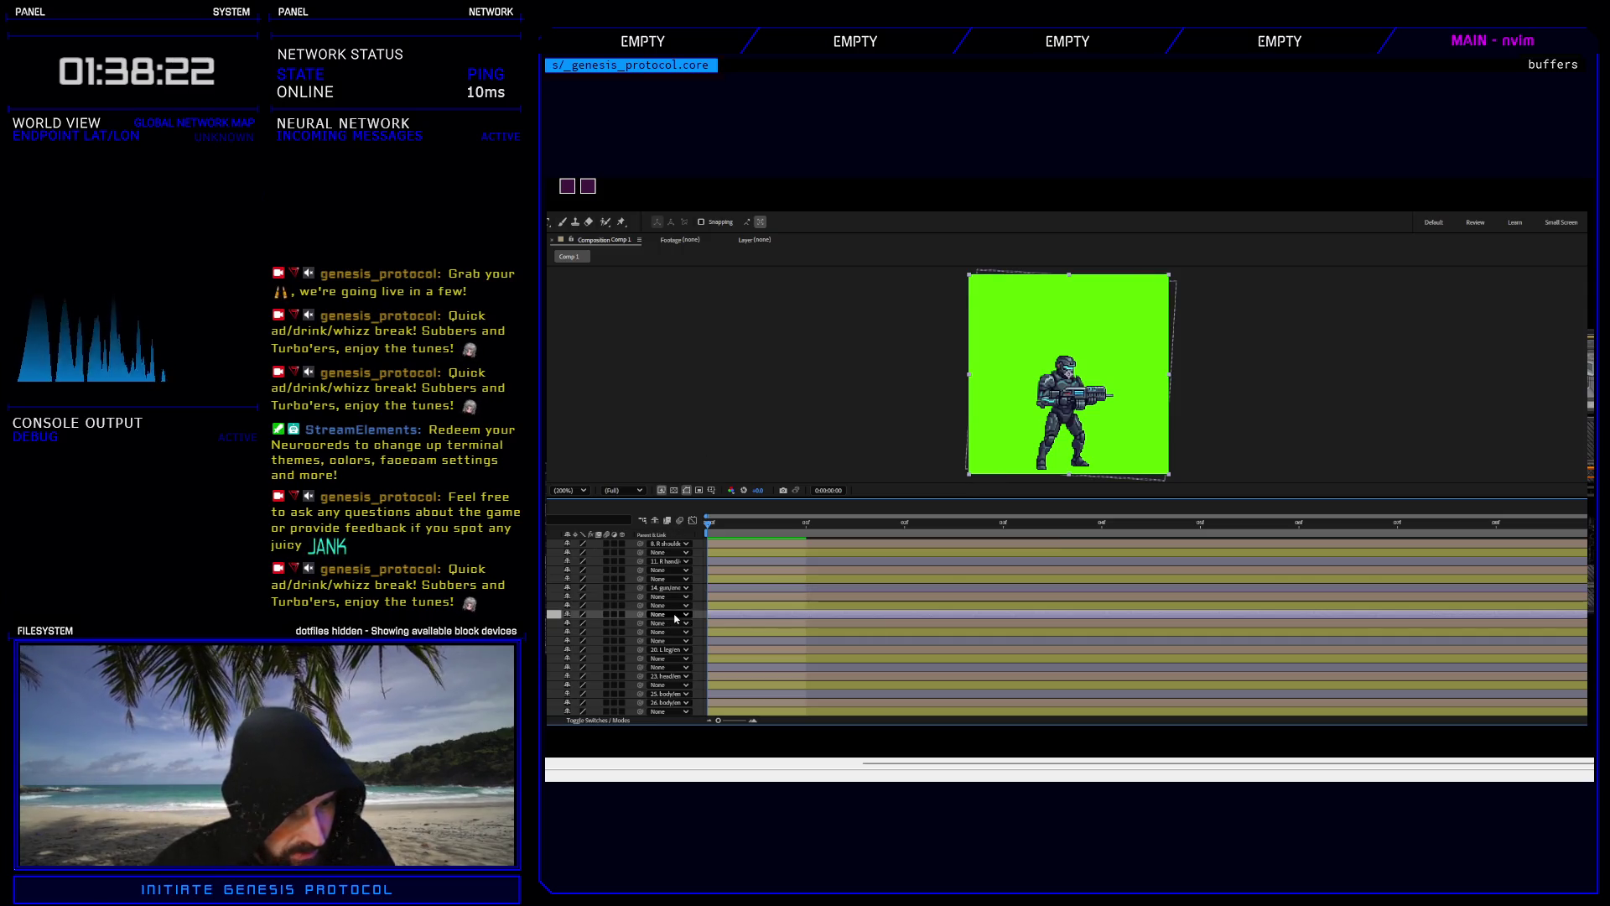
{"action": "mouse_move", "coordinate": [639, 614]}
{"action": "left_mouse_down"}
{"action": "mouse_move", "coordinate": [709, 410]}
{"action": "mouse_move", "coordinate": [591, 567]}
{"action": "left_mouse_up"}
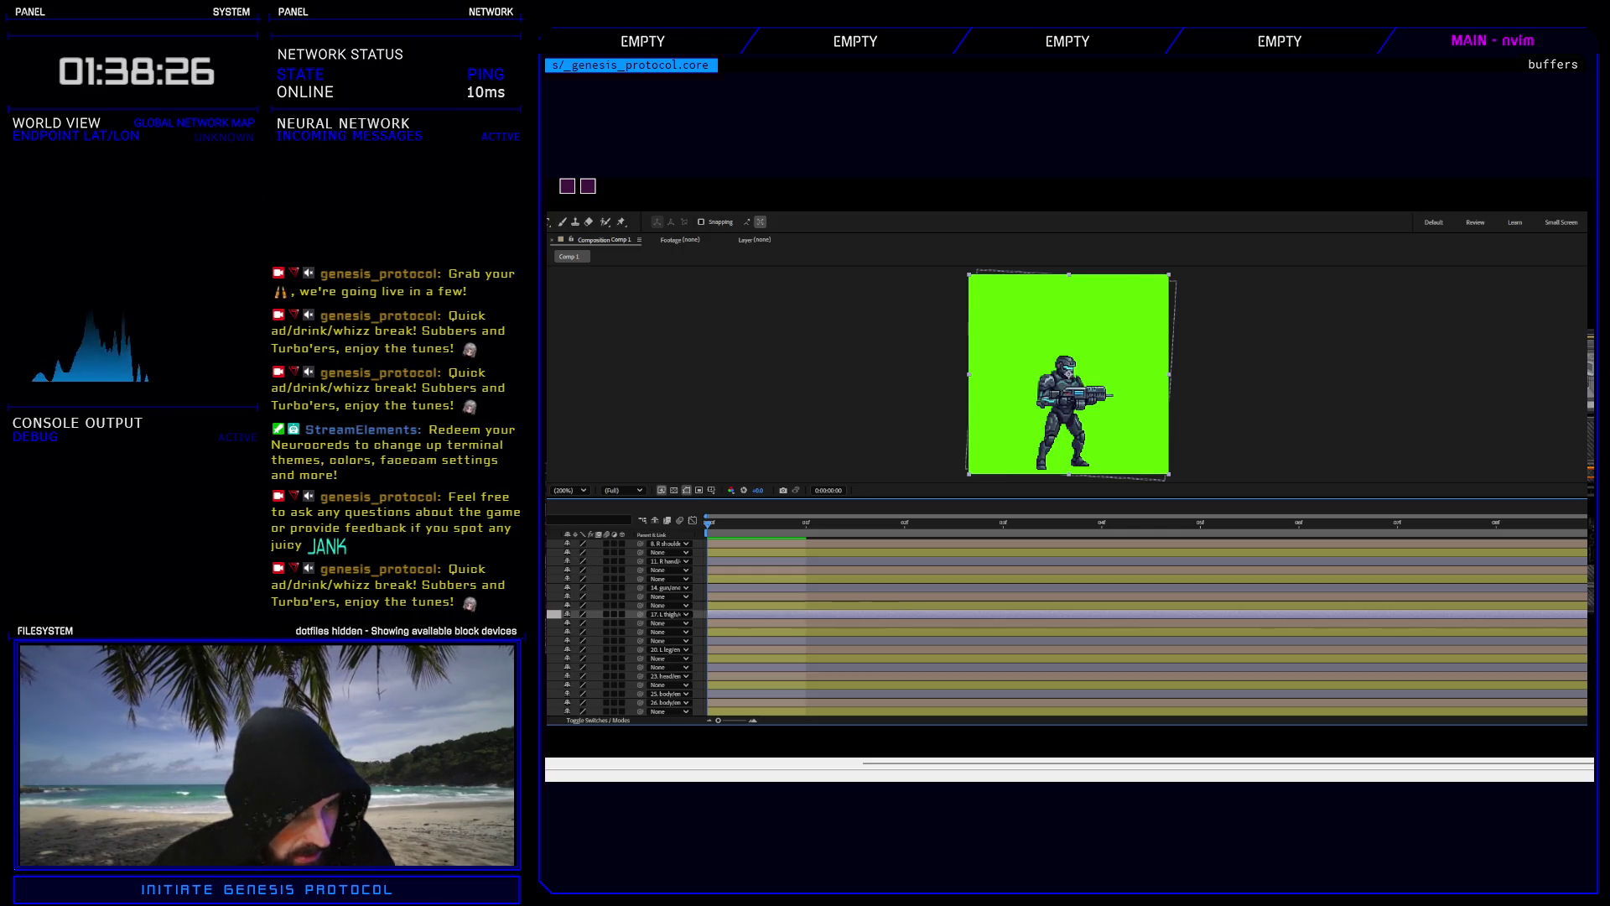
Parent the remaining layers to 23. head, 29. R arm, 32. R thigh and the right leg.
{"action": "left_click", "coordinate": [670, 641]}
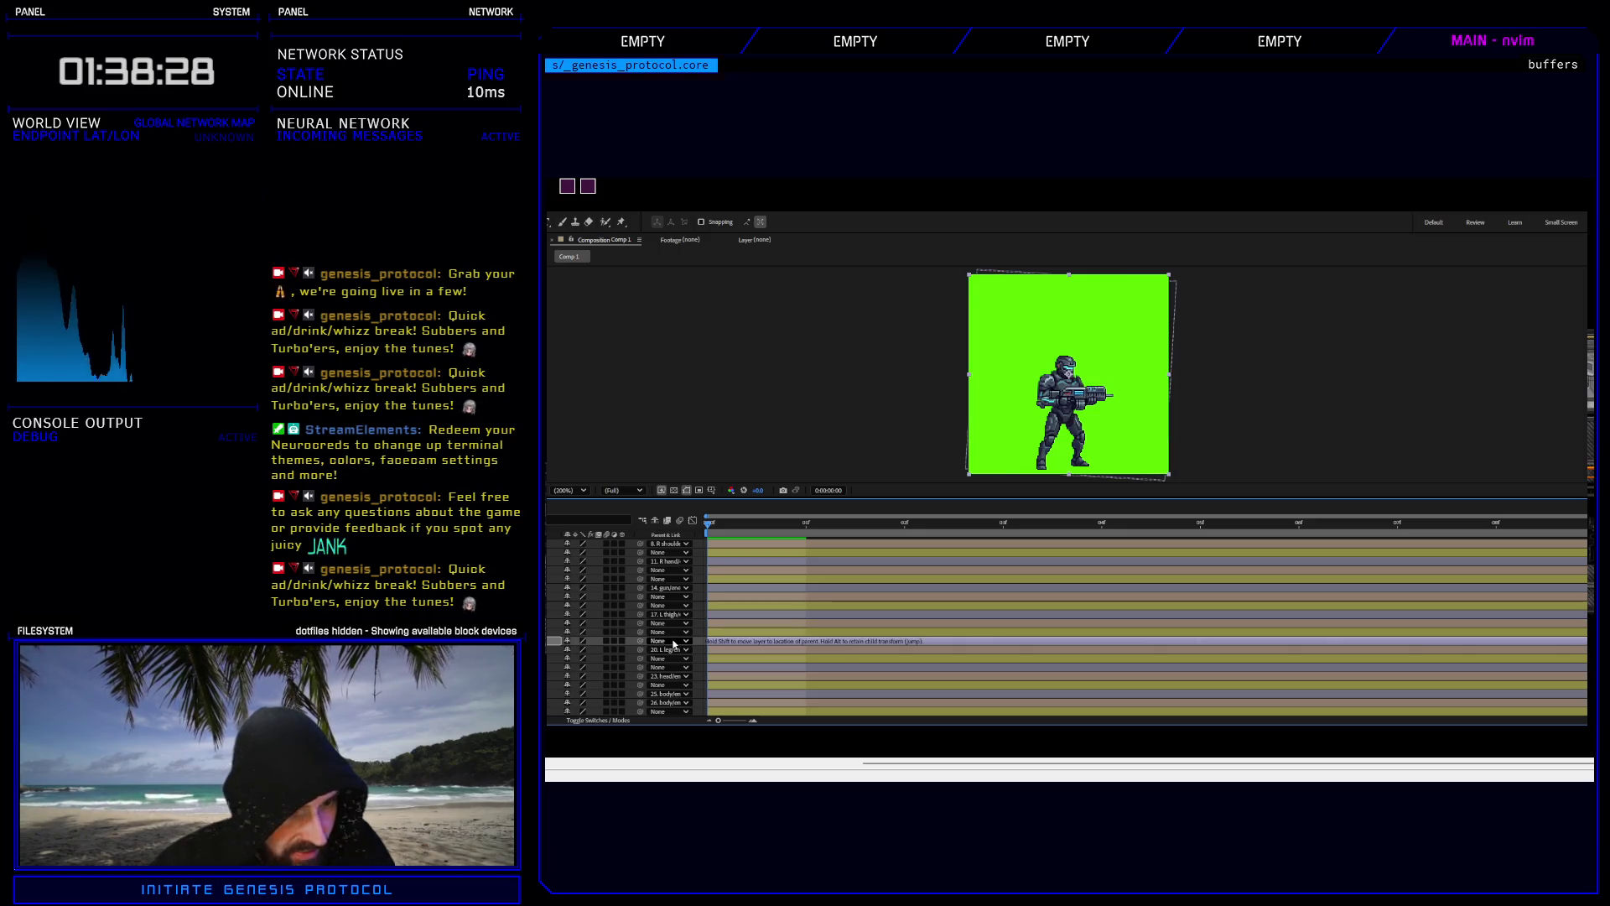
{"action": "left_click_drag", "start_coordinate": [699, 429], "coordinate": [688, 460]}
{"action": "scroll", "coordinate": [629, 629], "scroll_direction": "down", "scroll_amount": 2}
{"action": "scroll", "coordinate": [629, 629], "scroll_direction": "down", "scroll_amount": 1}
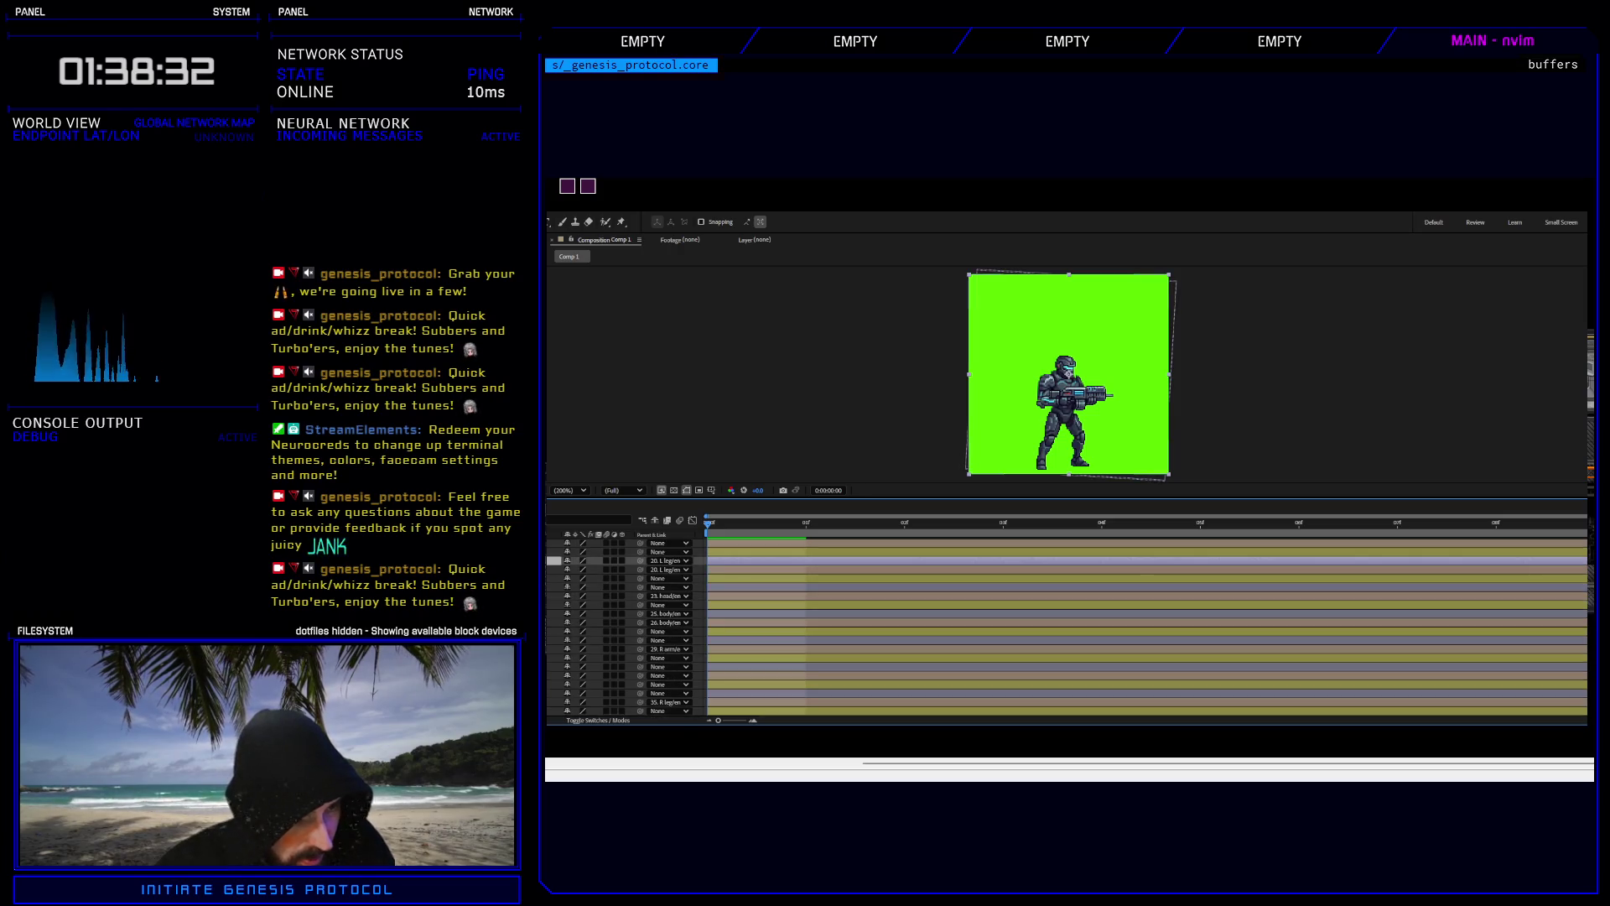
{"action": "left_click", "coordinate": [625, 587]}
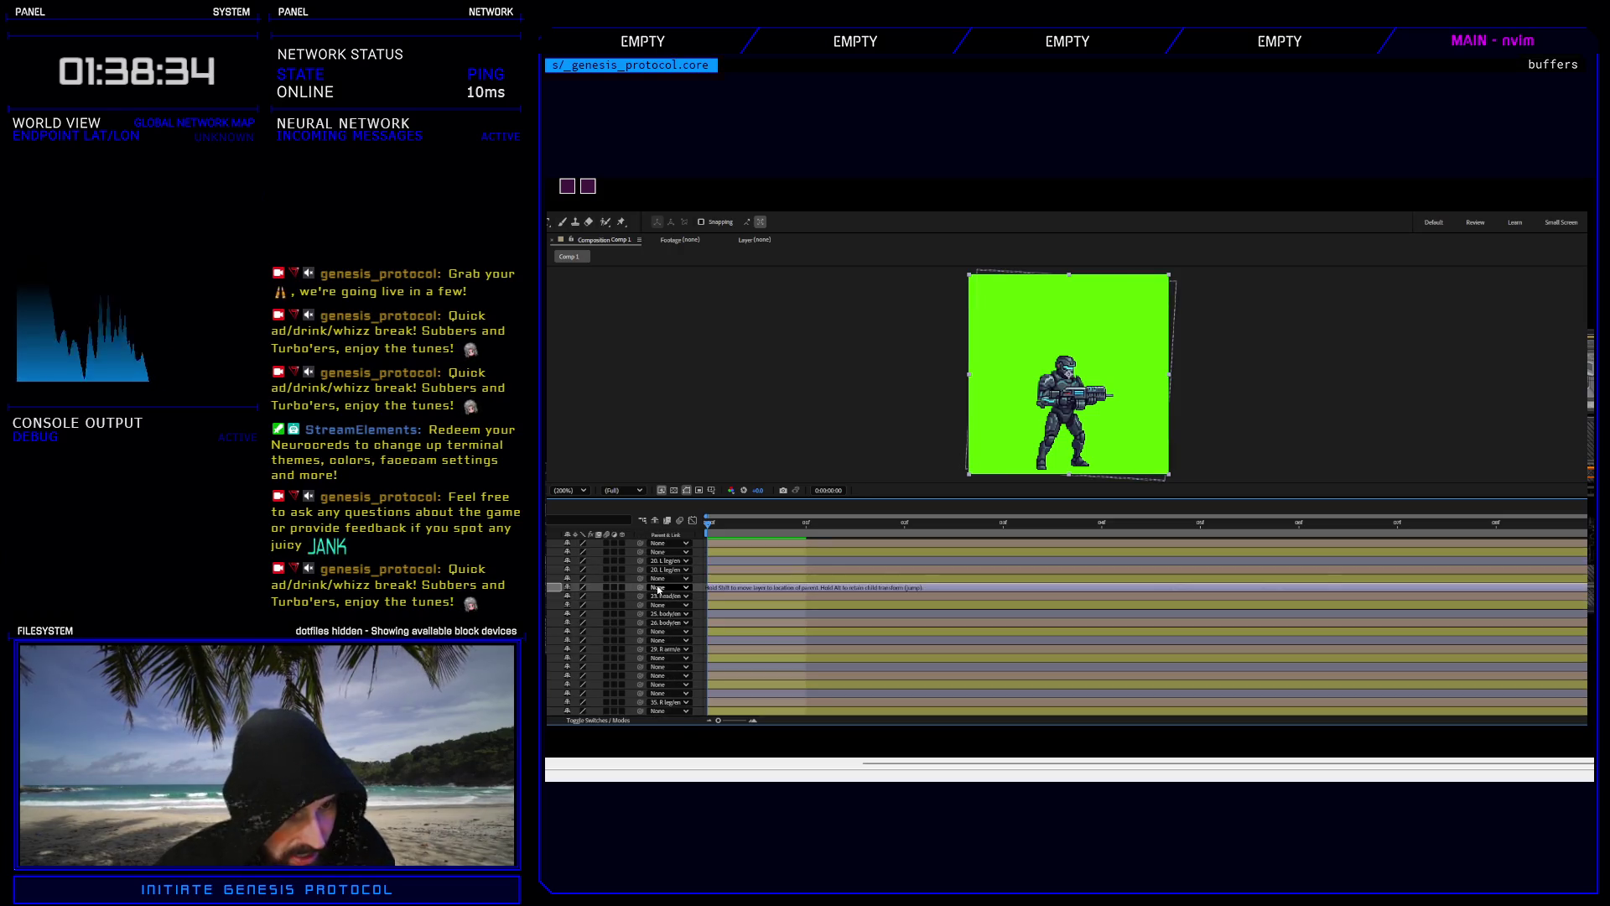
{"action": "left_click_drag", "start_coordinate": [707, 582], "coordinate": [579, 597]}
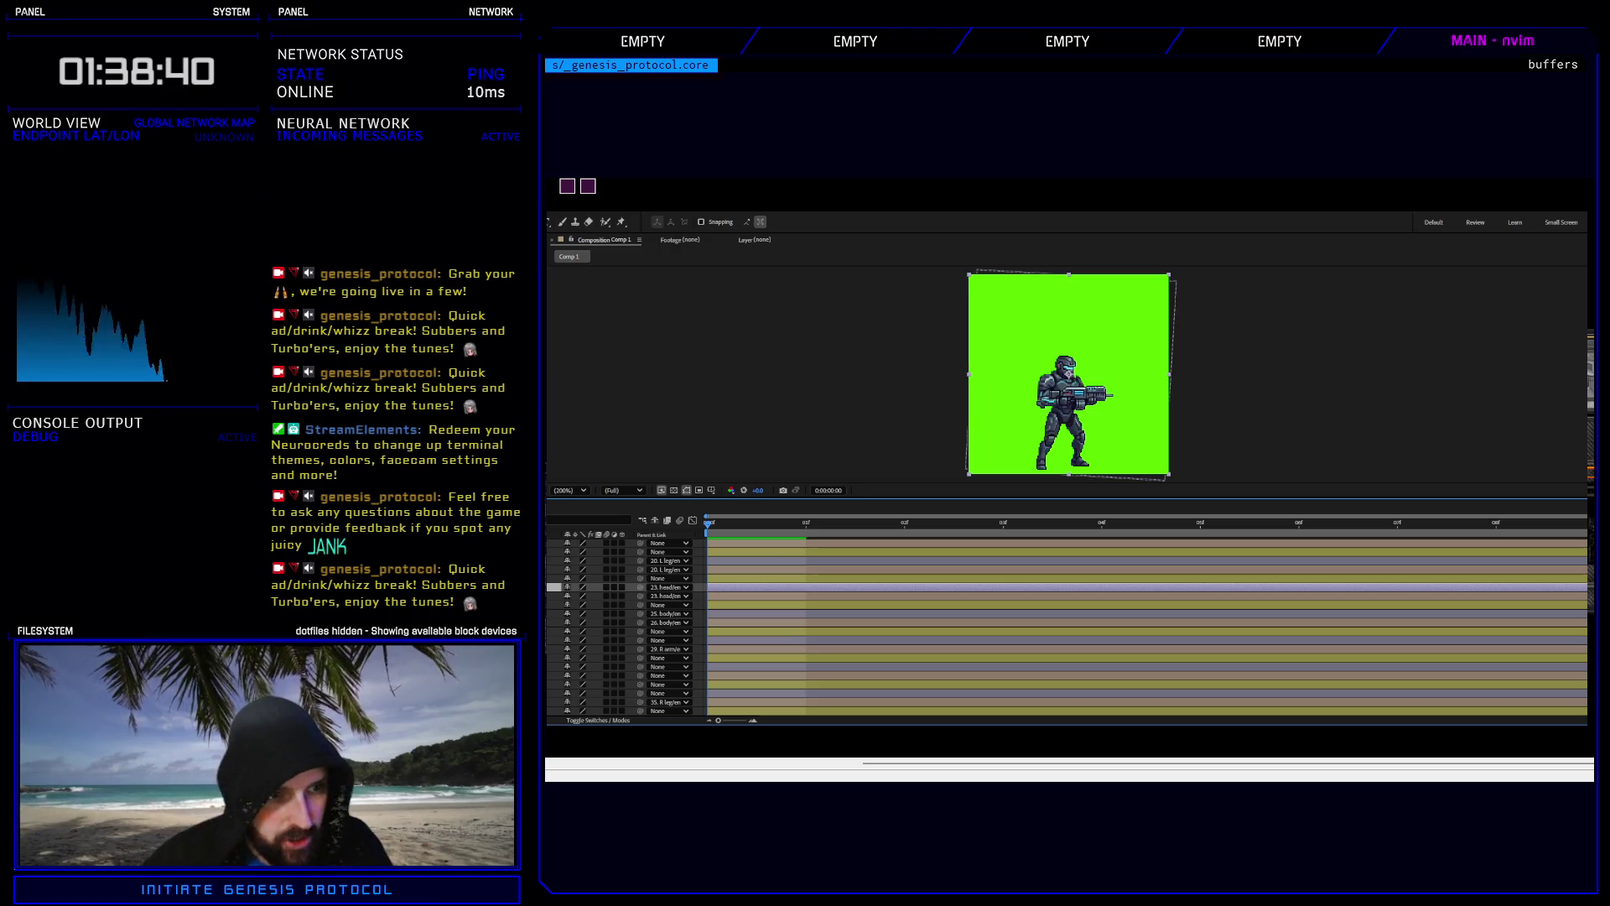
{"action": "left_click", "coordinate": [587, 613]}
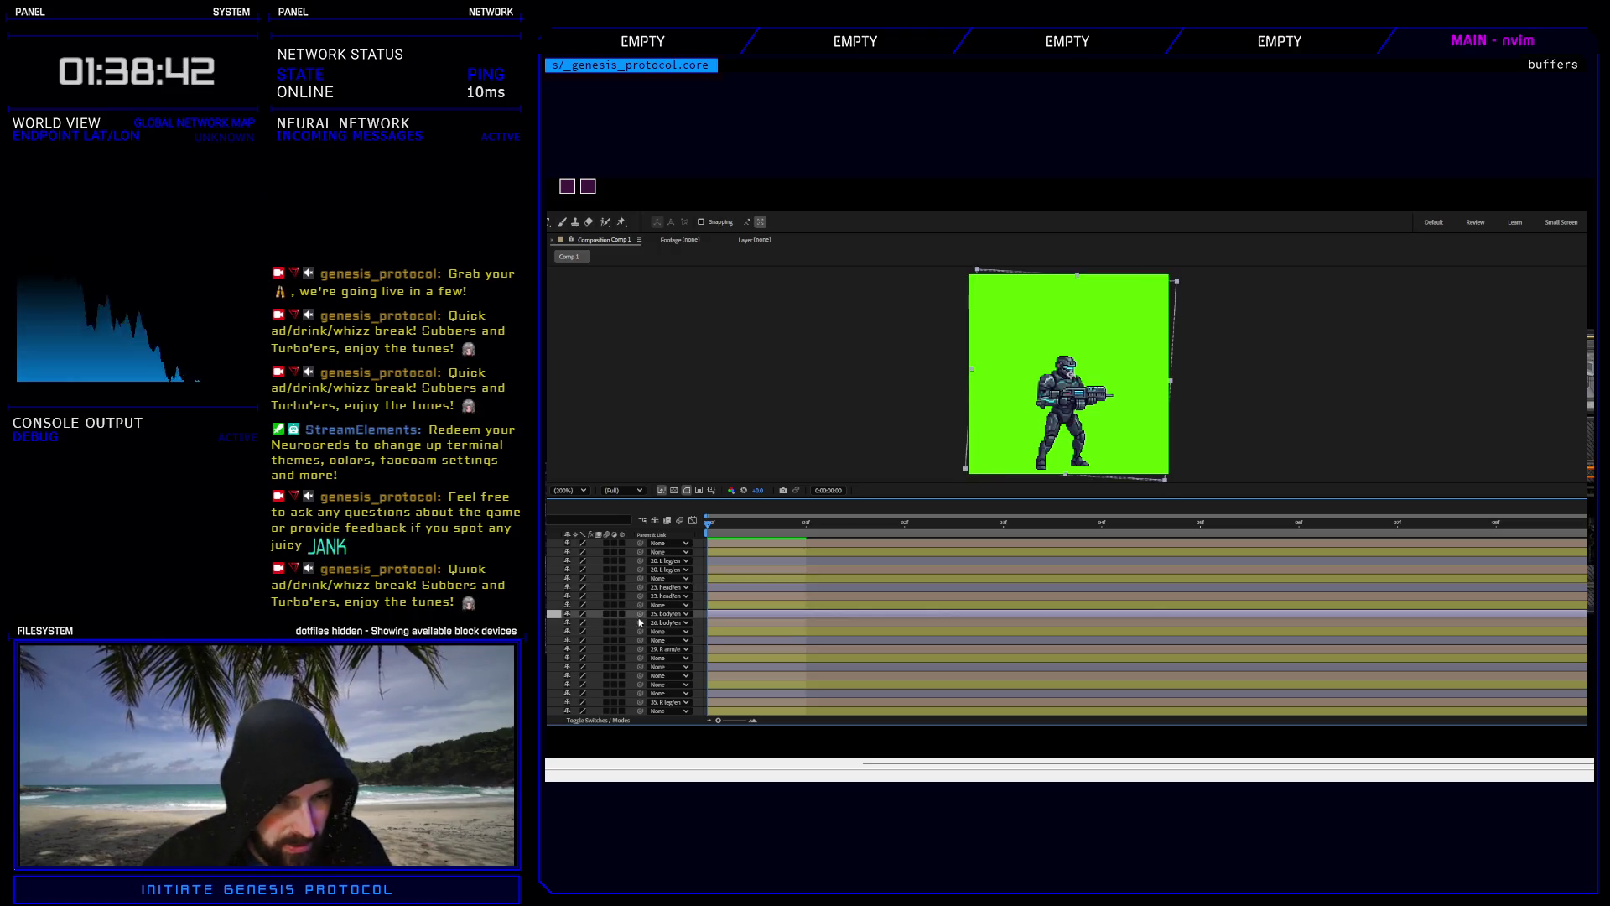
{"action": "left_click", "coordinate": [659, 641]}
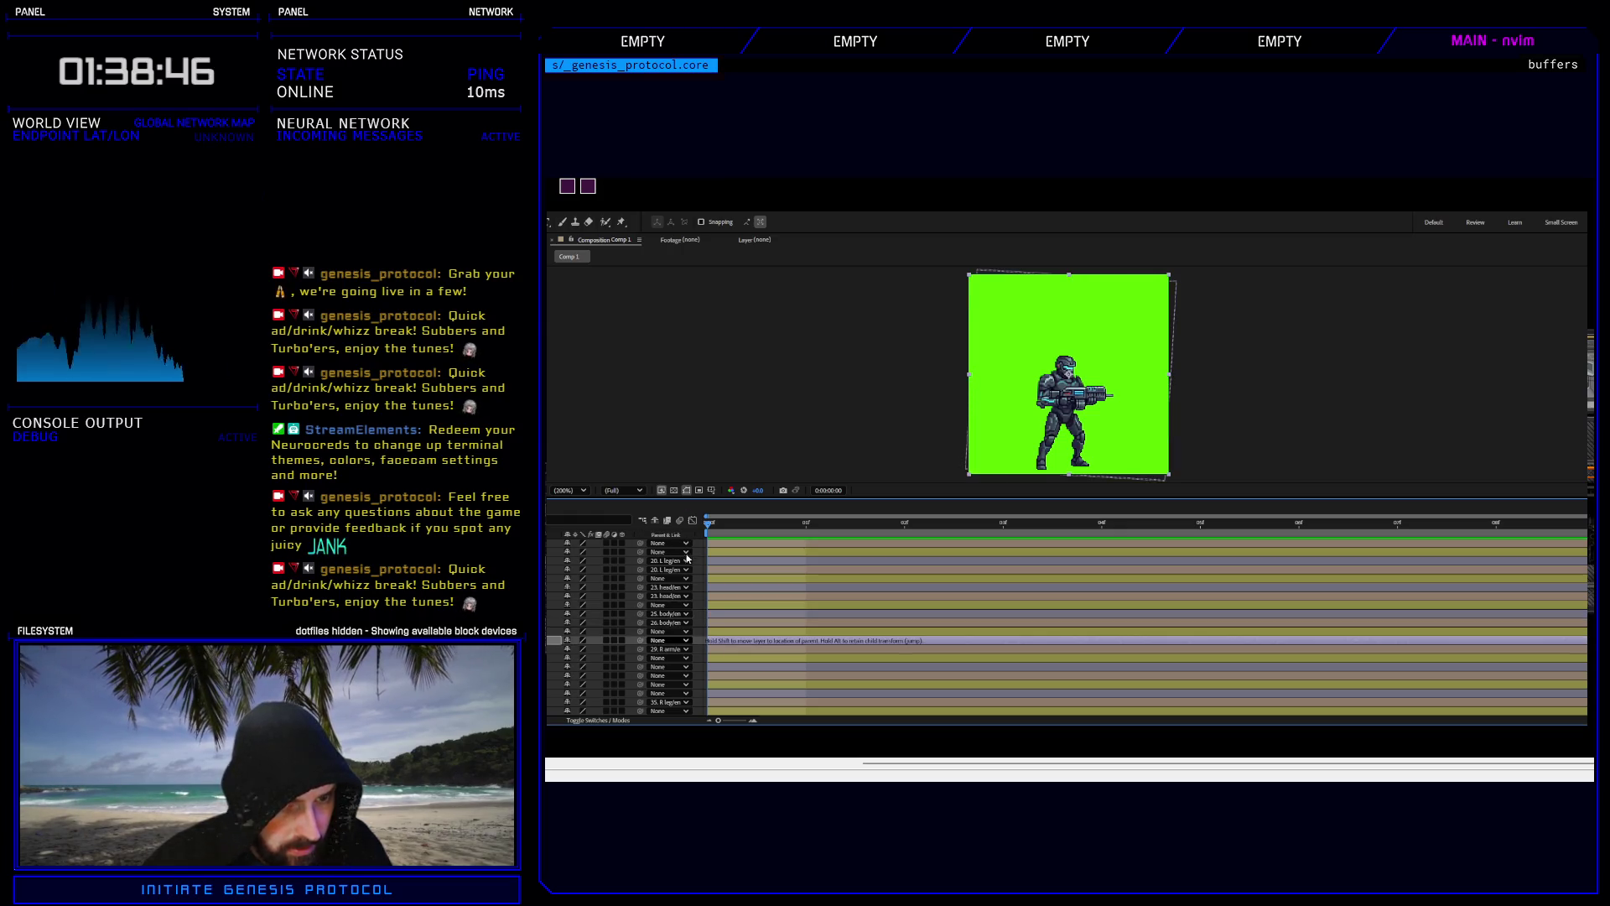
{"action": "left_click", "coordinate": [662, 666]}
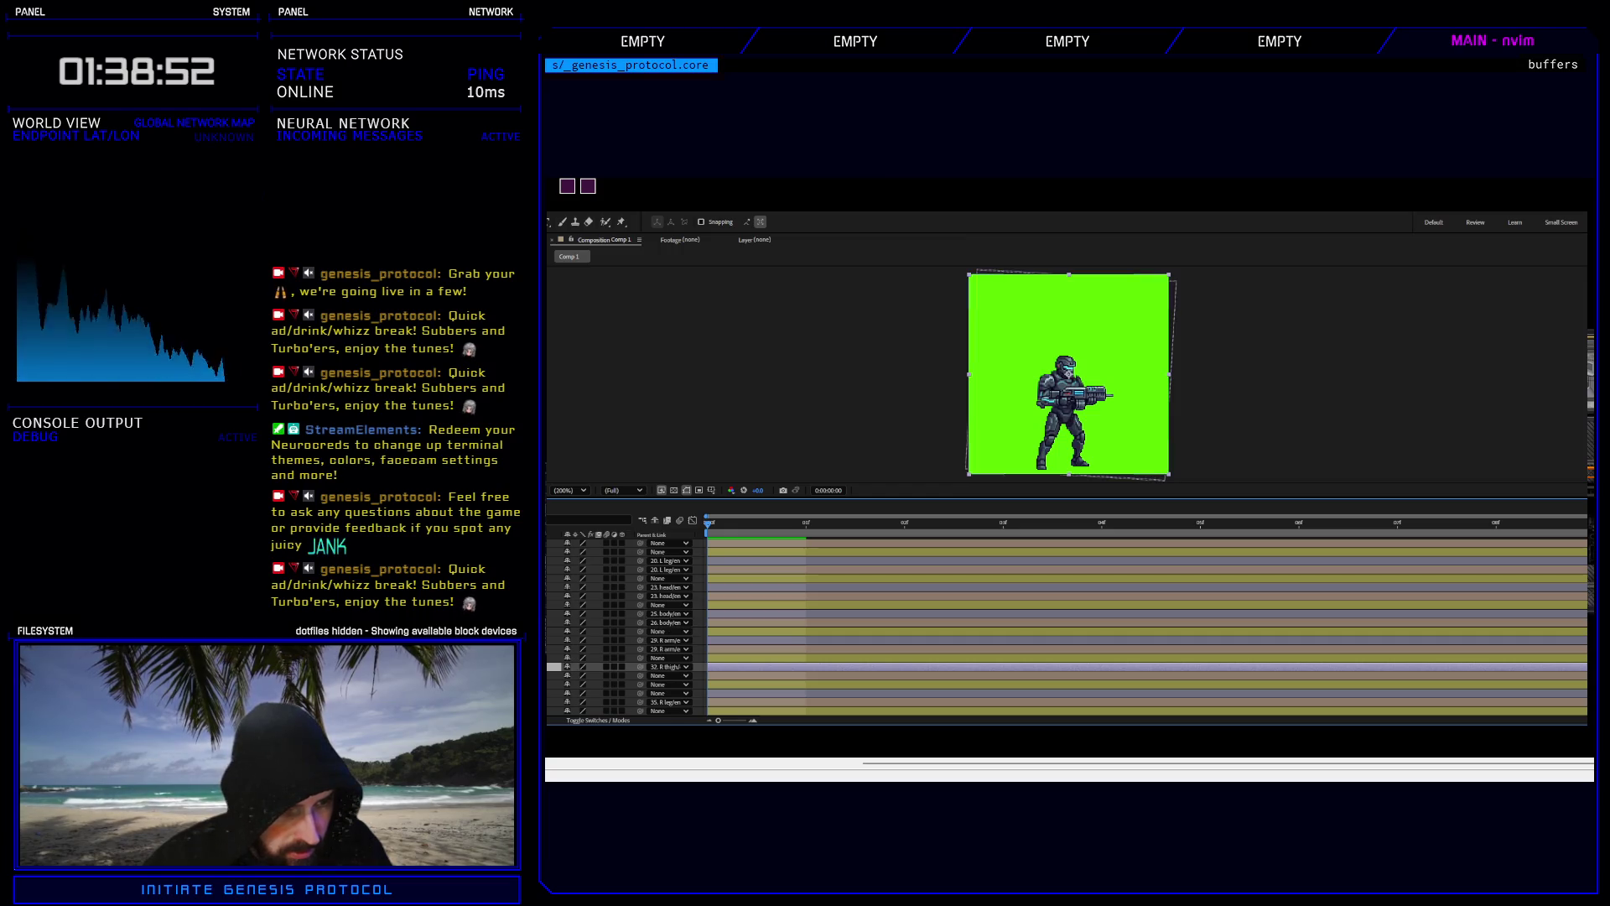
{"action": "left_click", "coordinate": [653, 695]}
{"action": "left_click_drag", "start_coordinate": [654, 698], "coordinate": [655, 703]}
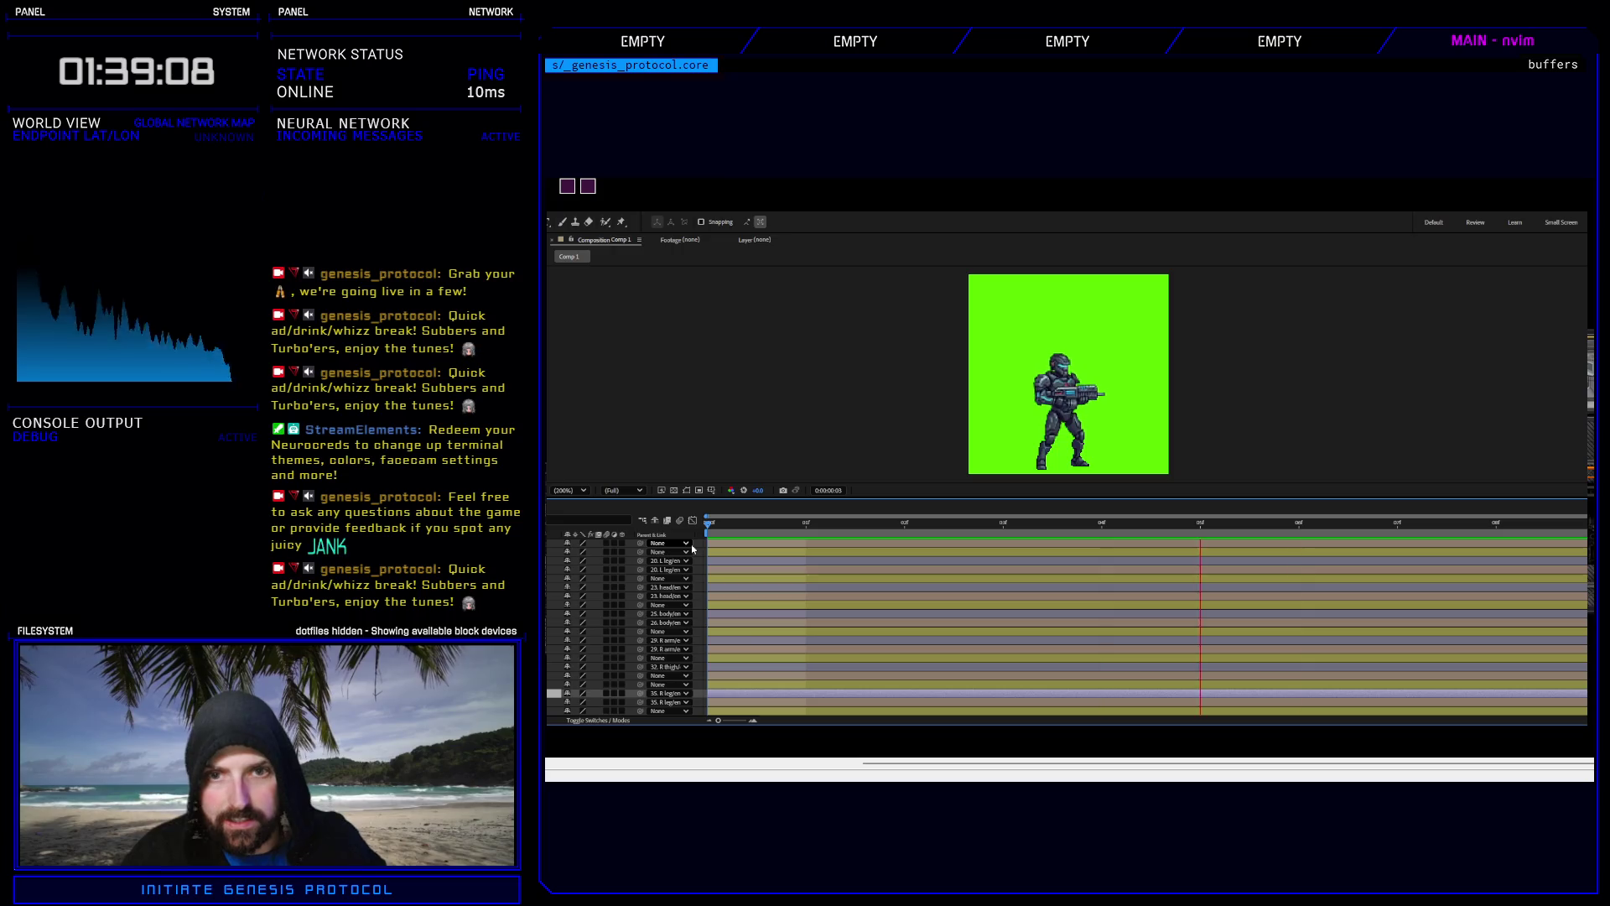
{"action": "key", "text": "space"}
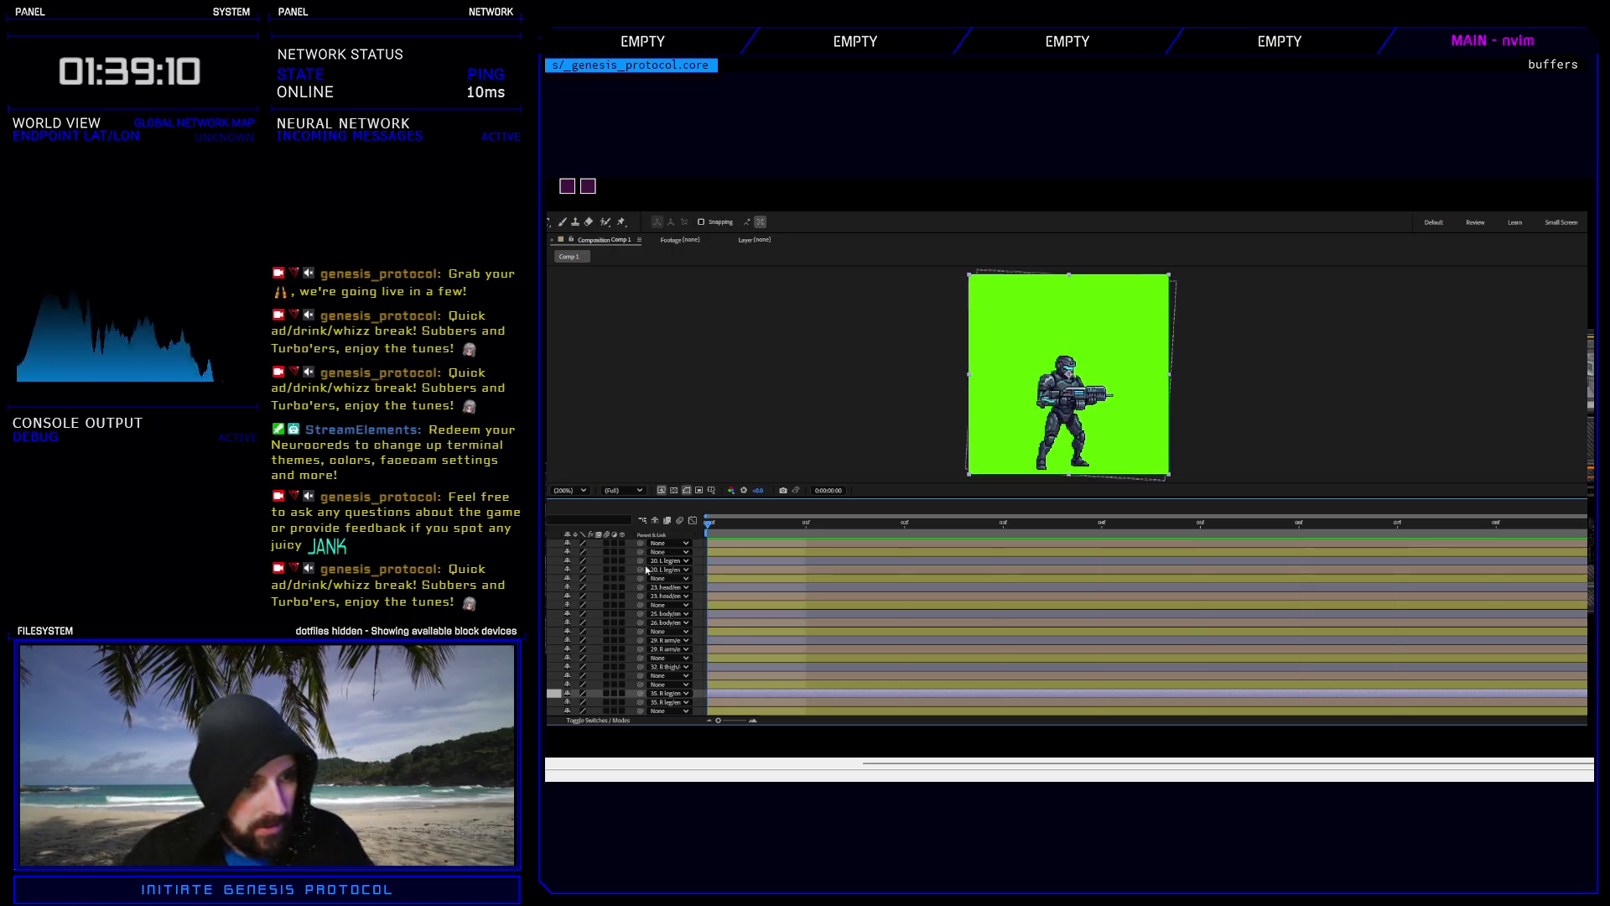
{"action": "scroll", "coordinate": [560, 613], "scroll_direction": "up", "scroll_amount": 2}
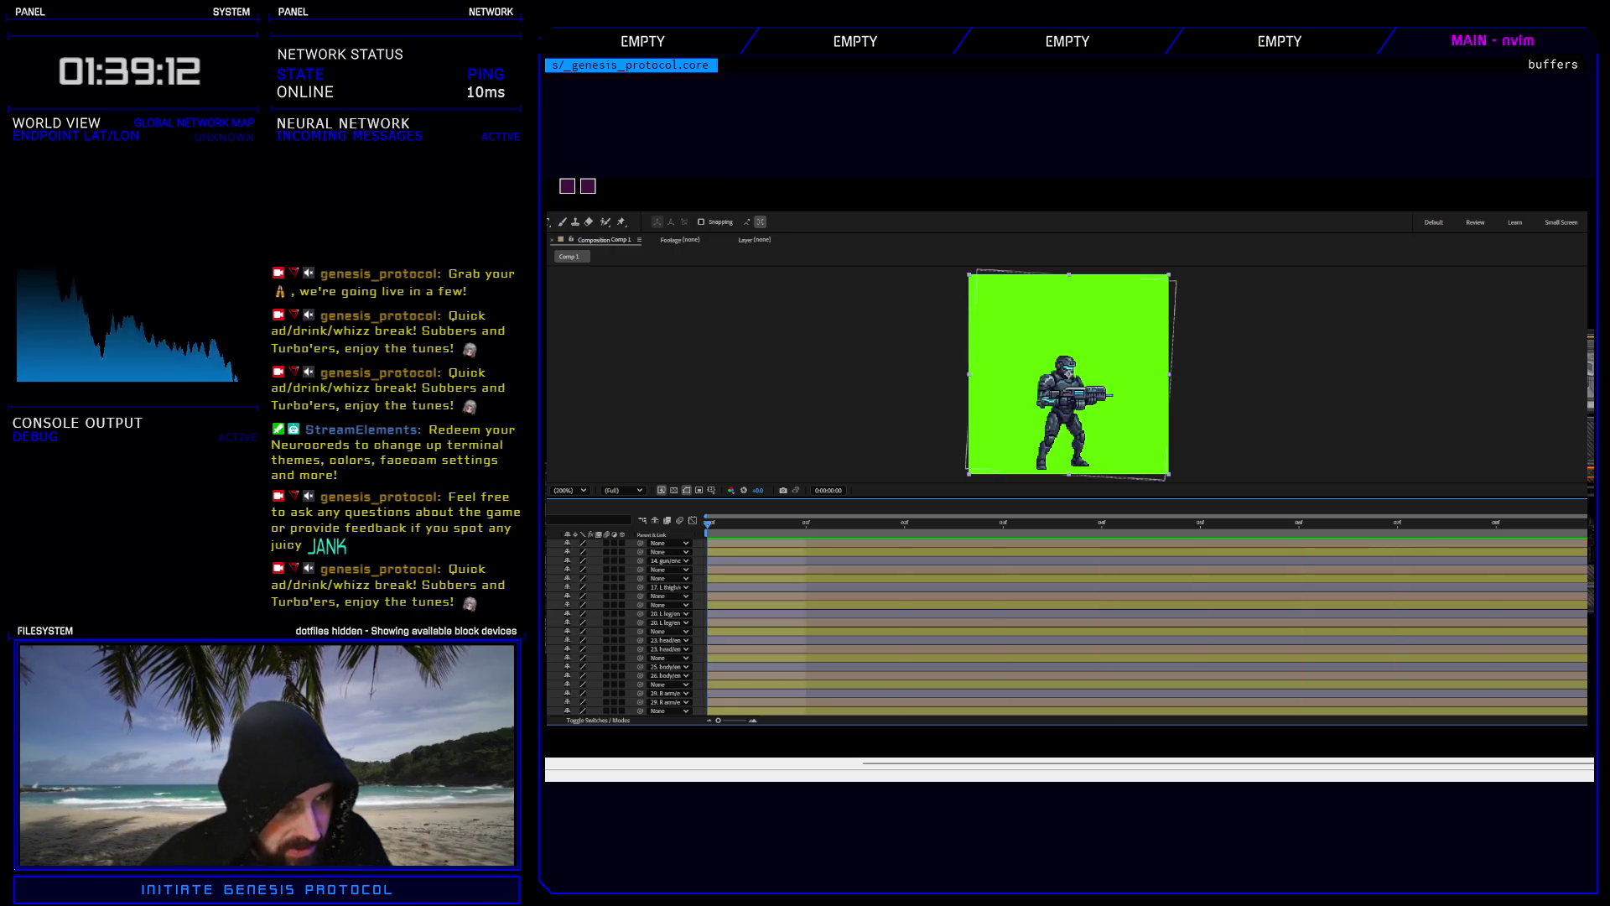
{"action": "scroll", "coordinate": [560, 612], "scroll_direction": "down", "scroll_amount": 2}
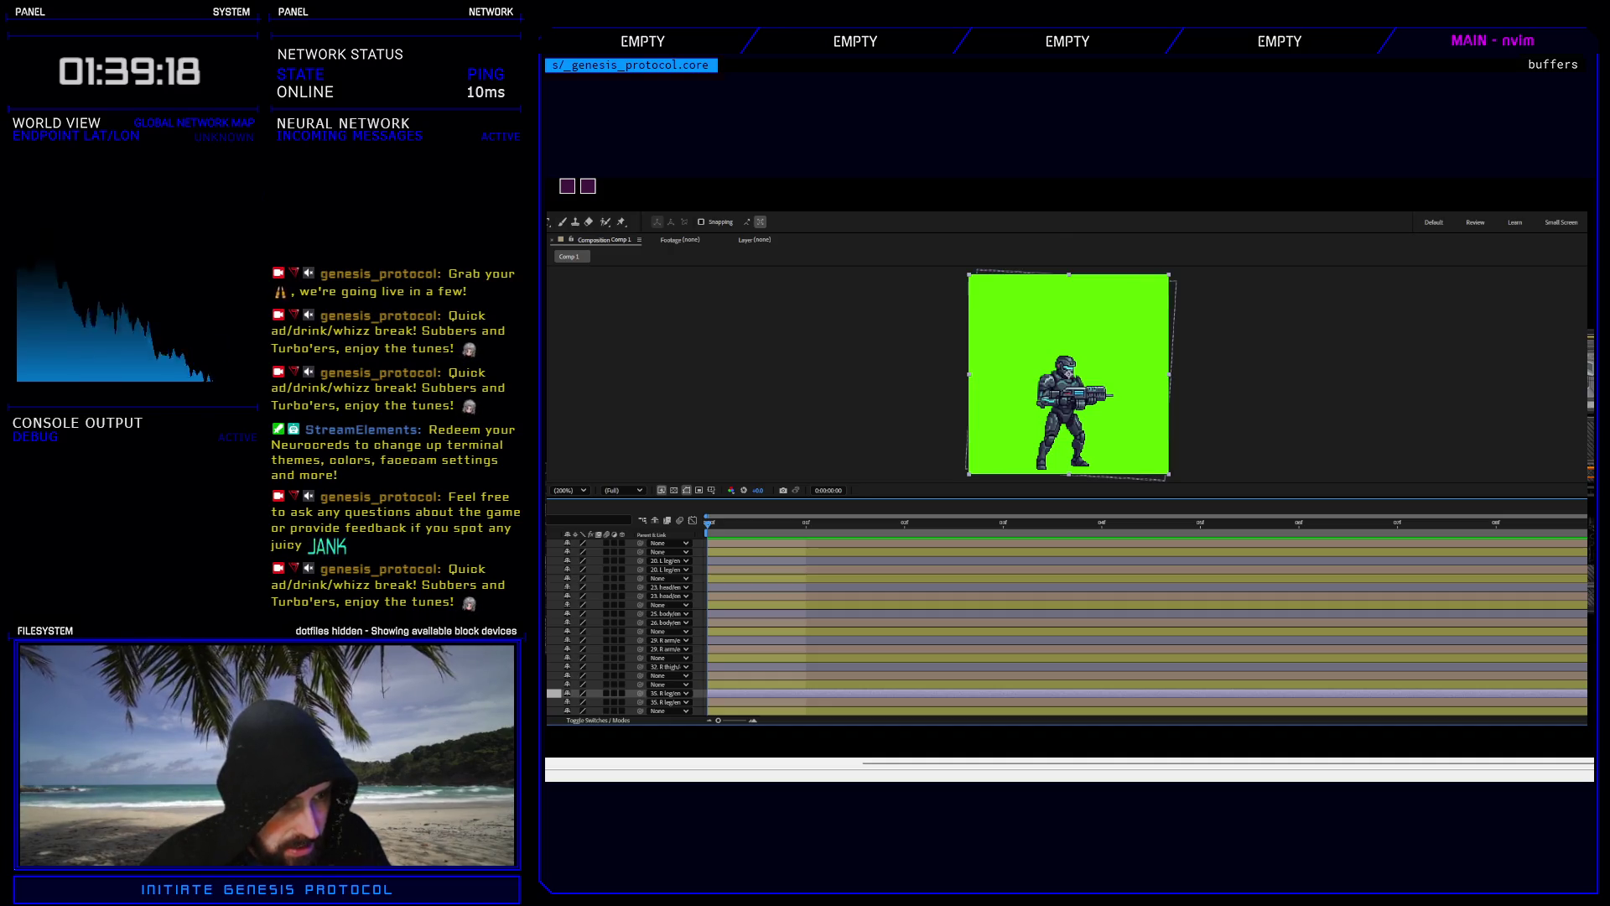
Show the keyframed properties of 23. head and its neighbour, select their keys, go to frame 4.
{"action": "left_click", "coordinate": [706, 604]}
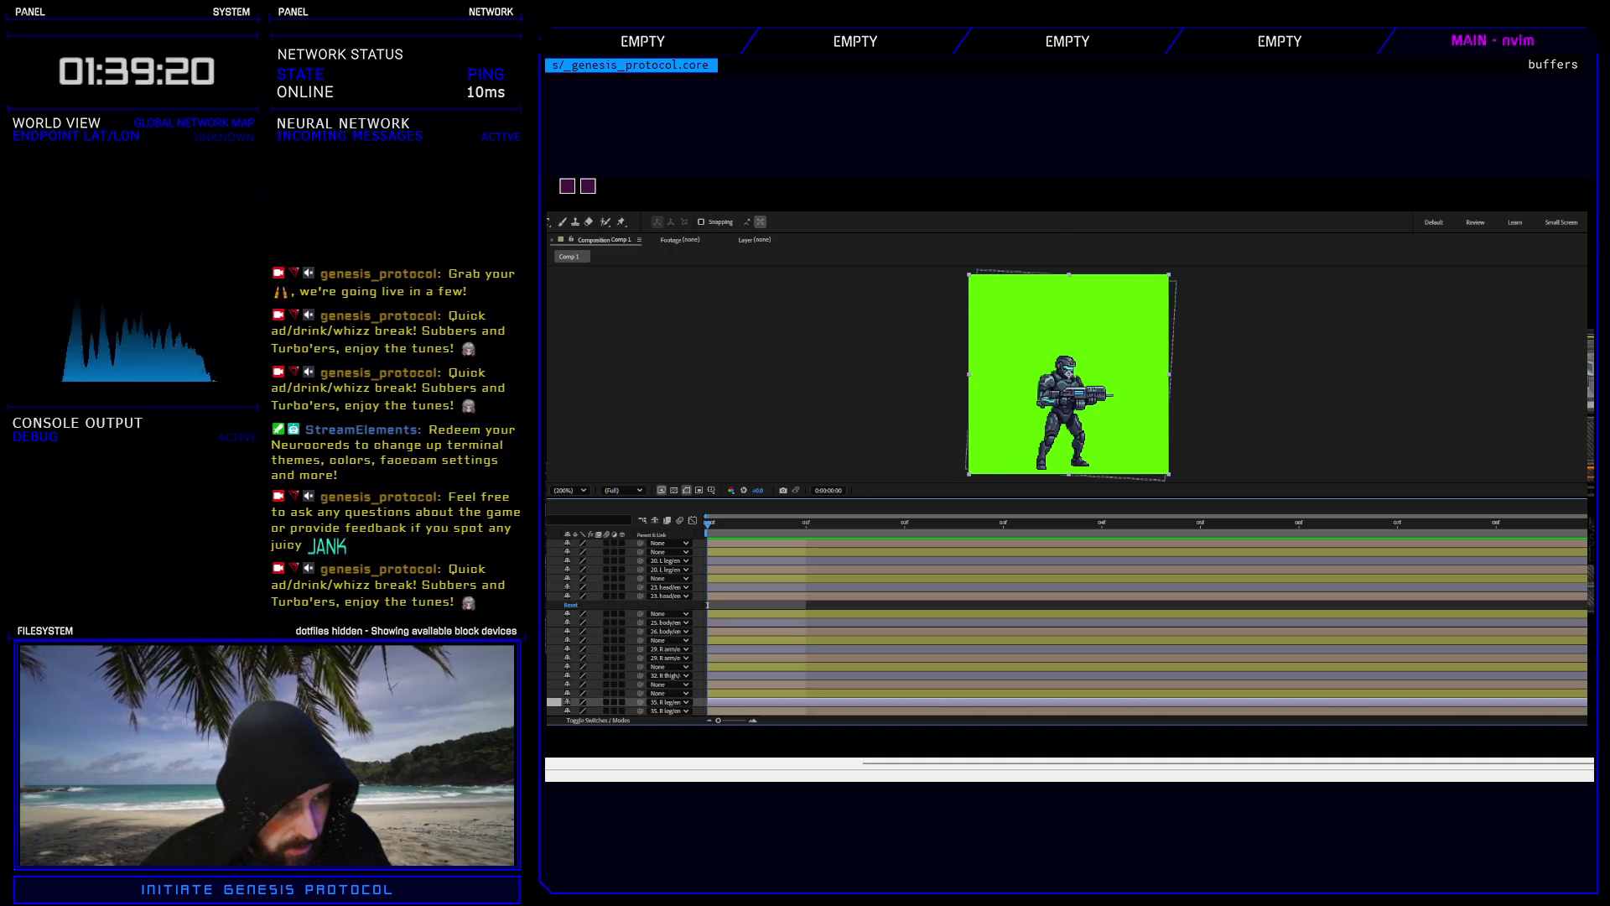
{"action": "left_click", "coordinate": [560, 604]}
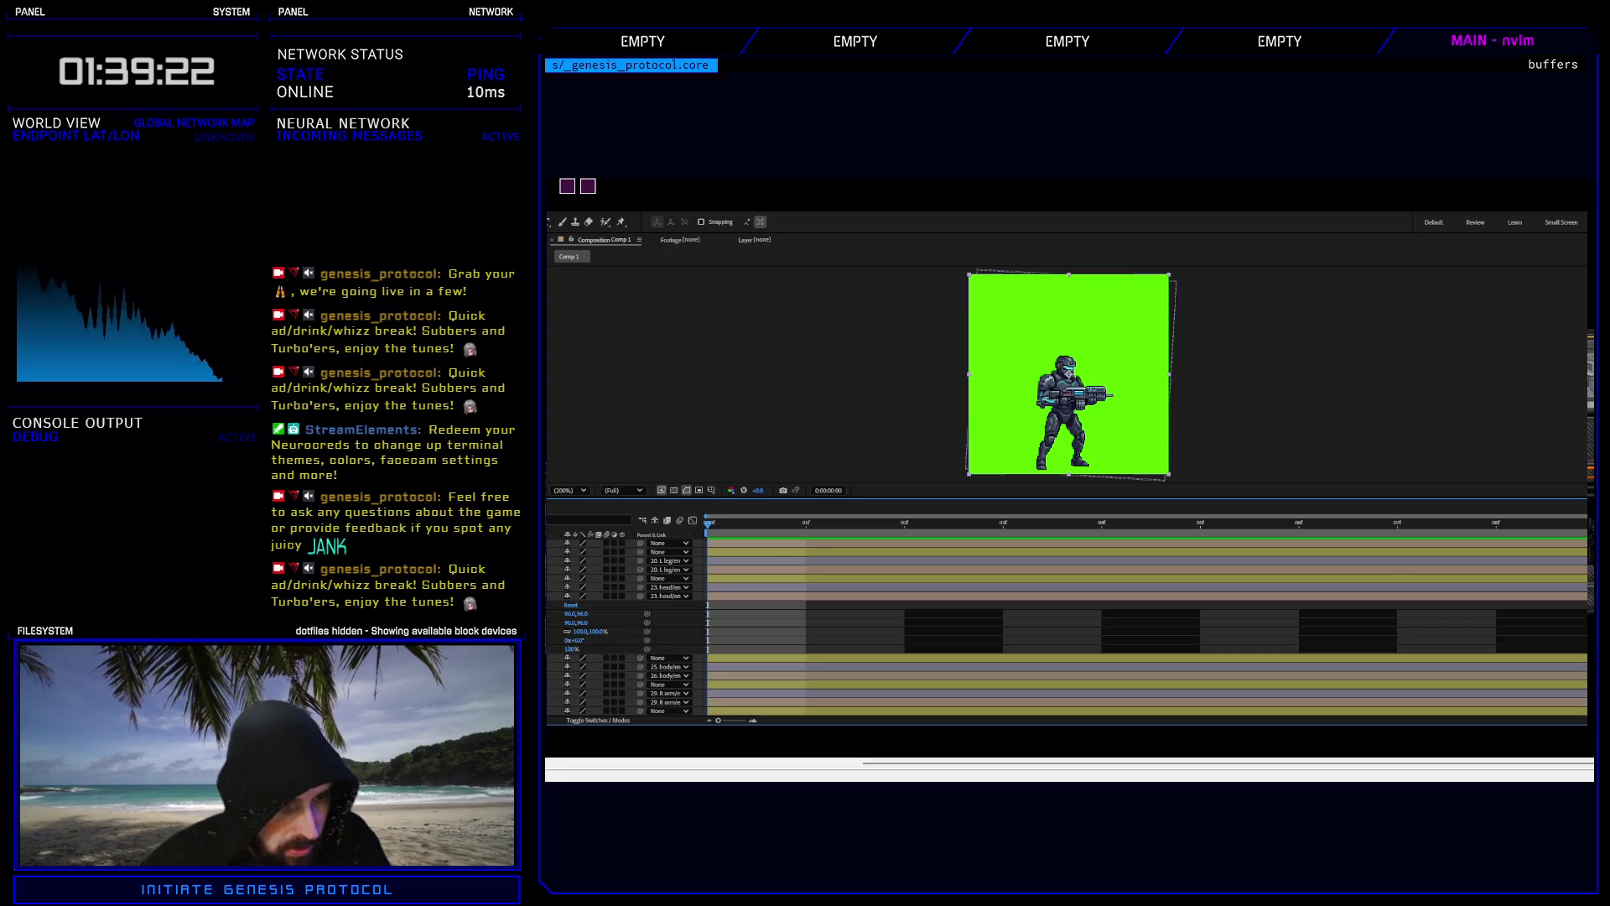
{"action": "left_click", "coordinate": [560, 587]}
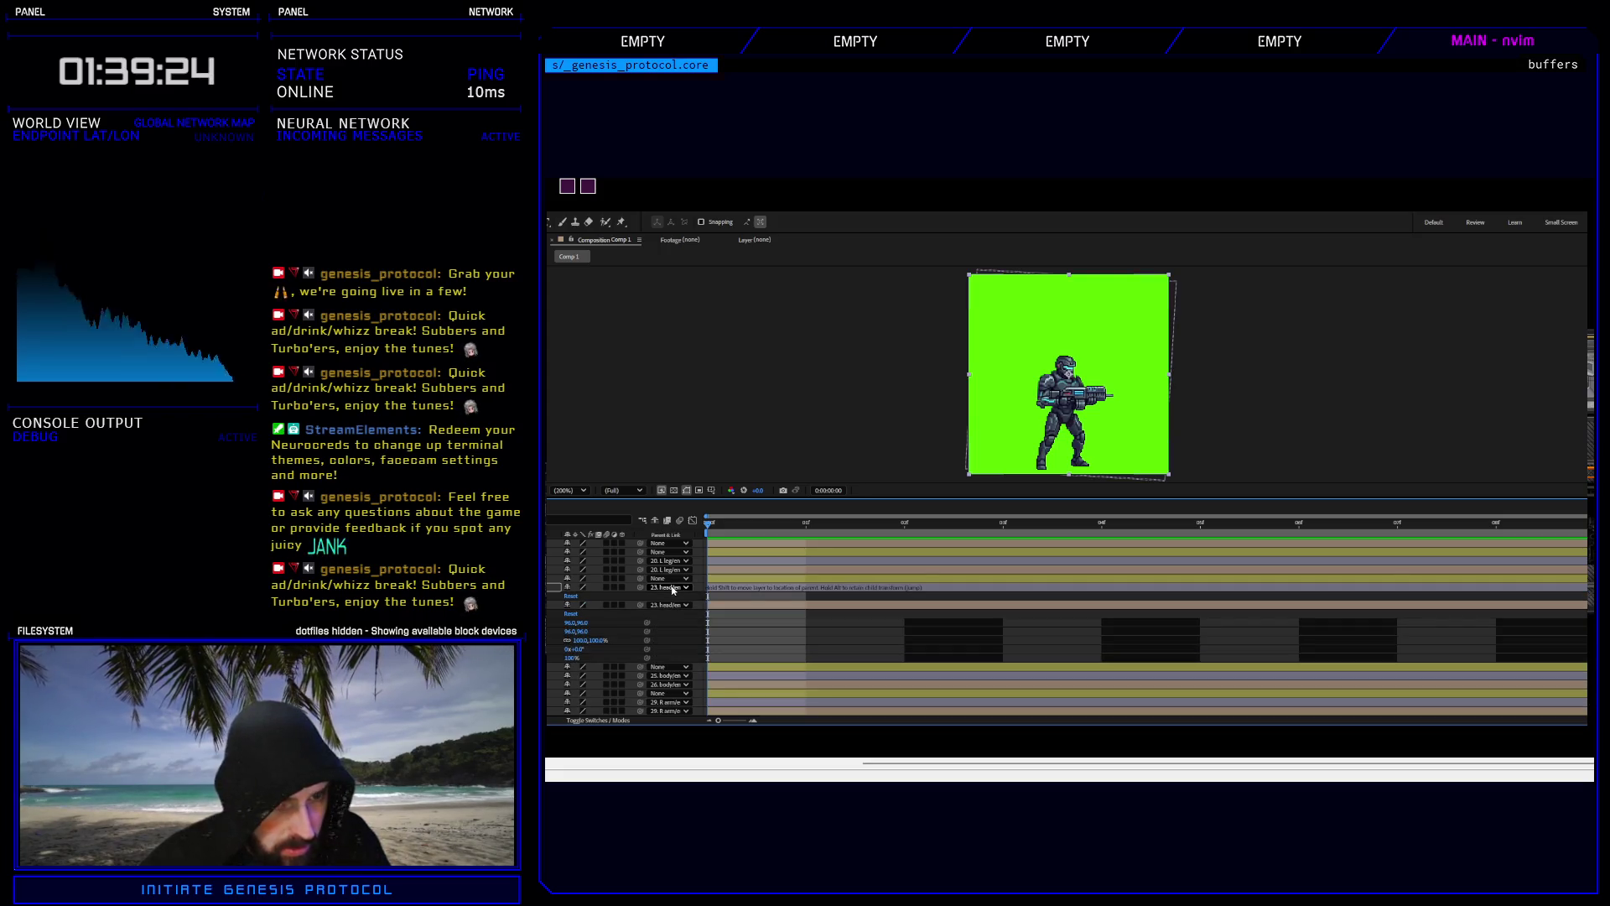
{"action": "key", "text": "ctrl+z"}
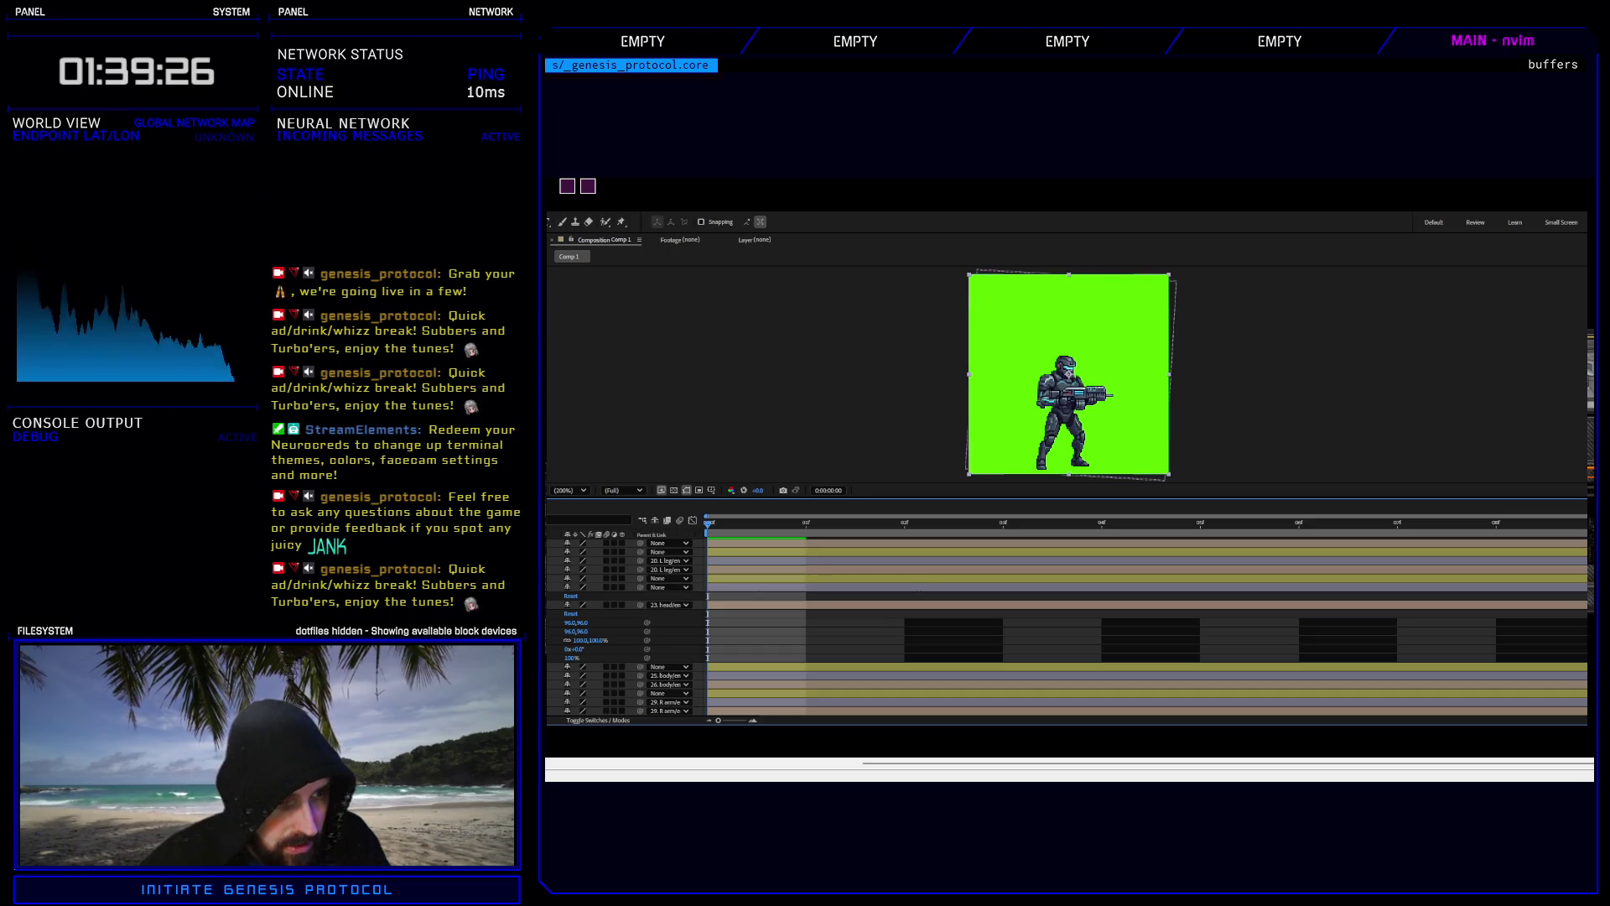
{"action": "key", "text": "ctrl+z"}
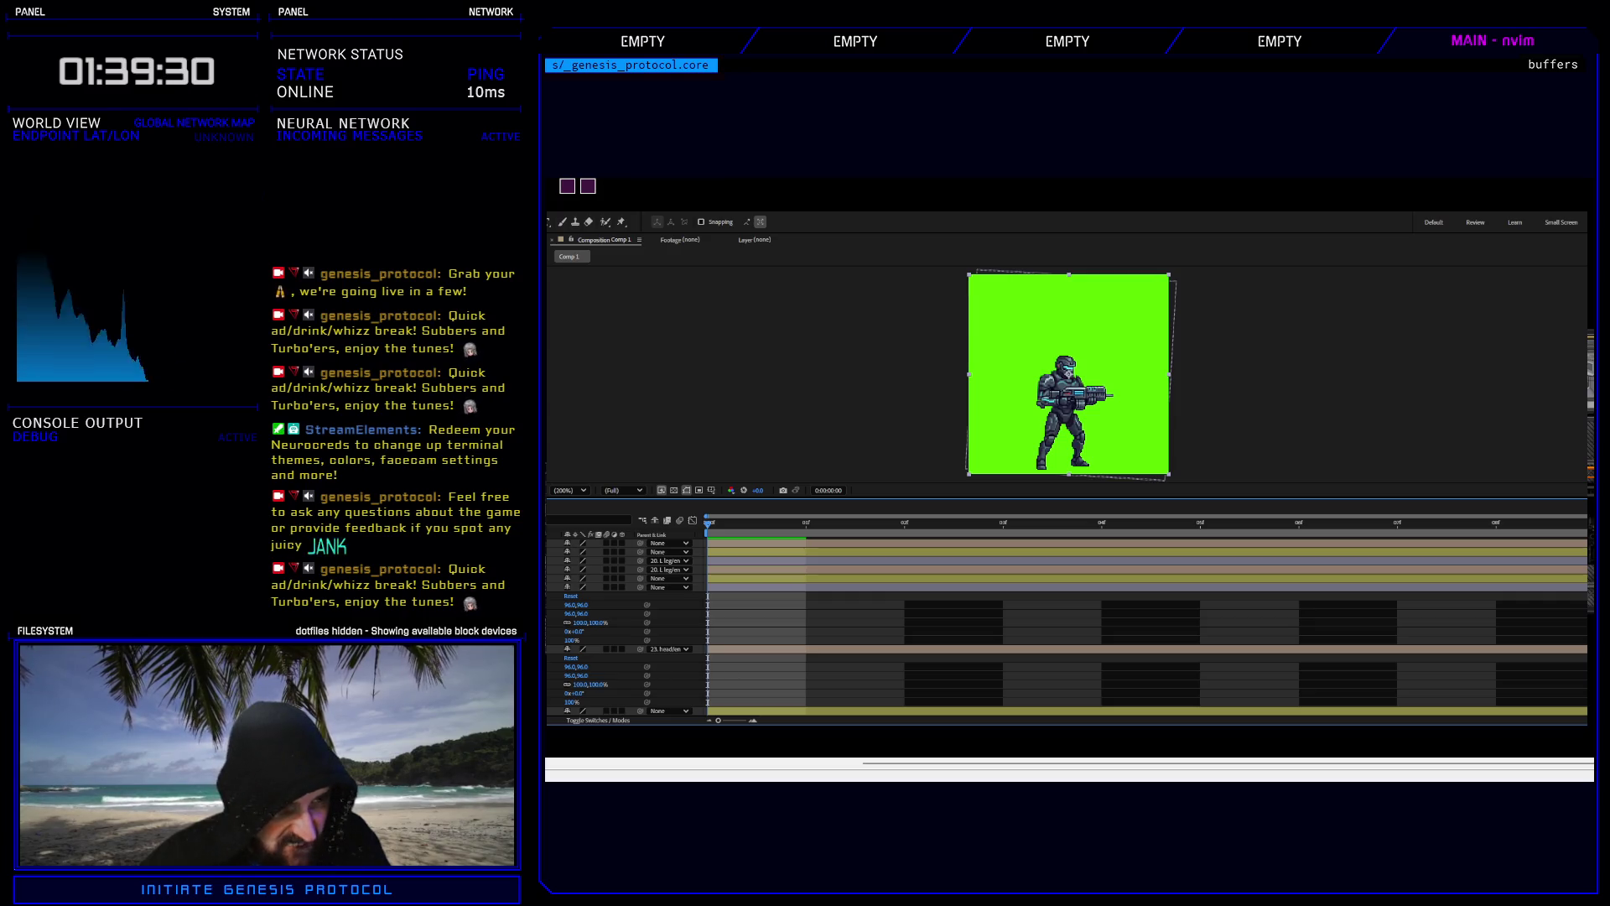
{"action": "key", "text": "ctrl+z"}
{"action": "key", "text": "ctrl+z"}
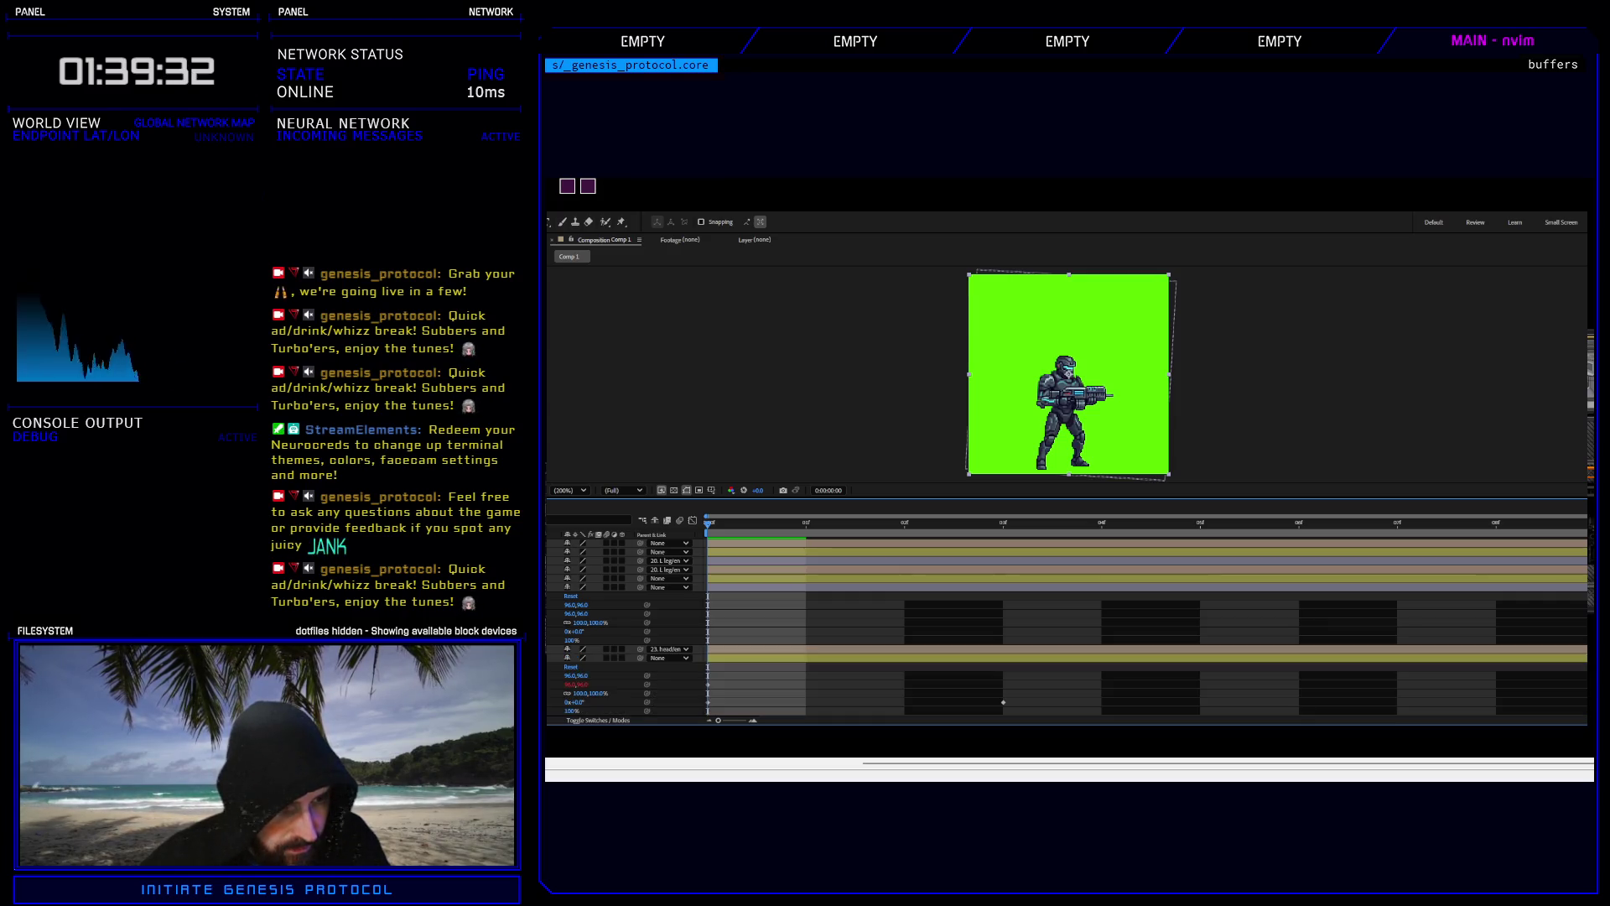
{"action": "left_click", "coordinate": [840, 659]}
{"action": "scroll", "coordinate": [840, 659], "scroll_direction": "down", "scroll_amount": 2}
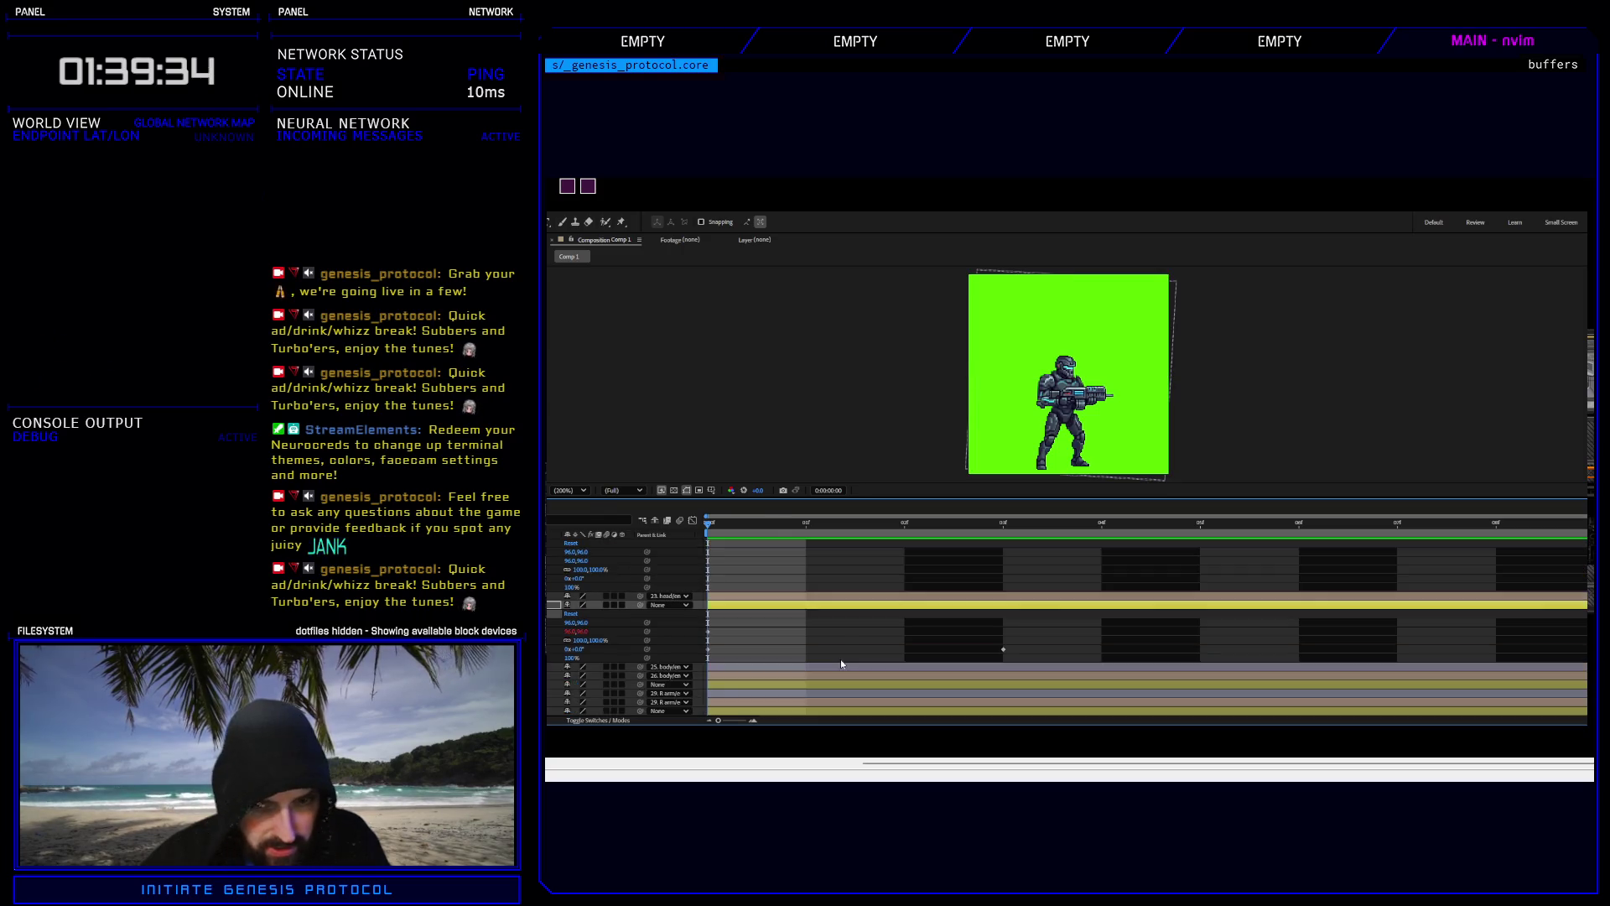
{"action": "mouse_move", "coordinate": [1585, 623]}
{"action": "left_mouse_down"}
{"action": "mouse_move", "coordinate": [1463, 661]}
{"action": "mouse_move", "coordinate": [686, 663]}
{"action": "left_mouse_up"}
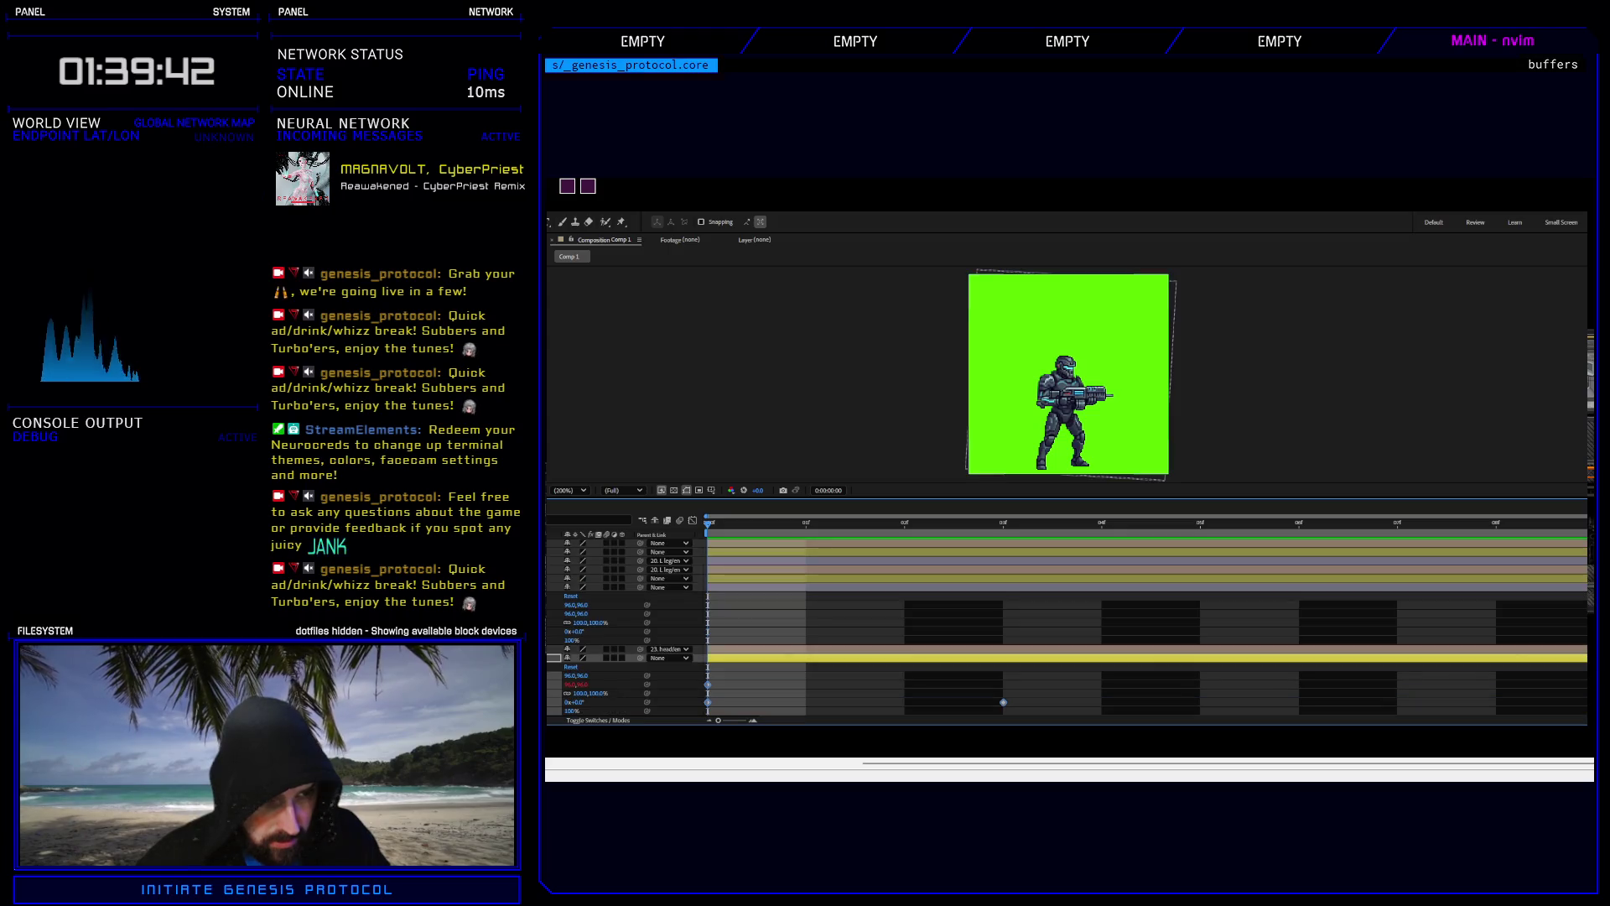
{"action": "left_click", "coordinate": [621, 587]}
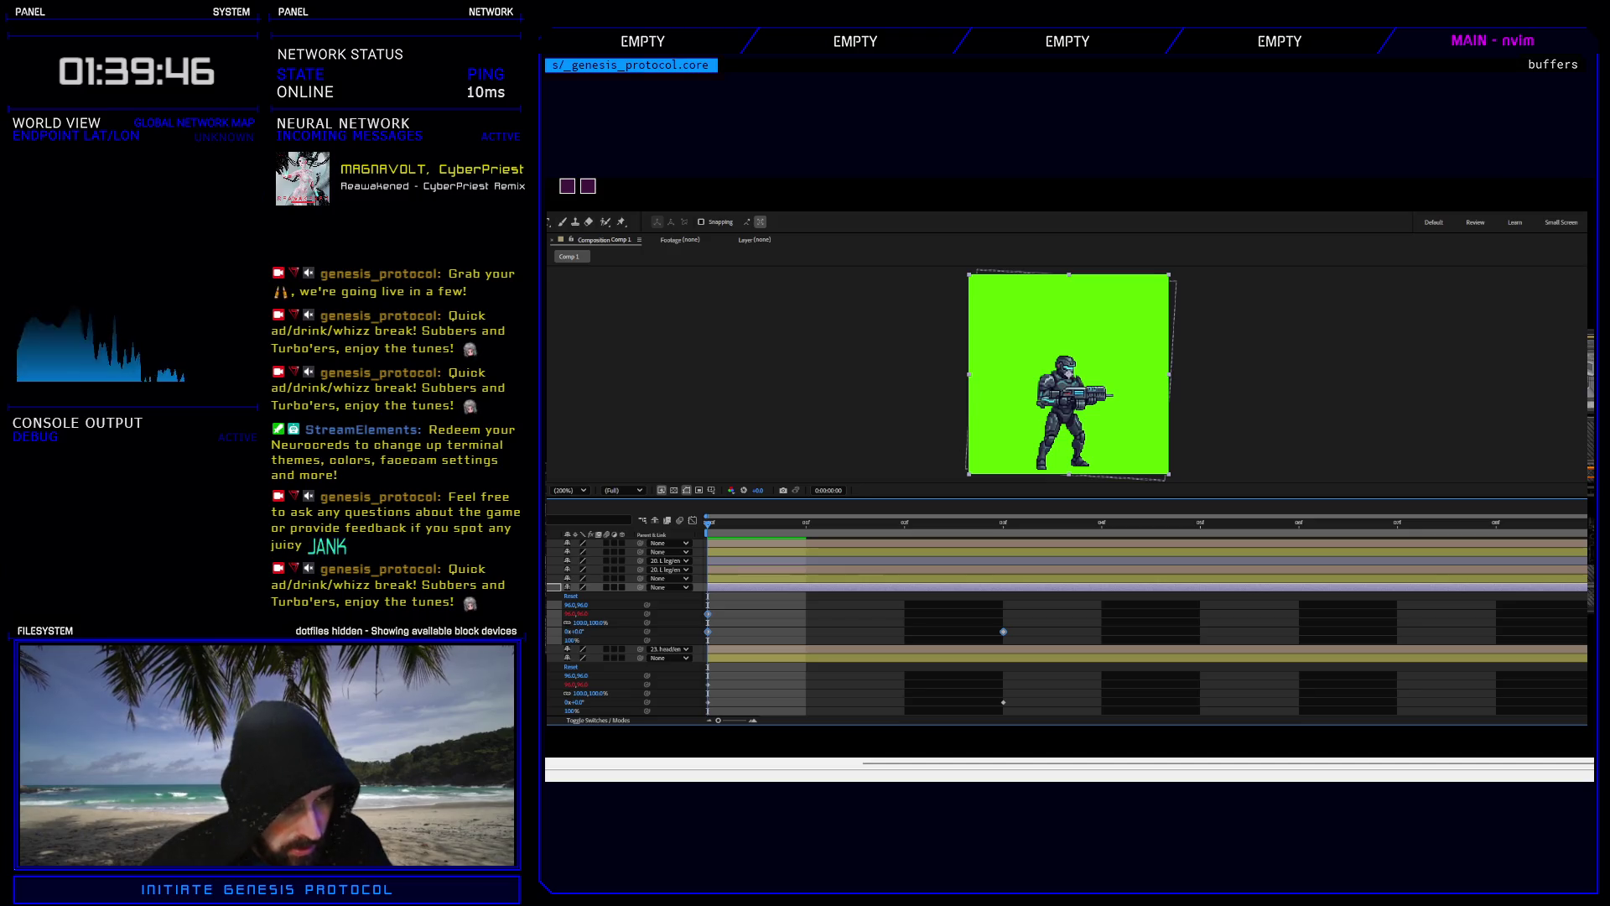
{"action": "mouse_move", "coordinate": [705, 525]}
{"action": "left_mouse_down"}
{"action": "mouse_move", "coordinate": [1082, 522]}
{"action": "mouse_move", "coordinate": [1003, 524]}
{"action": "left_mouse_up"}
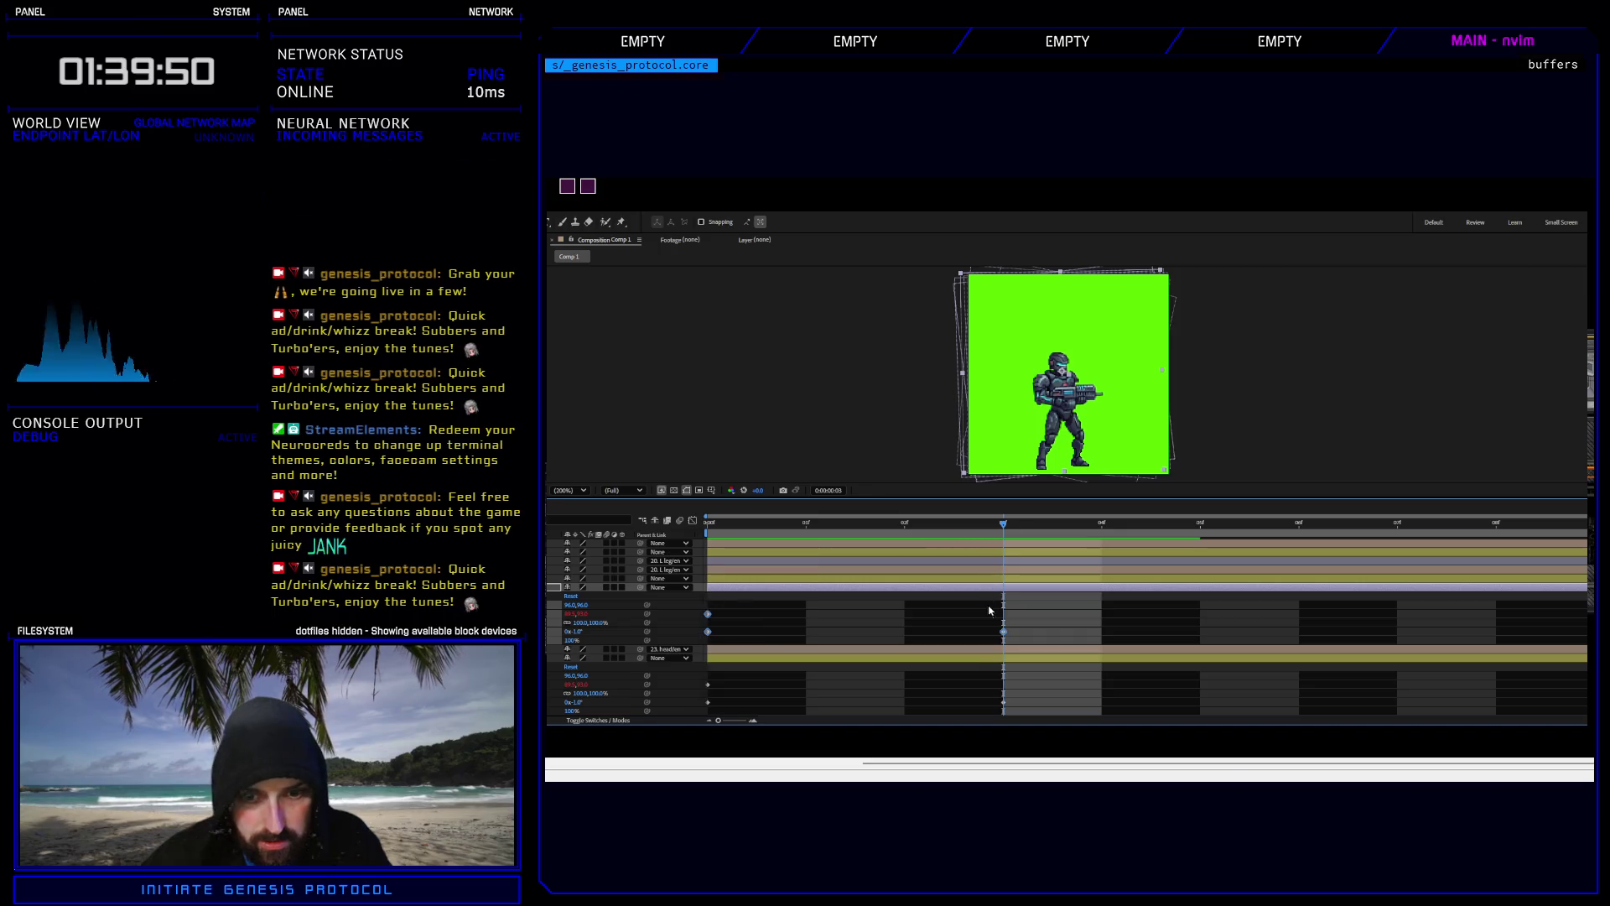
Add a Position expression pick-whipped to the body/enemy_8_parts.psd layer's Position.
{"action": "left_click", "coordinate": [560, 613]}
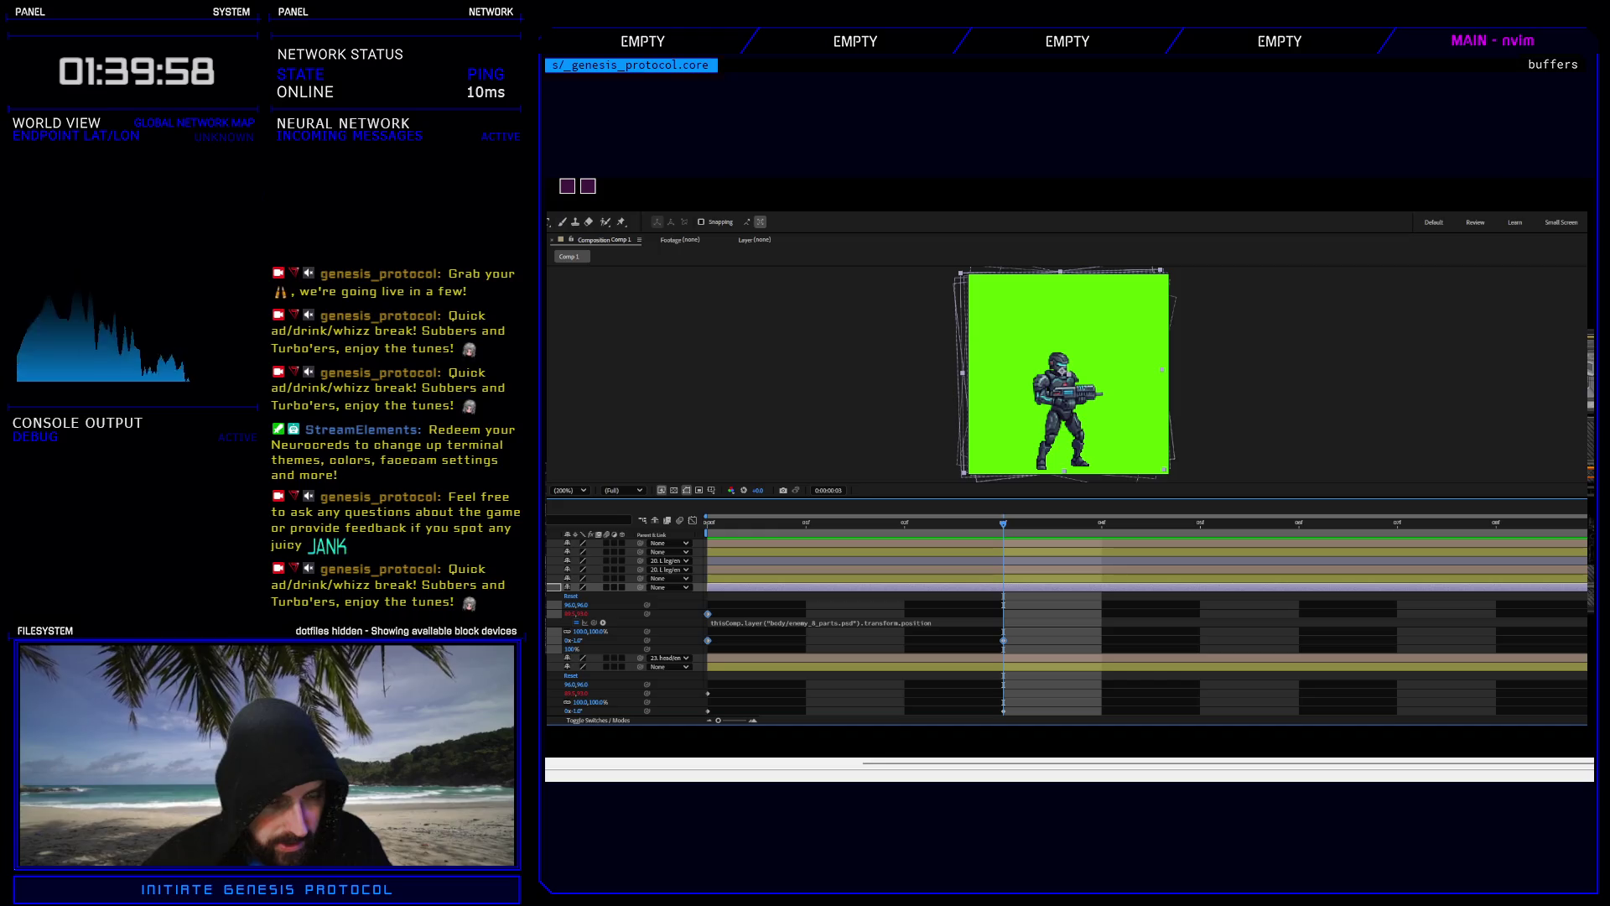
{"action": "left_click", "coordinate": [577, 623]}
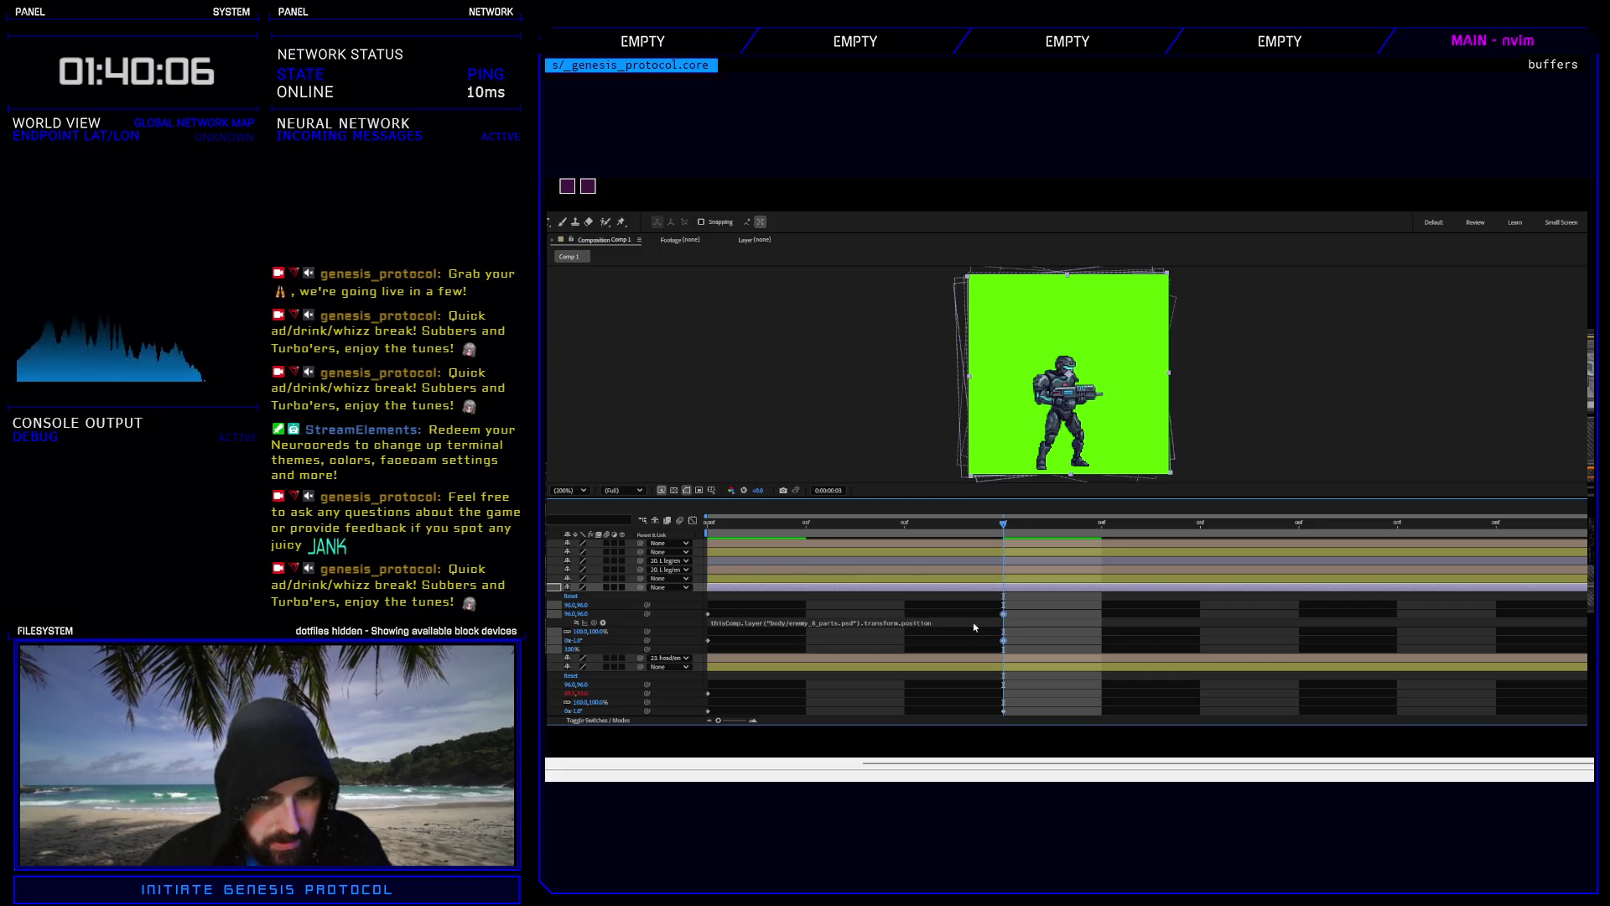
{"action": "mouse_move", "coordinate": [1003, 526]}
{"action": "left_mouse_down"}
{"action": "mouse_move", "coordinate": [906, 527]}
{"action": "mouse_move", "coordinate": [1003, 526]}
{"action": "left_mouse_up"}
Nudge the layer's Position key at frame 4 to 91.0,95.5 and preview the shake.
{"action": "left_click", "coordinate": [1013, 620]}
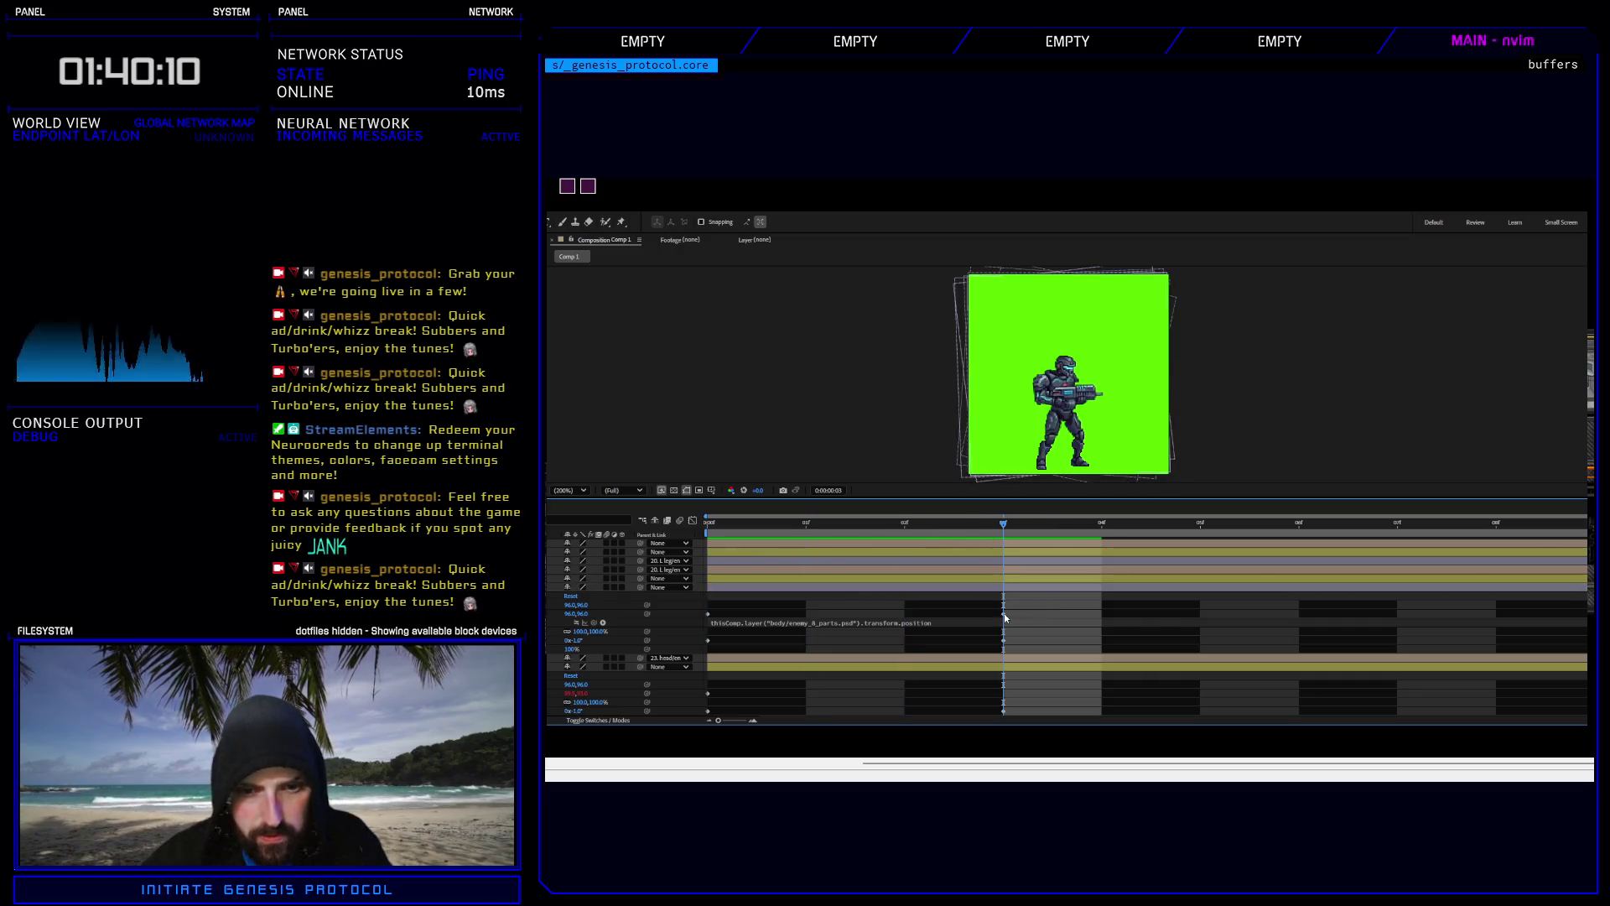
{"action": "left_click", "coordinate": [1005, 615]}
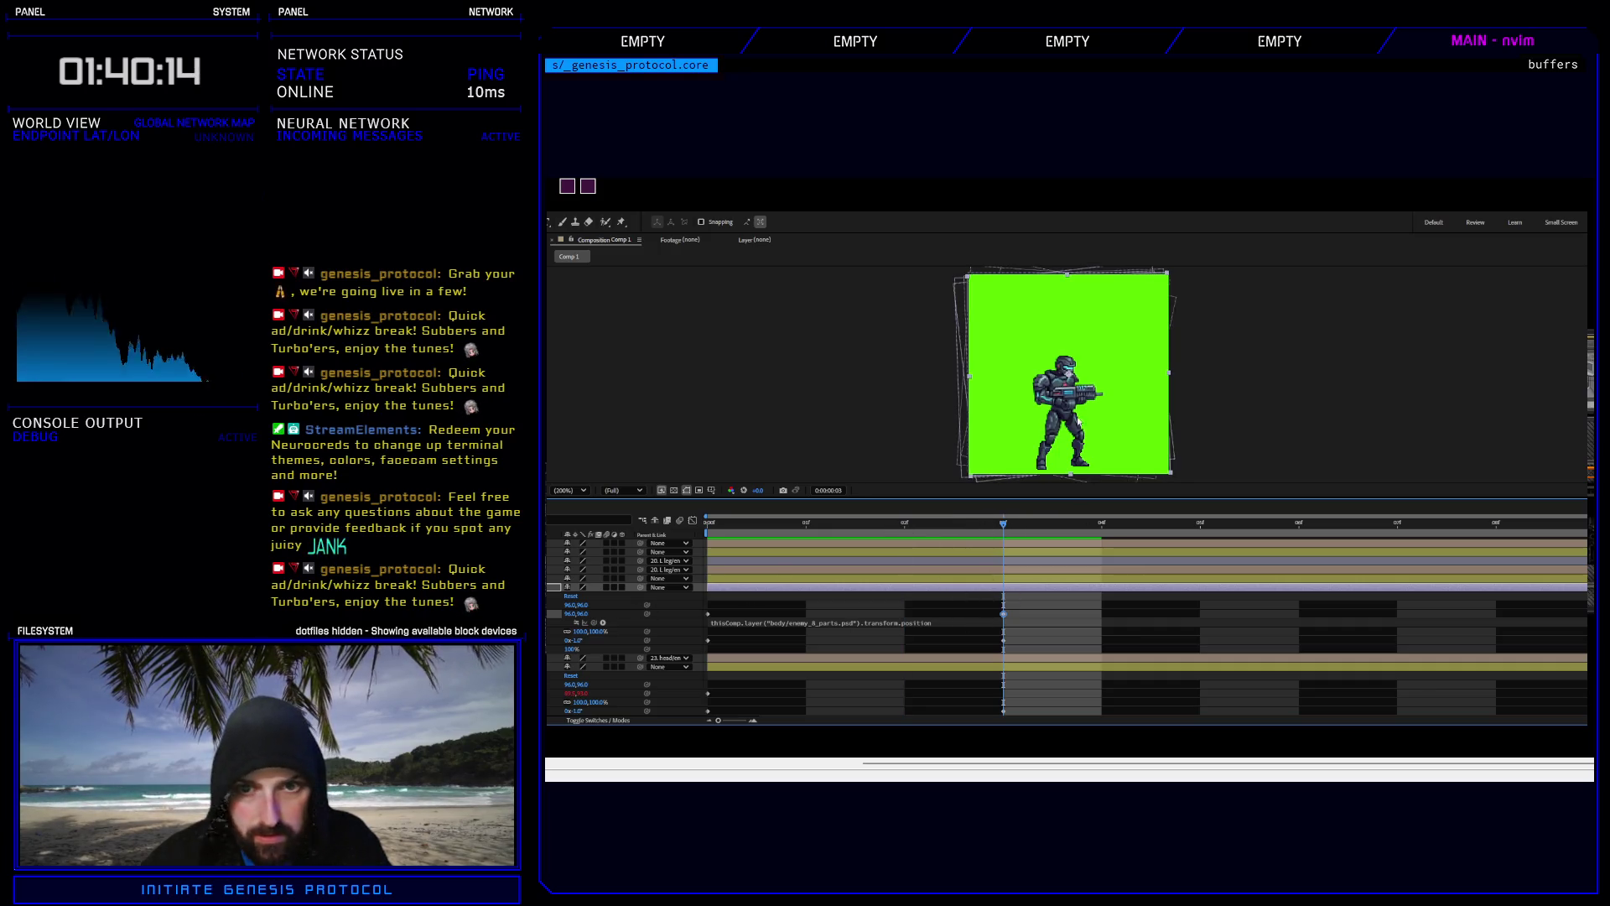
{"action": "left_click_drag", "start_coordinate": [1064, 365], "coordinate": [1059, 362]}
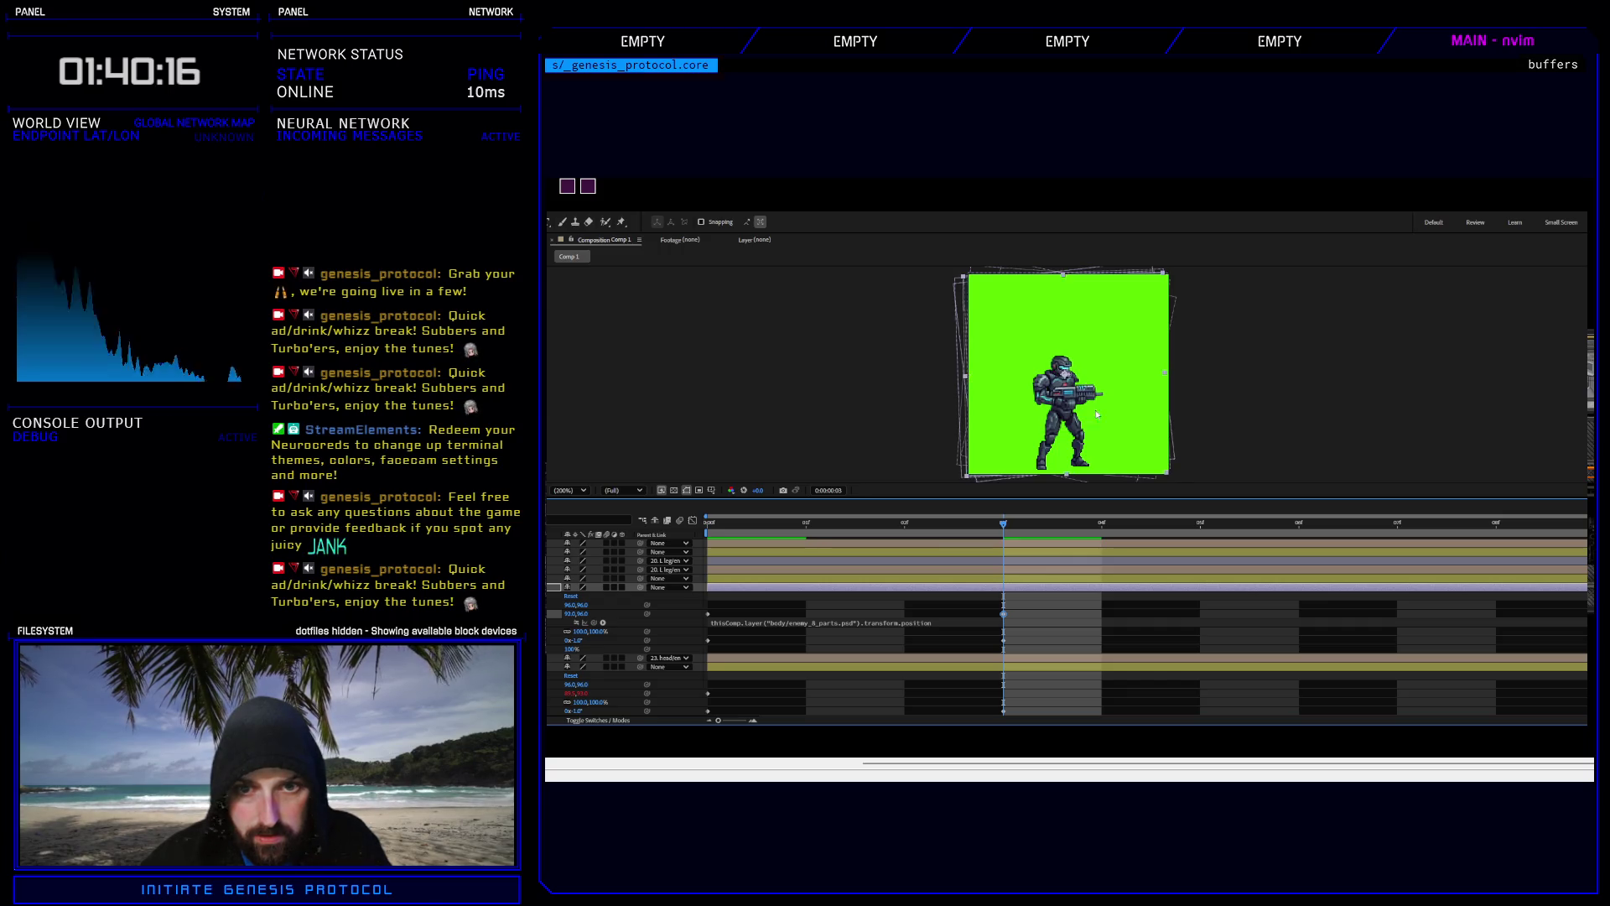
{"action": "key", "text": "space"}
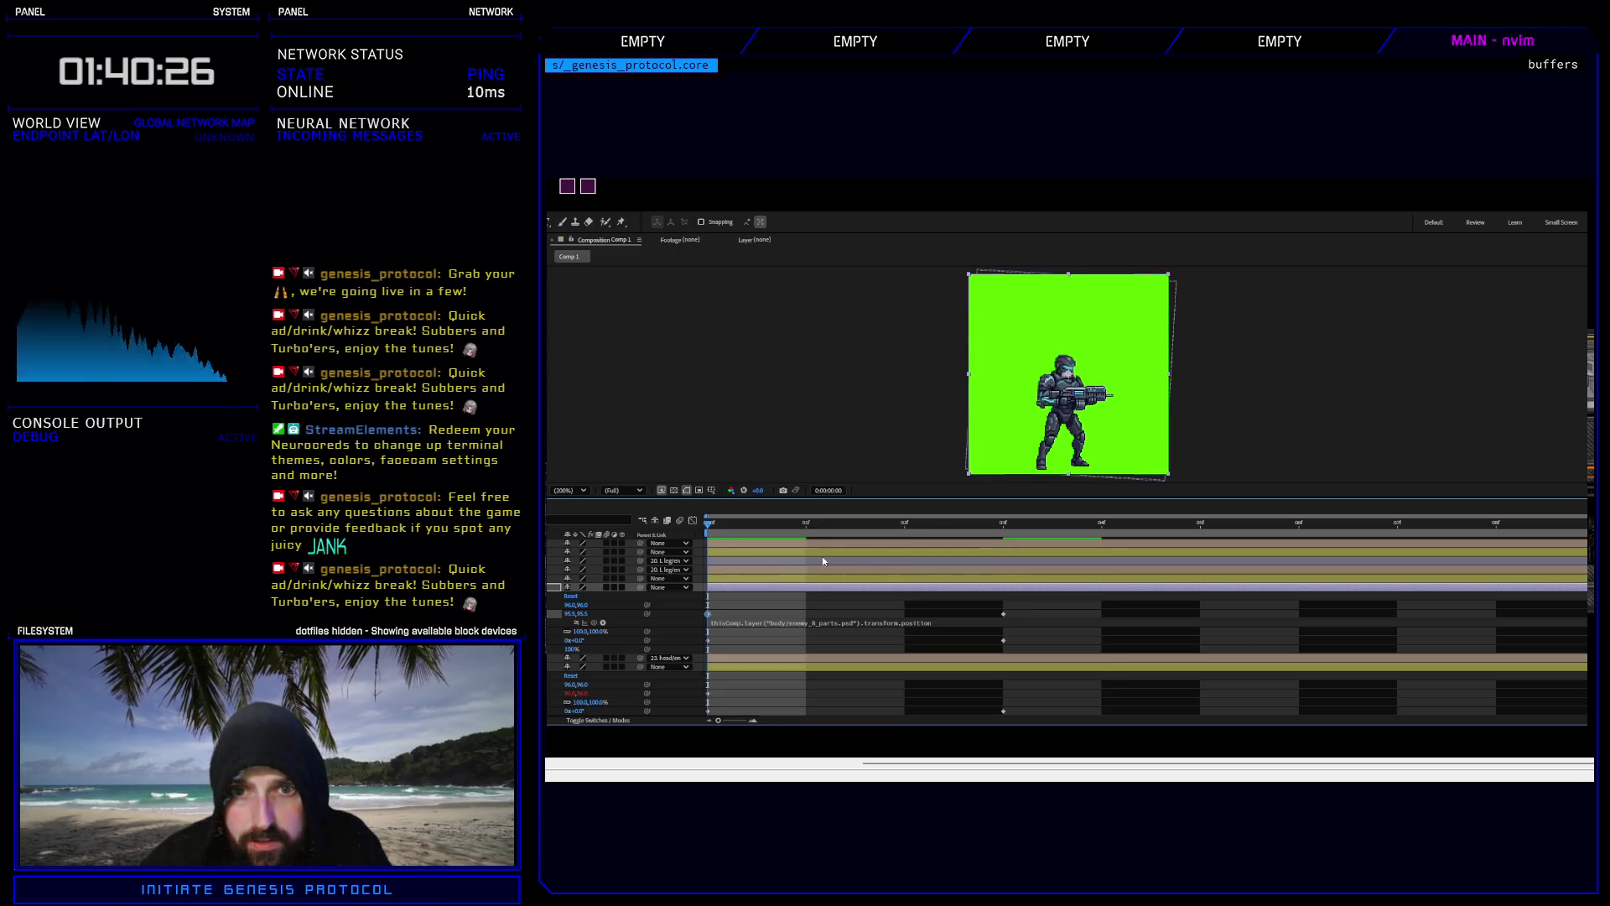
{"action": "left_click_drag", "start_coordinate": [709, 526], "coordinate": [1030, 534]}
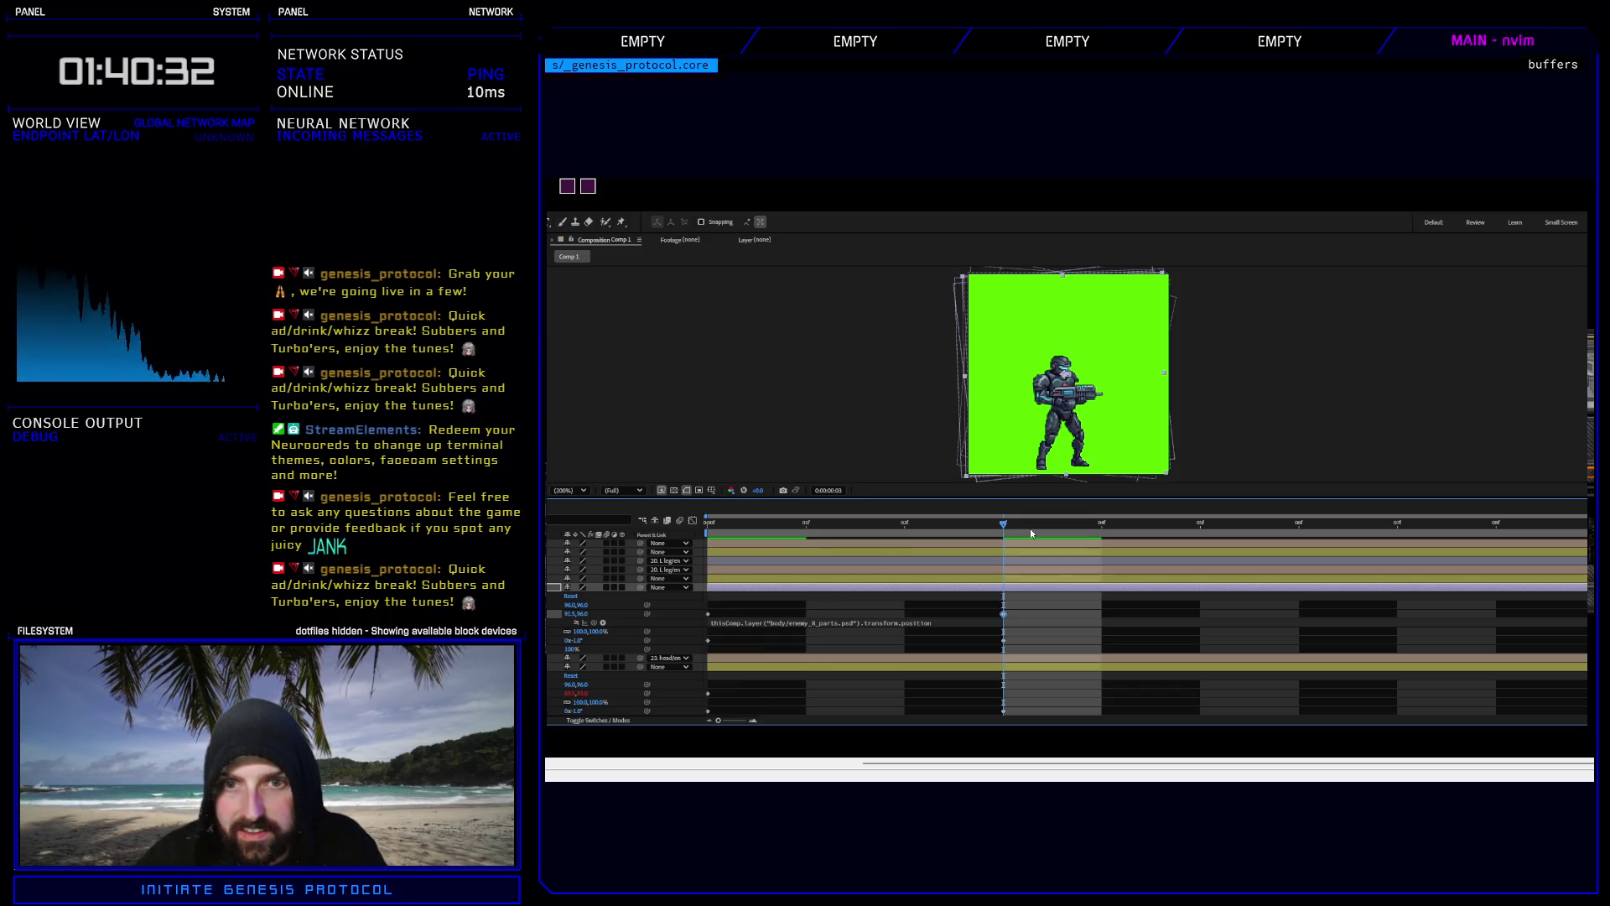
{"action": "left_click_drag", "start_coordinate": [1003, 528], "coordinate": [714, 535]}
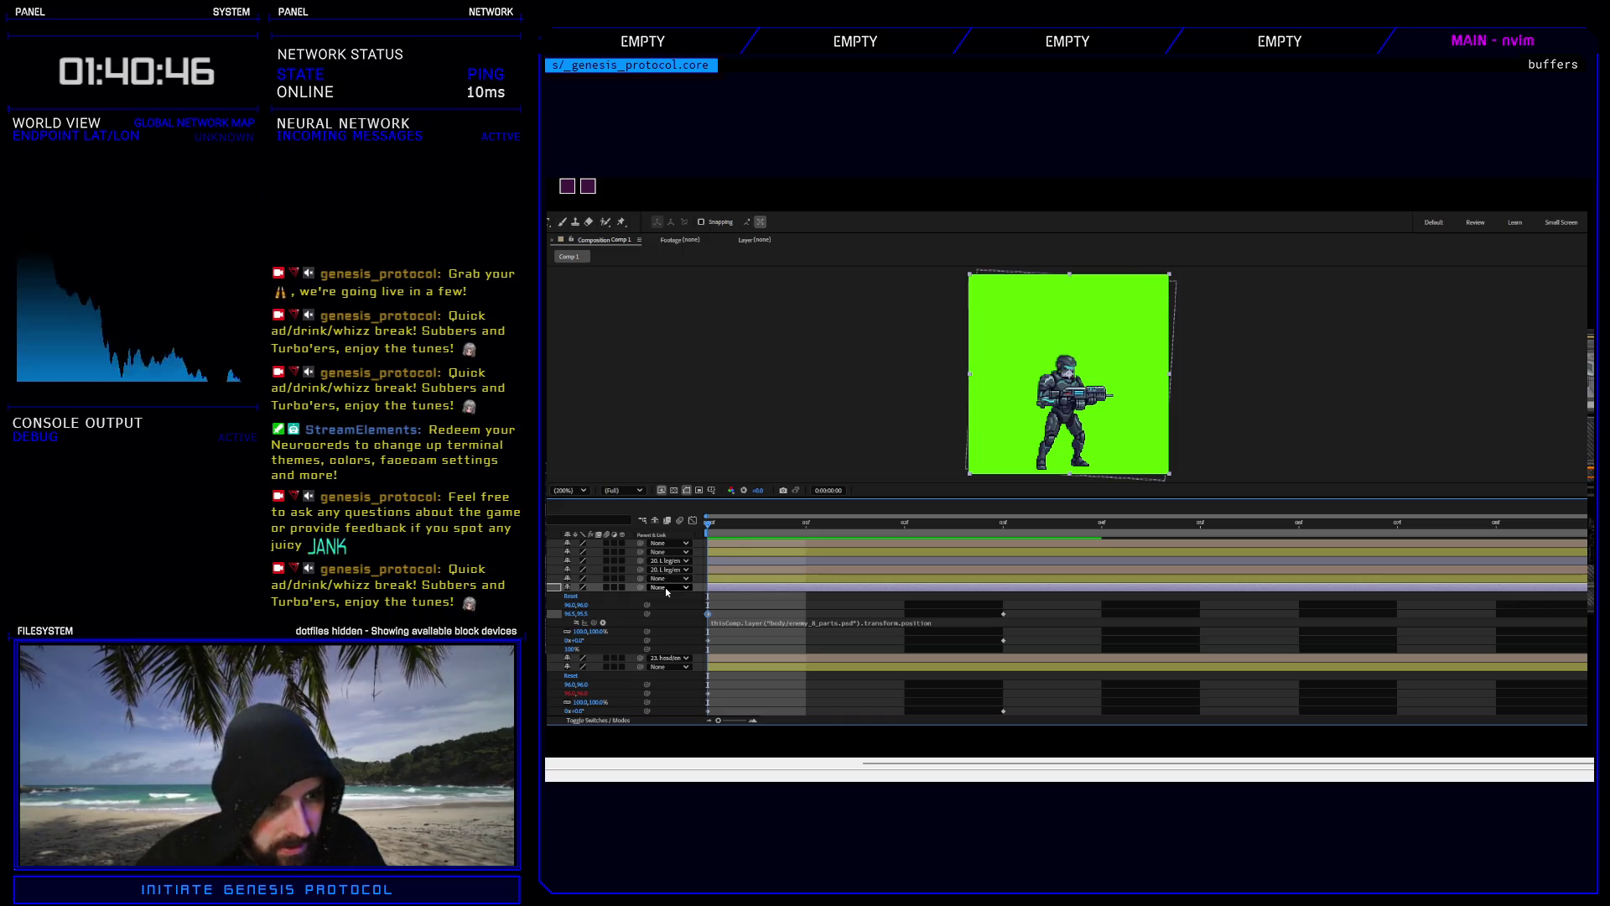
Set the layer's starting Position to 96.0,96.0.
{"action": "left_click", "coordinate": [572, 614]}
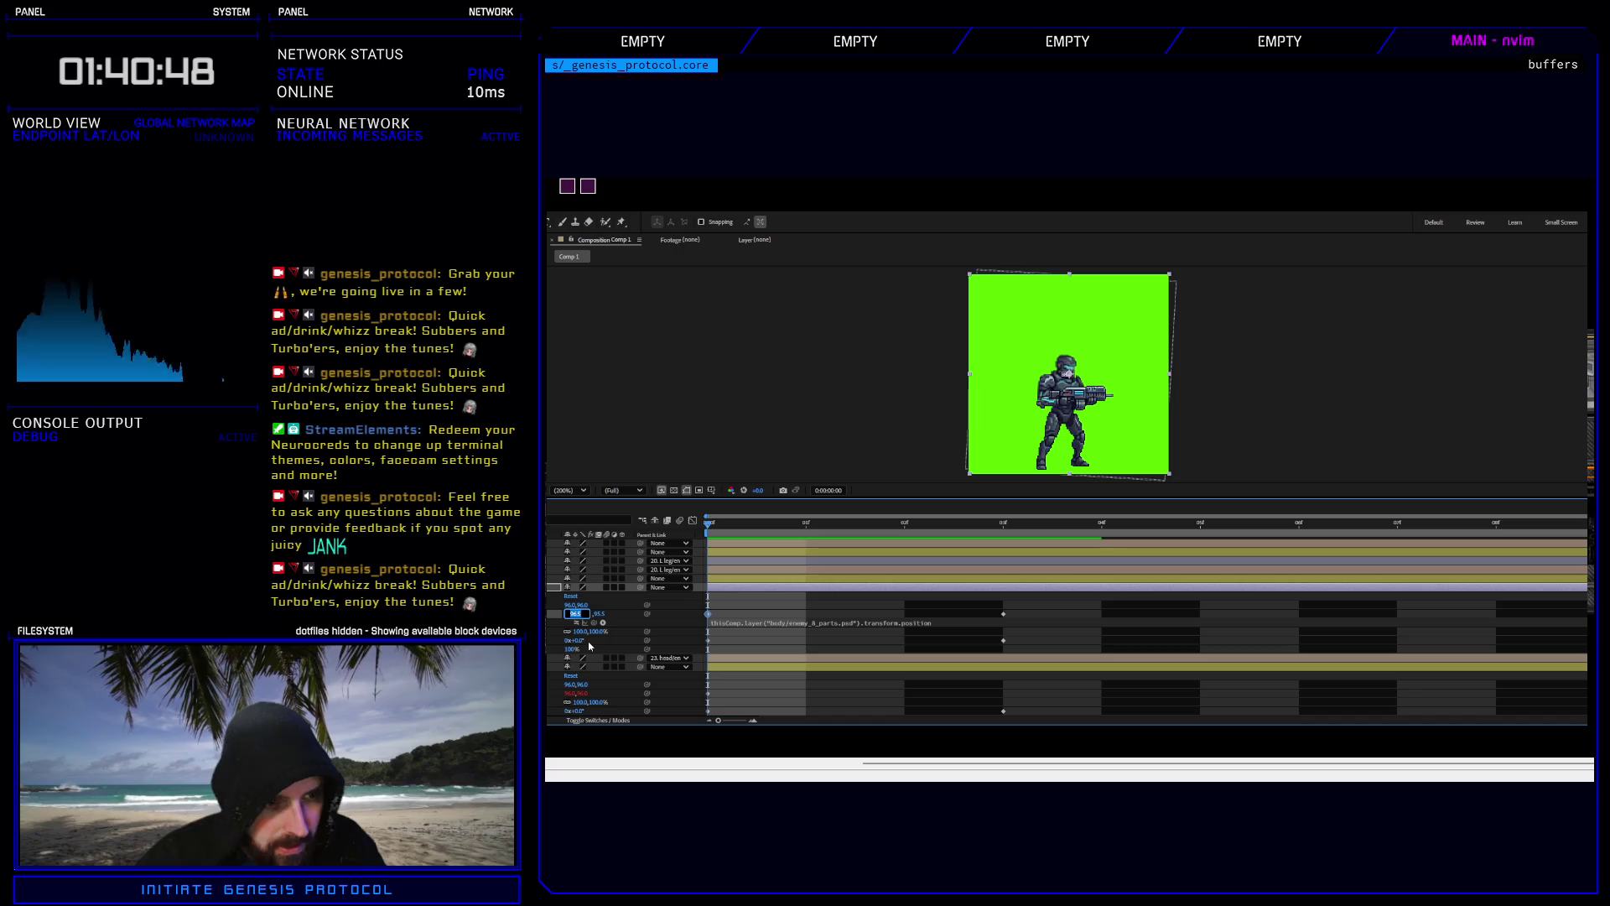
{"action": "type", "text": "96"}
{"action": "key", "text": "Return"}
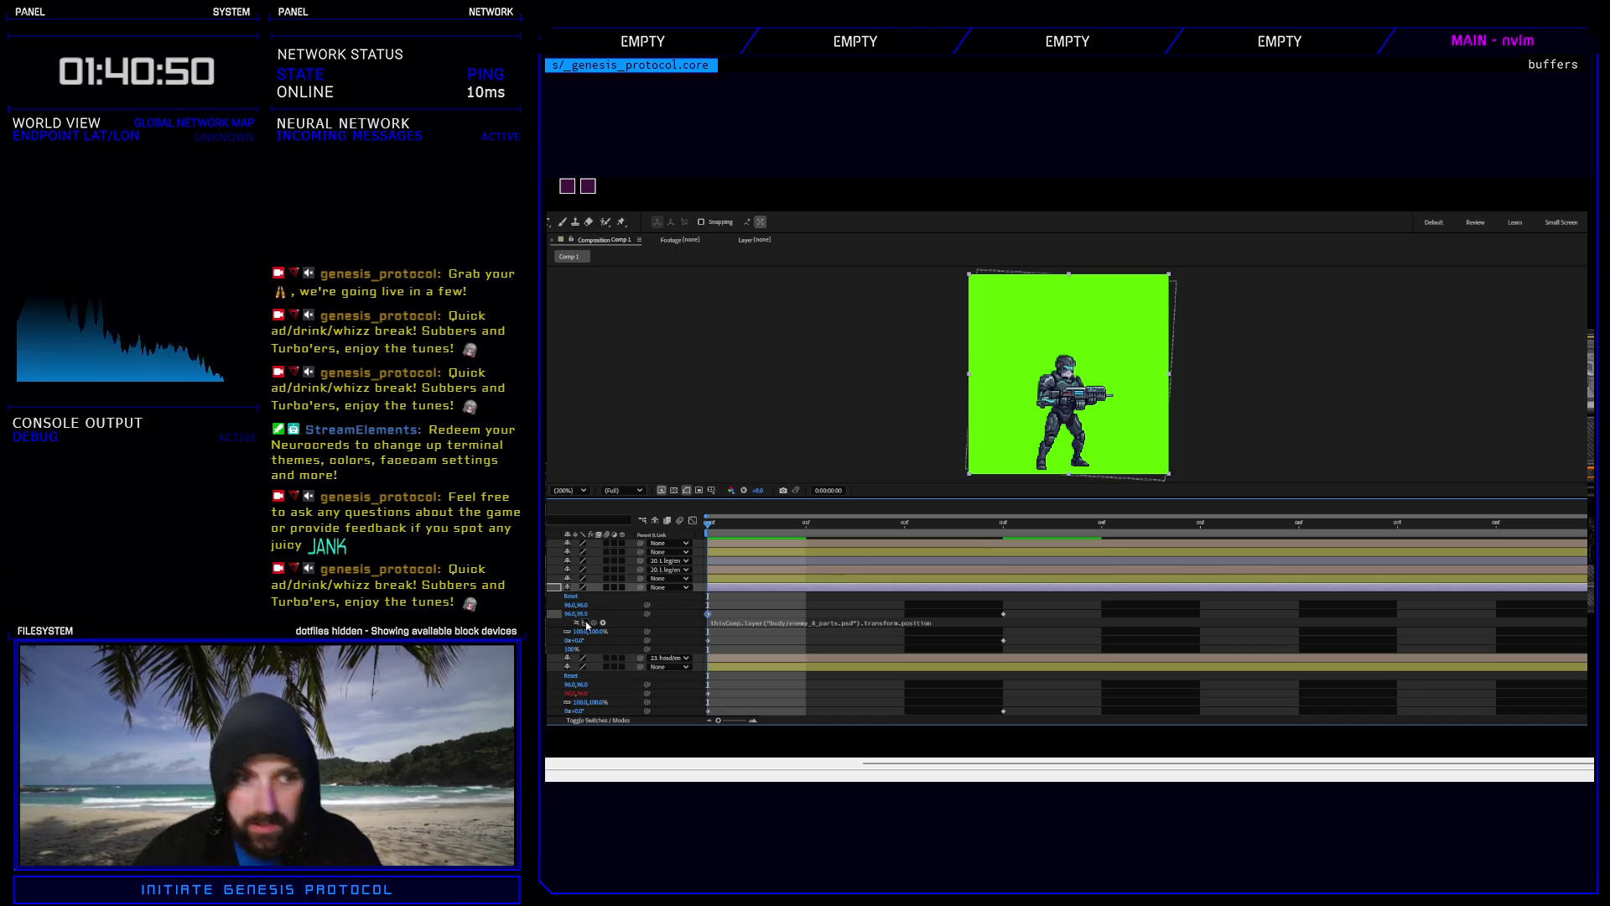
{"action": "left_click", "coordinate": [581, 616]}
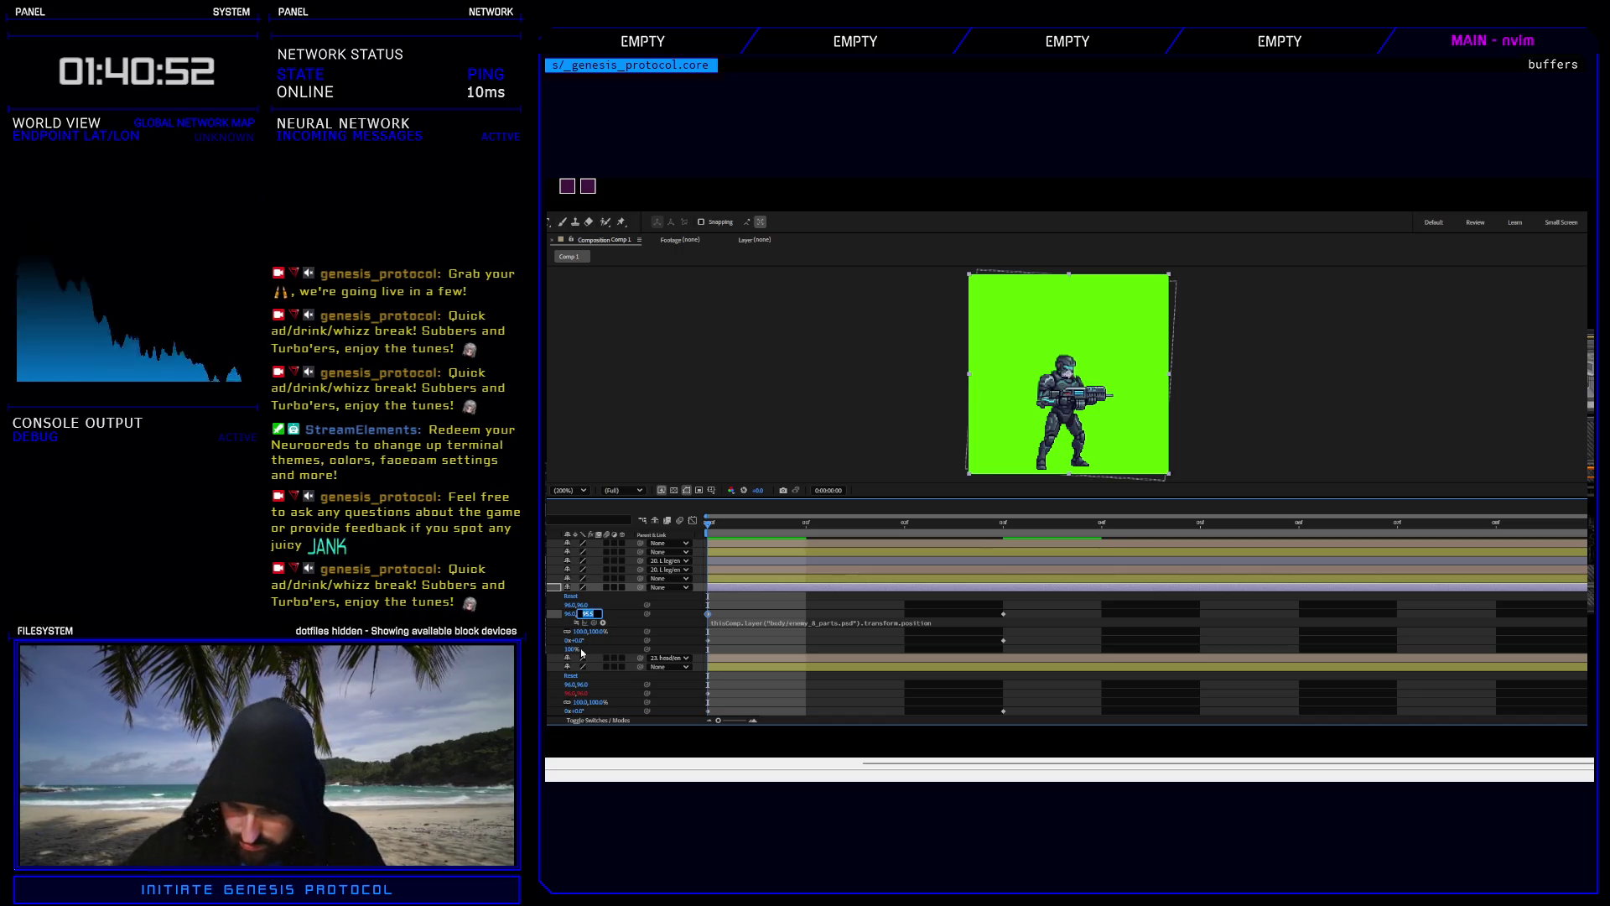
{"action": "type", "text": "96"}
{"action": "key", "text": "Return"}
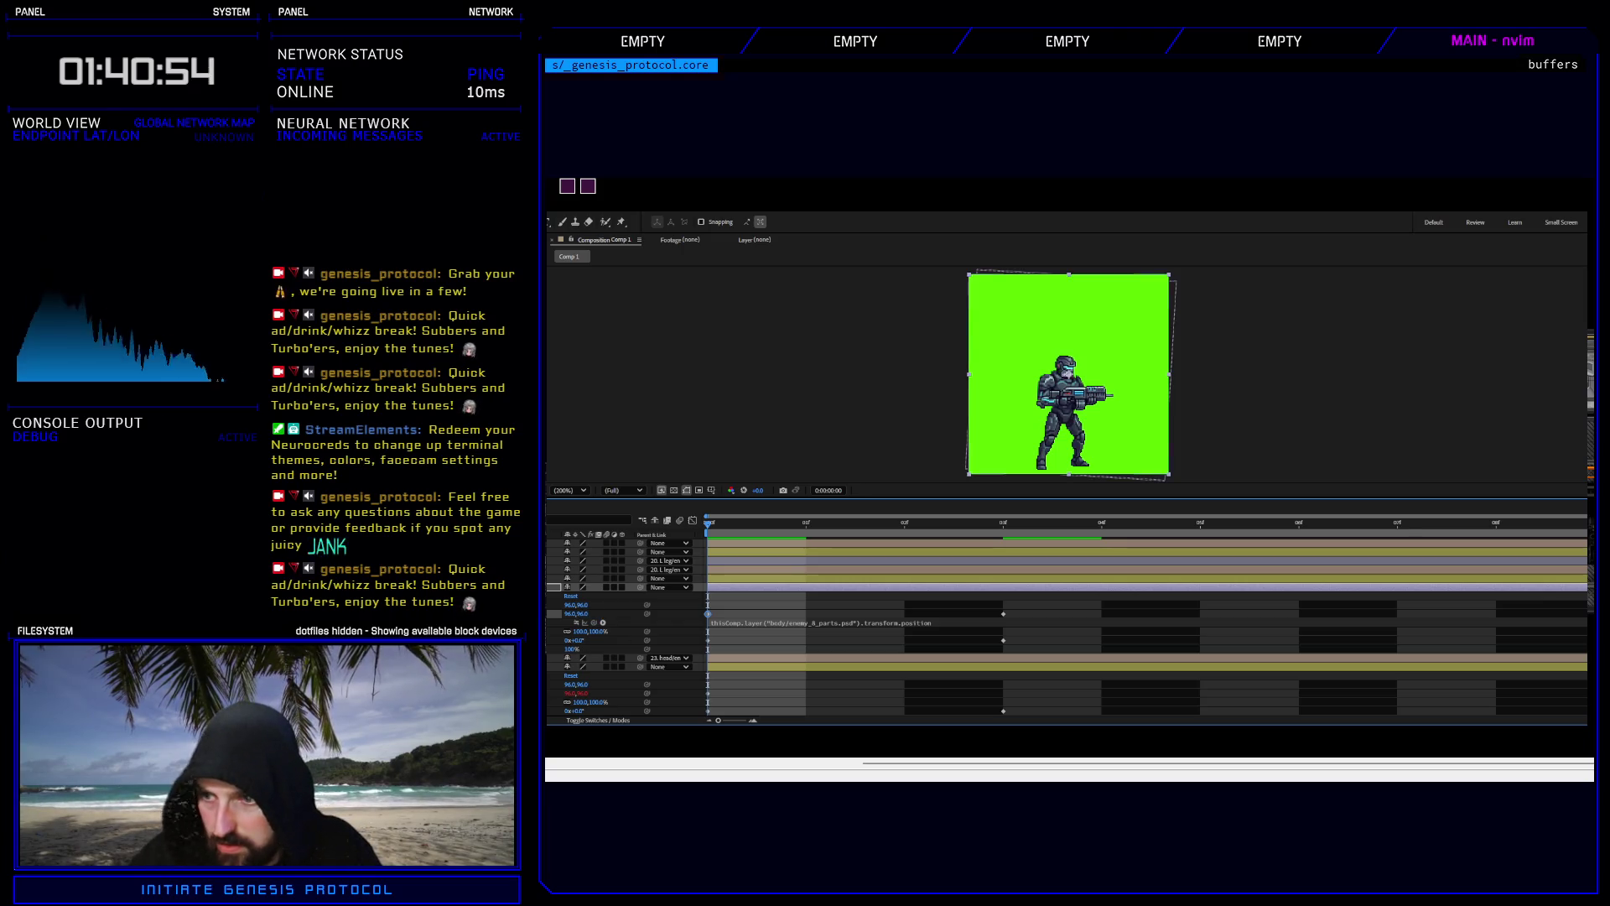
At frame 3, nudge the Position key to 93.0,96.5, then return to frame 0.
{"action": "key", "text": "space"}
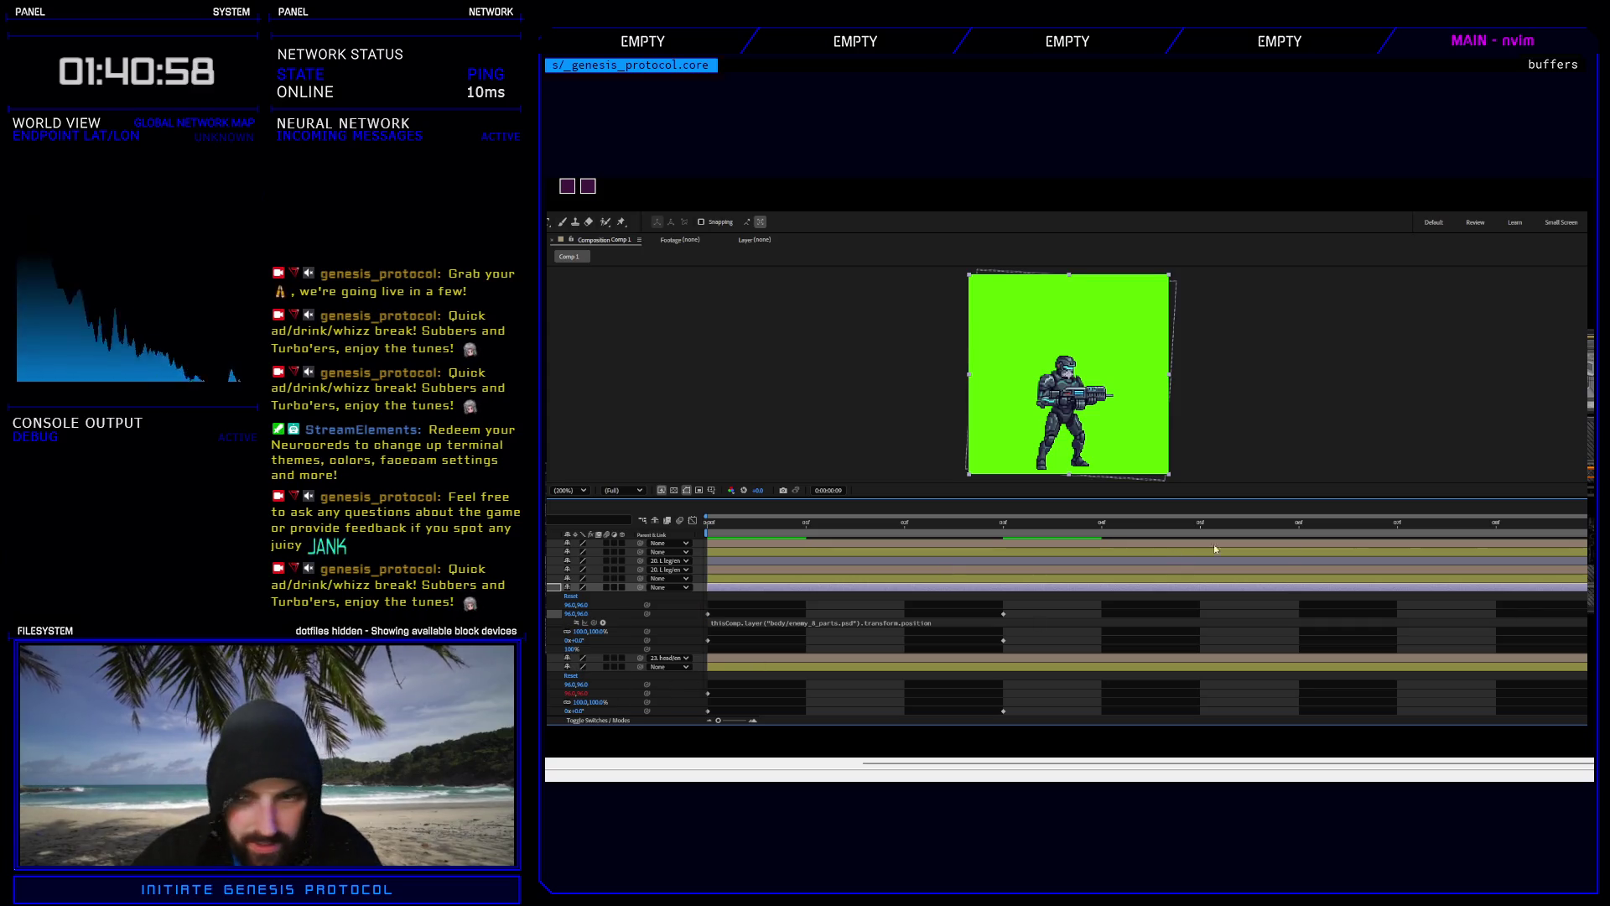
{"action": "key", "text": "Page_Down"}
{"action": "key", "text": "Page_Down"}
{"action": "key", "text": "Page_Down"}
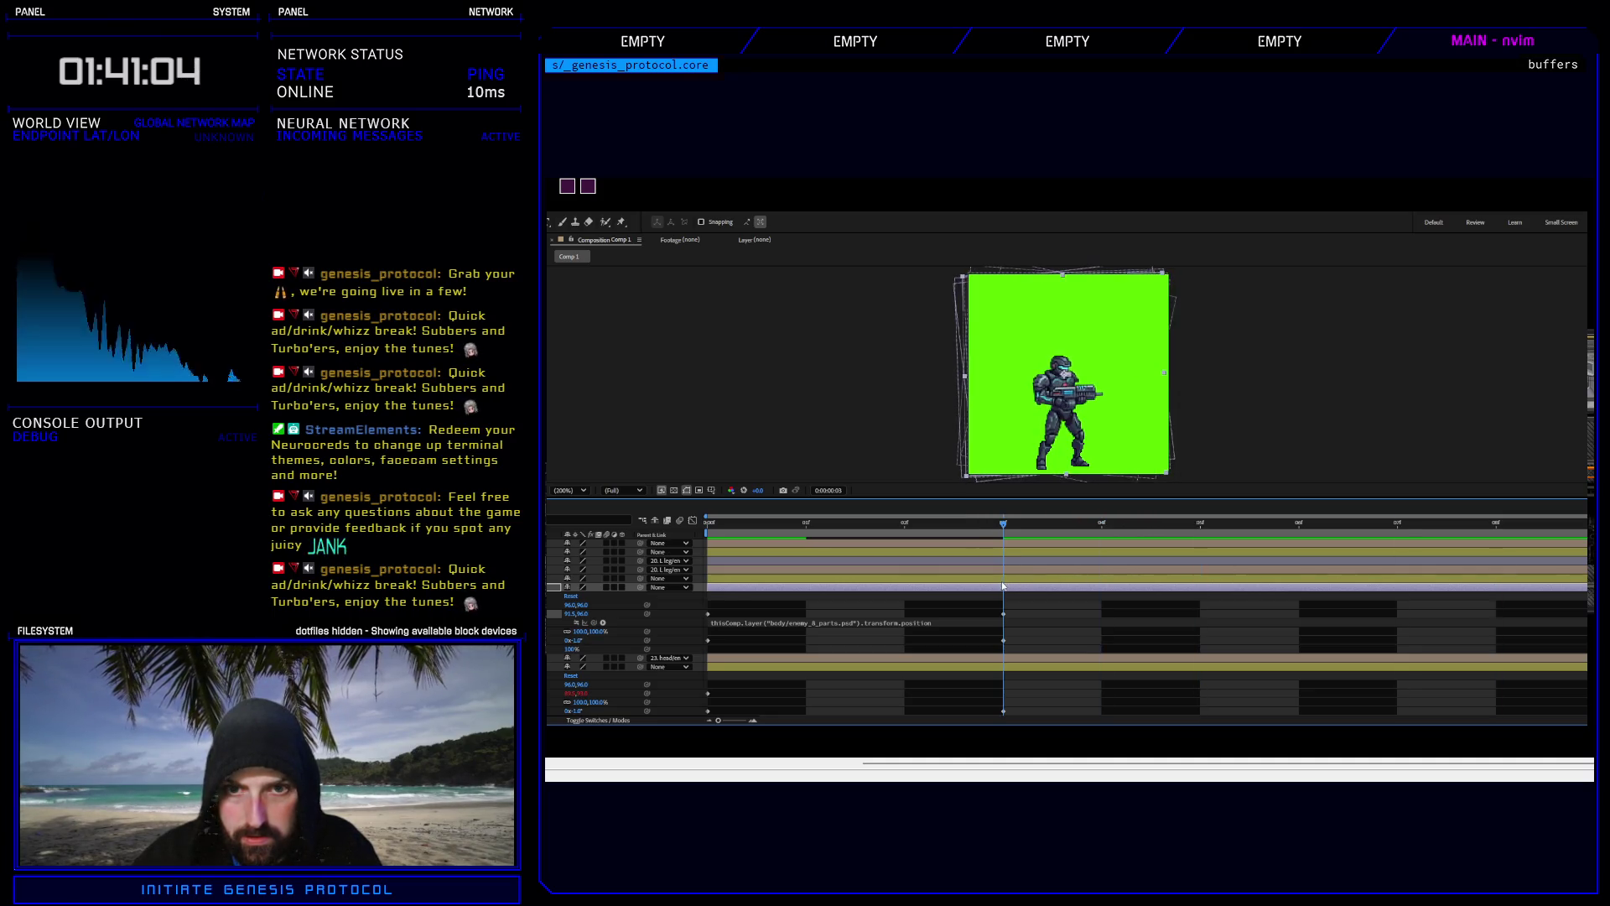
{"action": "left_click", "coordinate": [1003, 621]}
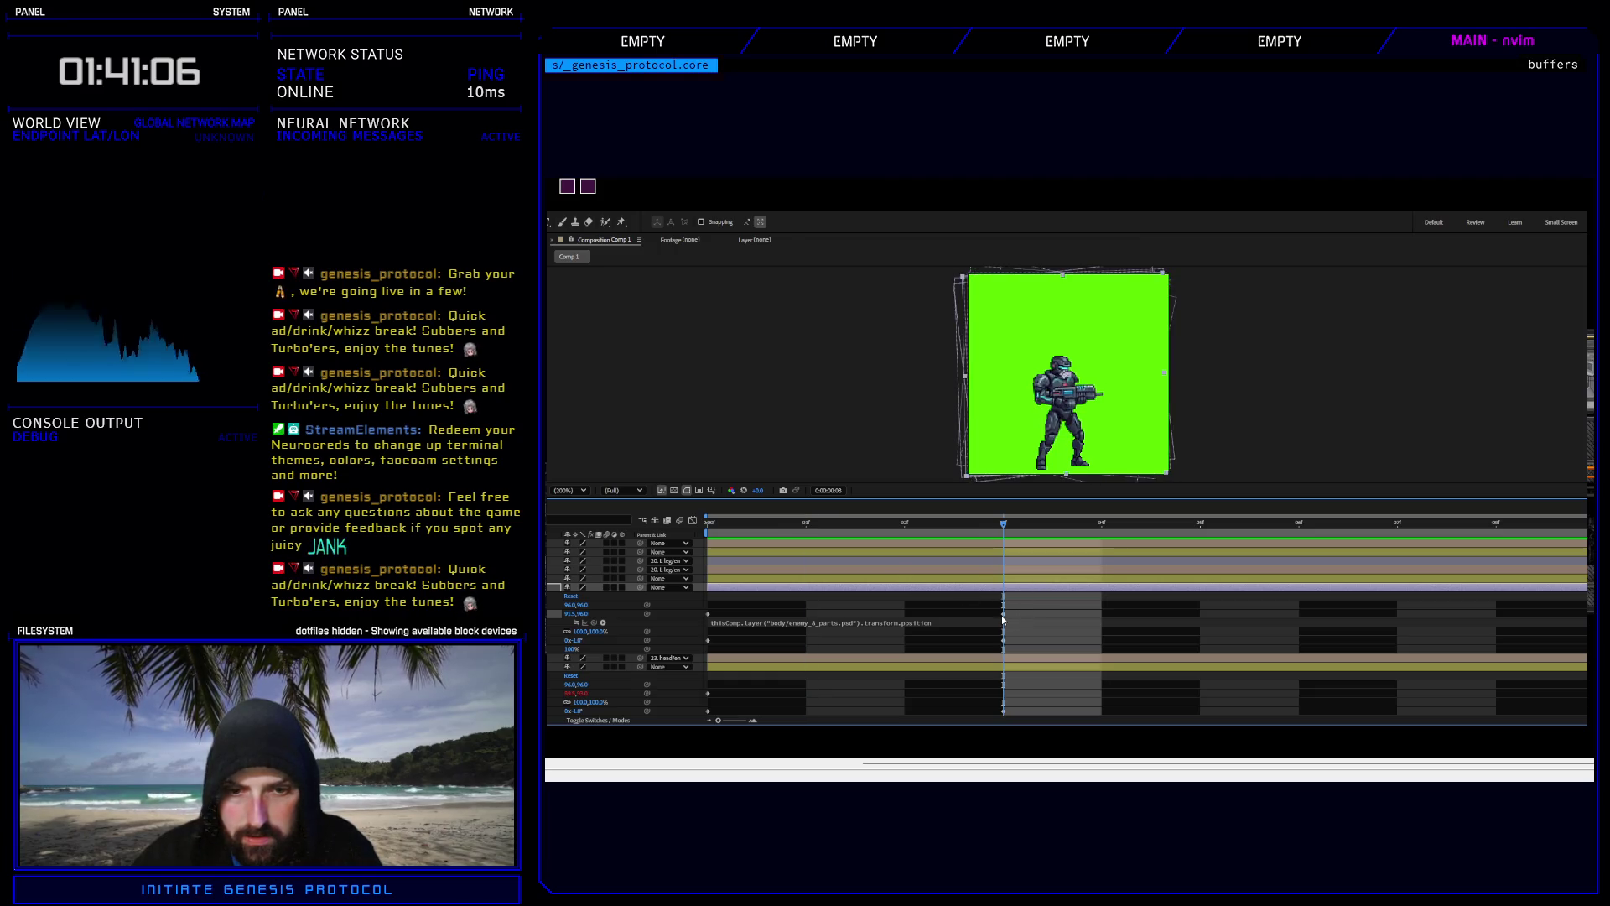
{"action": "key", "text": "Right"}
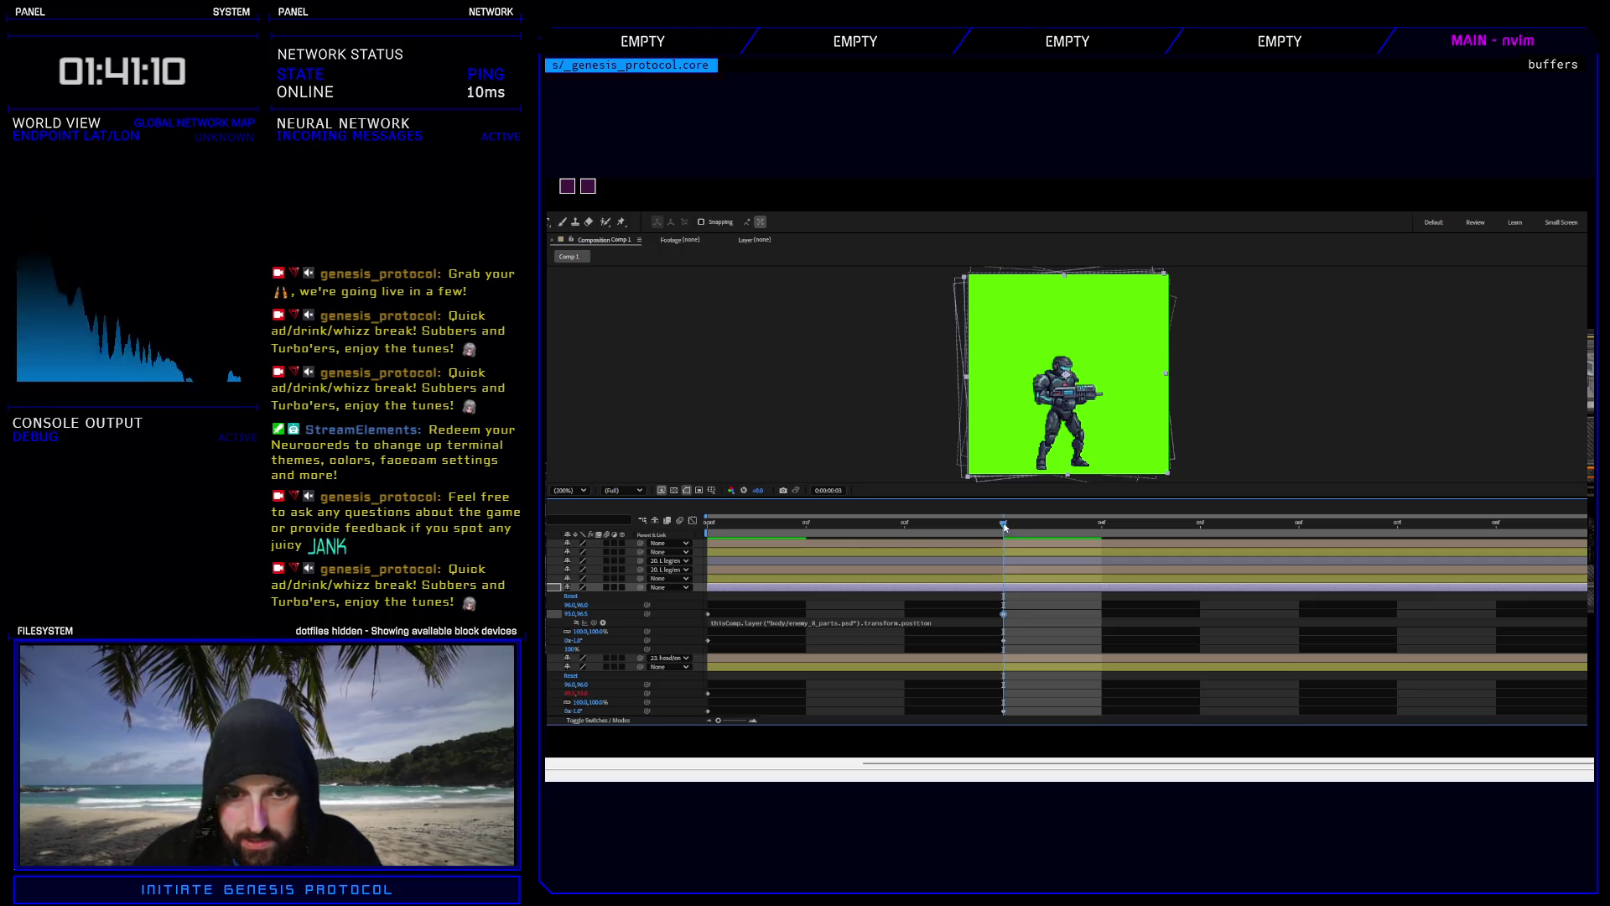
{"action": "mouse_move", "coordinate": [1005, 526]}
{"action": "left_mouse_down"}
{"action": "mouse_move", "coordinate": [722, 548]}
{"action": "mouse_move", "coordinate": [1040, 541]}
{"action": "left_mouse_up"}
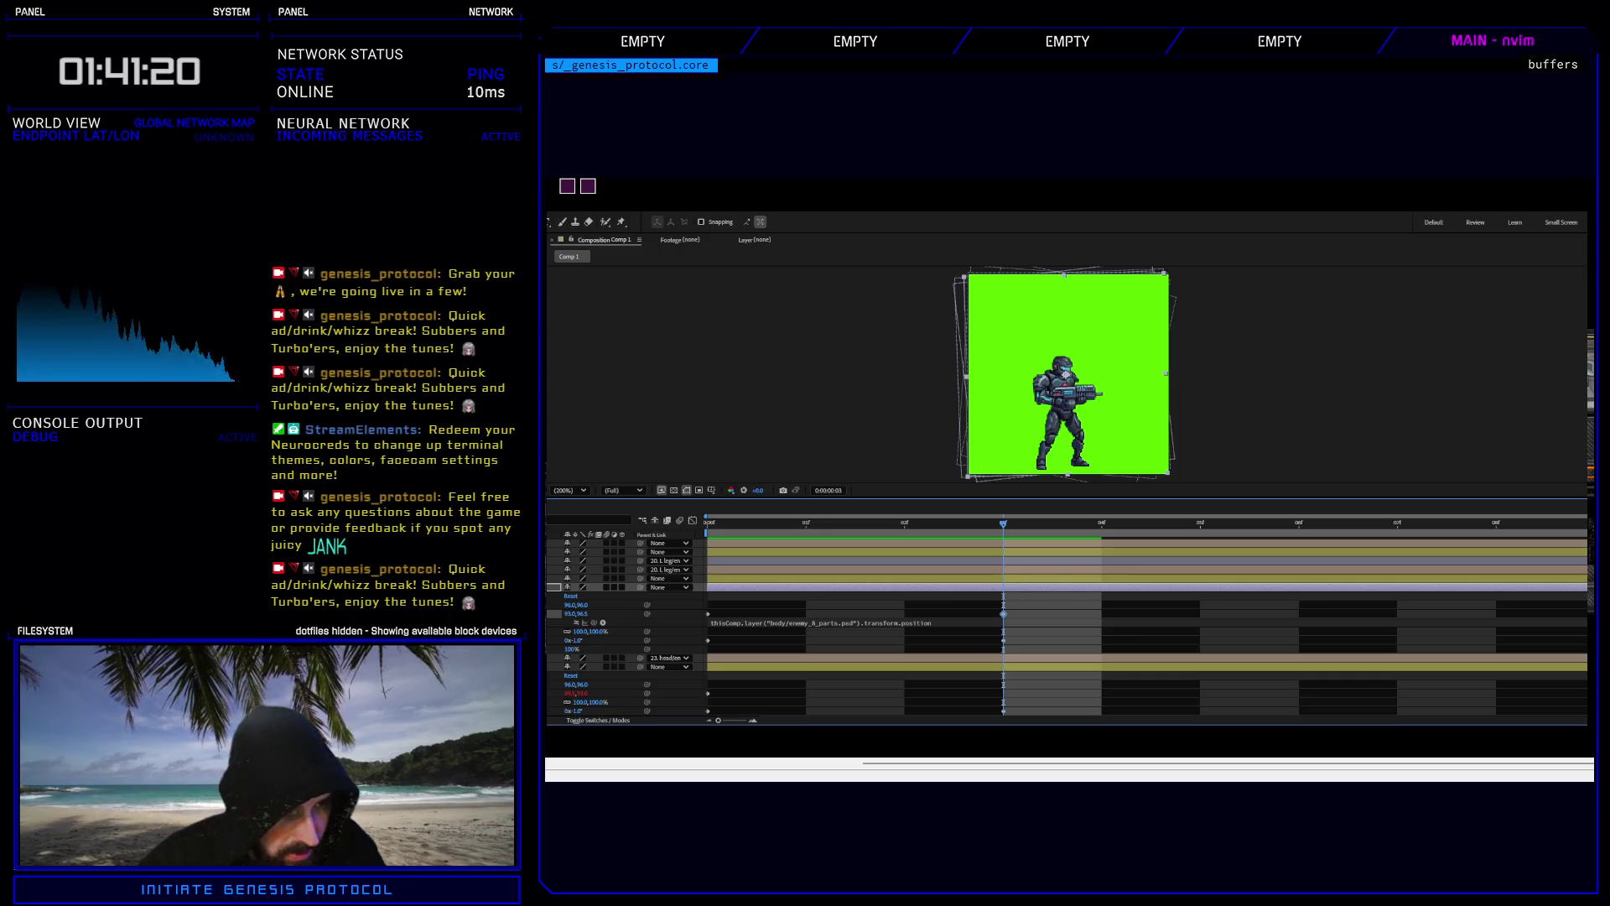
Unparent the 25. body layer and select its shake keyframes.
{"action": "scroll", "coordinate": [1065, 627], "scroll_direction": "down", "scroll_amount": 3}
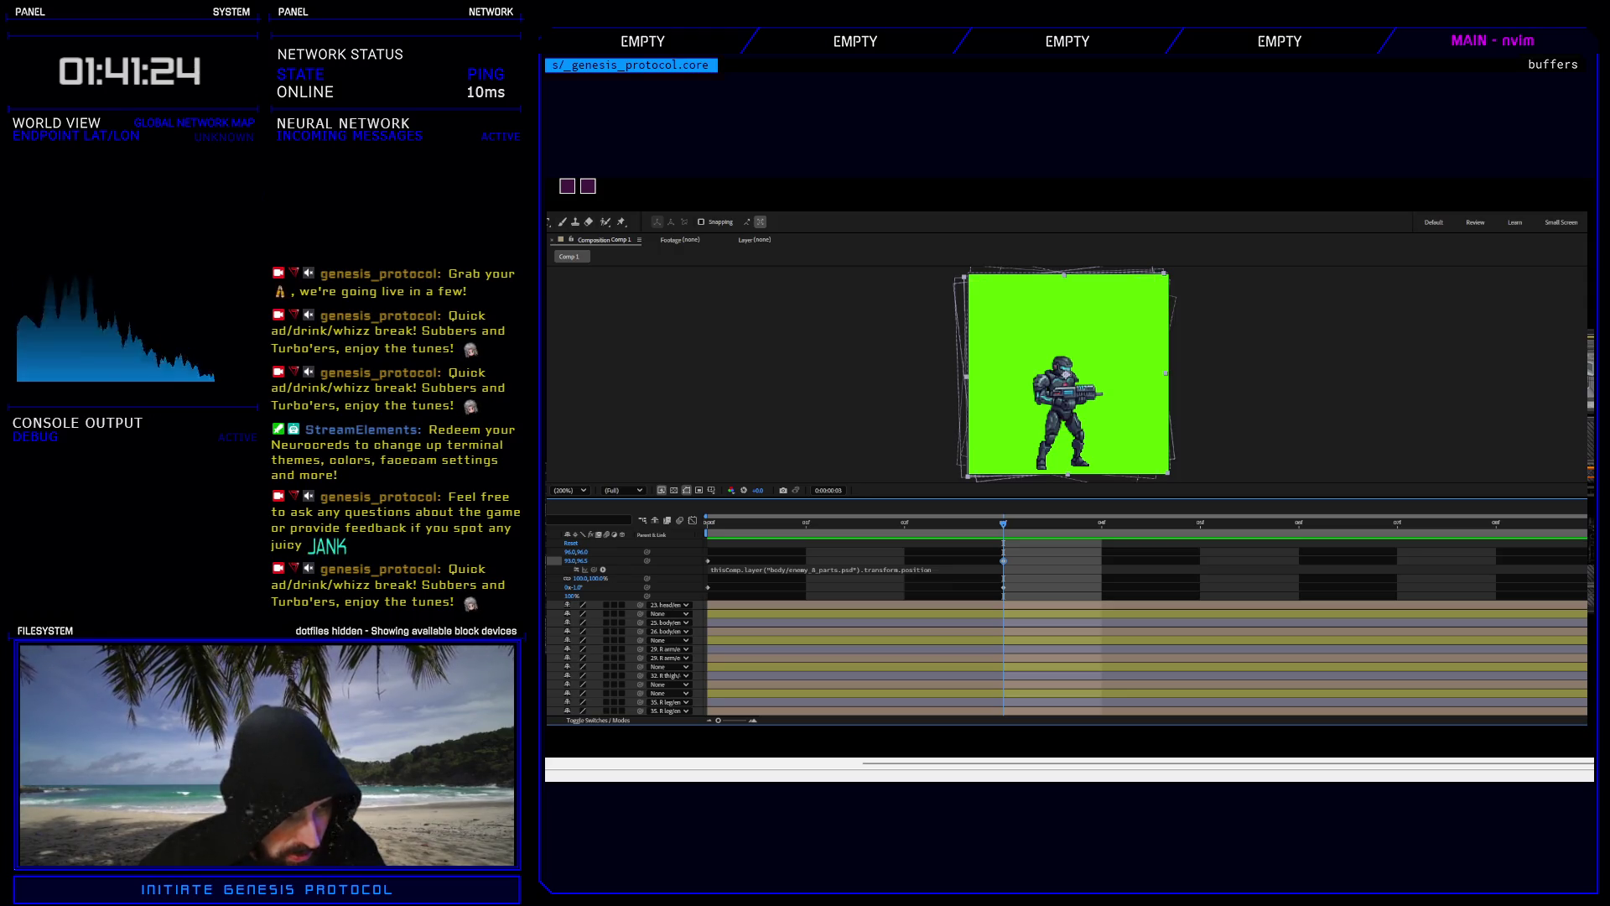
{"action": "left_click", "coordinate": [554, 622]}
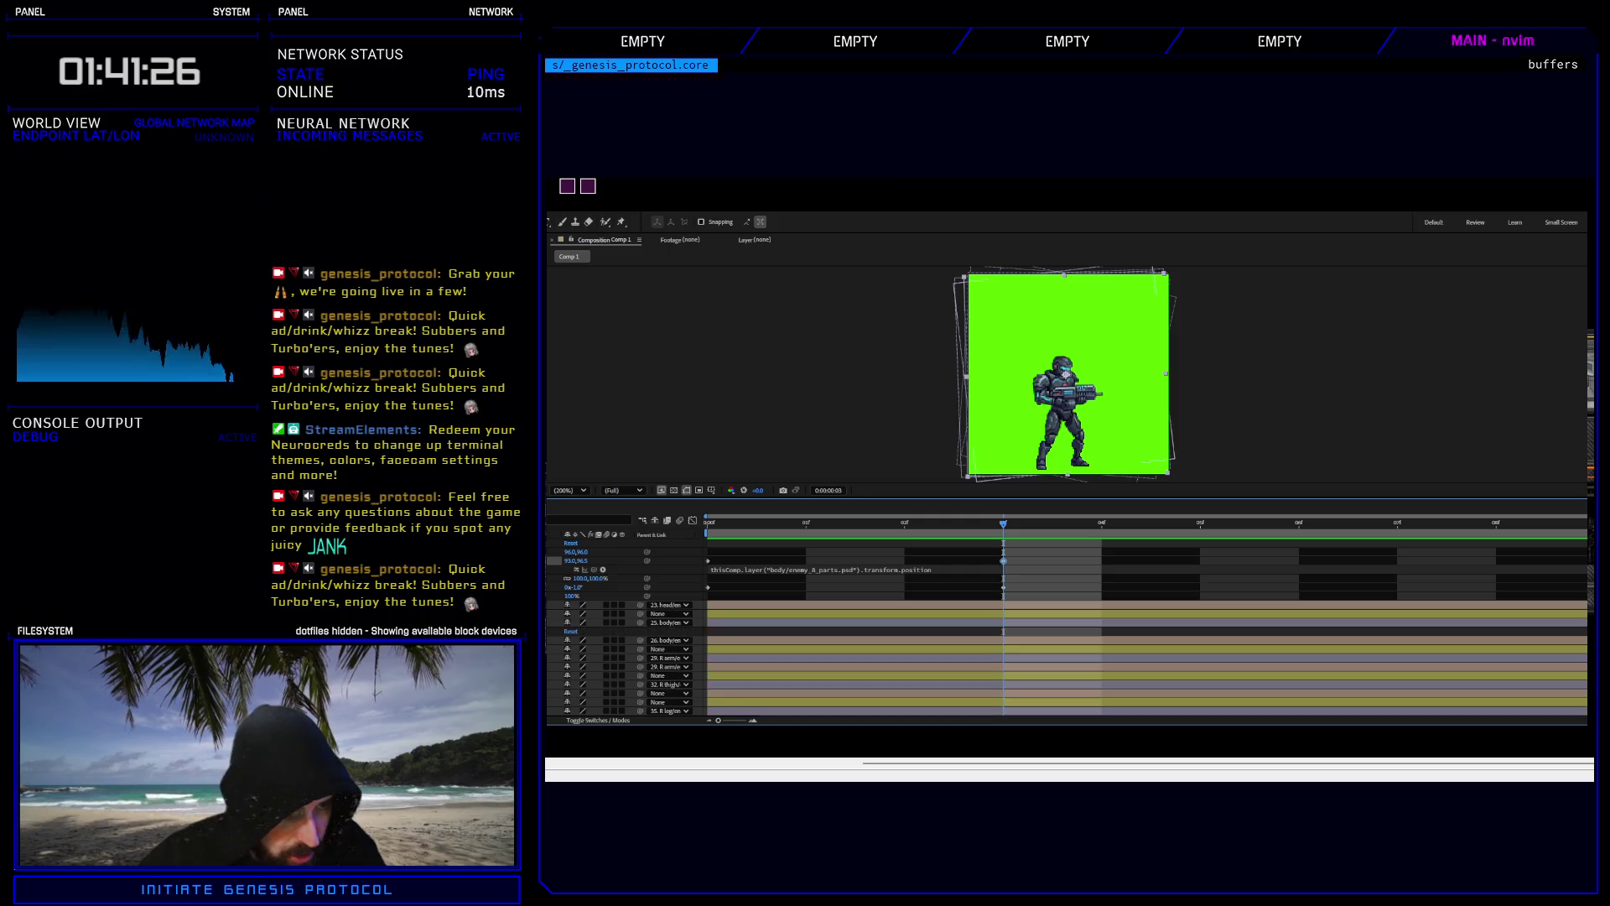
{"action": "left_click", "coordinate": [561, 630]}
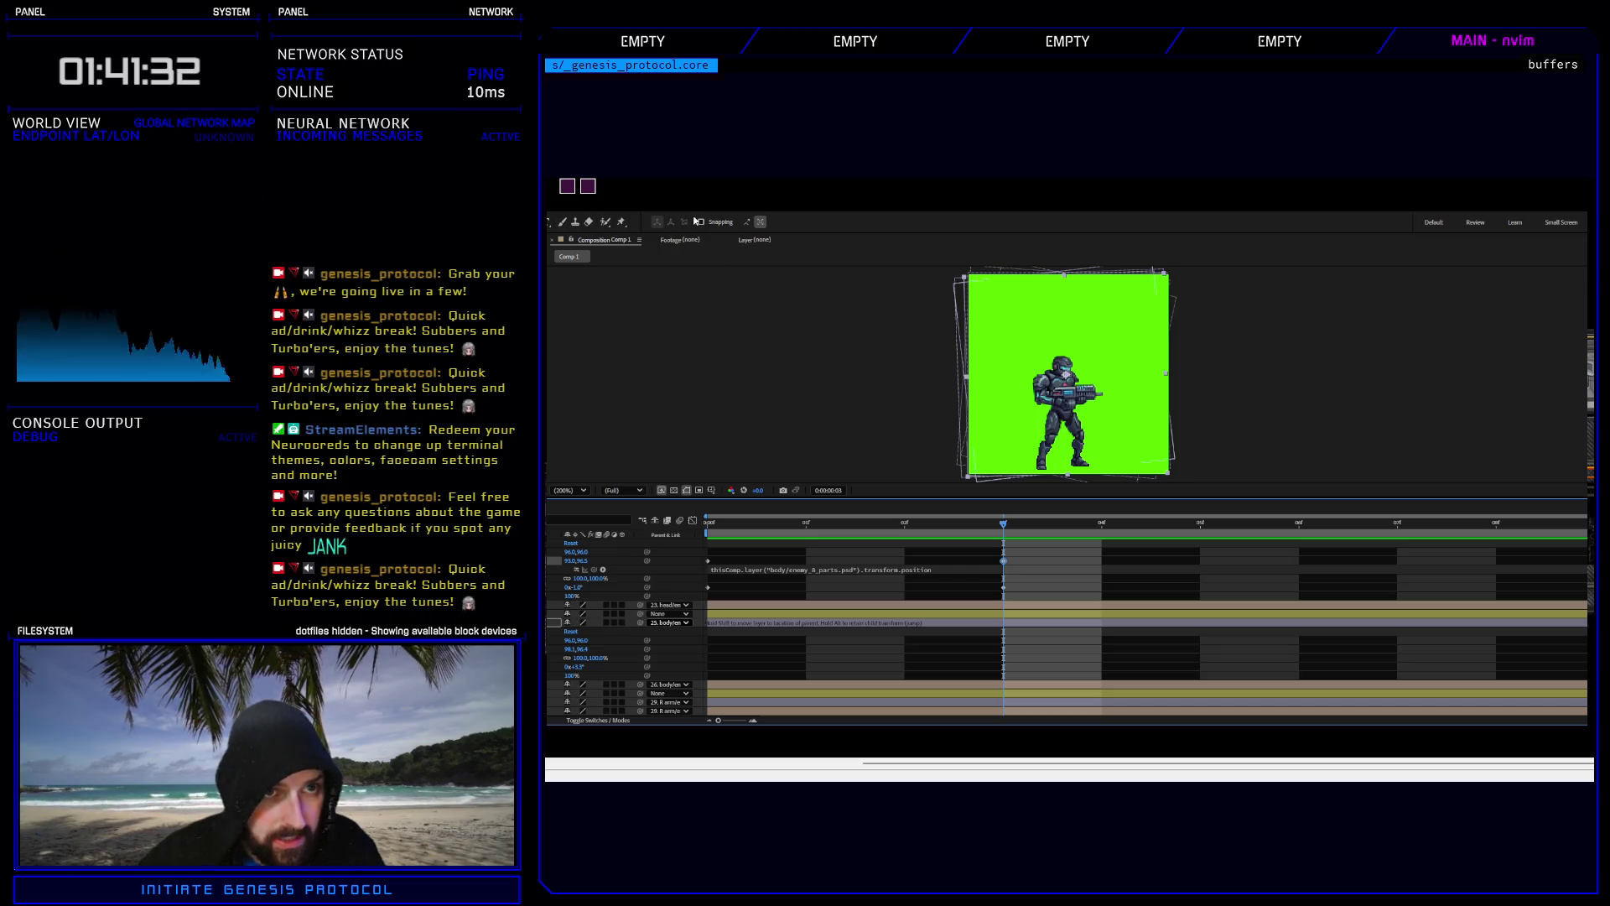
{"action": "left_click", "coordinate": [669, 622]}
{"action": "left_click", "coordinate": [662, 631]}
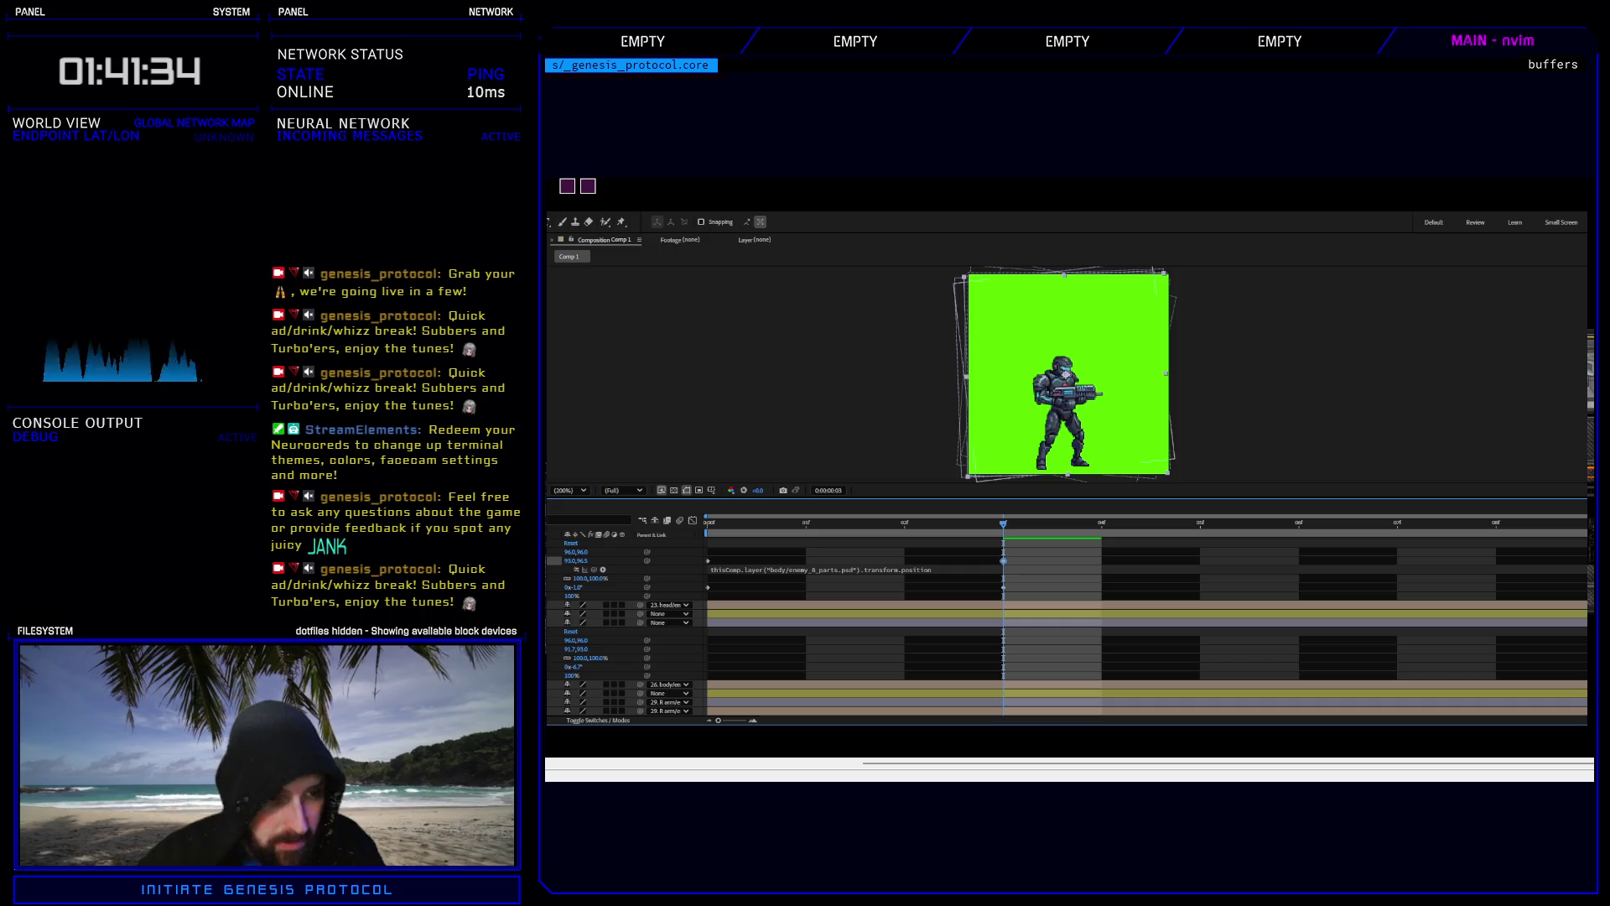
{"action": "scroll", "coordinate": [573, 684], "scroll_direction": "down", "scroll_amount": 2}
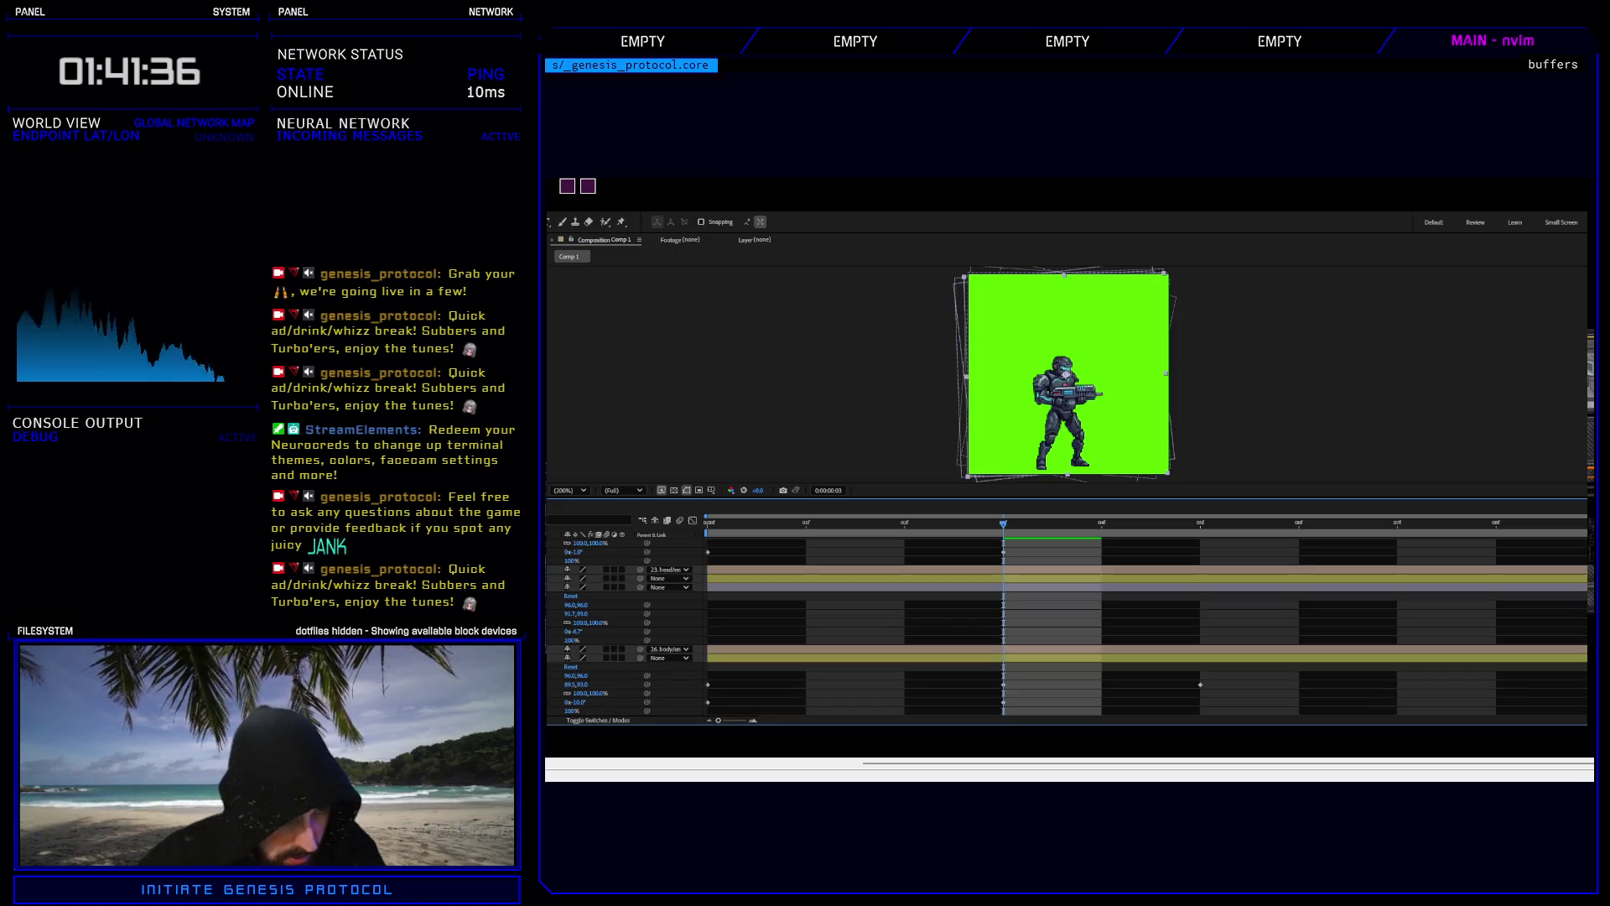
{"action": "left_click", "coordinate": [572, 685]}
{"action": "mouse_move", "coordinate": [1585, 674]}
{"action": "left_mouse_down"}
{"action": "mouse_move", "coordinate": [1537, 714]}
{"action": "mouse_move", "coordinate": [965, 717]}
{"action": "mouse_move", "coordinate": [682, 676]}
{"action": "left_mouse_up"}
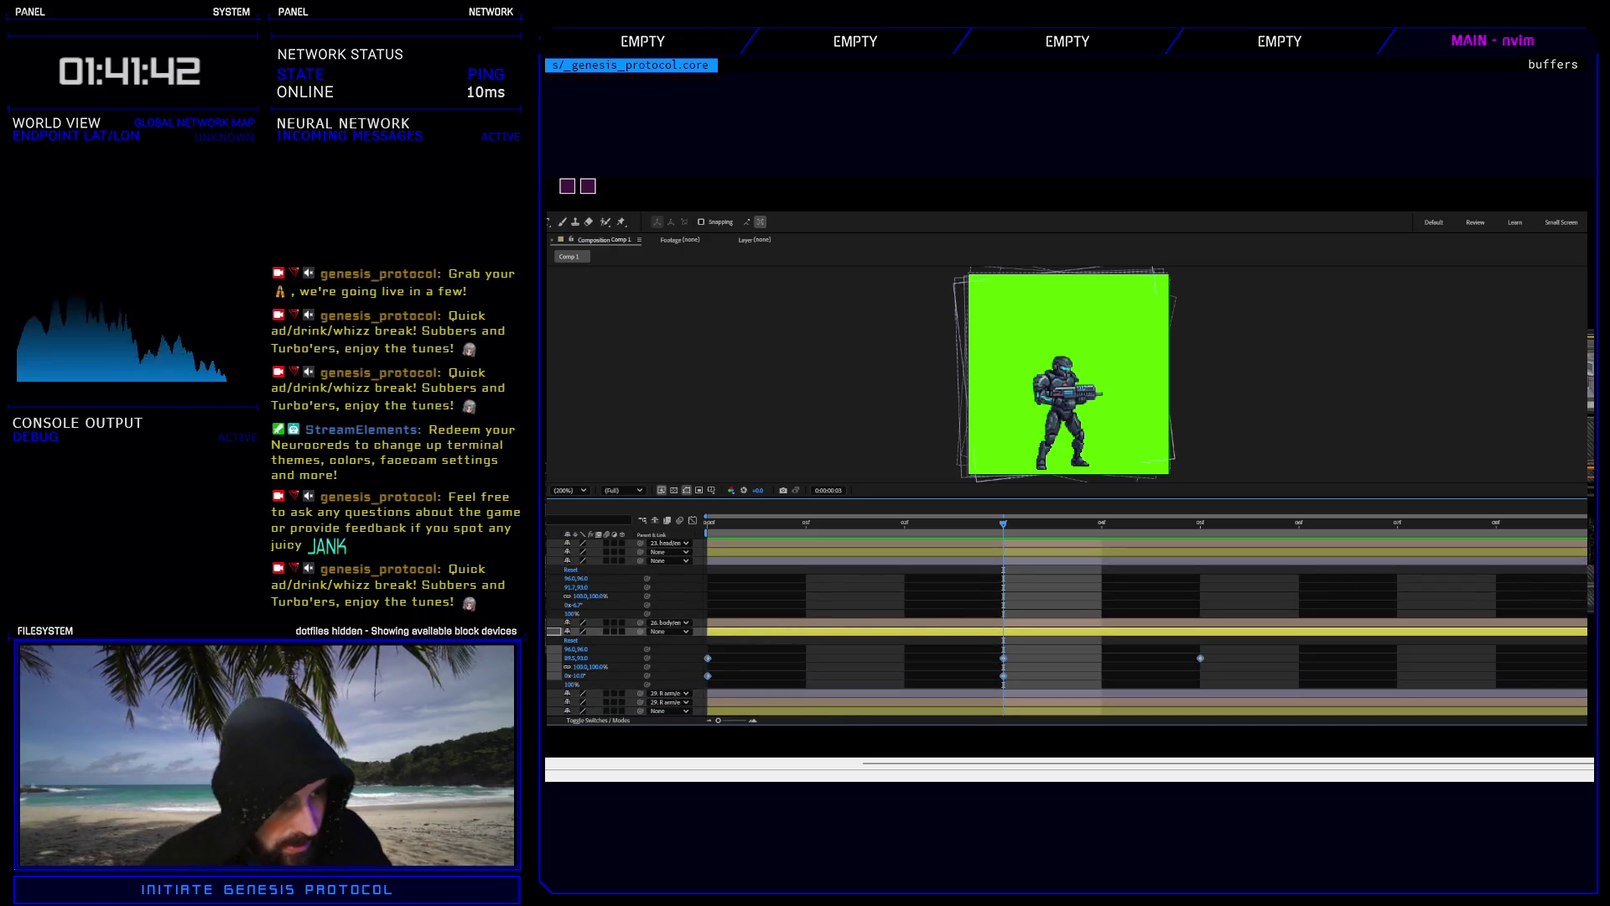
Paste the body's shake keyframes onto the head layer at frame 0.
{"action": "left_click", "coordinate": [587, 560]}
{"action": "left_click_drag", "start_coordinate": [1001, 522], "coordinate": [710, 527]}
{"action": "key", "text": "ctrl+v"}
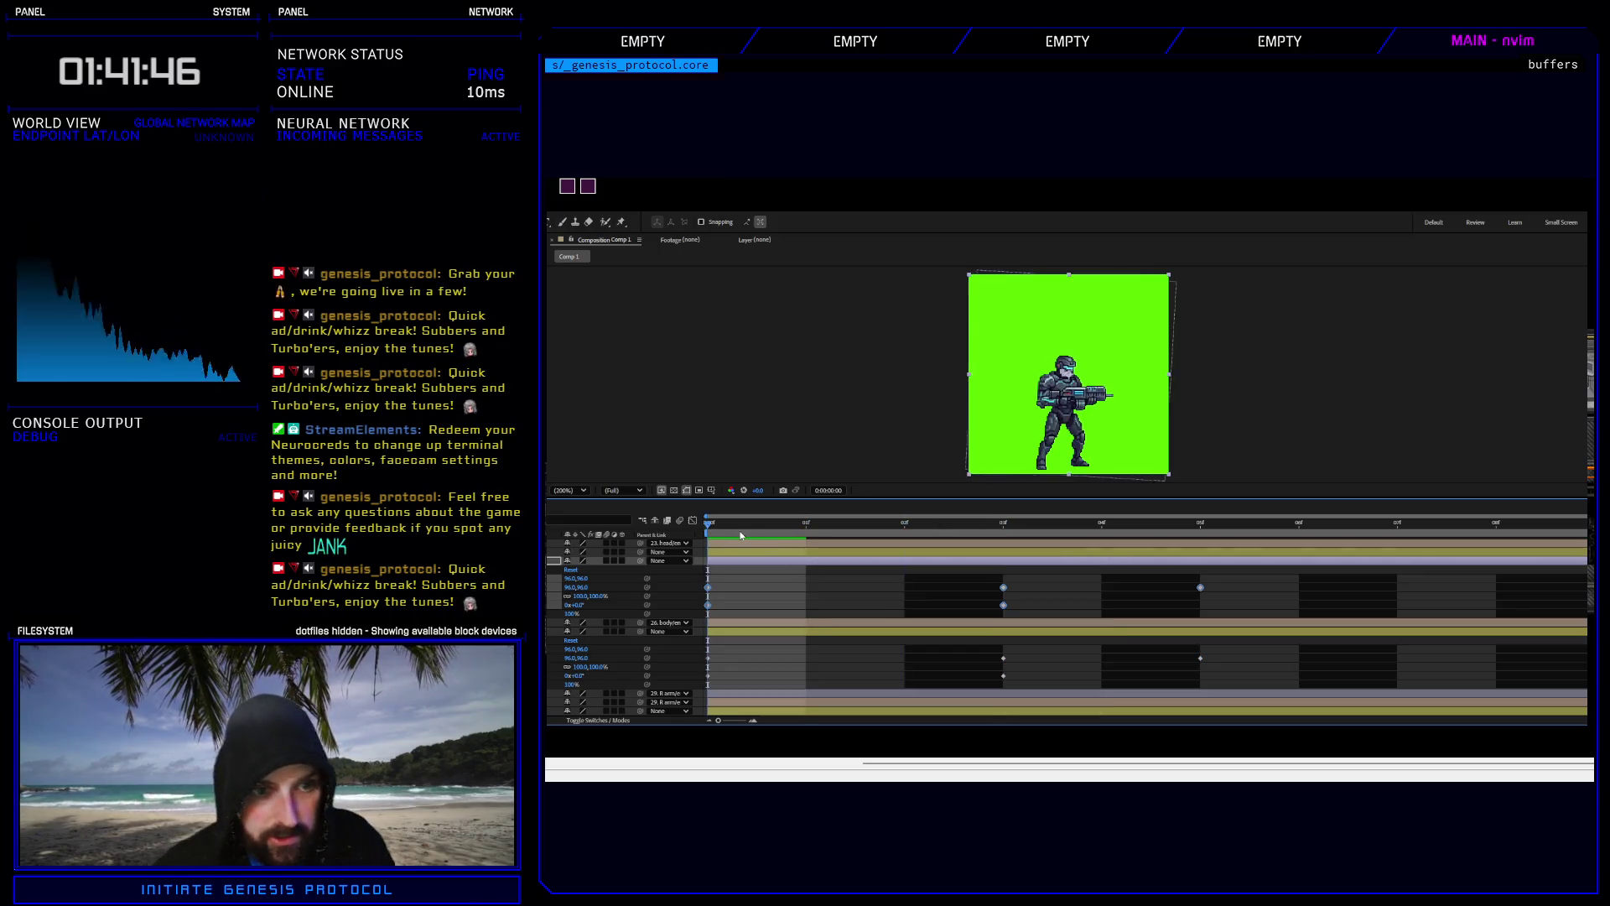
{"action": "key", "text": "space"}
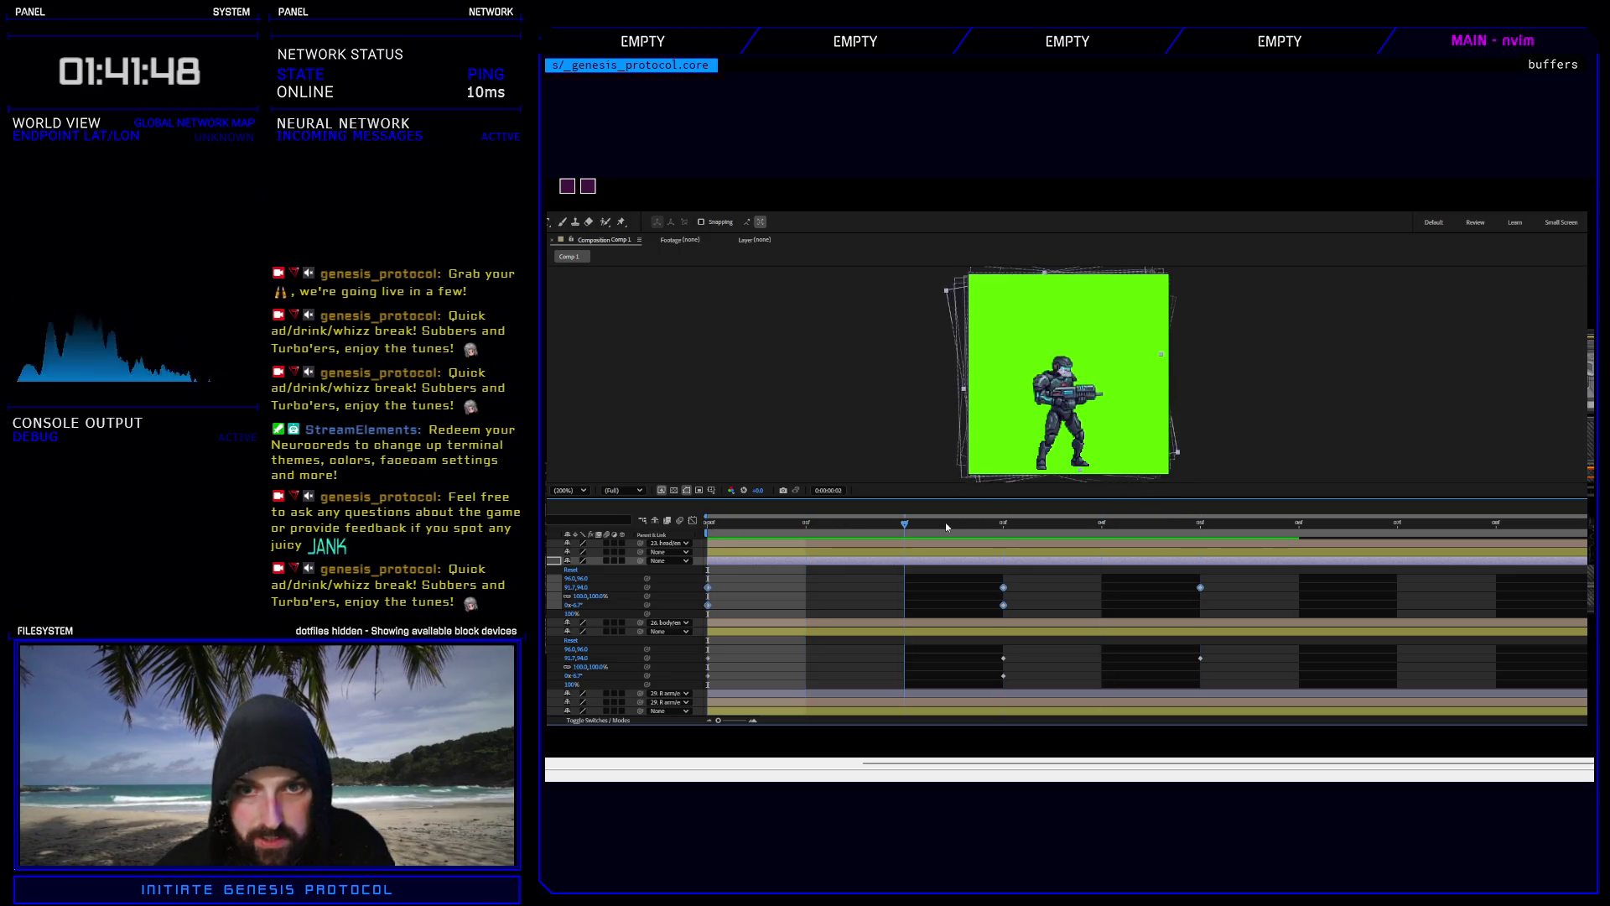
At frame 3, set the head's Position key to 92.0,93.5 and its Rotation to -5°.
{"action": "left_click_drag", "start_coordinate": [947, 527], "coordinate": [998, 530]}
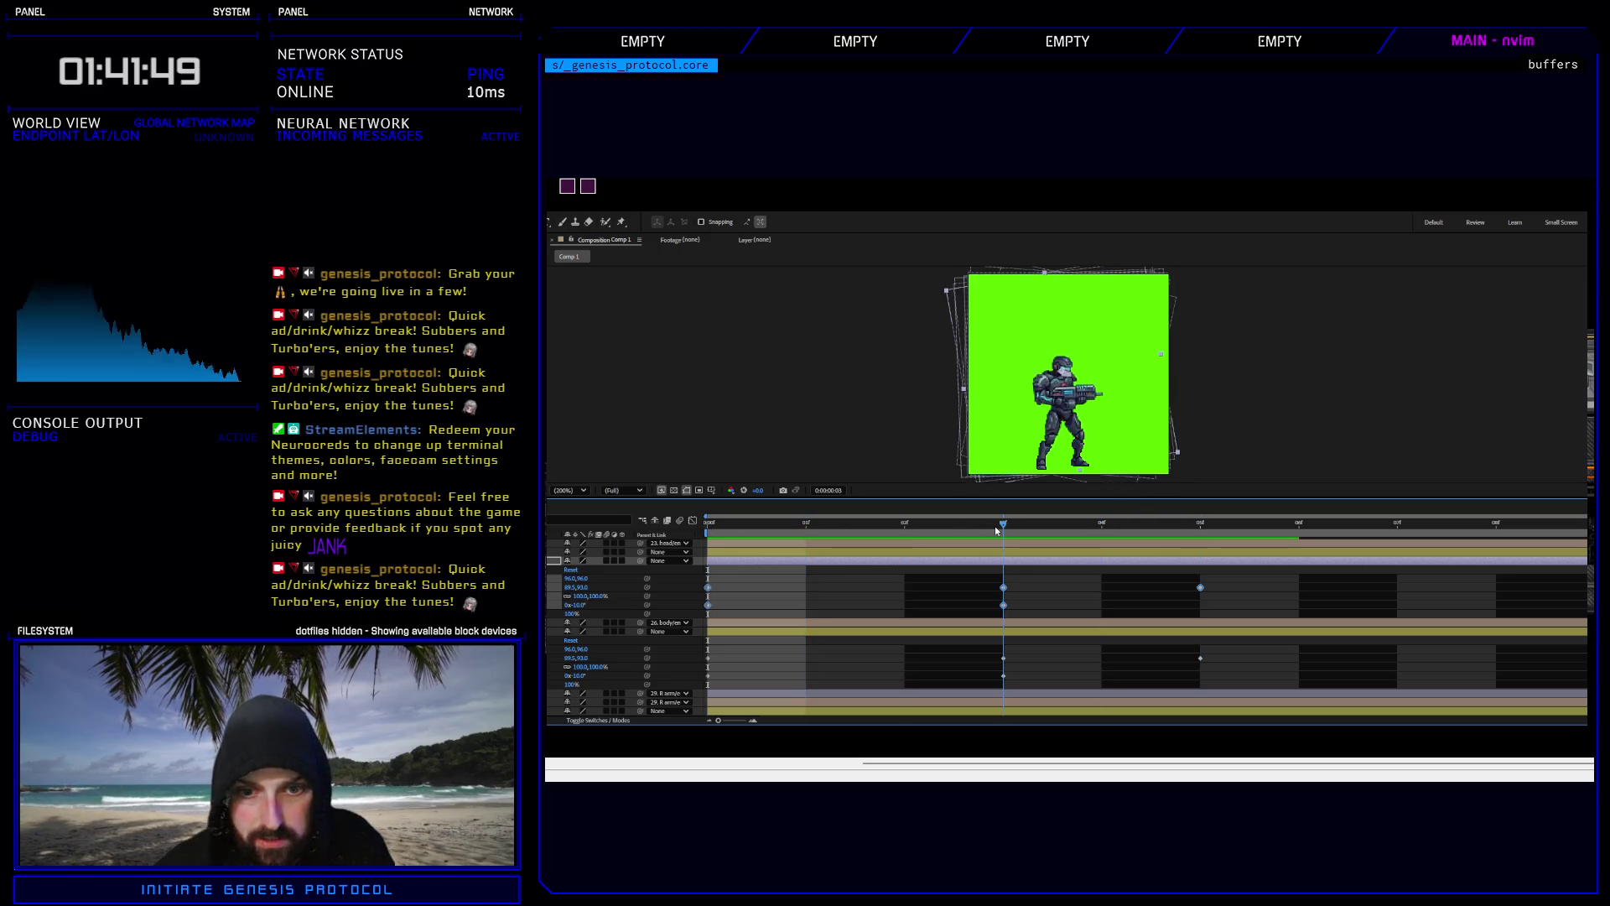
{"action": "left_click", "coordinate": [919, 596]}
{"action": "left_click", "coordinate": [1003, 588]}
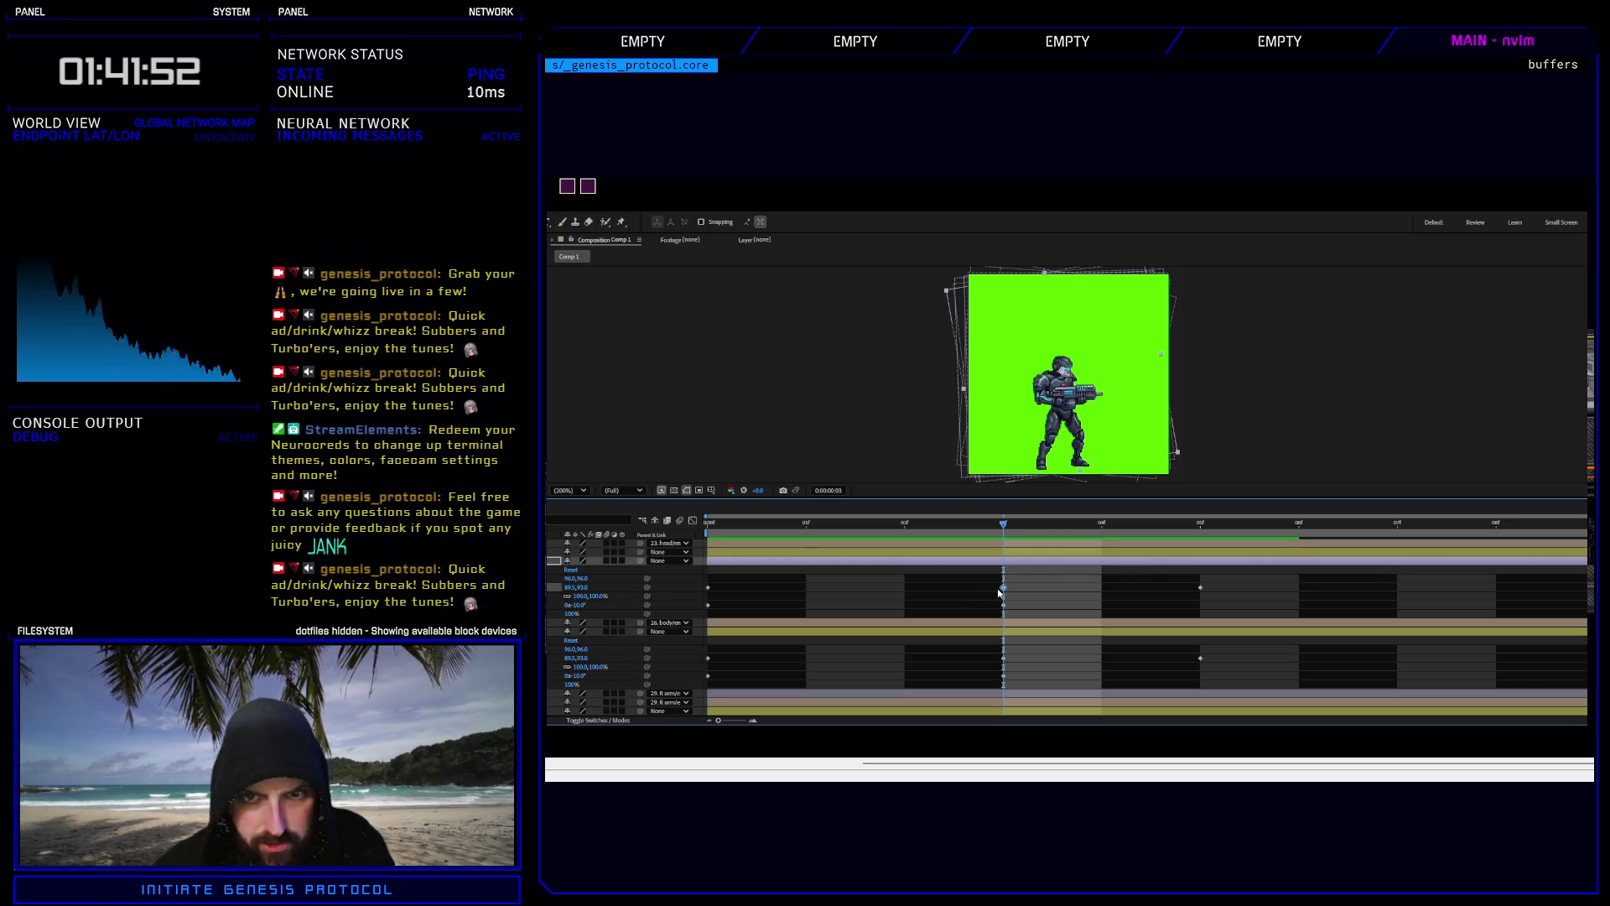
{"action": "key", "text": "Right"}
{"action": "key", "text": "Right"}
{"action": "key", "text": "Right"}
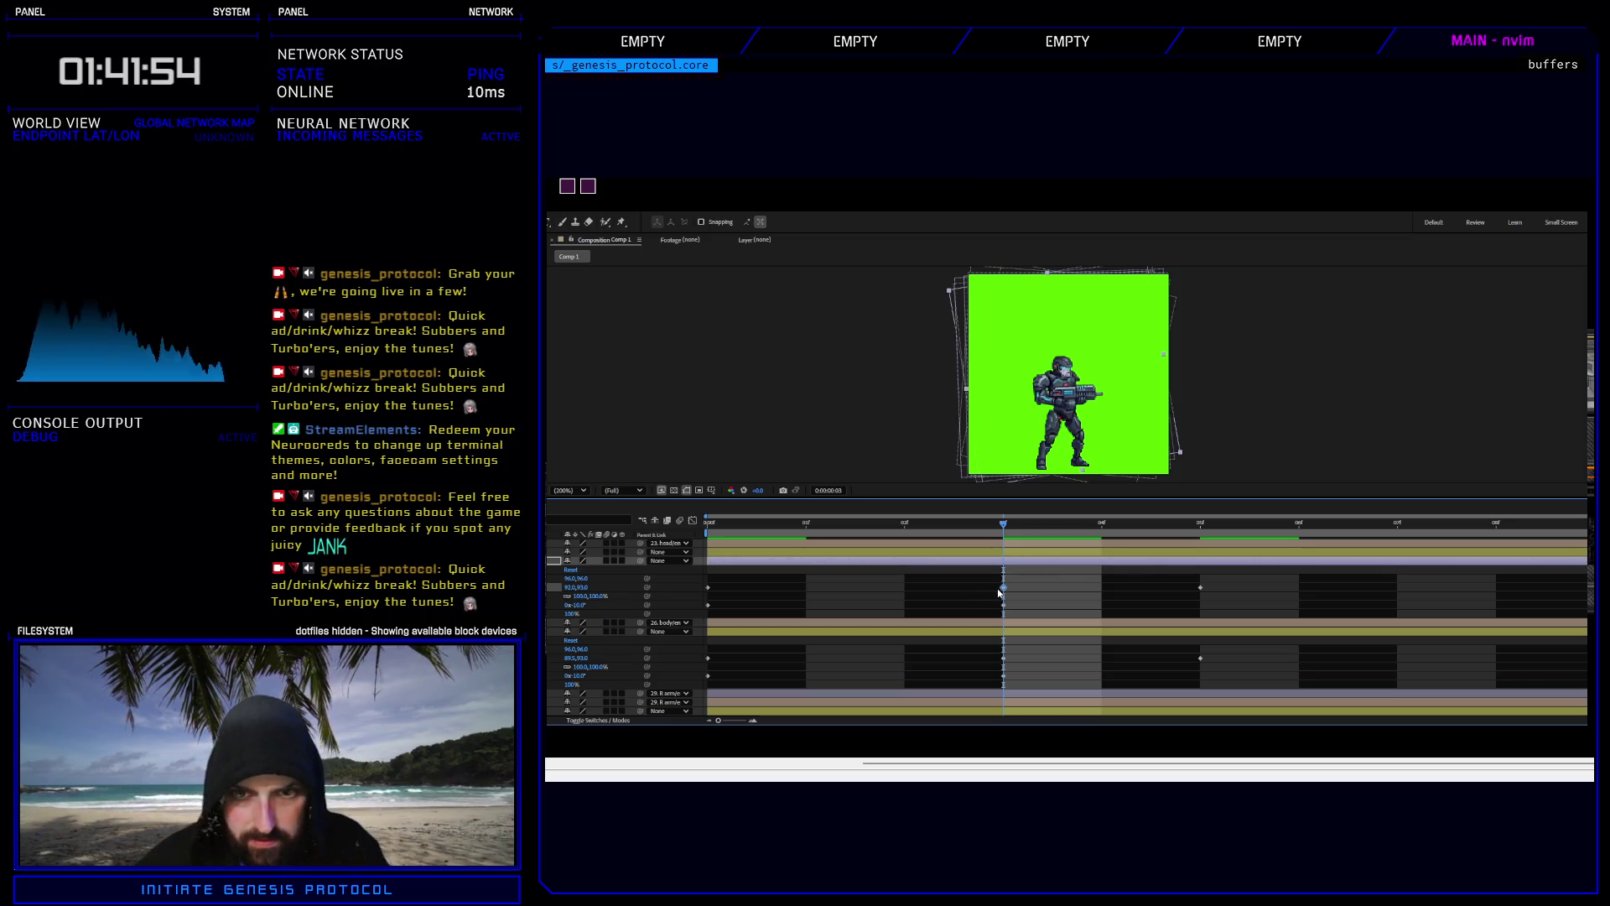
{"action": "key", "text": "Down"}
{"action": "key", "text": "space"}
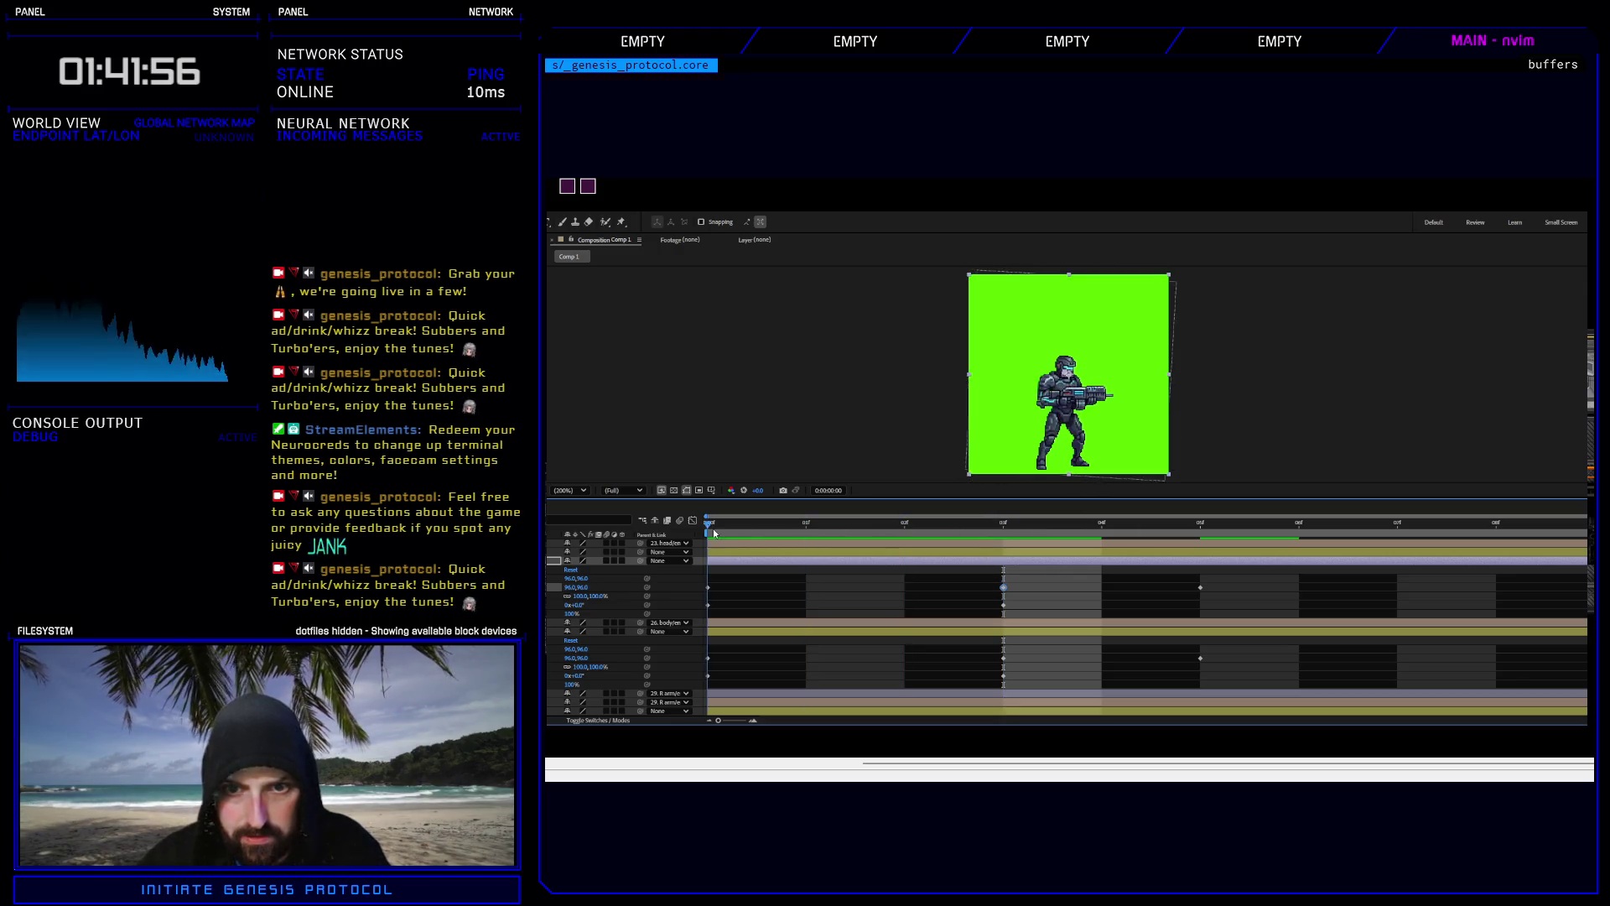
{"action": "left_click", "coordinate": [1003, 605]}
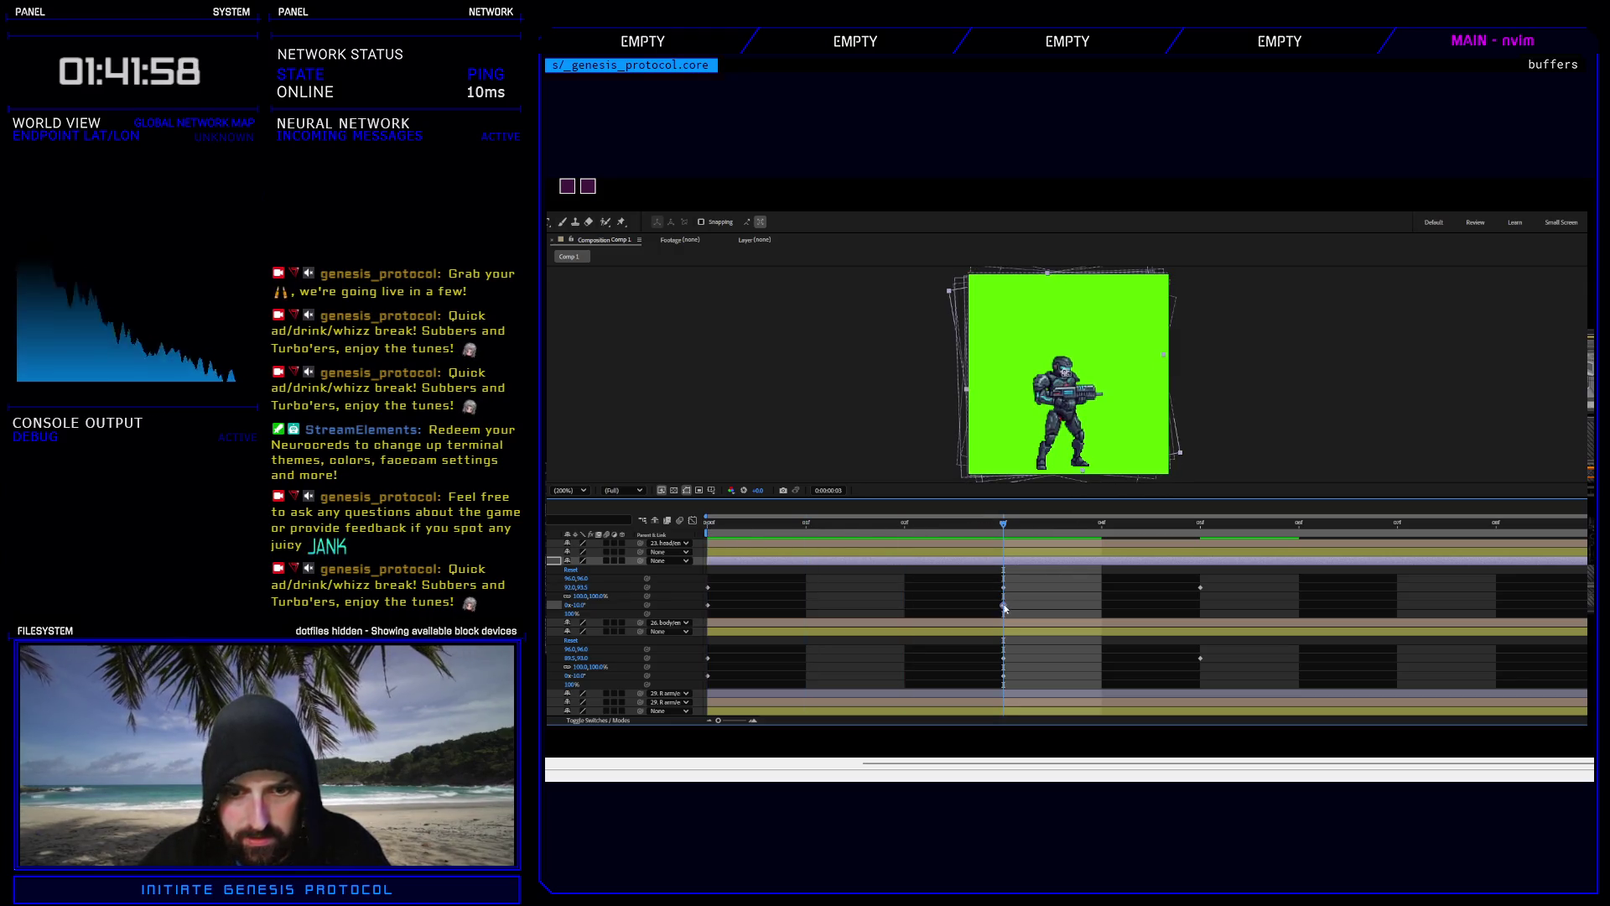
{"action": "left_click", "coordinate": [578, 605]}
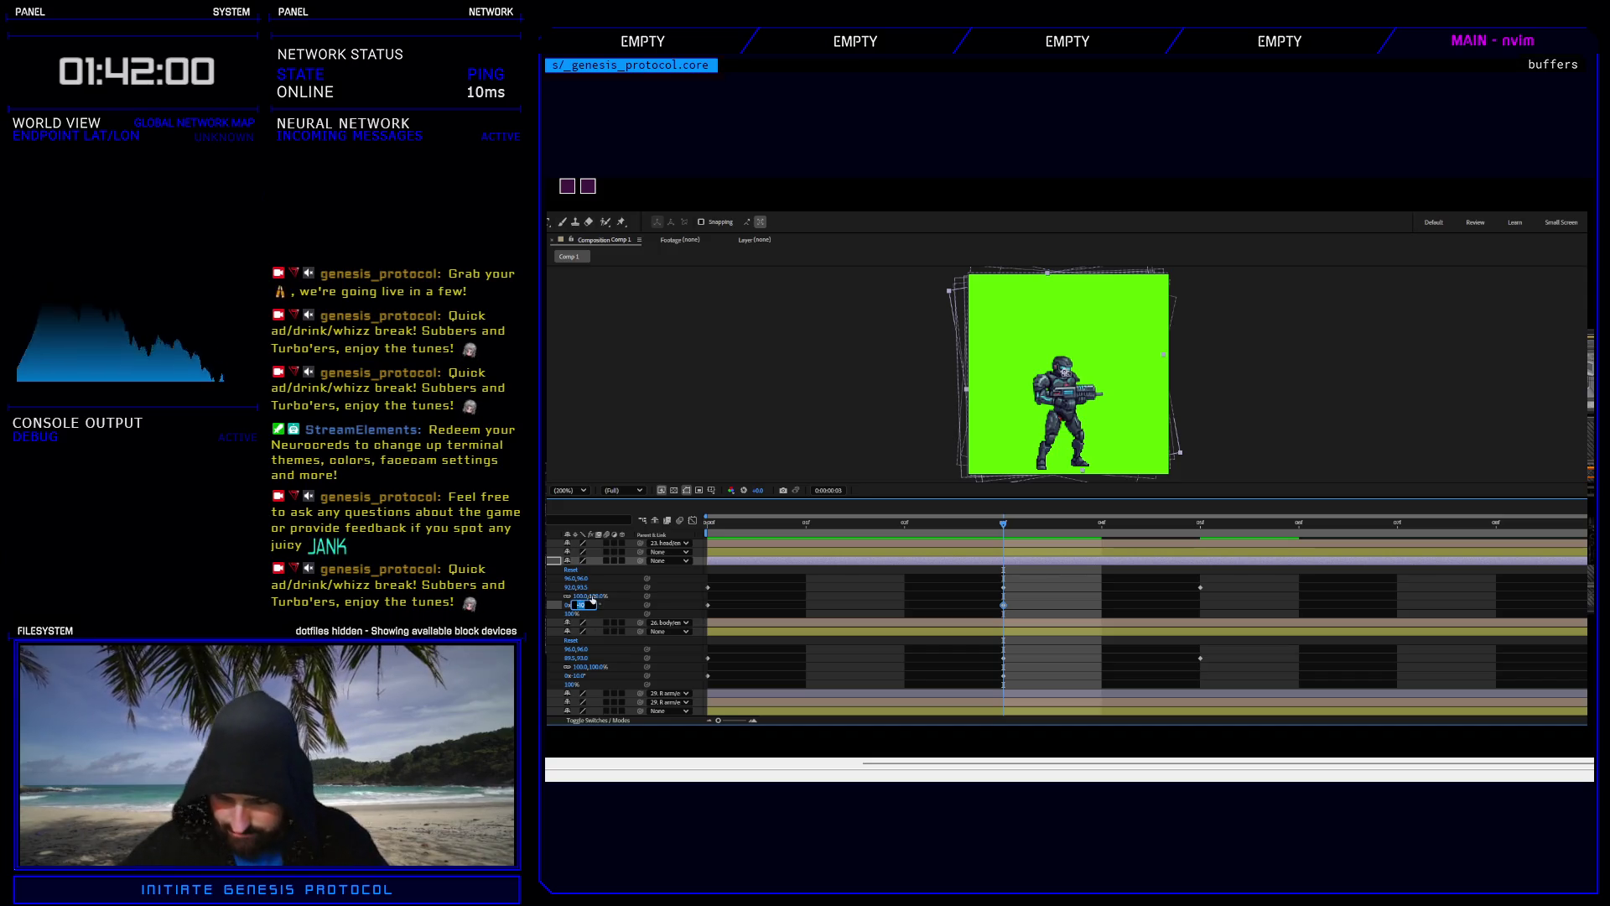
{"action": "type", "text": "-5"}
{"action": "key", "text": "Return"}
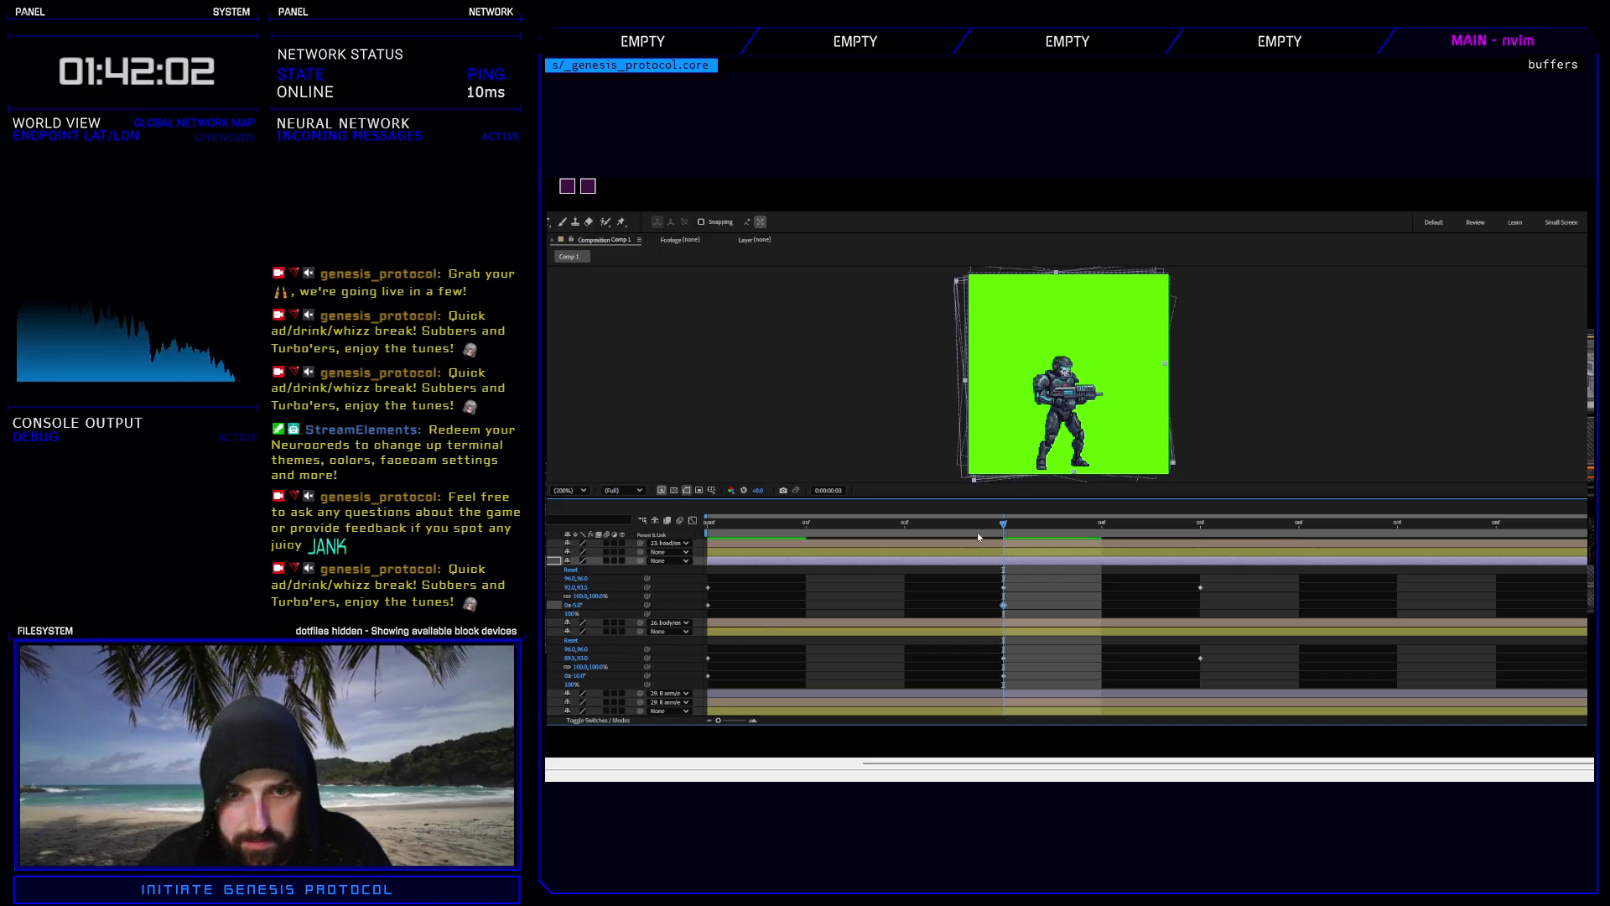
{"action": "mouse_move", "coordinate": [978, 525]}
{"action": "left_mouse_down"}
{"action": "mouse_move", "coordinate": [792, 525]}
{"action": "mouse_move", "coordinate": [1218, 510]}
{"action": "mouse_move", "coordinate": [981, 529]}
{"action": "left_mouse_up"}
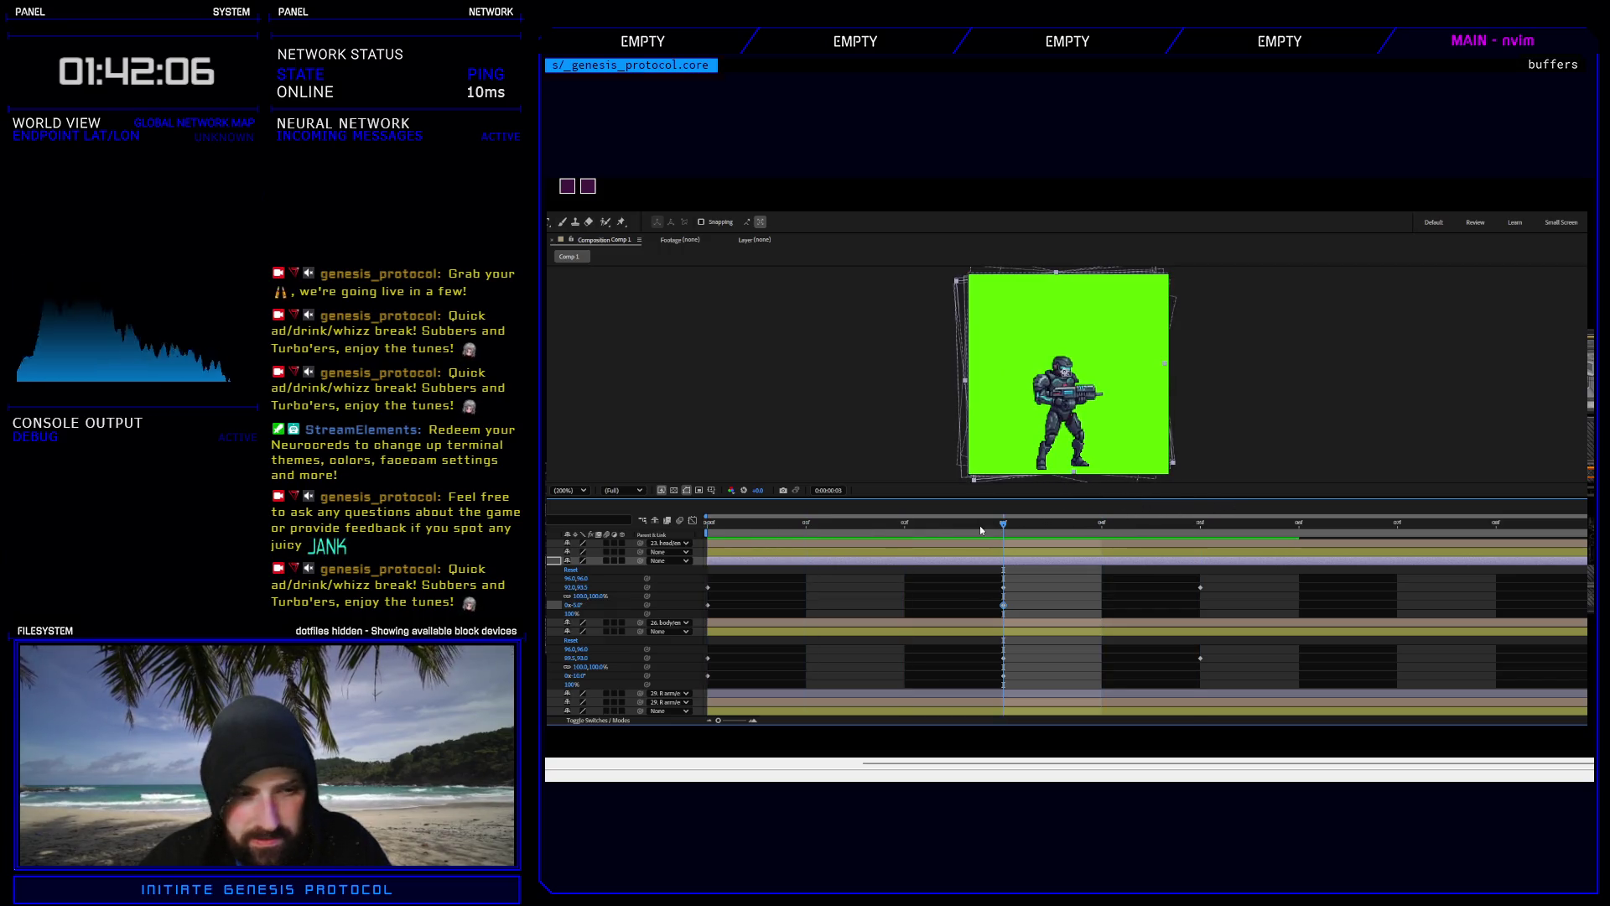
Step through frames 3 to 5 and back to check the head's shake.
{"action": "left_click", "coordinate": [1195, 523]}
{"action": "left_click", "coordinate": [1200, 588]}
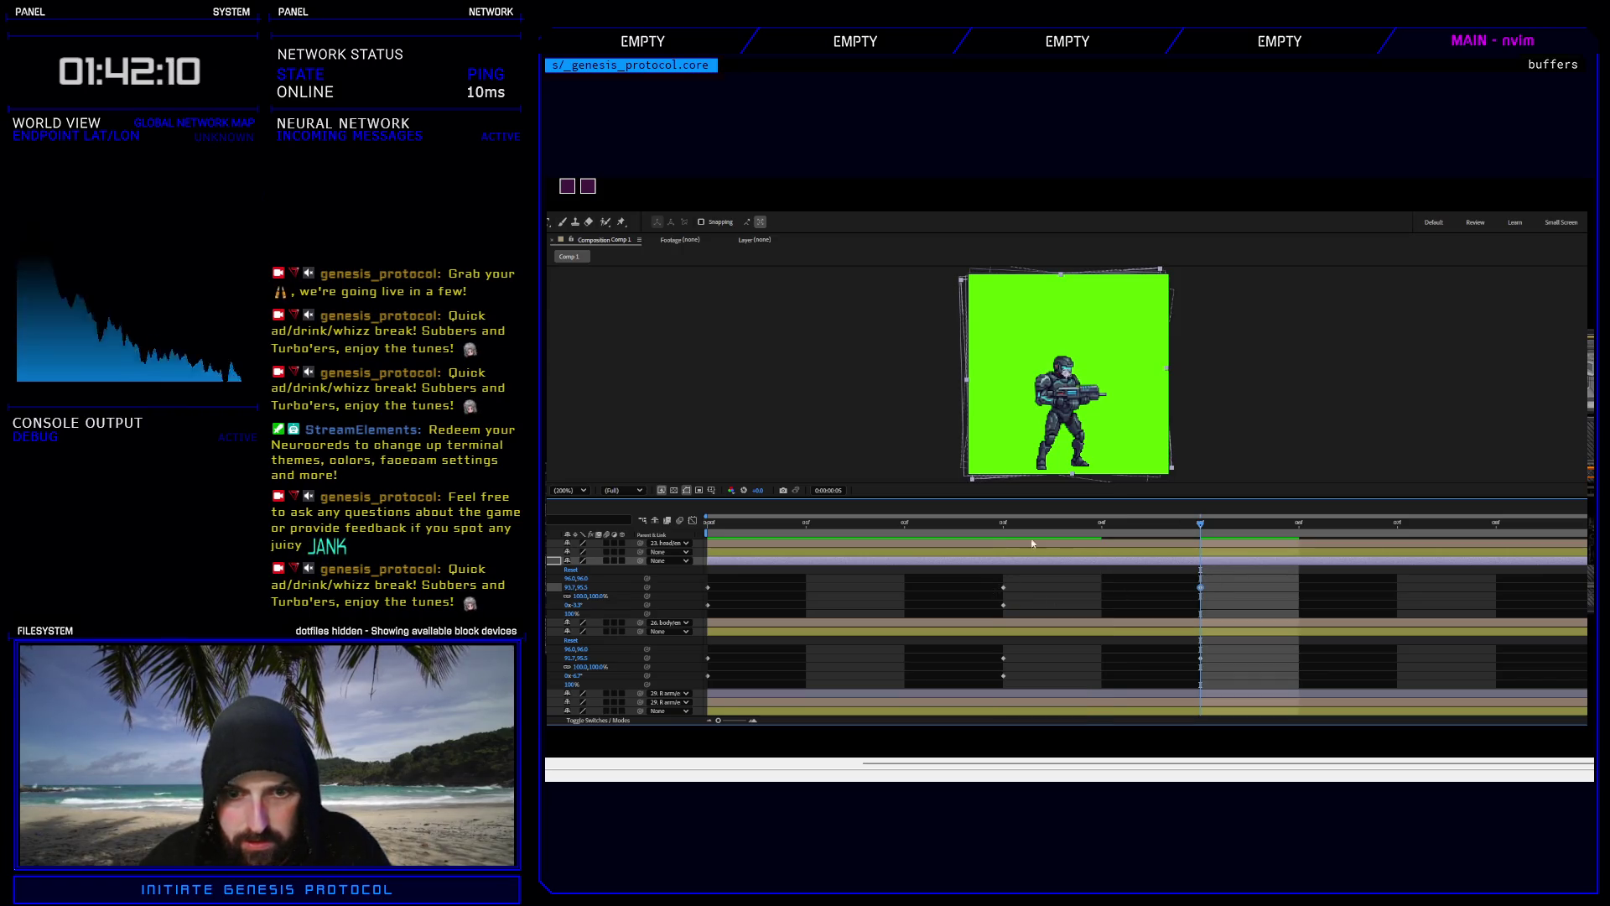
{"action": "left_click", "coordinate": [1003, 524]}
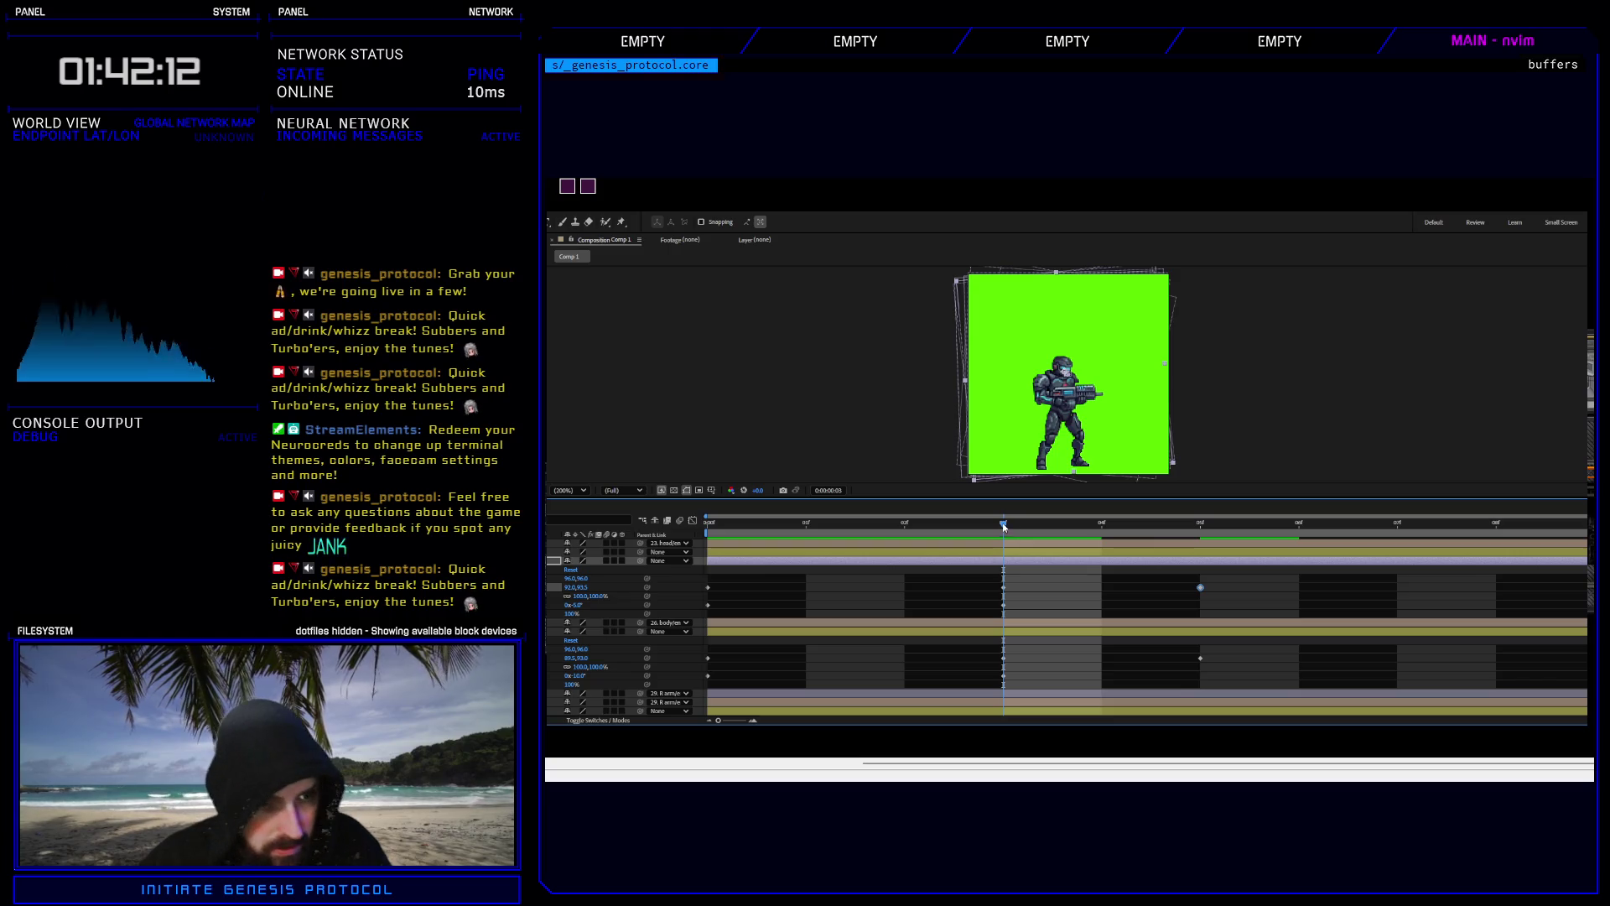
{"action": "left_click_drag", "start_coordinate": [1004, 527], "coordinate": [1060, 542]}
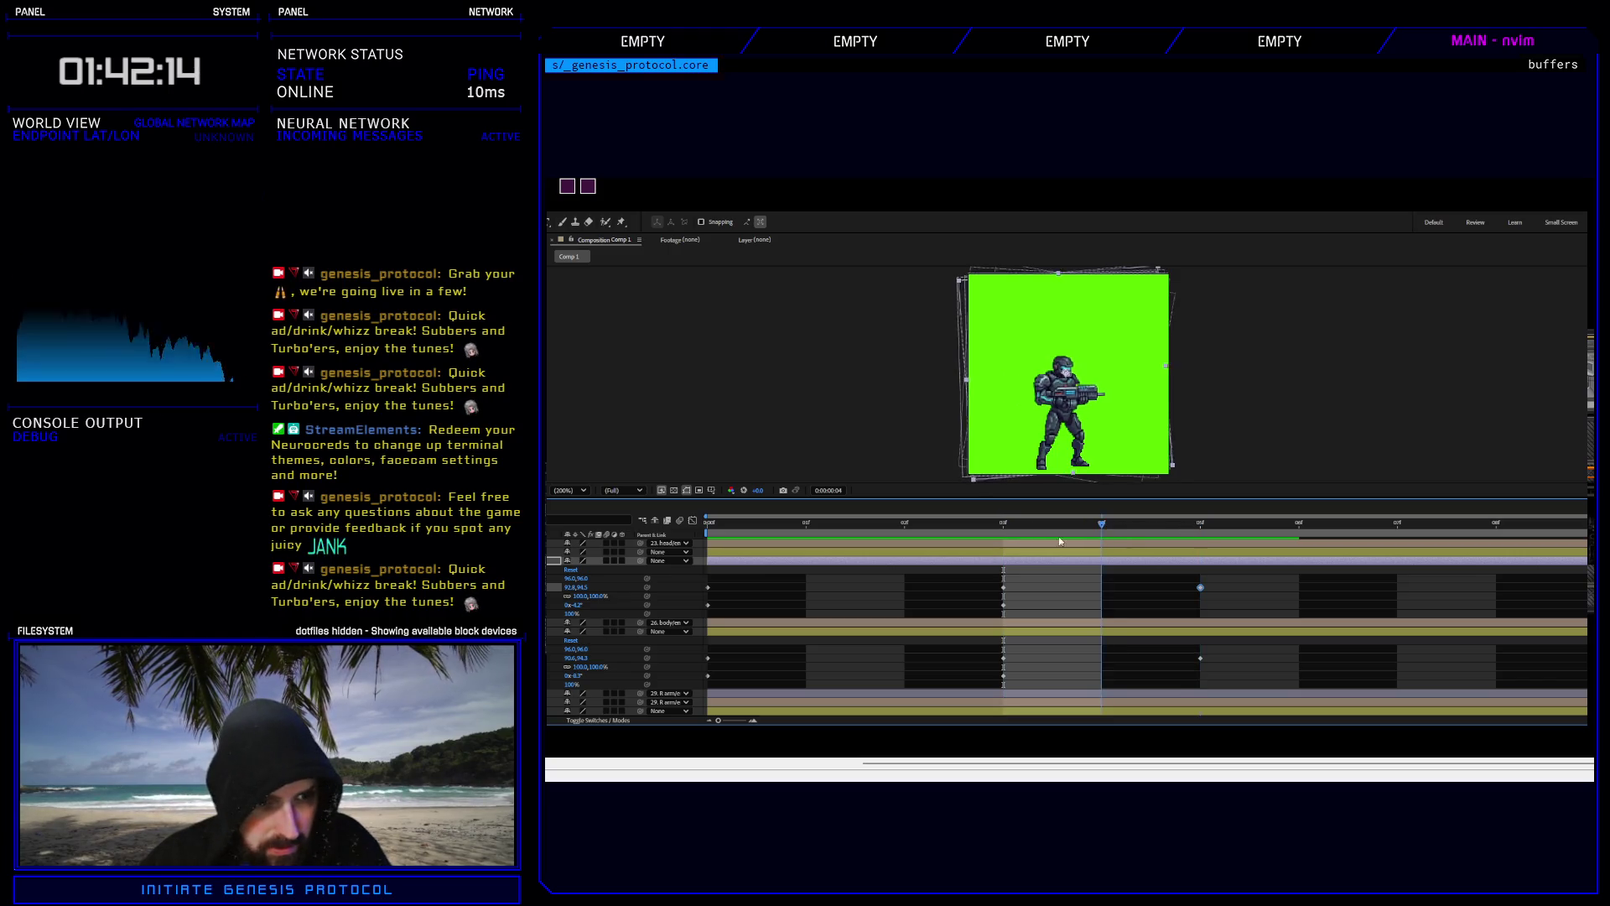
{"action": "key", "text": "Page_Down"}
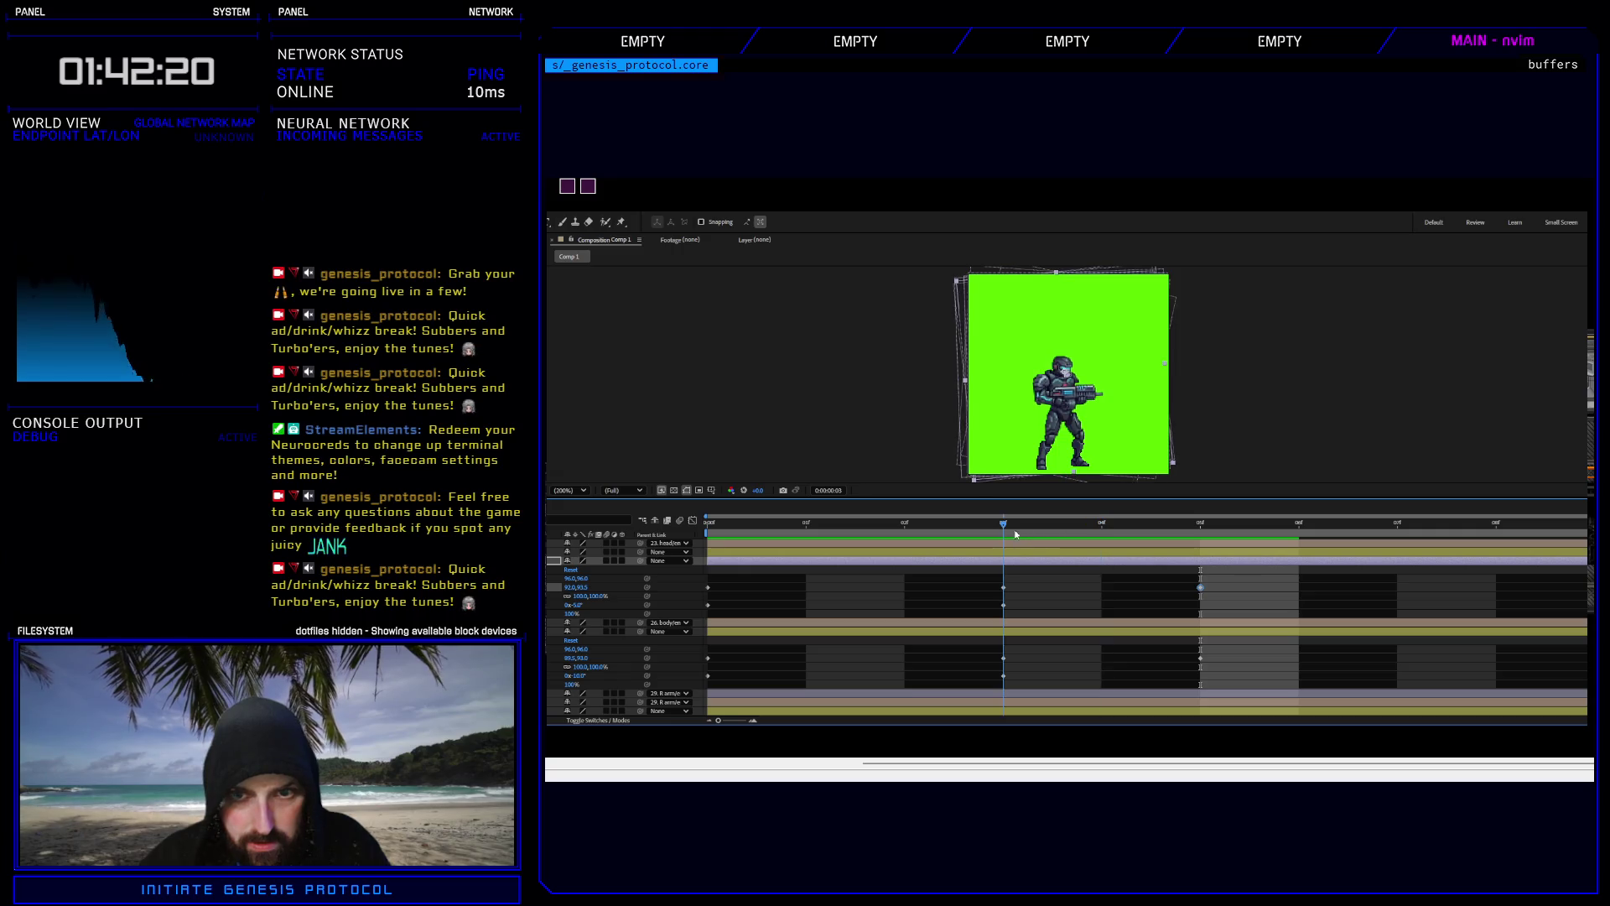
{"action": "left_click", "coordinate": [1114, 533]}
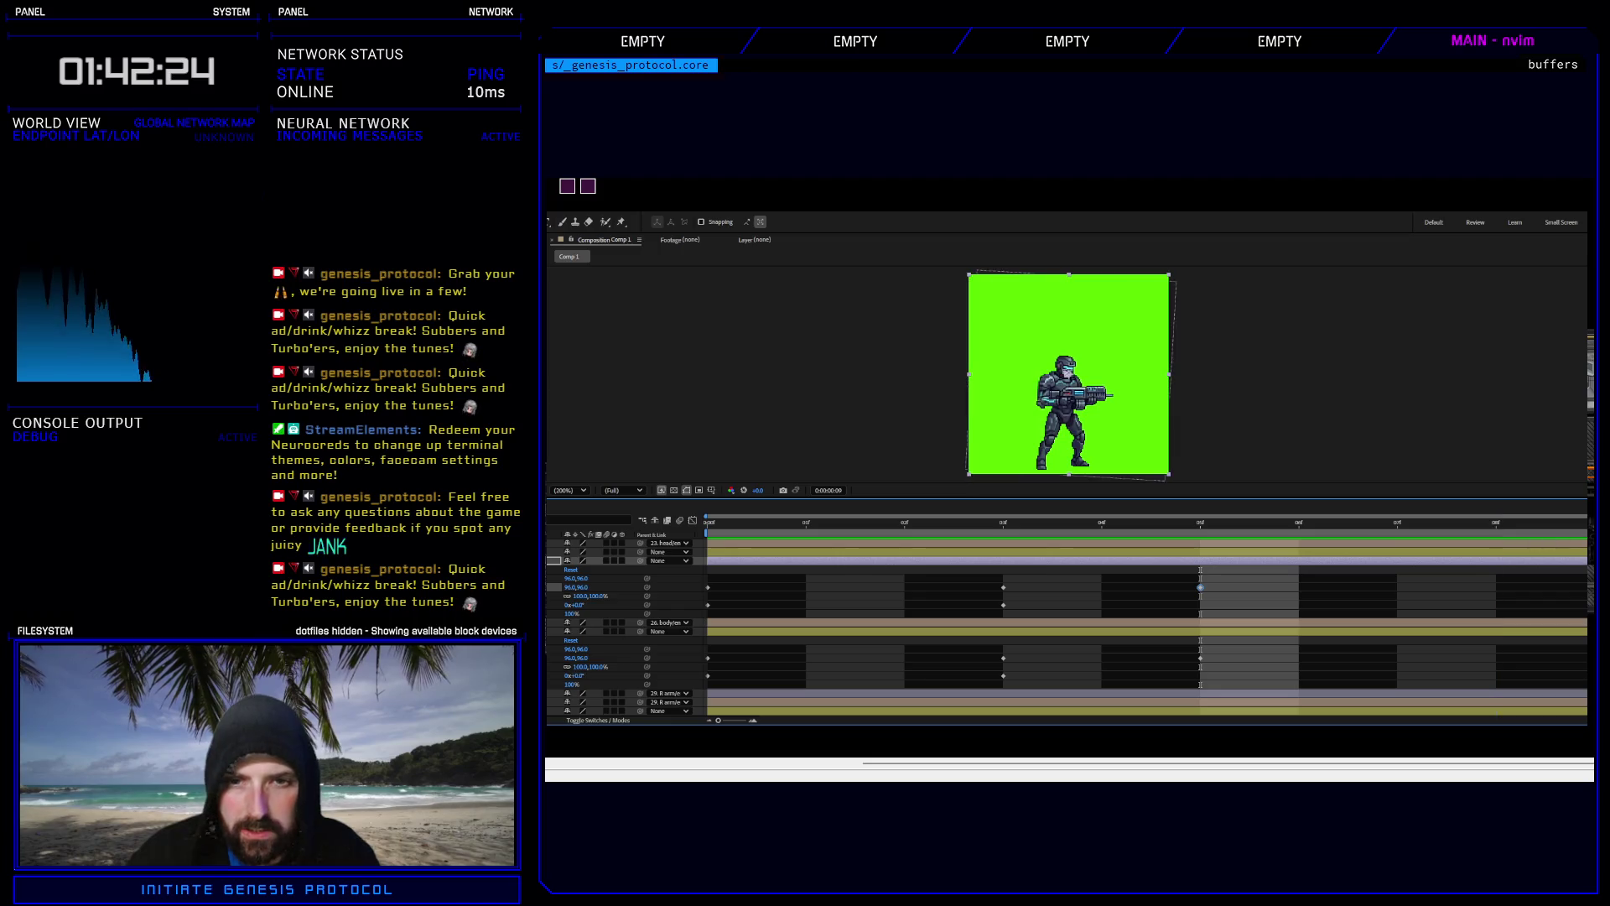
{"action": "left_click", "coordinate": [1189, 541]}
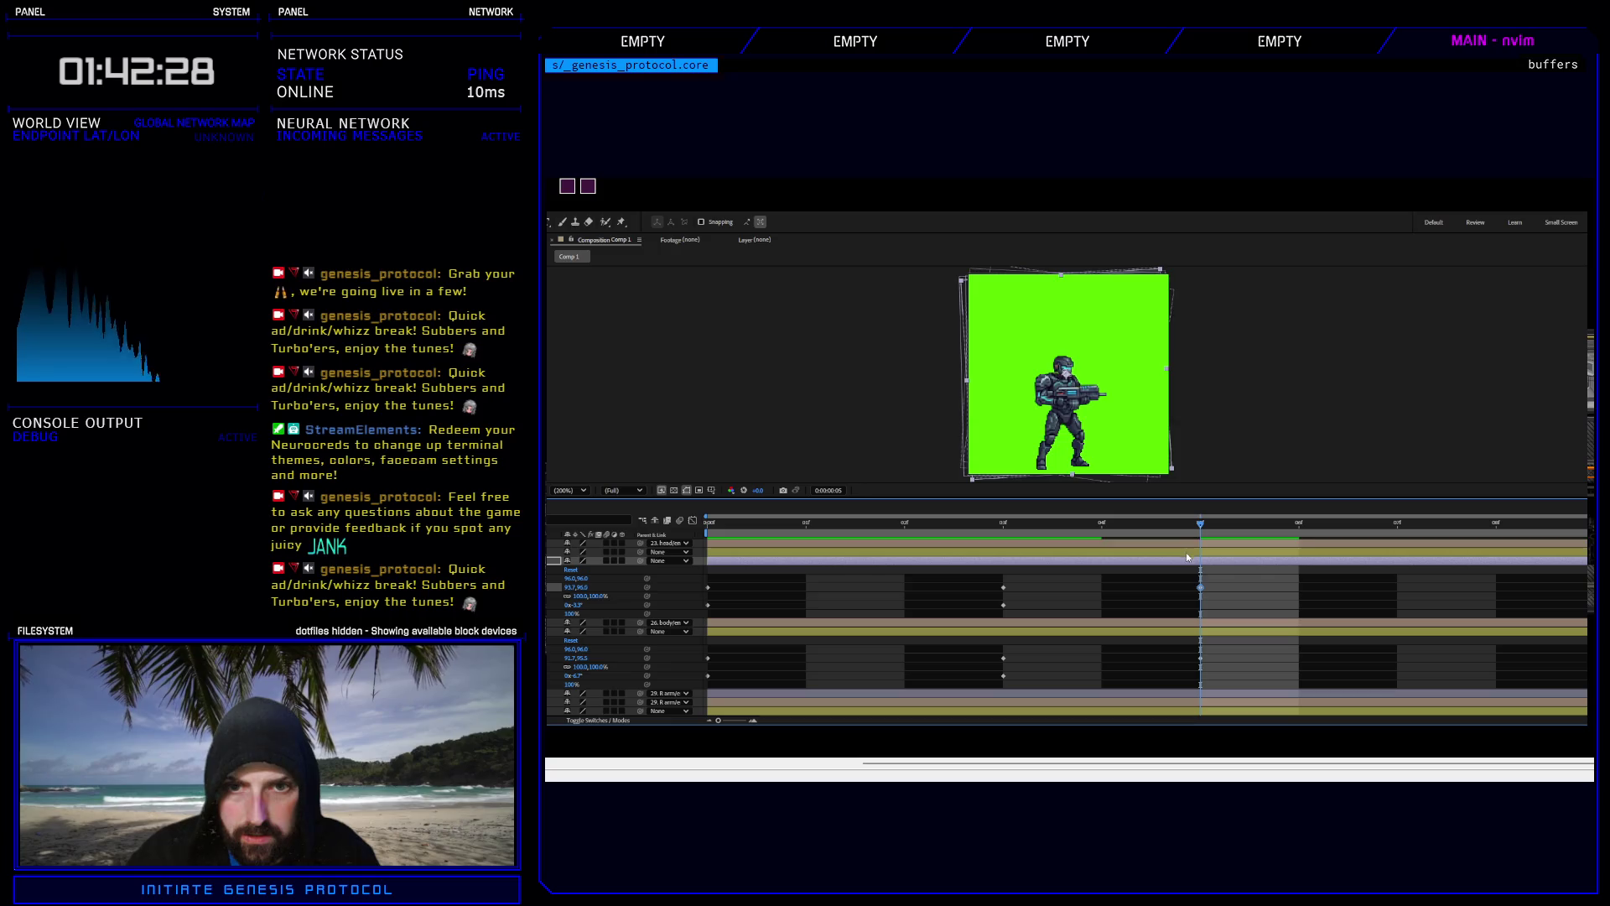
{"action": "key", "text": "Home"}
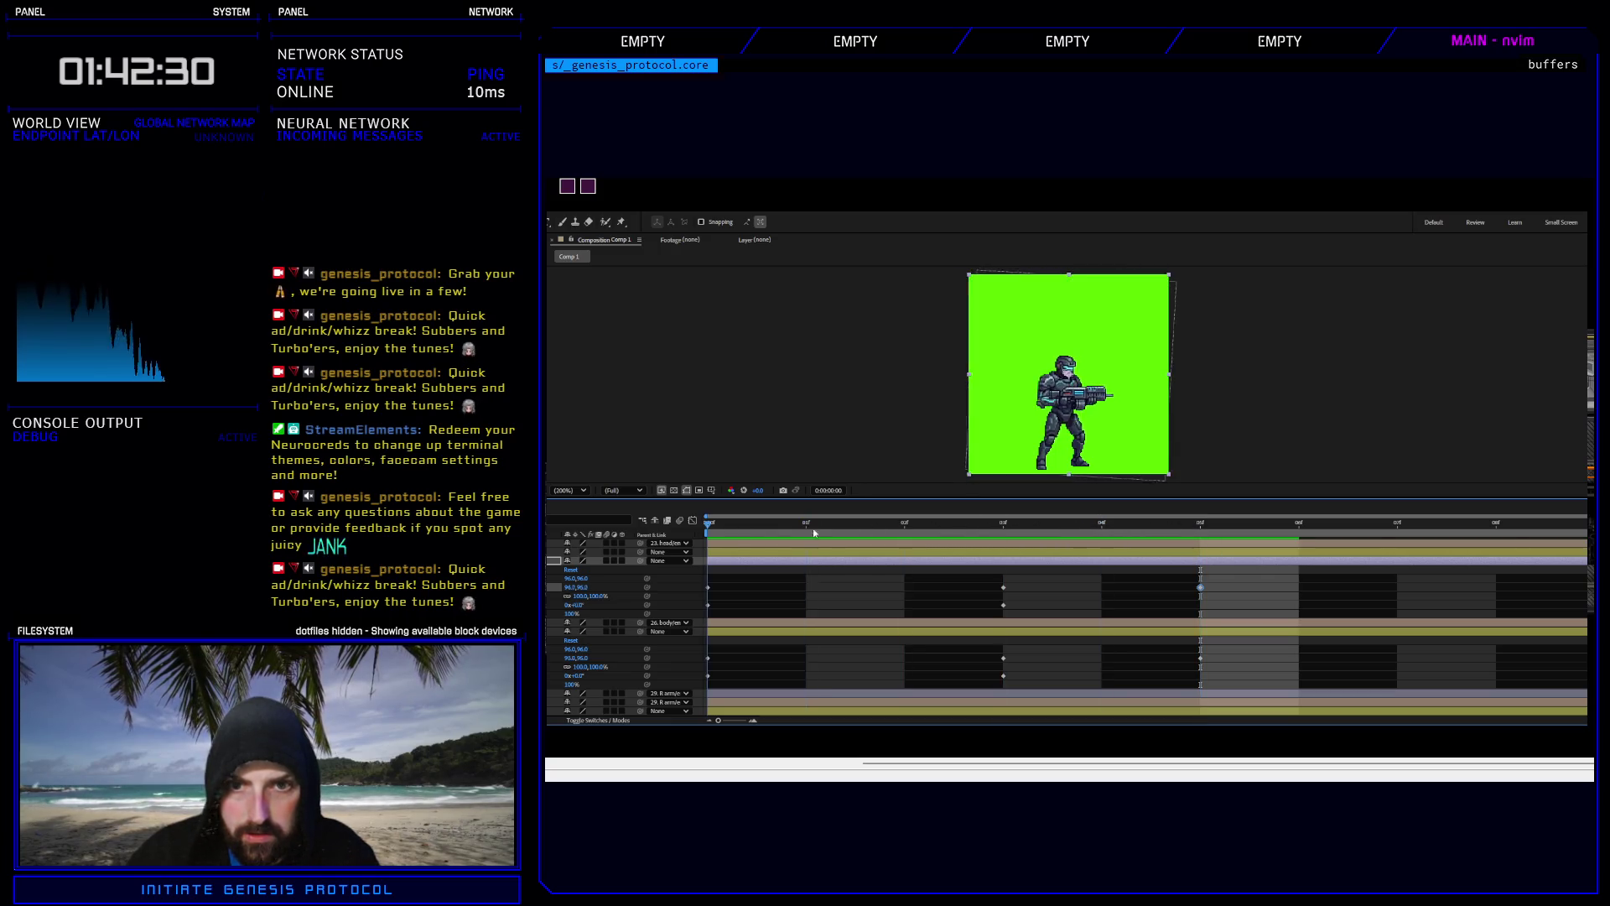
{"action": "key", "text": "Page_Down"}
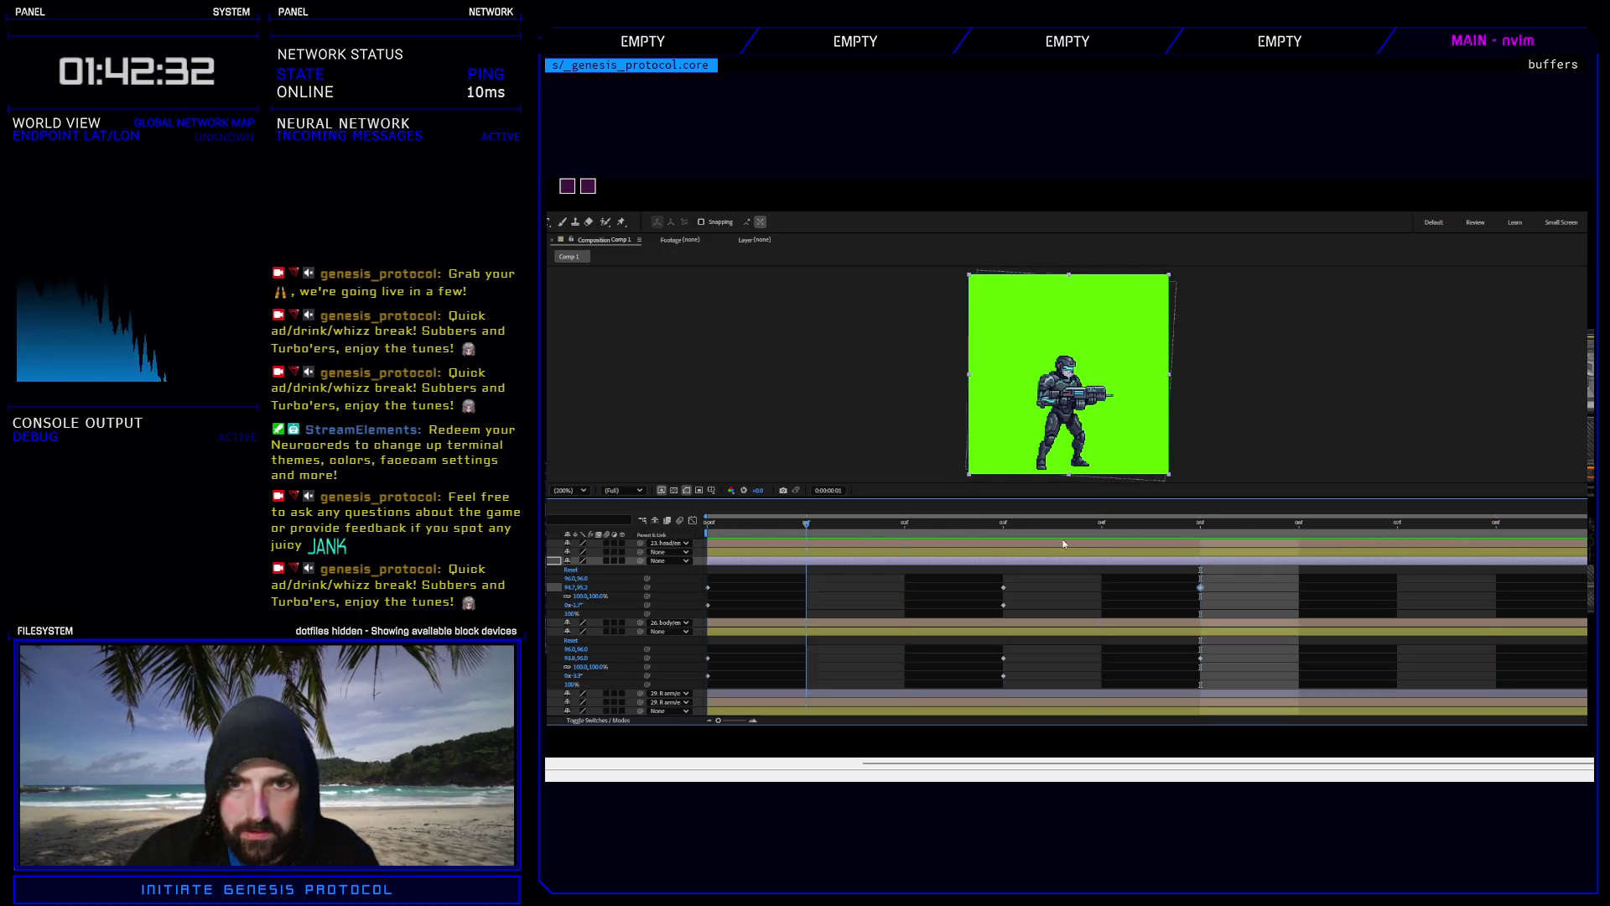
{"action": "key", "text": "Page_Down"}
{"action": "key", "text": "Page_Down"}
{"action": "scroll", "coordinate": [1065, 608], "scroll_direction": "up", "scroll_amount": 2}
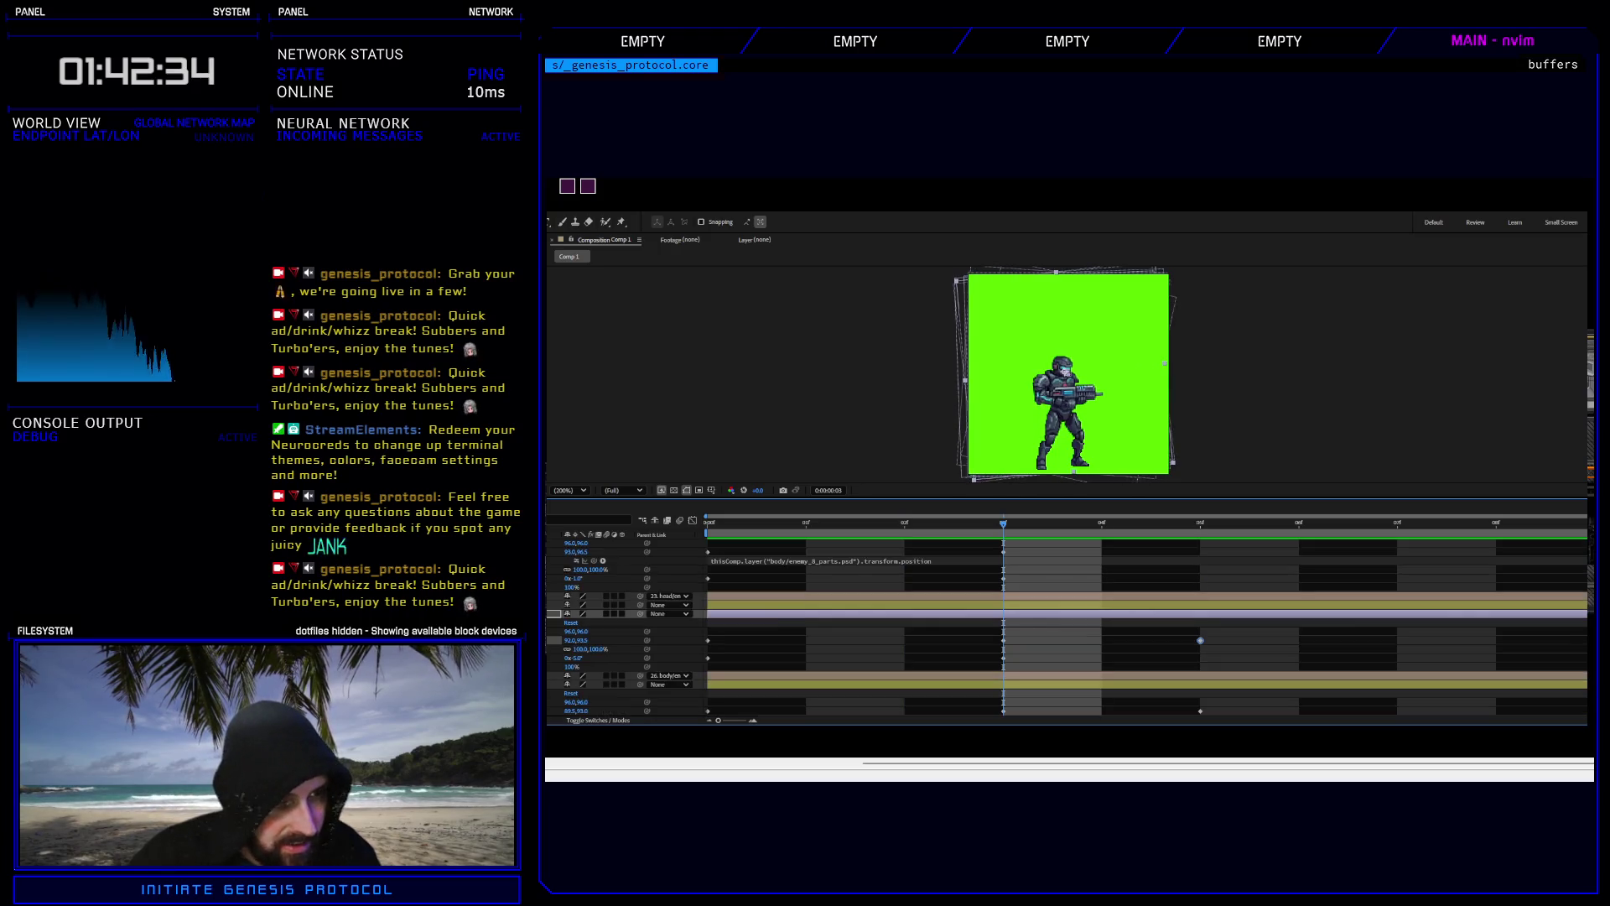
{"action": "left_click", "coordinate": [1005, 552]}
{"action": "left_click", "coordinate": [958, 521]}
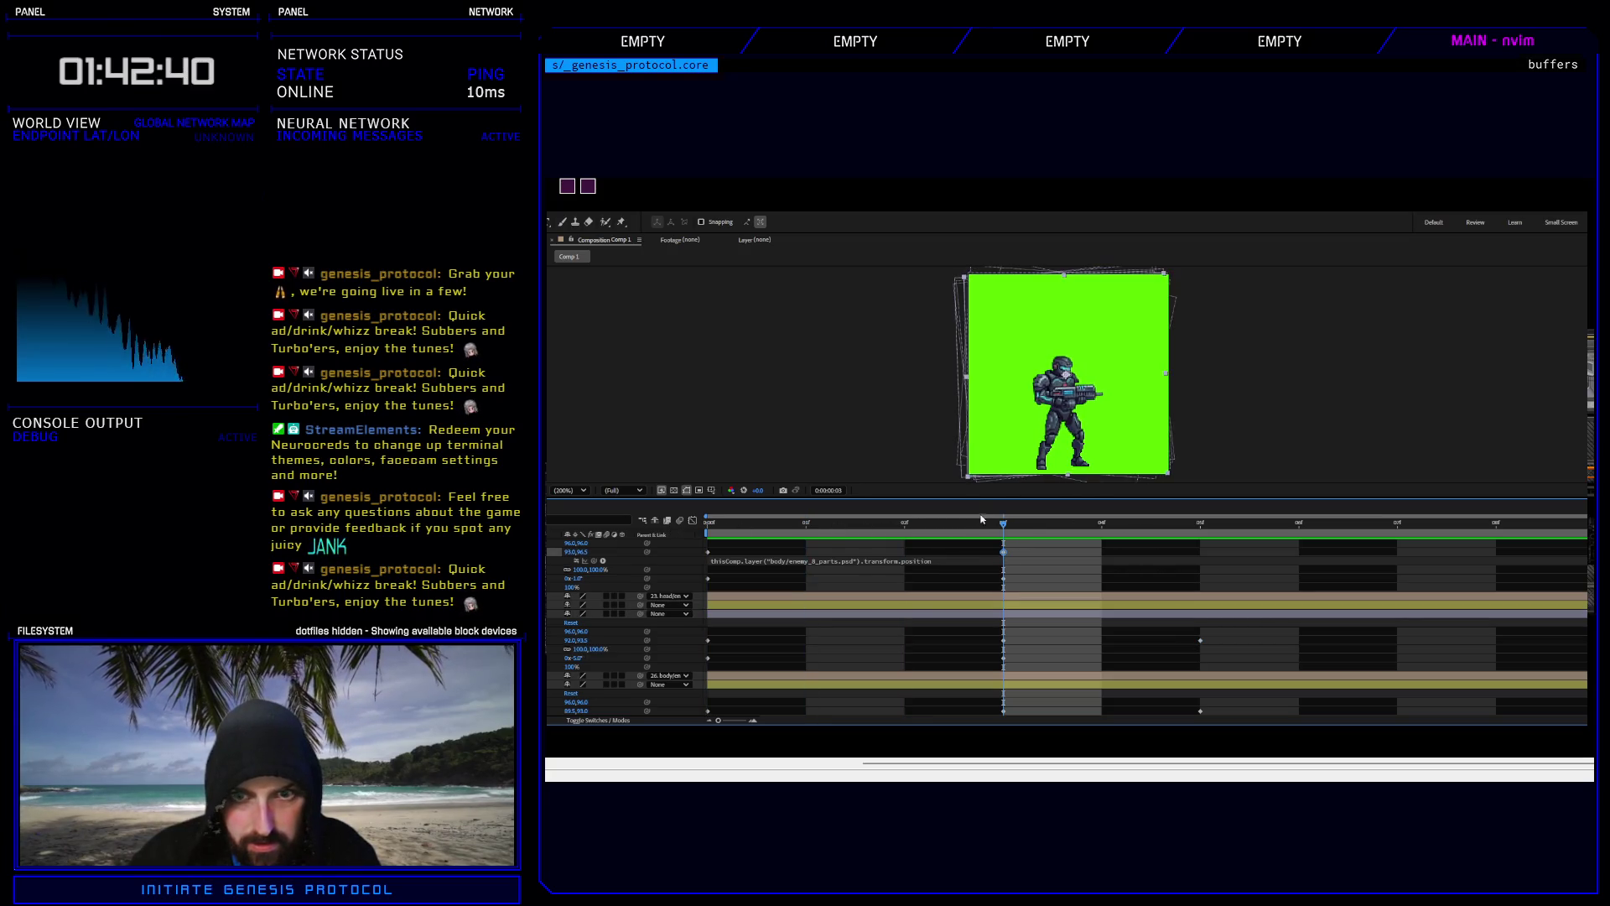
{"action": "left_click", "coordinate": [1009, 524]}
{"action": "key", "text": "space"}
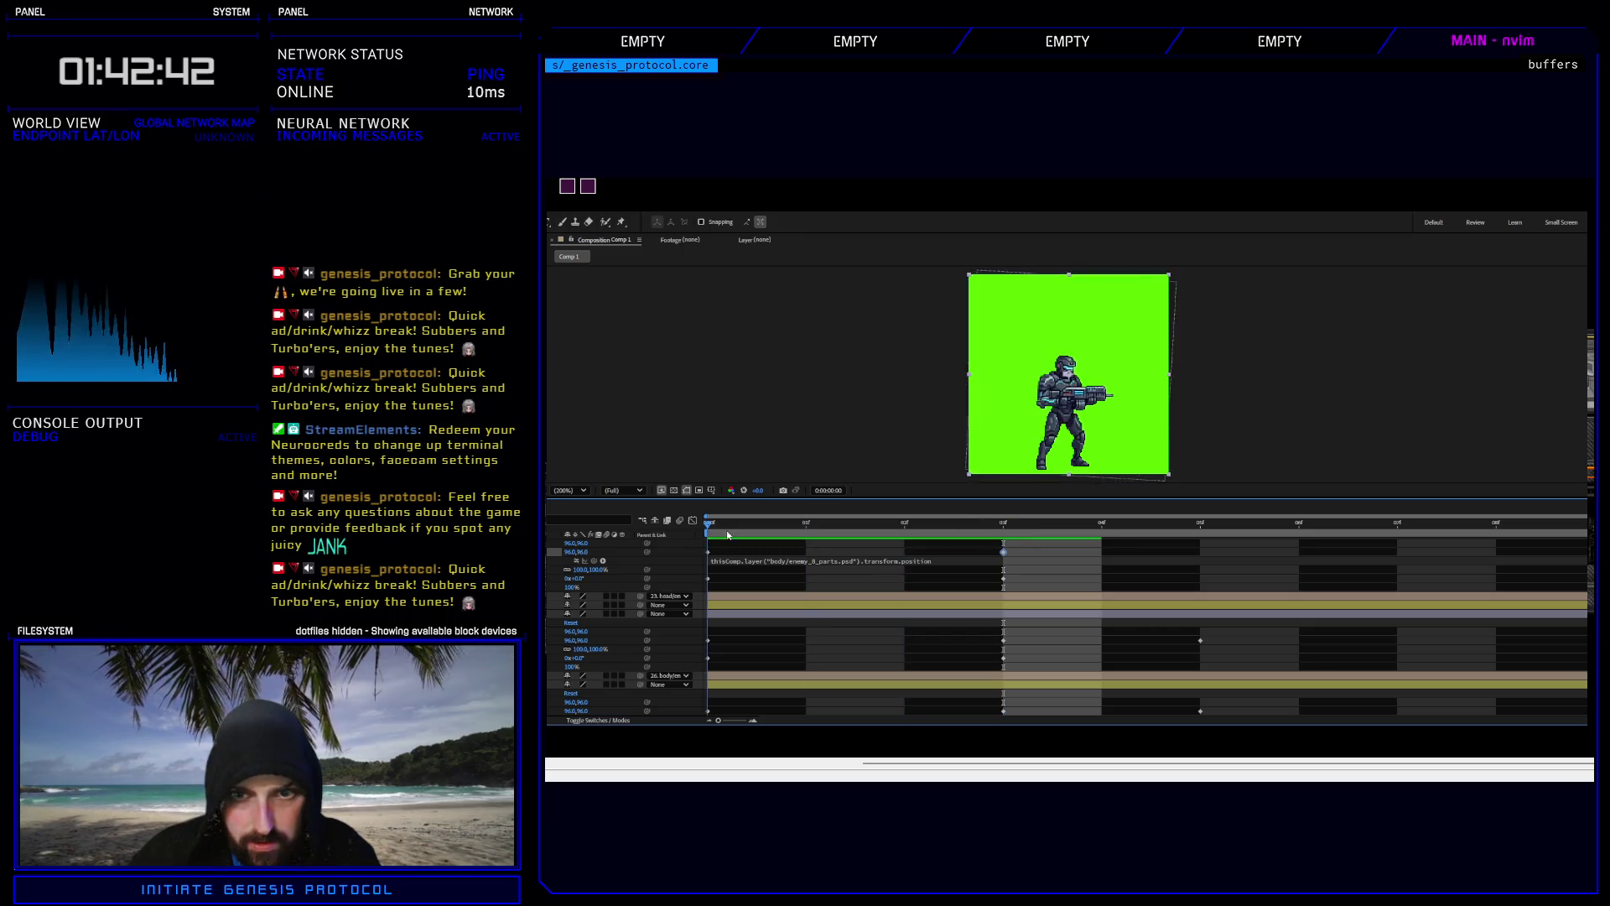
{"action": "left_click", "coordinate": [1007, 524]}
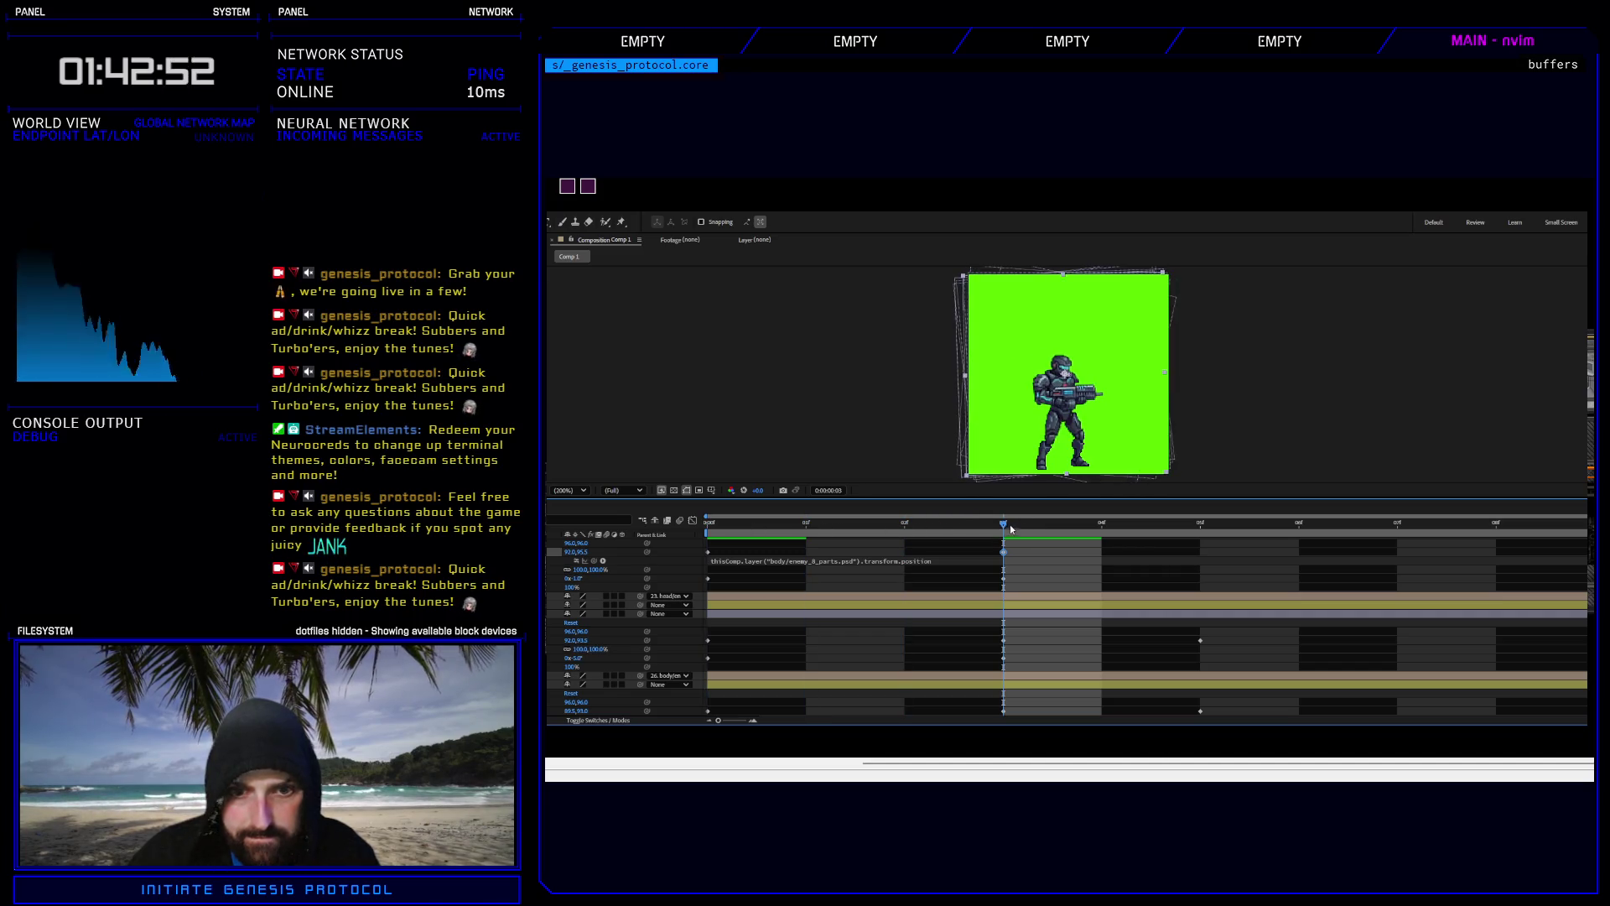
{"action": "mouse_move", "coordinate": [1001, 522]}
{"action": "left_mouse_down"}
{"action": "mouse_move", "coordinate": [708, 524]}
{"action": "mouse_move", "coordinate": [1040, 515]}
{"action": "mouse_move", "coordinate": [729, 530]}
{"action": "mouse_move", "coordinate": [978, 525]}
{"action": "left_mouse_up"}
Copy layer 4's shake keyframes and paste them onto the gun layer at frame 0.
{"action": "scroll", "coordinate": [1065, 629], "scroll_direction": "up", "scroll_amount": 3}
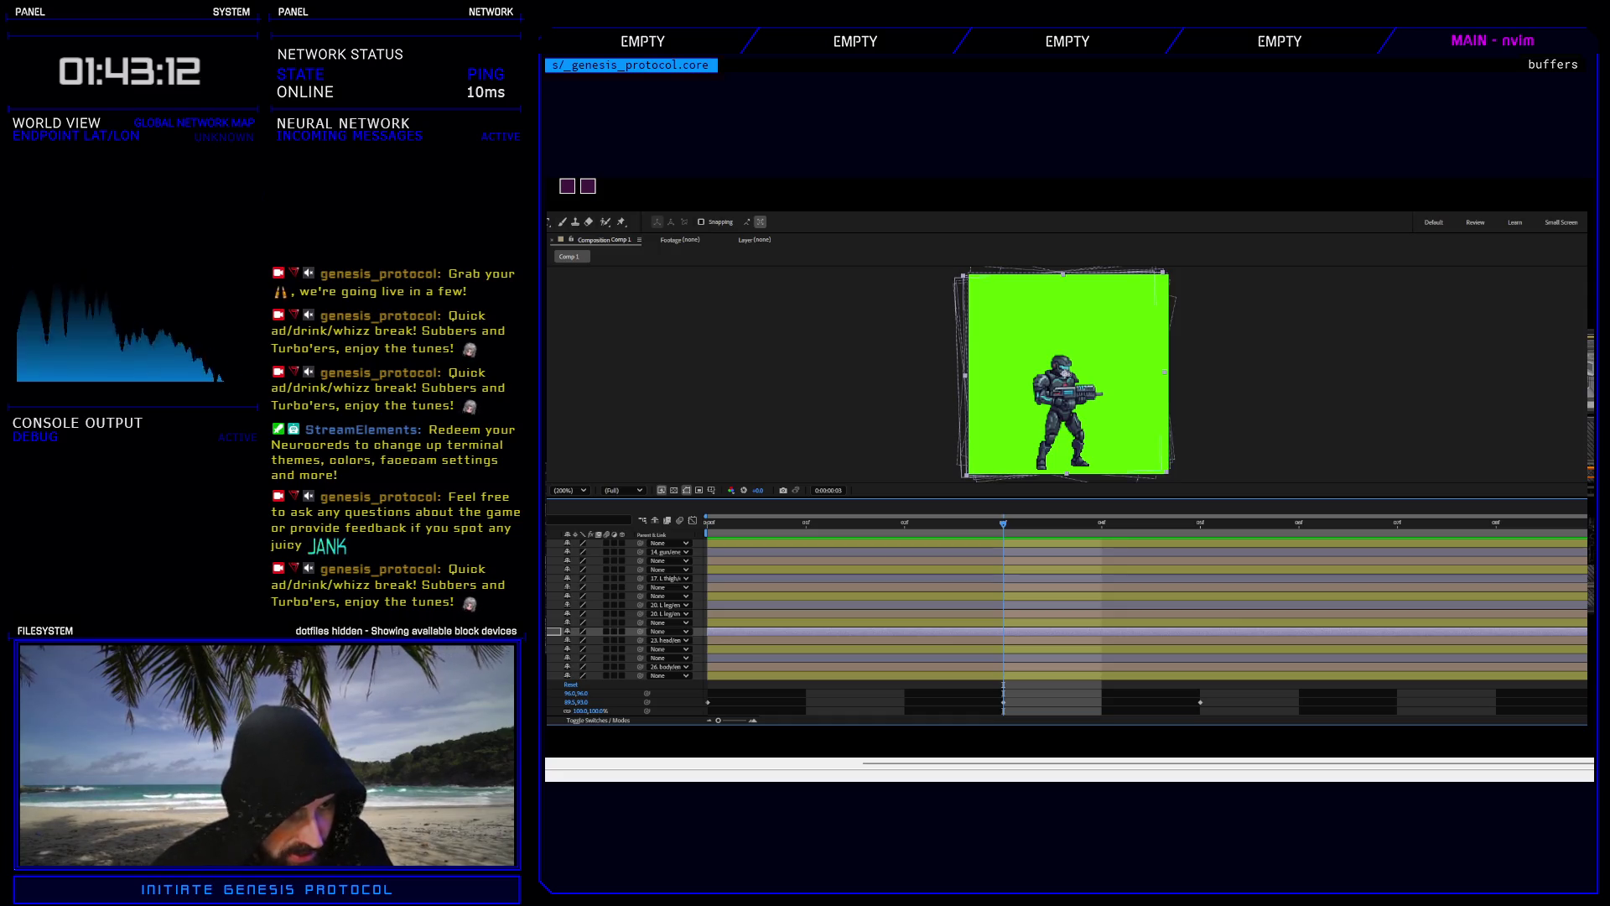
{"action": "left_click", "coordinate": [557, 569]}
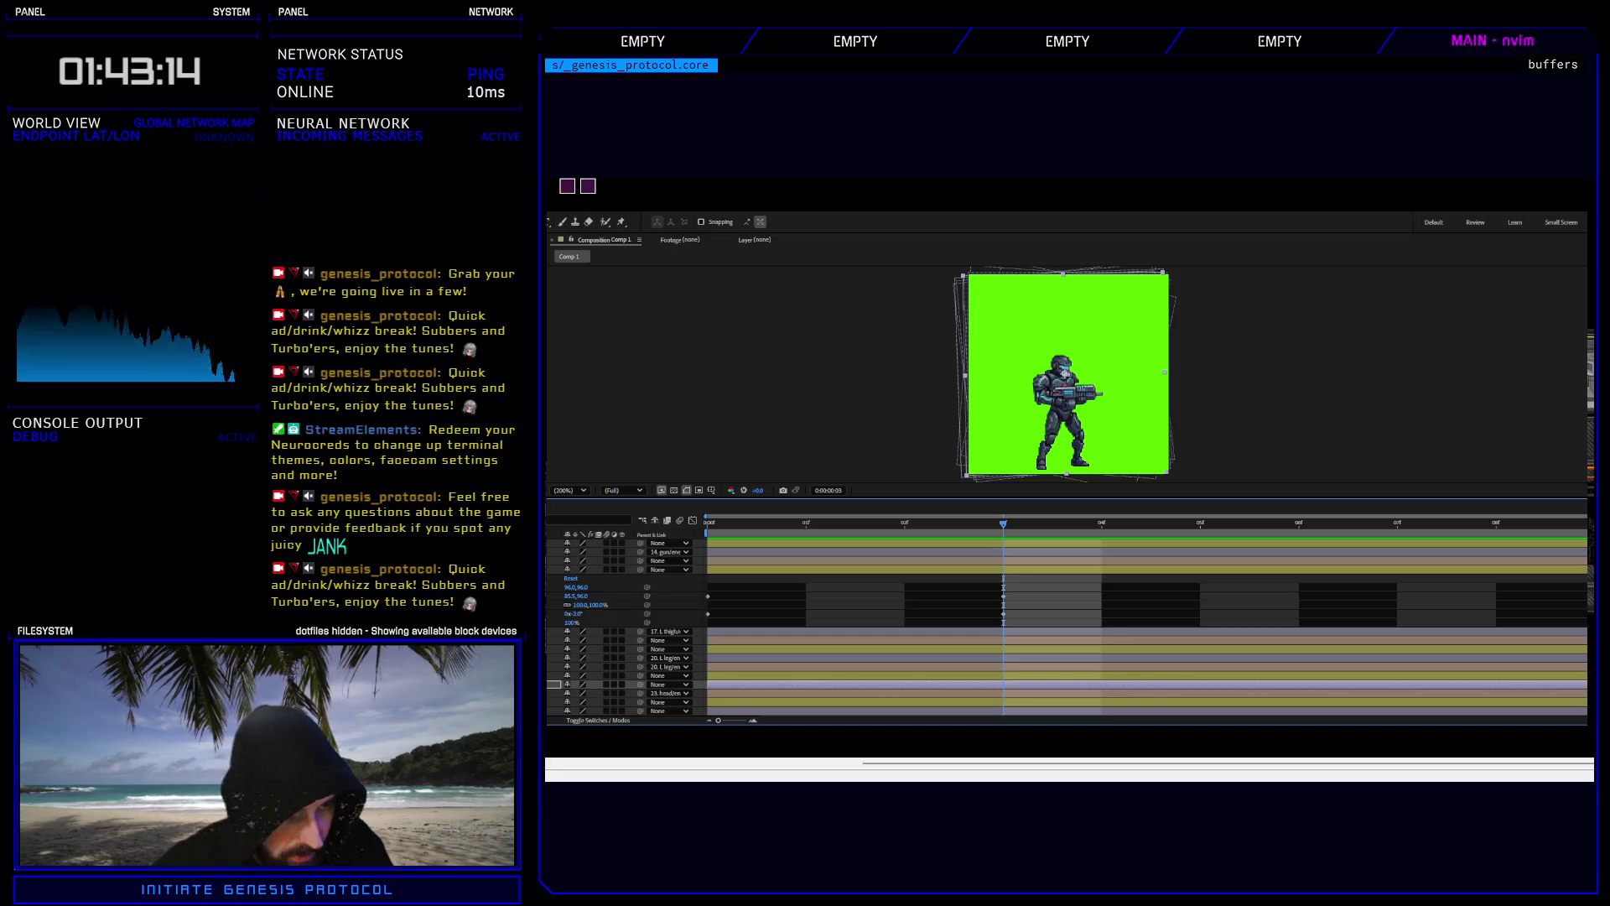
{"action": "left_click", "coordinate": [625, 570]}
{"action": "left_click_drag", "start_coordinate": [680, 589], "coordinate": [1589, 617]}
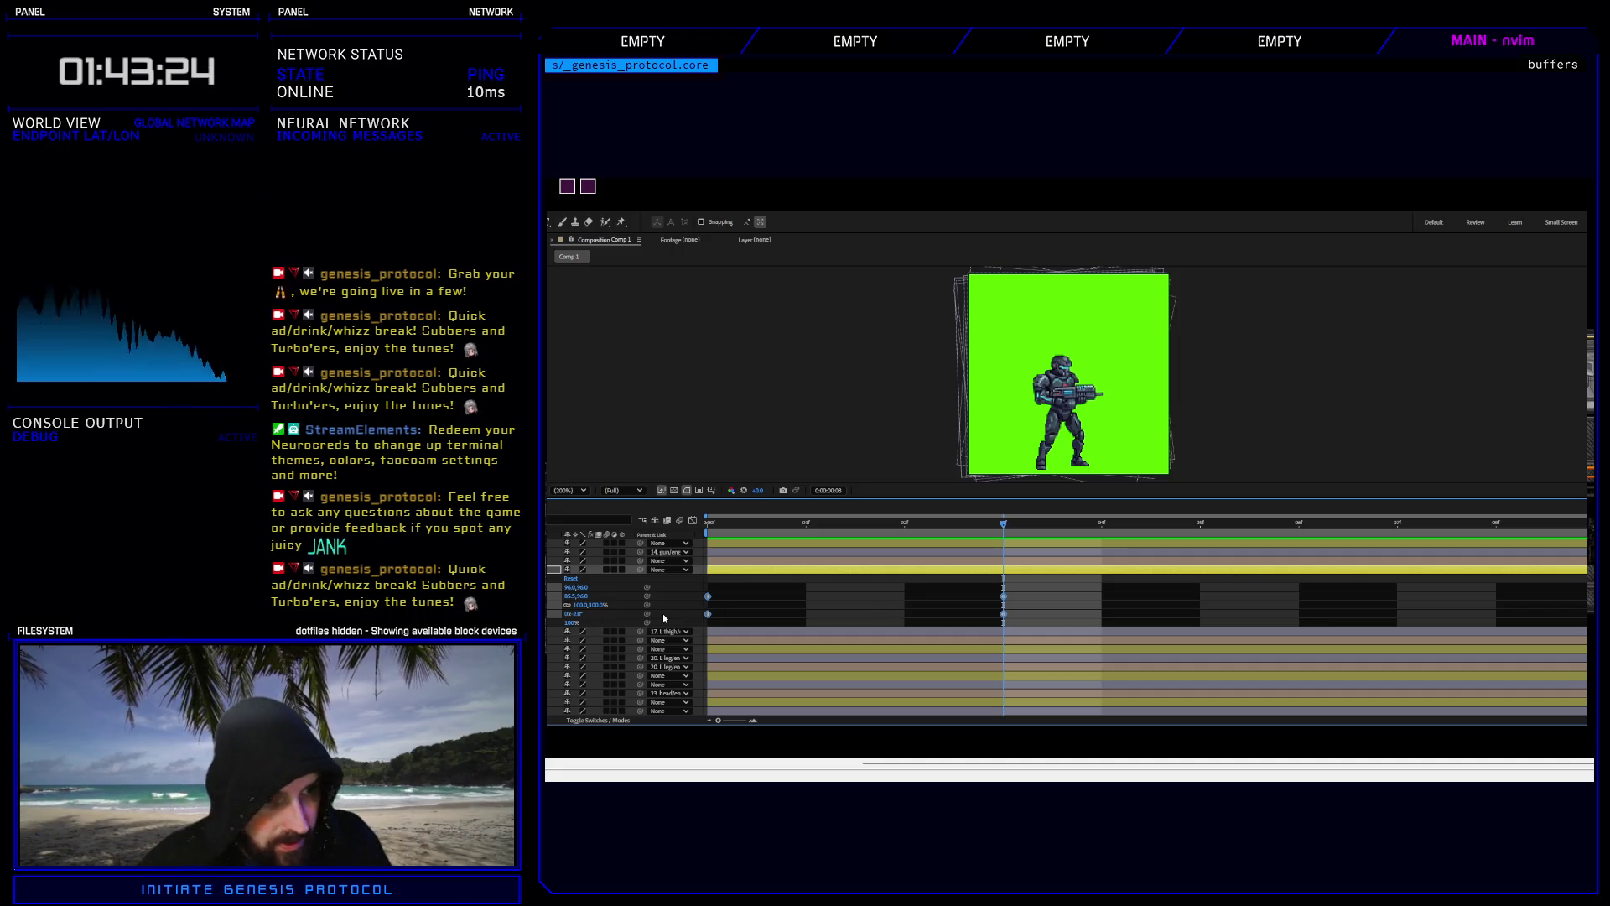
{"action": "left_click", "coordinate": [625, 552]}
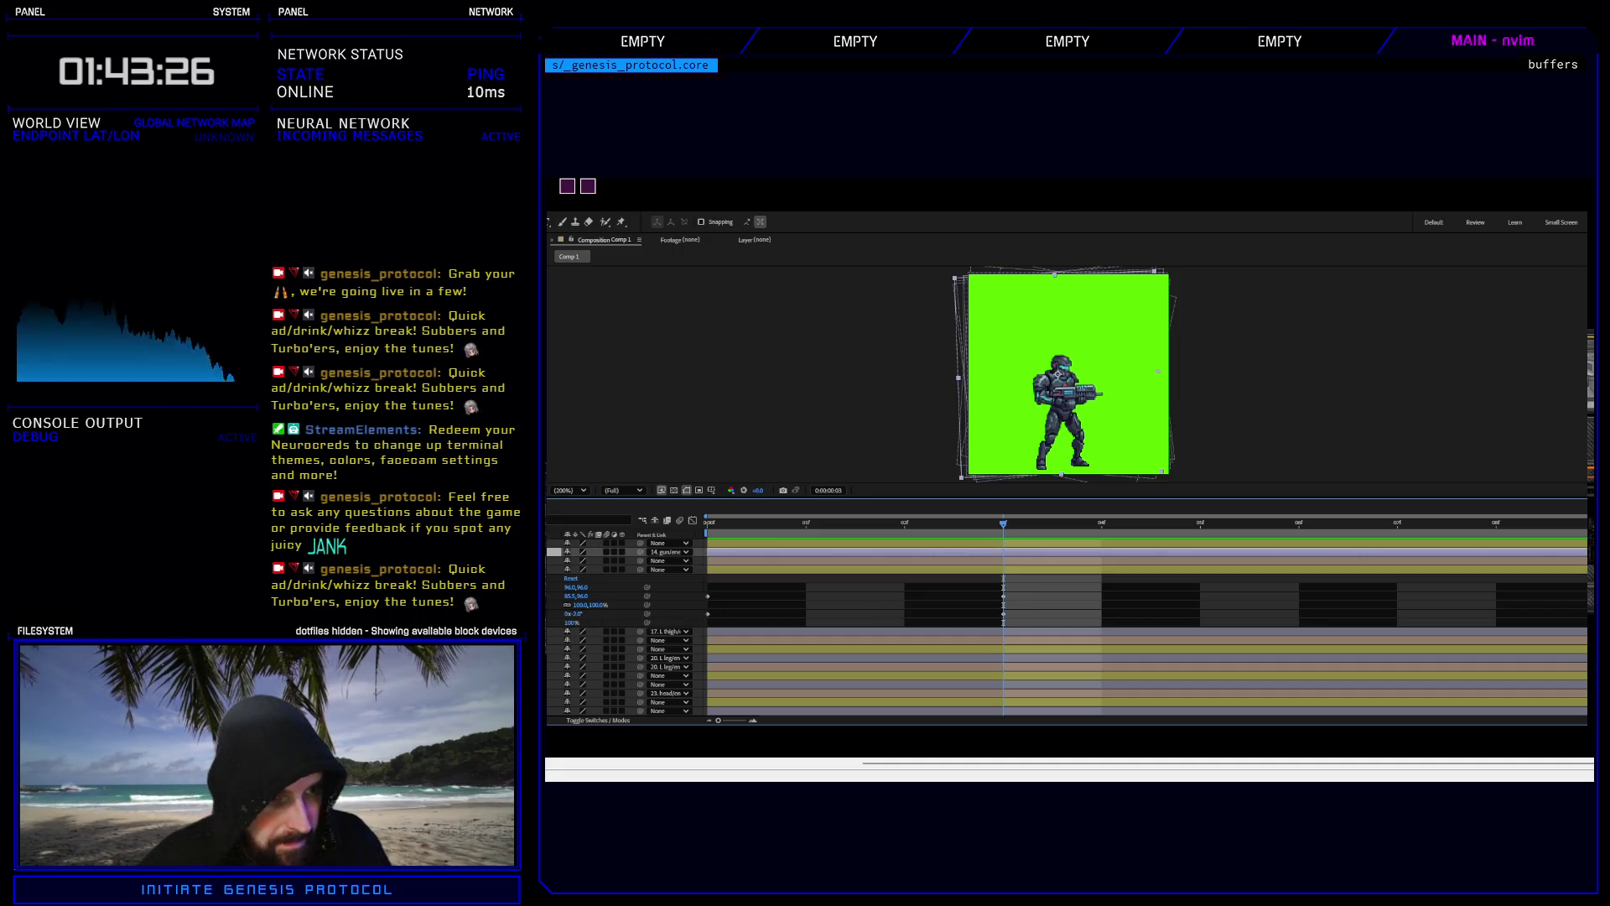
{"action": "key", "text": "ctrl+Right"}
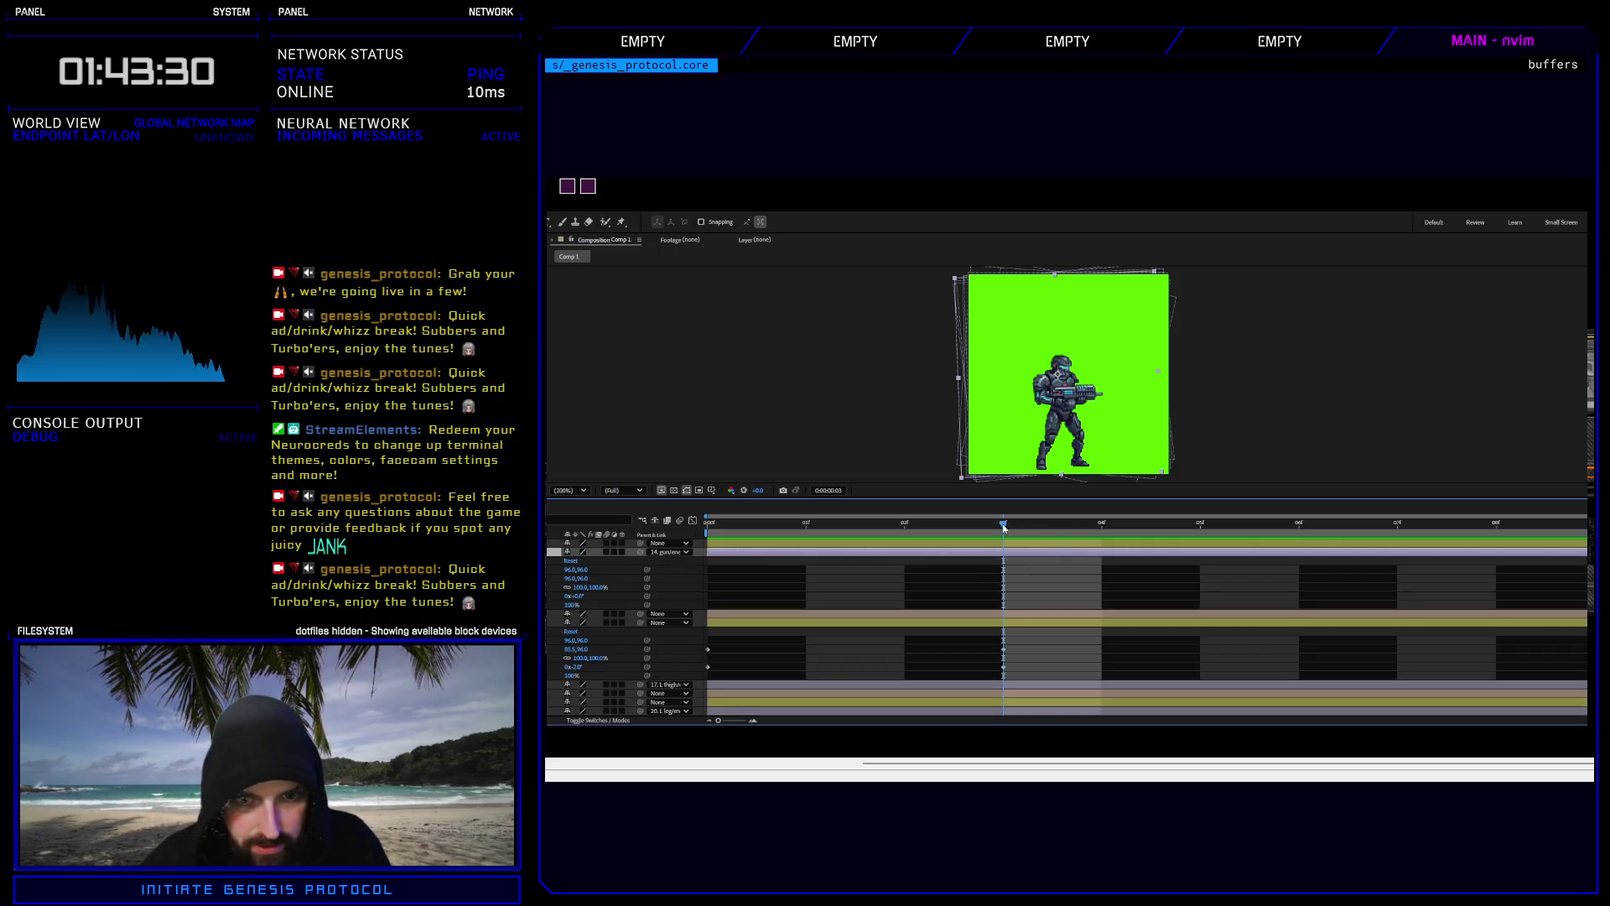
{"action": "left_click", "coordinate": [731, 528]}
{"action": "key", "text": "ctrl+v"}
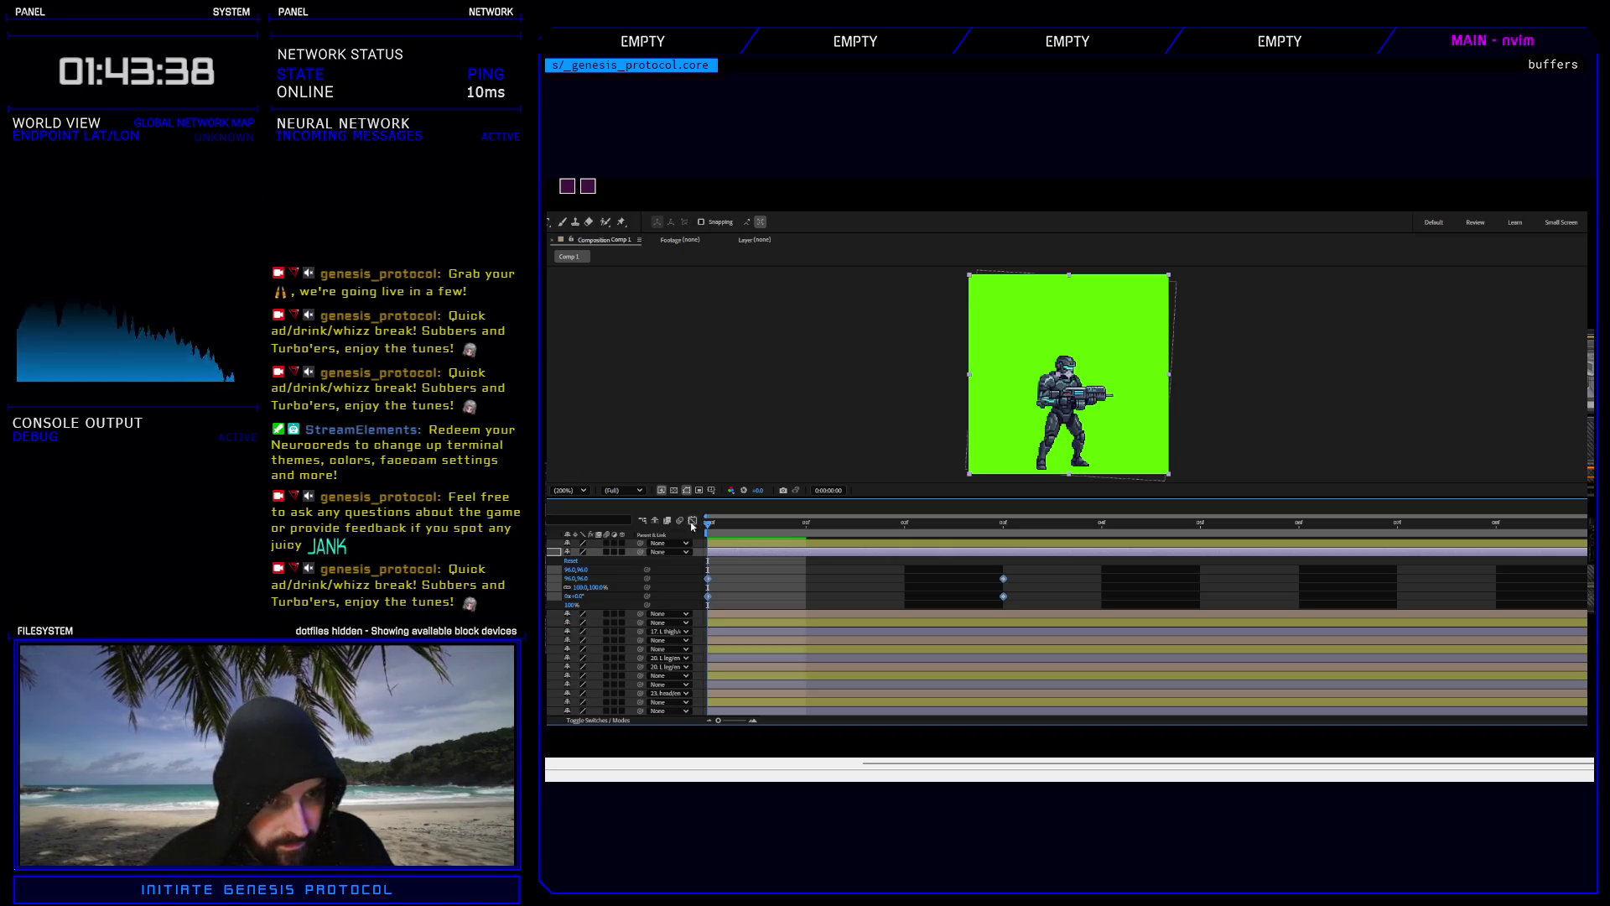
Shift the gun's frame-3 Position key left to 90.0,96.0.
{"action": "left_click", "coordinate": [945, 518]}
{"action": "left_click_drag", "start_coordinate": [945, 517], "coordinate": [977, 514]}
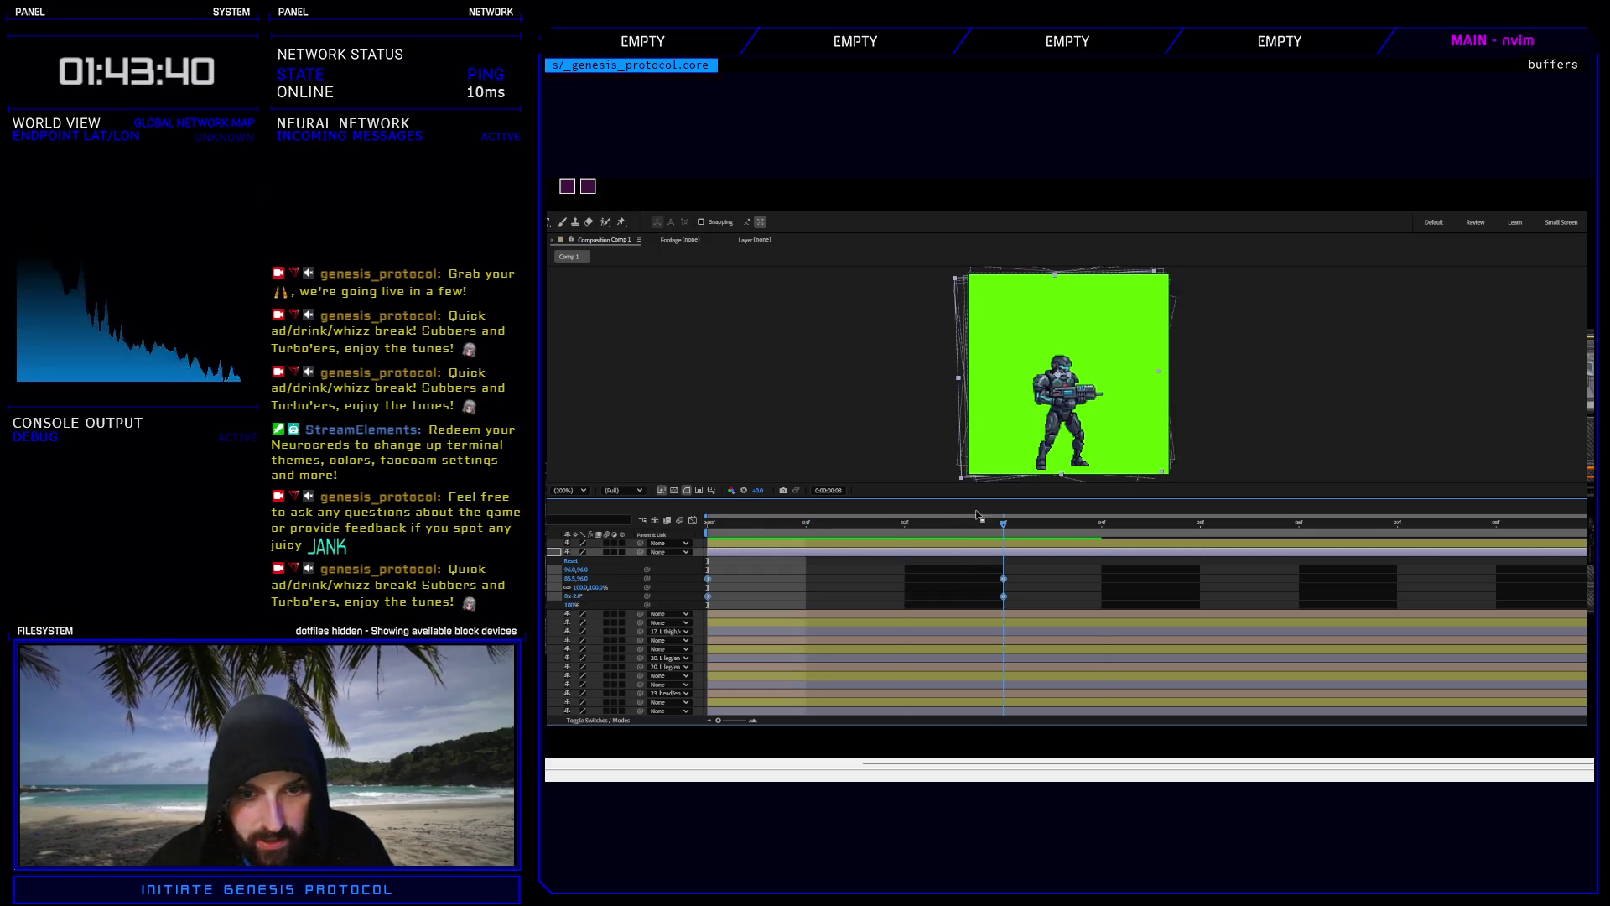
{"action": "left_click", "coordinate": [1019, 570]}
{"action": "left_click", "coordinate": [1004, 578]}
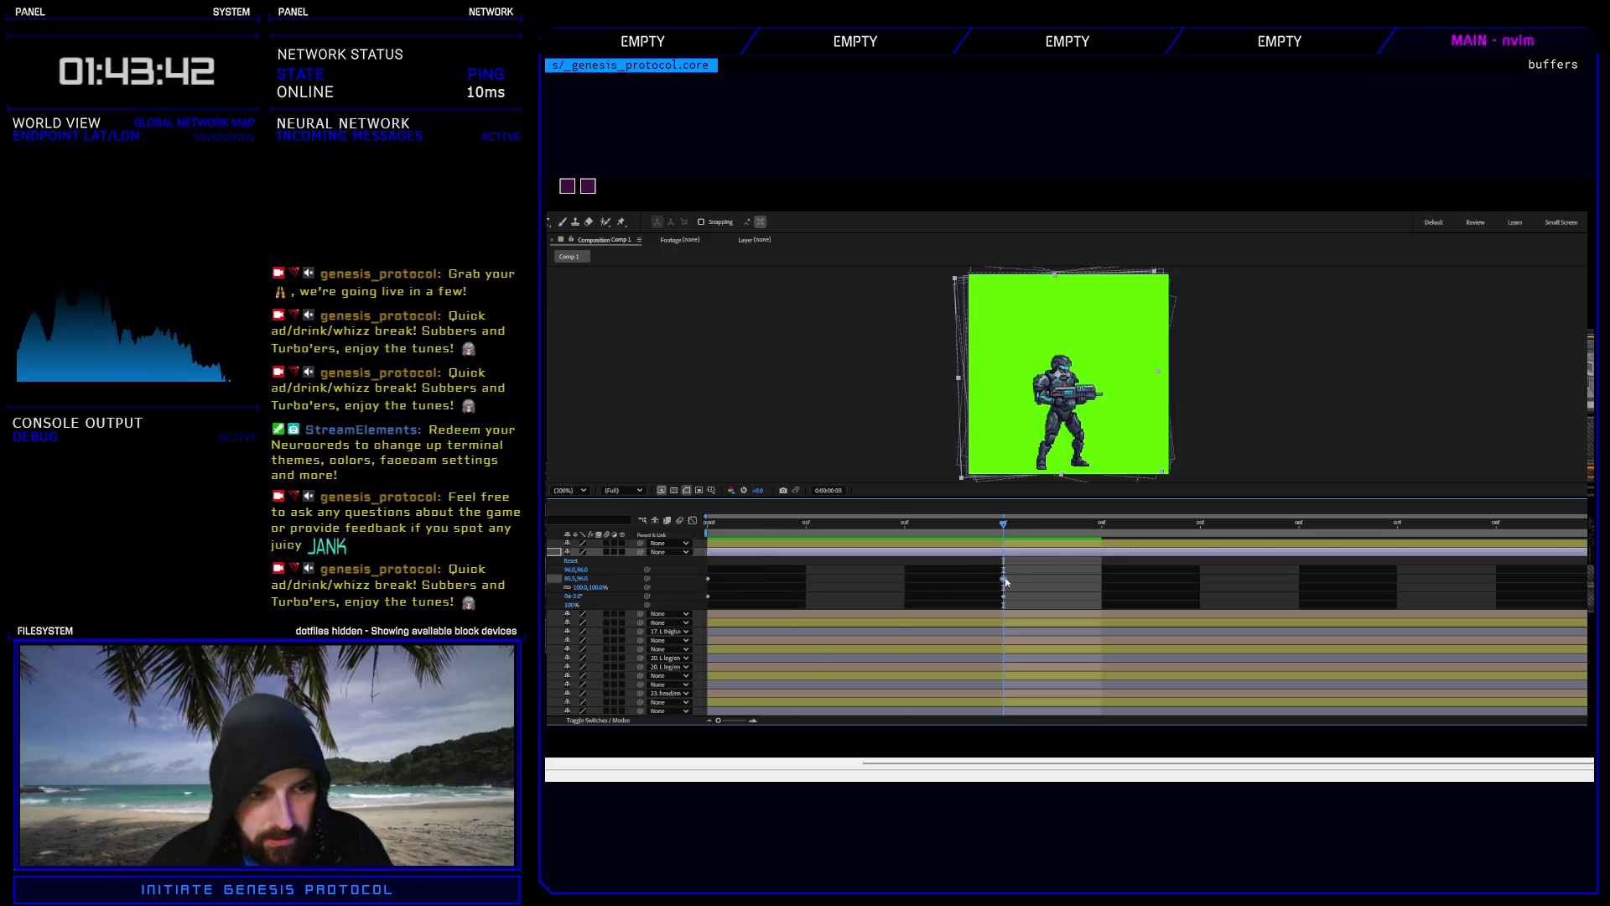
{"action": "key", "text": "Left"}
{"action": "key", "text": "Left"}
{"action": "key", "text": "Left"}
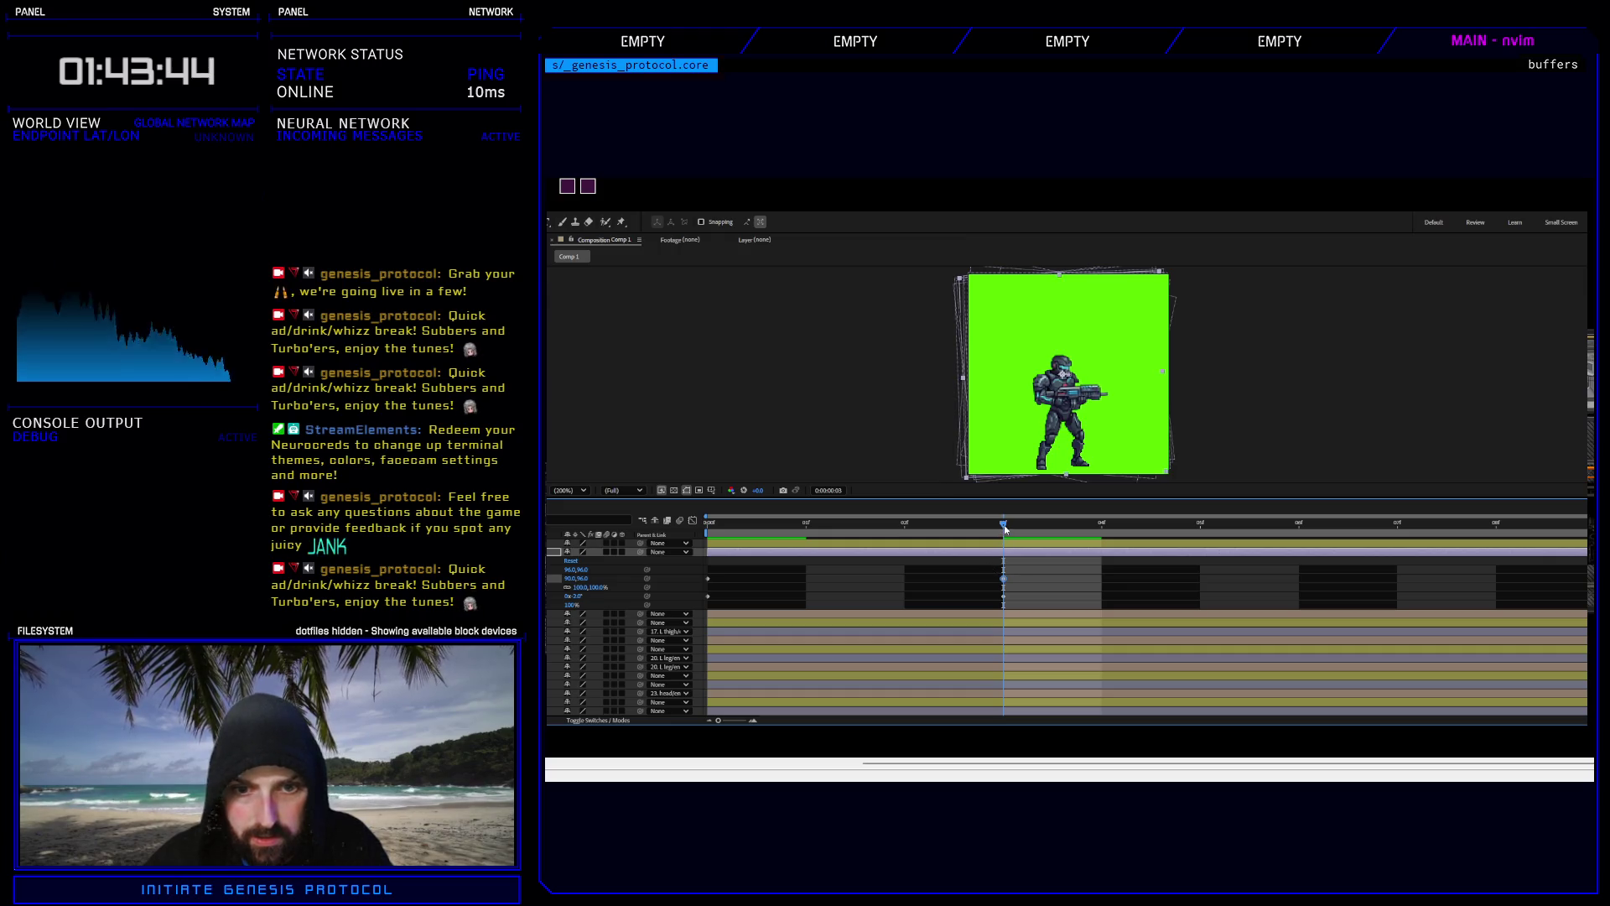
Preview the shake and check the soldier's pose at frames 4 and 3.
{"action": "left_click_drag", "start_coordinate": [1006, 529], "coordinate": [707, 535]}
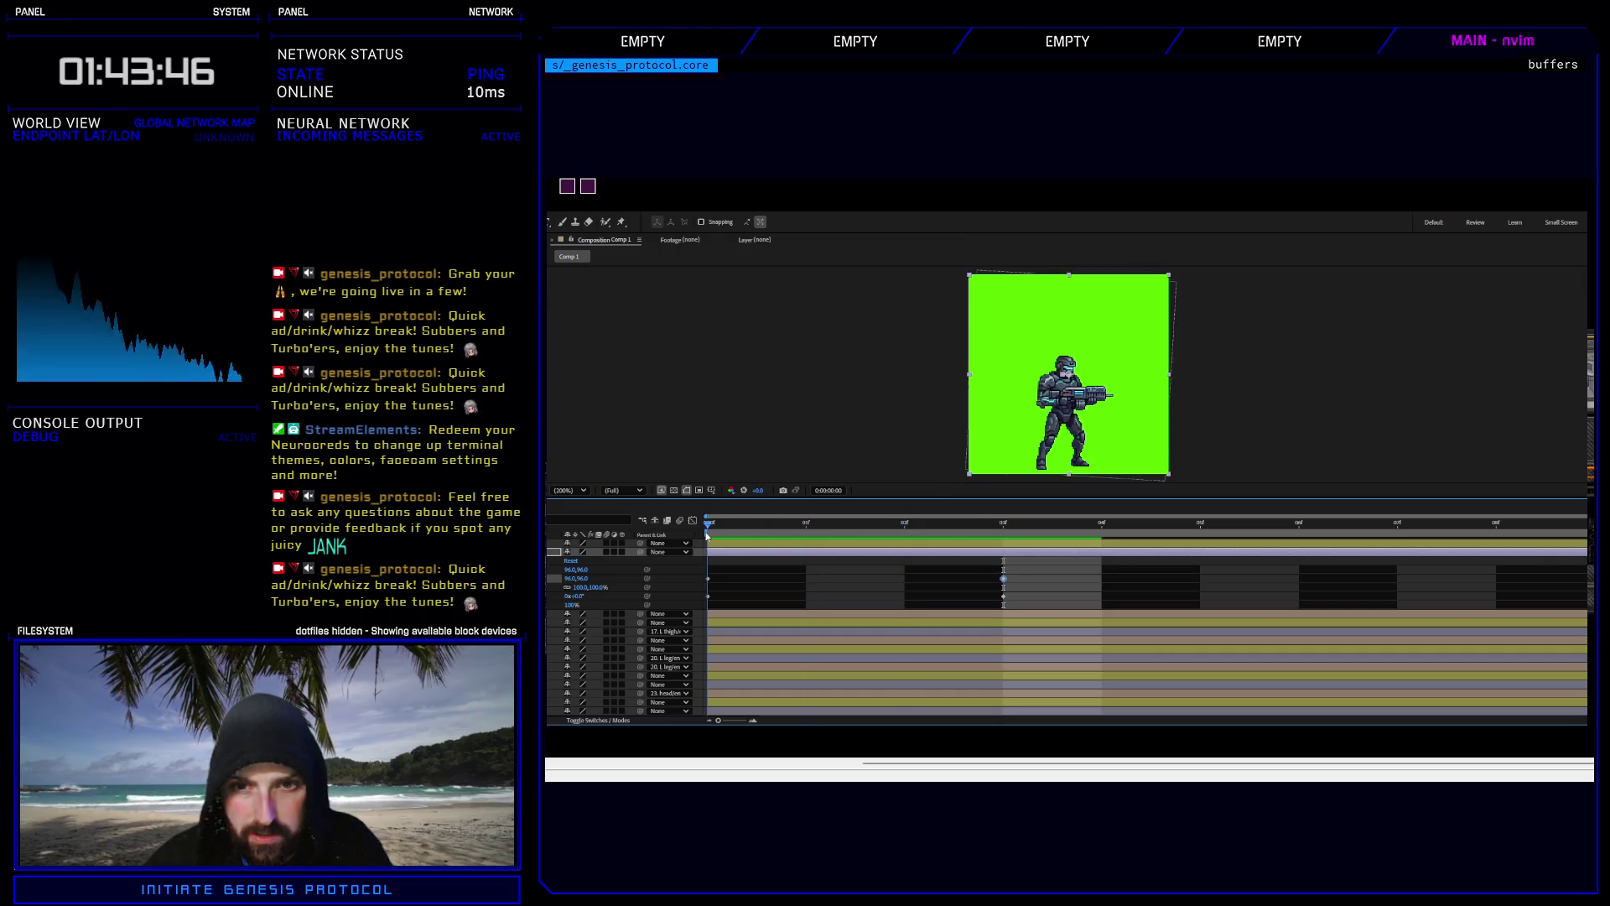
{"action": "key", "text": "space"}
{"action": "key", "text": "space"}
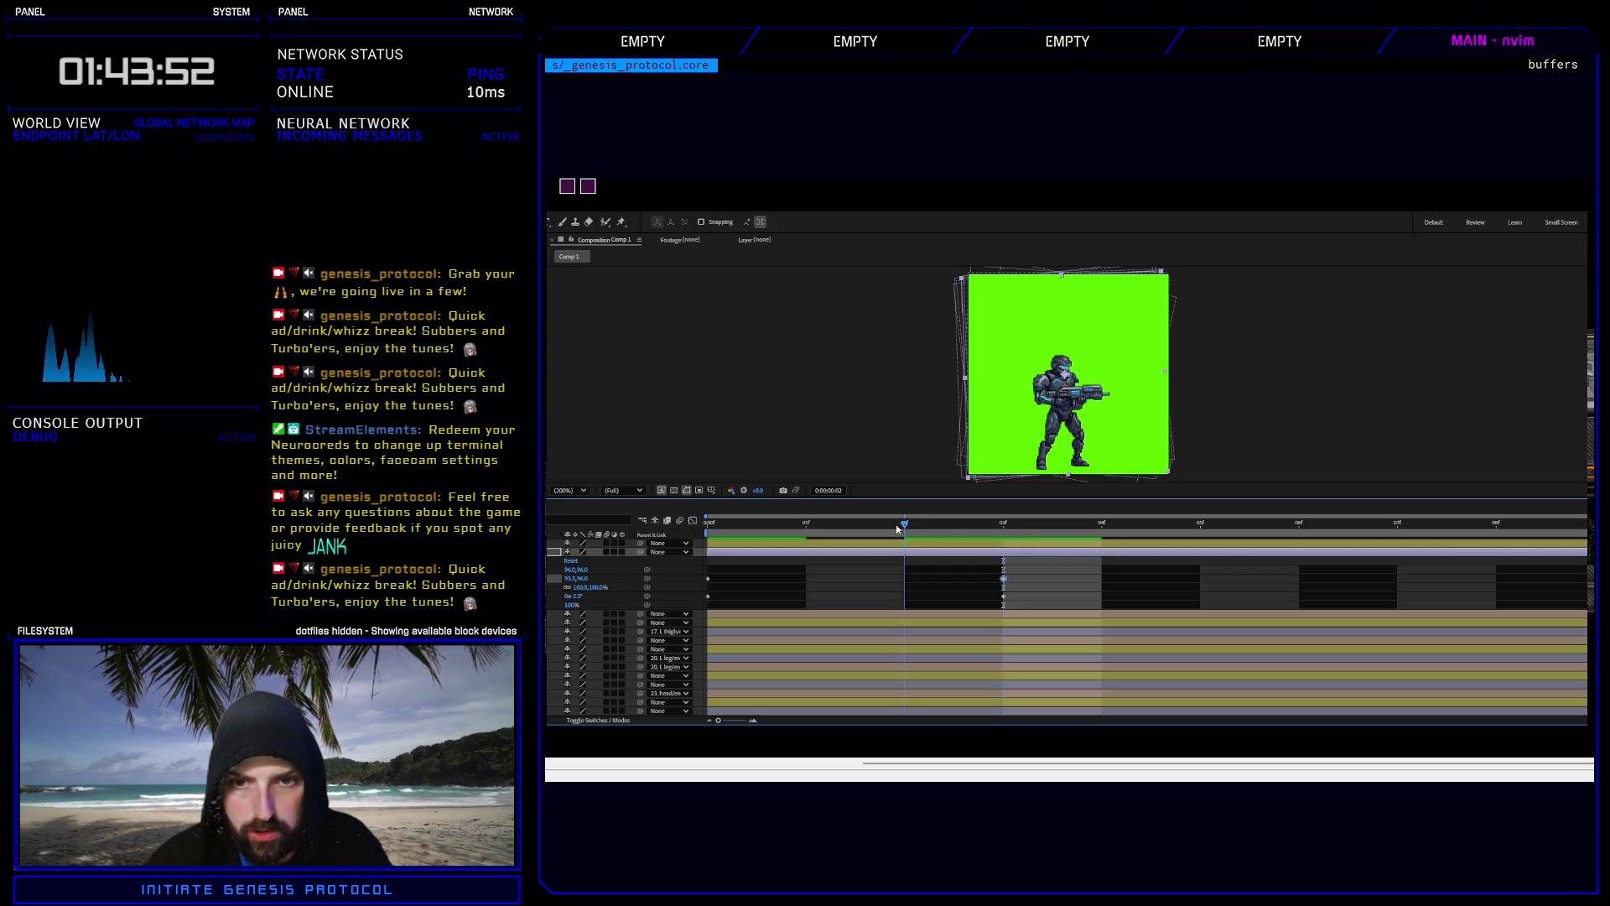
{"action": "left_click", "coordinate": [1055, 525]}
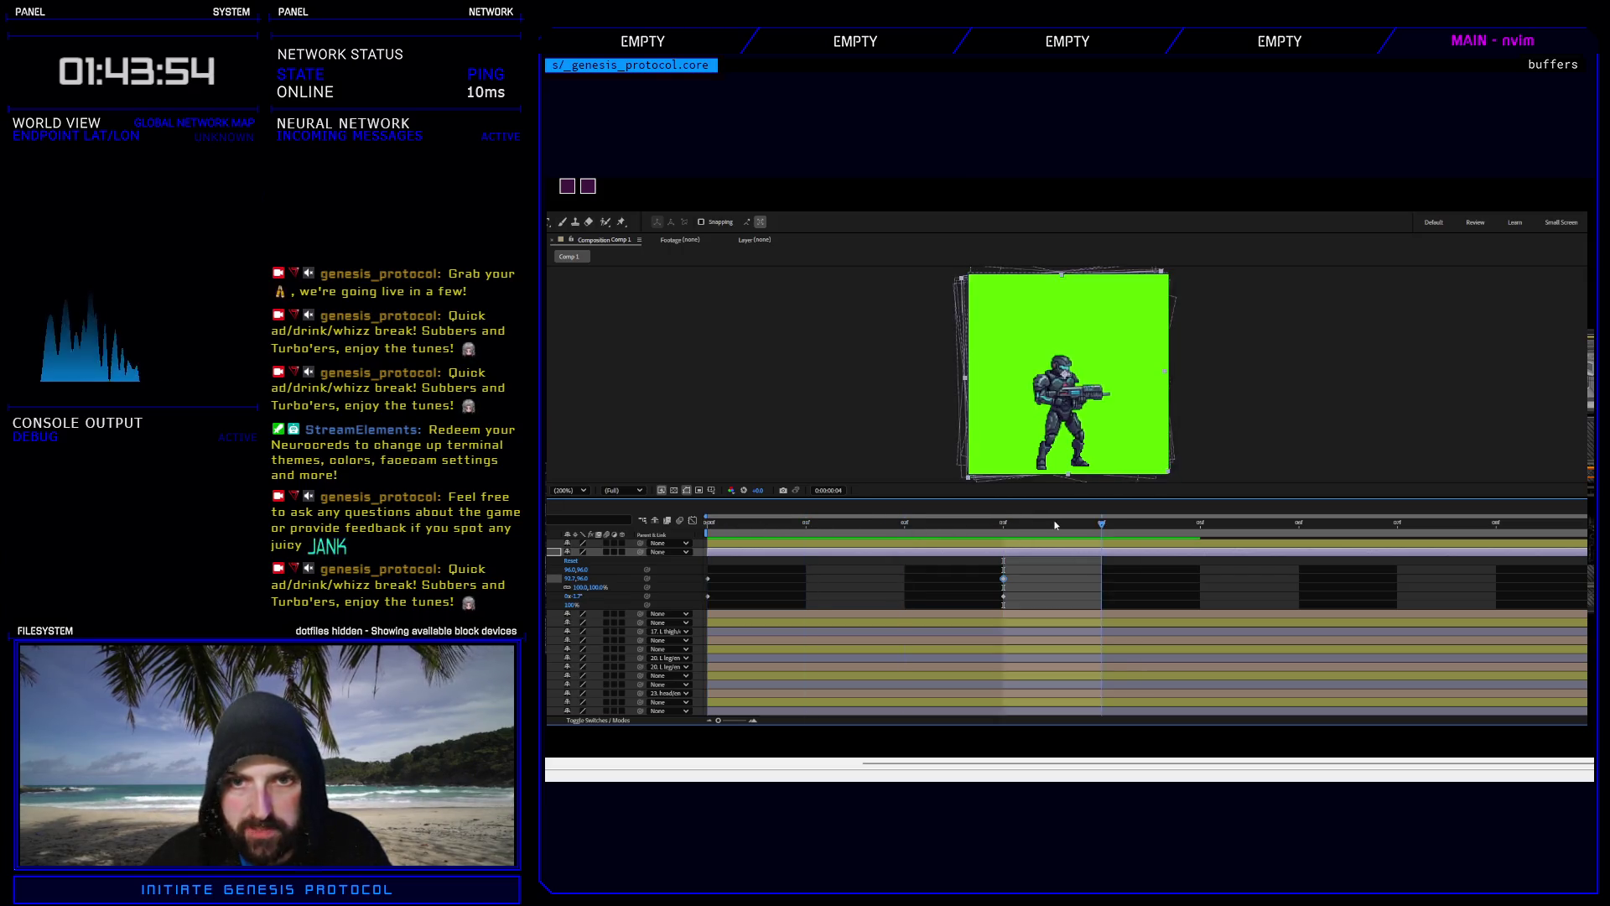
{"action": "left_click", "coordinate": [1009, 520]}
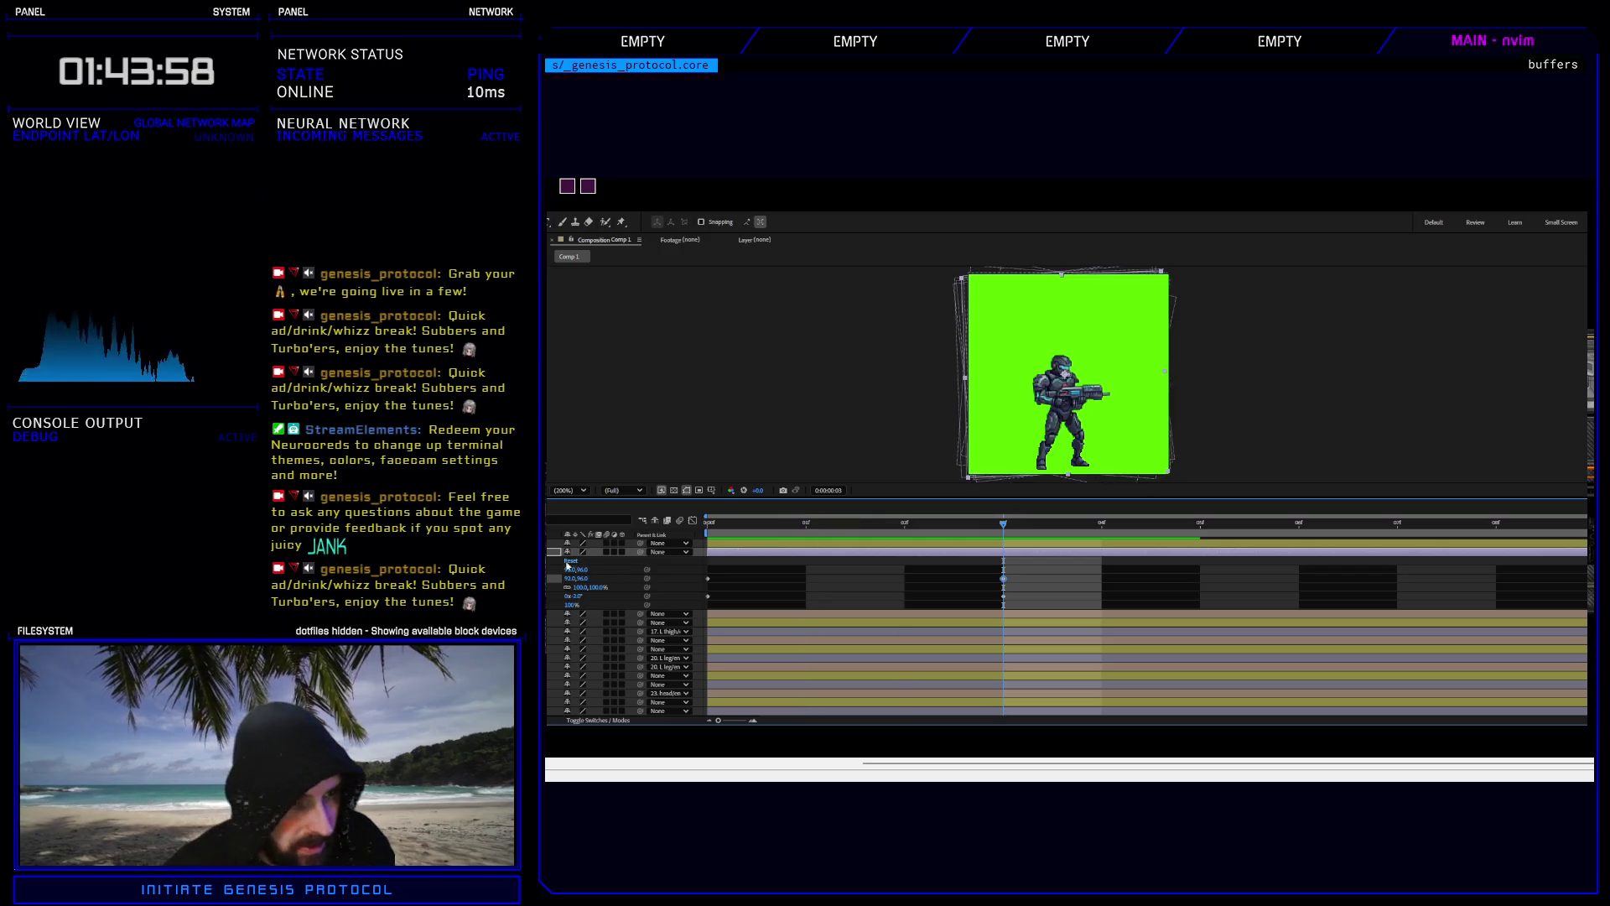
Reveal the shake layer's keyframed transforms and select its Position and Rotation keyframes.
{"action": "scroll", "coordinate": [579, 570], "scroll_direction": "up", "scroll_amount": 2}
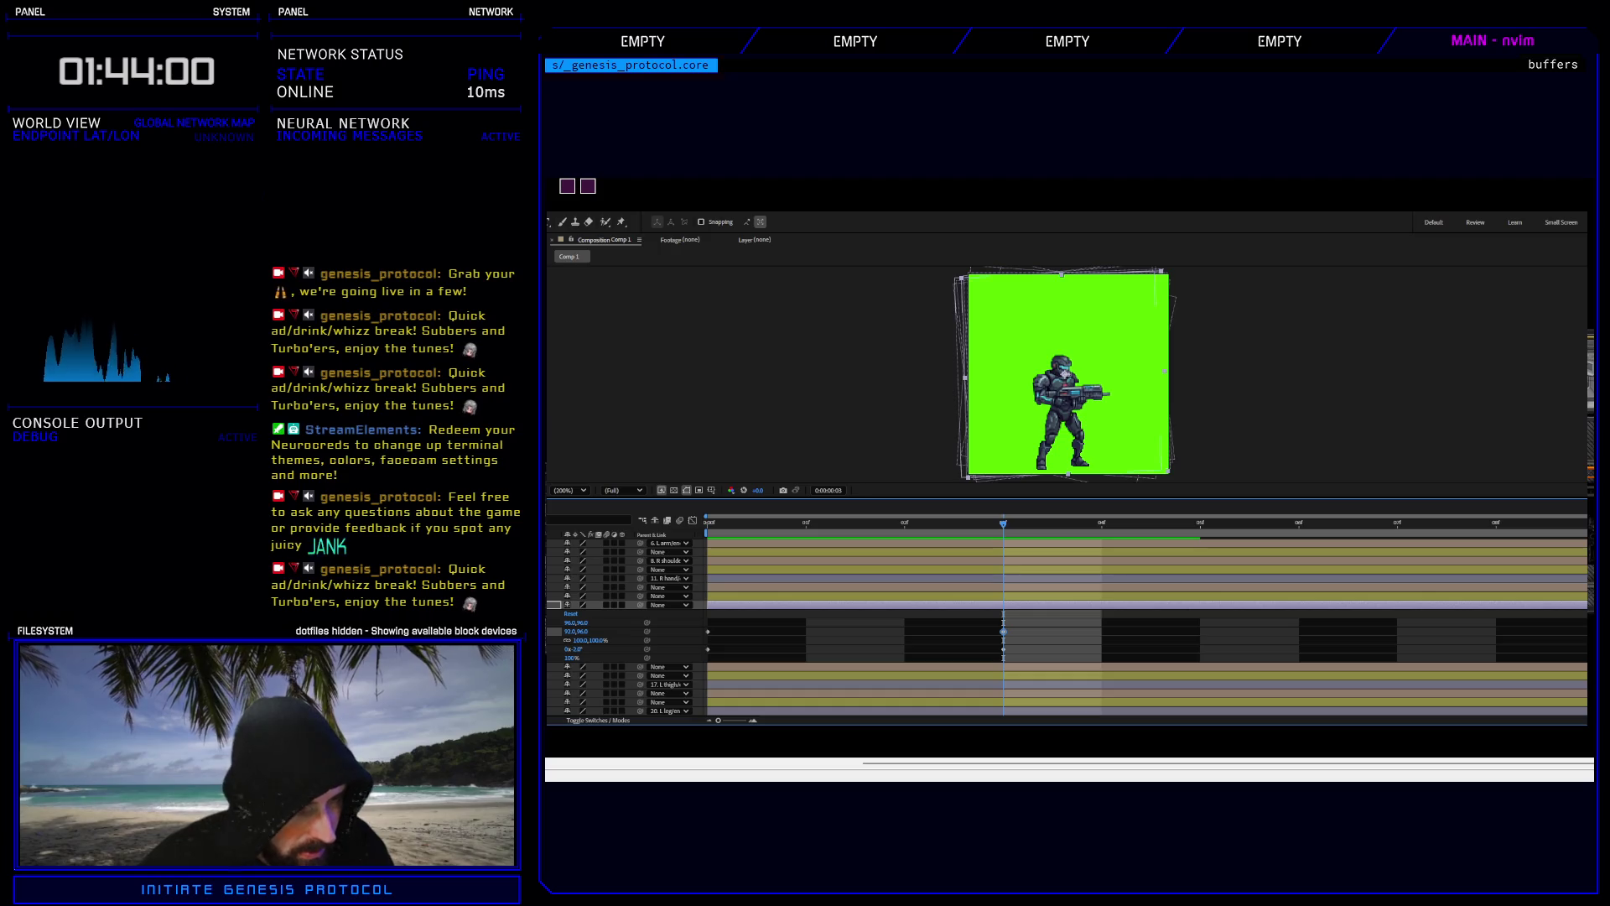
{"action": "left_click", "coordinate": [559, 578]}
{"action": "left_click", "coordinate": [559, 587]}
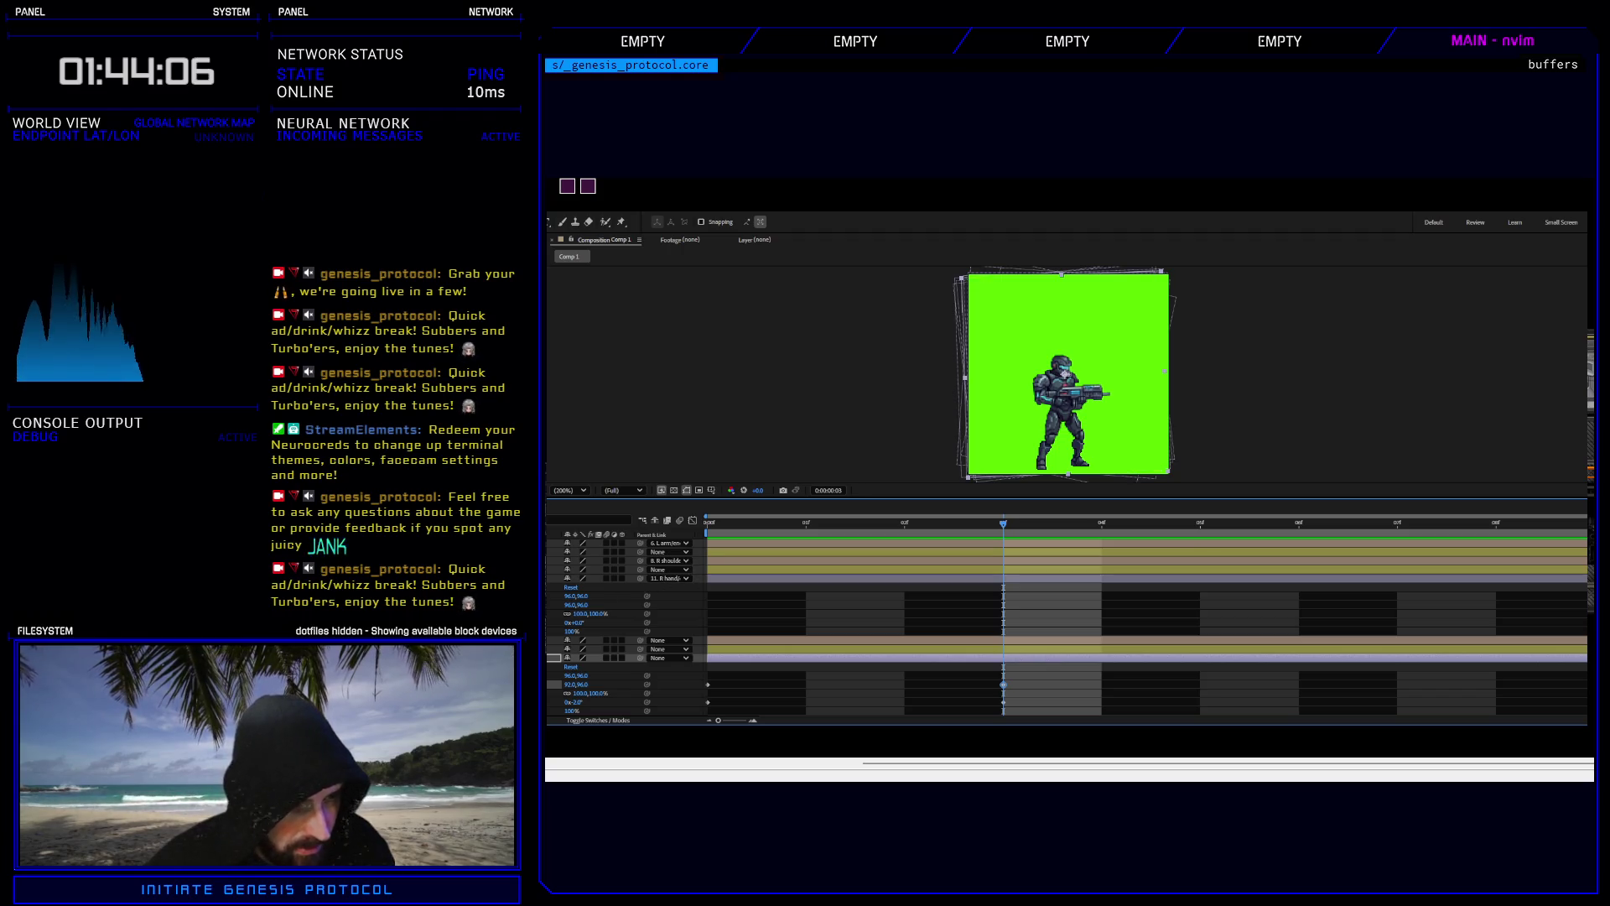
{"action": "left_click", "coordinate": [555, 658]}
{"action": "left_click", "coordinate": [554, 648]}
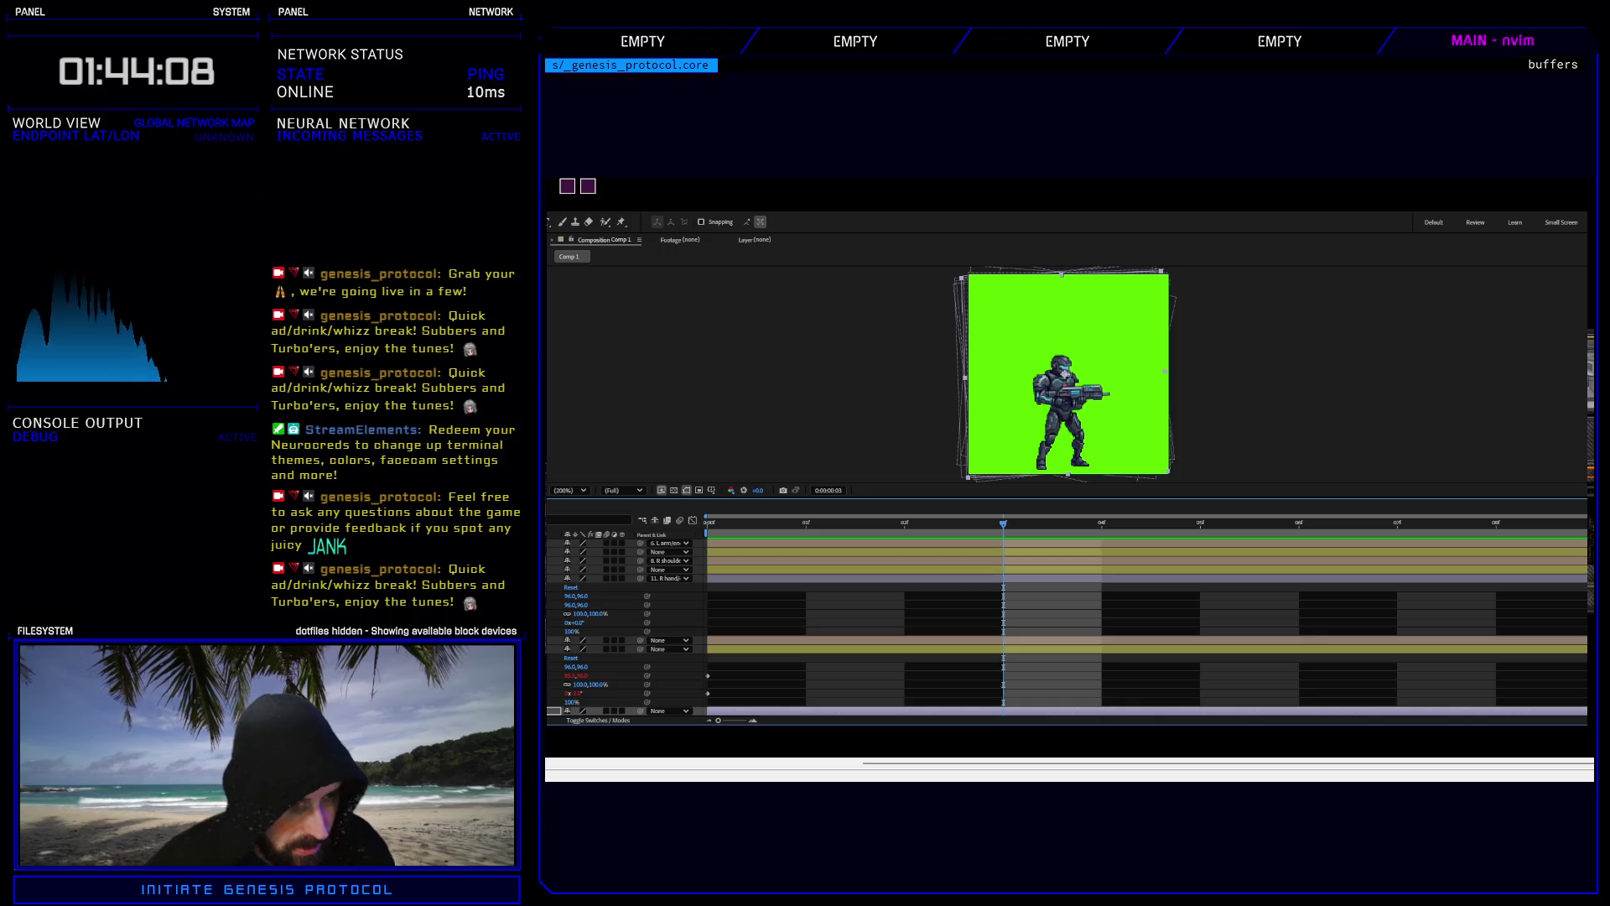
{"action": "left_click", "coordinate": [695, 650]}
{"action": "mouse_move", "coordinate": [693, 668]}
{"action": "left_mouse_down"}
{"action": "mouse_move", "coordinate": [1588, 696]}
{"action": "mouse_move", "coordinate": [1548, 693]}
{"action": "left_mouse_up"}
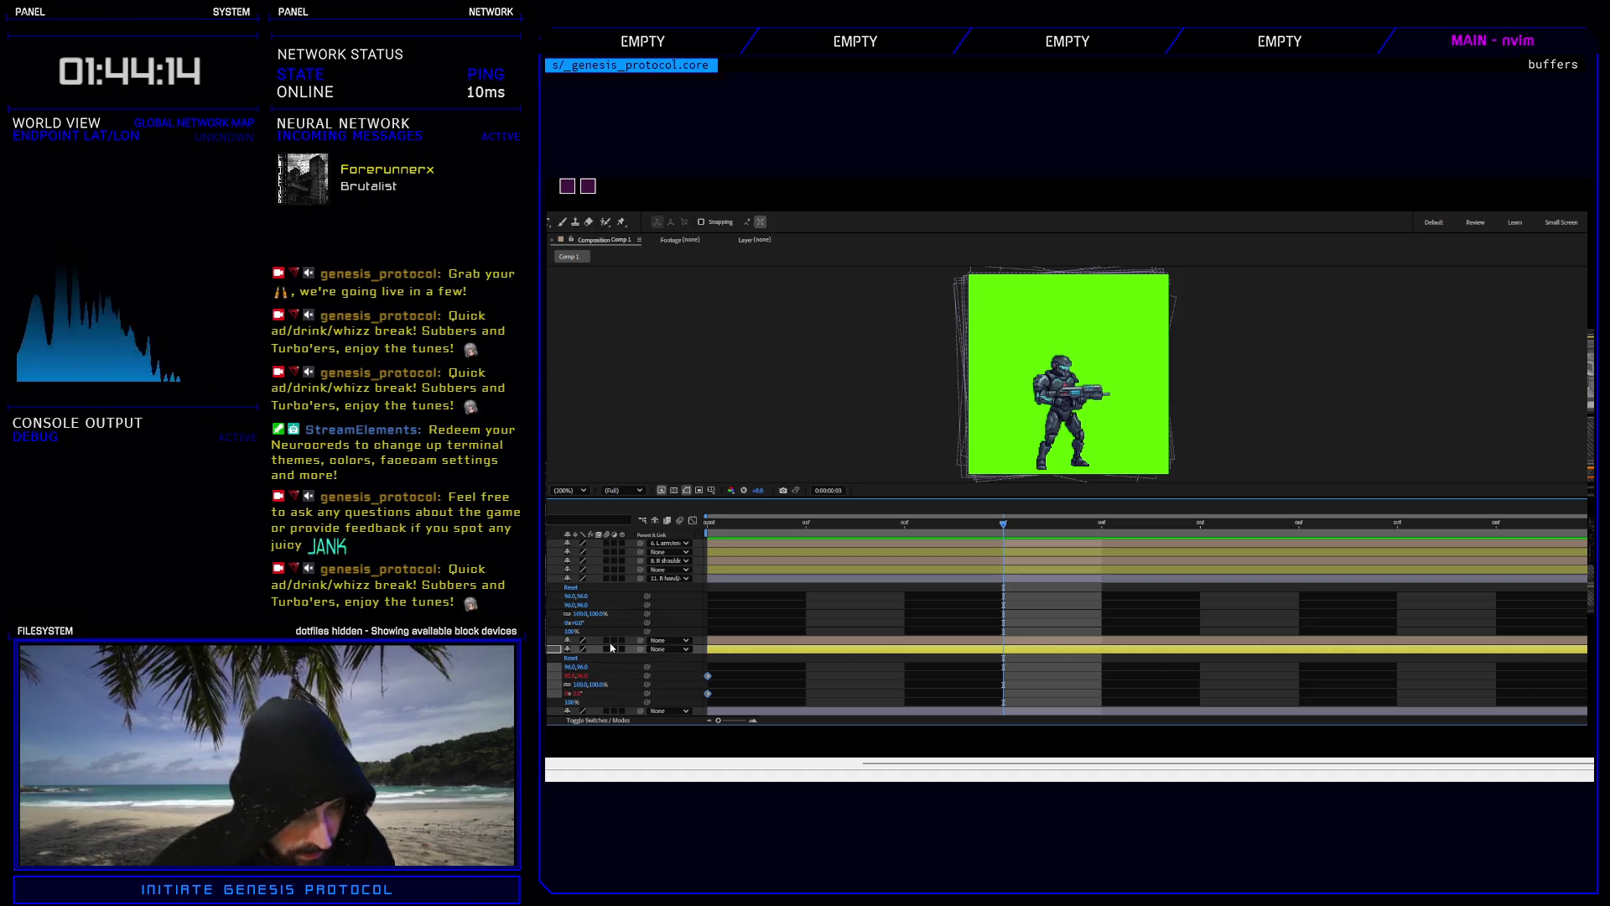
Paste the shake keyframes onto 11. R hand at frame 0.
{"action": "left_click", "coordinate": [587, 578]}
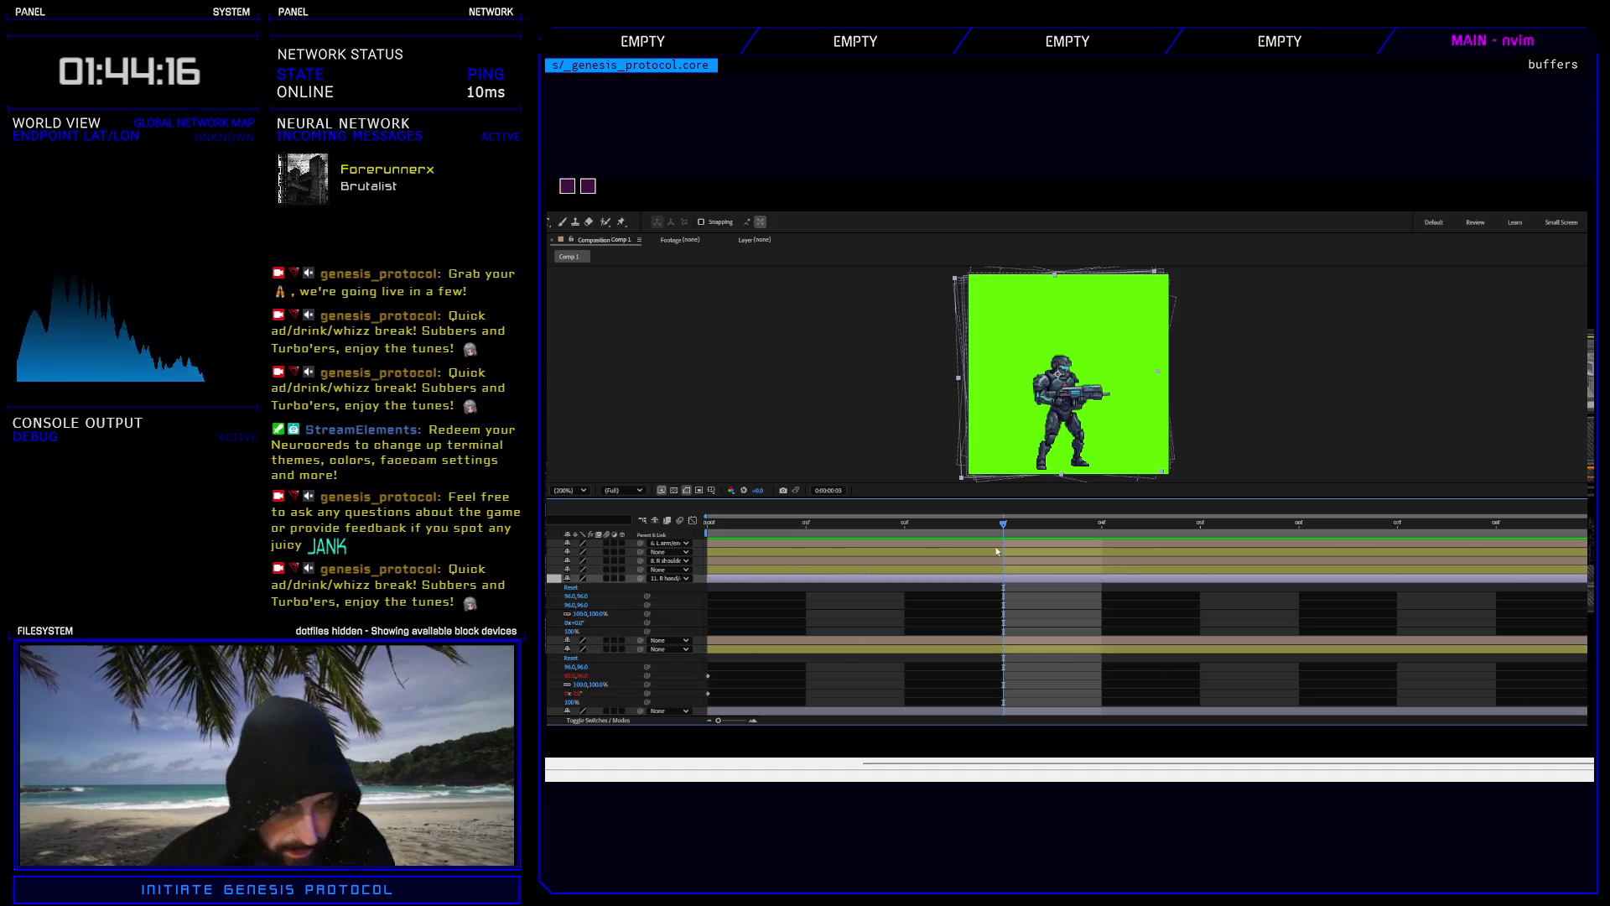
{"action": "left_click", "coordinate": [726, 529]}
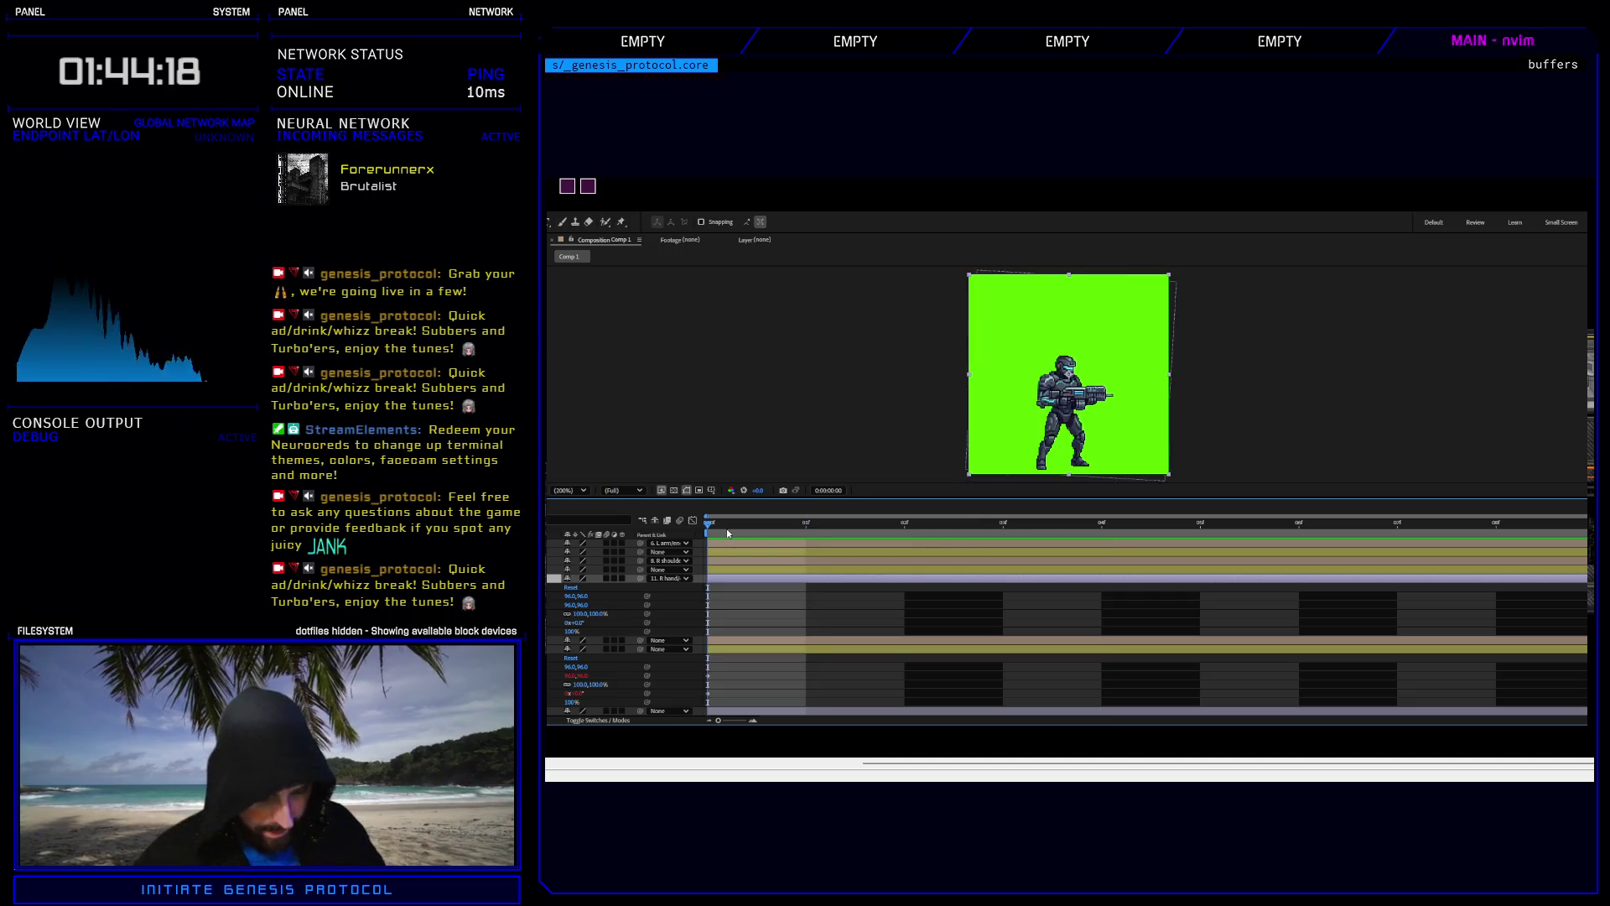
{"action": "key", "text": "ctrl+v"}
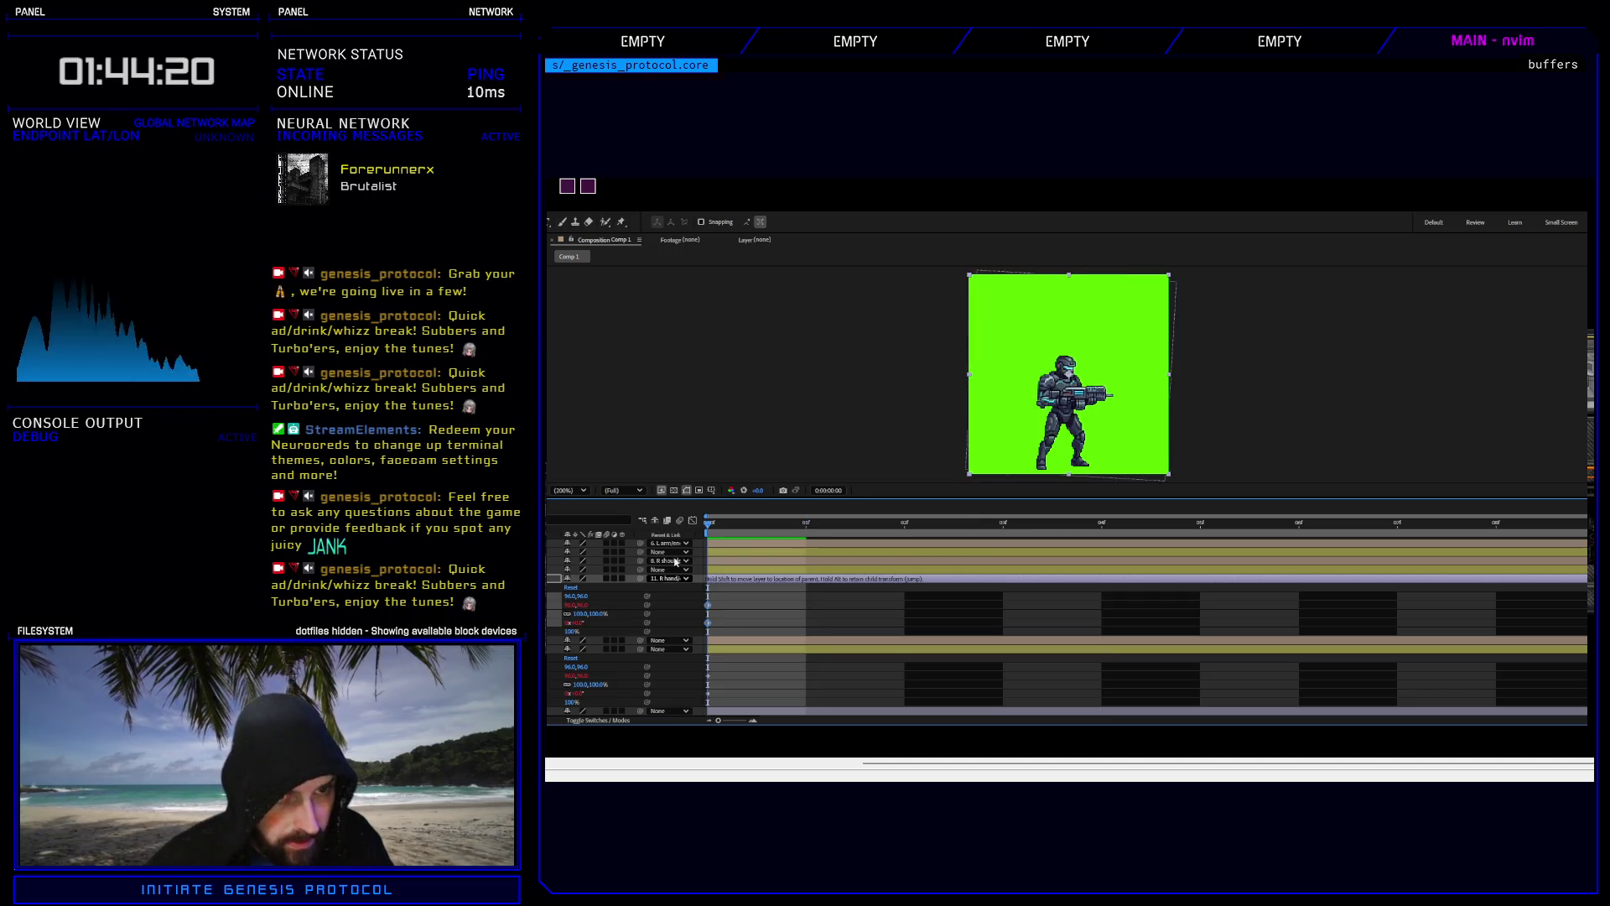
{"action": "left_click_drag", "start_coordinate": [706, 320], "coordinate": [706, 319]}
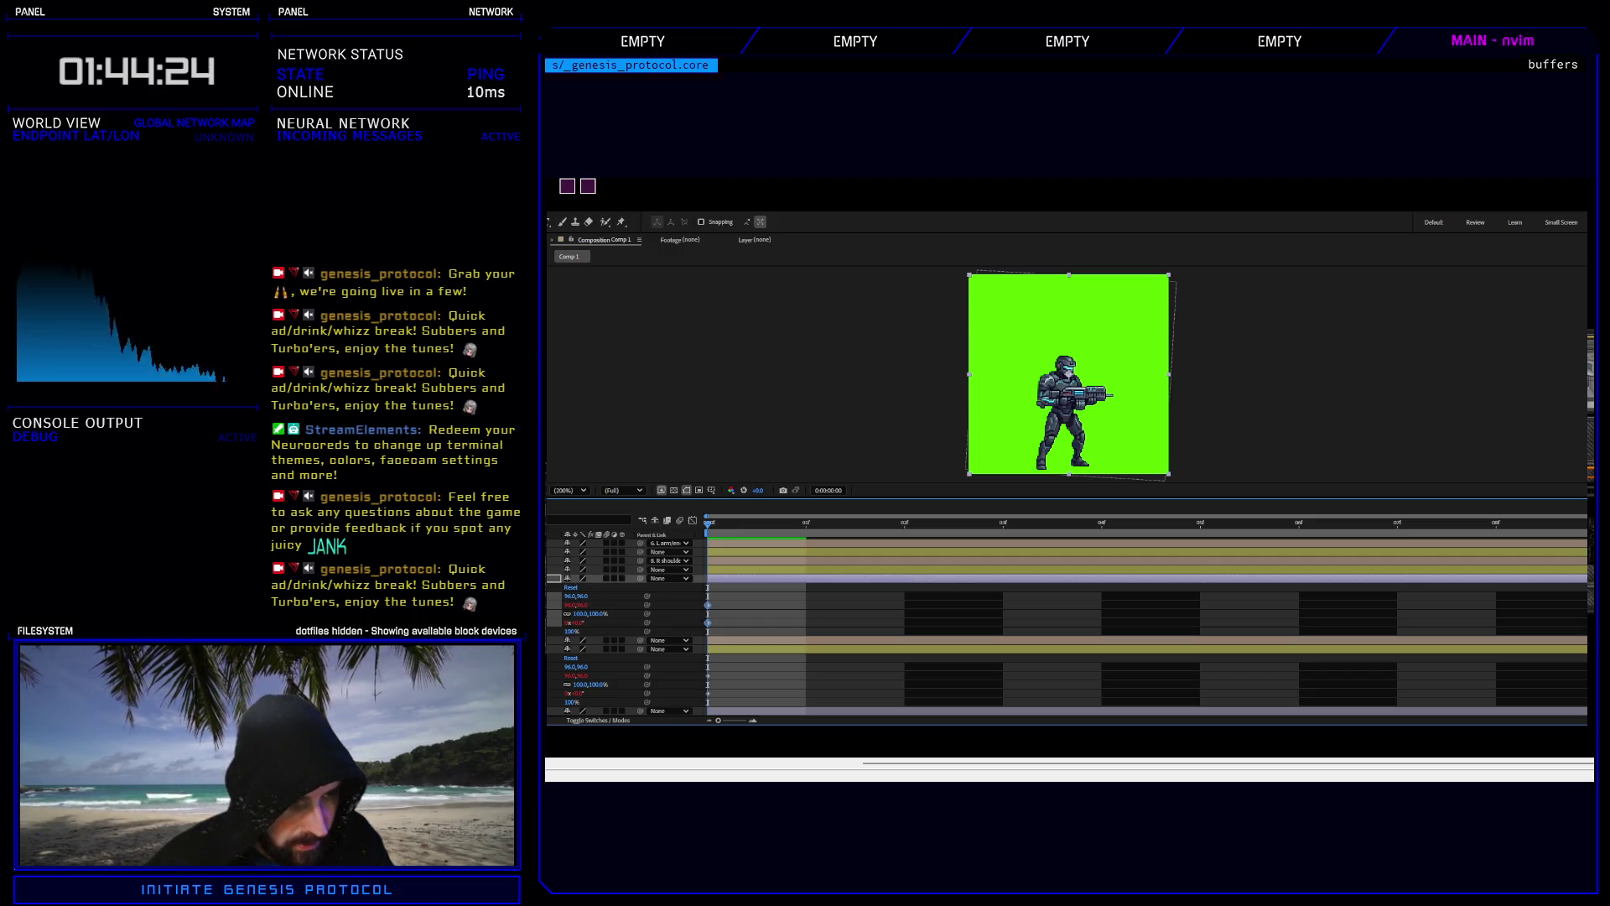
{"action": "key", "text": "u"}
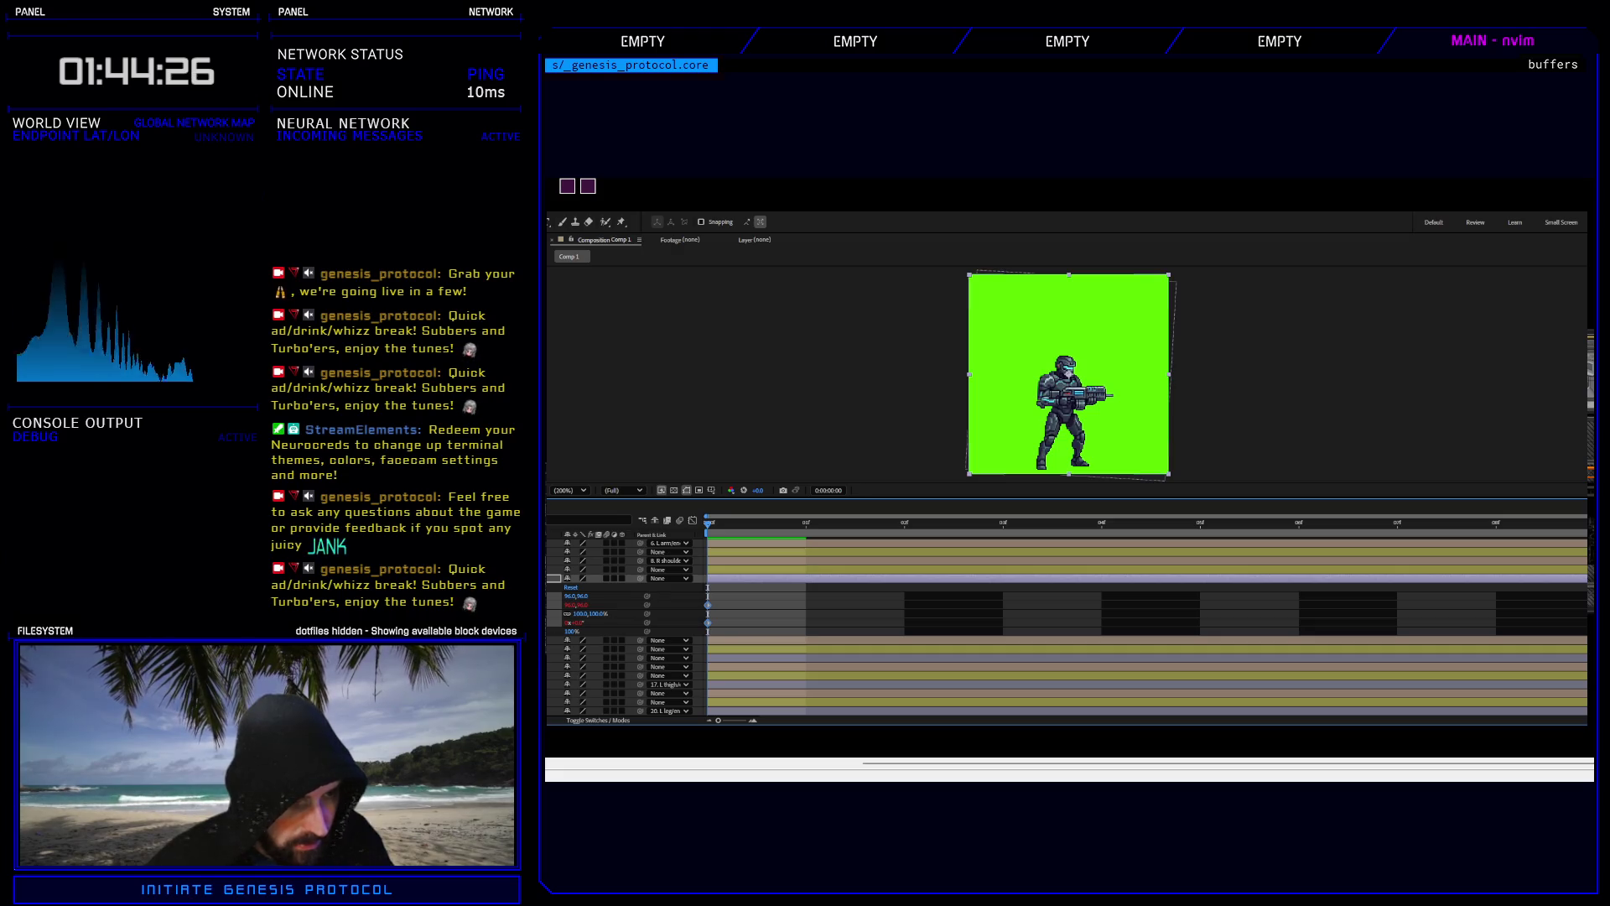
{"action": "key", "text": "u"}
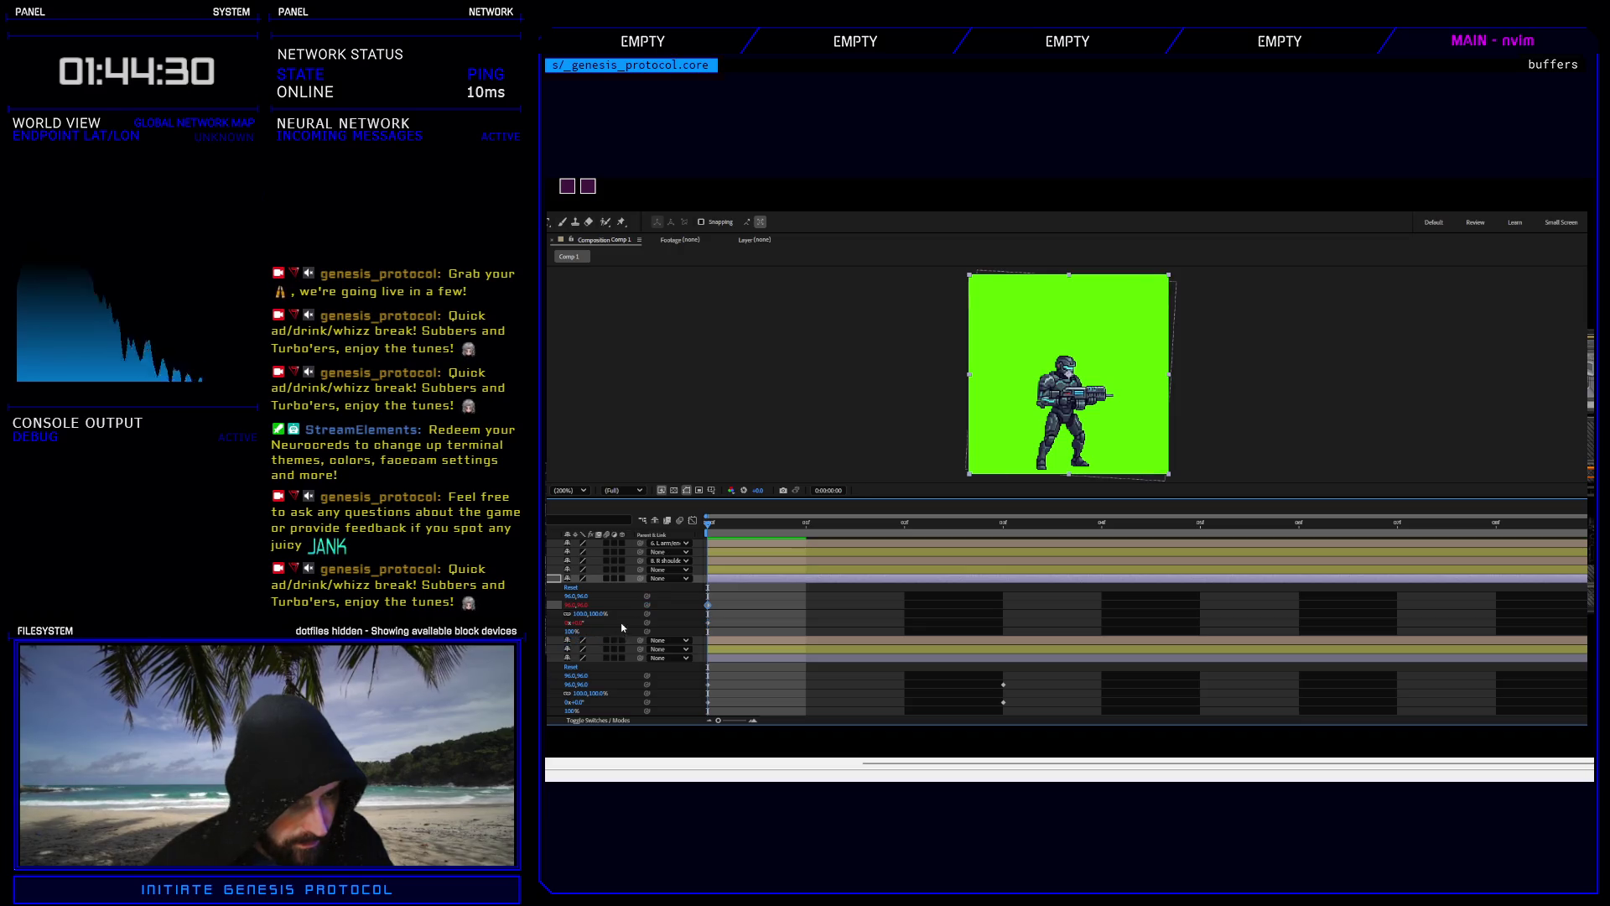
Deselect the keyframes and preview the shake animation.
{"action": "left_click", "coordinate": [986, 575]}
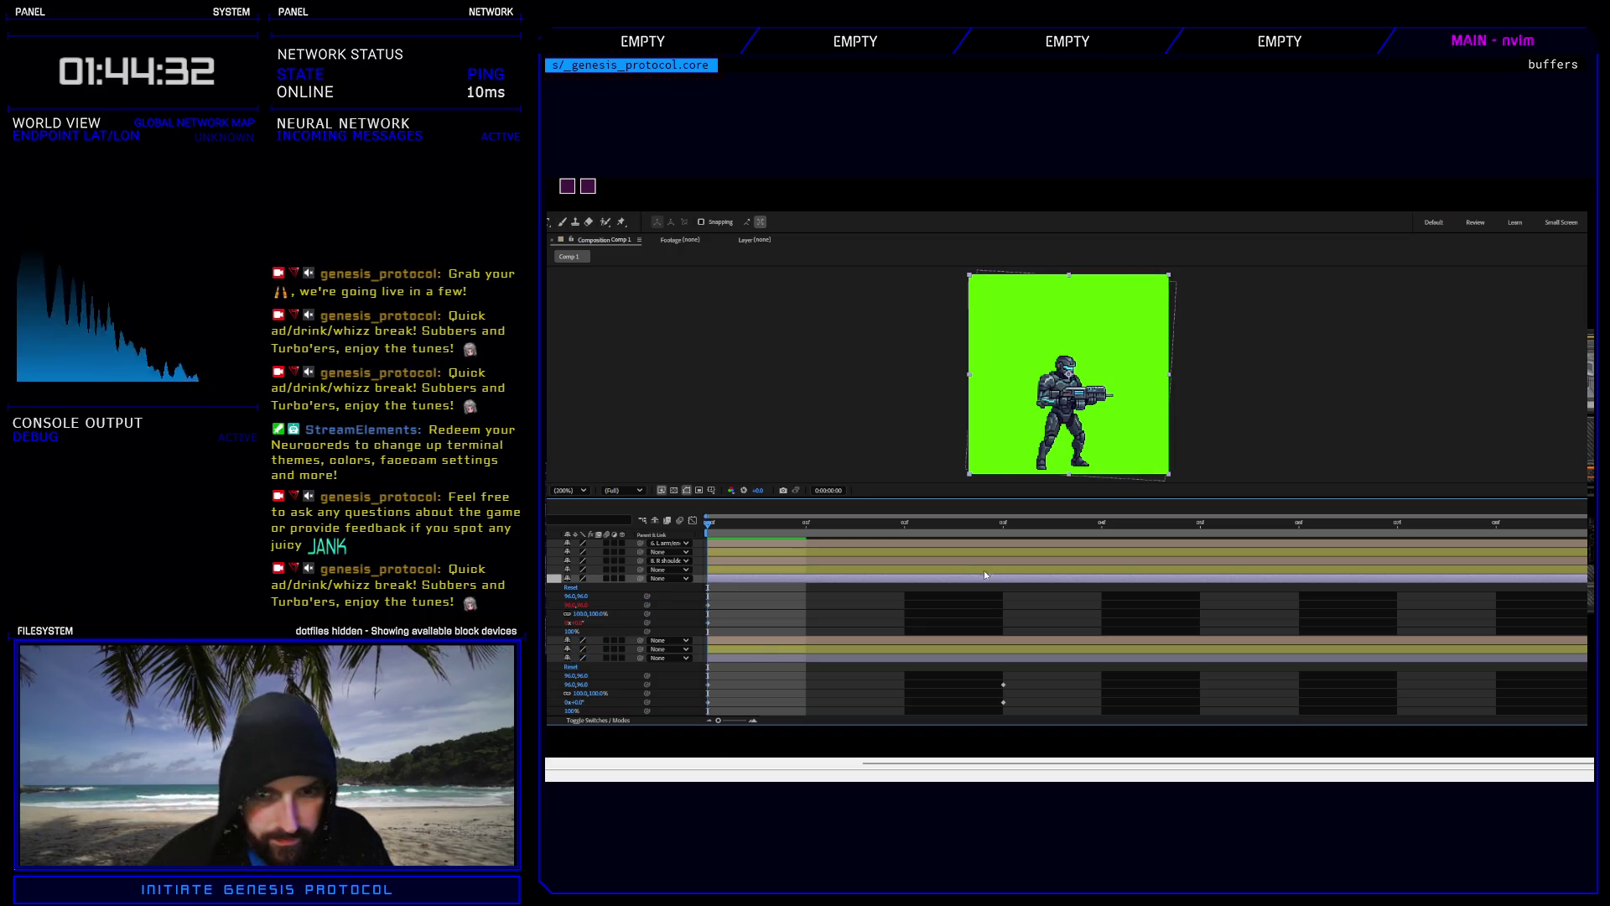
{"action": "key", "text": "space"}
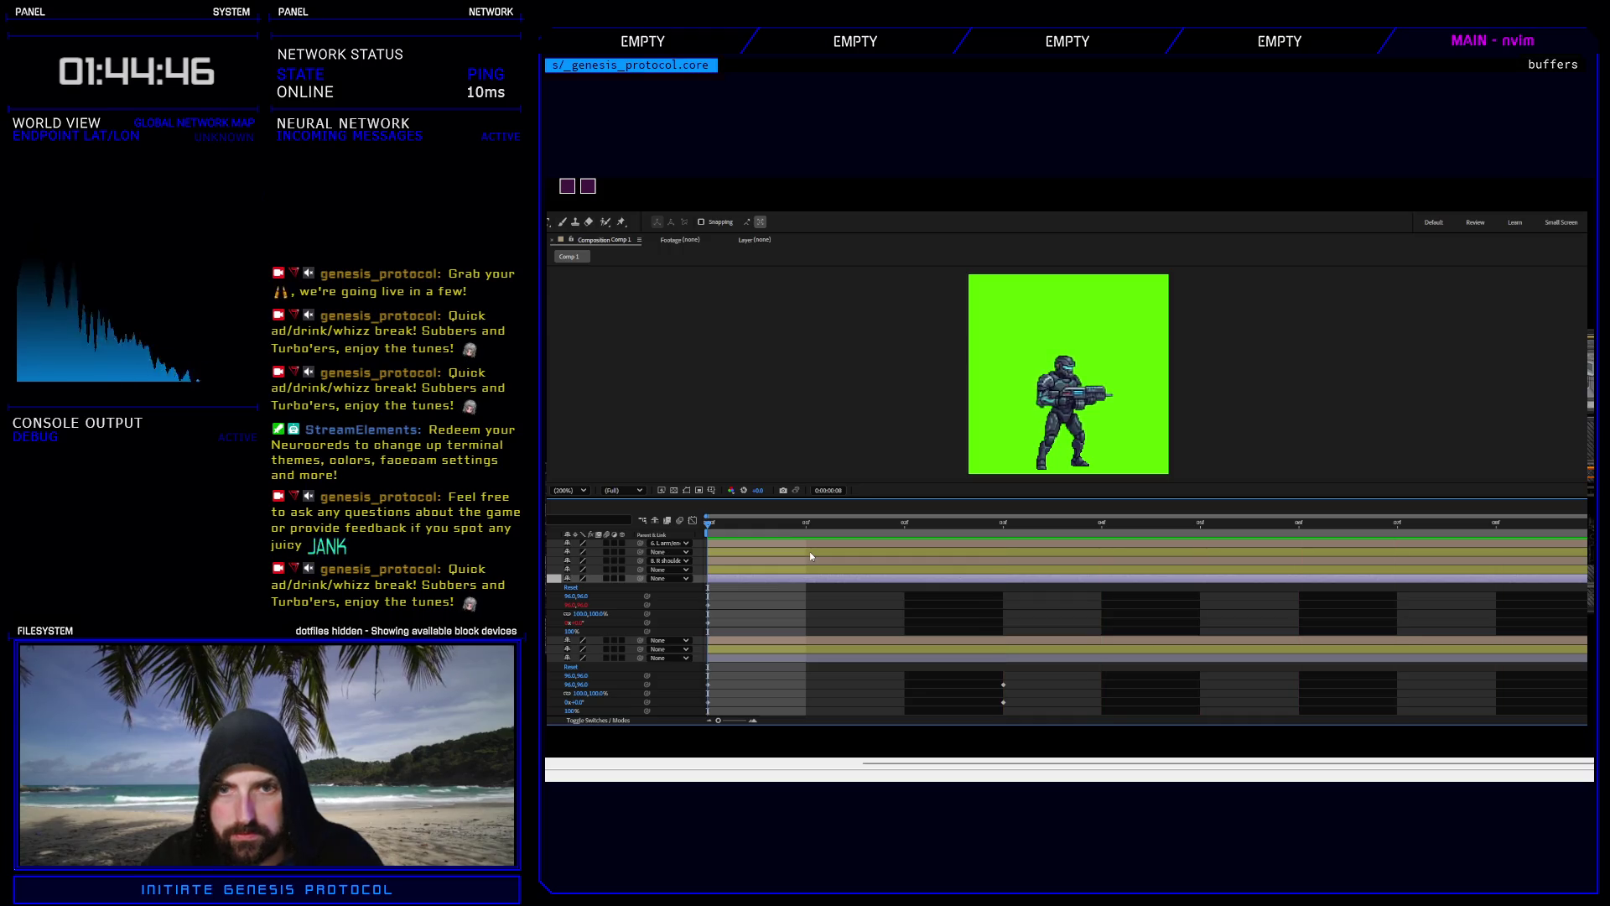
{"action": "left_click", "coordinate": [801, 560]}
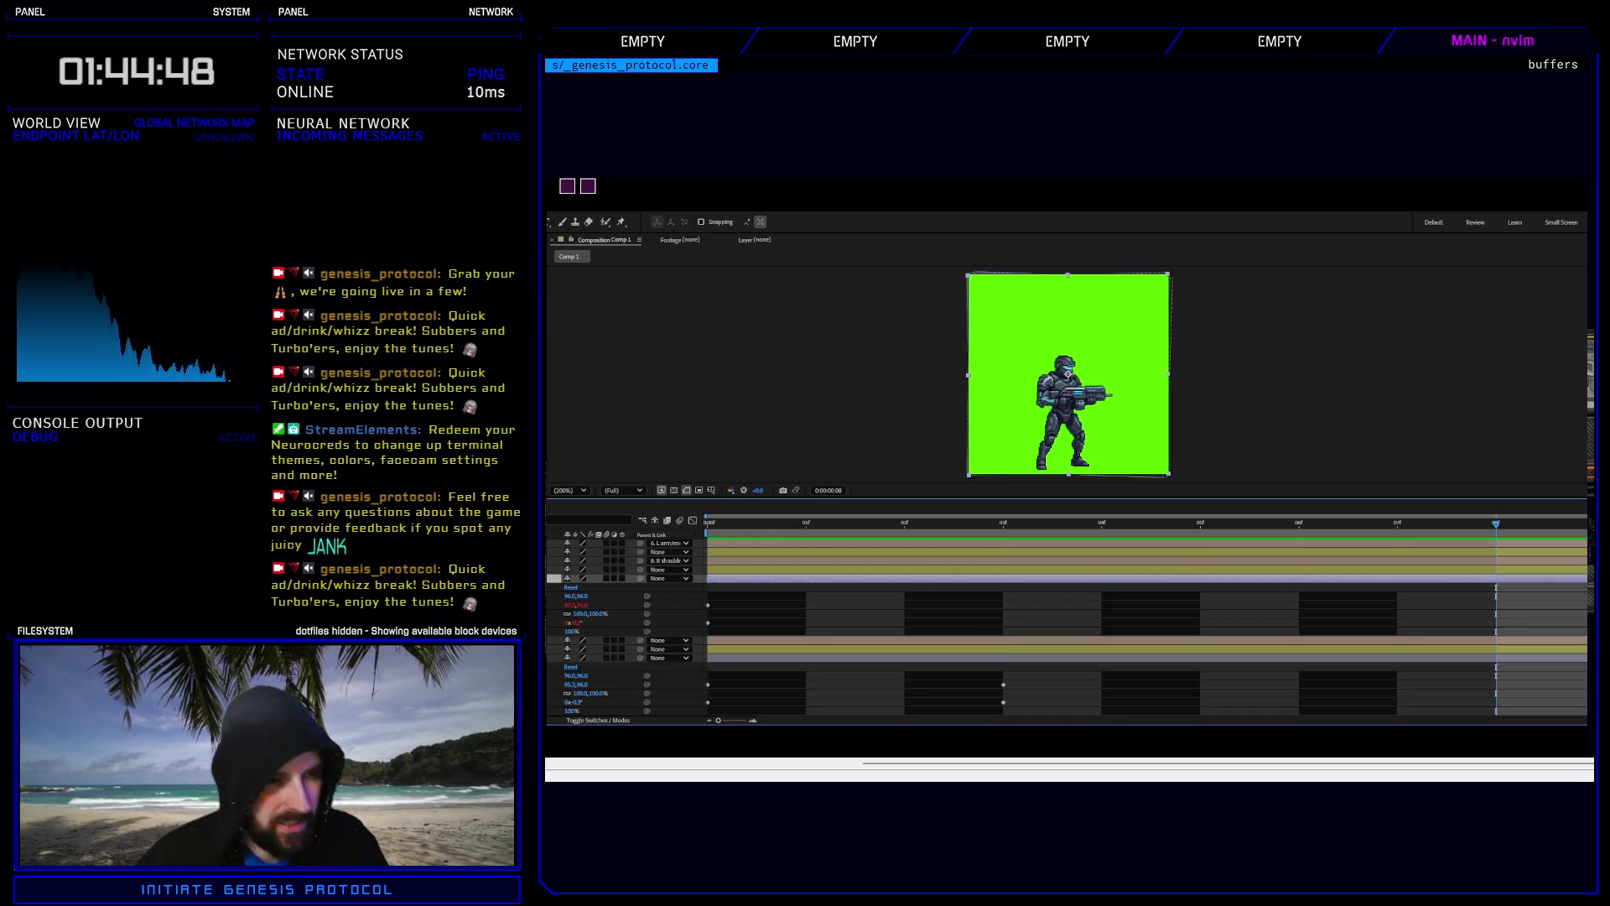
Expand the top layer's transforms and select layer 4's Position and Rotation shake keyframes.
{"action": "scroll", "coordinate": [1065, 637], "scroll_direction": "up", "scroll_amount": 3}
{"action": "key", "text": "u"}
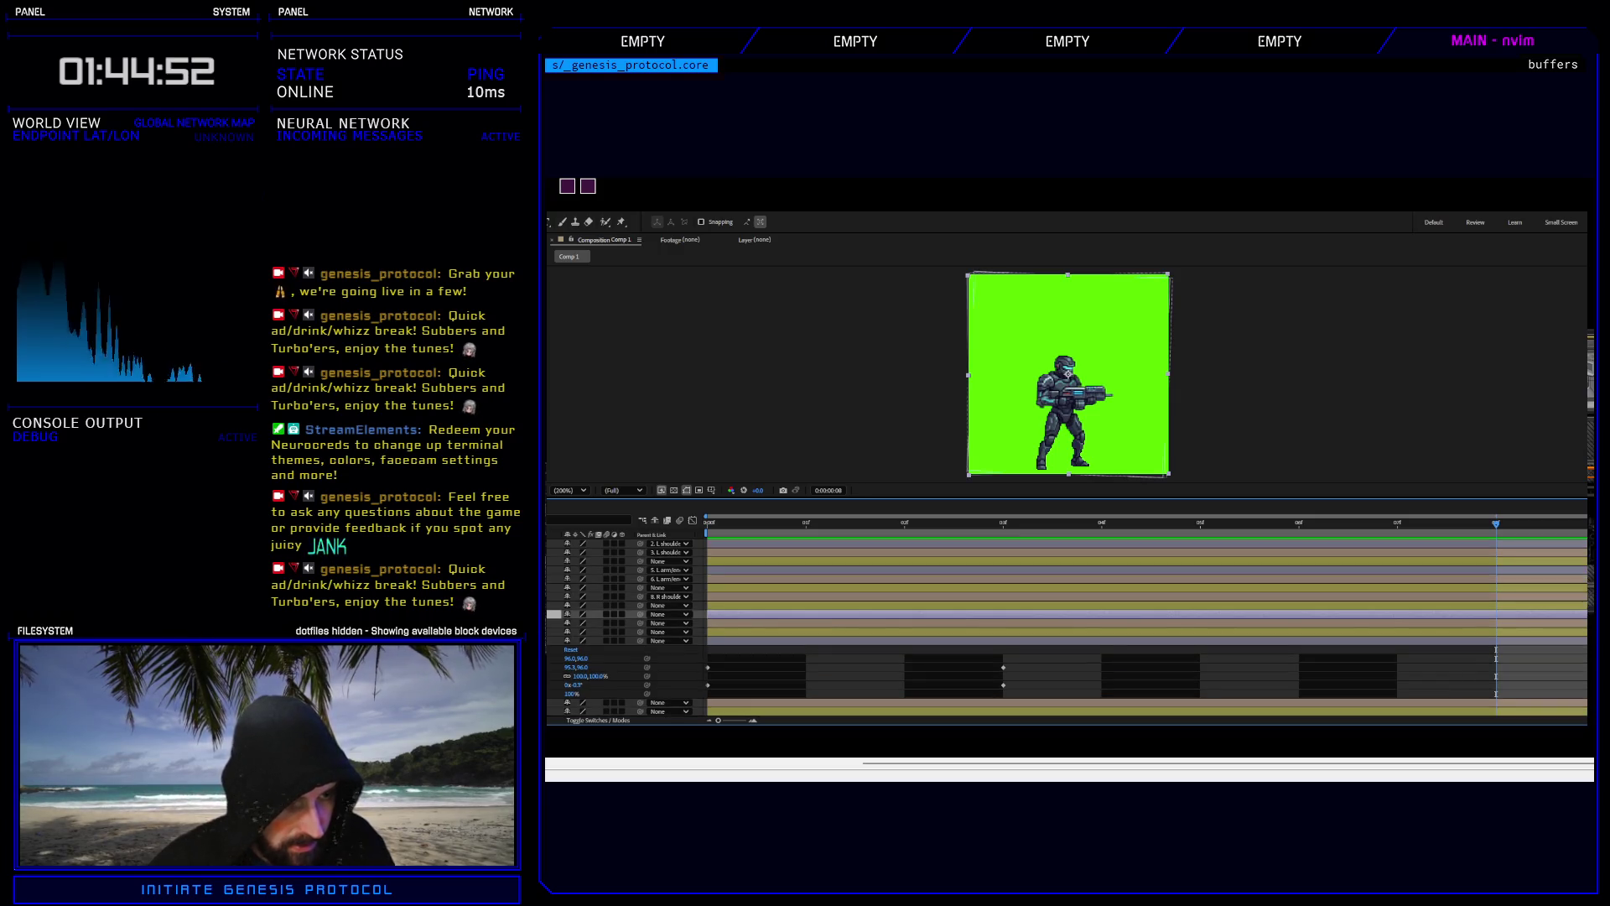
{"action": "left_click", "coordinate": [559, 569]}
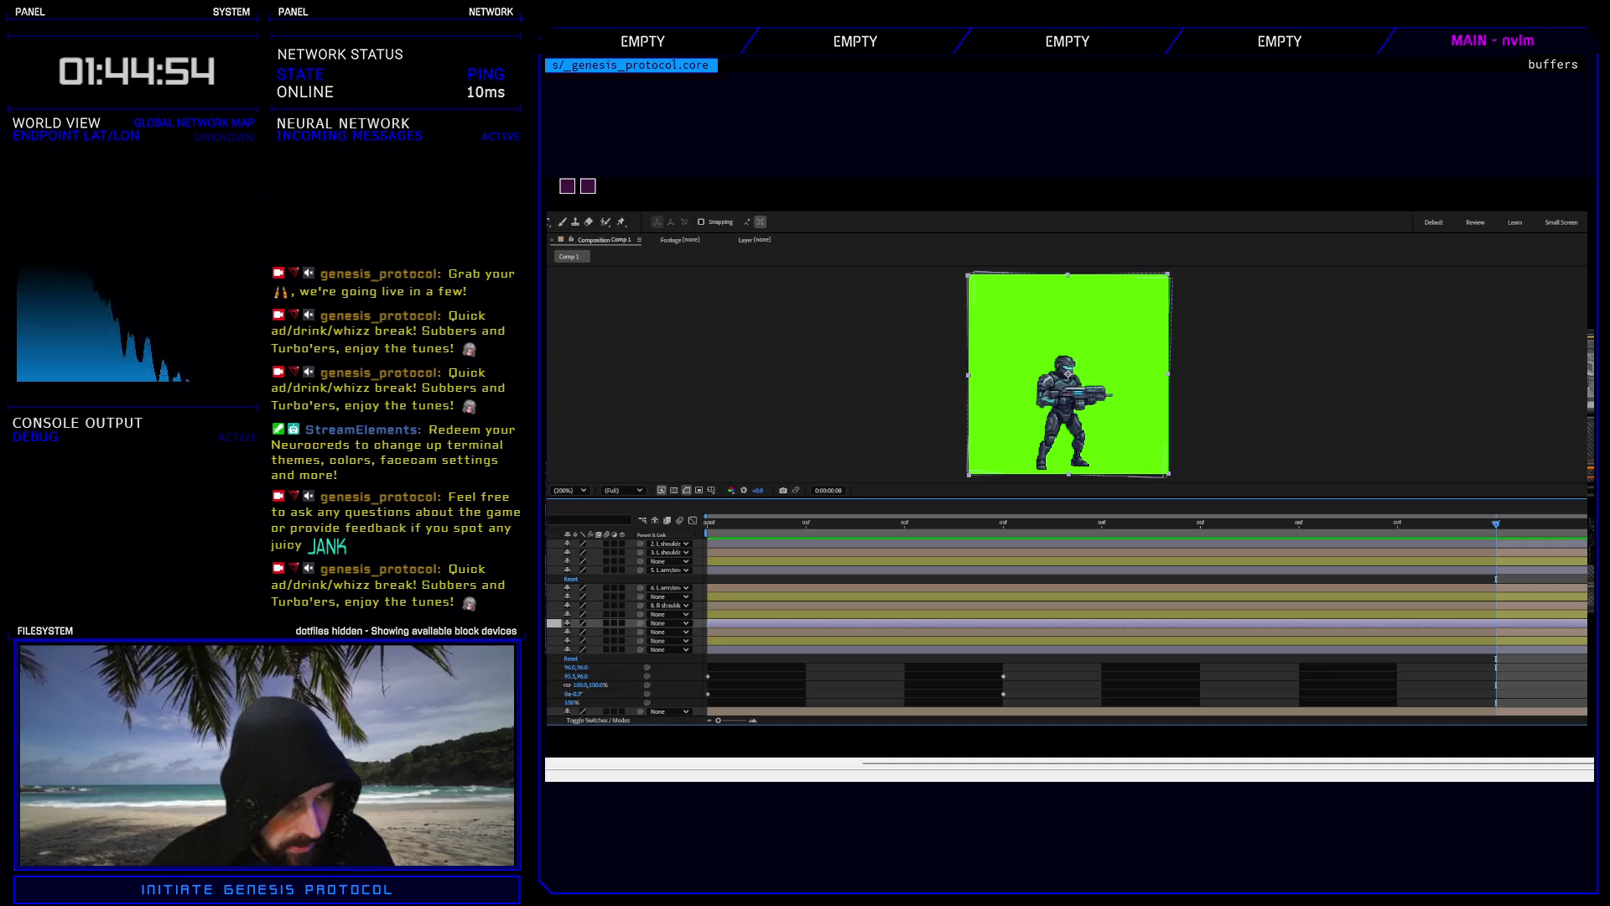
{"action": "left_click", "coordinate": [553, 579]}
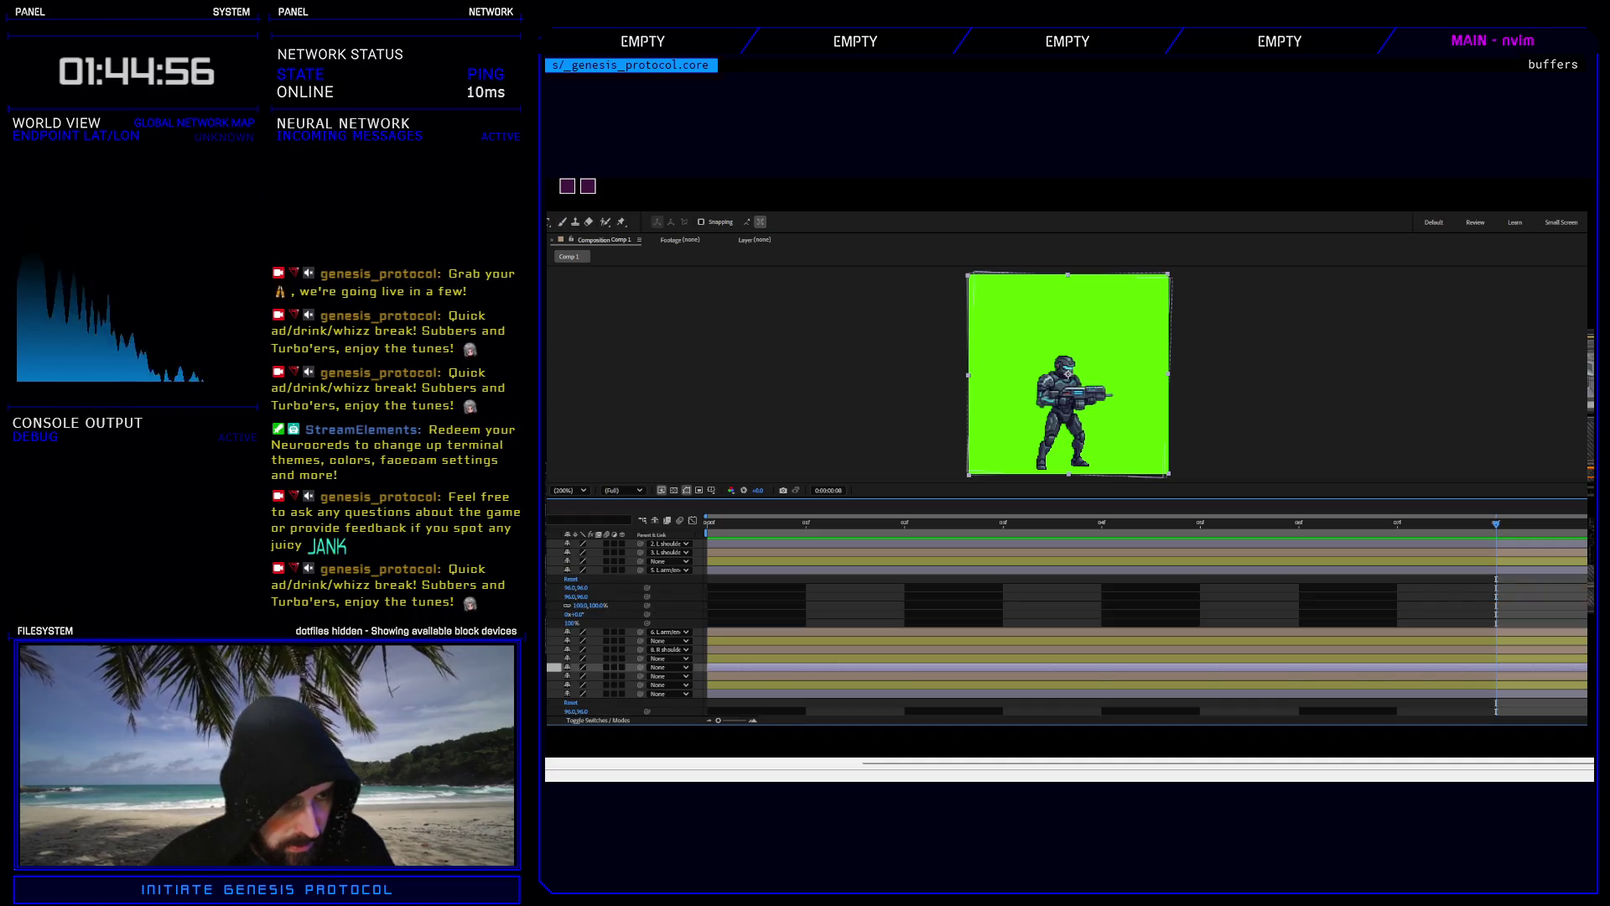
{"action": "left_click", "coordinate": [554, 569]}
{"action": "left_click", "coordinate": [553, 544]}
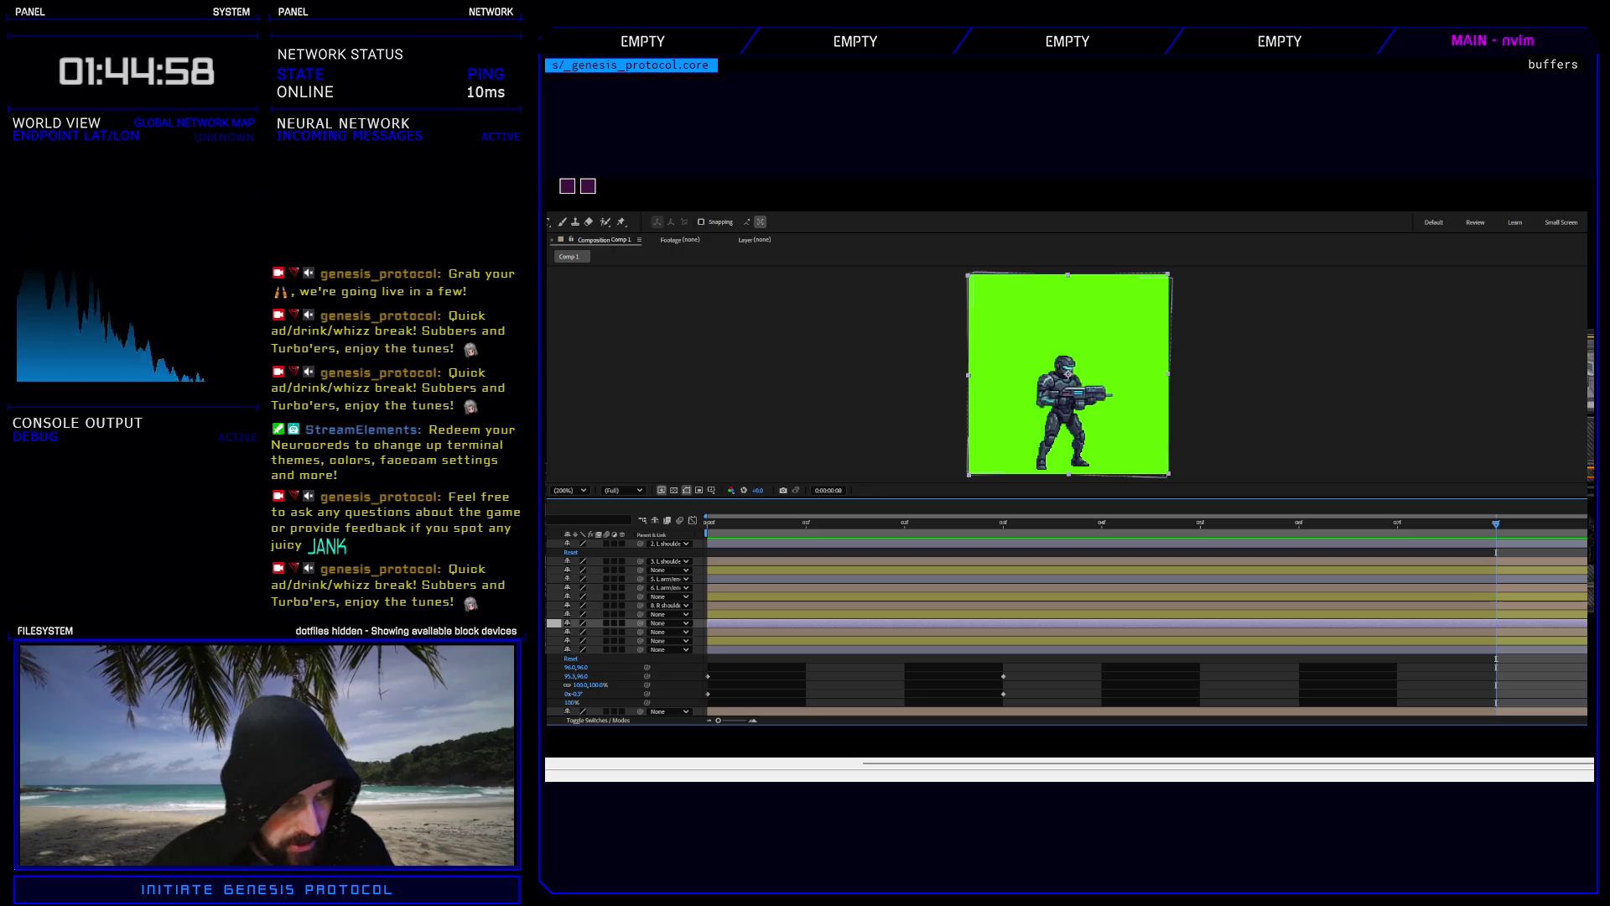
{"action": "left_click", "coordinate": [560, 552]}
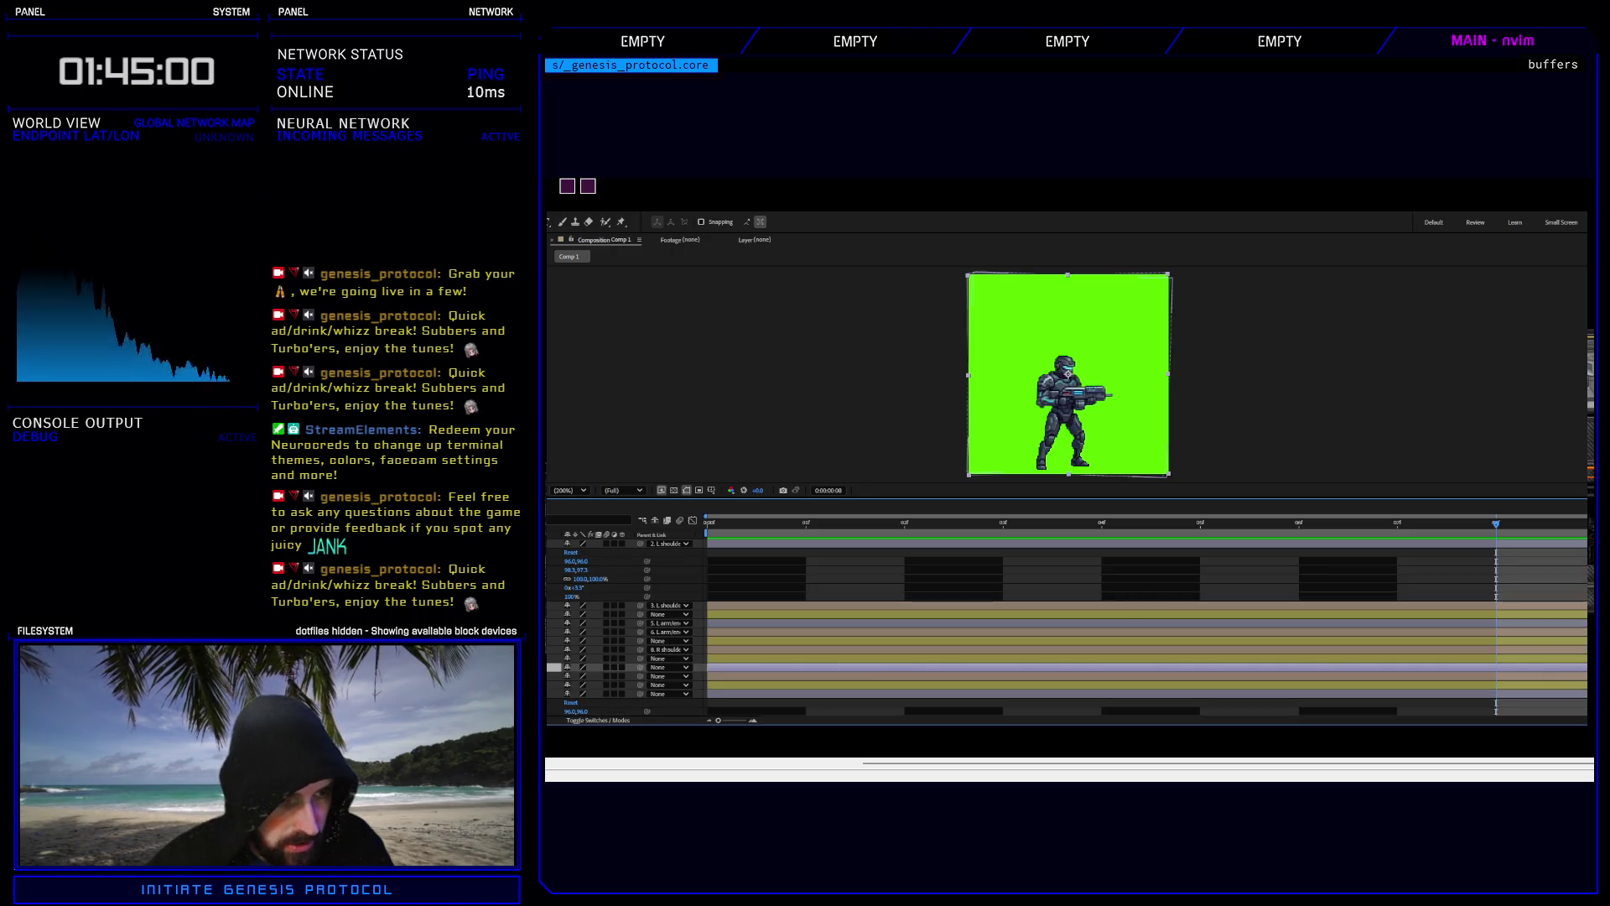
{"action": "left_click", "coordinate": [554, 614]}
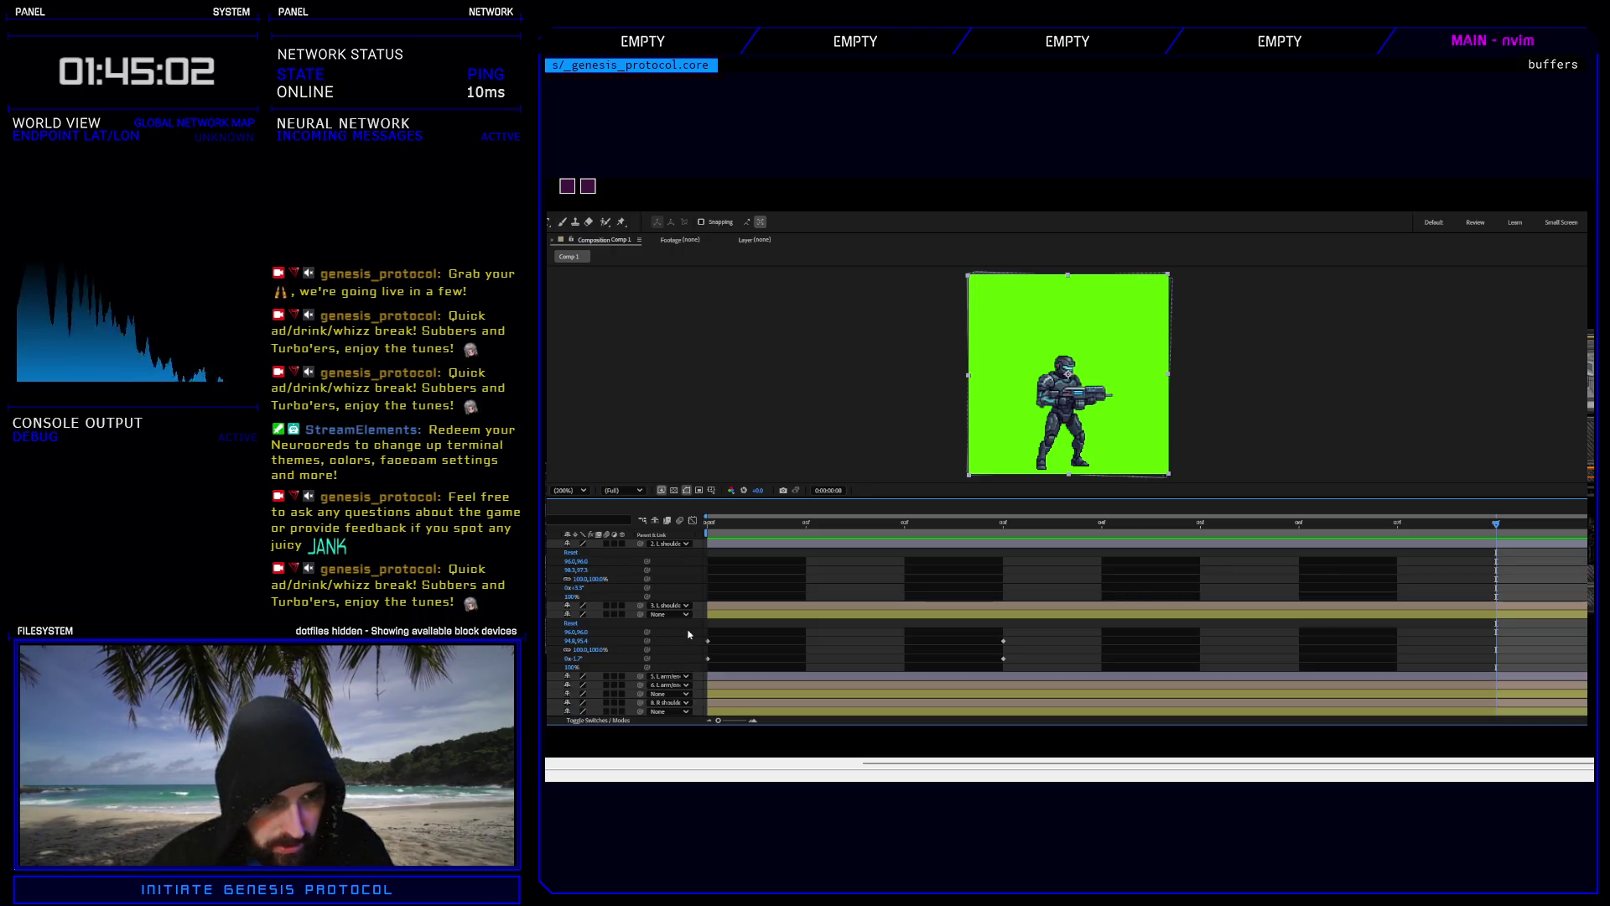
{"action": "left_click", "coordinate": [570, 624]}
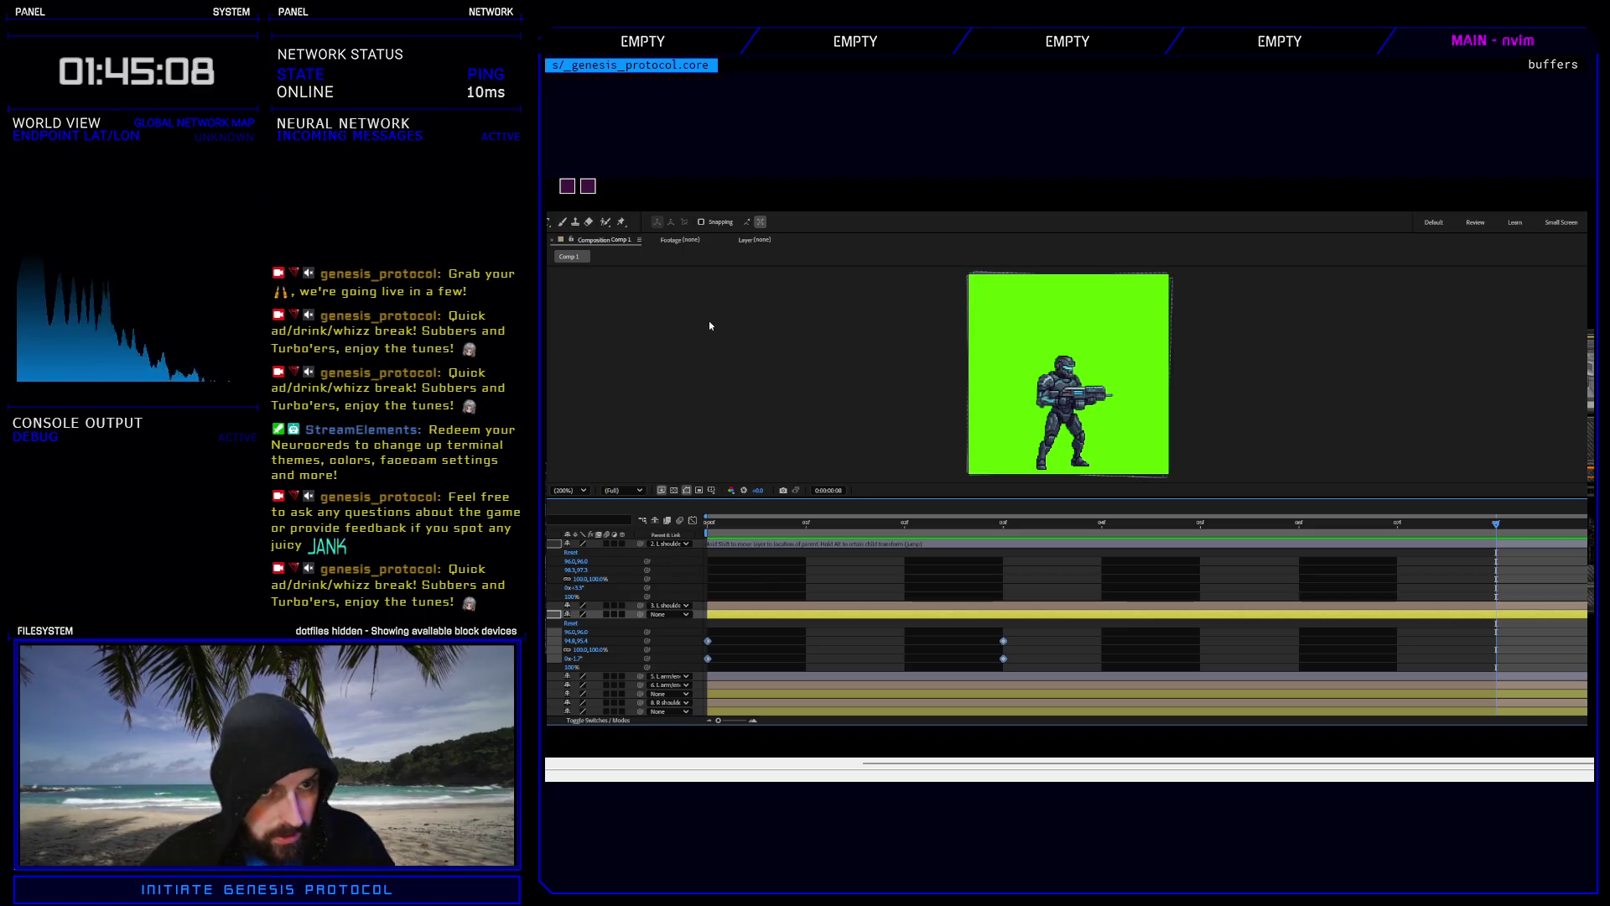
Set the top layer's Parent to None and paste the shake keyframes onto it at frame 0.
{"action": "left_click", "coordinate": [669, 544]}
{"action": "left_click", "coordinate": [671, 554]}
{"action": "key", "text": "Home"}
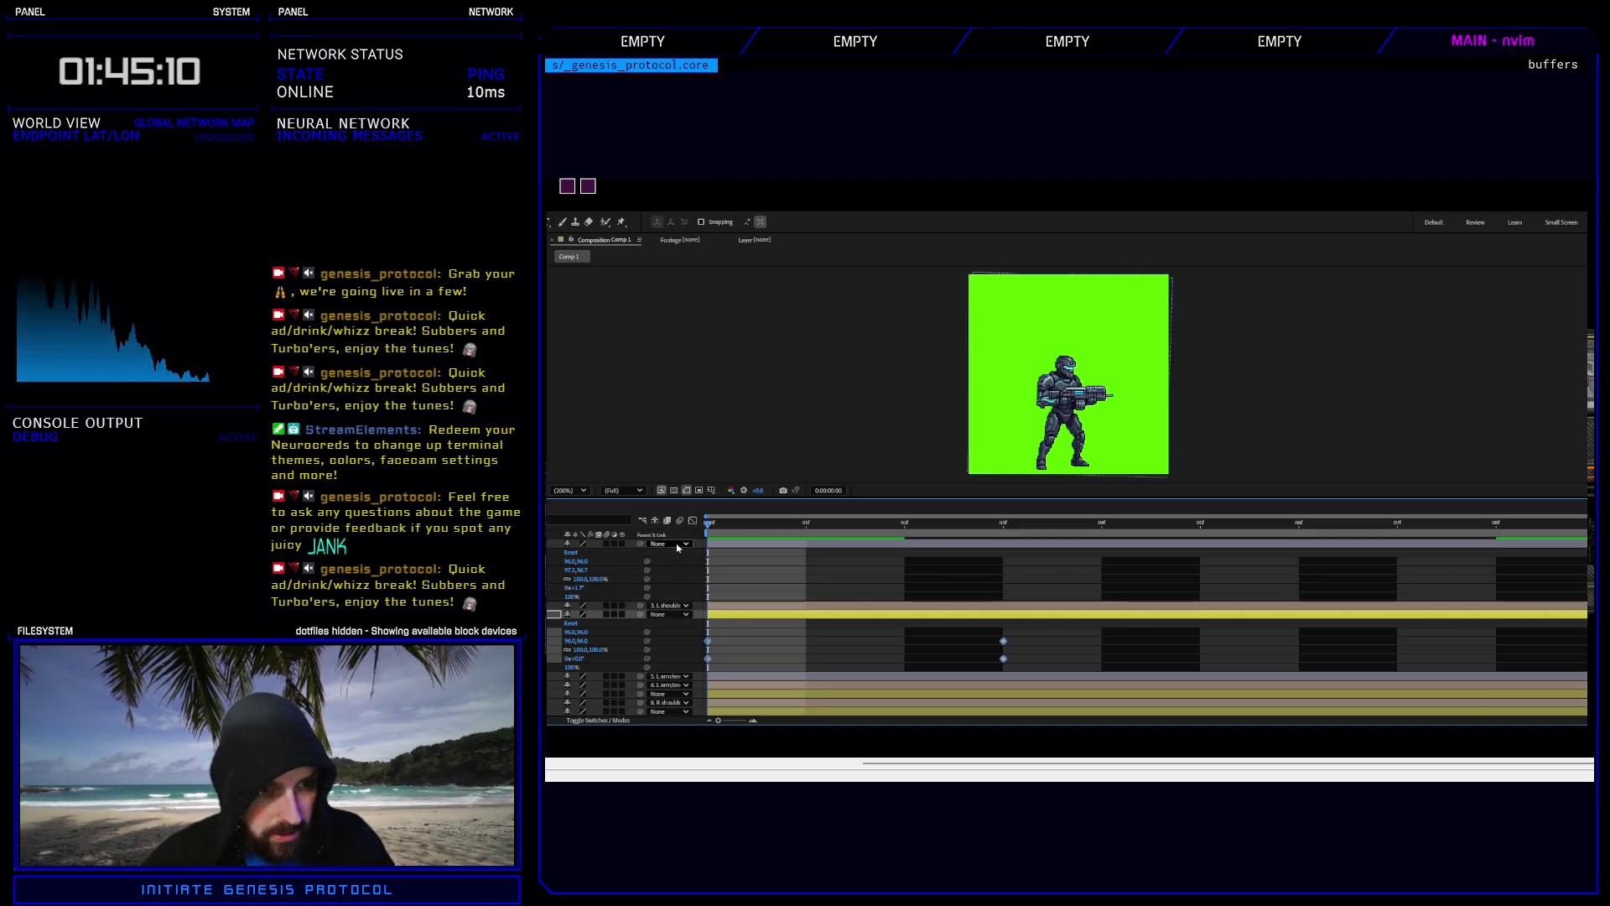
{"action": "key", "text": "ctrl+Up"}
{"action": "key", "text": "ctrl+v"}
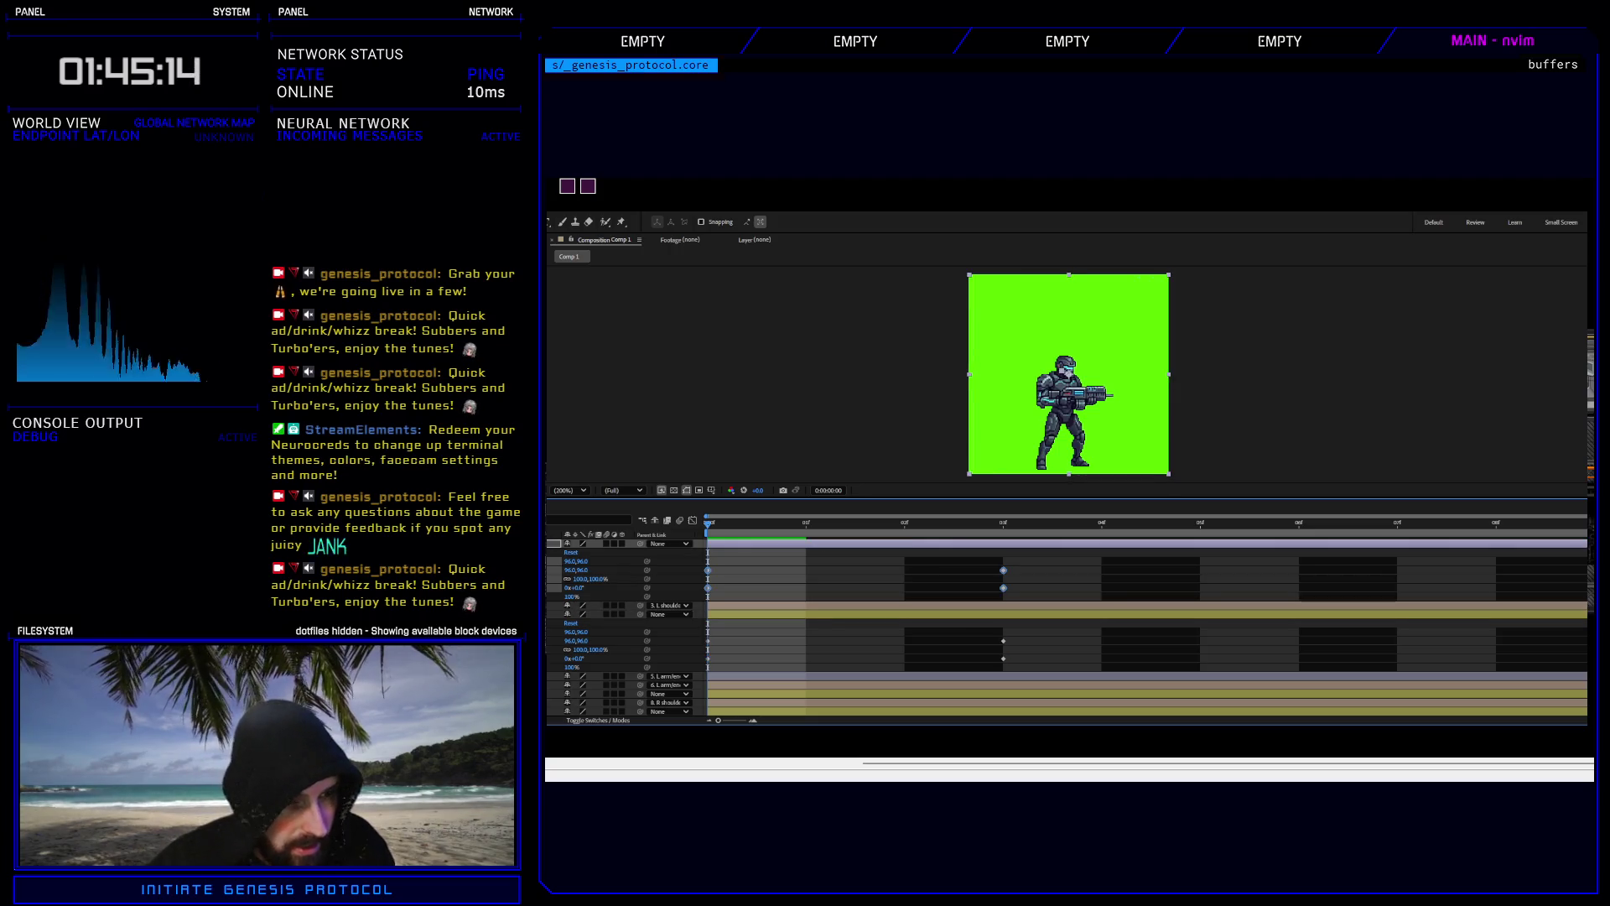
{"action": "key", "text": "u"}
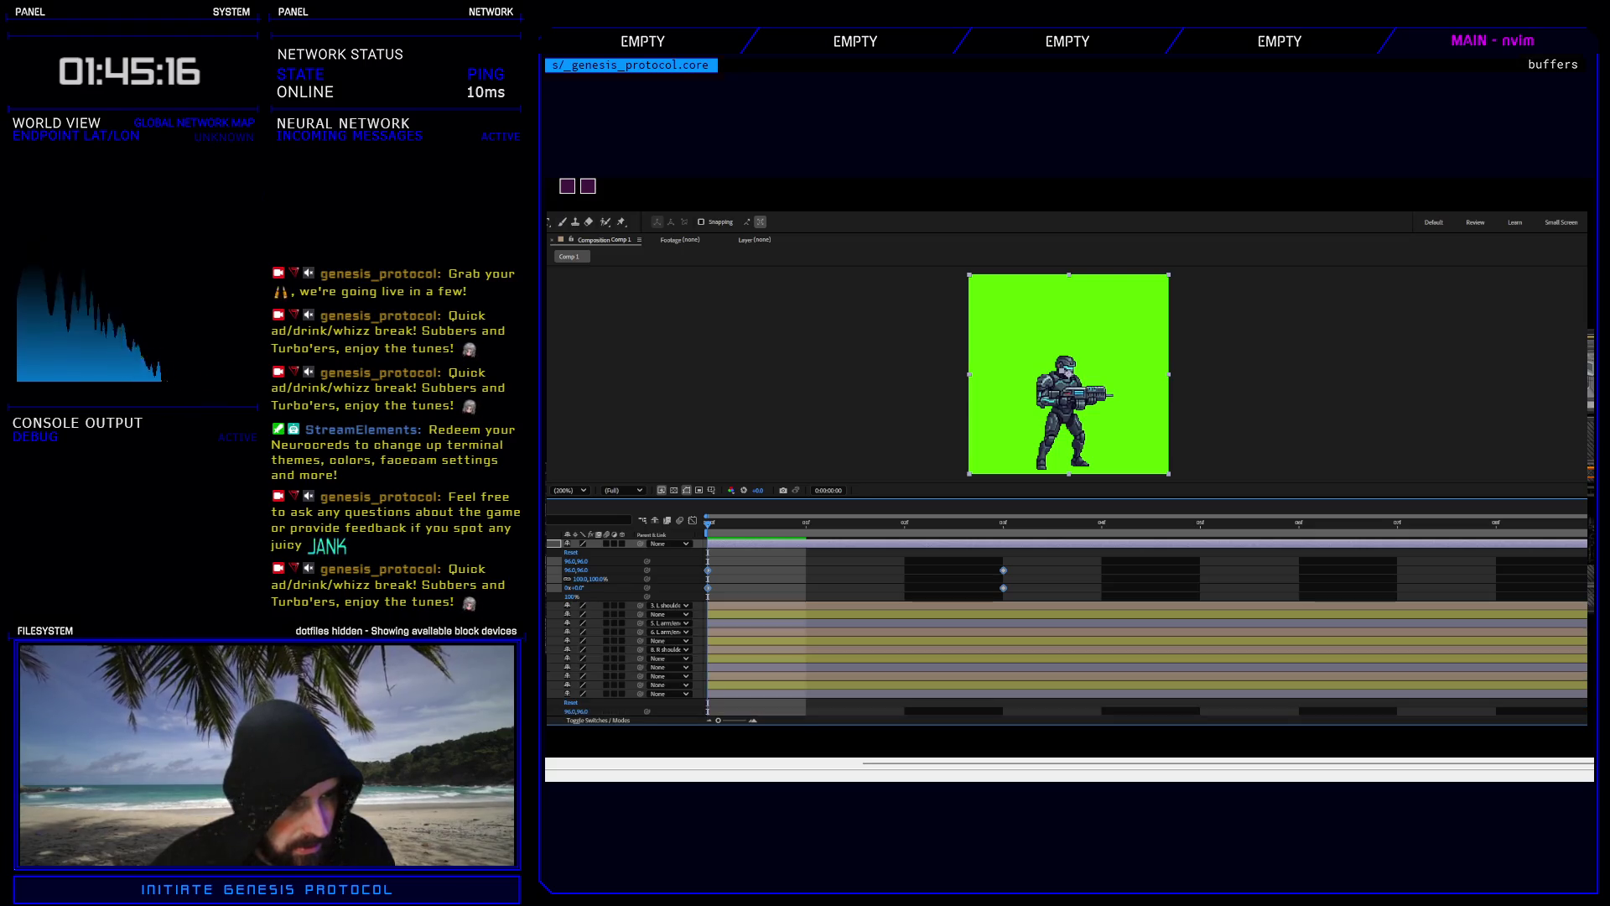
Pick-whip layer 5's Rotation to the top layer's Rotation and check the motion at frame 3.
{"action": "left_click", "coordinate": [587, 623]}
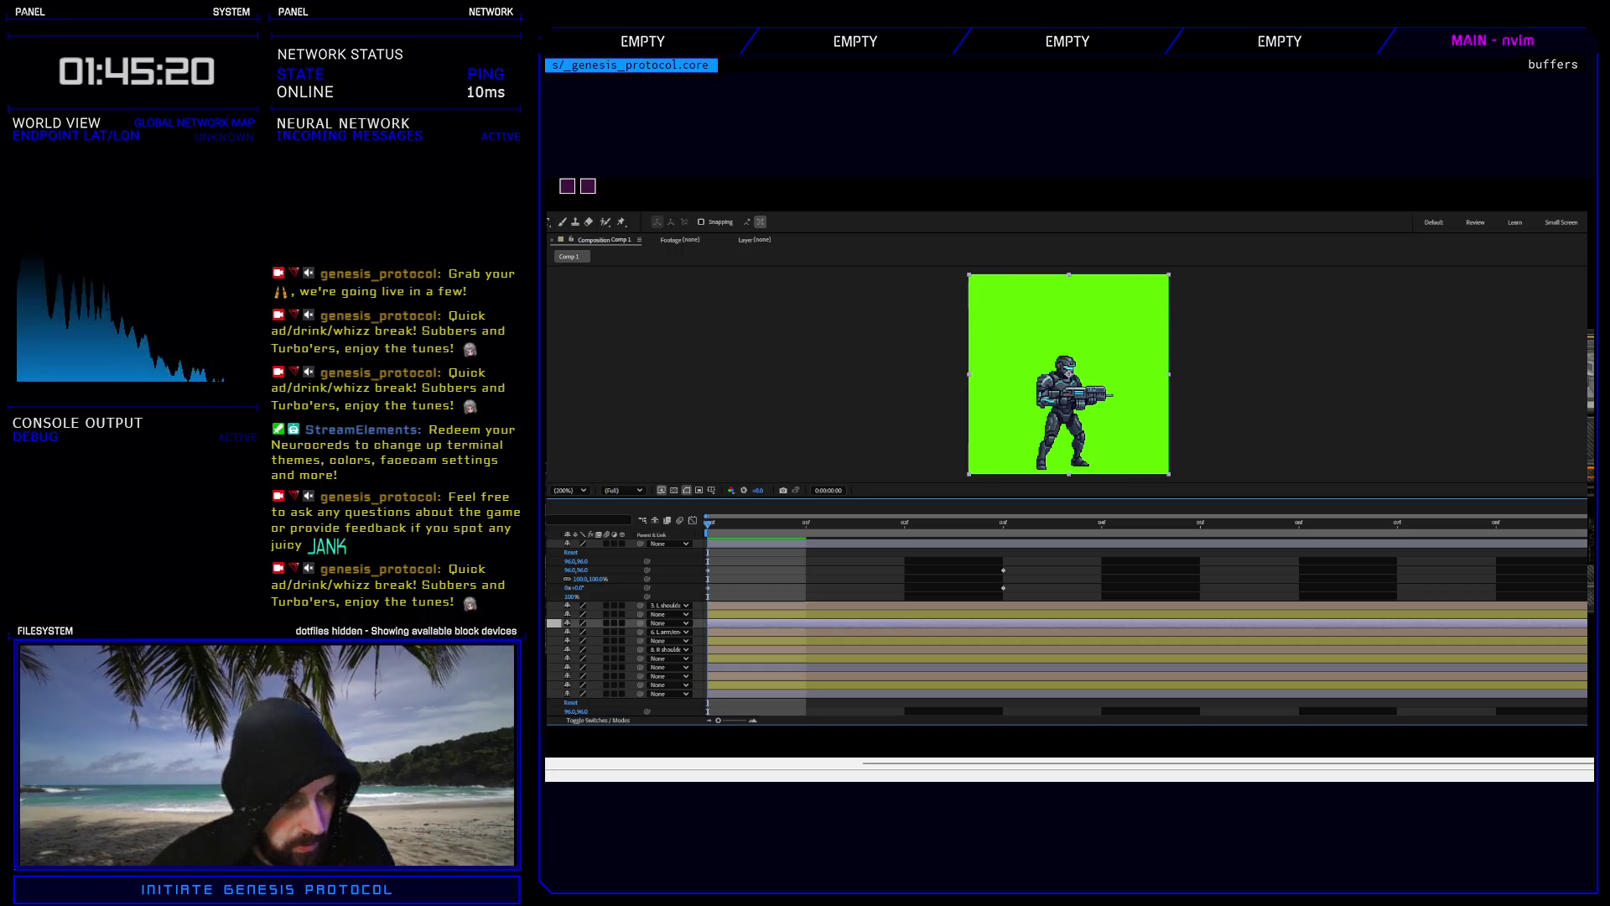
{"action": "key", "text": "u"}
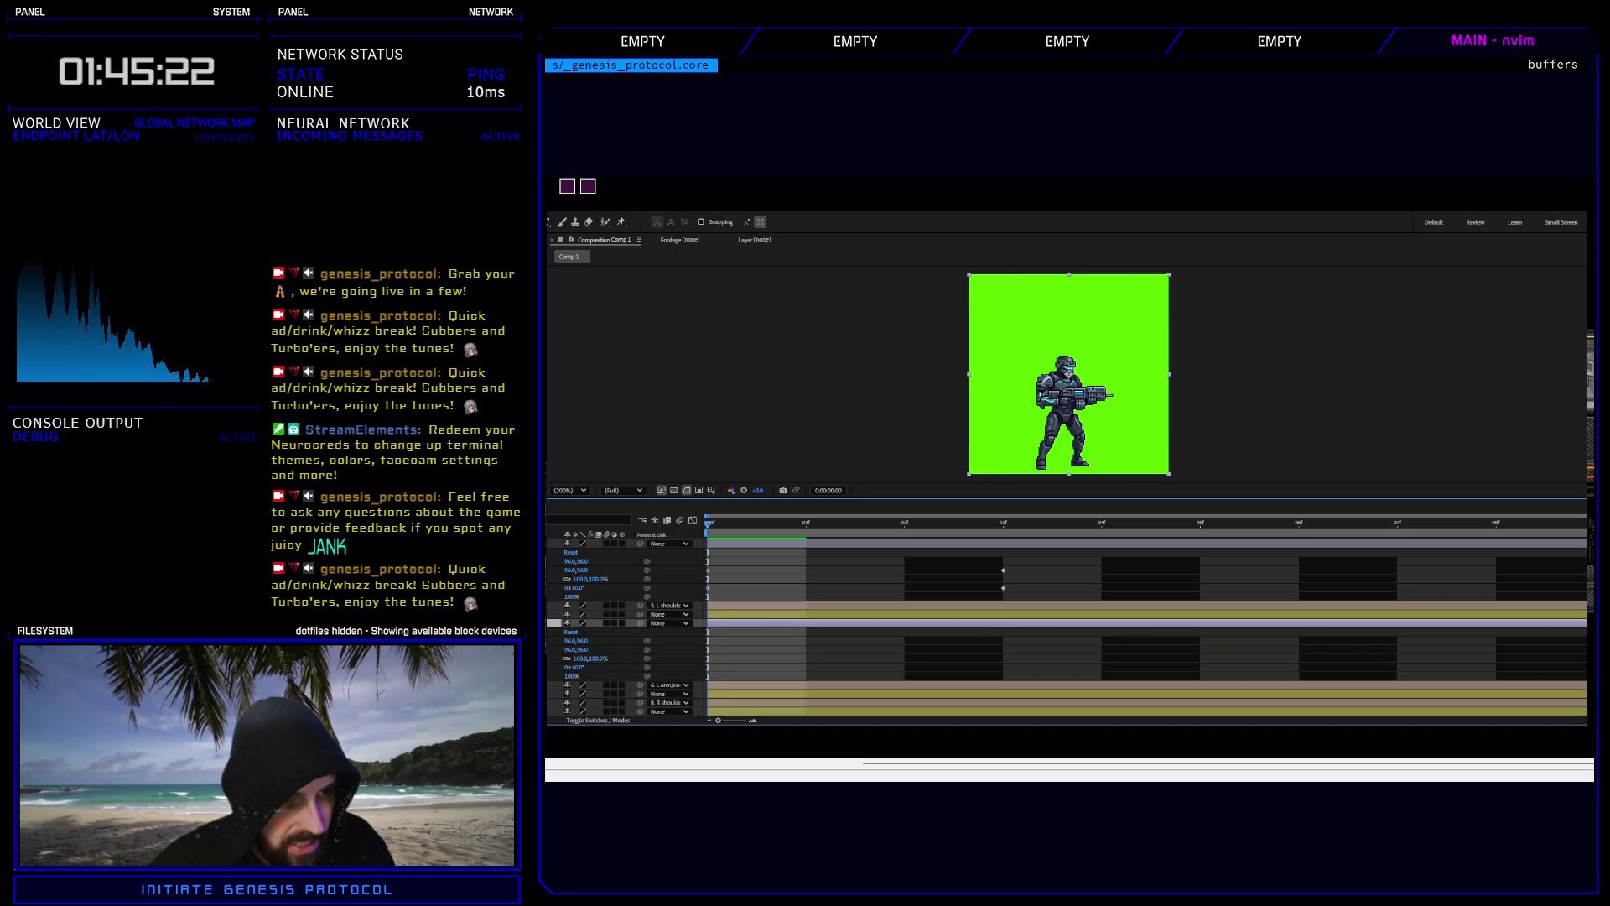
{"action": "left_click_drag", "start_coordinate": [647, 649], "coordinate": [553, 571]}
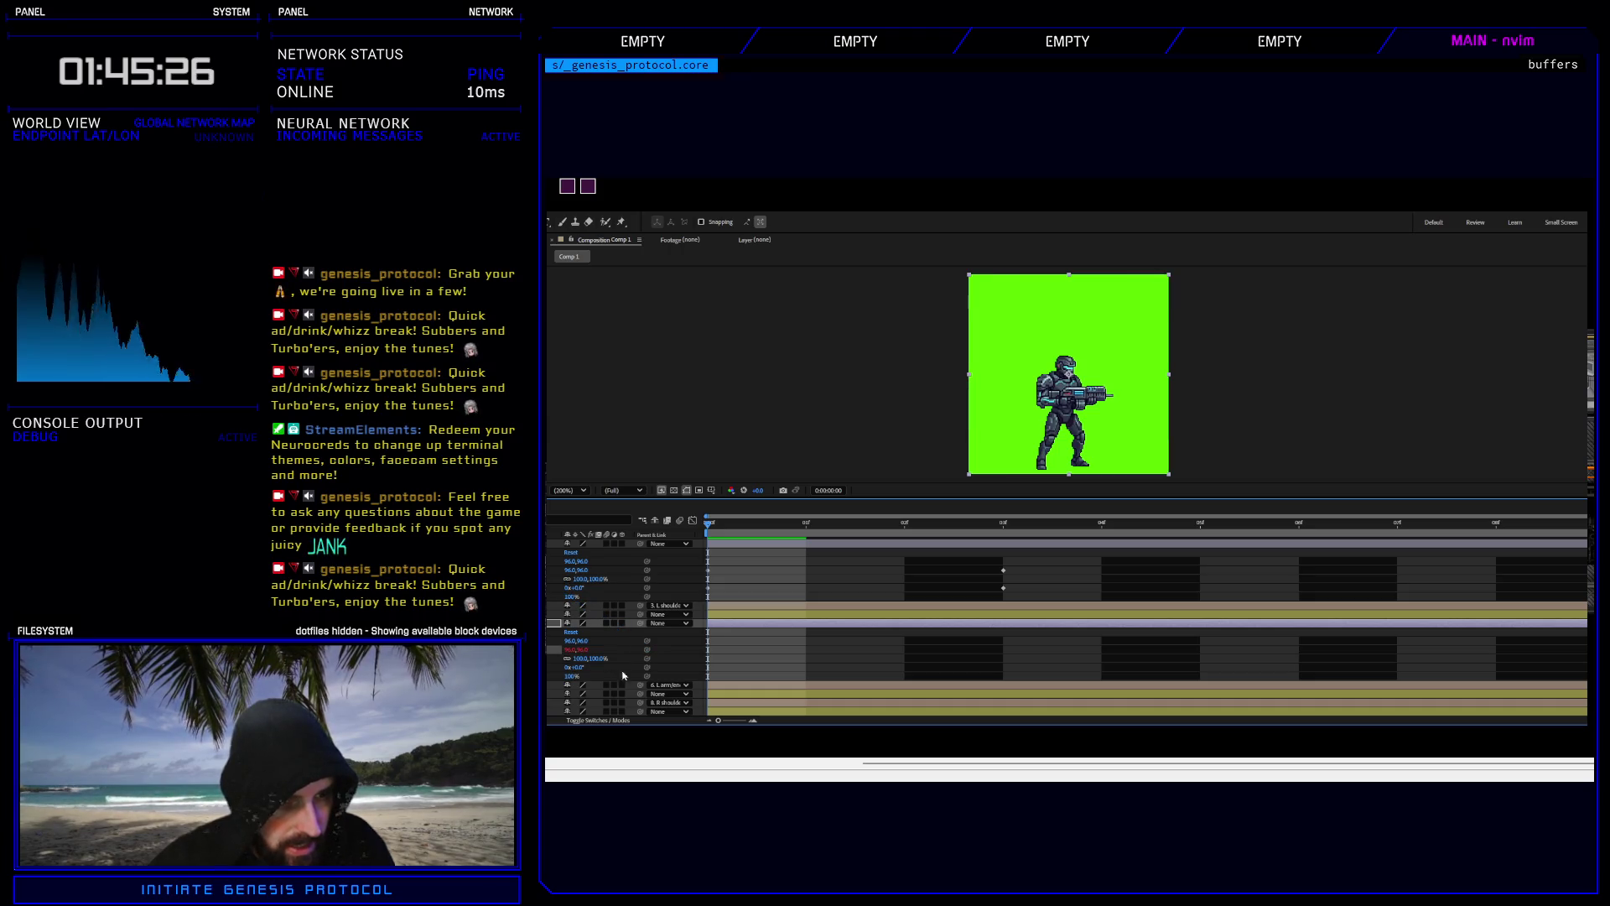
{"action": "mouse_move", "coordinate": [646, 667]}
{"action": "left_mouse_down"}
{"action": "mouse_move", "coordinate": [579, 612]}
{"action": "mouse_move", "coordinate": [573, 587]}
{"action": "left_mouse_up"}
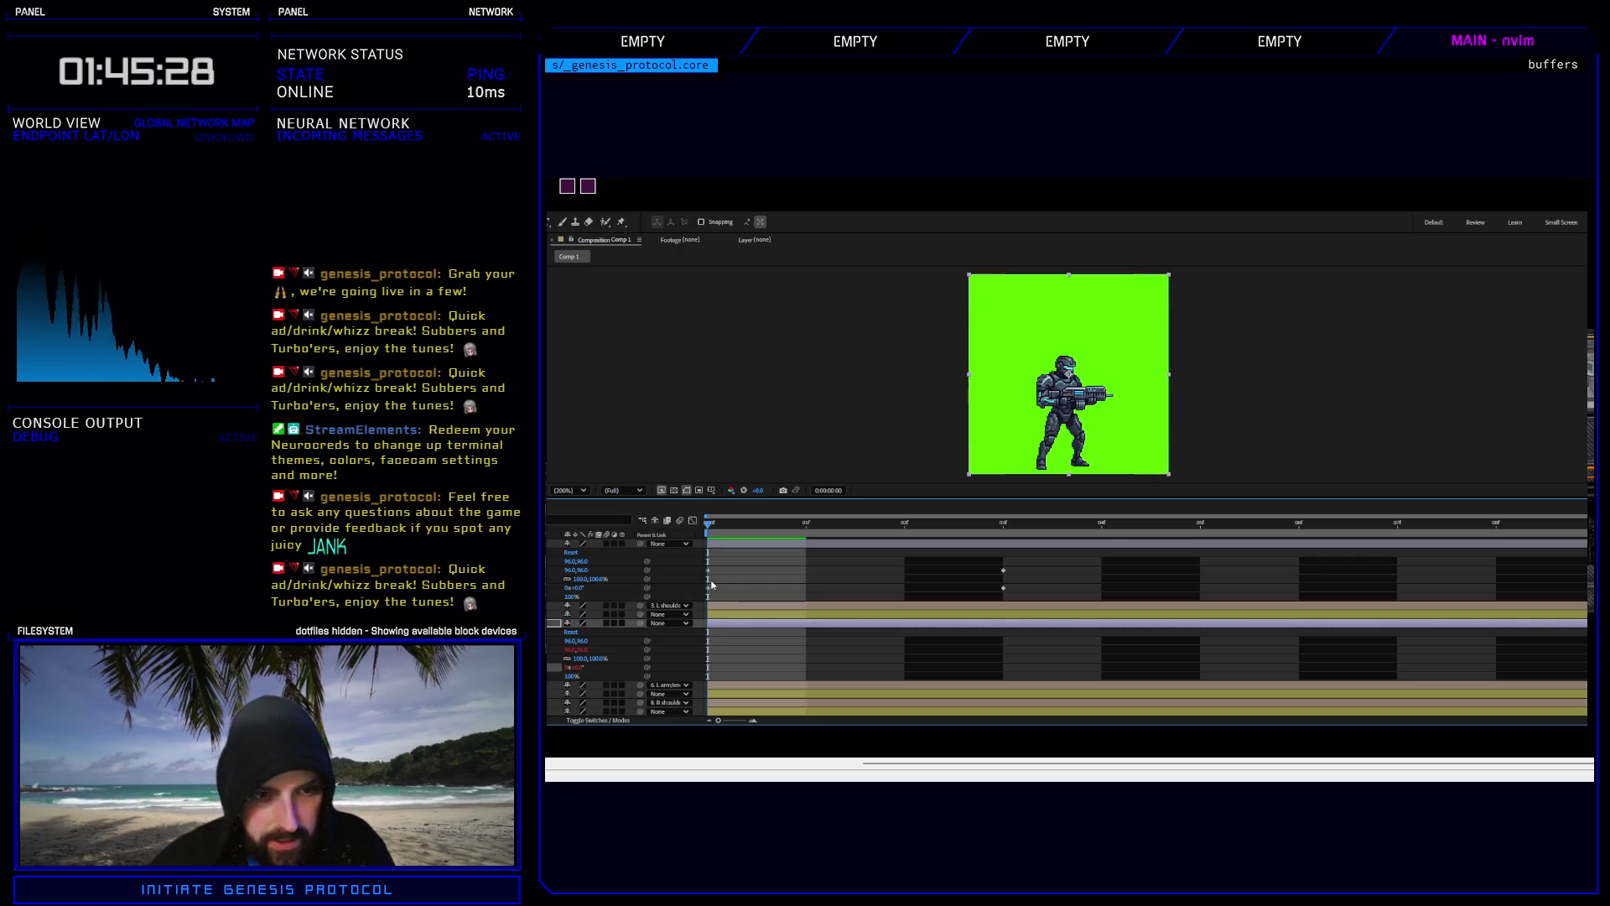
{"action": "left_click_drag", "start_coordinate": [710, 526], "coordinate": [971, 523]}
Nudge the top layer's frame-3 position keyframe to 91.0,93.0 and preview the shake.
{"action": "left_click", "coordinate": [1003, 571]}
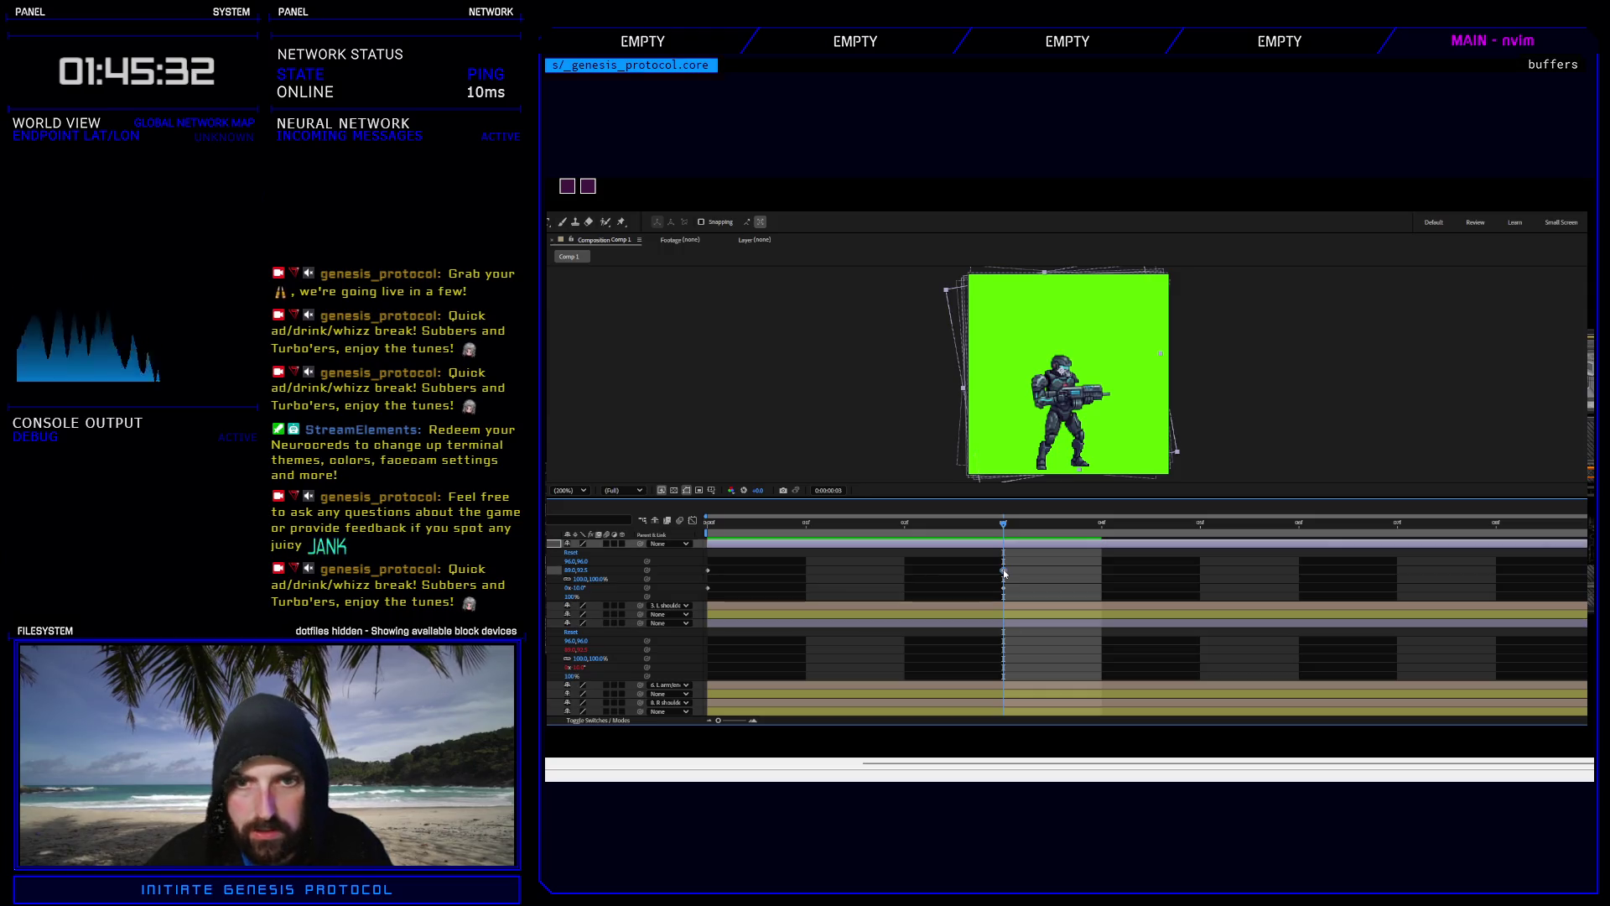
{"action": "key", "text": "Right"}
{"action": "key", "text": "Right"}
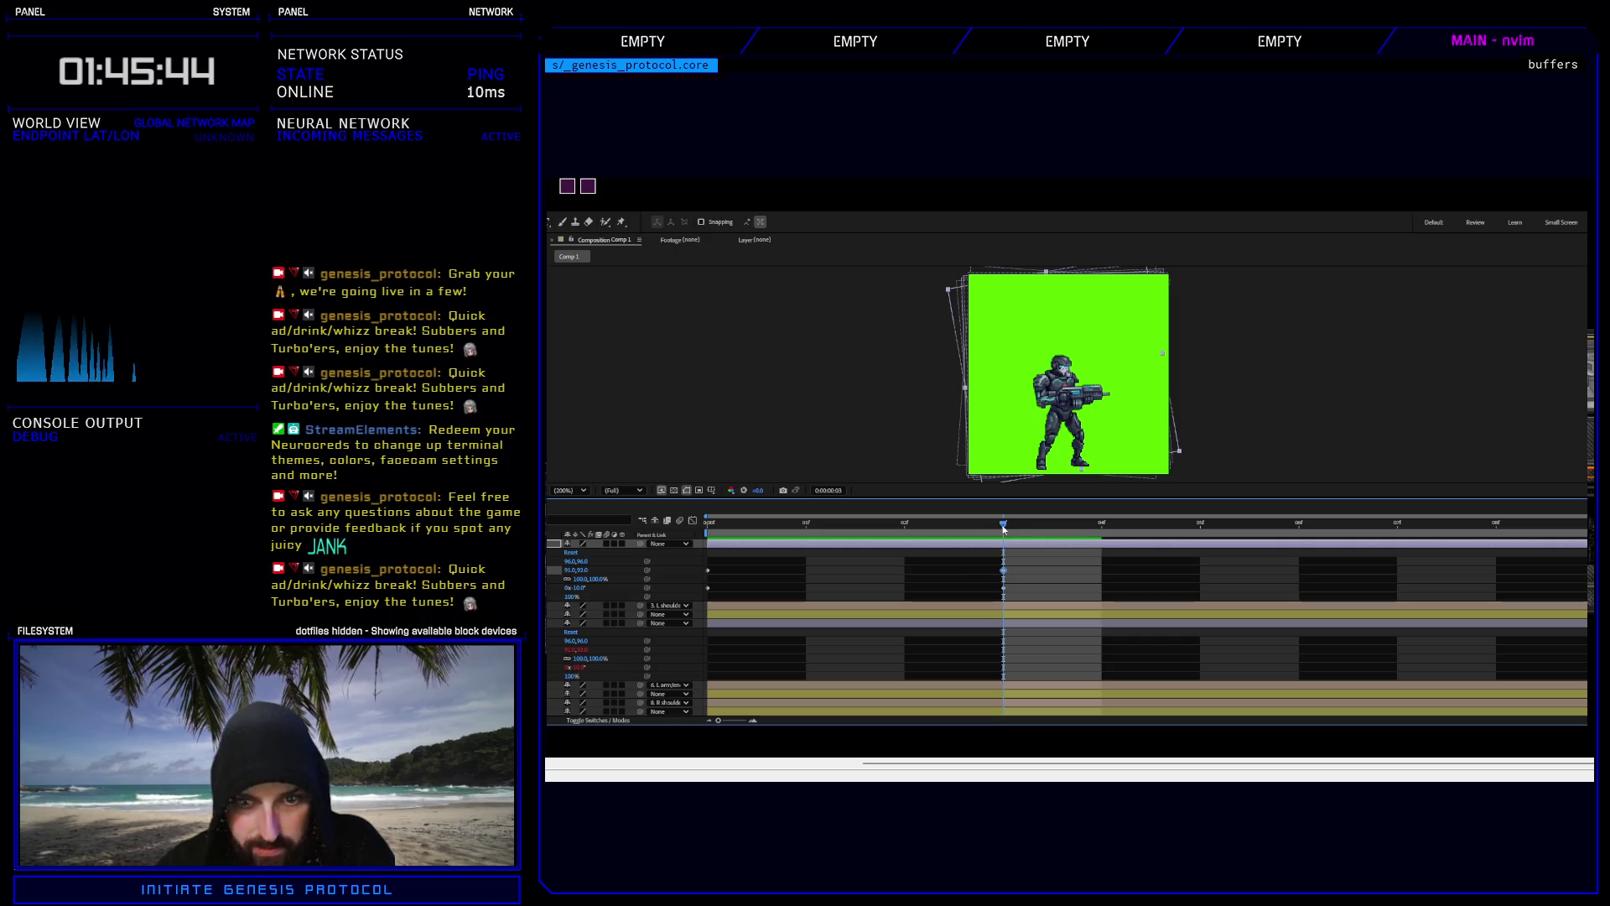
{"action": "key", "text": "space"}
{"action": "key", "text": "space"}
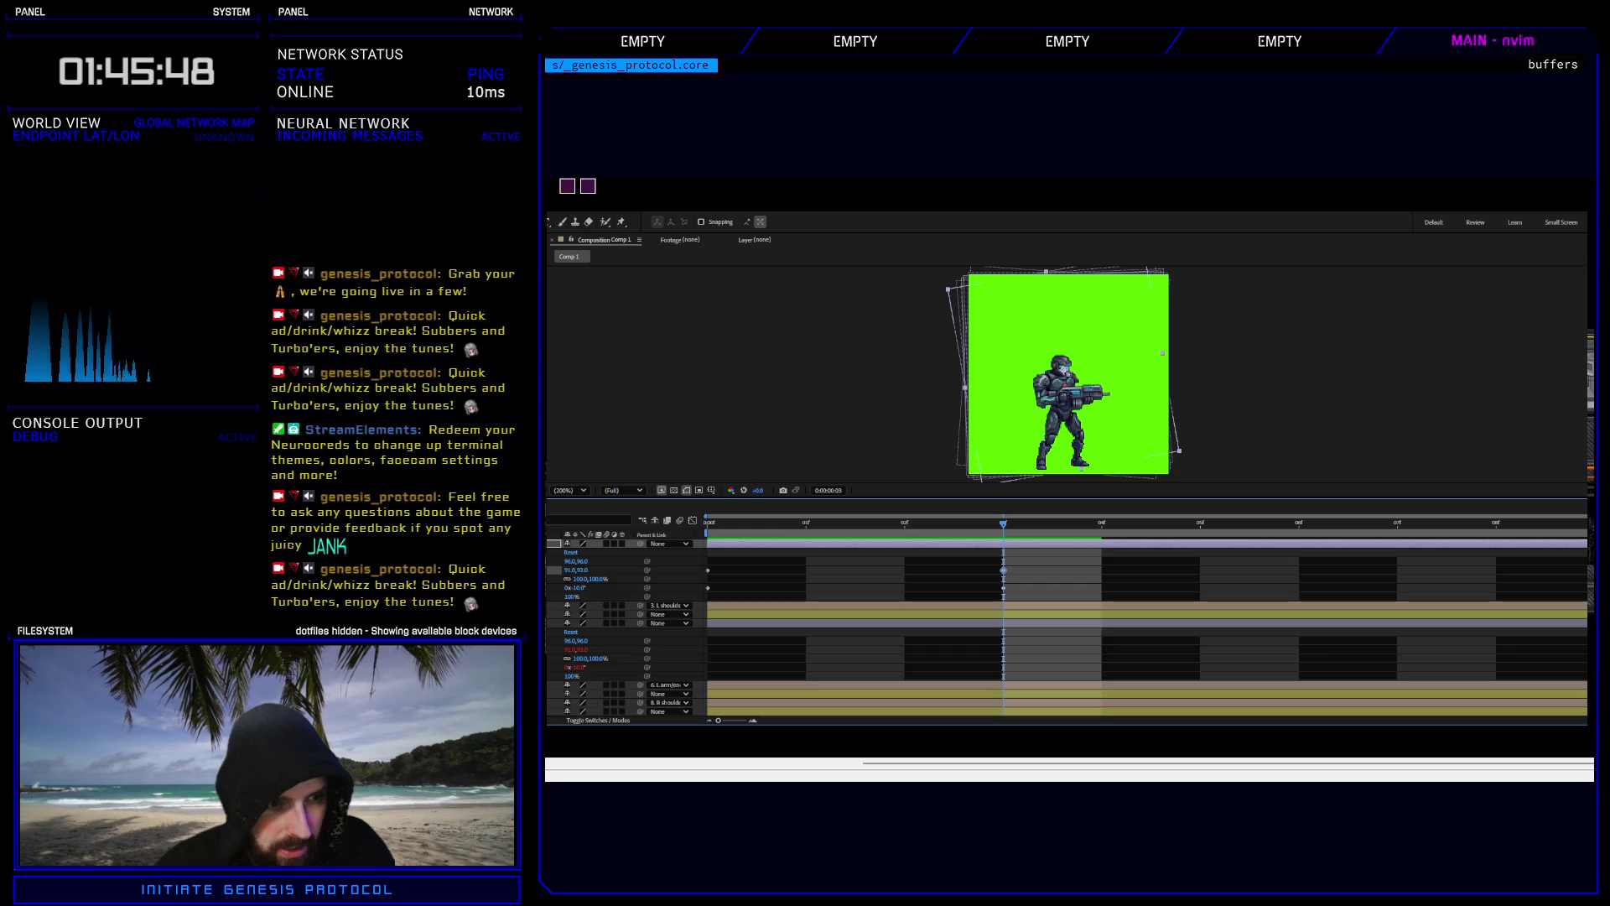
Link the lower layer's Position and Rotation to the L shoulder layer with expressions.
{"action": "left_click", "coordinate": [558, 650]}
{"action": "key", "text": "KP_Enter"}
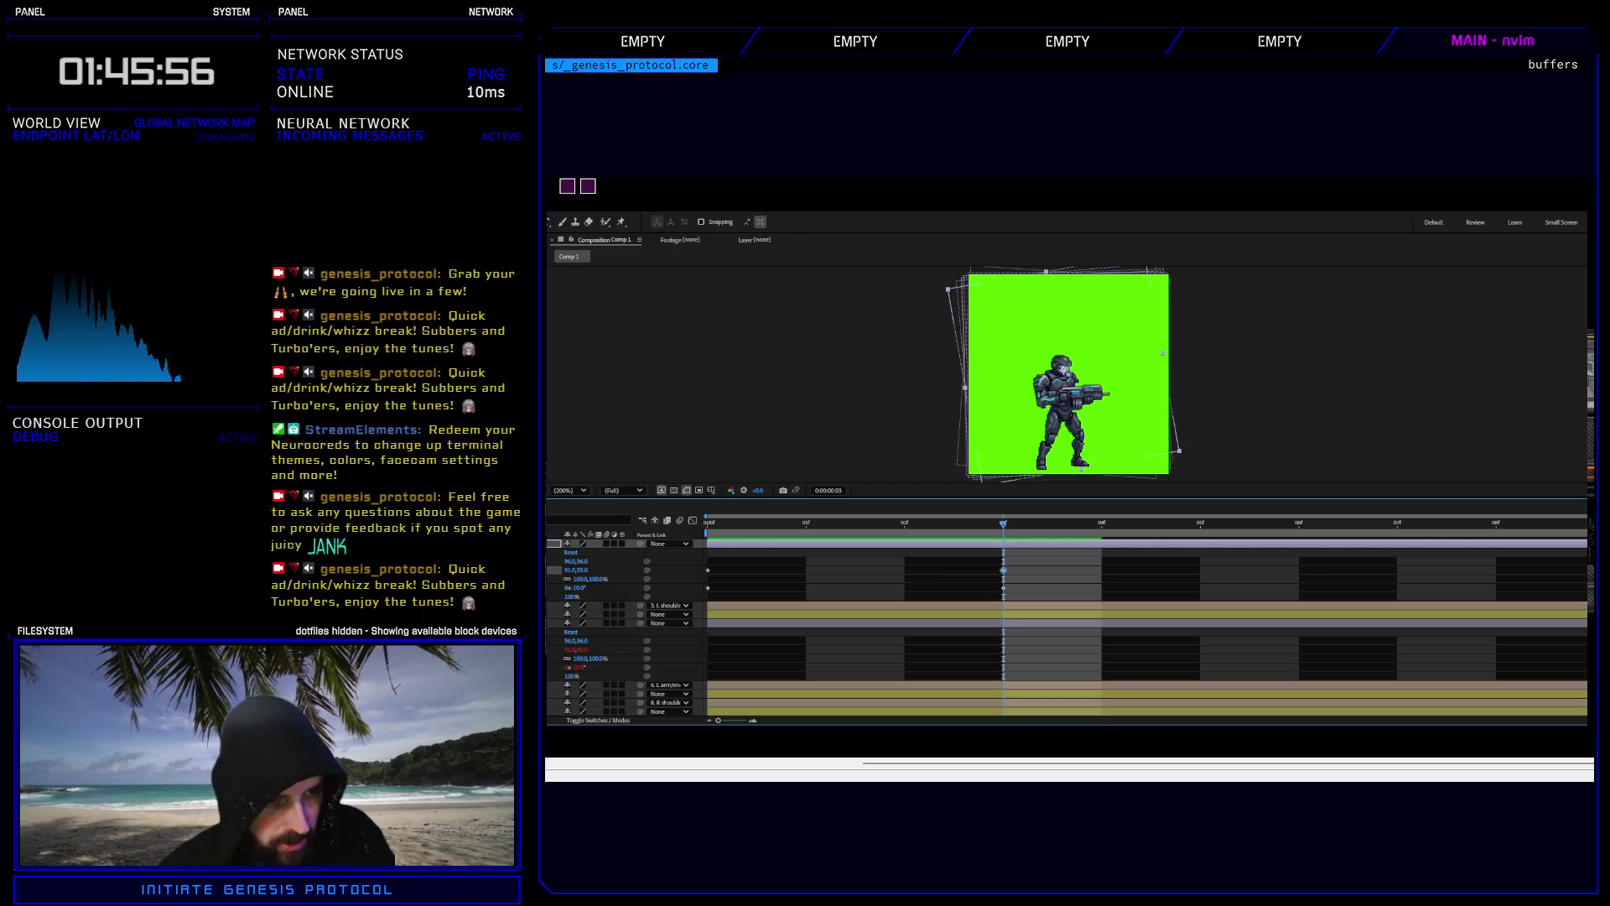
{"action": "key", "text": "e"}
{"action": "key", "text": "e"}
{"action": "left_click", "coordinate": [575, 676]}
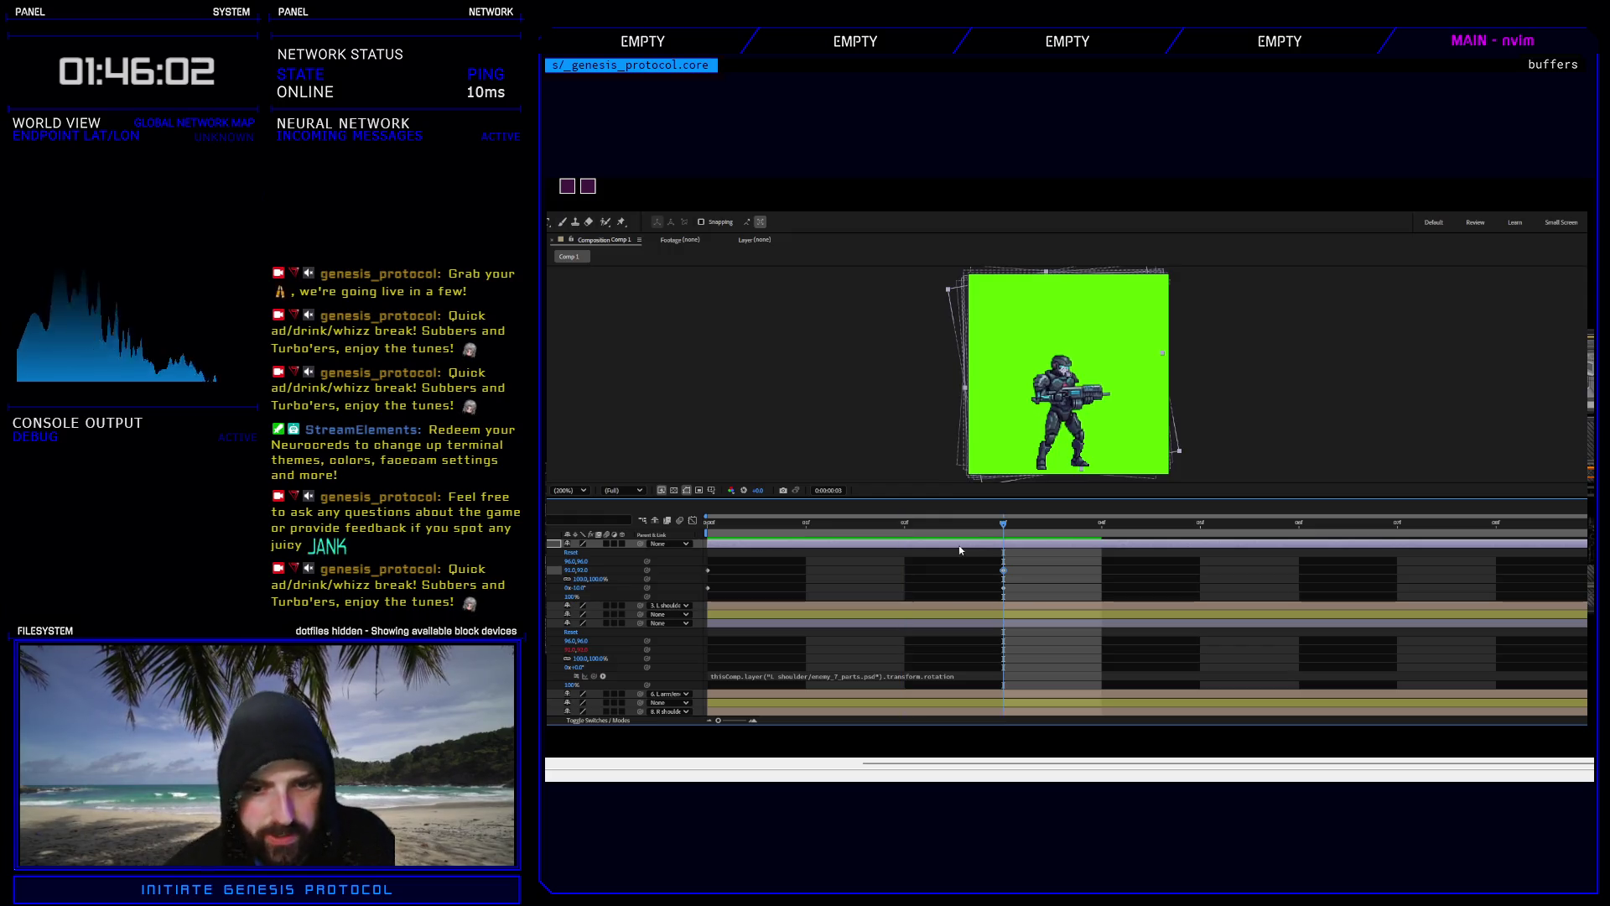
Delete the lower layer's Position and Rotation expressions and return to frame 0.
{"action": "left_click", "coordinate": [560, 650]}
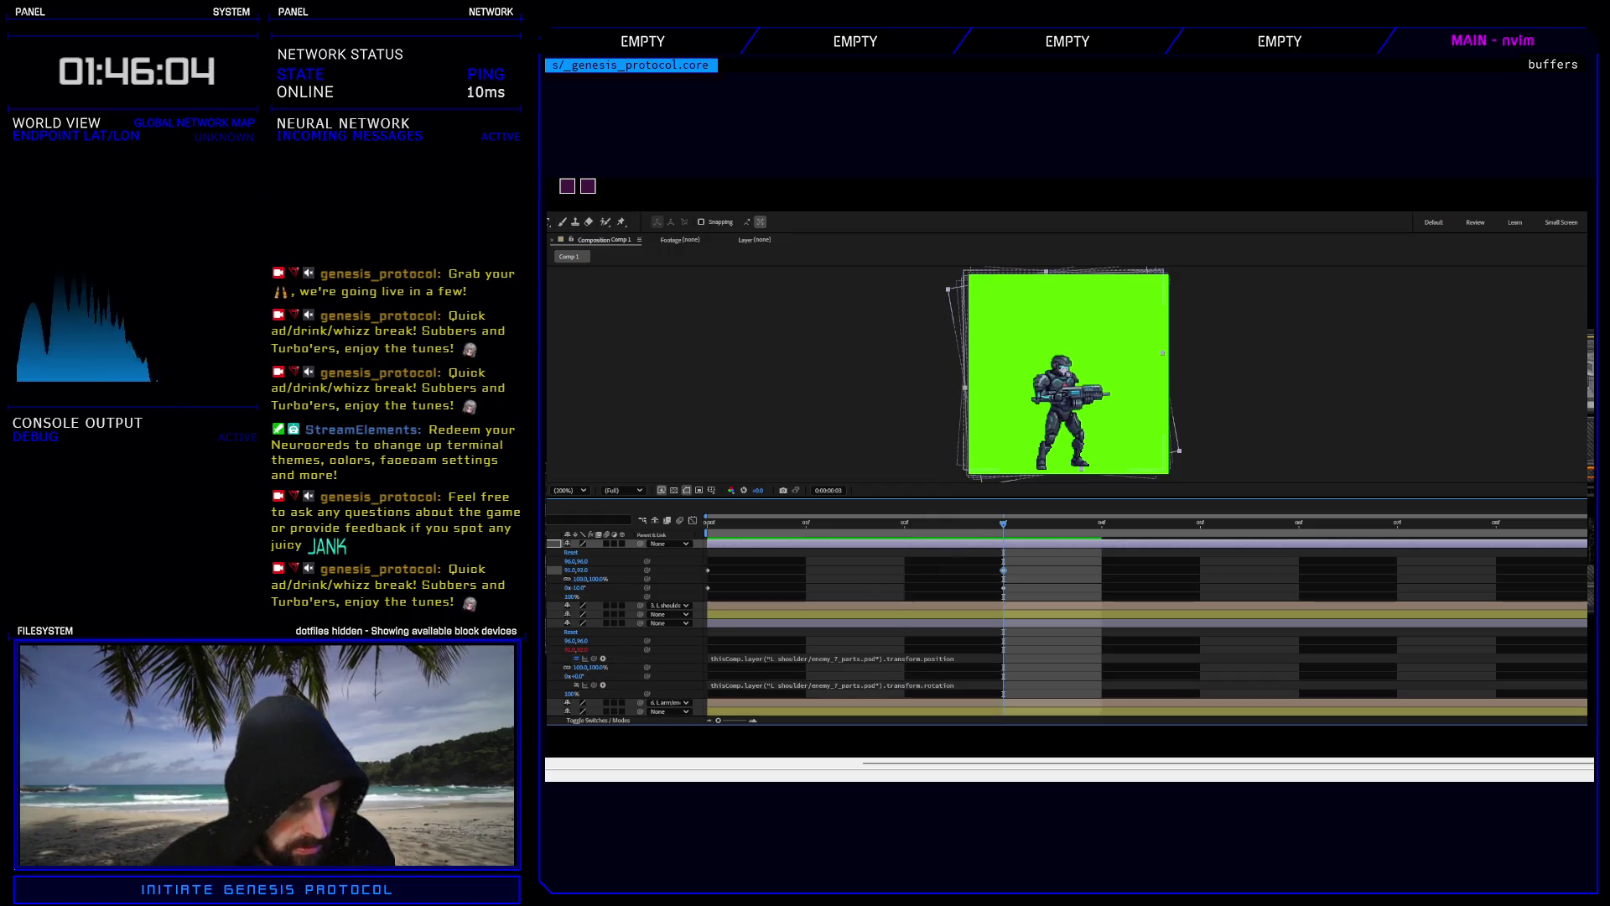
{"action": "left_click", "coordinate": [577, 659]}
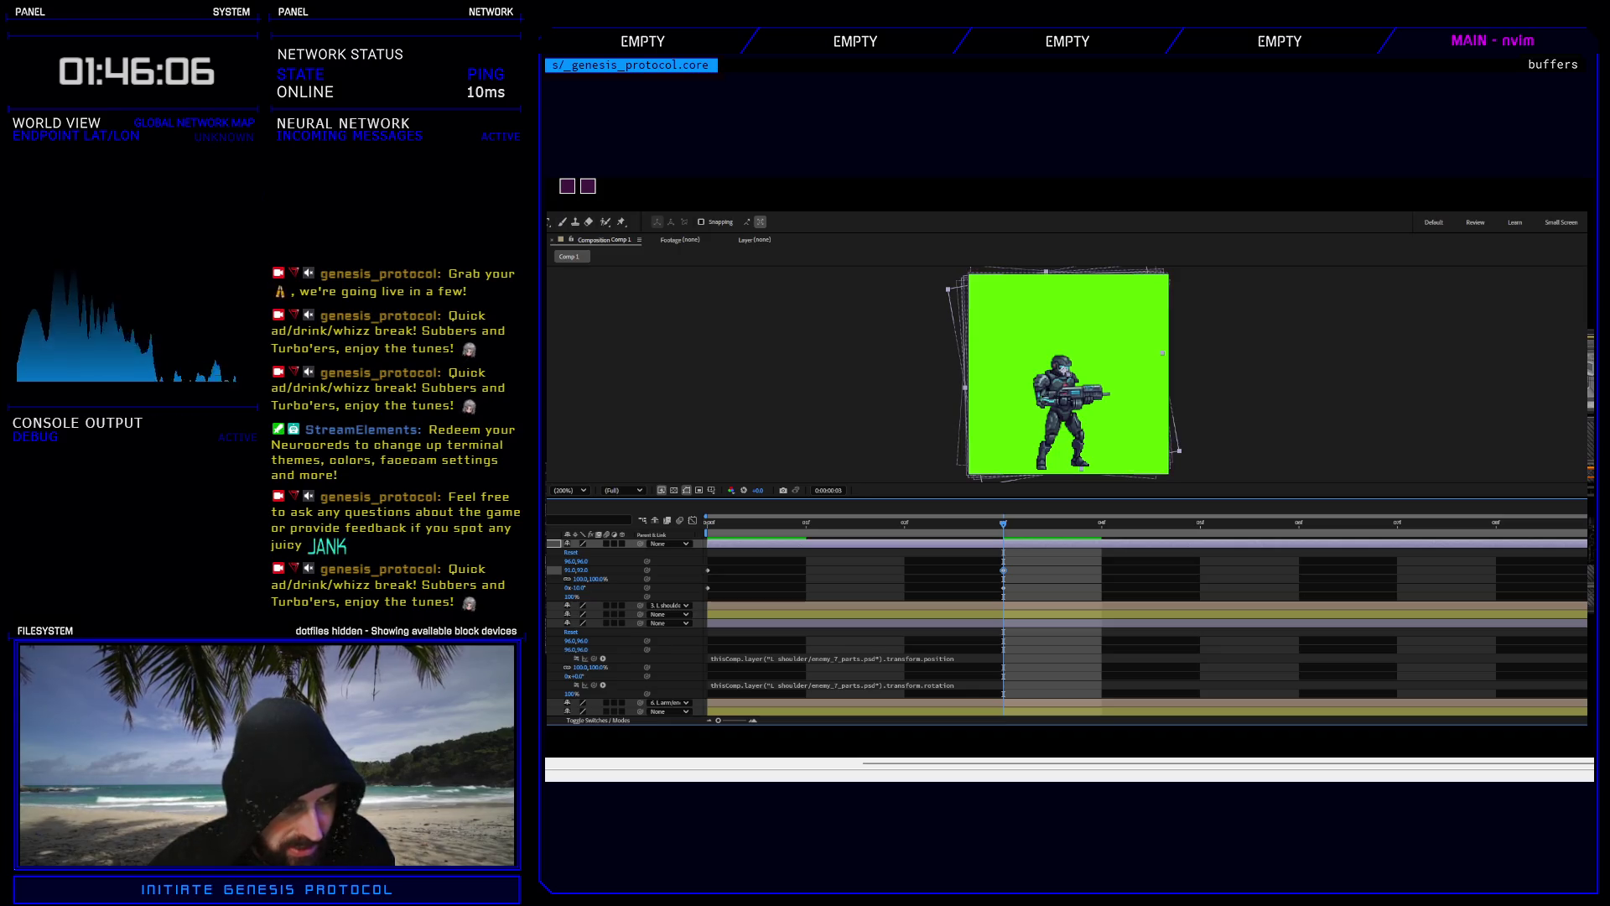
{"action": "left_click", "coordinate": [557, 649], "text": "alt"}
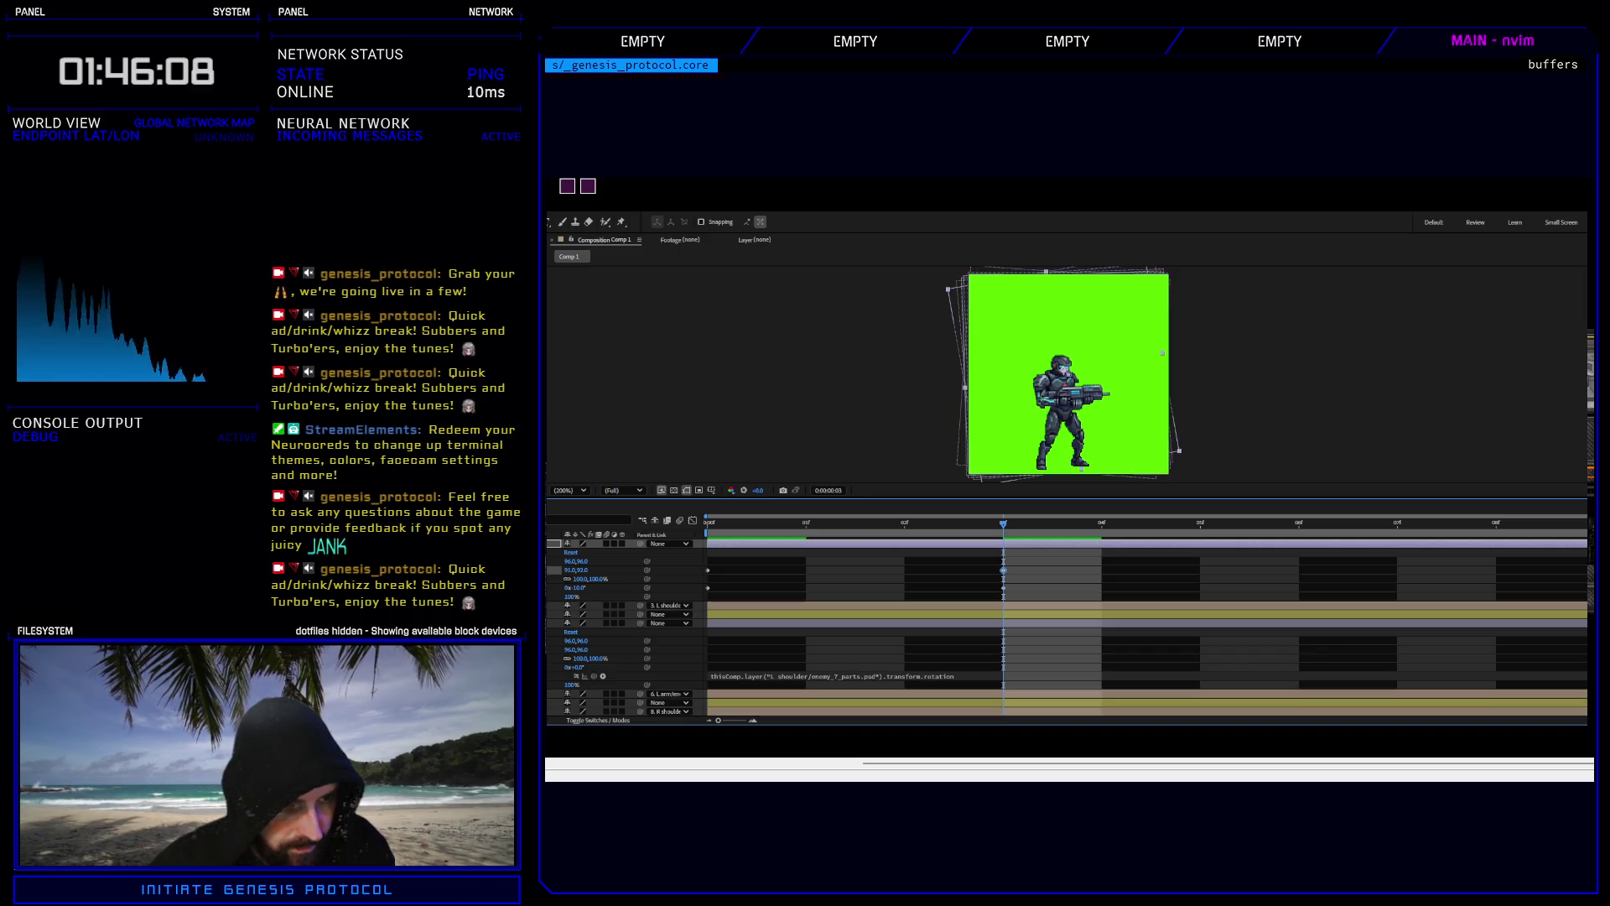
{"action": "left_click", "coordinate": [558, 666], "text": "alt"}
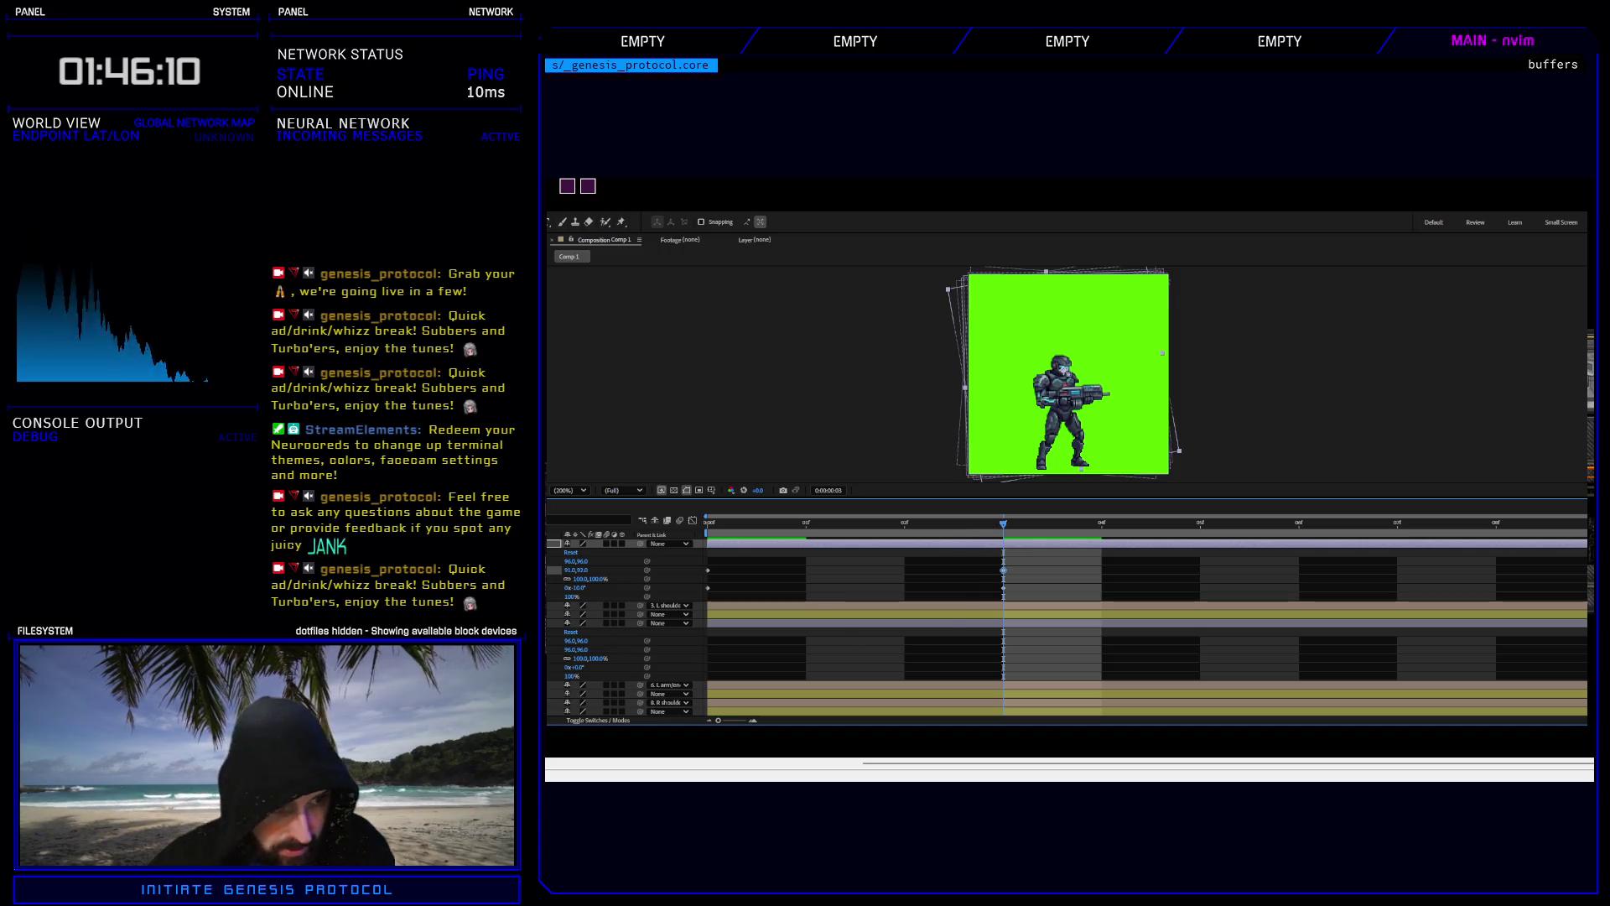
{"action": "left_click_drag", "start_coordinate": [1005, 526], "coordinate": [711, 524]}
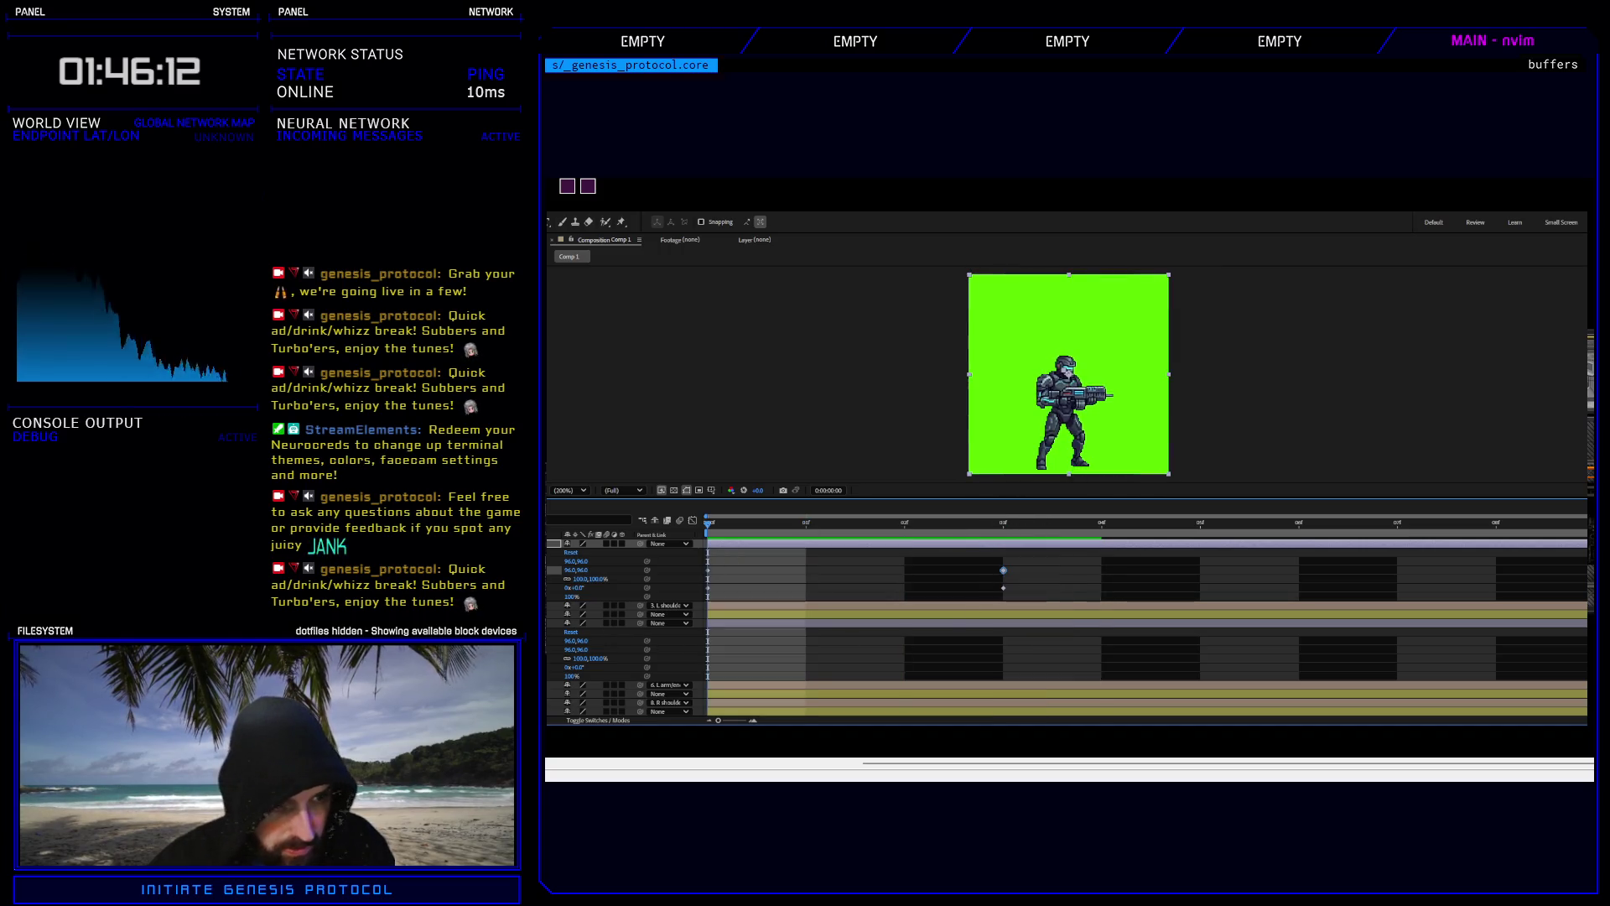
Jump to the lower layer's frame-3 rotation keyframe and preview the shake.
{"action": "left_click", "coordinate": [587, 649]}
{"action": "left_click", "coordinate": [587, 667]}
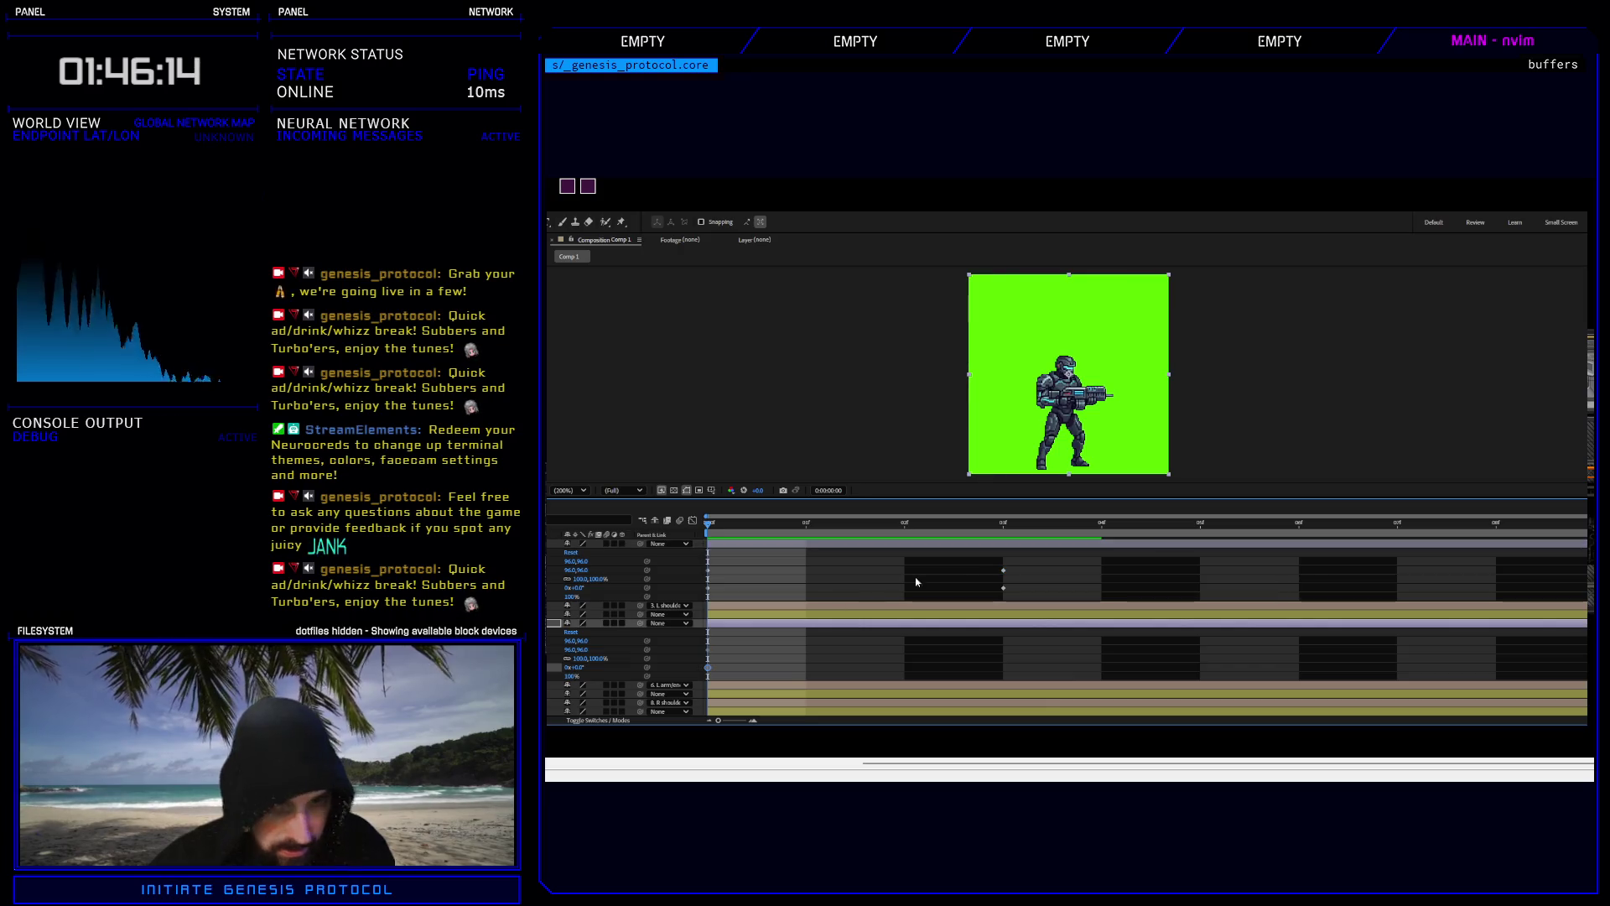
{"action": "key", "text": "k"}
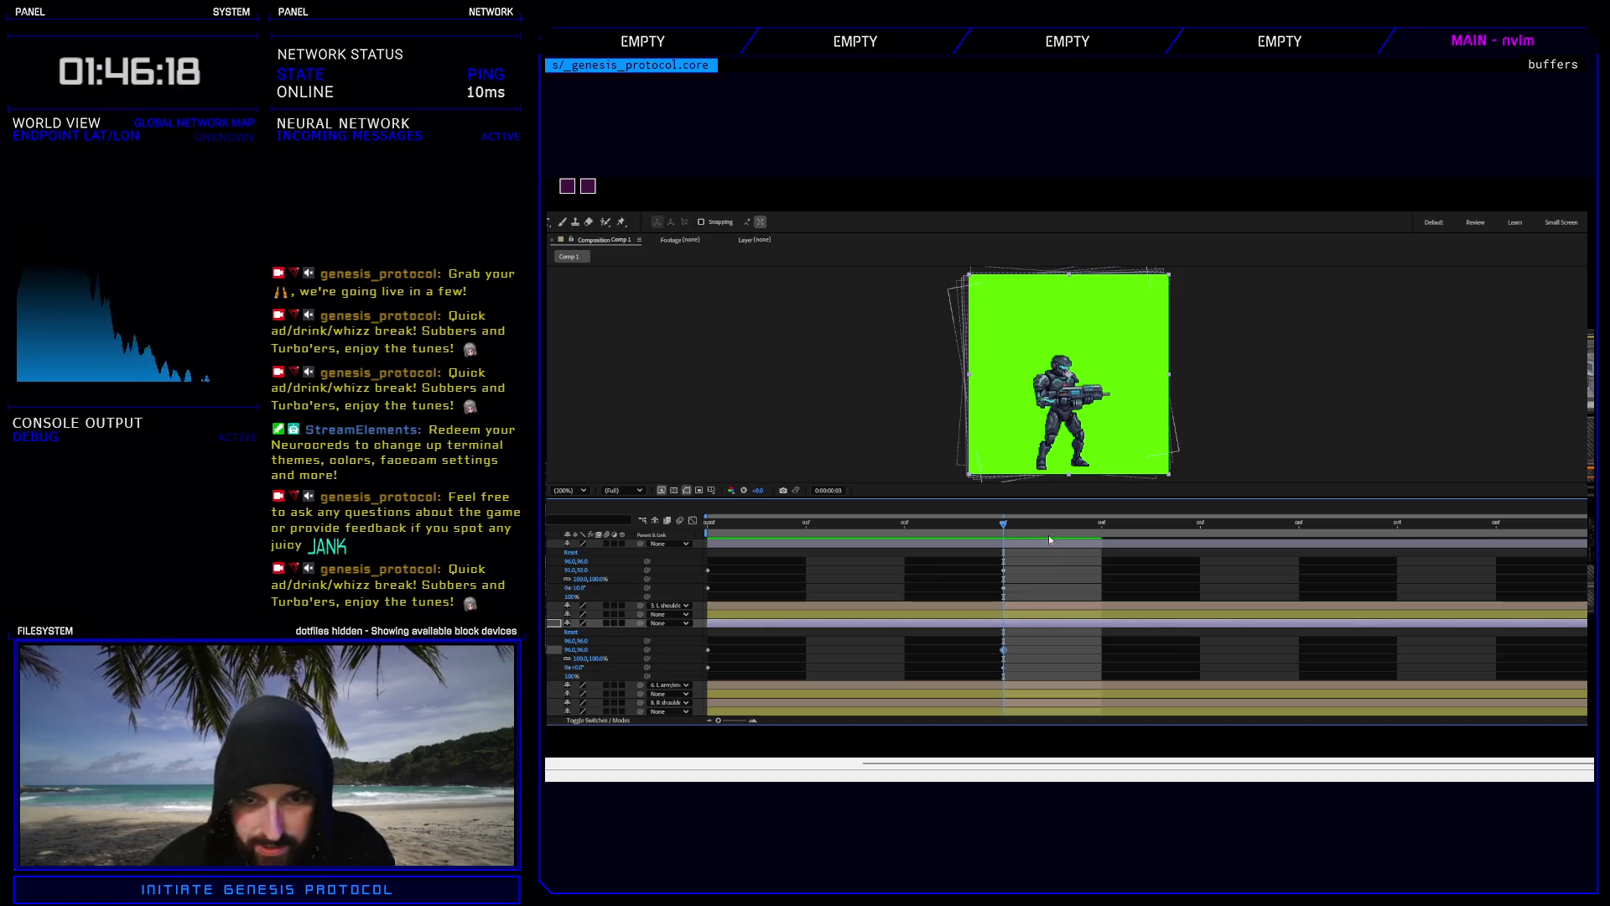
{"action": "left_click", "coordinate": [1200, 524]}
{"action": "key", "text": "space"}
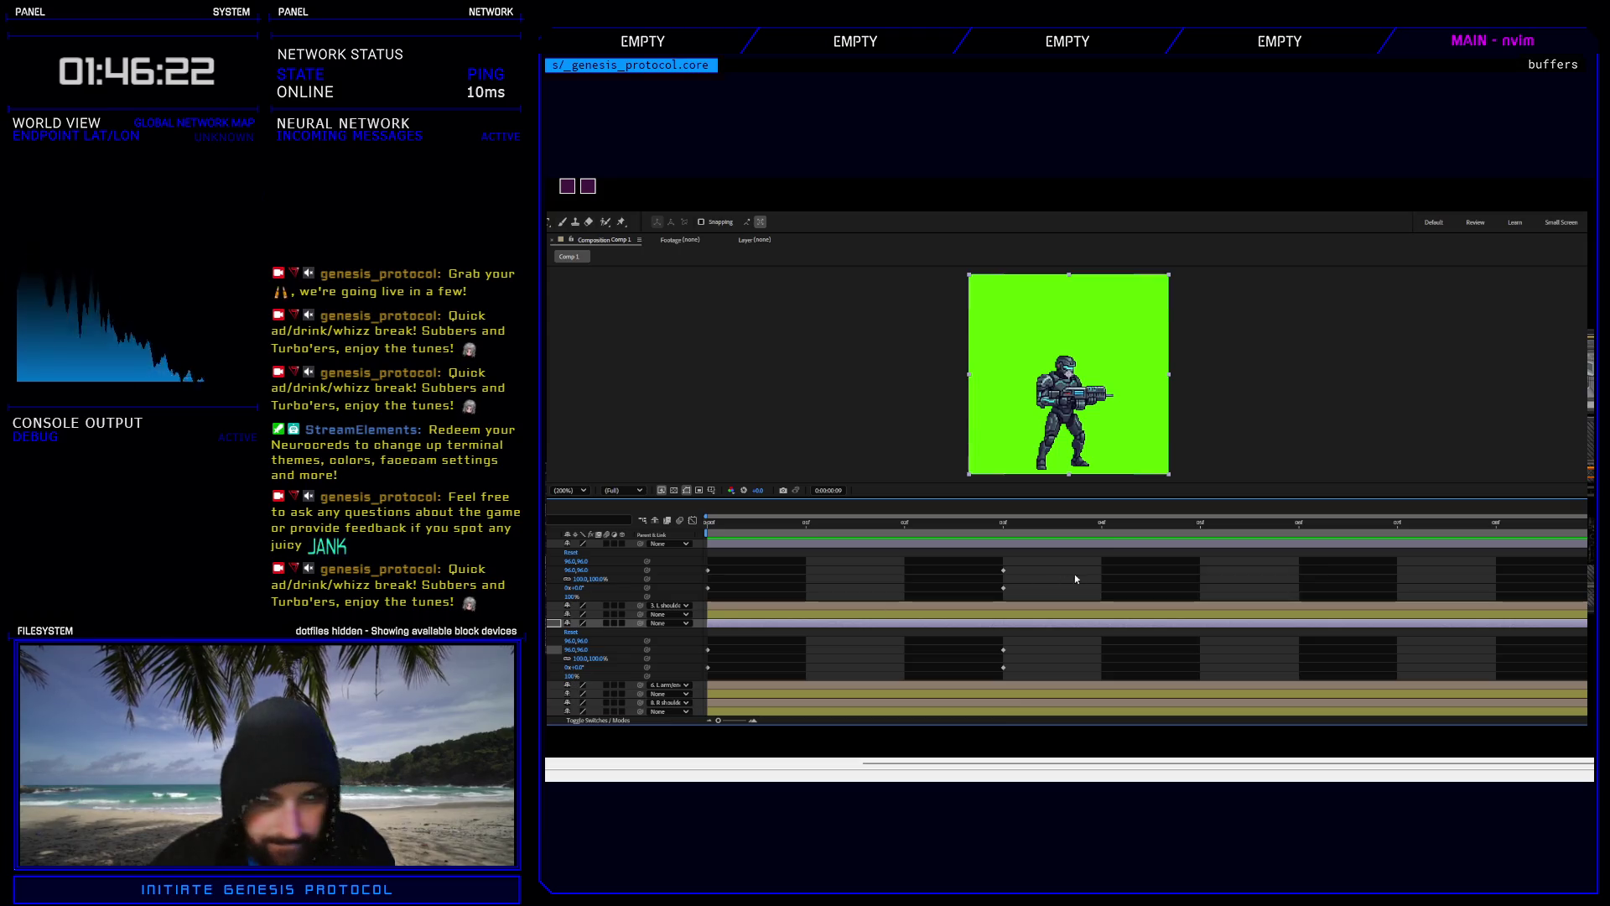
{"action": "left_click", "coordinate": [1003, 535]}
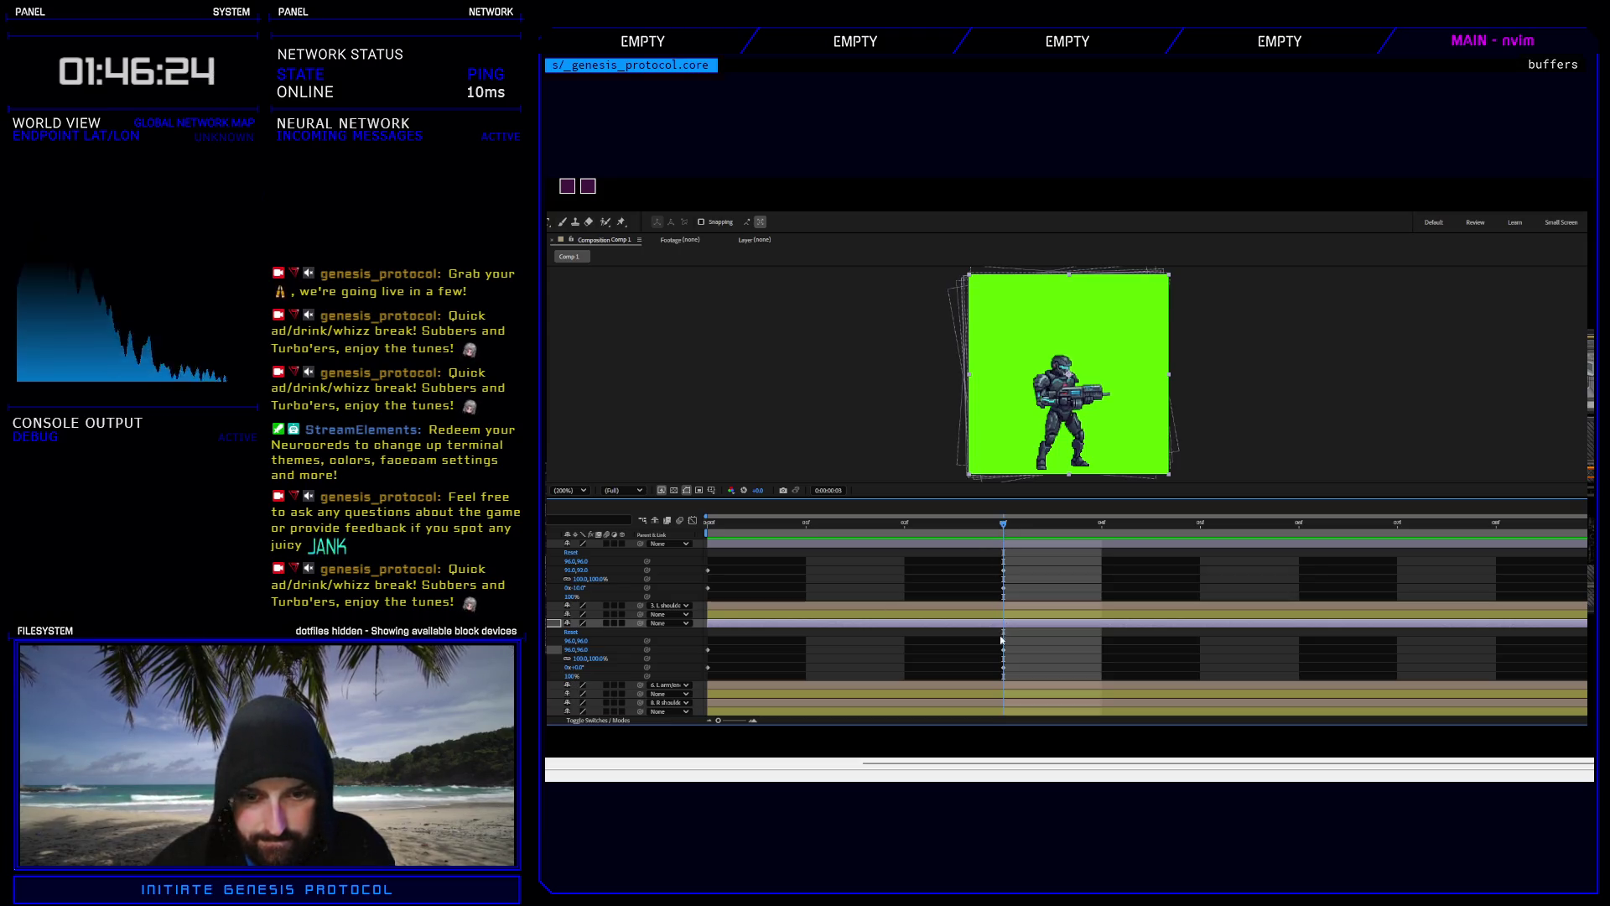
At frame 3 set the lower layer's Rotation to 10° and Position to 99.0,97.0.
{"action": "left_click", "coordinate": [1004, 667]}
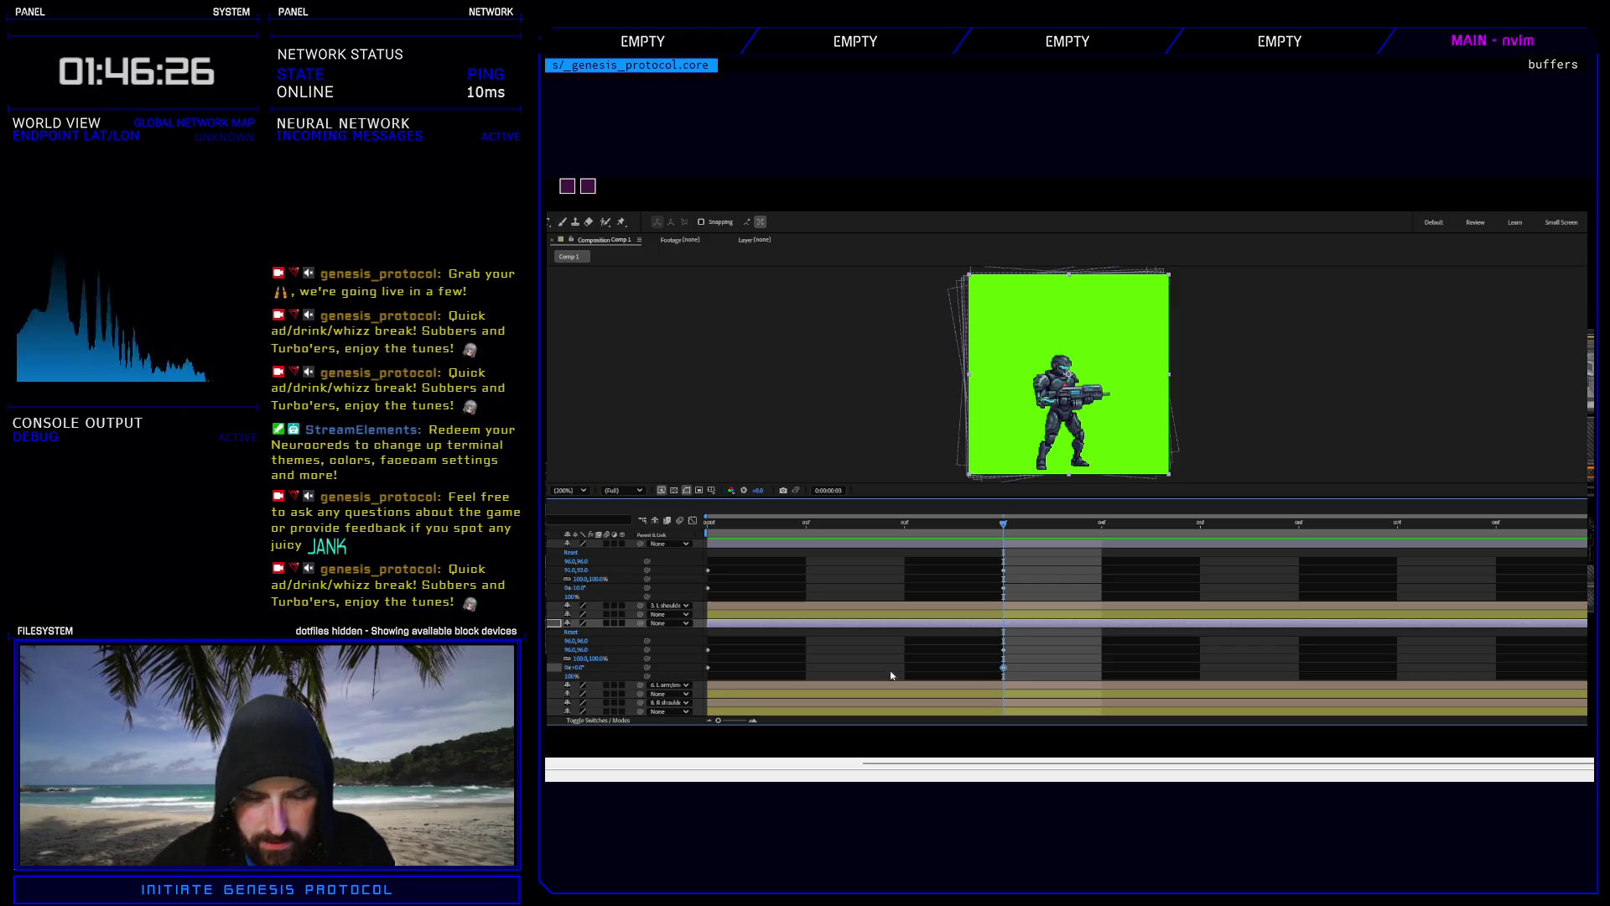
{"action": "left_click", "coordinate": [580, 668]}
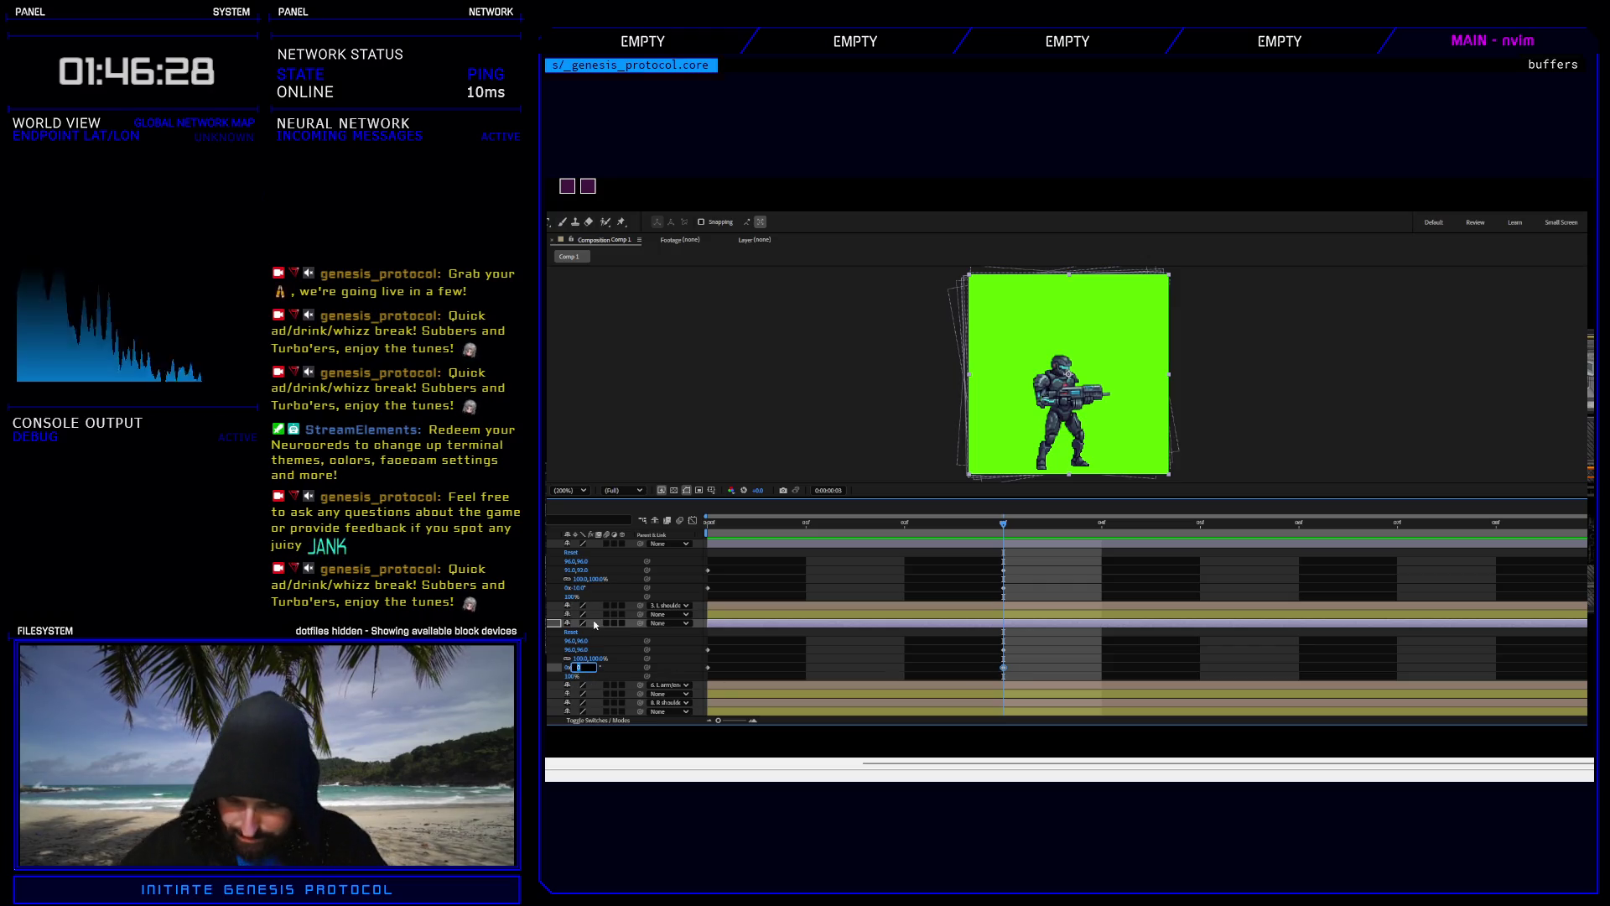
{"action": "type", "text": "10"}
{"action": "key", "text": "Return"}
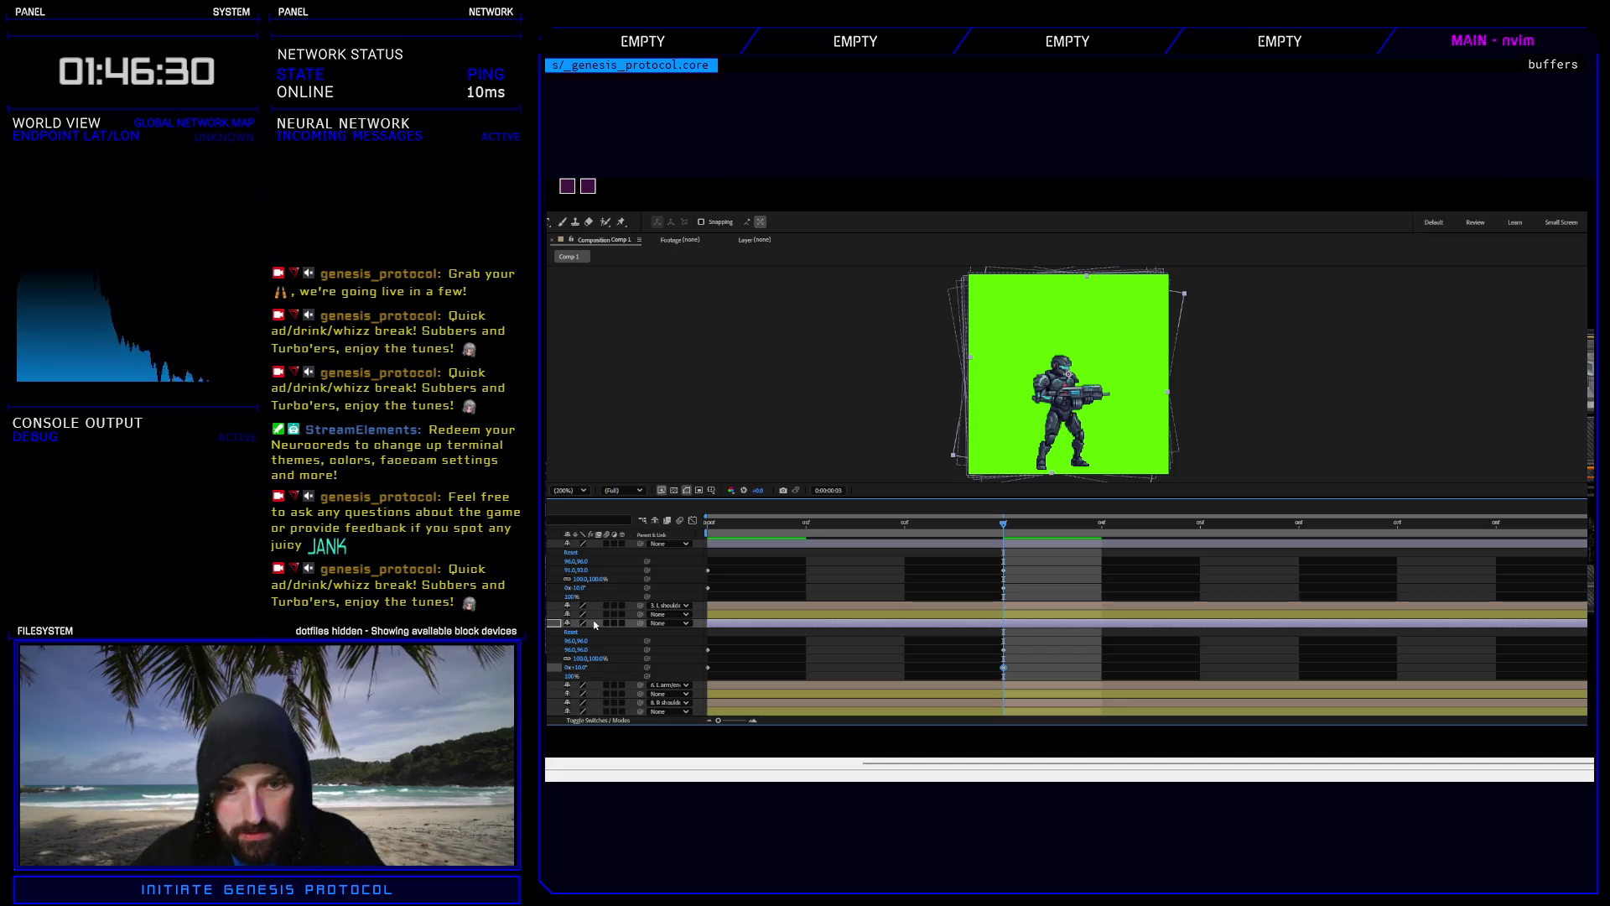
{"action": "left_click", "coordinate": [1002, 650]}
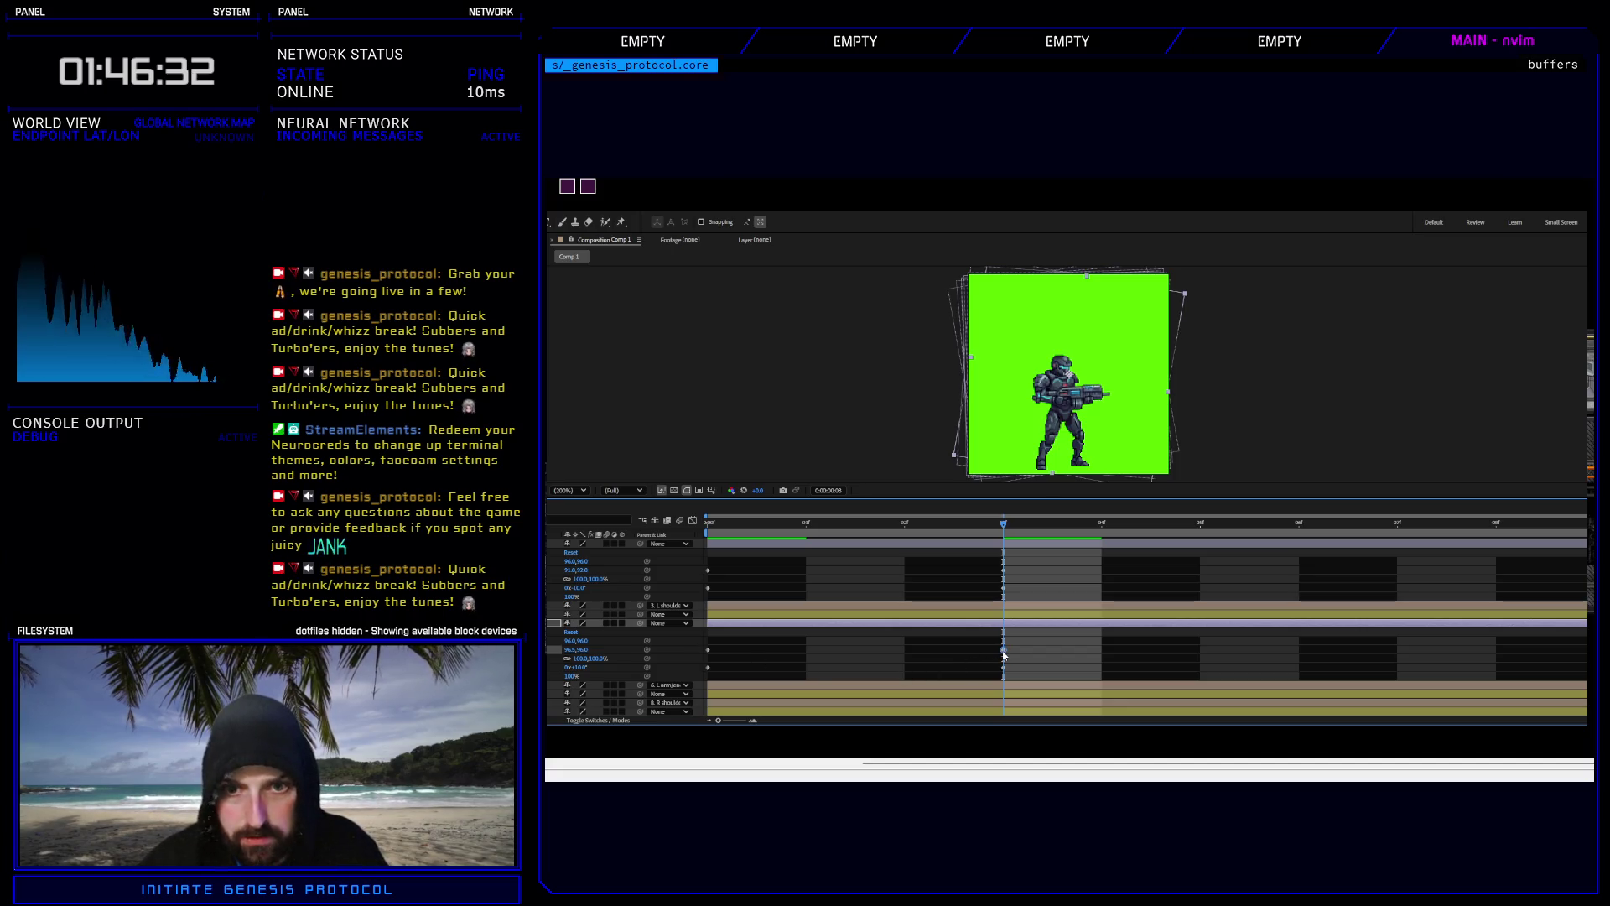
{"action": "key", "text": "Right"}
{"action": "key", "text": "Right"}
{"action": "key", "text": "Right"}
{"action": "key", "text": "Down"}
{"action": "key", "text": "Down"}
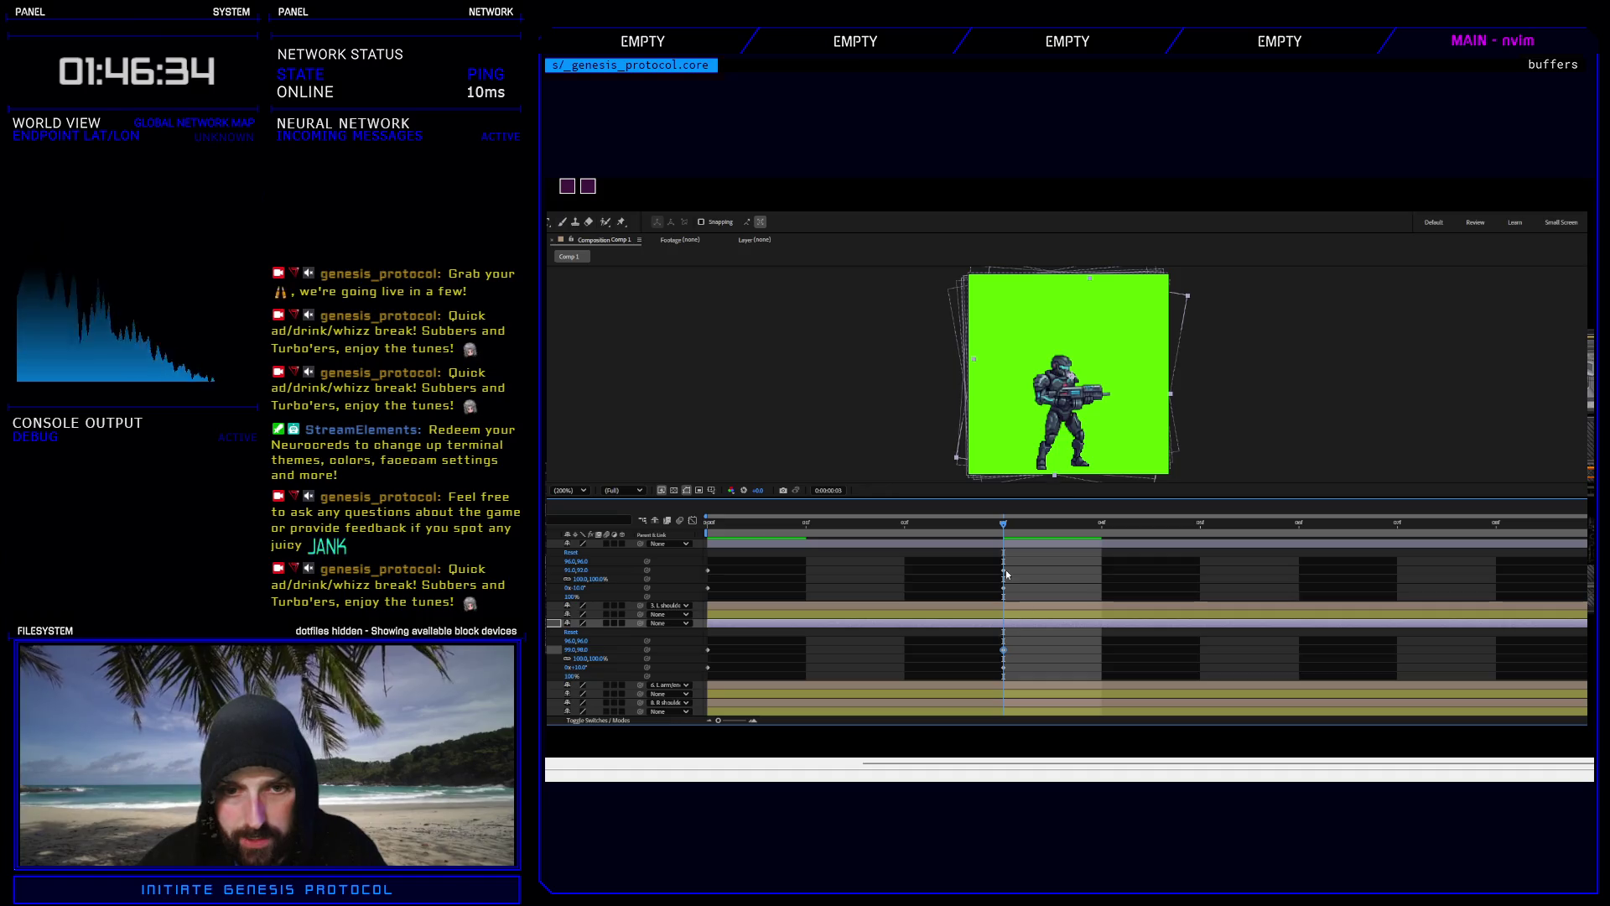
{"action": "left_click", "coordinate": [852, 528]}
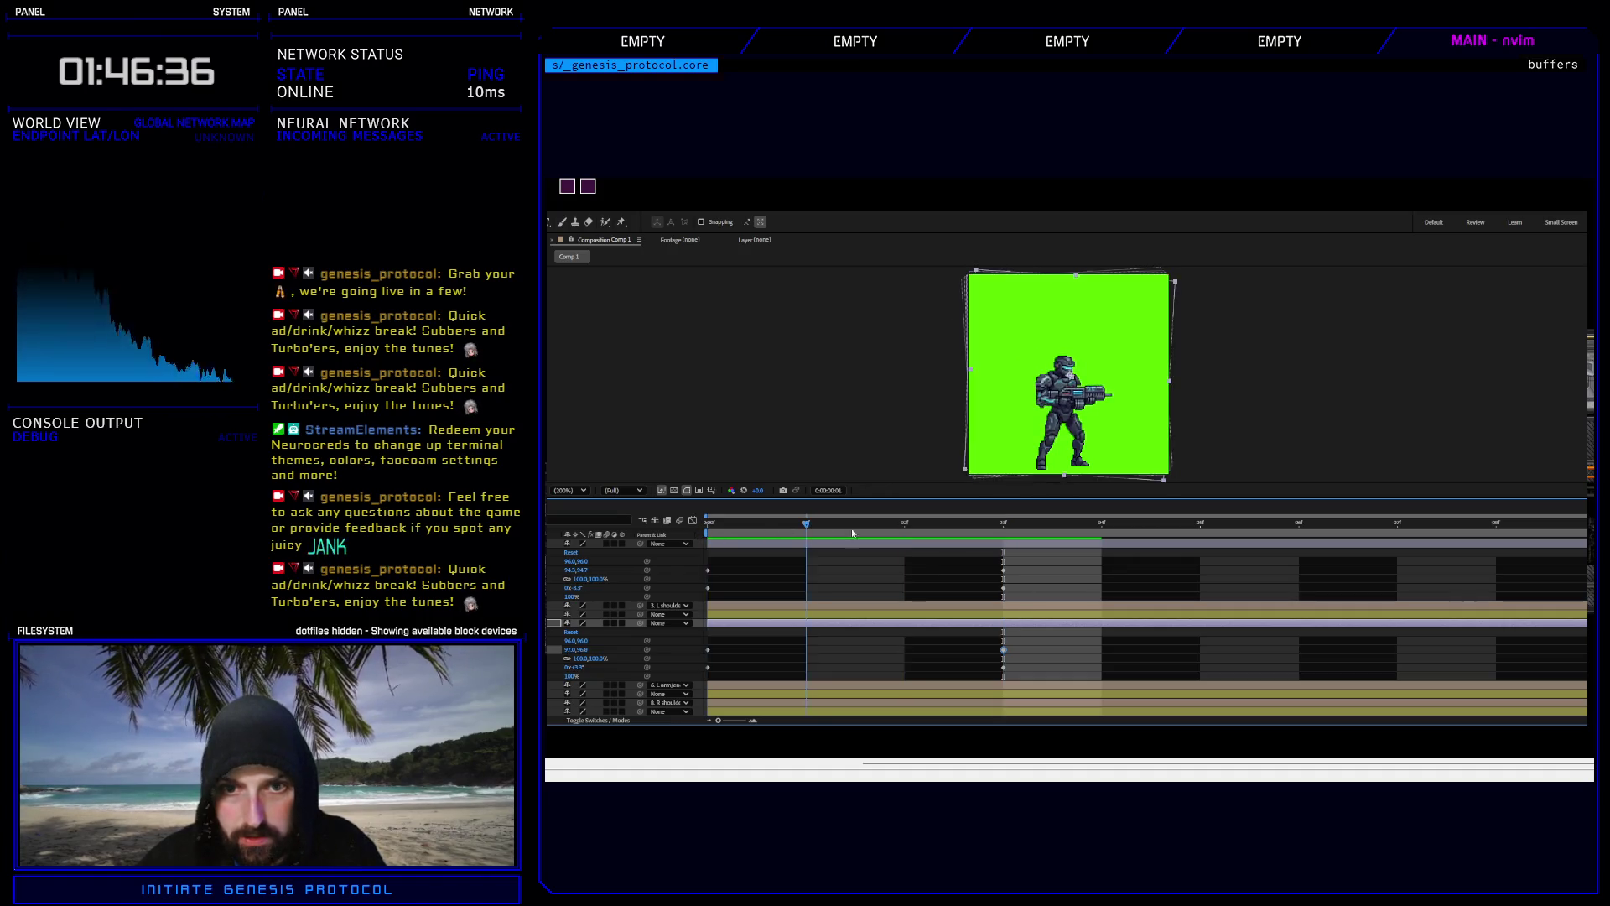
Preview, then reduce the lower layer's frame-3 Rotation to 5°.
{"action": "key", "text": "space"}
{"action": "key", "text": "space"}
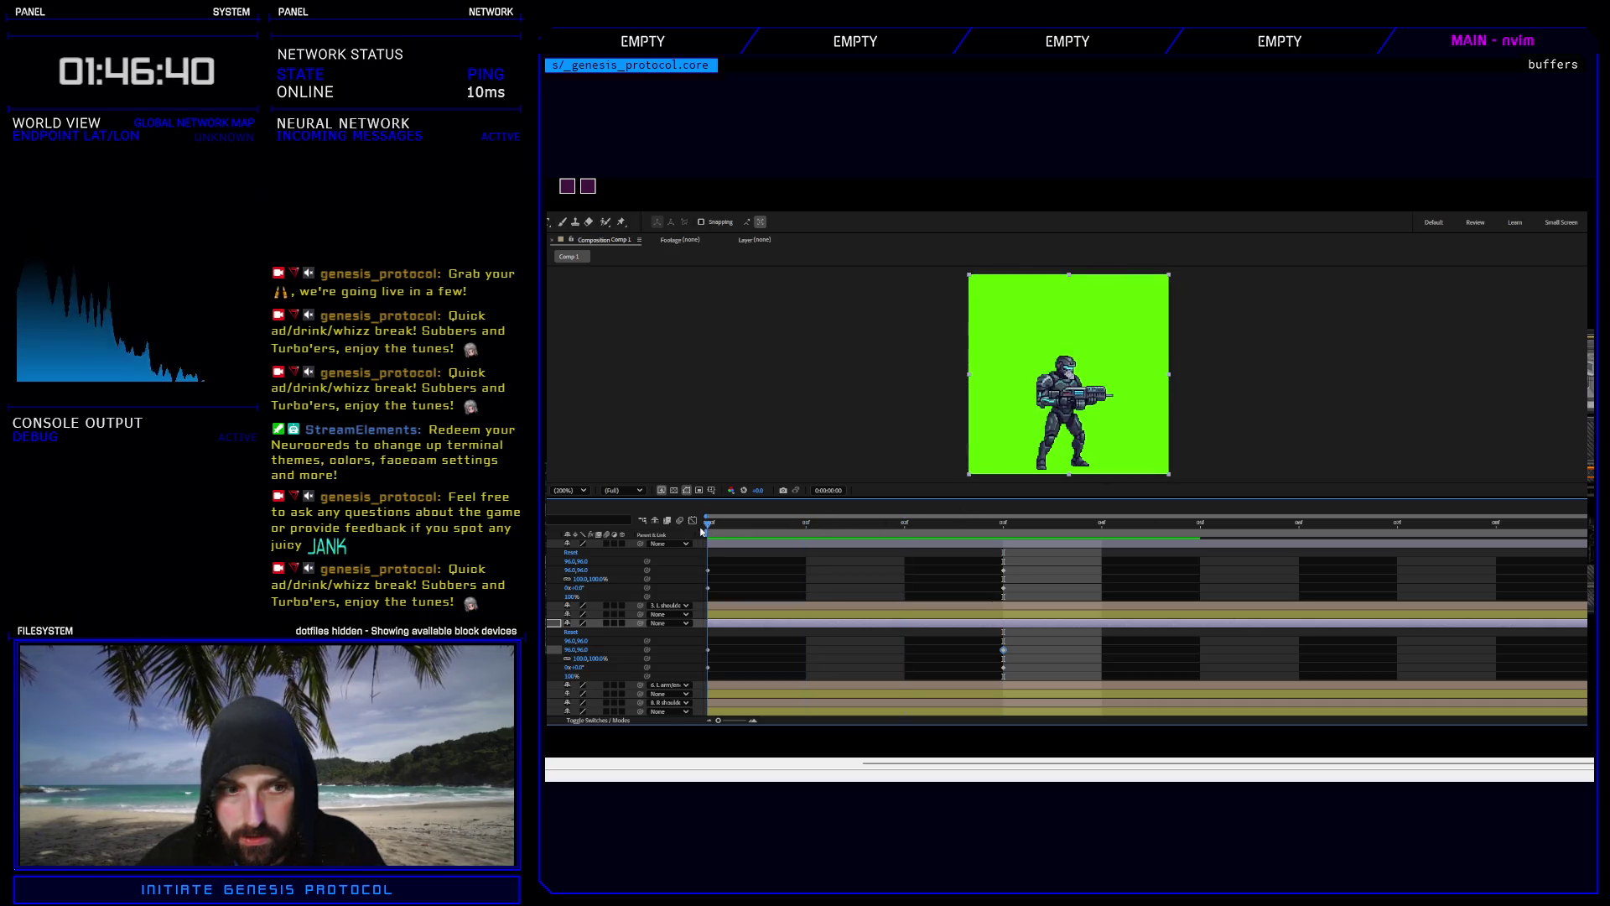
{"action": "left_click", "coordinate": [986, 524]}
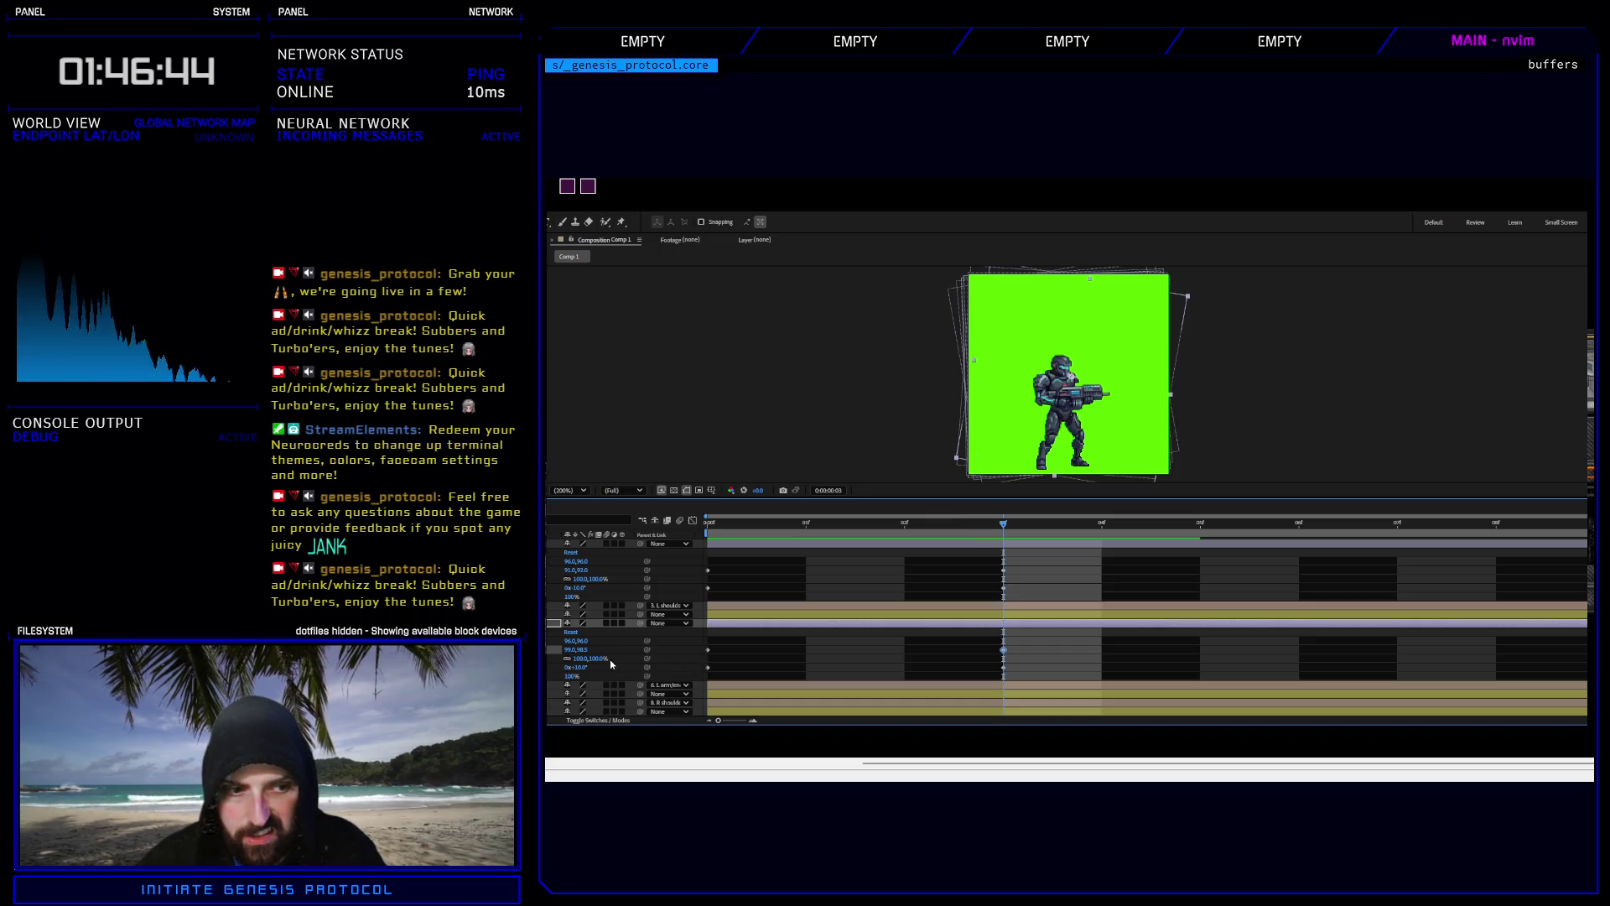
{"action": "type", "text": "5"}
{"action": "key", "text": "Return"}
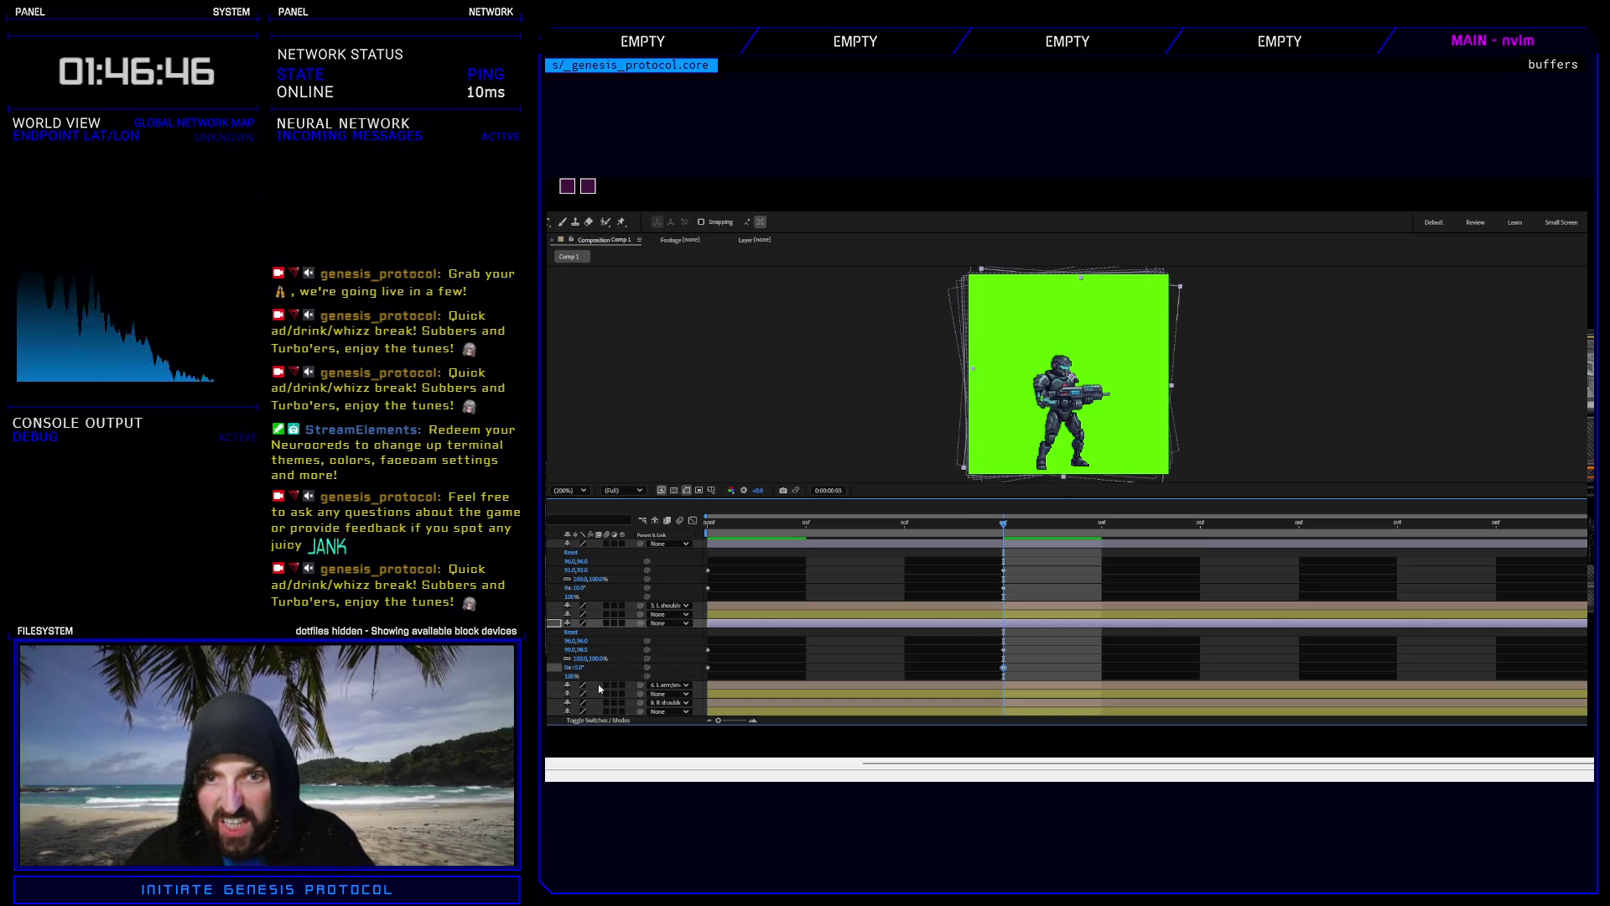
Nudge the frame-3 Position keyframe left to 95.0,97.5 and preview the animation.
{"action": "left_click", "coordinate": [1004, 650]}
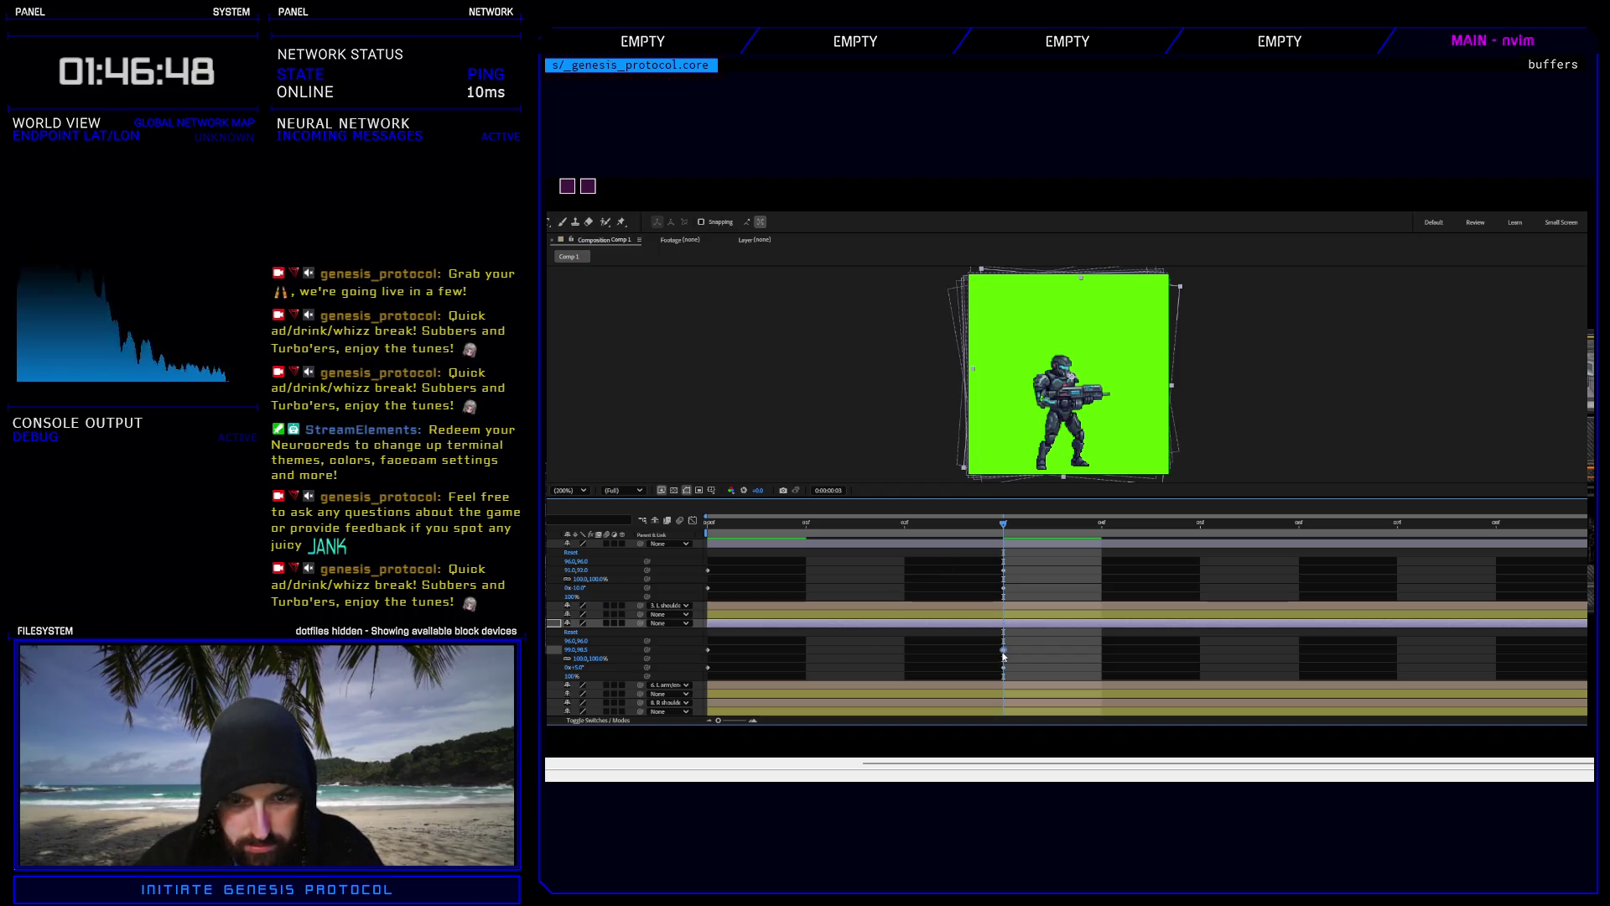
{"action": "key", "text": "Left"}
{"action": "key", "text": "Left"}
{"action": "key", "text": "Left"}
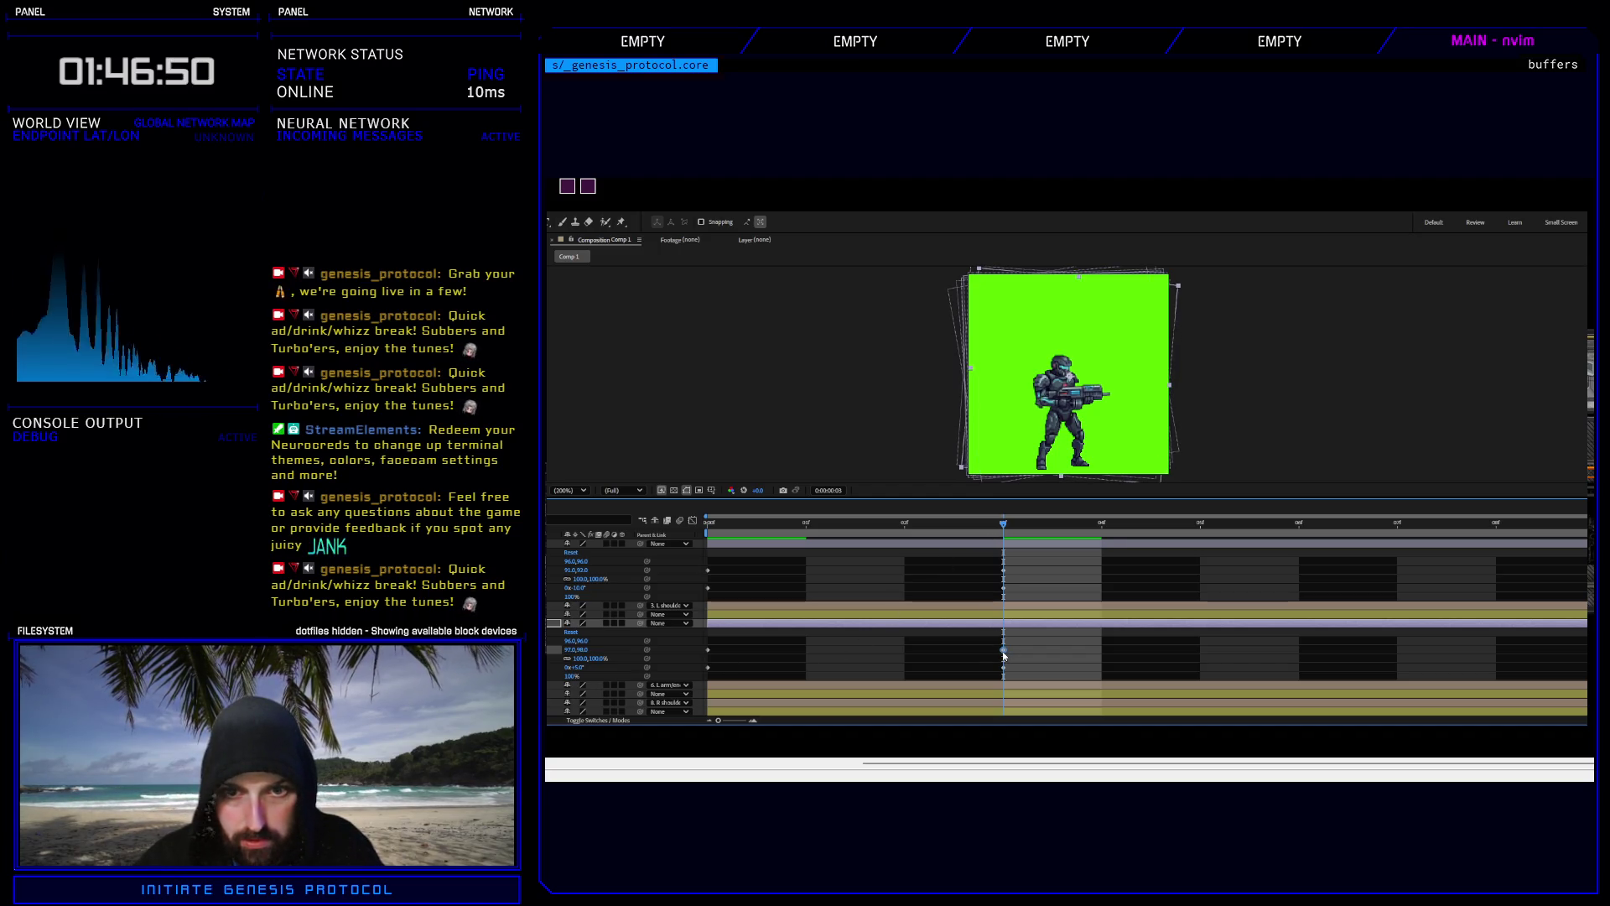
{"action": "key", "text": "Left"}
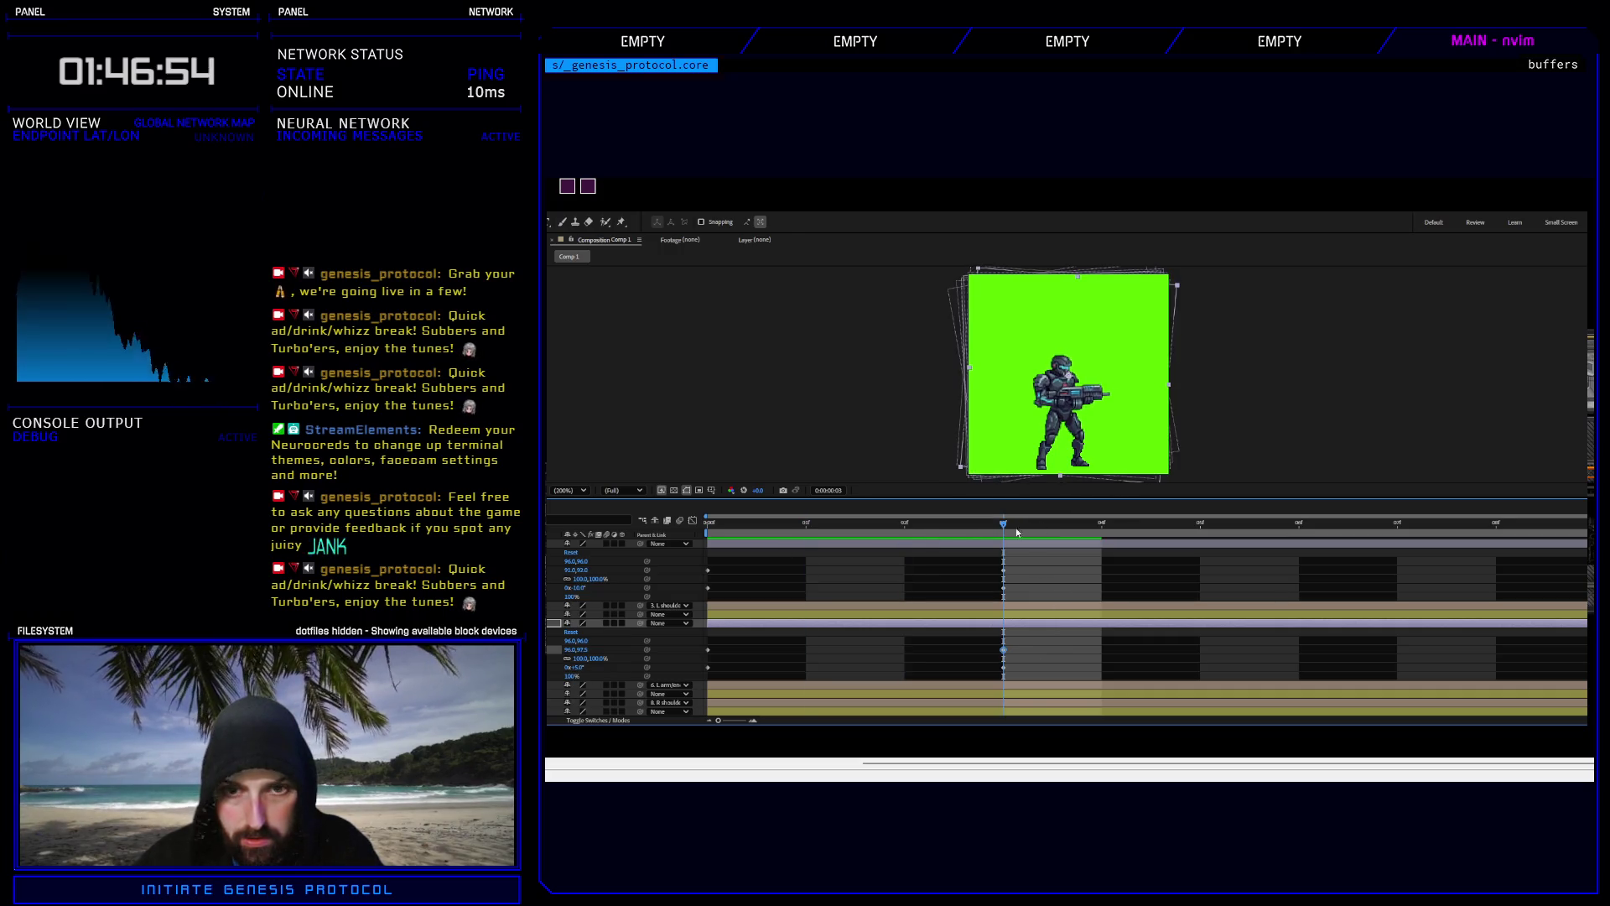
{"action": "key", "text": "Left"}
{"action": "key", "text": "Left"}
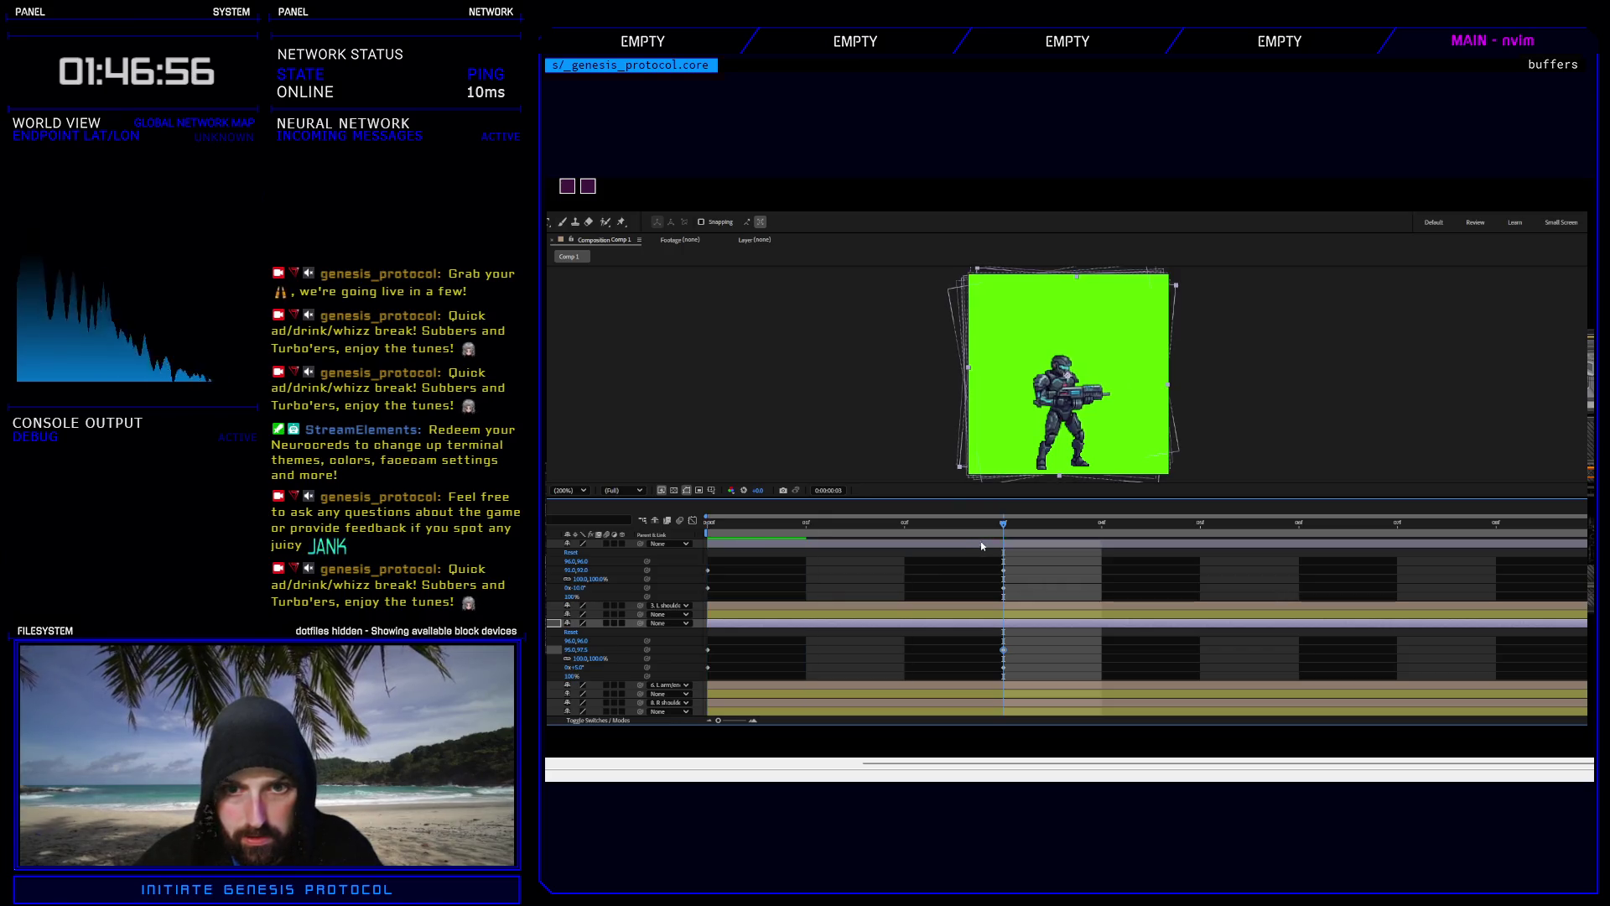
{"action": "key", "text": "space"}
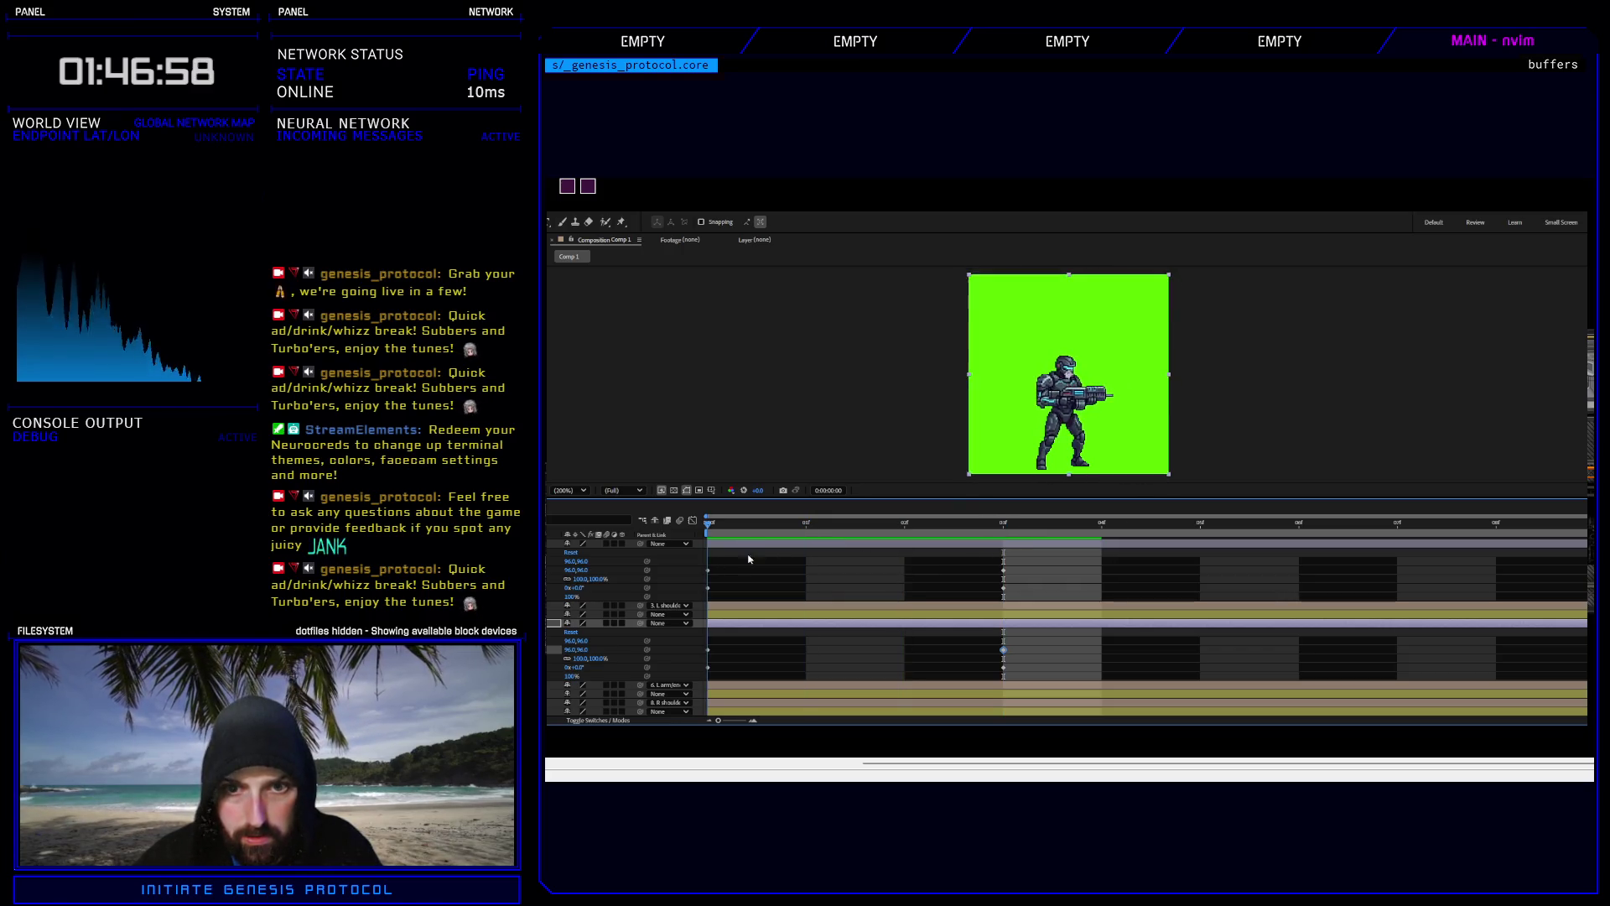
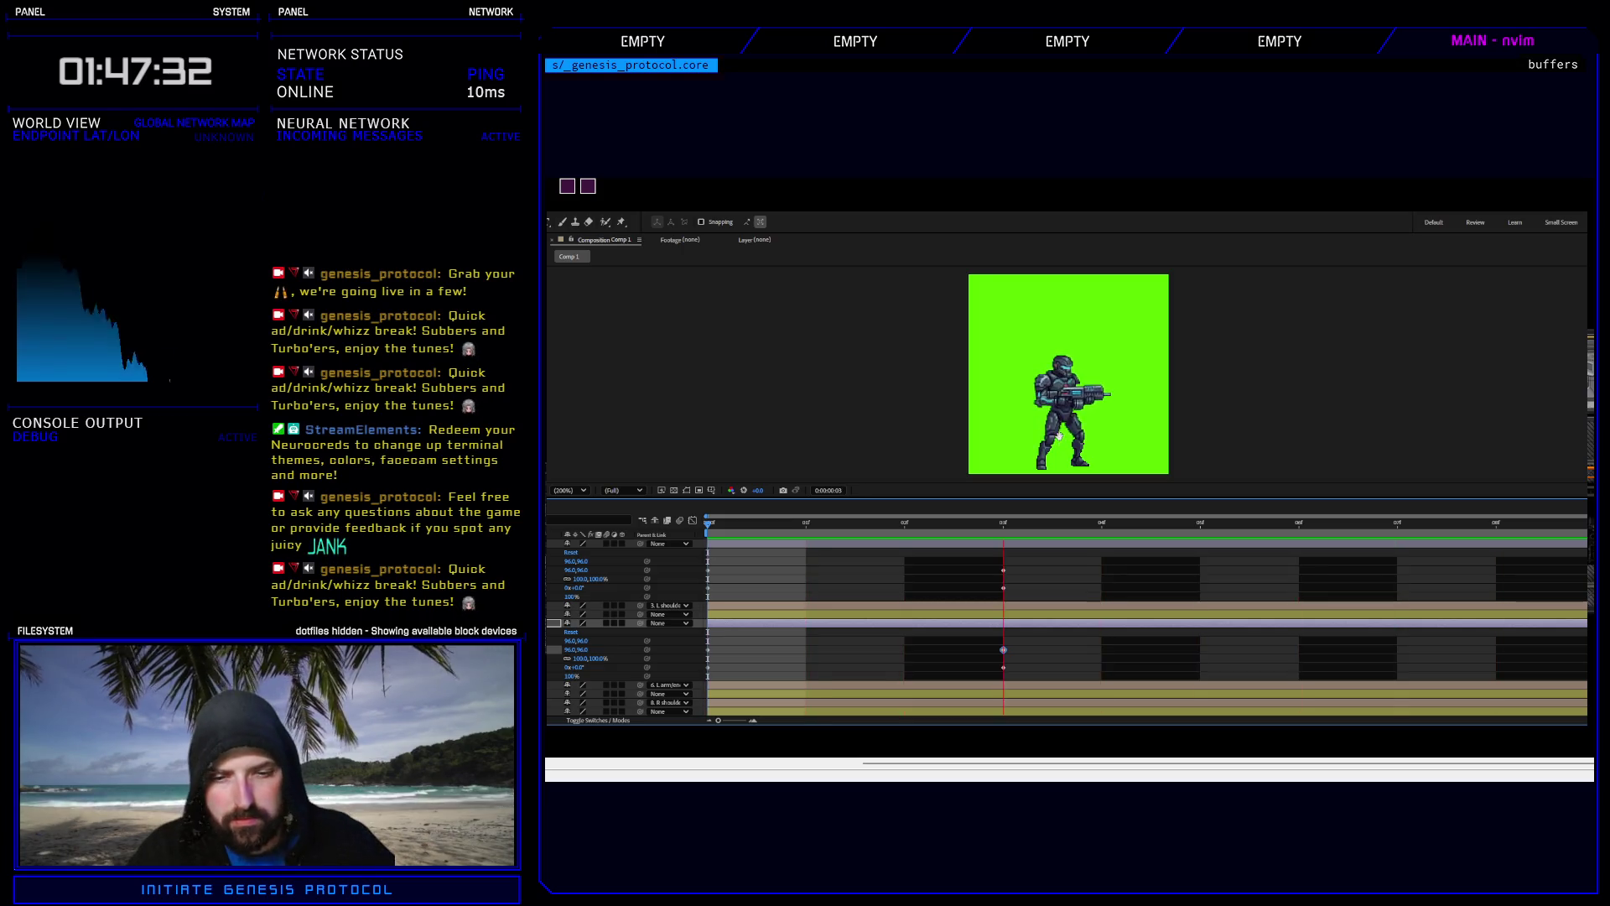
Stop the preview, nudge the layer up half a pixel, and return to frame 0.
{"action": "key", "text": "space"}
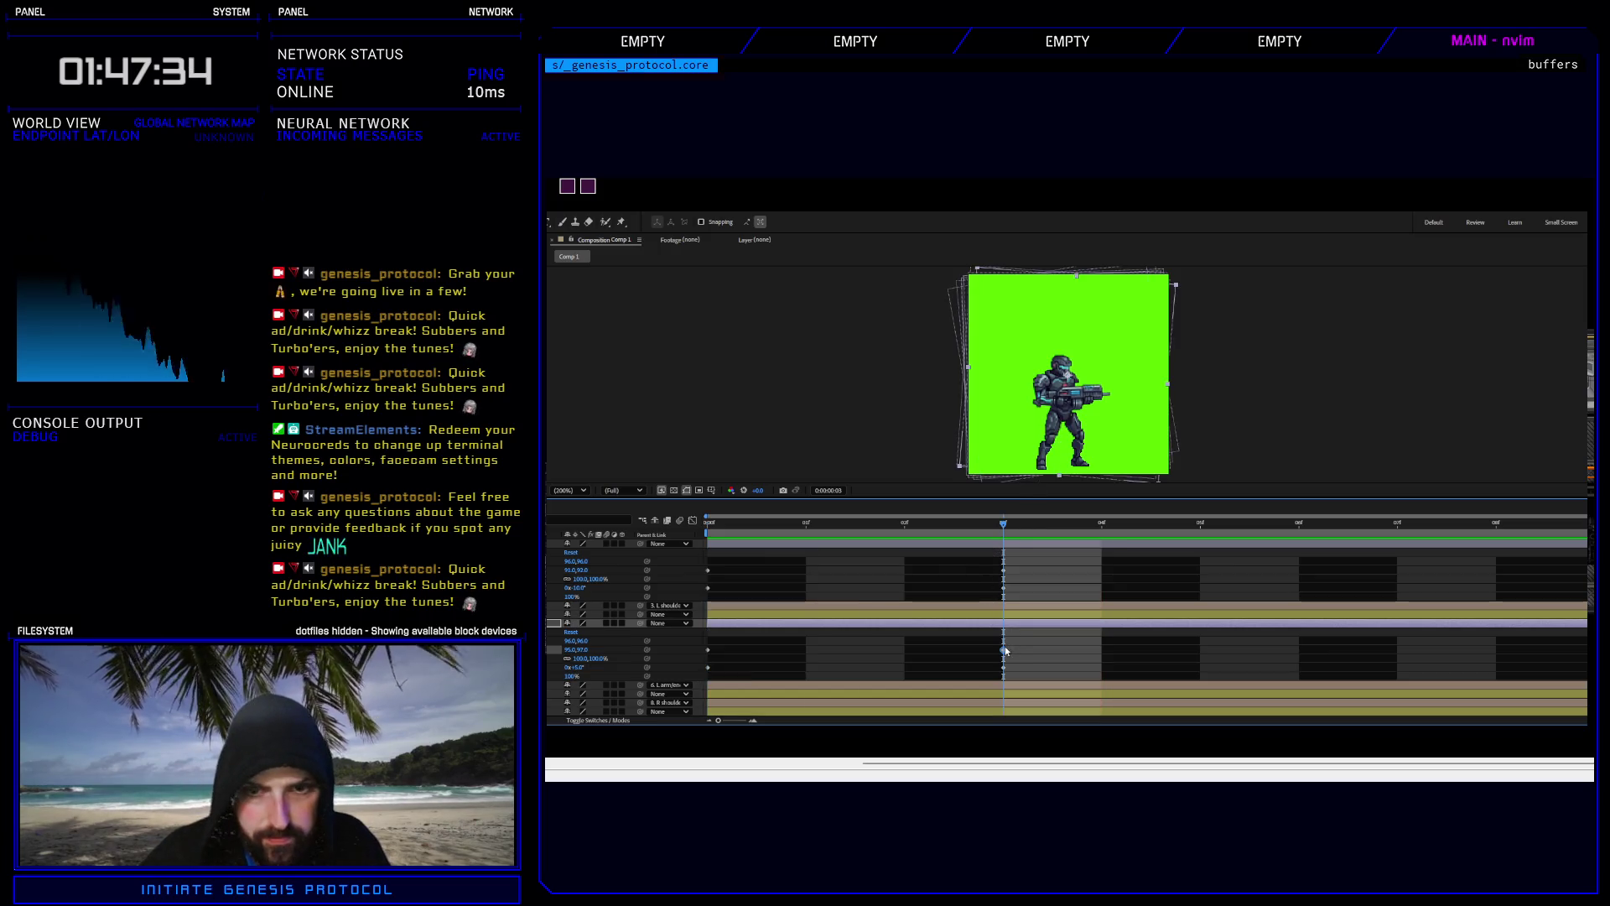
{"action": "key", "text": "Up"}
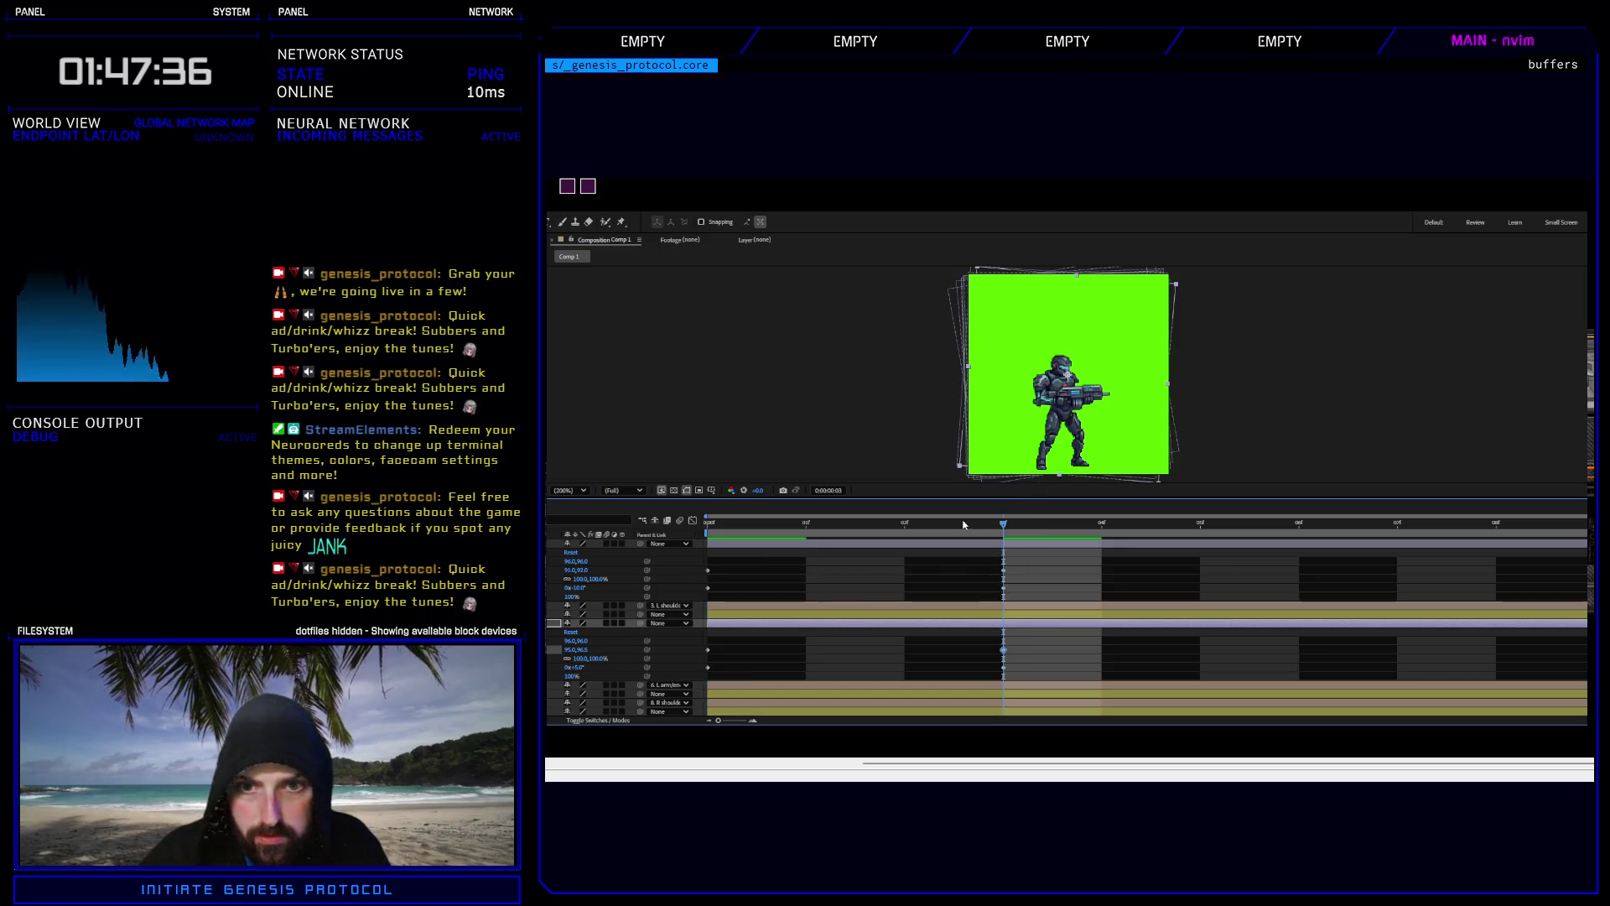
{"action": "mouse_move", "coordinate": [963, 524]}
{"action": "left_mouse_down"}
{"action": "mouse_move", "coordinate": [756, 526]}
{"action": "mouse_move", "coordinate": [978, 524]}
{"action": "left_mouse_up"}
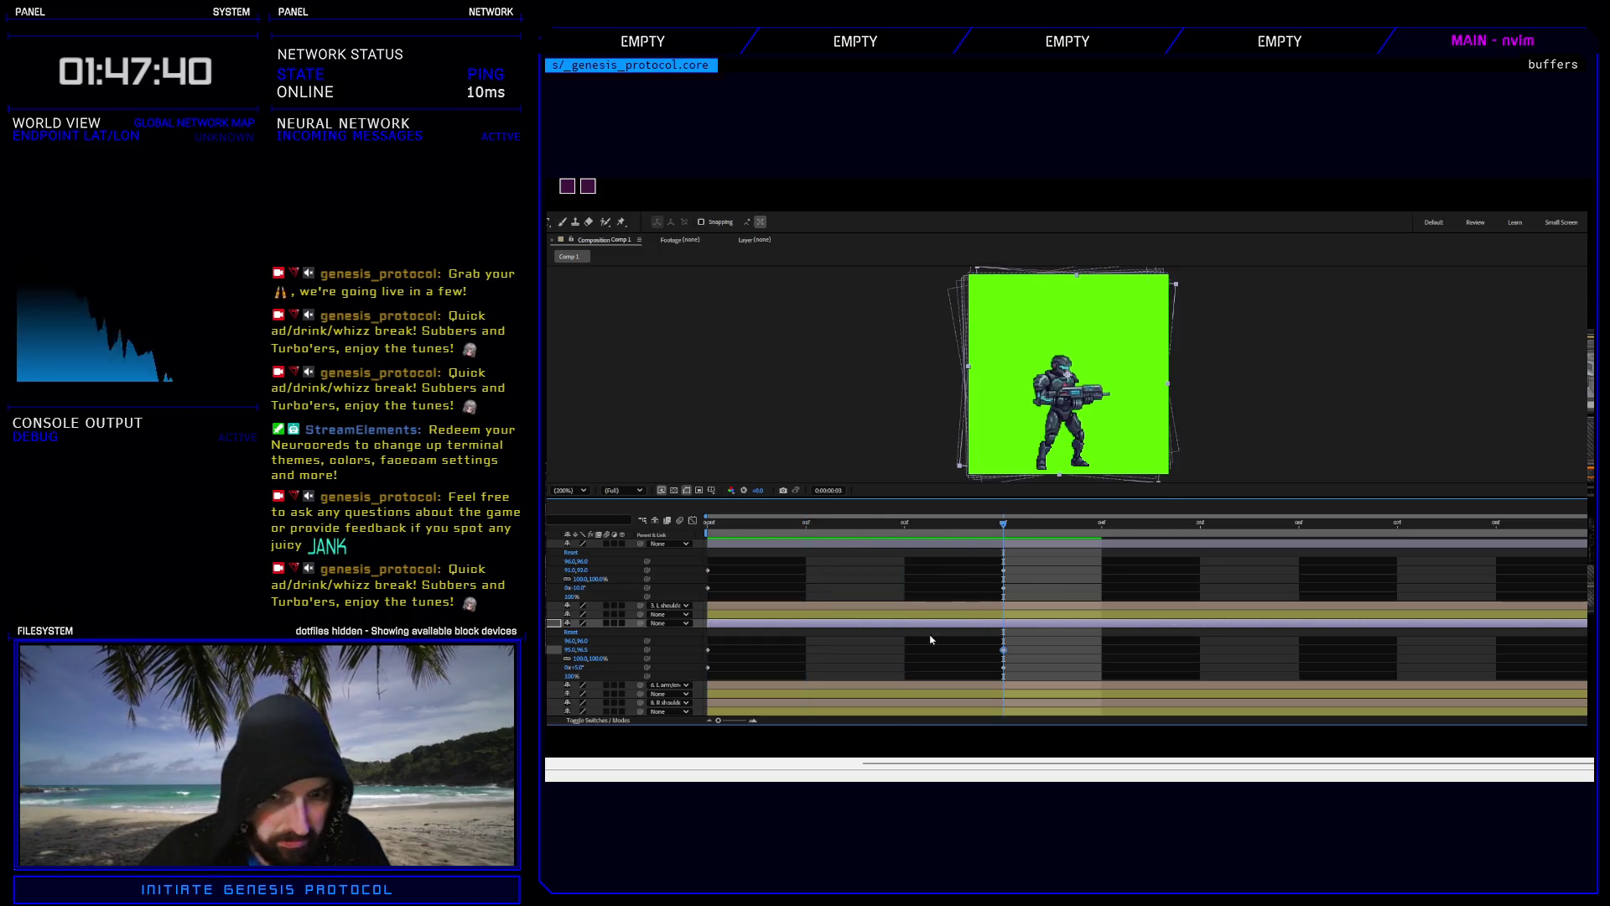
{"action": "left_click_drag", "start_coordinate": [1004, 526], "coordinate": [708, 525]}
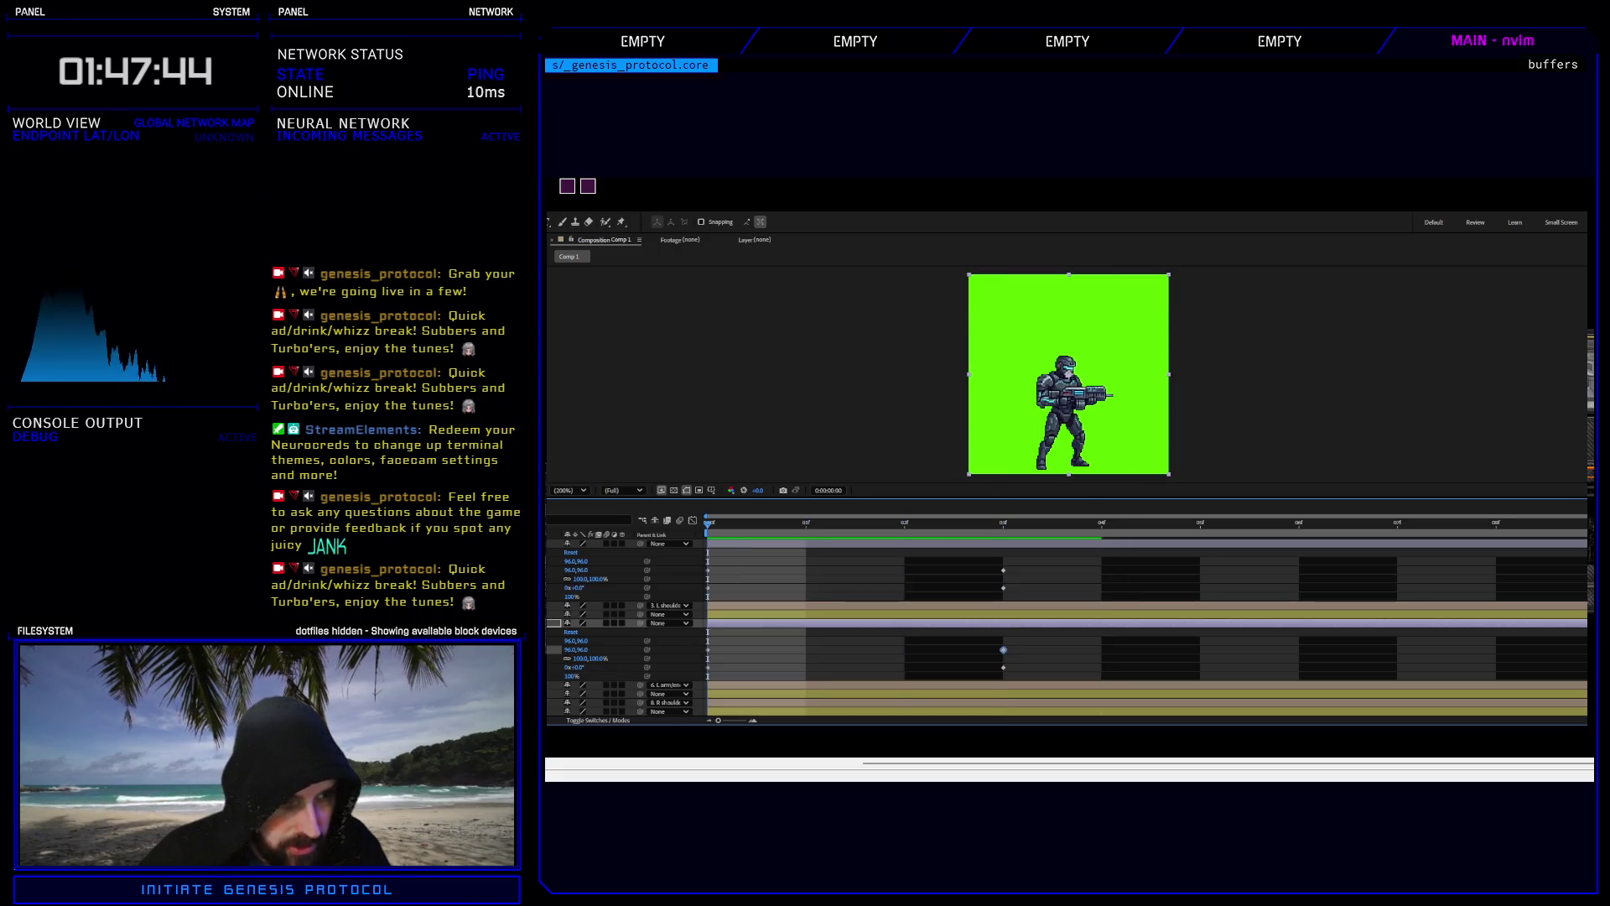
Key Scale at frames 0 and 3, with frame 3 set to 90,100%.
{"action": "left_click", "coordinate": [567, 658]}
{"action": "left_click_drag", "start_coordinate": [707, 522], "coordinate": [1003, 524]}
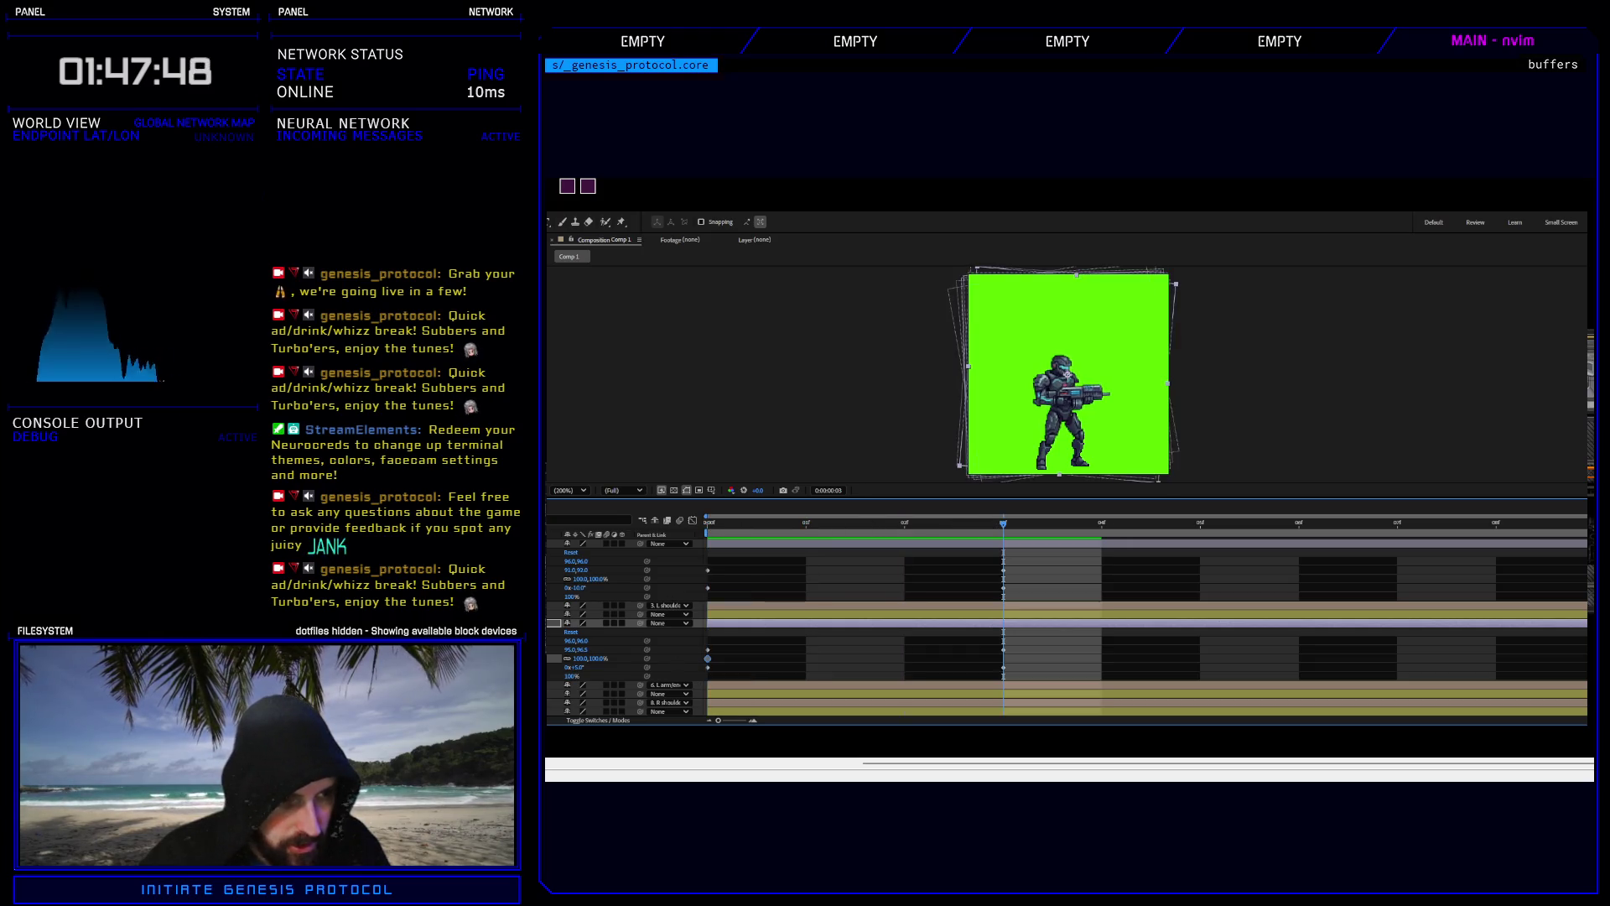
{"action": "key", "text": "ctrl+v"}
{"action": "key", "text": "space"}
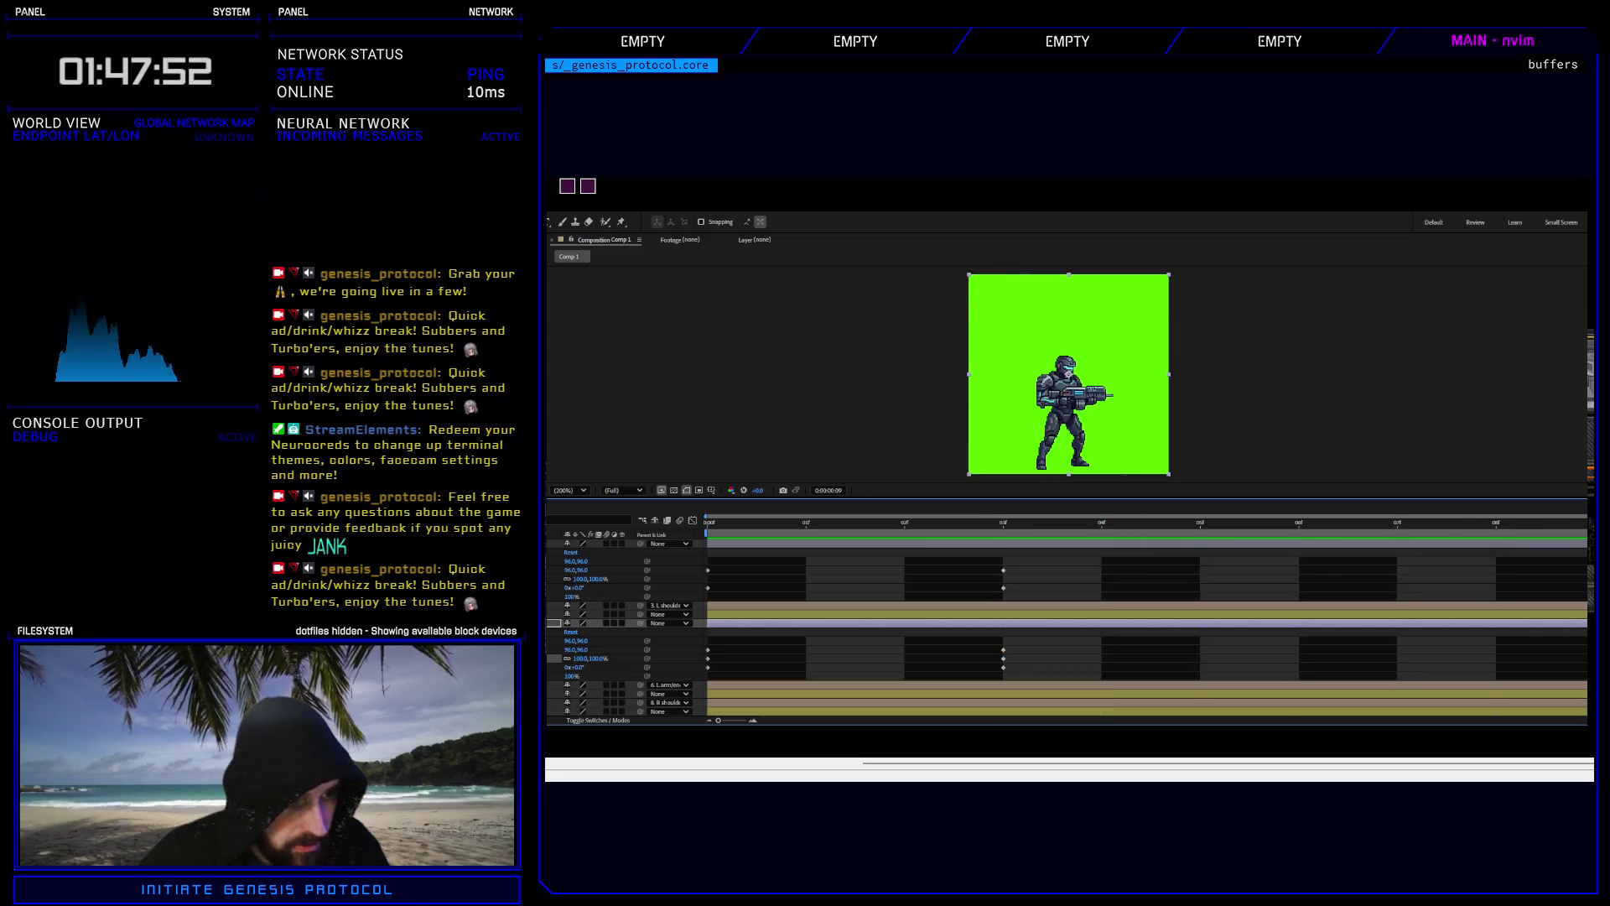
{"action": "left_click", "coordinate": [1010, 528]}
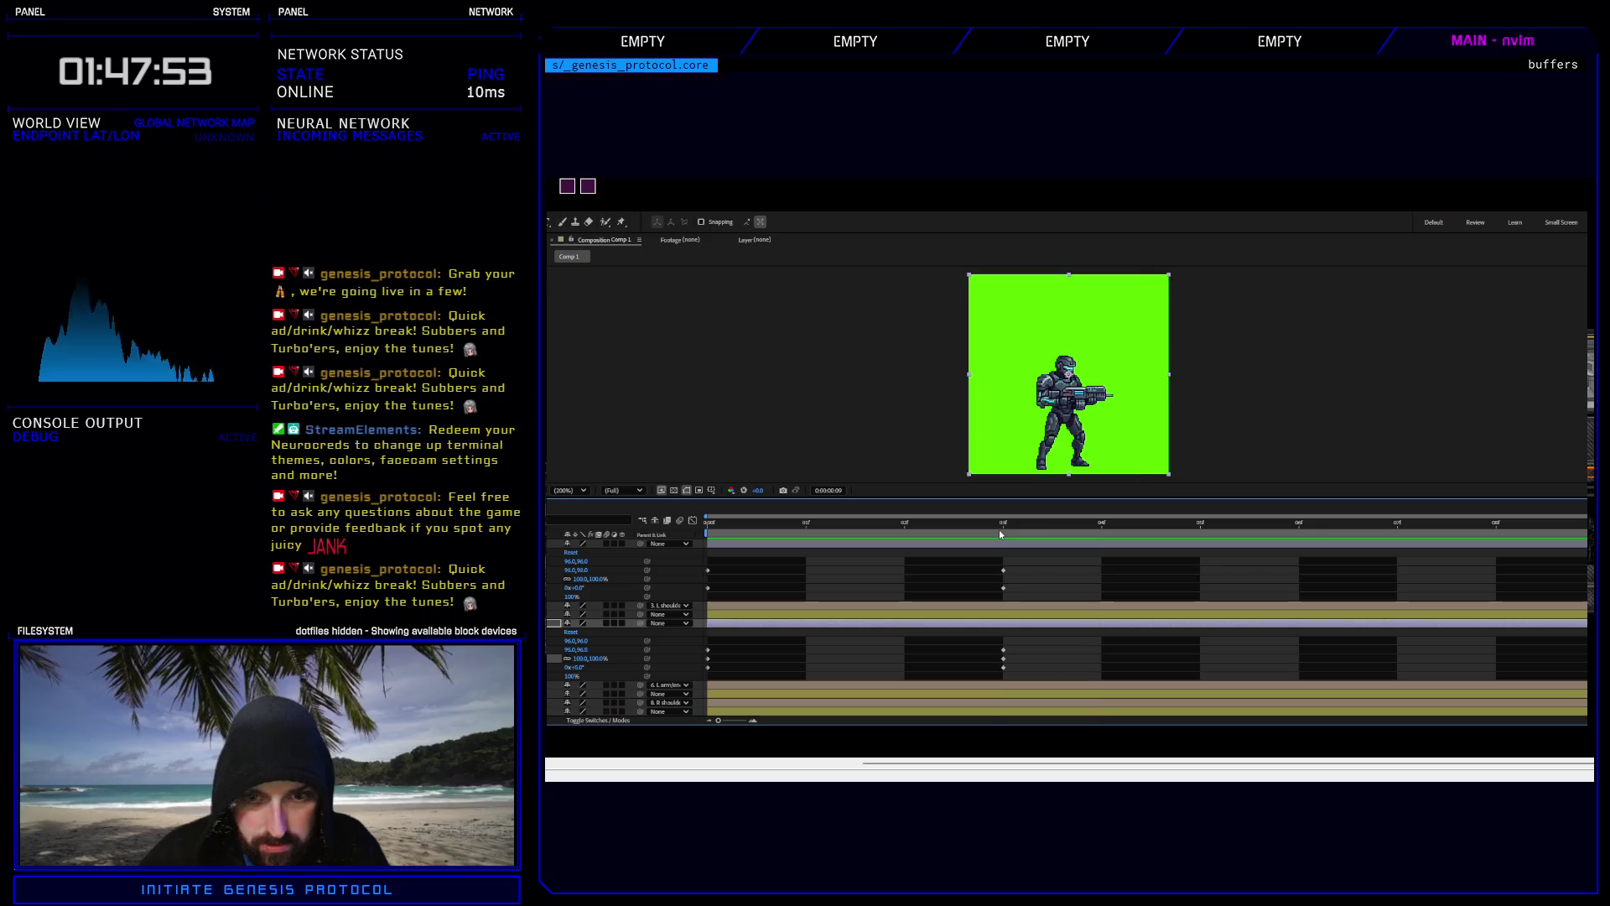
{"action": "left_click", "coordinate": [578, 659]}
{"action": "type", "text": "90"}
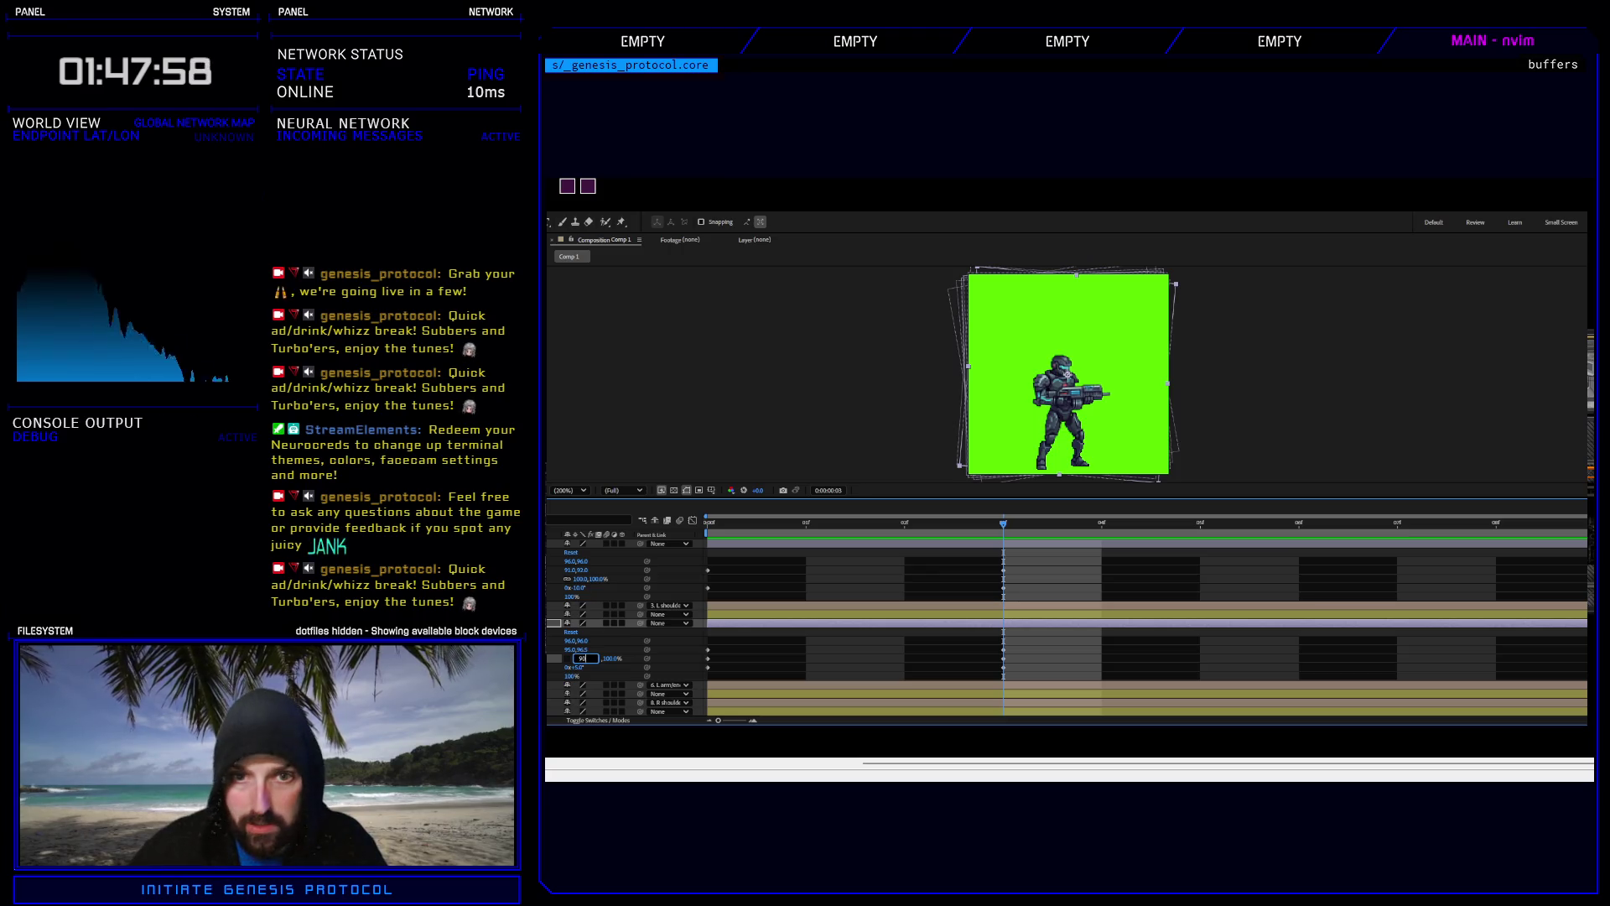
{"action": "key", "text": "Return"}
Scrub frames 1 to 5 and play the preview to check the squash.
{"action": "left_click_drag", "start_coordinate": [583, 652], "coordinate": [911, 617]}
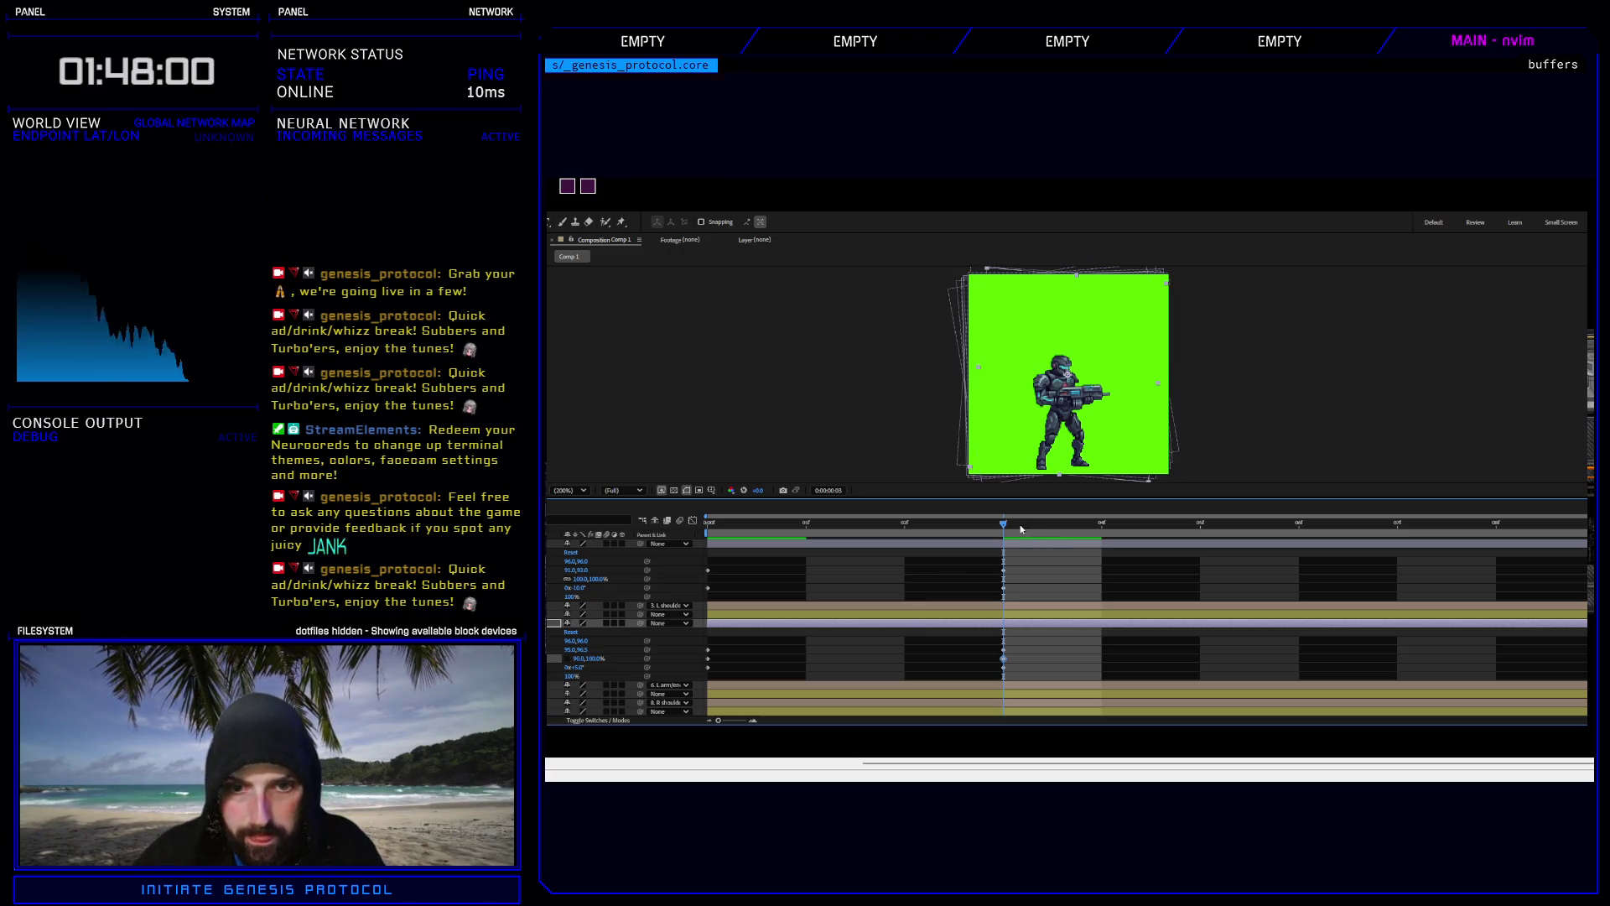
{"action": "mouse_move", "coordinate": [1020, 529]}
{"action": "left_mouse_down"}
{"action": "mouse_move", "coordinate": [838, 528]}
{"action": "mouse_move", "coordinate": [1194, 526]}
{"action": "mouse_move", "coordinate": [735, 512]}
{"action": "left_mouse_up"}
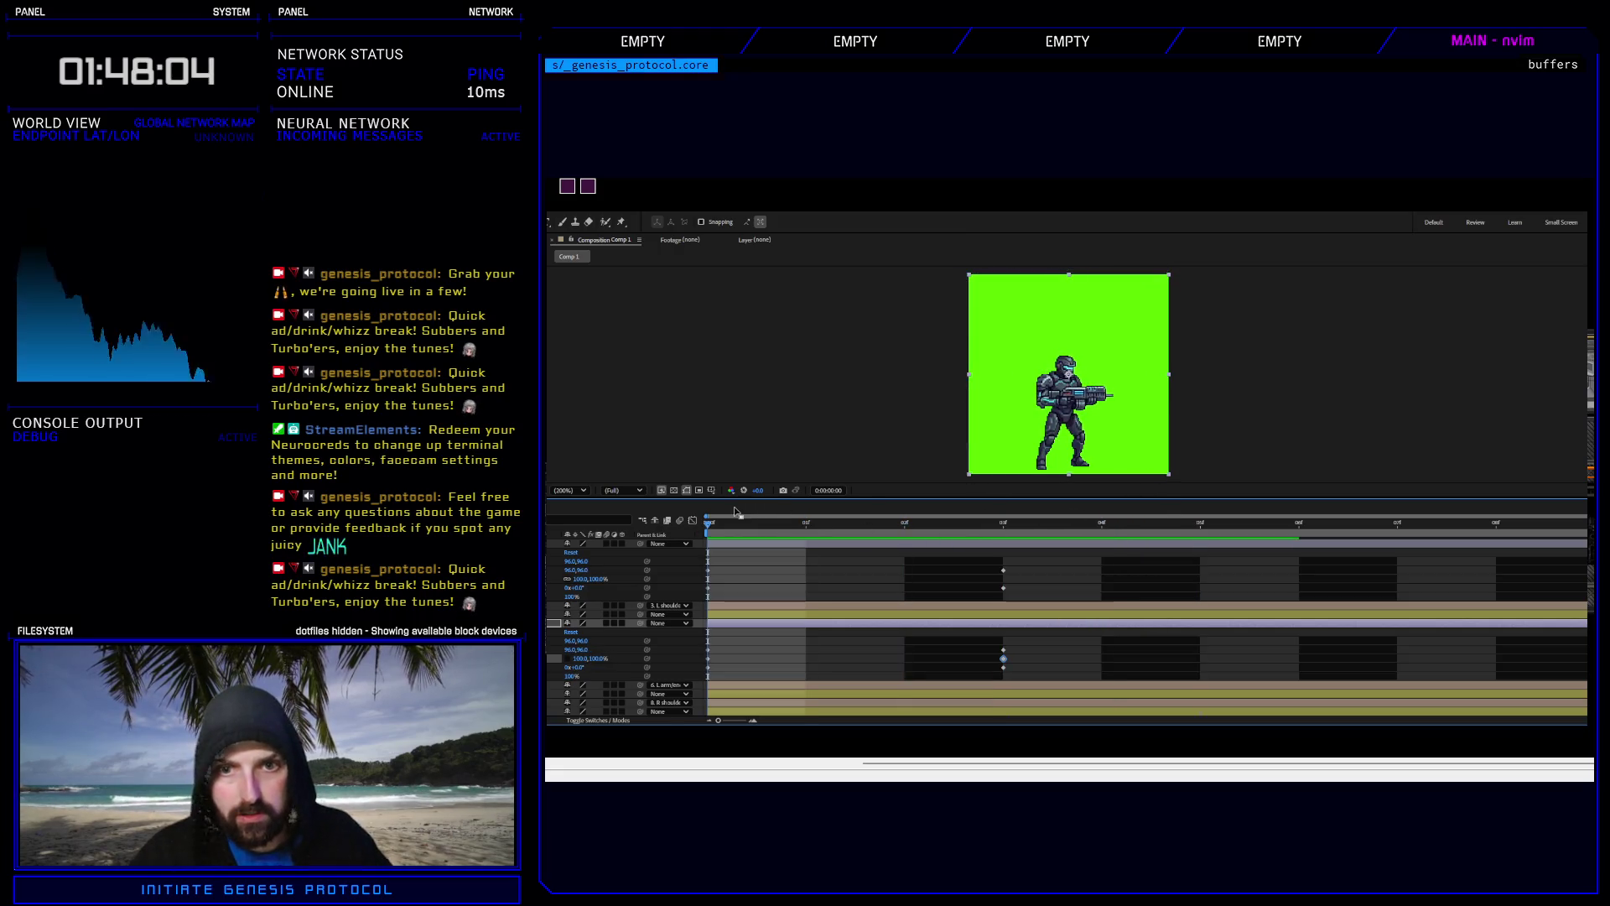
{"action": "key", "text": "space"}
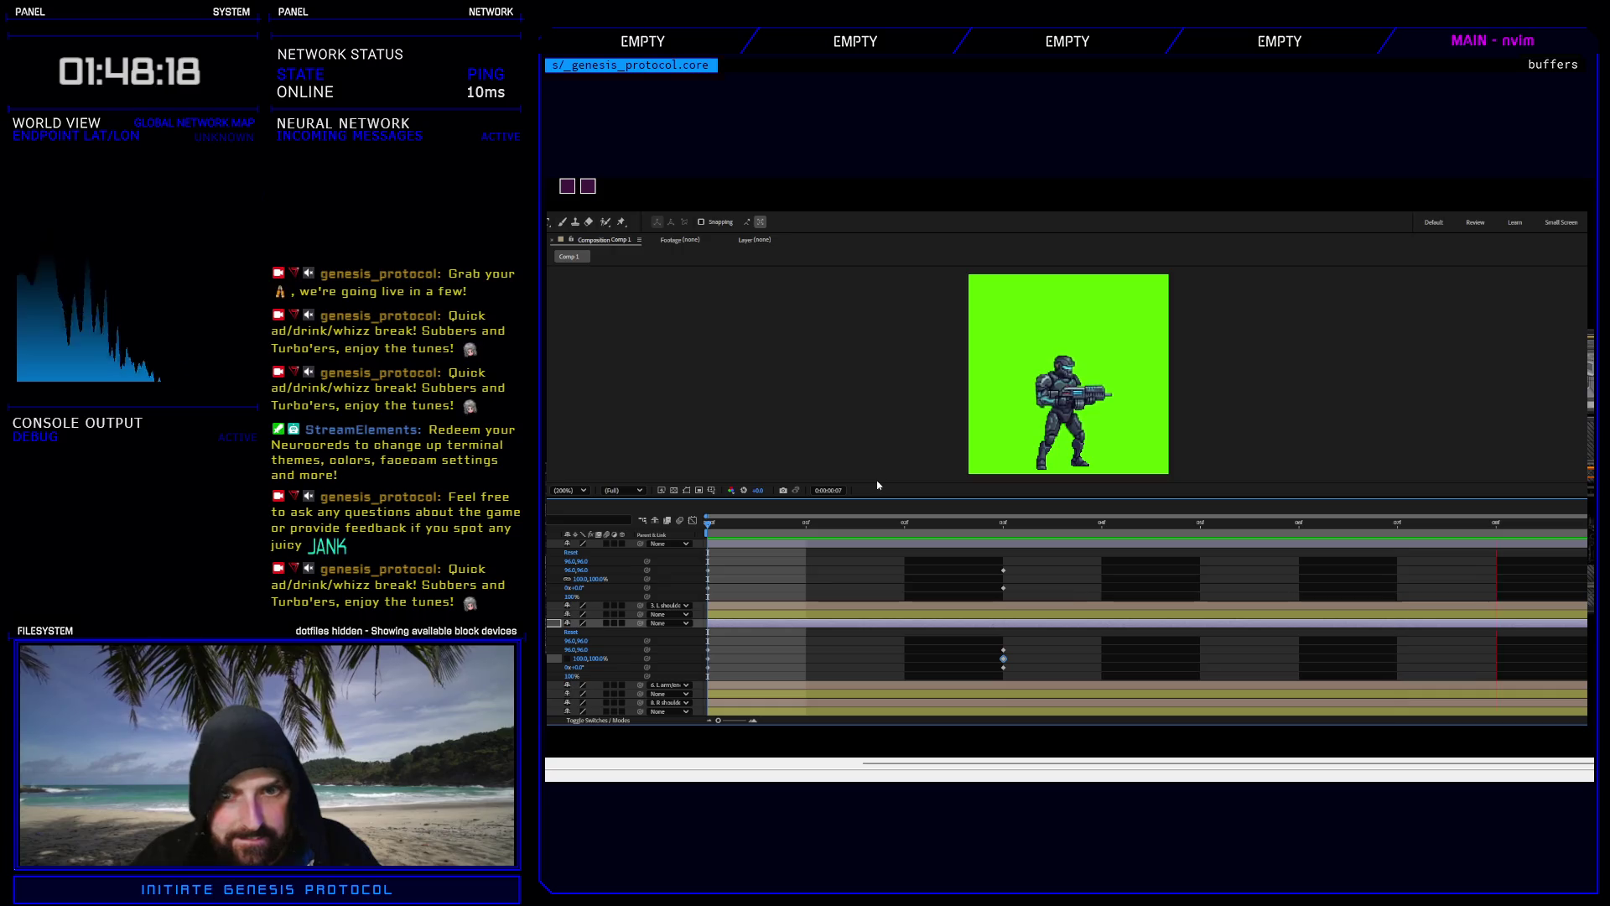
{"action": "key", "text": "space"}
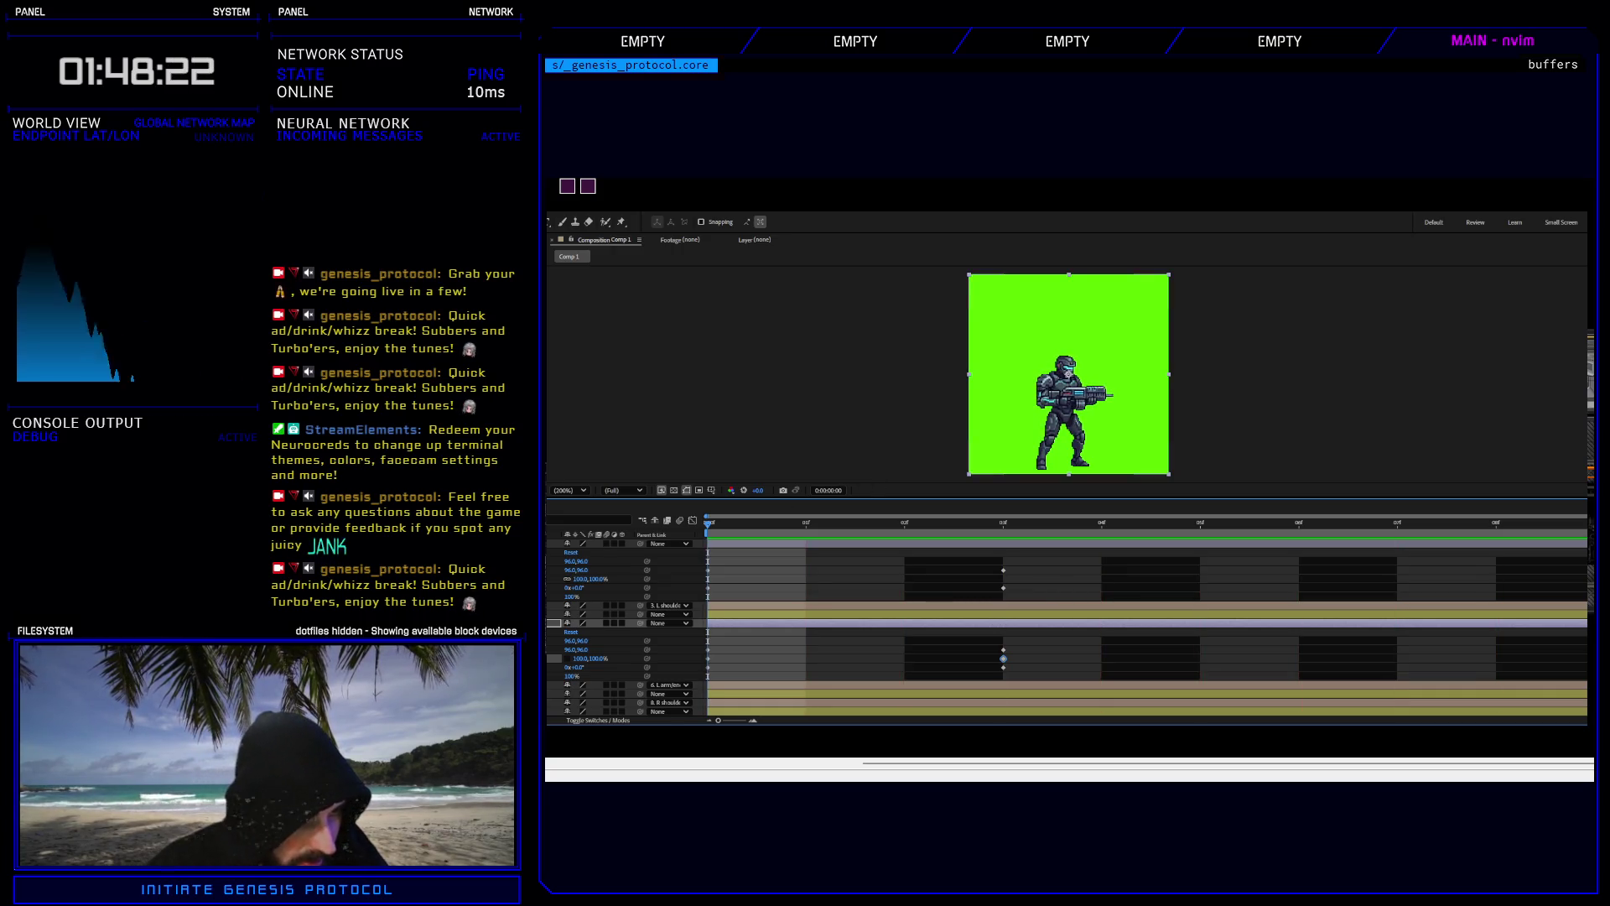
Collapse the transform properties of layer 1, layer 4 and one other open layer.
{"action": "left_click", "coordinate": [560, 543]}
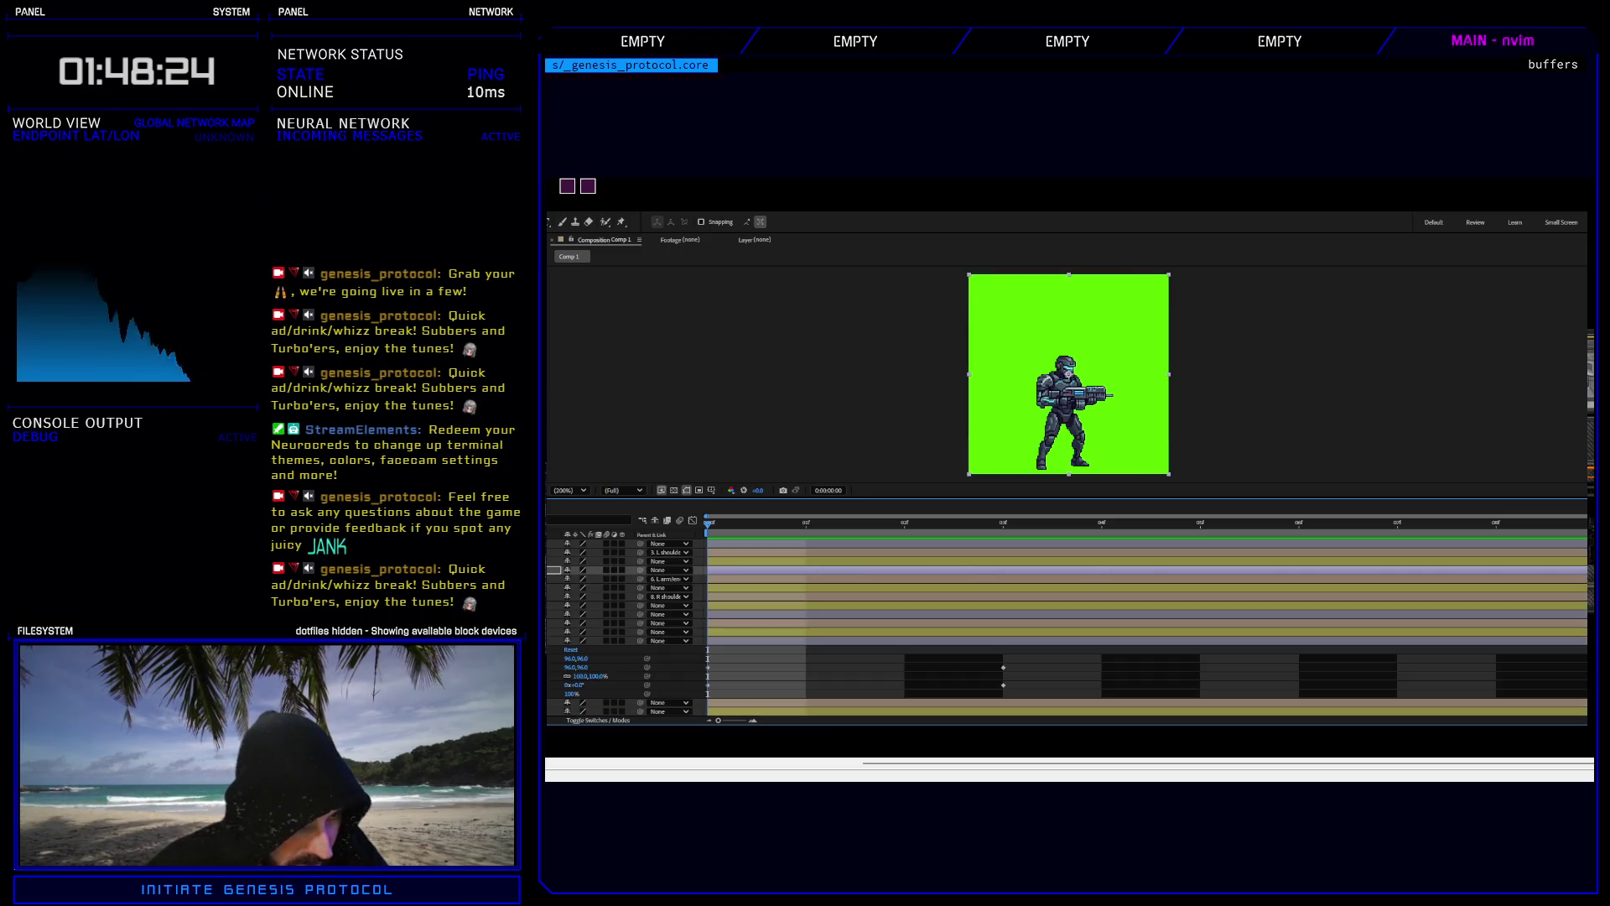
{"action": "left_click", "coordinate": [560, 569]}
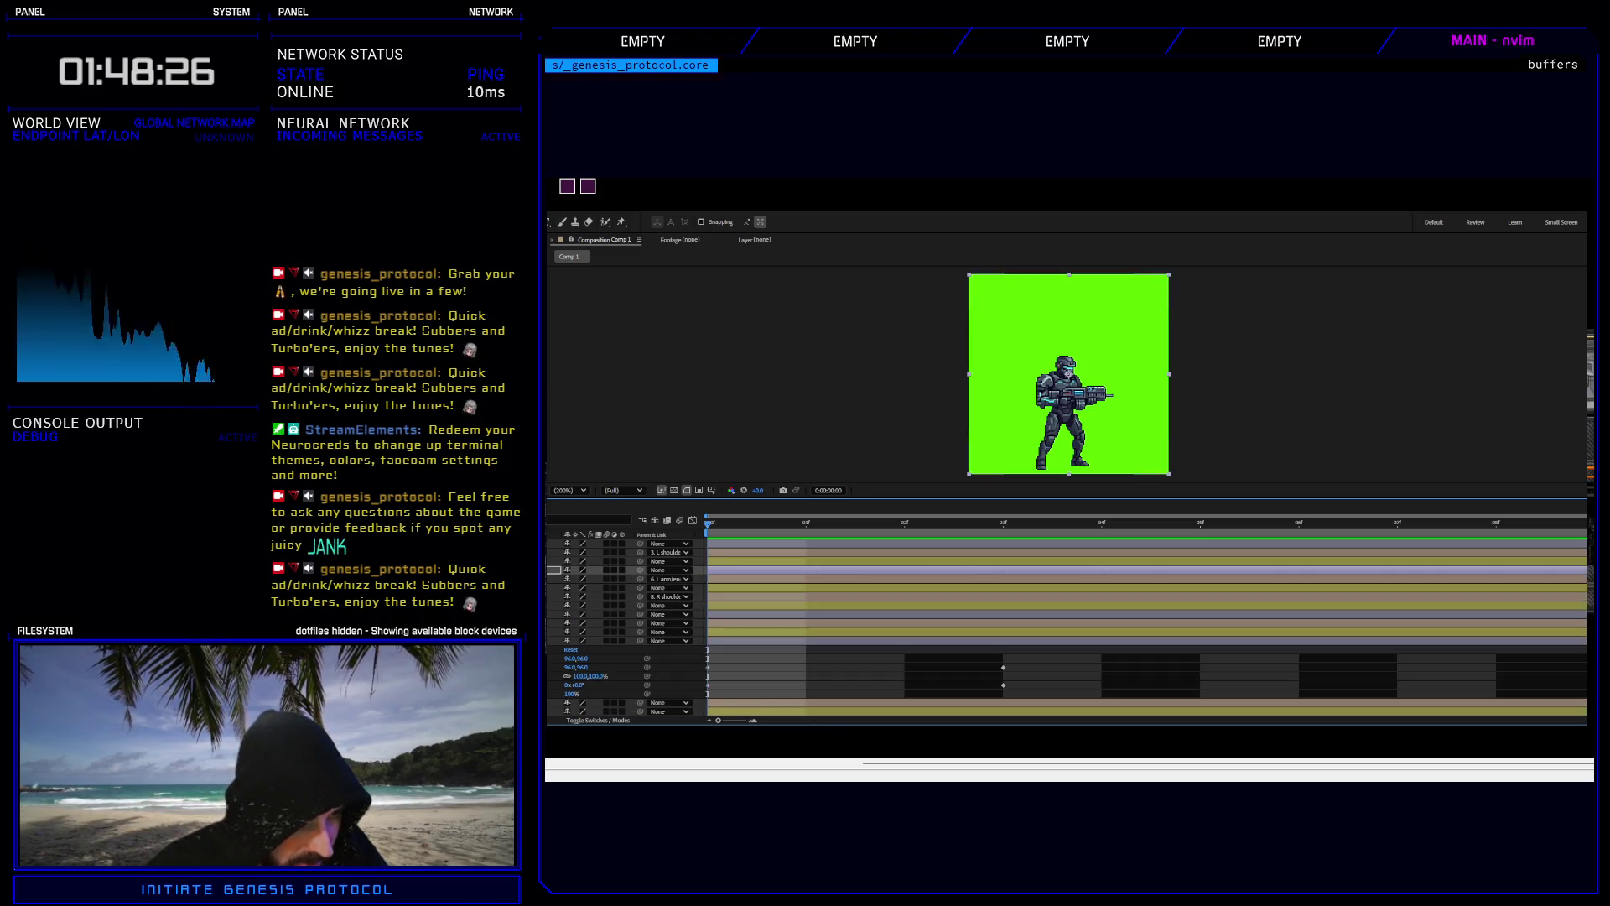
{"action": "left_click", "coordinate": [559, 640]}
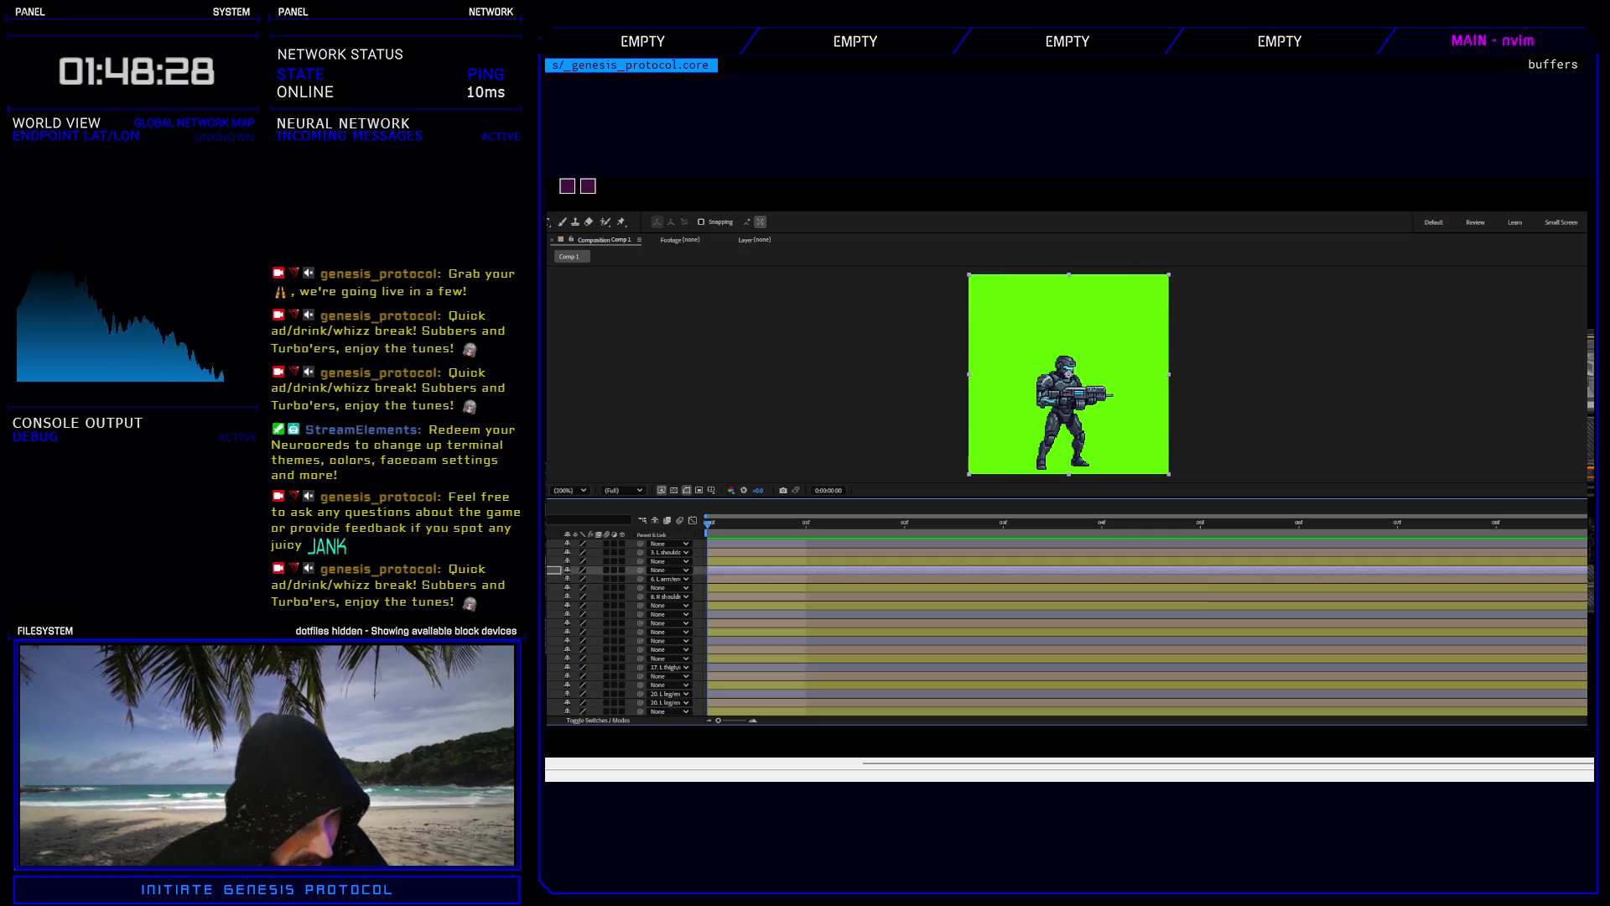
{"action": "scroll", "coordinate": [1065, 629], "scroll_direction": "down", "scroll_amount": 4}
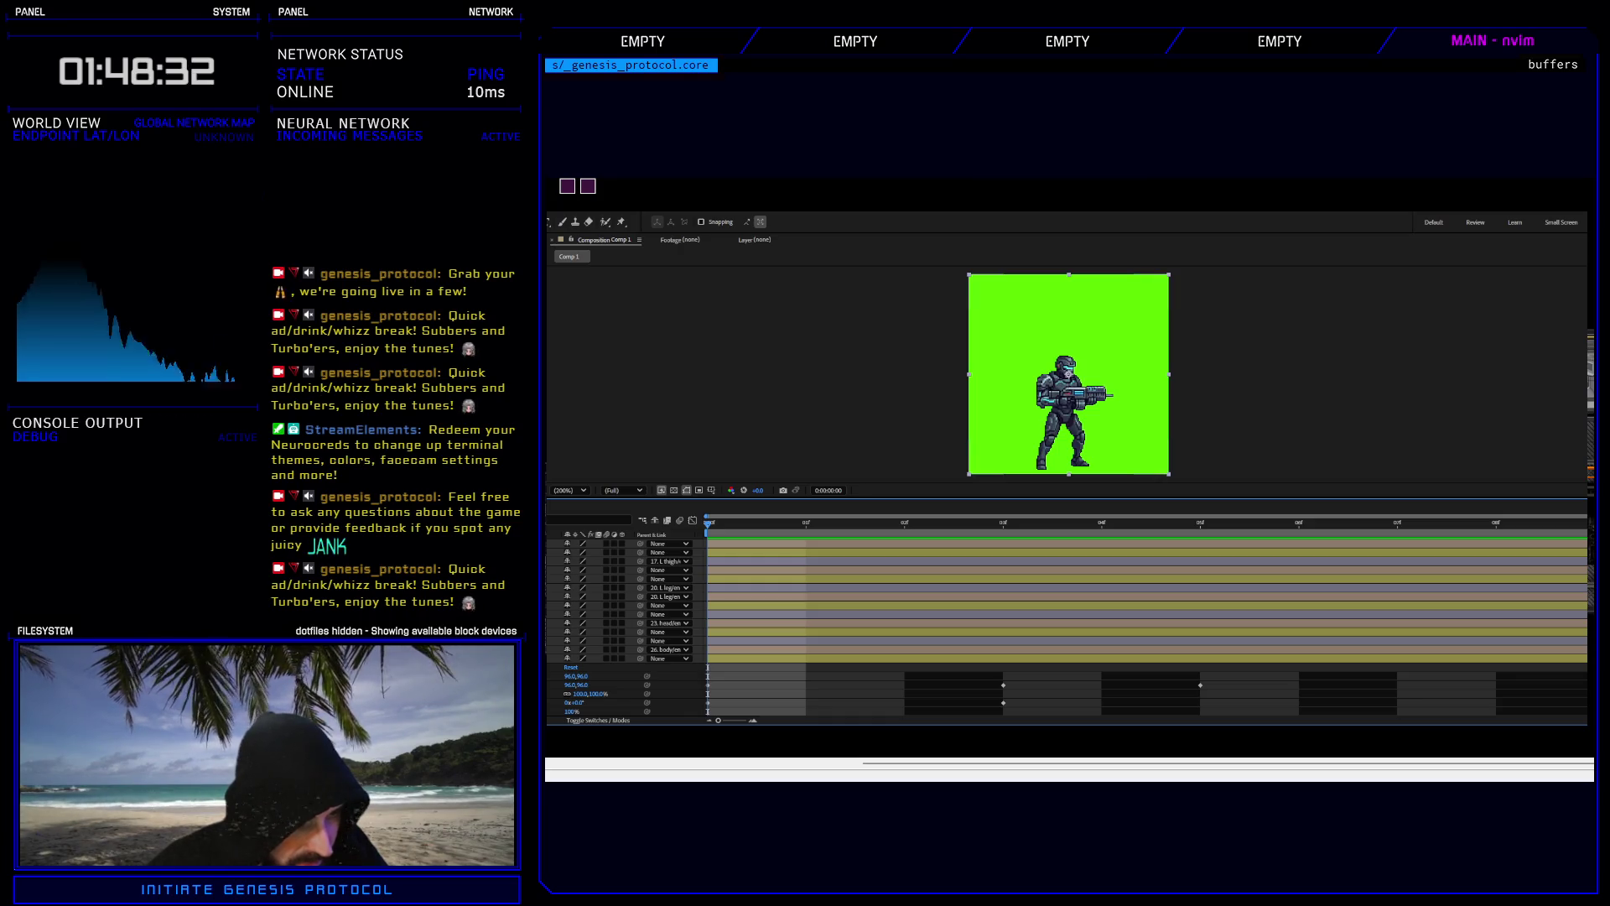
Nudge the body layer's frame-3 Position keyframe one pixel left to 91.0,95.5 and preview the loop.
{"action": "key", "text": "u"}
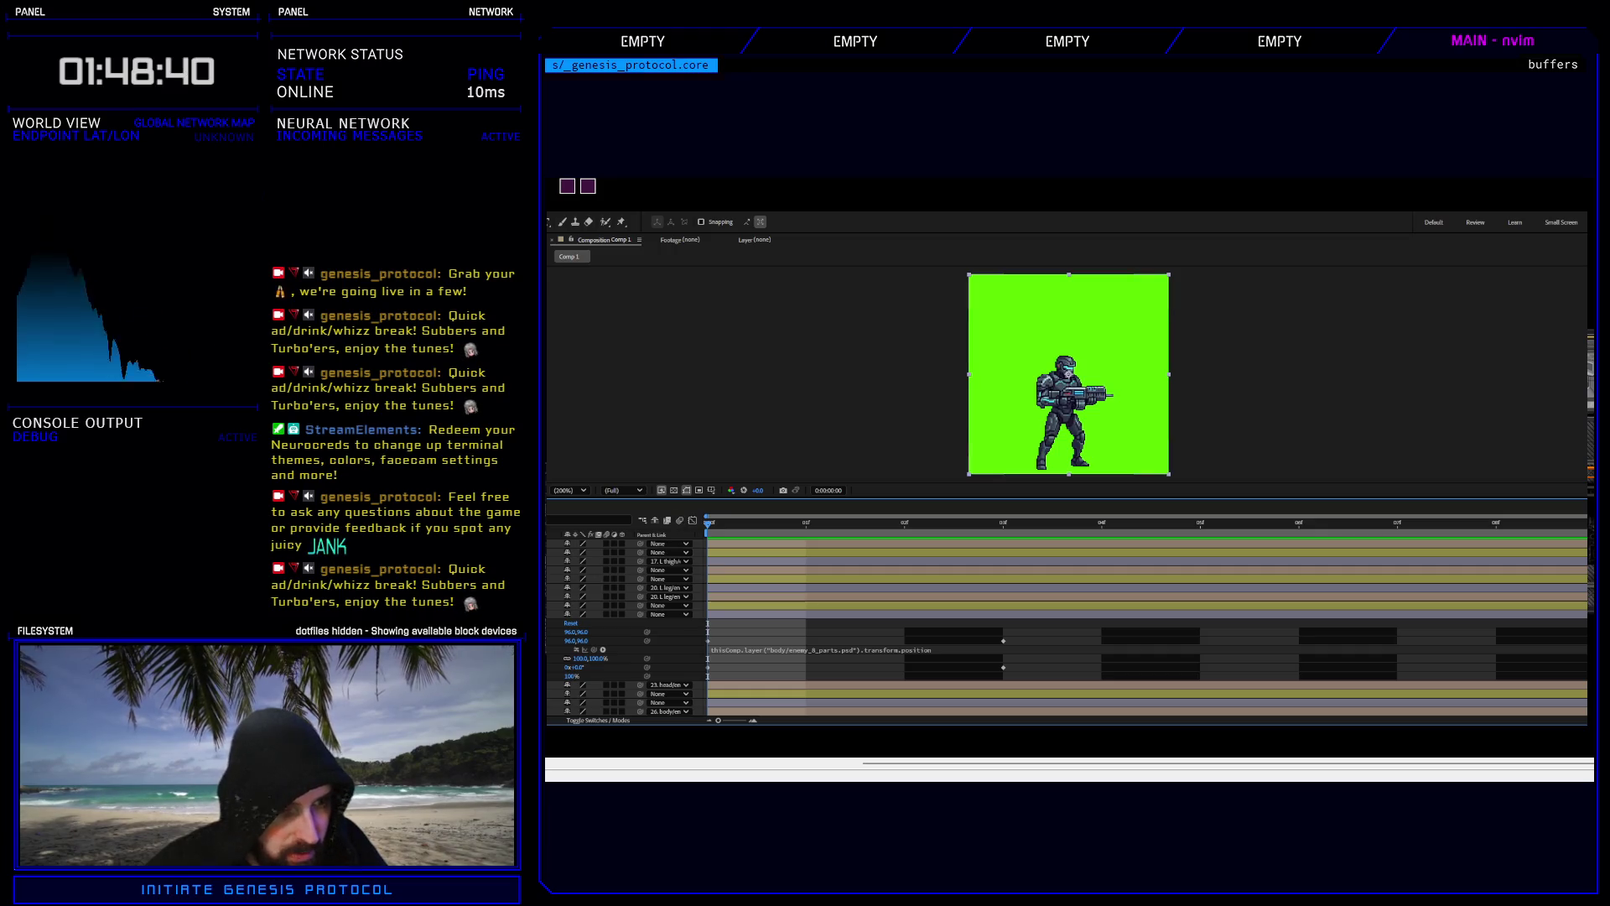
{"action": "left_click", "coordinate": [587, 614]}
{"action": "left_click", "coordinate": [1003, 523]}
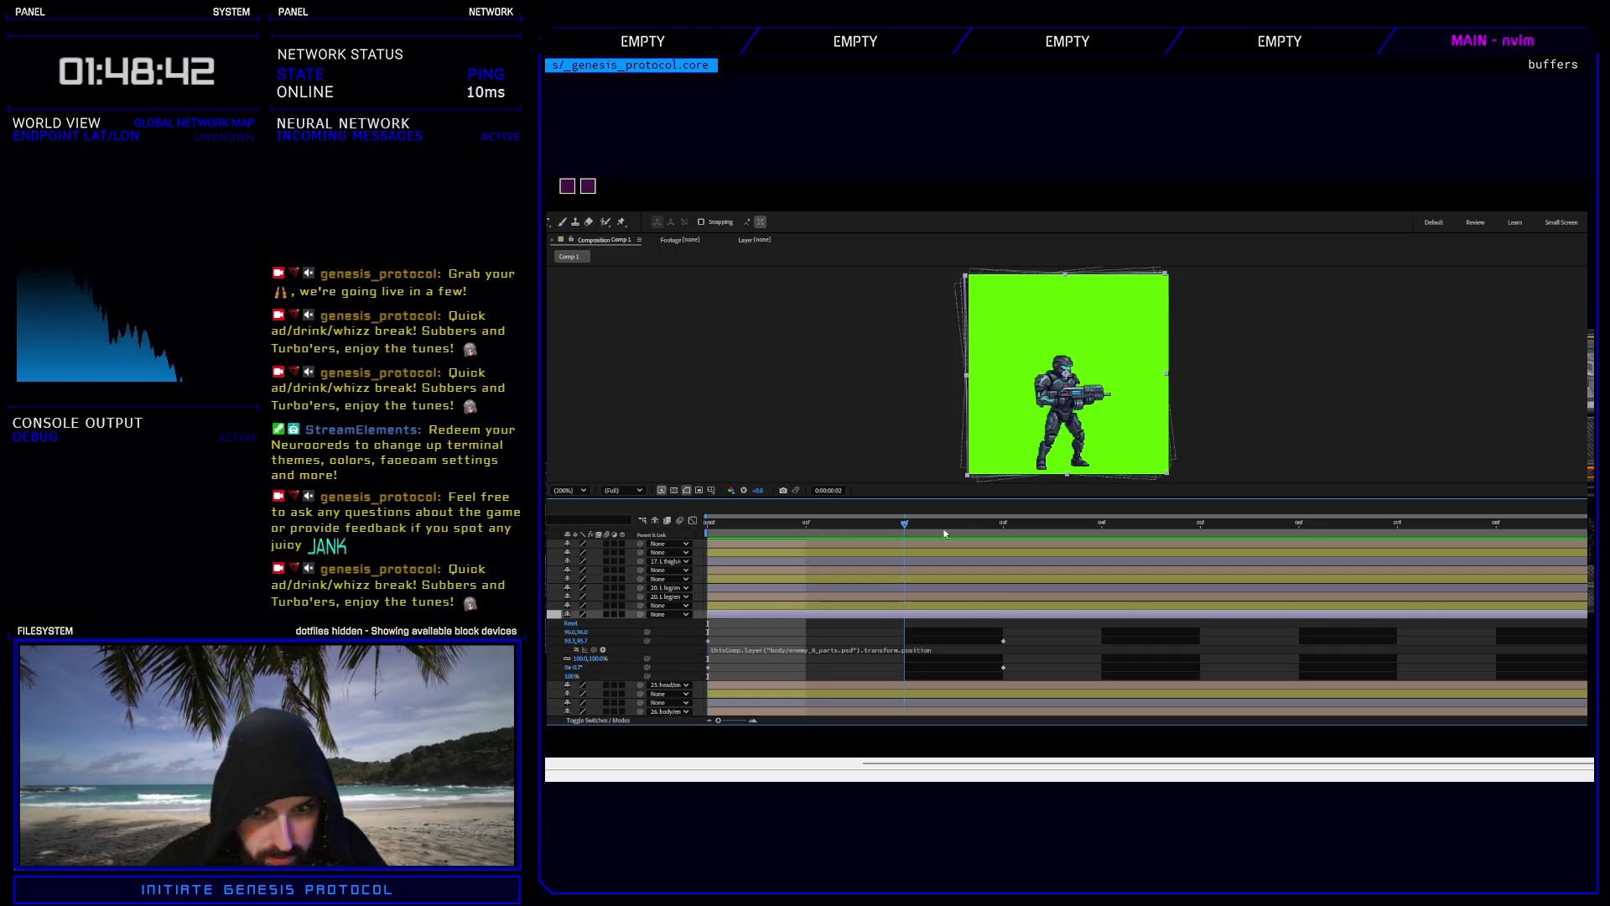
{"action": "left_click", "coordinate": [1003, 641]}
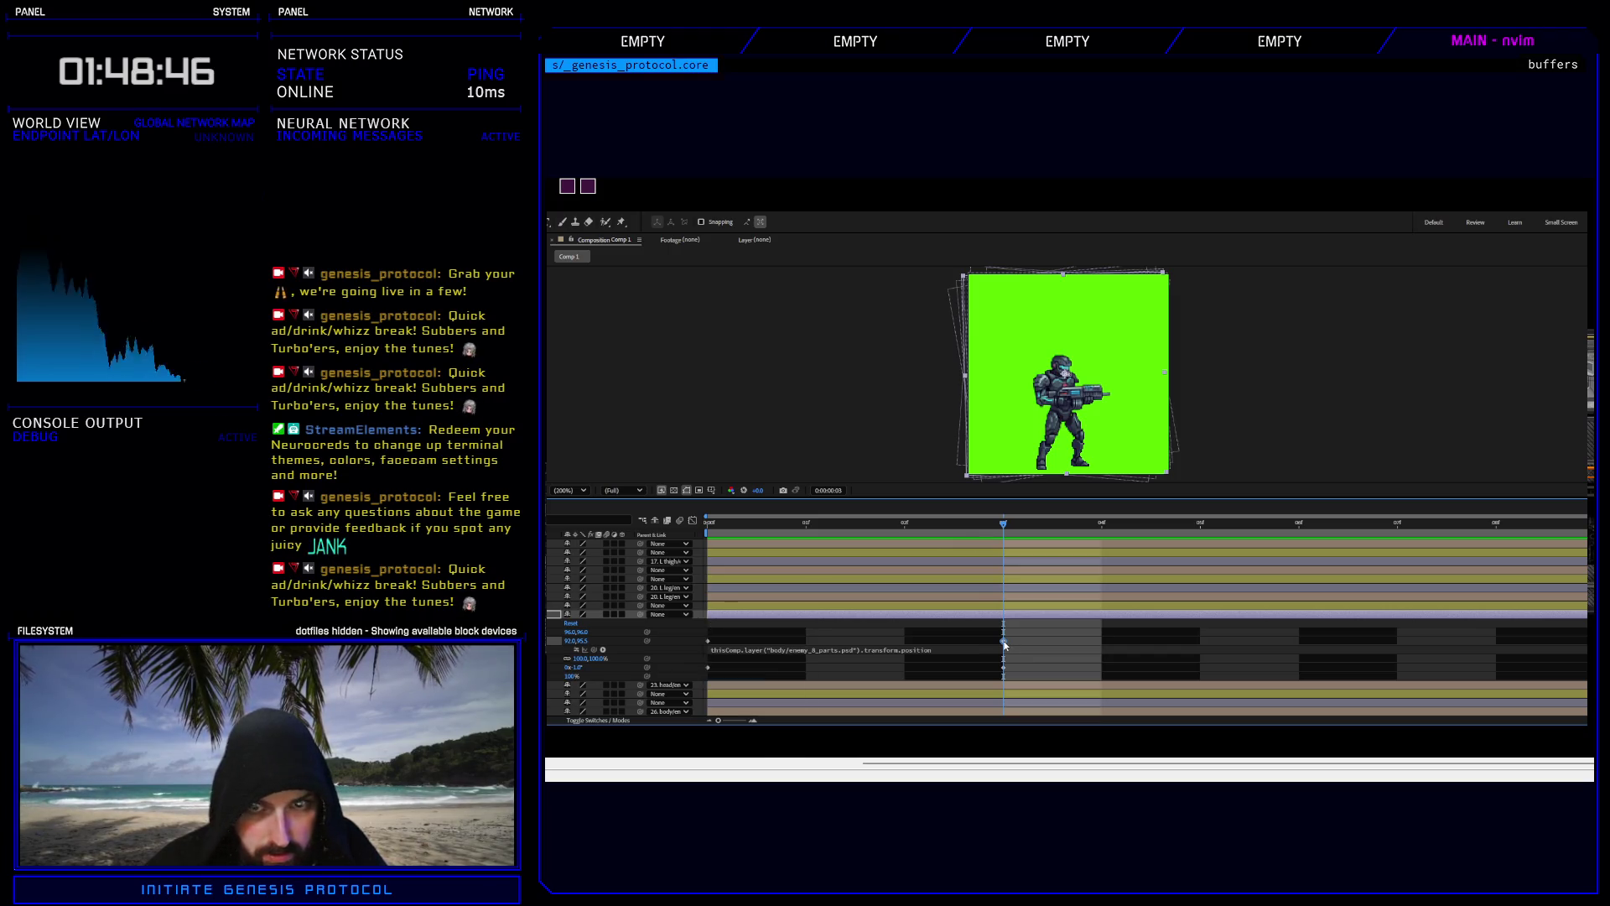
{"action": "key", "text": "Left"}
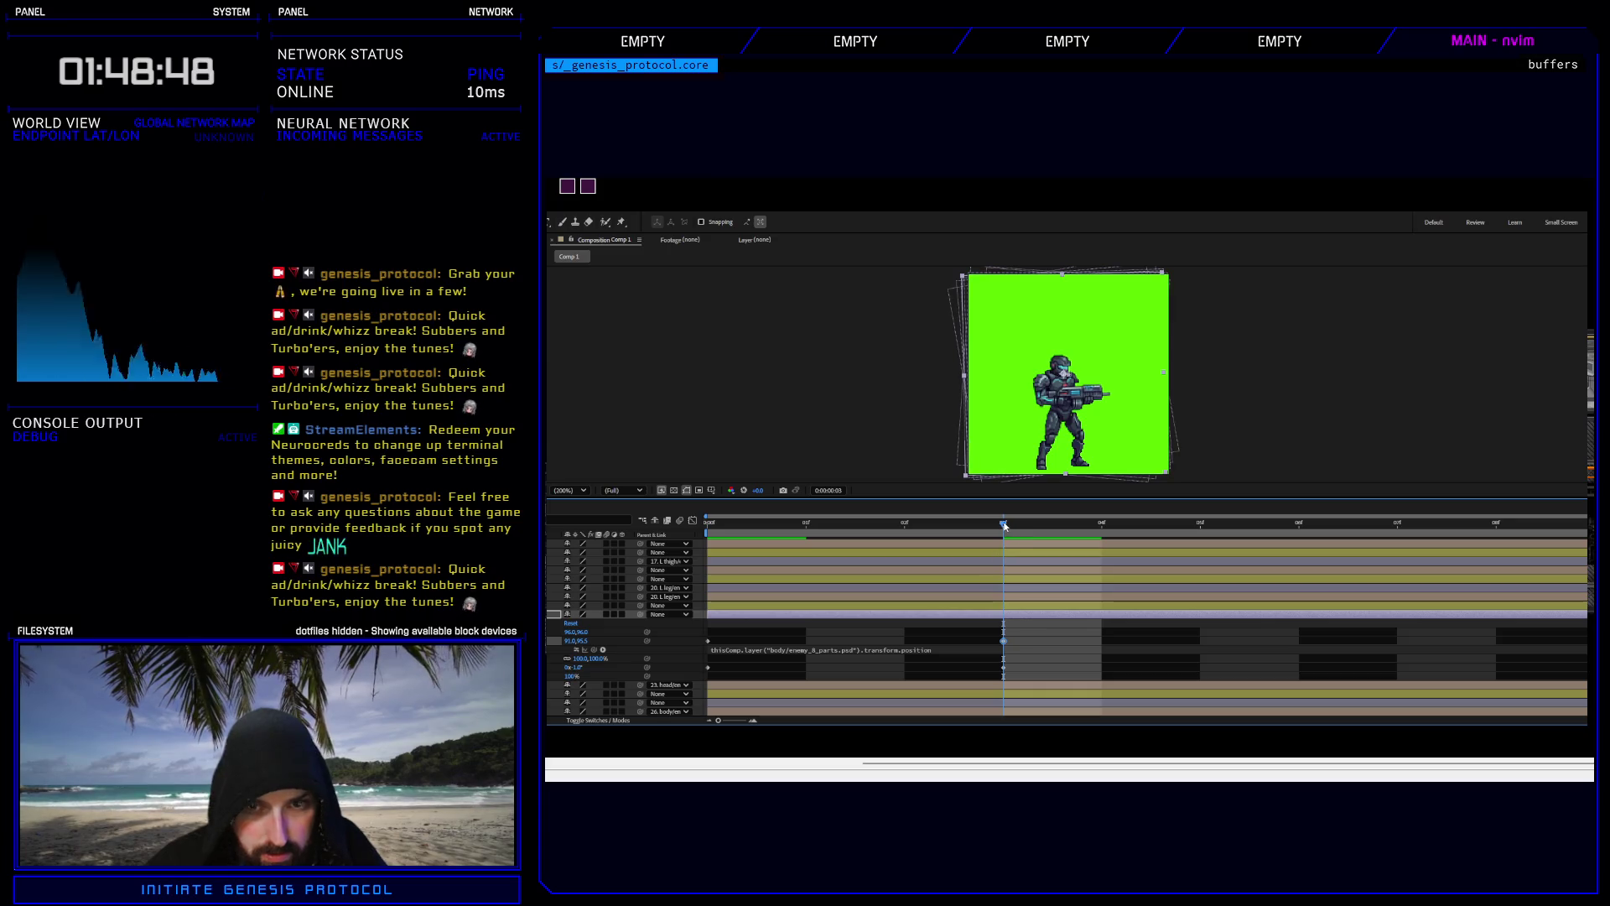
{"action": "key", "text": "space"}
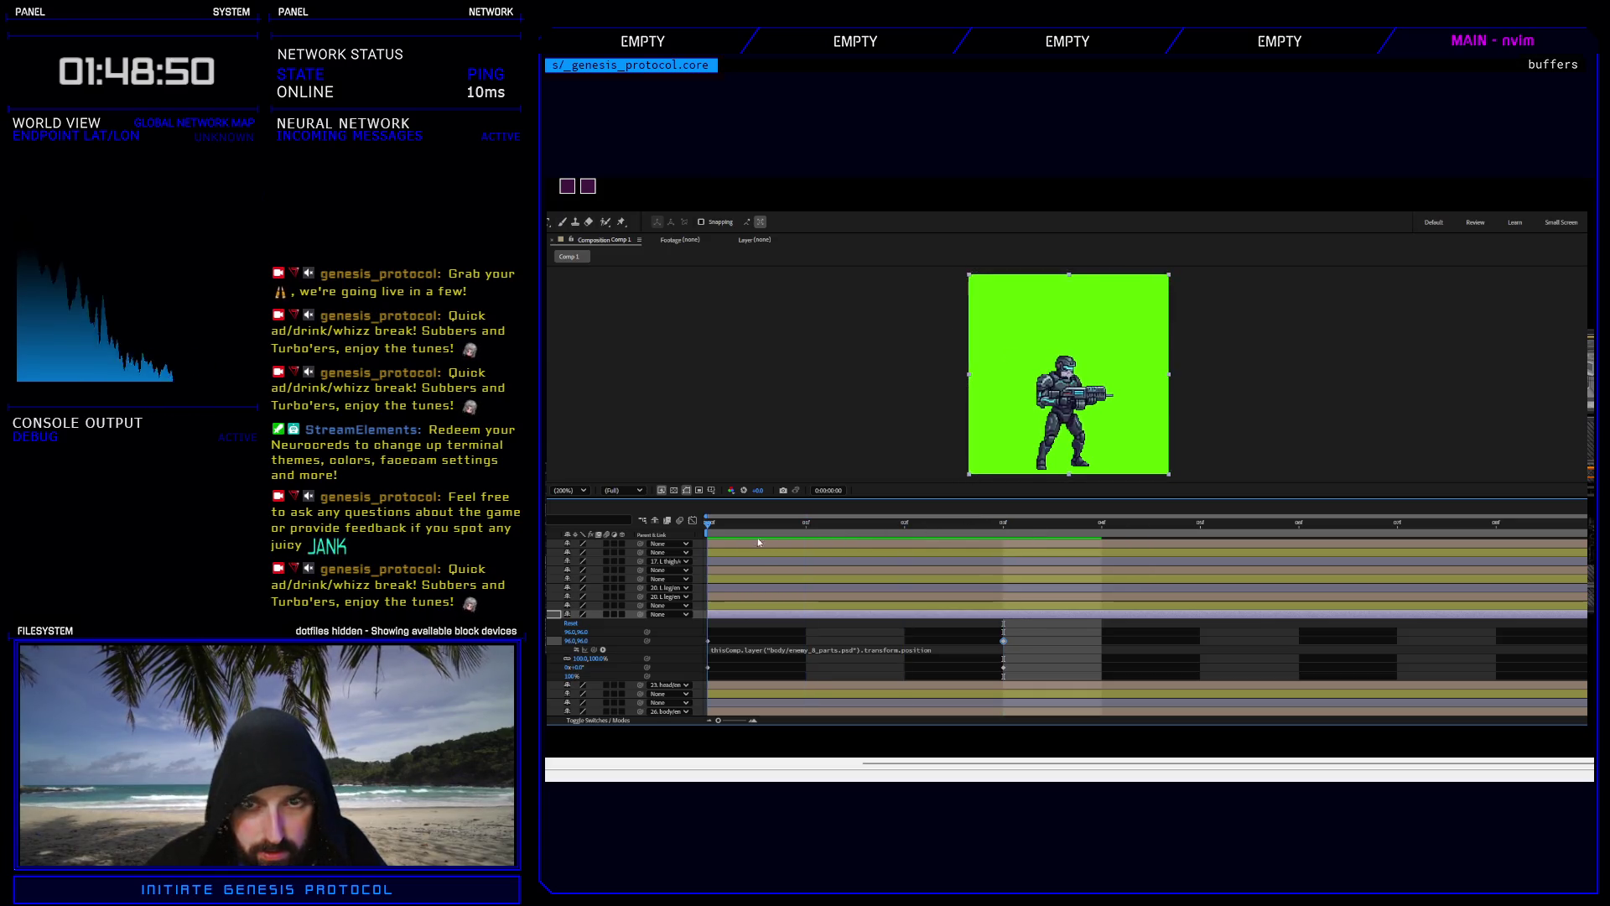
{"action": "left_click", "coordinate": [923, 530]}
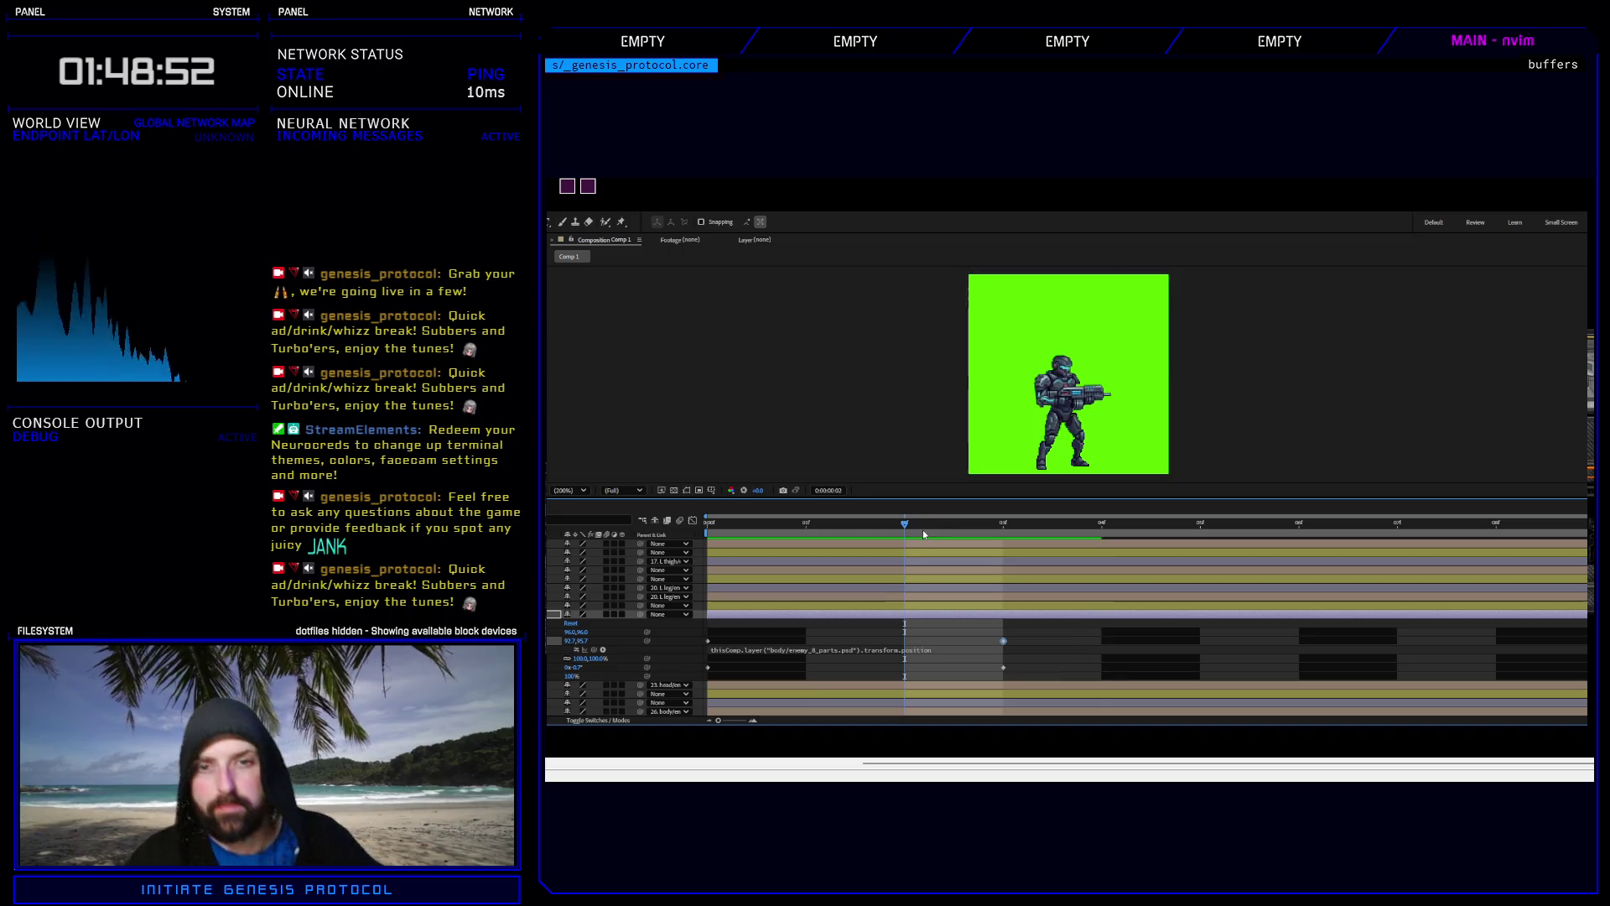
{"action": "key", "text": "space"}
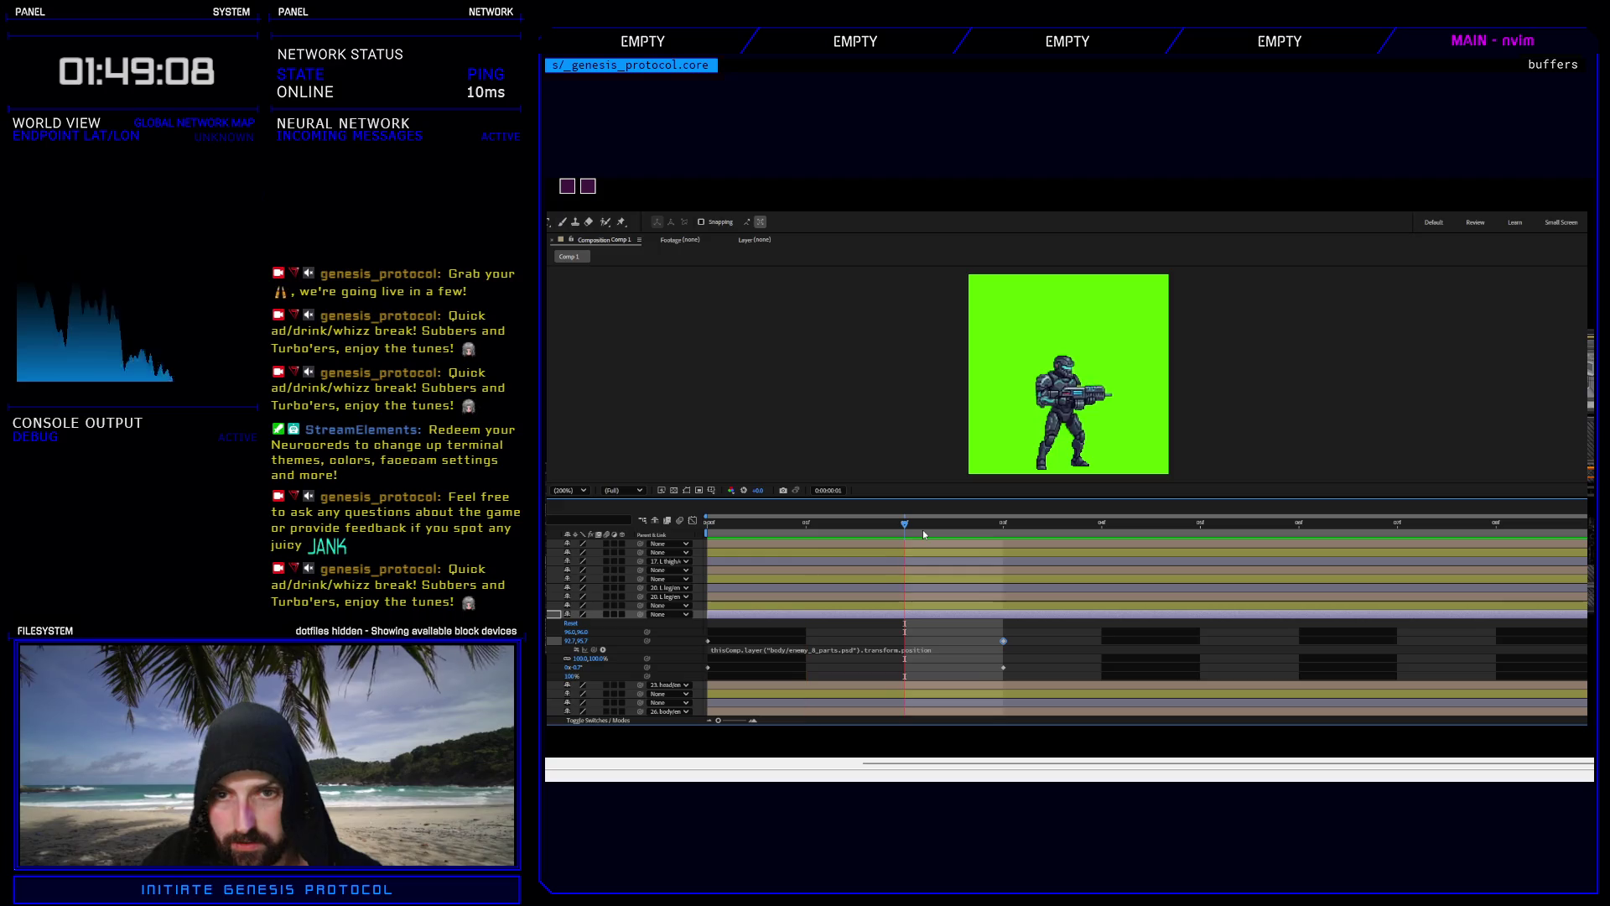
Stop the preview, select the body-part layer above, and show its transforms at frame 3.
{"action": "key", "text": "space"}
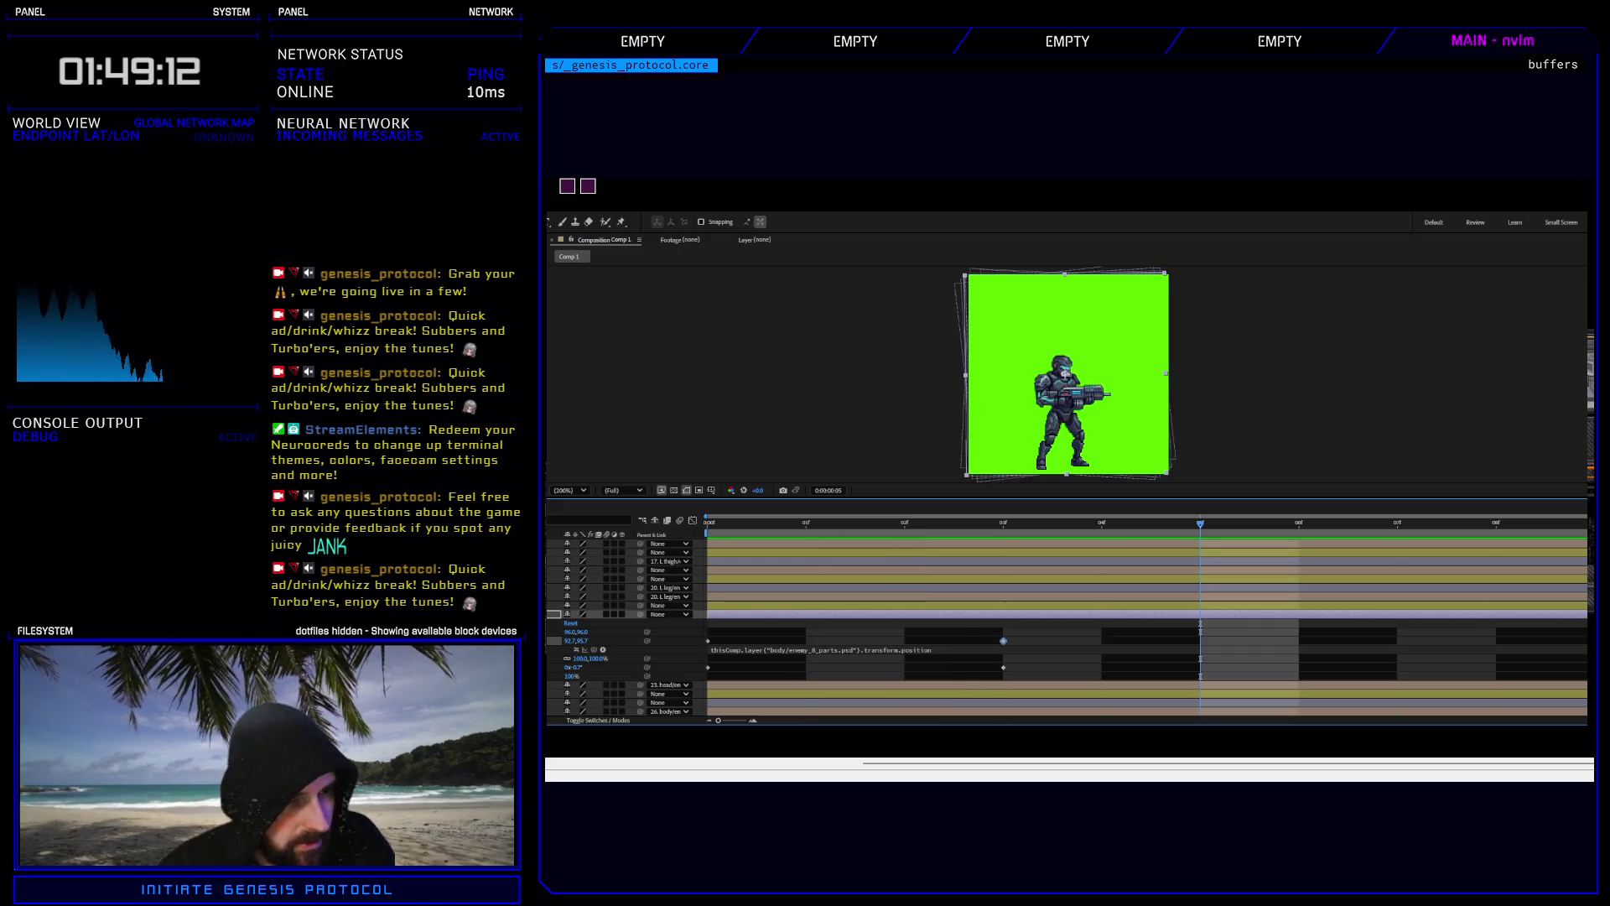
{"action": "left_click", "coordinate": [587, 552]}
{"action": "scroll", "coordinate": [1065, 629], "scroll_direction": "up", "scroll_amount": 2}
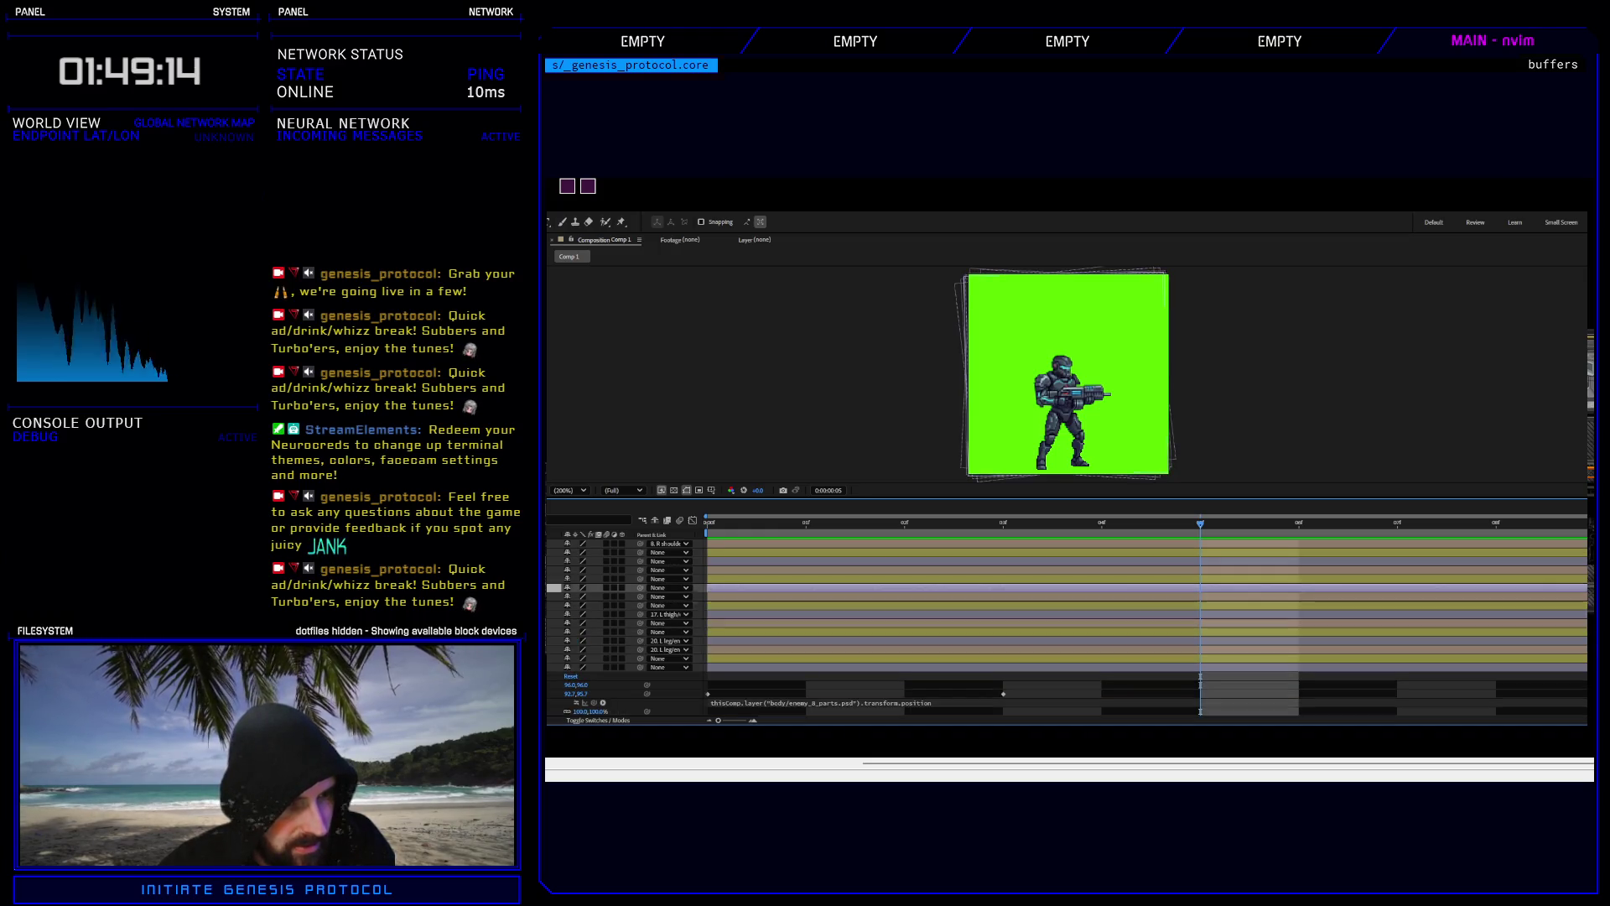
{"action": "left_click", "coordinate": [587, 587]}
{"action": "left_click", "coordinate": [551, 587]}
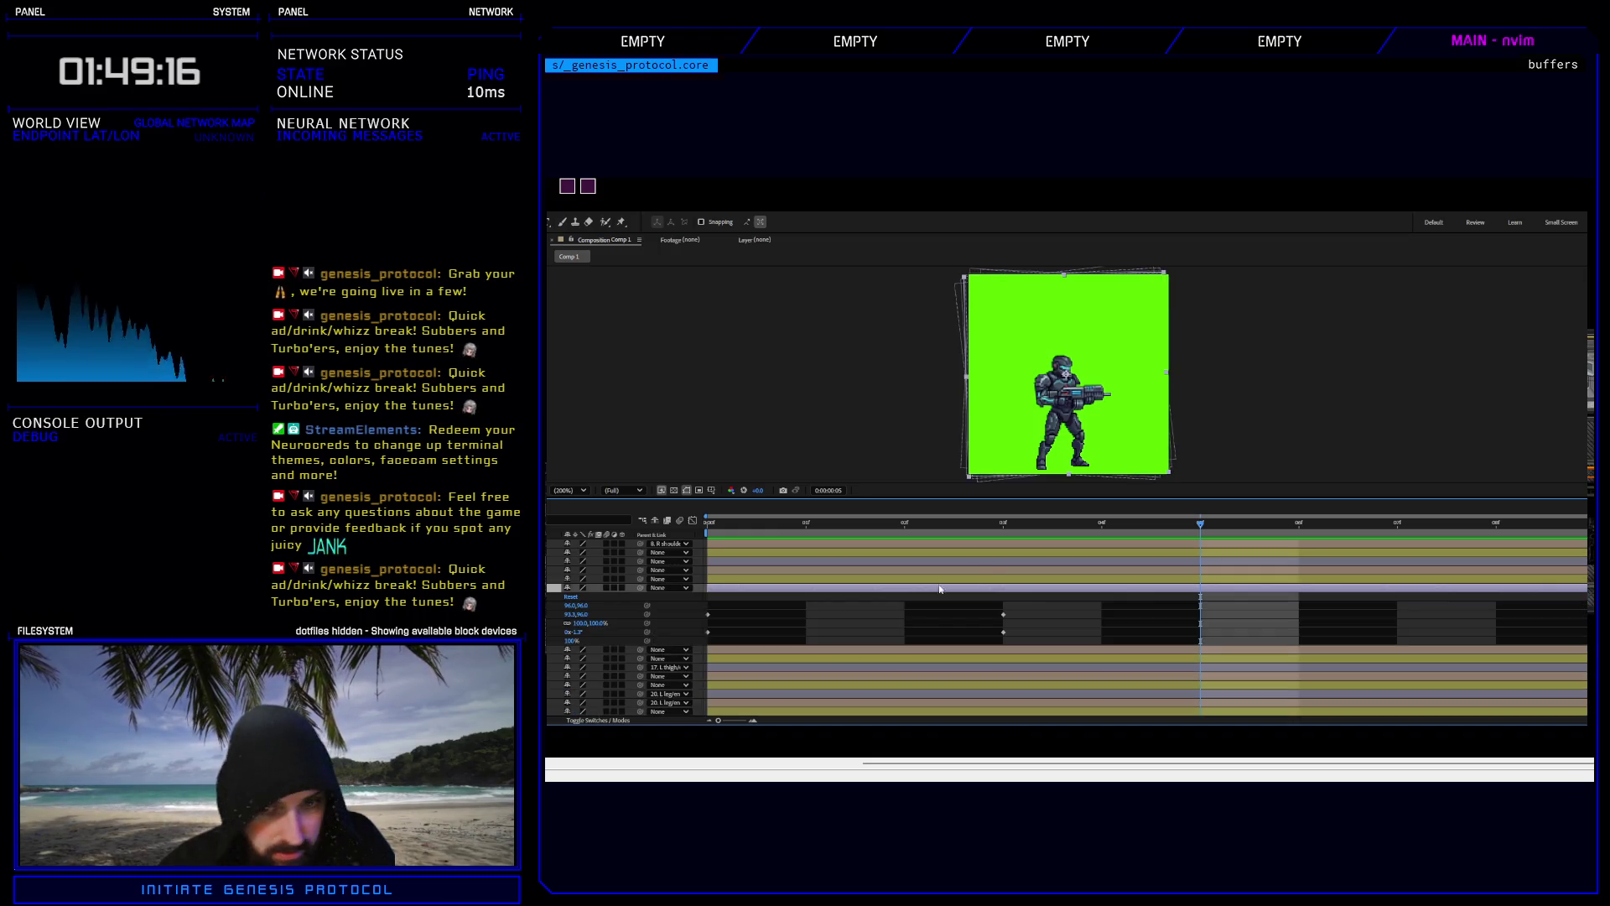
{"action": "key", "text": "j"}
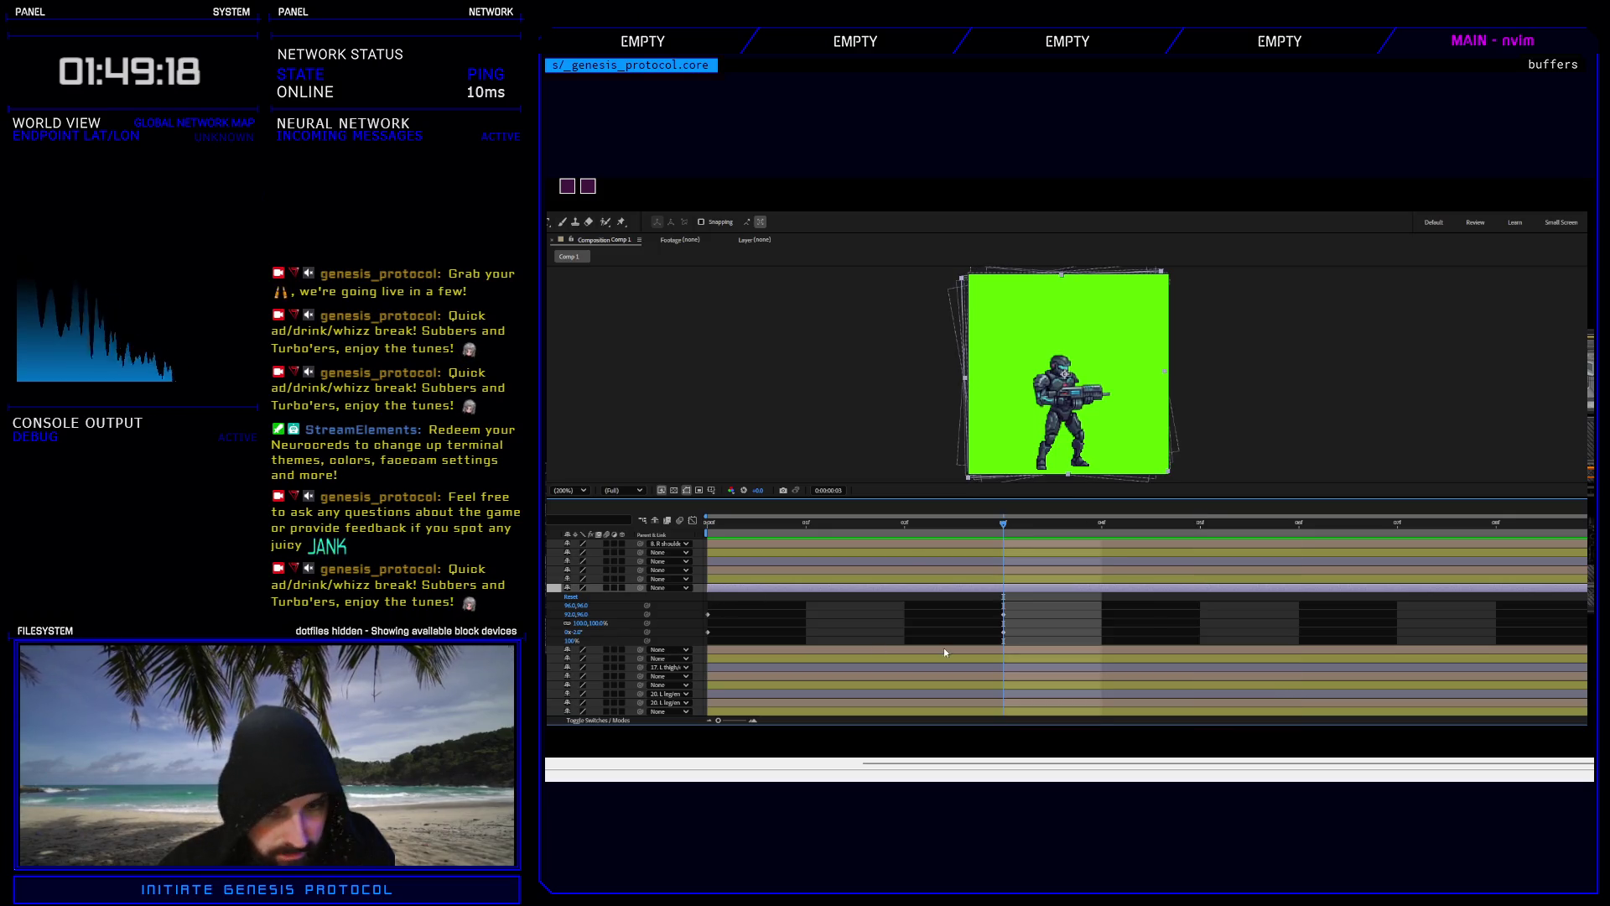
Set the layer's Rotation to -6°, trying -4° first, then play back the loop.
{"action": "left_click", "coordinate": [581, 633]}
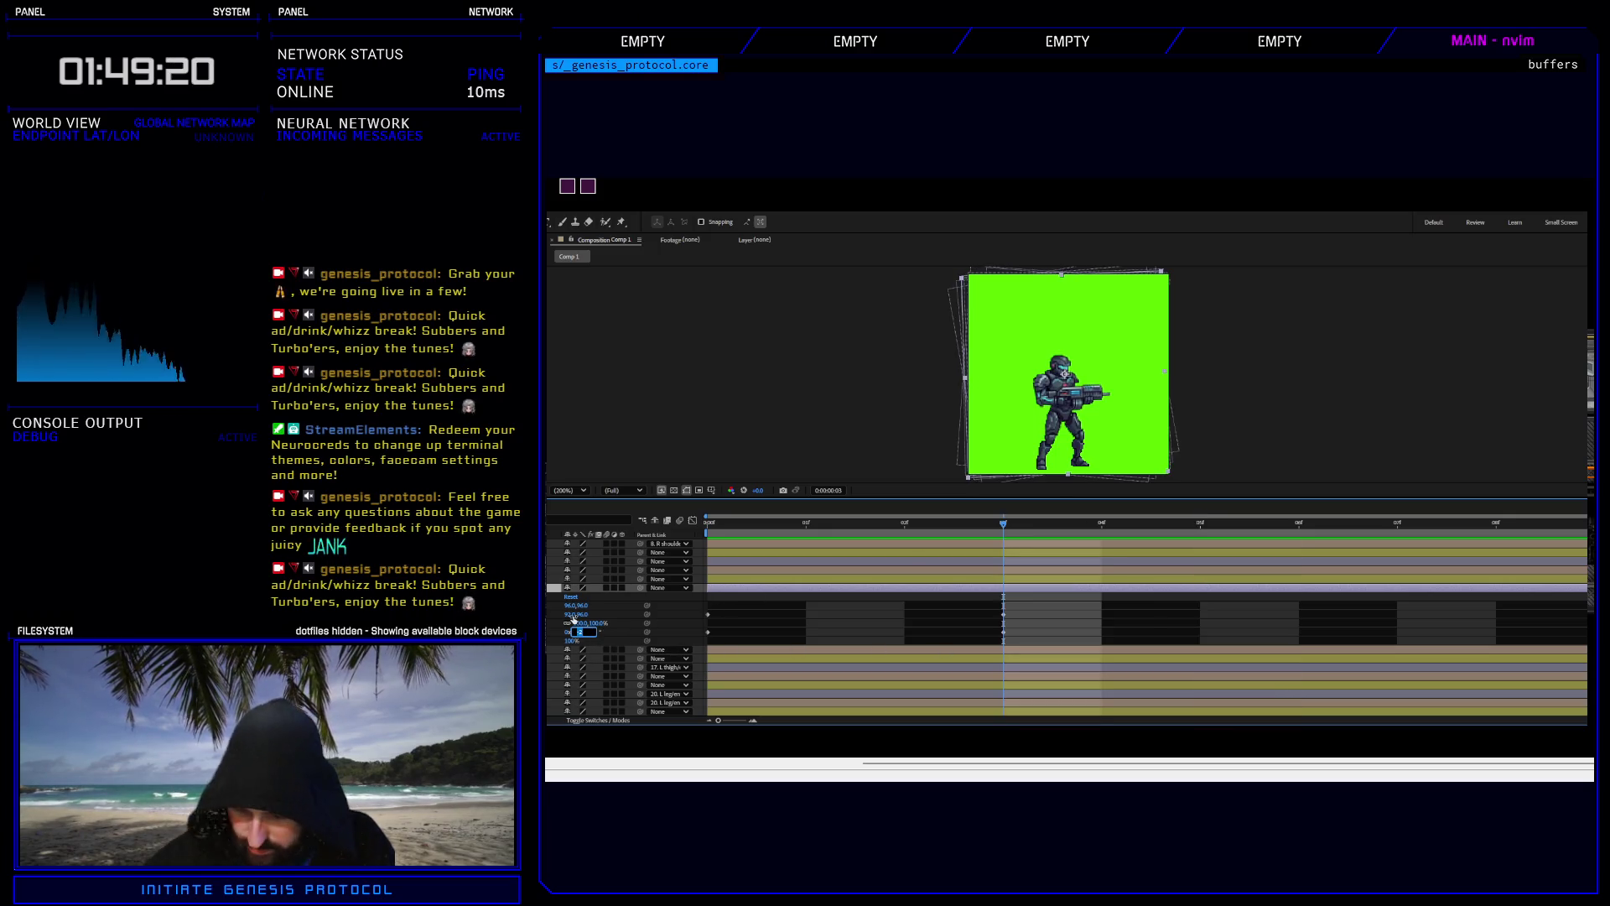
{"action": "type", "text": "-4"}
{"action": "key", "text": "Return"}
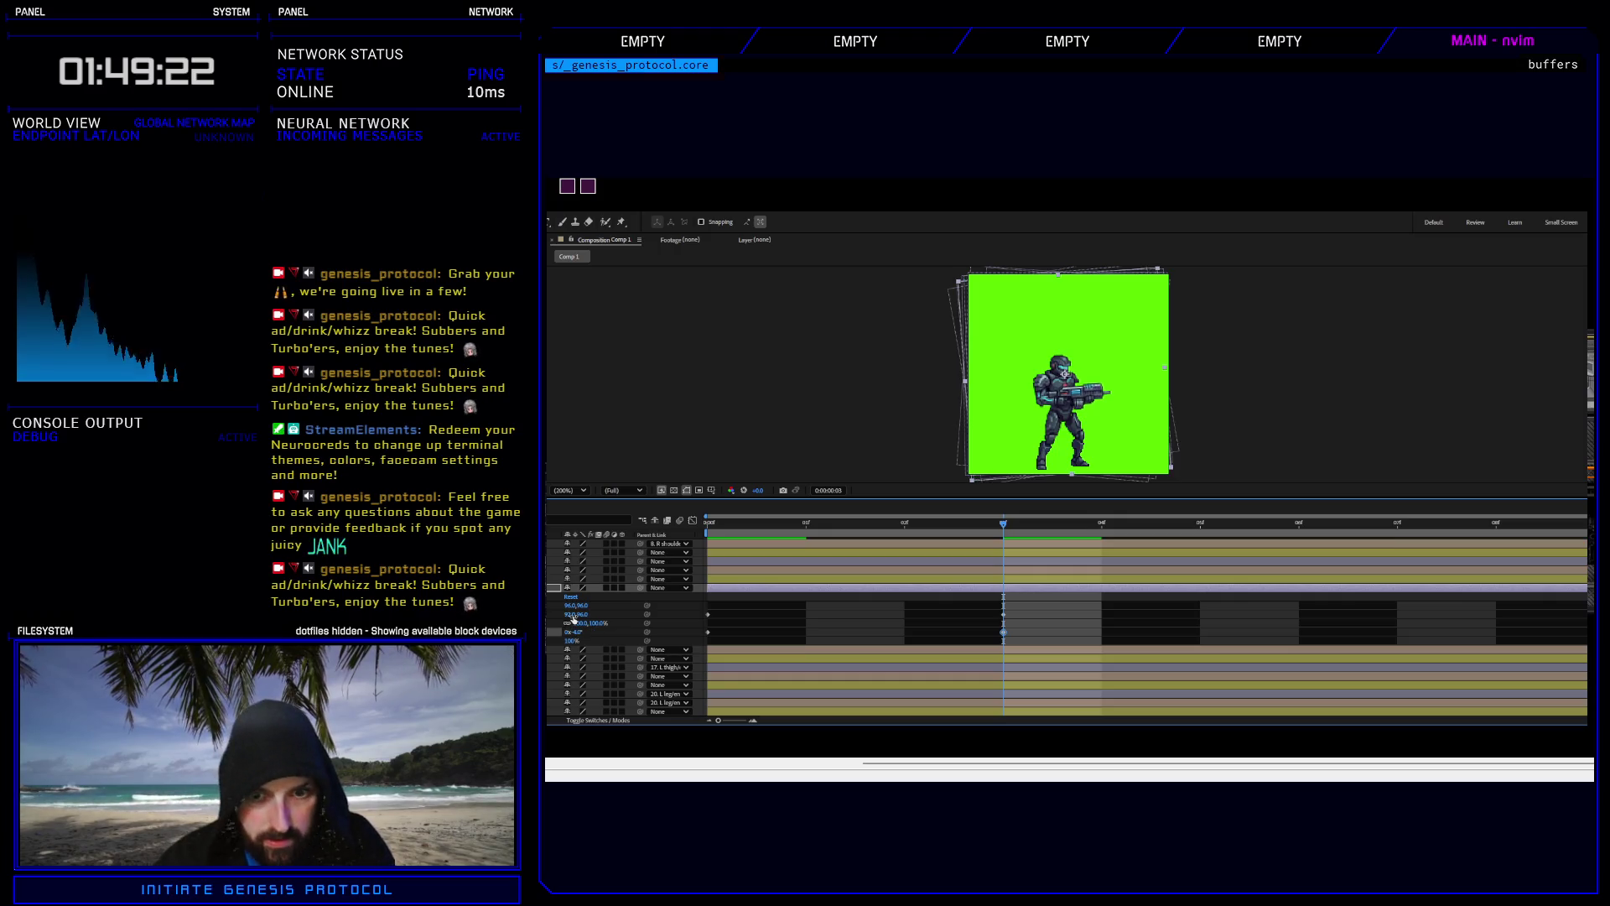
{"action": "left_click", "coordinate": [577, 632]}
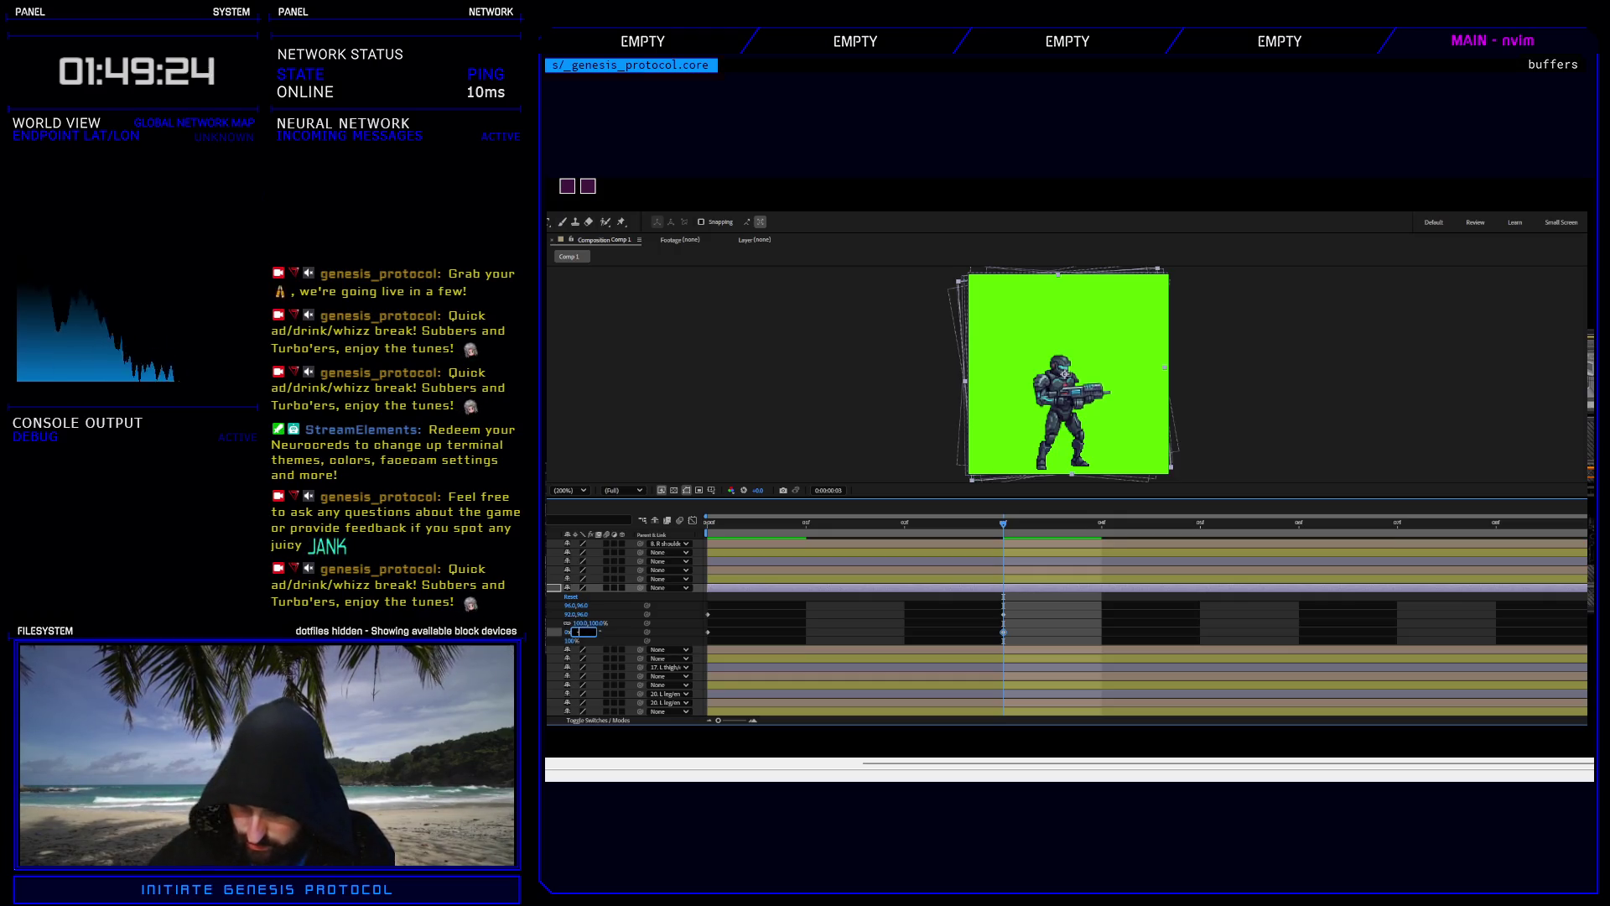
{"action": "type", "text": "-6"}
{"action": "key", "text": "Return"}
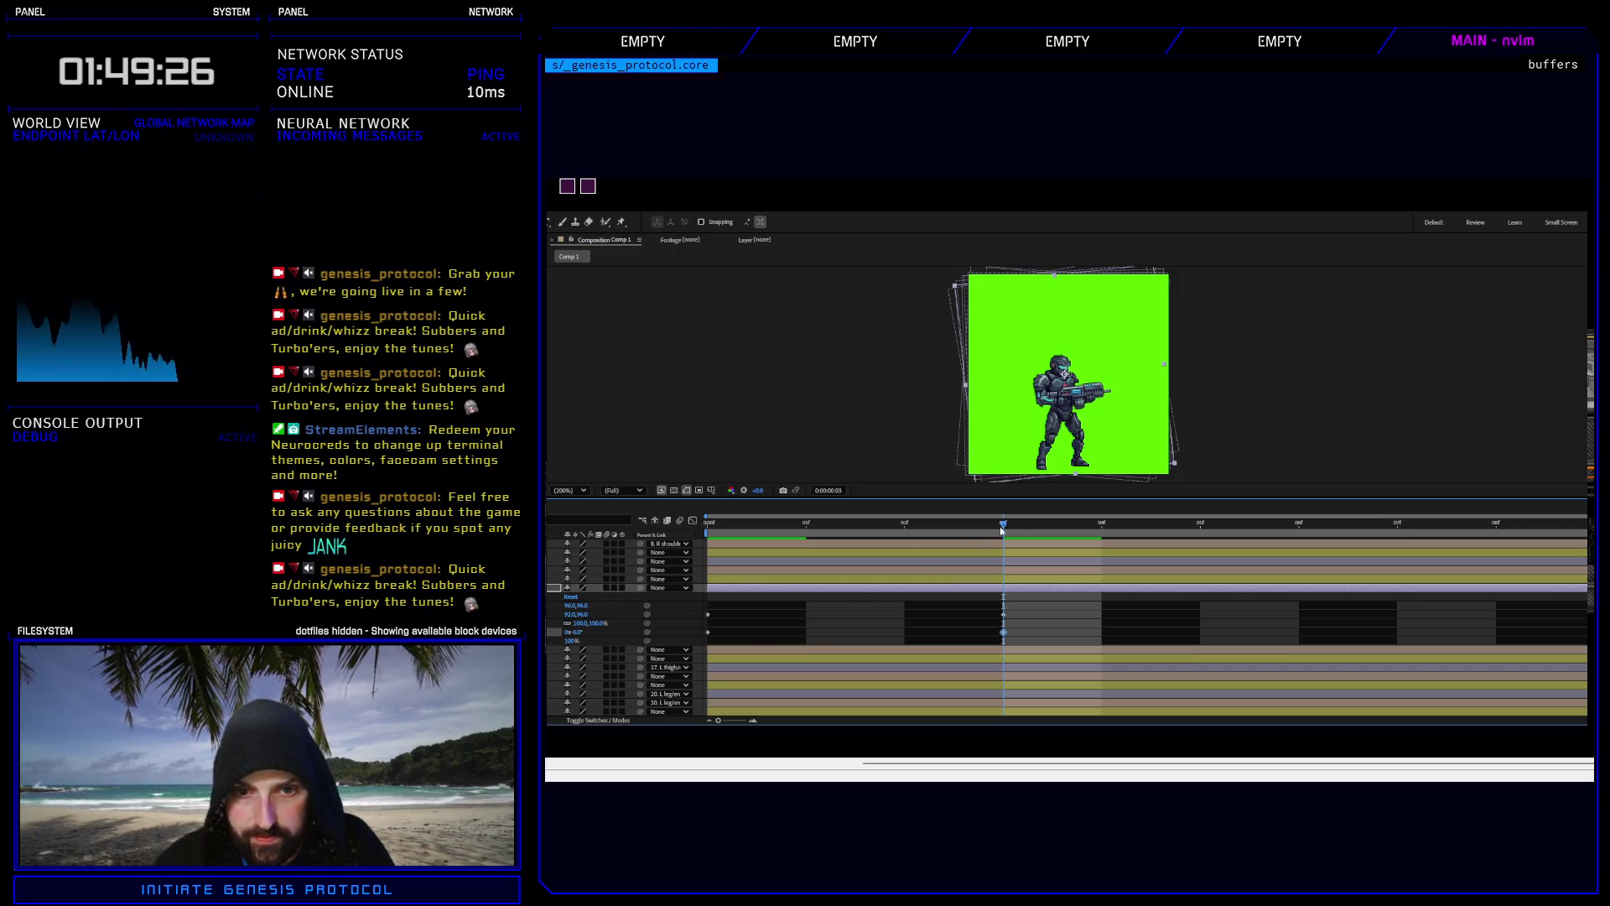
{"action": "key", "text": "space"}
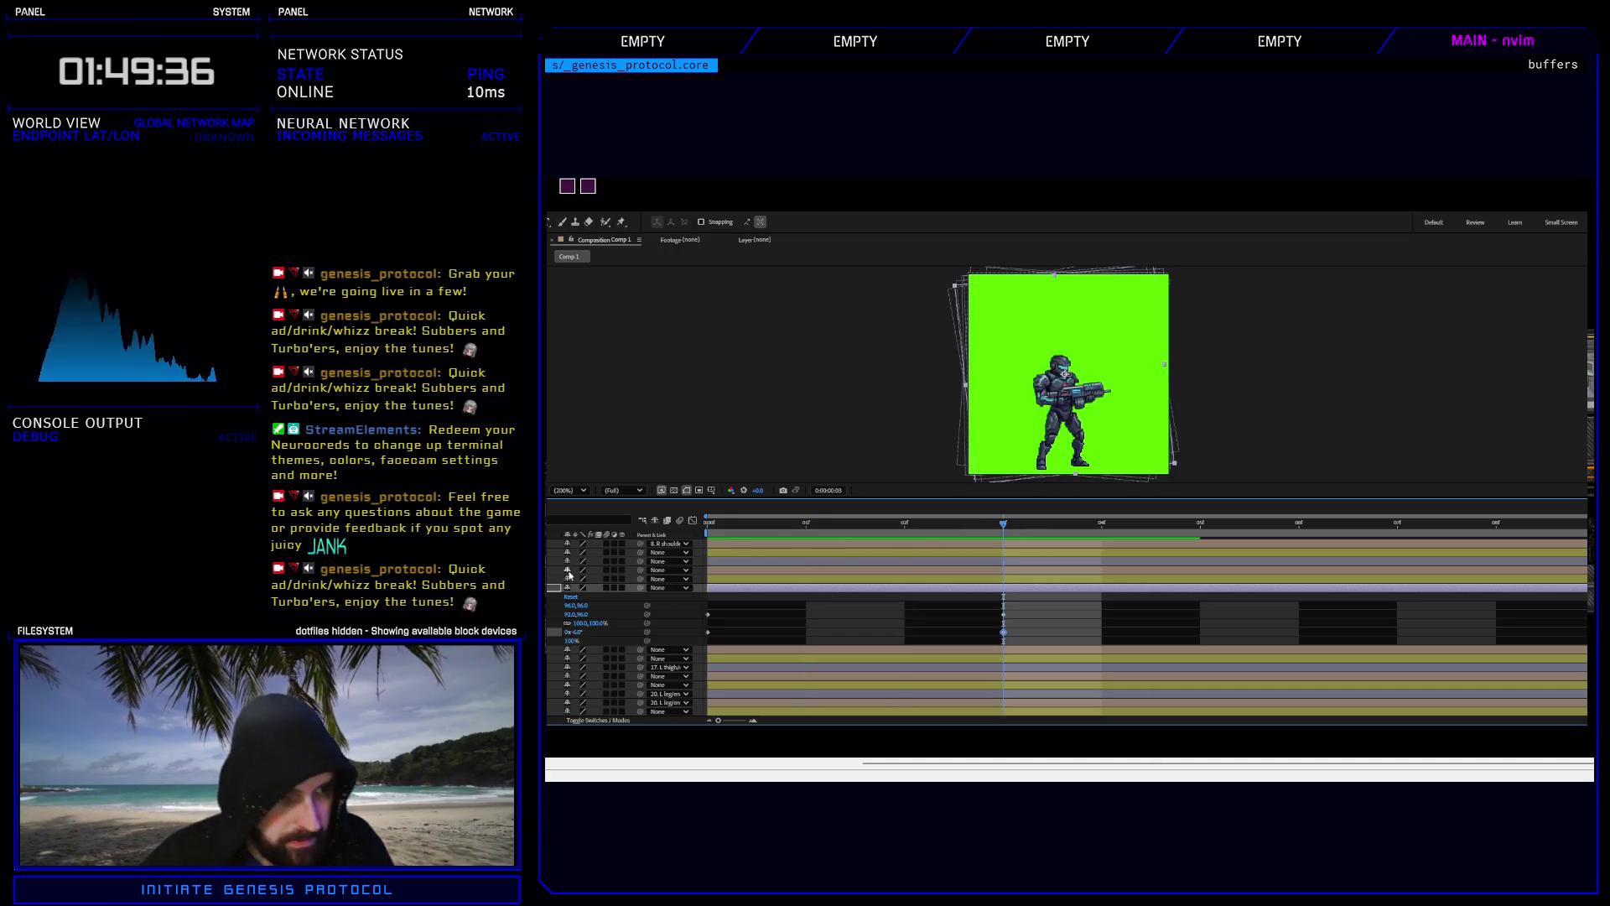
Show layer 4's keyframed properties, fine-tune its Rotation keyframe, and preview from frame 1.
{"action": "scroll", "coordinate": [570, 576], "scroll_direction": "up", "scroll_amount": 2}
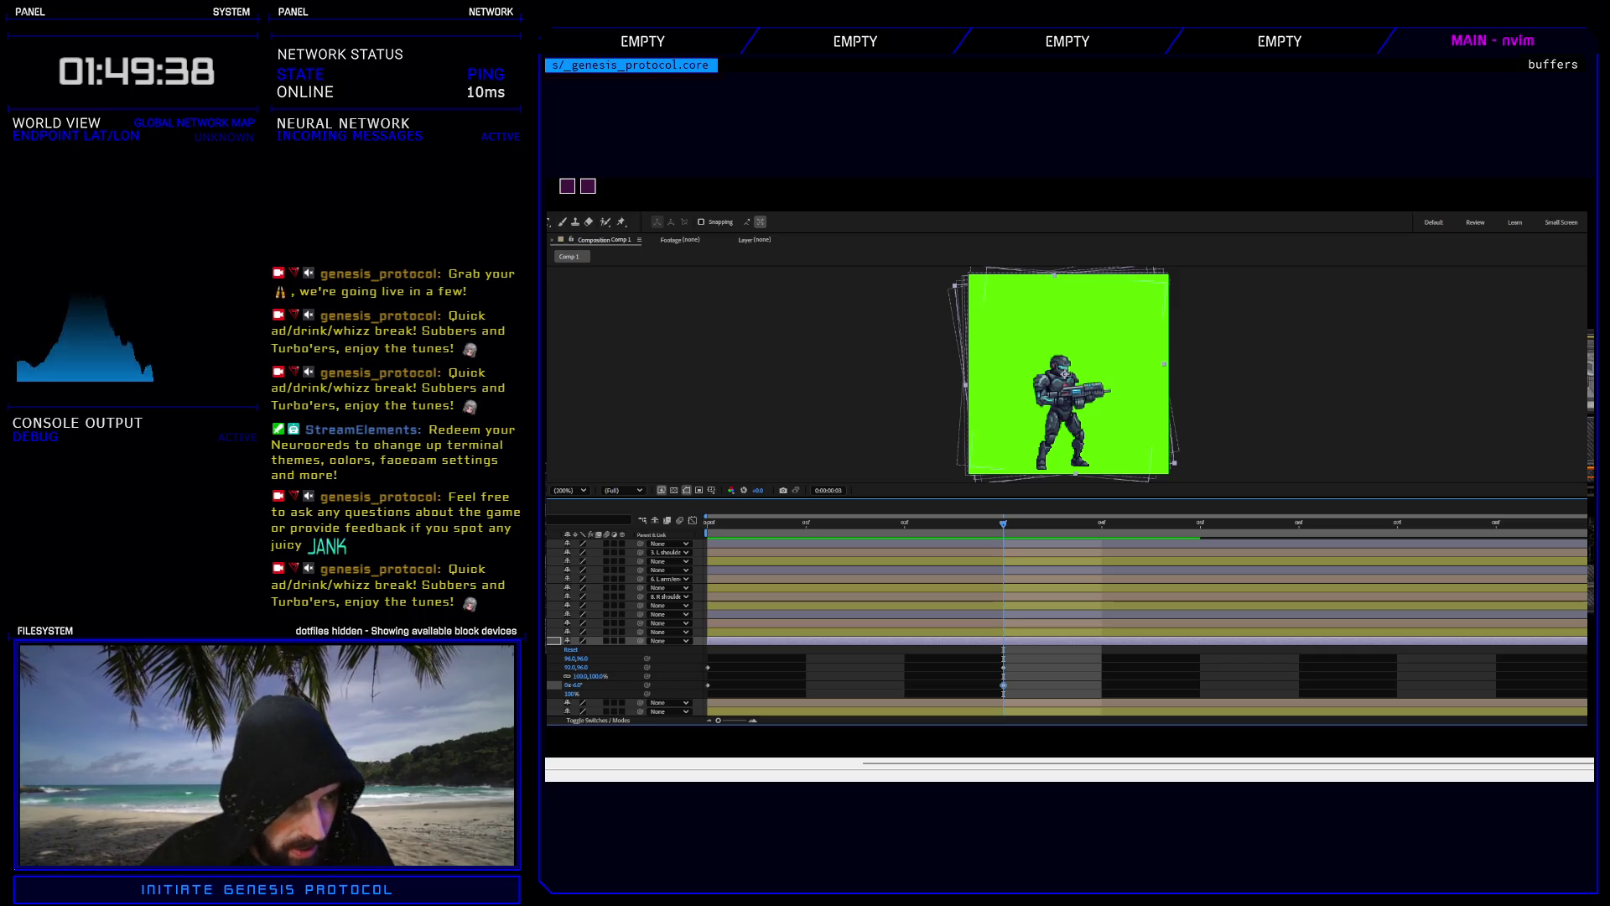
{"action": "key", "text": "u"}
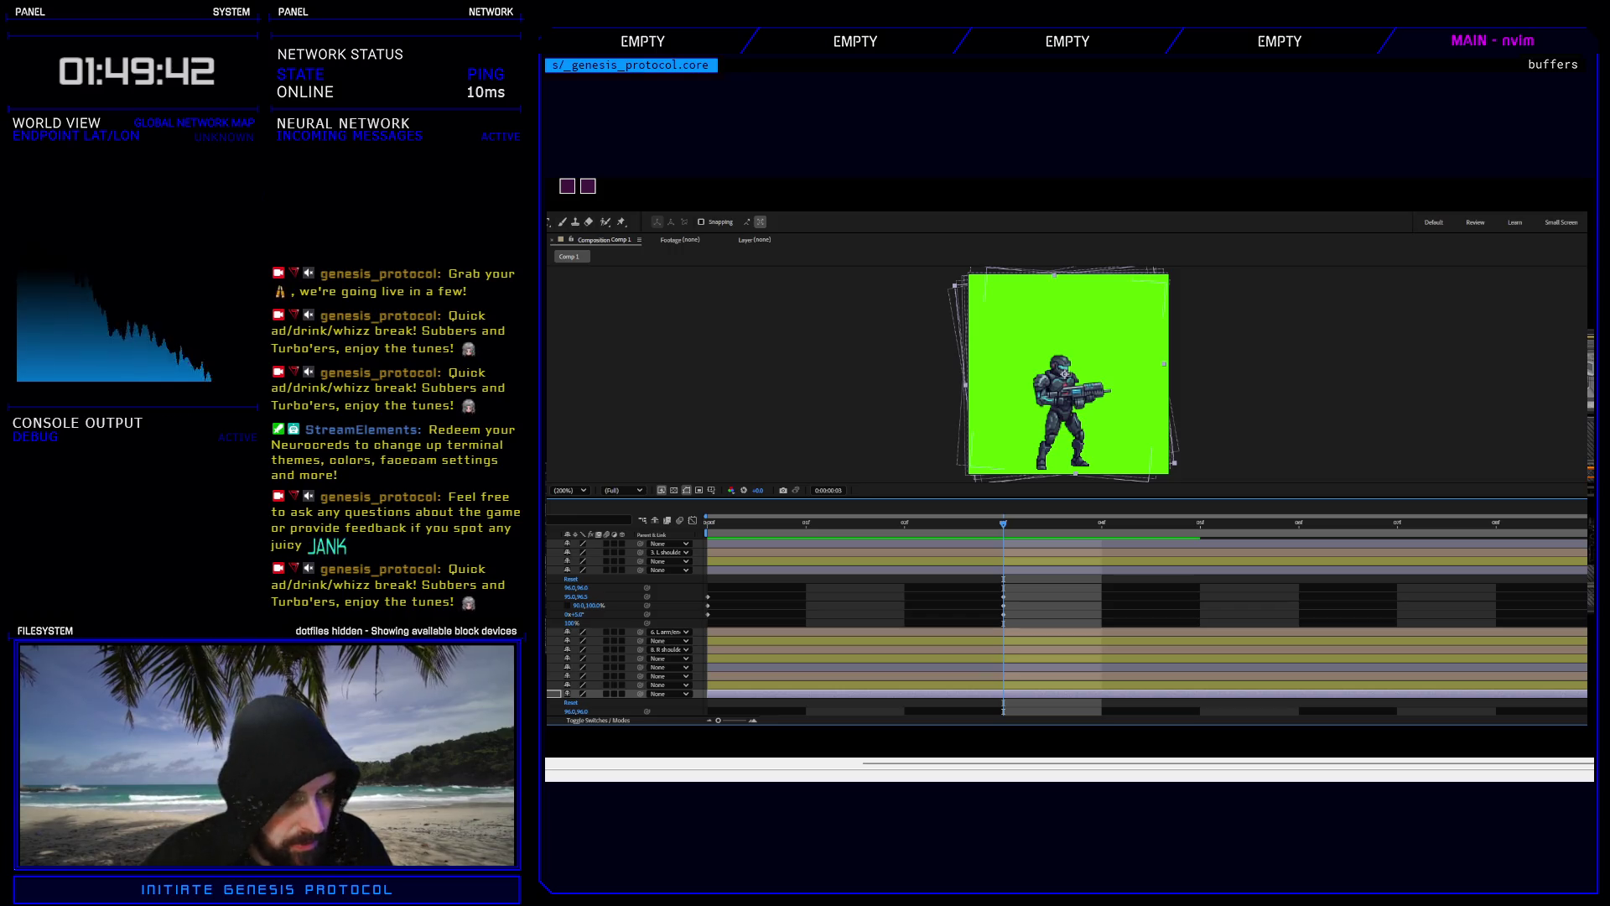
{"action": "left_click", "coordinate": [1003, 612]}
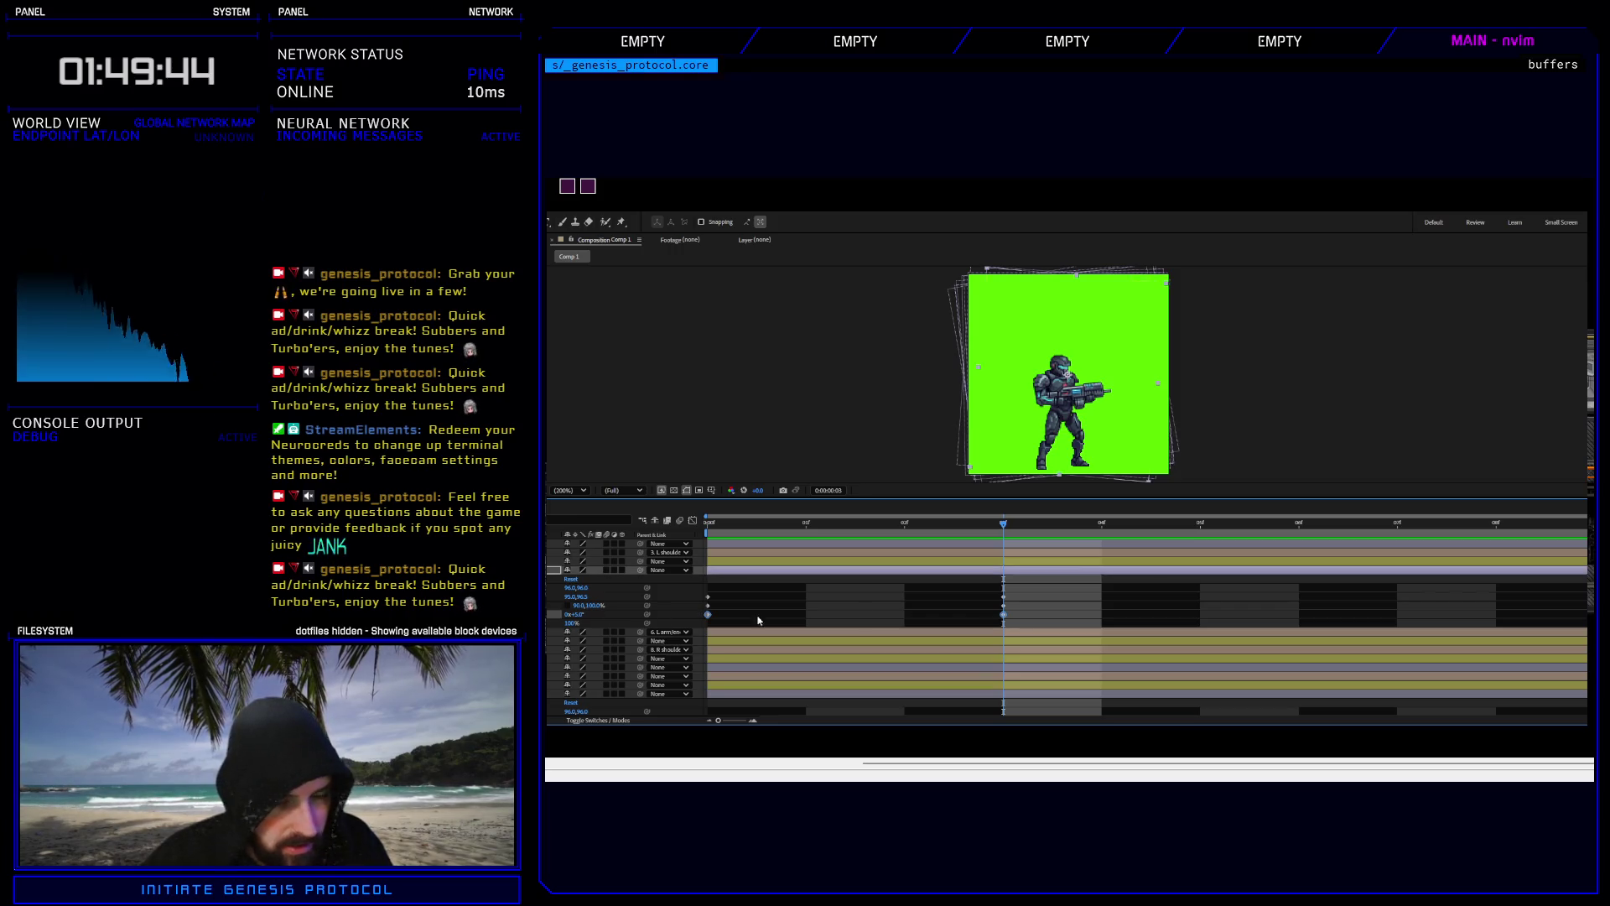
{"action": "left_click", "coordinate": [1000, 617]}
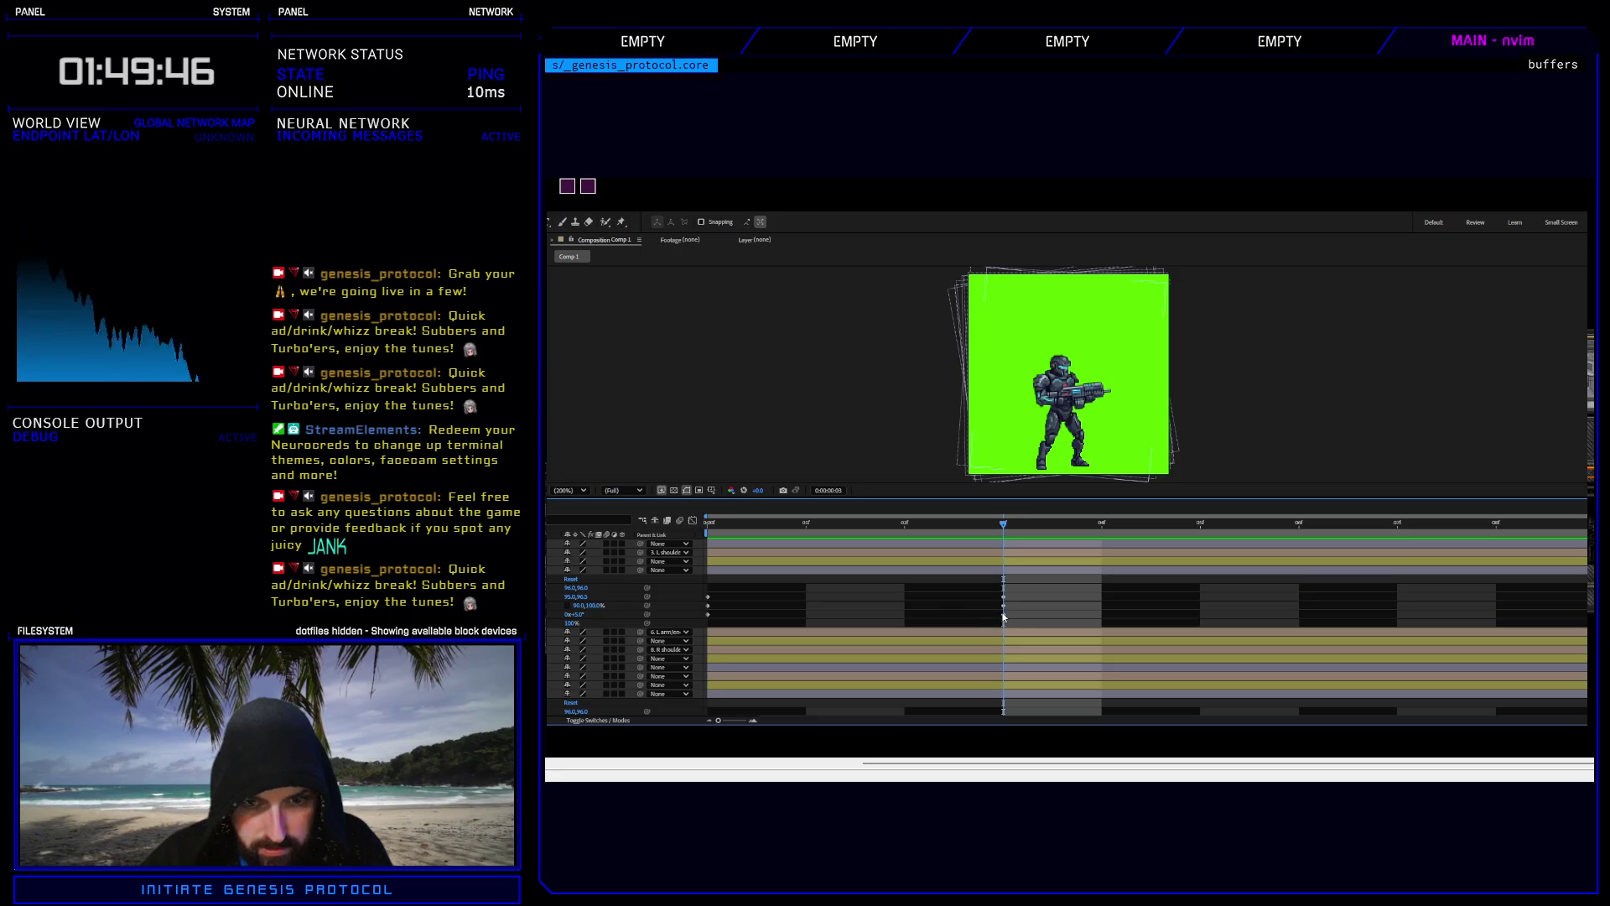
{"action": "left_click", "coordinate": [1004, 615]}
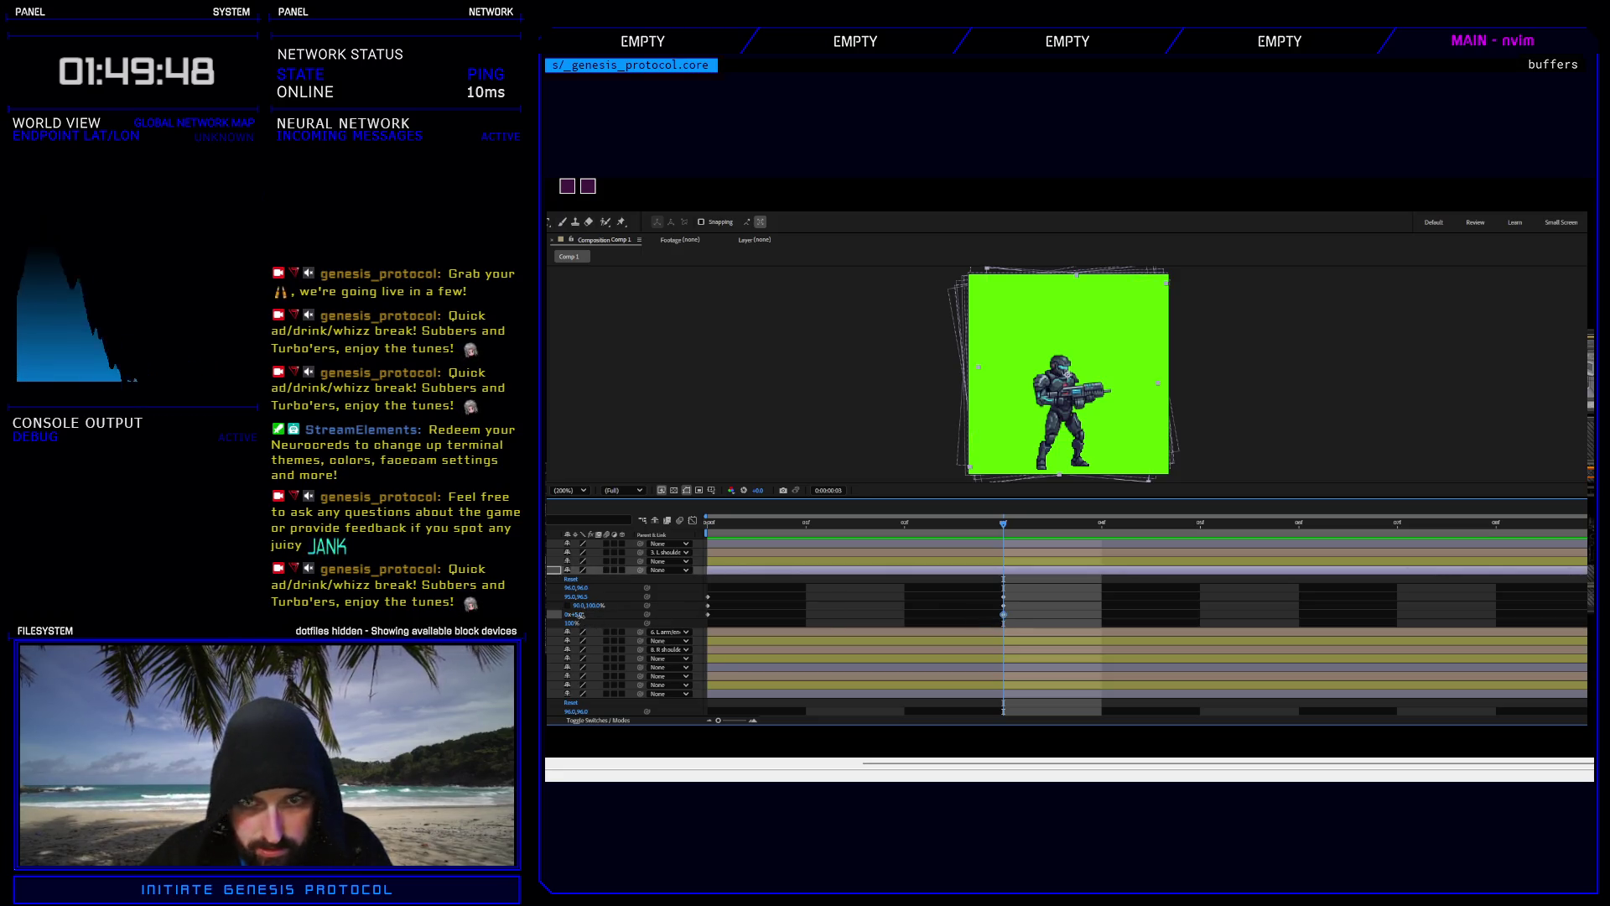
{"action": "left_click_drag", "start_coordinate": [581, 615], "coordinate": [577, 617]}
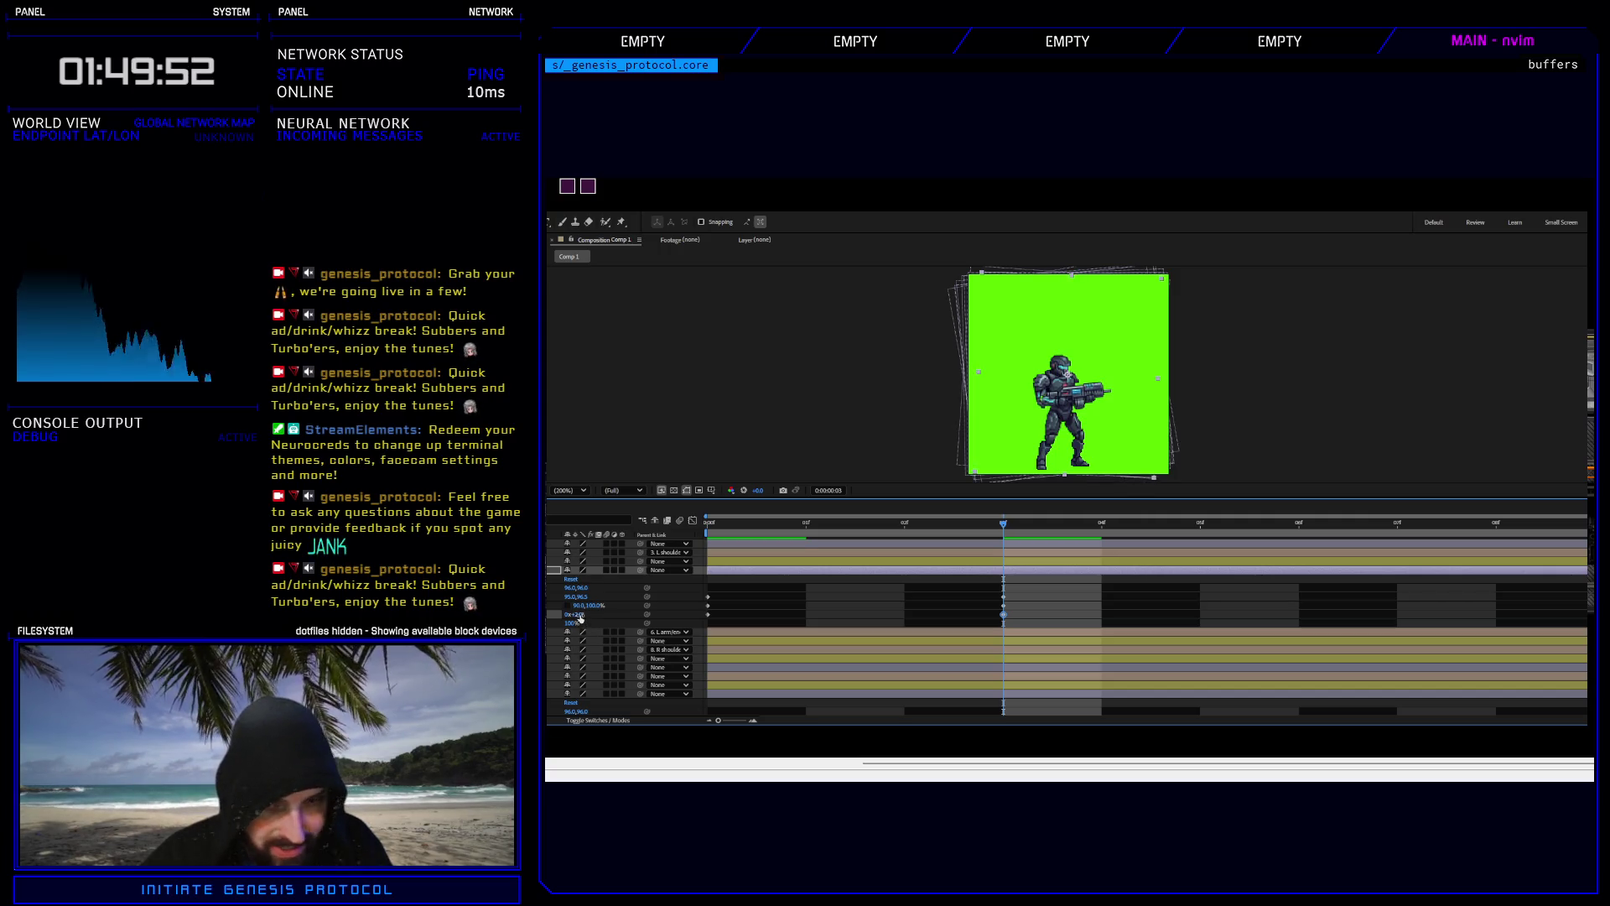
{"action": "key", "text": "space"}
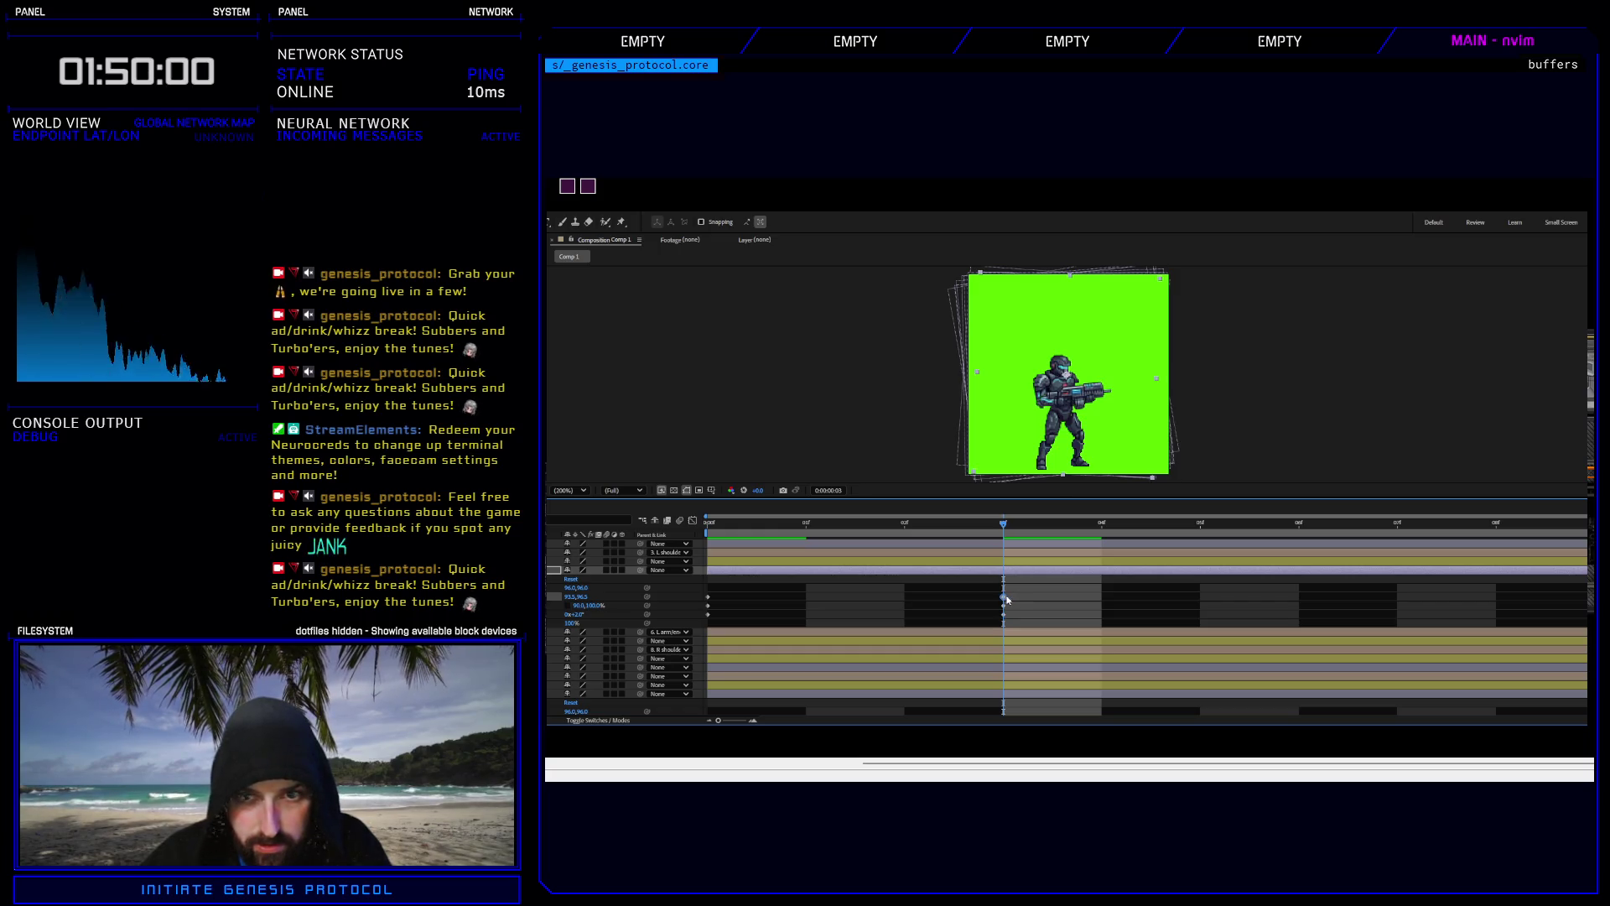
{"action": "left_click_drag", "start_coordinate": [1004, 527], "coordinate": [790, 531]}
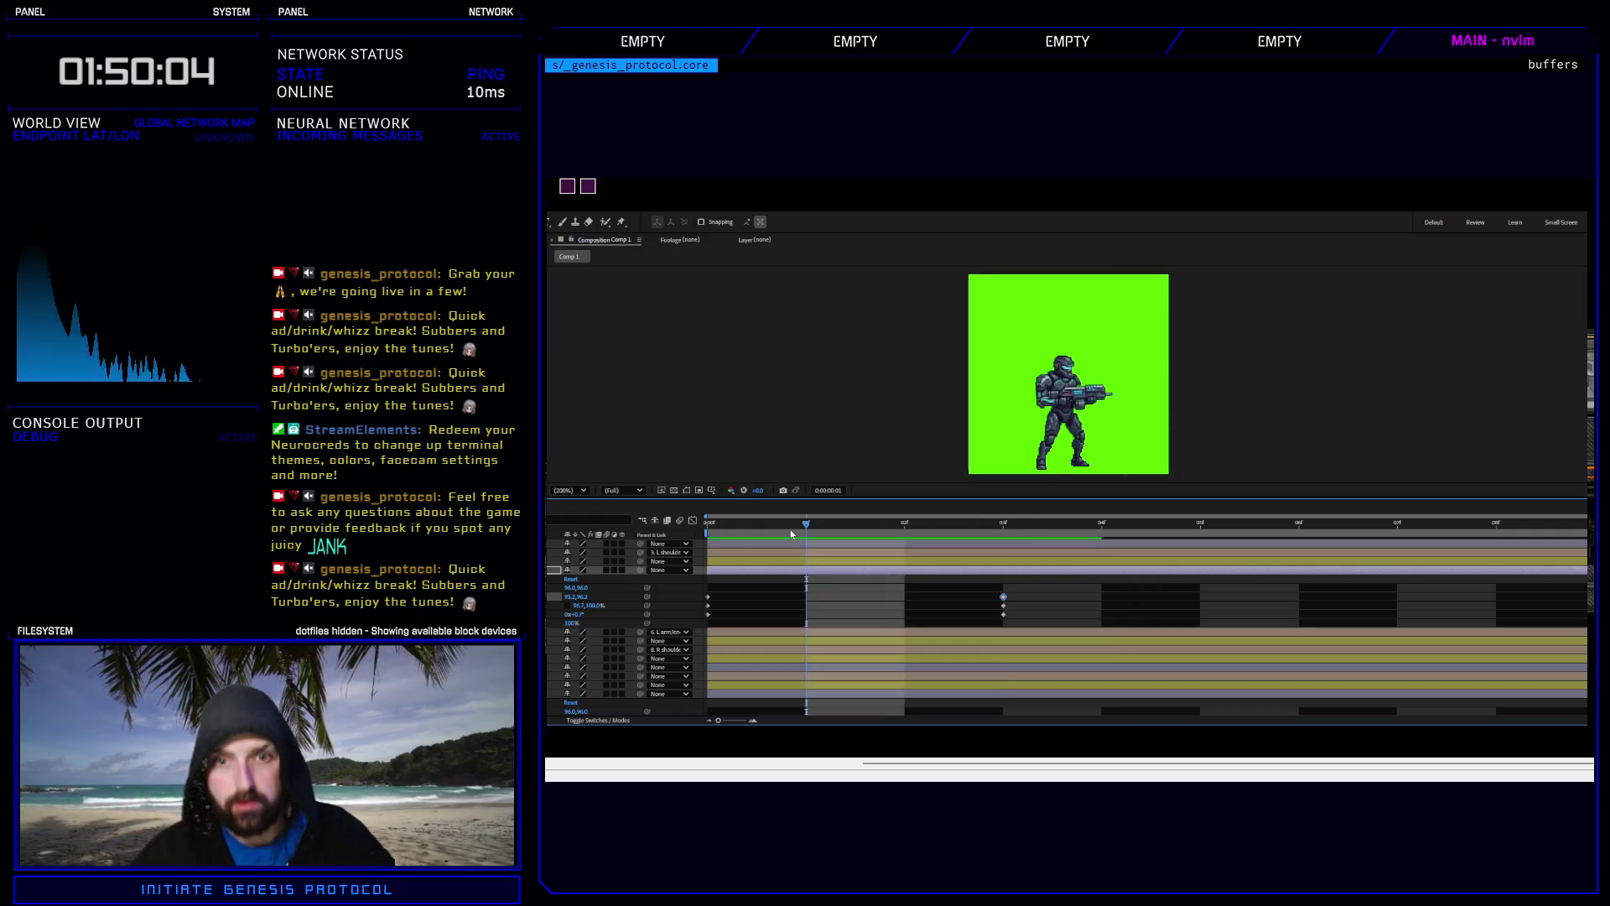
{"action": "key", "text": "space"}
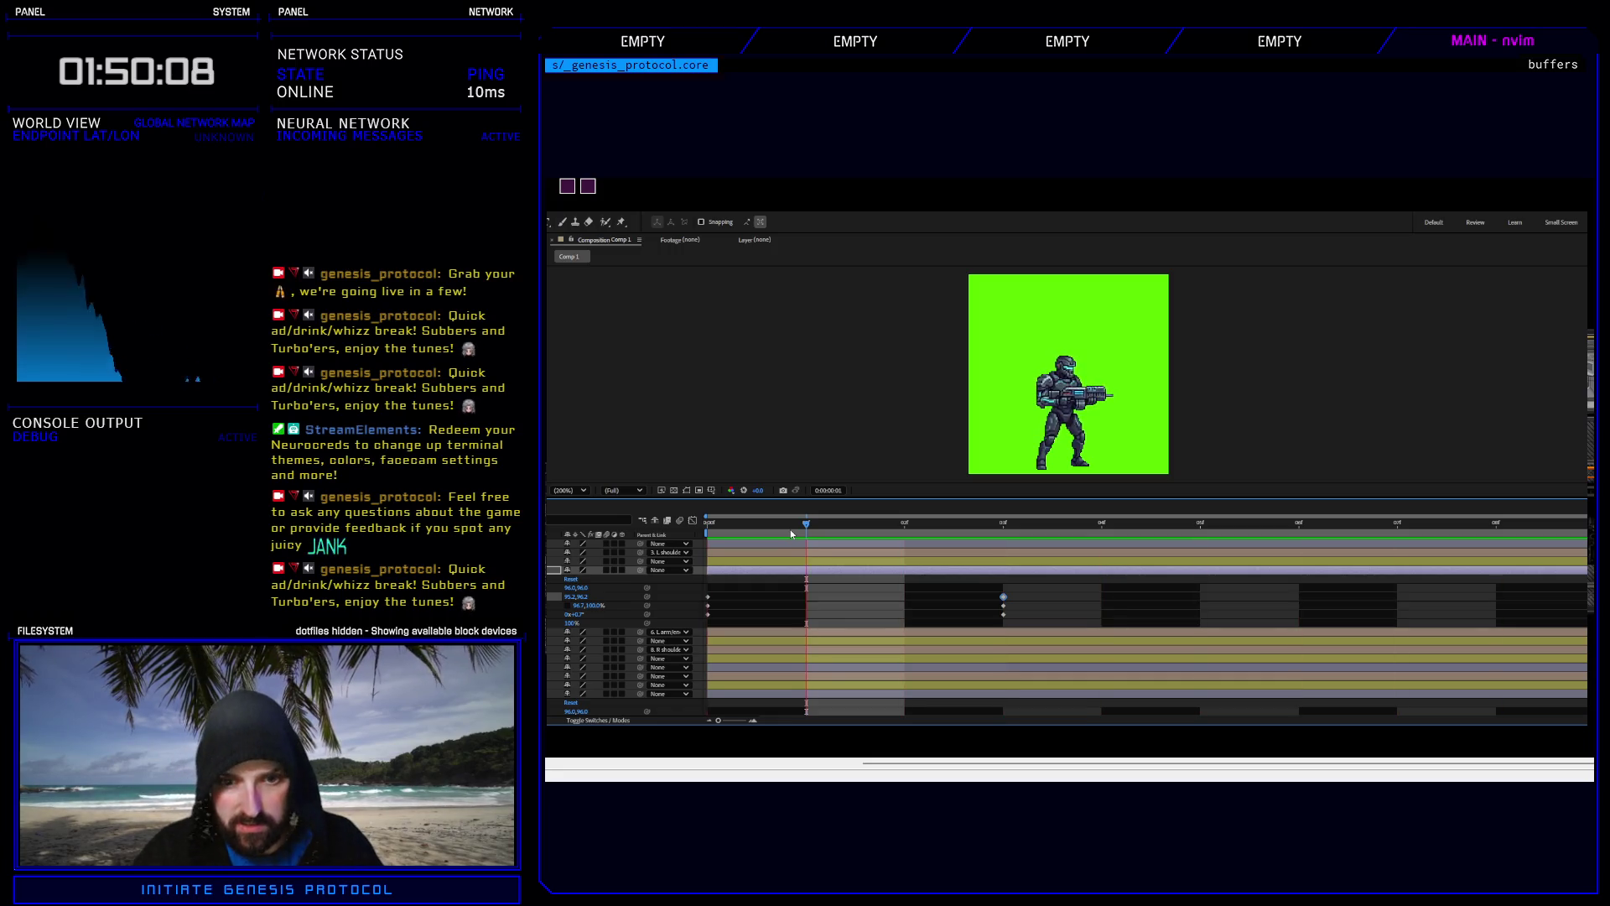
{"action": "key", "text": "space"}
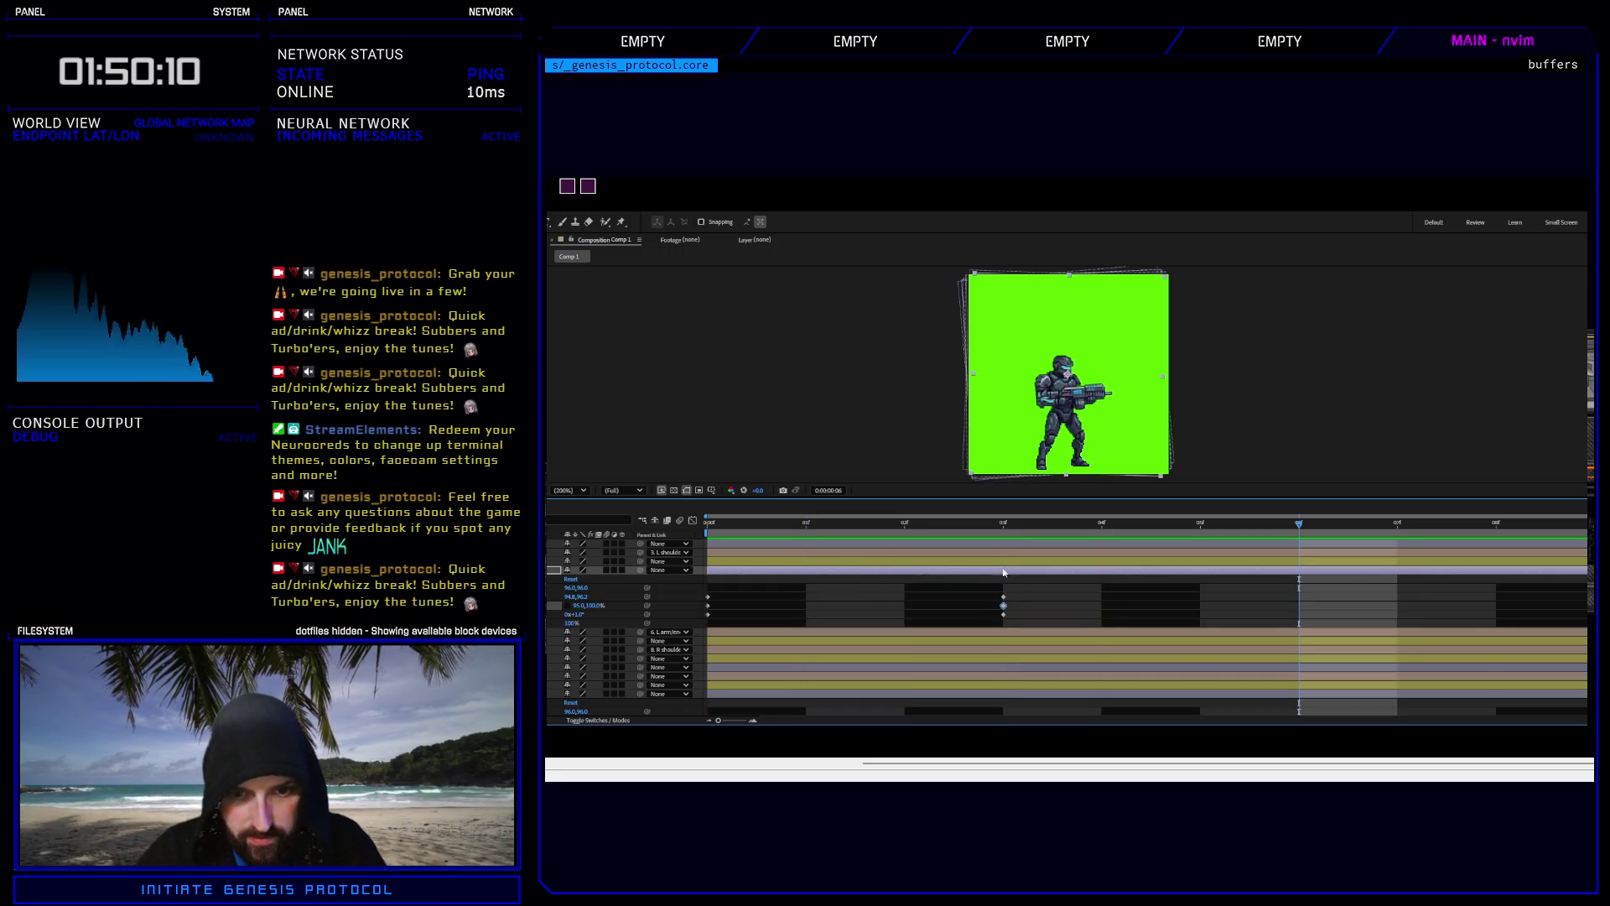
Re-enter layer 4's frame-3 Scale value, settling on 95%.
{"action": "key", "text": "j"}
{"action": "left_click", "coordinate": [583, 605]}
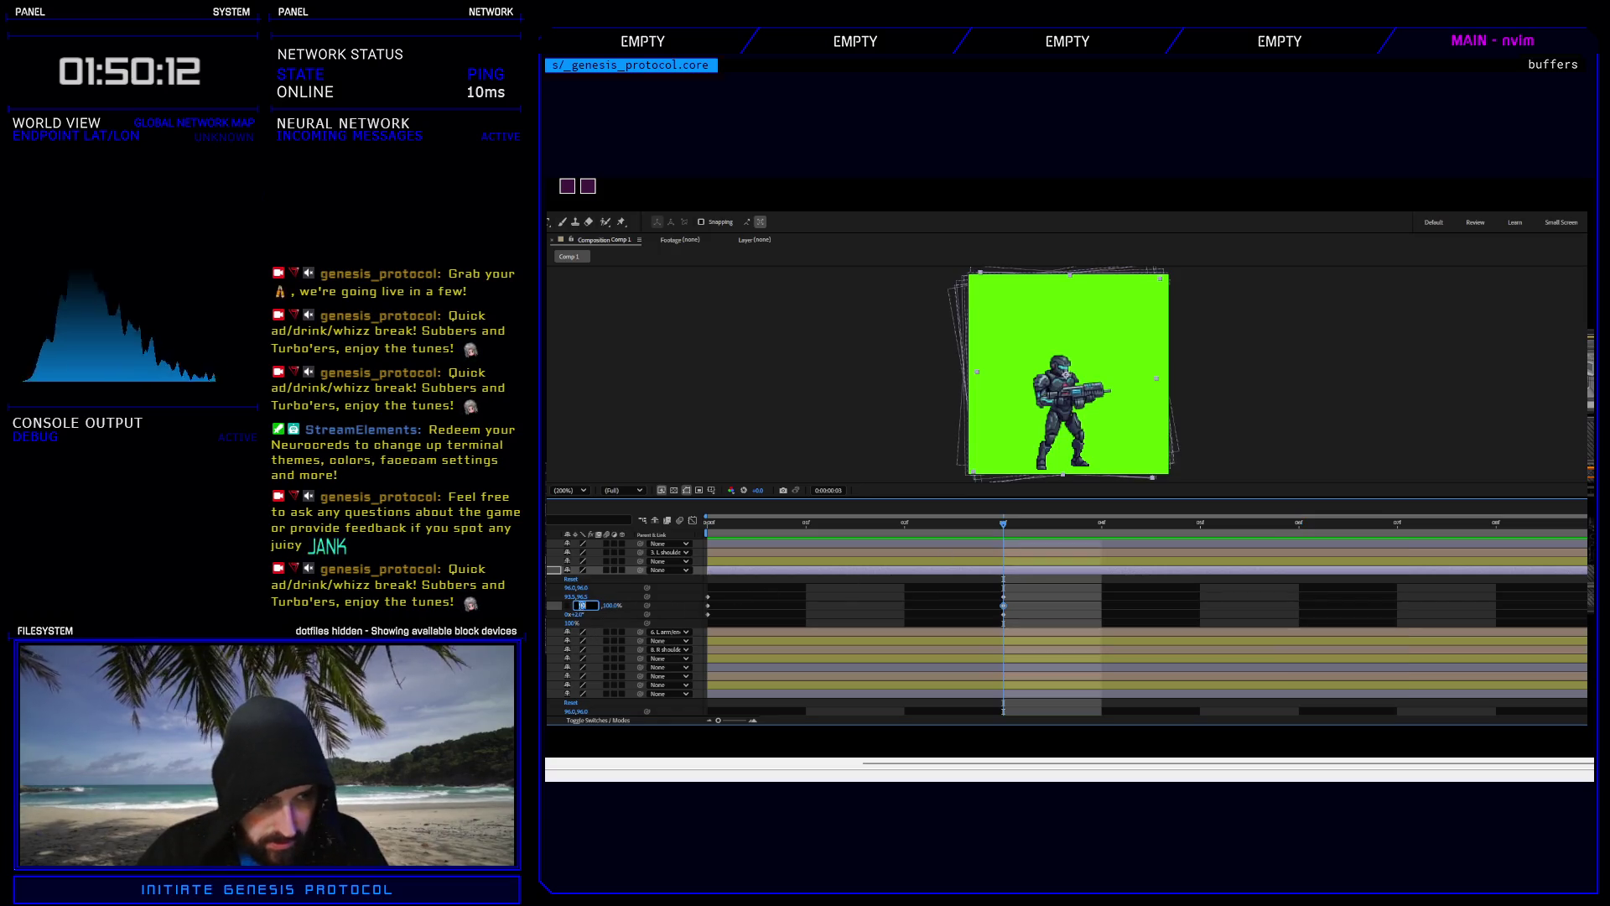
{"action": "type", "text": "100"}
{"action": "key", "text": "Return"}
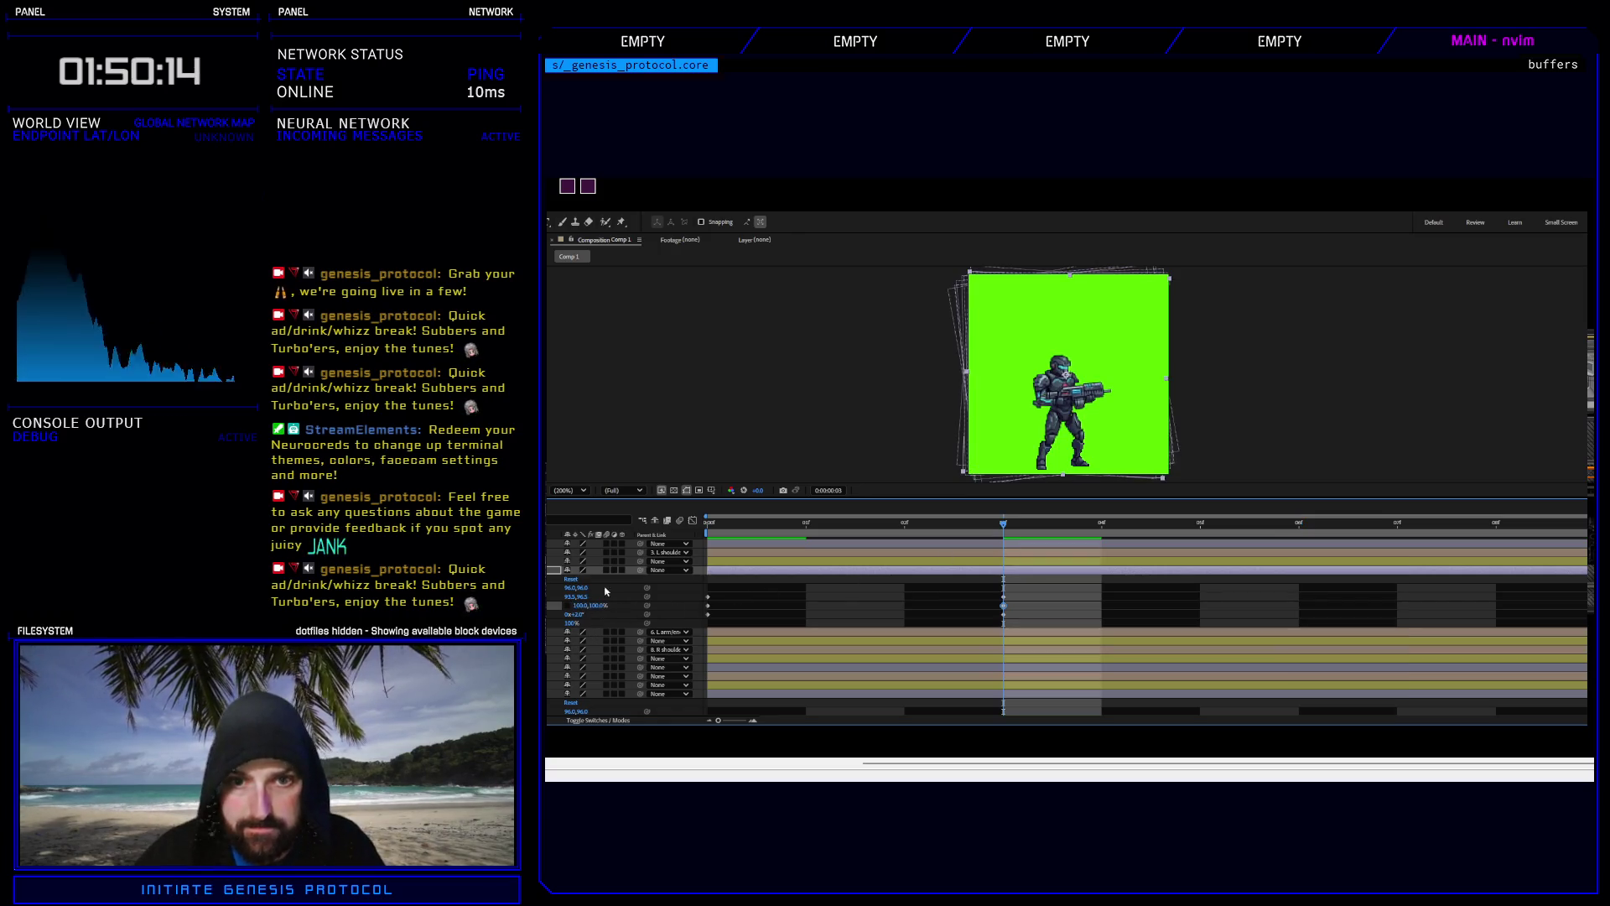
{"action": "key", "text": "Page_Up"}
{"action": "key", "text": "Page_Up"}
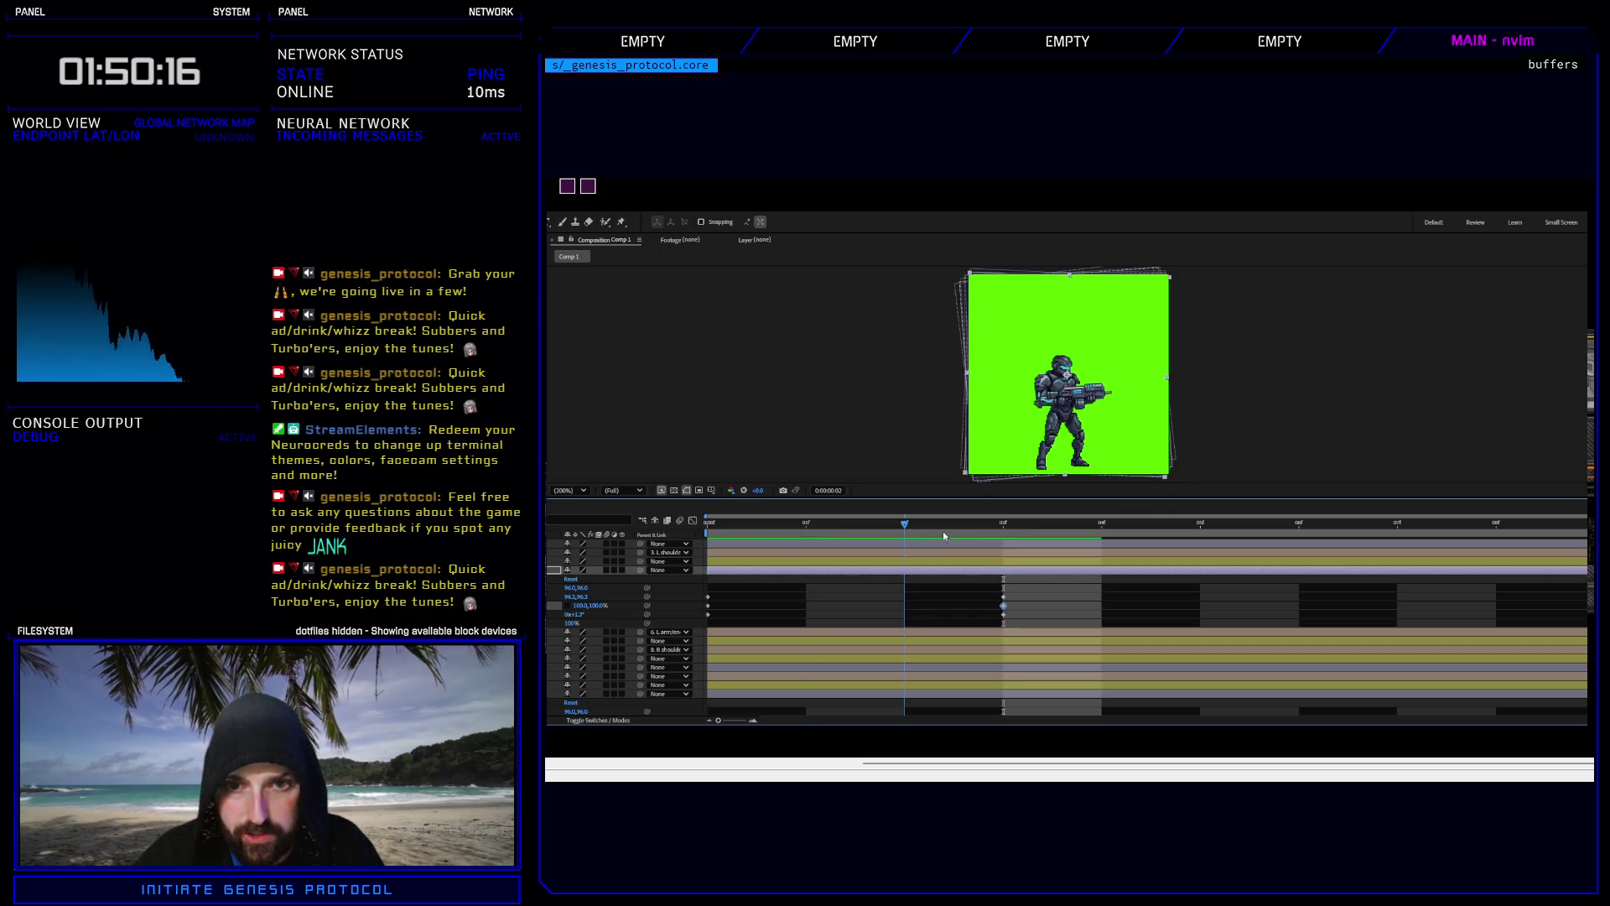
{"action": "key", "text": "Page_Down"}
{"action": "key", "text": "Page_Down"}
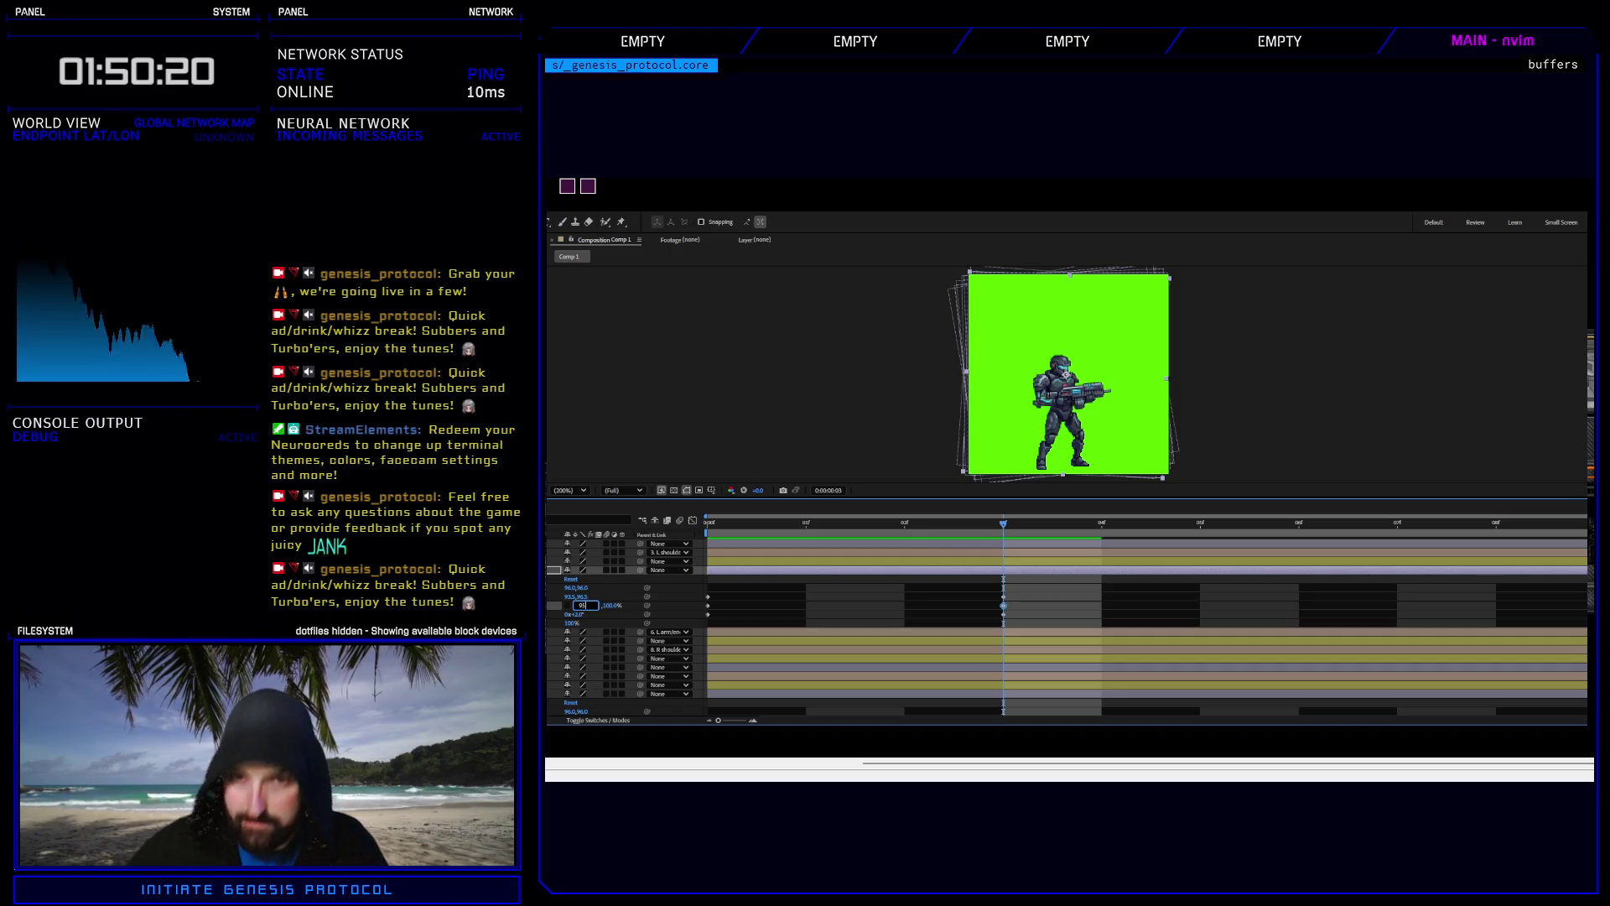
{"action": "key", "text": "Return"}
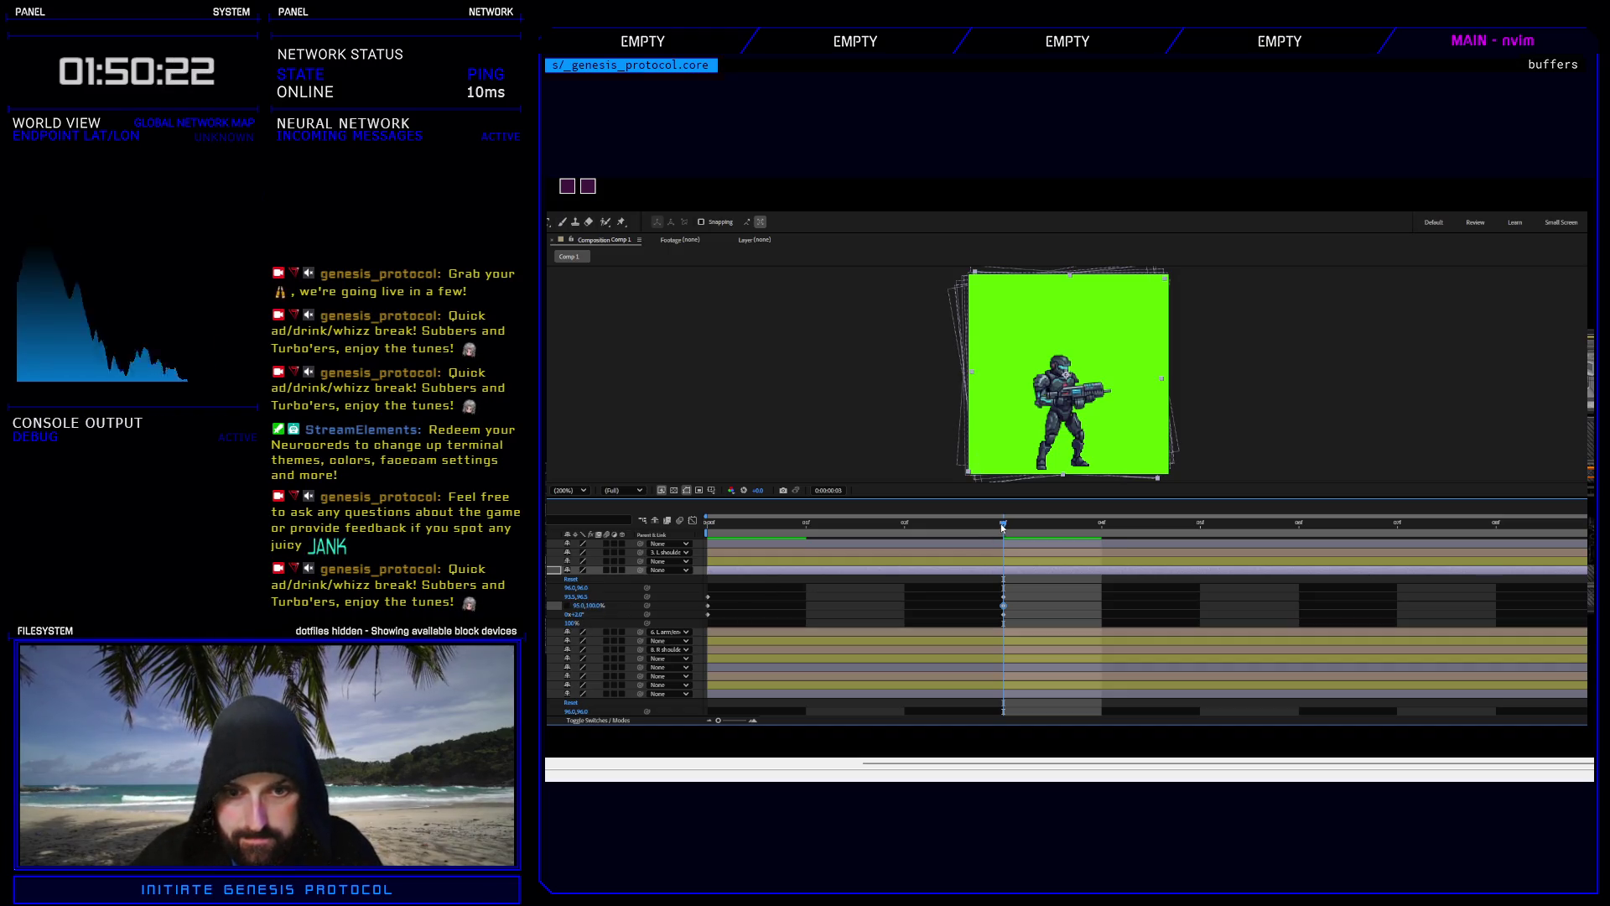
Nudge the frame-3 Scale keyframe to 94.0,96.5% and preview the idle bob.
{"action": "left_click_drag", "start_coordinate": [1002, 527], "coordinate": [696, 551]}
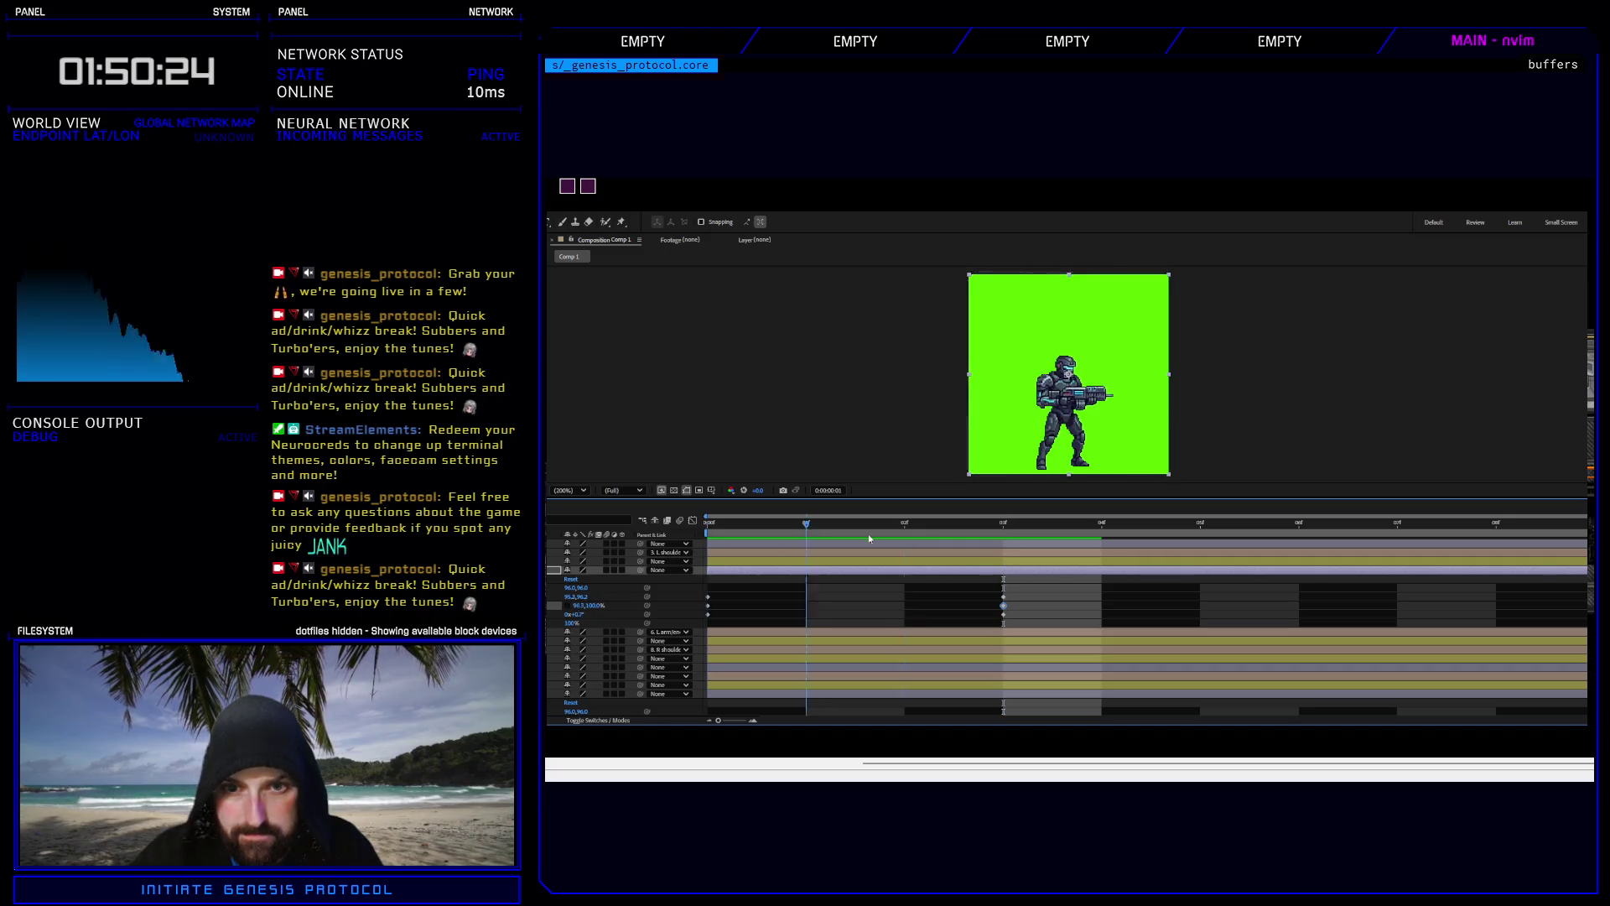
{"action": "left_click_drag", "start_coordinate": [870, 538], "coordinate": [1013, 541]}
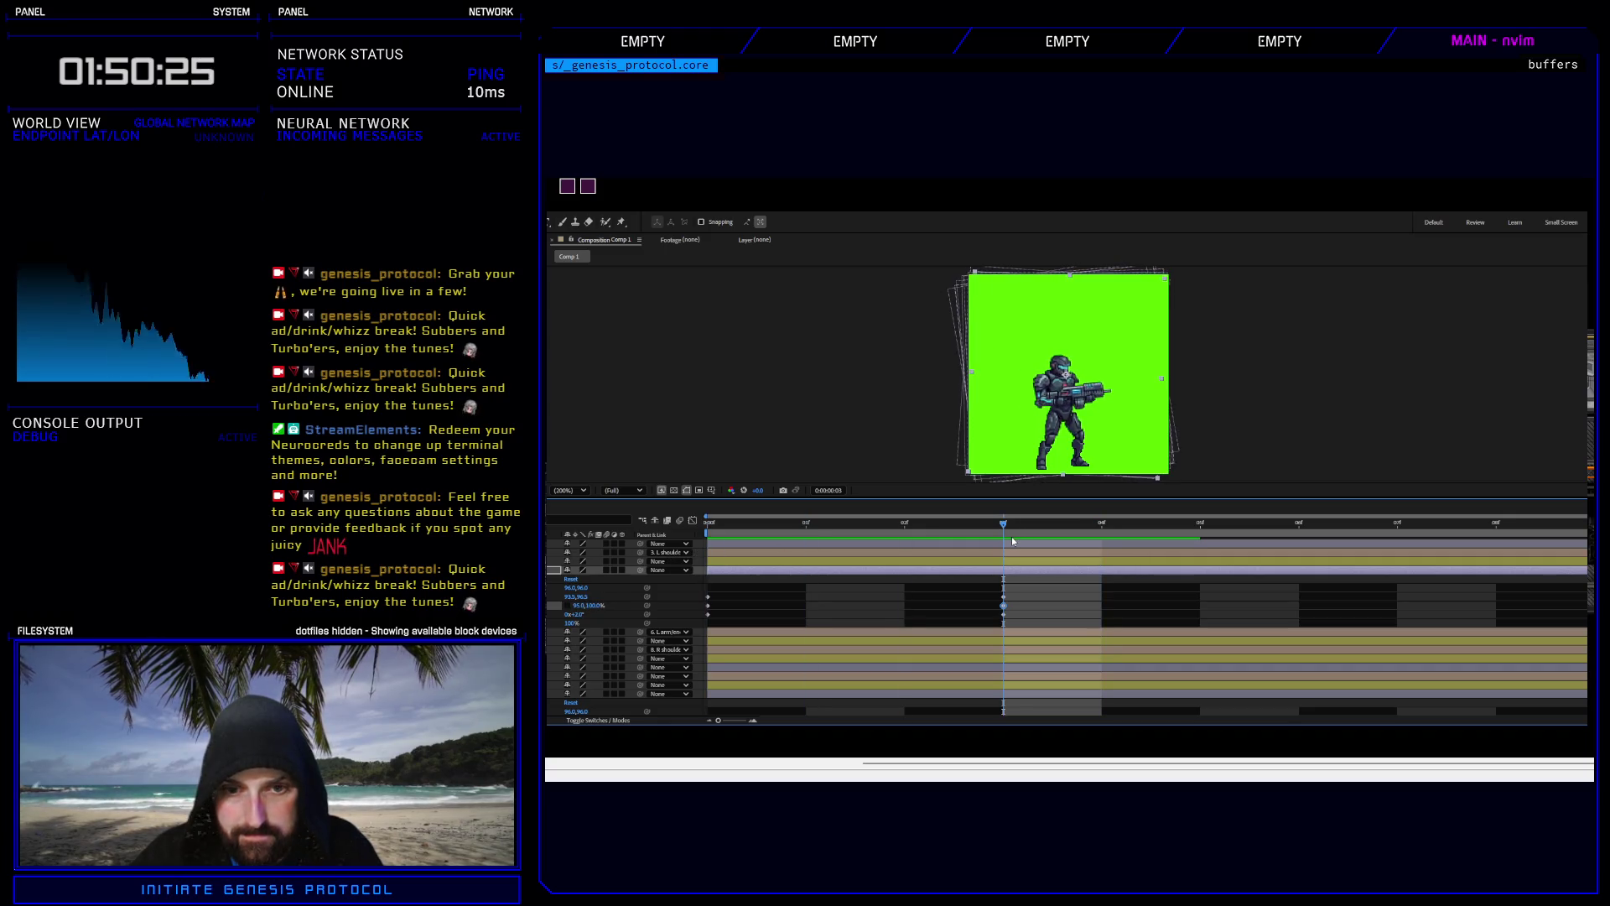
{"action": "left_click", "coordinate": [1003, 597]}
{"action": "key", "text": "Right"}
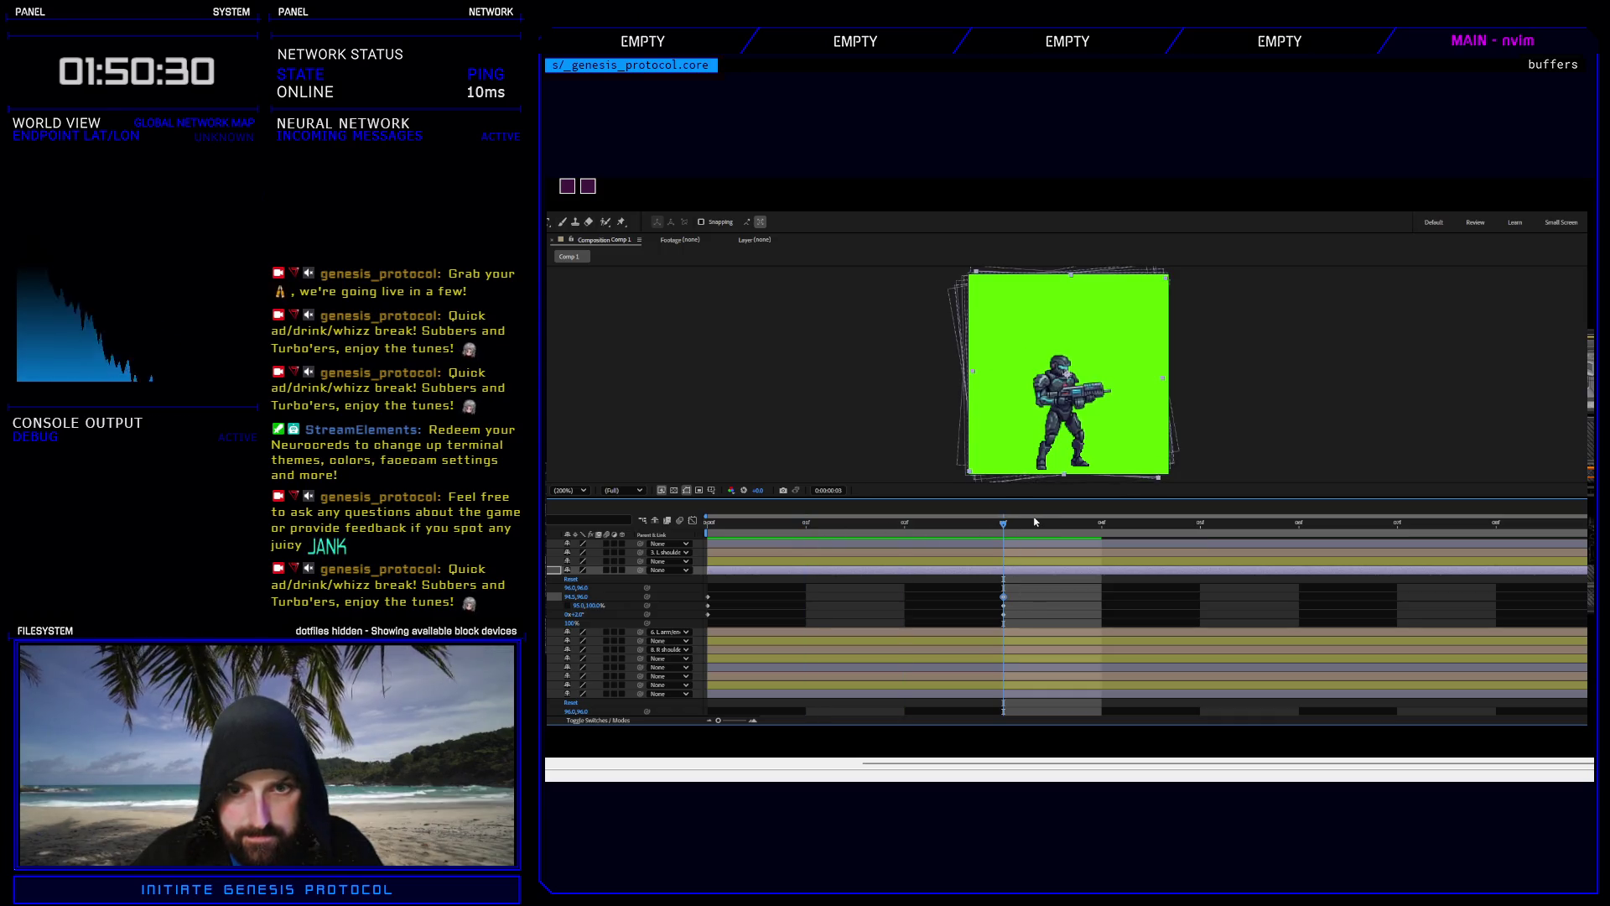
{"action": "left_click_drag", "start_coordinate": [1003, 527], "coordinate": [809, 526]}
{"action": "key", "text": "space"}
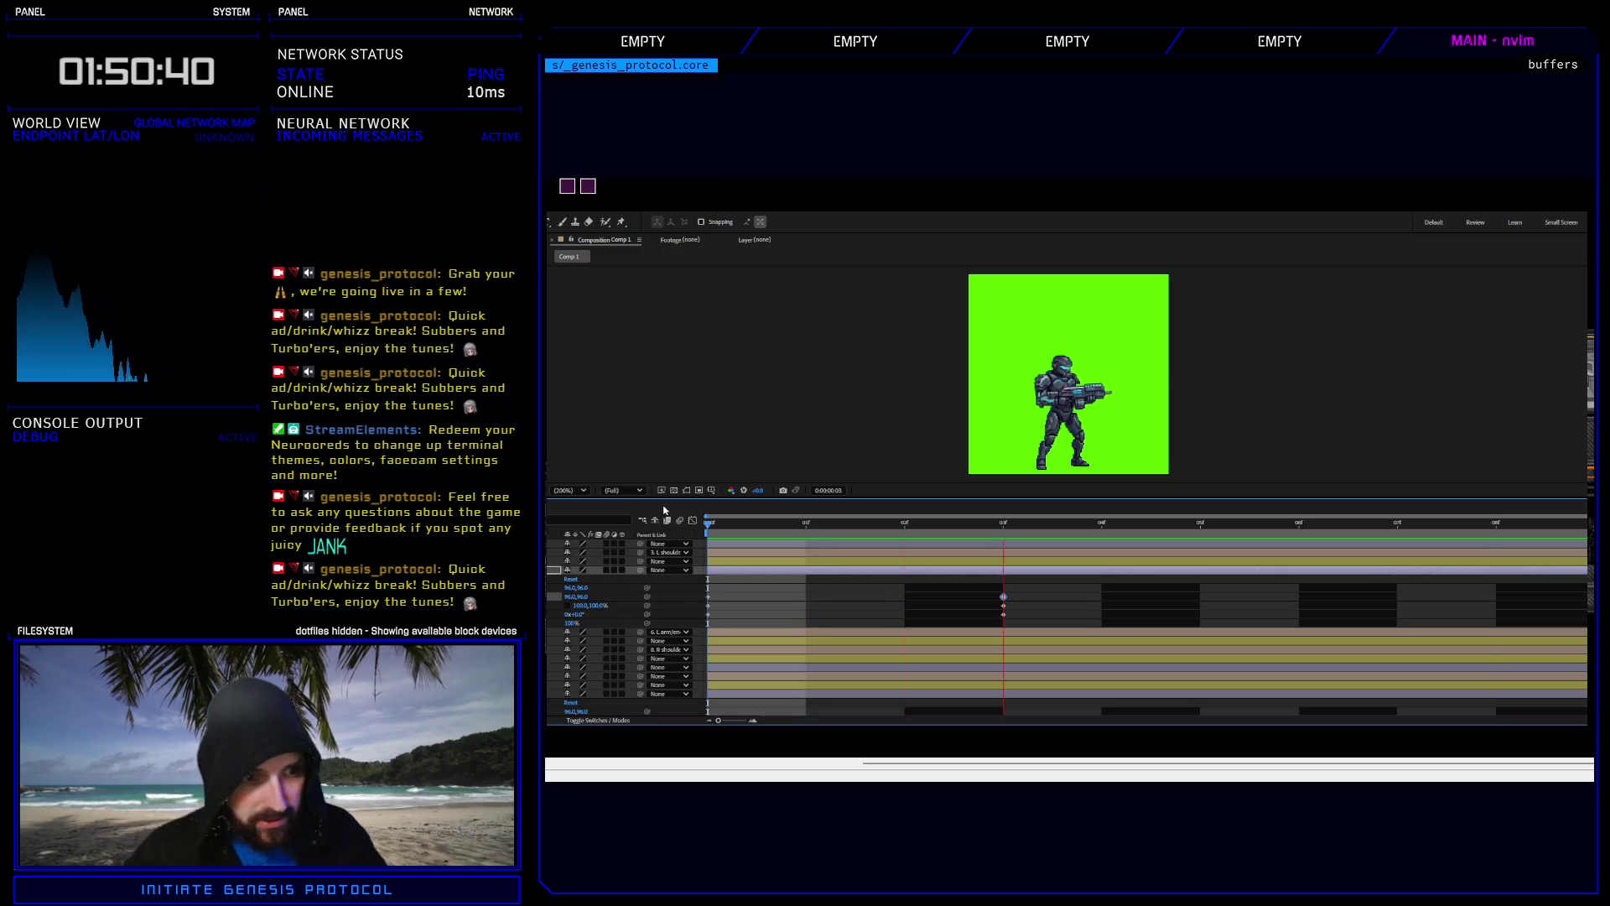
{"action": "key", "text": "space"}
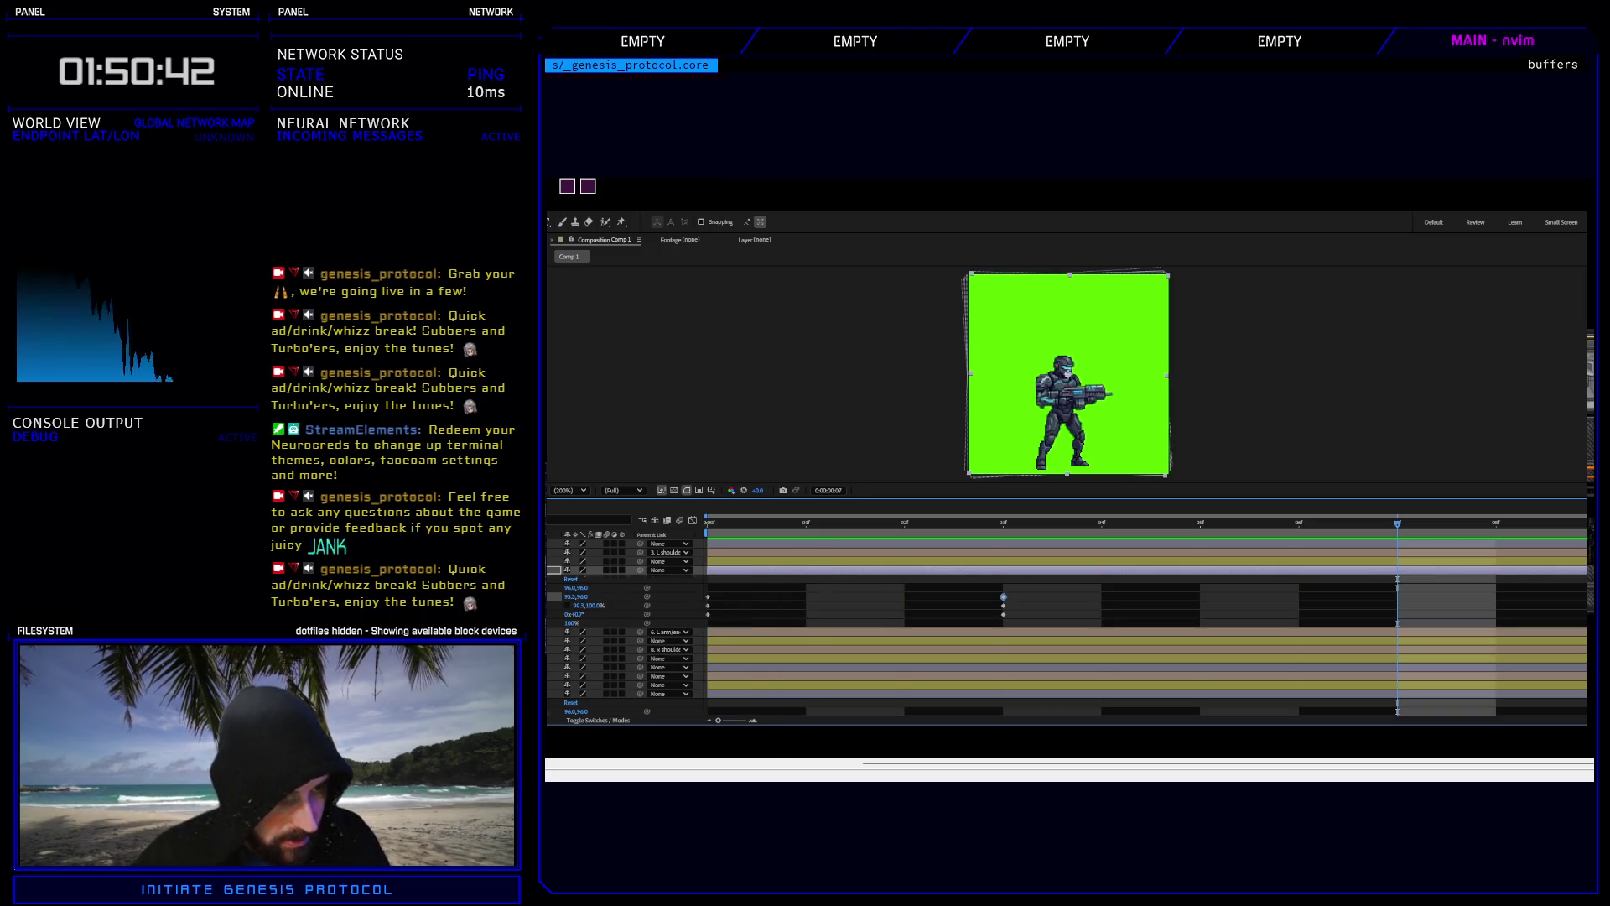
Nudge the lower body-part layer slightly left at frame 3, then scrub frames 1 to 3.
{"action": "key", "text": "u"}
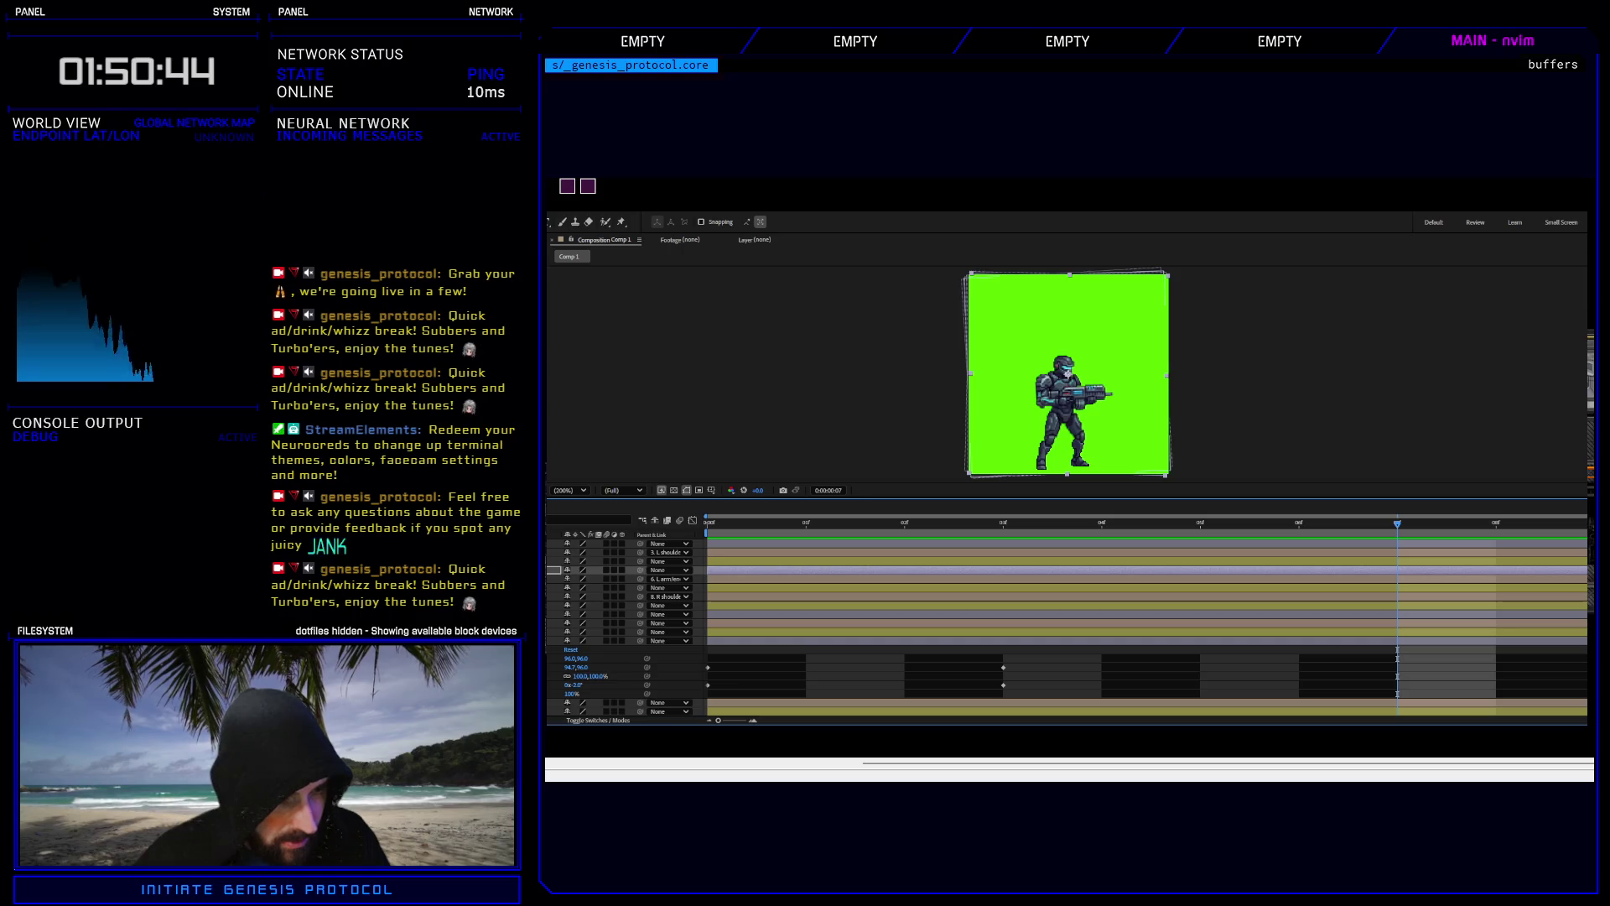
{"action": "left_click", "coordinate": [839, 641]}
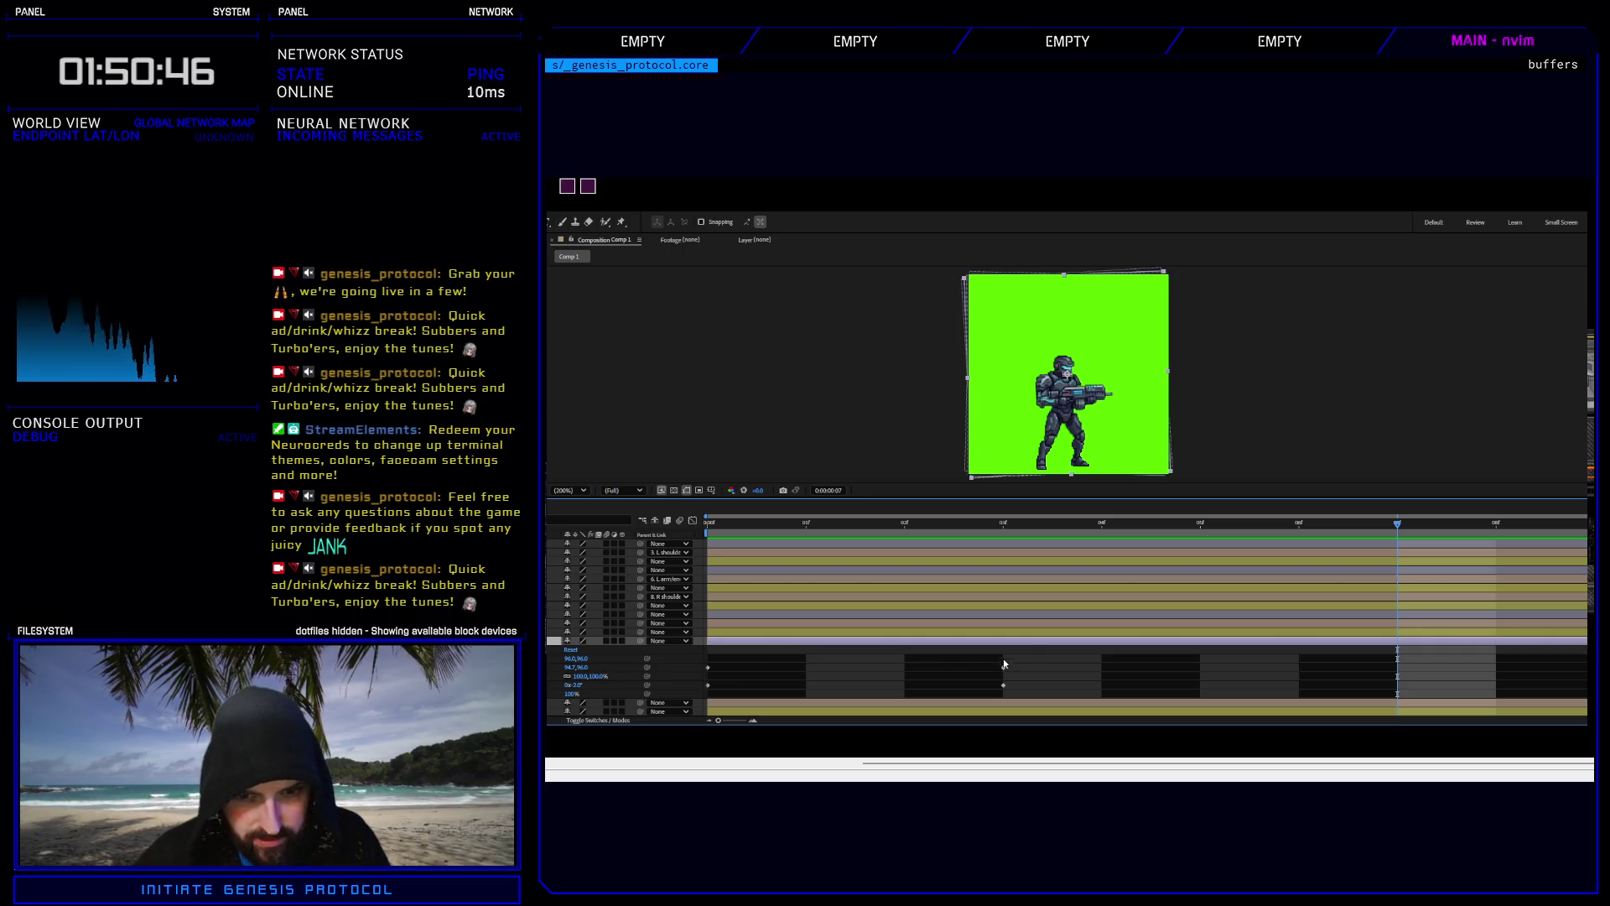
{"action": "key", "text": "j"}
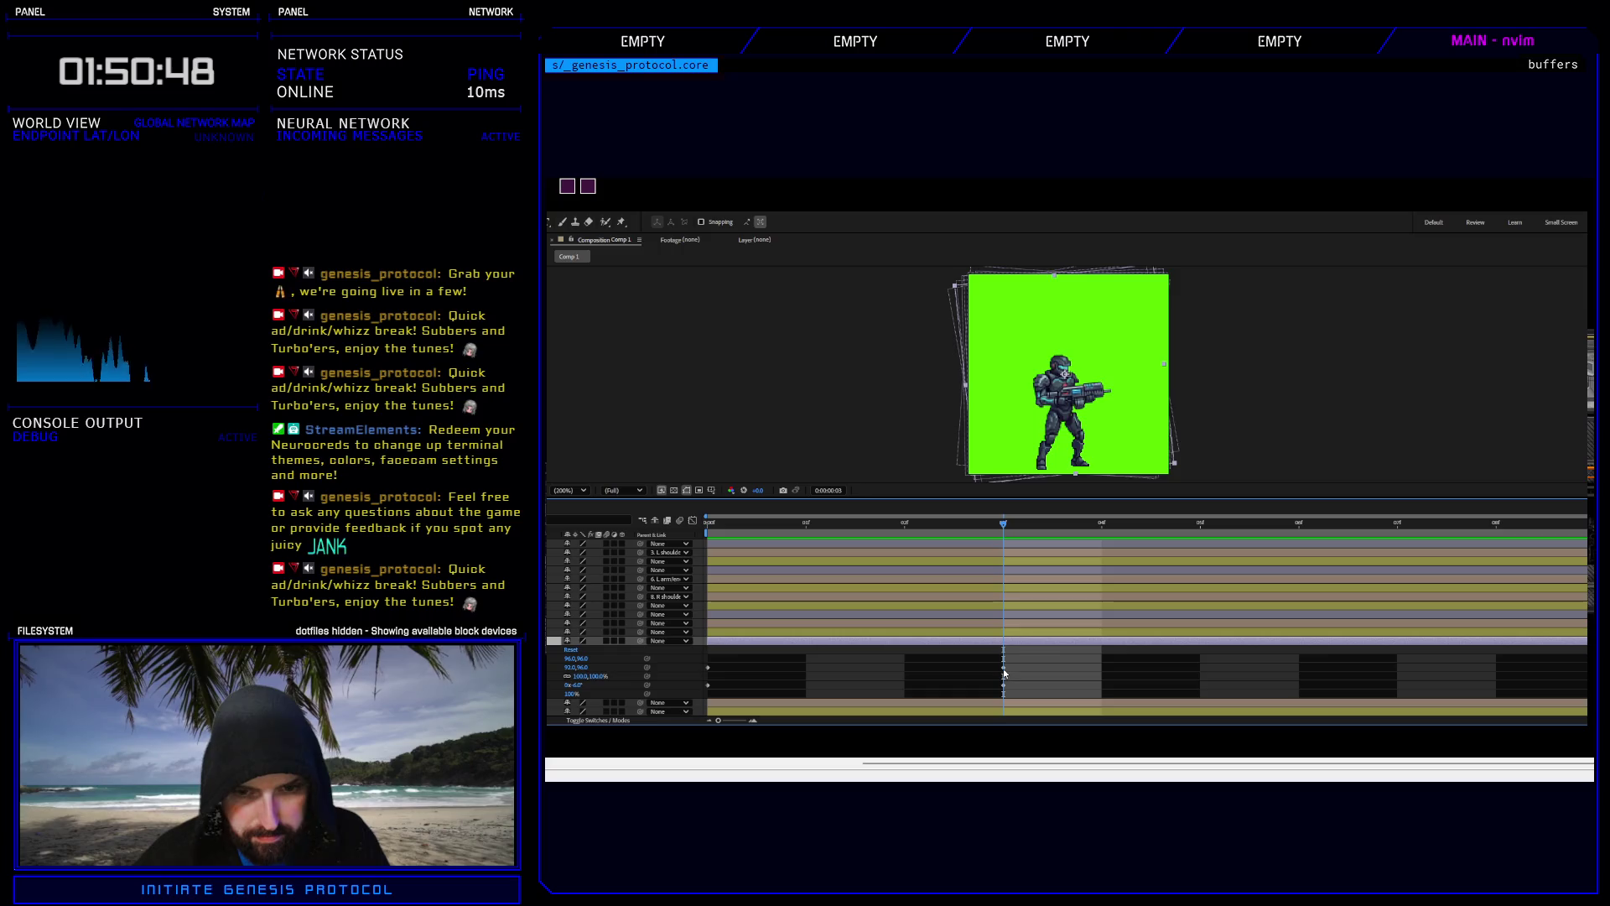
{"action": "key", "text": "Left"}
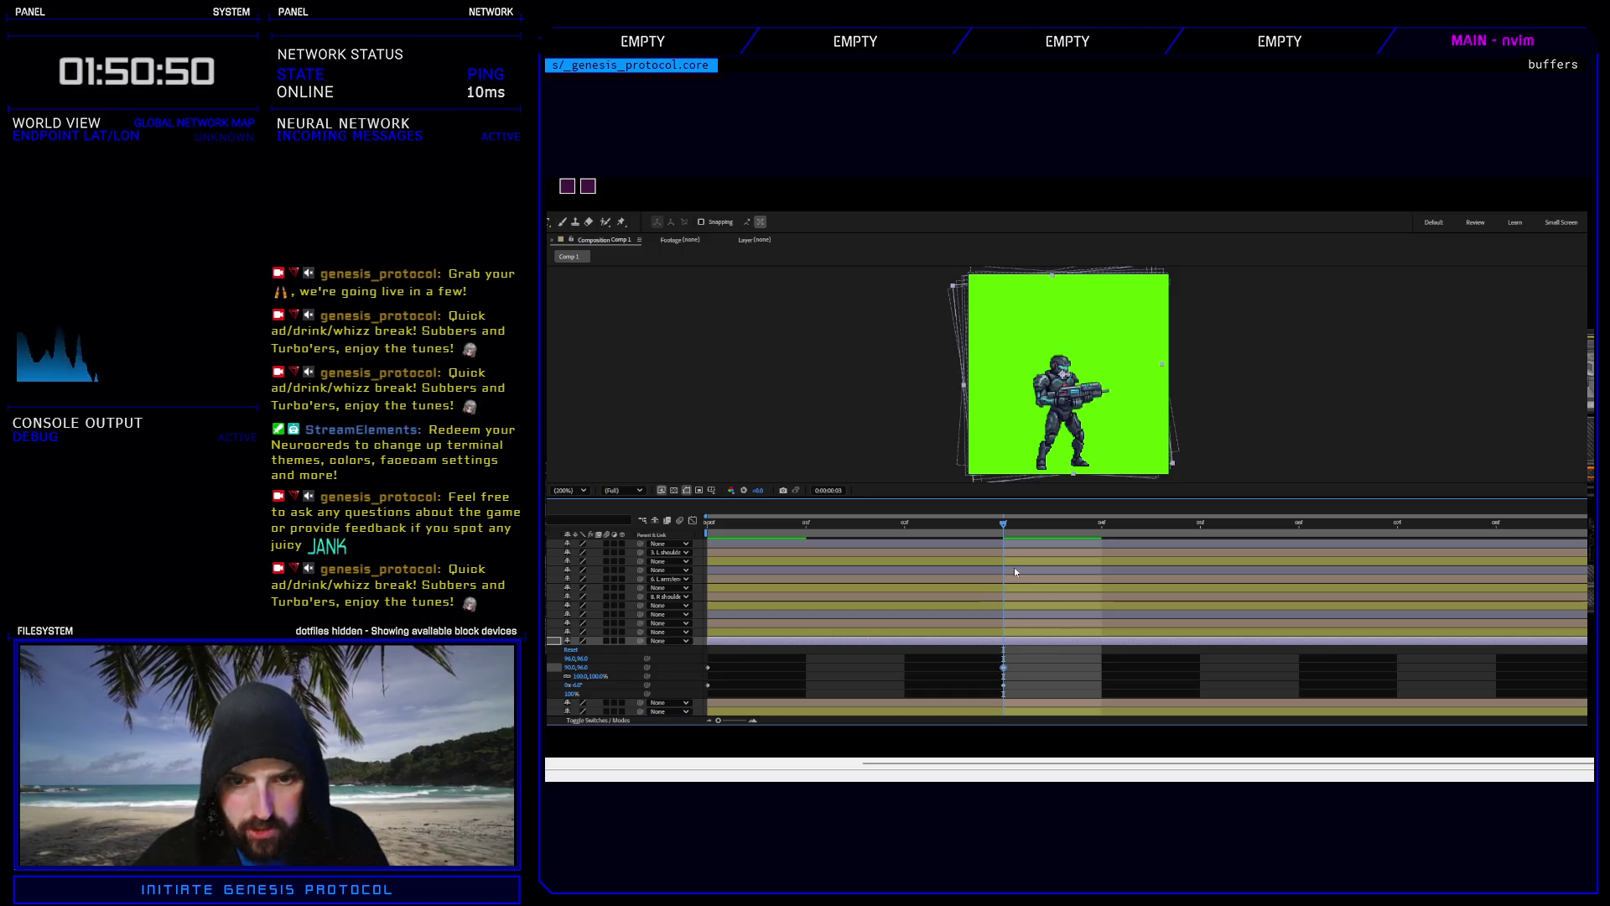
{"action": "mouse_move", "coordinate": [1006, 526]}
{"action": "left_mouse_down"}
{"action": "mouse_move", "coordinate": [768, 530]}
{"action": "mouse_move", "coordinate": [834, 525]}
{"action": "left_mouse_up"}
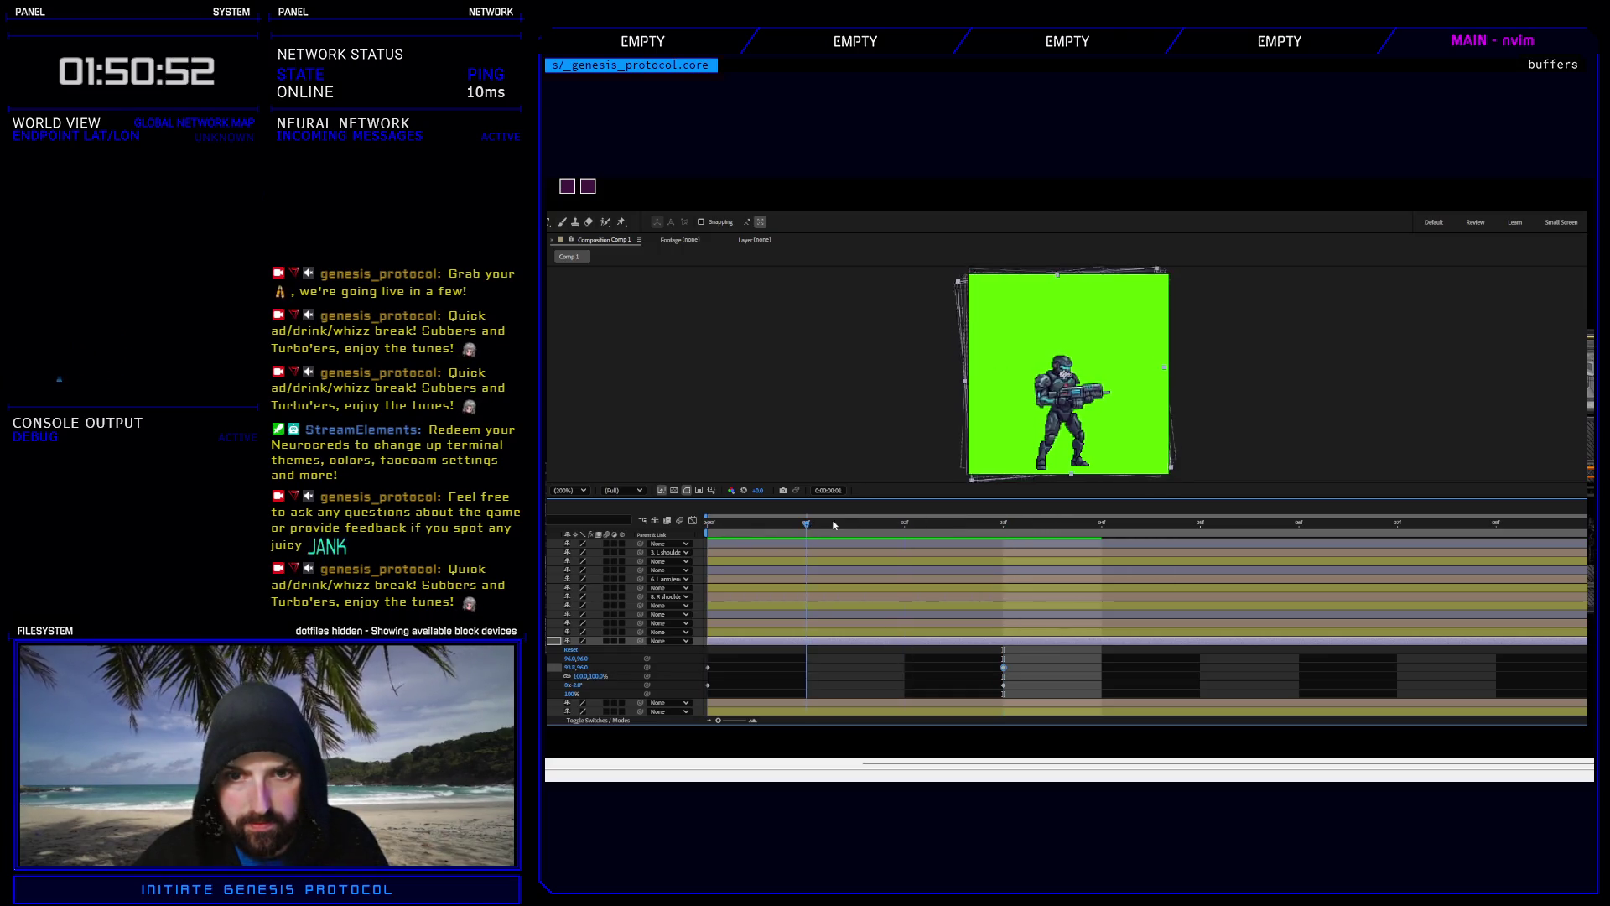
{"action": "key", "text": "space"}
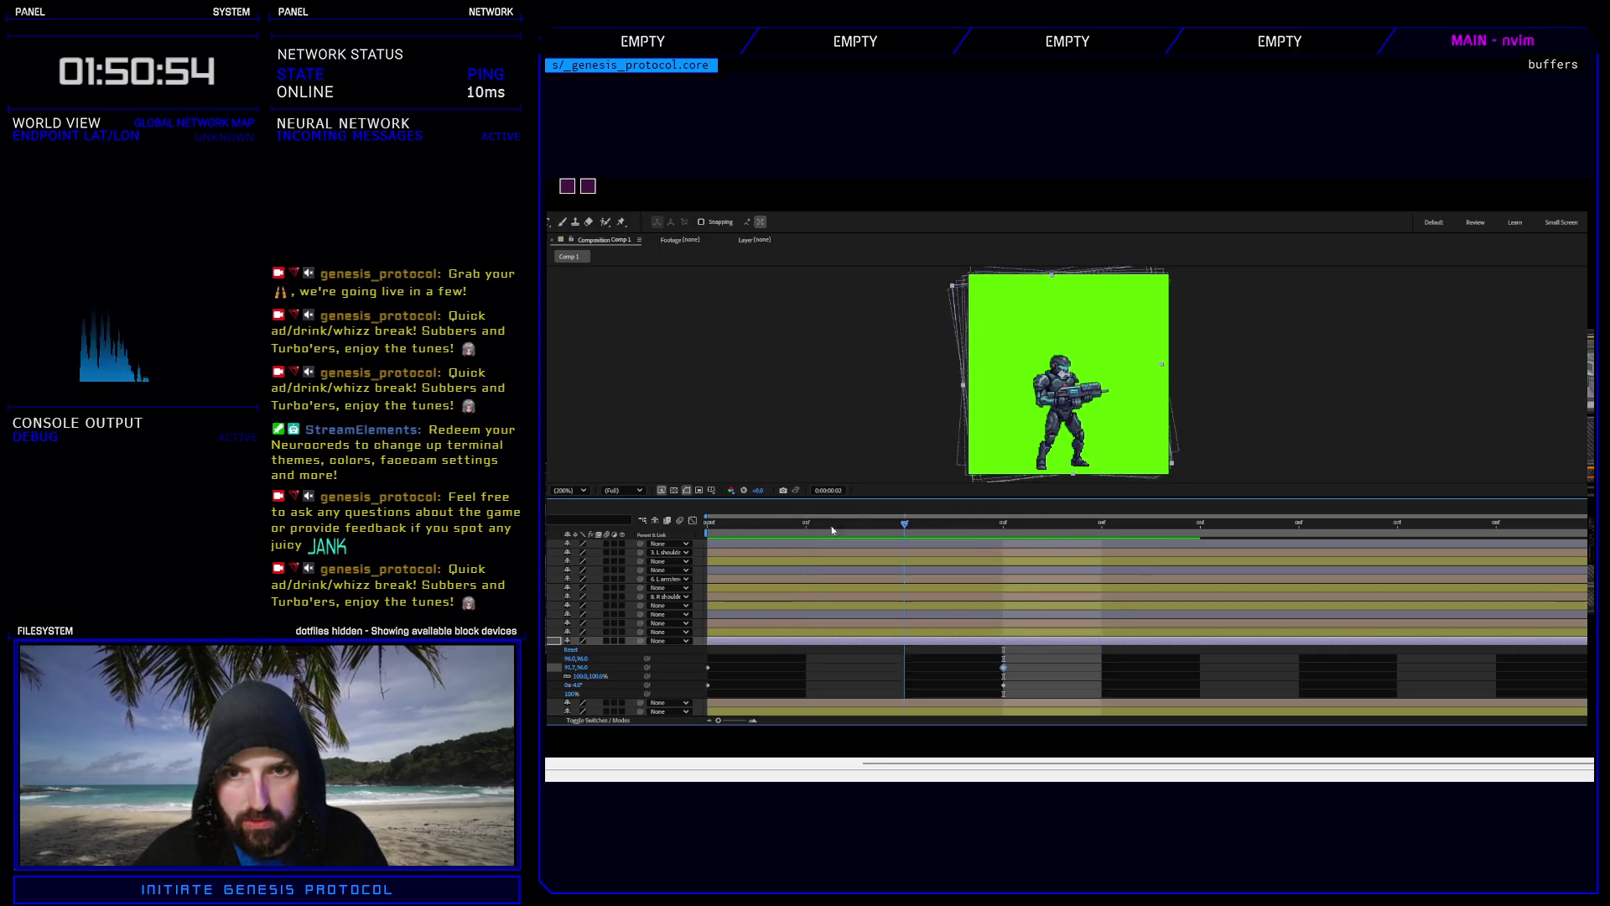
{"action": "left_click", "coordinate": [1009, 534]}
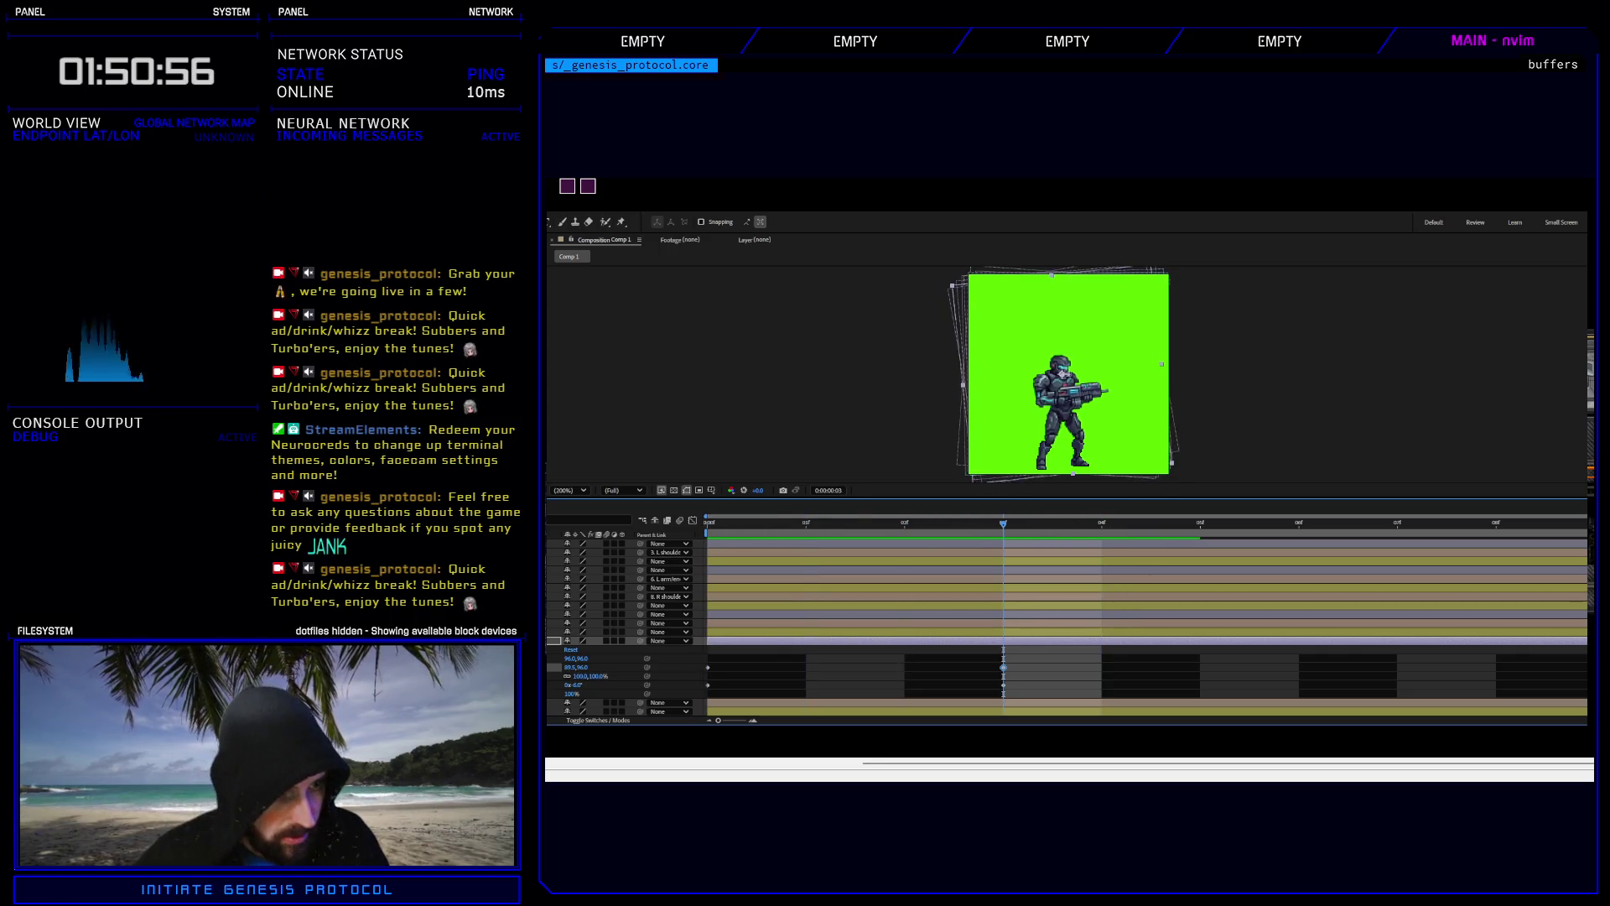
{"action": "key", "text": "u"}
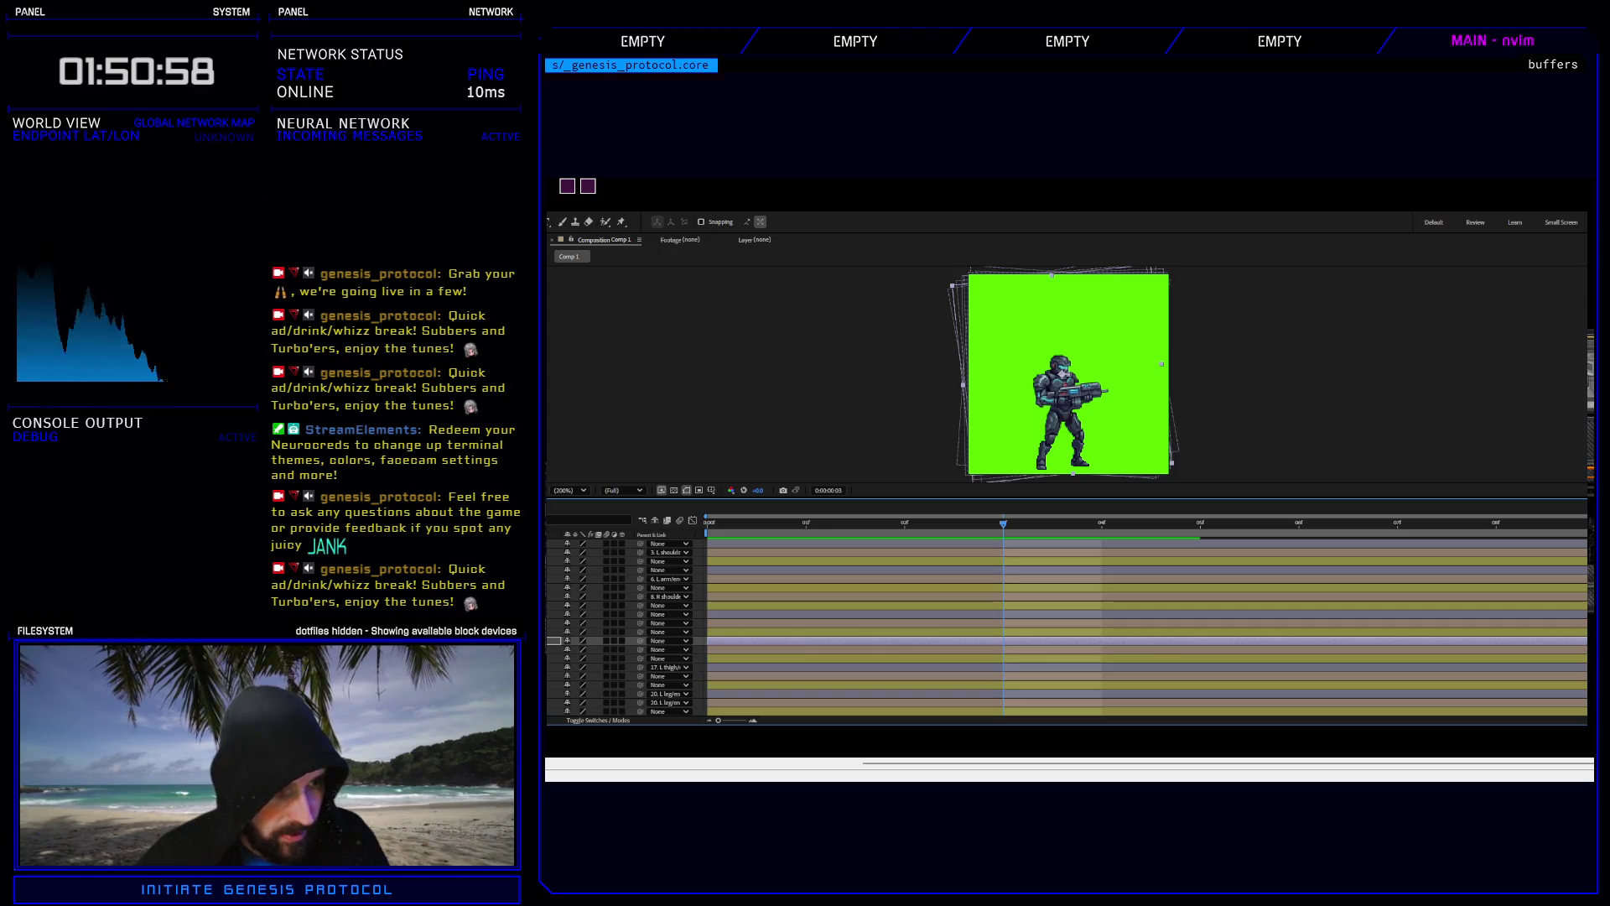
Show the other layer's keyframes and shift its frame-3 Position to 92.0,96.0.
{"action": "key", "text": "u"}
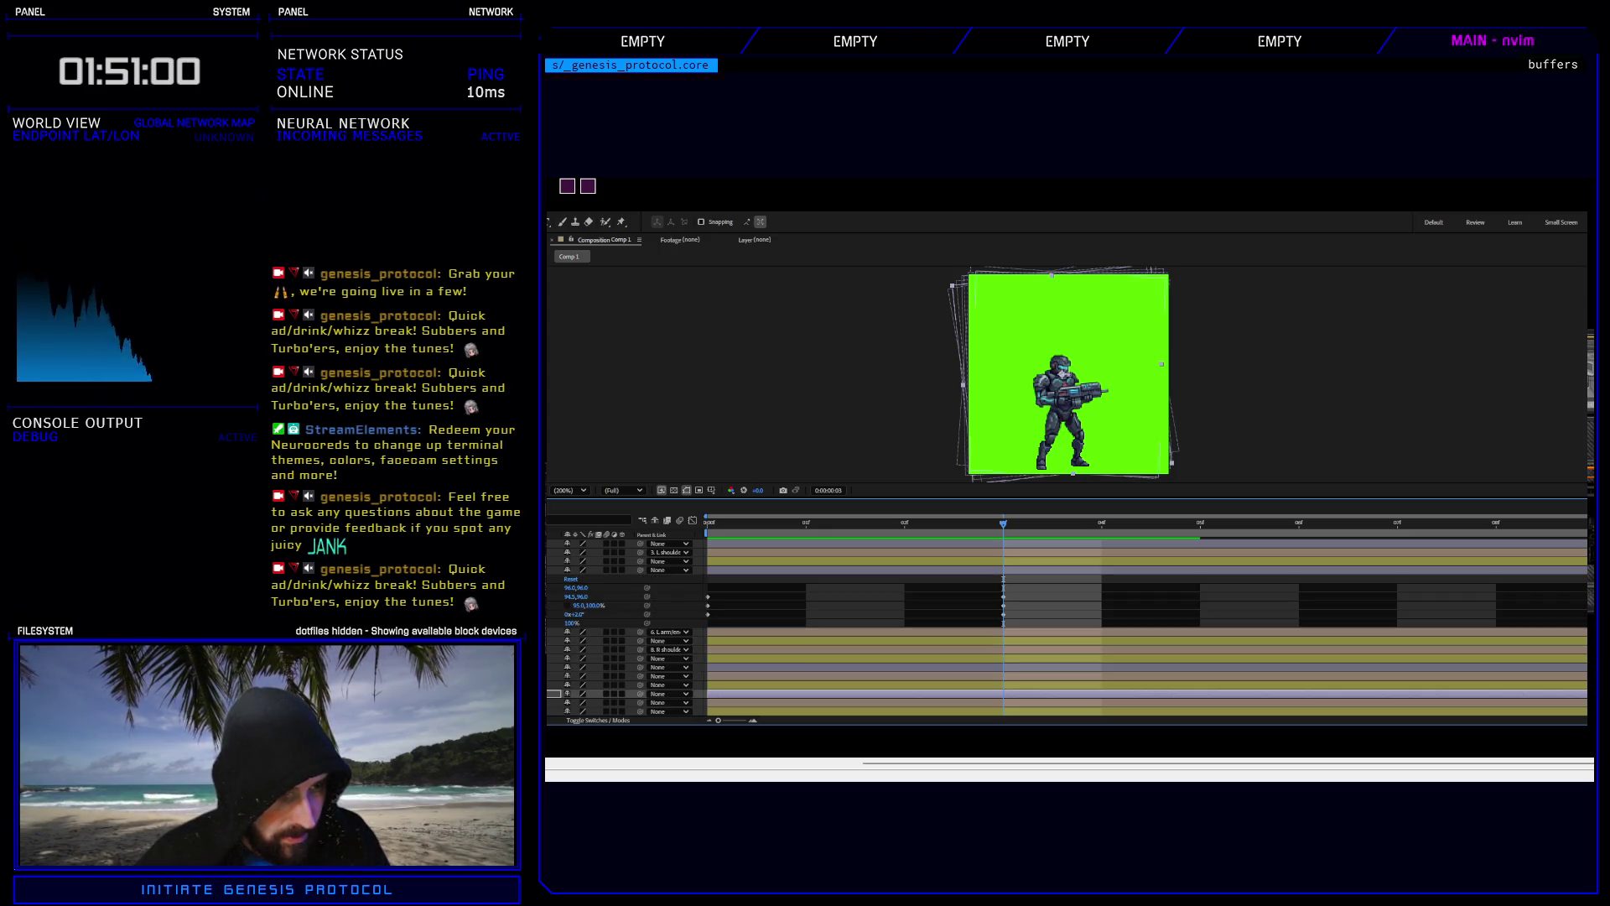
{"action": "left_click", "coordinate": [576, 597]}
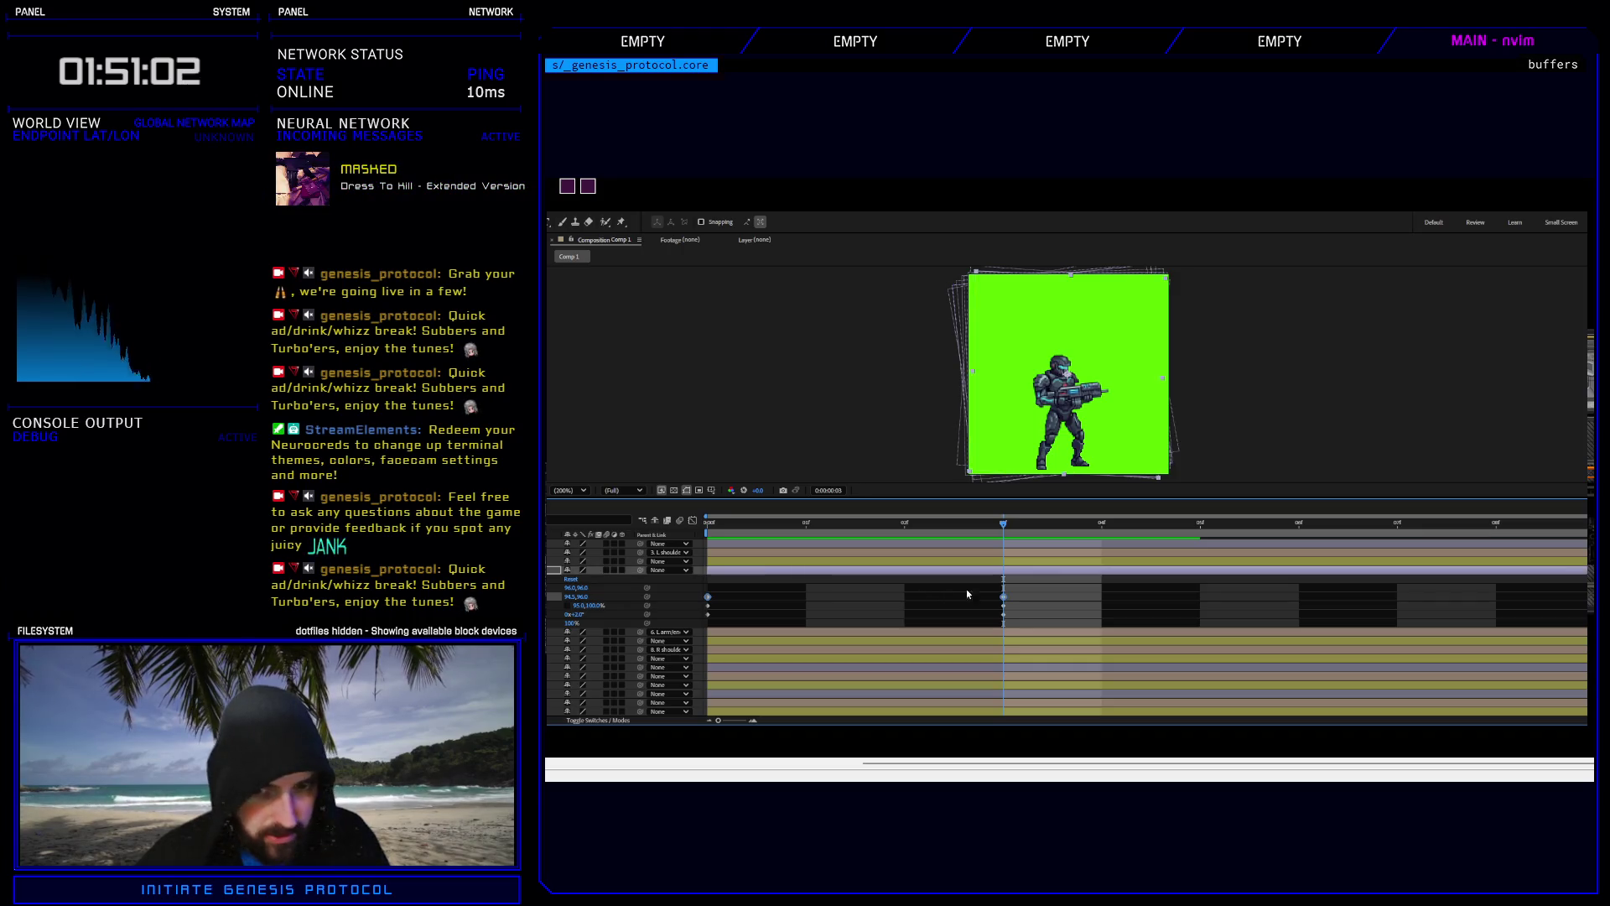
{"action": "left_click", "coordinate": [1003, 596]}
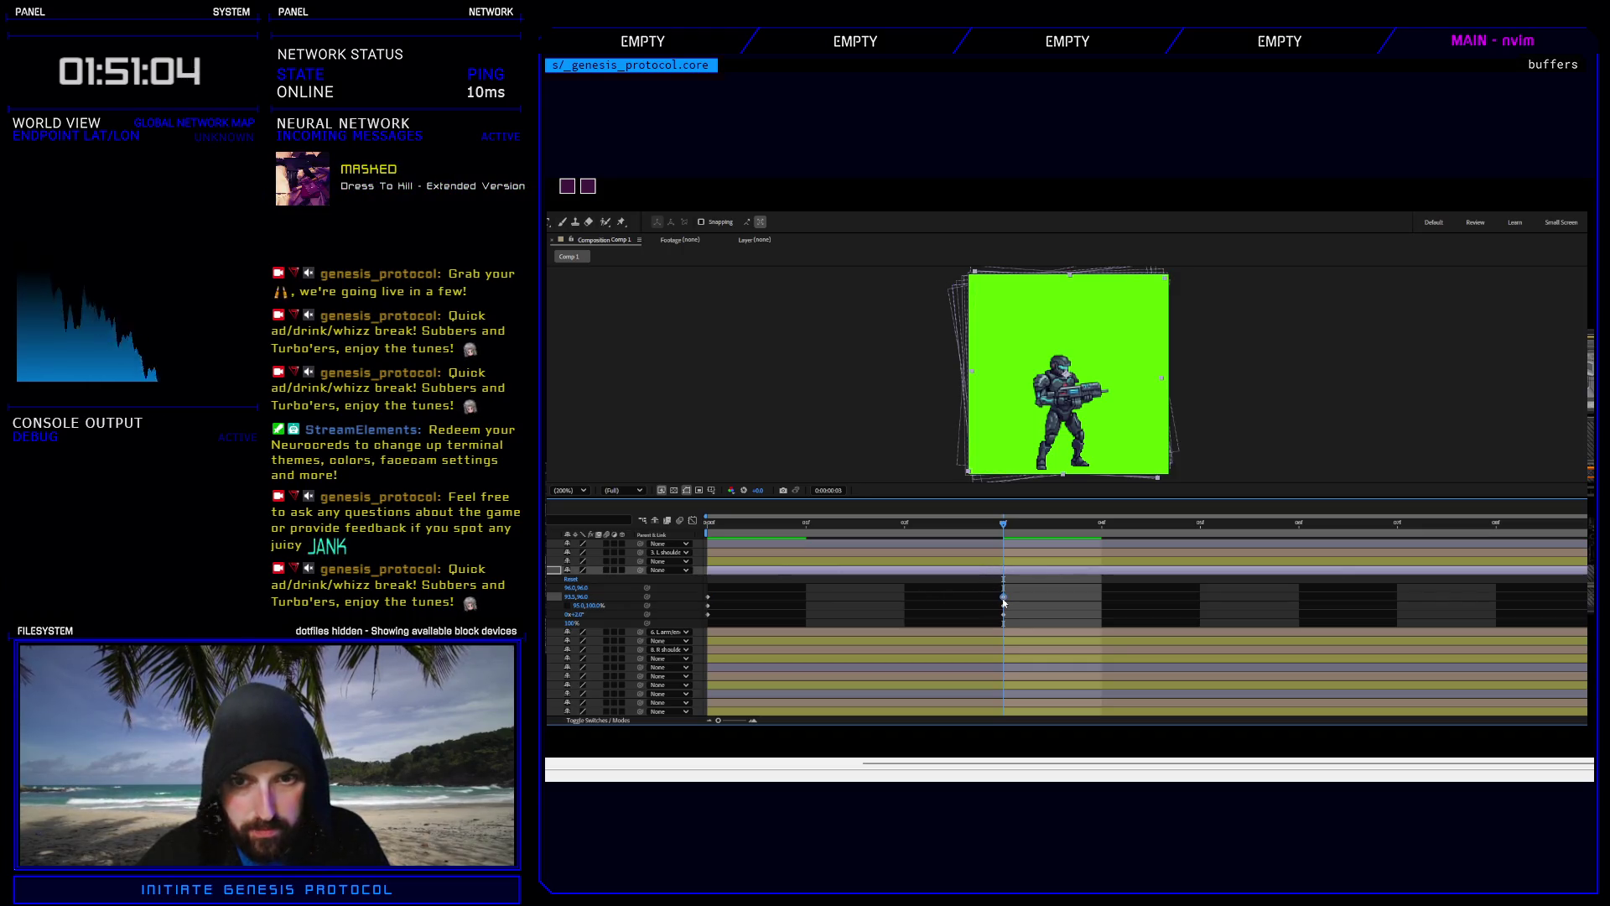
{"action": "key", "text": "space"}
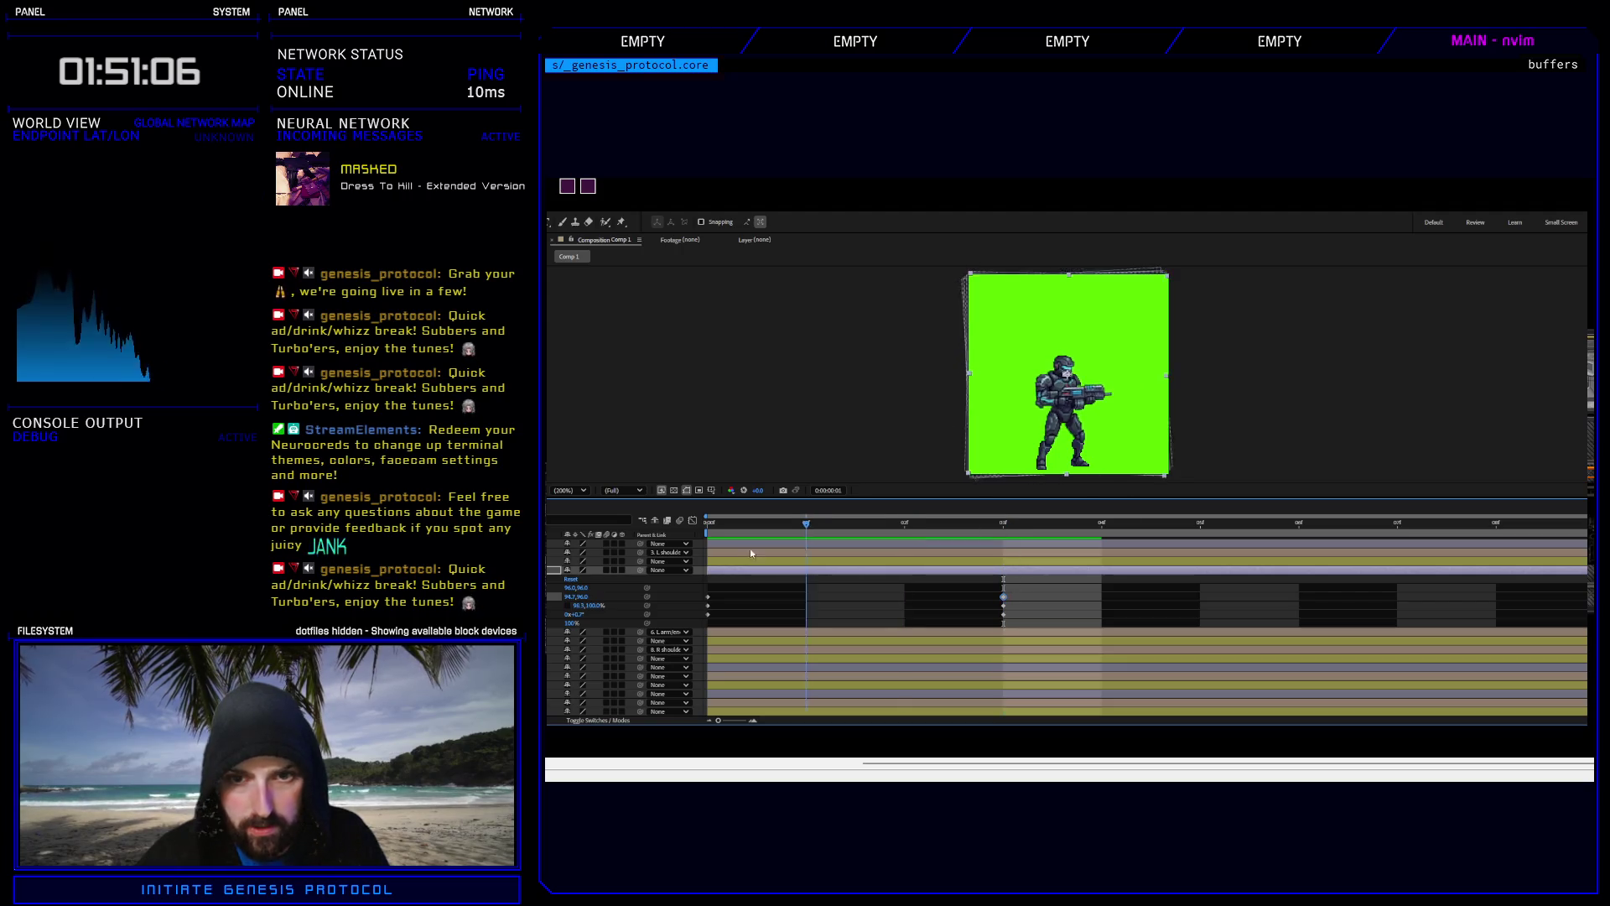
{"action": "key", "text": "space"}
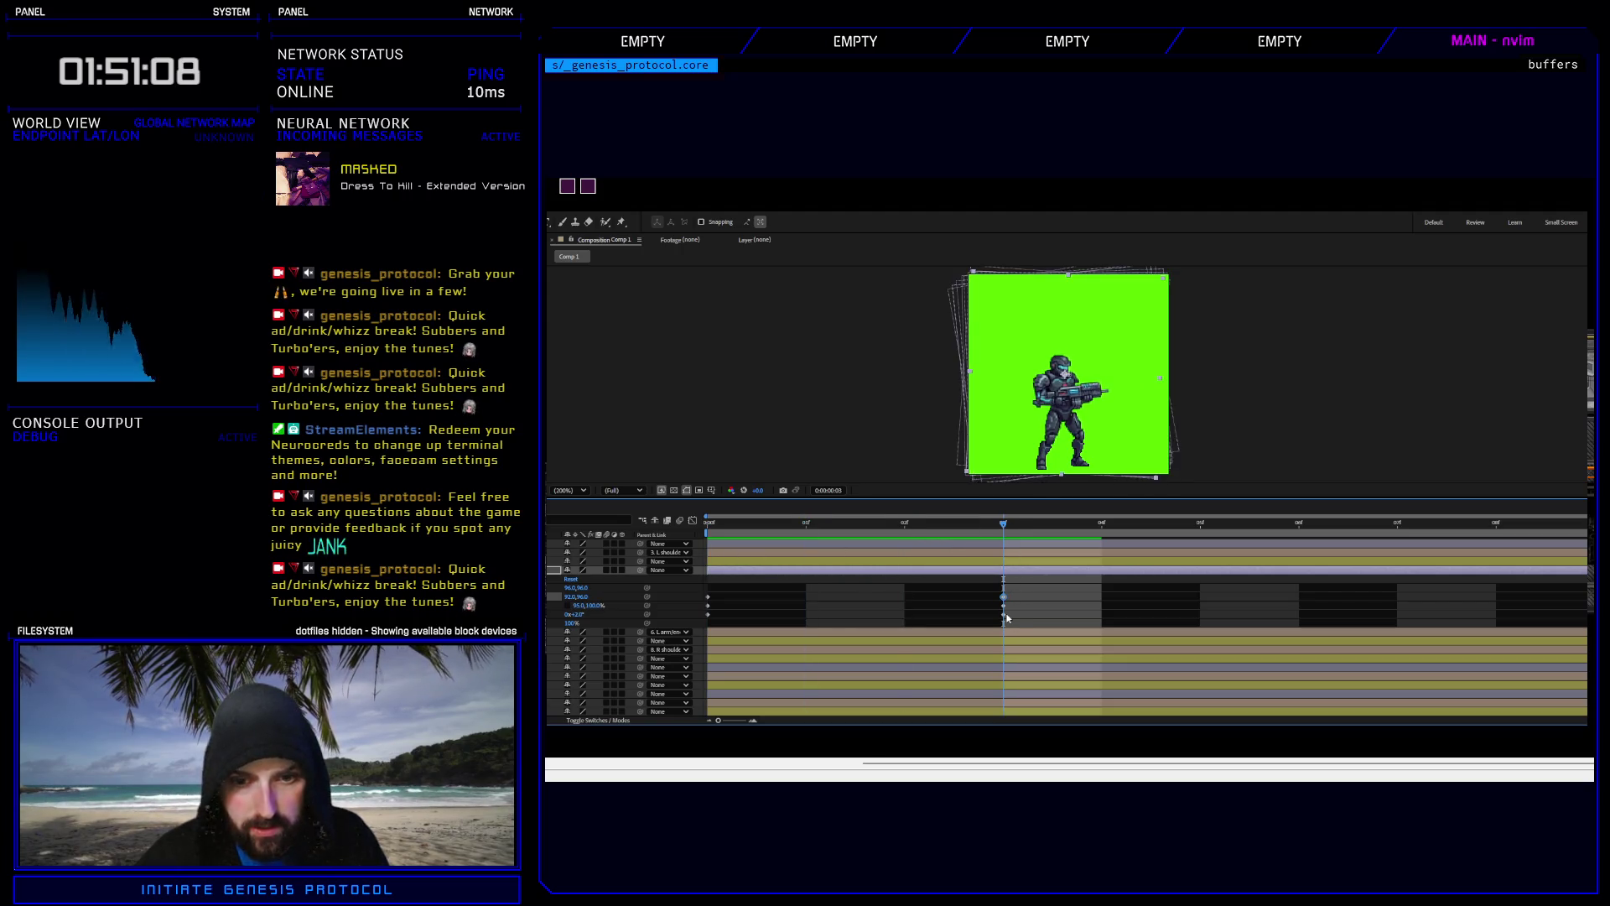
Set the frame-3 horizontal Scale to 91% and preview the change.
{"action": "left_click", "coordinate": [1004, 605]}
{"action": "left_click", "coordinate": [581, 605]}
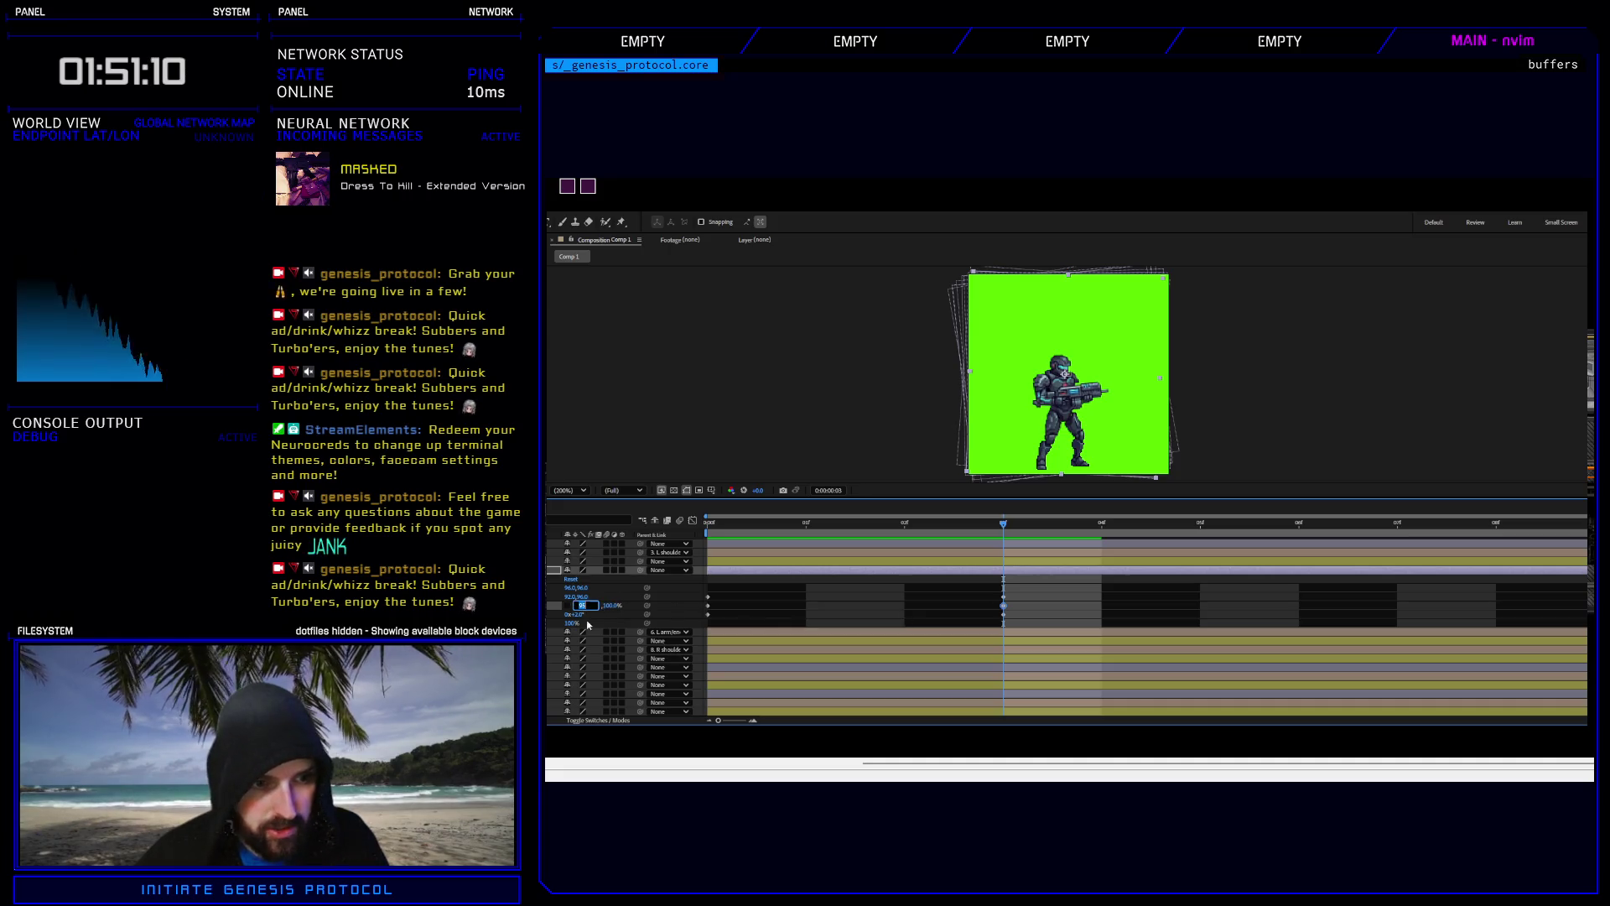
{"action": "type", "text": "9"}
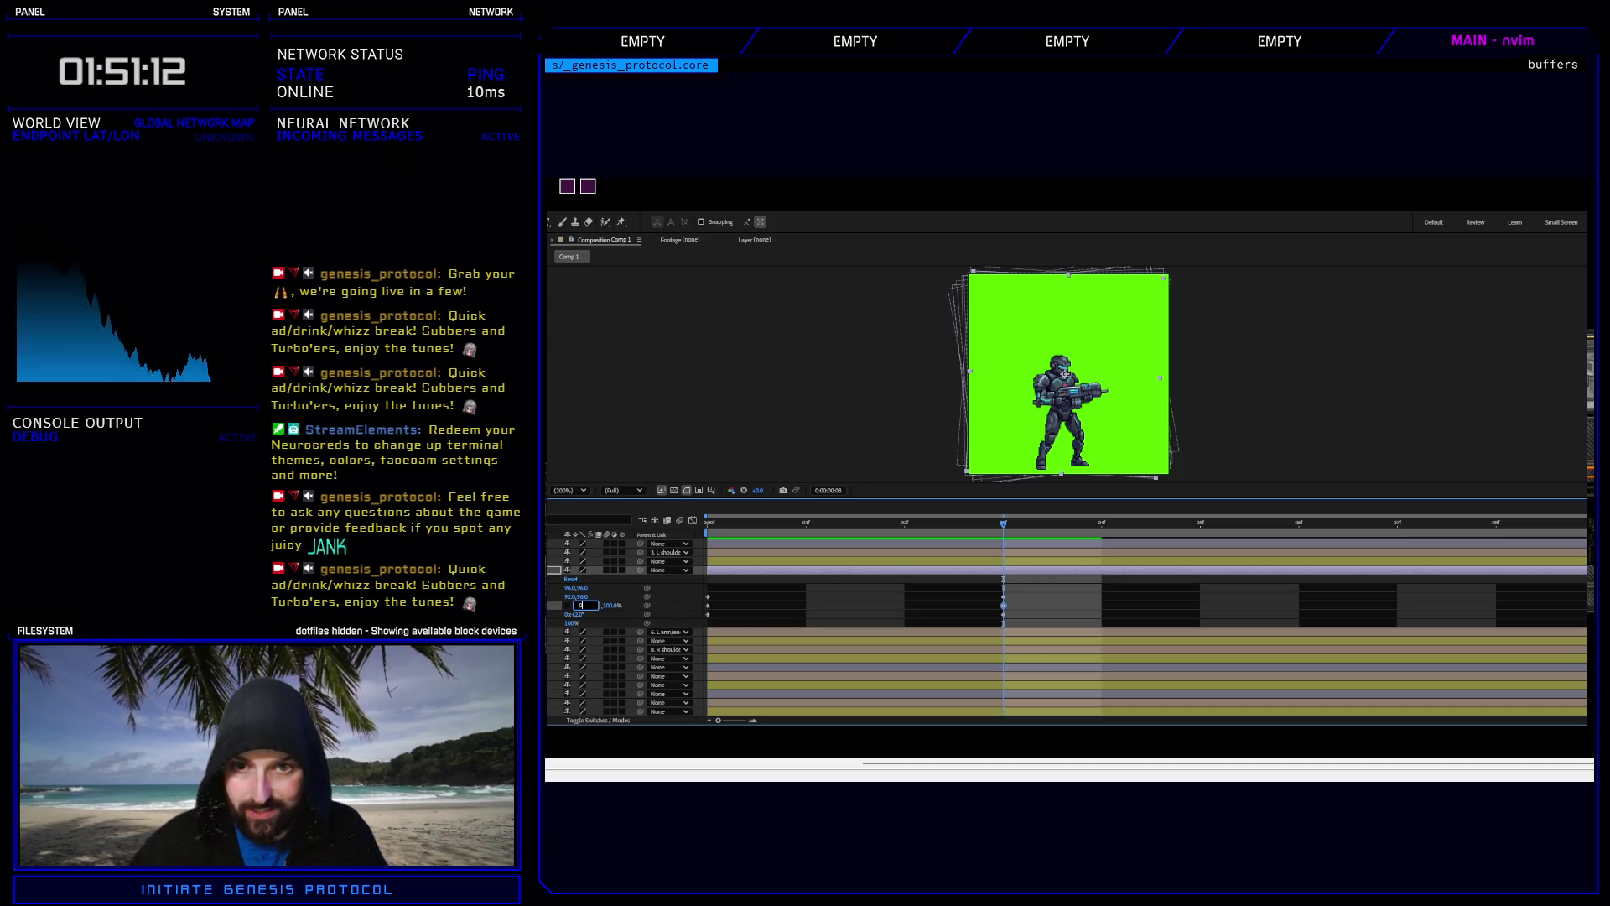
{"action": "type", "text": "1"}
{"action": "key", "text": "Return"}
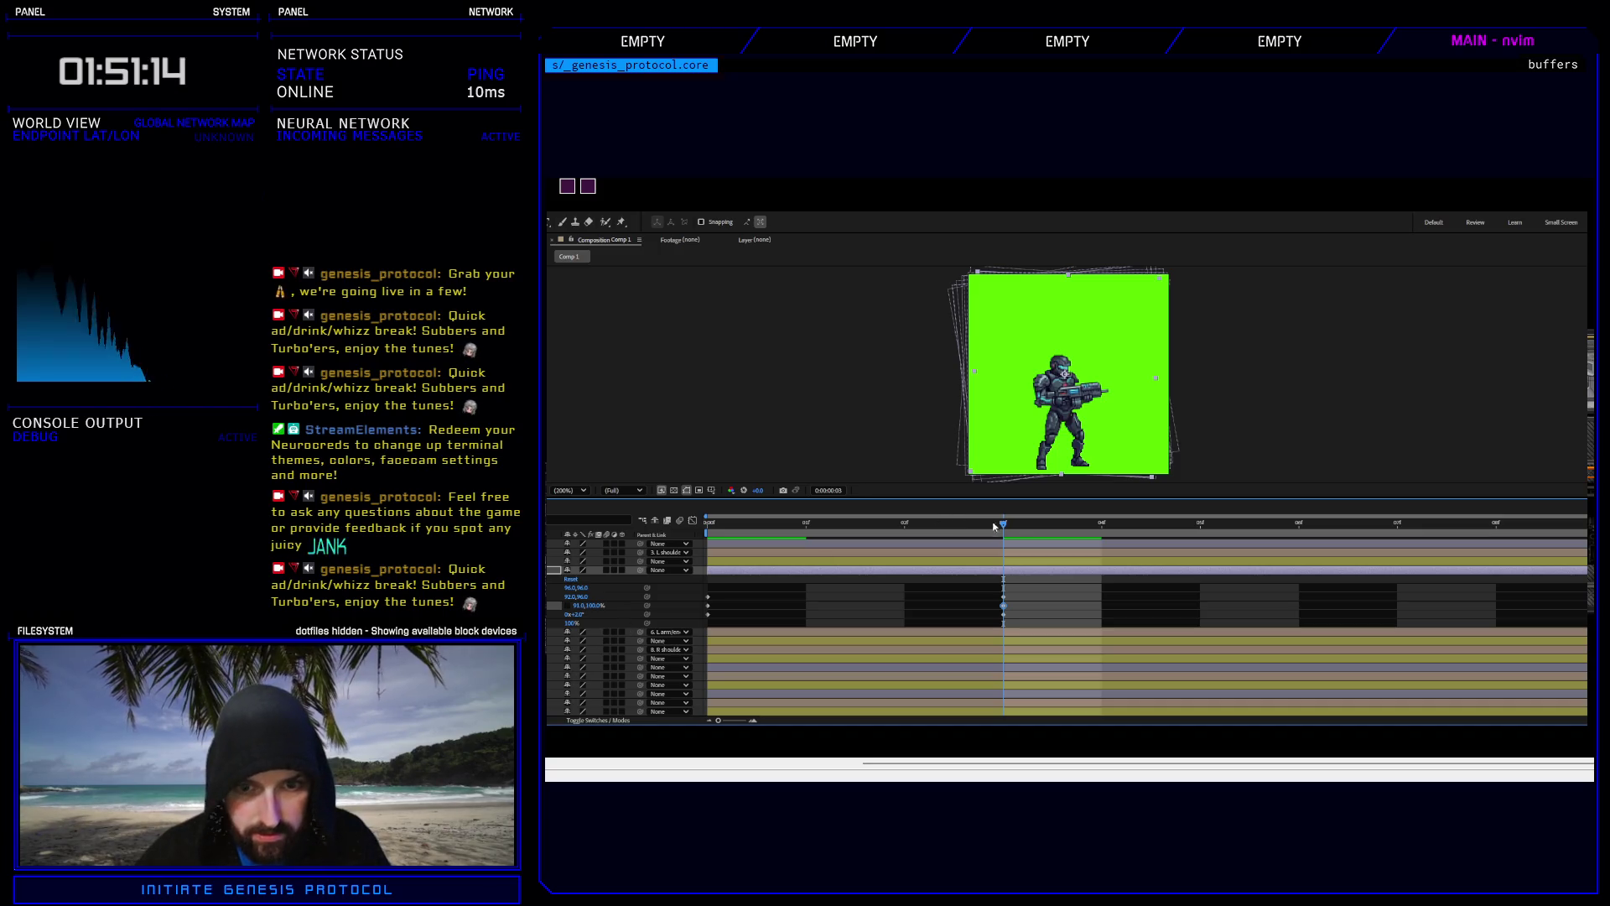
{"action": "key", "text": "space"}
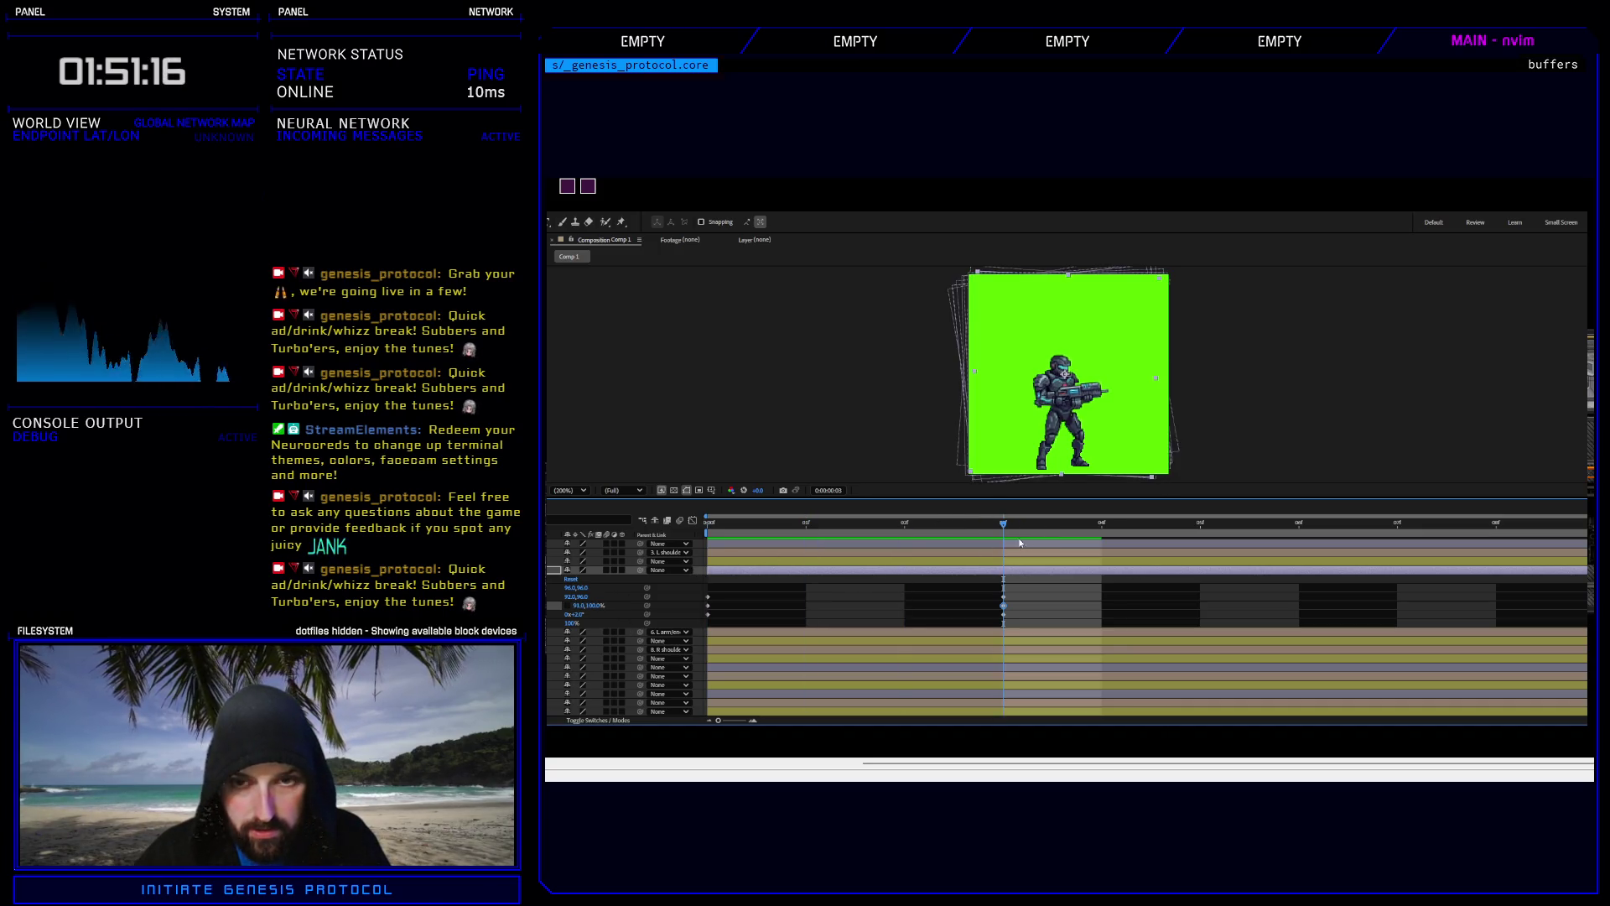
{"action": "key", "text": "space"}
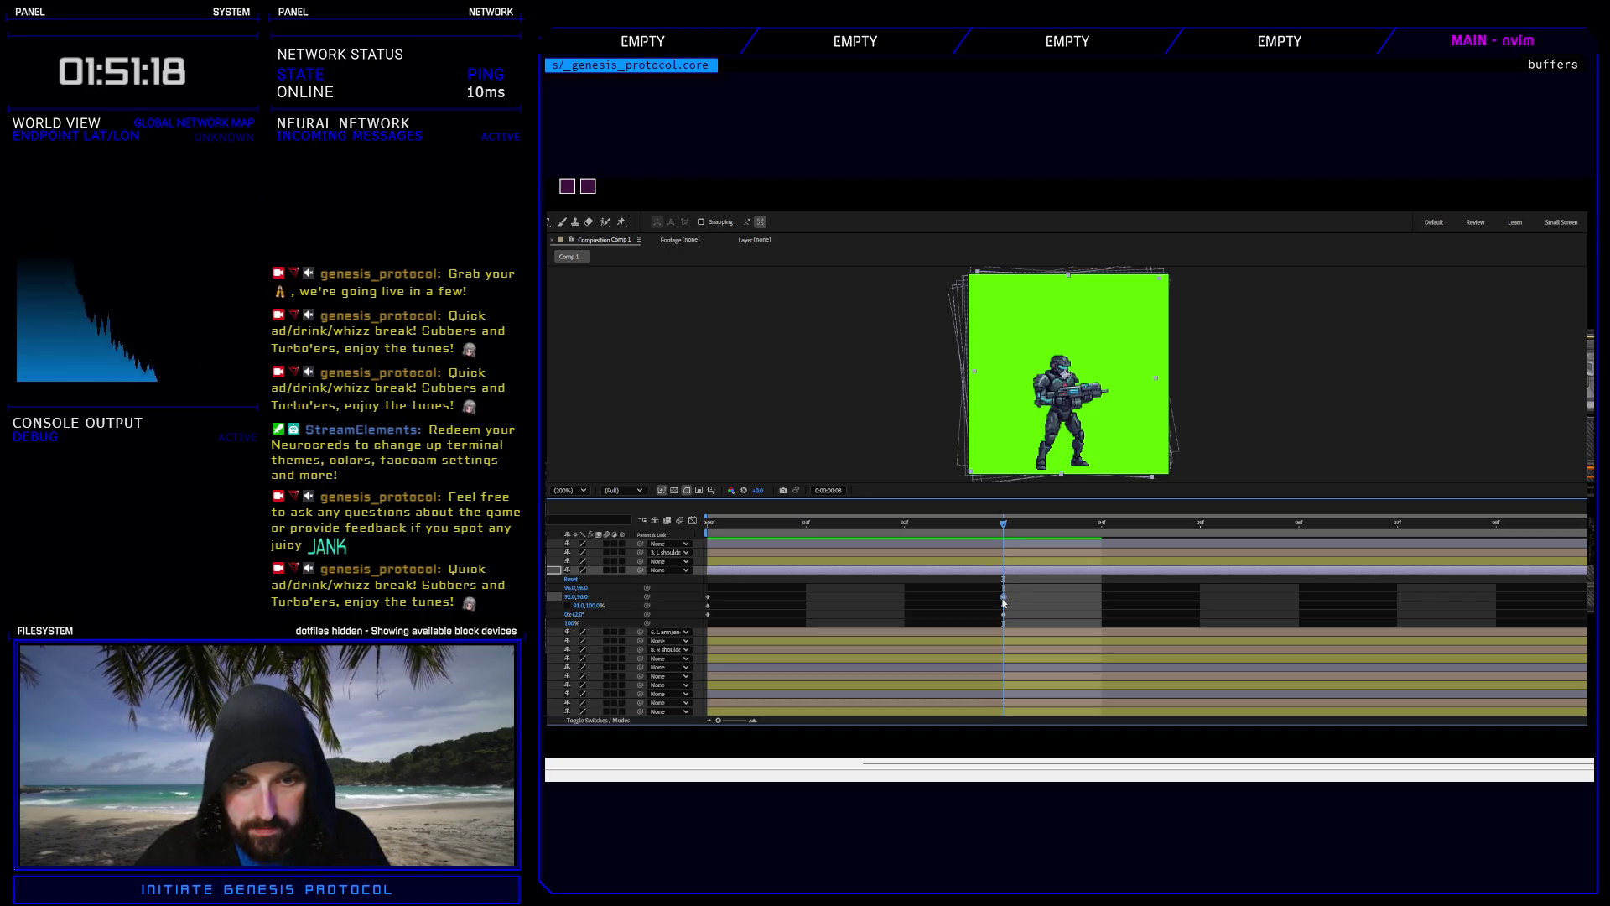
Scrub between frames 0 and 3, then play the full idle loop.
{"action": "left_click", "coordinate": [806, 524]}
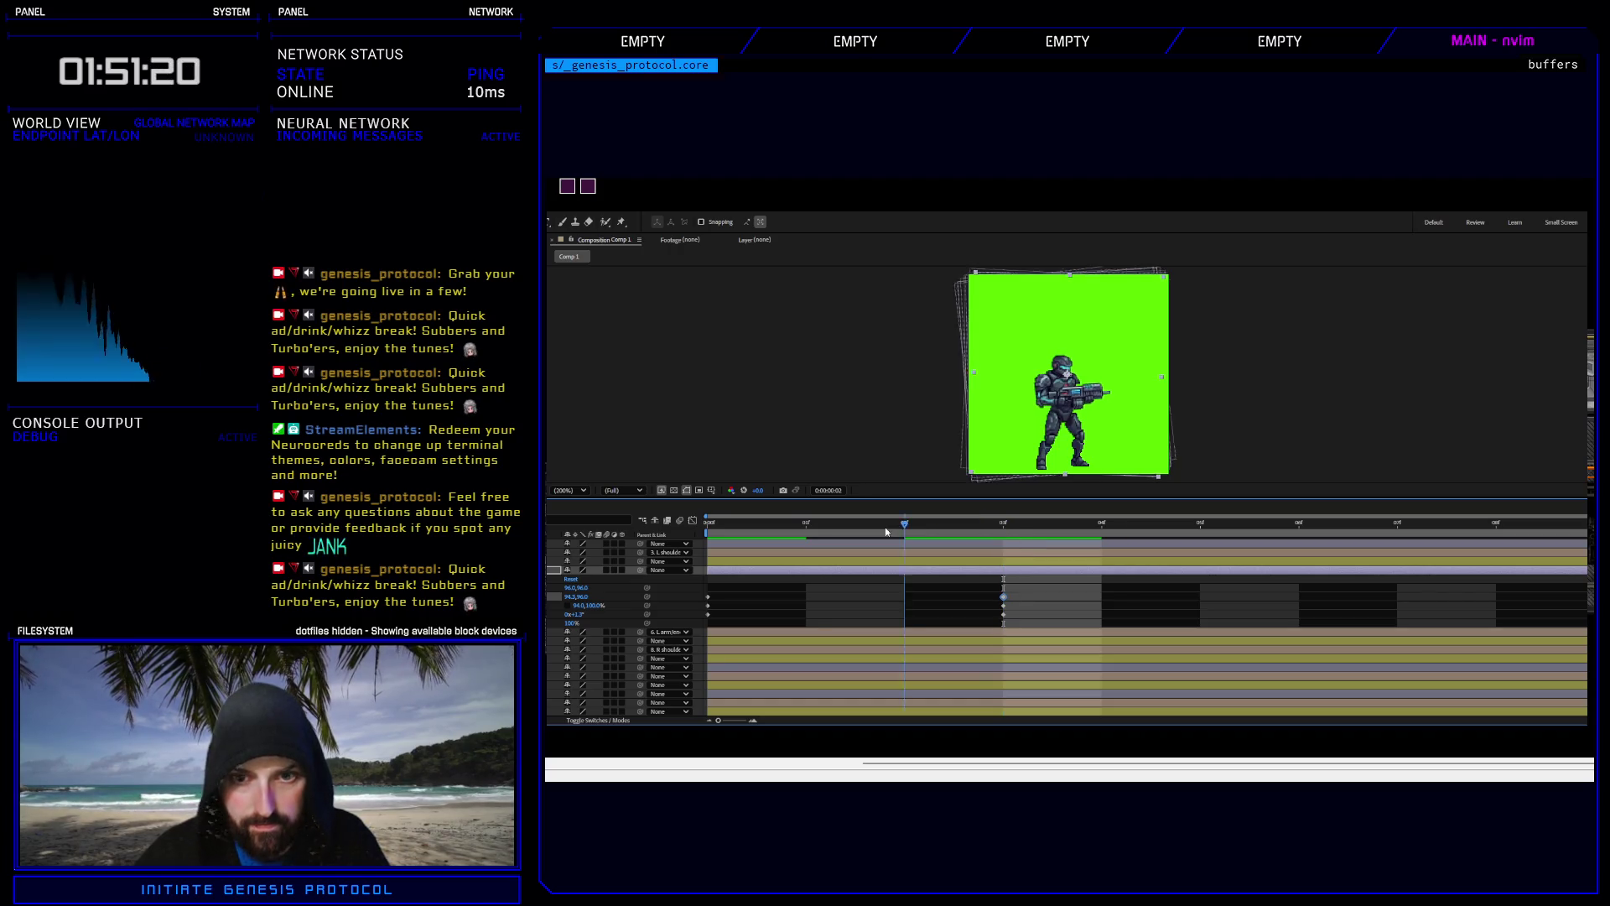
{"action": "key", "text": "space"}
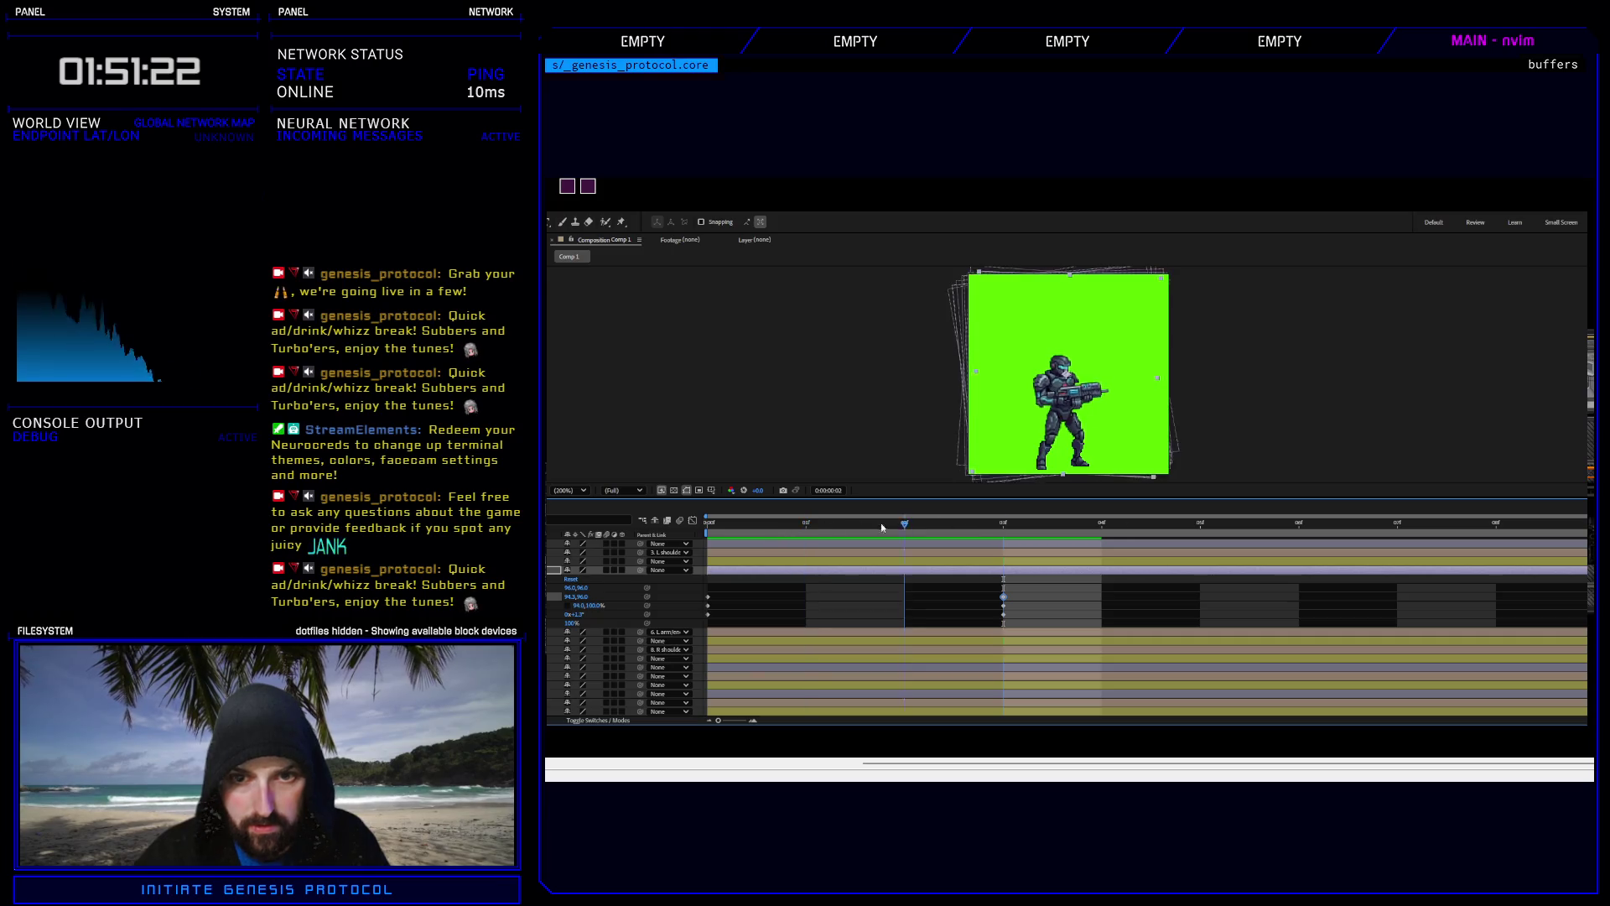
{"action": "left_click", "coordinate": [1003, 524]}
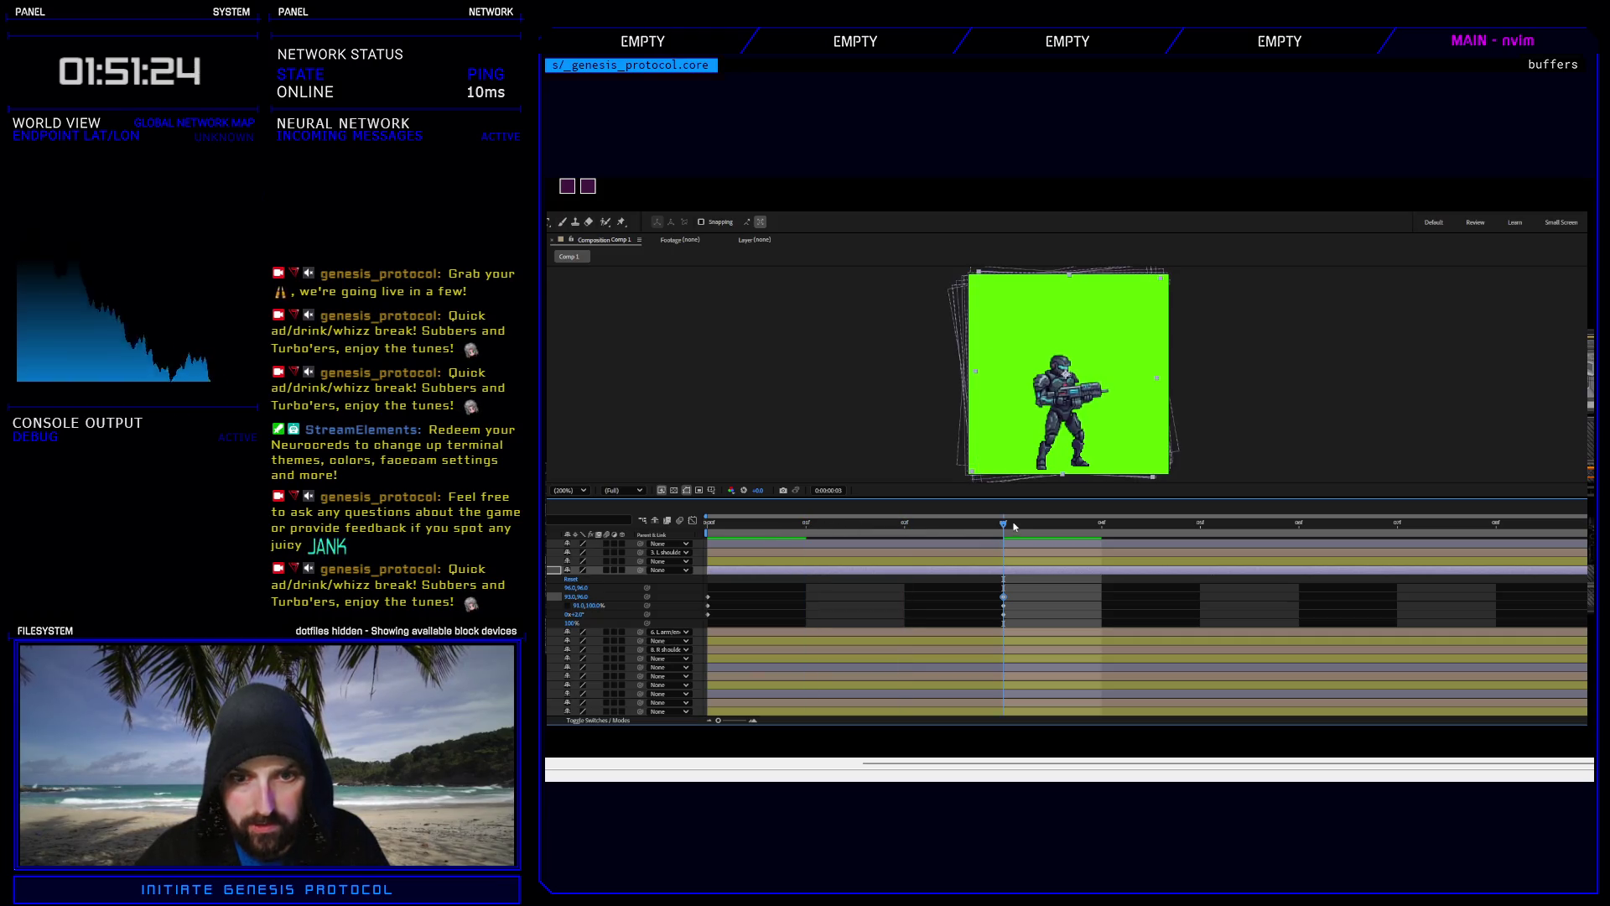
{"action": "left_click", "coordinate": [707, 523]}
{"action": "key", "text": "space"}
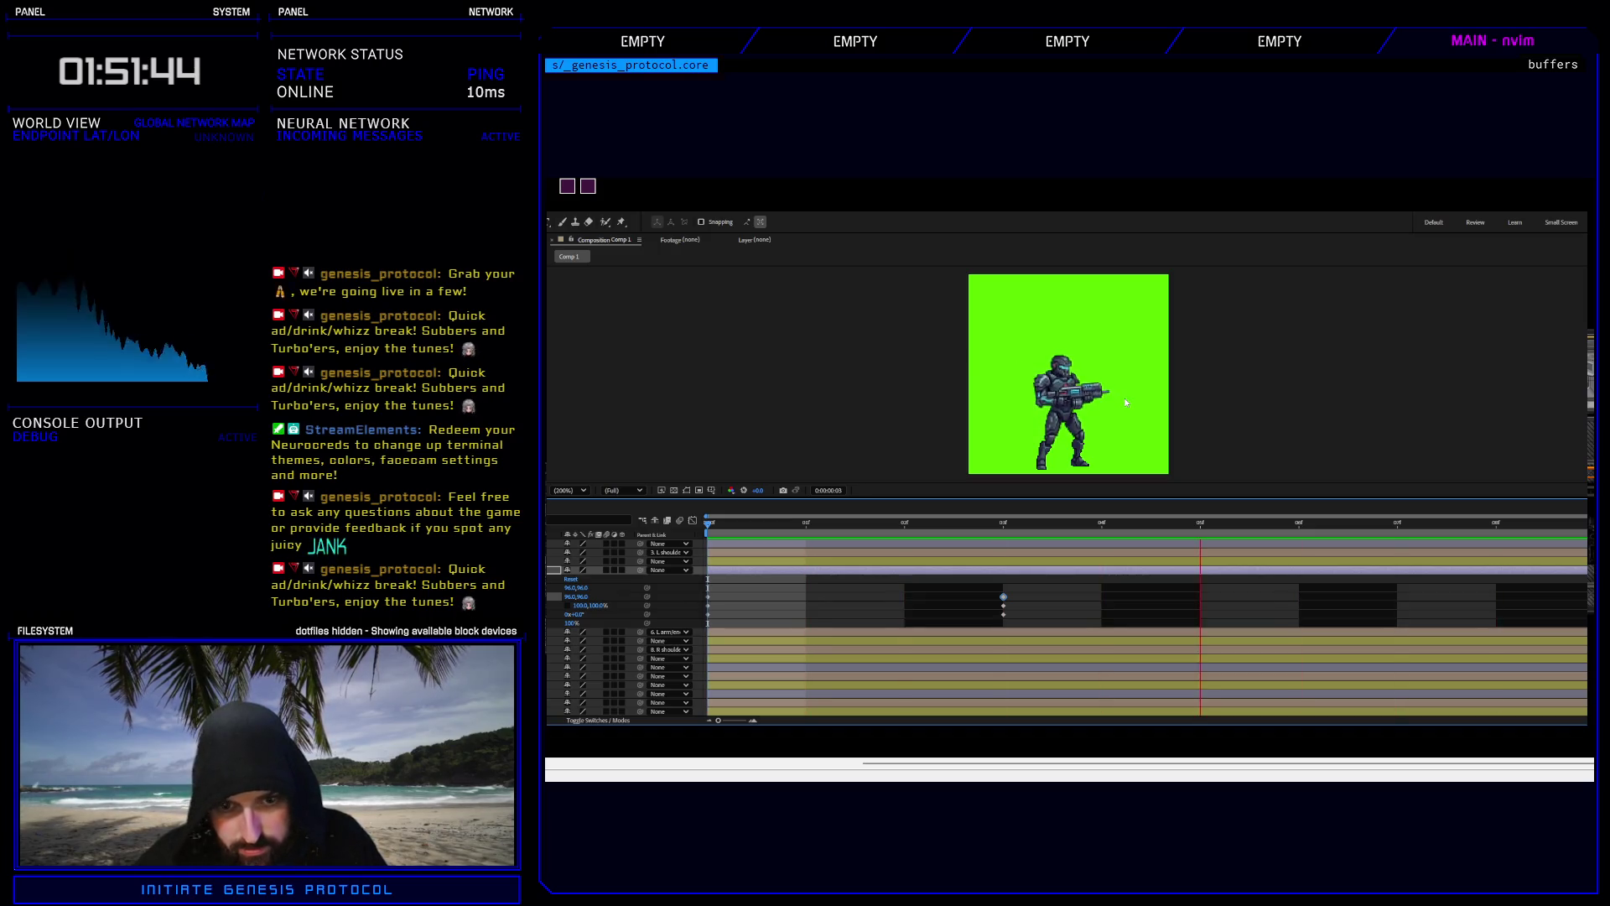
Collapse the keyframe properties and play through the idle loop once more.
{"action": "key", "text": "space"}
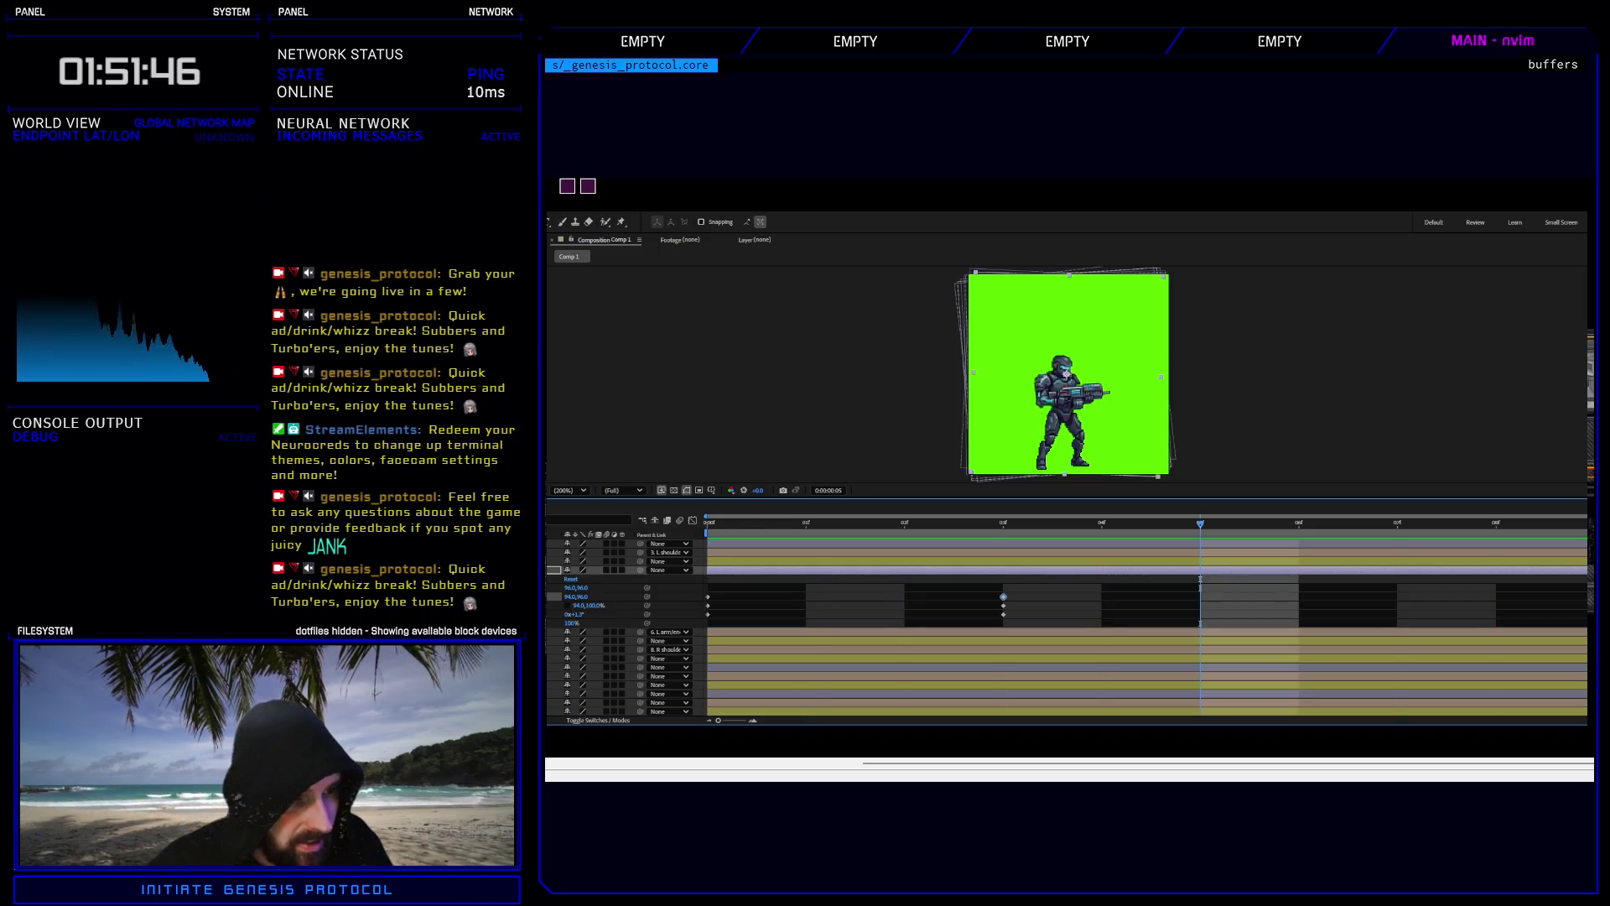
{"action": "key", "text": "u"}
{"action": "key", "text": "space"}
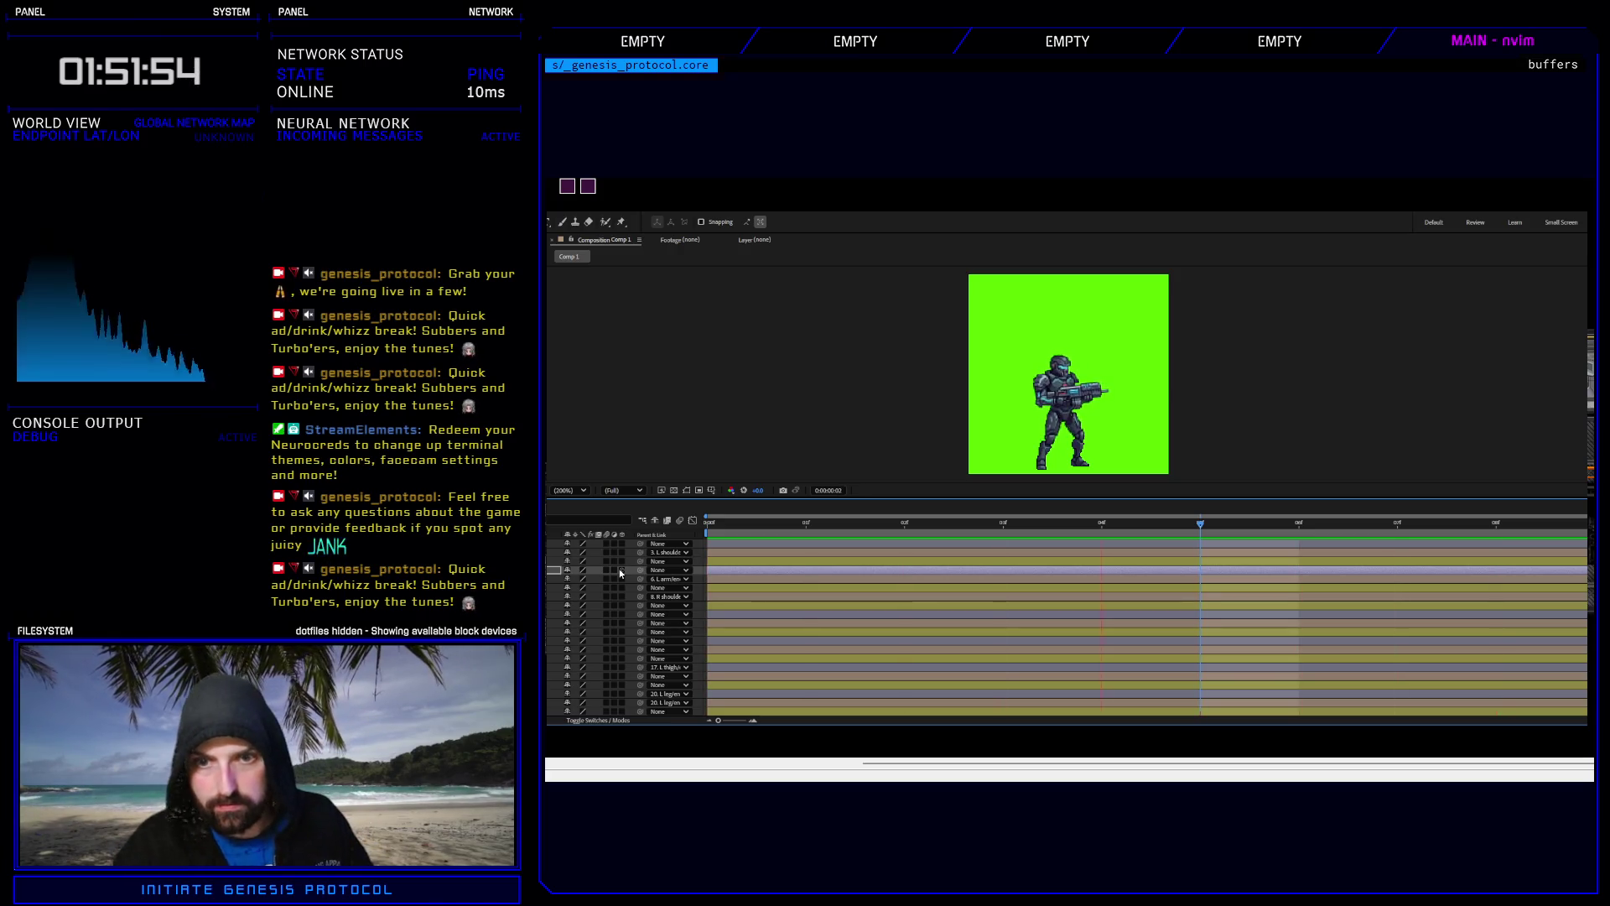
{"action": "key", "text": "space"}
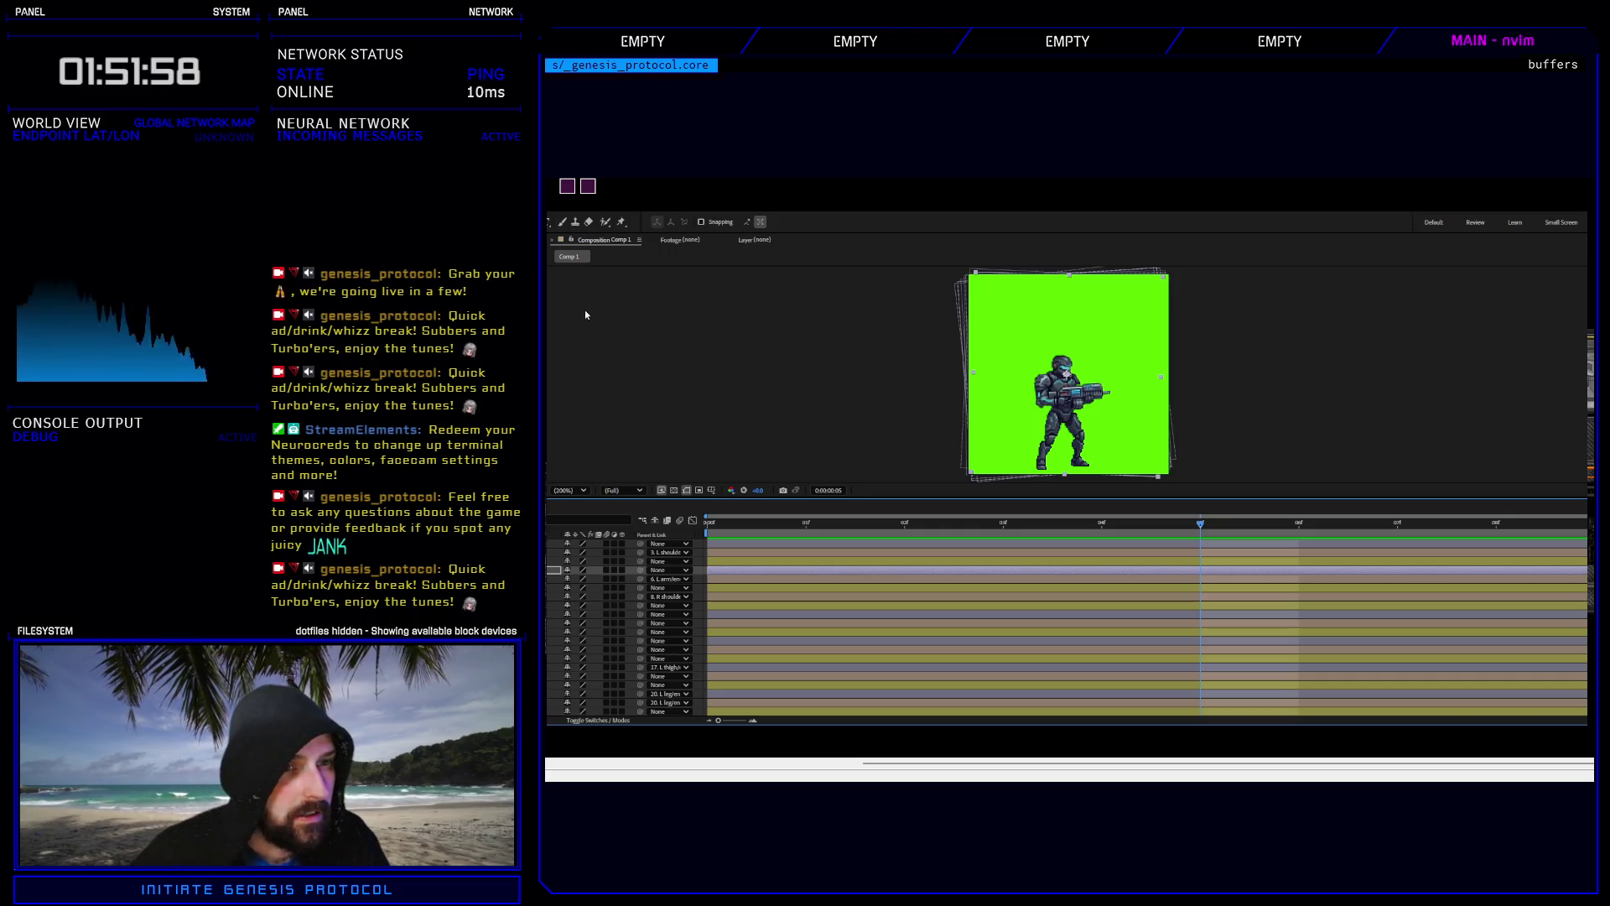
In File Explorer, move from the enemy 9 folder up through 'enemy' to the enemy 7 folder.
{"action": "key", "text": "alt+Tab"}
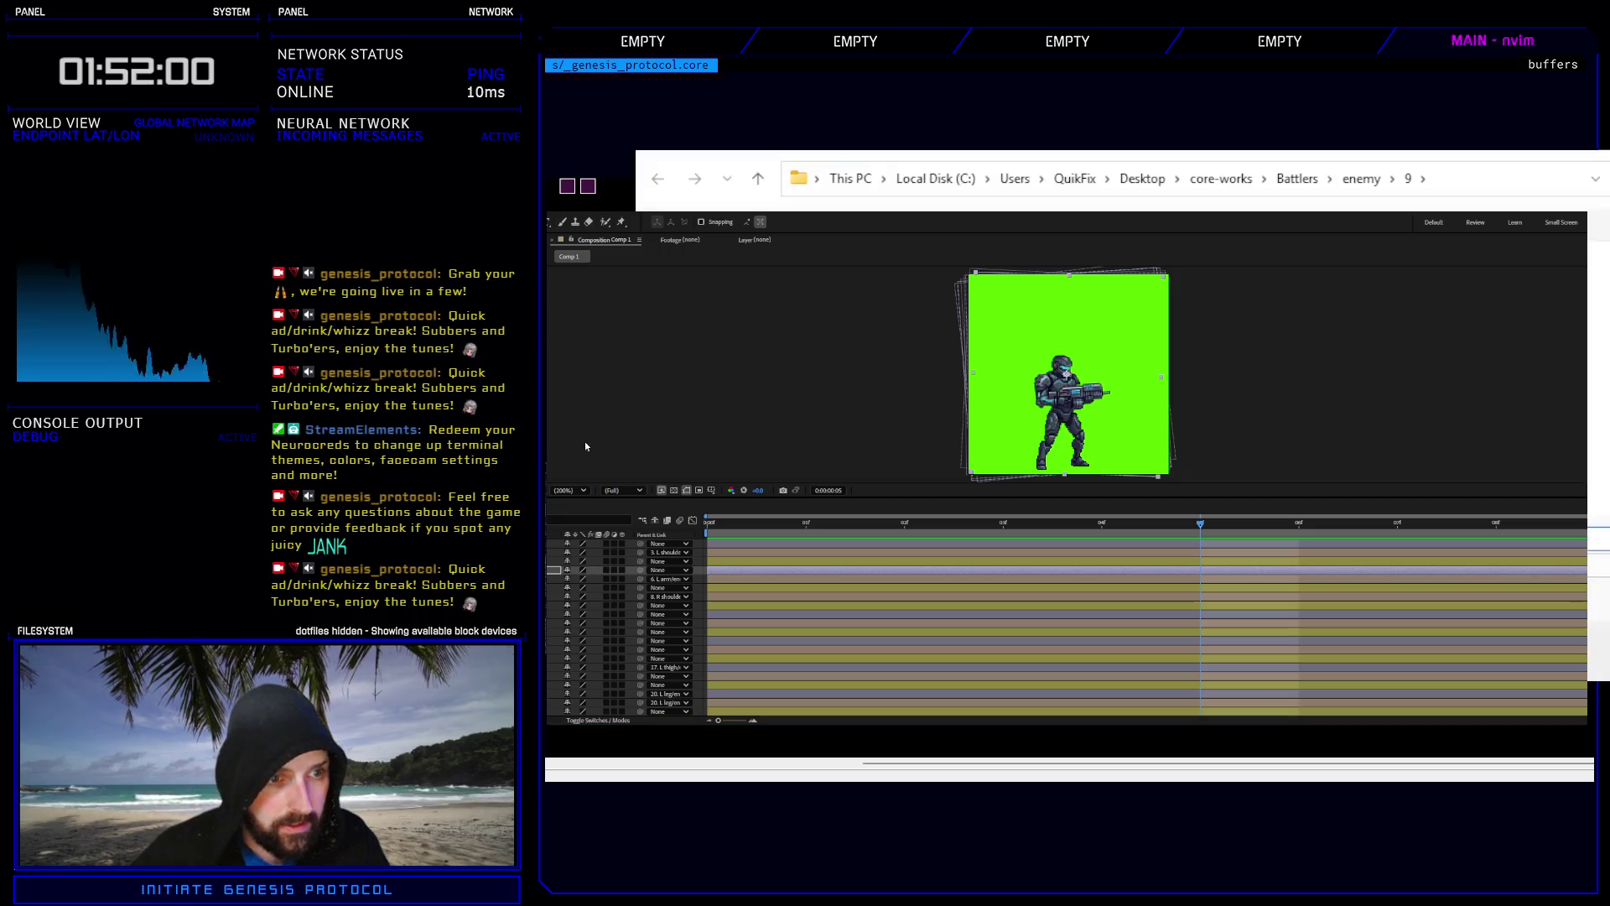
{"action": "left_click", "coordinate": [1361, 178]}
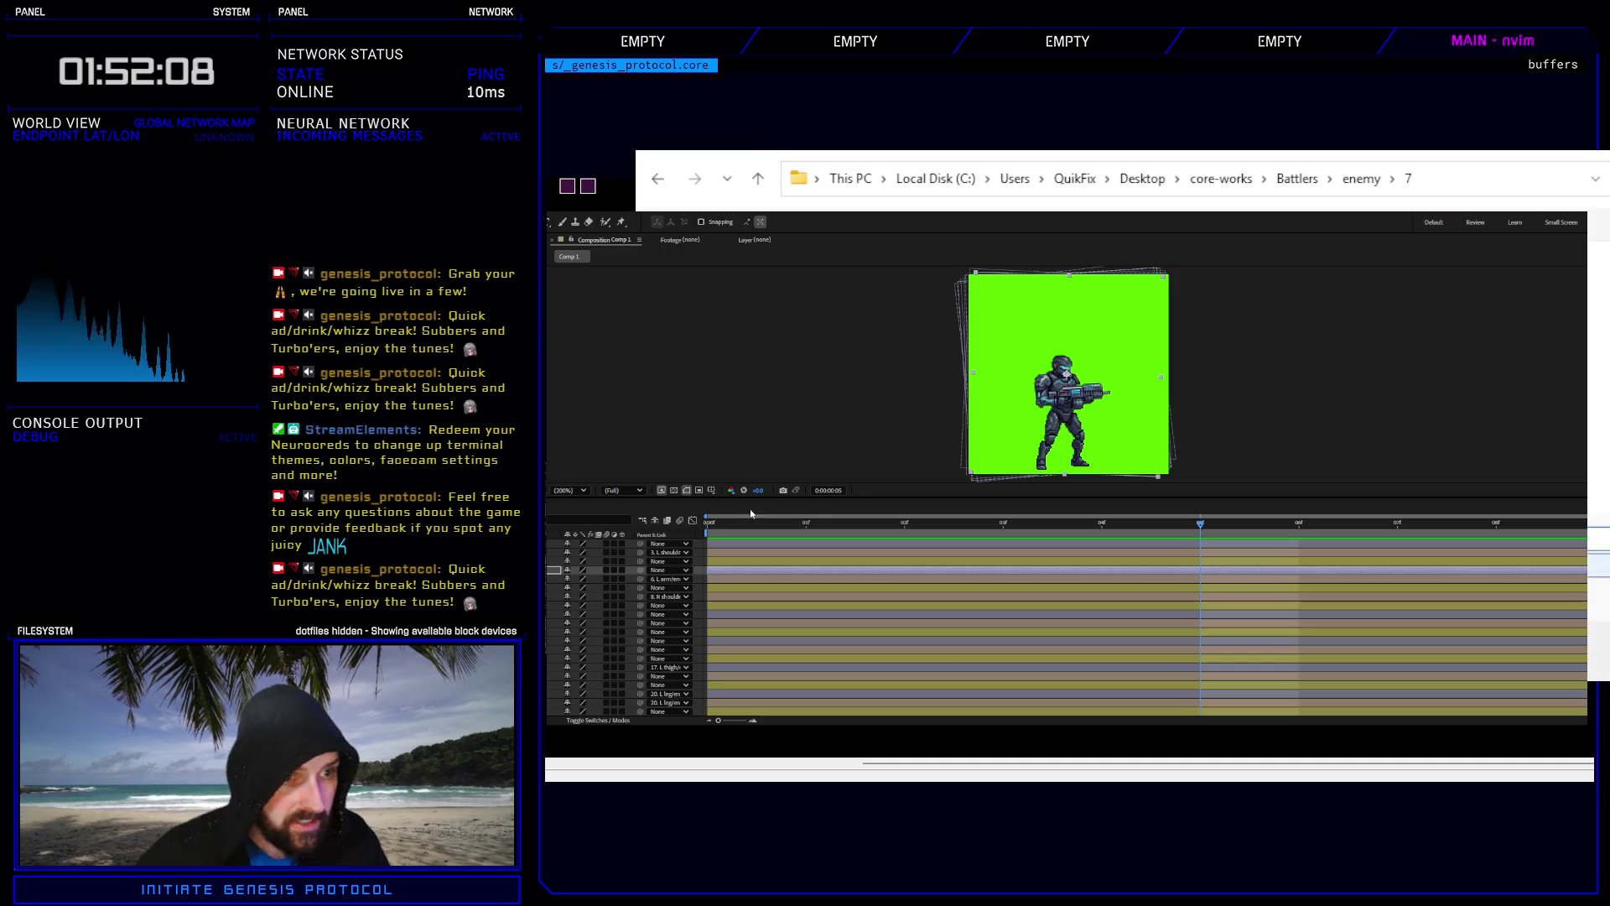
{"action": "left_click", "coordinate": [914, 508]}
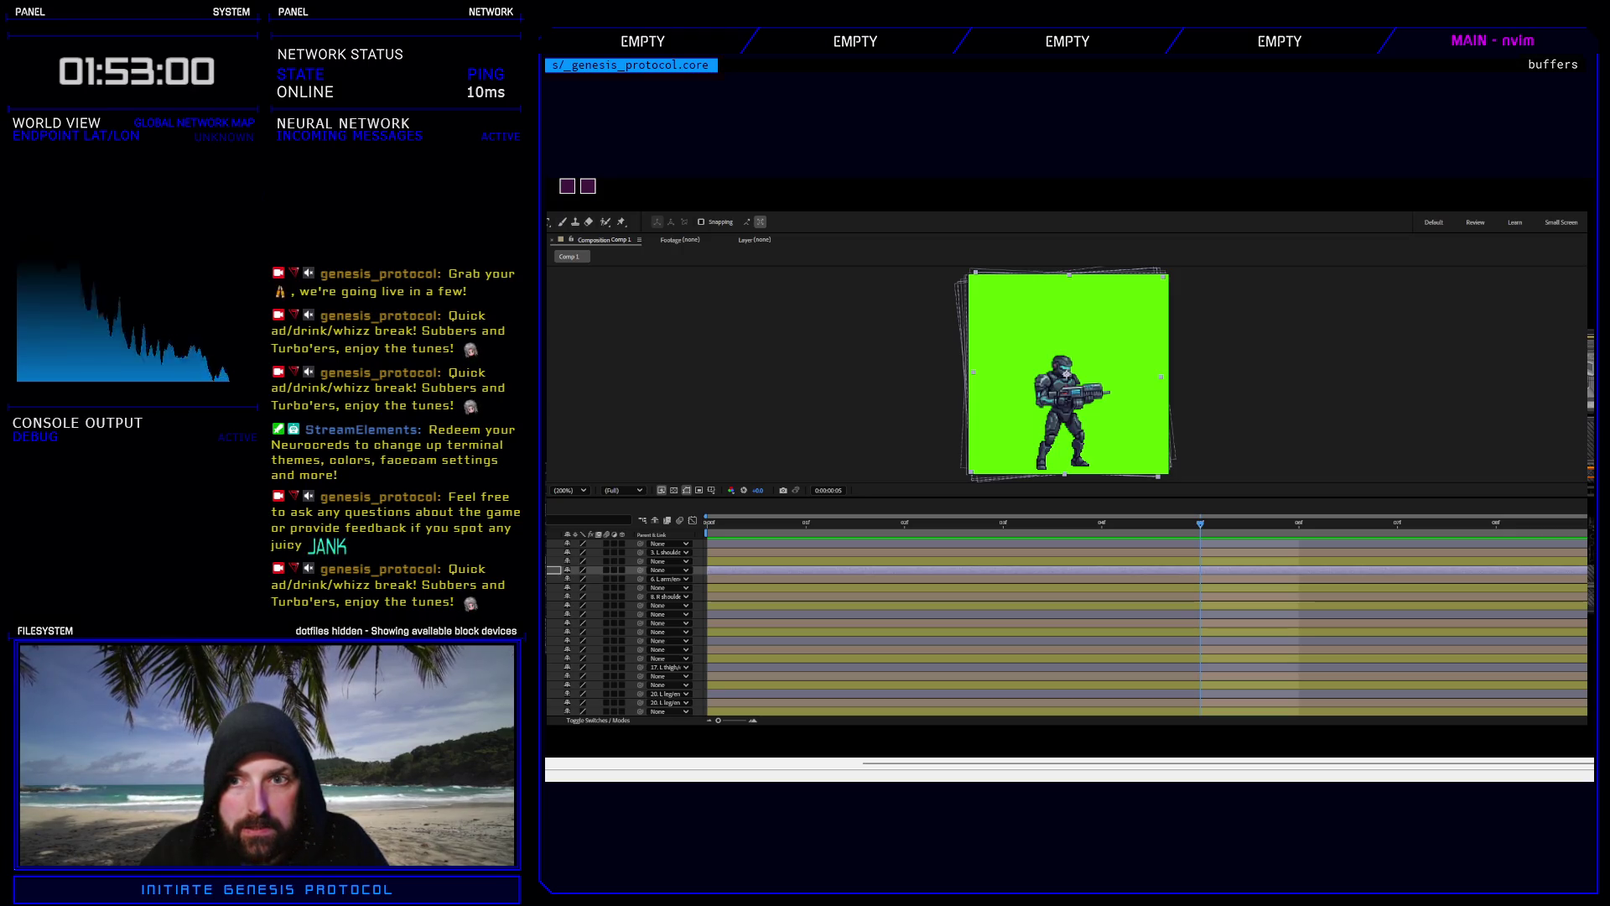
{"action": "key", "text": "alt+Tab"}
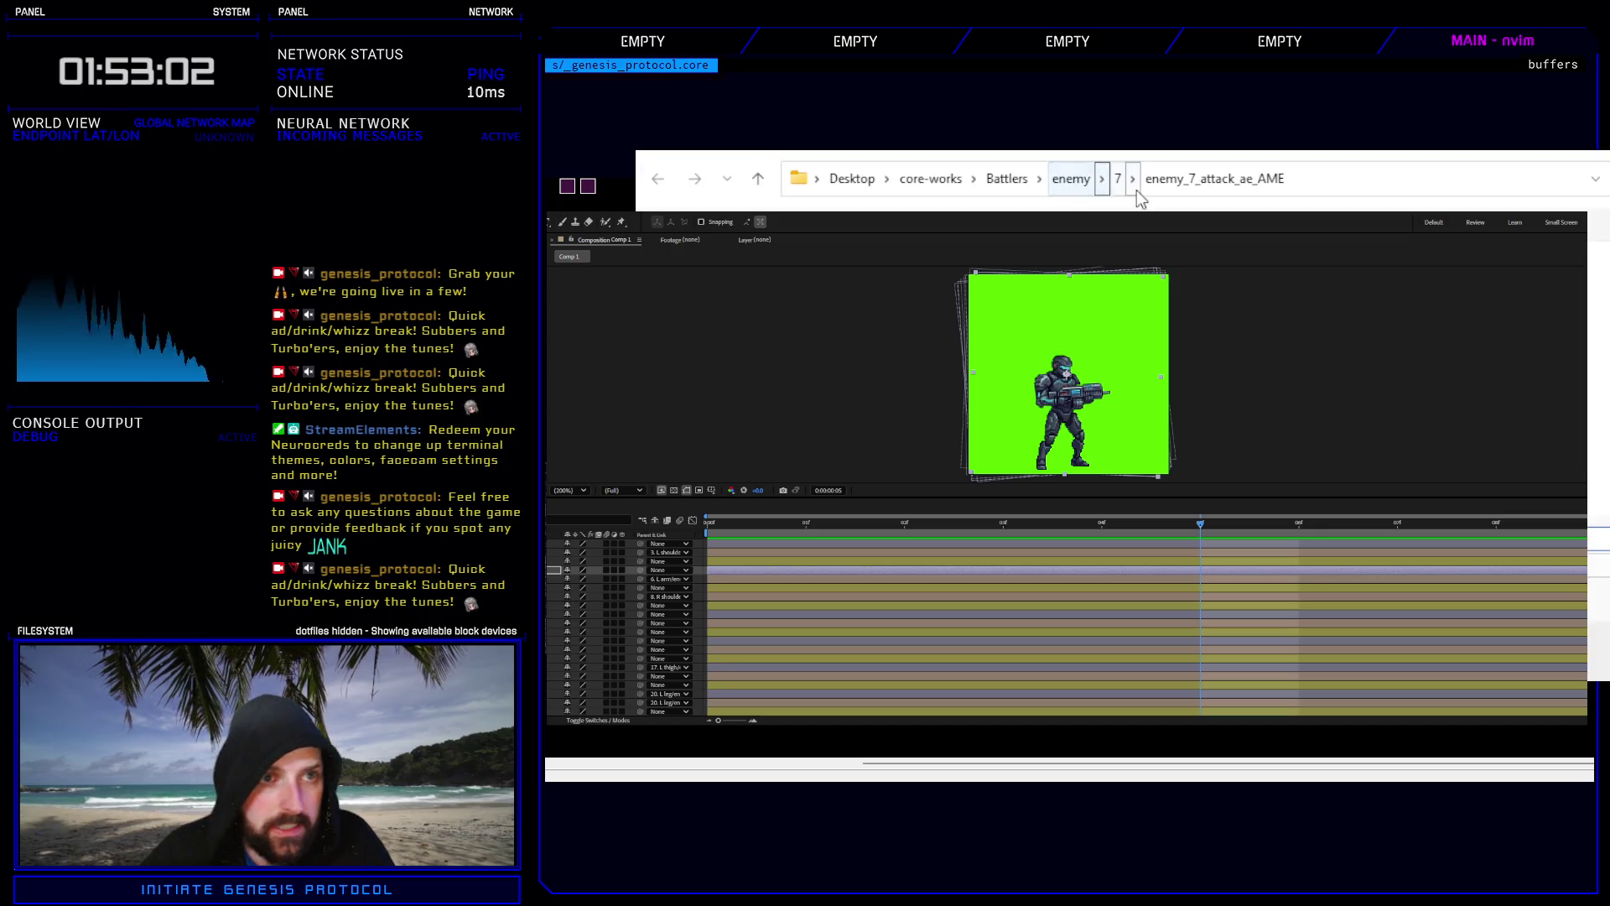
{"action": "left_click", "coordinate": [1119, 183]}
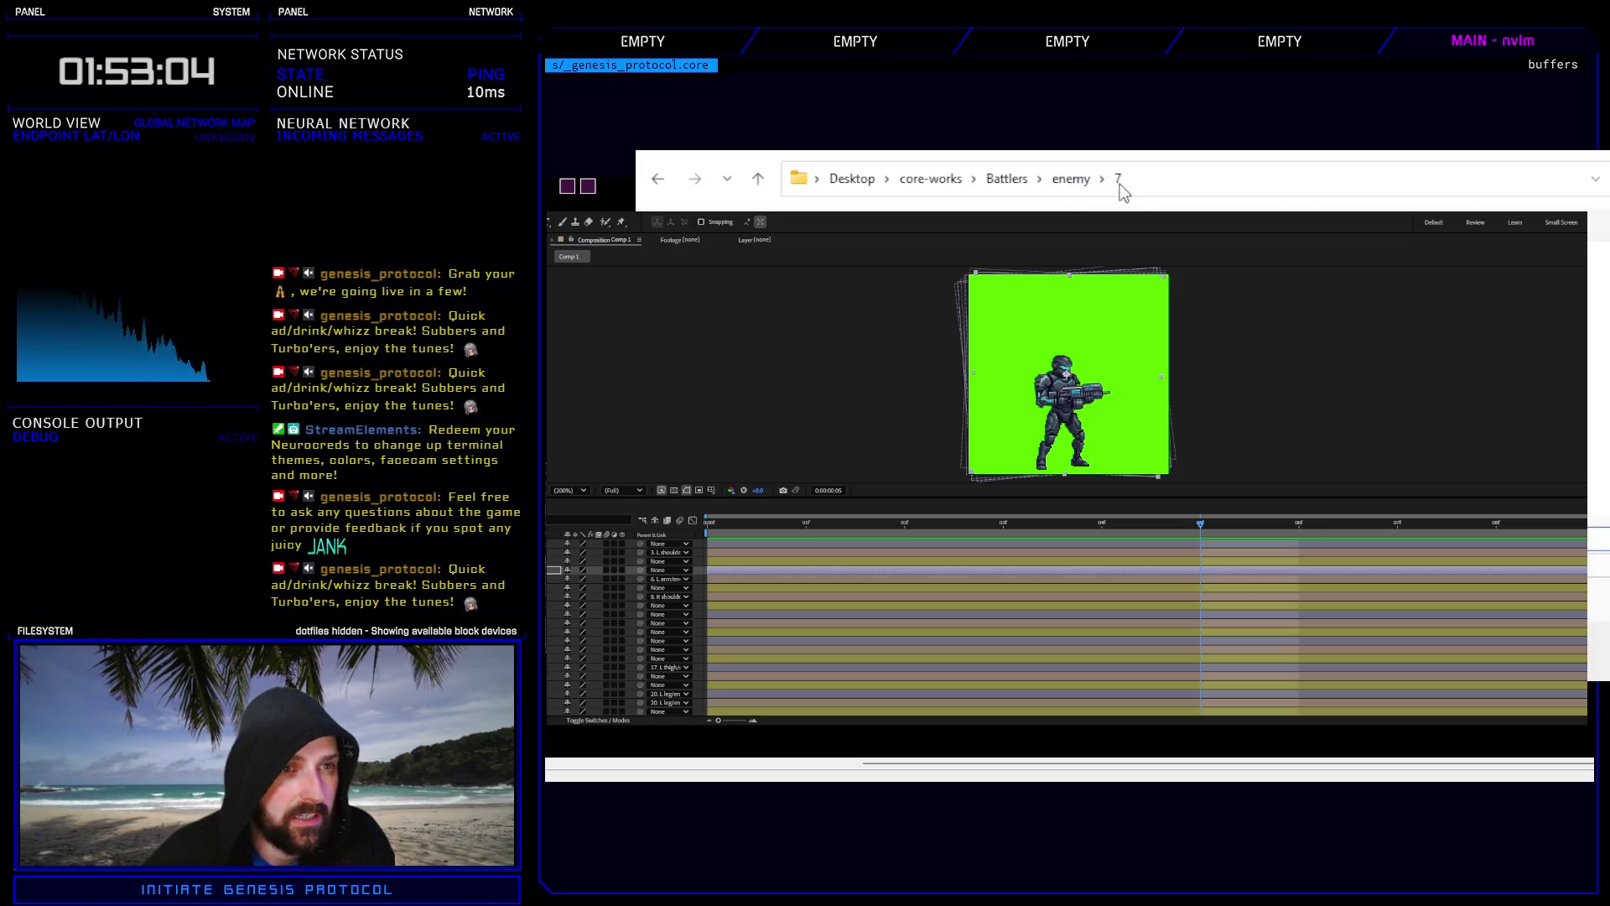